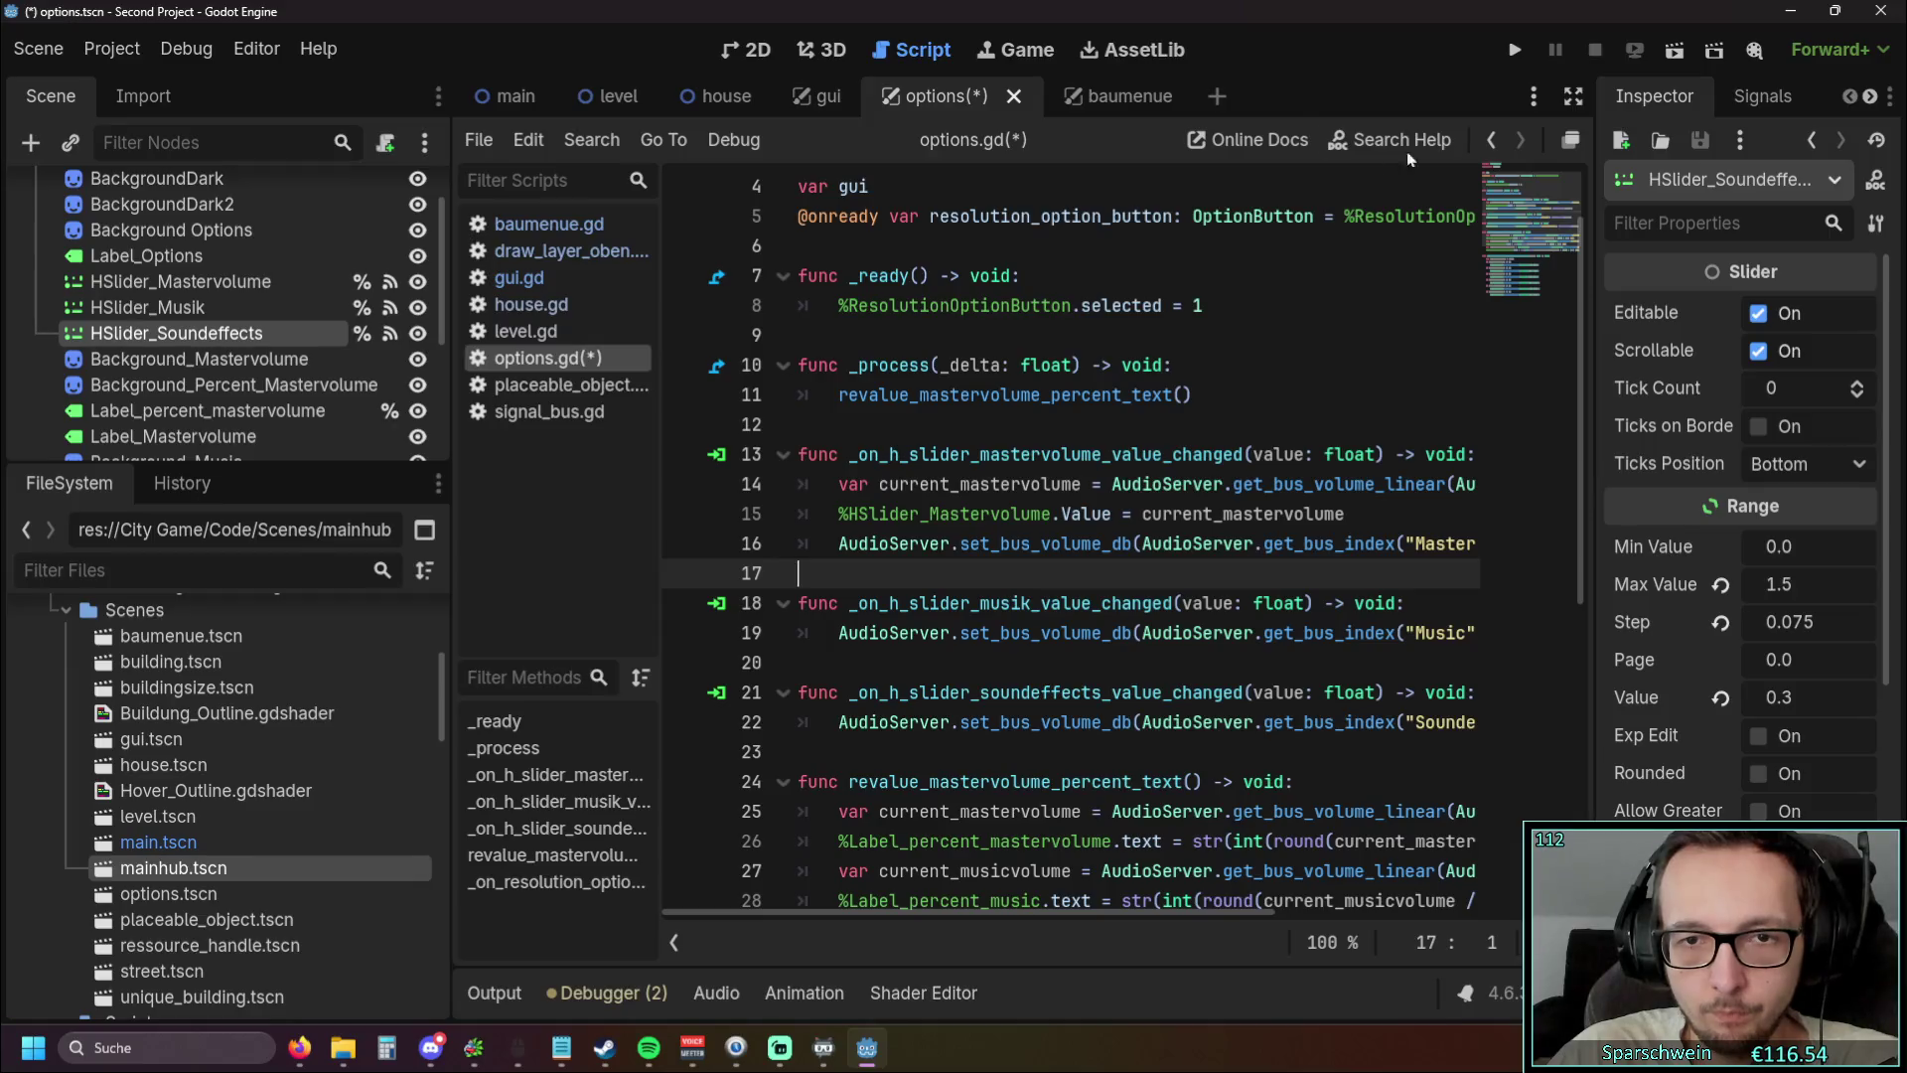
Run the game, open Options and drag the Mastervolume slider, triggering the line 15 'Value' error
{"action": "left_click", "coordinate": [1510, 52]}
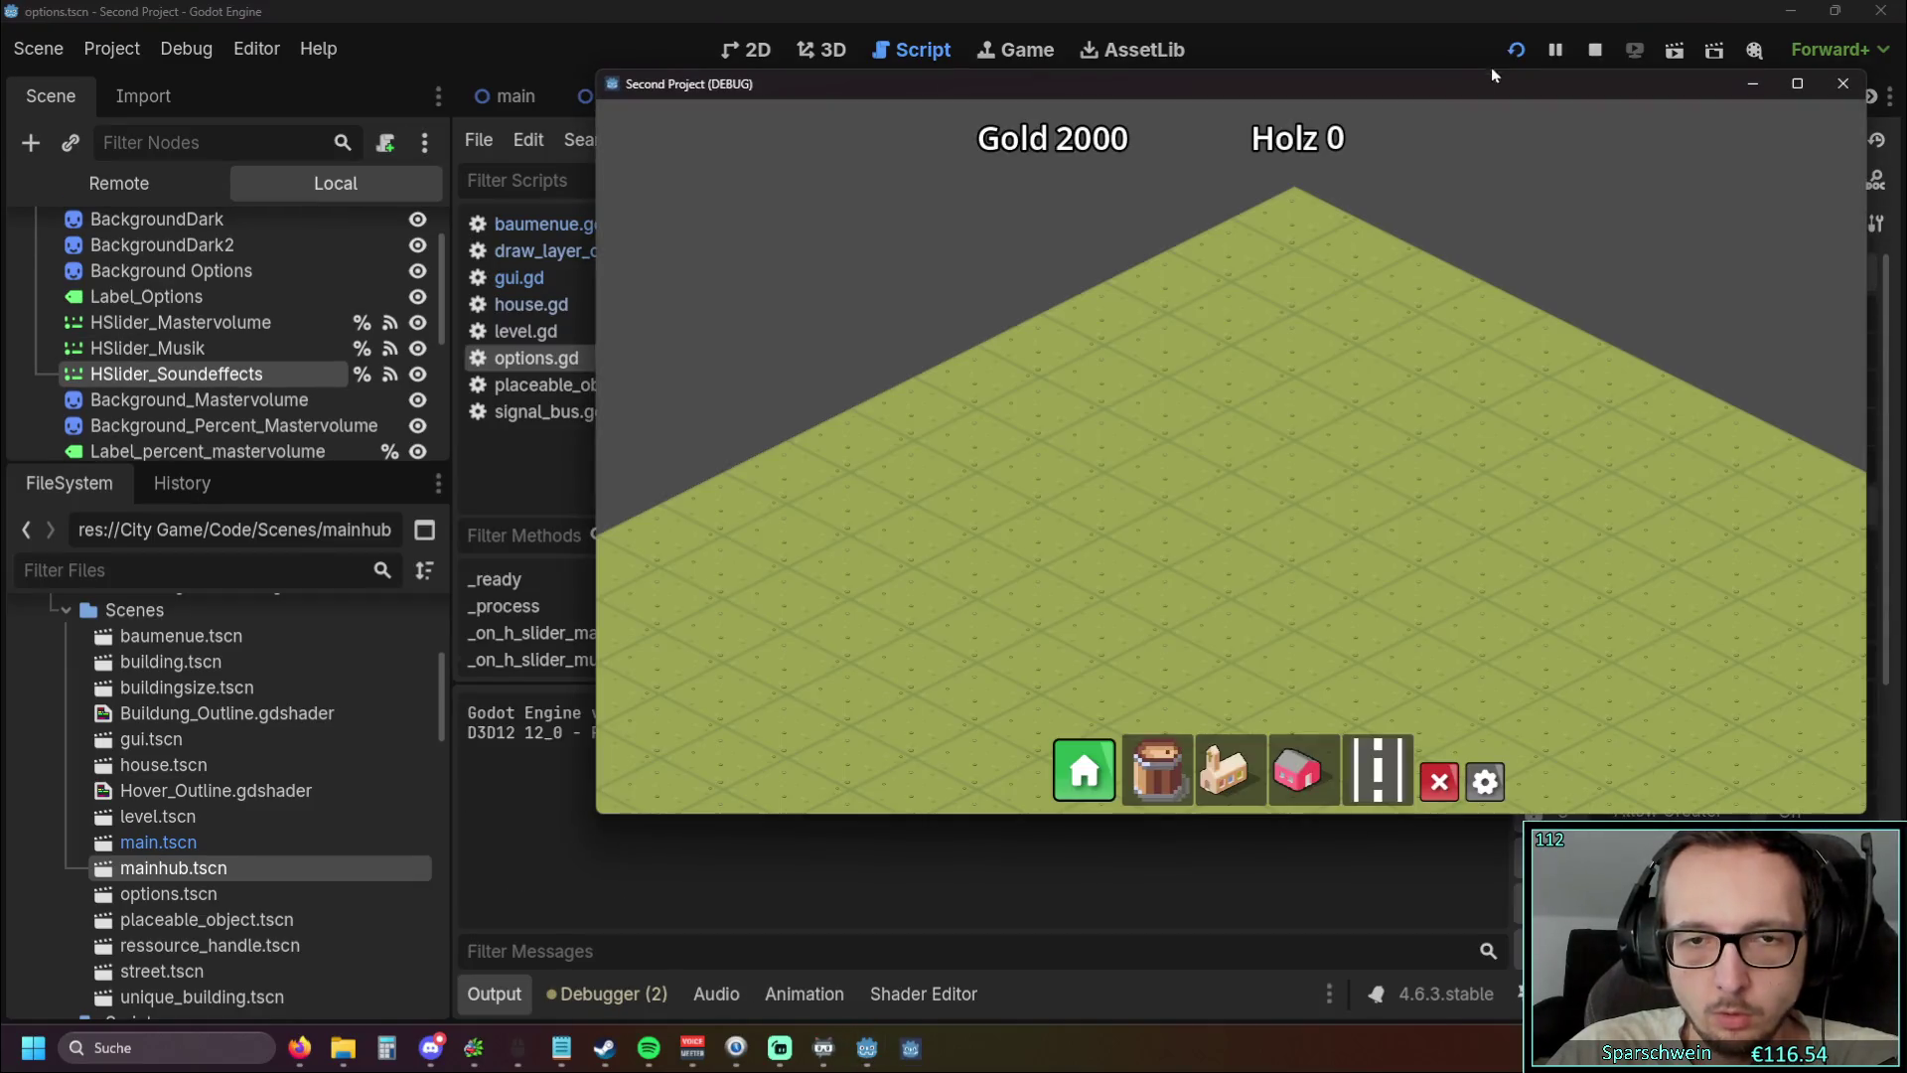
{"action": "left_click", "coordinate": [1468, 785]}
{"action": "left_click_drag", "start_coordinate": [1351, 341], "coordinate": [1446, 342]}
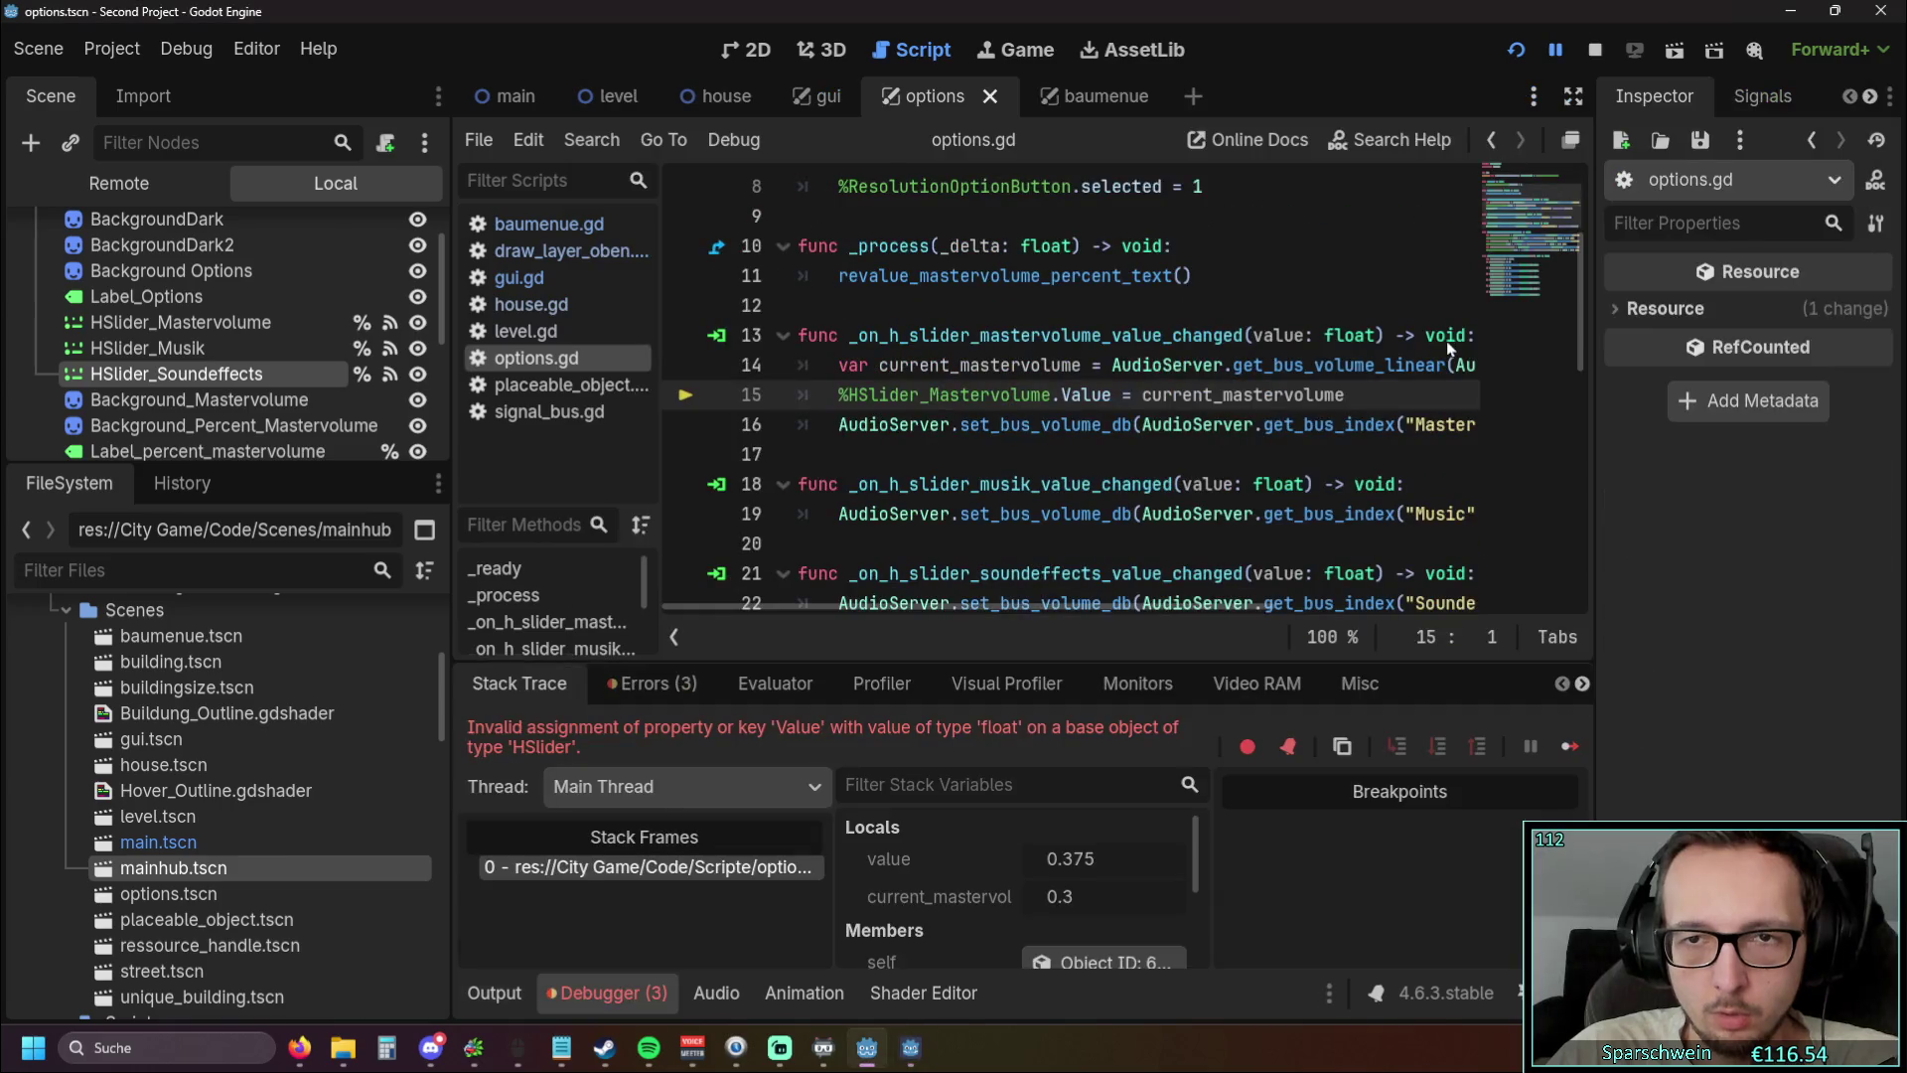
Change HSlider_Mastervolume.Value to lowercase .value on line 15 of options.gd
{"action": "scroll", "coordinate": [1202, 515], "scroll_direction": "up", "scroll_amount": 1}
{"action": "scroll", "coordinate": [1202, 515], "scroll_direction": "down", "scroll_amount": 1}
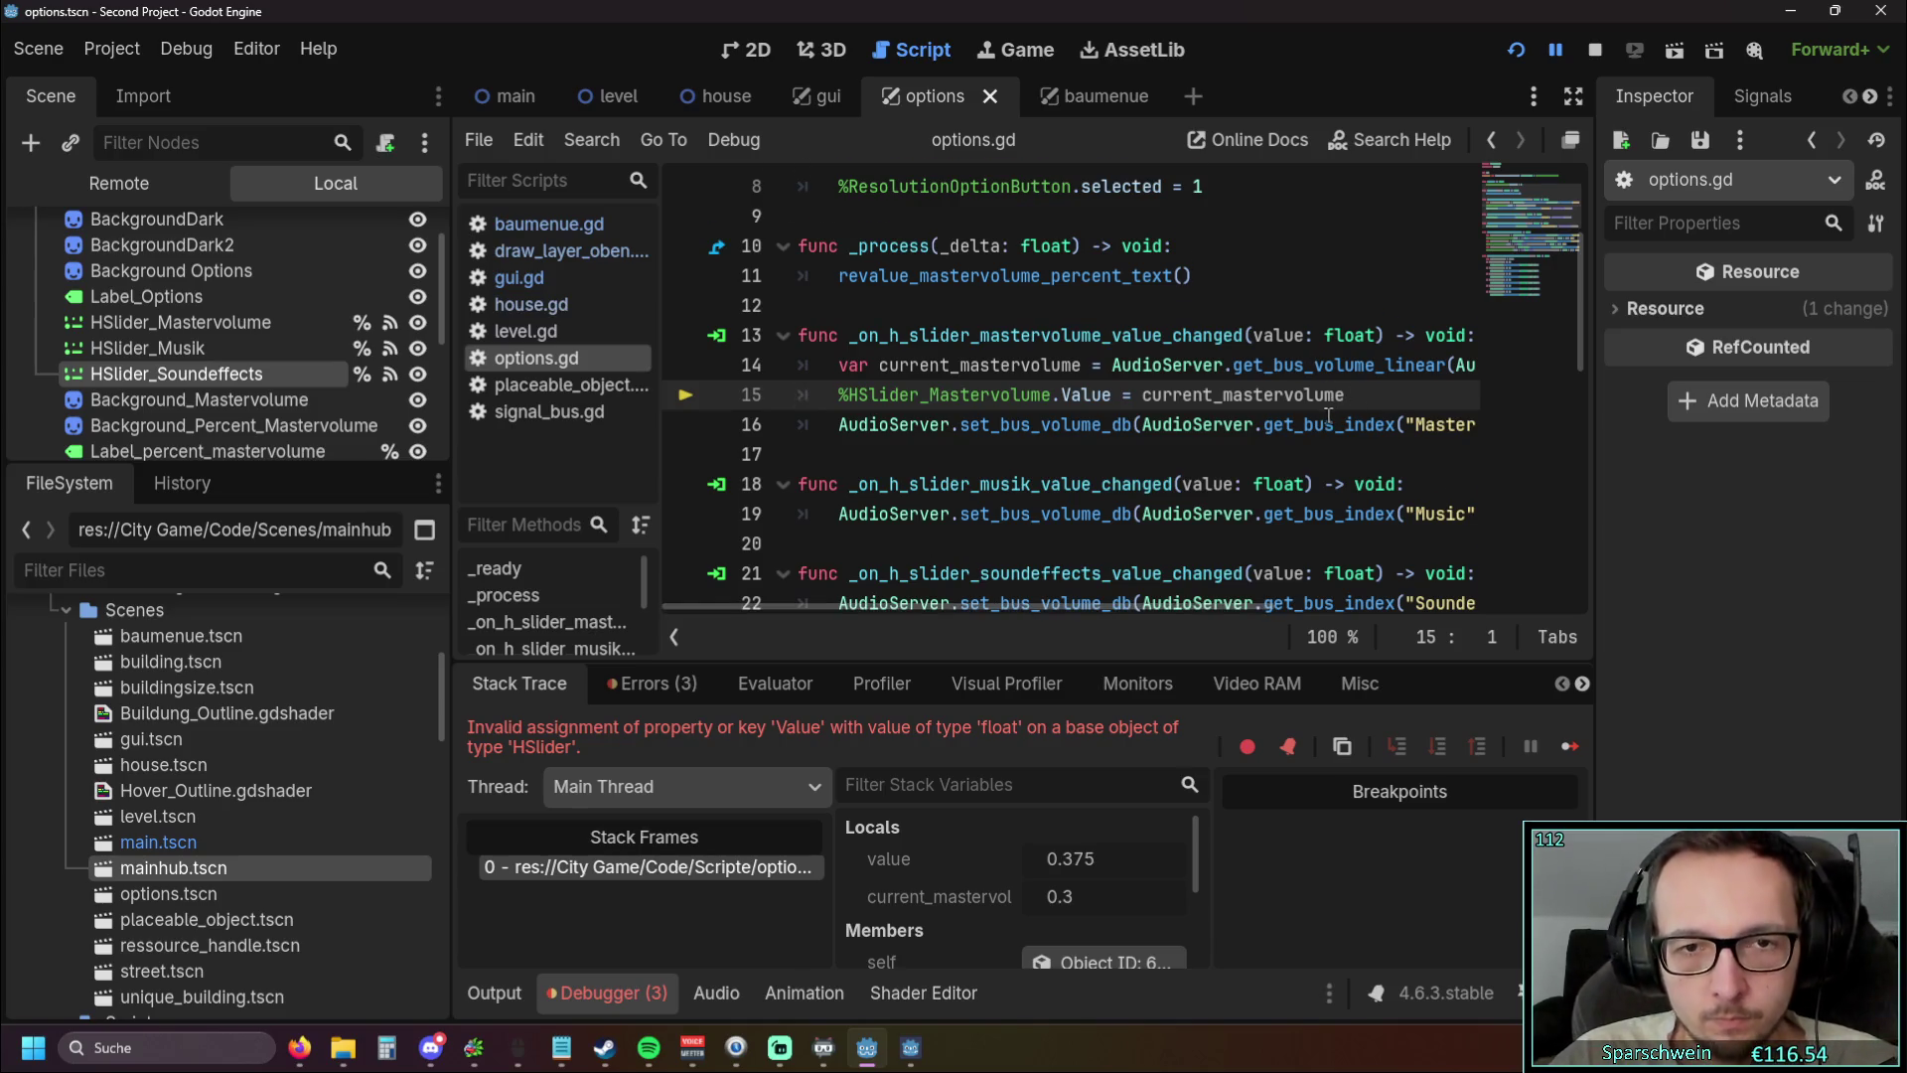
{"action": "scroll", "coordinate": [1327, 423], "scroll_direction": "down", "scroll_amount": 2}
{"action": "scroll", "coordinate": [1327, 424], "scroll_direction": "up", "scroll_amount": 3}
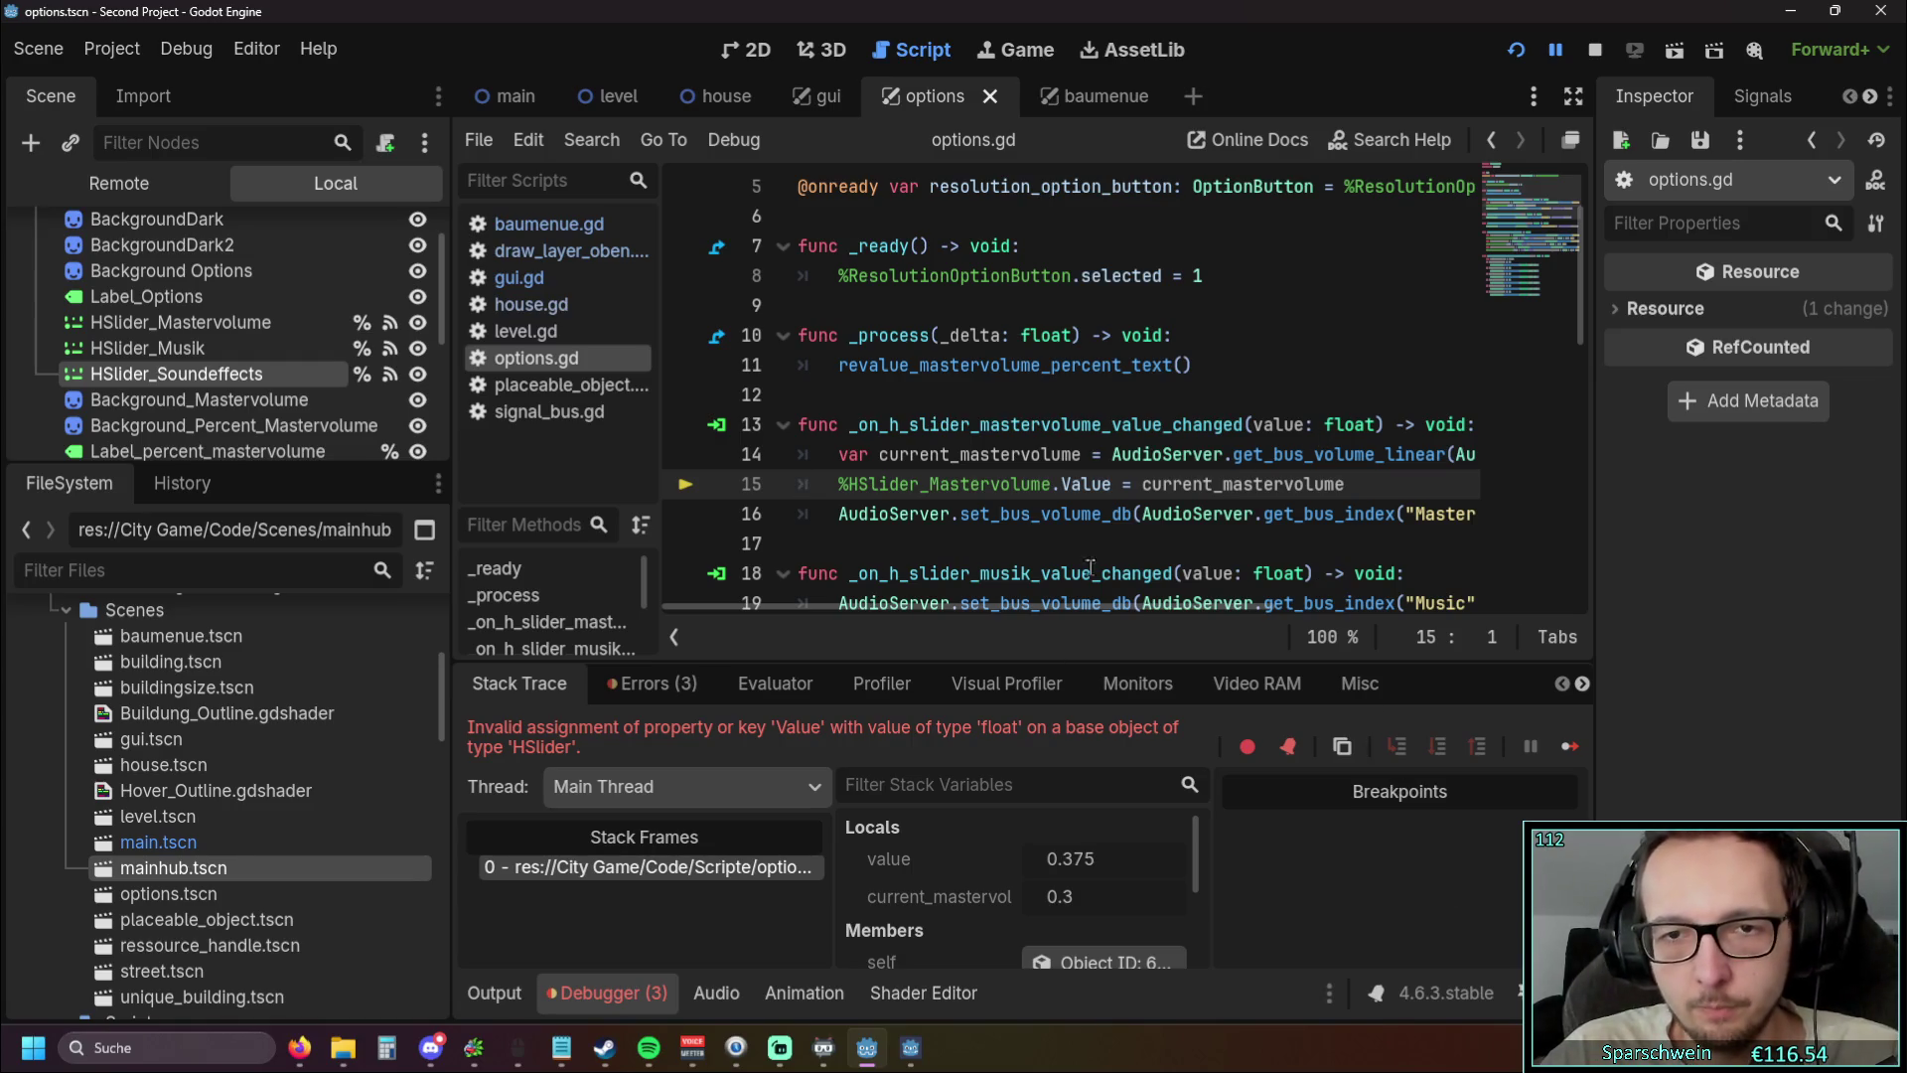
{"action": "mouse_move", "coordinate": [998, 612]}
{"action": "left_mouse_down"}
{"action": "mouse_move", "coordinate": [1239, 644]}
{"action": "mouse_move", "coordinate": [991, 621]}
{"action": "mouse_move", "coordinate": [957, 599]}
{"action": "left_mouse_up"}
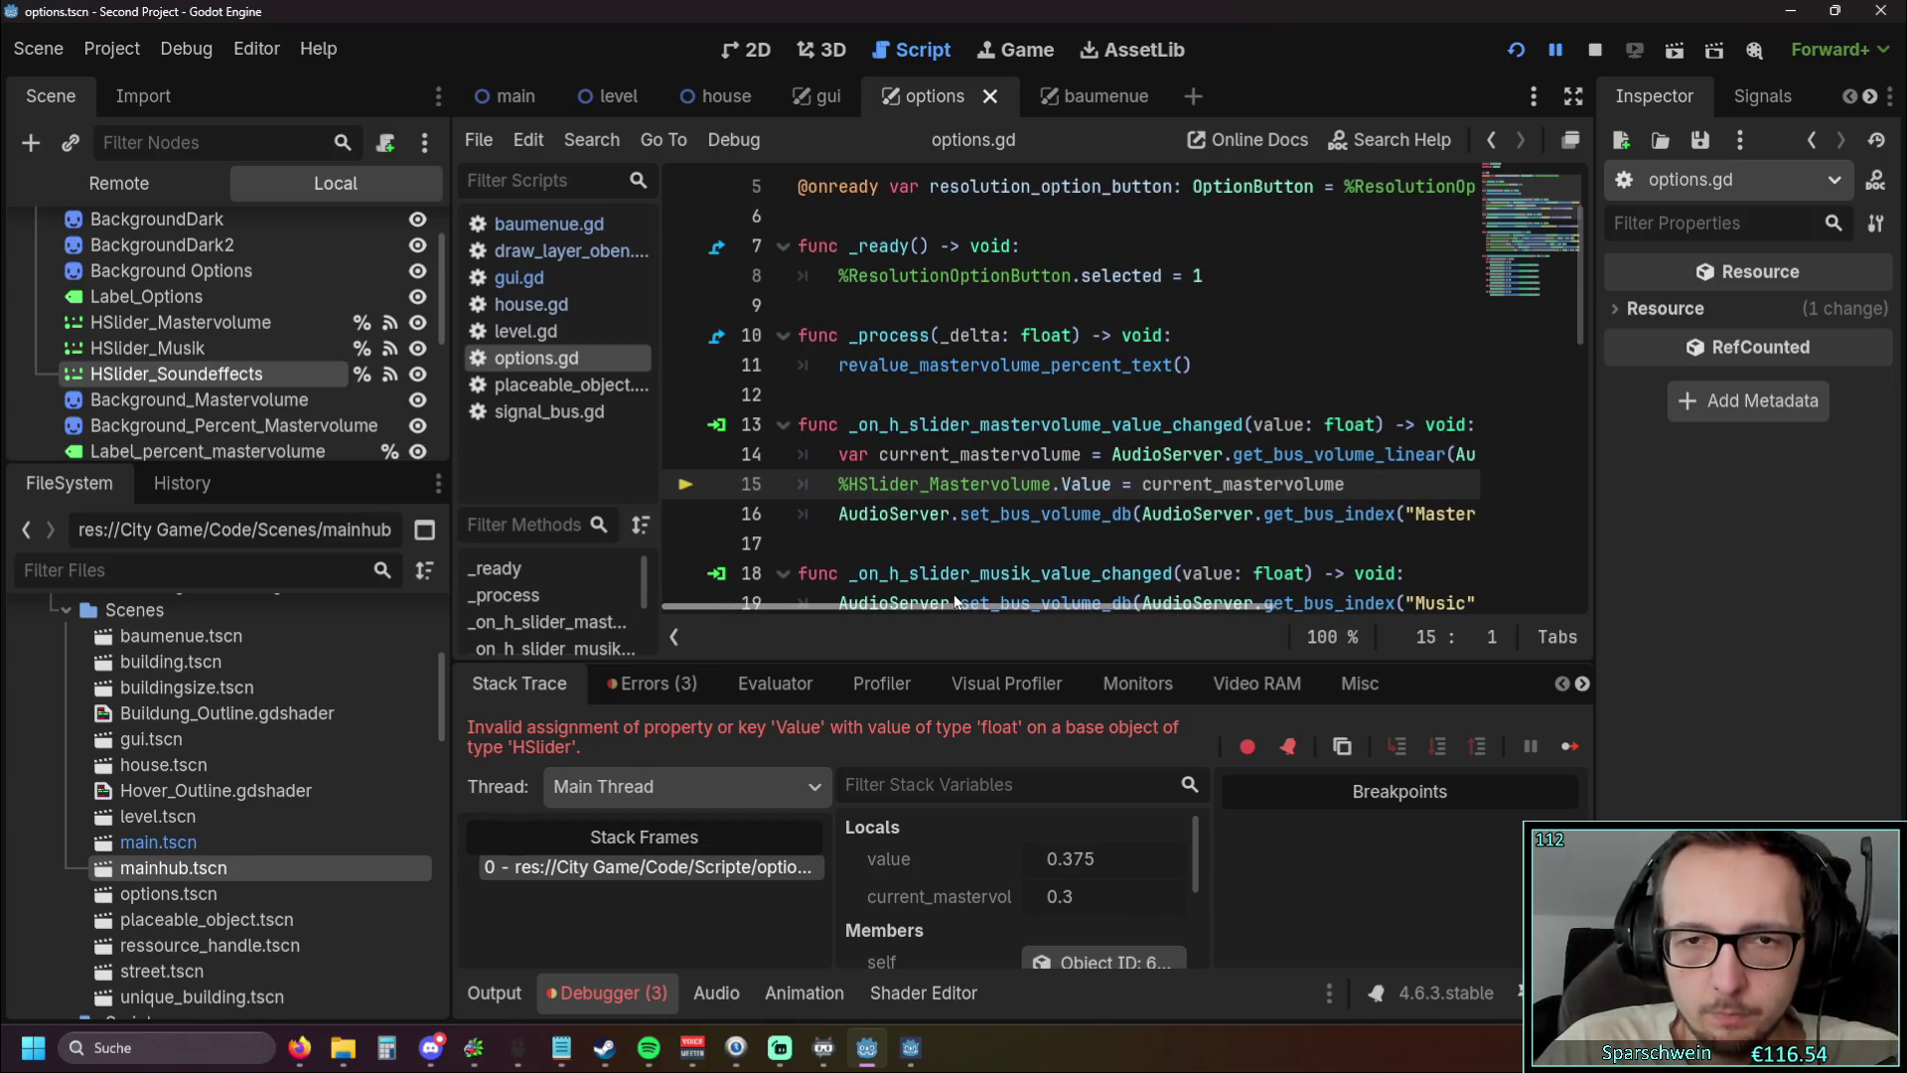
{"action": "mouse_move", "coordinate": [984, 604]}
{"action": "left_mouse_down"}
{"action": "mouse_move", "coordinate": [1005, 601]}
{"action": "mouse_move", "coordinate": [944, 600]}
{"action": "left_mouse_up"}
{"action": "left_click", "coordinate": [1104, 484]}
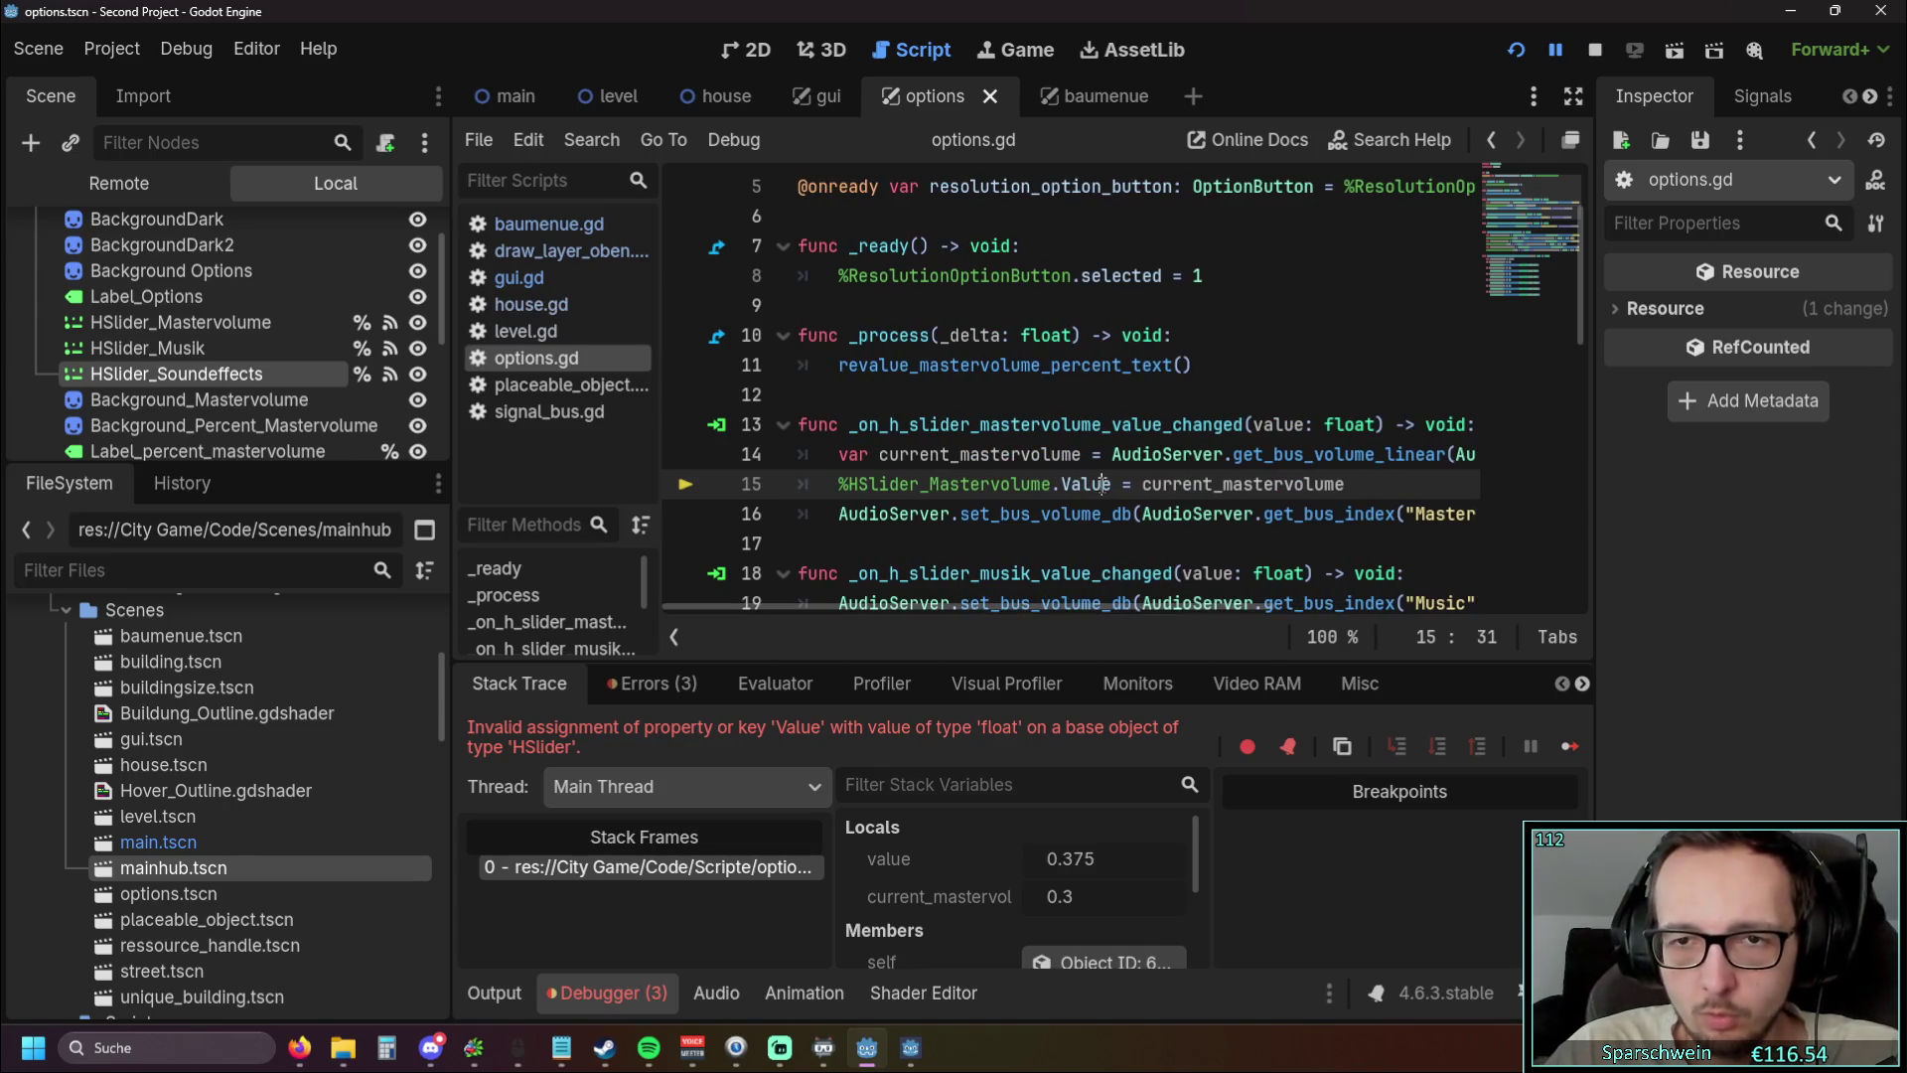
{"action": "mouse_move", "coordinate": [1277, 424]}
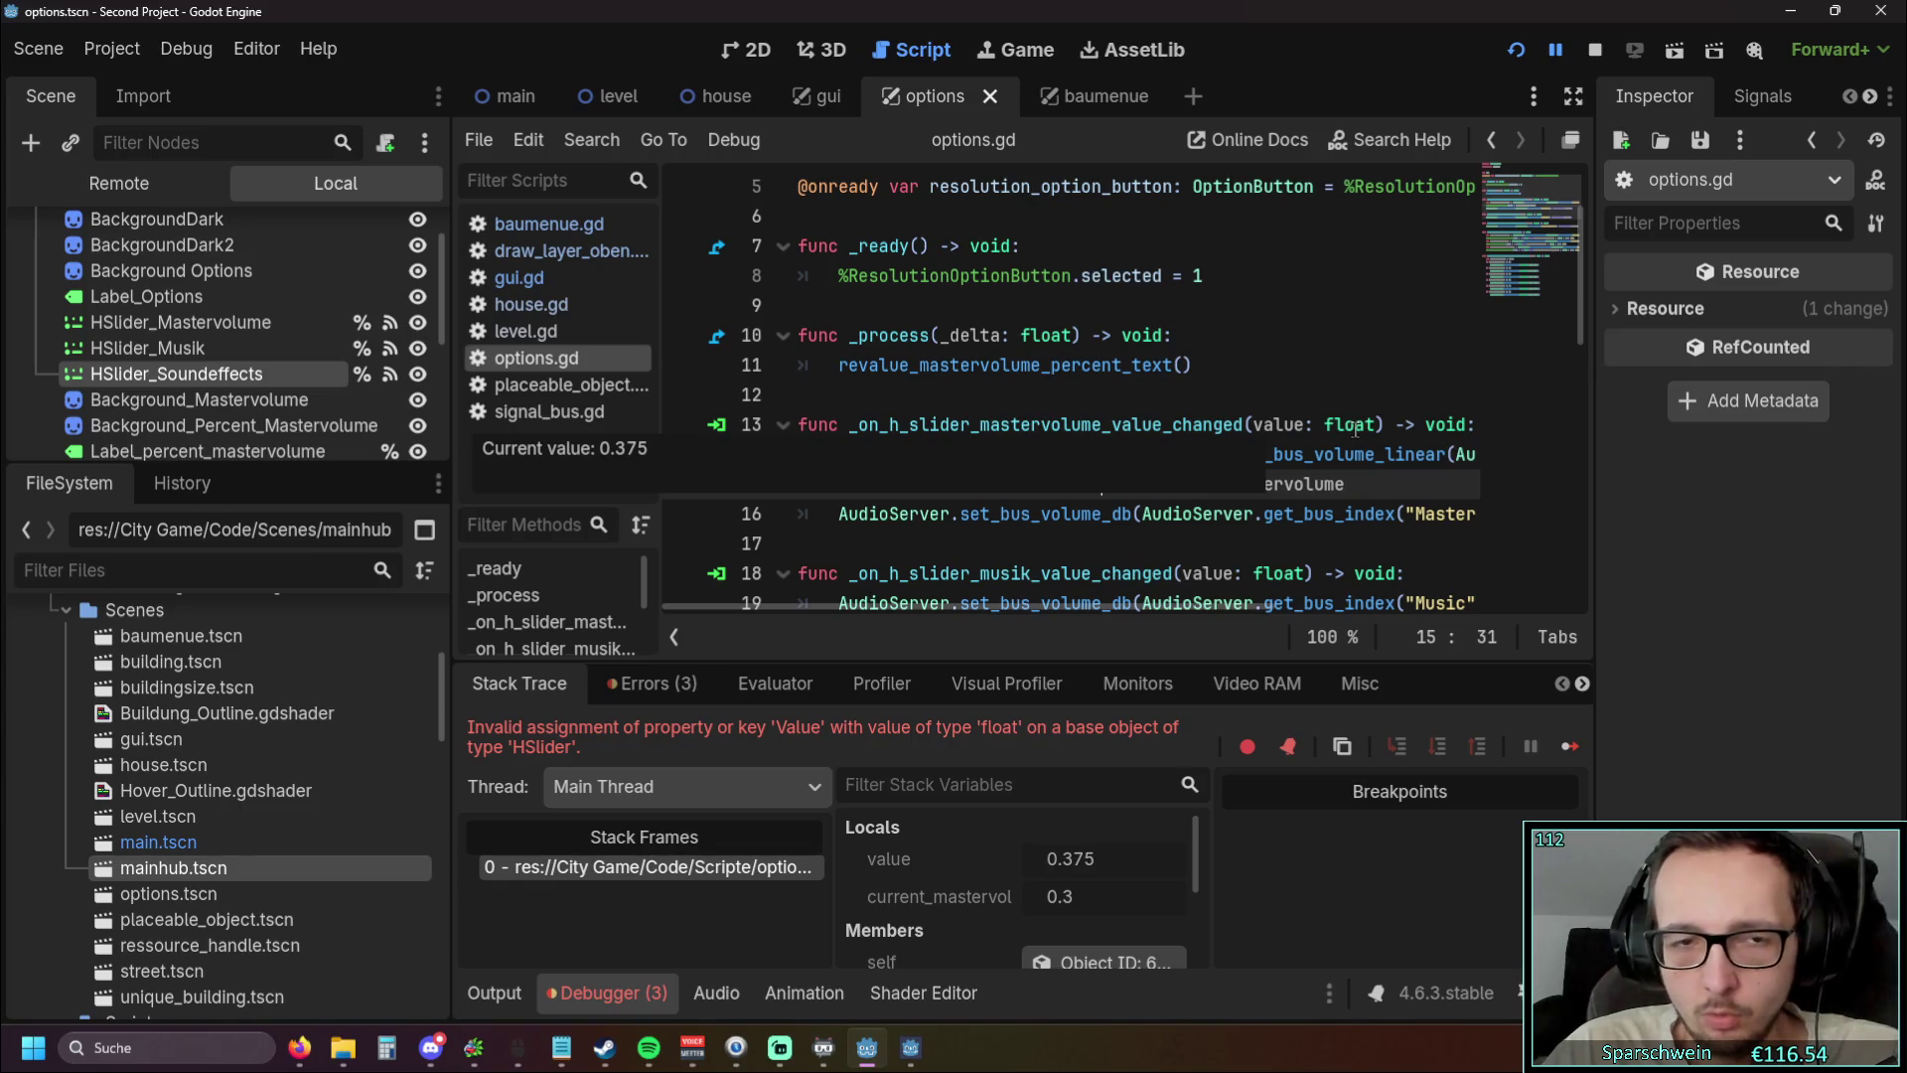
{"action": "mouse_move", "coordinate": [1191, 484]}
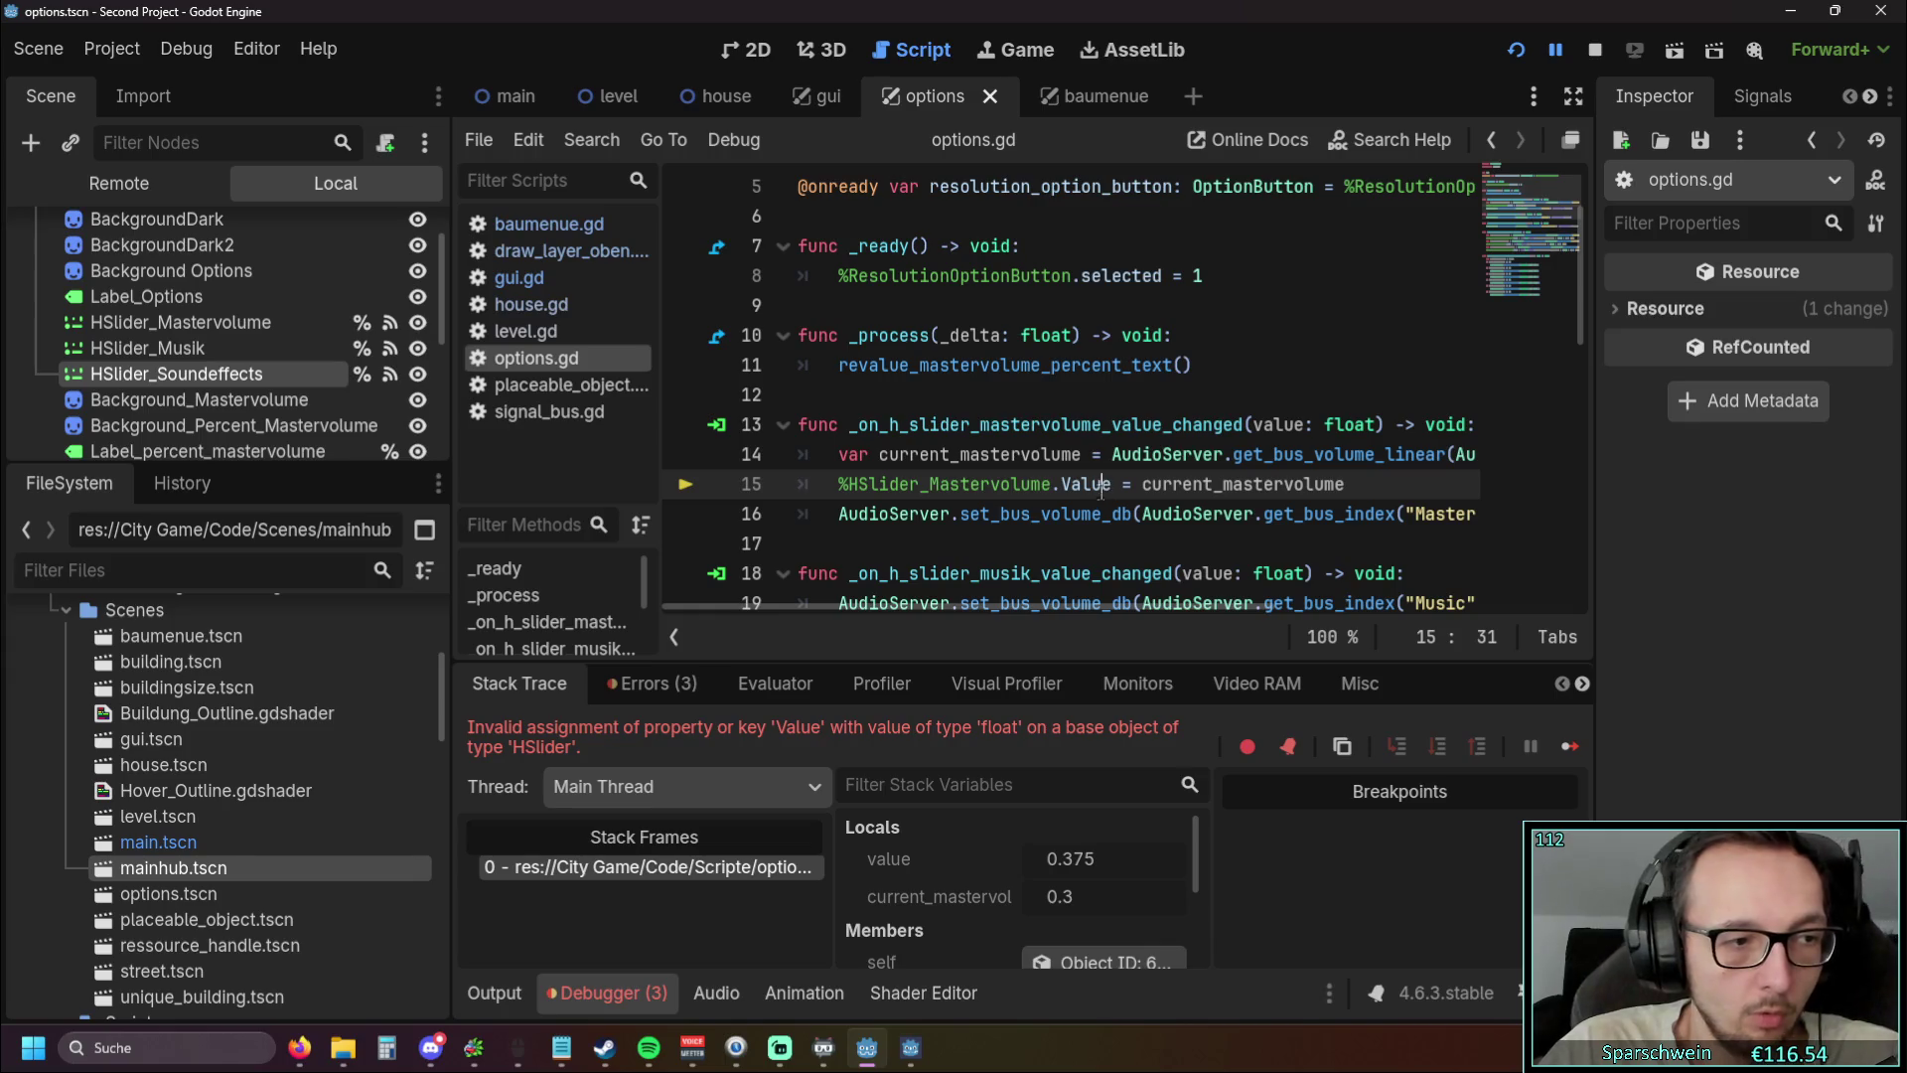
{"action": "left_click", "coordinate": [1070, 484]}
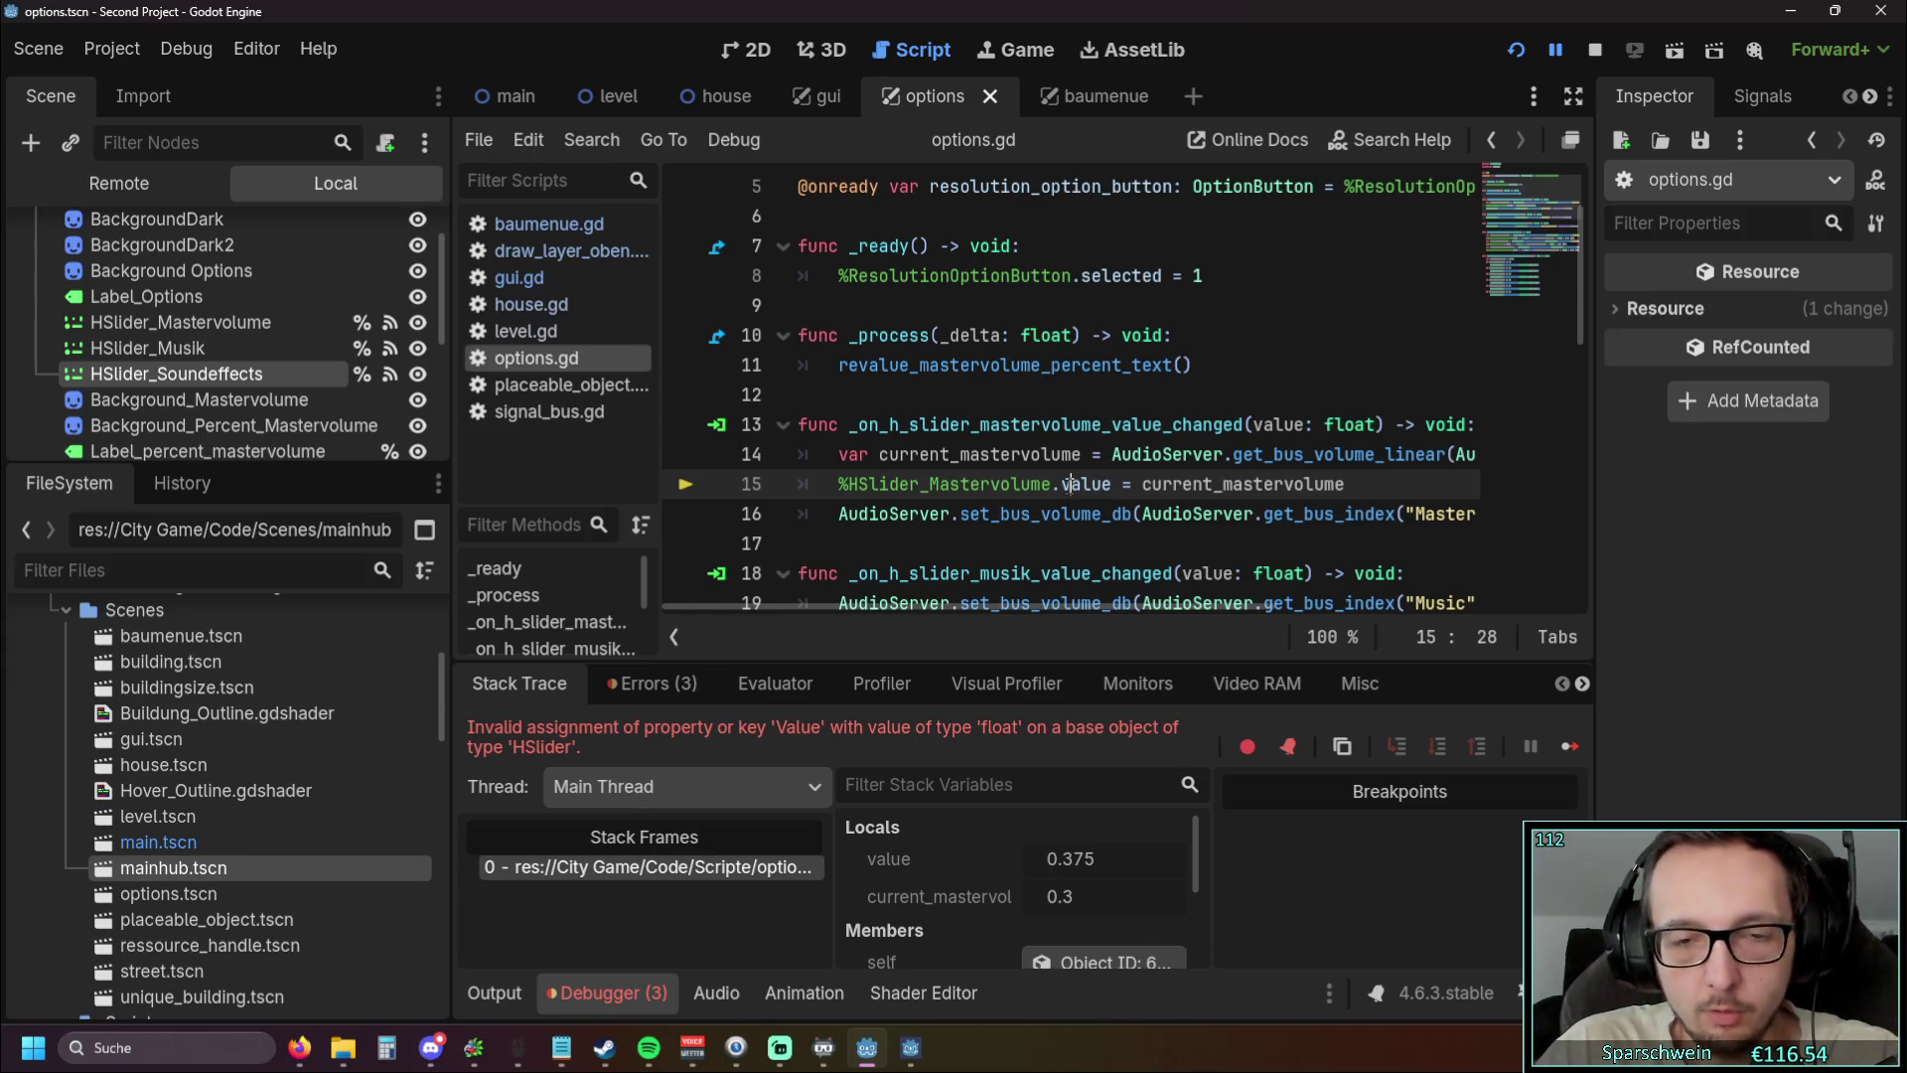
{"action": "type", "text": "v"}
{"action": "key", "text": "Escape"}
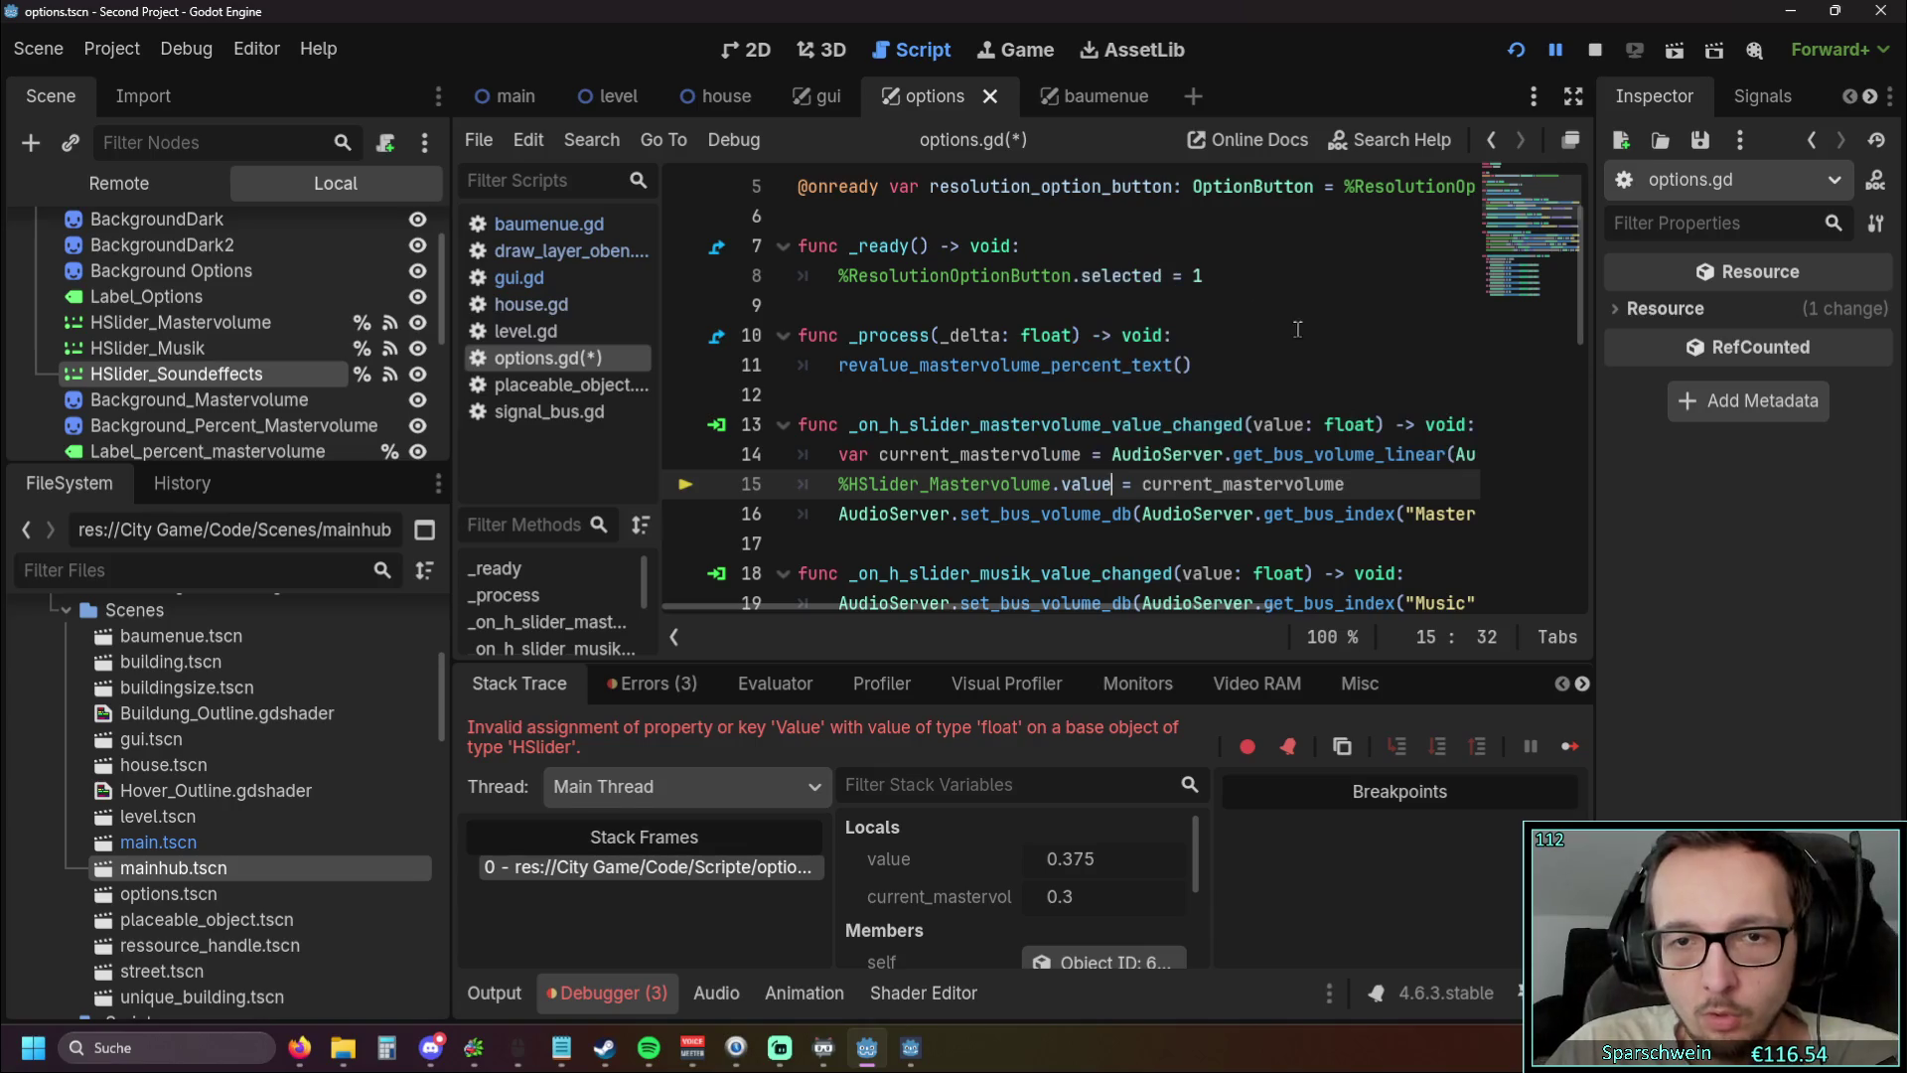
{"action": "left_click", "coordinate": [1295, 336]}
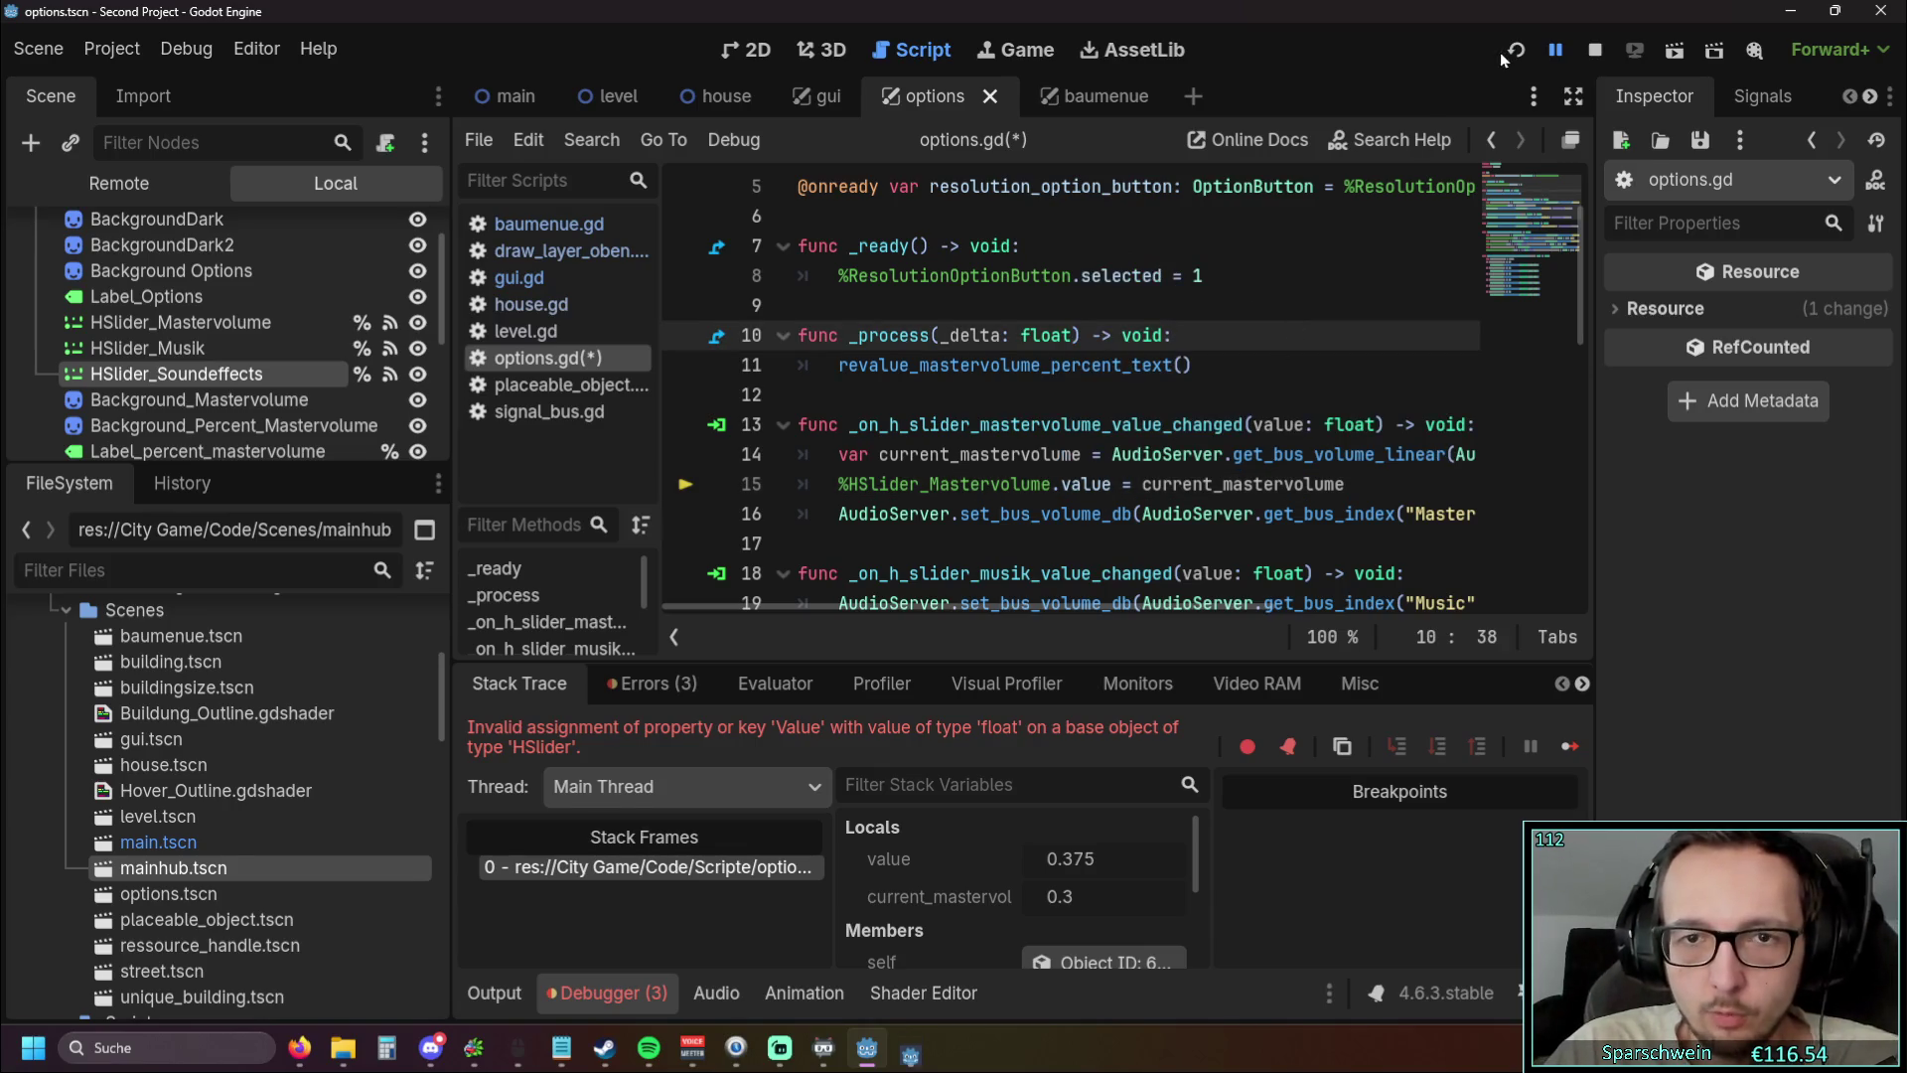
Restart the game, raise Mastervolume to 80%, toggle the Optionen menu repeatedly, then stop
{"action": "left_click", "coordinate": [1515, 49]}
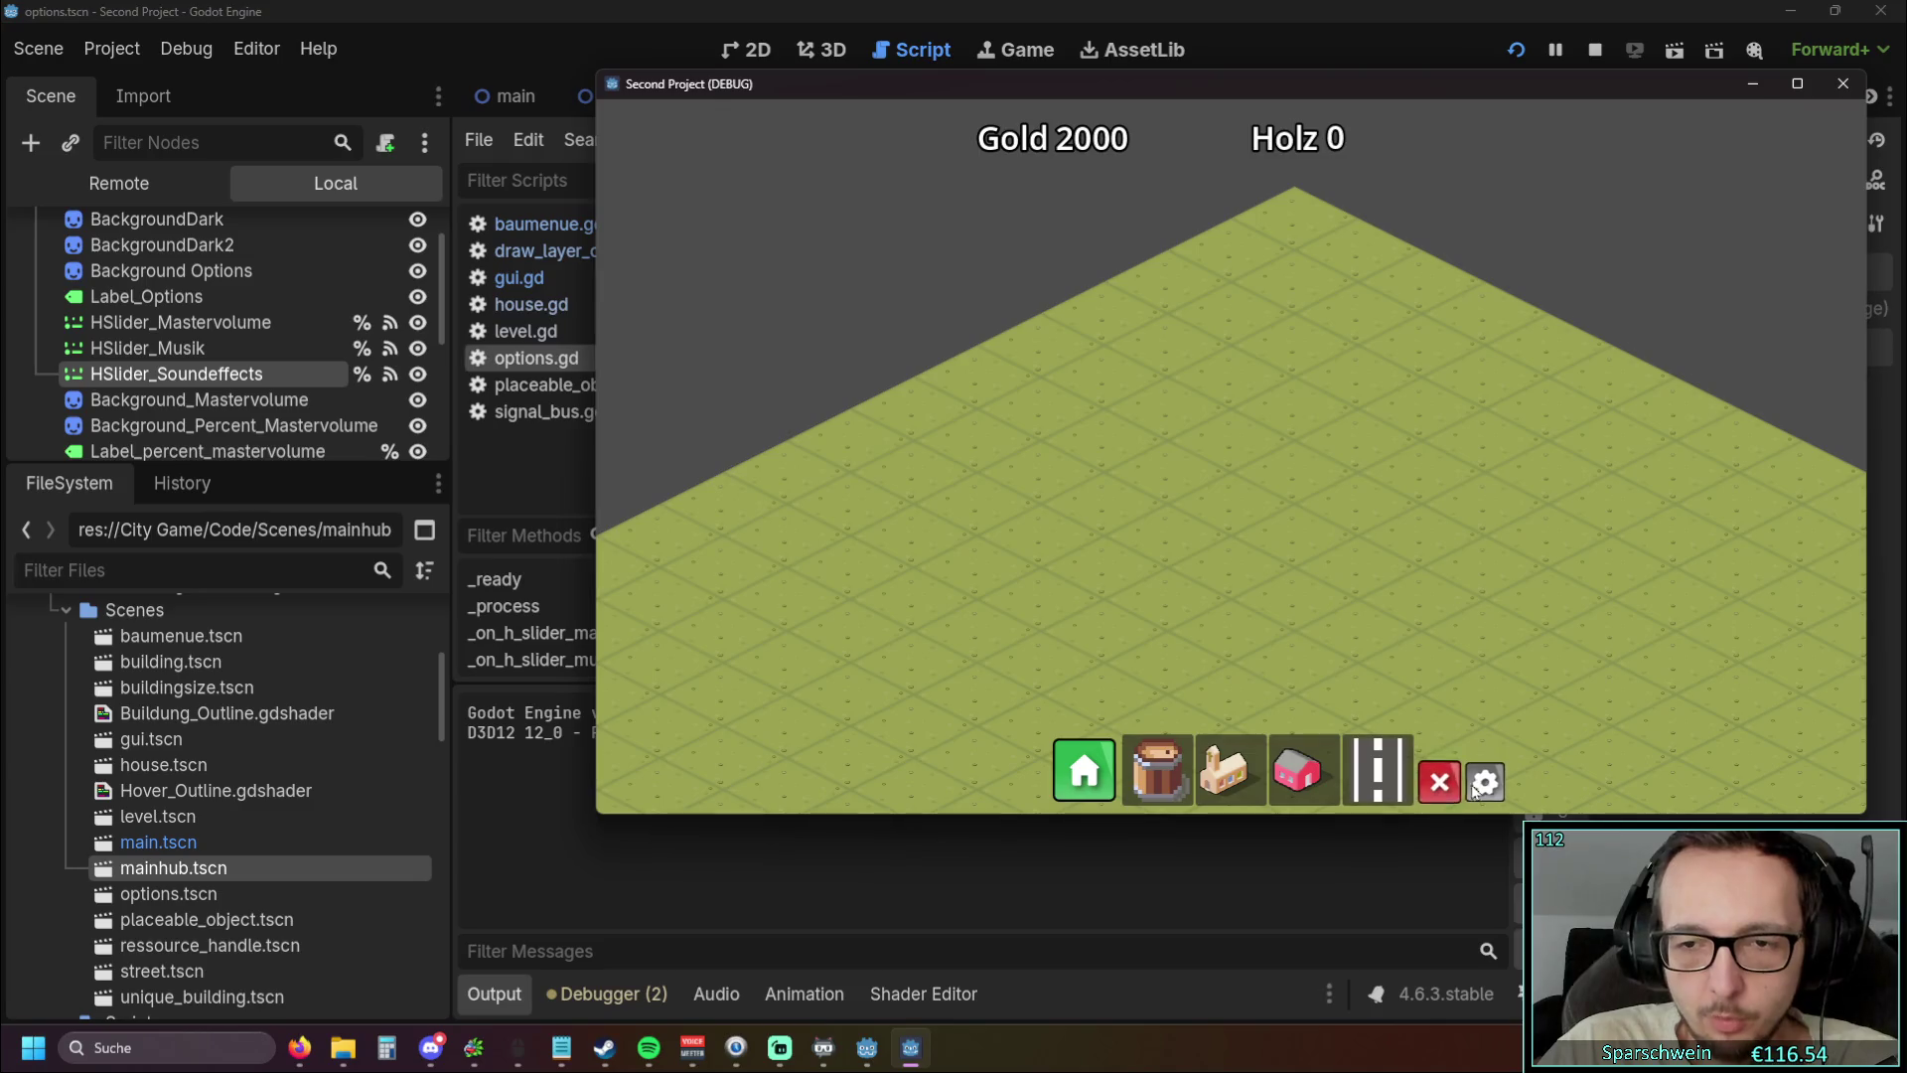
{"action": "left_click", "coordinate": [1485, 782]}
{"action": "left_click_drag", "start_coordinate": [1367, 342], "coordinate": [1384, 344]}
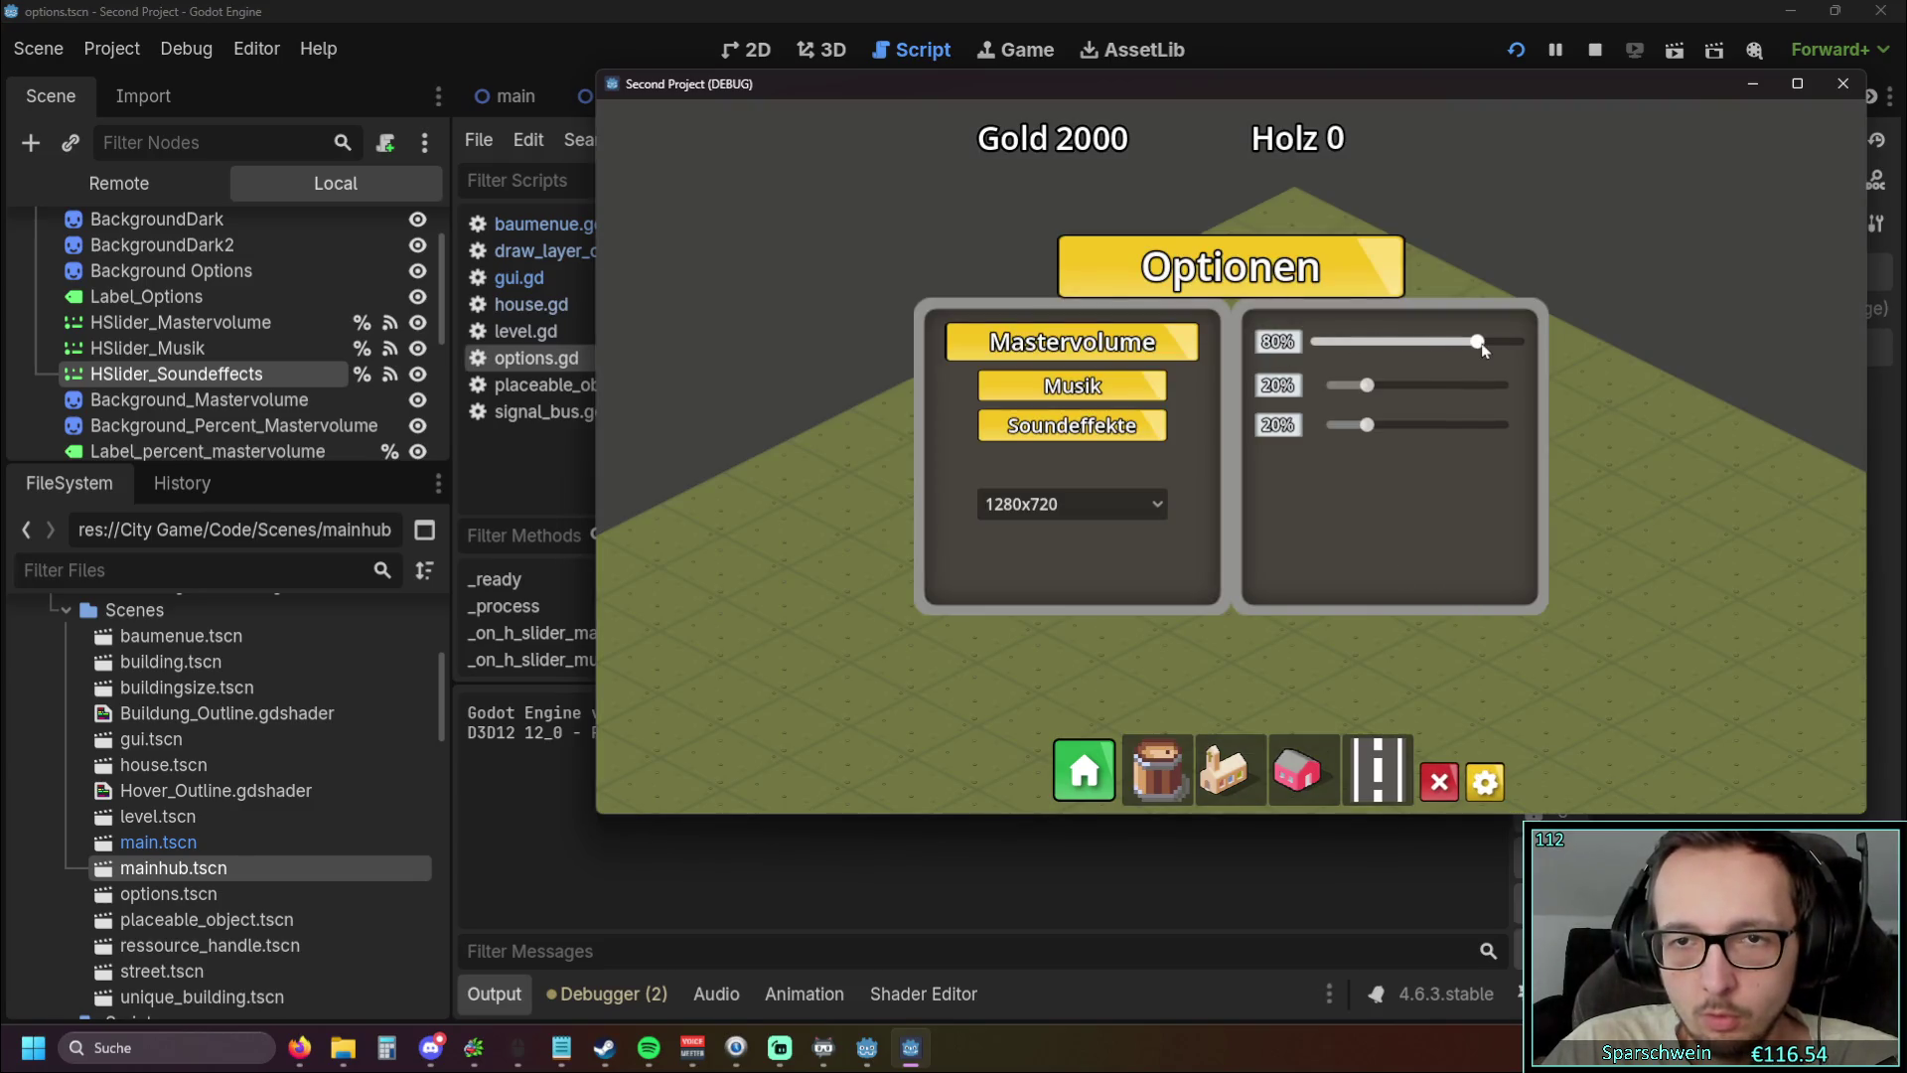
{"action": "left_click", "coordinate": [1485, 782]}
{"action": "left_click", "coordinate": [1485, 782]}
{"action": "left_click", "coordinate": [1485, 782]}
{"action": "left_click", "coordinate": [1485, 782]}
{"action": "left_click", "coordinate": [1485, 782]}
{"action": "key", "text": "F8"}
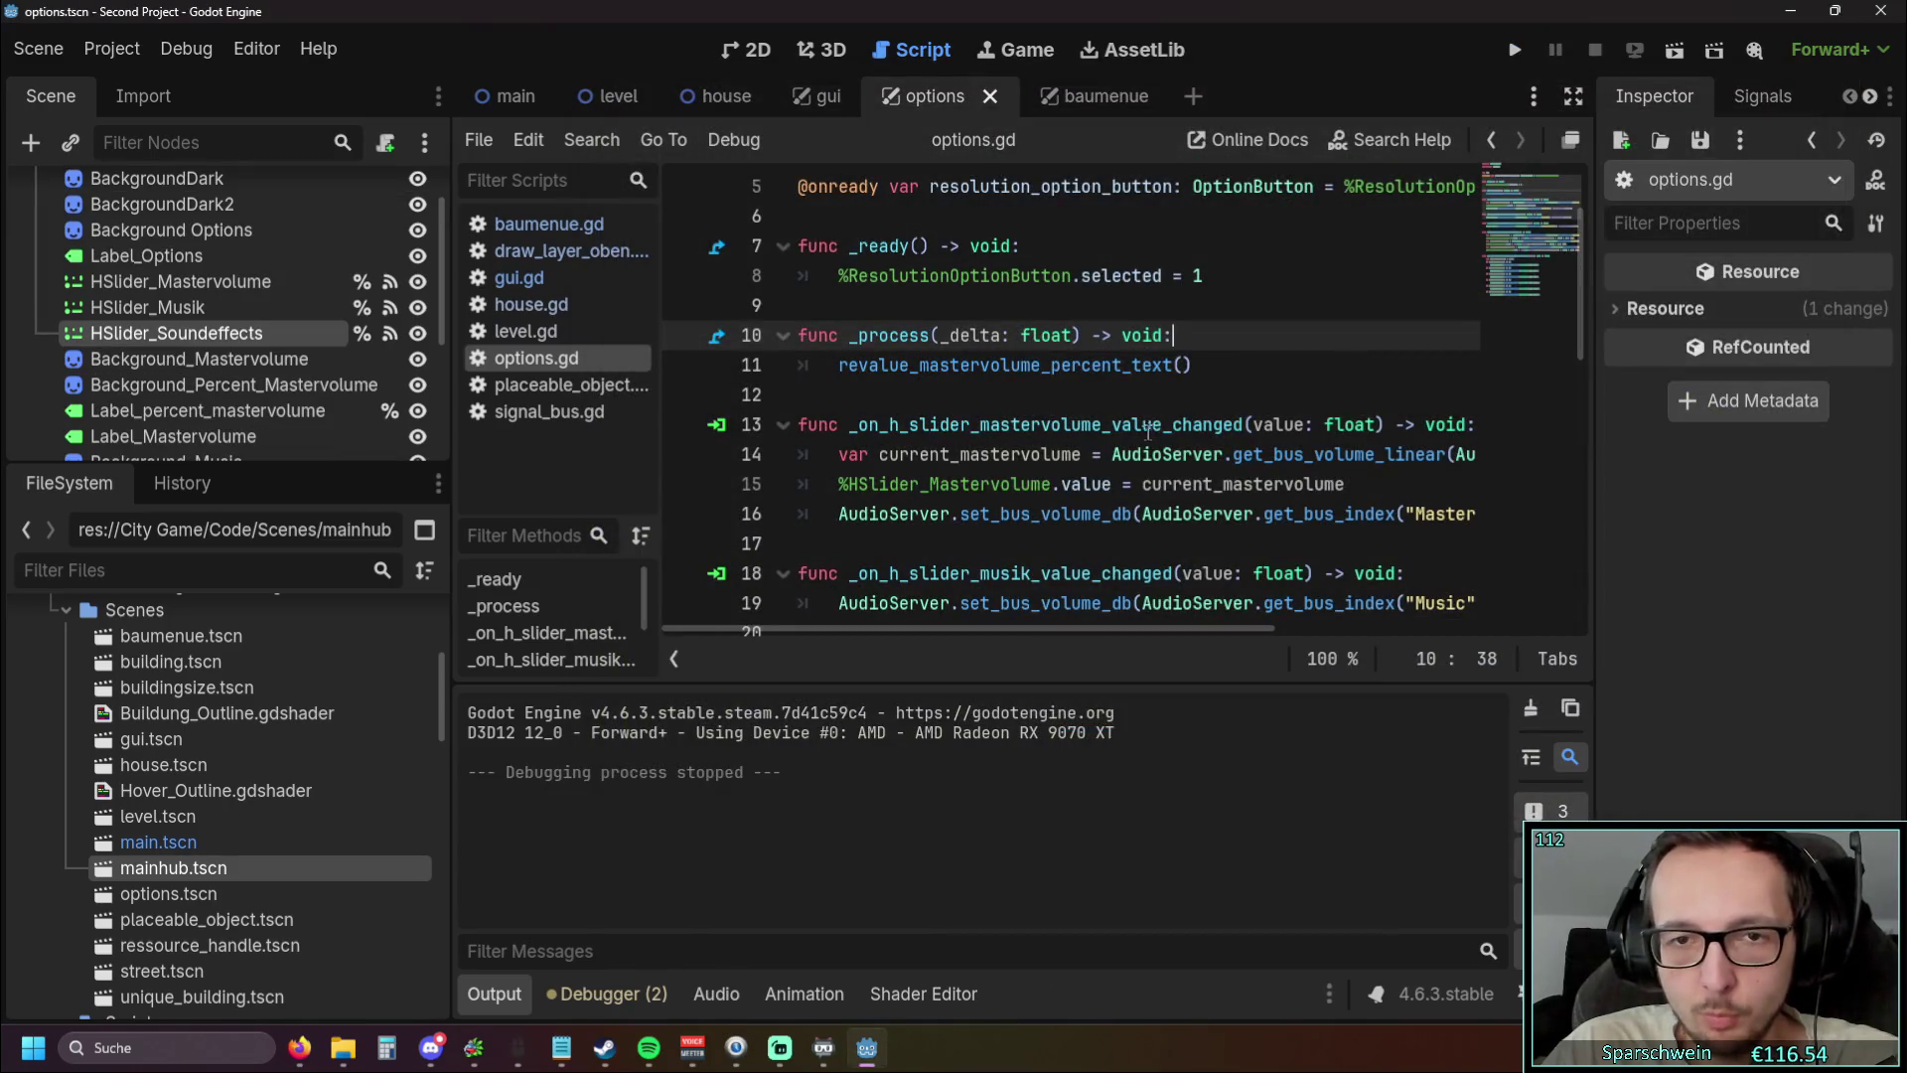
Relaunch the game, open and close the Optionen menu, then stop it
{"action": "left_click", "coordinate": [1515, 50]}
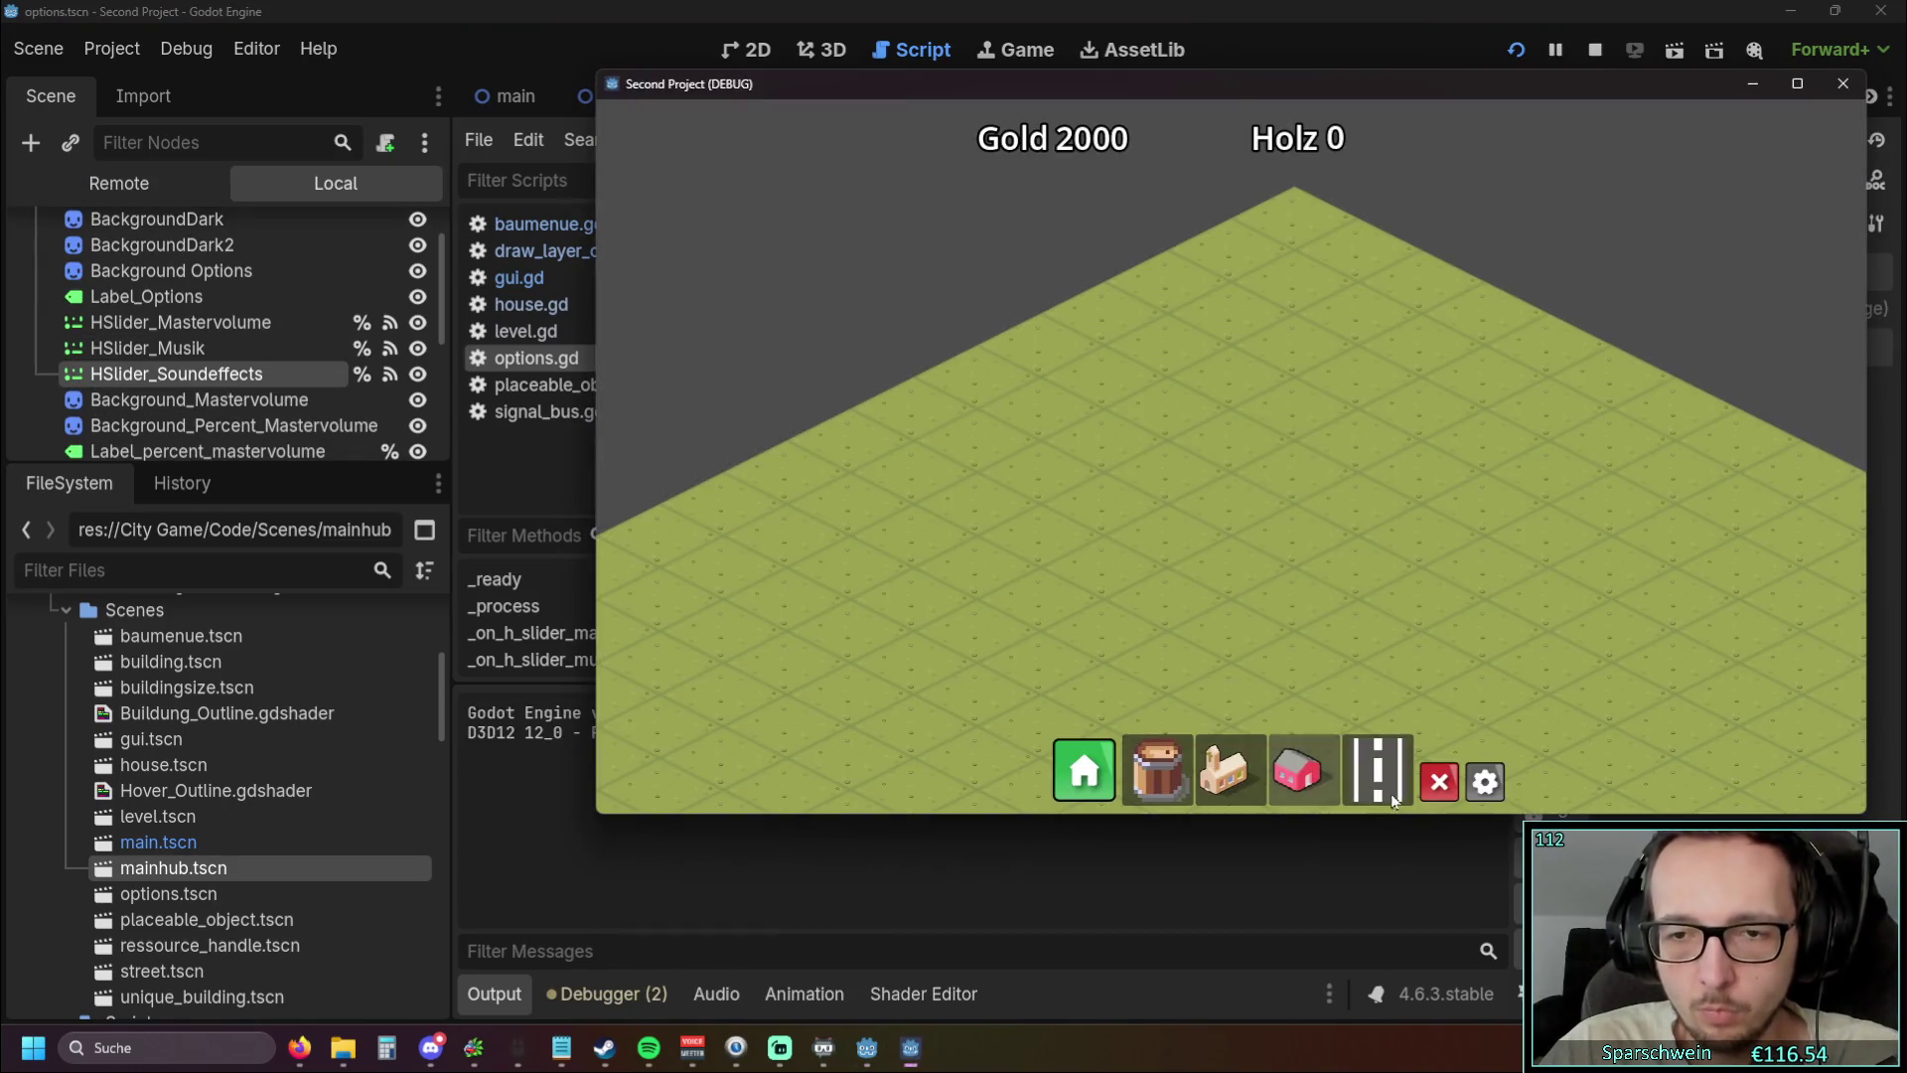
{"action": "left_click", "coordinate": [1485, 782]}
{"action": "left_click", "coordinate": [1485, 781]}
{"action": "key", "text": "F8"}
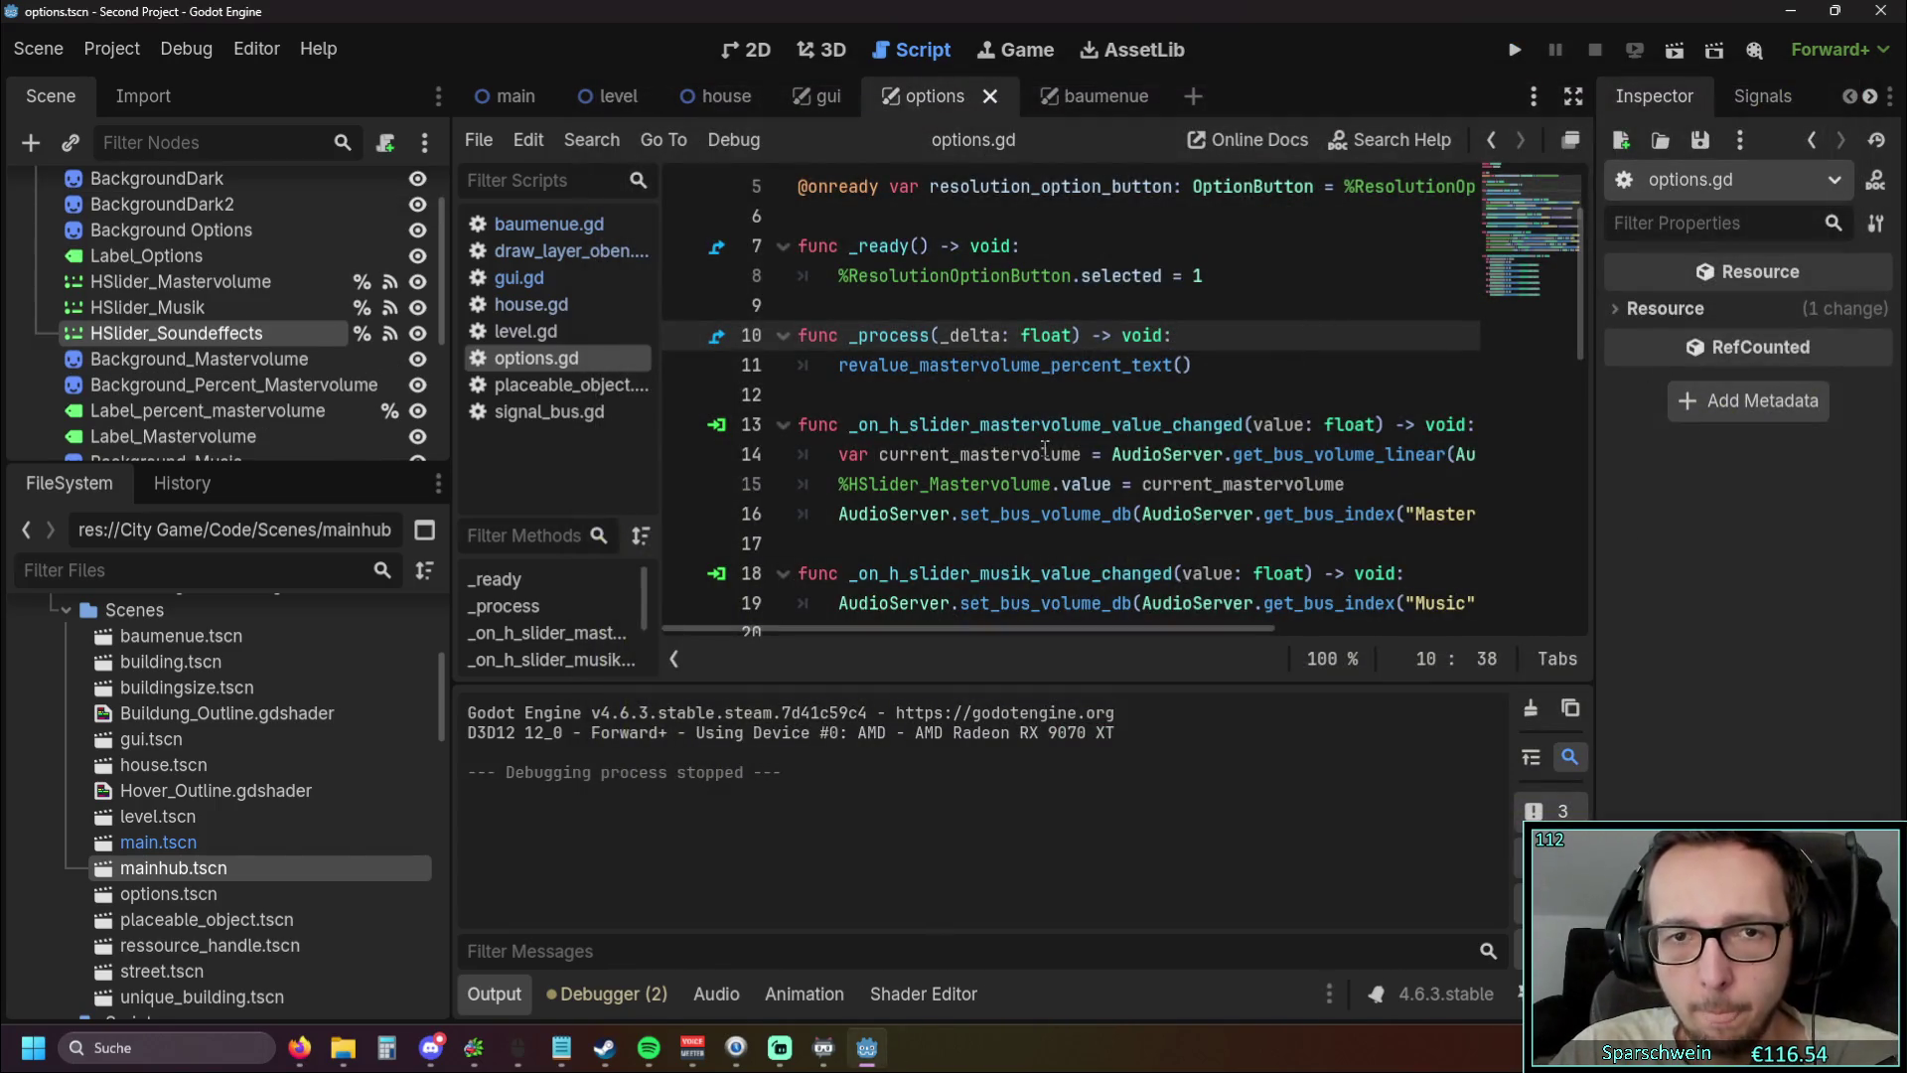
Revert HSlider_Mastervolume's Value from 0.3 to 0.0, then rerun the game and open Optionen
{"action": "left_click", "coordinate": [191, 285]}
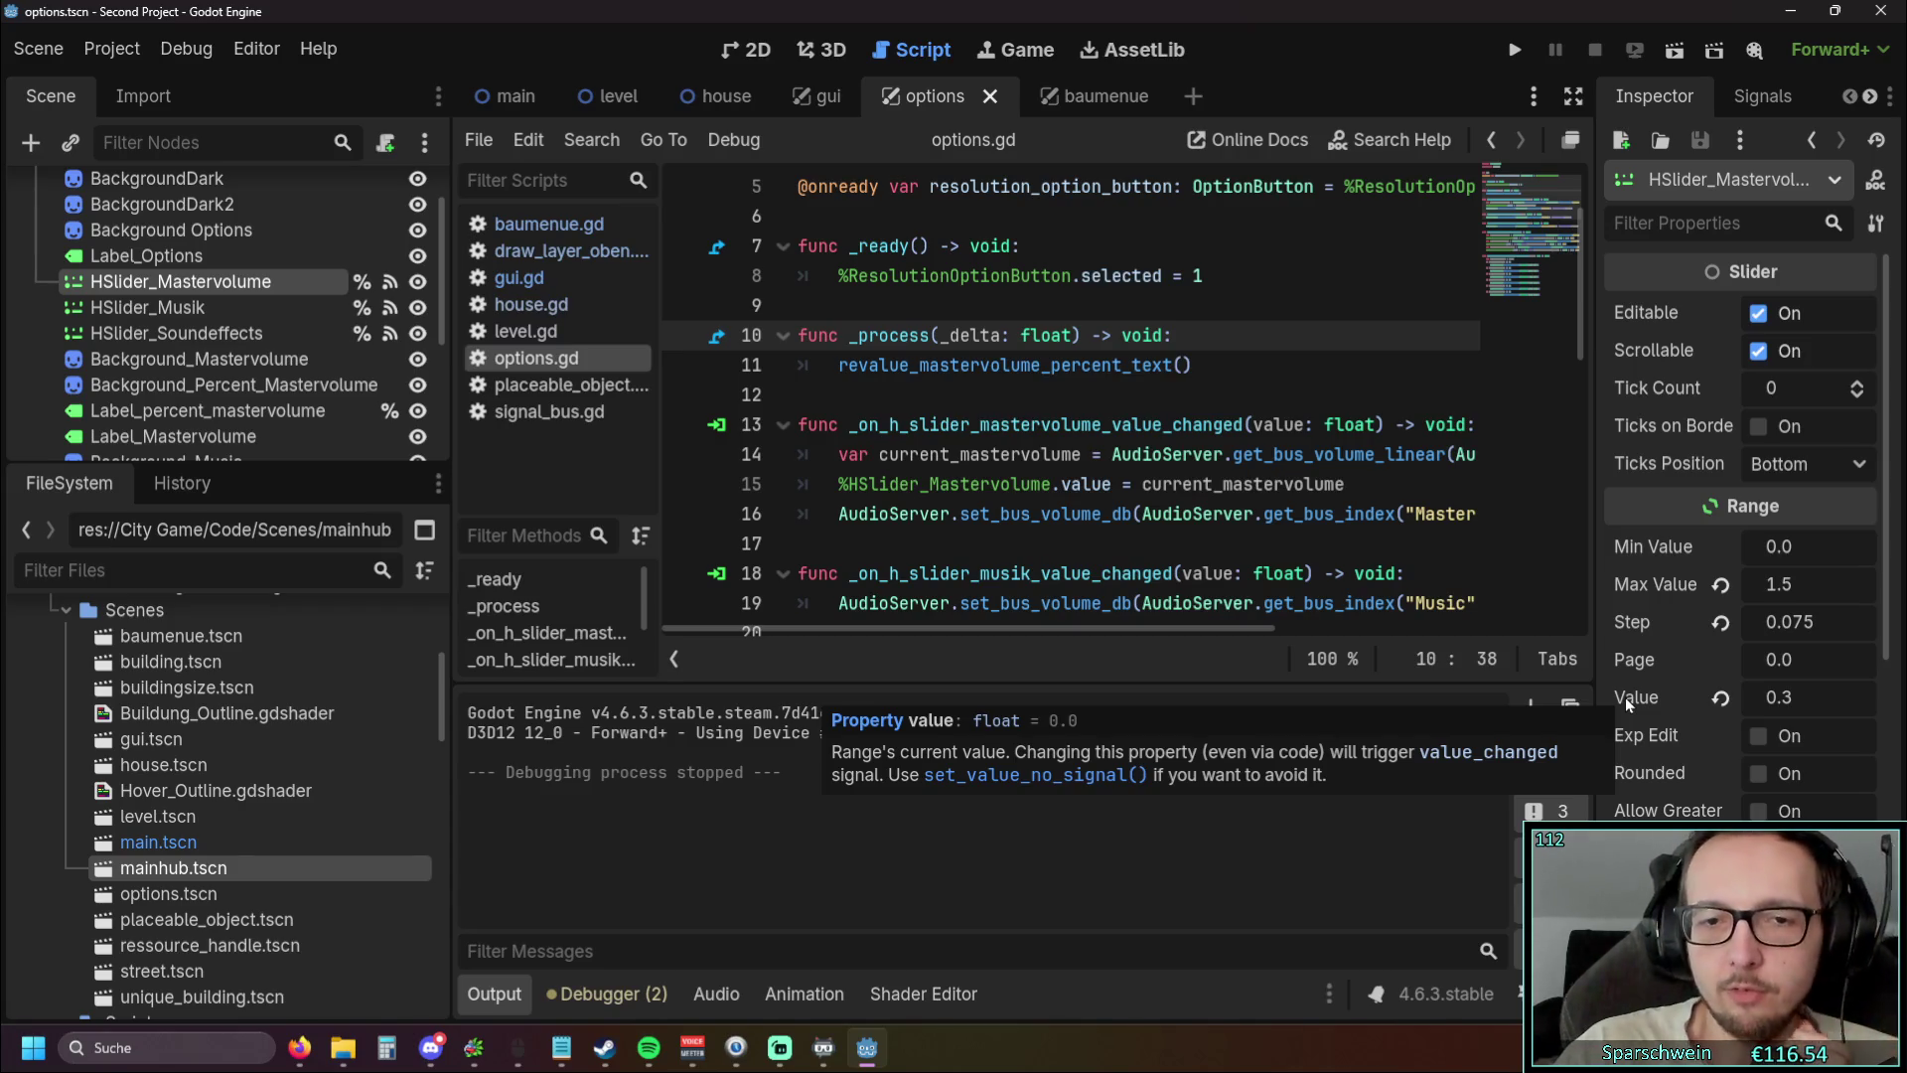
{"action": "left_click", "coordinate": [1721, 698]}
{"action": "left_click", "coordinate": [1514, 50]}
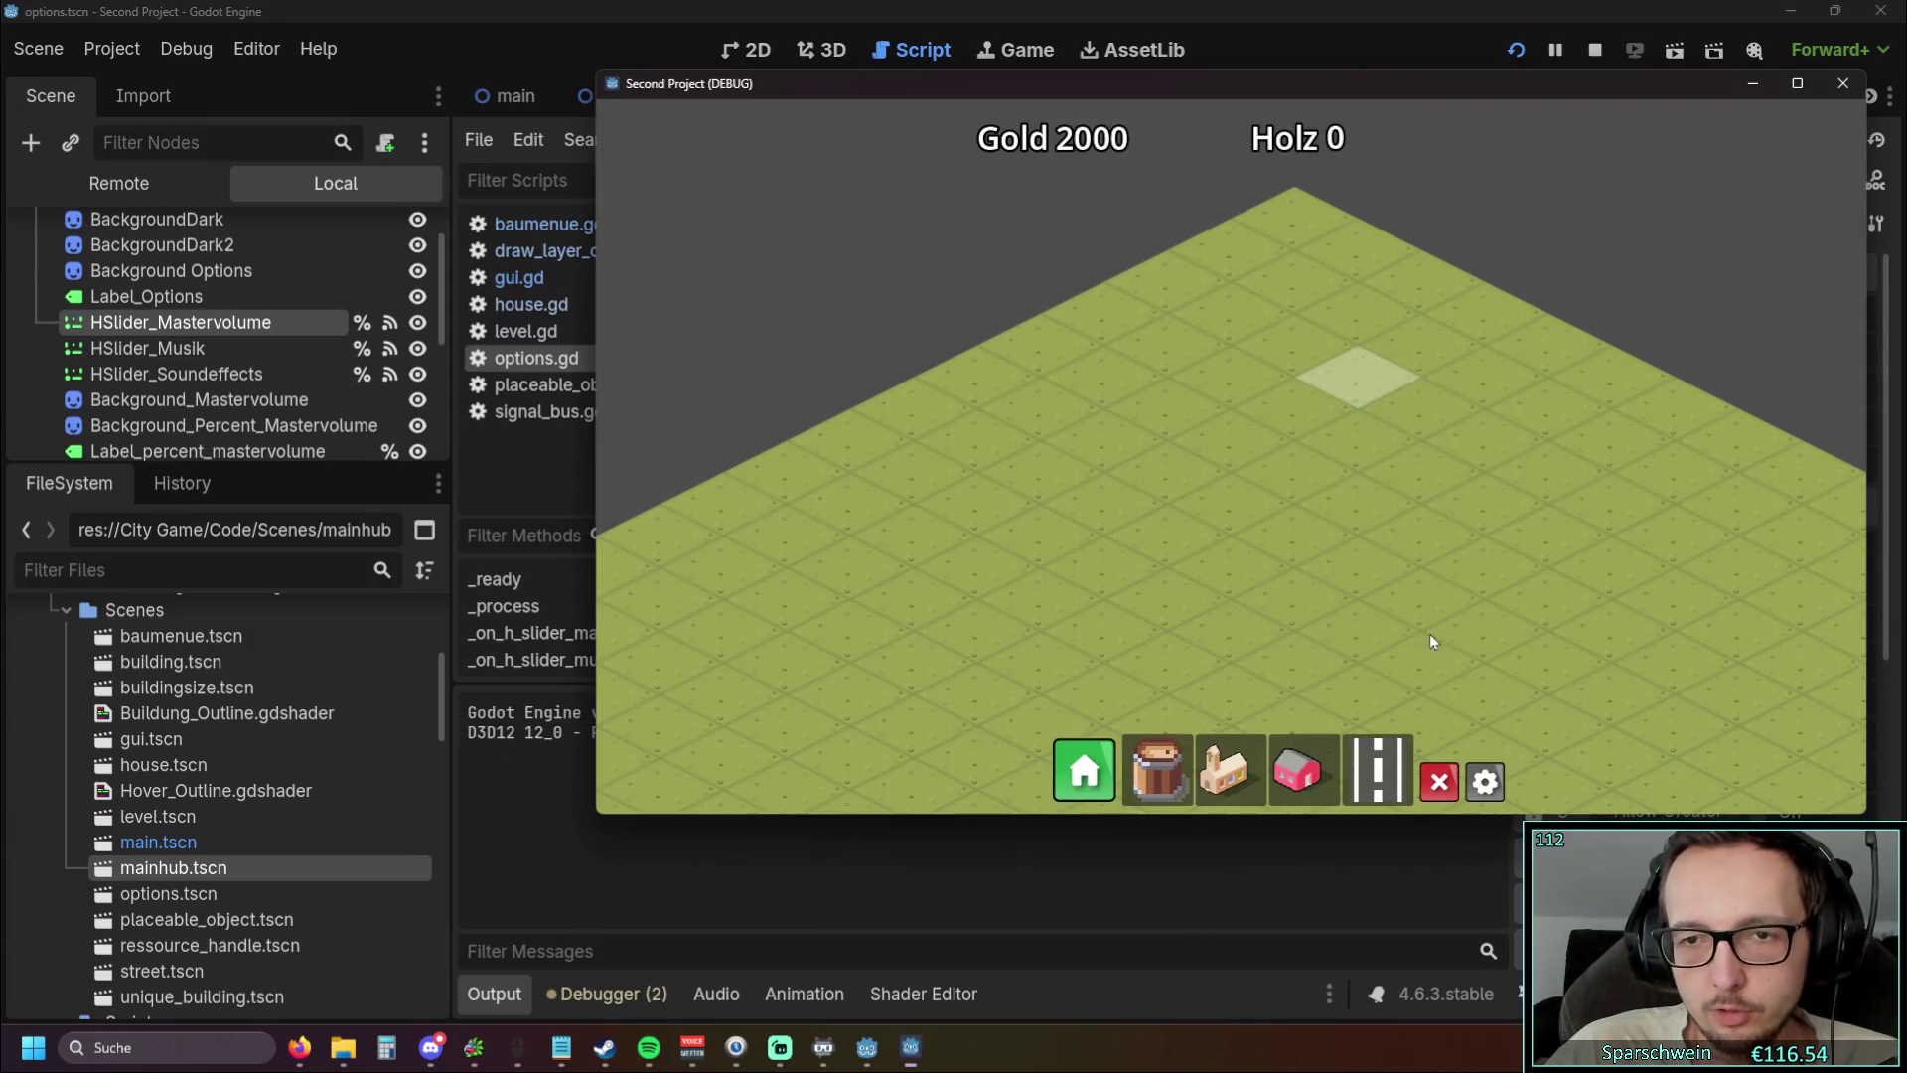
{"action": "left_click", "coordinate": [1487, 781]}
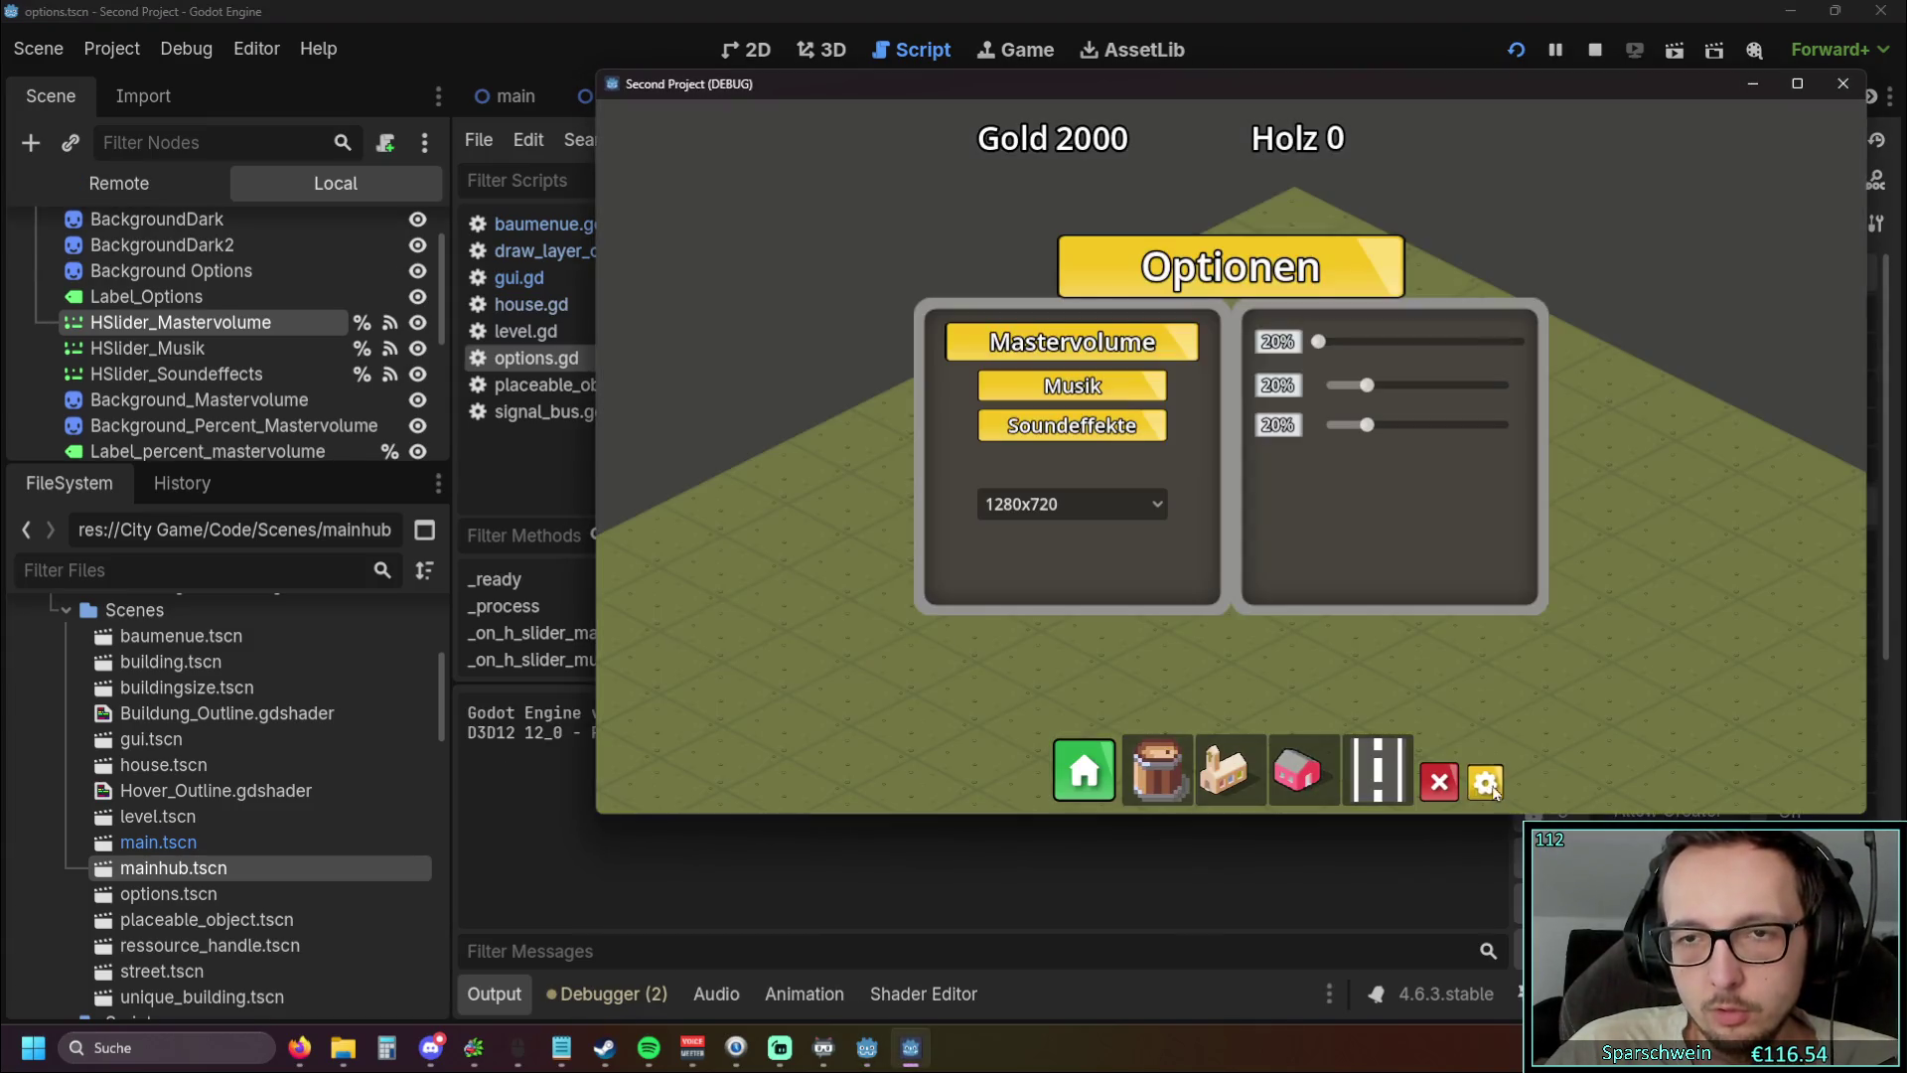
Drag Mastervolume to 35%, toggle the Optionen menu, then close the game window
{"action": "left_click_drag", "start_coordinate": [1336, 343], "coordinate": [1396, 343]}
{"action": "left_click", "coordinate": [1485, 784]}
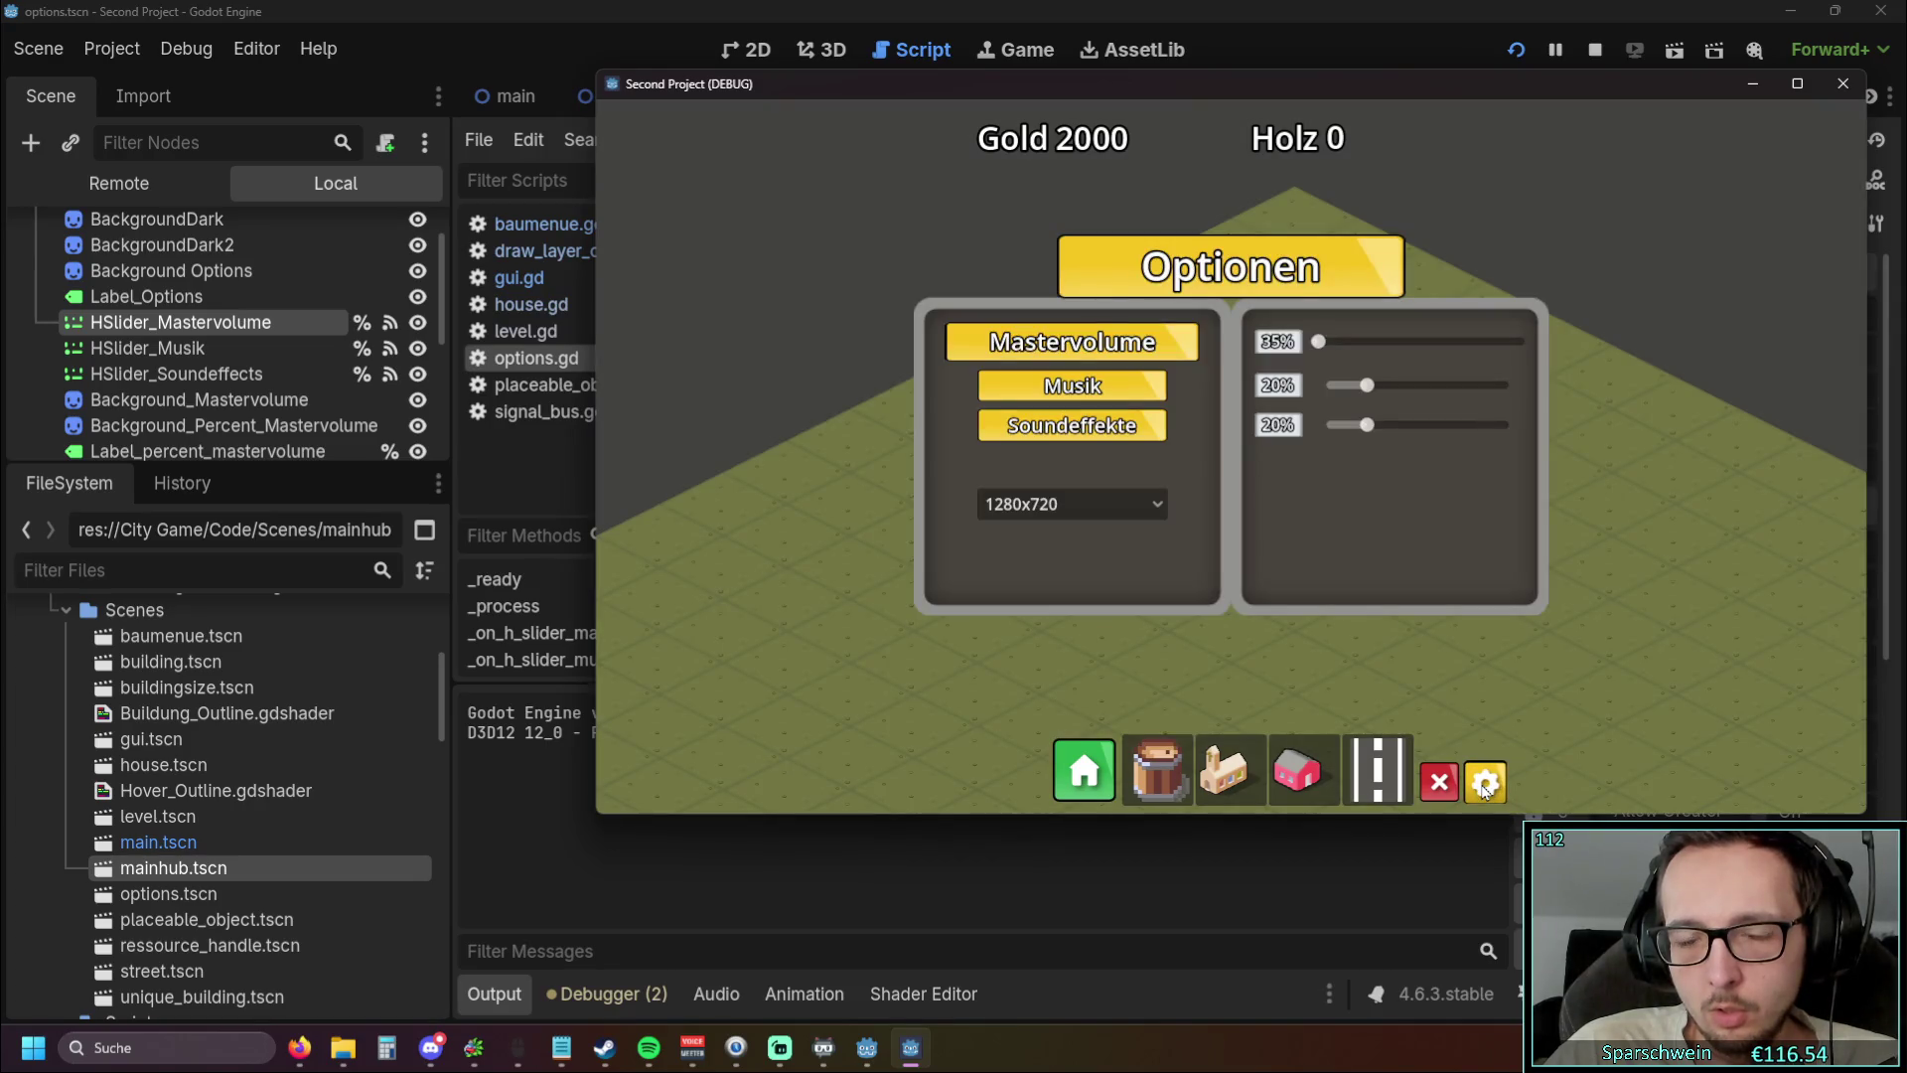
{"action": "left_click", "coordinate": [1842, 85]}
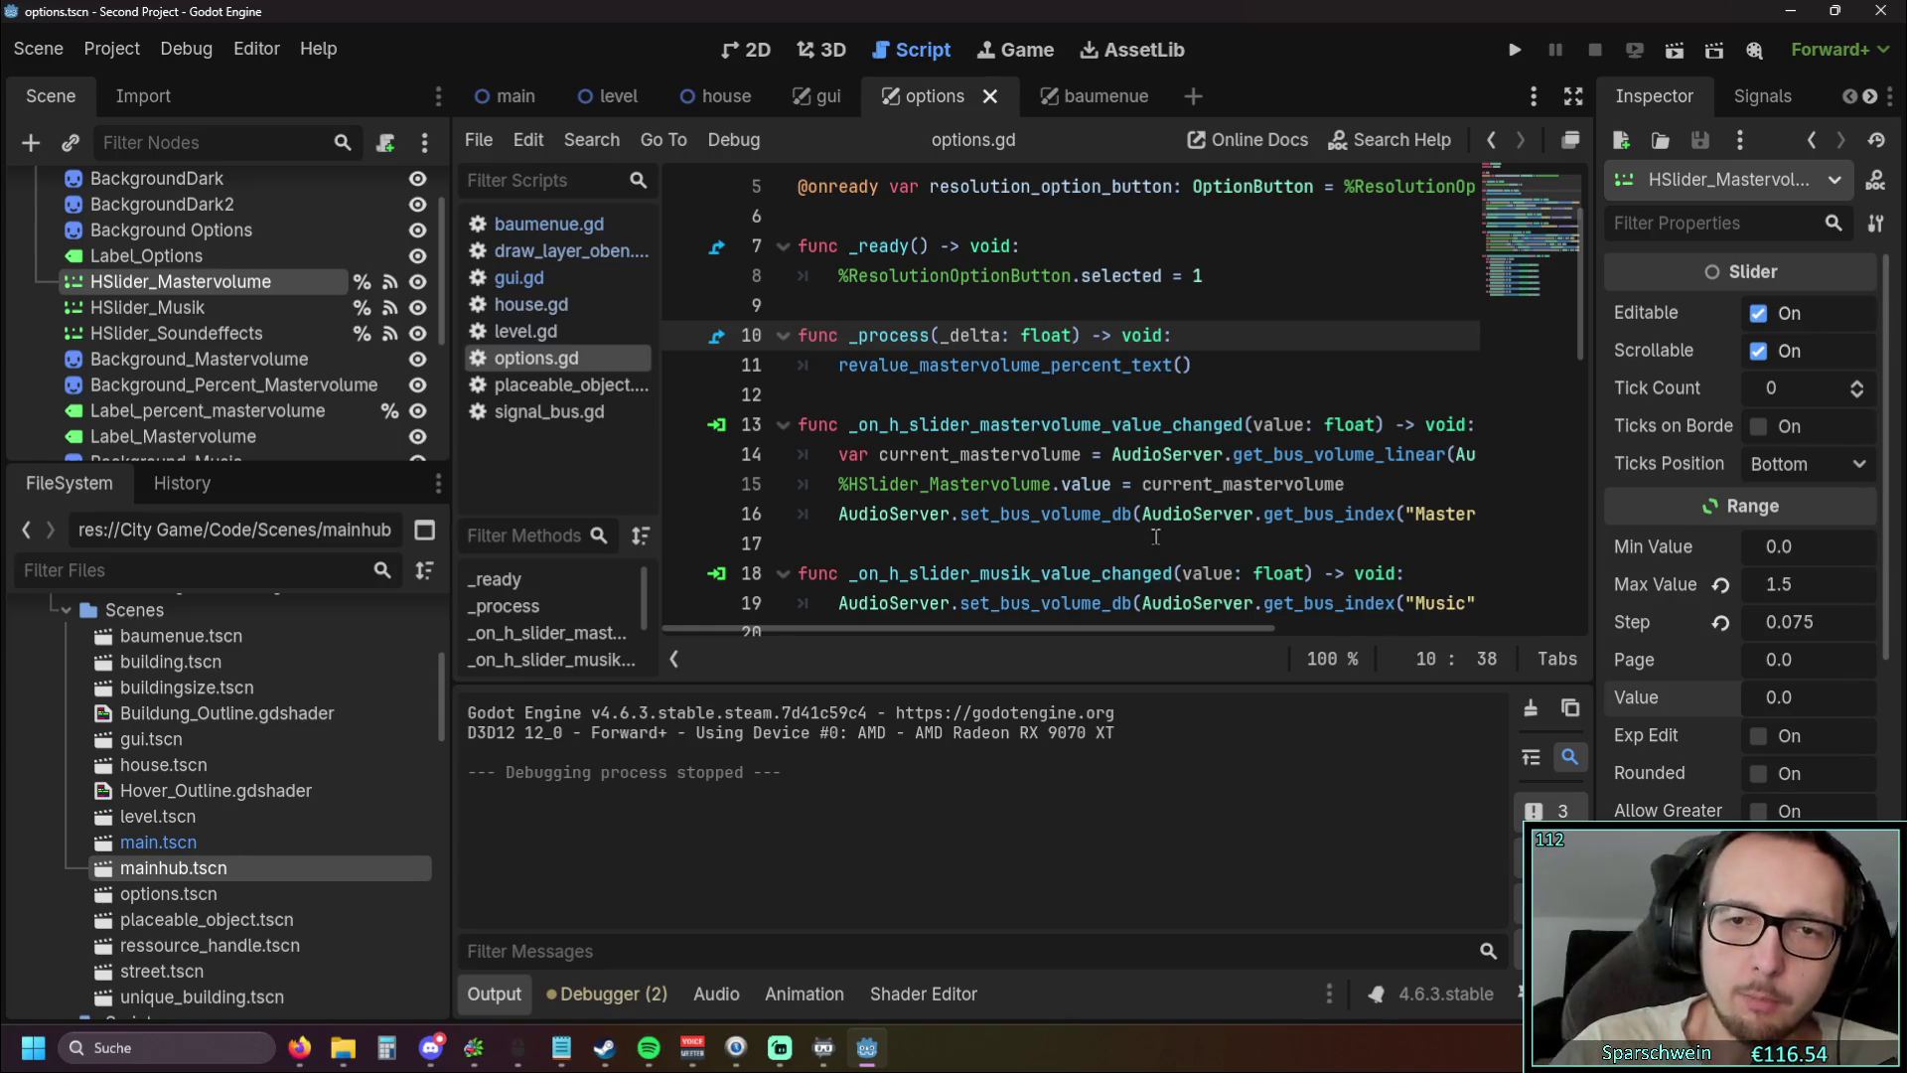
Select the two HSlider_Mastervolume lines in _on_h_slider_mastervolume_value_changed
{"action": "scroll", "coordinate": [1052, 640], "scroll_direction": "right", "scroll_amount": 5}
{"action": "mouse_move", "coordinate": [1170, 628]}
{"action": "left_mouse_down"}
{"action": "mouse_move", "coordinate": [986, 632]}
{"action": "mouse_move", "coordinate": [1127, 628]}
{"action": "mouse_move", "coordinate": [938, 611]}
{"action": "left_mouse_up"}
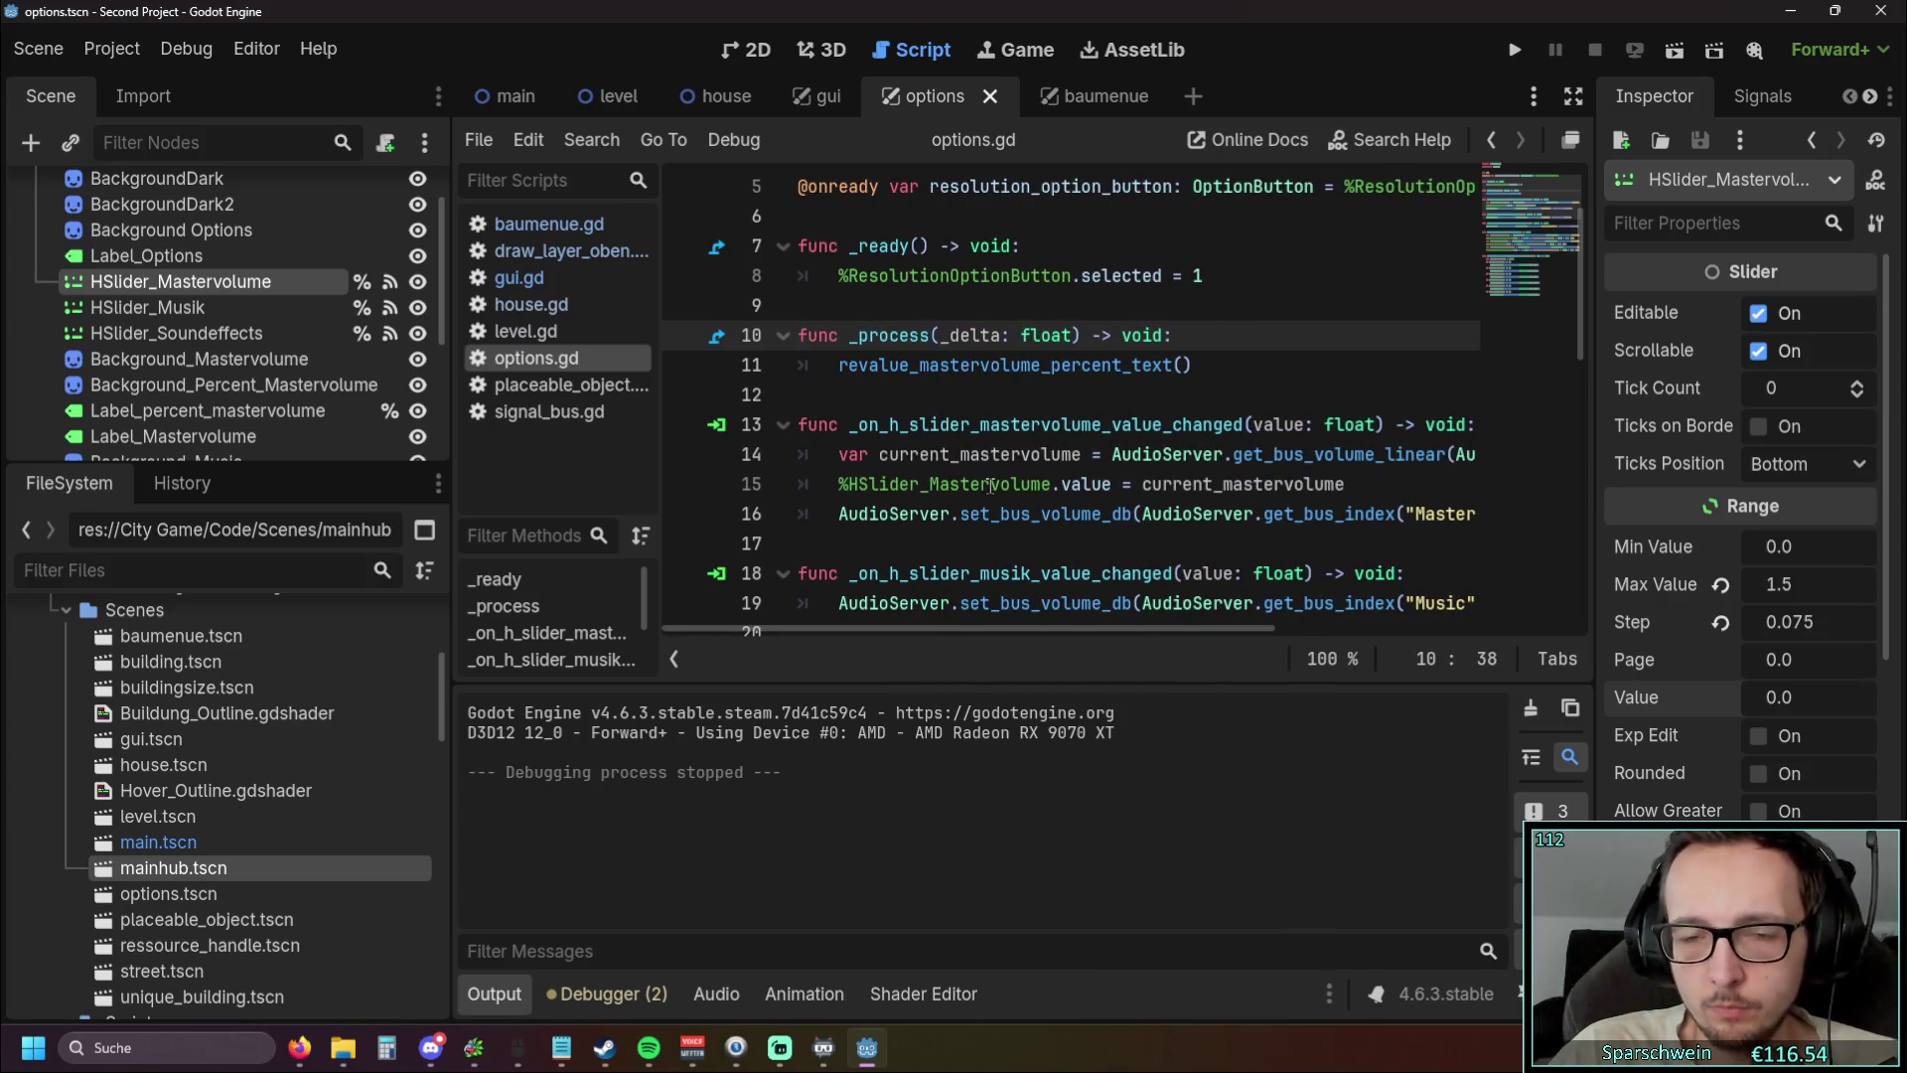
{"action": "mouse_move", "coordinate": [1078, 487]}
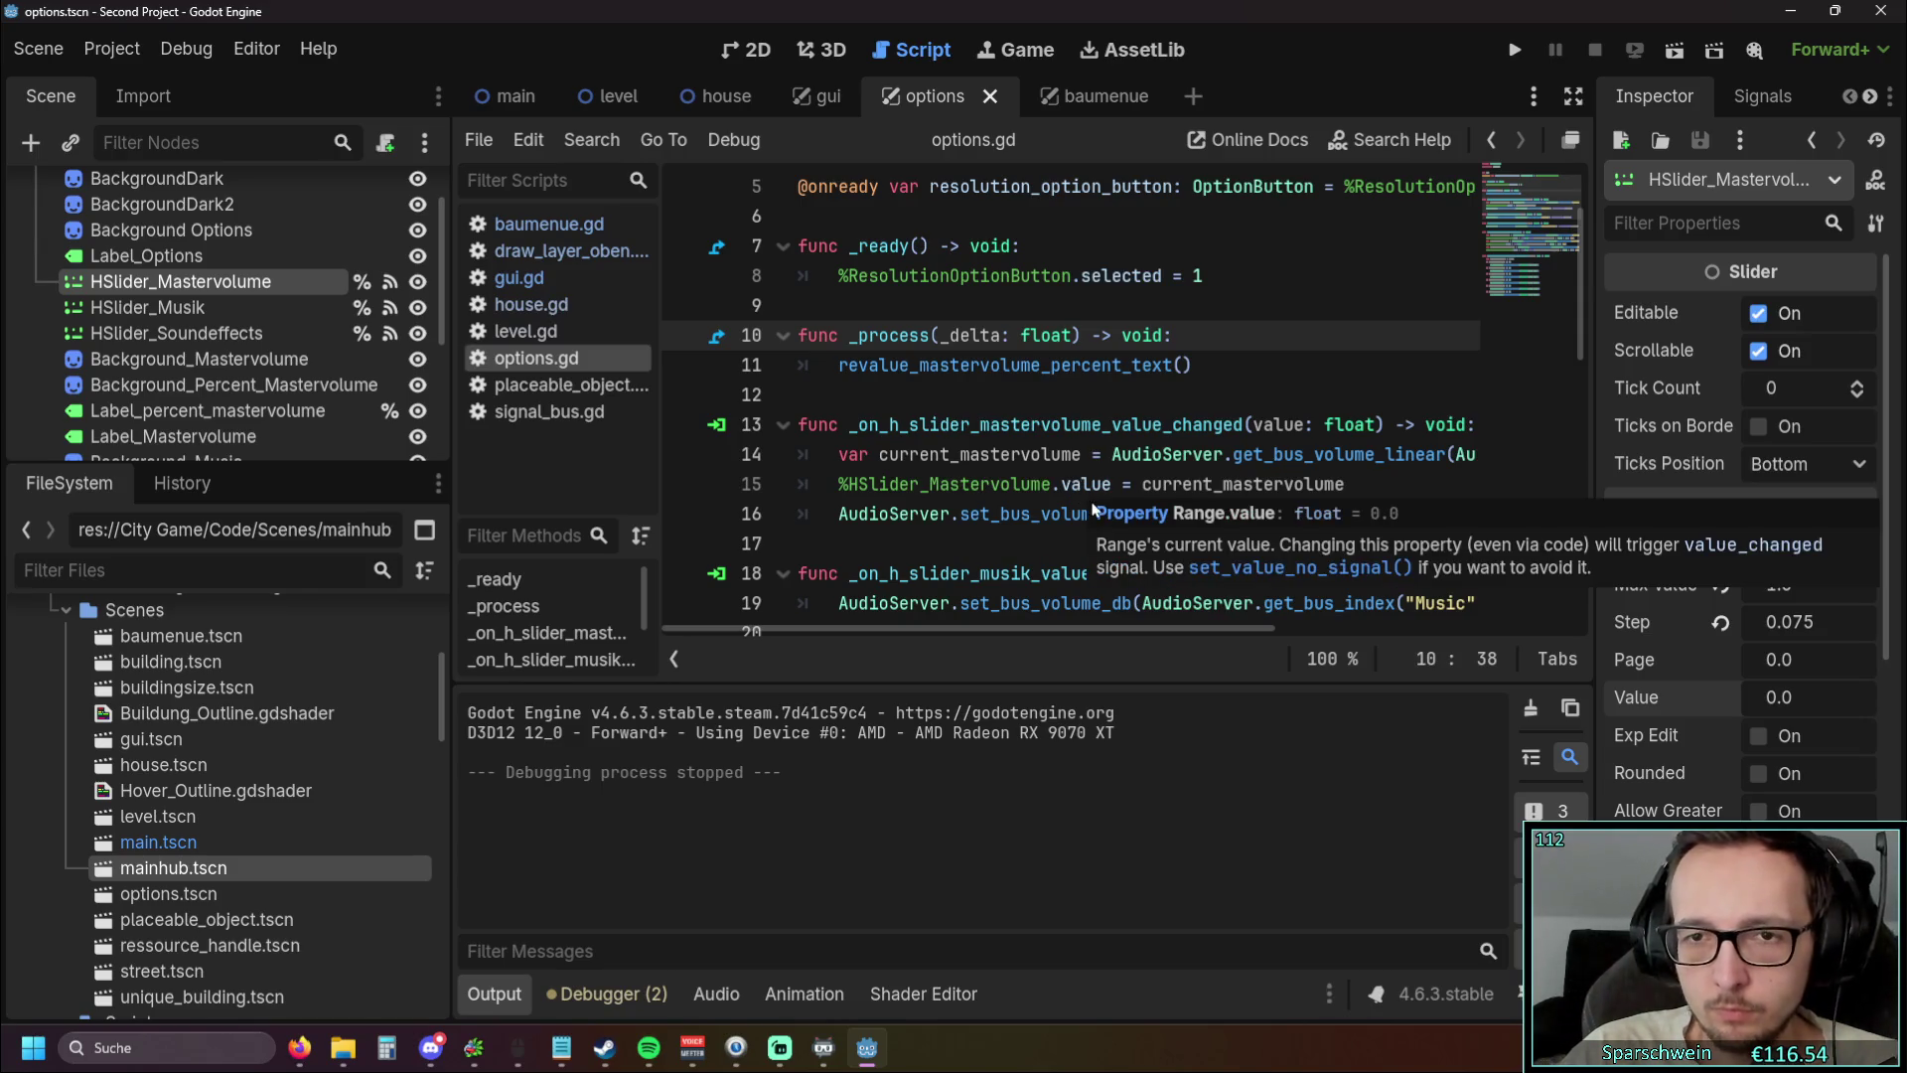
{"action": "scroll", "coordinate": [921, 513], "scroll_direction": "up", "scroll_amount": 1}
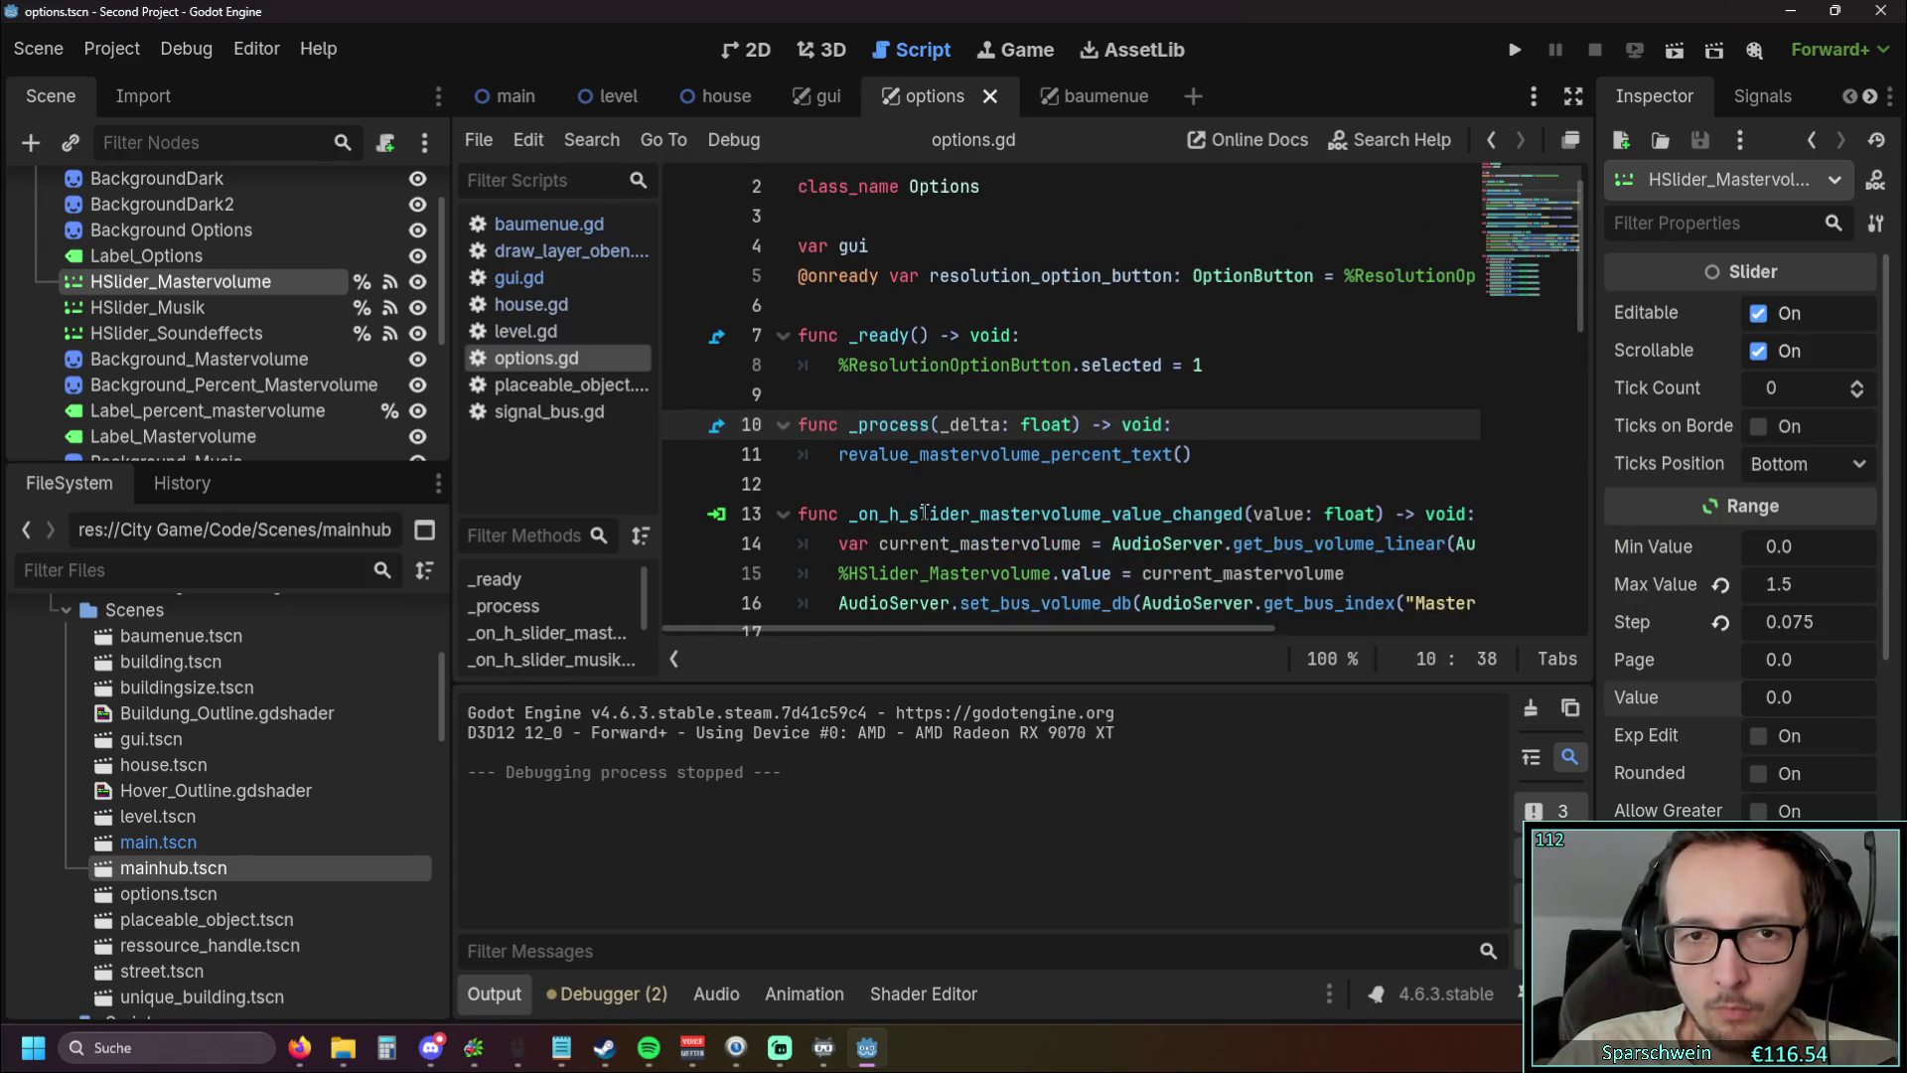
{"action": "scroll", "coordinate": [925, 513], "scroll_direction": "down", "scroll_amount": 1}
{"action": "mouse_move", "coordinate": [930, 513]}
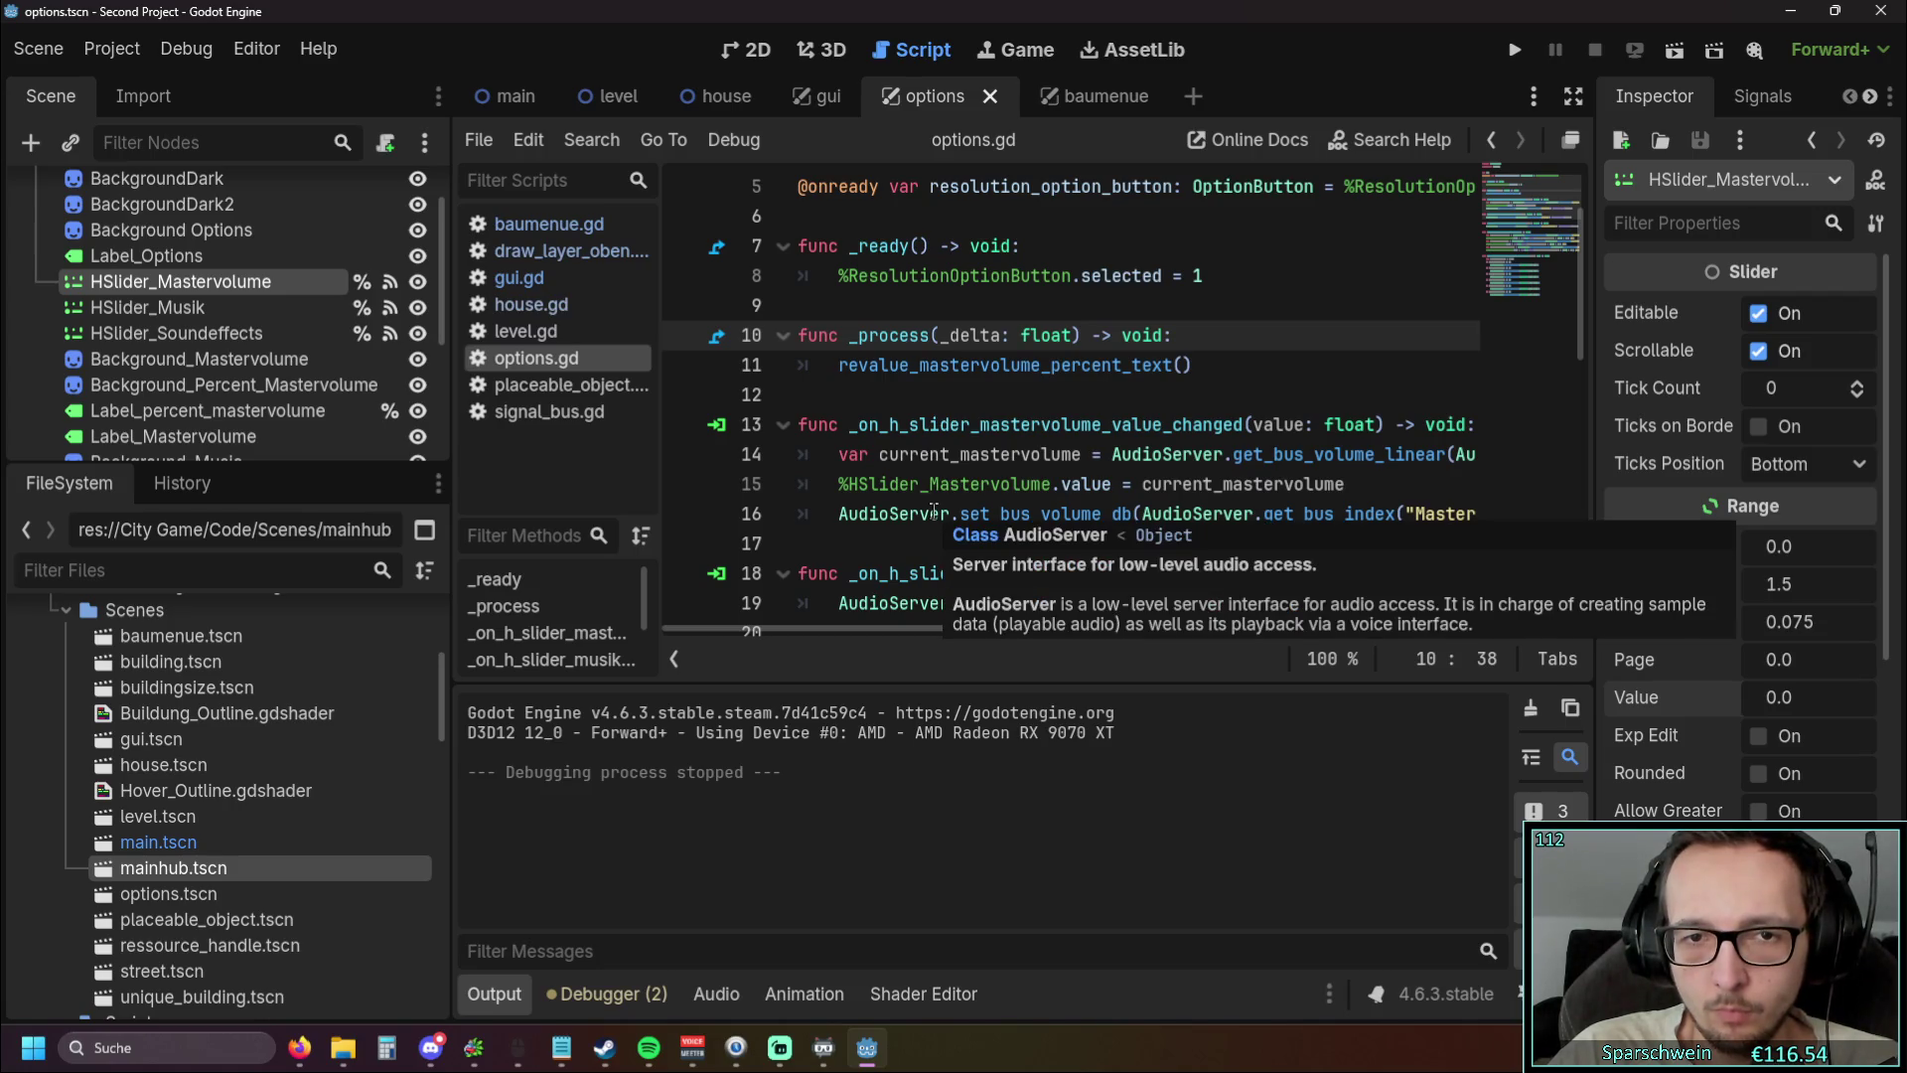
{"action": "left_click_drag", "start_coordinate": [1349, 484], "coordinate": [754, 462]}
{"action": "scroll", "coordinate": [1043, 467], "scroll_direction": "down", "scroll_amount": 8}
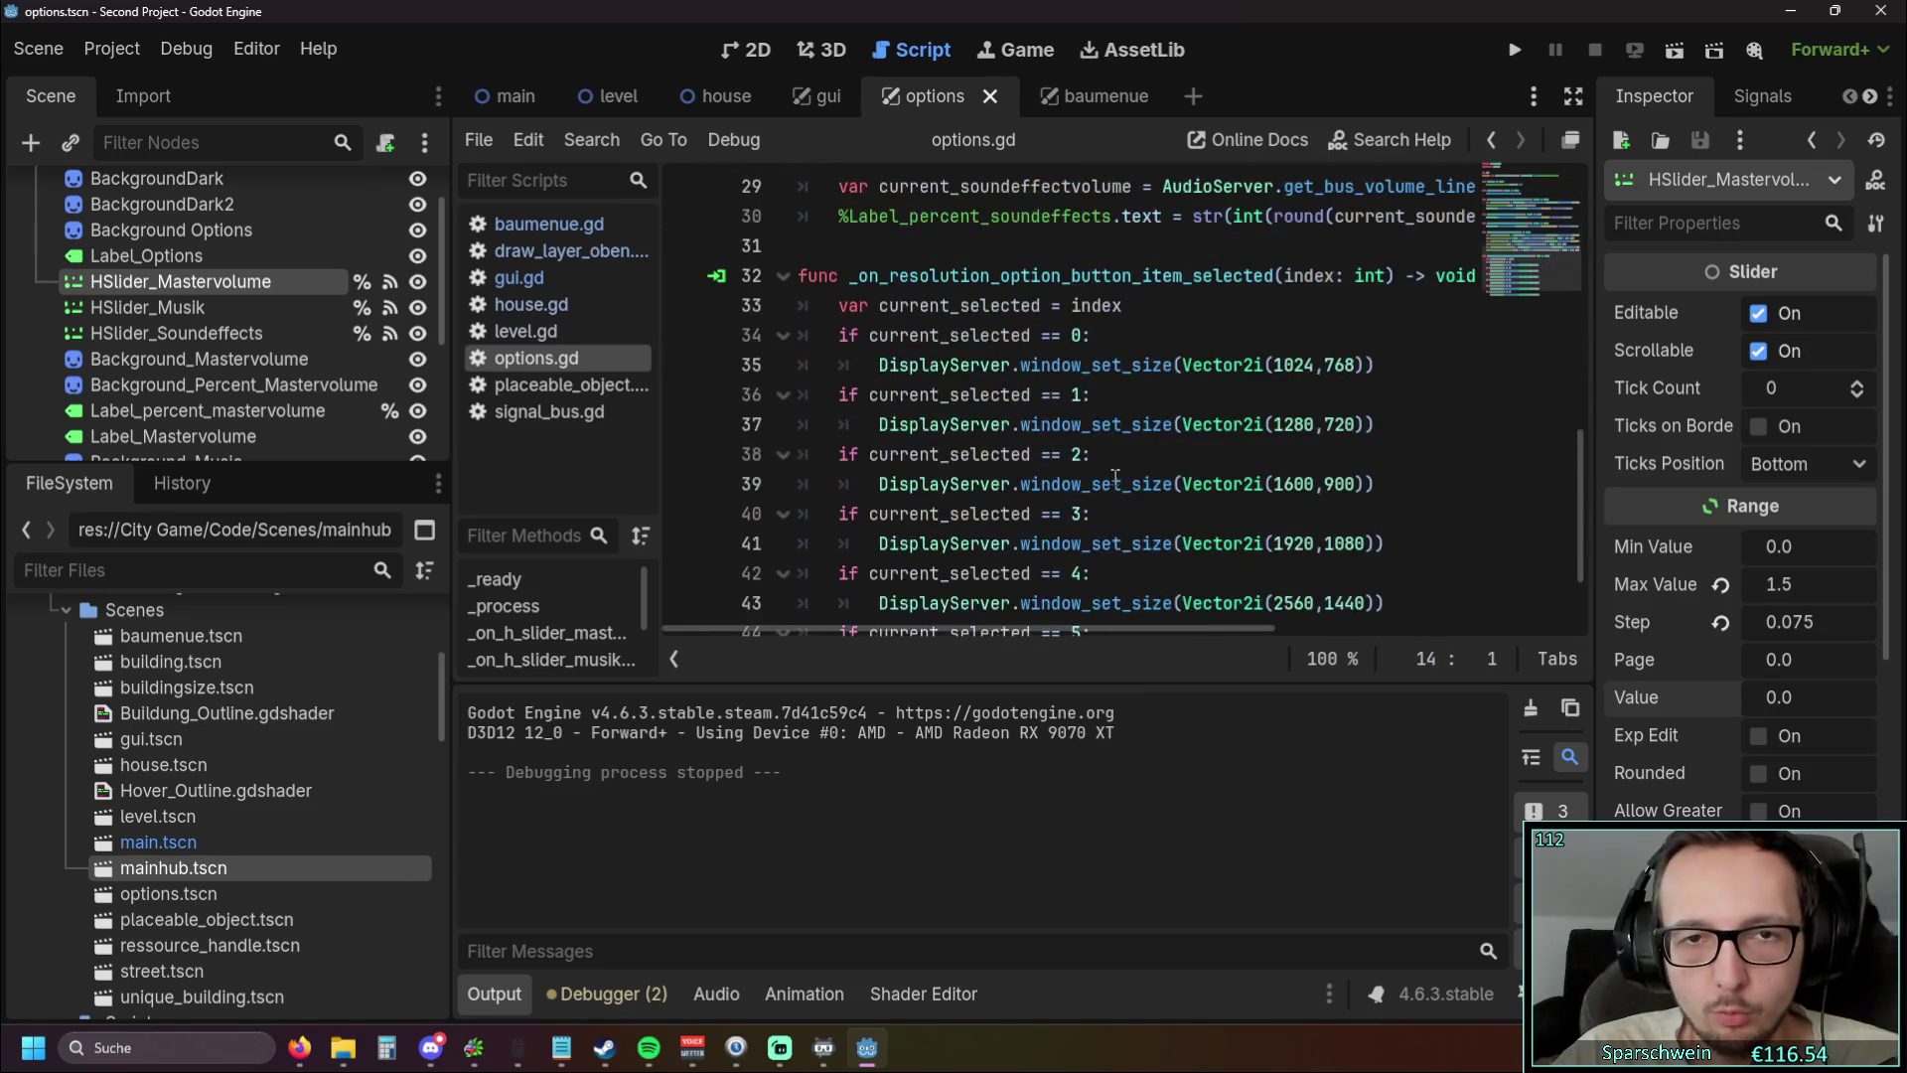
{"action": "scroll", "coordinate": [1297, 475], "scroll_direction": "up", "scroll_amount": 10}
{"action": "scroll", "coordinate": [1297, 475], "scroll_direction": "down", "scroll_amount": 2}
{"action": "left_click_drag", "start_coordinate": [1345, 377], "coordinate": [840, 378]}
{"action": "key", "text": "ctrl+c"}
Paste the master slider value assignment as new line 27 in revalue_mastervolume_percent_text()
{"action": "scroll", "coordinate": [1043, 464], "scroll_direction": "down", "scroll_amount": 5}
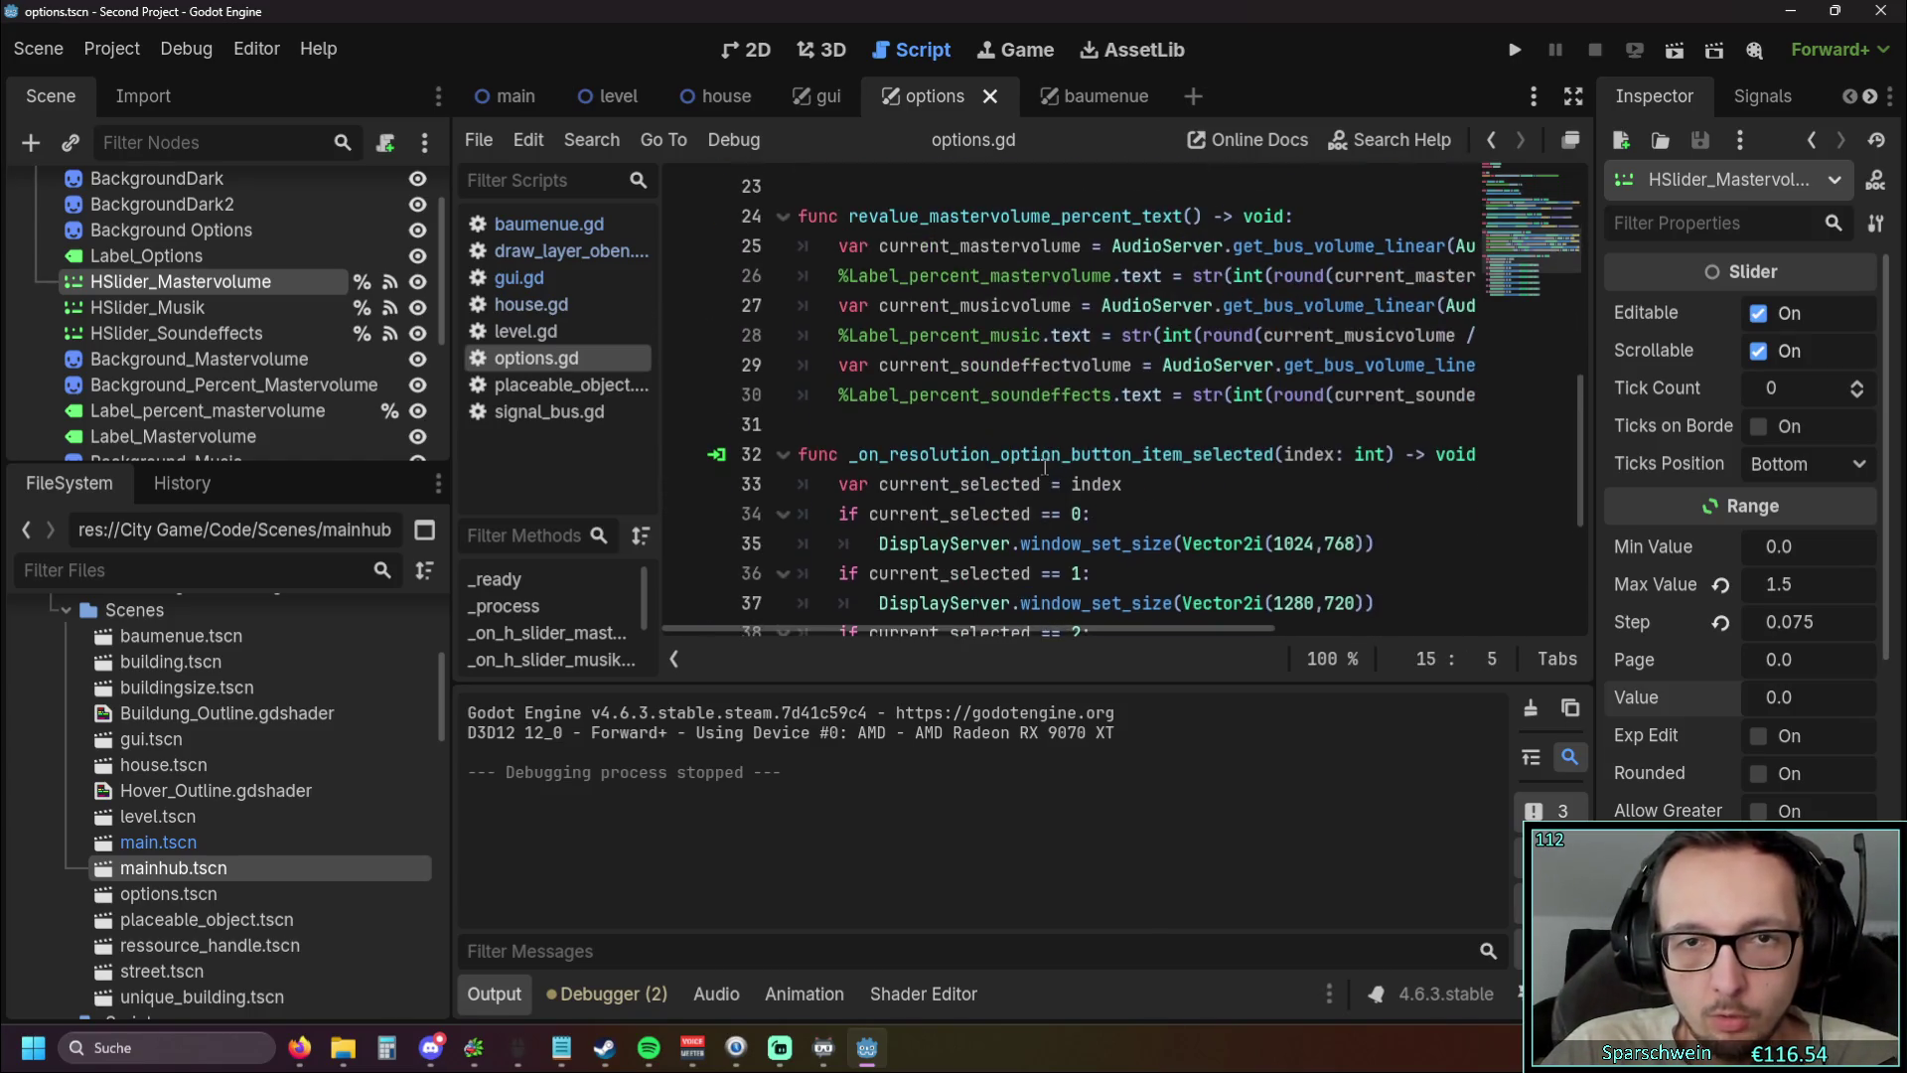
{"action": "scroll", "coordinate": [993, 556], "scroll_direction": "up", "scroll_amount": 1}
{"action": "left_click", "coordinate": [1336, 365]}
{"action": "key", "text": "End"}
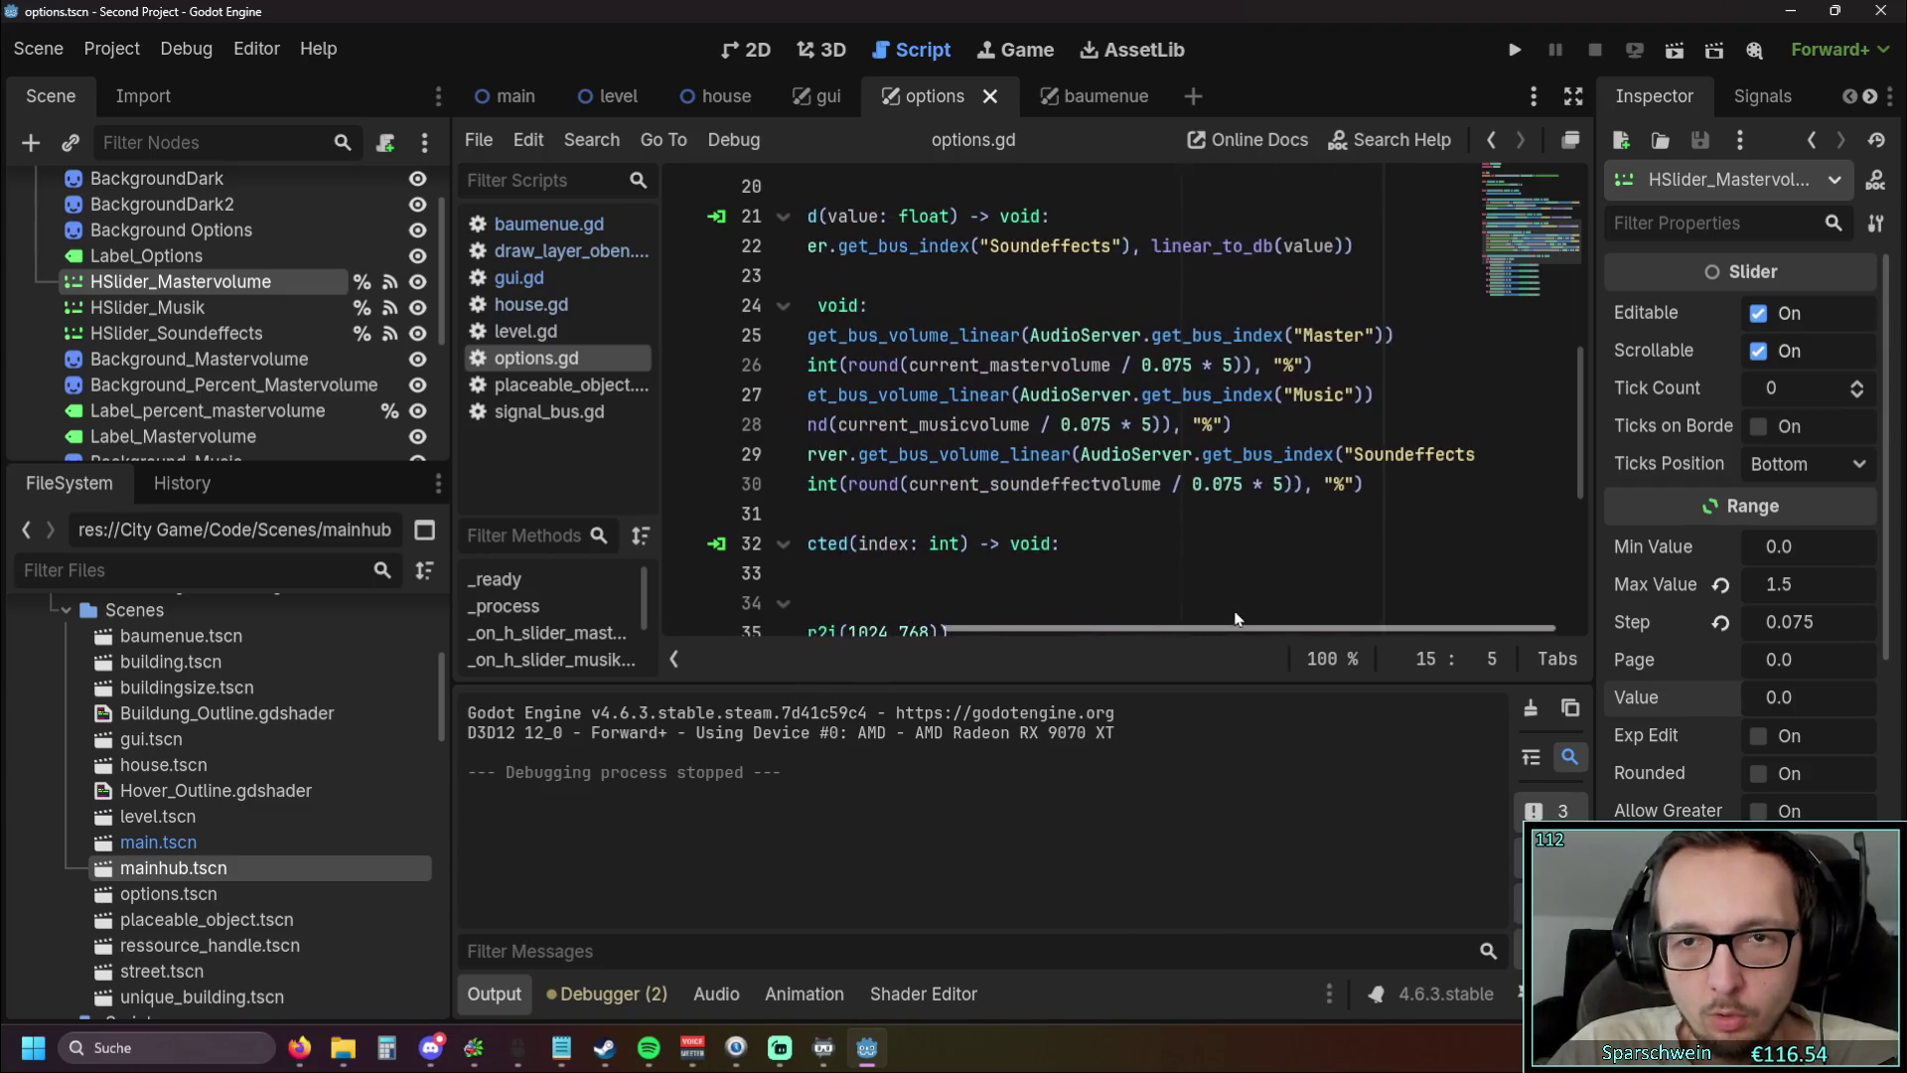
{"action": "key", "text": "Return"}
{"action": "key", "text": "ctrl+v"}
Delete the old master-volume lines 14–15 from the handler and run the game
{"action": "scroll", "coordinate": [985, 423], "scroll_direction": "up", "scroll_amount": 7}
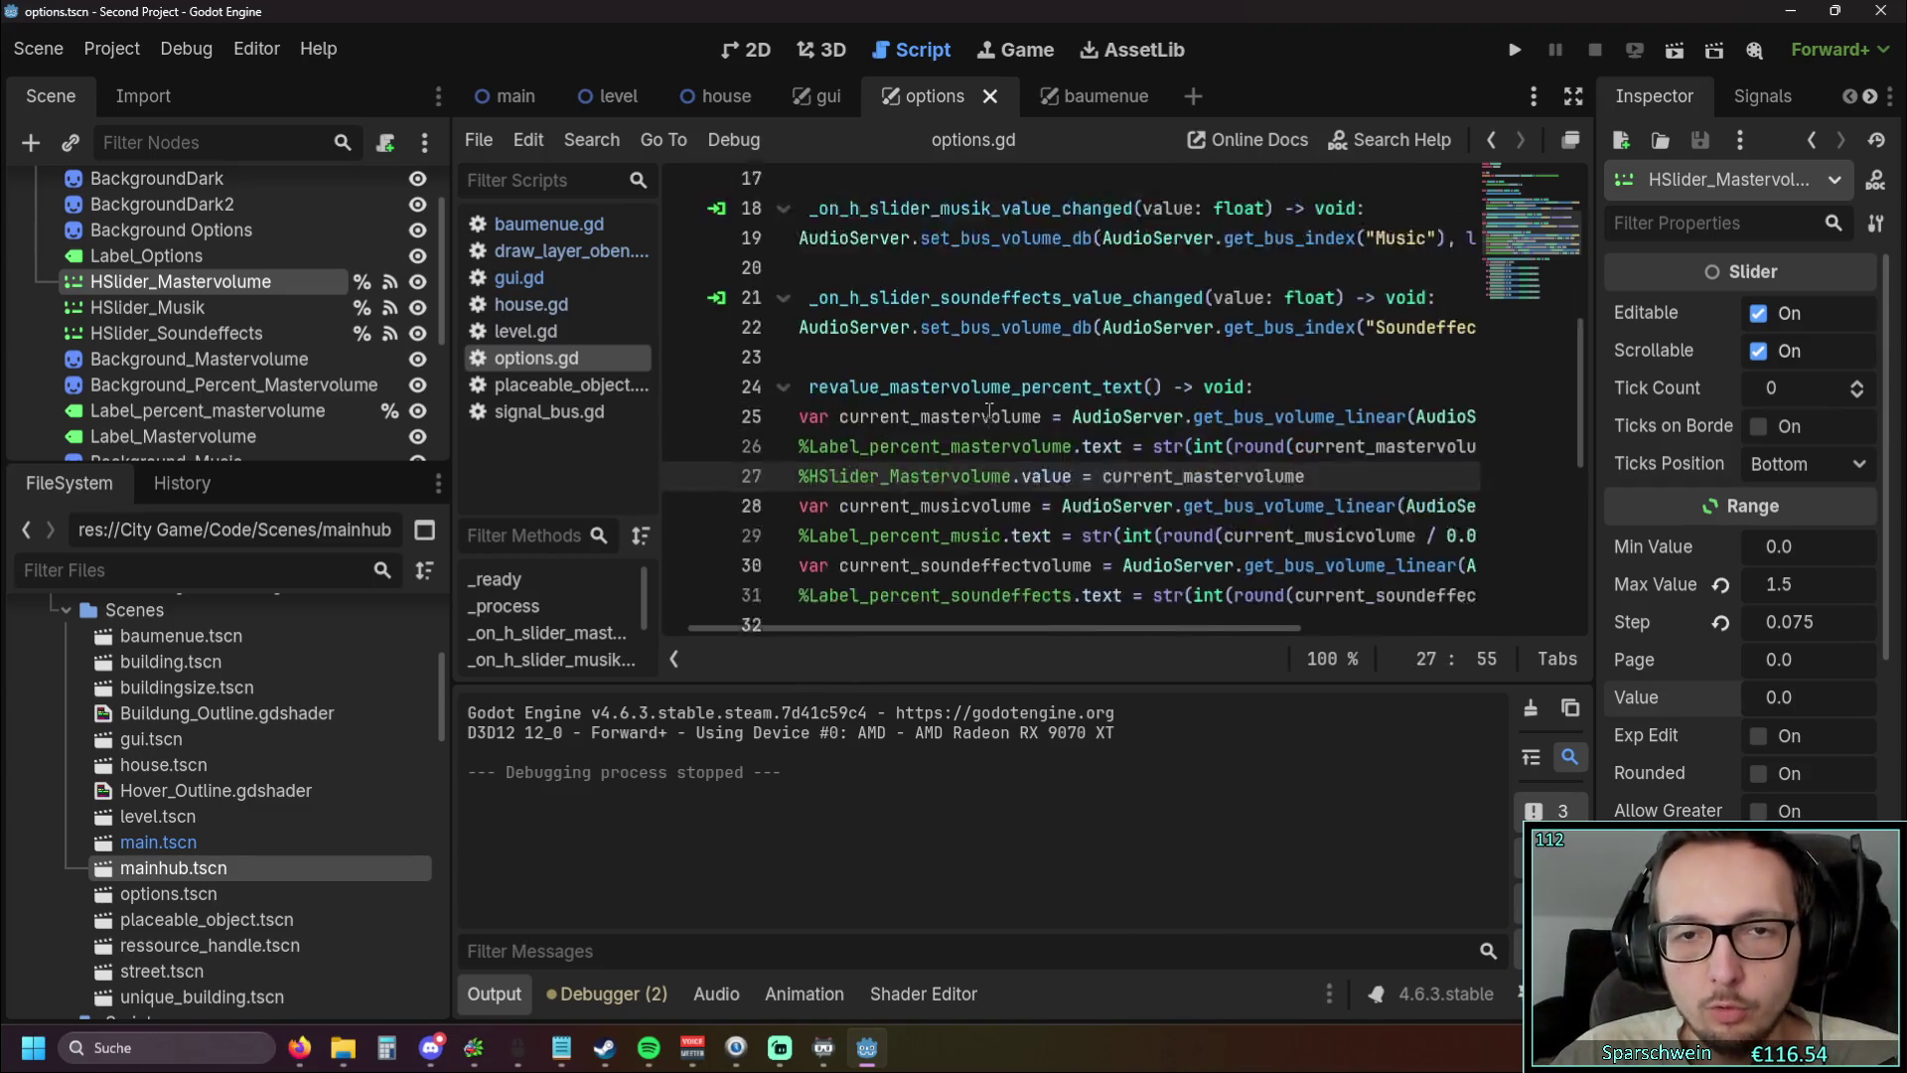
{"action": "scroll", "coordinate": [985, 423], "scroll_direction": "down", "scroll_amount": 5}
{"action": "scroll", "coordinate": [985, 423], "scroll_direction": "down", "scroll_amount": 2}
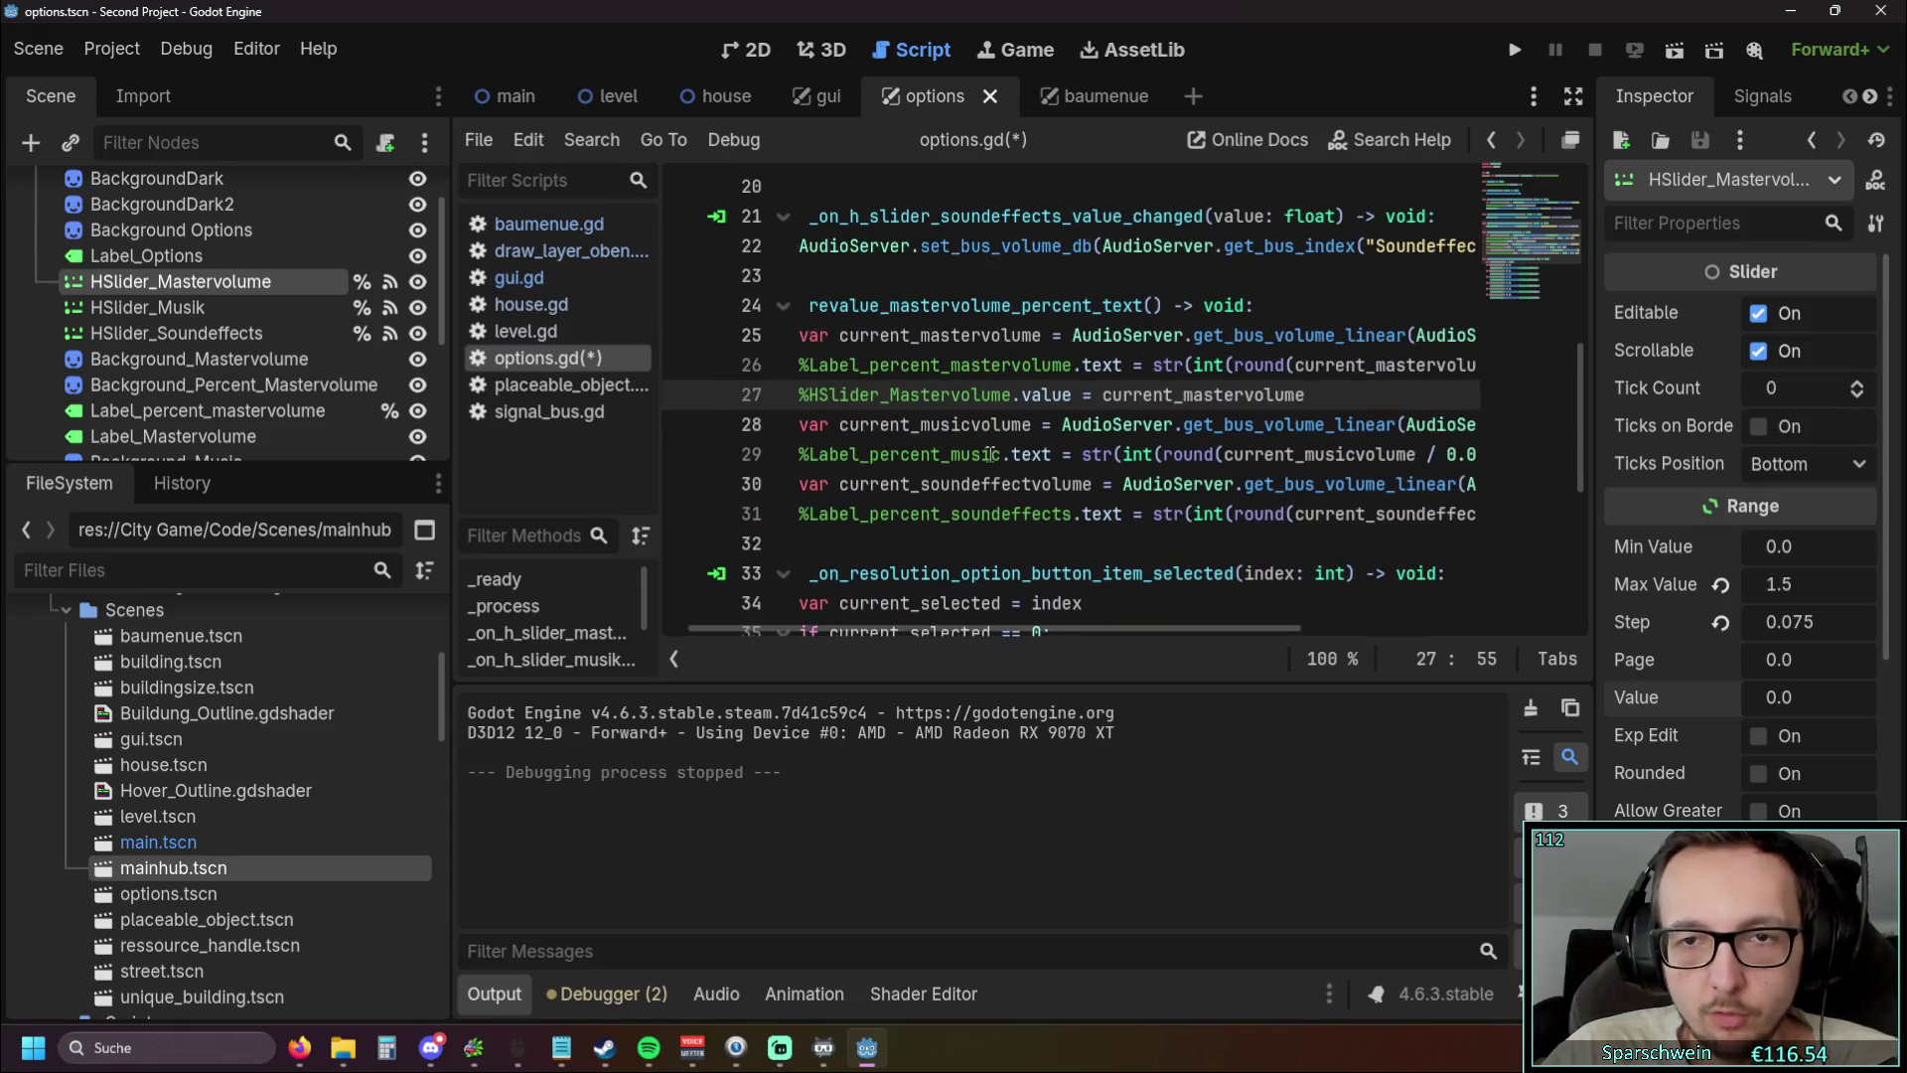
{"action": "left_click", "coordinate": [997, 454]}
{"action": "scroll", "coordinate": [997, 454], "scroll_direction": "up", "scroll_amount": 5}
{"action": "scroll", "coordinate": [874, 589], "scroll_direction": "left", "scroll_amount": 1}
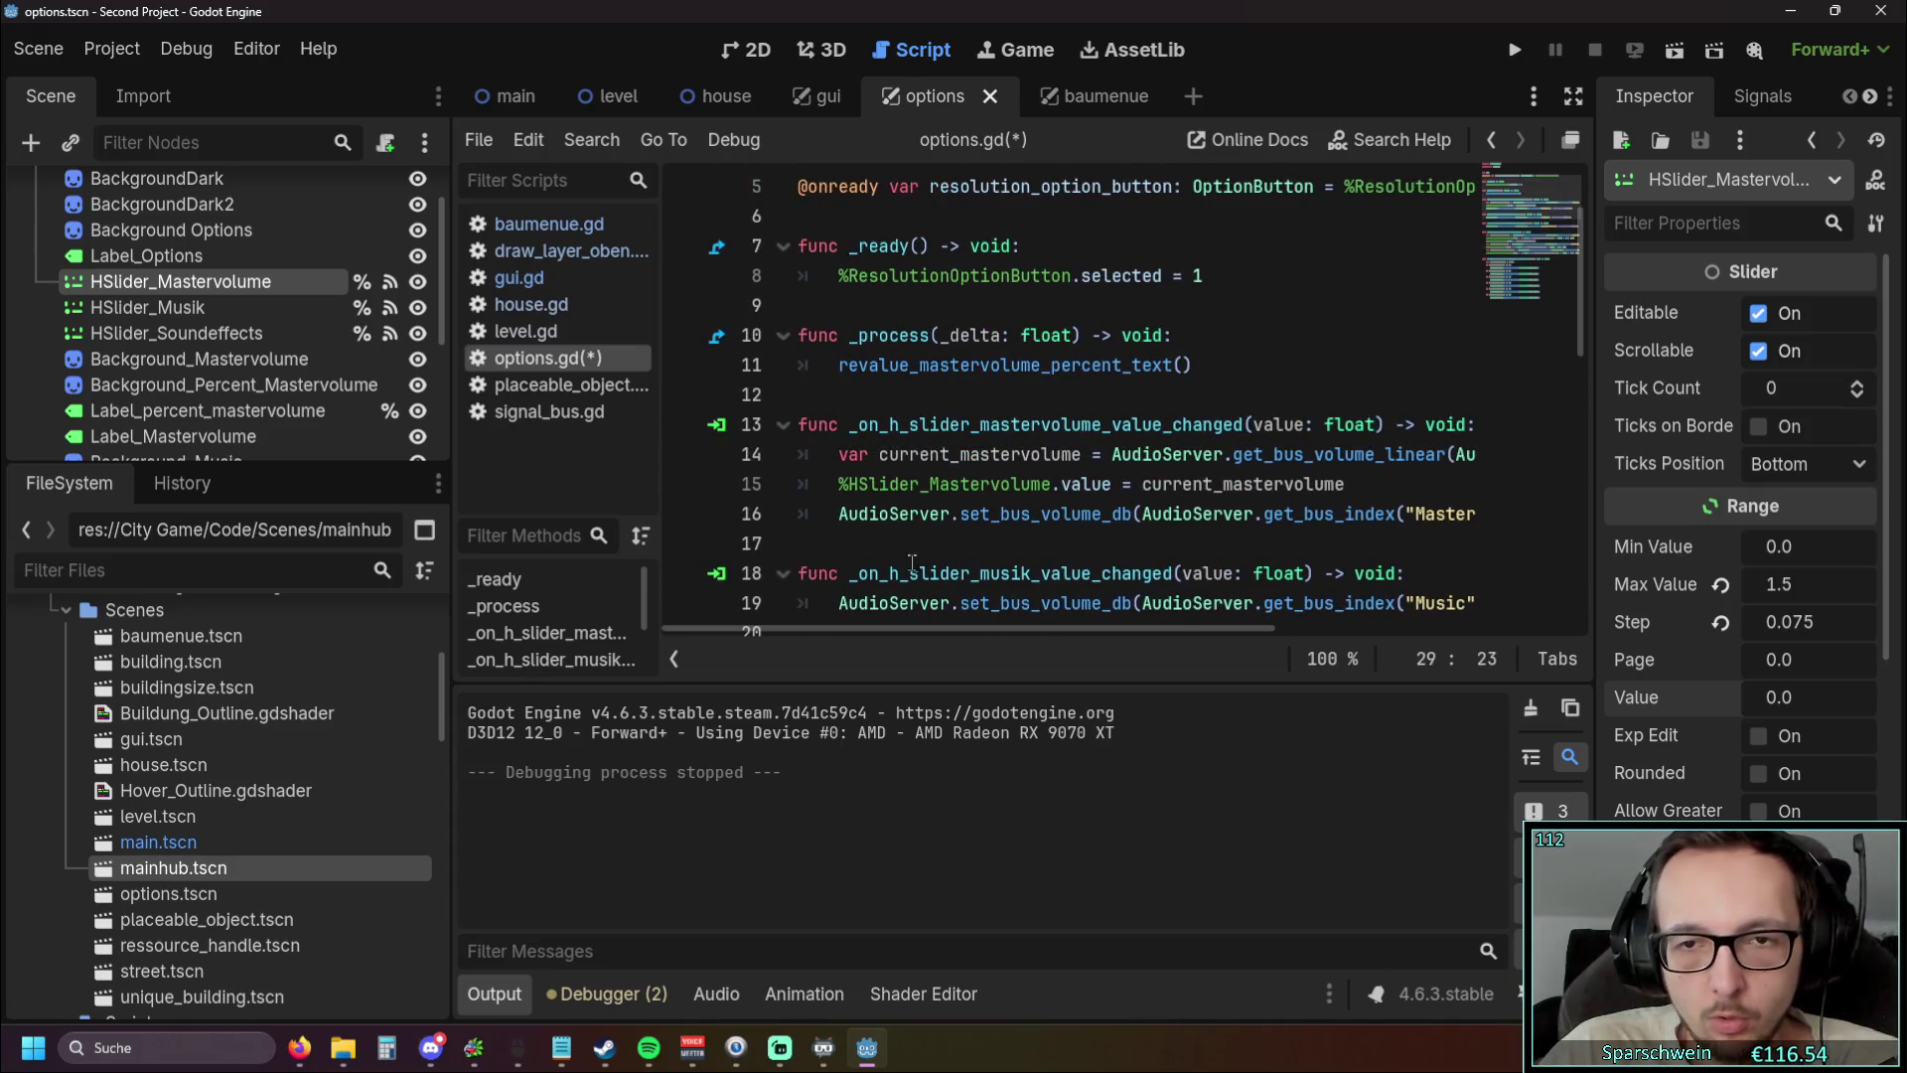
{"action": "left_click_drag", "start_coordinate": [1351, 486], "coordinate": [1478, 428]}
{"action": "key", "text": "BackSpace"}
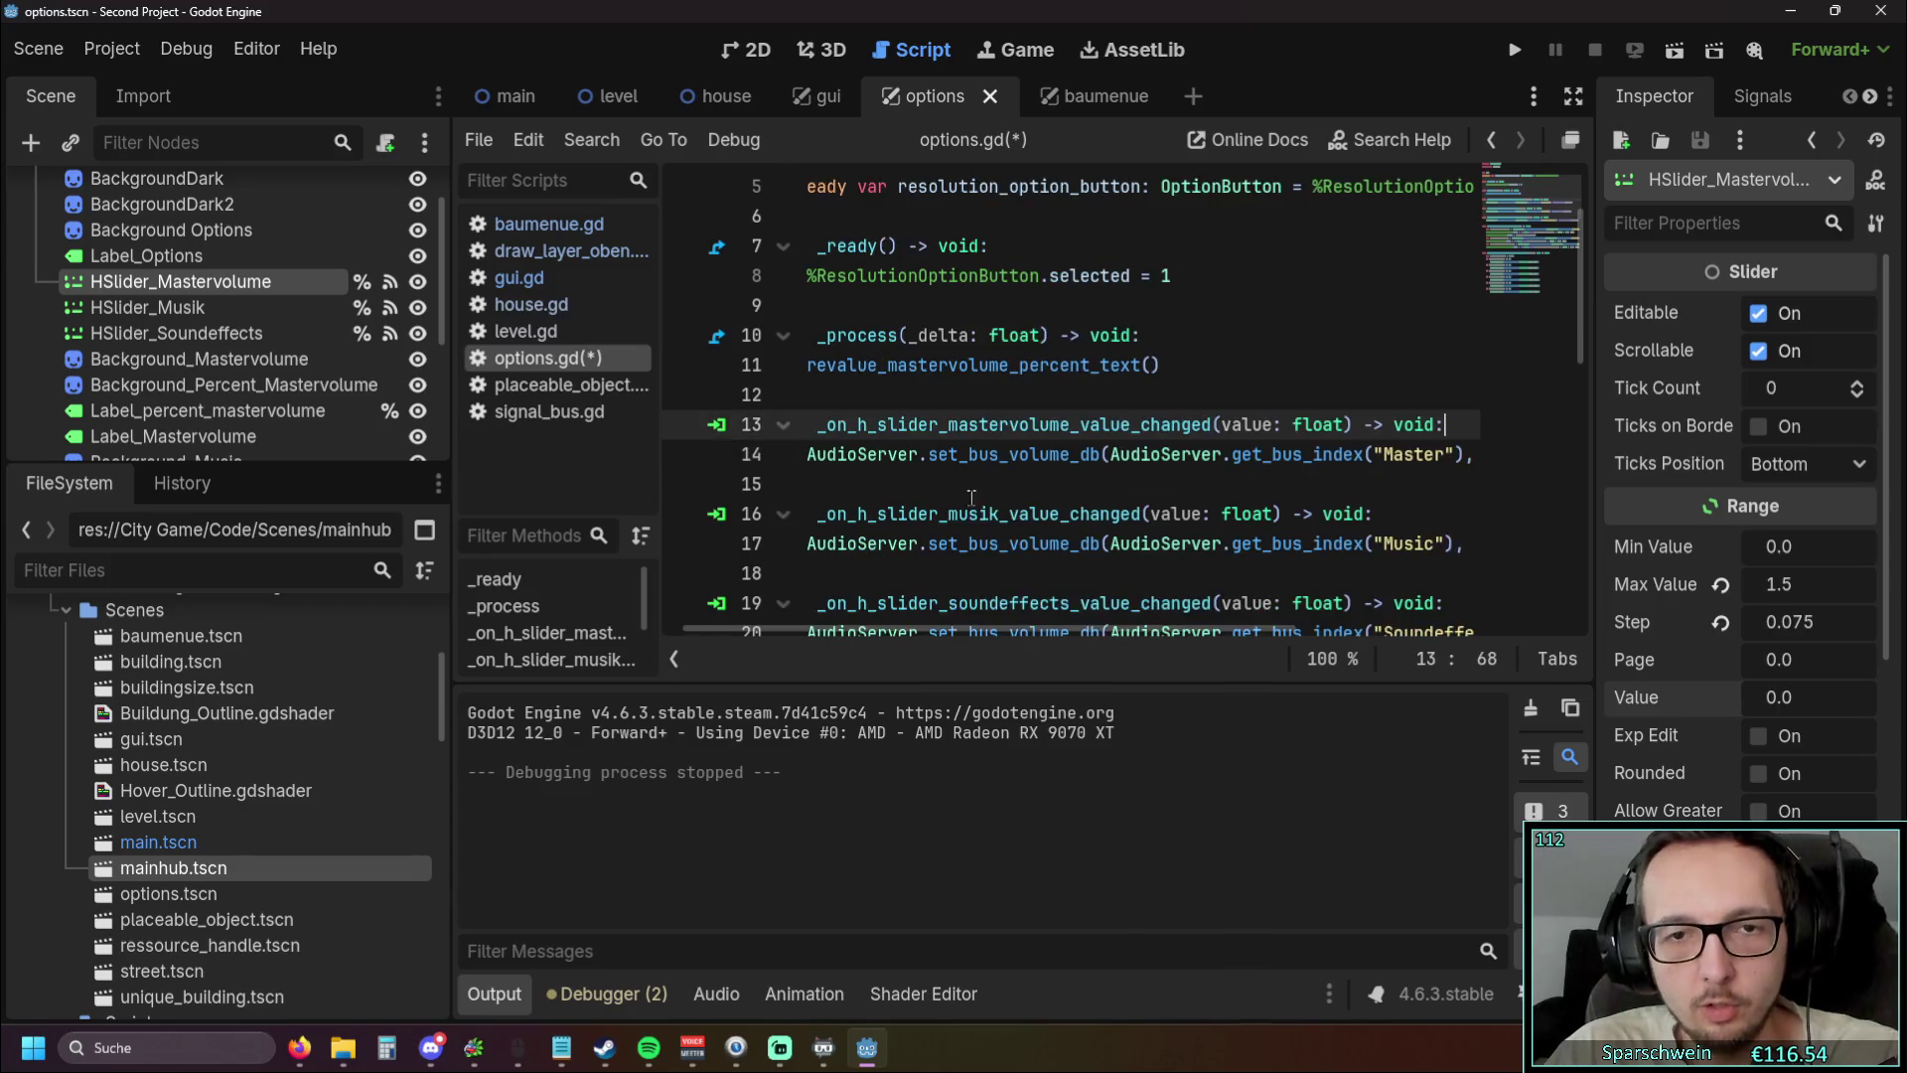
{"action": "left_click", "coordinate": [971, 485]}
{"action": "scroll", "coordinate": [970, 484], "scroll_direction": "down", "scroll_amount": 5}
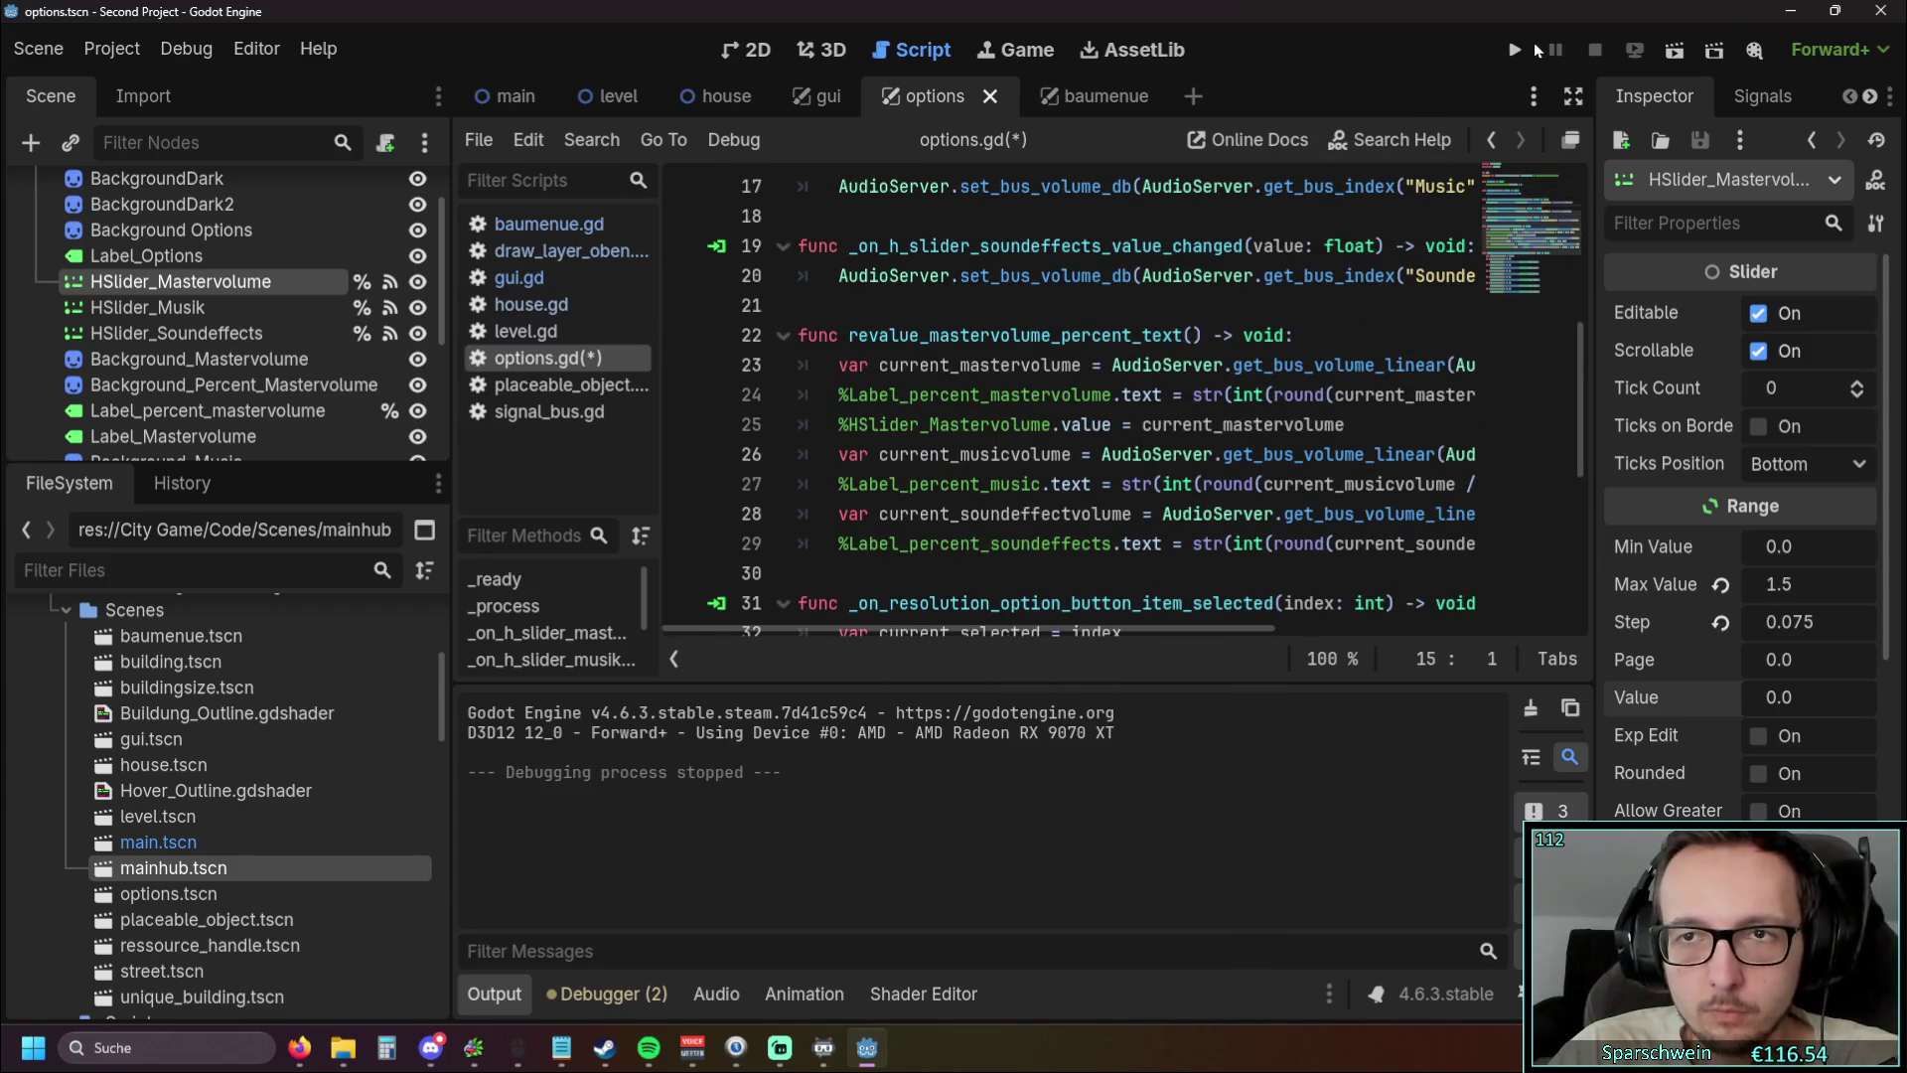
{"action": "left_click", "coordinate": [1515, 50]}
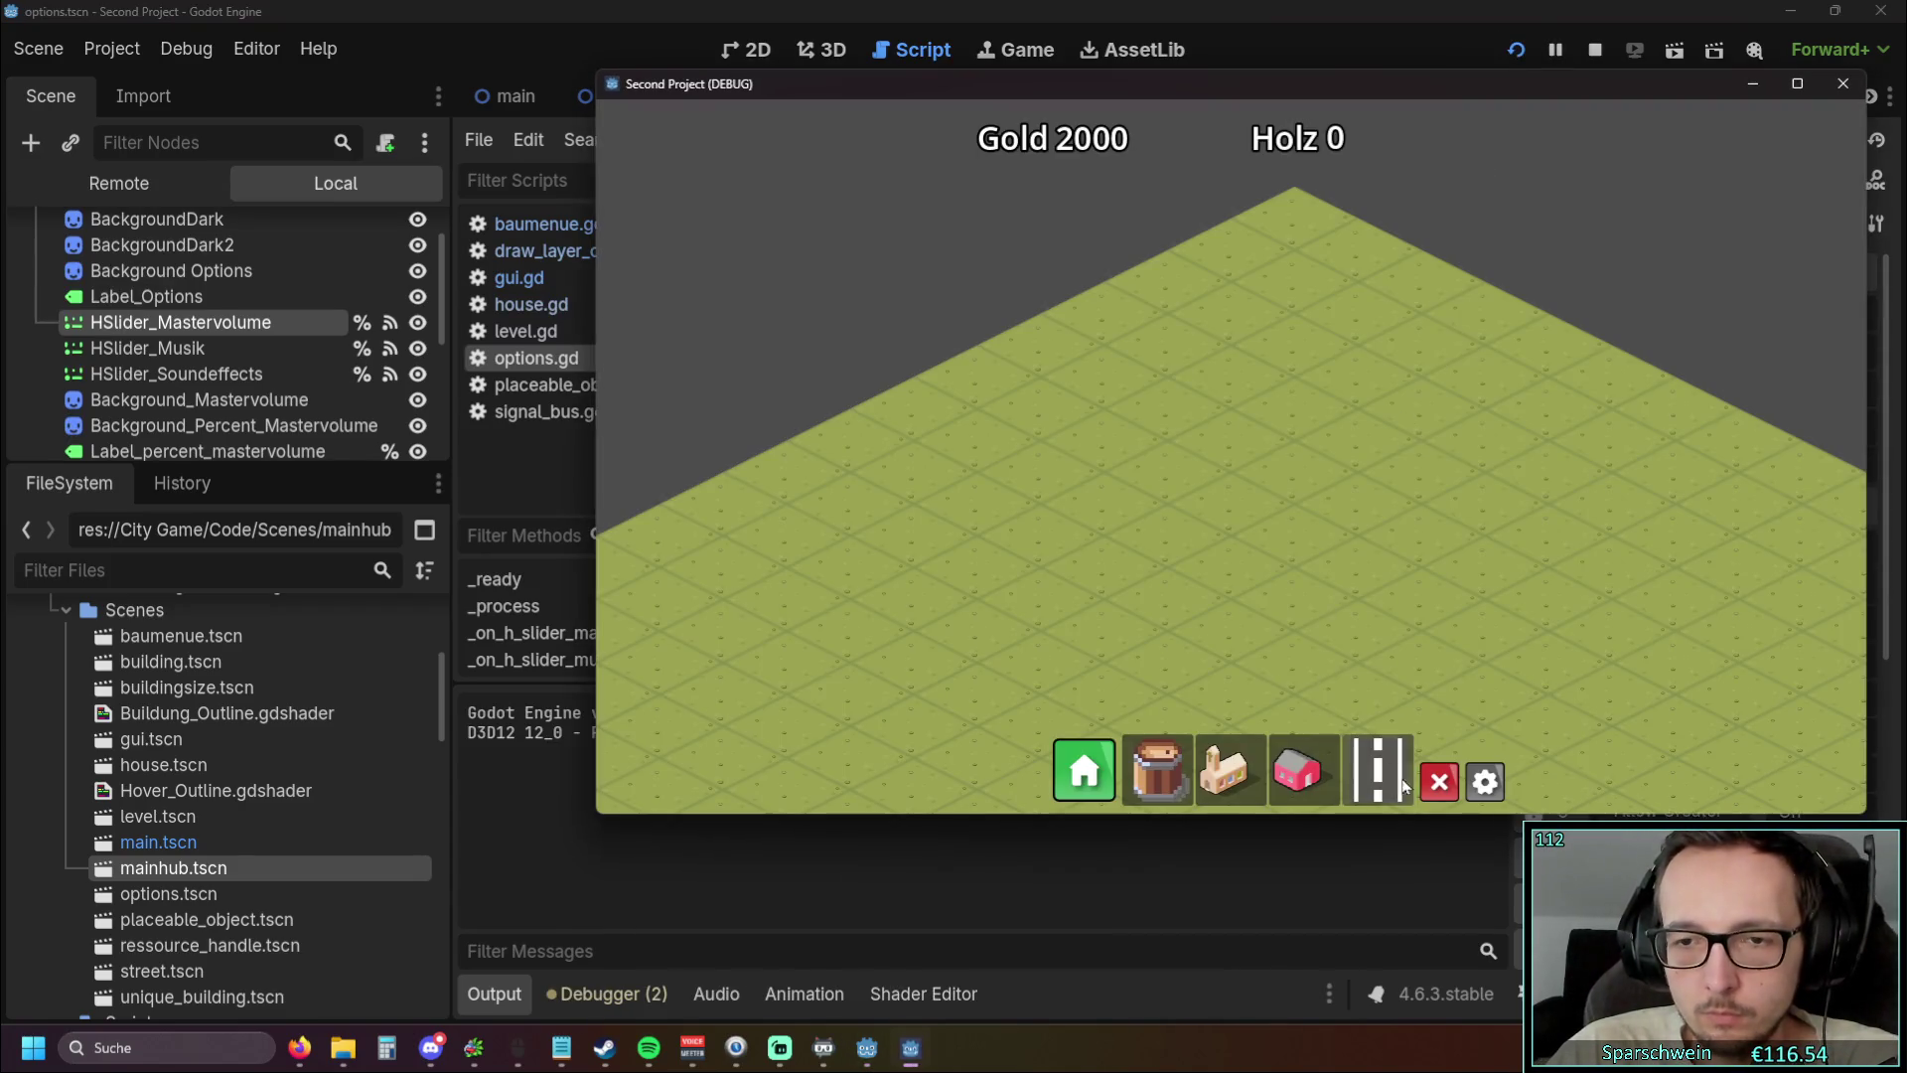
{"action": "left_click", "coordinate": [1484, 784]}
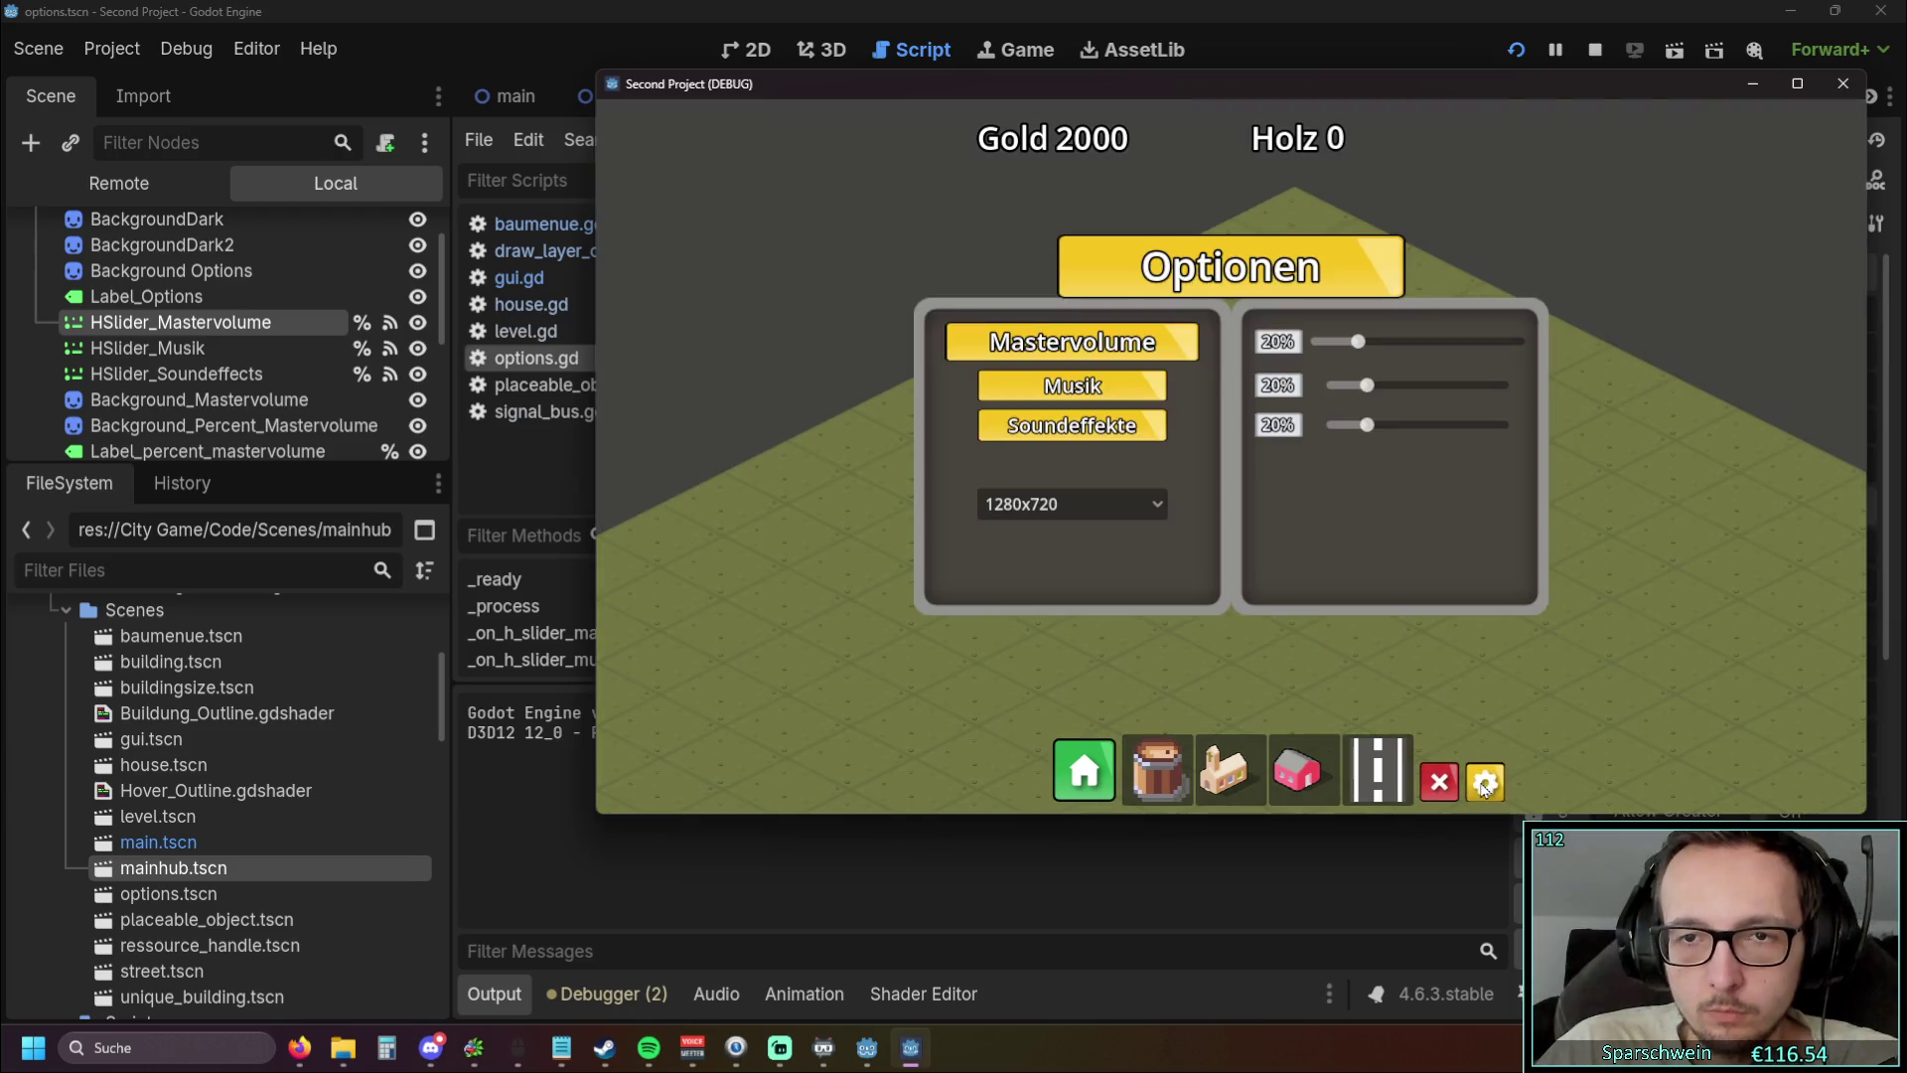
{"action": "left_click_drag", "start_coordinate": [1358, 341], "coordinate": [1487, 340]}
{"action": "left_click", "coordinate": [1487, 784]}
{"action": "left_click", "coordinate": [1487, 784]}
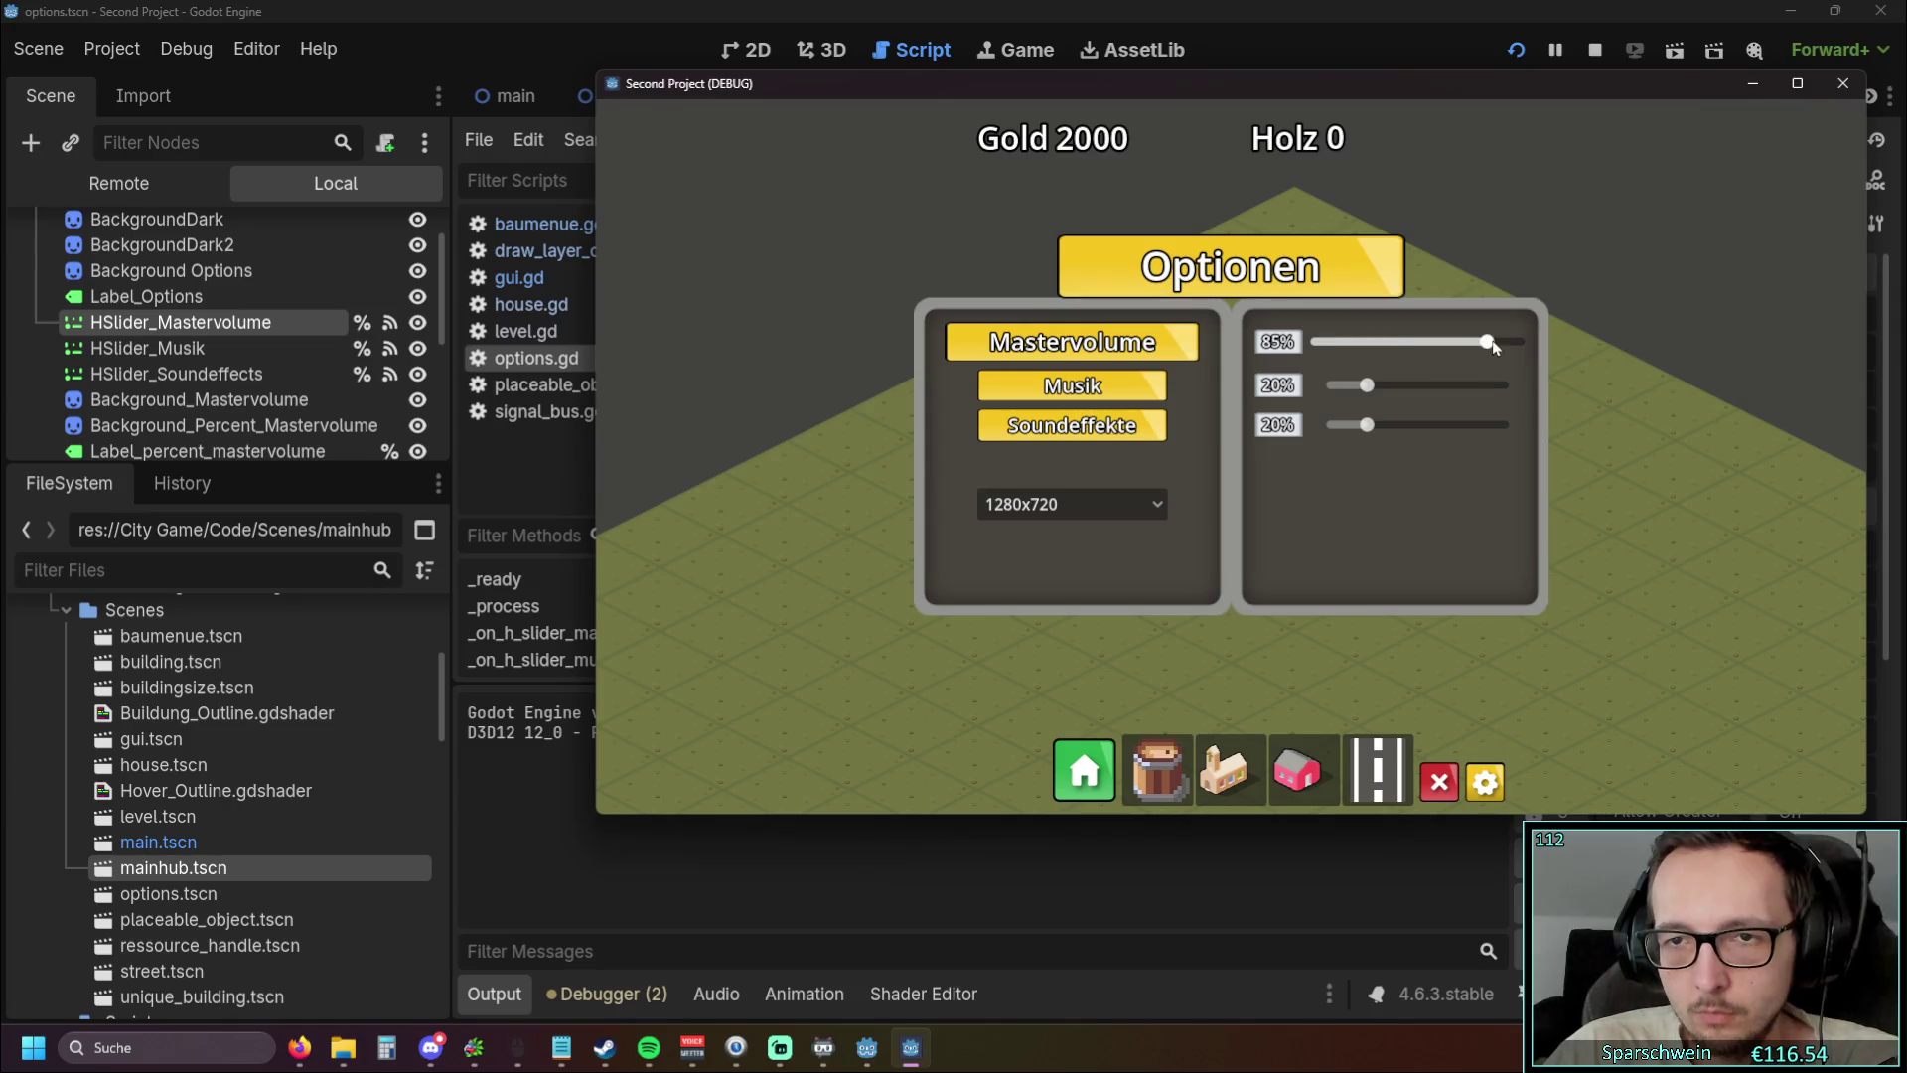
{"action": "left_click", "coordinate": [1487, 783]}
{"action": "left_click", "coordinate": [1487, 784]}
{"action": "left_click", "coordinate": [1487, 784]}
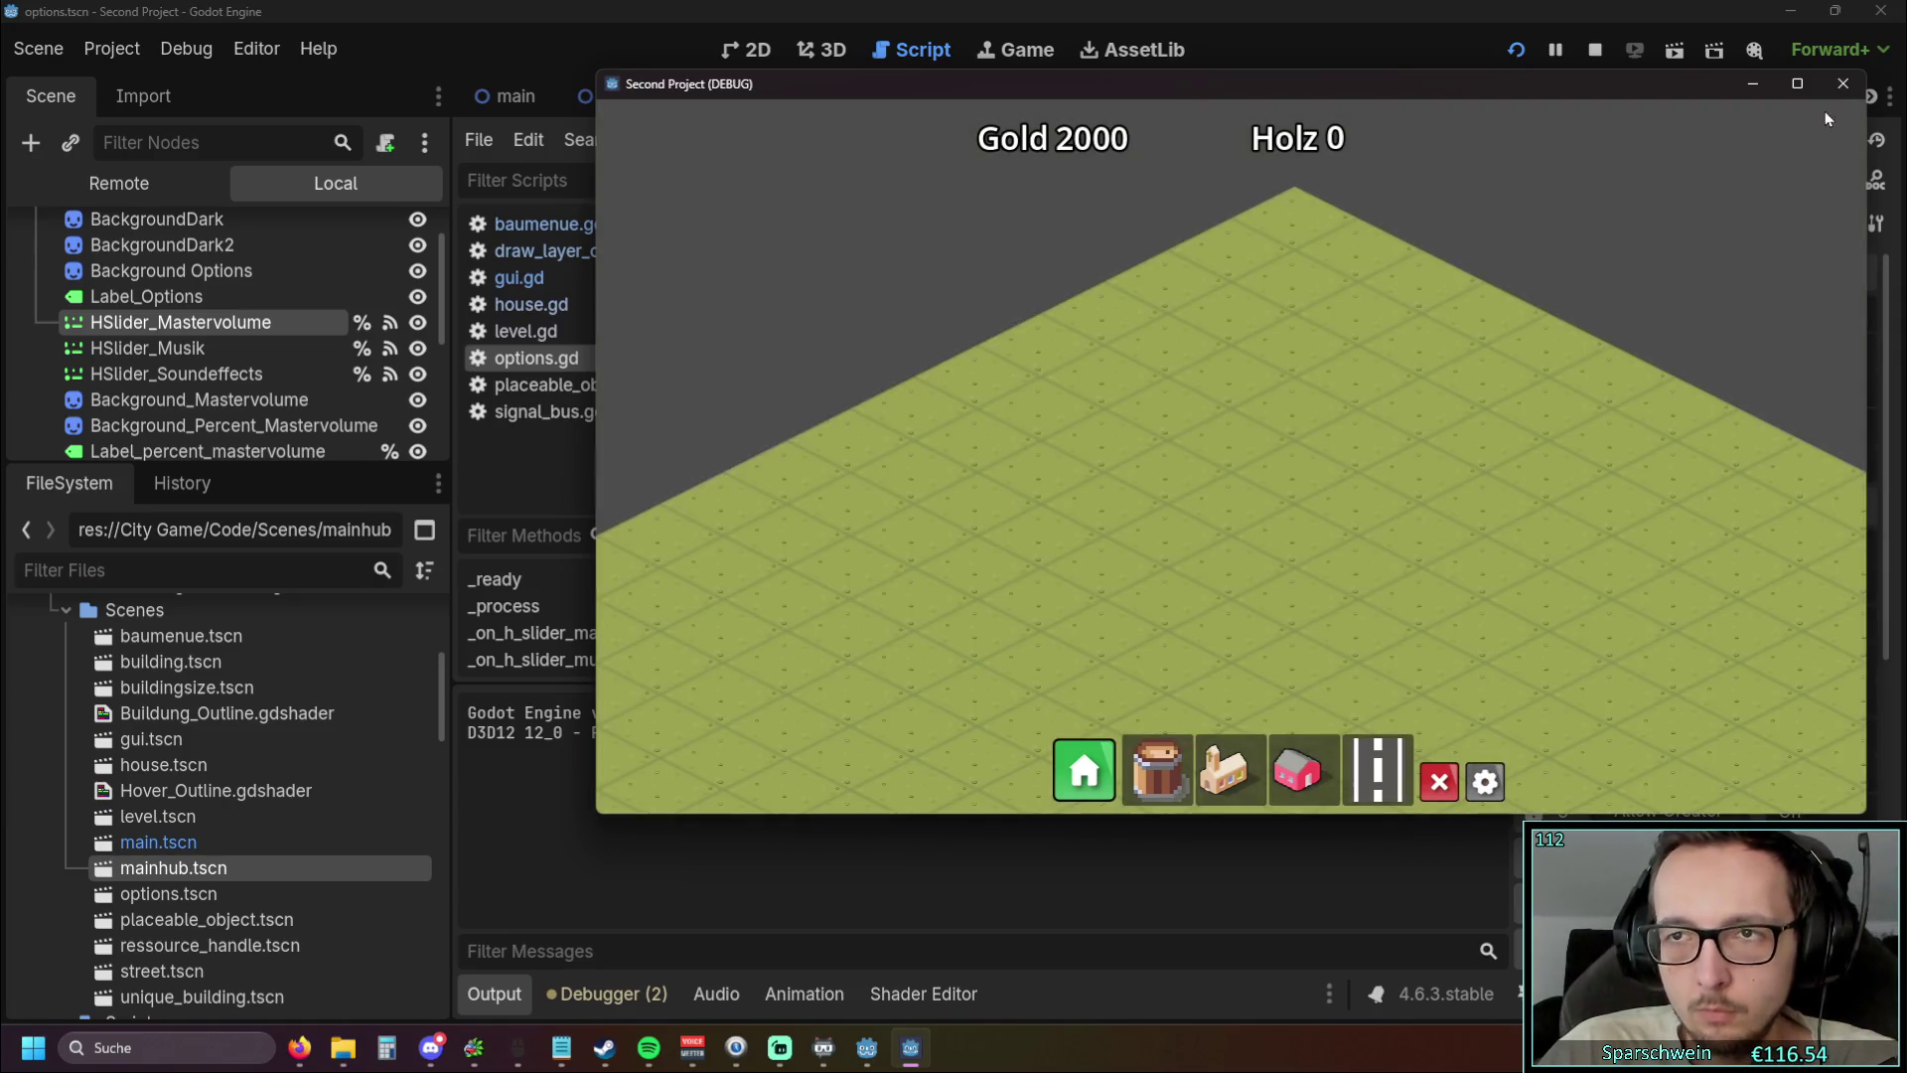
{"action": "left_click", "coordinate": [1842, 84]}
{"action": "mouse_move", "coordinate": [940, 632]}
{"action": "left_mouse_down"}
{"action": "mouse_move", "coordinate": [959, 629]}
{"action": "mouse_move", "coordinate": [897, 640]}
{"action": "left_mouse_up"}
{"action": "left_click_drag", "start_coordinate": [1112, 424], "coordinate": [840, 424]}
{"action": "key", "text": "ctrl+c"}
{"action": "left_click_drag", "start_coordinate": [994, 629], "coordinate": [1291, 630]}
Add line 28 referencing %HSlider_Music by pasting the slider line and renaming Mastervolume to Music
{"action": "left_click", "coordinate": [1225, 487]}
{"action": "key", "text": "Return"}
{"action": "key", "text": "ctrl+v"}
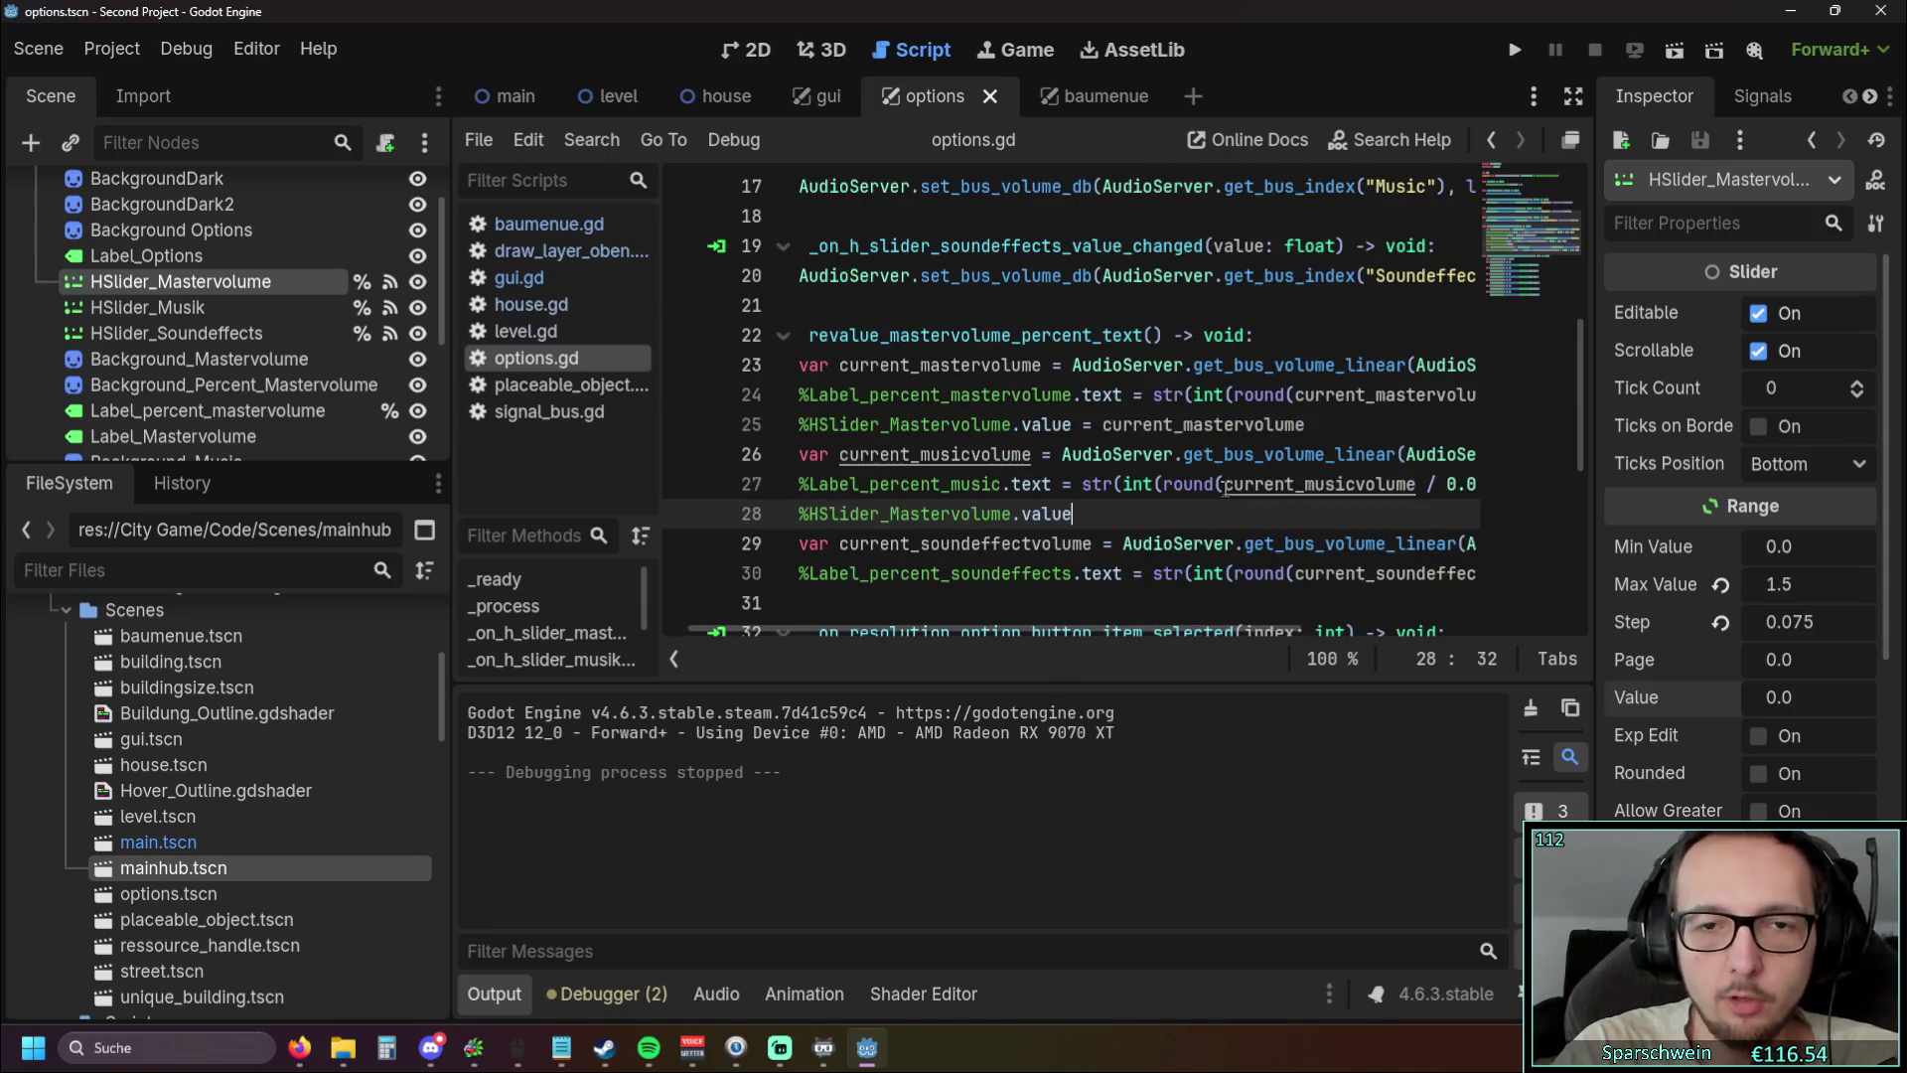
{"action": "left_click_drag", "start_coordinate": [983, 634], "coordinate": [862, 634]}
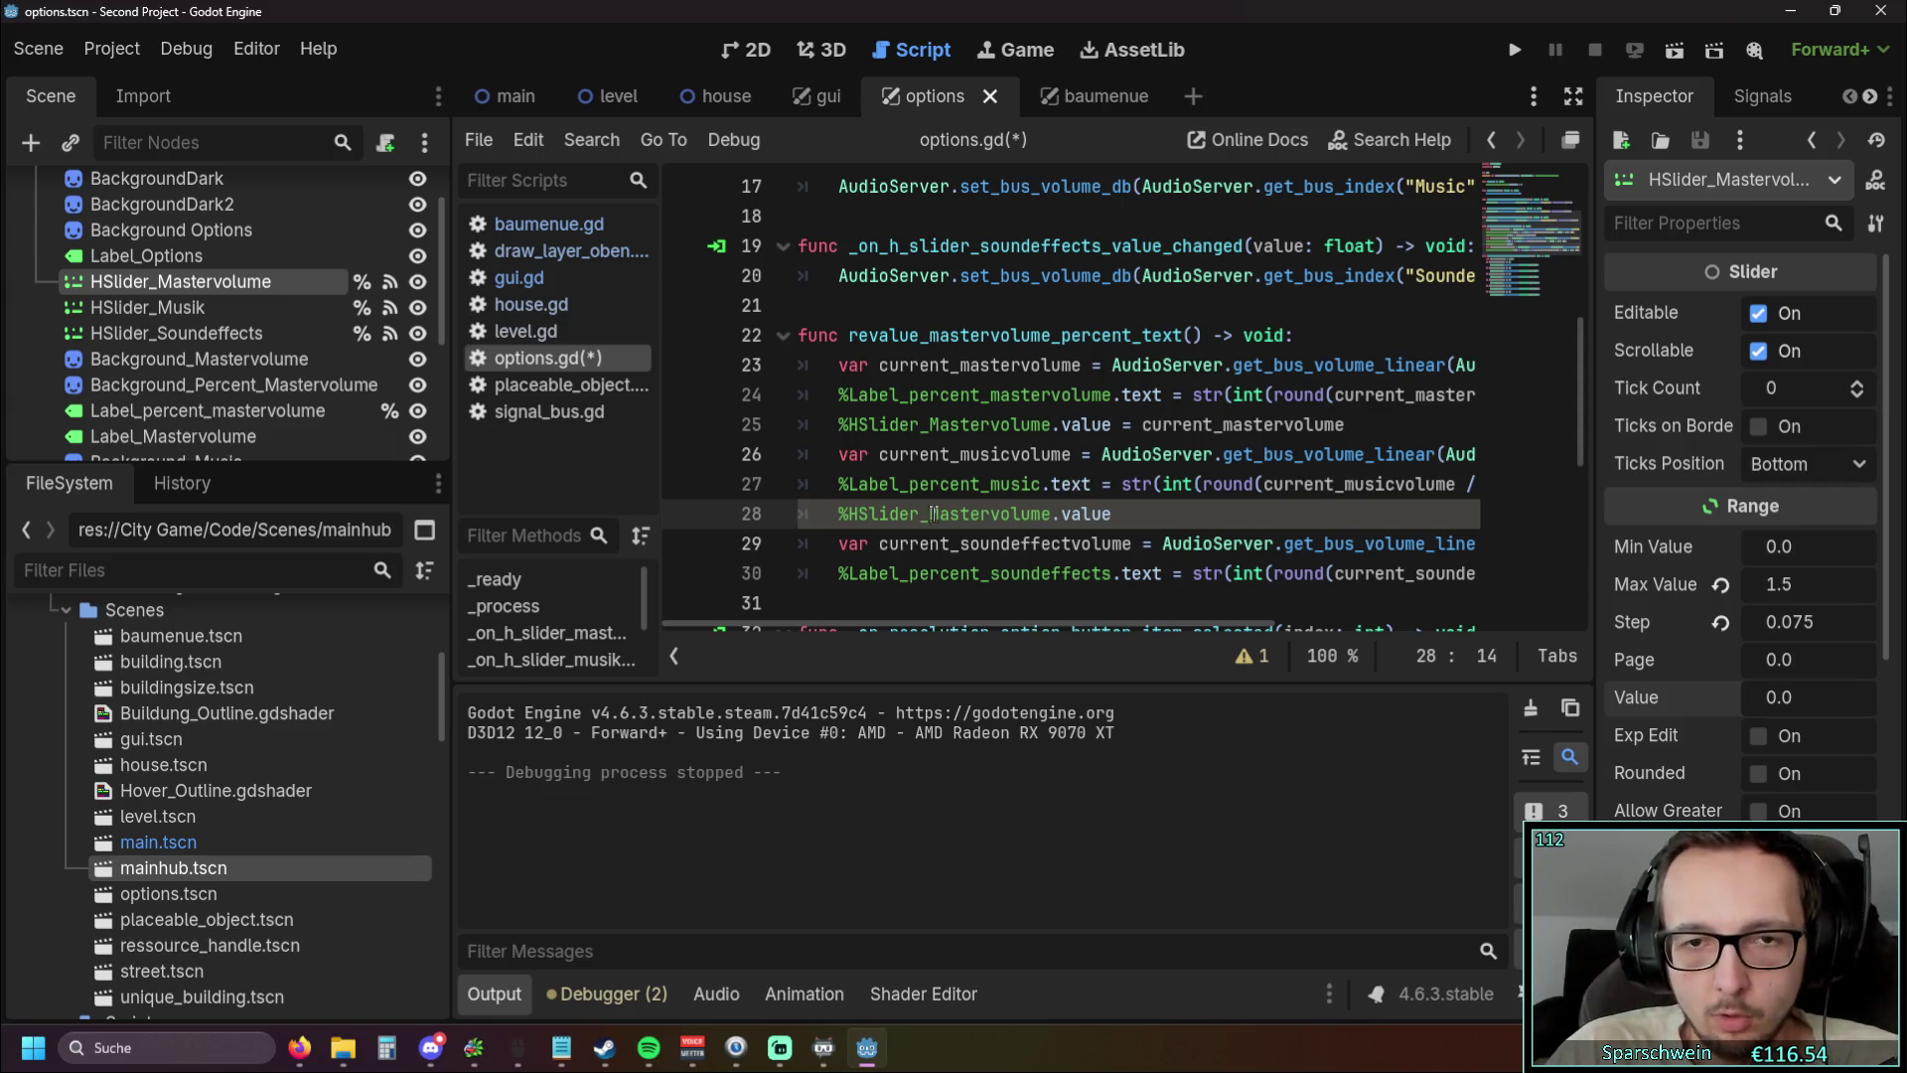
{"action": "left_click_drag", "start_coordinate": [932, 514], "coordinate": [994, 516]}
{"action": "type", "text": "Music"}
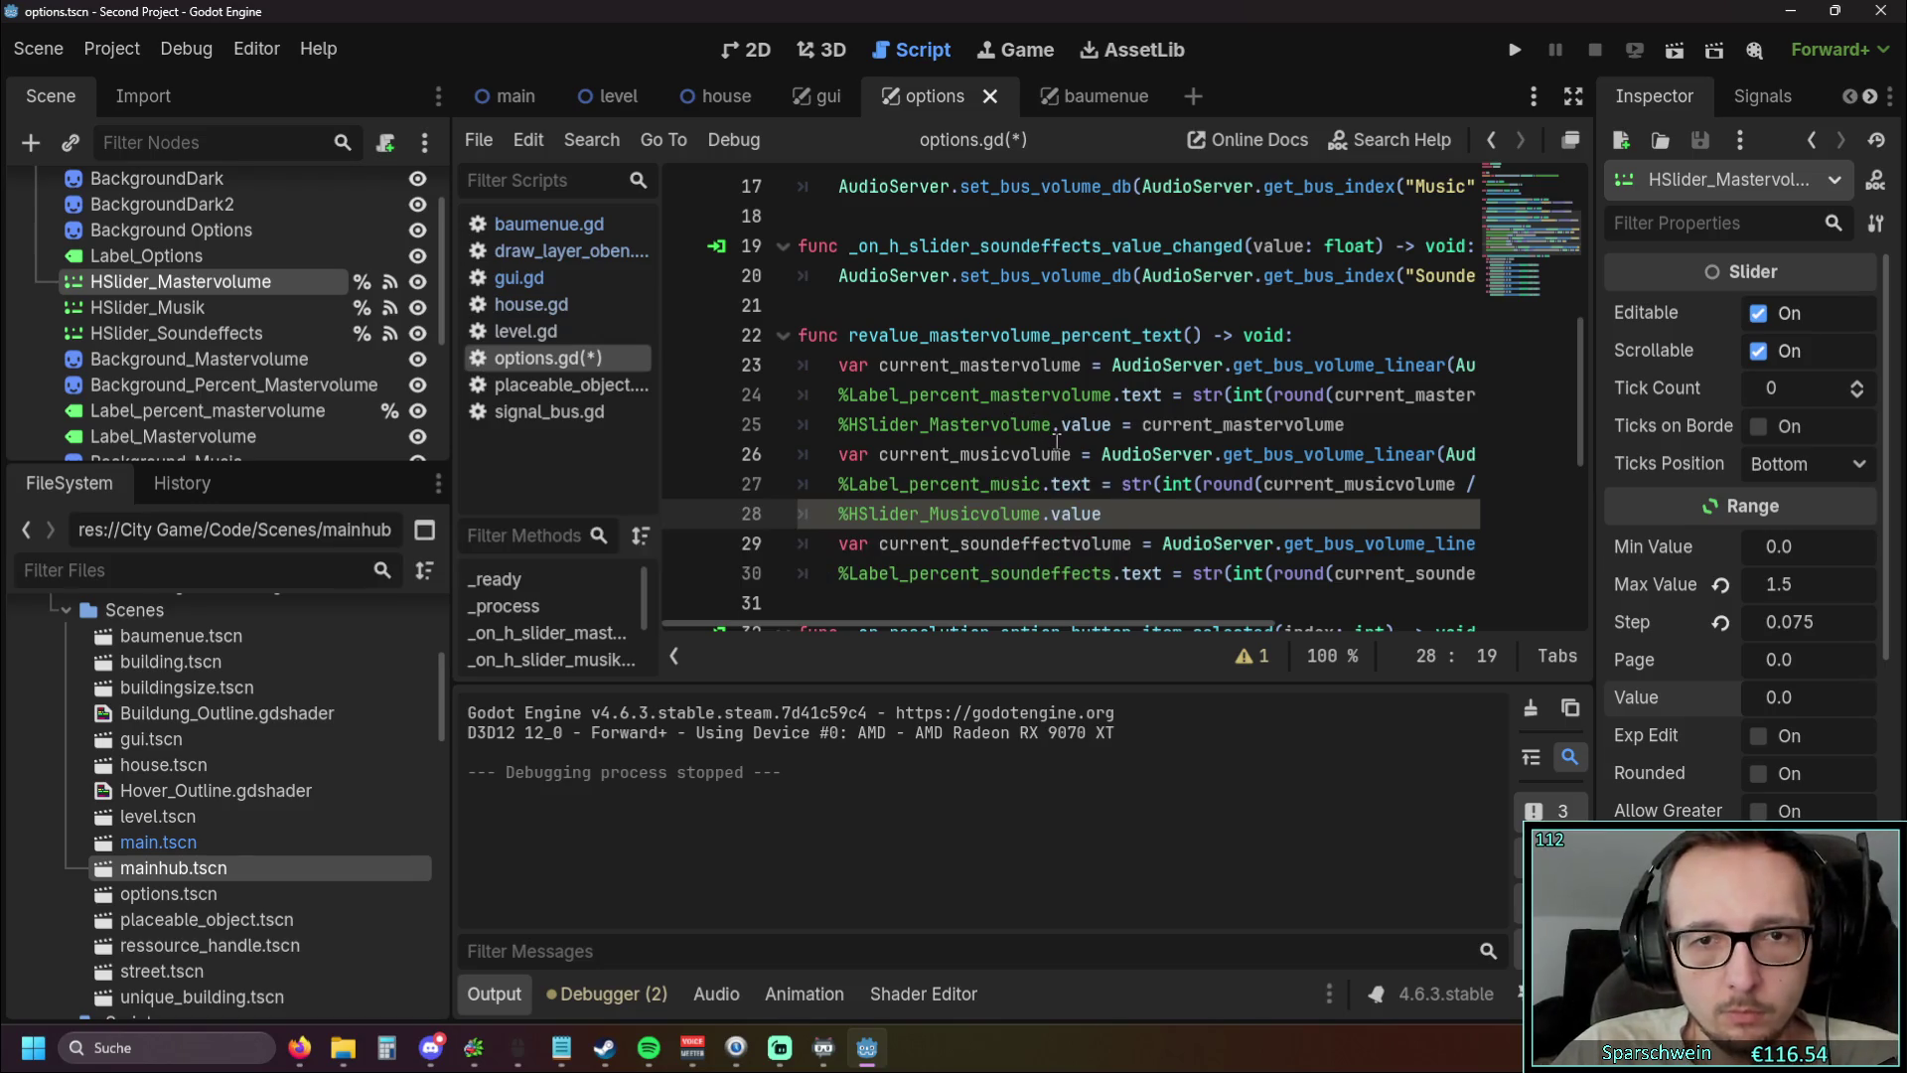
{"action": "left_click_drag", "start_coordinate": [1044, 515], "coordinate": [991, 514]}
{"action": "key", "text": "BackSpace"}
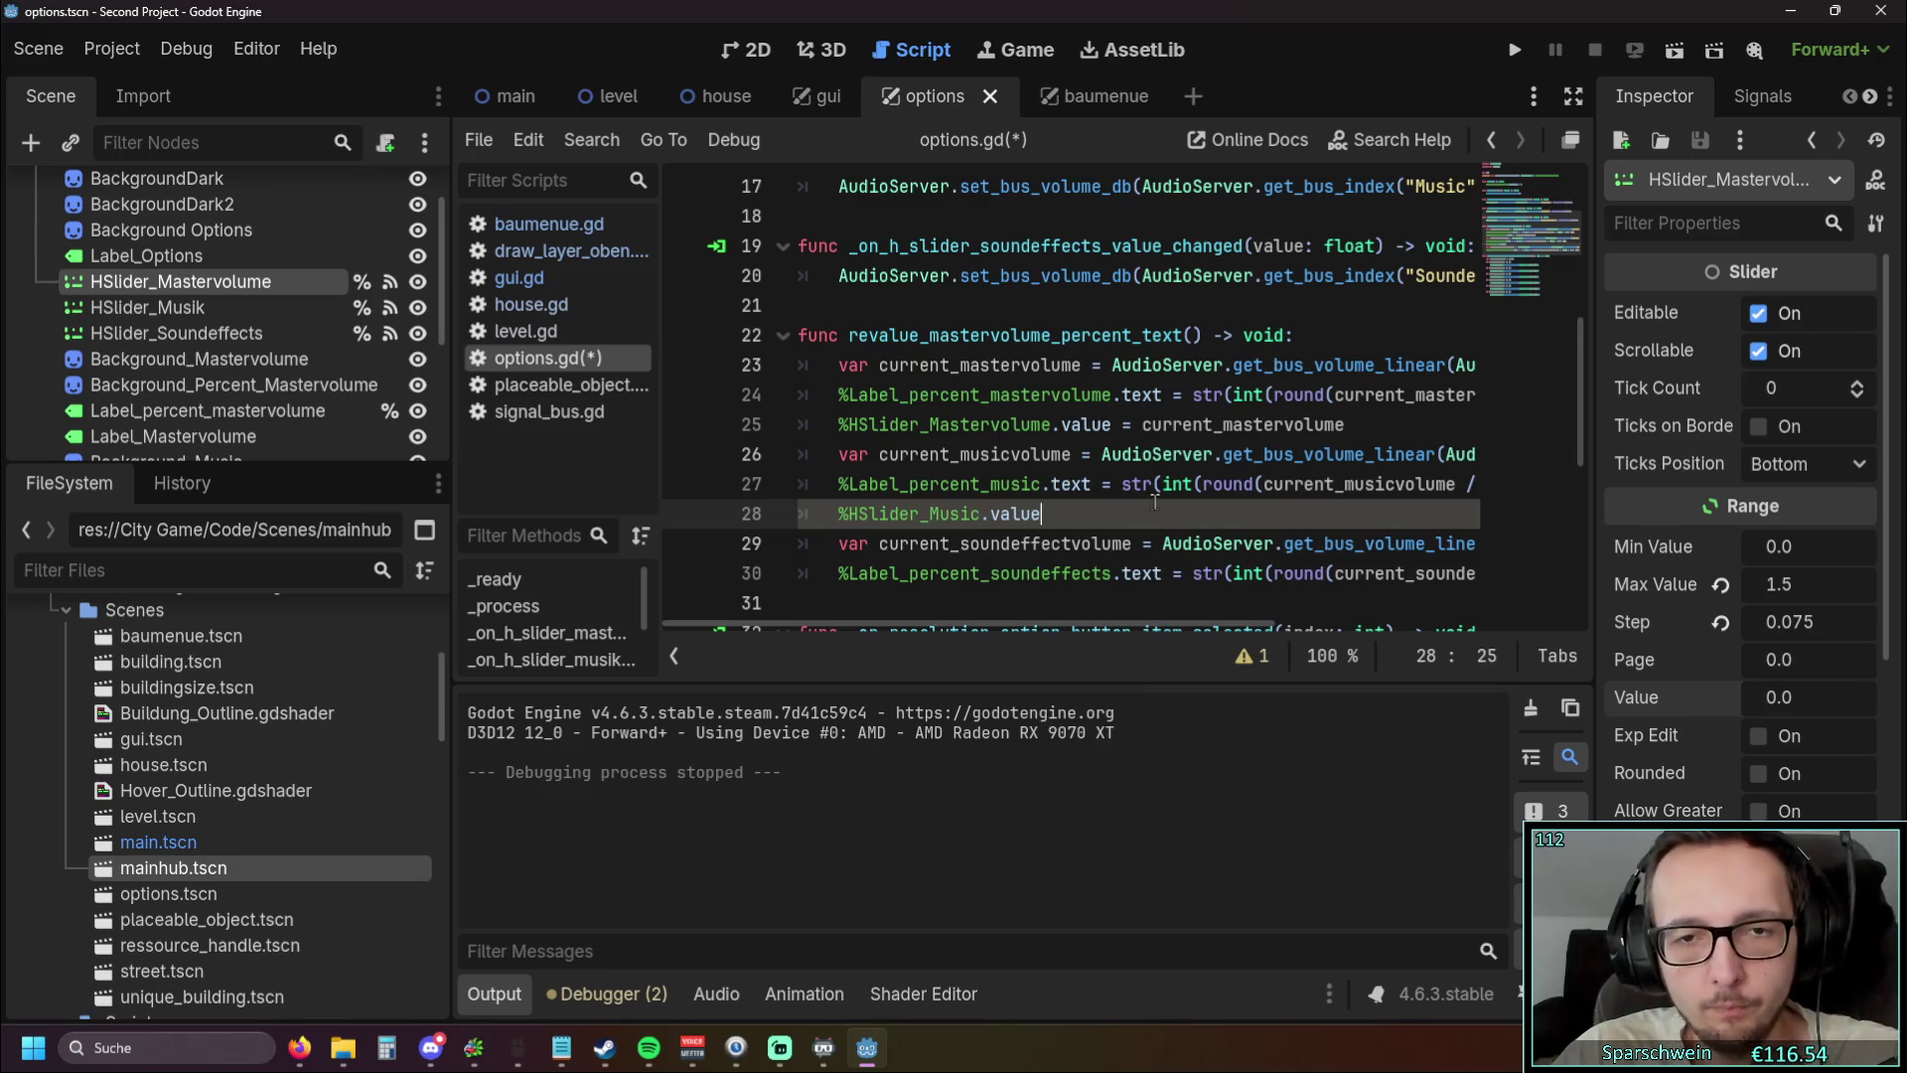
Add line 31 referencing %HSlider_Soundeffects using autocomplete
{"action": "scroll", "coordinate": [1155, 502], "scroll_direction": "down", "scroll_amount": 1}
{"action": "left_click", "coordinate": [1358, 484]}
{"action": "key", "text": "End"}
{"action": "key", "text": "Return"}
{"action": "key", "text": "ctrl+v"}
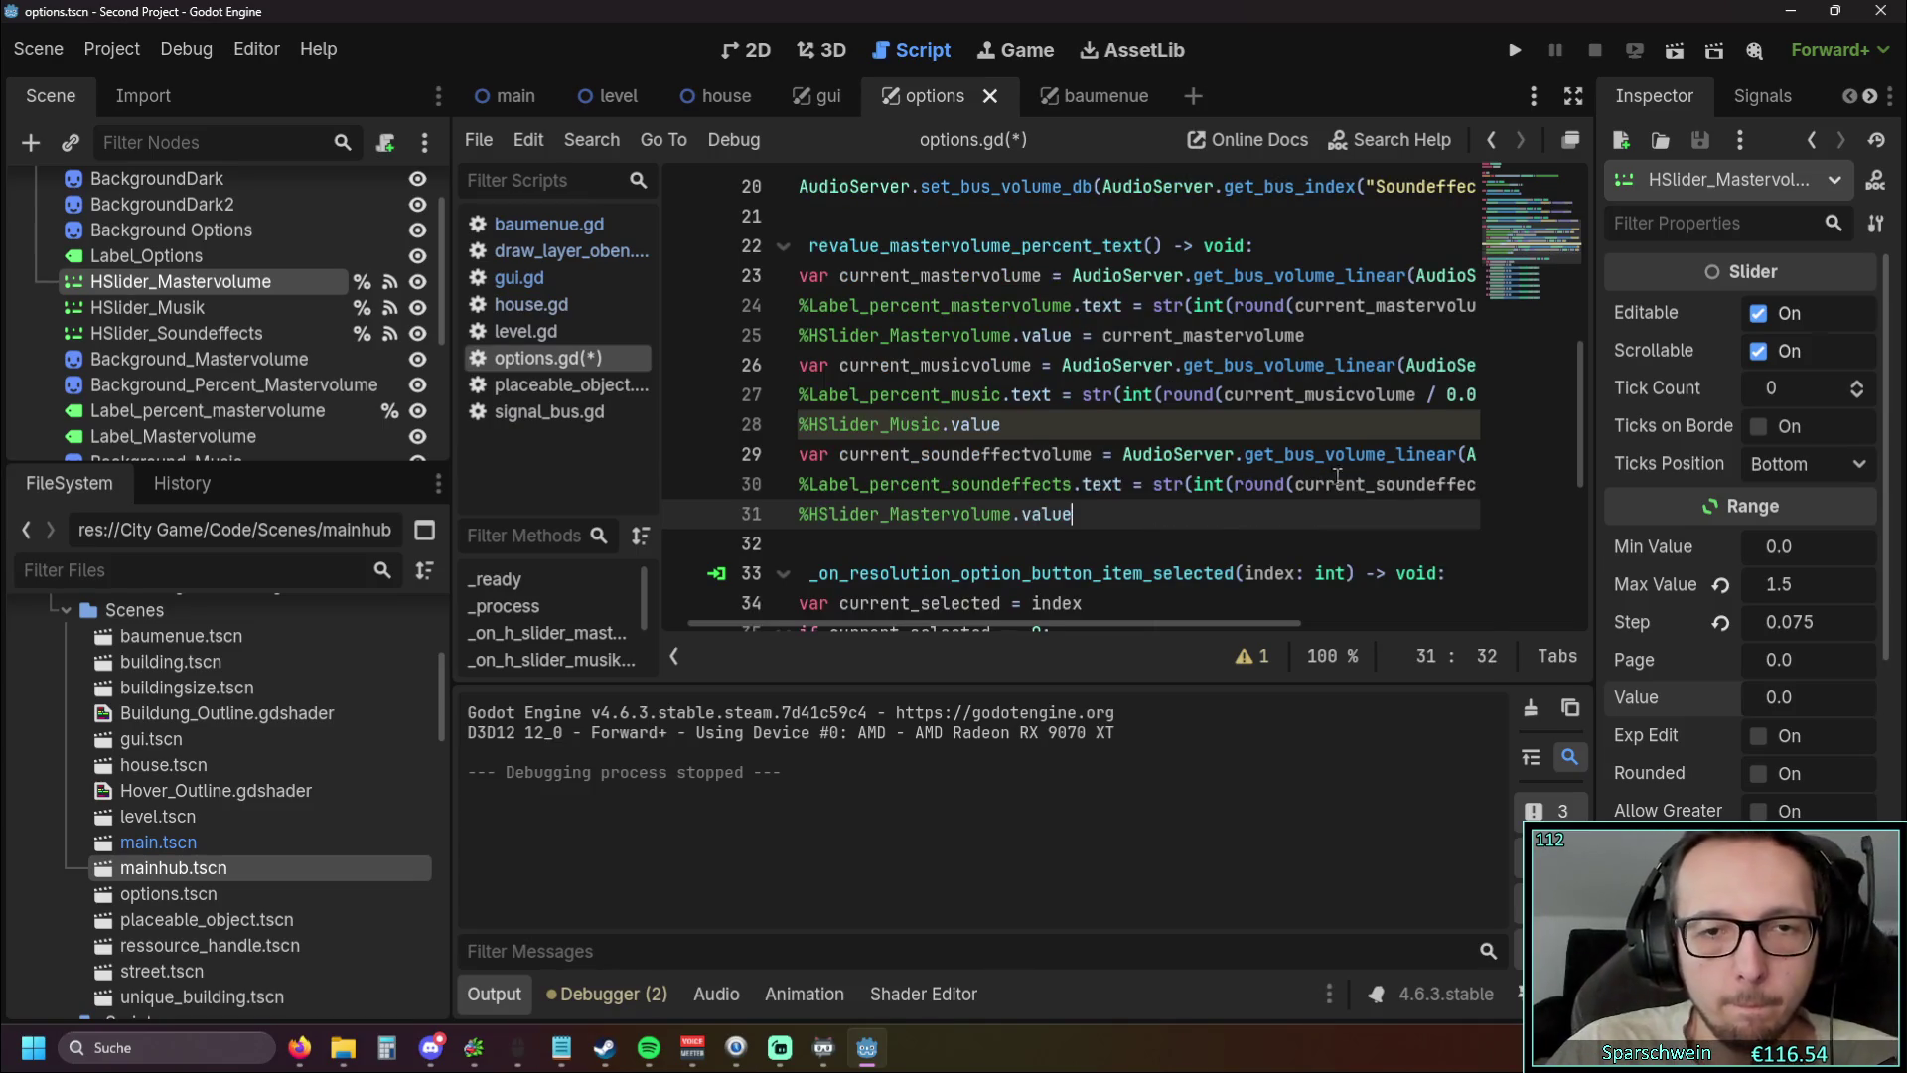
{"action": "left_click_drag", "start_coordinate": [888, 514], "coordinate": [1009, 515]}
{"action": "type", "text": "Soudn"}
{"action": "key", "text": "BackSpace"}
{"action": "key", "text": "BackSpace"}
{"action": "key", "text": "BackSpace"}
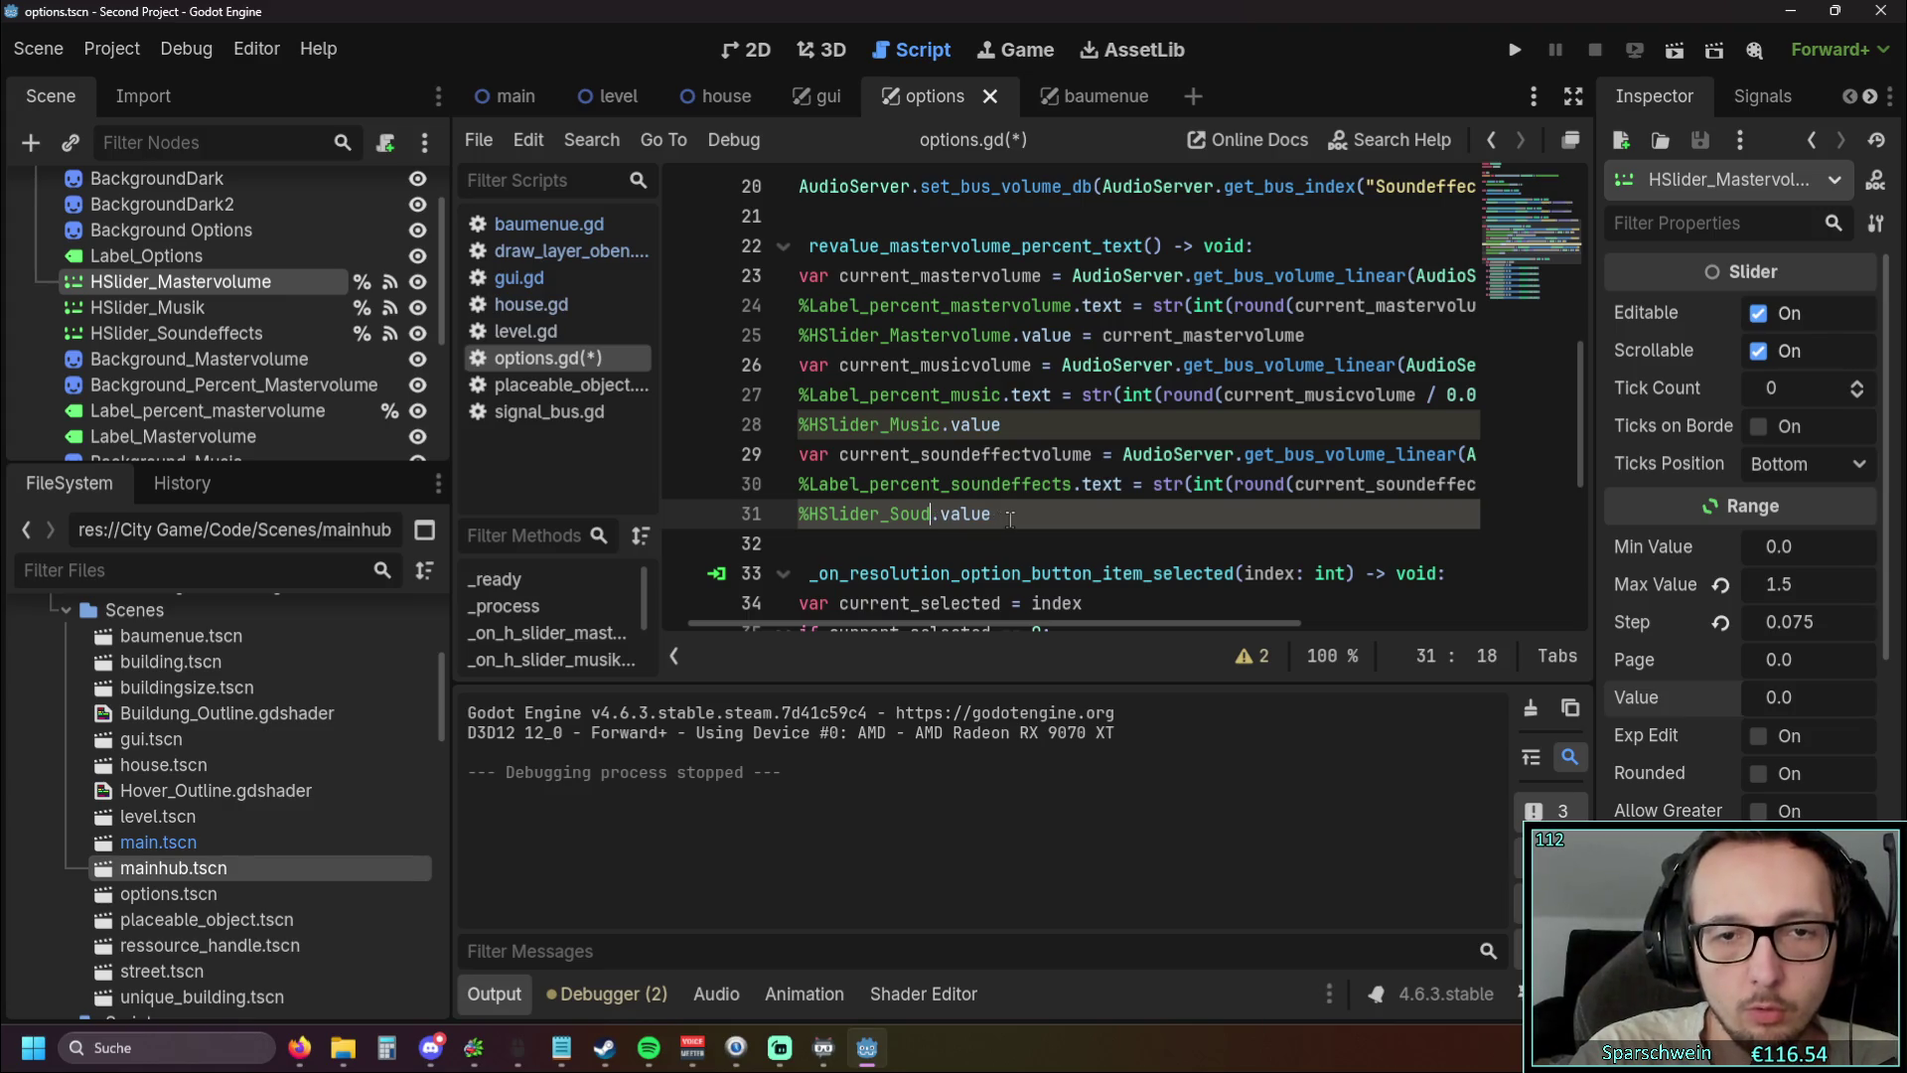
{"action": "type", "text": "Sou"}
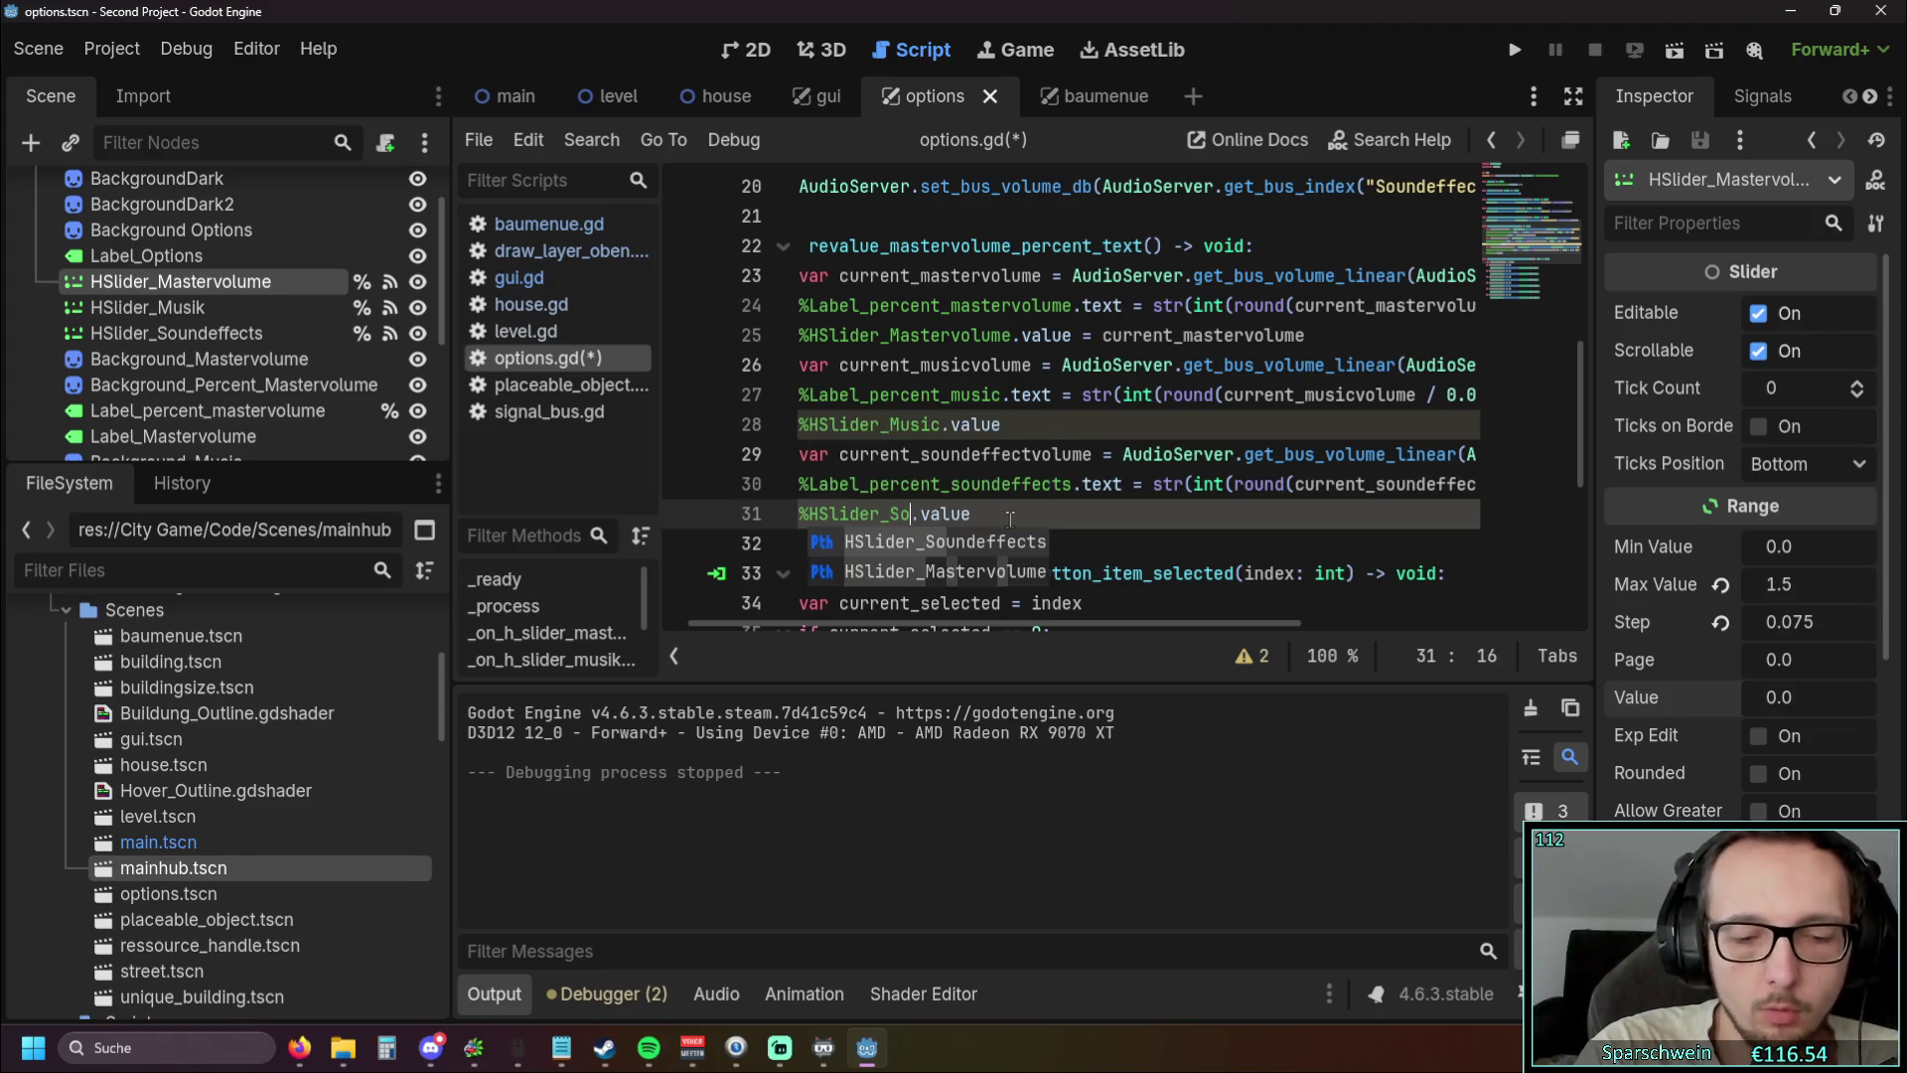
{"action": "key", "text": "Return"}
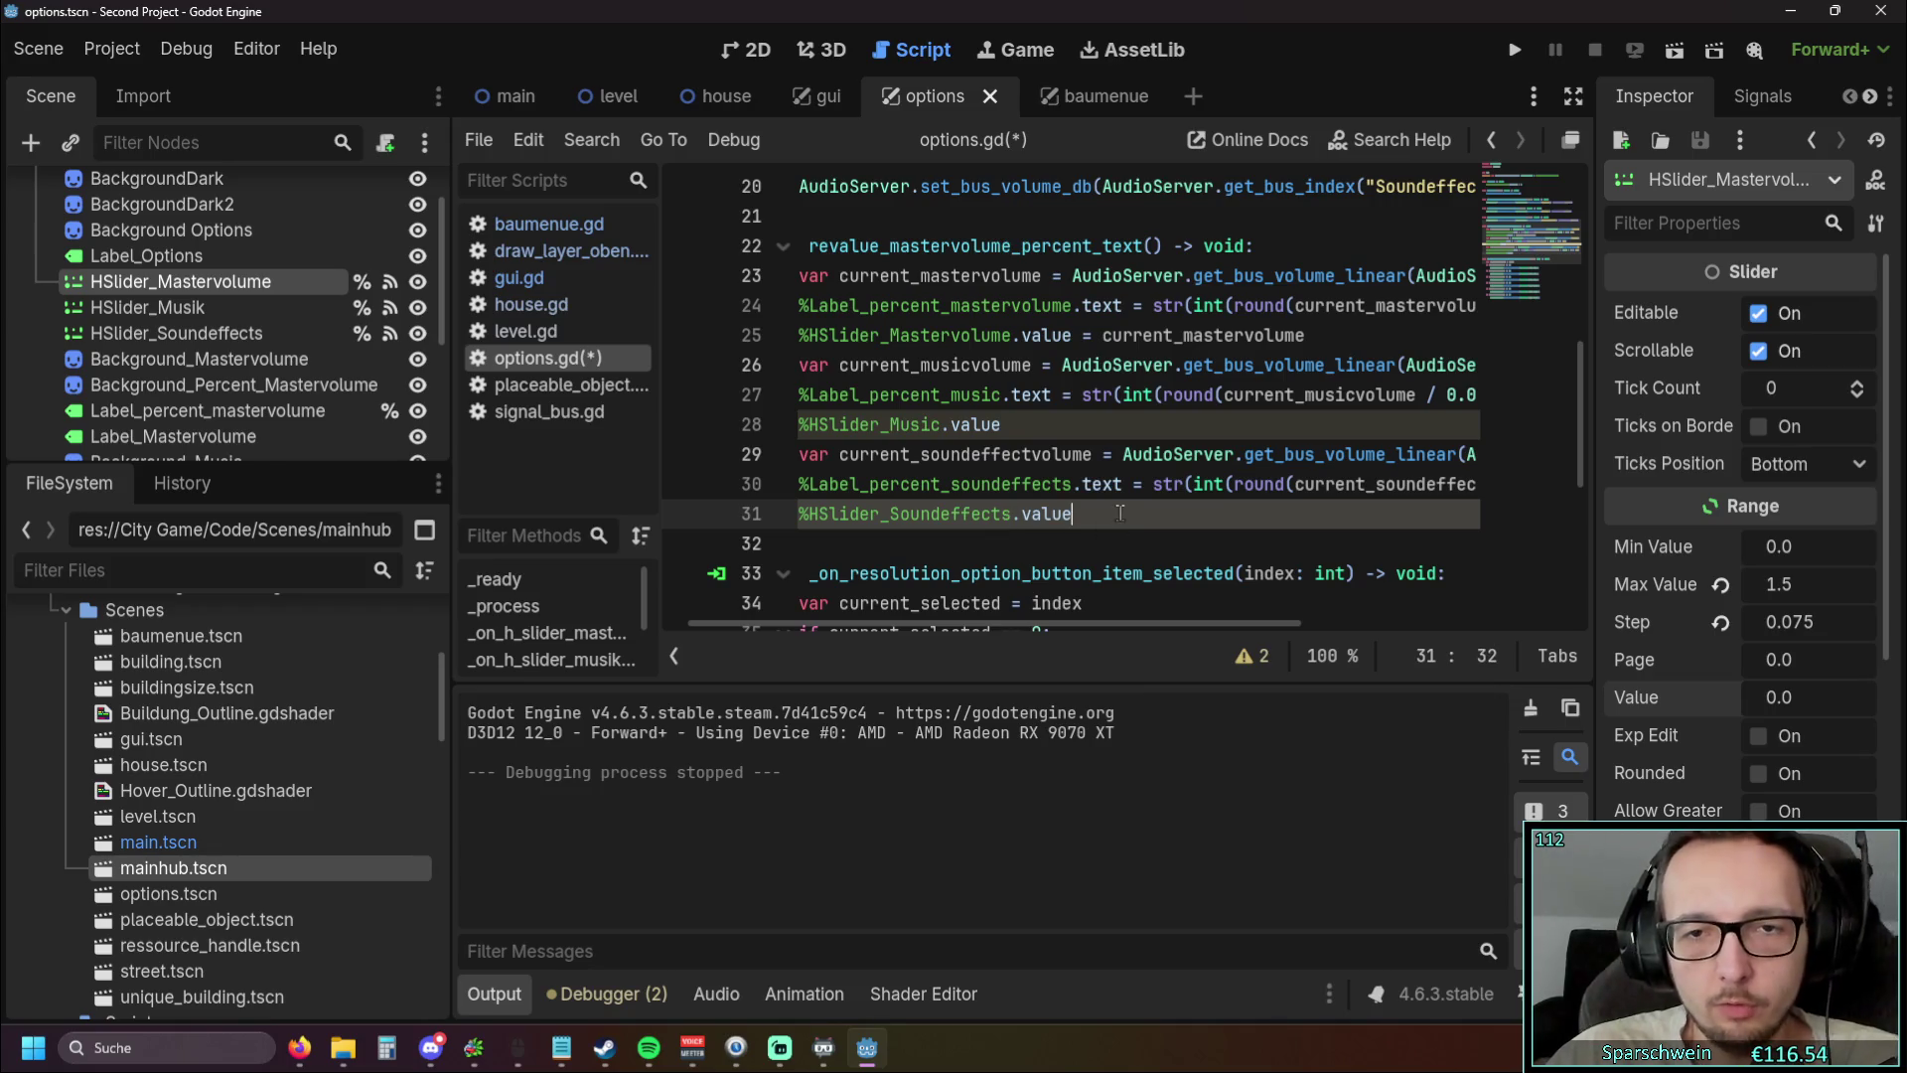
Assign current_soundeffectvolume to the Soundeffects slider and current_musicvolume to the Music slider
{"action": "left_click_drag", "start_coordinate": [845, 455], "coordinate": [1093, 455]}
{"action": "type", "text": "= current_soundeffectvolume"}
{"action": "left_click", "coordinate": [1017, 427]}
{"action": "type", "text": "= "}
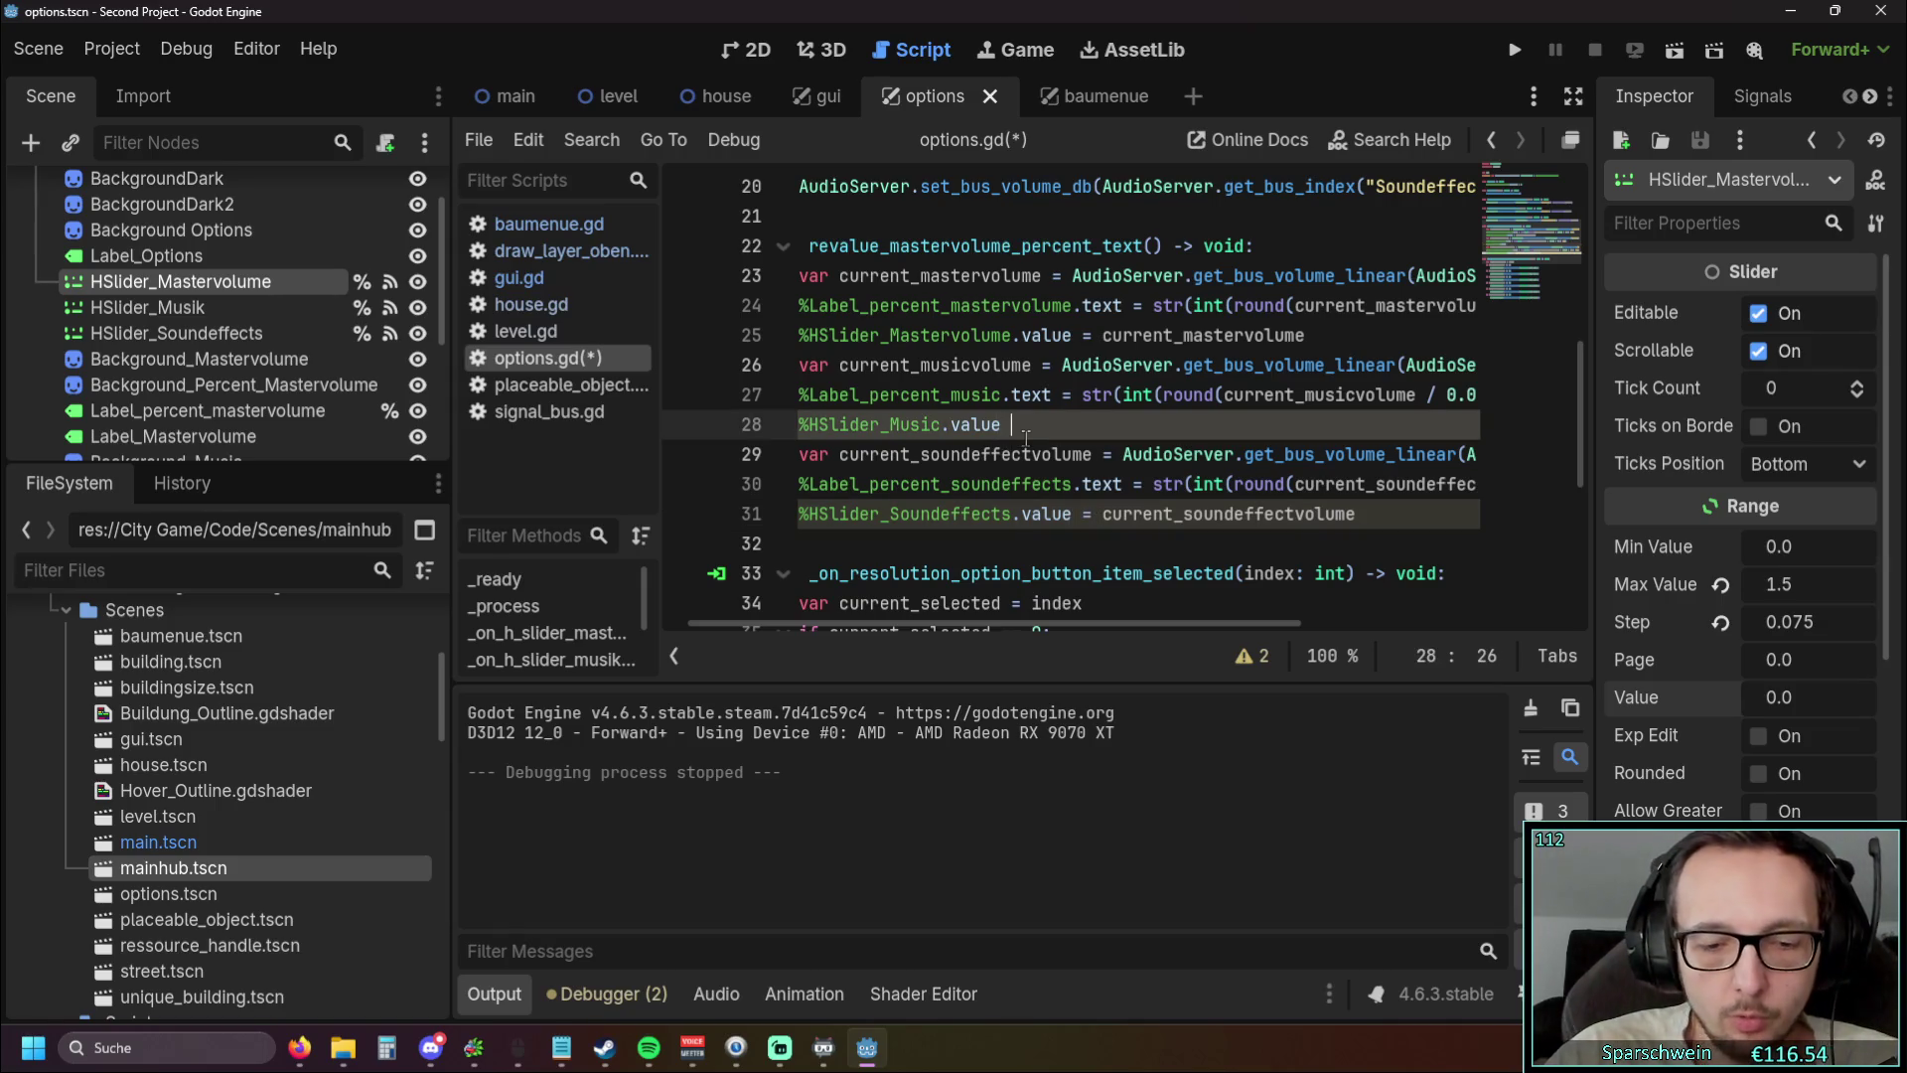
{"action": "type", "text": "cu"}
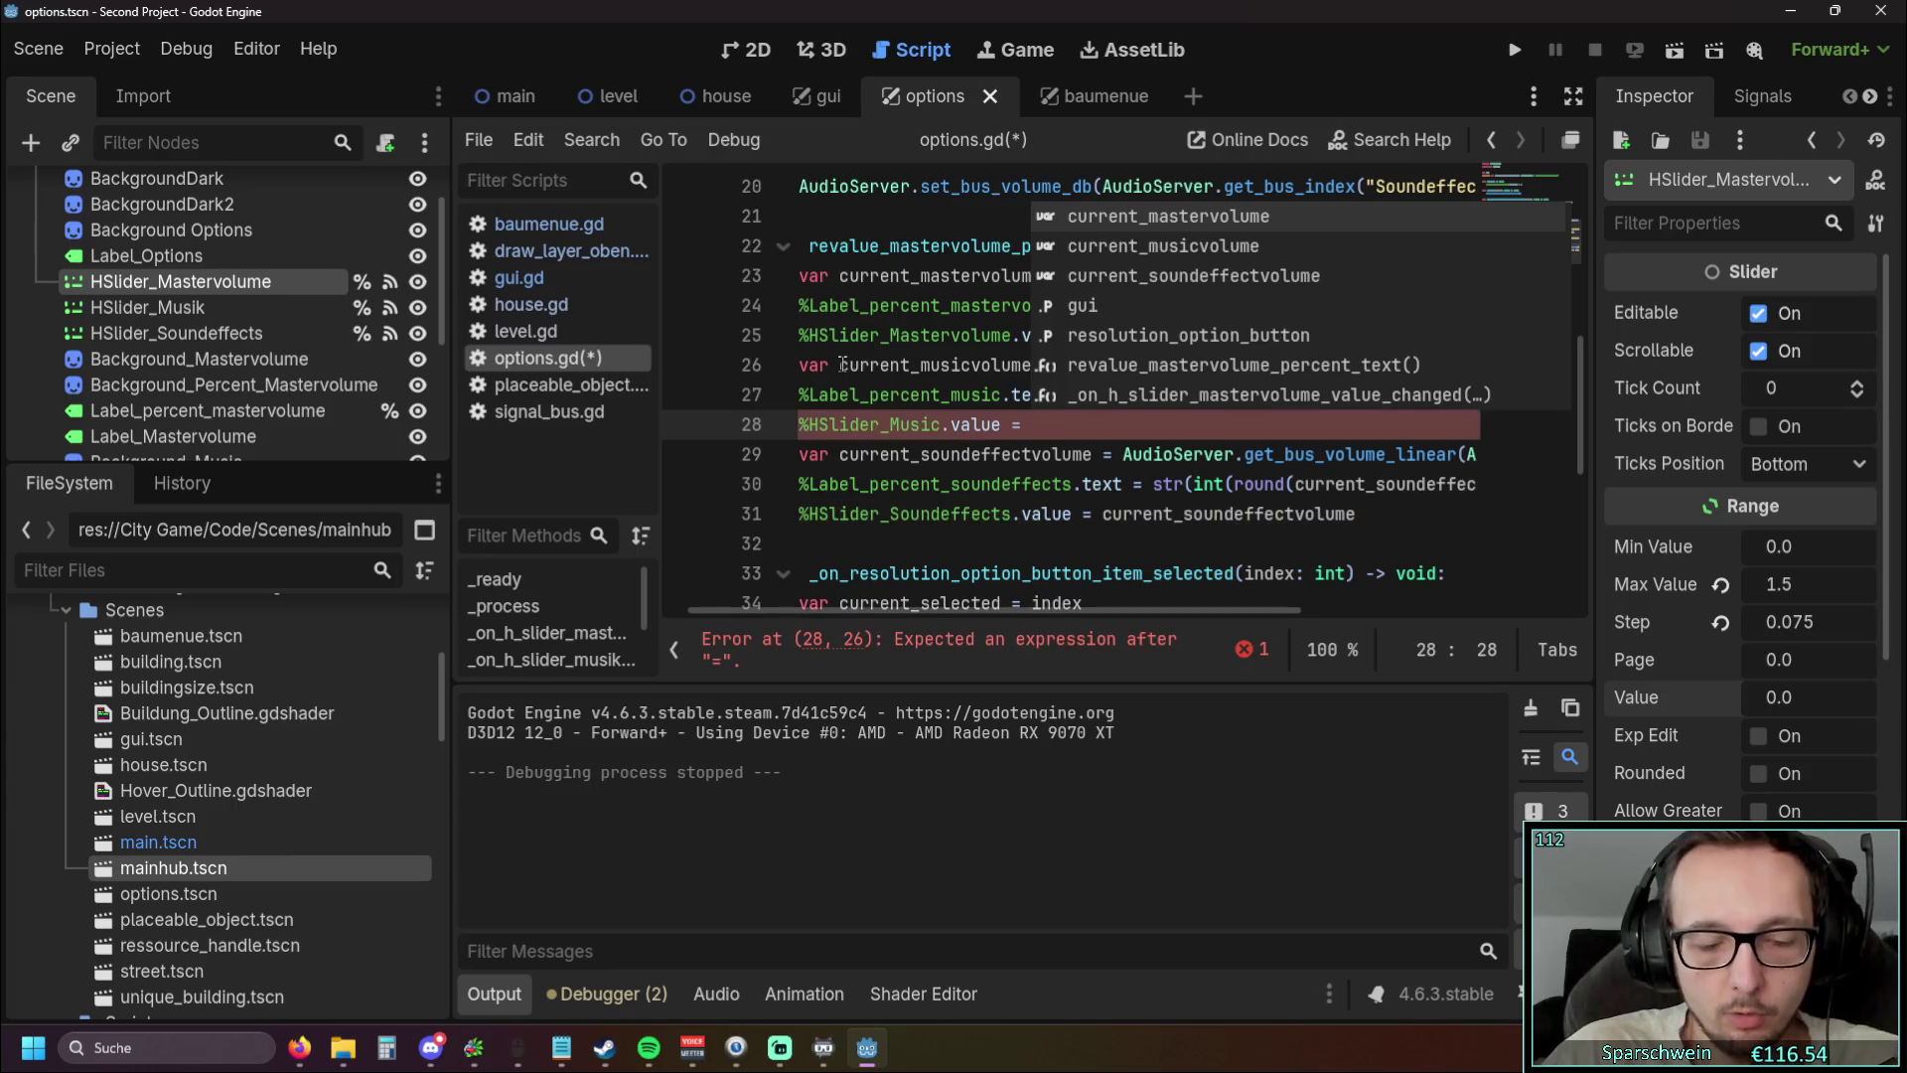
{"action": "key", "text": "Down"}
{"action": "key", "text": "Return"}
{"action": "key", "text": "Down"}
{"action": "key", "text": "Down"}
{"action": "key", "text": "Down"}
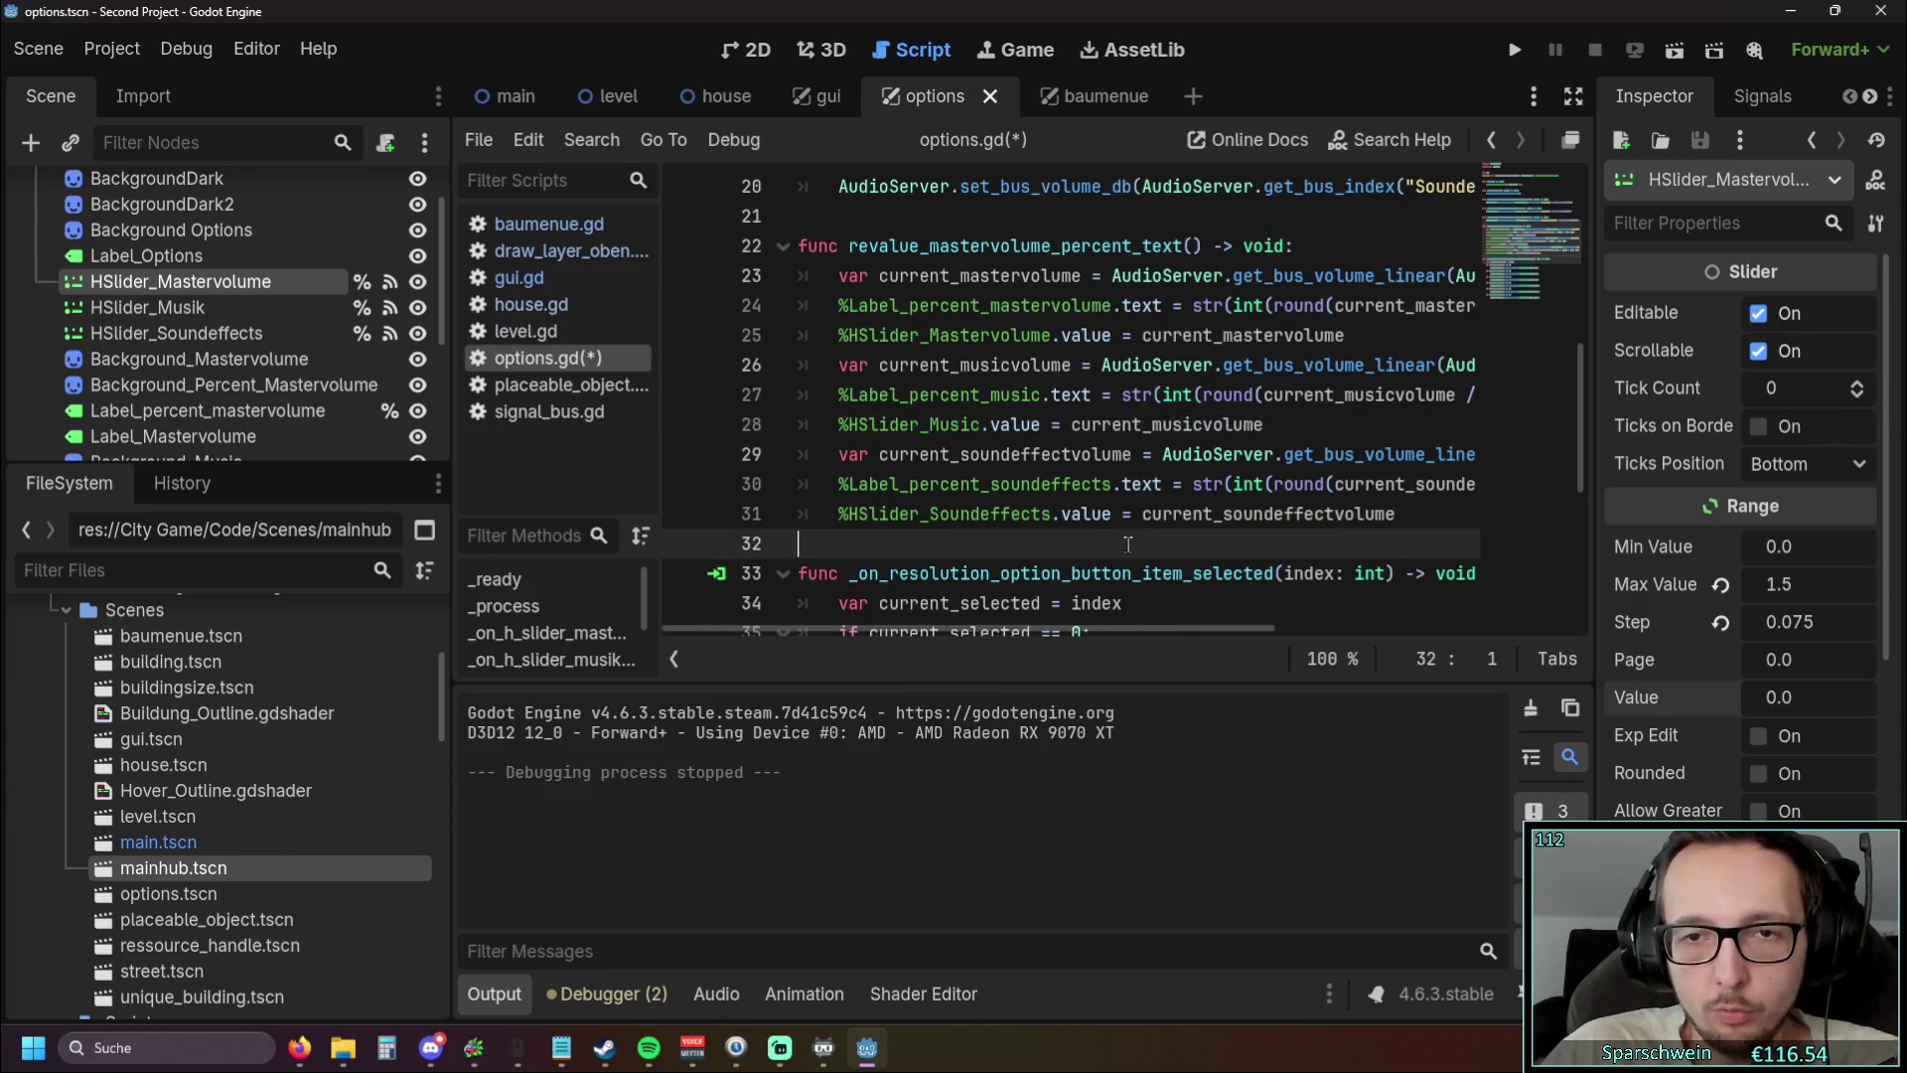
Revert the HSlider_Musik and sound-effects sliders' starting values, then test-run and close the game
{"action": "left_click", "coordinate": [139, 307]}
{"action": "left_click", "coordinate": [1732, 699]}
{"action": "left_click", "coordinate": [194, 334]}
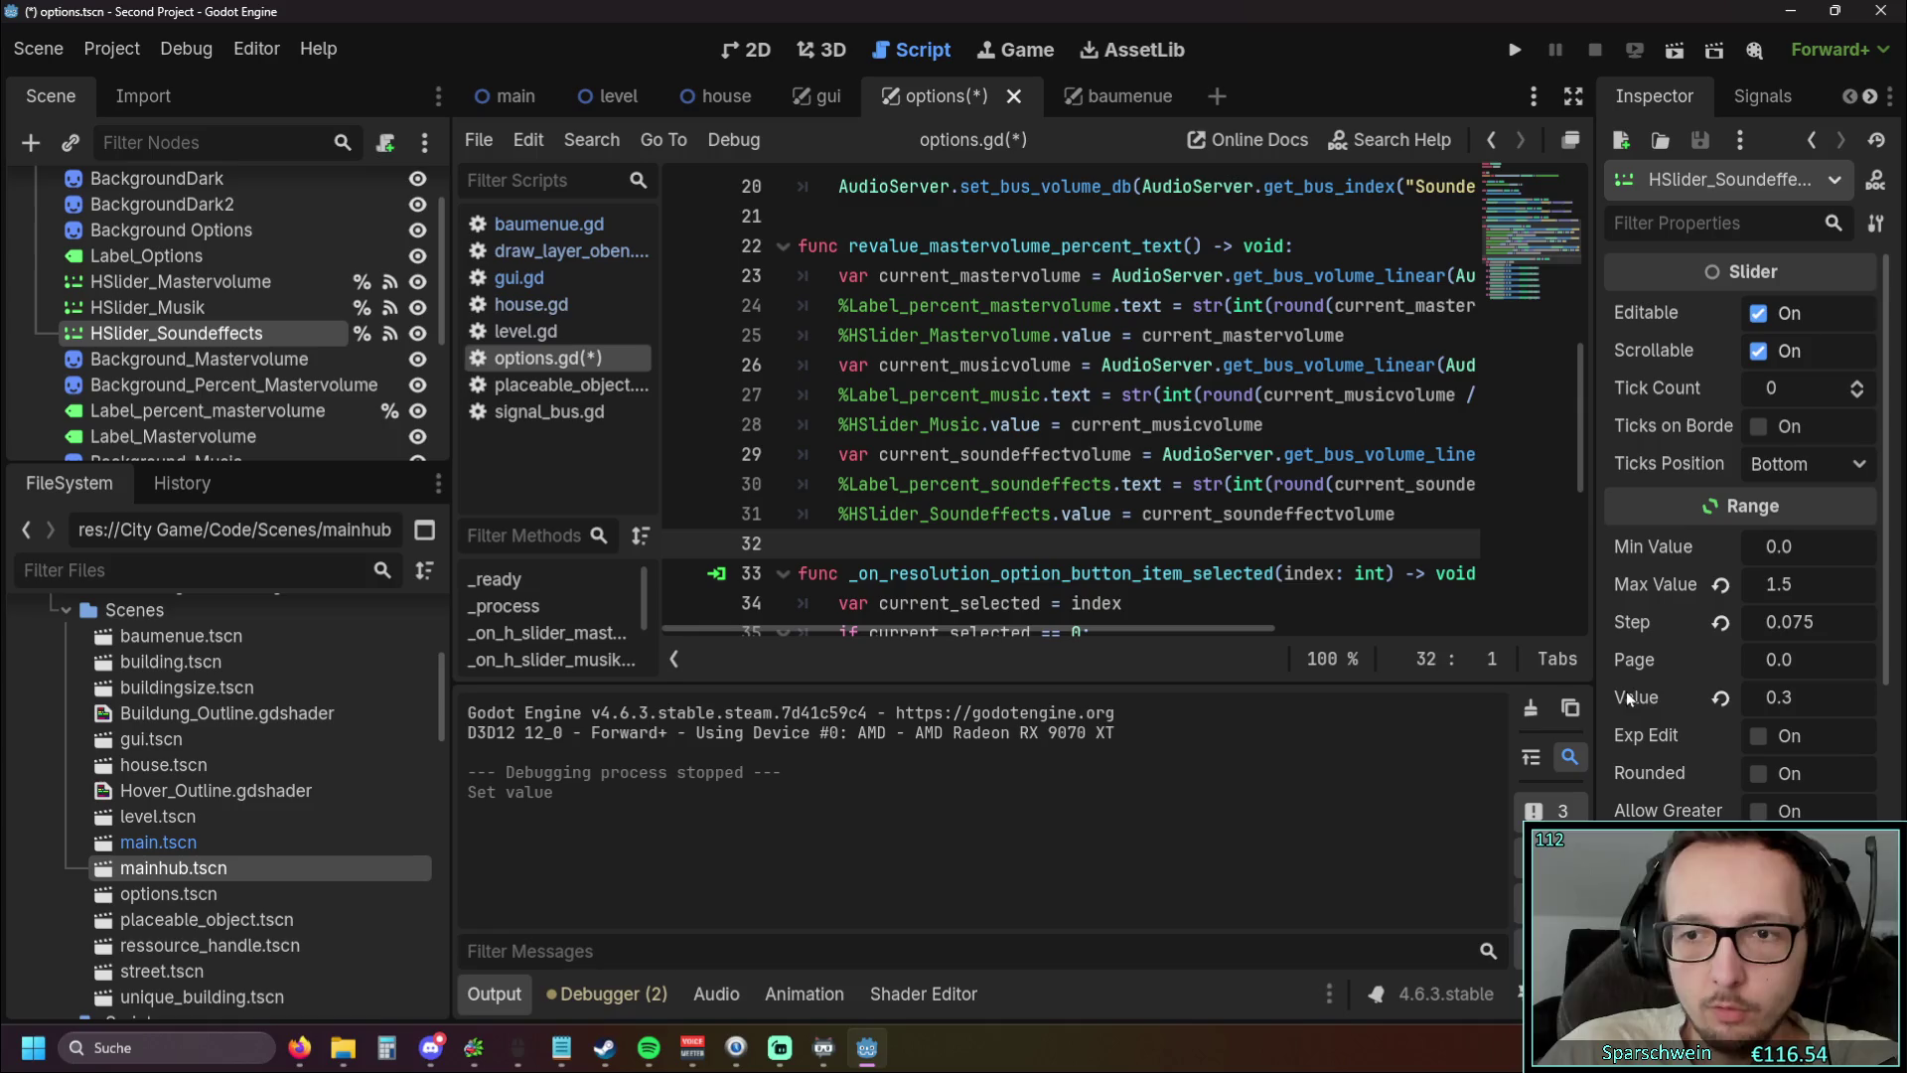
{"action": "left_click", "coordinate": [1727, 694]}
{"action": "left_click", "coordinate": [1515, 49]}
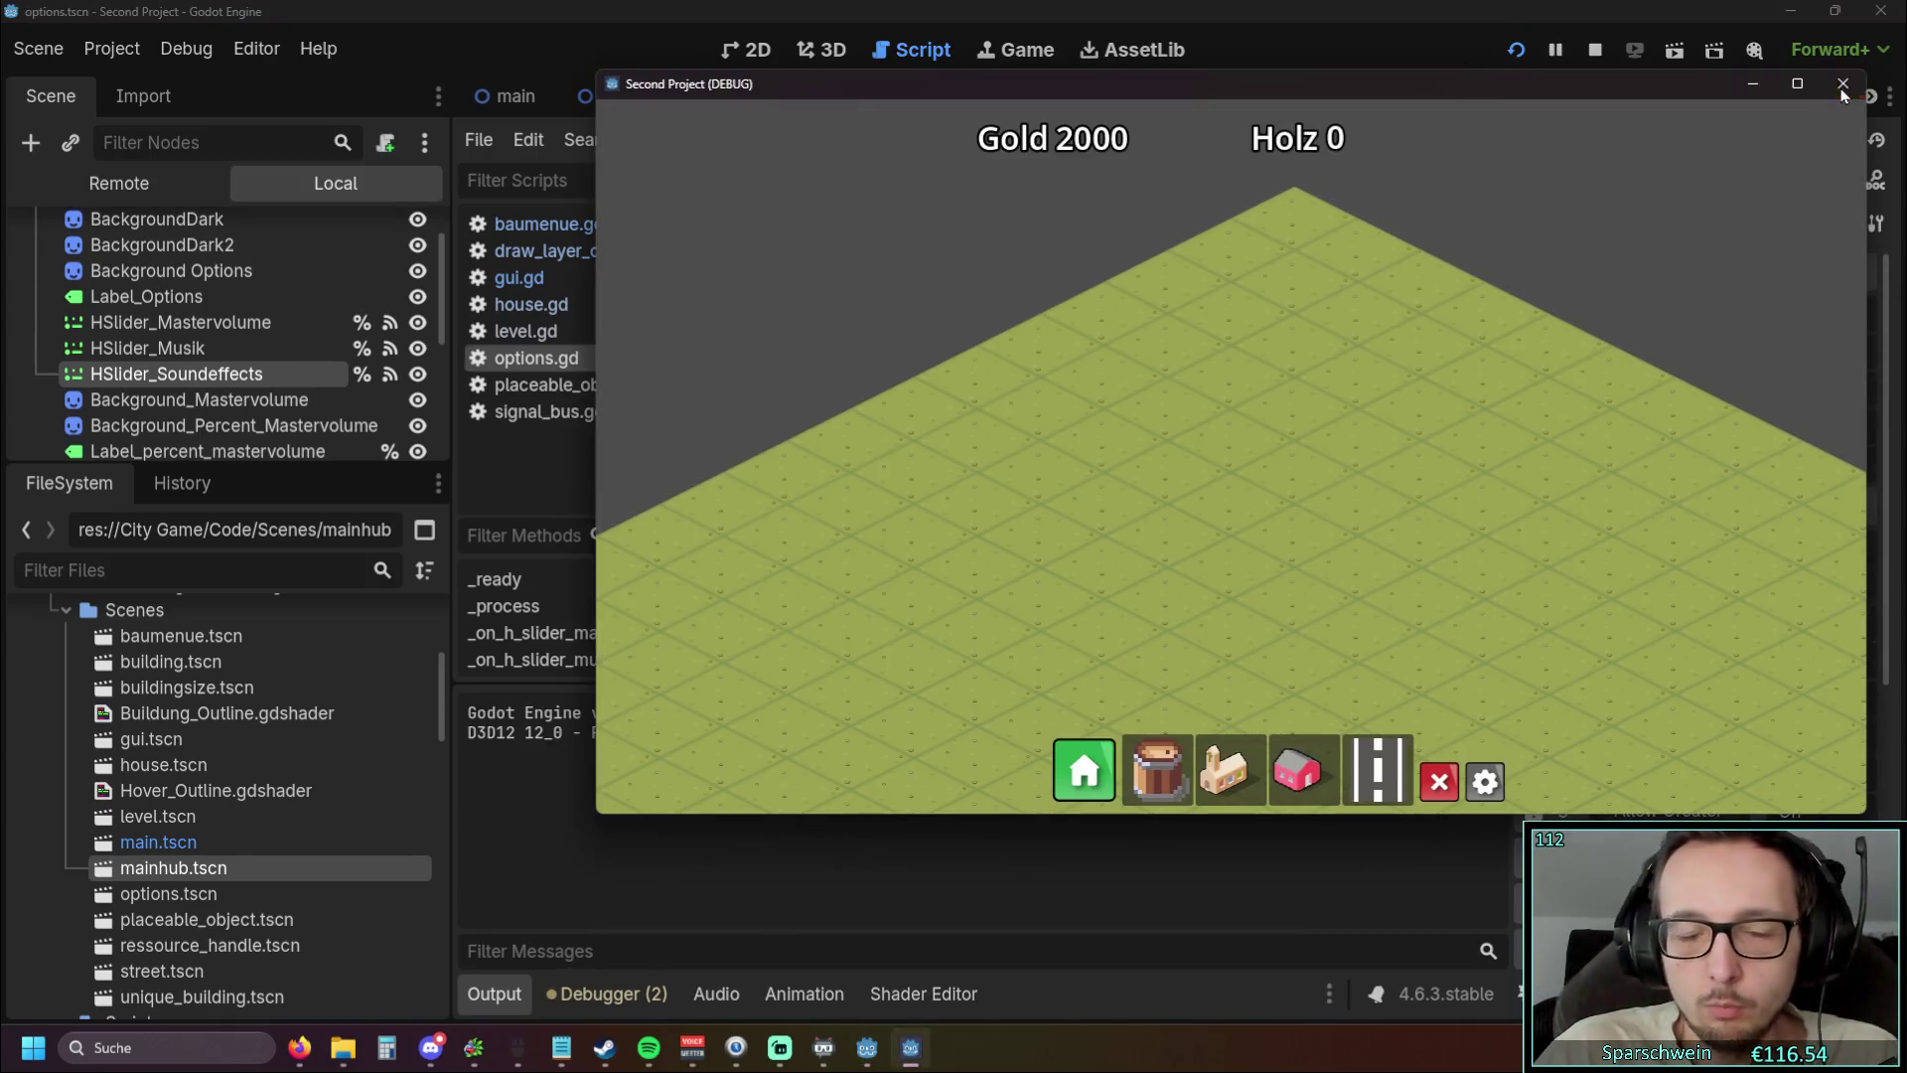
{"action": "left_click", "coordinate": [1843, 84]}
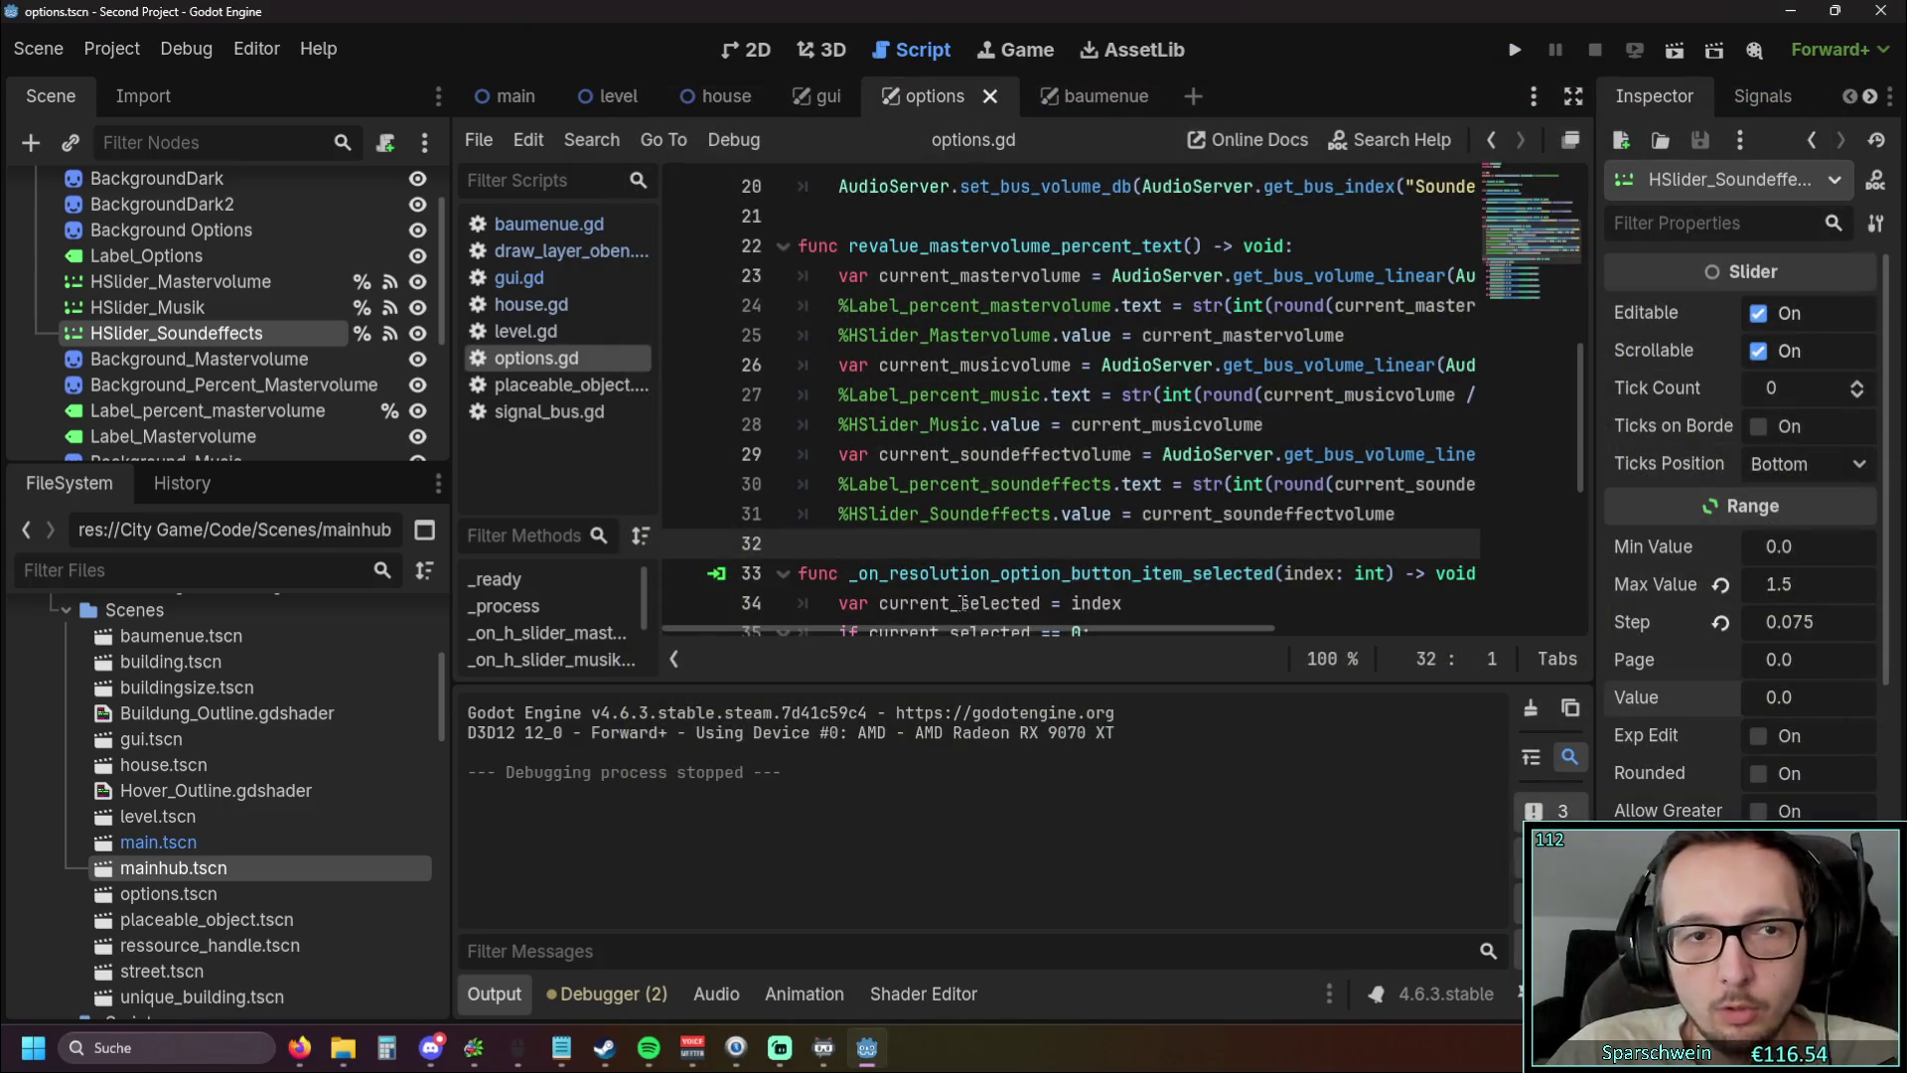
Rename the HSlider_Musik node to HSlider_Music in the Scene dock
{"action": "left_click", "coordinate": [201, 309]}
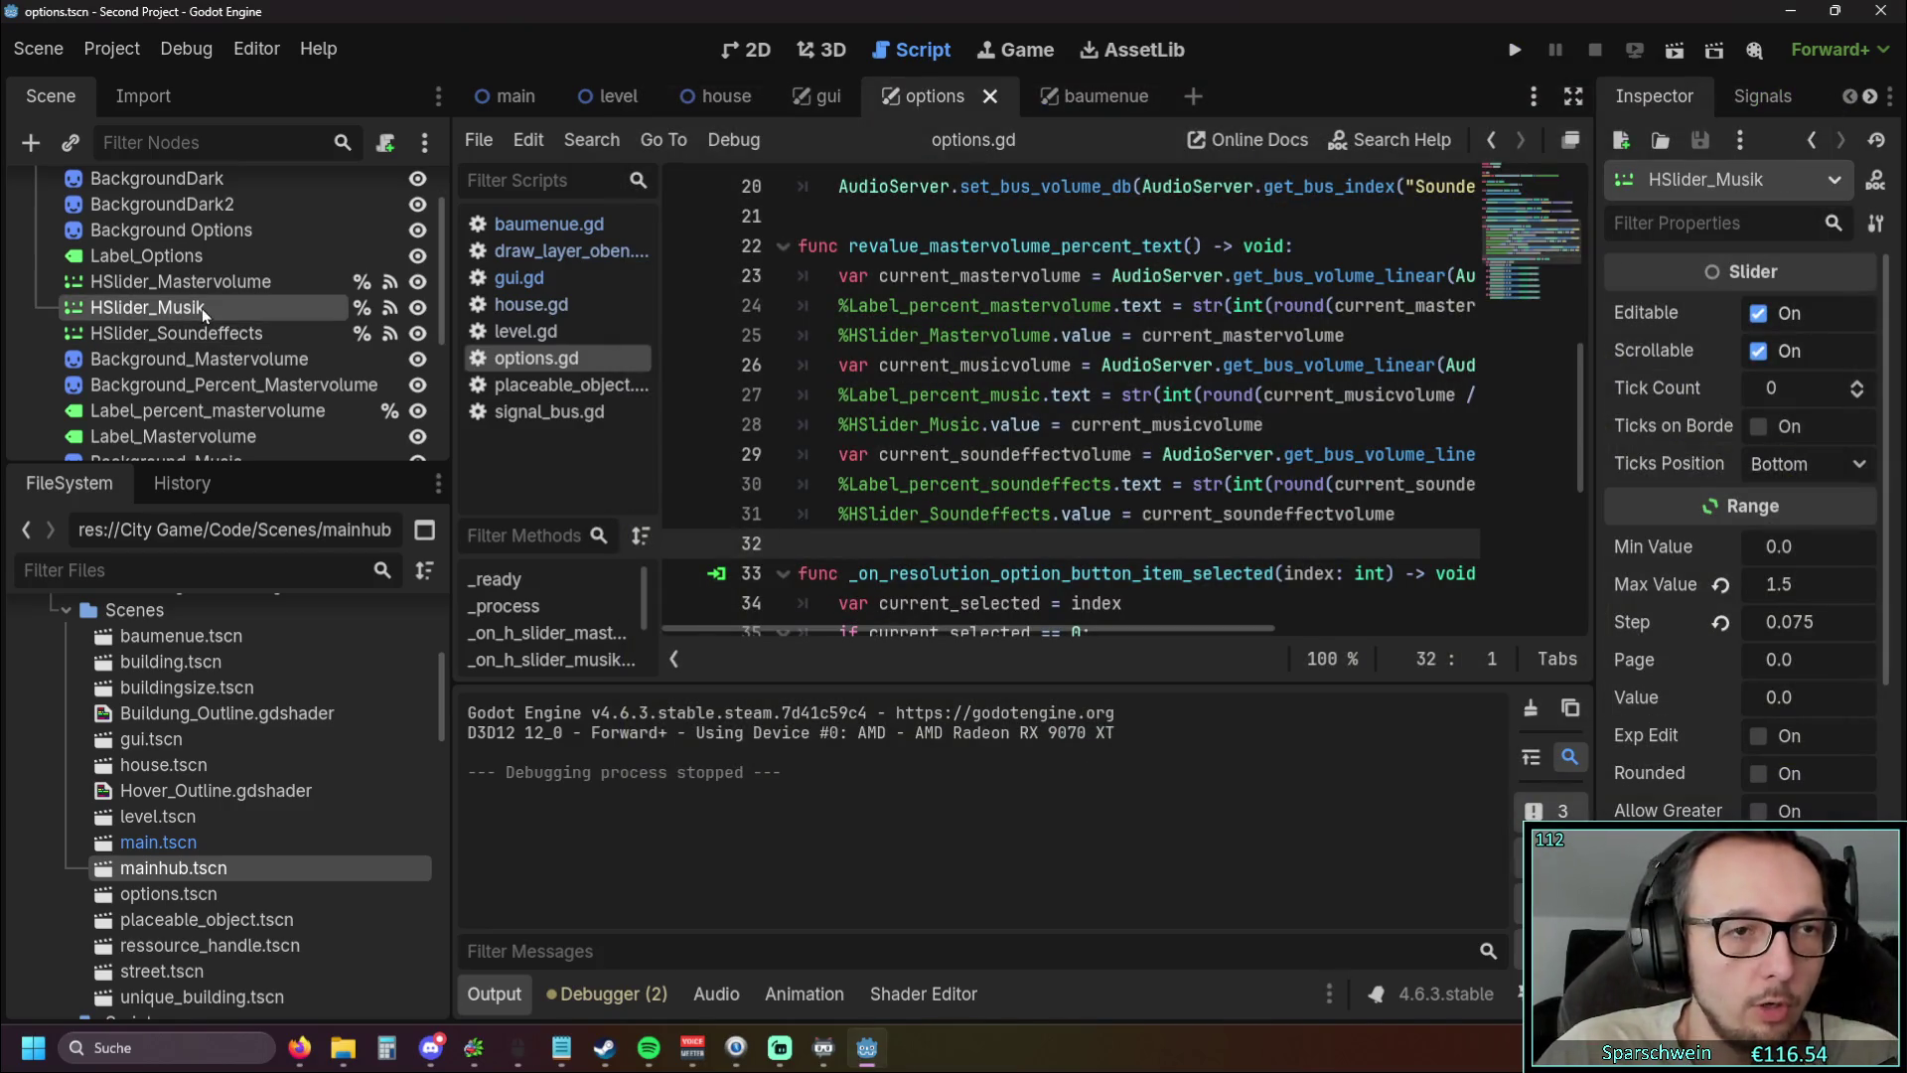
{"action": "left_click", "coordinate": [211, 308]}
{"action": "left_click", "coordinate": [218, 309]}
{"action": "key", "text": "BackSpace"}
{"action": "type", "text": "c"}
{"action": "key", "text": "Return"}
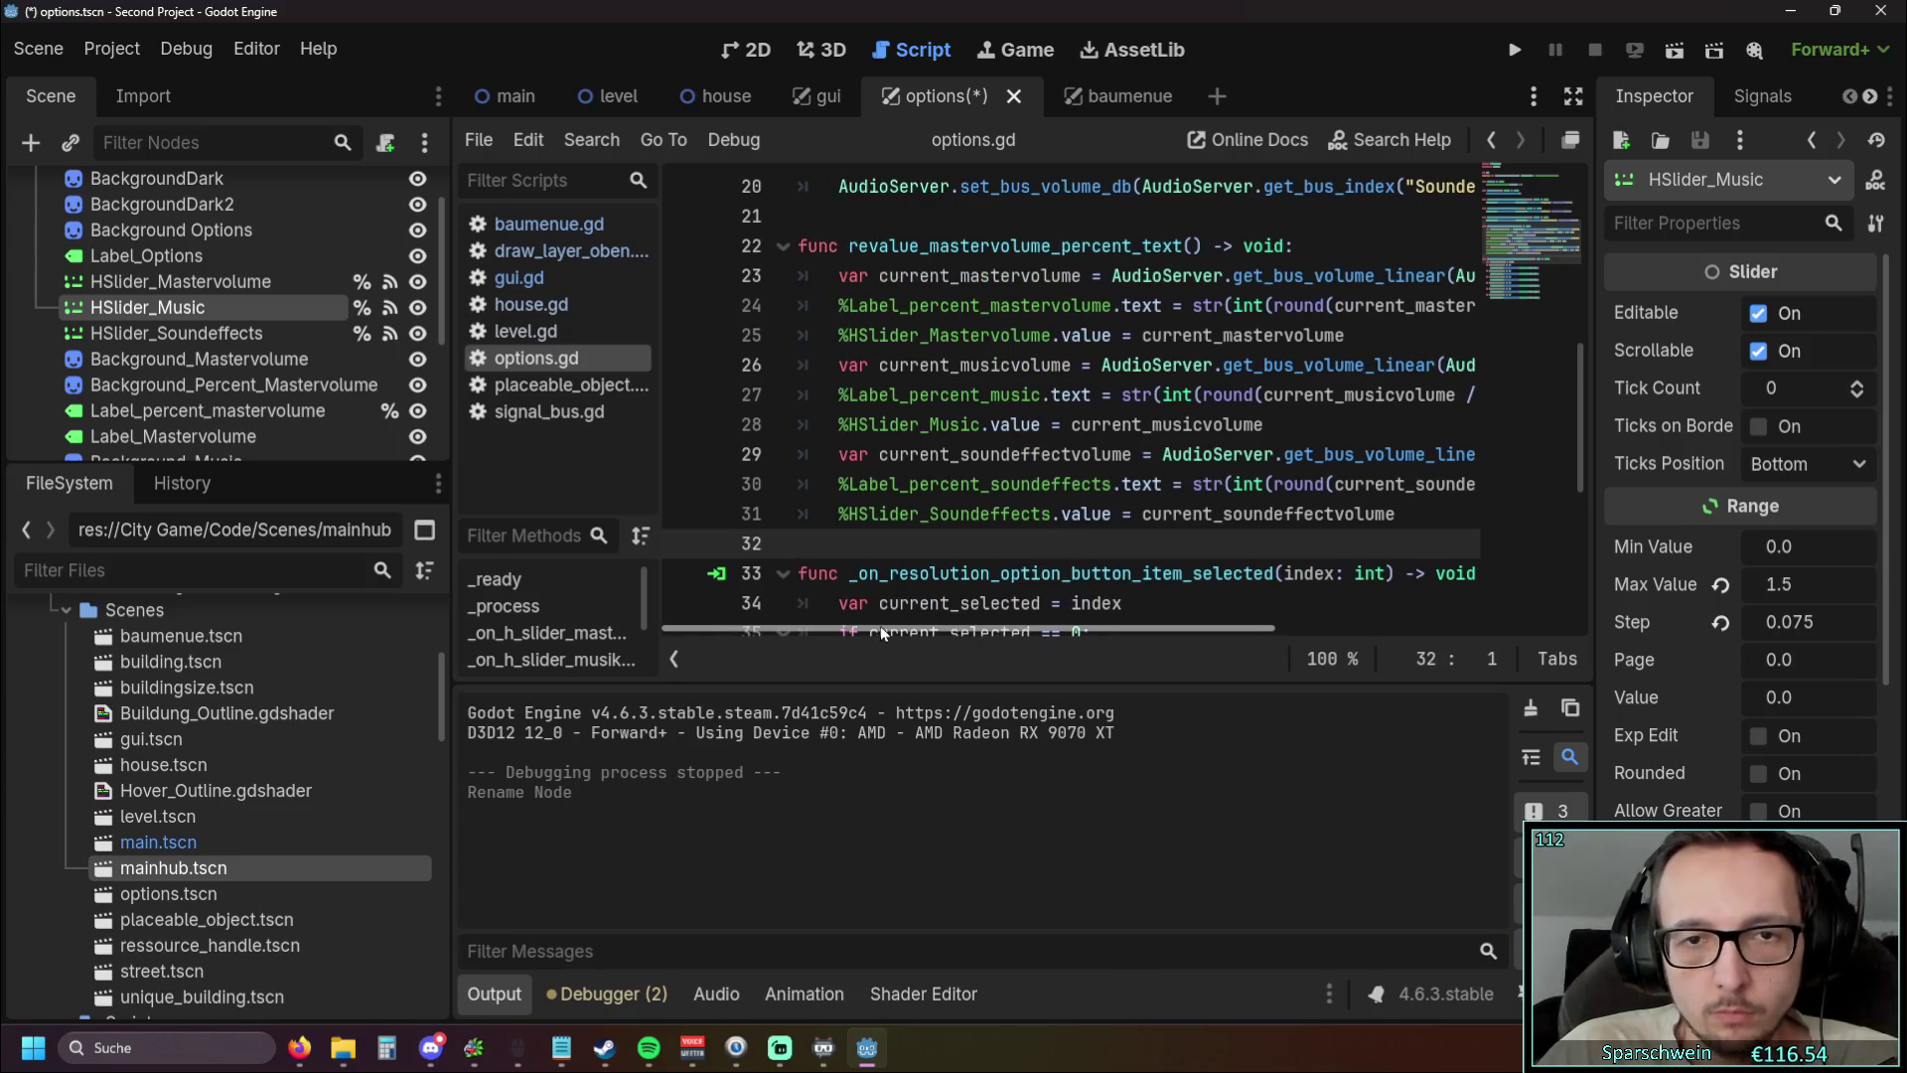
{"action": "mouse_move", "coordinate": [1033, 629]}
{"action": "left_mouse_down"}
{"action": "mouse_move", "coordinate": [1248, 637]}
{"action": "mouse_move", "coordinate": [909, 618]}
{"action": "left_mouse_up"}
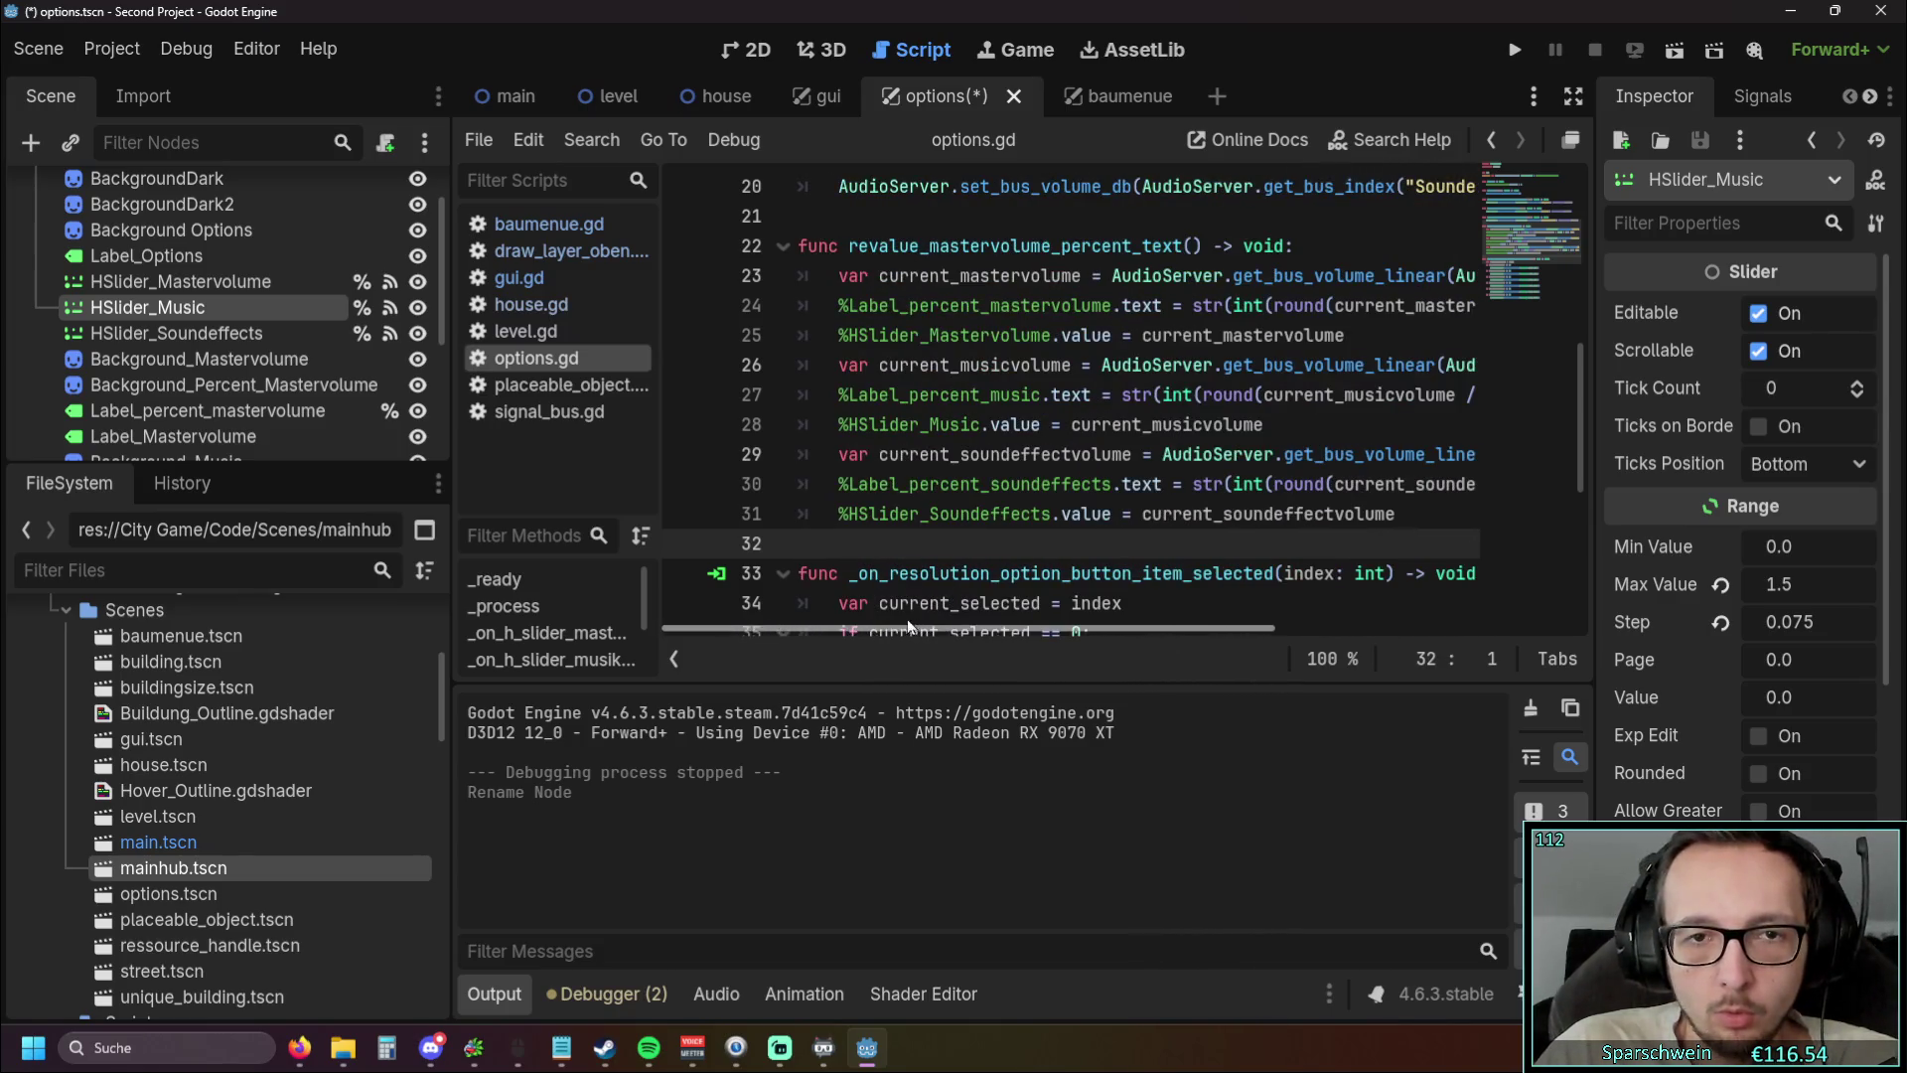
Run the game, raise the sound-effects volume, toggle Optionen repeatedly to check values, then stop
{"action": "left_click", "coordinate": [1514, 50]}
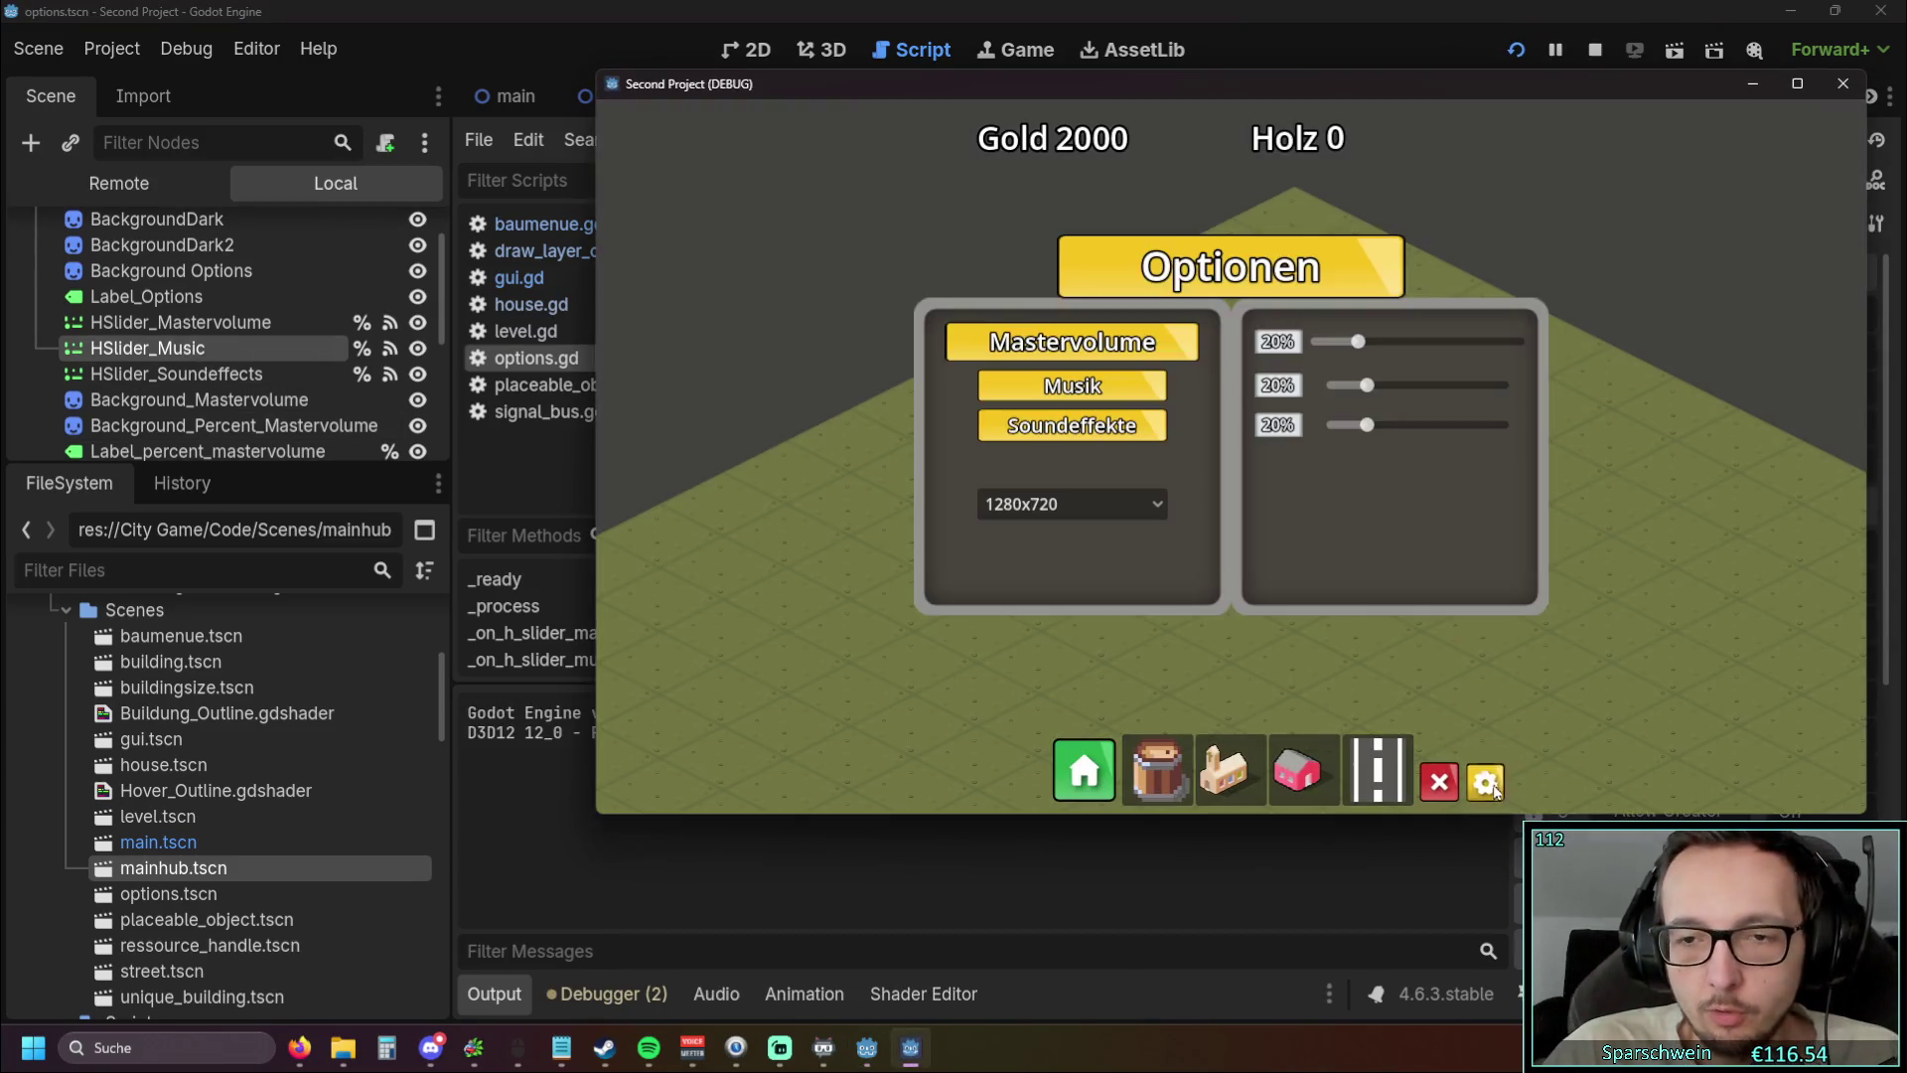
{"action": "left_click", "coordinate": [1485, 782]}
{"action": "left_click", "coordinate": [1463, 425]}
{"action": "left_click", "coordinate": [1485, 790]}
{"action": "left_click", "coordinate": [1485, 790]}
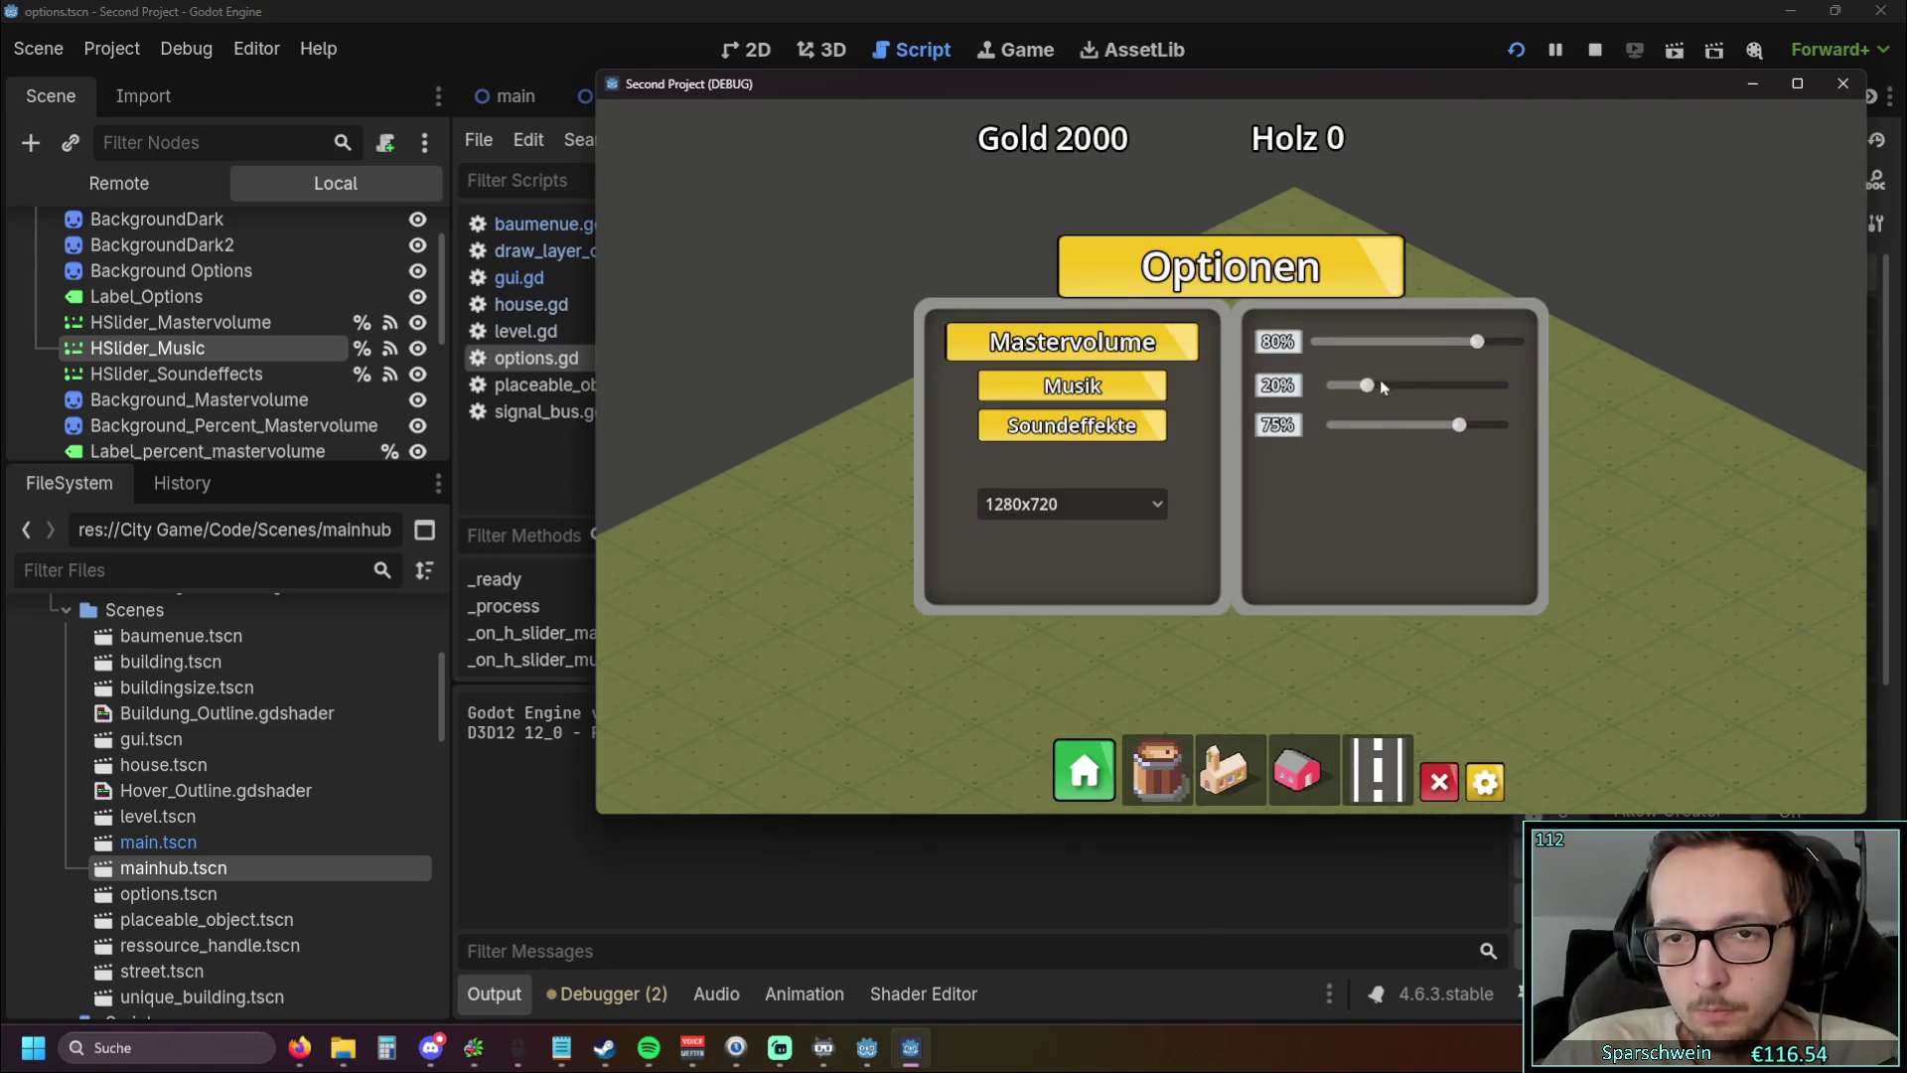
{"action": "left_click", "coordinate": [1485, 784]}
{"action": "left_click", "coordinate": [1486, 785]}
{"action": "left_click", "coordinate": [1487, 787]}
{"action": "left_click", "coordinate": [1487, 787]}
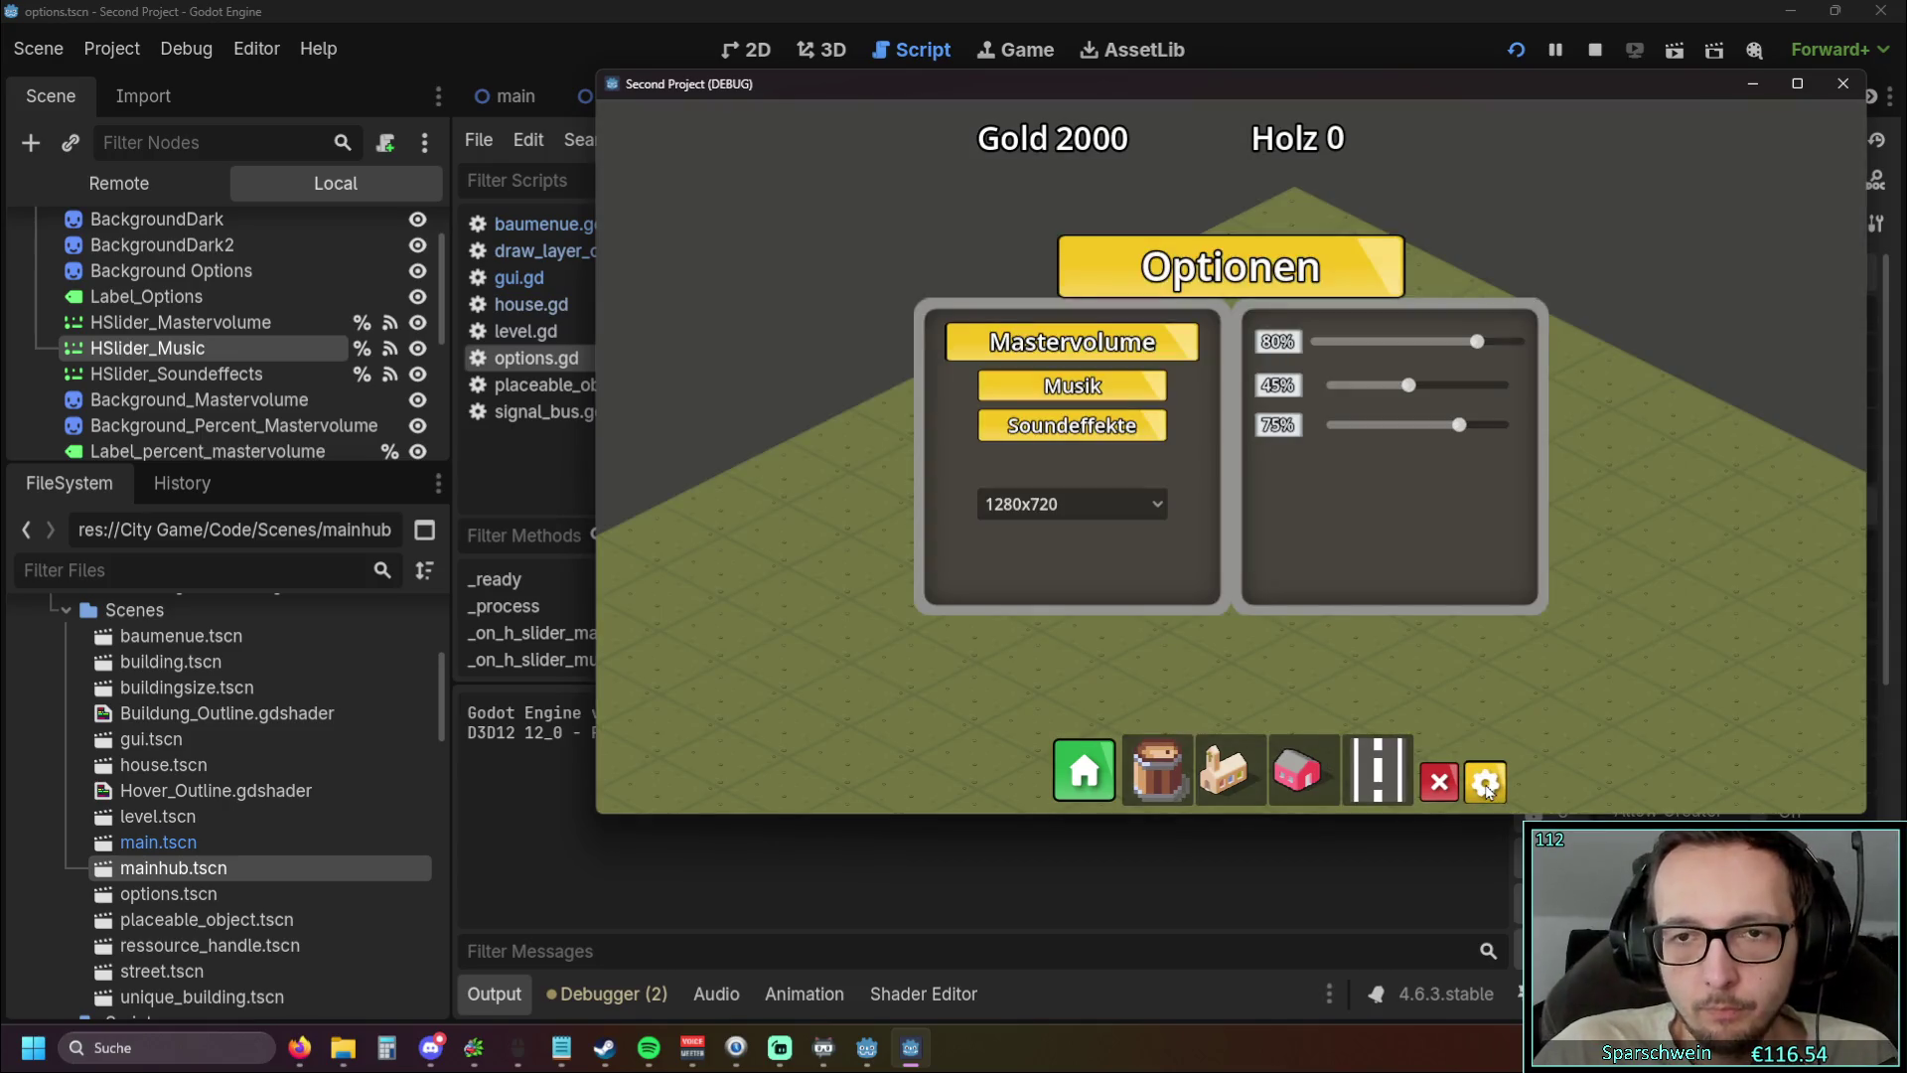
{"action": "left_click", "coordinate": [1487, 788]}
{"action": "left_click", "coordinate": [1487, 789]}
{"action": "left_click", "coordinate": [1487, 789]}
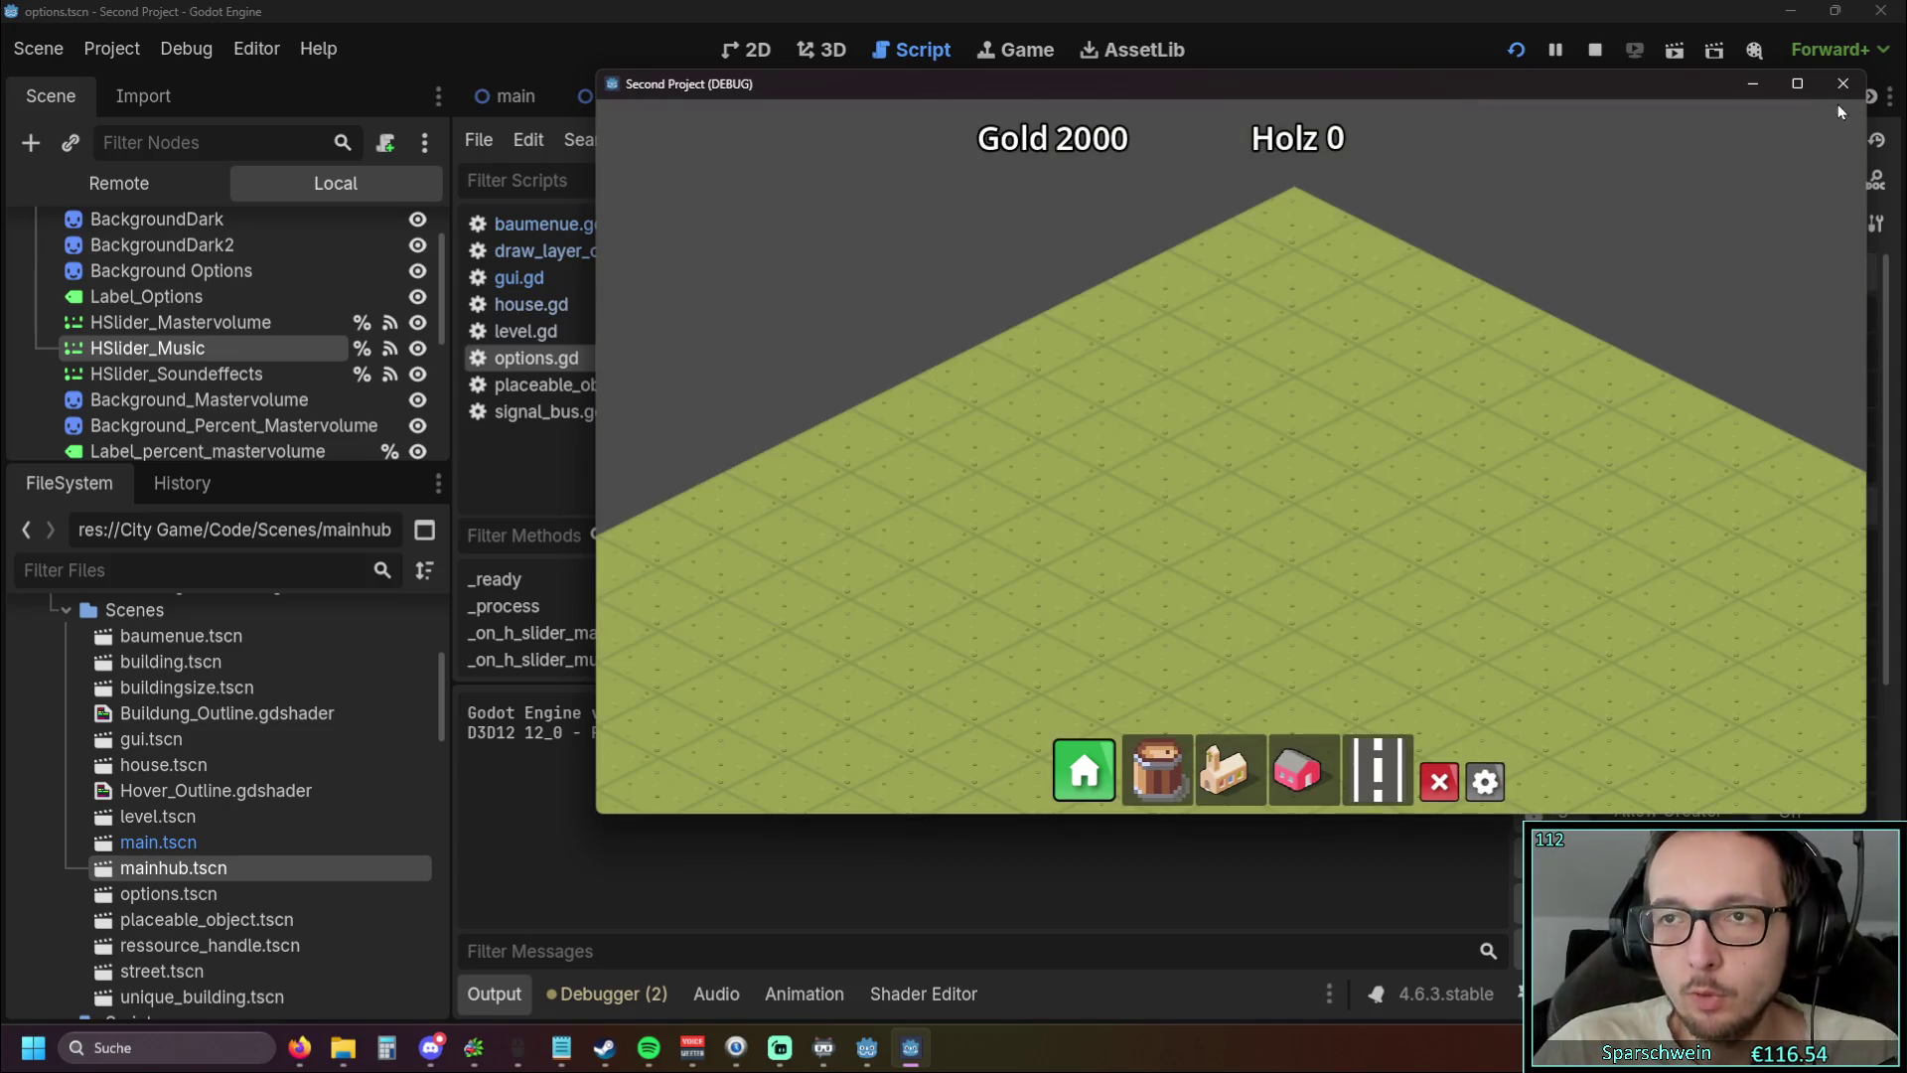
{"action": "key", "text": "F8"}
{"action": "left_click", "coordinate": [1331, 427]}
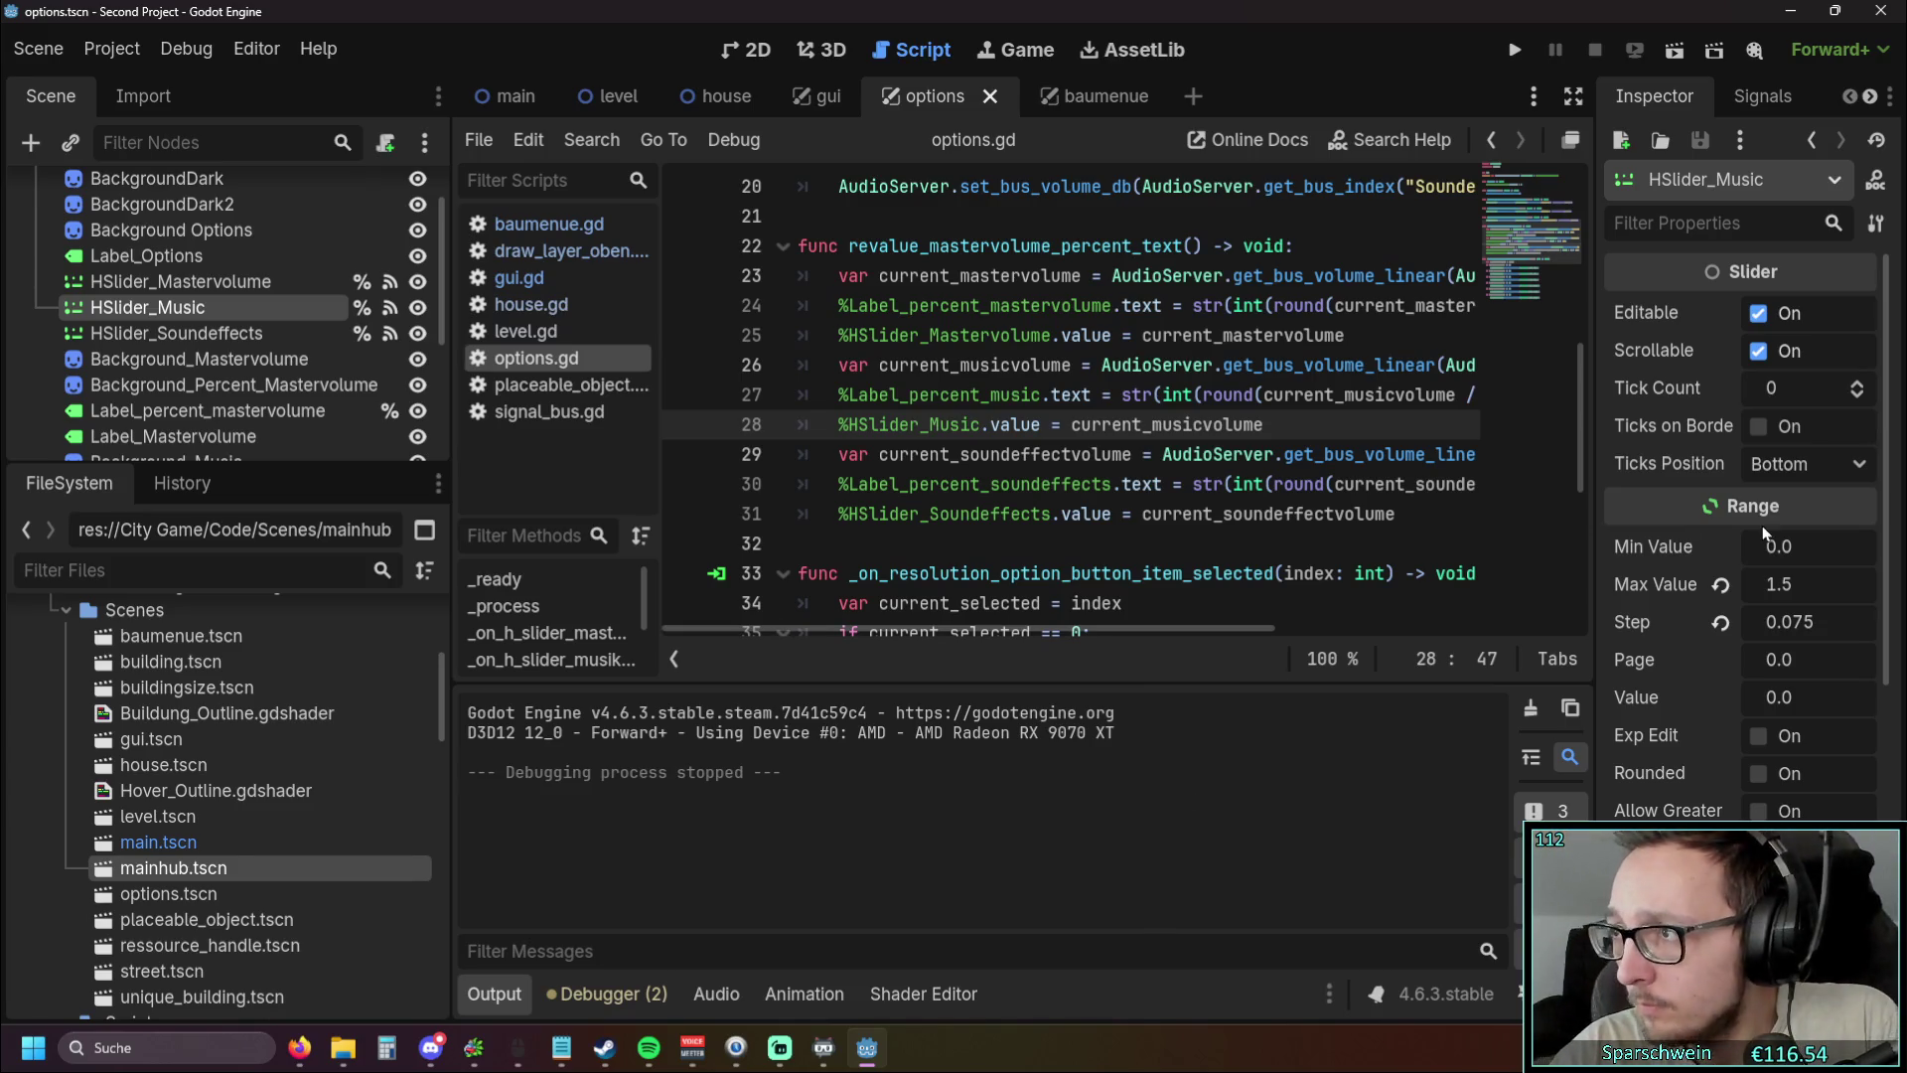
{"action": "key", "text": "alt+Tab"}
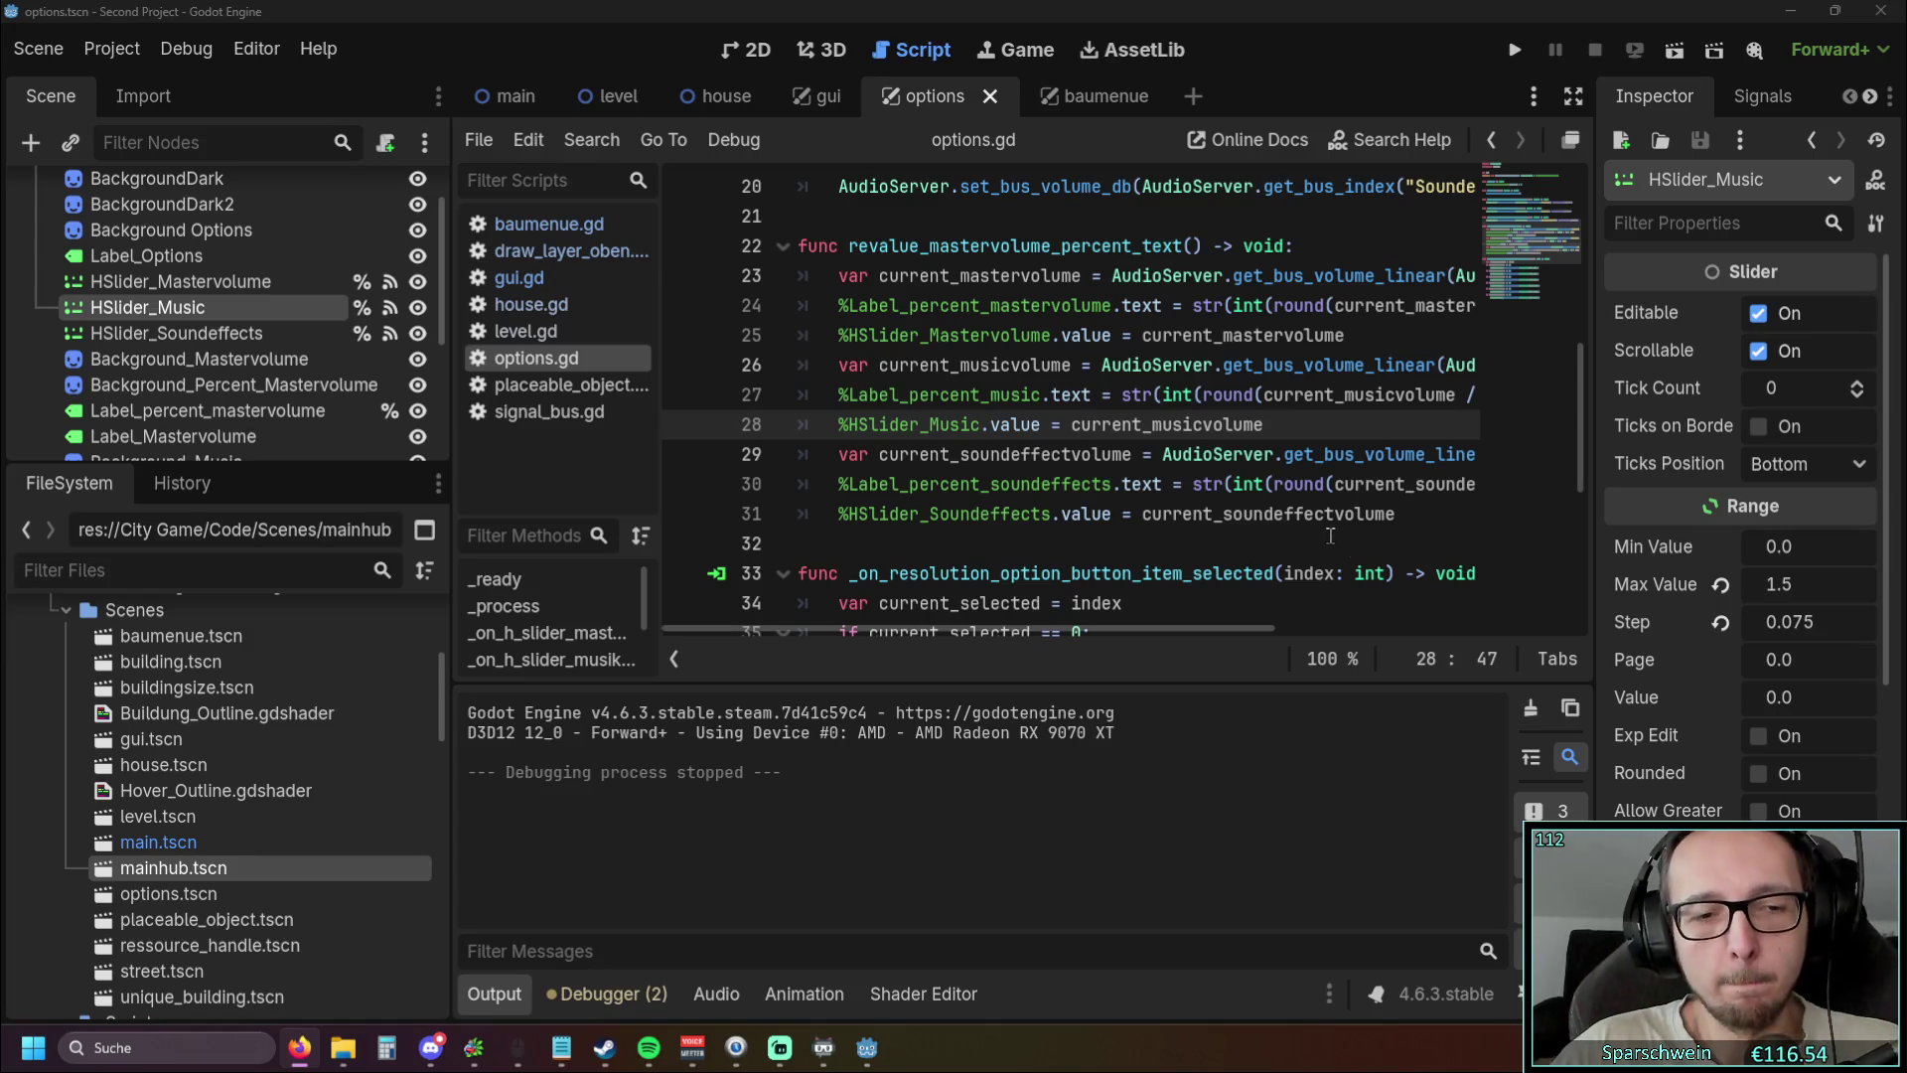
Collapse the Output panel and scroll options.gd to show lines 24–48 of the revalue function
{"action": "scroll", "coordinate": [1331, 535], "scroll_direction": "down", "scroll_amount": 4}
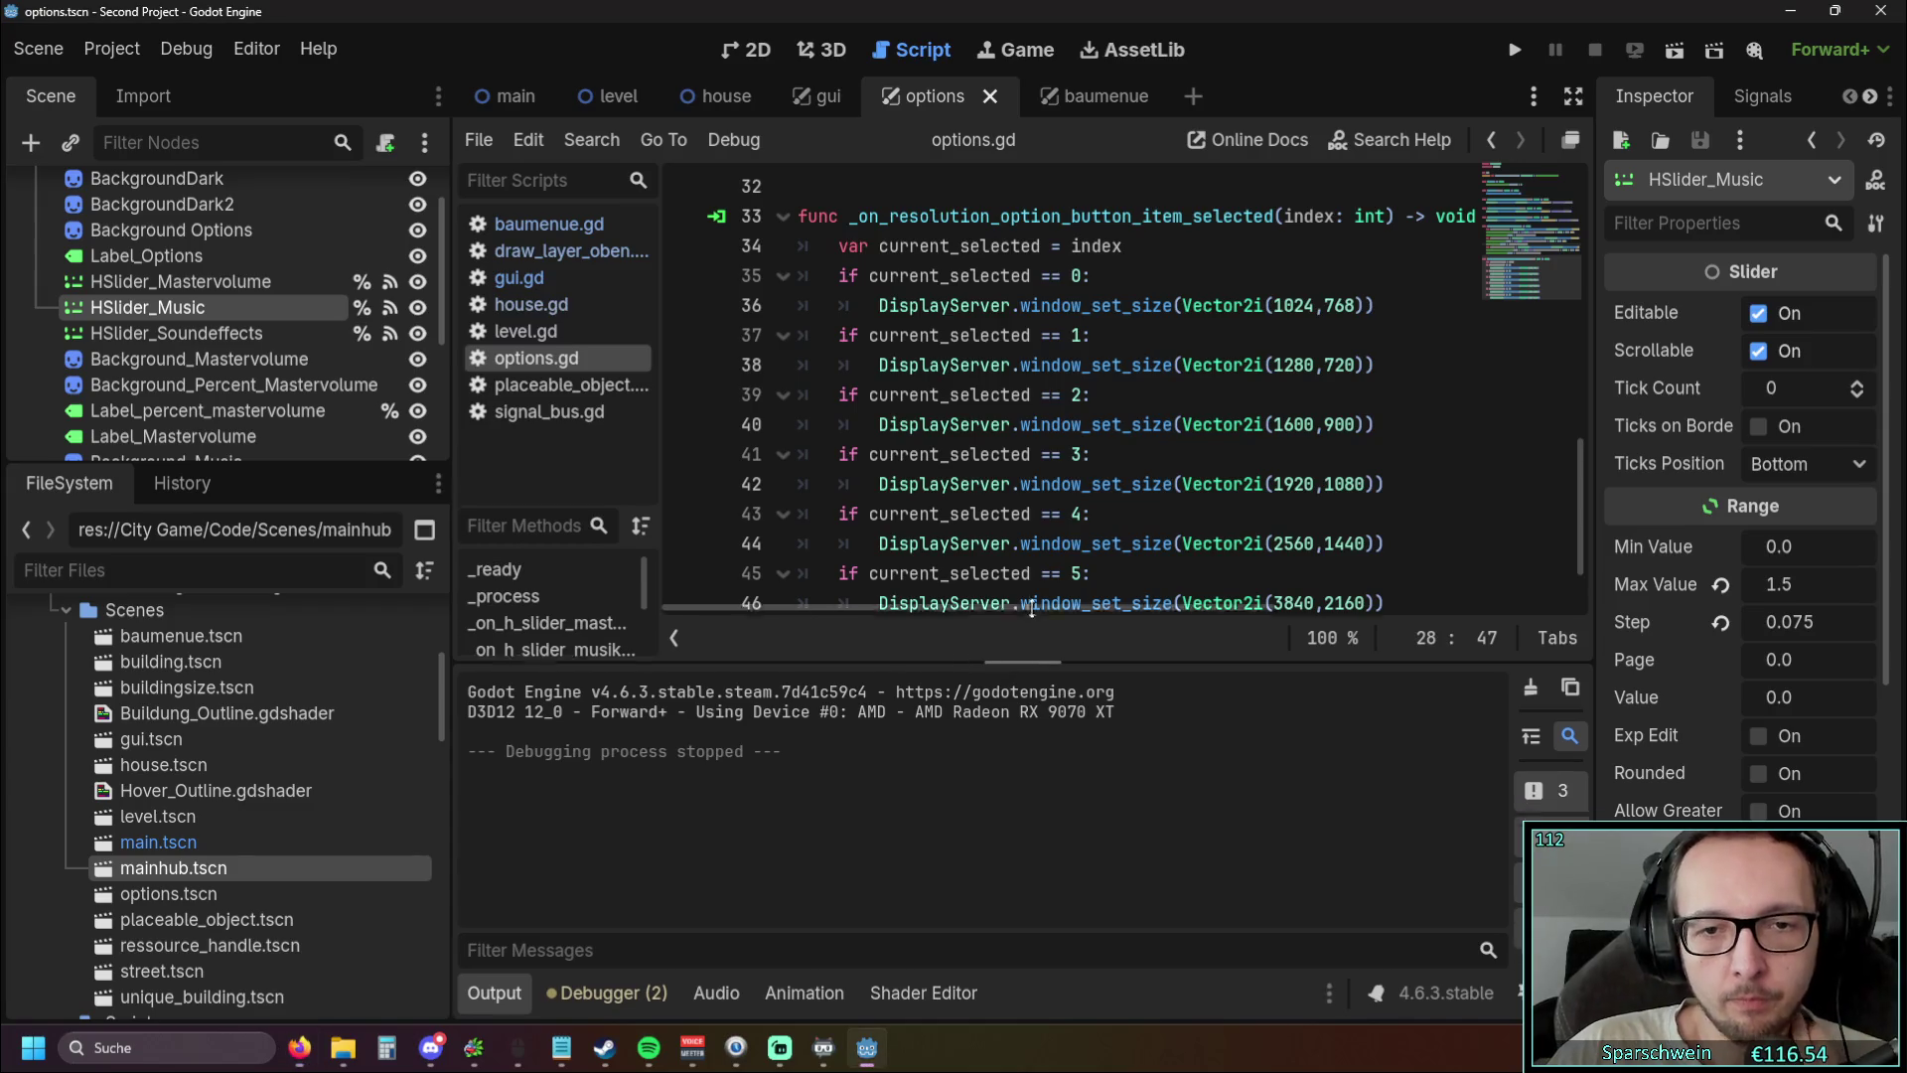
{"action": "left_click", "coordinate": [514, 996]}
{"action": "scroll", "coordinate": [1179, 655], "scroll_direction": "up", "scroll_amount": 4}
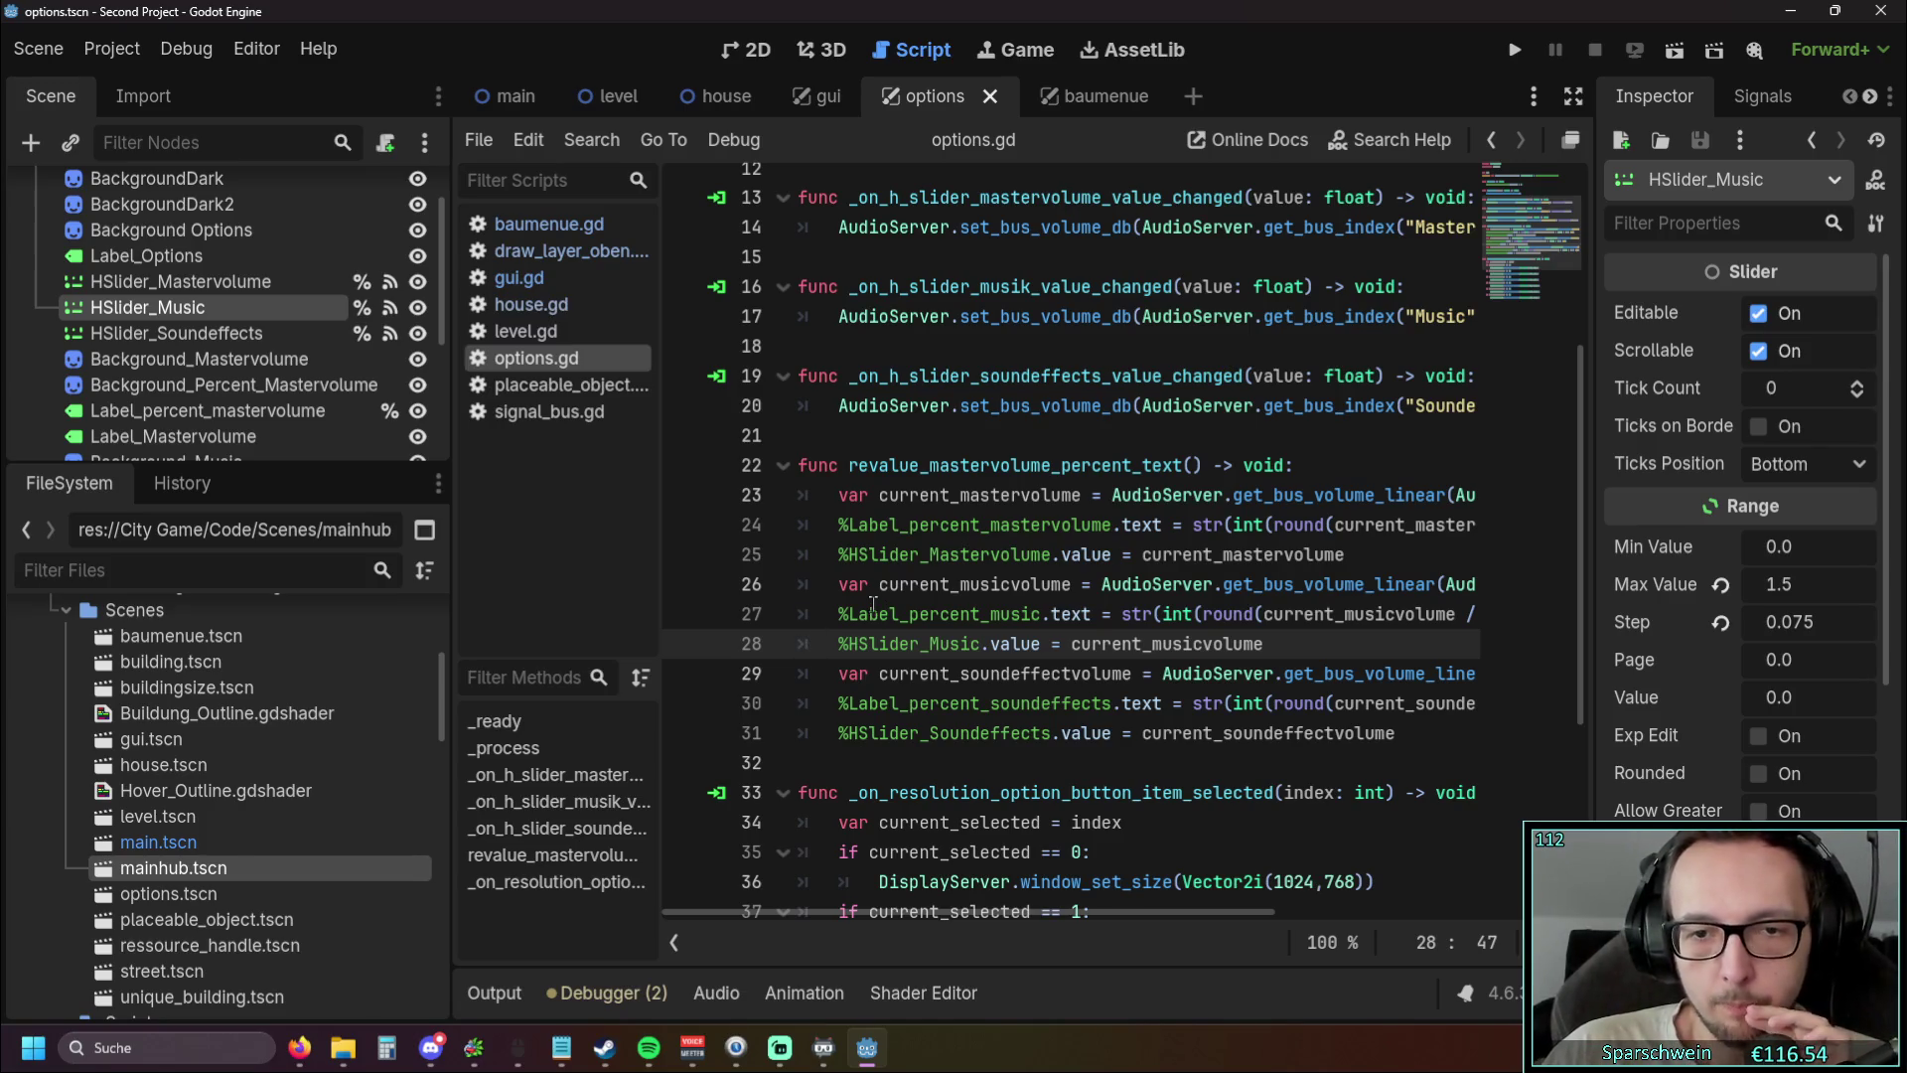
{"action": "scroll", "coordinate": [884, 600], "scroll_direction": "down", "scroll_amount": 1}
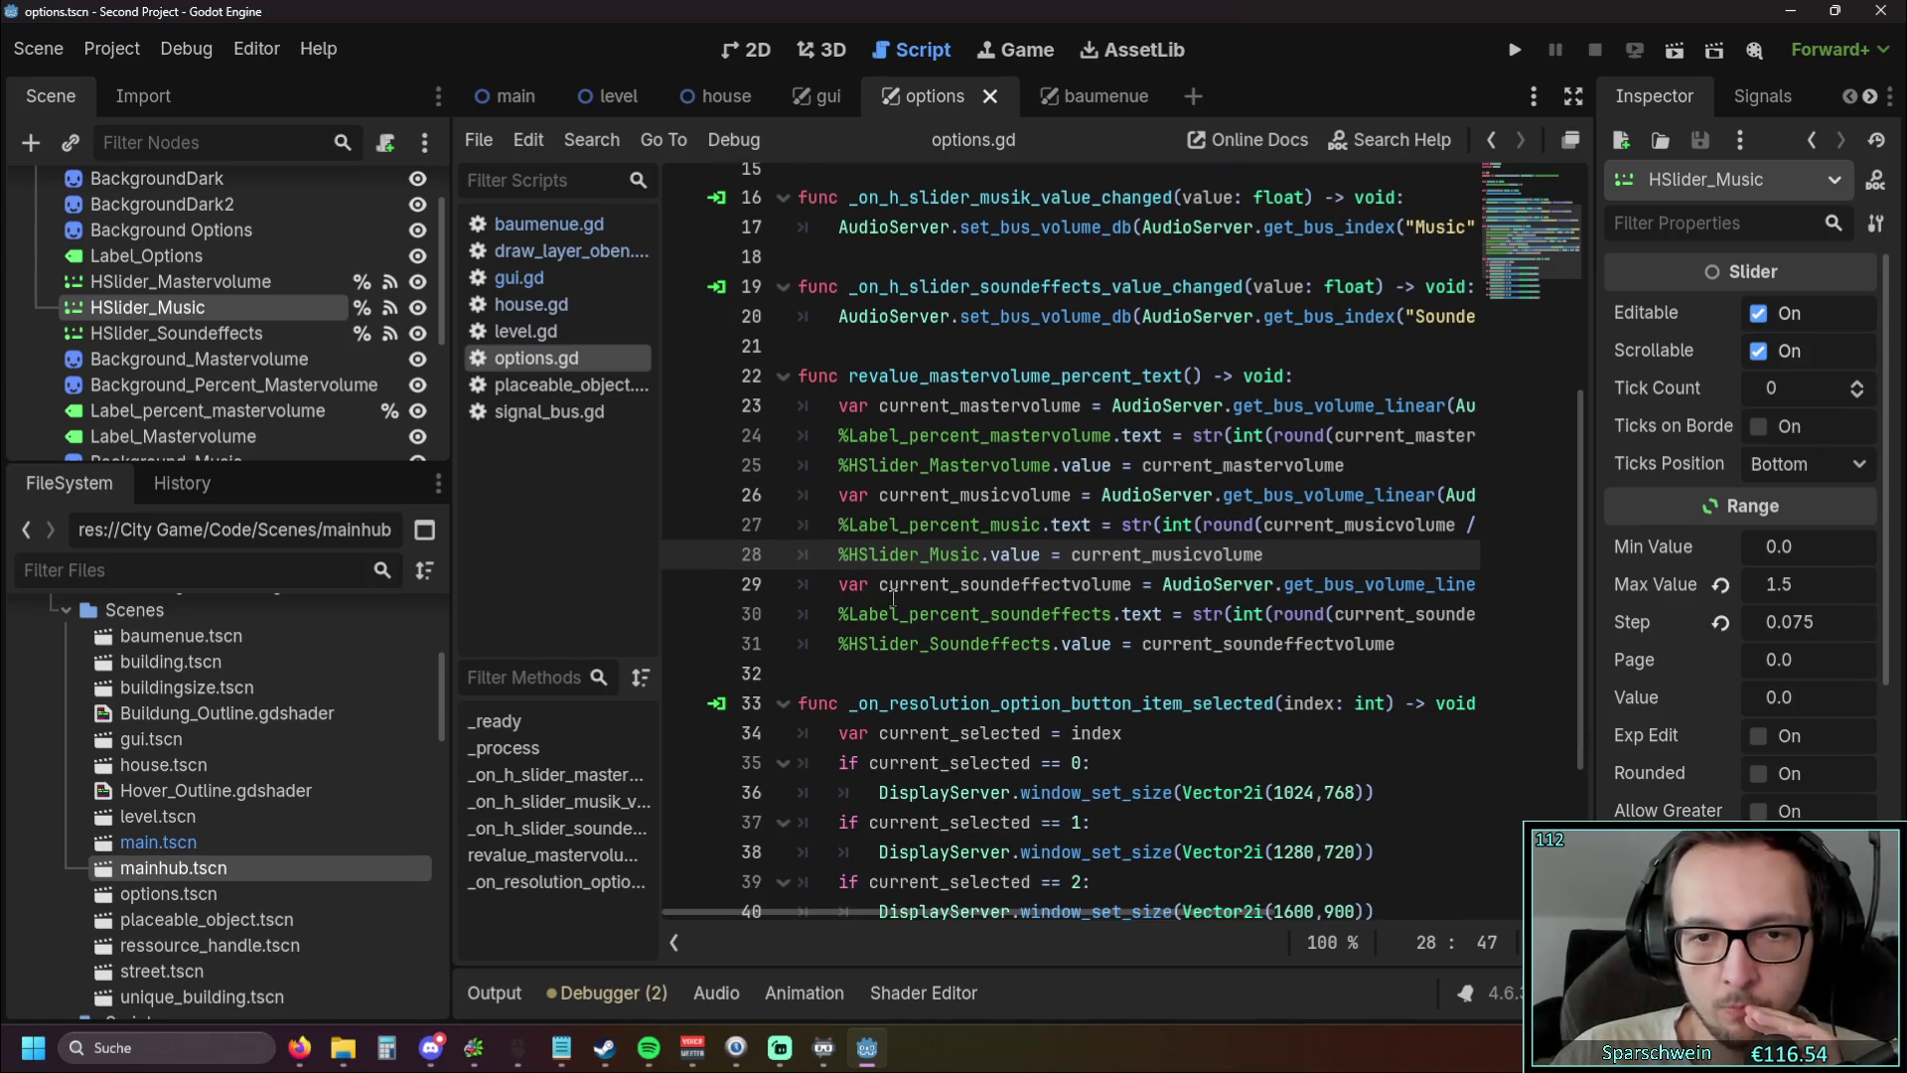
{"action": "scroll", "coordinate": [894, 600], "scroll_direction": "up", "scroll_amount": 1}
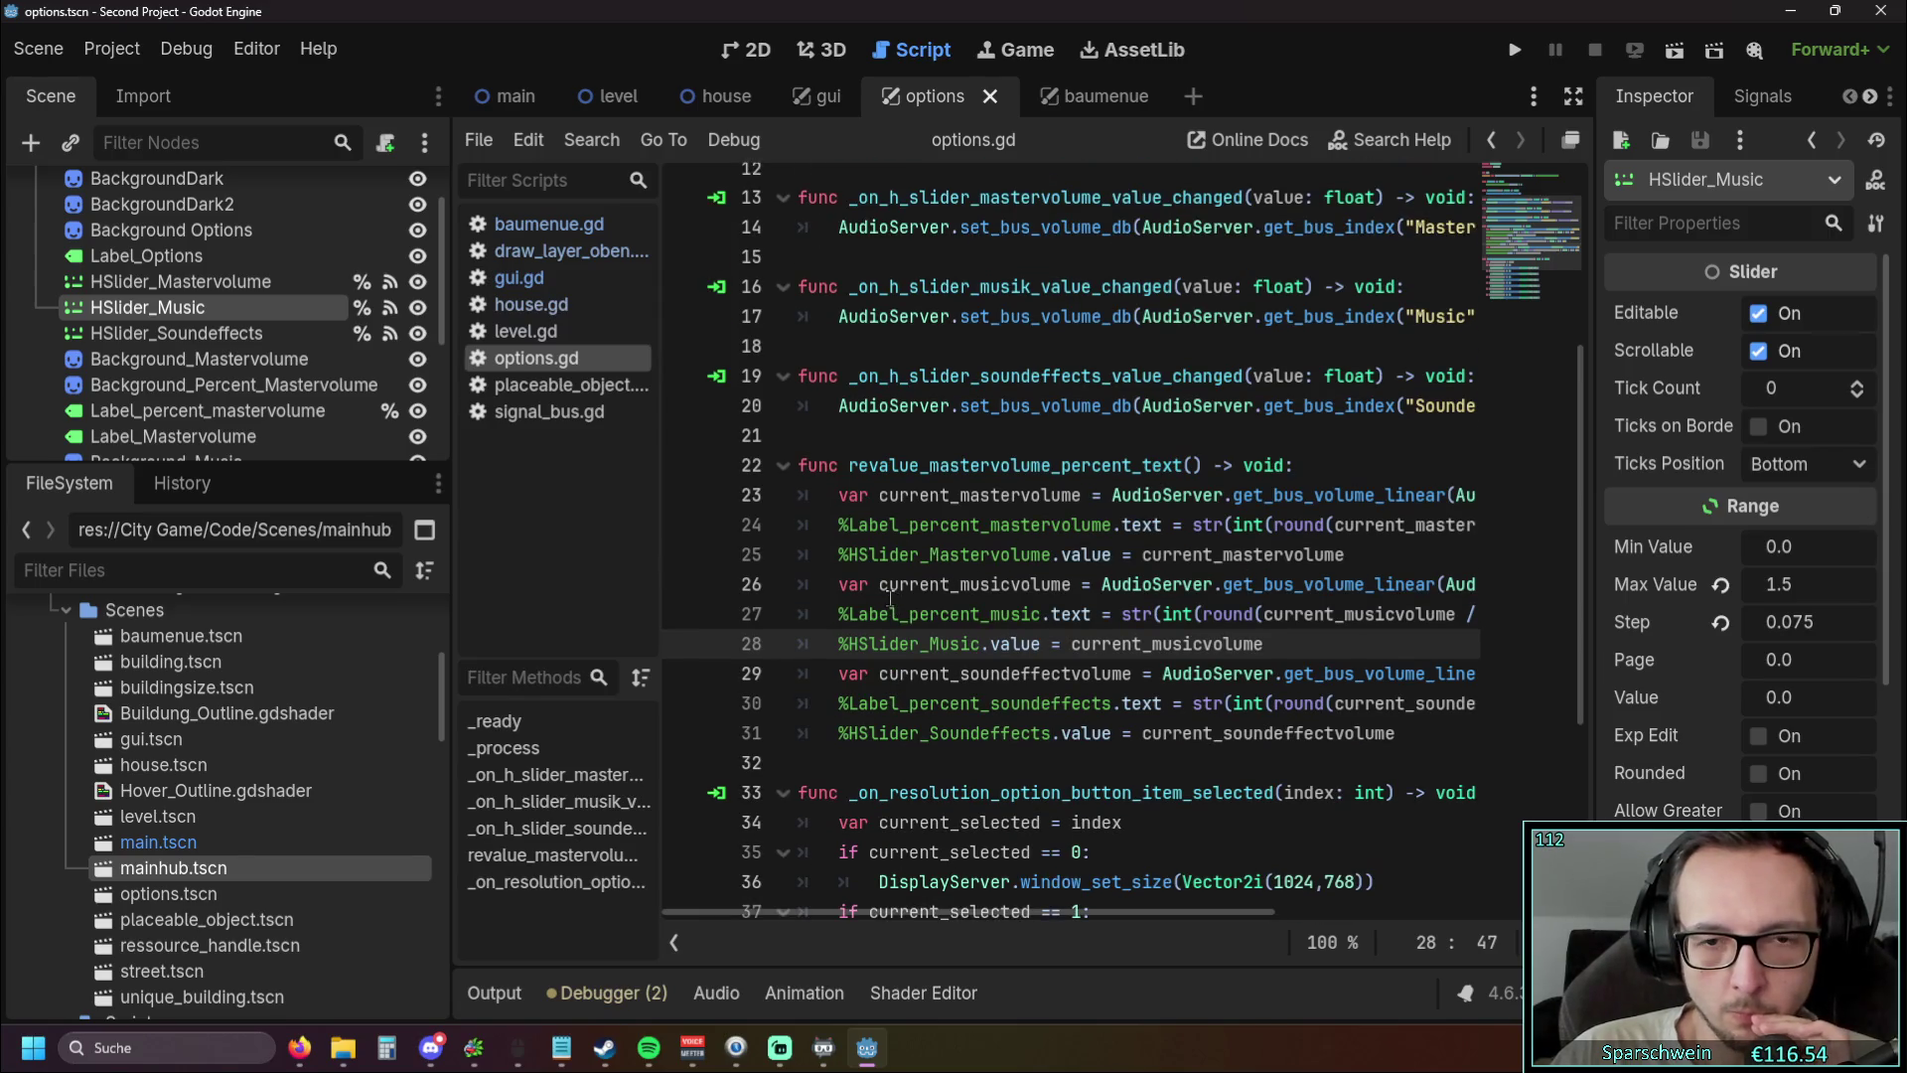
{"action": "scroll", "coordinate": [891, 600], "scroll_direction": "down", "scroll_amount": 4}
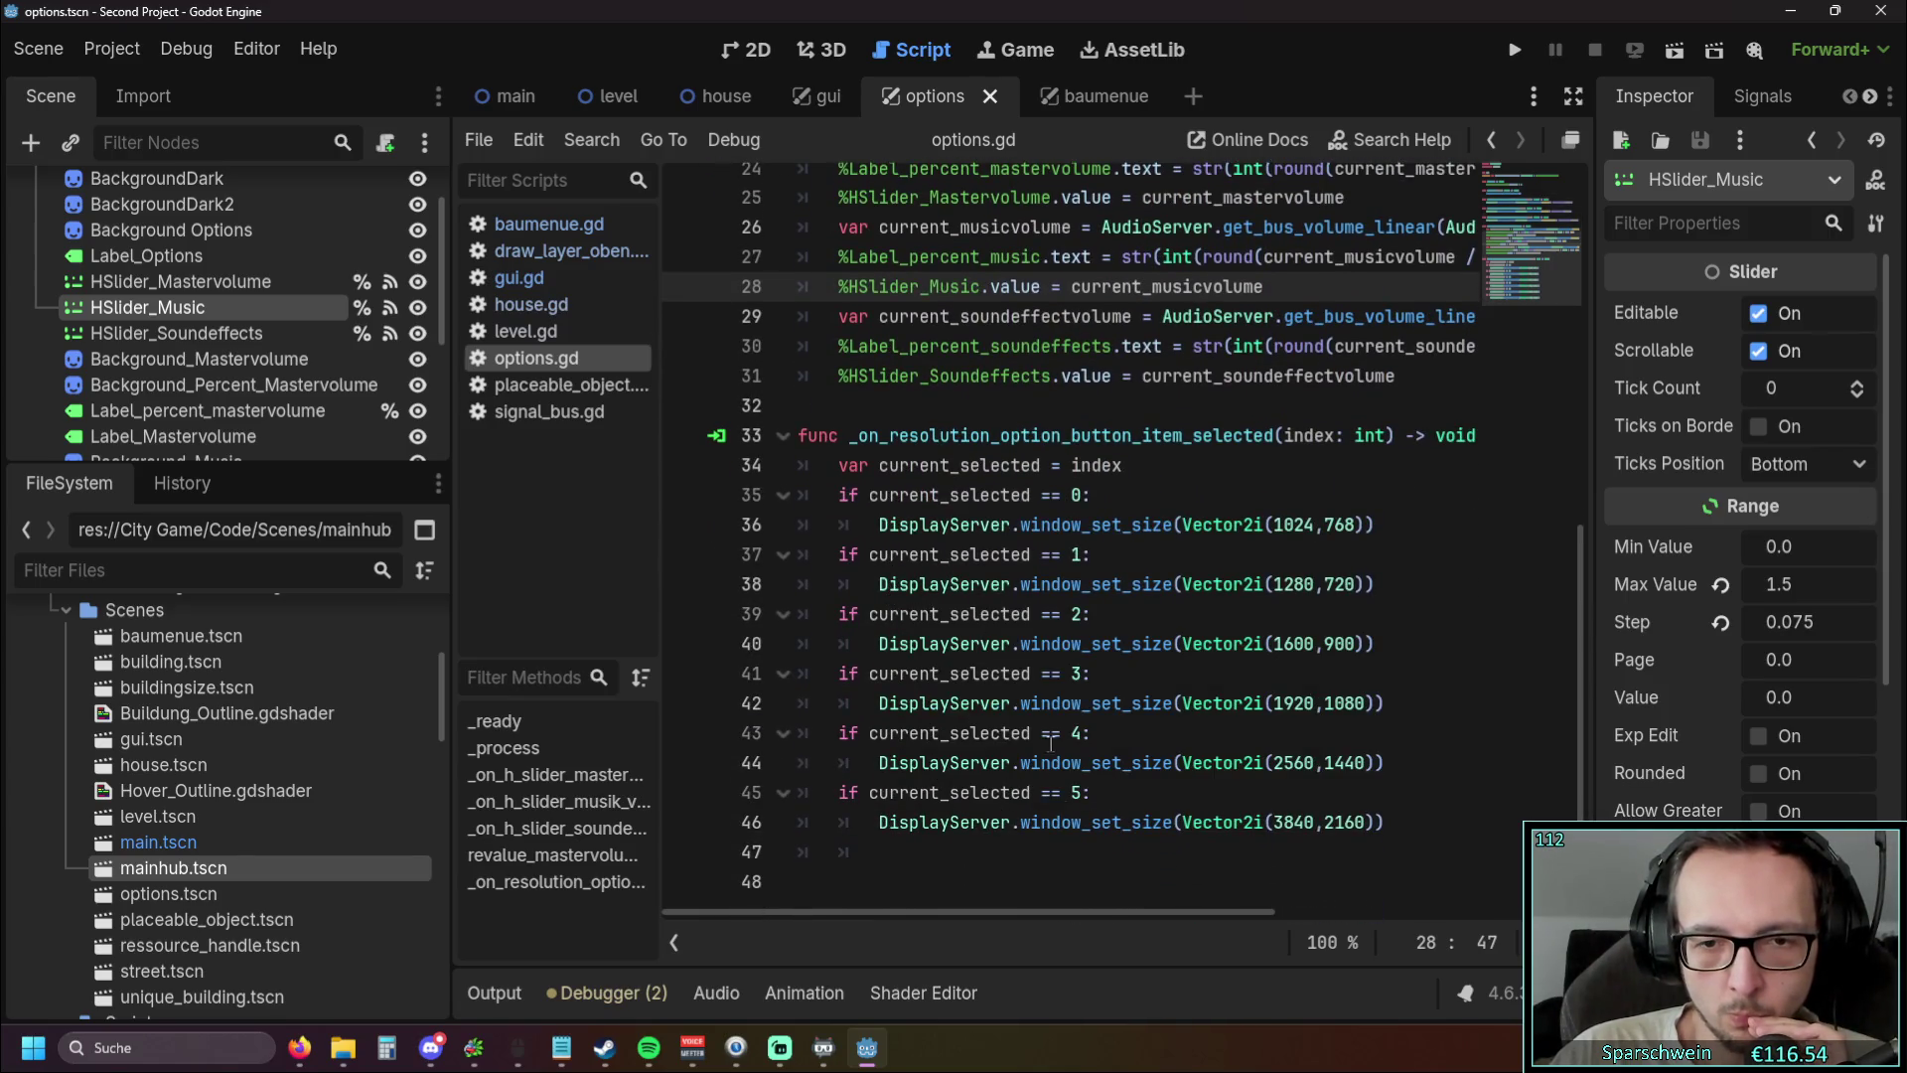
Run the game and reopen Optionen to confirm Mastervolume, Musik and Soundeffekte all show 20%
{"action": "left_click", "coordinate": [1516, 52]}
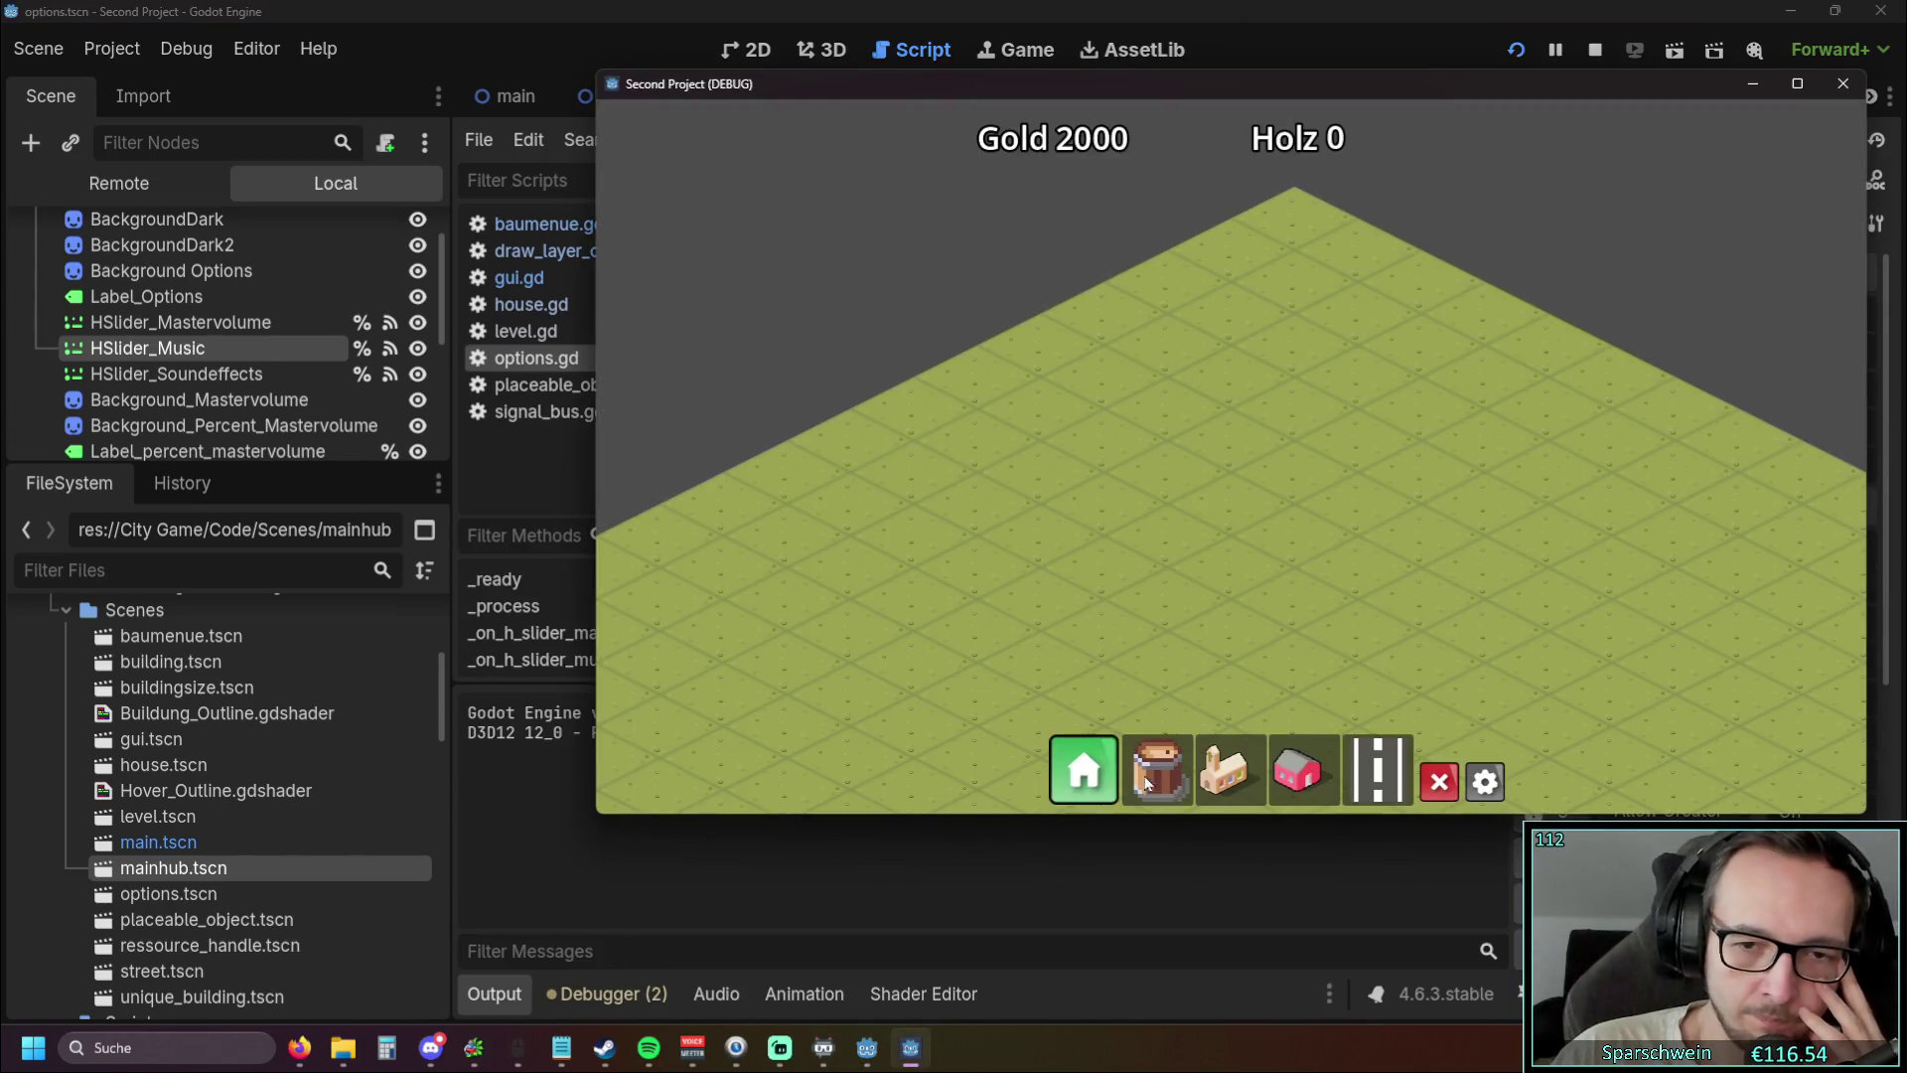
{"action": "left_click", "coordinate": [1485, 781]}
{"action": "left_click", "coordinate": [1485, 782]}
{"action": "left_click", "coordinate": [1485, 781]}
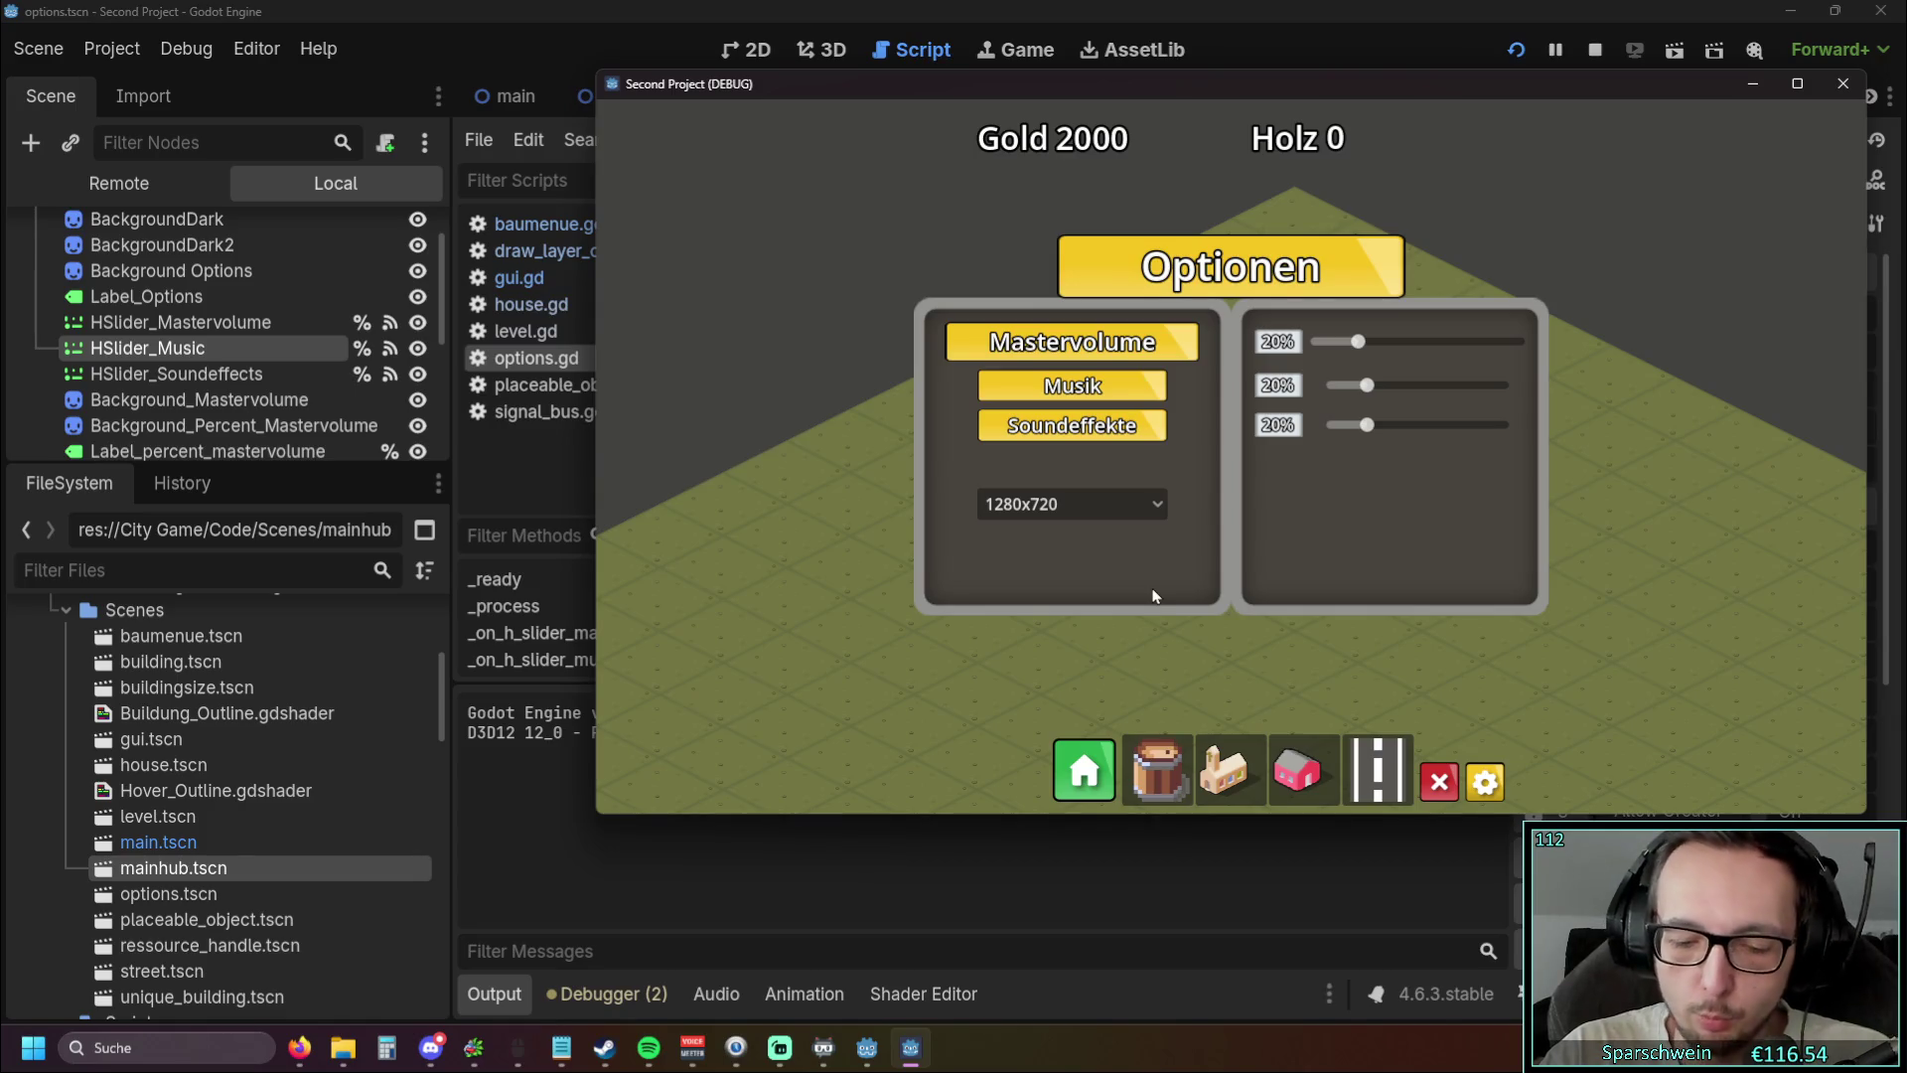
{"action": "scroll", "coordinate": [1153, 595], "scroll_direction": "up", "scroll_amount": 3}
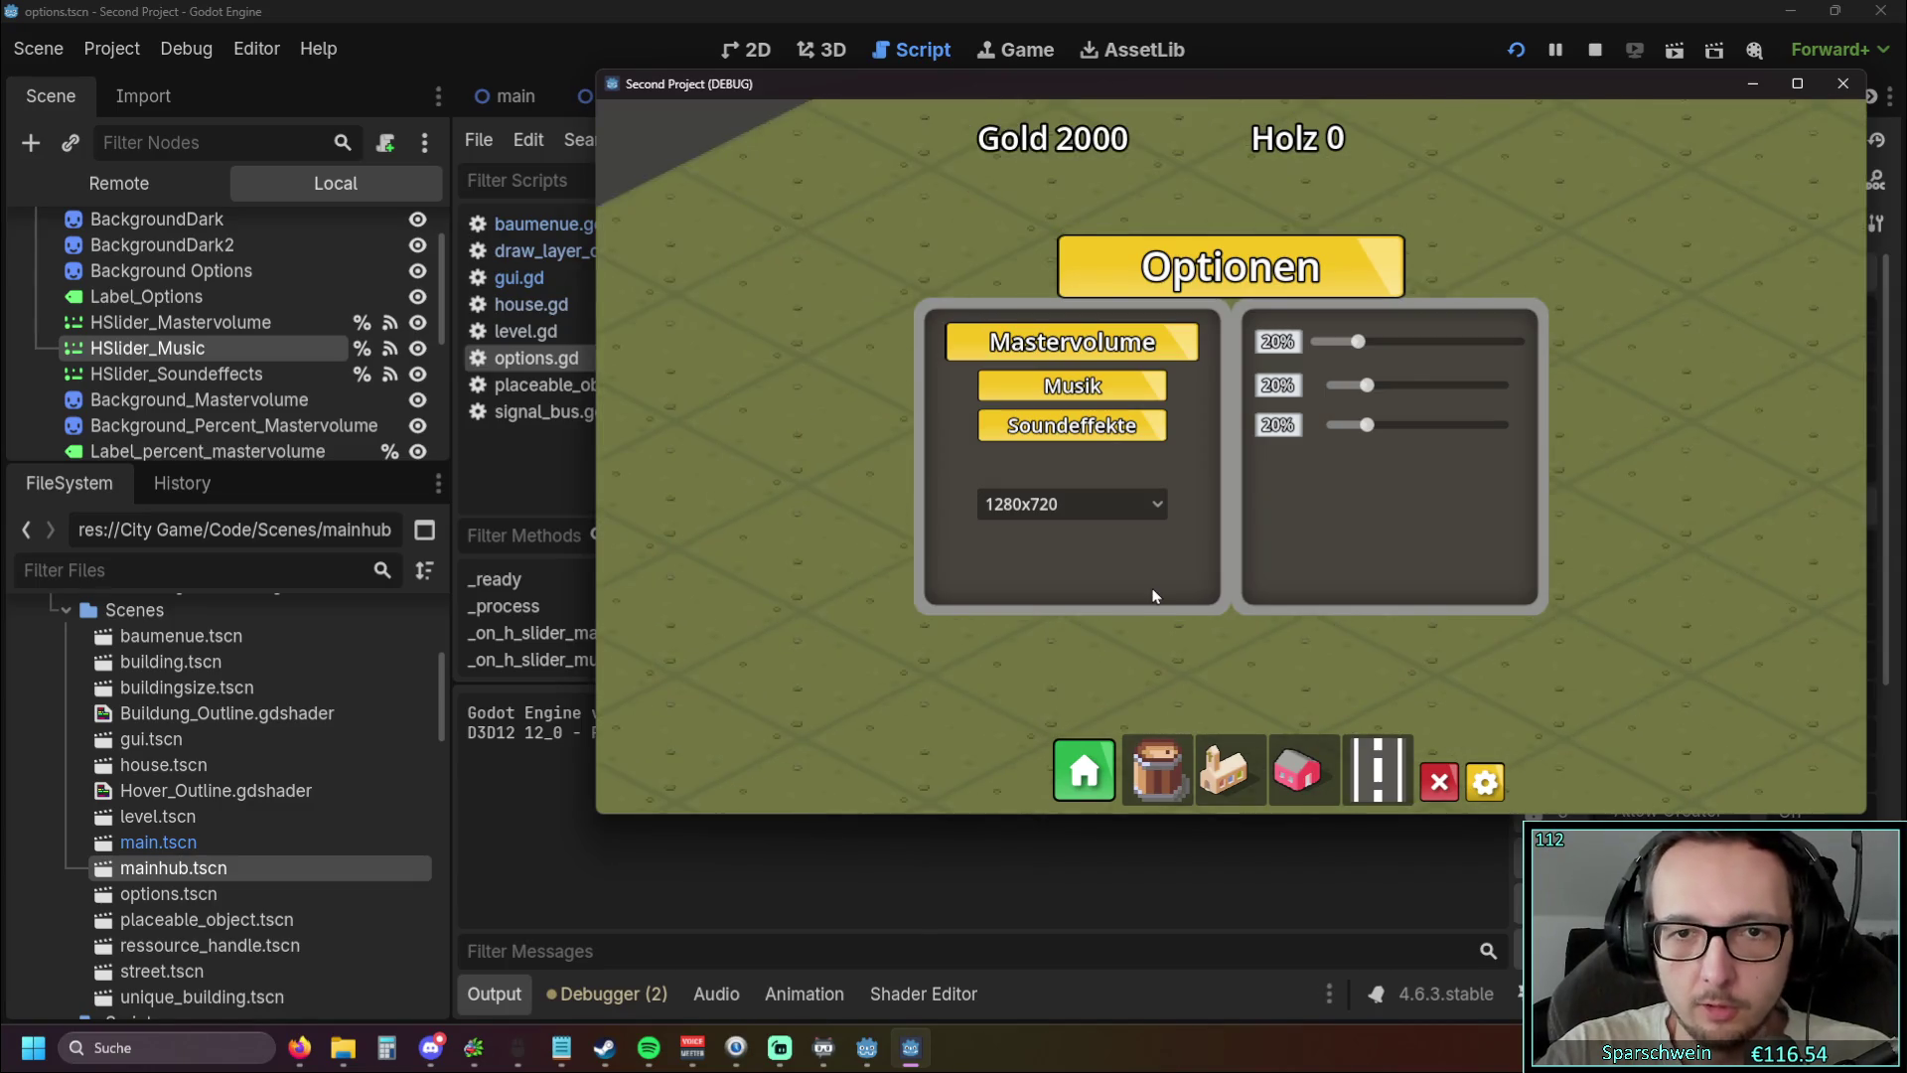
{"action": "scroll", "coordinate": [1153, 595], "scroll_direction": "down", "scroll_amount": 3}
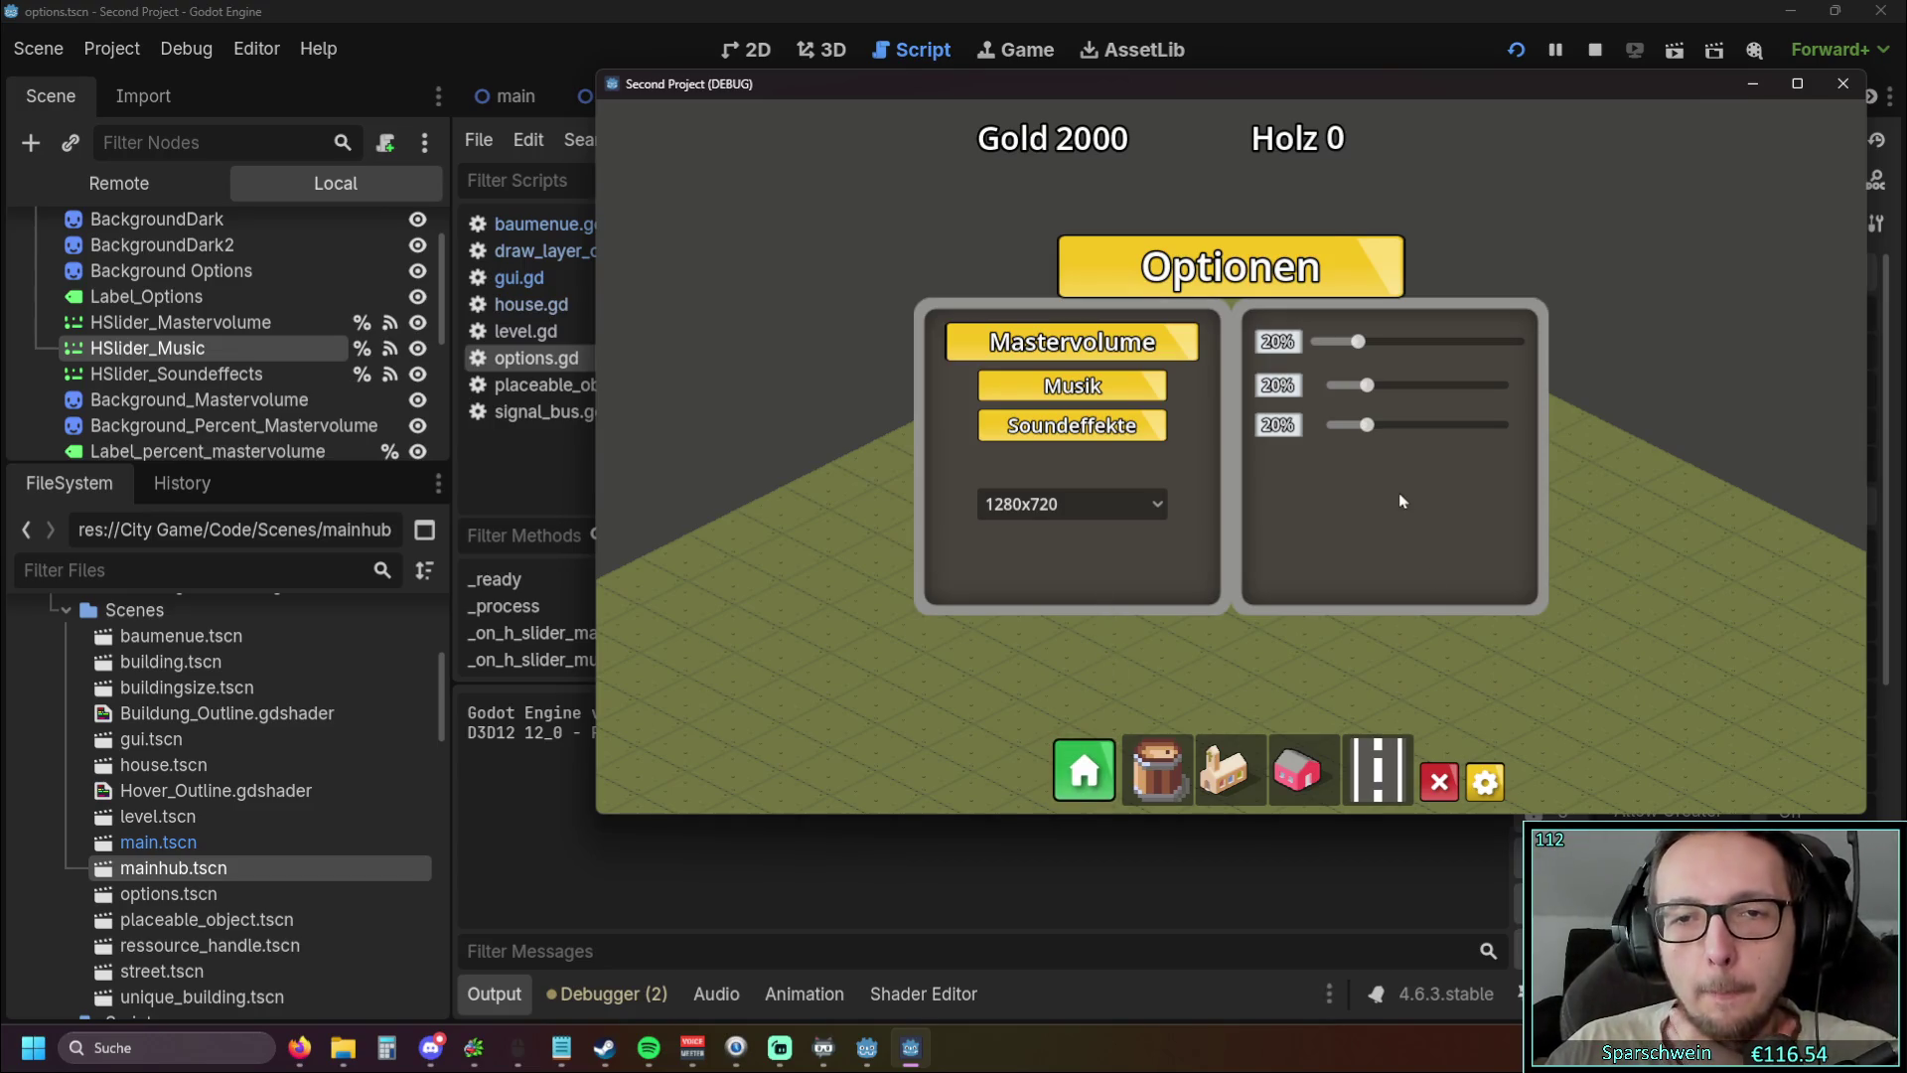
{"action": "scroll", "coordinate": [1403, 497], "scroll_direction": "down", "scroll_amount": 2}
Resize the game window to reveal the script, then close the game
{"action": "left_click_drag", "start_coordinate": [1098, 814], "coordinate": [1097, 980]}
{"action": "mouse_move", "coordinate": [596, 494]}
{"action": "left_mouse_down"}
{"action": "mouse_move", "coordinate": [178, 484]}
{"action": "mouse_move", "coordinate": [1145, 466]}
{"action": "mouse_move", "coordinate": [240, 466]}
{"action": "left_mouse_up"}
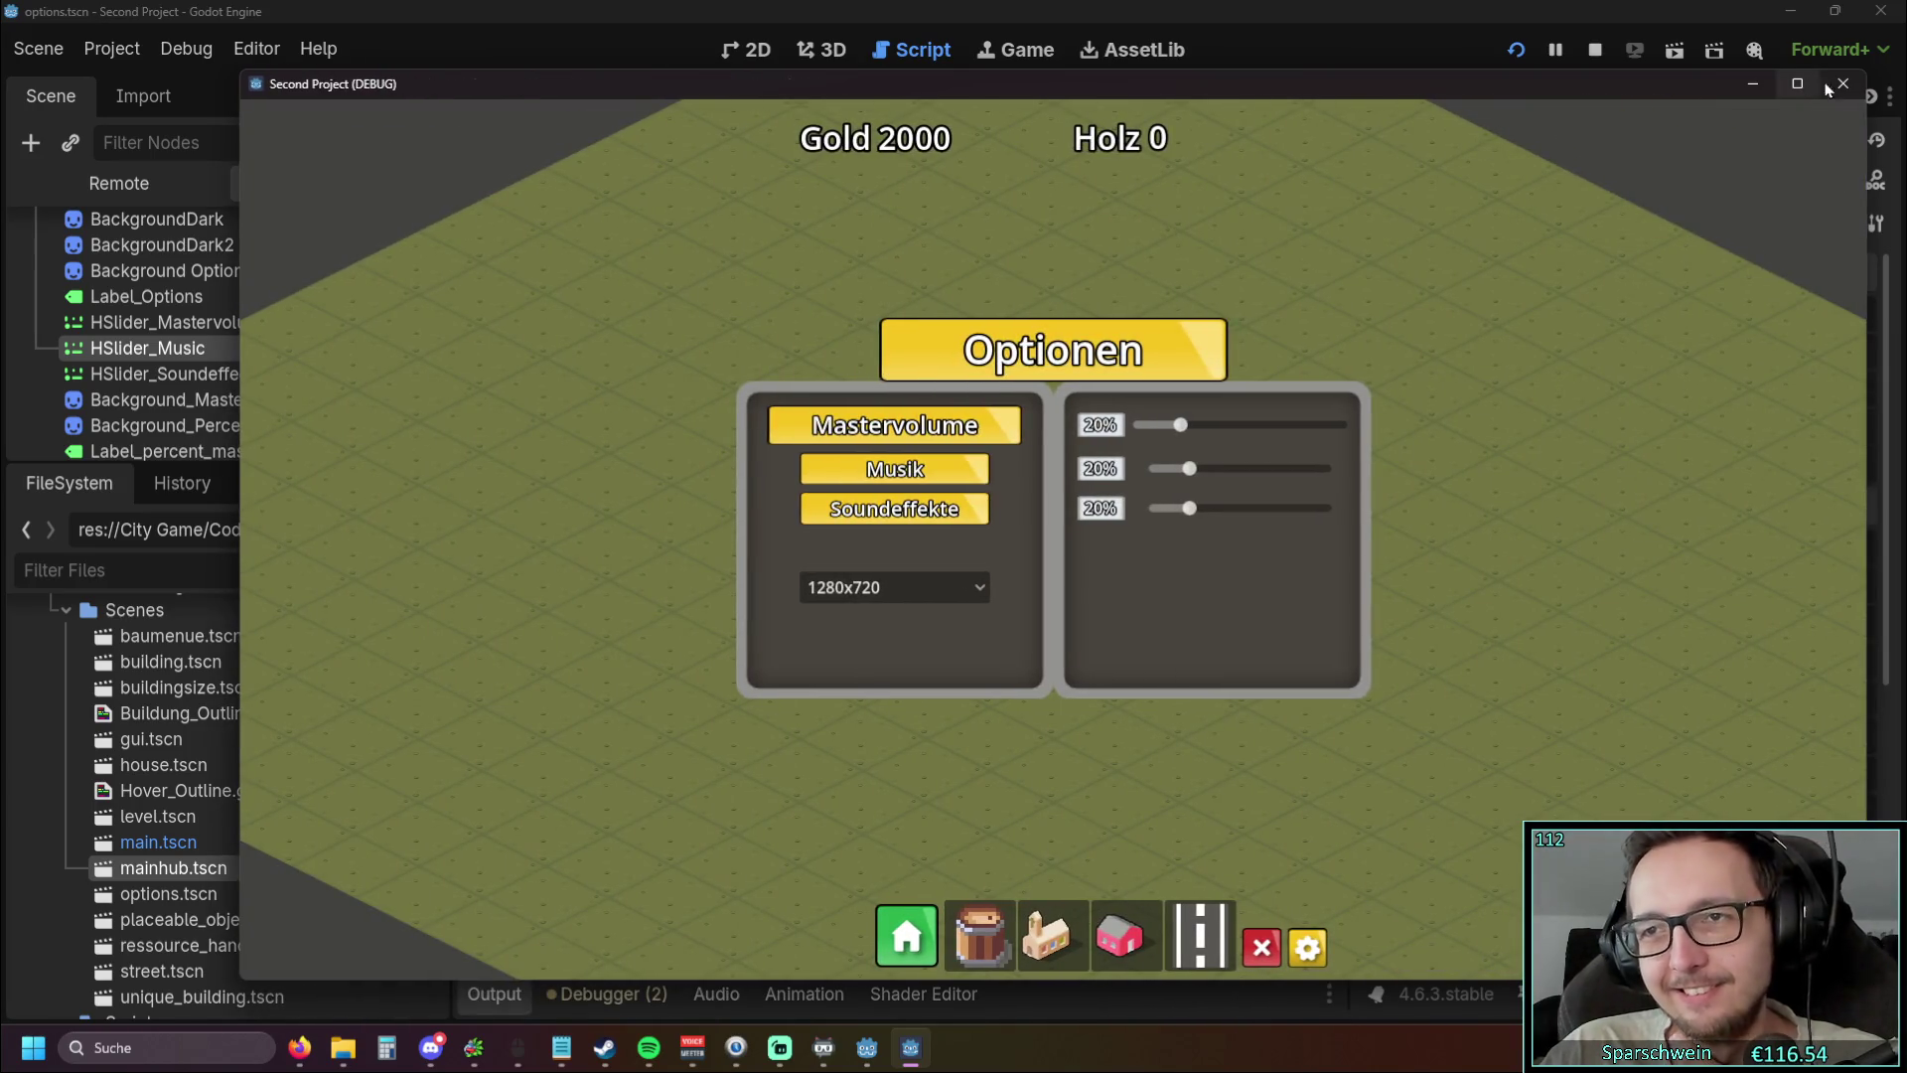
{"action": "left_click", "coordinate": [1843, 84]}
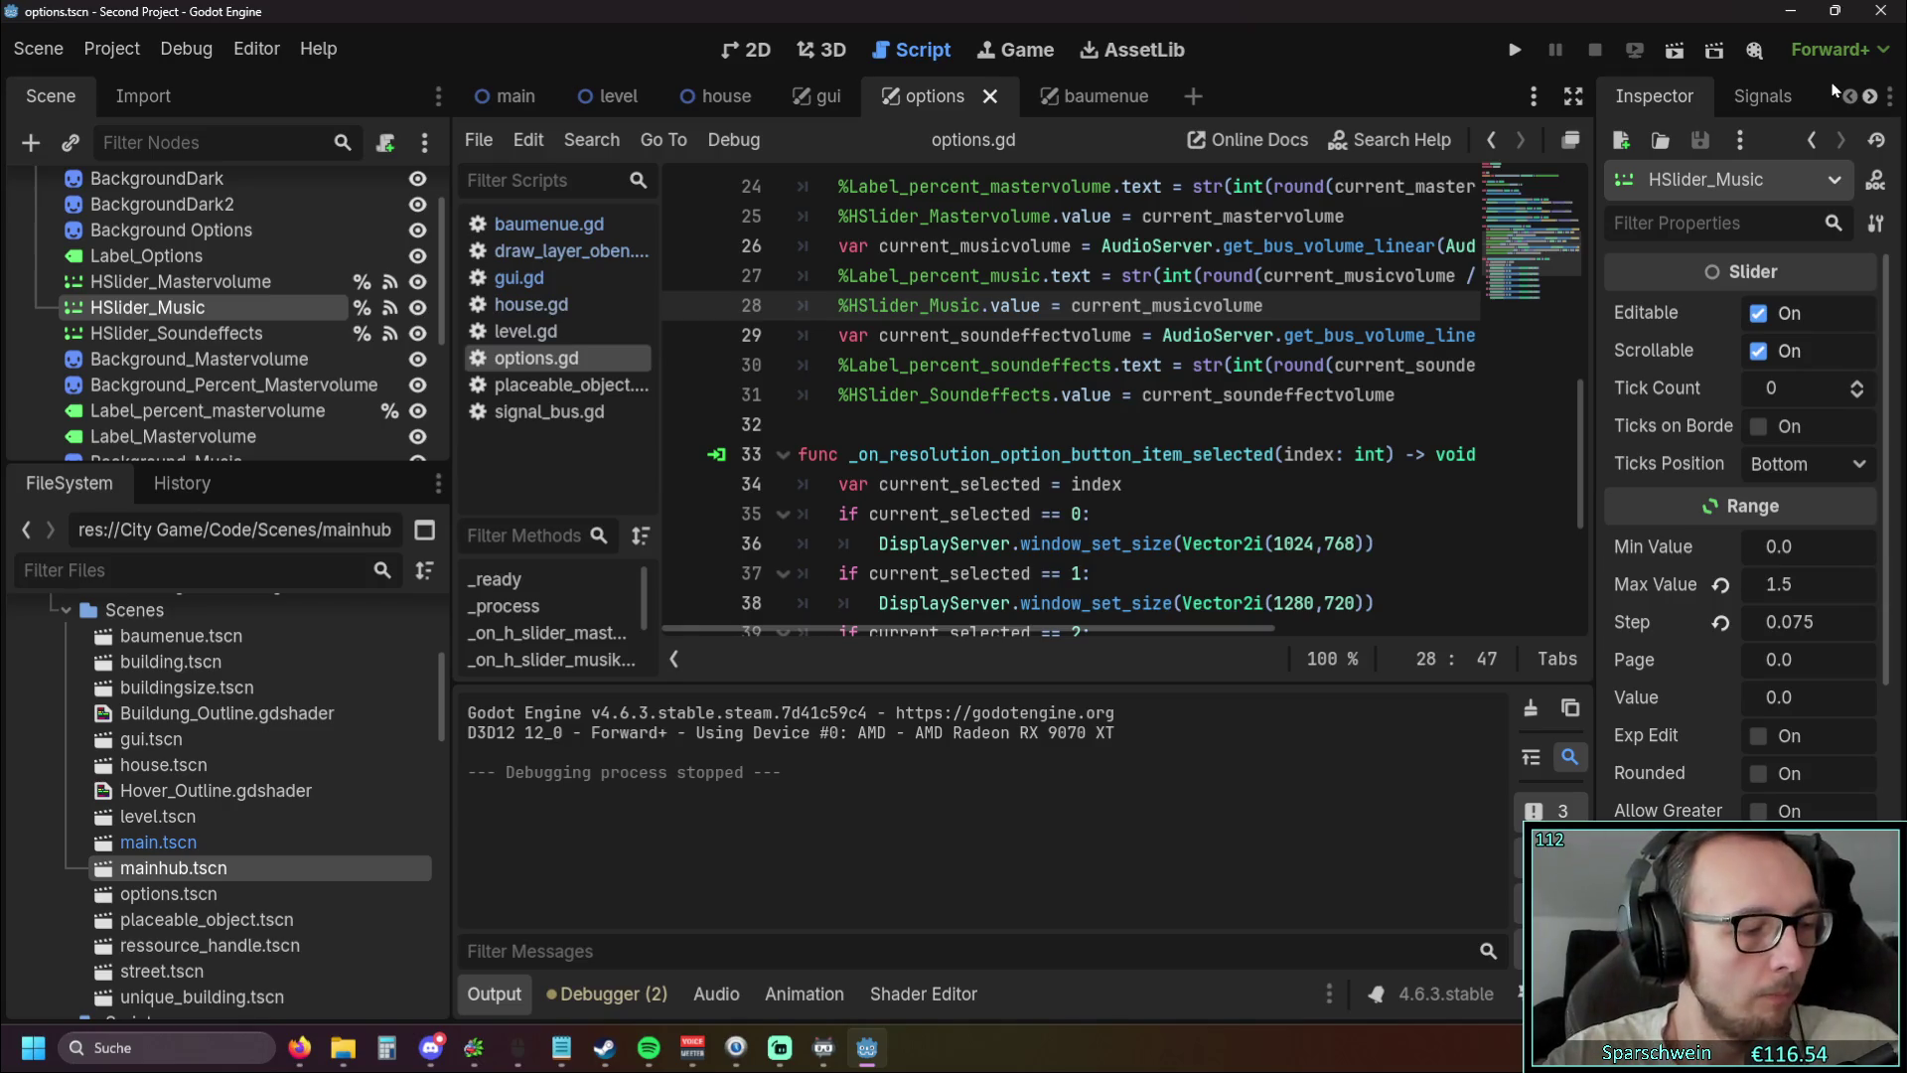
{"action": "key", "text": "alt+Tab"}
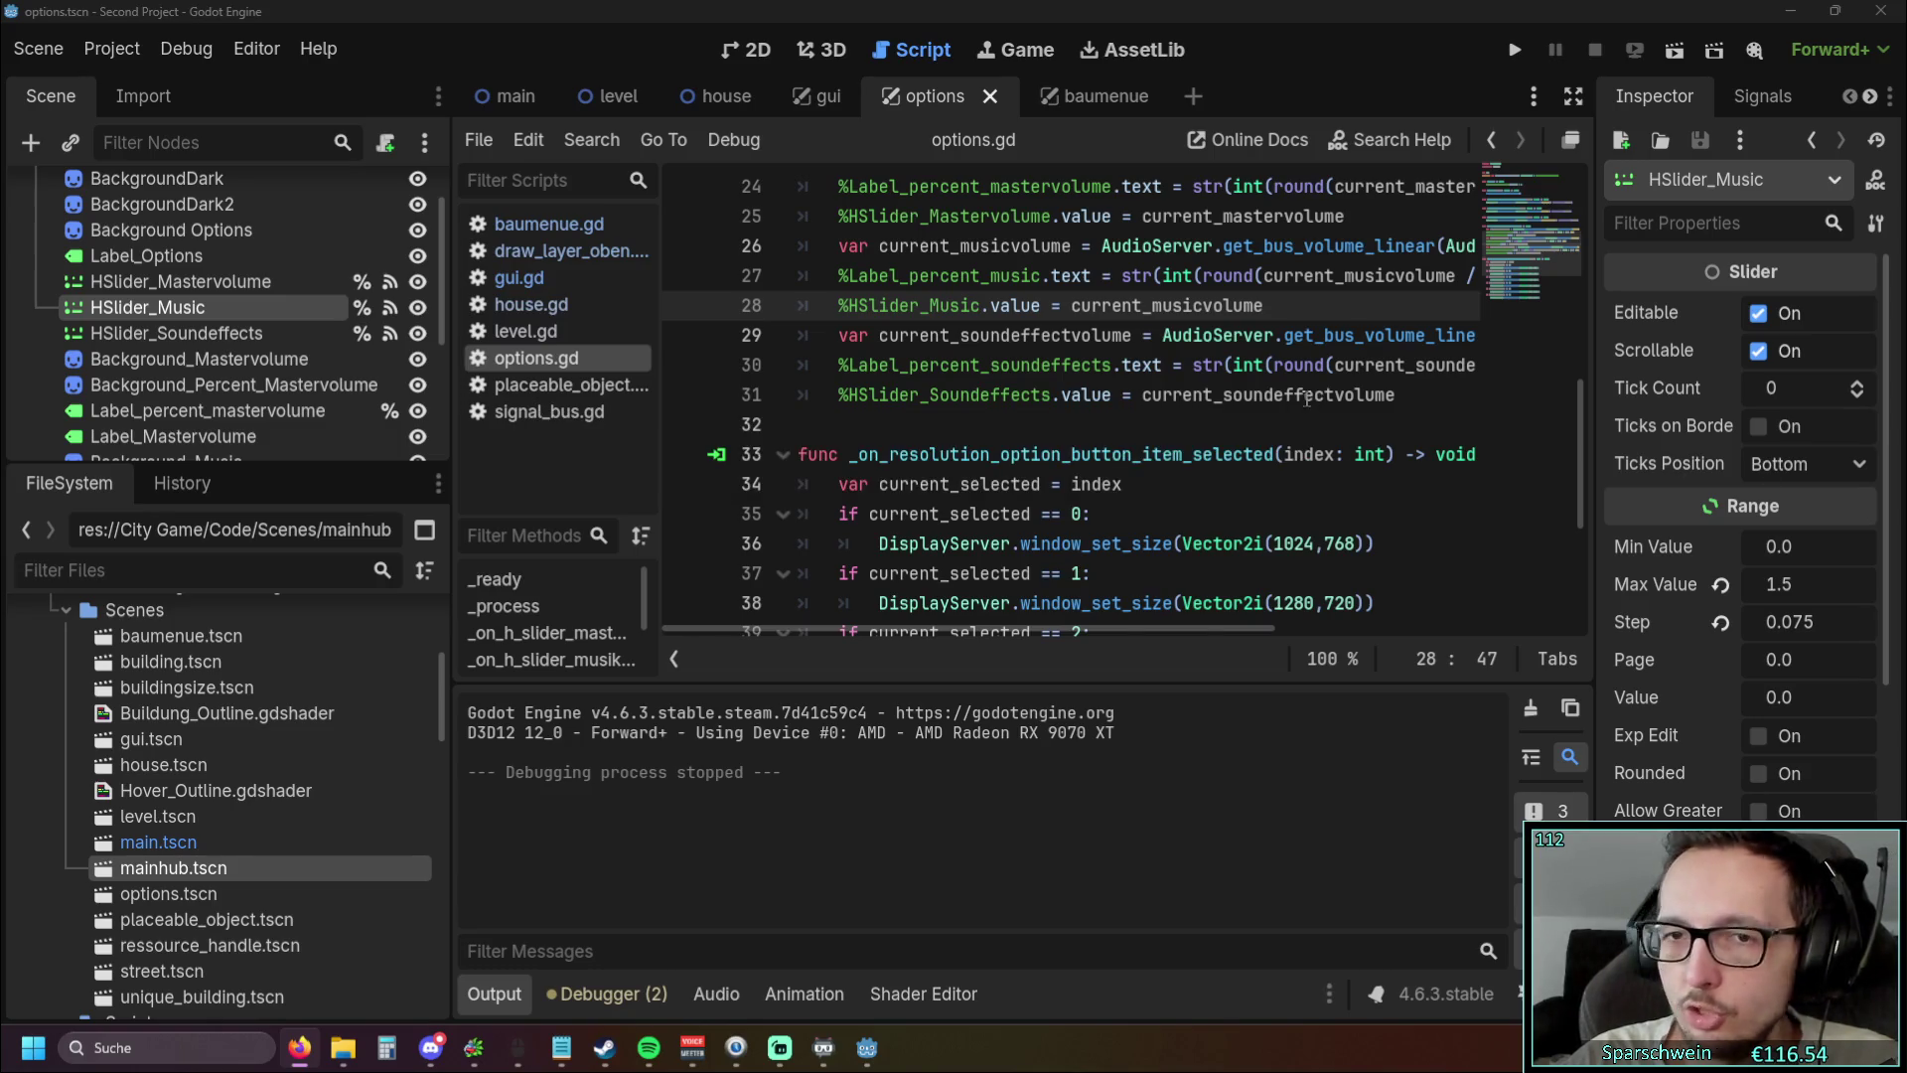
{"action": "scroll", "coordinate": [1318, 397], "scroll_direction": "down", "scroll_amount": 4}
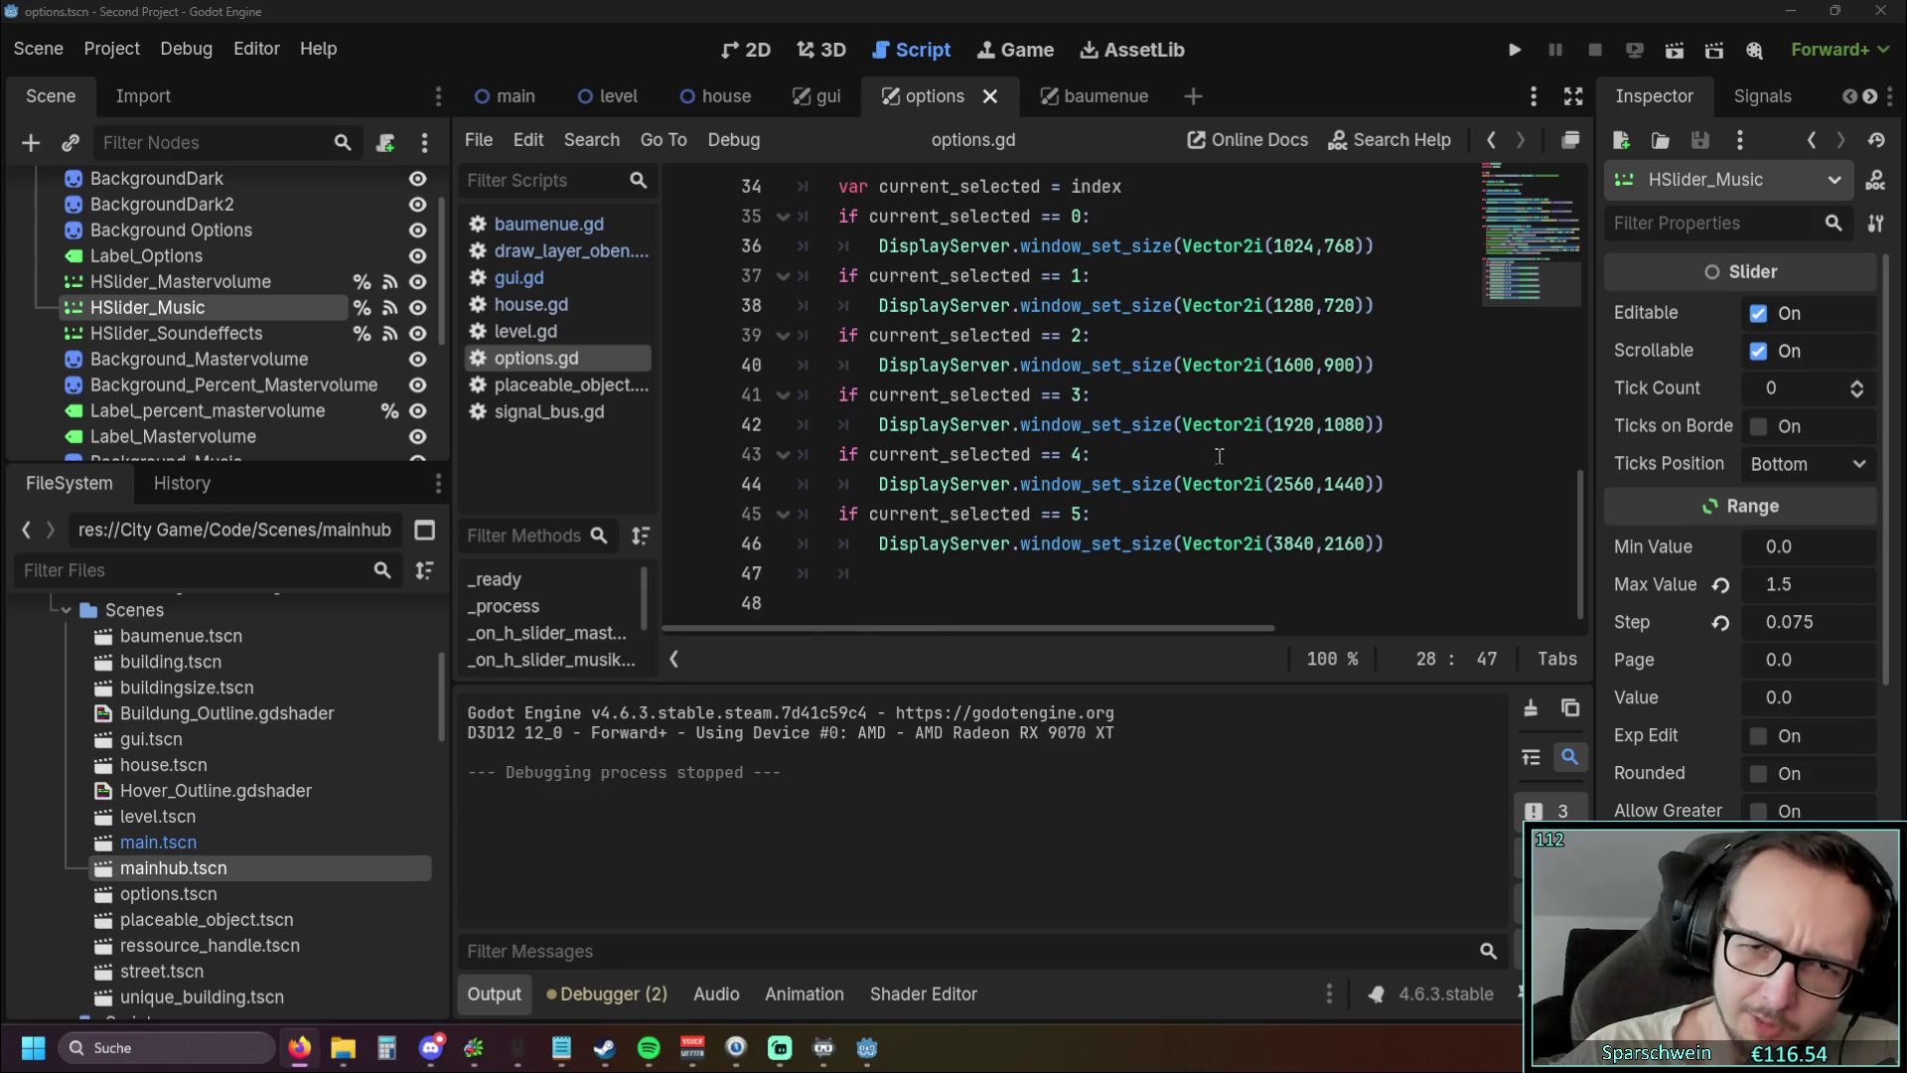
{"action": "scroll", "coordinate": [1220, 456], "scroll_direction": "up", "scroll_amount": 8}
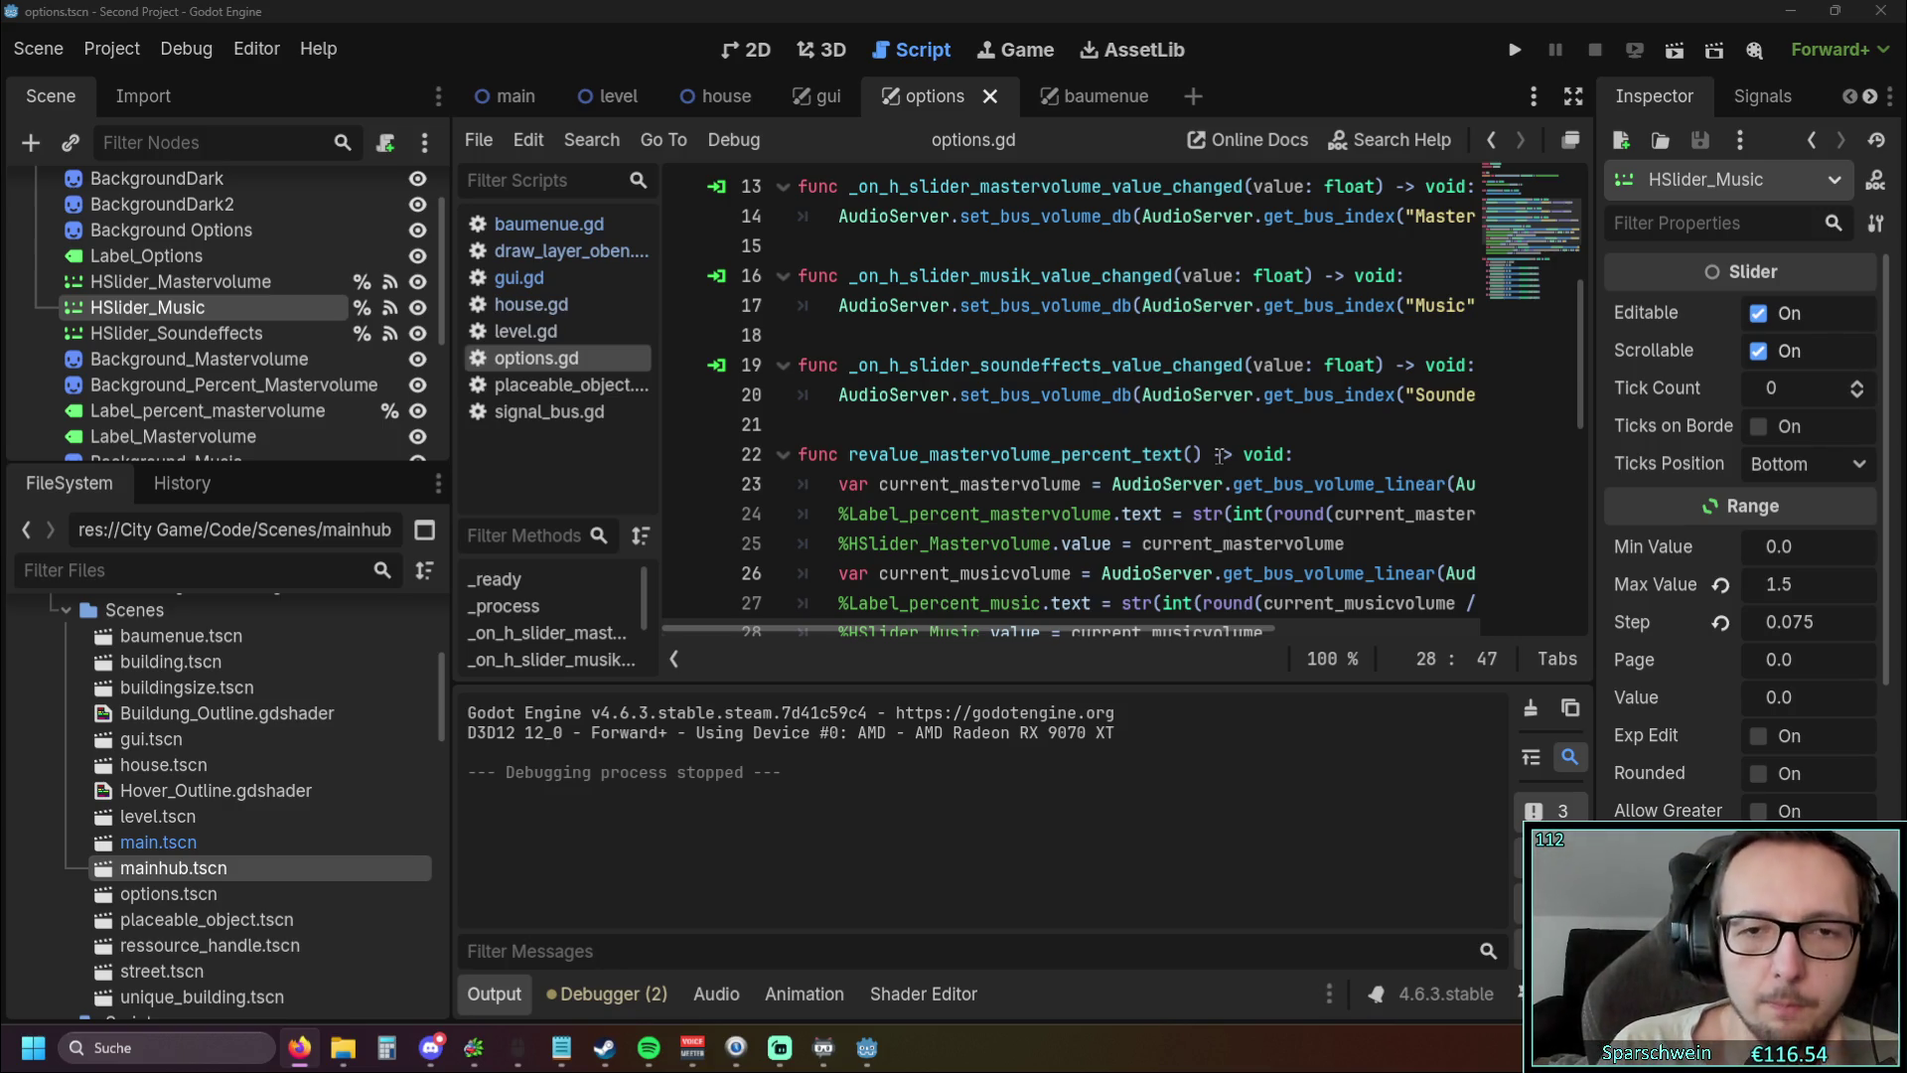
{"action": "left_click", "coordinate": [1515, 49]}
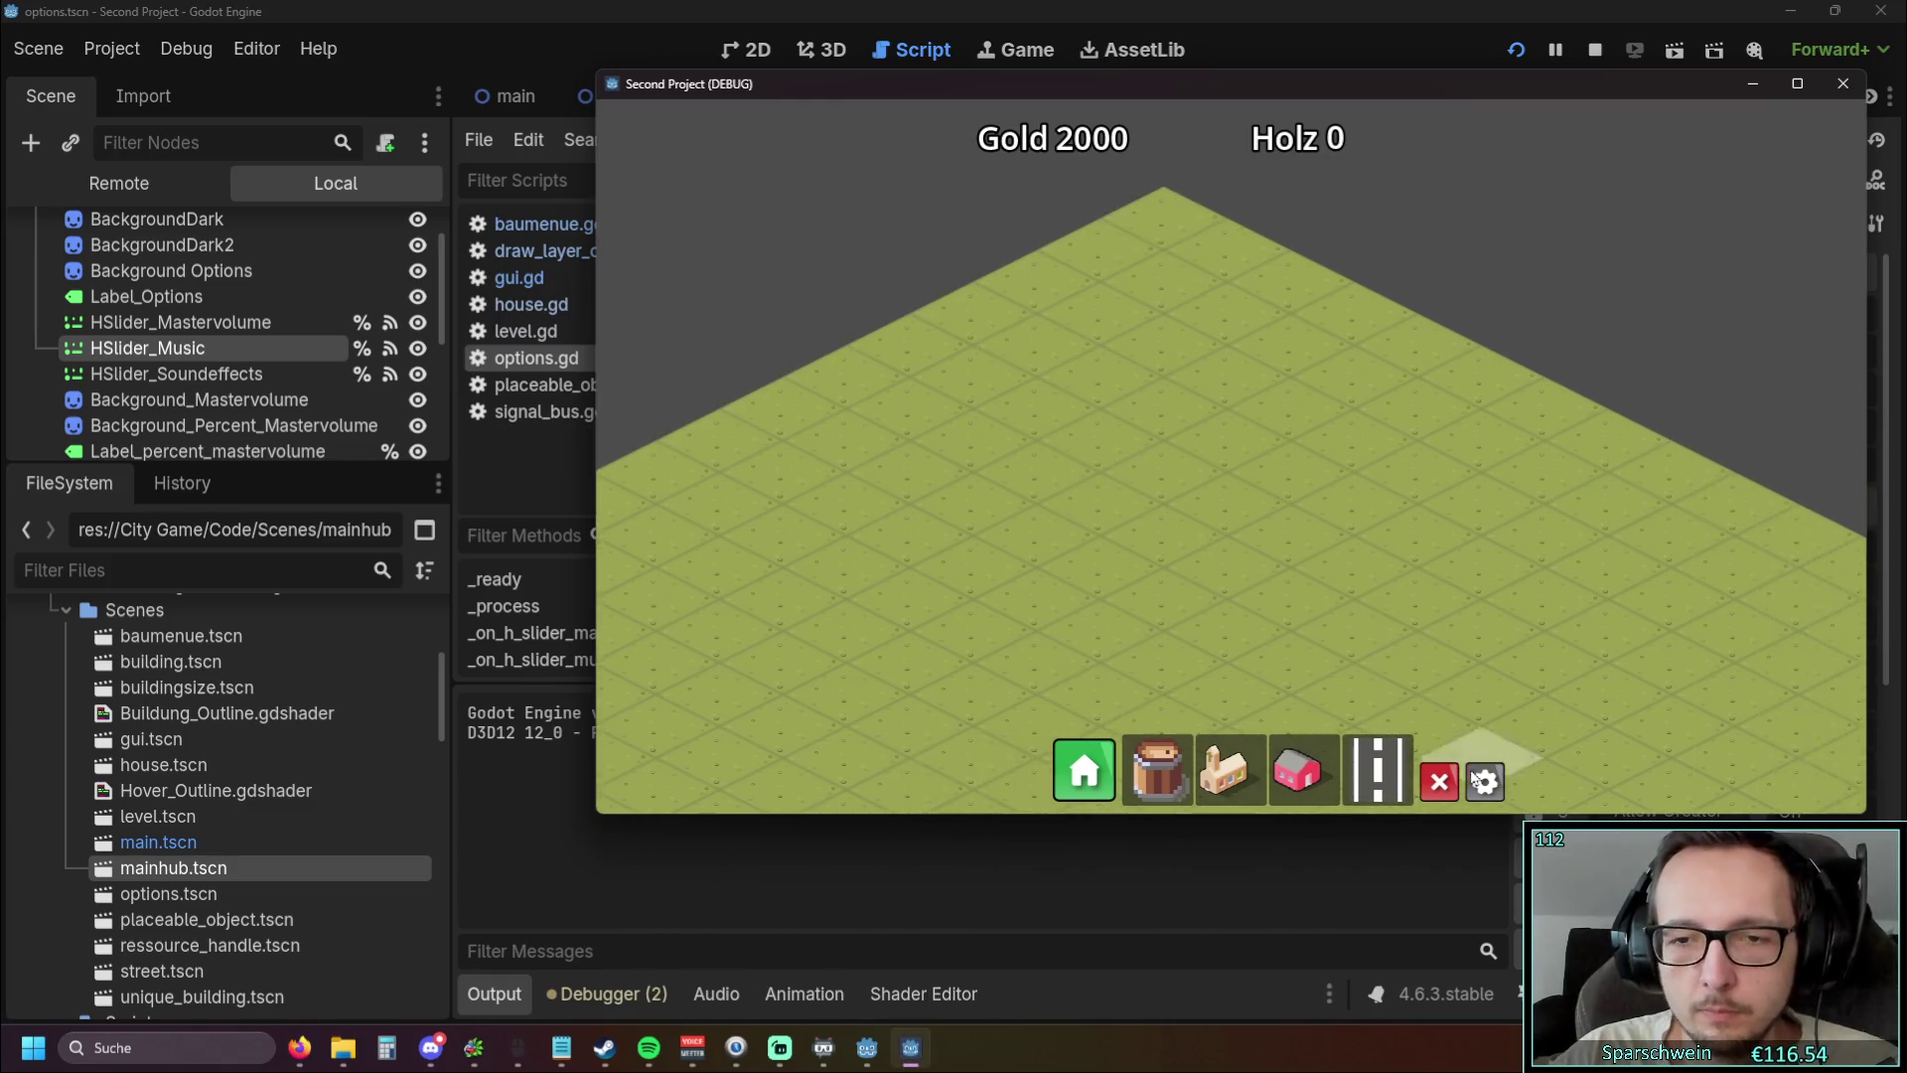
In Optionen, set Mastervolume 35%, Musik 25% and Soundeffekte 35%, then switch to the Baumenü
{"action": "key", "text": "Escape"}
{"action": "left_click_drag", "start_coordinate": [1358, 343], "coordinate": [1521, 347]}
{"action": "mouse_move", "coordinate": [1429, 428]}
{"action": "left_mouse_down"}
{"action": "mouse_move", "coordinate": [1510, 426]}
{"action": "mouse_move", "coordinate": [1368, 387]}
{"action": "left_mouse_up"}
{"action": "left_click", "coordinate": [1415, 418]}
{"action": "left_click", "coordinate": [1418, 386]}
{"action": "left_click", "coordinate": [1376, 424]}
{"action": "left_click_drag", "start_coordinate": [1495, 343], "coordinate": [1388, 342]}
{"action": "left_click", "coordinate": [1379, 389]}
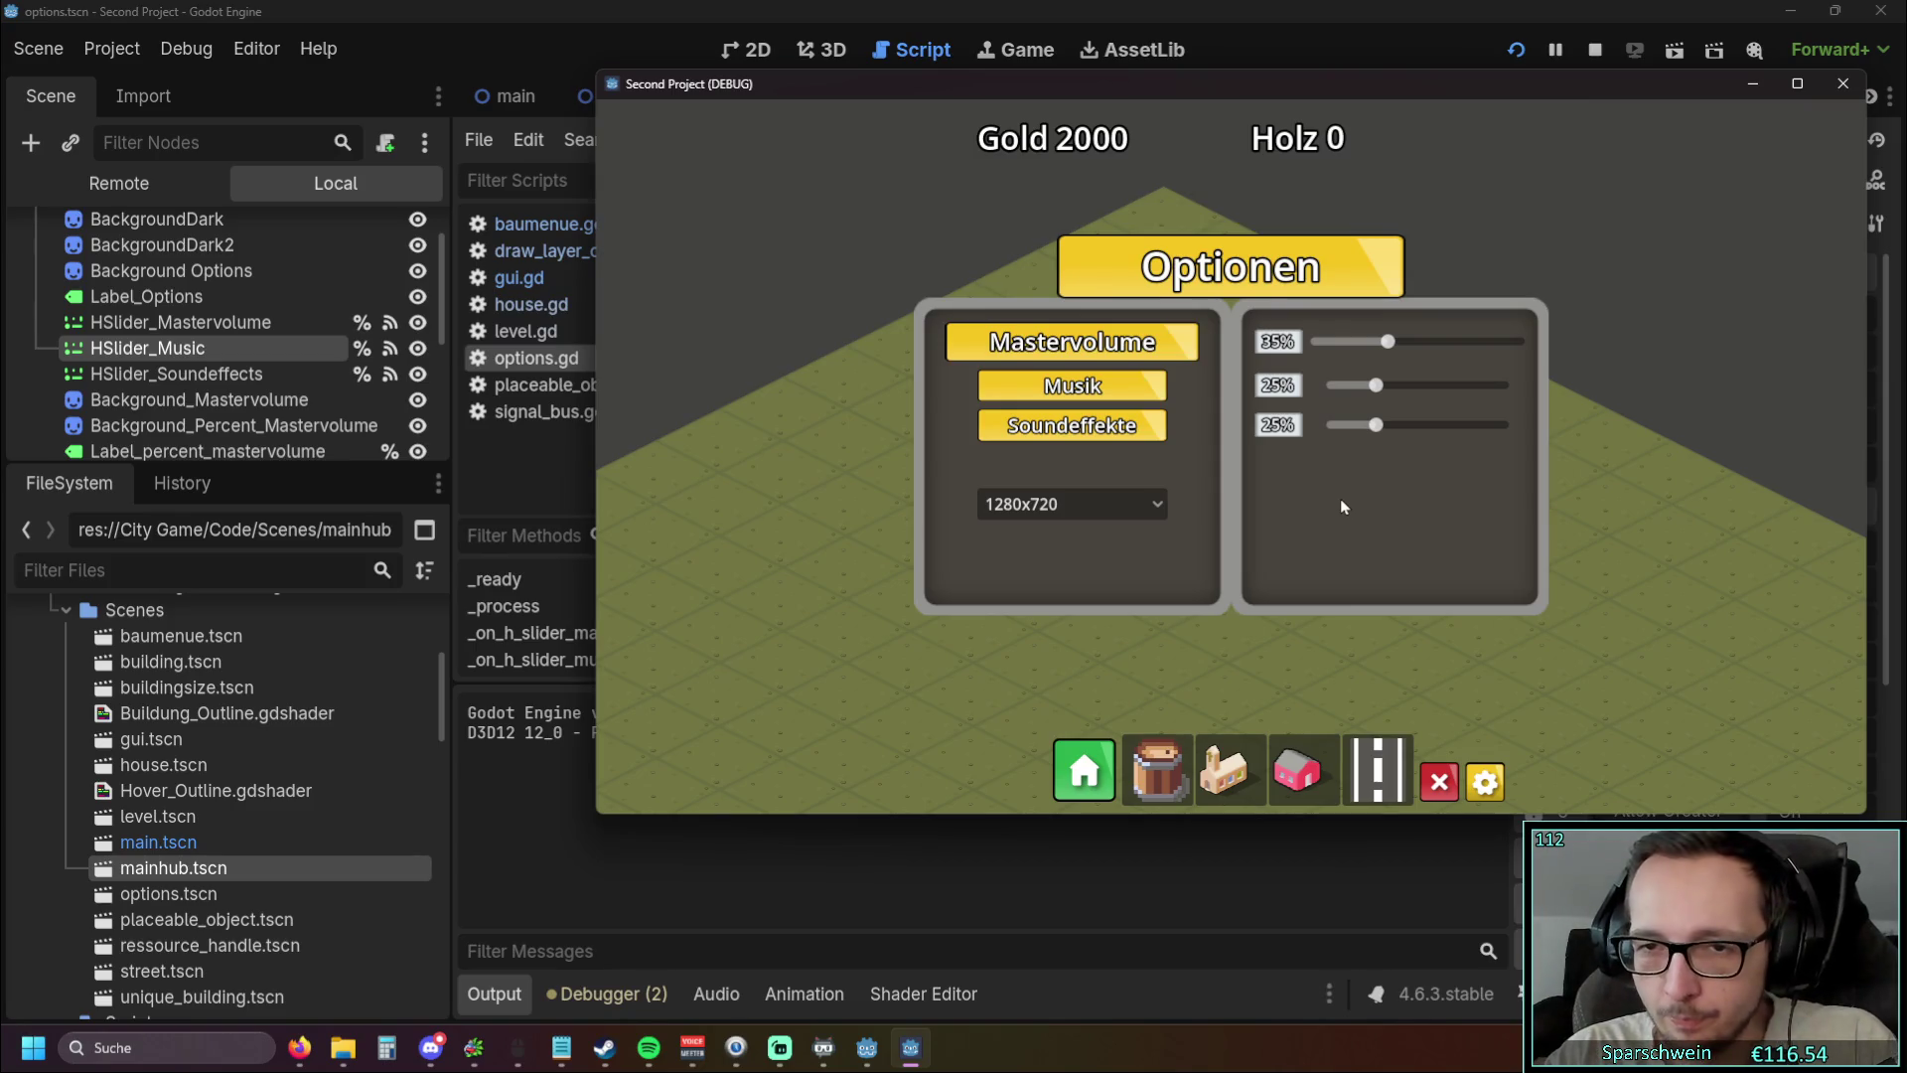
{"action": "mouse_move", "coordinate": [1376, 425]}
{"action": "left_mouse_down"}
{"action": "mouse_move", "coordinate": [1643, 426]}
{"action": "mouse_move", "coordinate": [1388, 431]}
{"action": "left_mouse_up"}
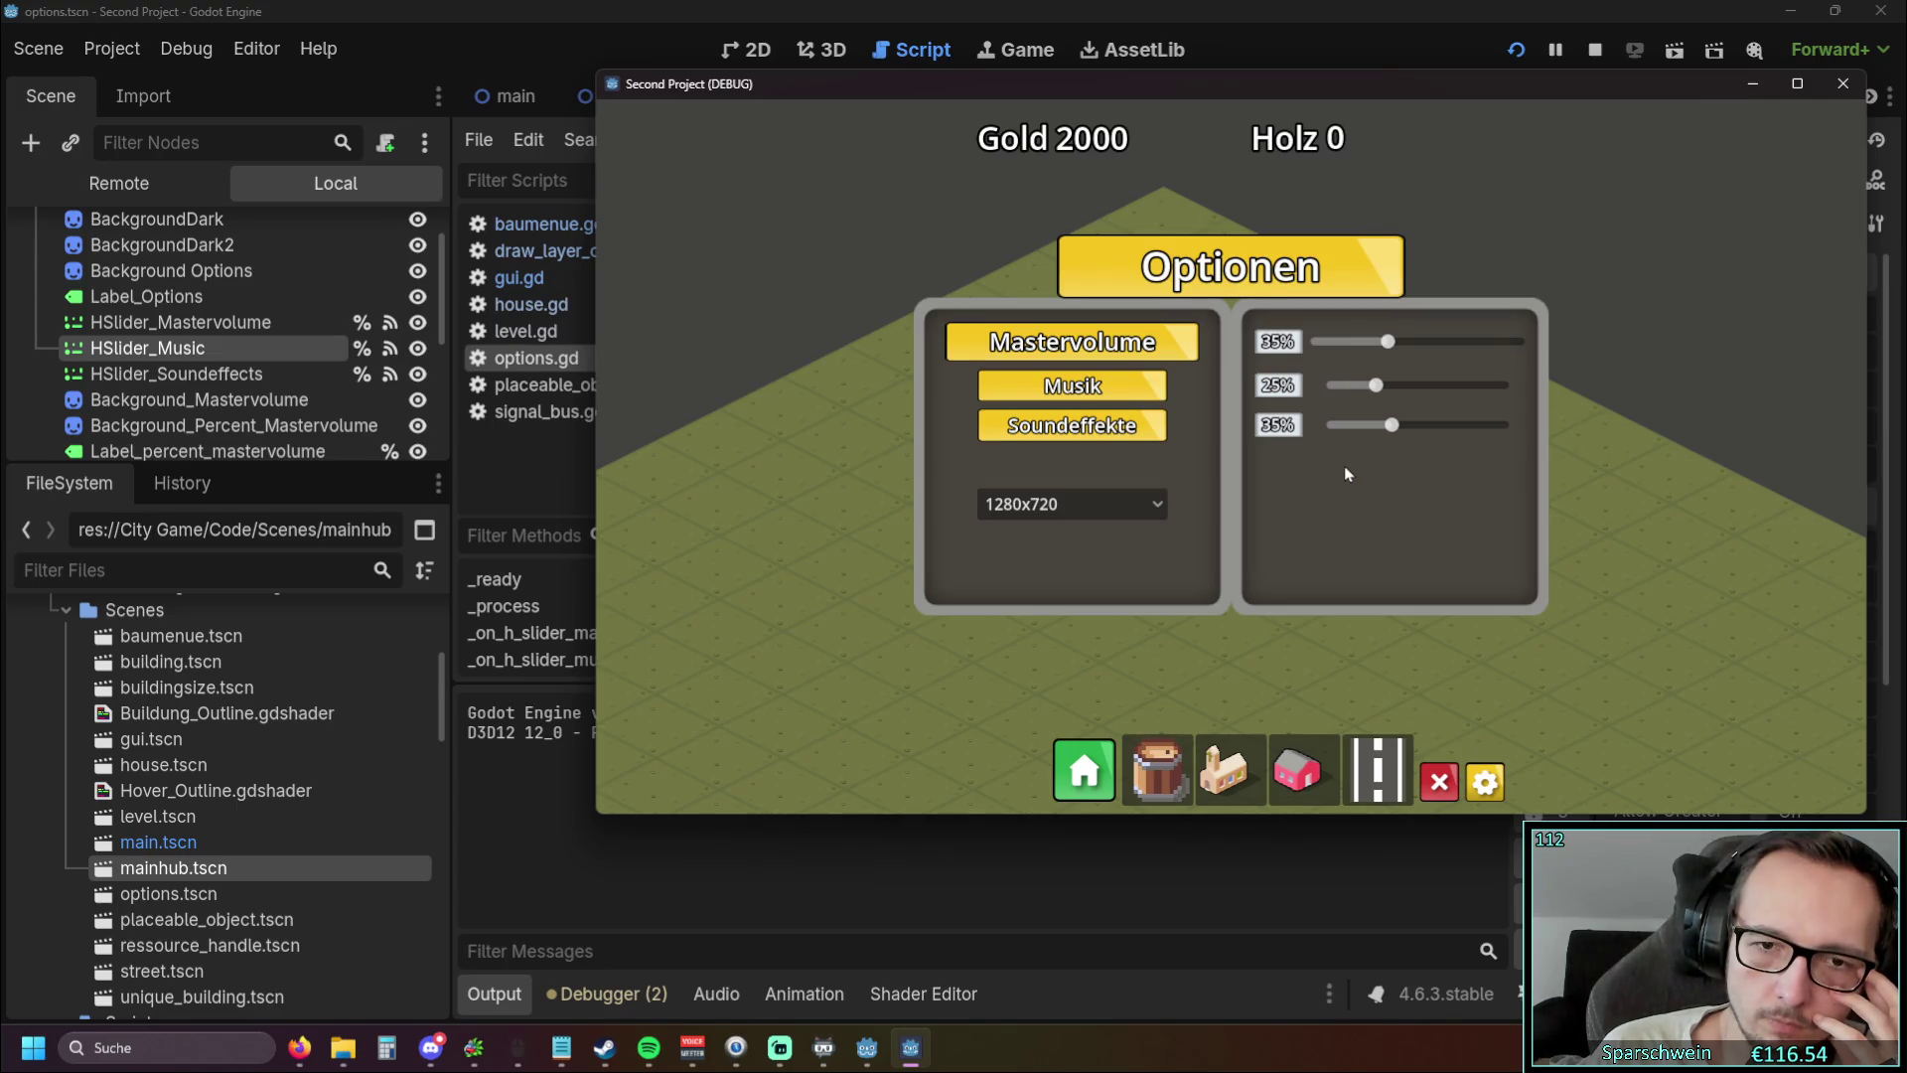
{"action": "left_click", "coordinate": [1084, 771]}
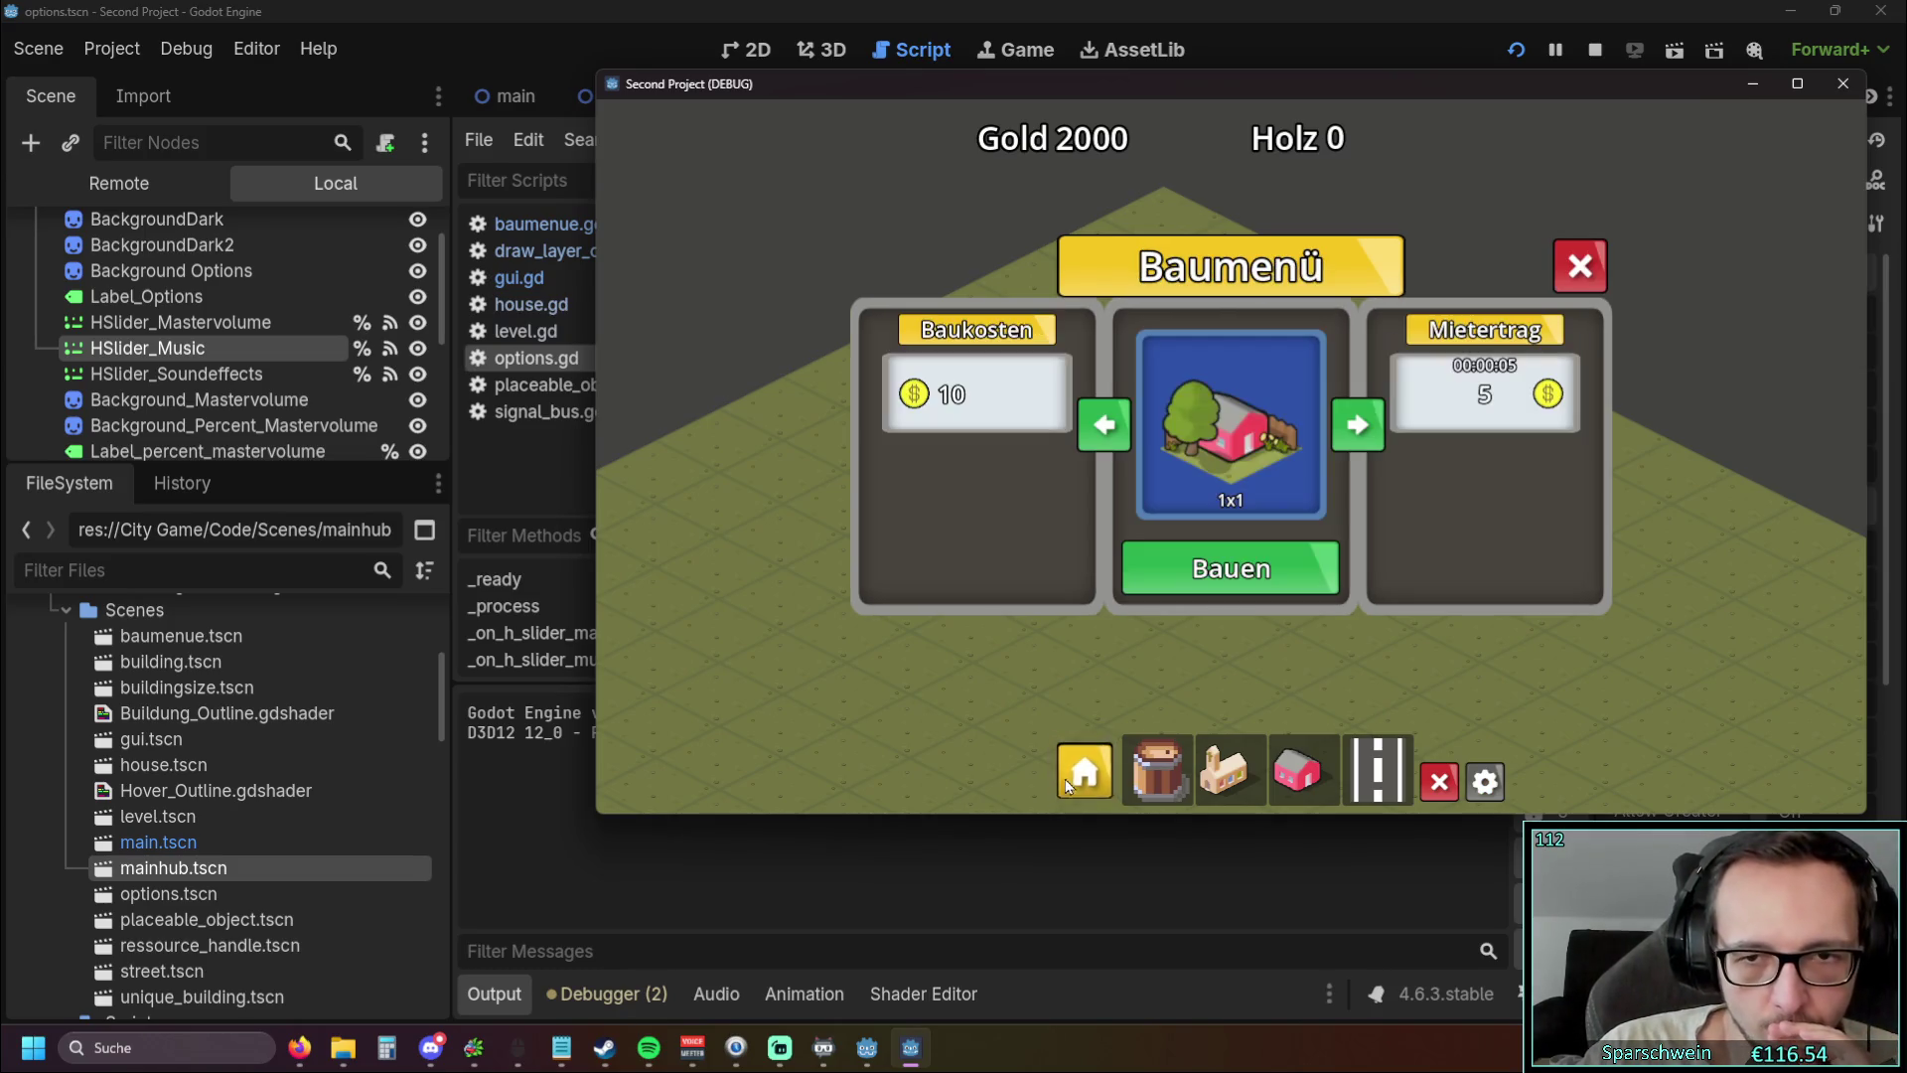
Toggle the Optionen panel to confirm the 35/25/35 volumes persisted
{"action": "left_click", "coordinate": [1487, 783]}
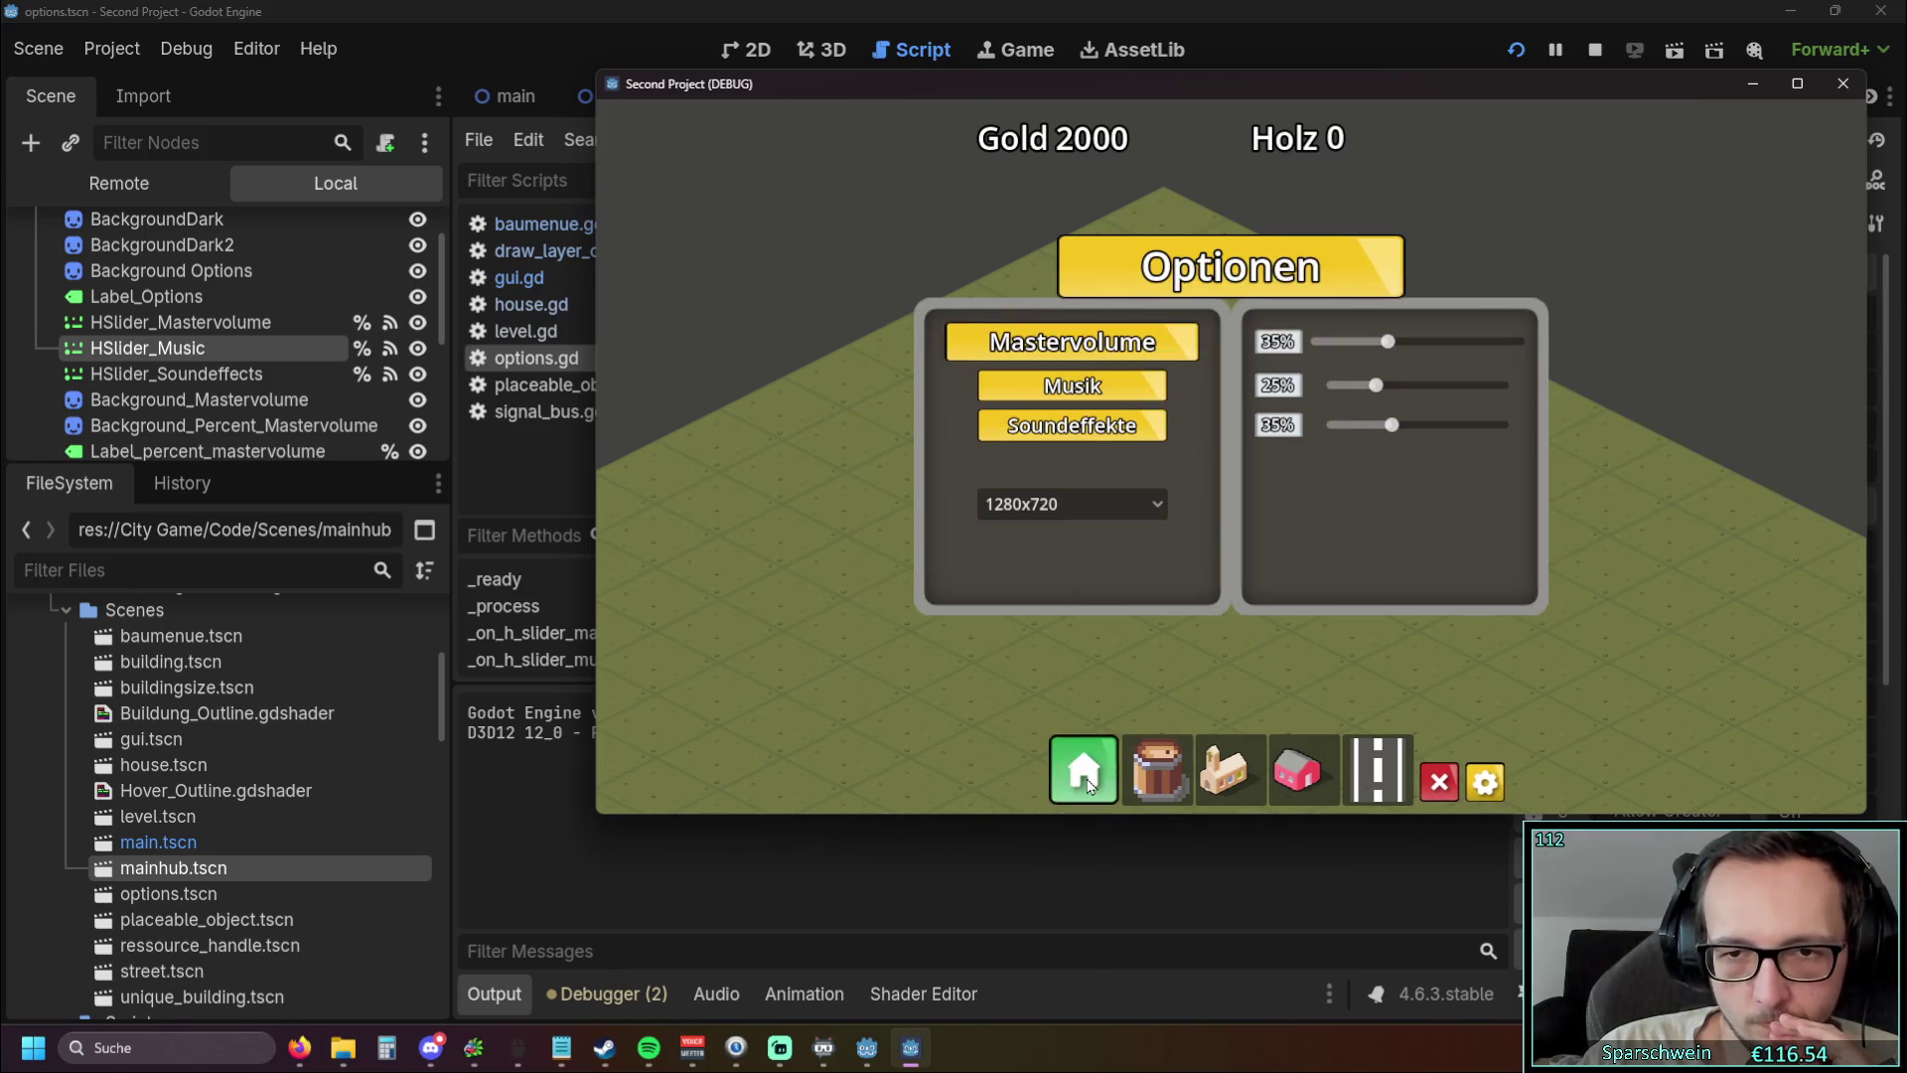
{"action": "left_click", "coordinate": [1495, 792]}
{"action": "left_click", "coordinate": [1494, 788]}
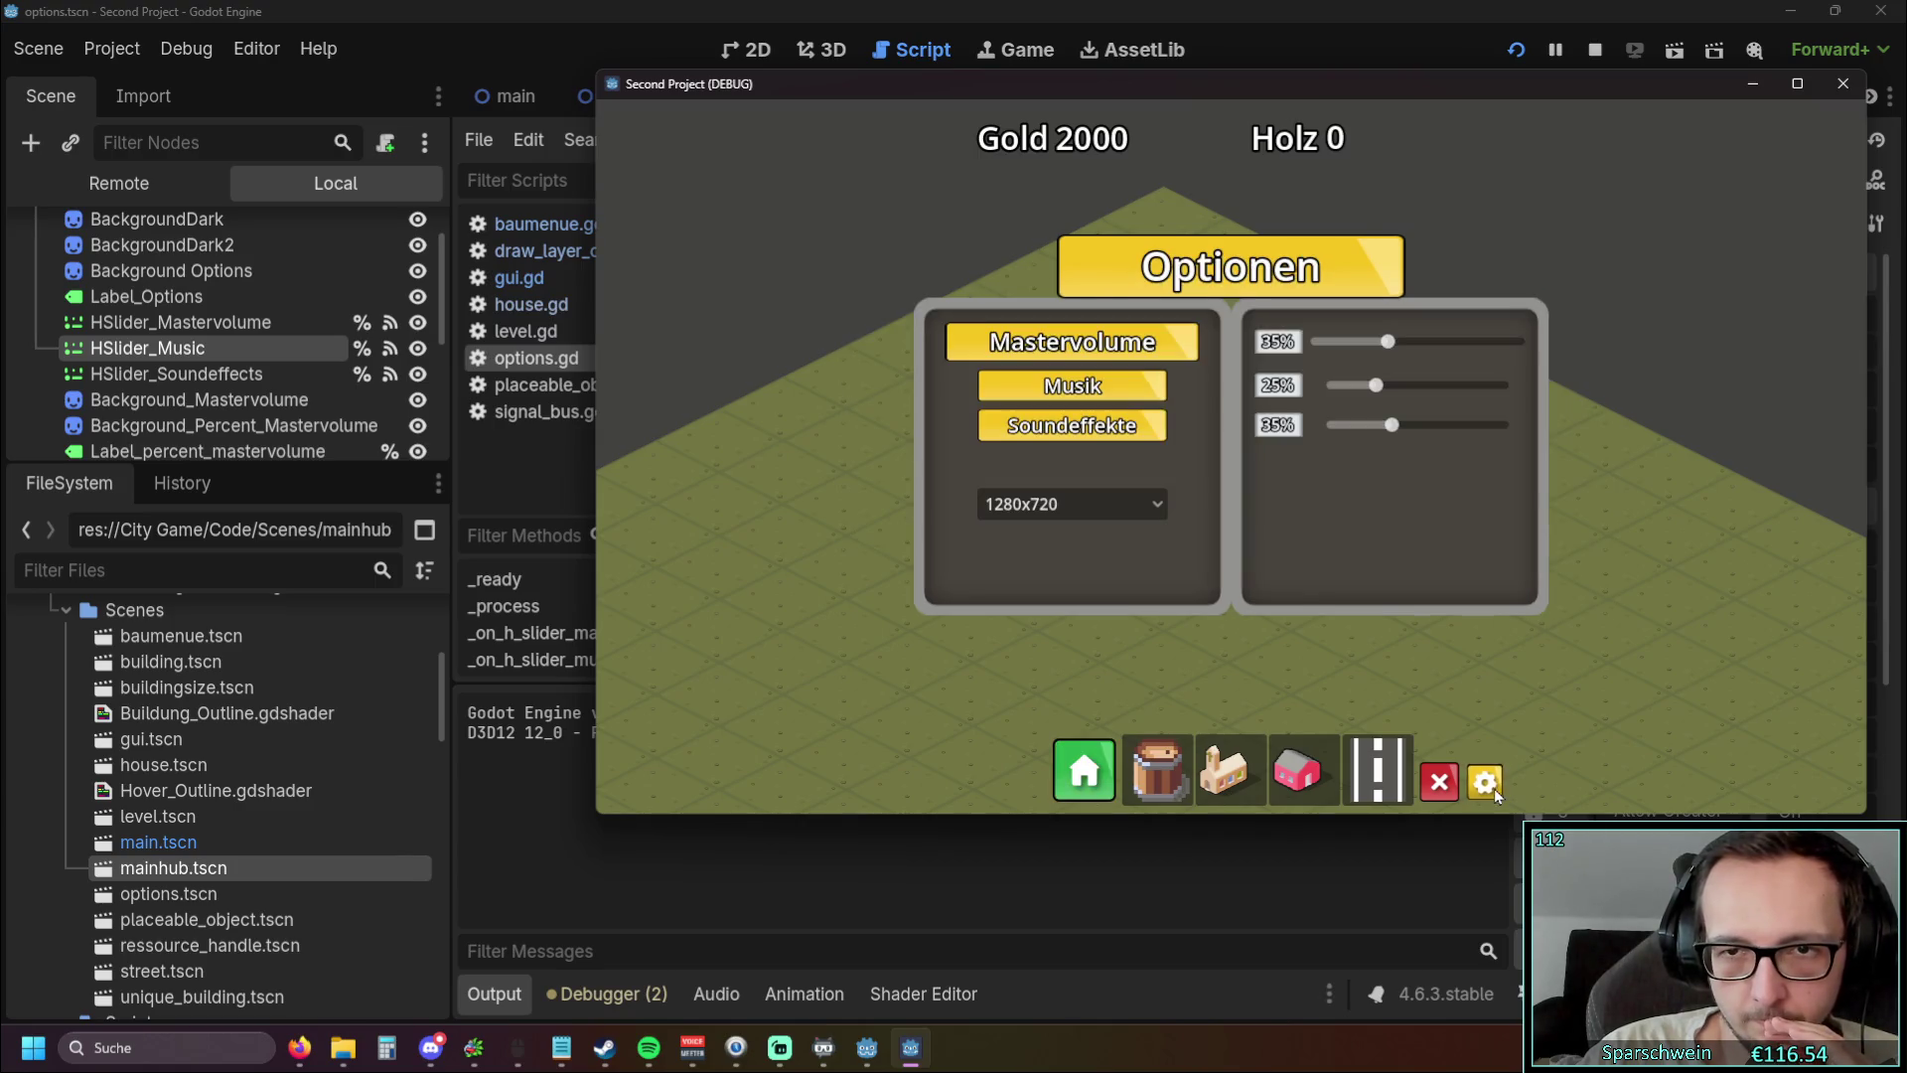
Place a Red House from the Baumenü on the map and view its info popup
{"action": "left_click", "coordinate": [1084, 773]}
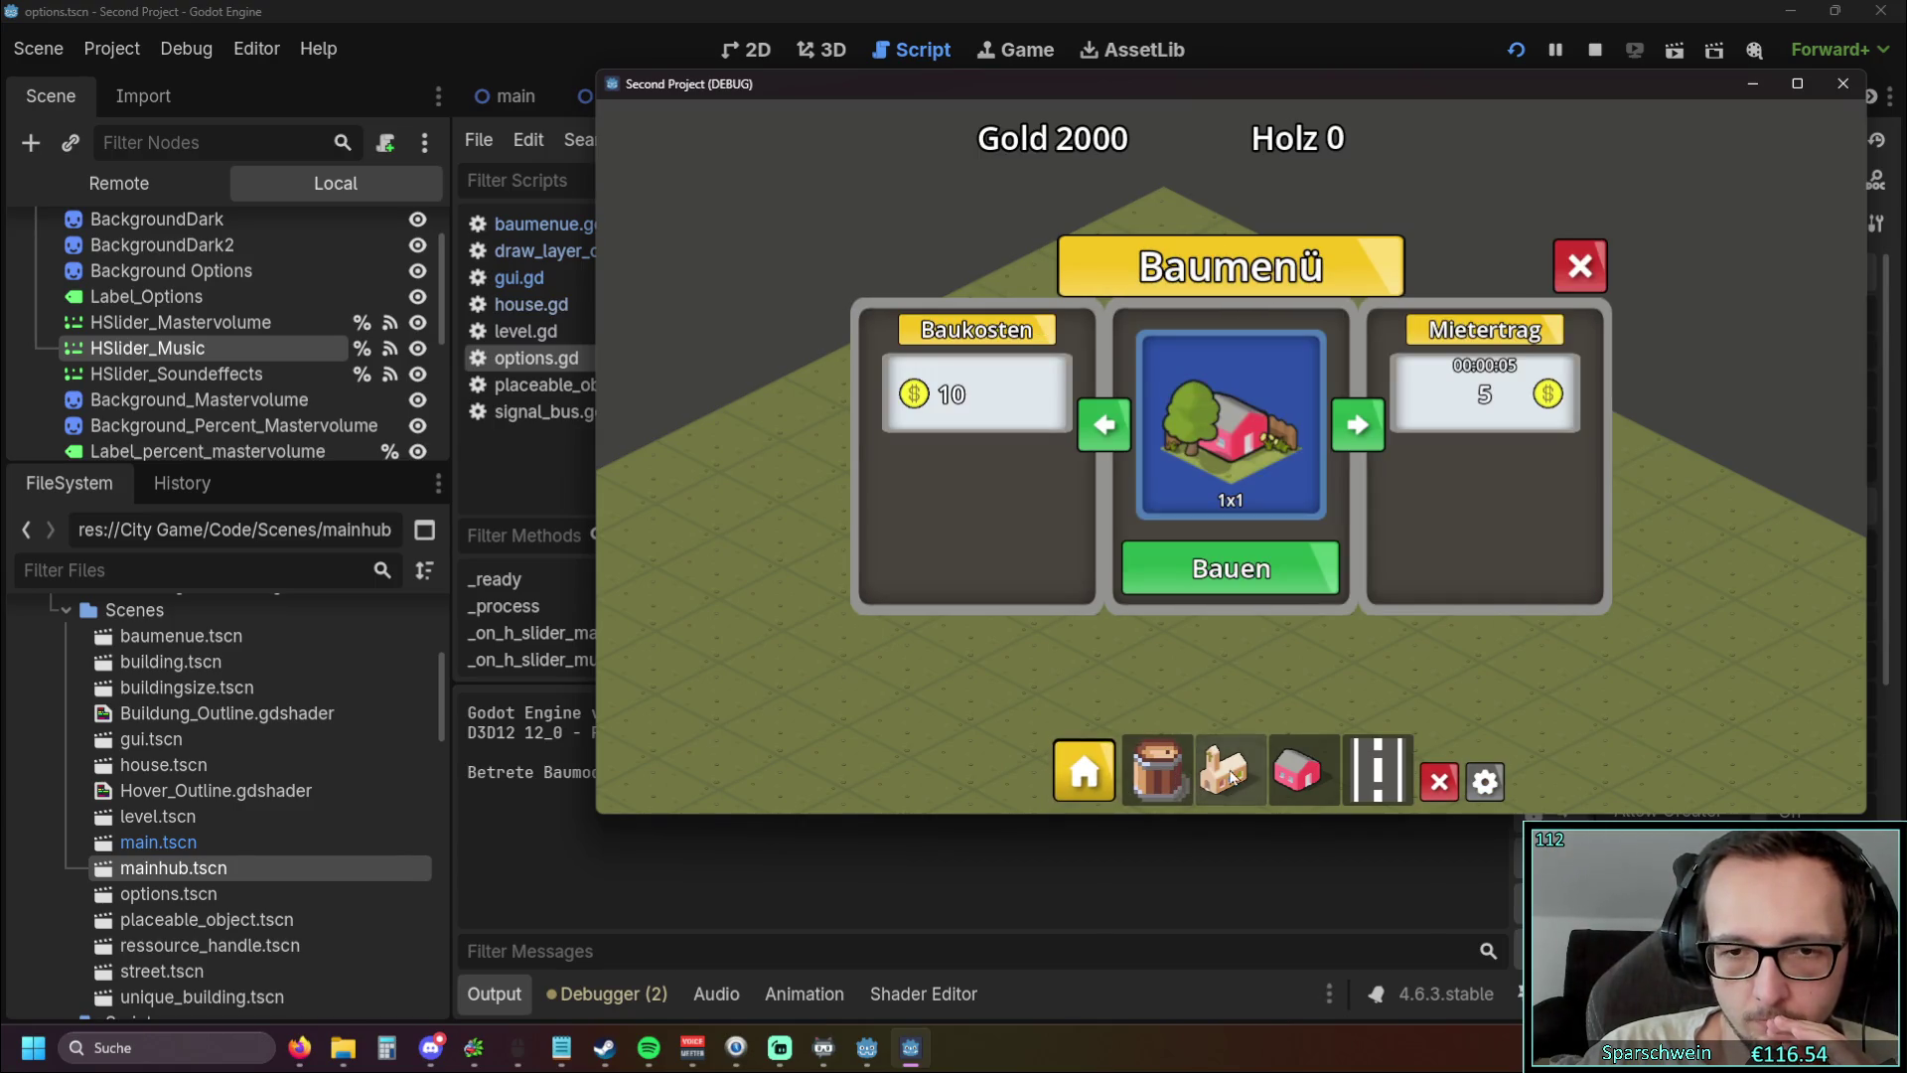
{"action": "left_click", "coordinate": [1293, 776]}
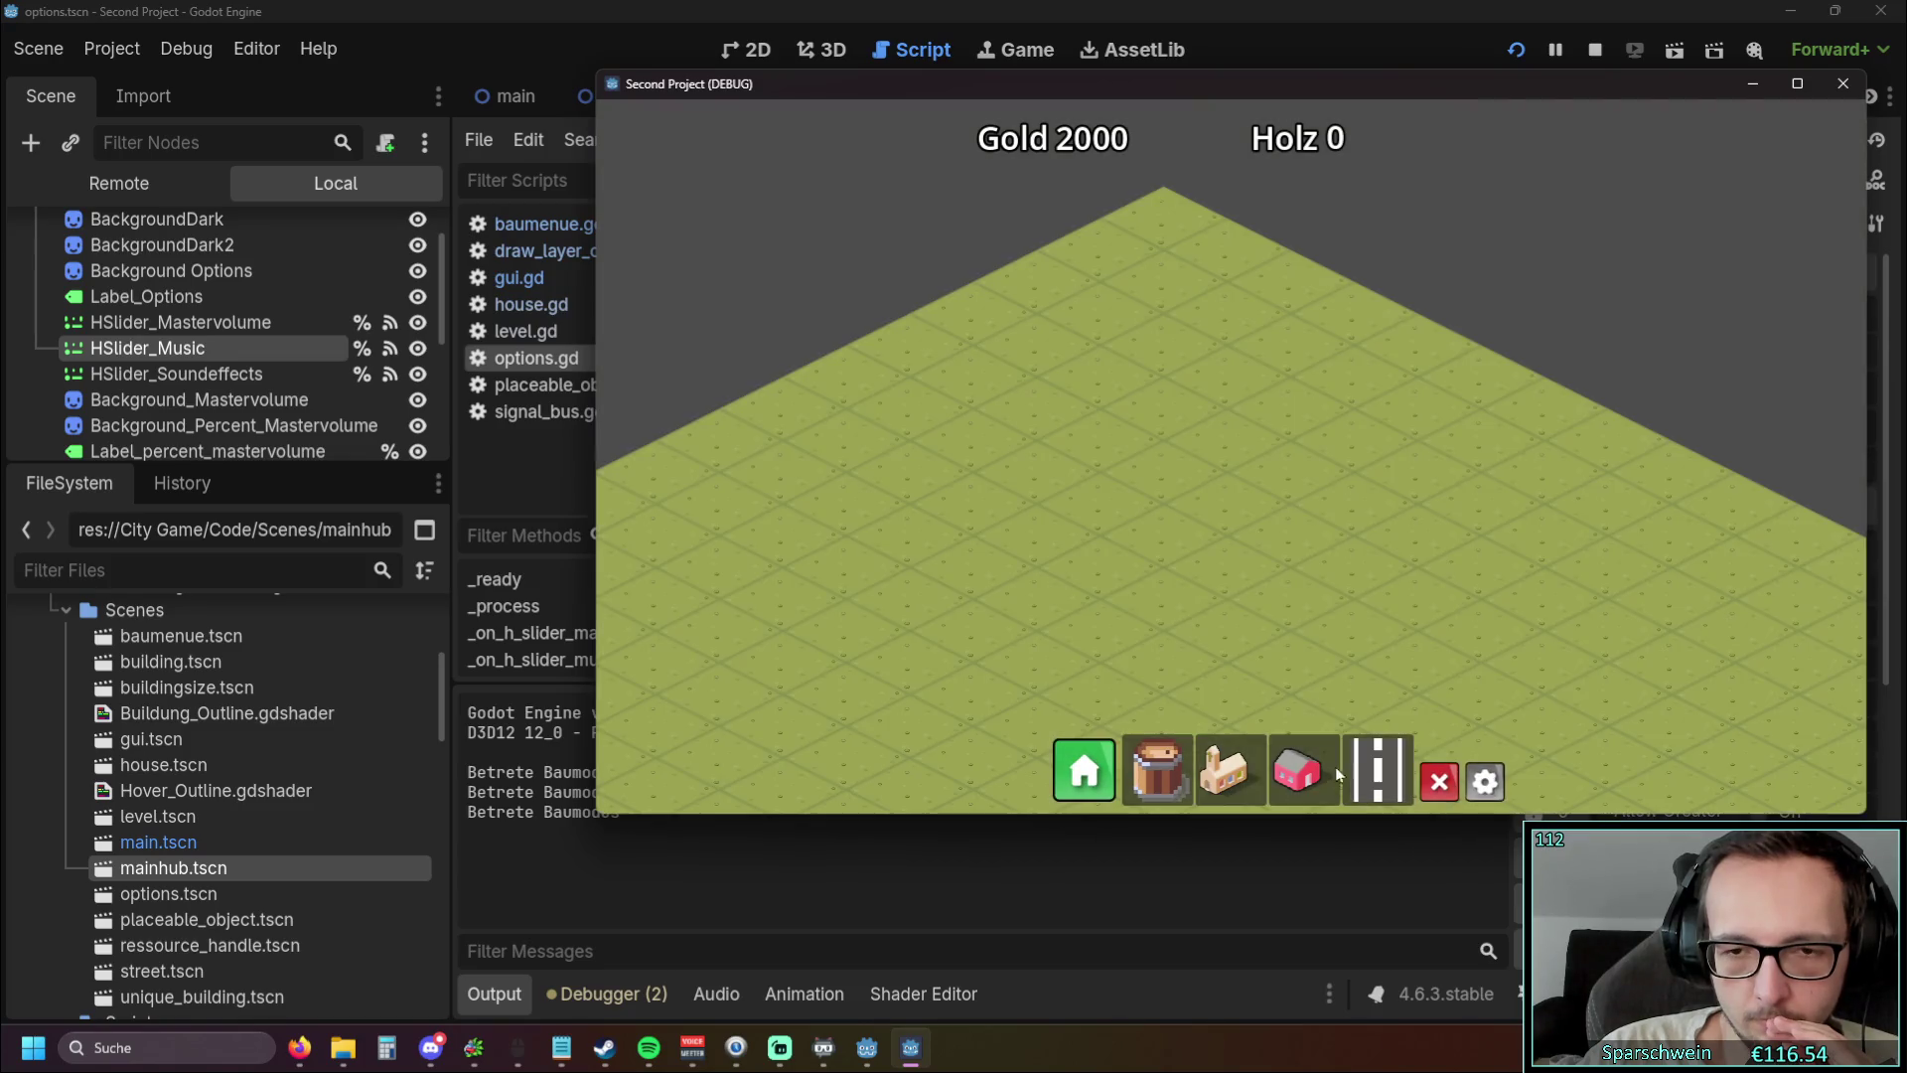
{"action": "left_click", "coordinate": [1163, 461]}
{"action": "right_click", "coordinate": [1170, 618]}
{"action": "left_click", "coordinate": [1158, 461]}
Reopen Optionen, drag the volume sliders down to 20%, and close the panel
{"action": "left_click", "coordinate": [1485, 781]}
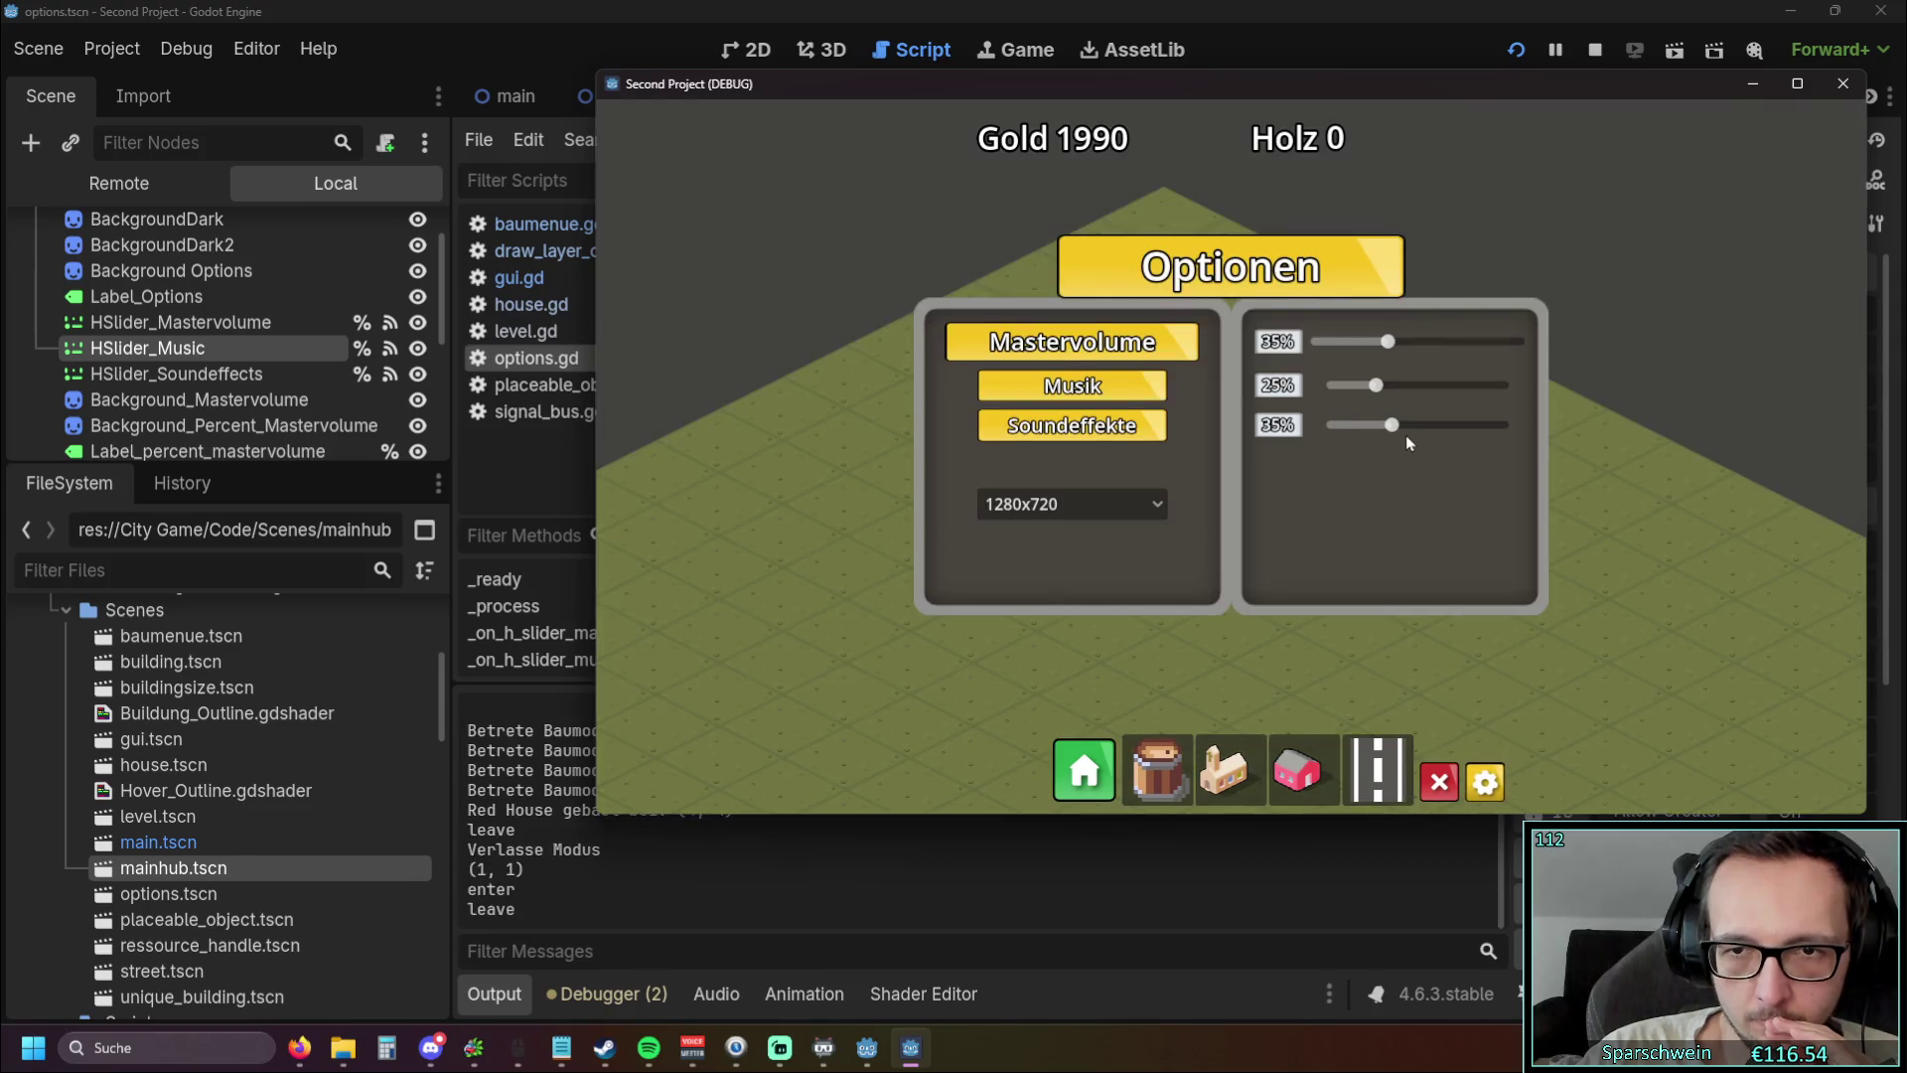
{"action": "mouse_move", "coordinate": [1384, 433]}
{"action": "left_mouse_down"}
{"action": "mouse_move", "coordinate": [1361, 432]}
{"action": "mouse_move", "coordinate": [1361, 347]}
{"action": "left_mouse_up"}
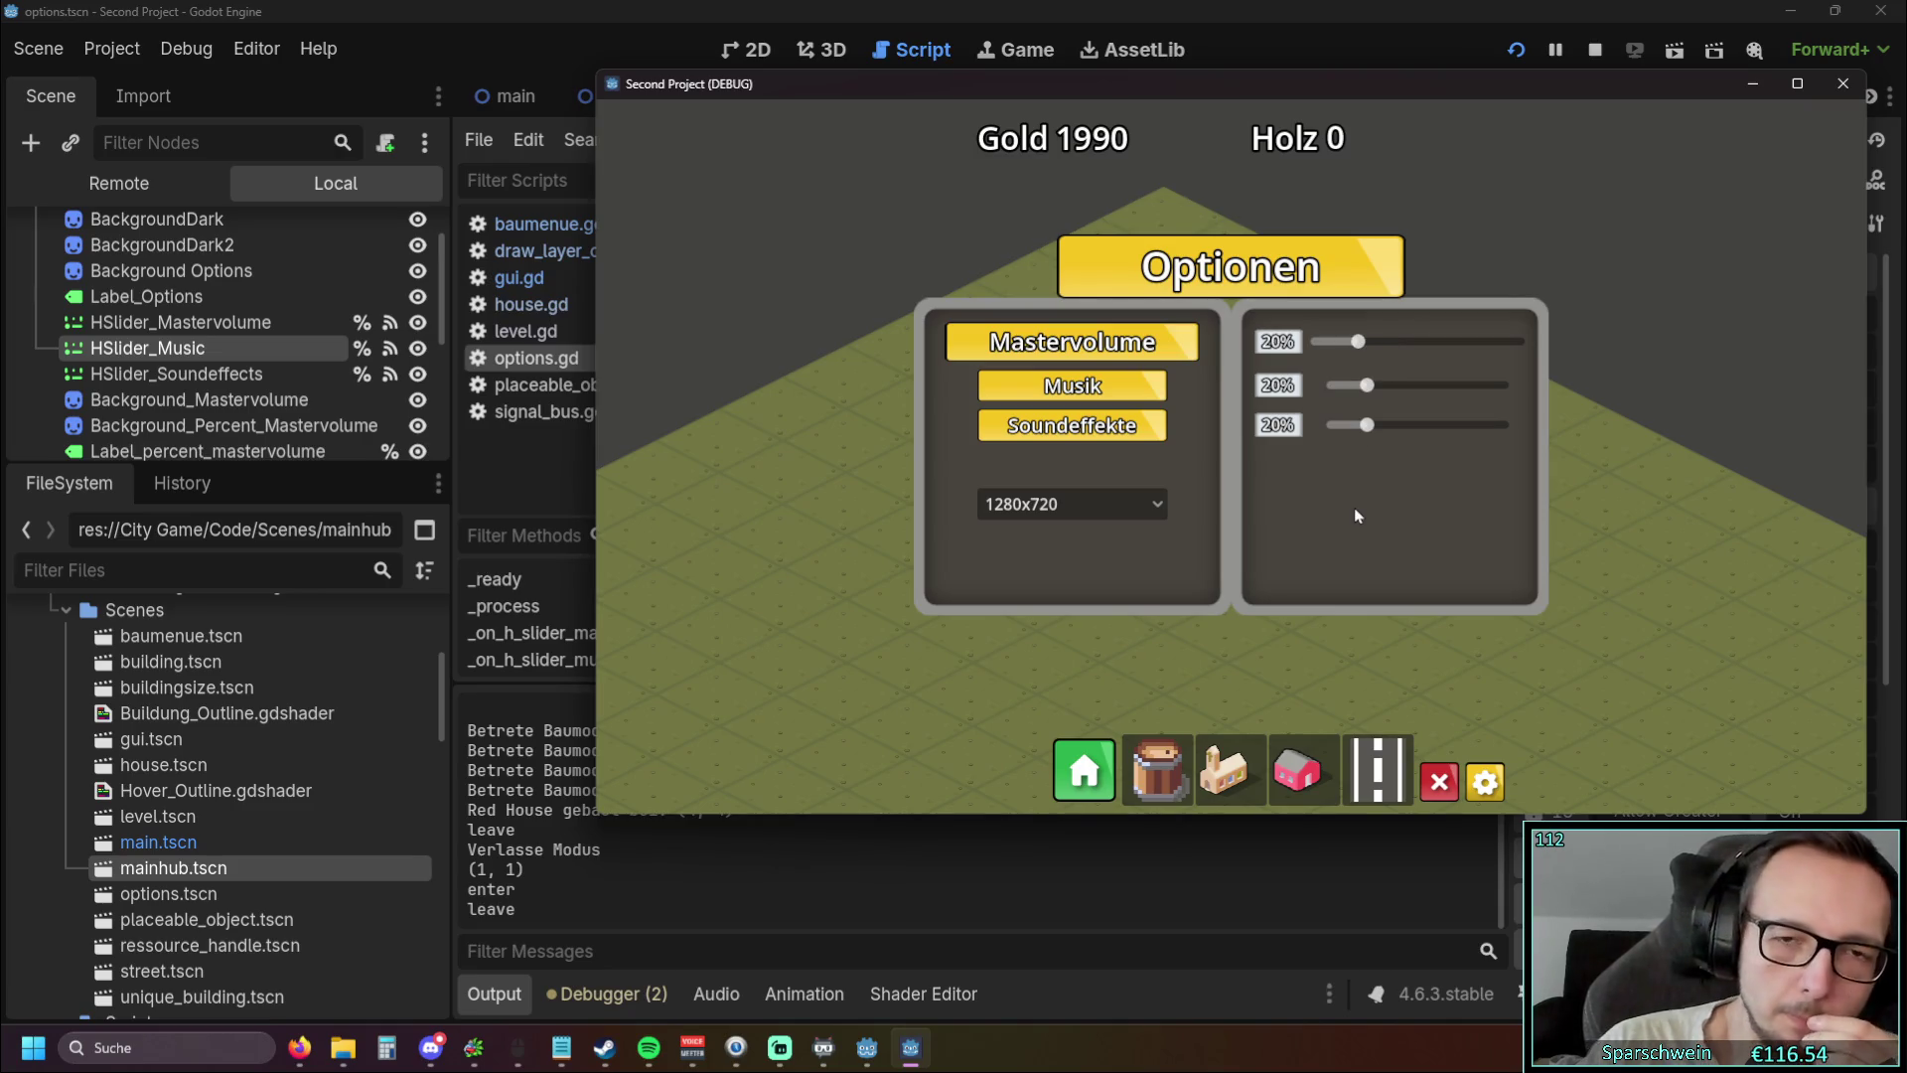
{"action": "left_click", "coordinate": [1486, 782]}
Toggle between the Baumenü and the Optionen panel, ending on Optionen
{"action": "left_click", "coordinate": [1107, 785]}
{"action": "left_click", "coordinate": [1107, 785]}
{"action": "left_click", "coordinate": [1107, 785]}
{"action": "left_click", "coordinate": [1108, 785]}
{"action": "left_click", "coordinate": [1107, 783]}
{"action": "left_click", "coordinate": [1108, 782]}
{"action": "left_click", "coordinate": [1485, 781]}
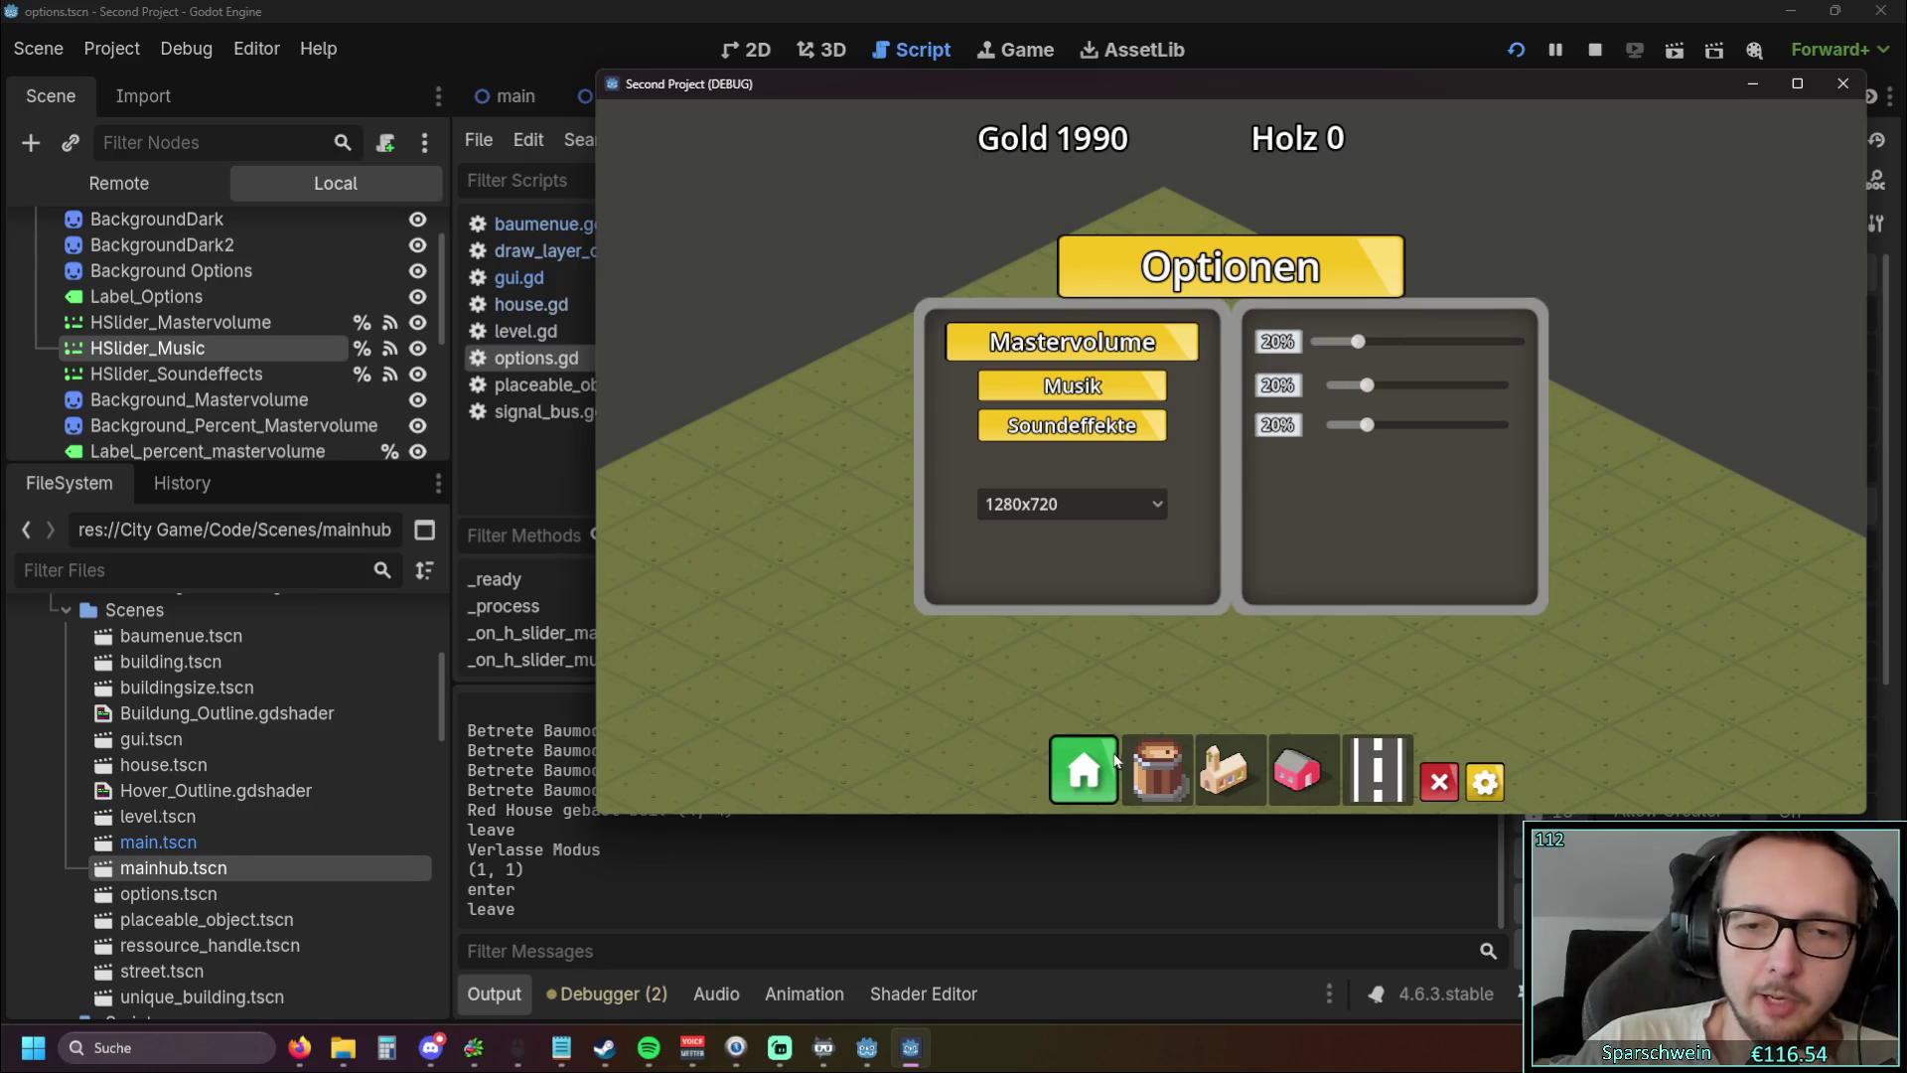
Switch to the Baumenü and back, then toggle Optionen with the gear button to verify the 20% volumes
{"action": "left_click", "coordinate": [1084, 770]}
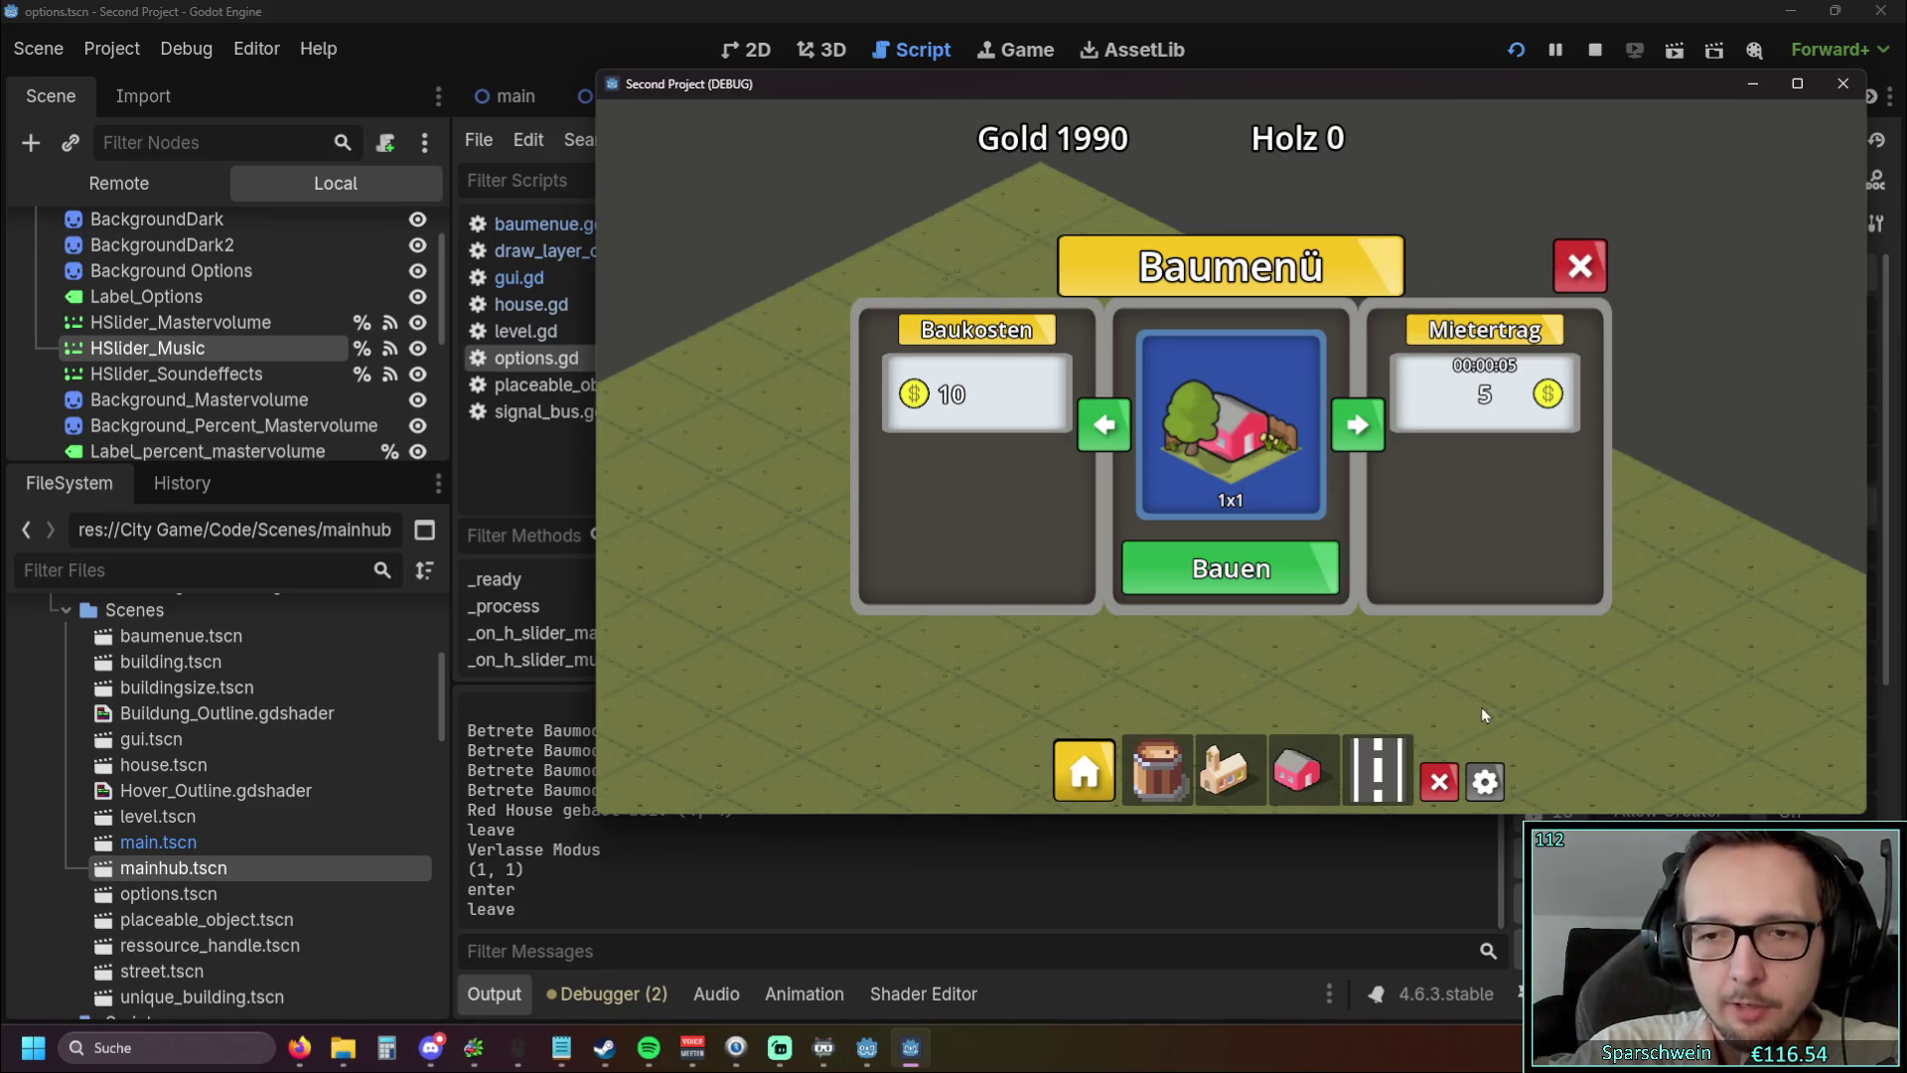
{"action": "left_click", "coordinate": [1485, 784]}
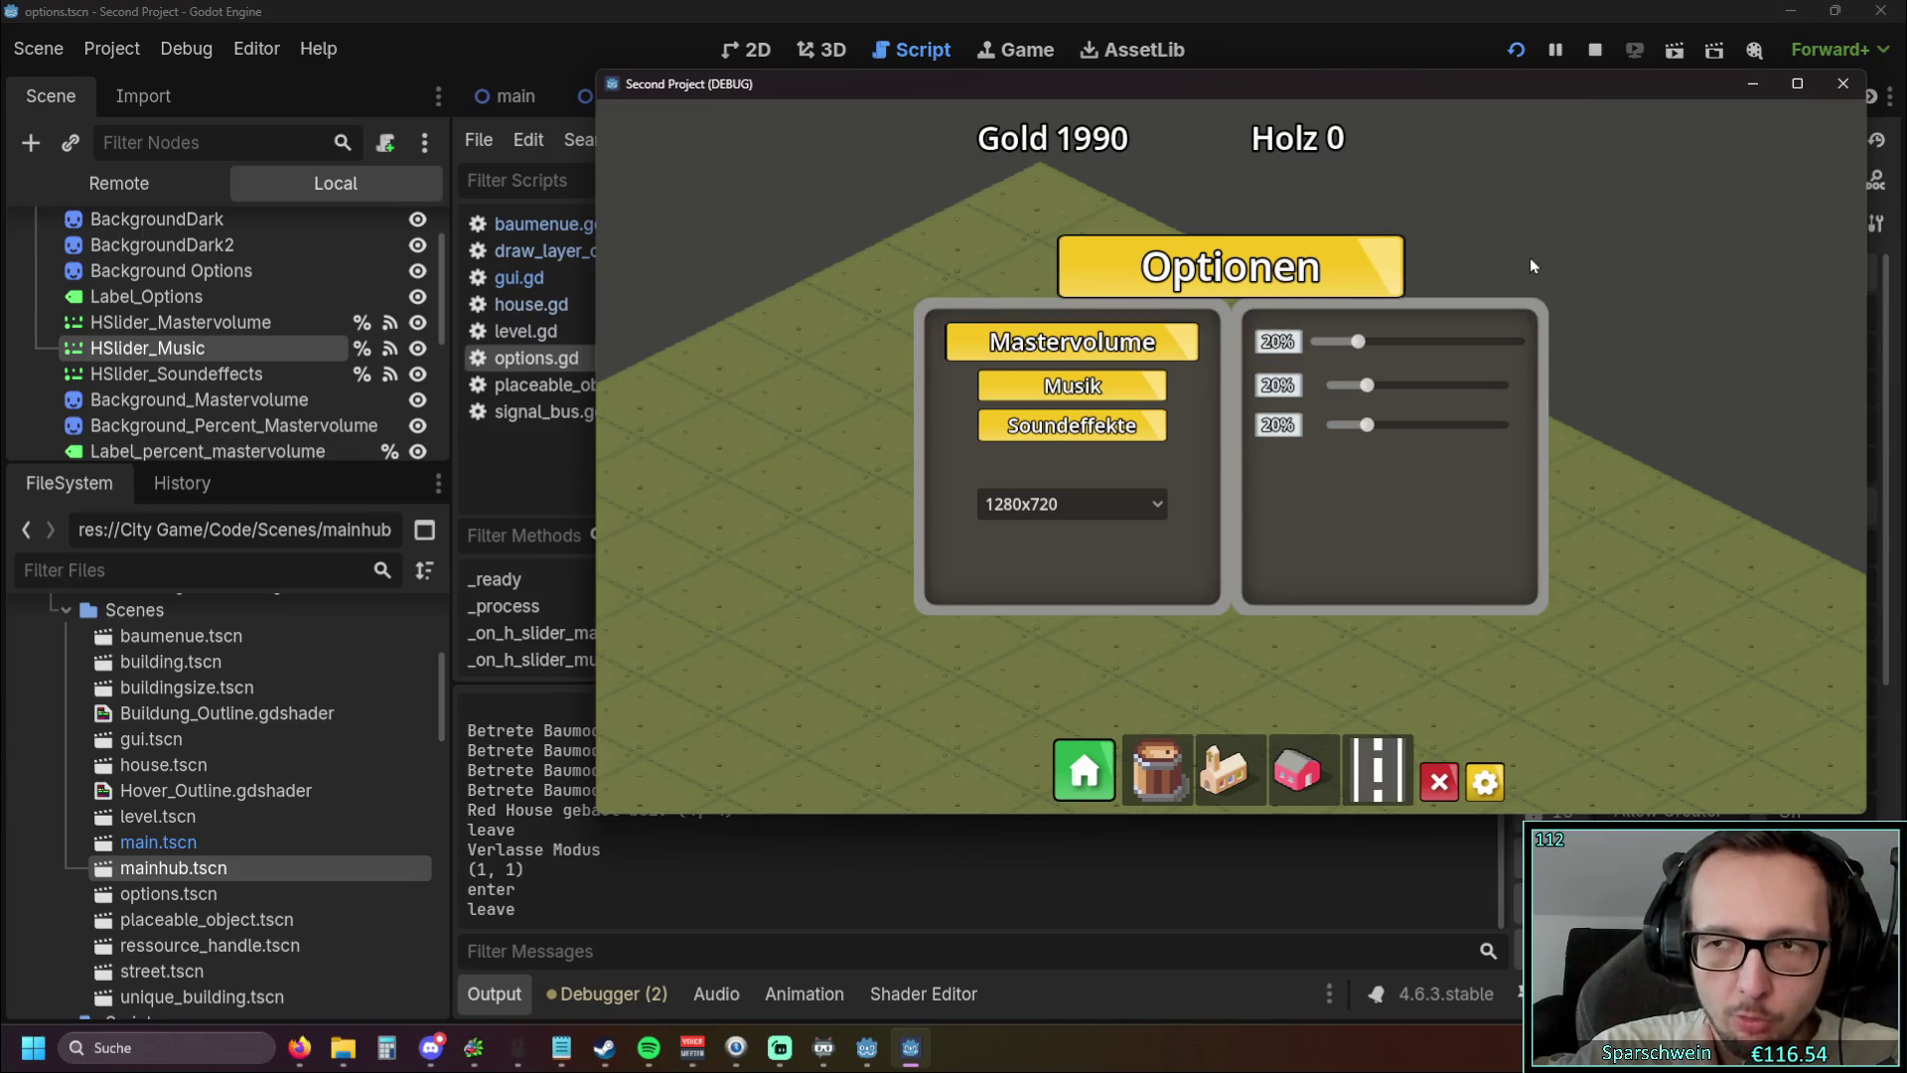
{"action": "left_click", "coordinate": [1493, 785]}
{"action": "left_click", "coordinate": [1495, 785]}
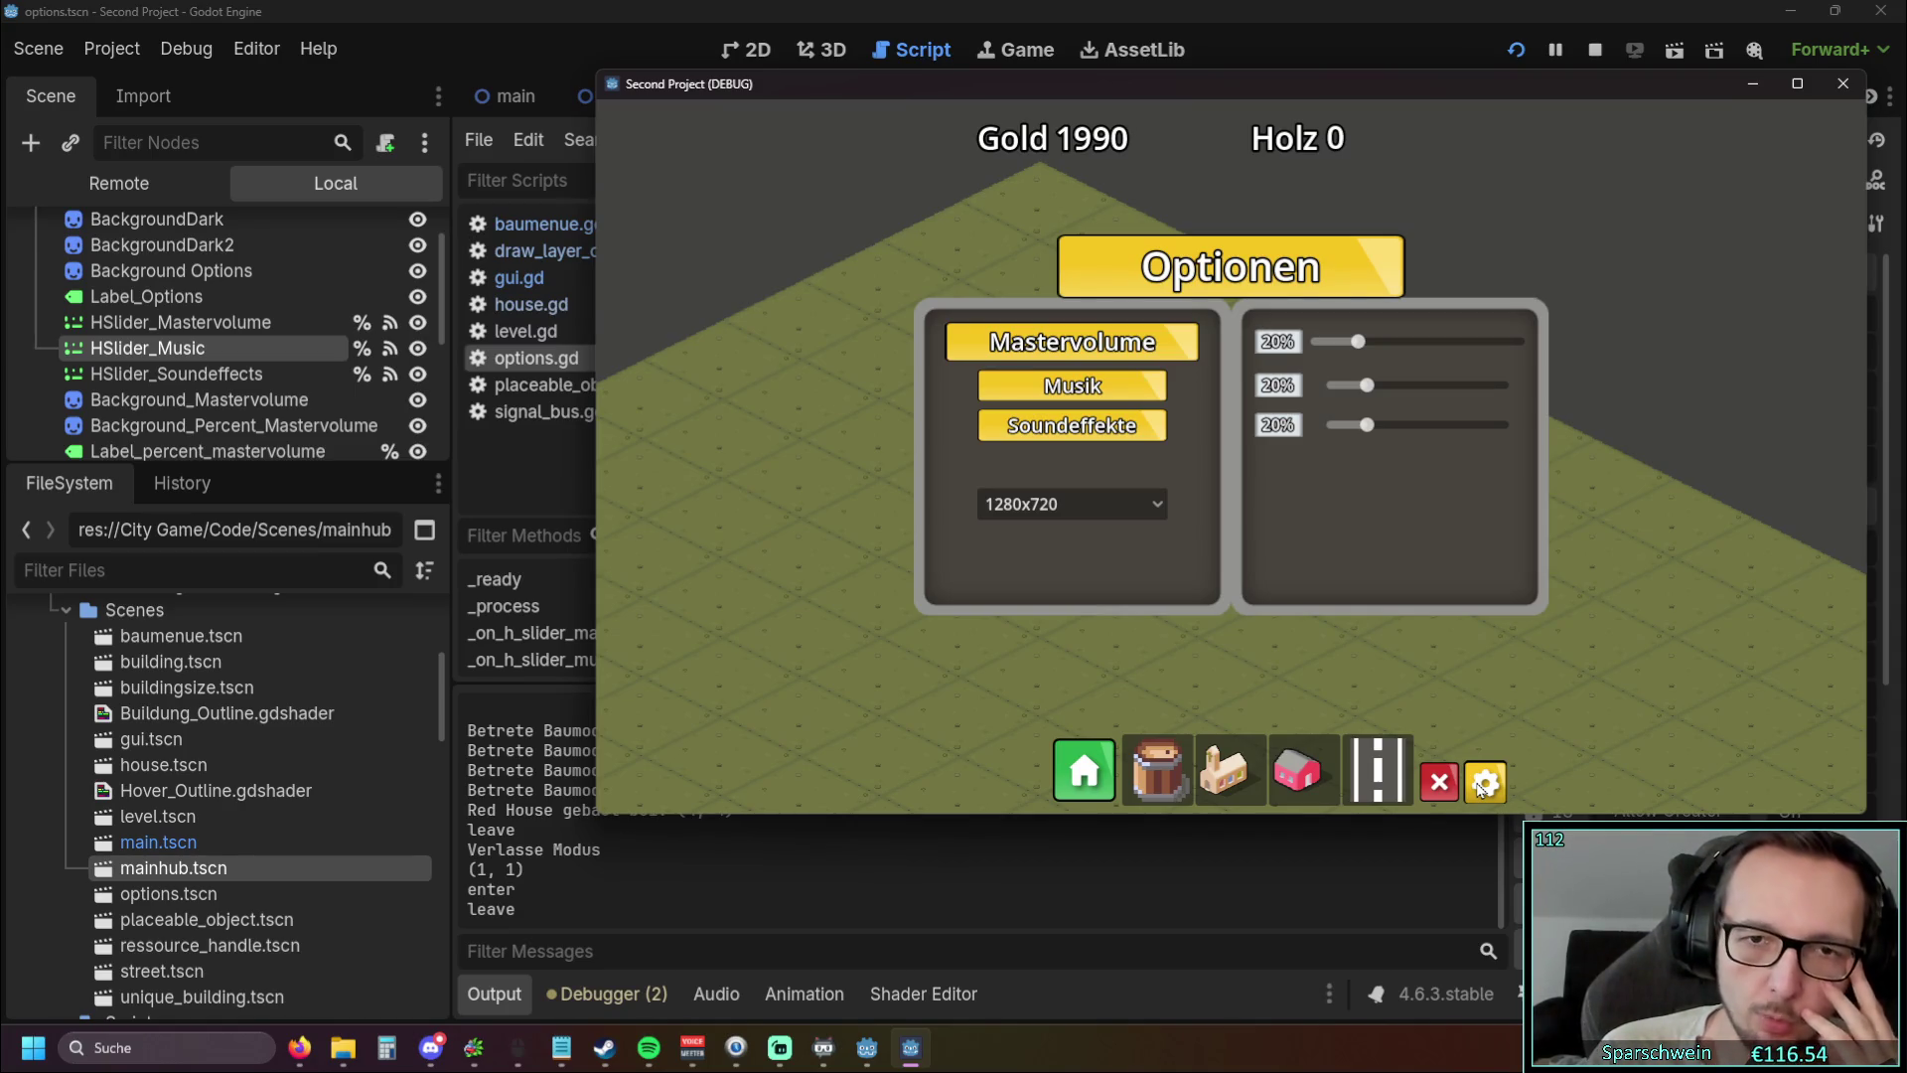
{"action": "left_click", "coordinate": [1485, 782]}
{"action": "left_click", "coordinate": [1485, 782]}
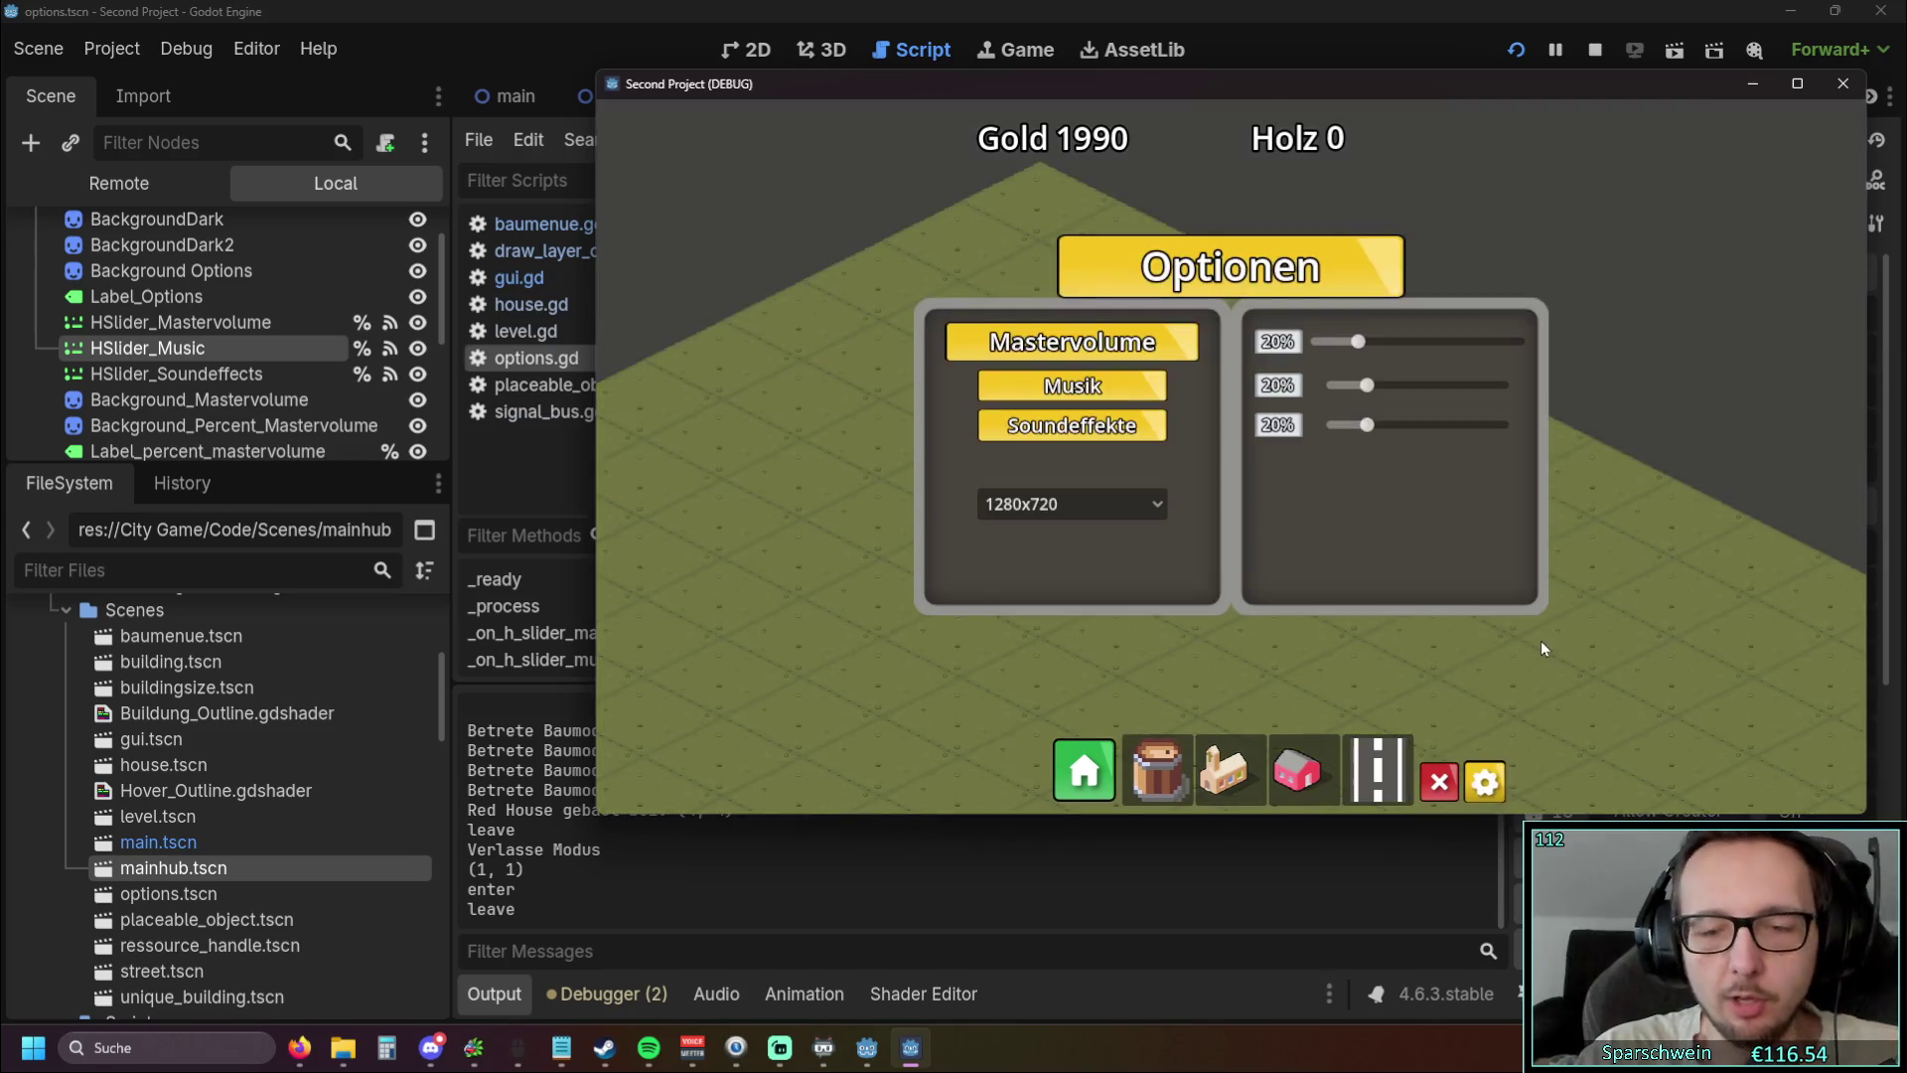
{"action": "left_click", "coordinate": [1485, 775]}
{"action": "left_click", "coordinate": [1485, 775]}
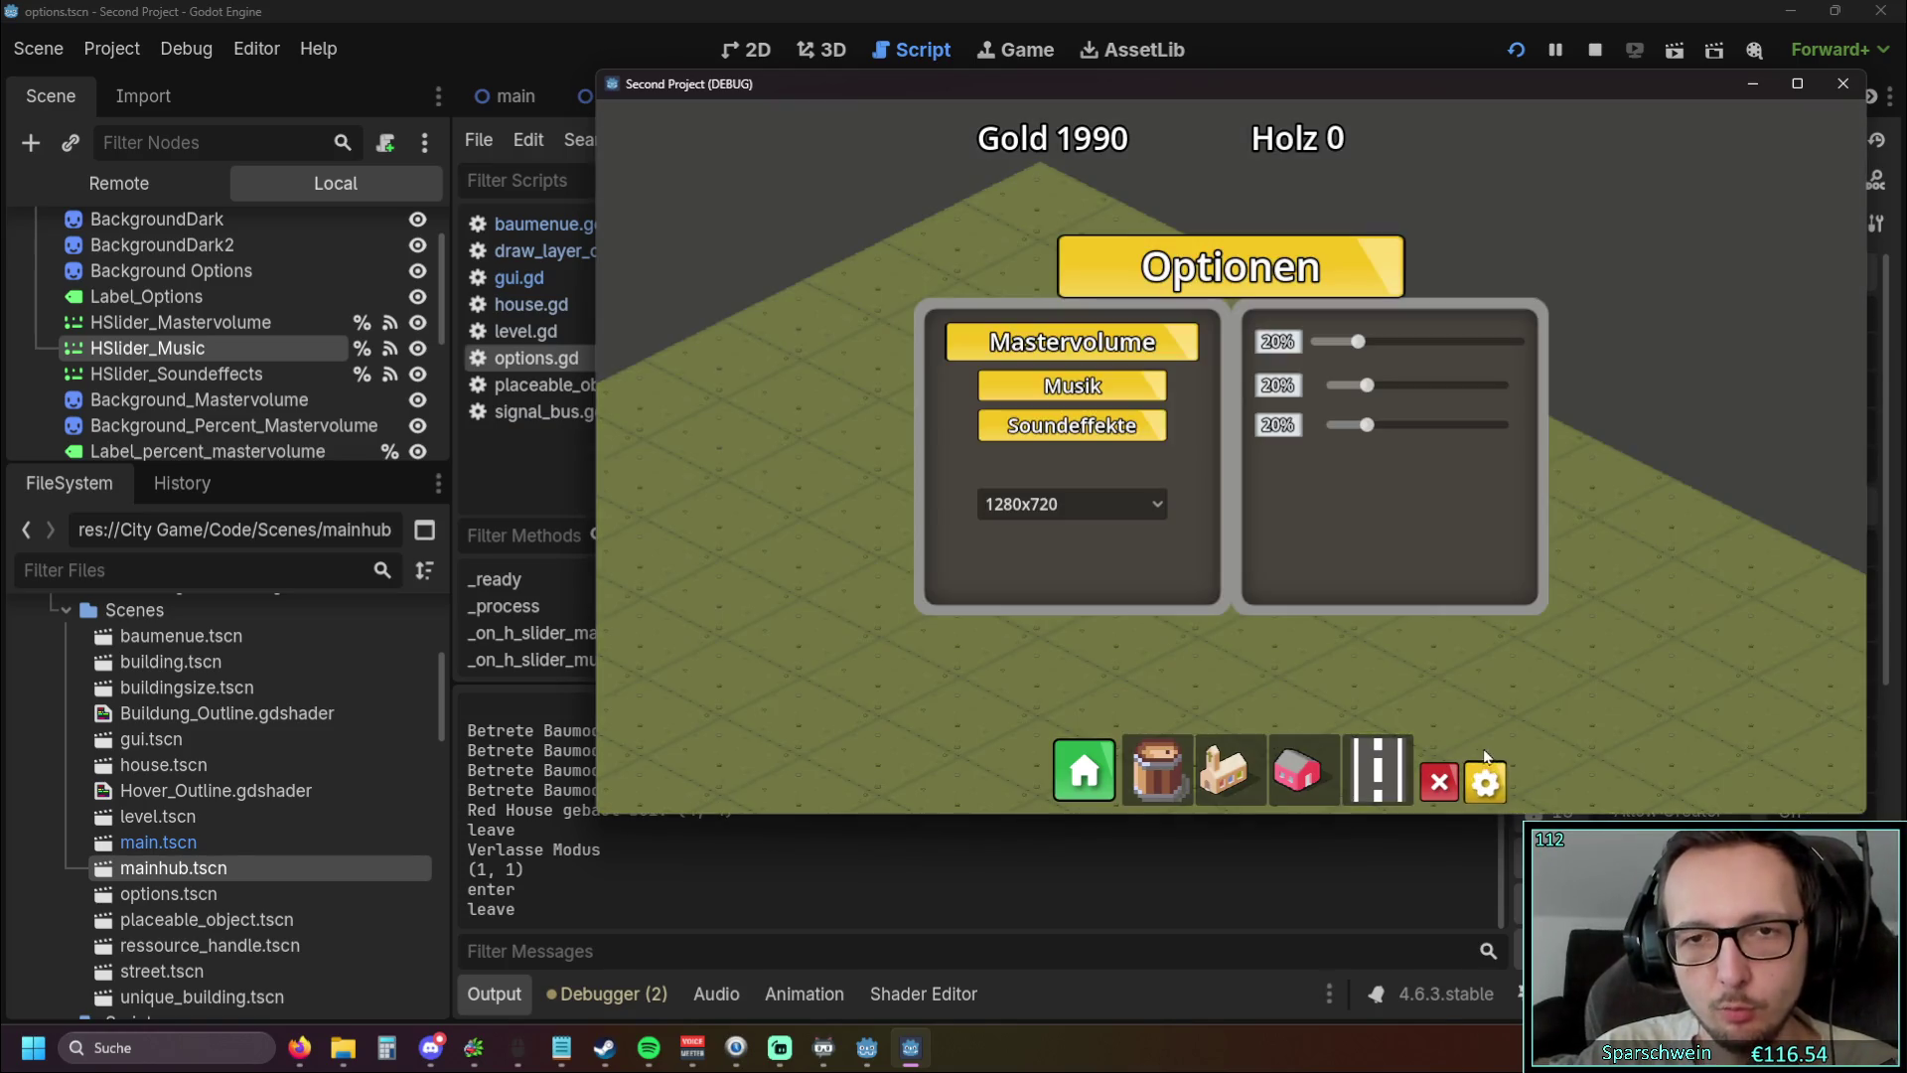
{"action": "left_click", "coordinate": [1485, 775]}
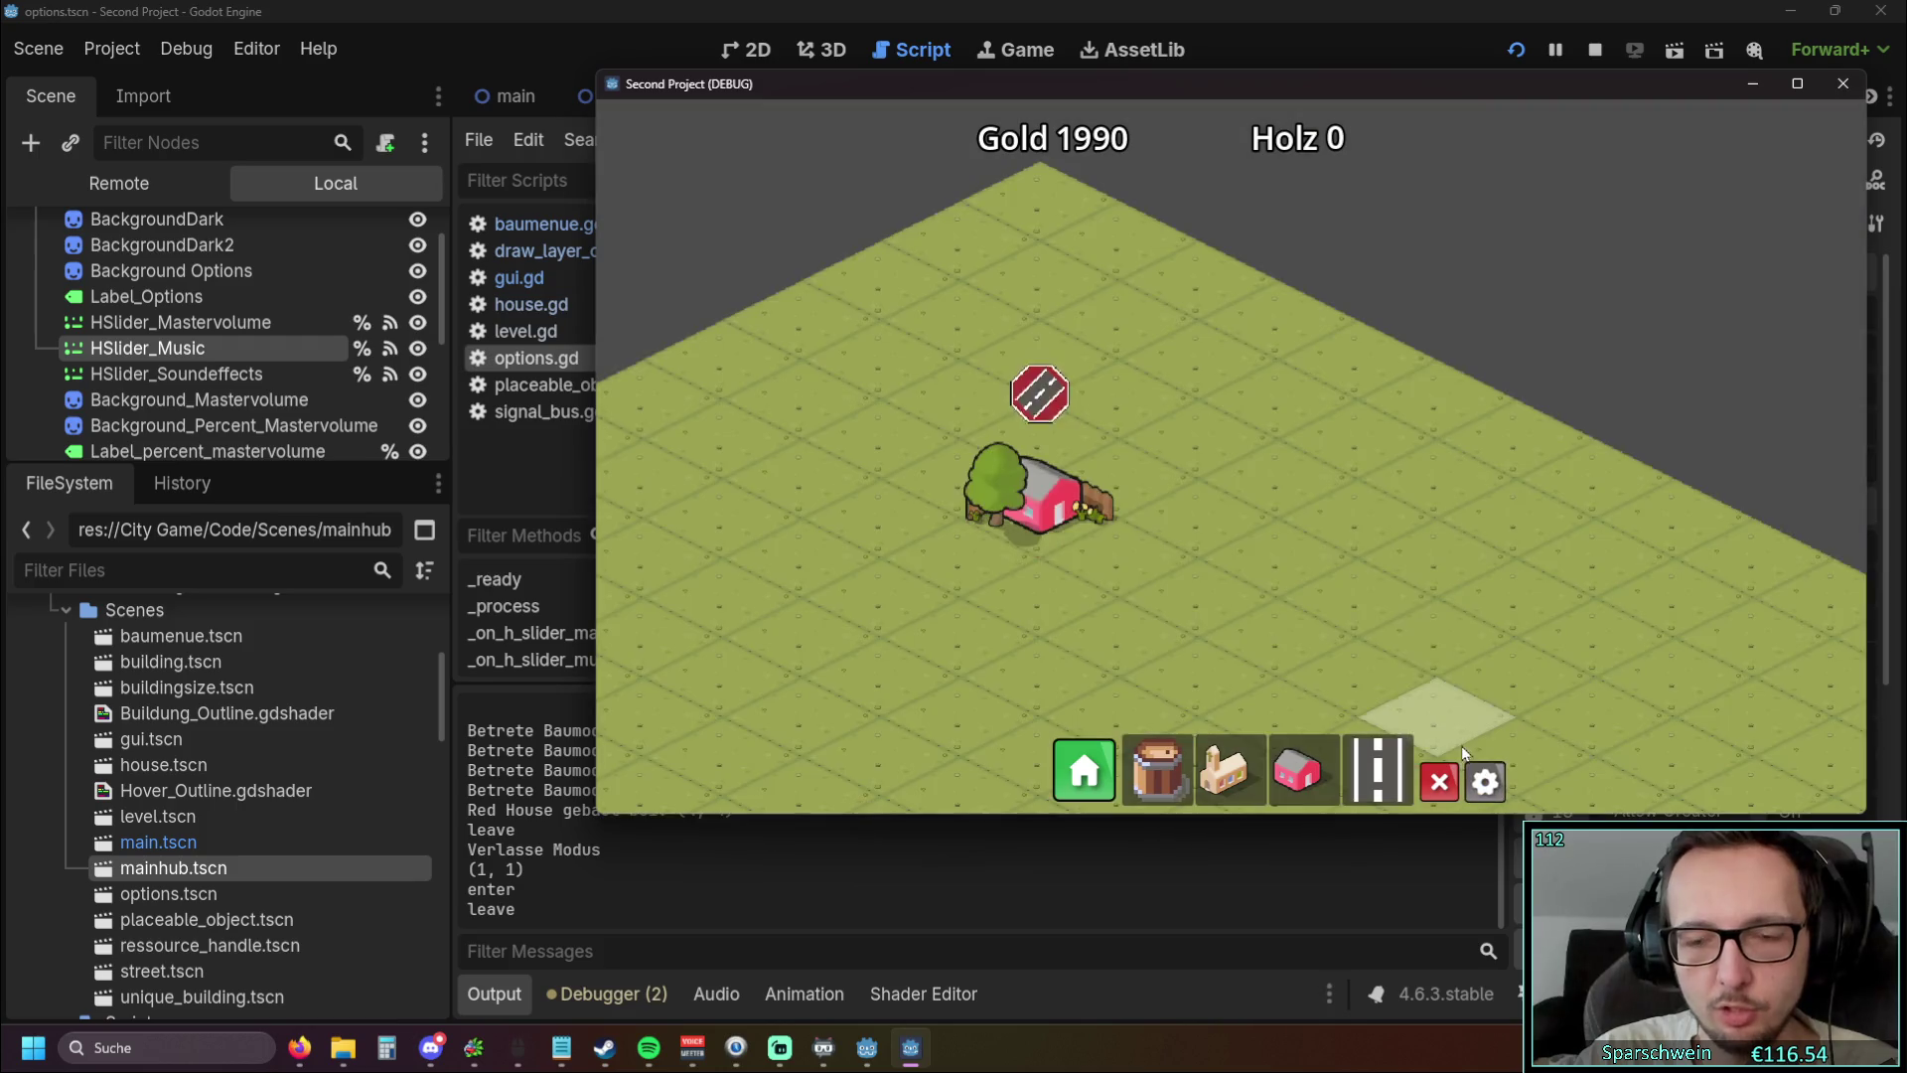
{"action": "left_click", "coordinate": [1485, 775]}
Toggle the Optionen panel repeatedly with Escape, ending with it open over the map
{"action": "key", "text": "Escape"}
{"action": "key", "text": "Escape"}
{"action": "key", "text": "Escape"}
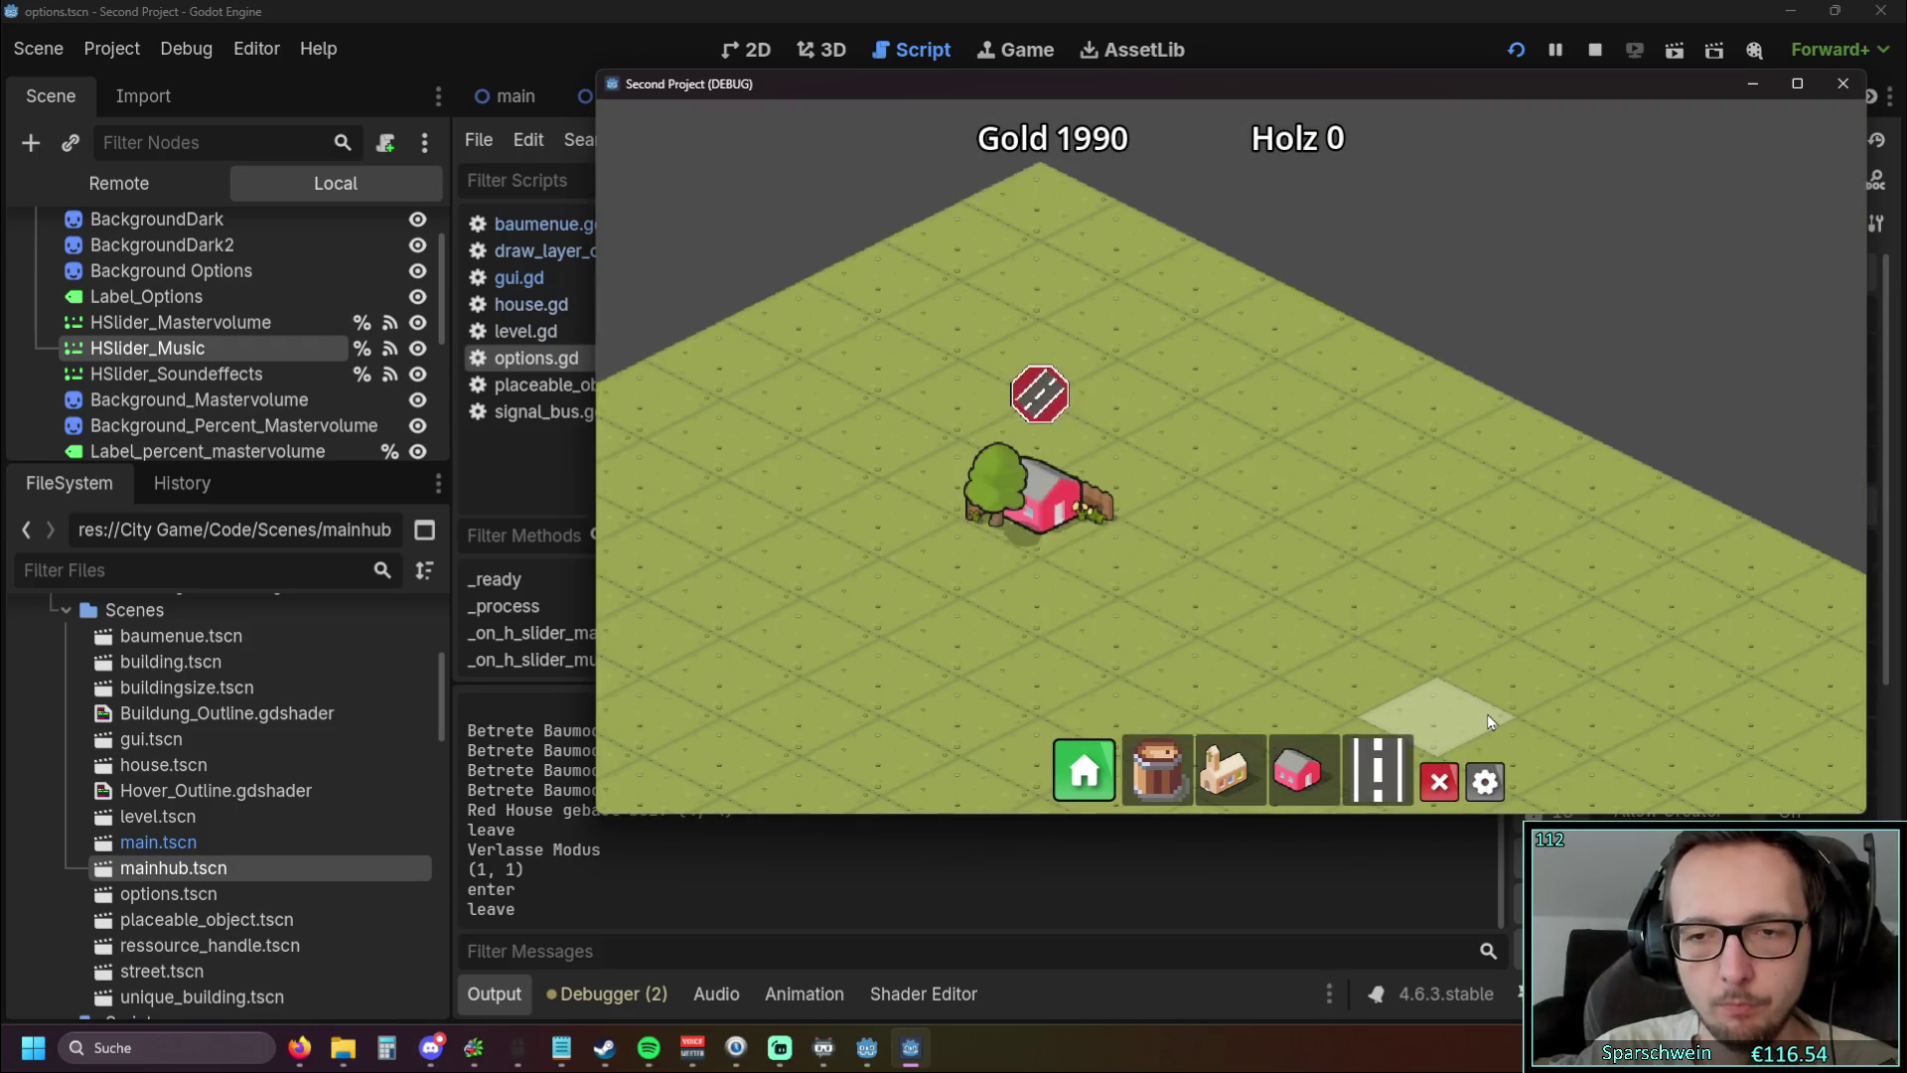
{"action": "key", "text": "Escape"}
{"action": "key", "text": "Escape"}
{"action": "key", "text": "Escape"}
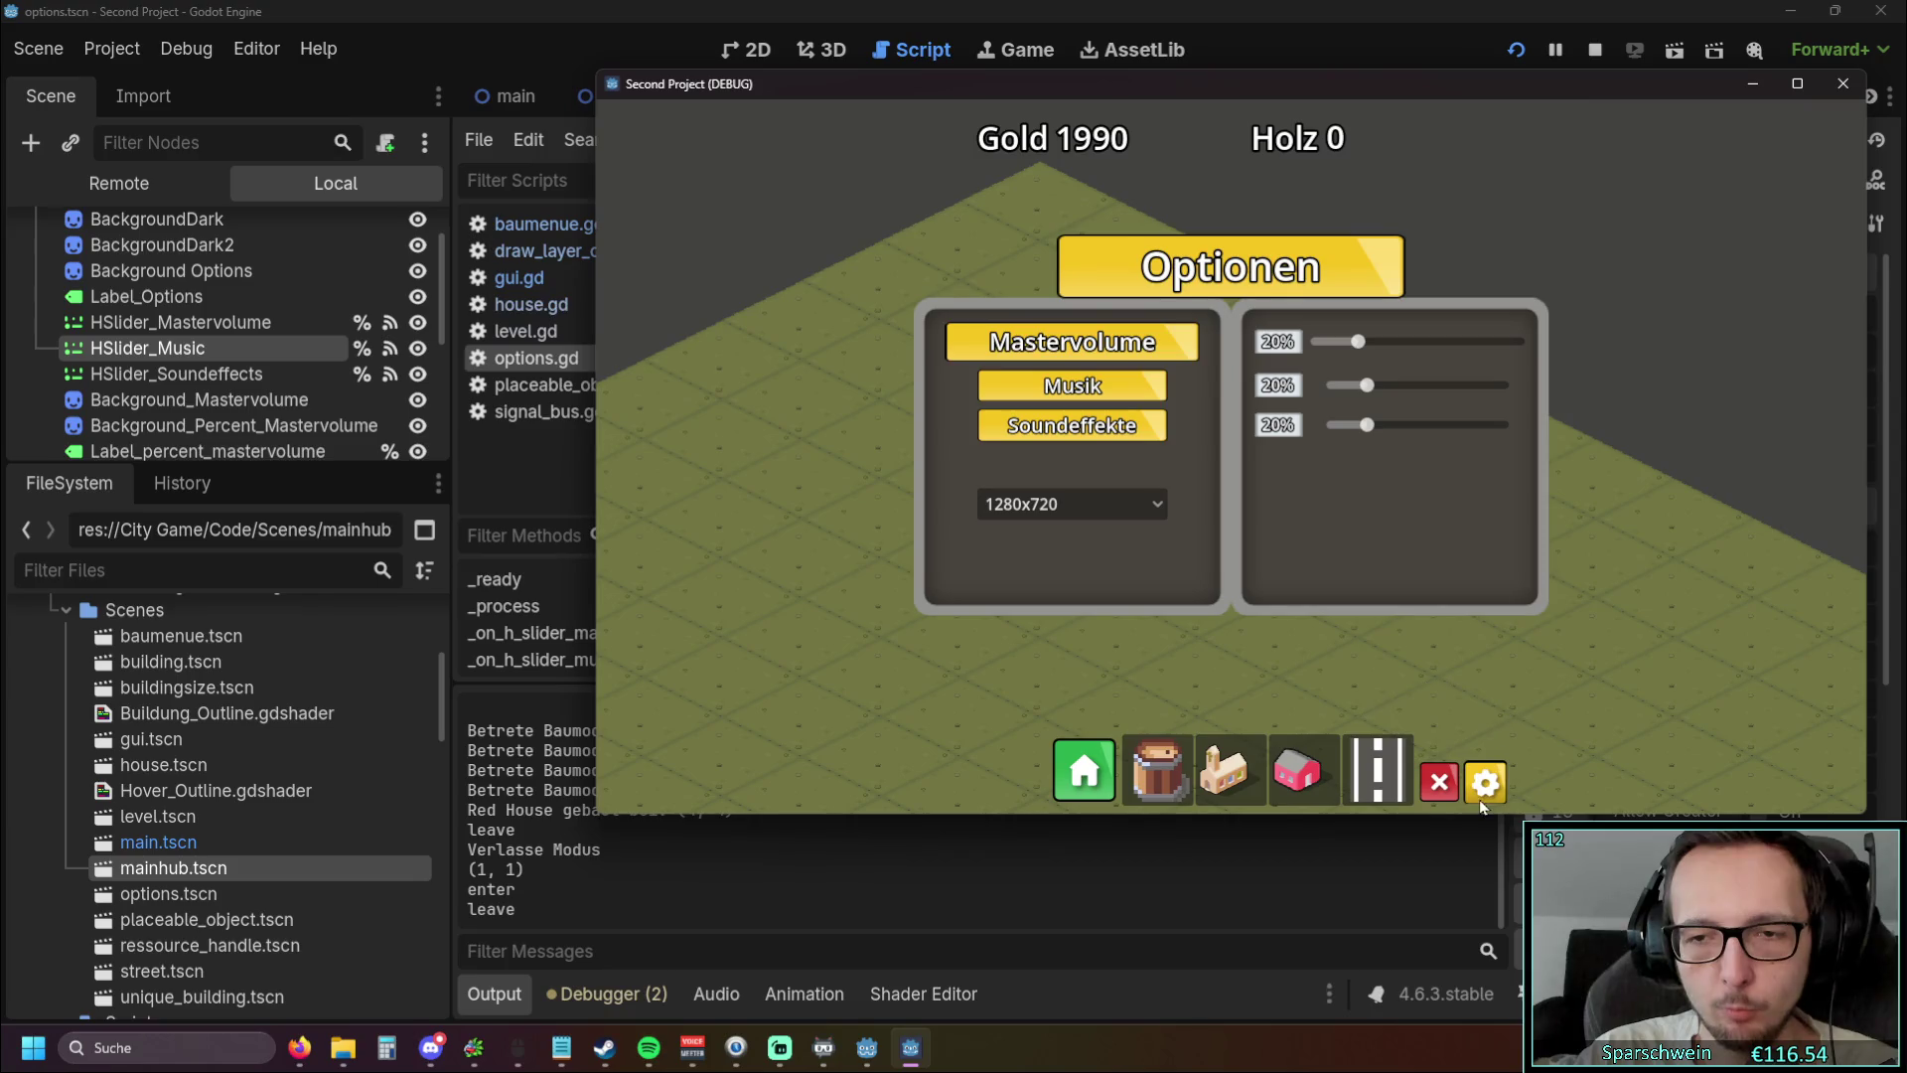
{"action": "key", "text": "Escape"}
{"action": "key", "text": "Escape"}
{"action": "key", "text": "Escape"}
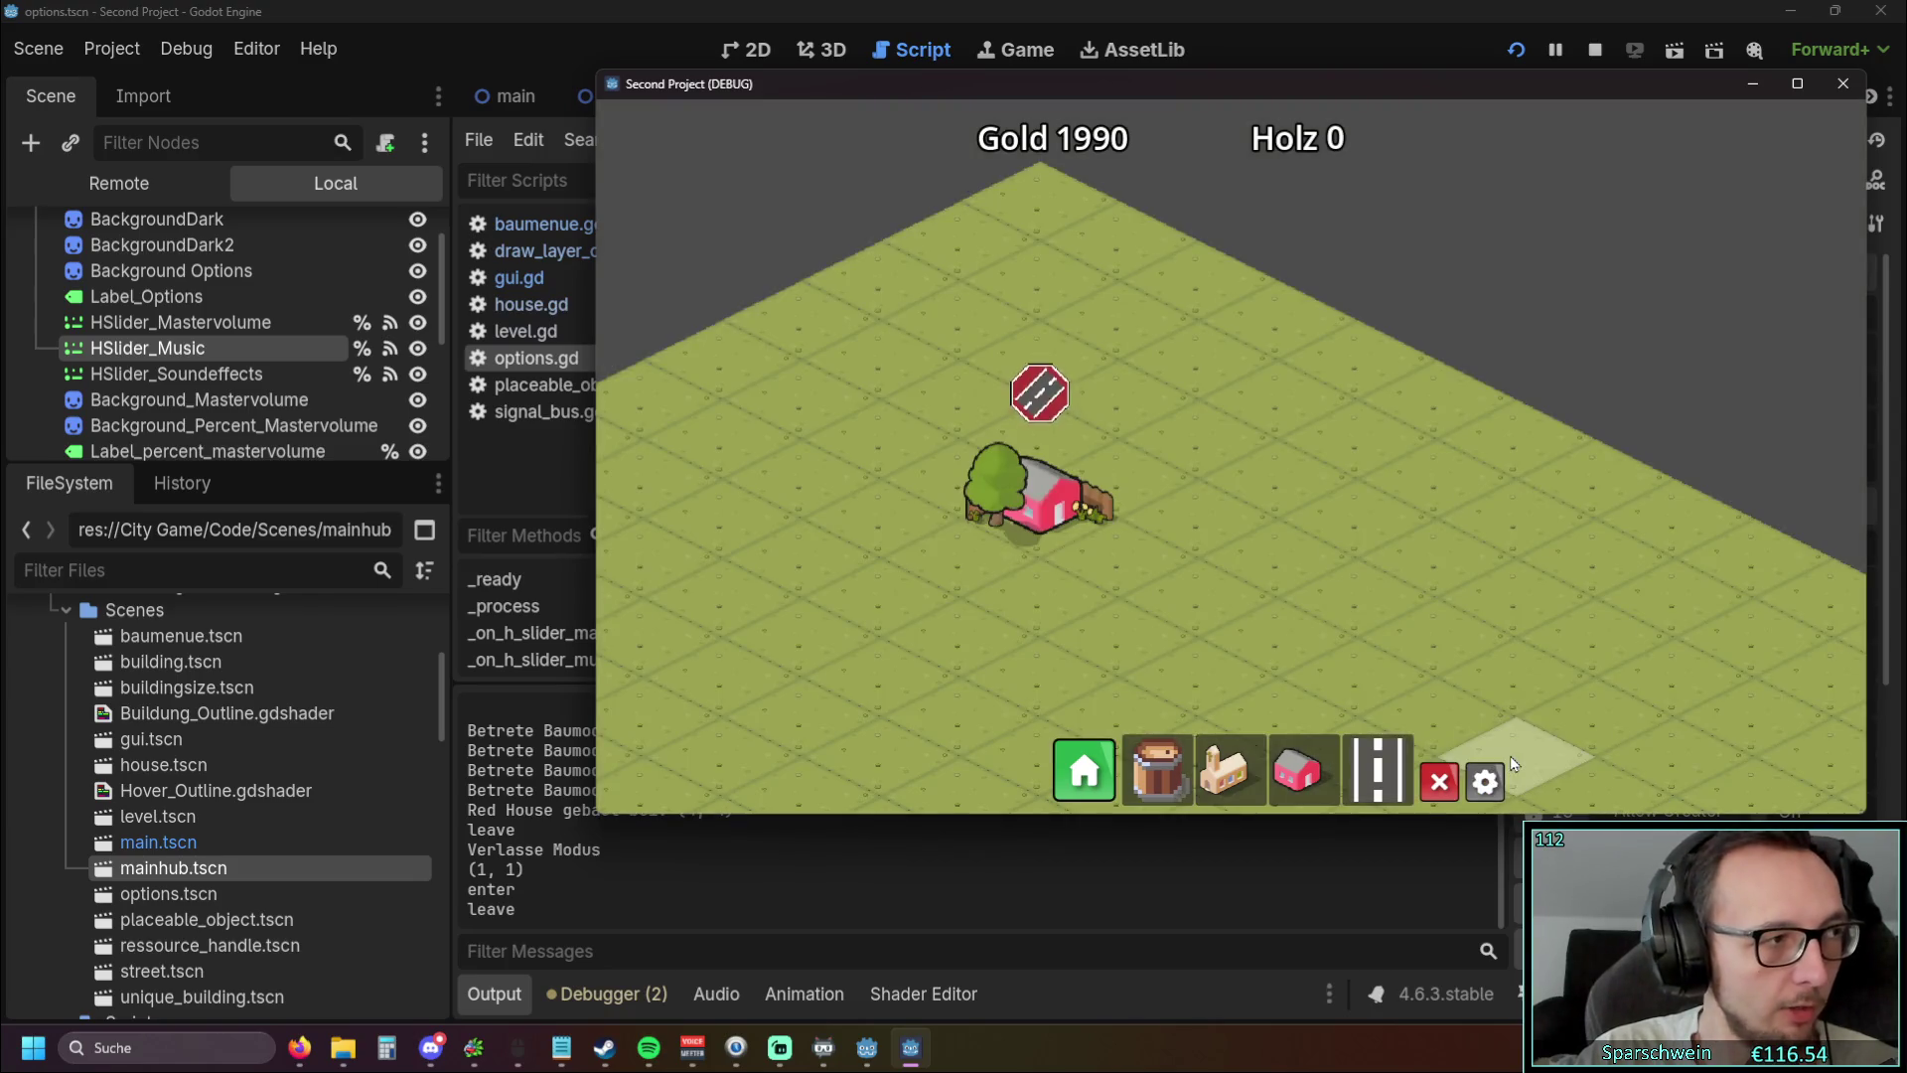
{"action": "key", "text": "Escape"}
{"action": "key", "text": "Escape"}
{"action": "key", "text": "Escape"}
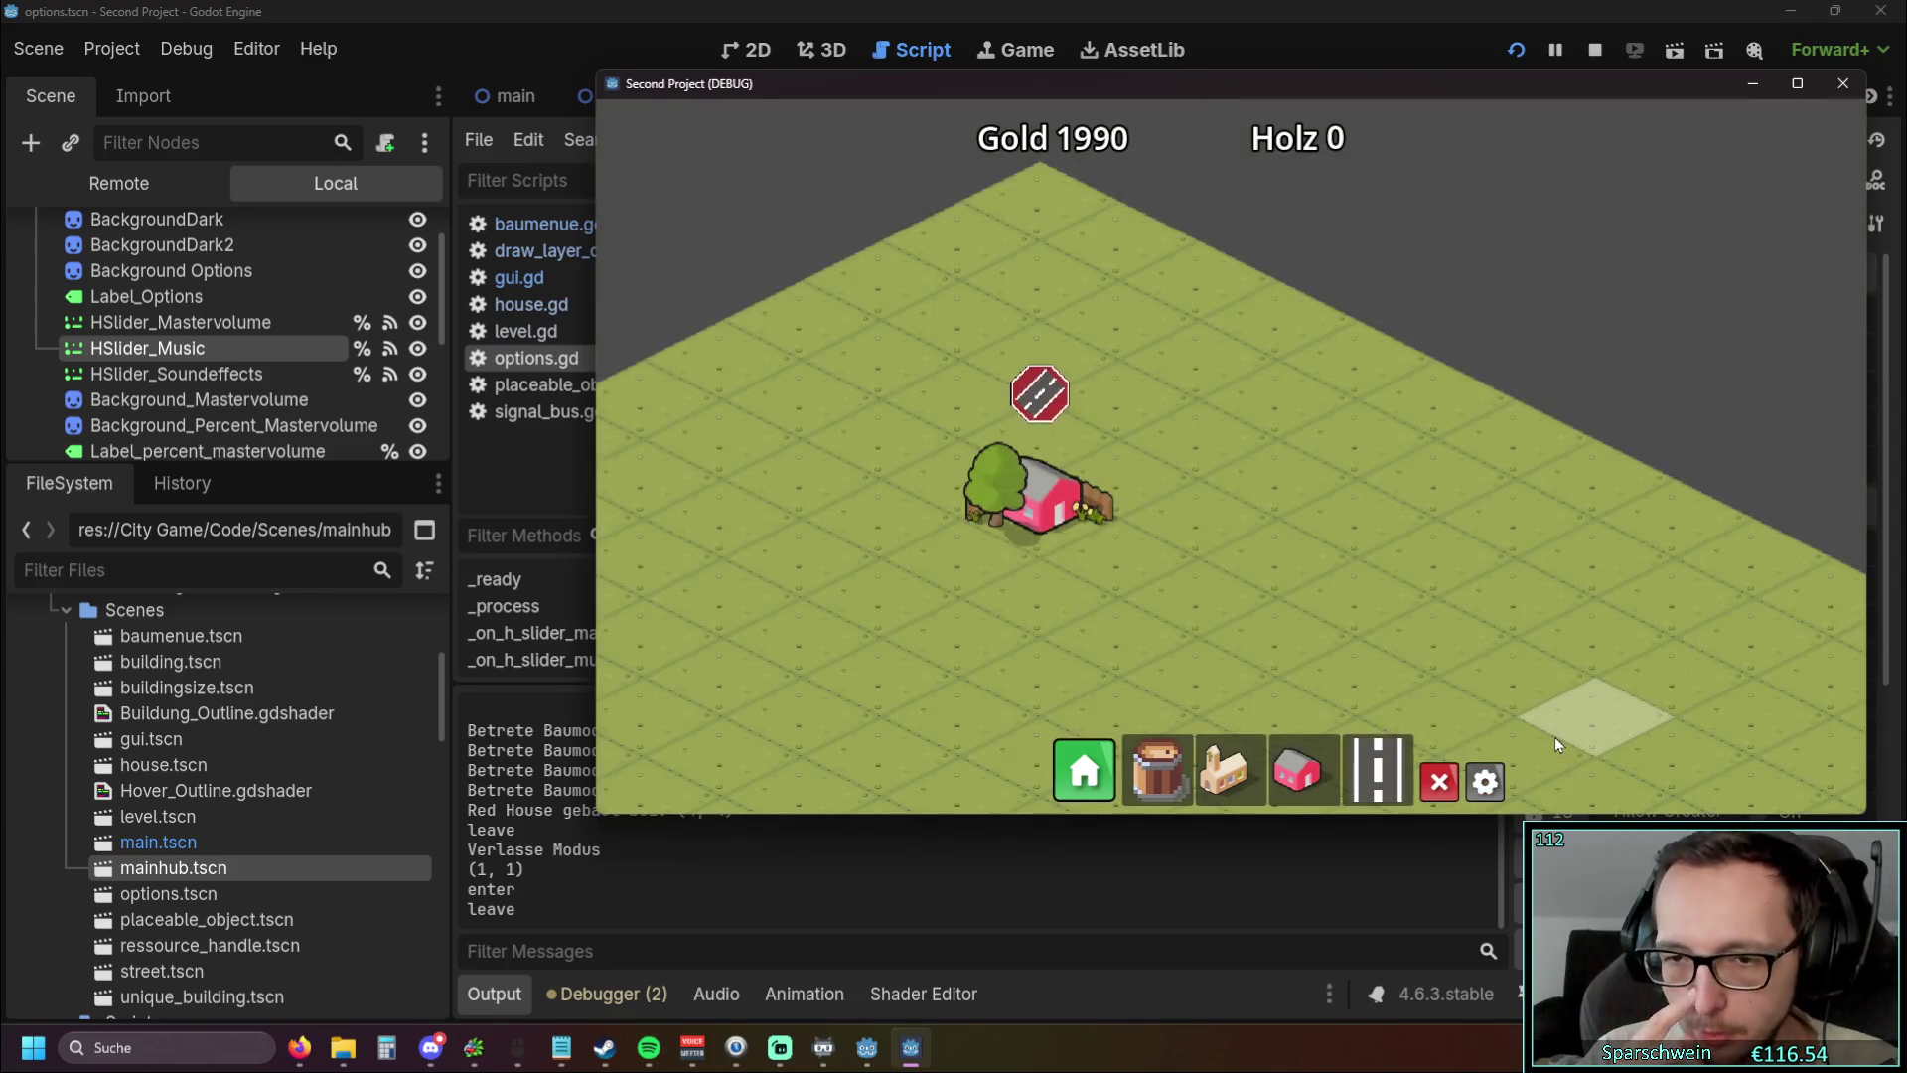
{"action": "key", "text": "Escape"}
{"action": "key", "text": "Escape"}
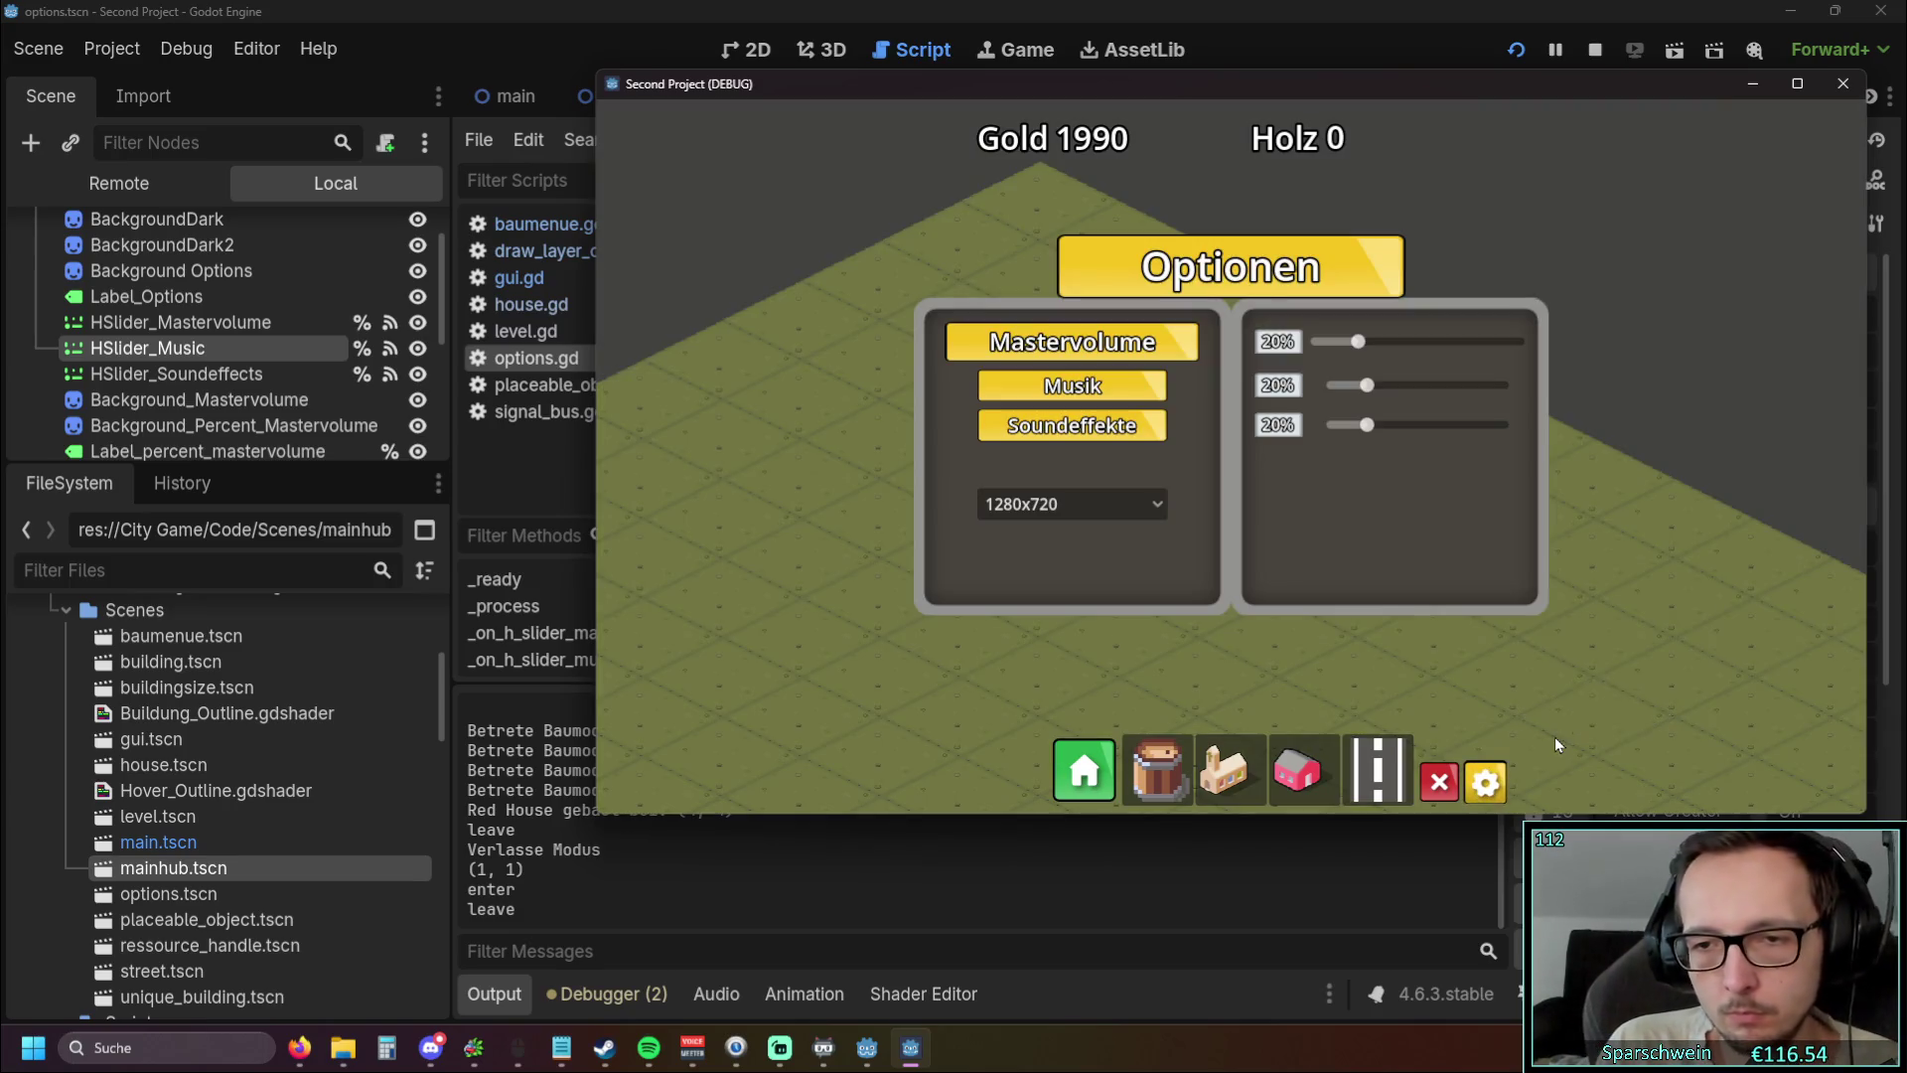
{"action": "key", "text": "Escape"}
{"action": "key", "text": "Escape"}
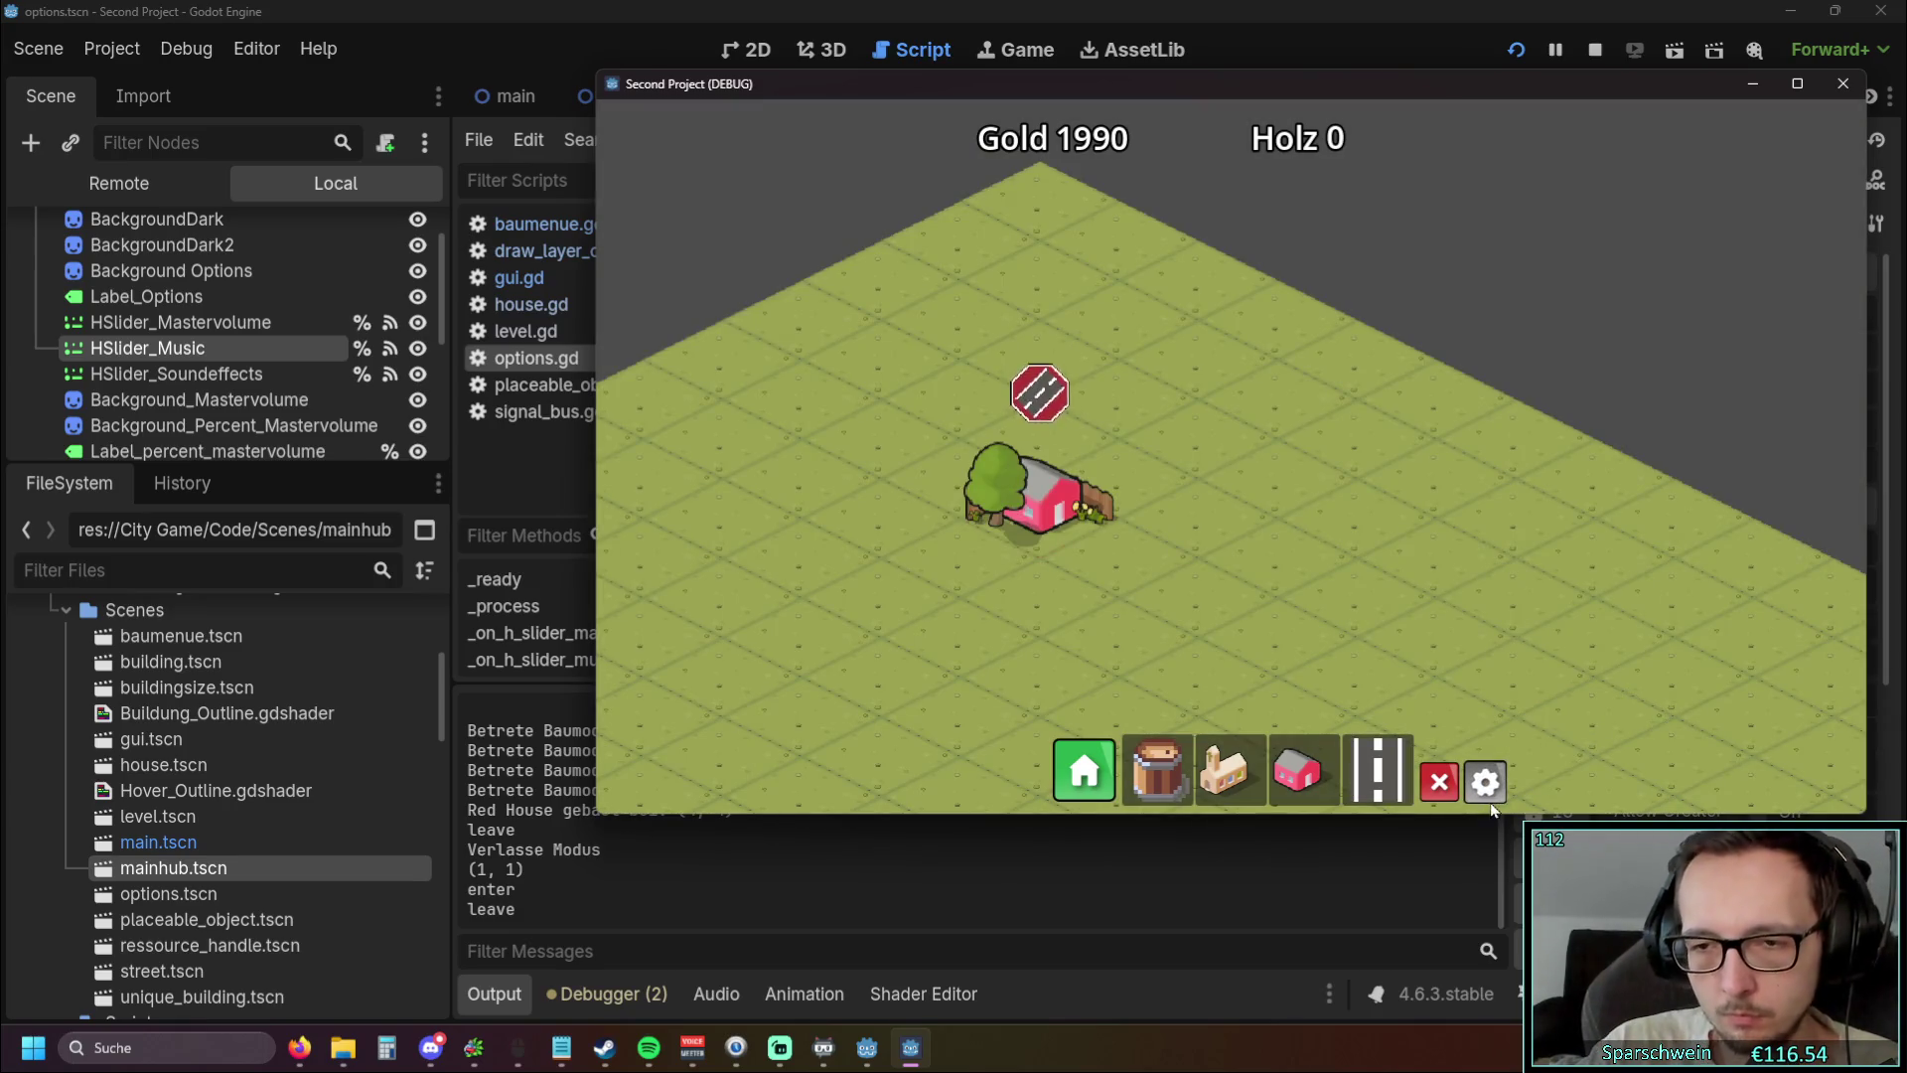
{"action": "left_click", "coordinate": [1486, 795]}
{"action": "key", "text": "Escape"}
{"action": "key", "text": "Escape"}
{"action": "key", "text": "Escape"}
{"action": "key", "text": "Escape"}
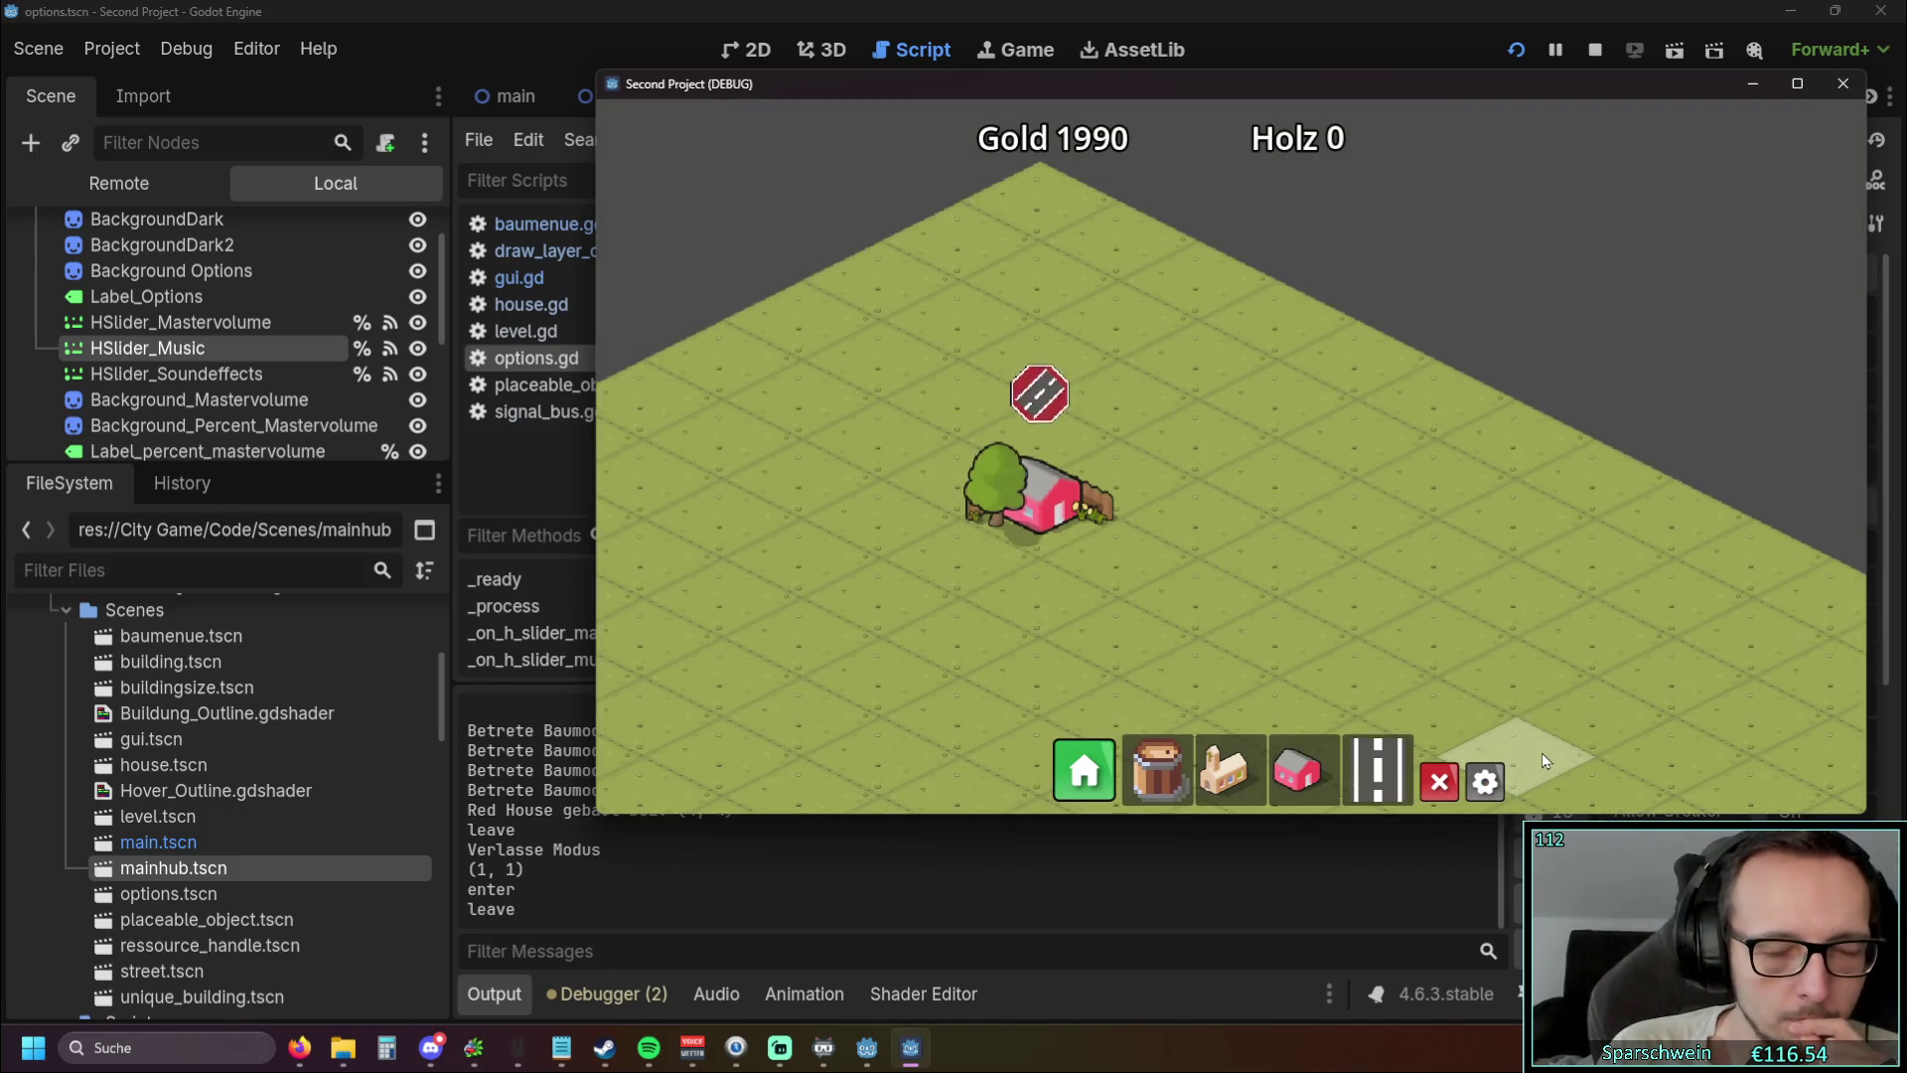
{"action": "key", "text": "Escape"}
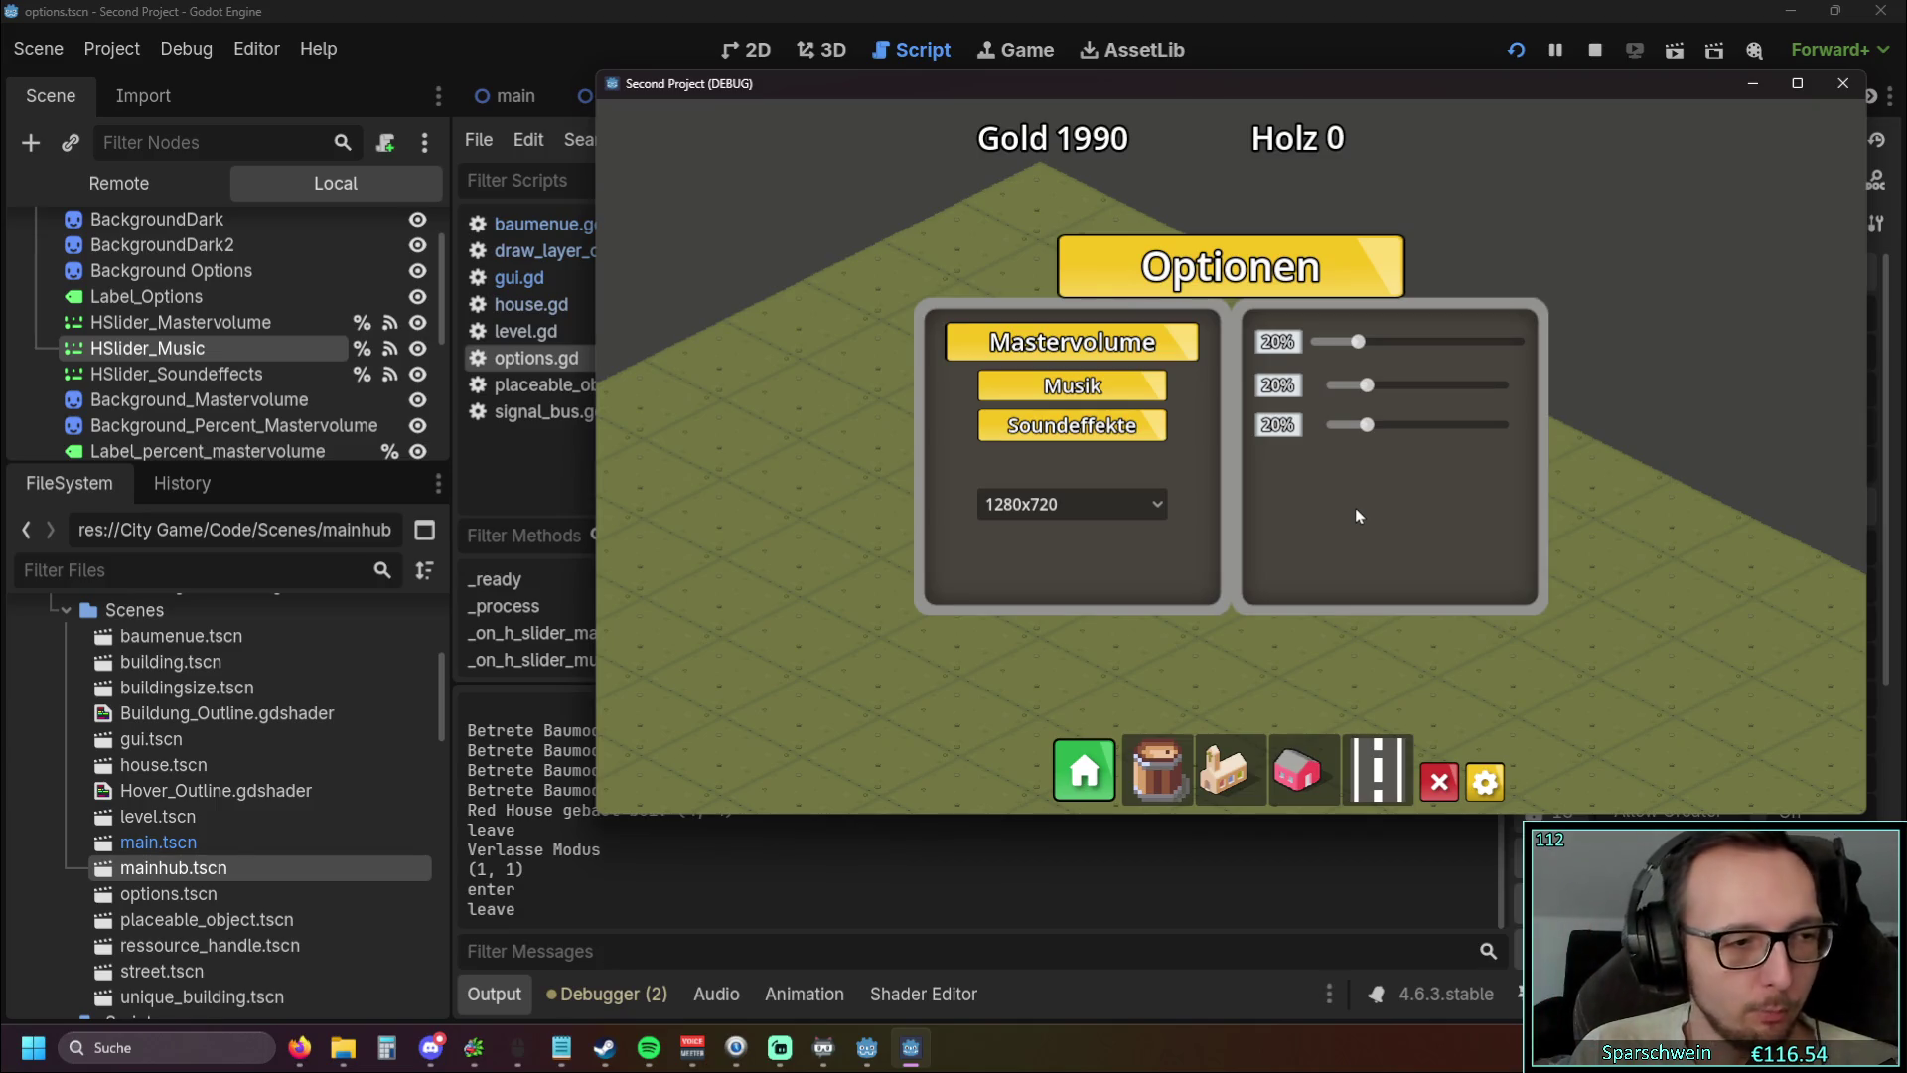
Raise Mastervolume to 70% and Musik to 100%, then bring Soundeffekte, Musik and Mastervolume back down
{"action": "mouse_move", "coordinate": [1361, 343]}
{"action": "left_mouse_down"}
{"action": "mouse_move", "coordinate": [1511, 343]}
{"action": "mouse_move", "coordinate": [1345, 343]}
{"action": "mouse_move", "coordinate": [1589, 337]}
{"action": "left_mouse_up"}
{"action": "left_click_drag", "start_coordinate": [1379, 391], "coordinate": [1505, 387]}
{"action": "mouse_move", "coordinate": [1410, 425]}
{"action": "left_mouse_down"}
{"action": "mouse_move", "coordinate": [1474, 427]}
{"action": "mouse_move", "coordinate": [1373, 437]}
{"action": "left_mouse_up"}
{"action": "left_click", "coordinate": [1368, 427]}
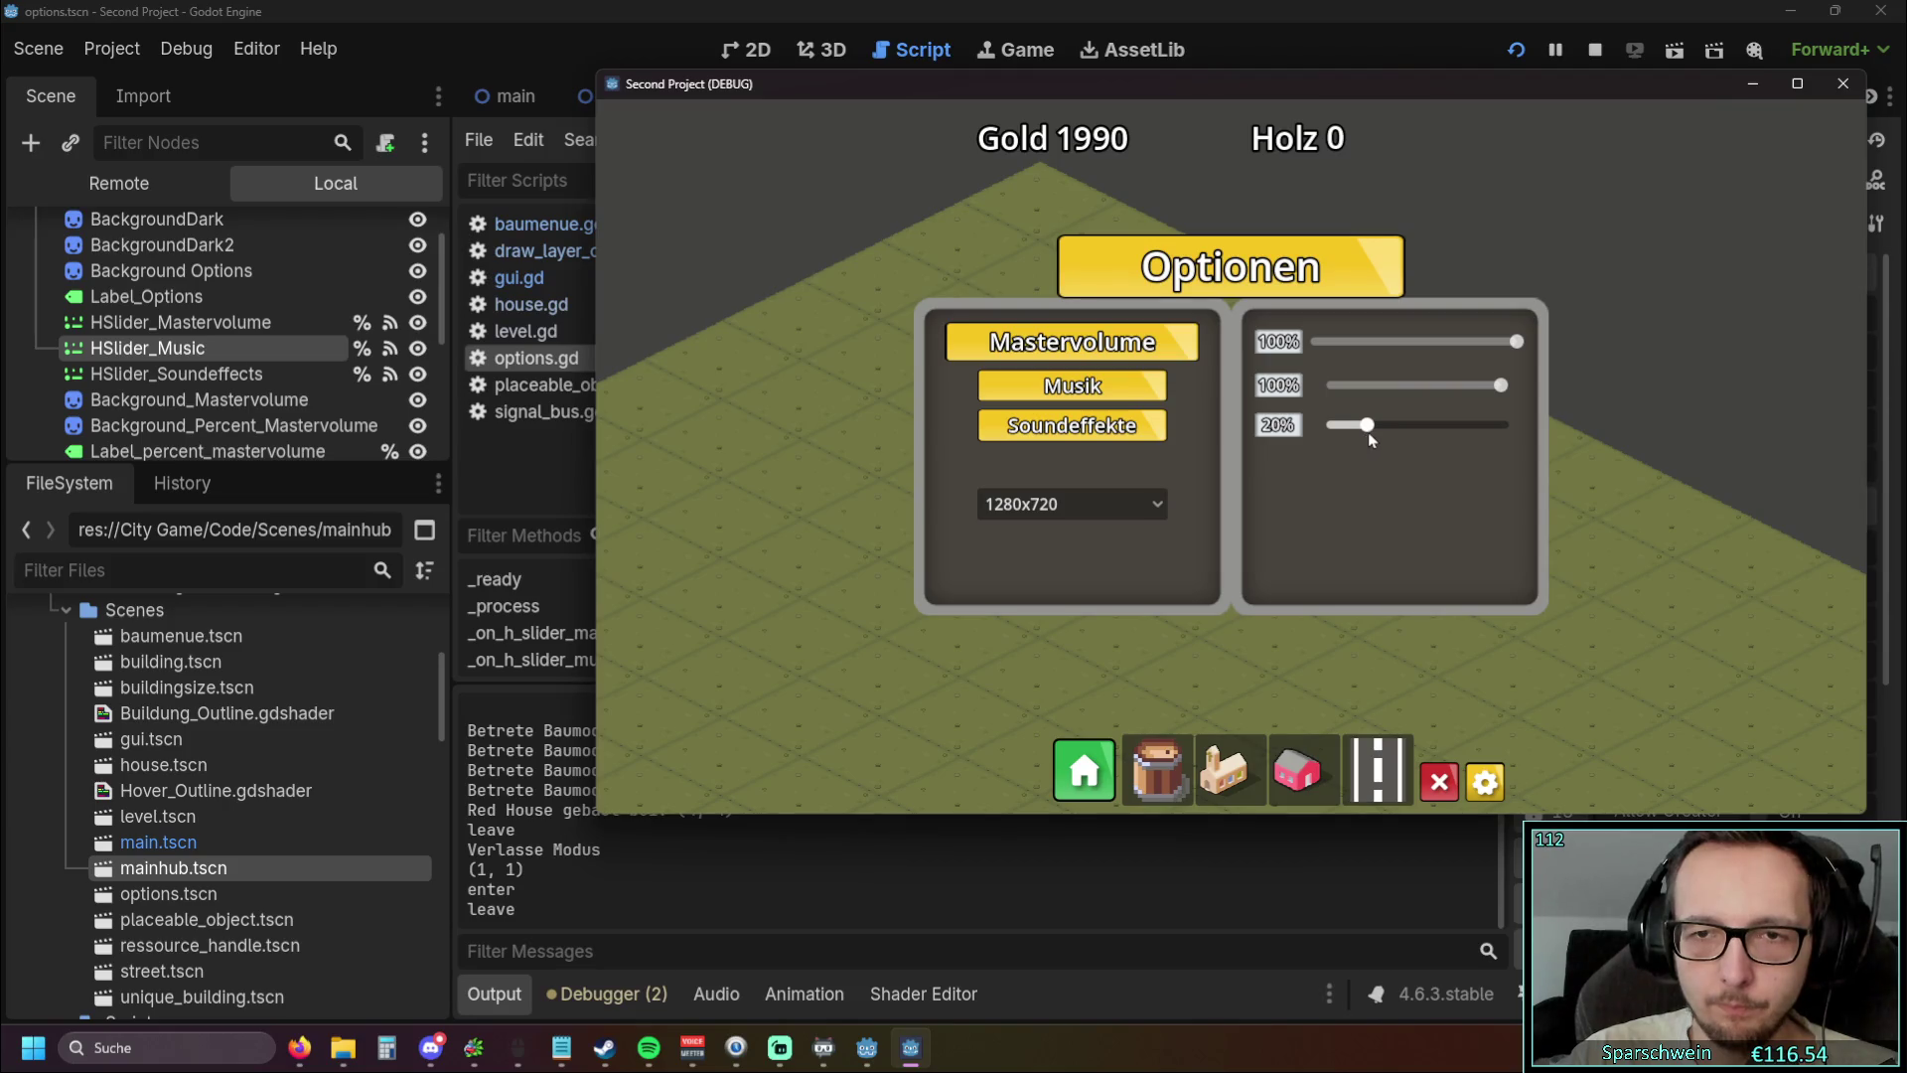
{"action": "left_click", "coordinate": [1341, 385]}
{"action": "left_click_drag", "start_coordinate": [1349, 400], "coordinate": [1363, 399]}
{"action": "left_click_drag", "start_coordinate": [1511, 348], "coordinate": [1360, 343]}
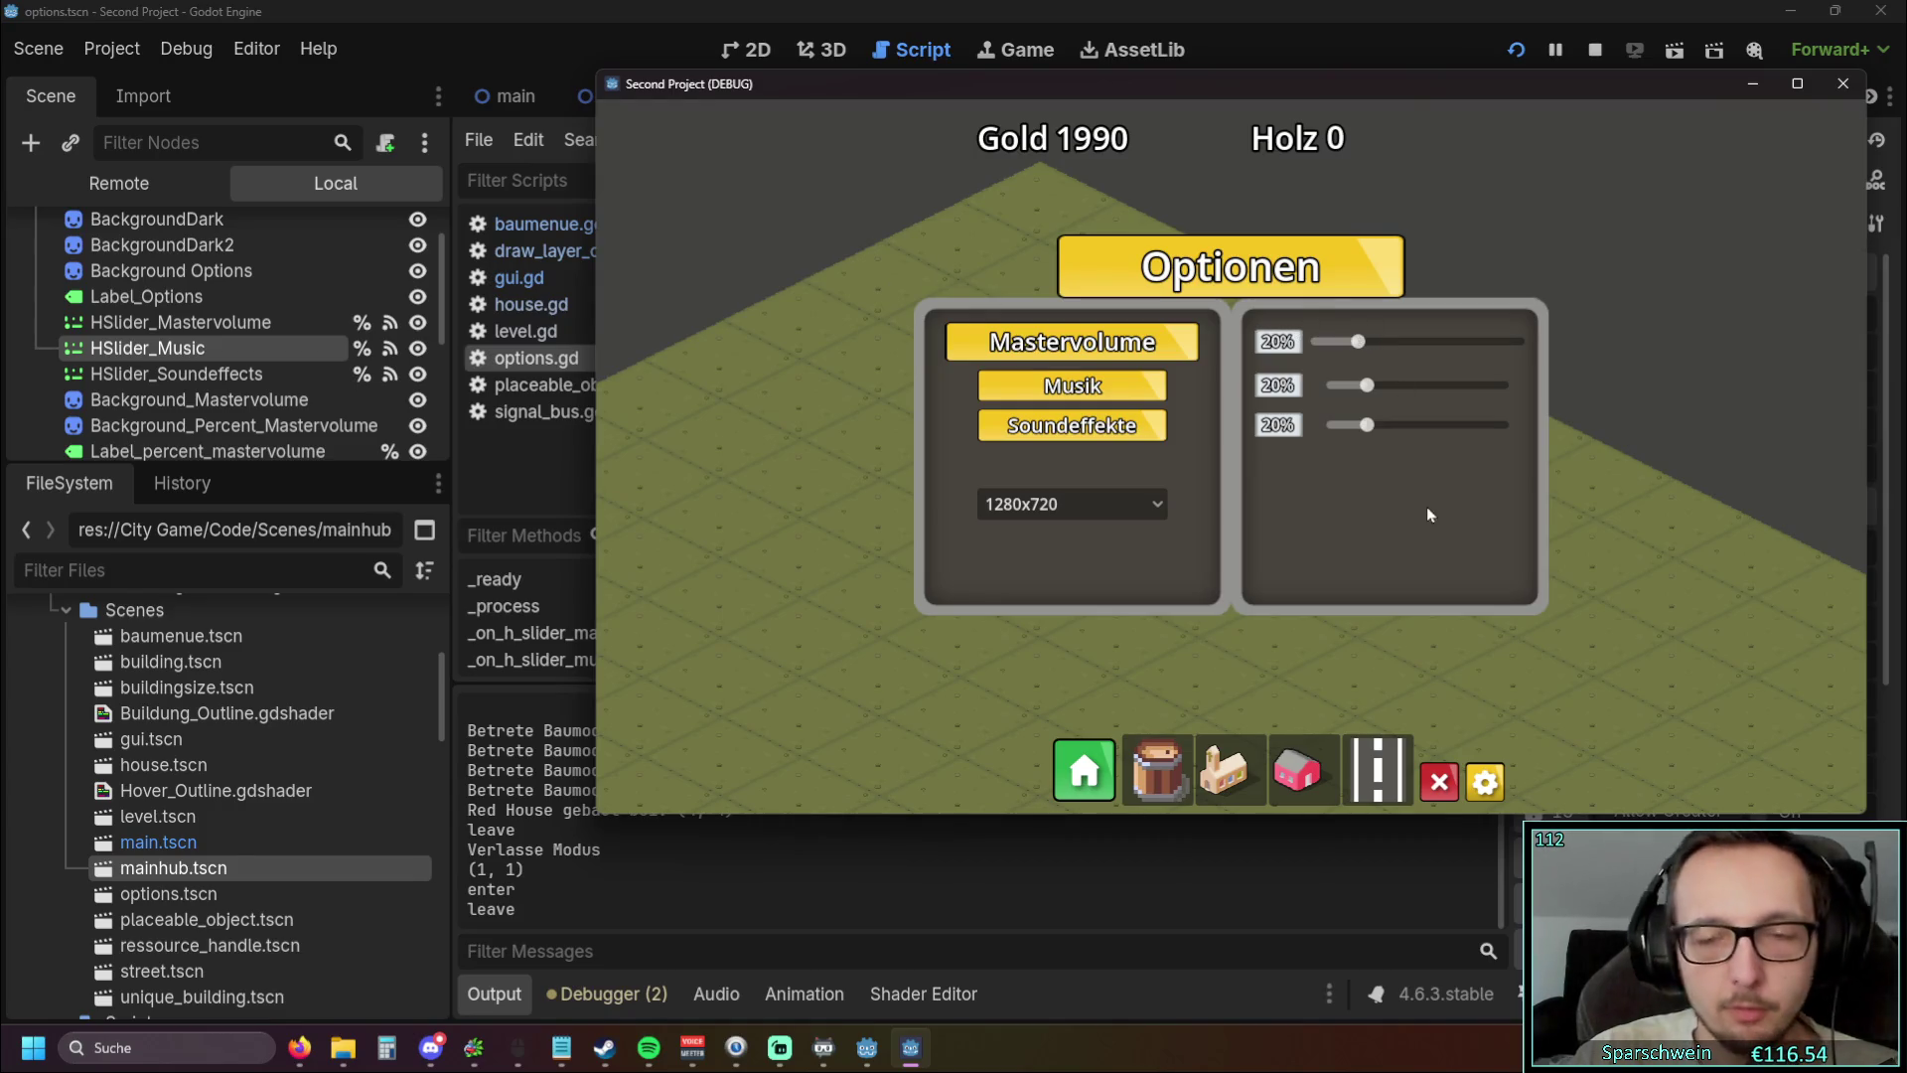
Close and reopen Optionen, set Mastervolume back to 20%, and close the panel
{"action": "left_click", "coordinate": [1488, 783]}
{"action": "left_click", "coordinate": [1487, 783]}
{"action": "mouse_move", "coordinate": [1357, 342]}
{"action": "left_mouse_down"}
{"action": "mouse_move", "coordinate": [1522, 342]}
{"action": "mouse_move", "coordinate": [1358, 350]}
{"action": "left_mouse_up"}
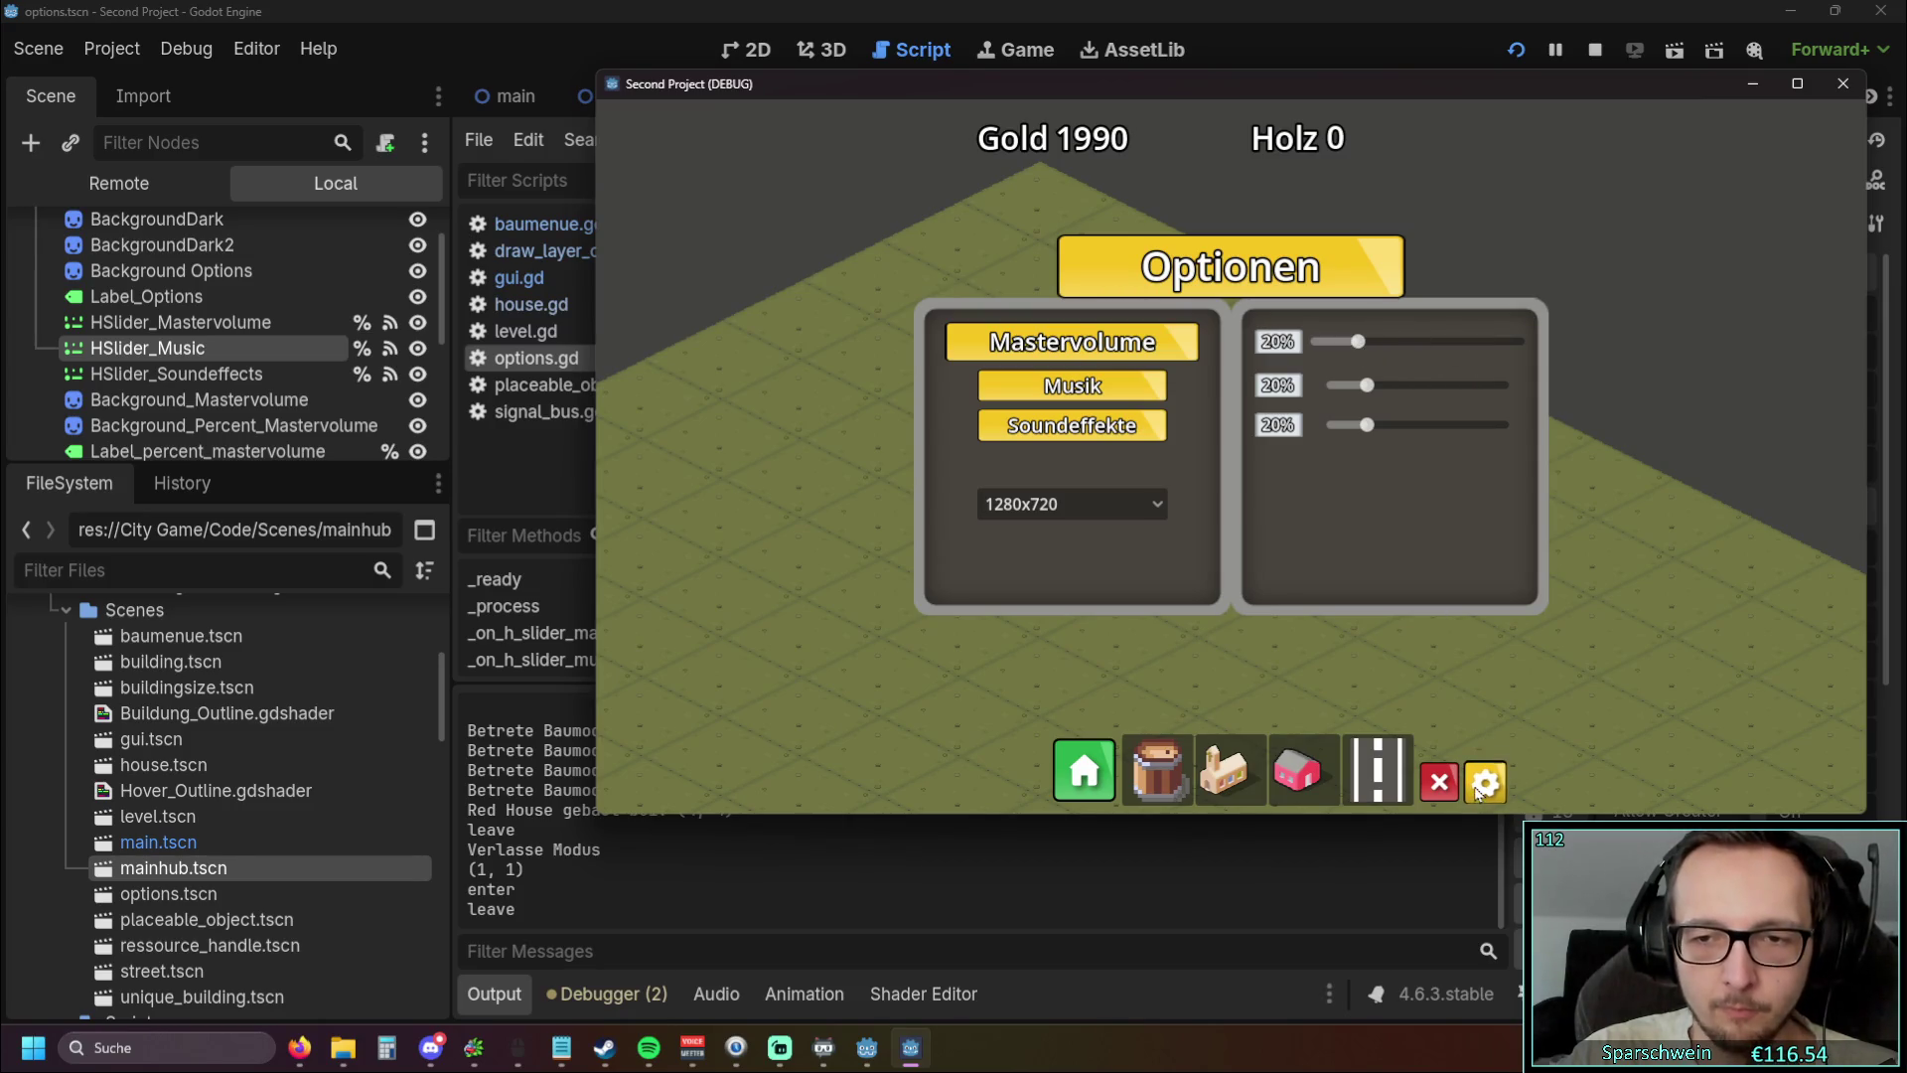
{"action": "left_click", "coordinate": [1485, 782]}
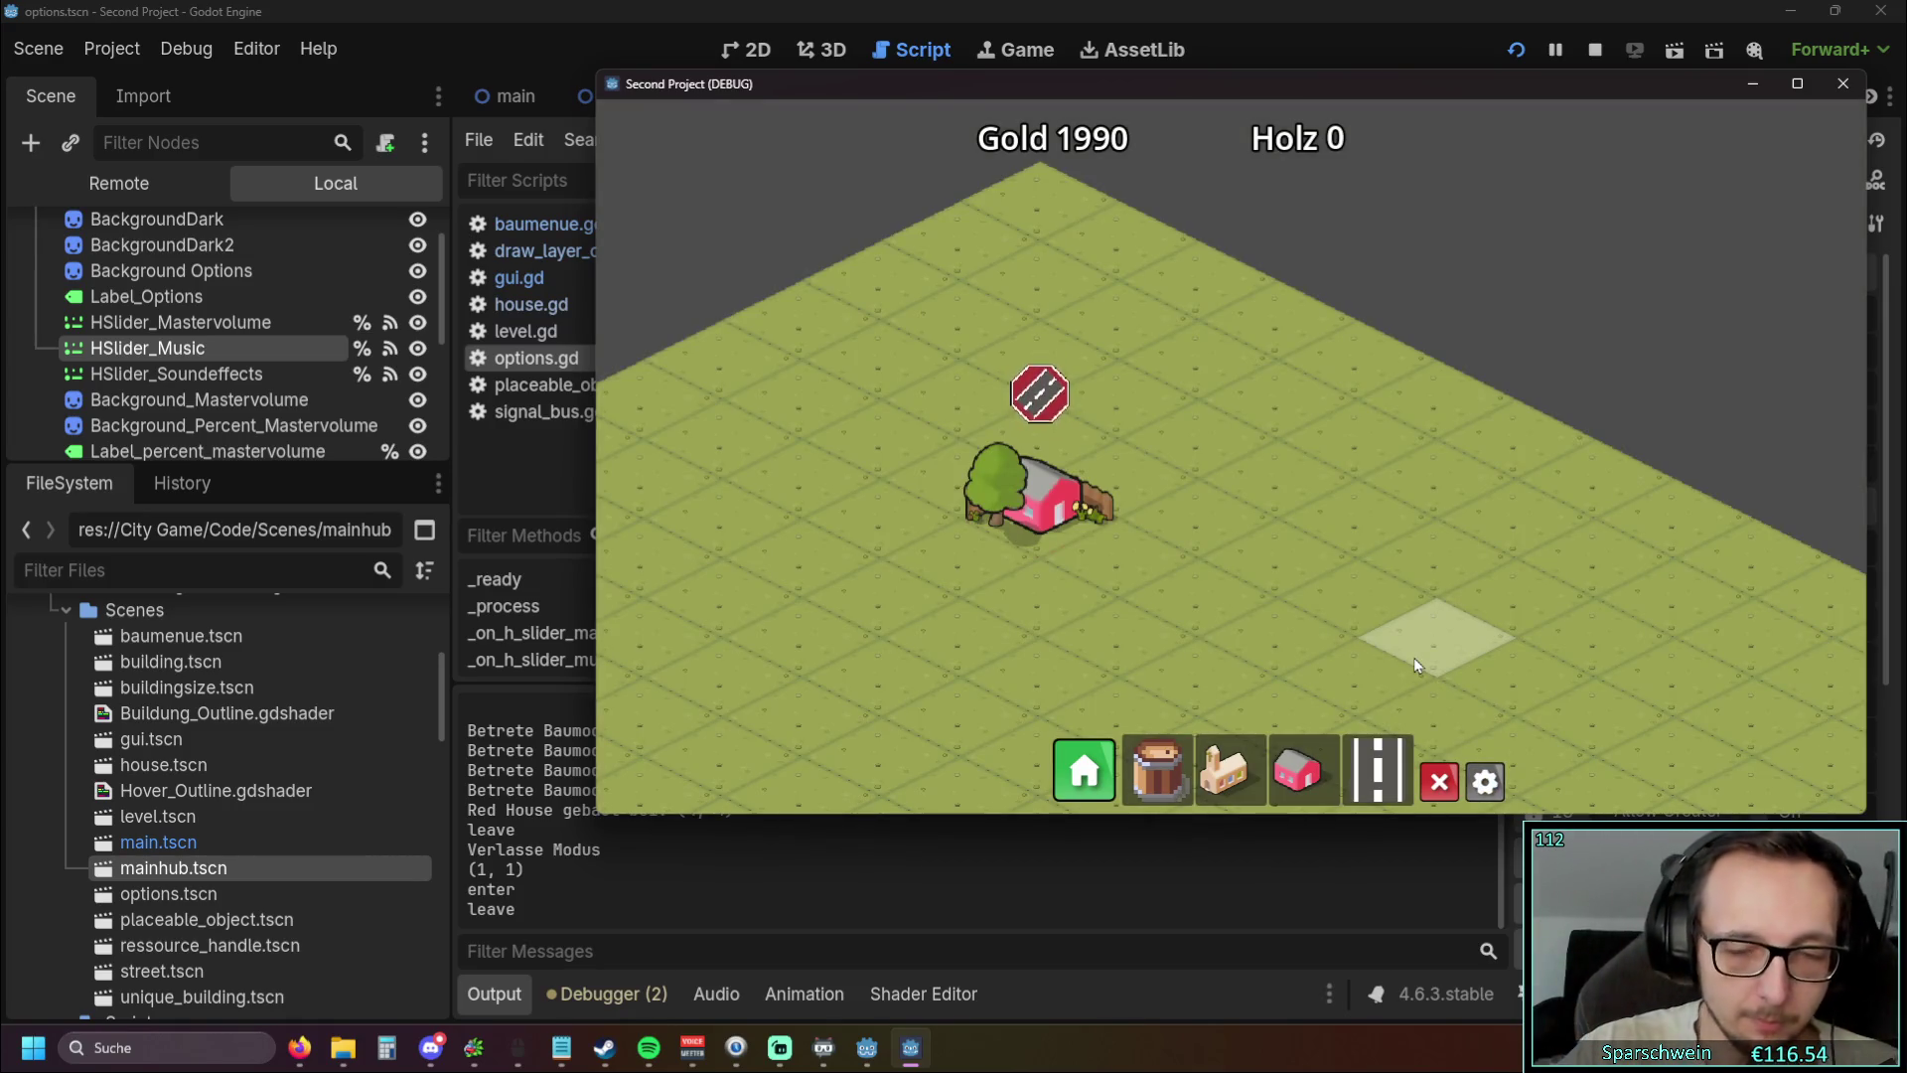
Reopen the Optionen menu to check all three volumes are saved at 20%, then close it
{"action": "left_click", "coordinate": [1486, 782]}
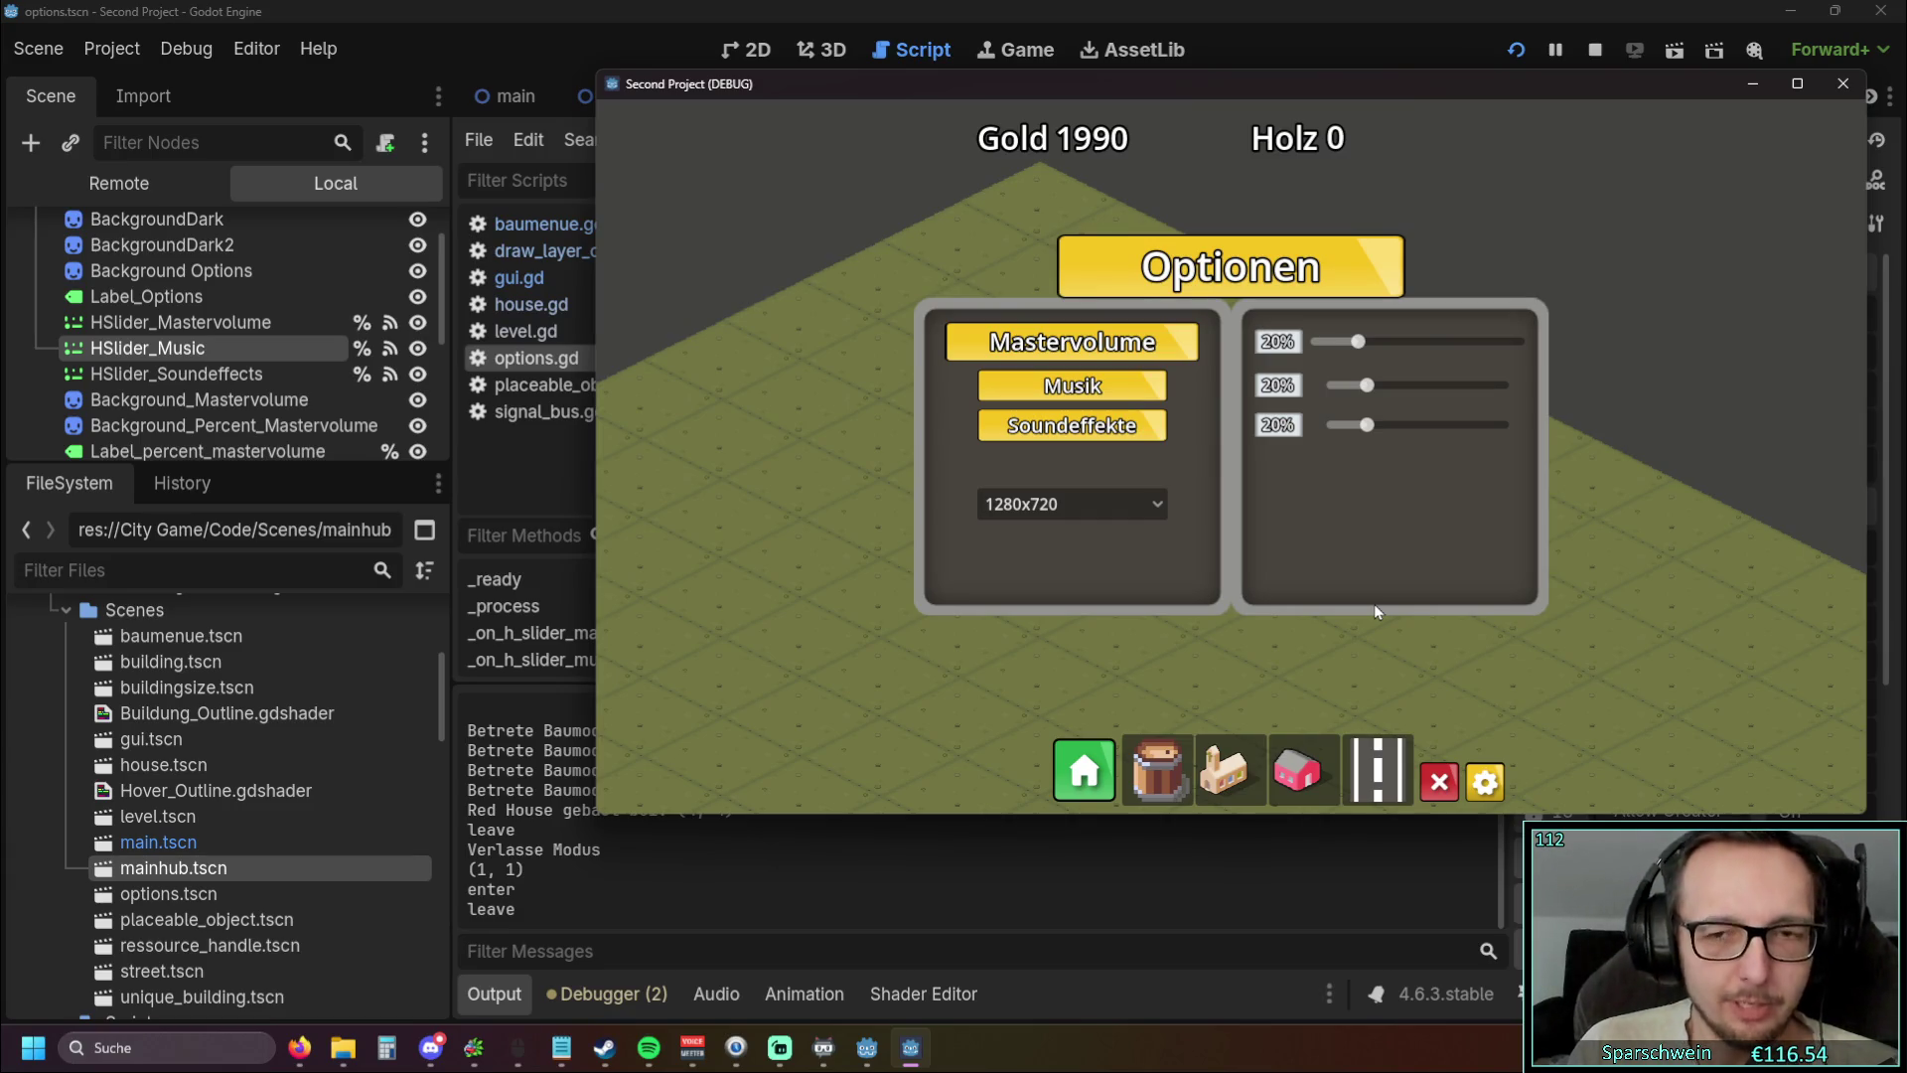
{"action": "left_click", "coordinate": [1486, 782]}
{"action": "left_click", "coordinate": [1485, 782]}
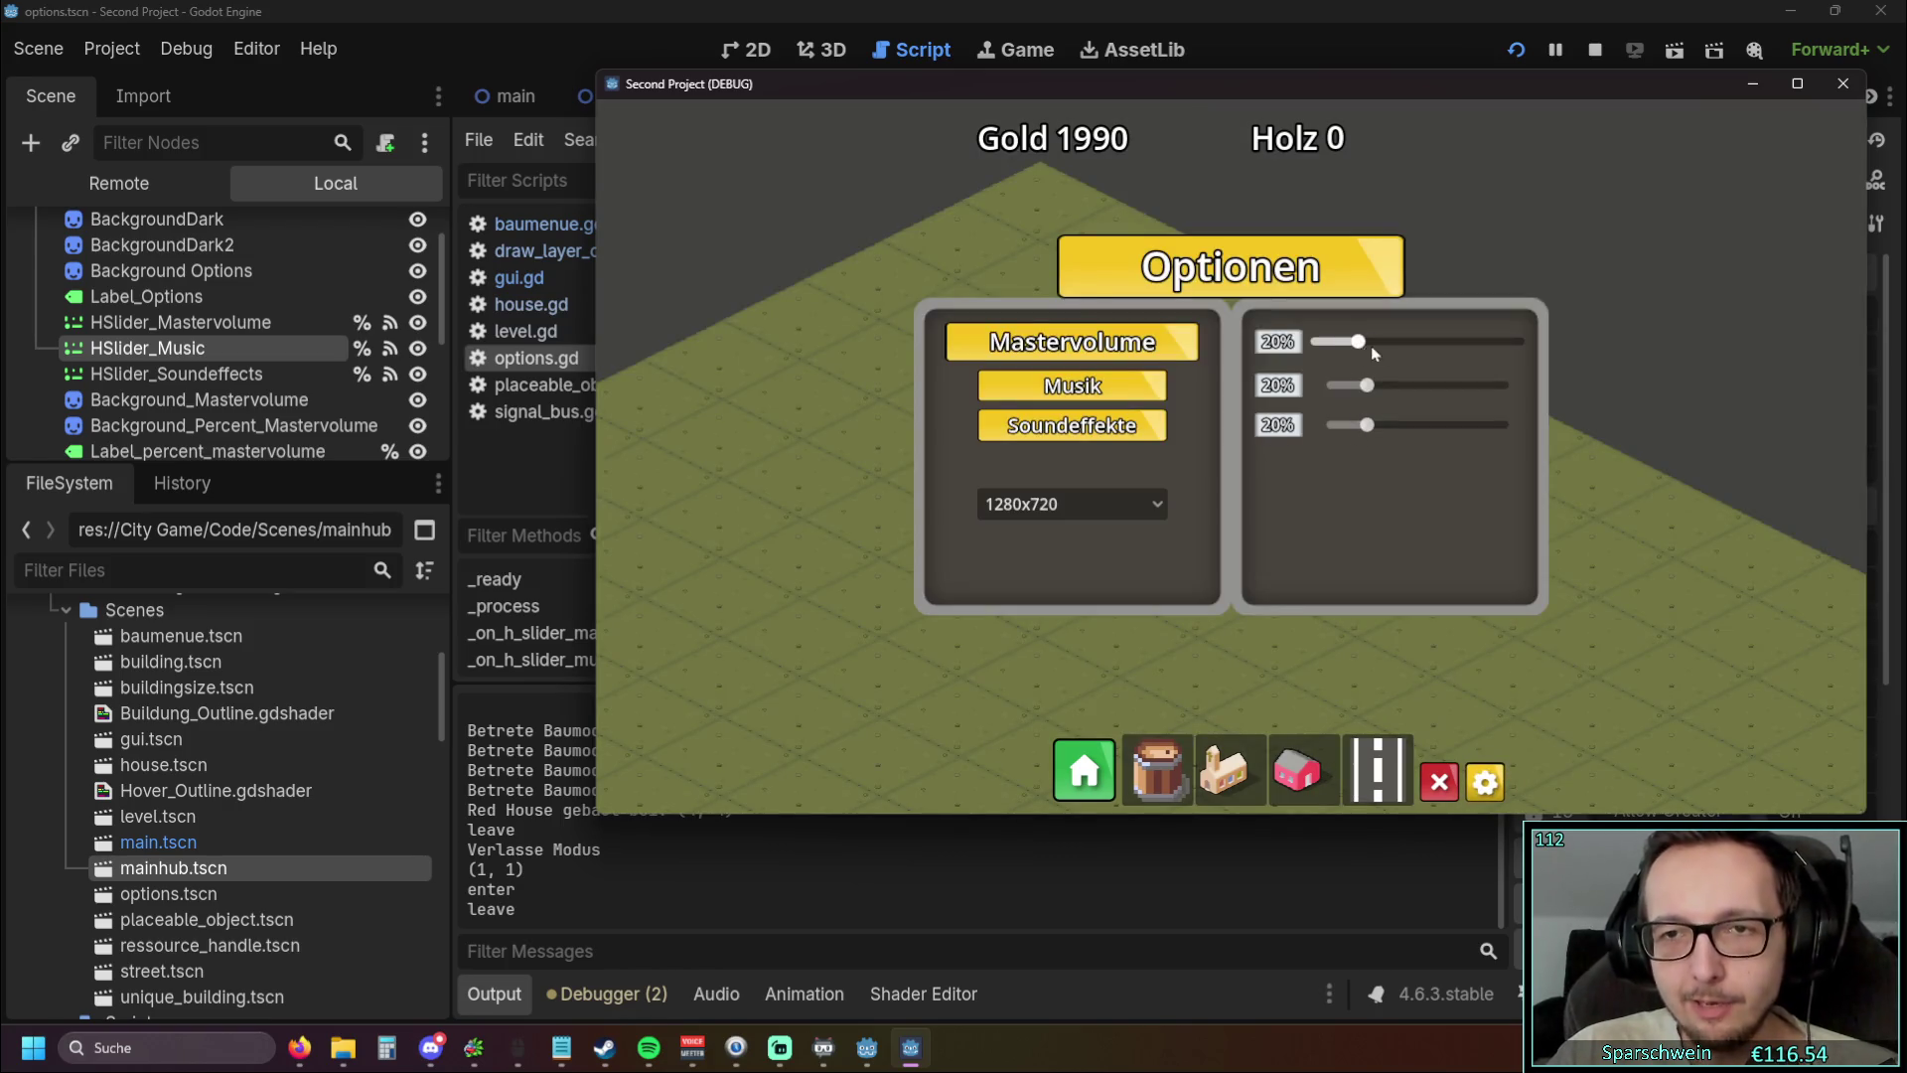
{"action": "left_click", "coordinate": [1487, 781]}
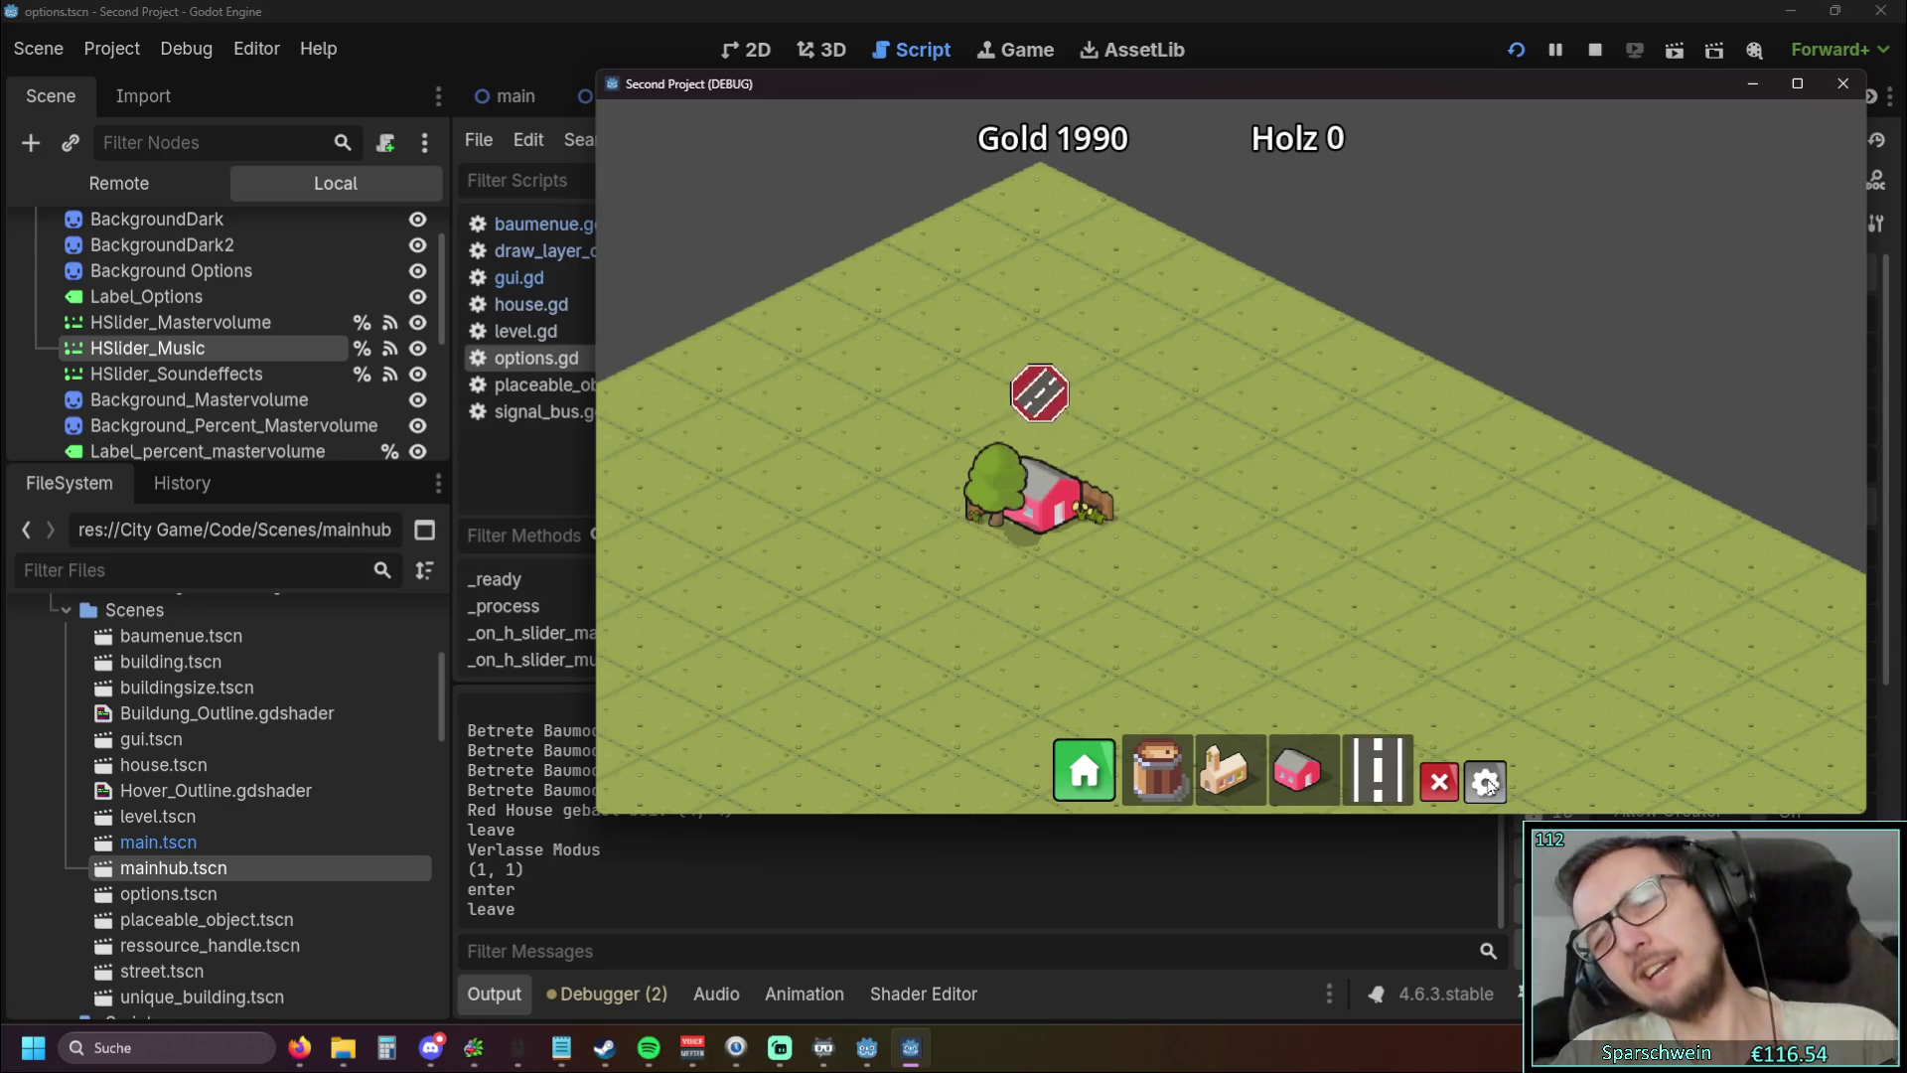
{"action": "left_click", "coordinate": [1487, 782]}
{"action": "left_click_drag", "start_coordinate": [1435, 341], "coordinate": [1357, 344]}
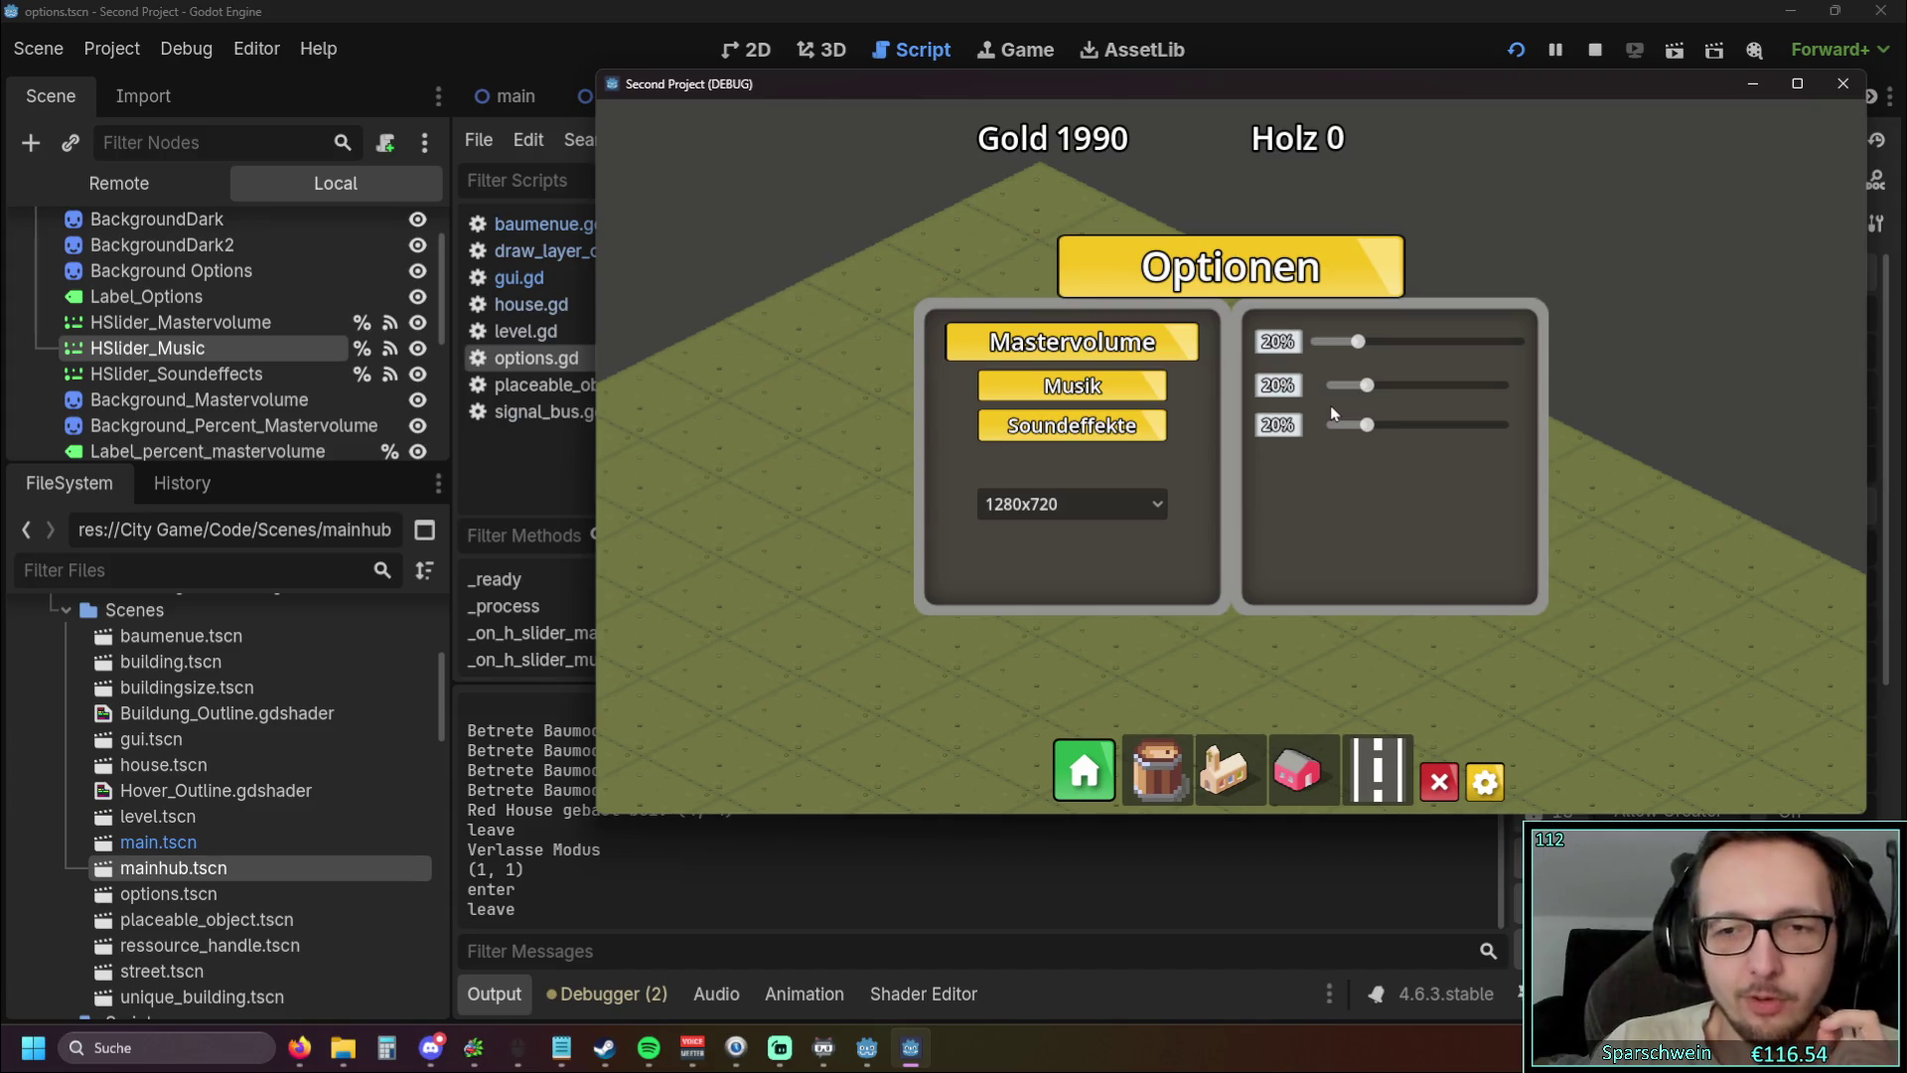
{"action": "mouse_move", "coordinate": [1358, 342]}
{"action": "left_mouse_down"}
{"action": "mouse_move", "coordinate": [1445, 355]}
{"action": "mouse_move", "coordinate": [1361, 350]}
{"action": "left_mouse_up"}
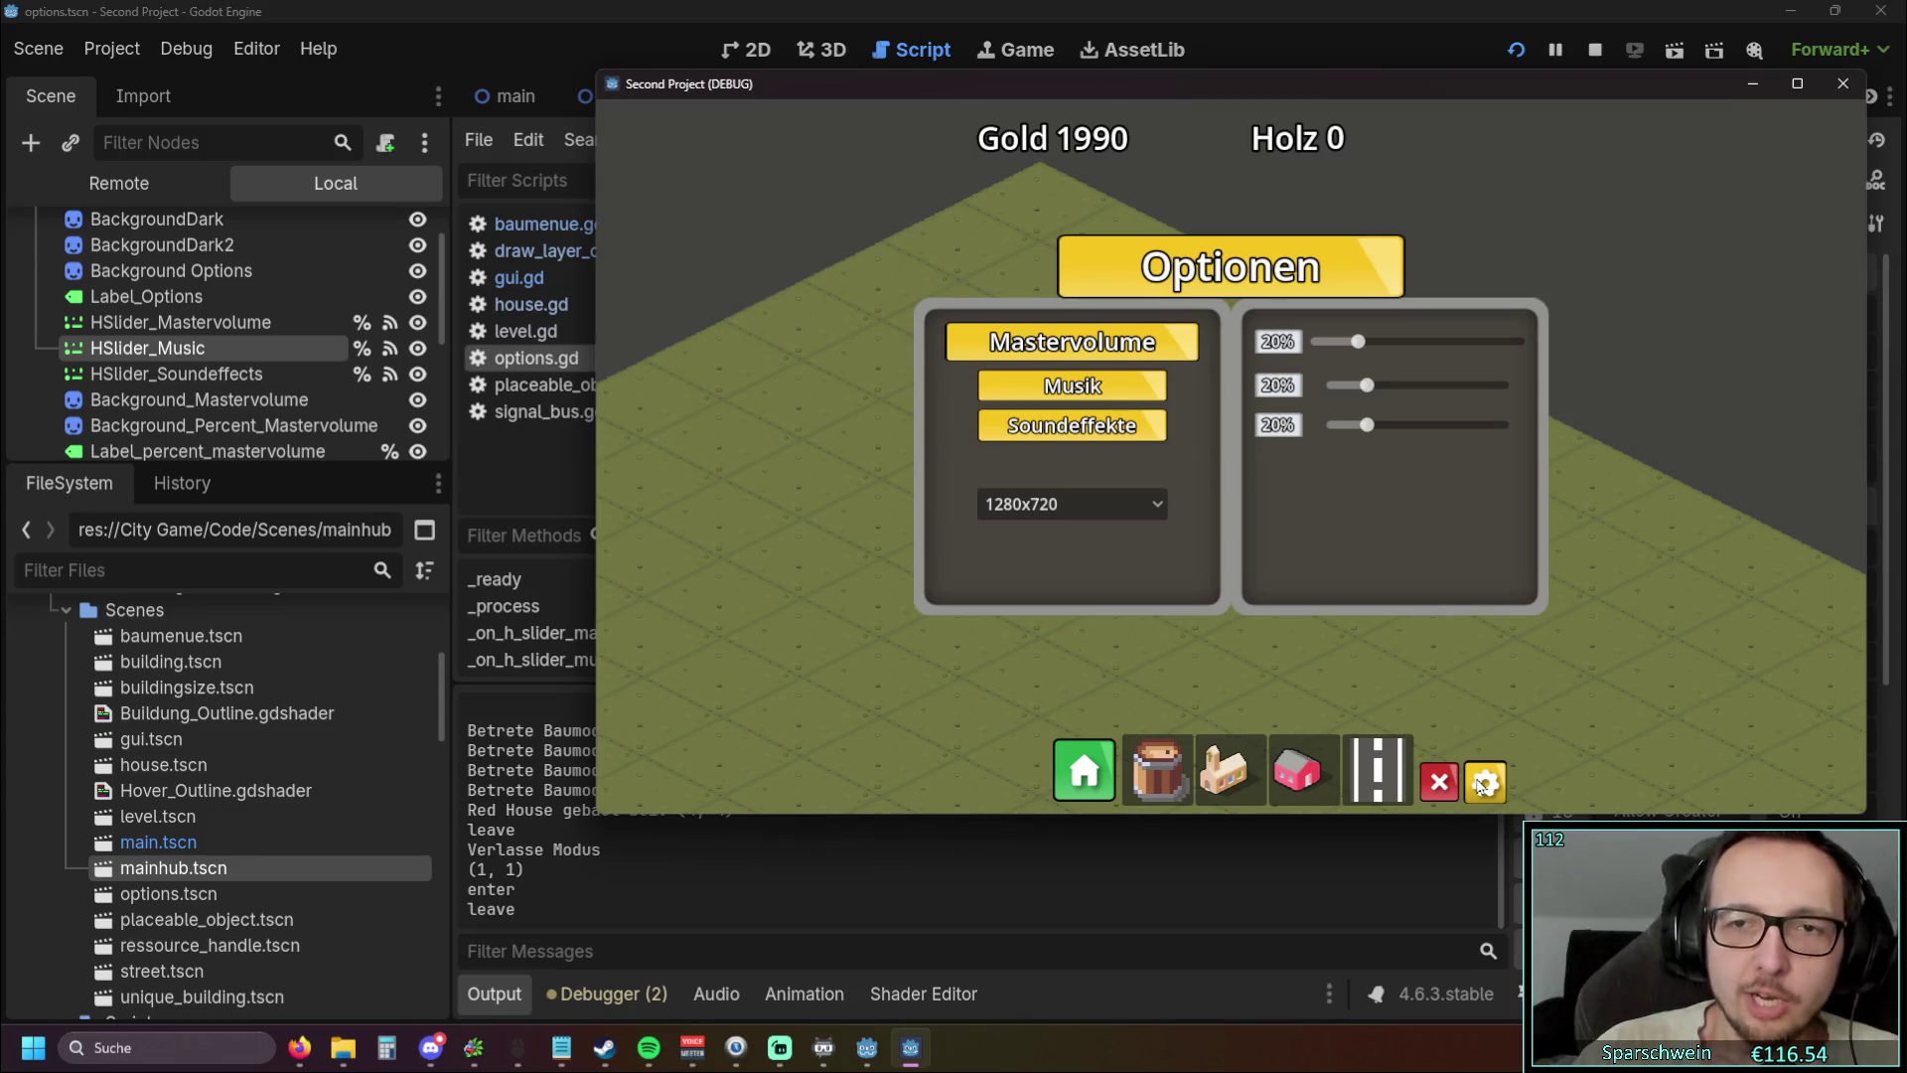
{"action": "mouse_move", "coordinate": [1358, 340]}
{"action": "left_mouse_down"}
{"action": "mouse_move", "coordinate": [1447, 347]}
{"action": "mouse_move", "coordinate": [1364, 362]}
{"action": "left_mouse_up"}
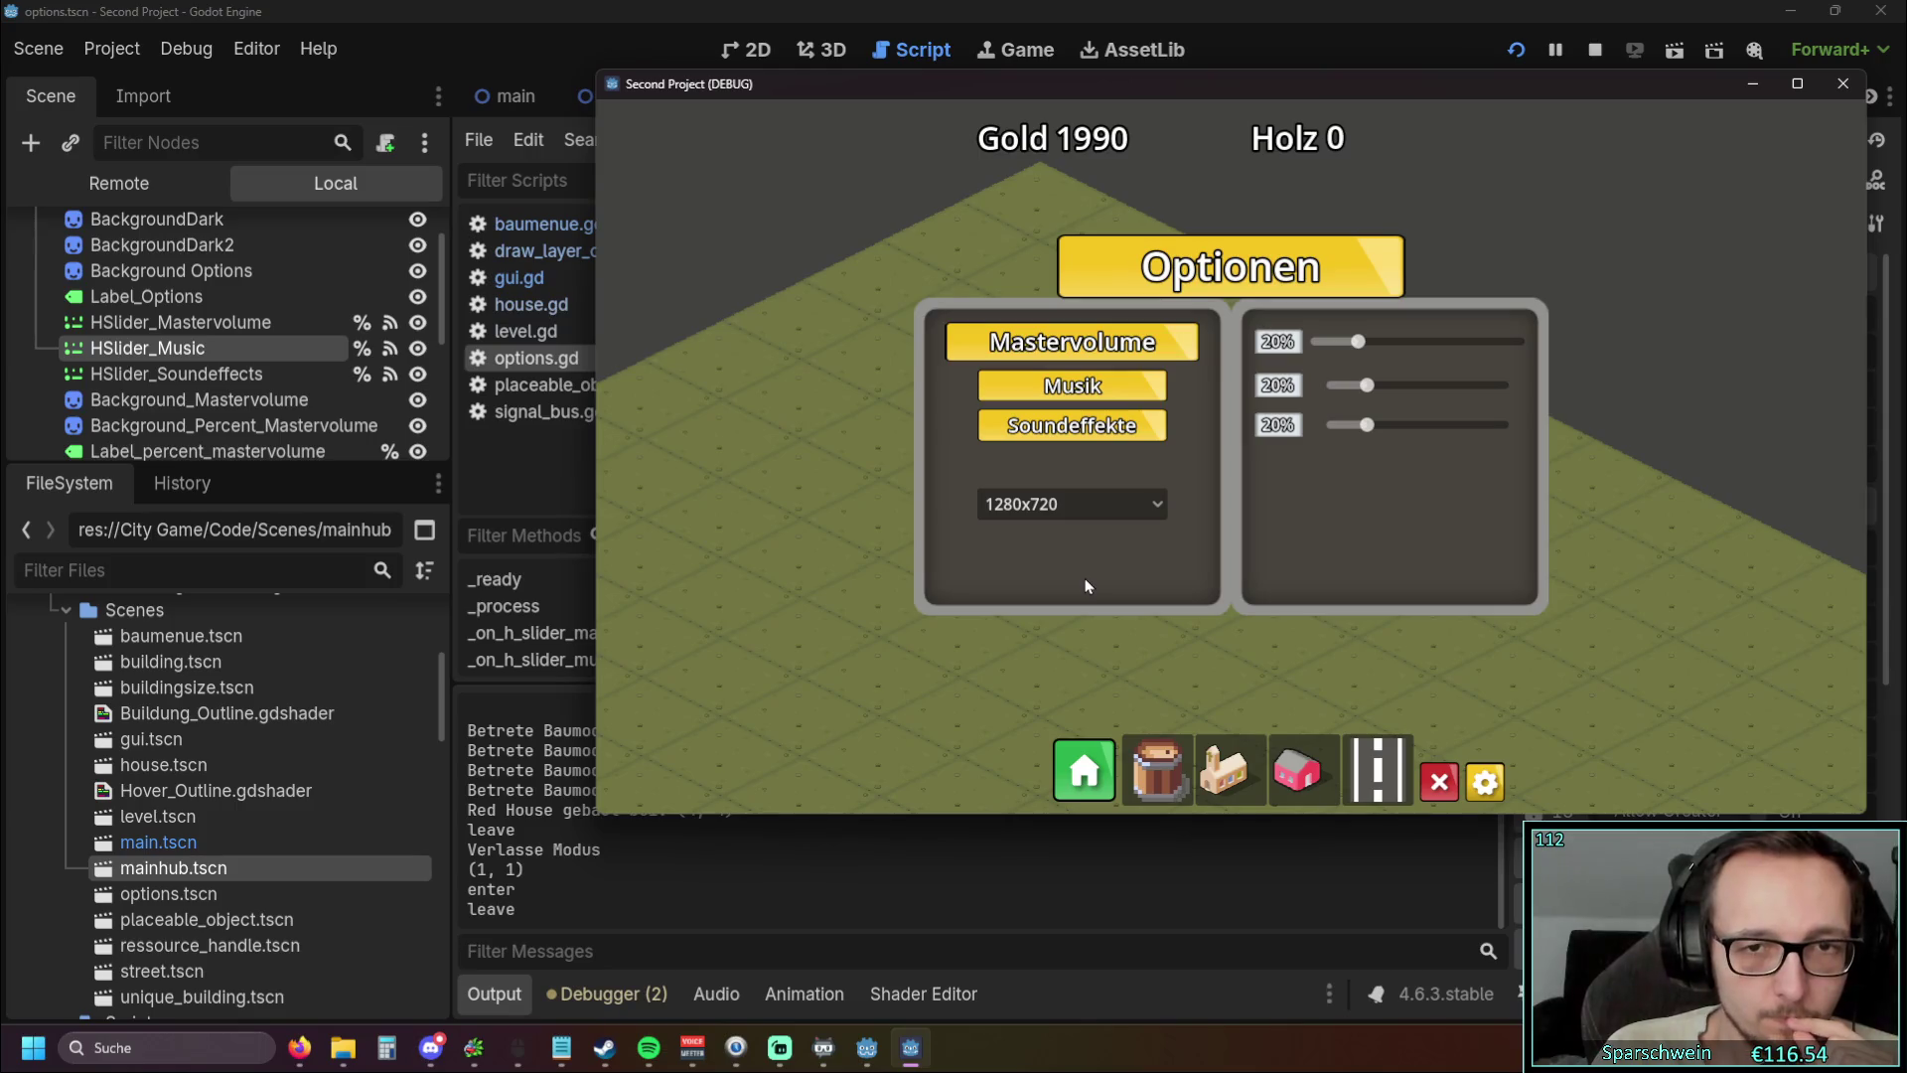
{"action": "left_click", "coordinate": [1147, 506]}
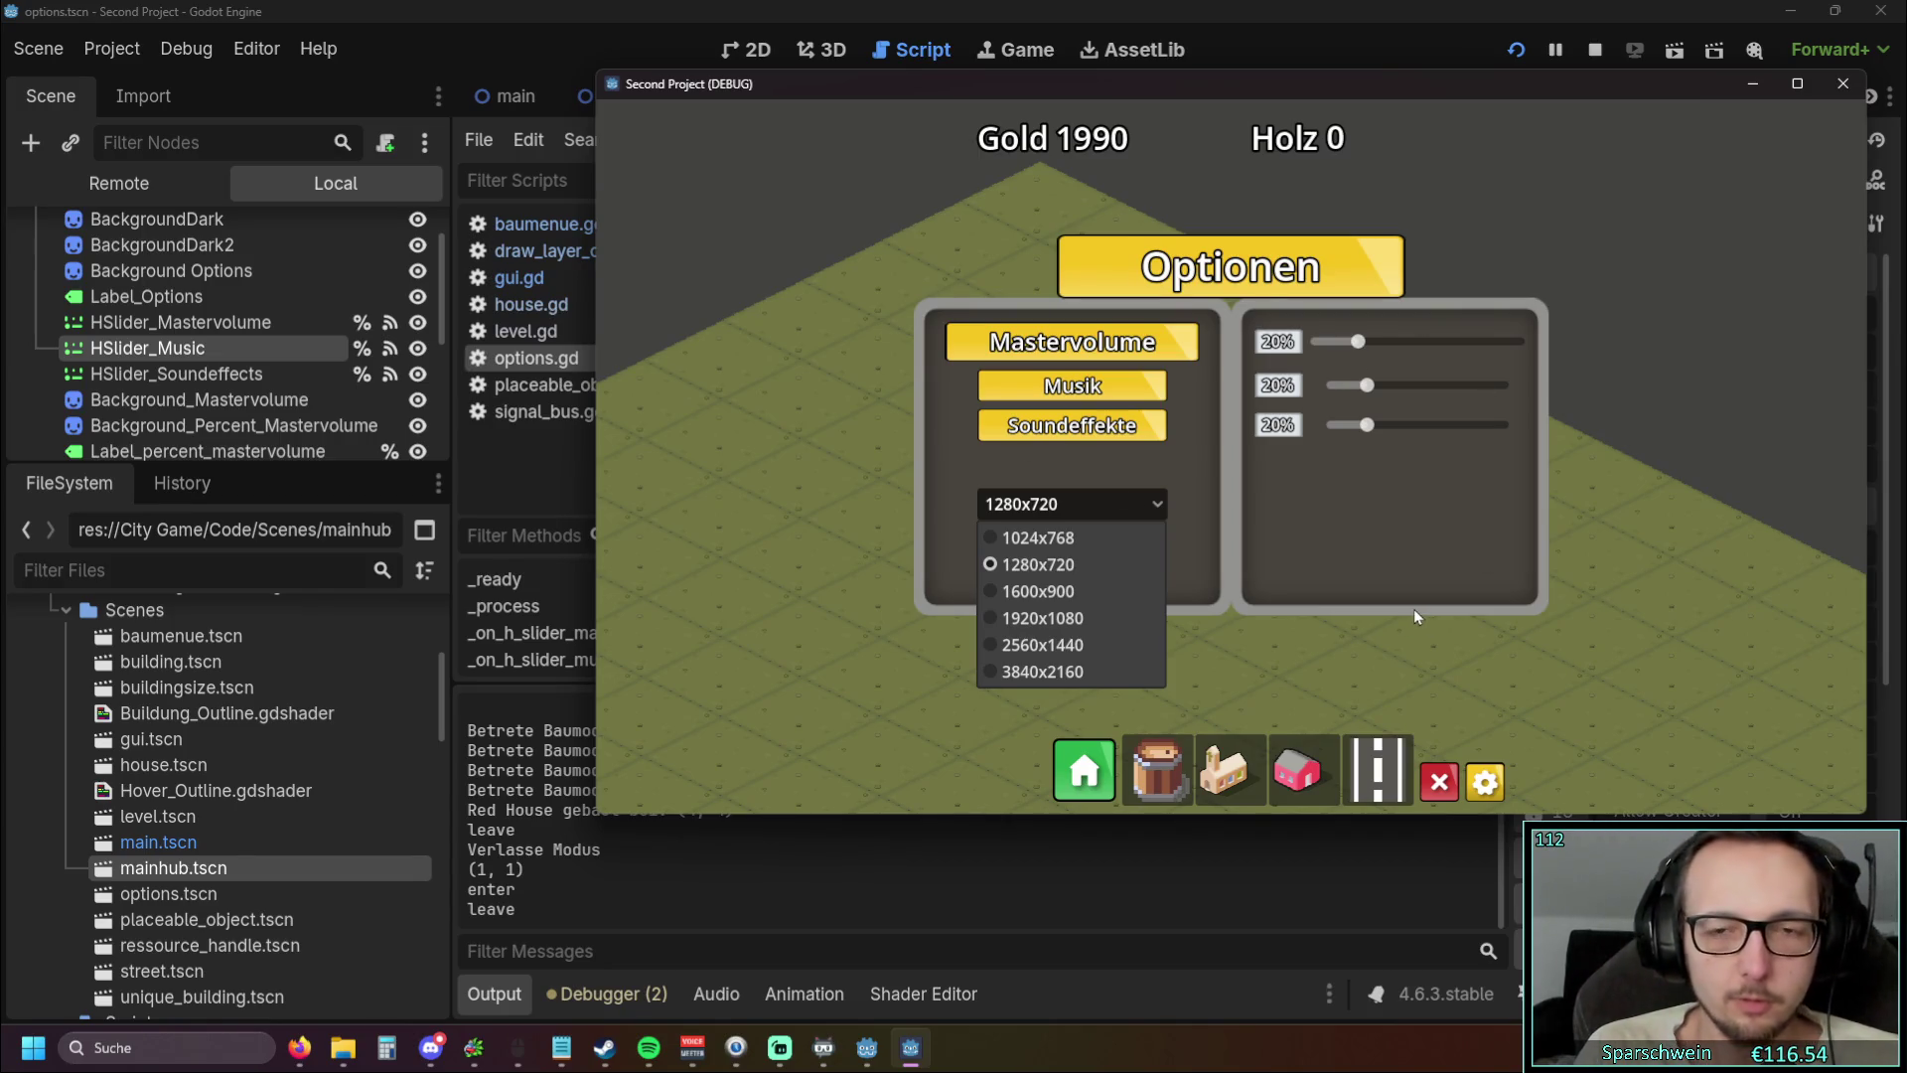
{"action": "left_click", "coordinate": [1351, 556]}
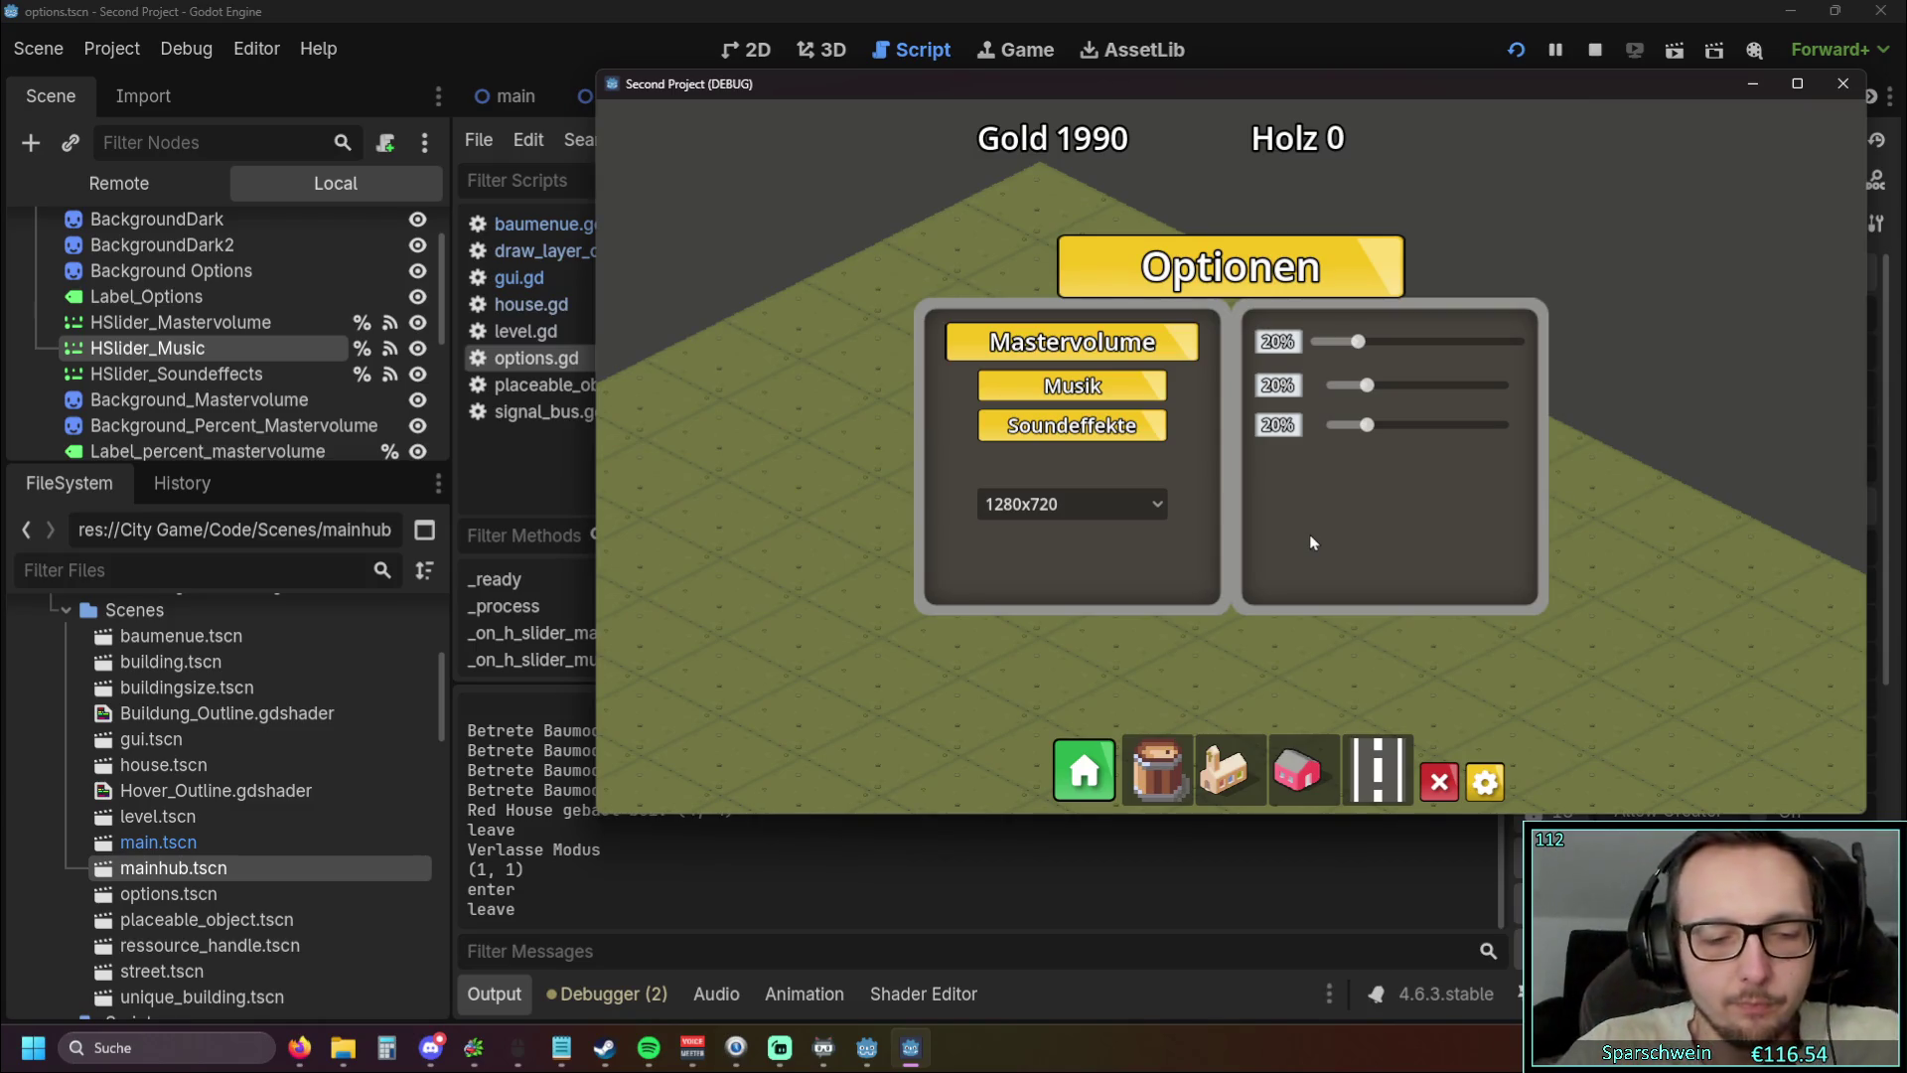
{"action": "key", "text": "Escape"}
{"action": "key", "text": "Escape"}
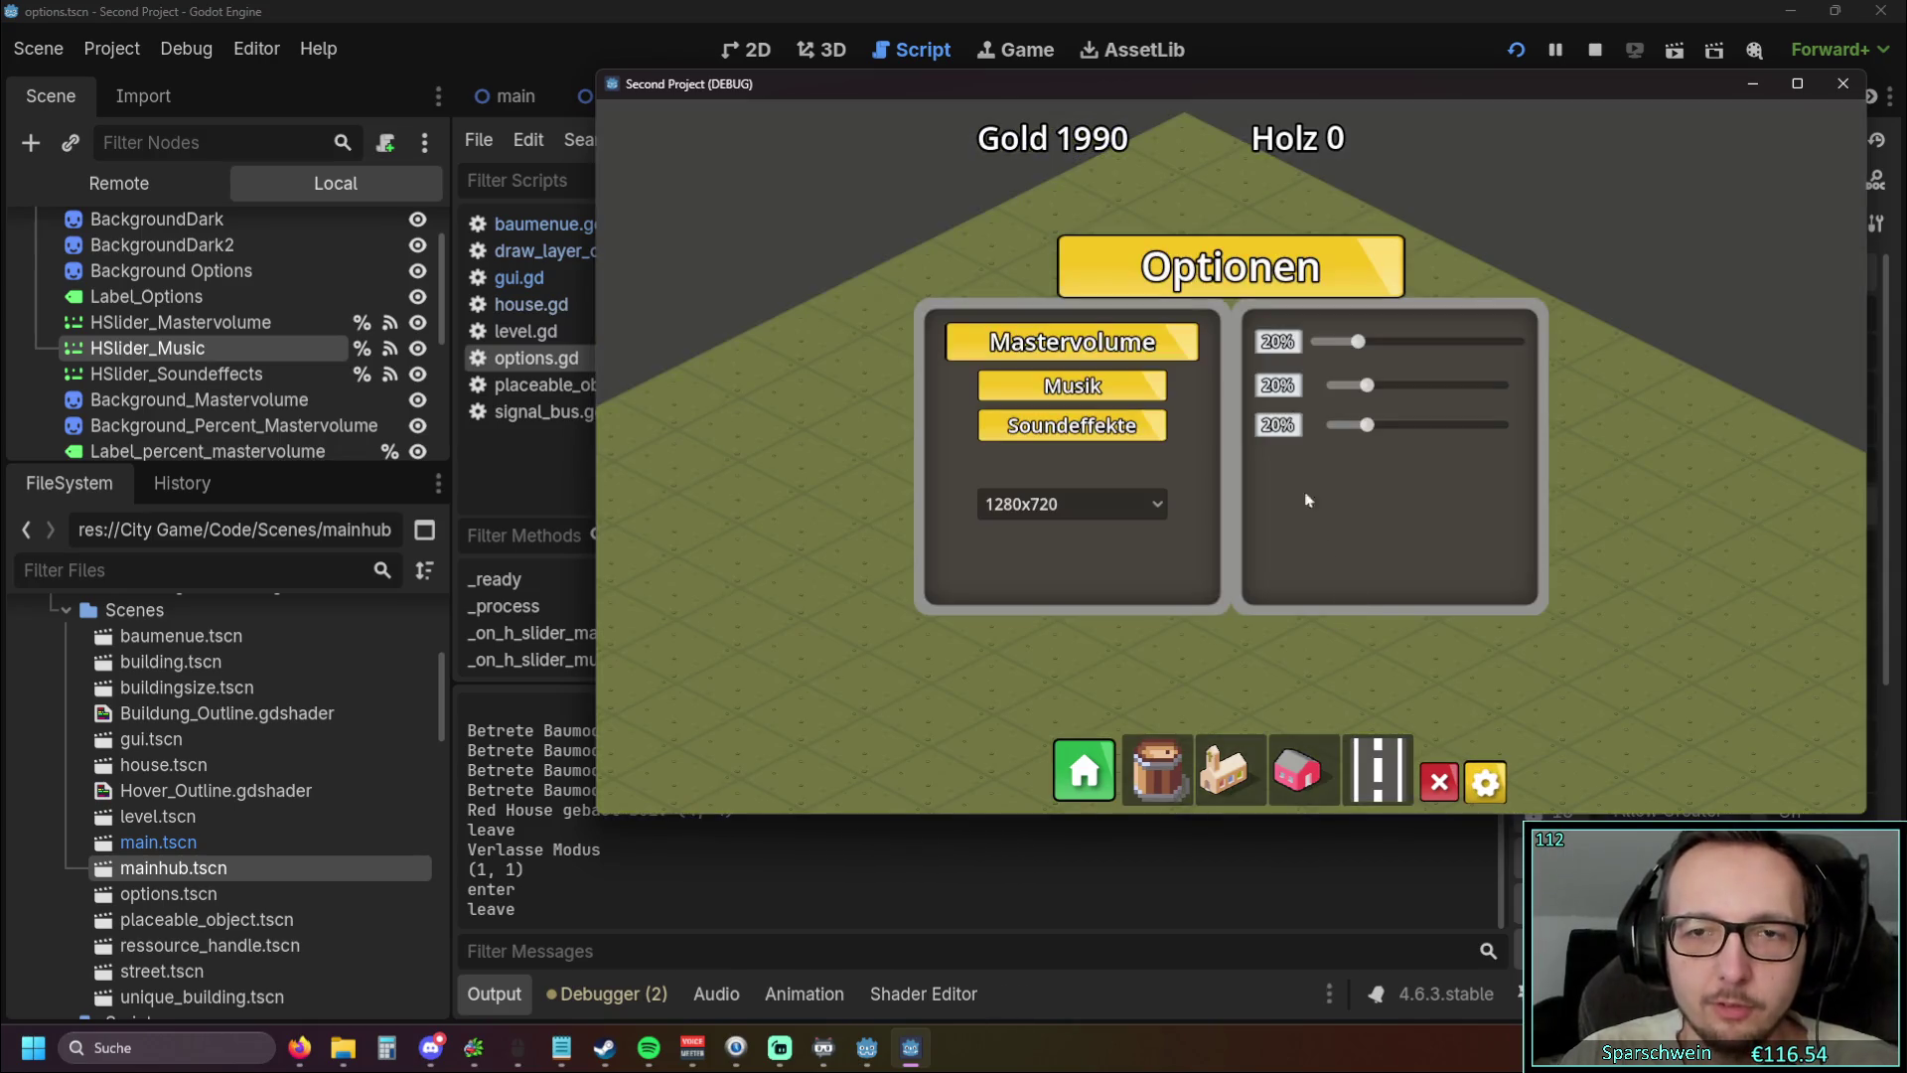
{"action": "left_click", "coordinate": [1447, 343]}
{"action": "left_click_drag", "start_coordinate": [1371, 425], "coordinate": [1439, 427]}
{"action": "key", "text": "Escape"}
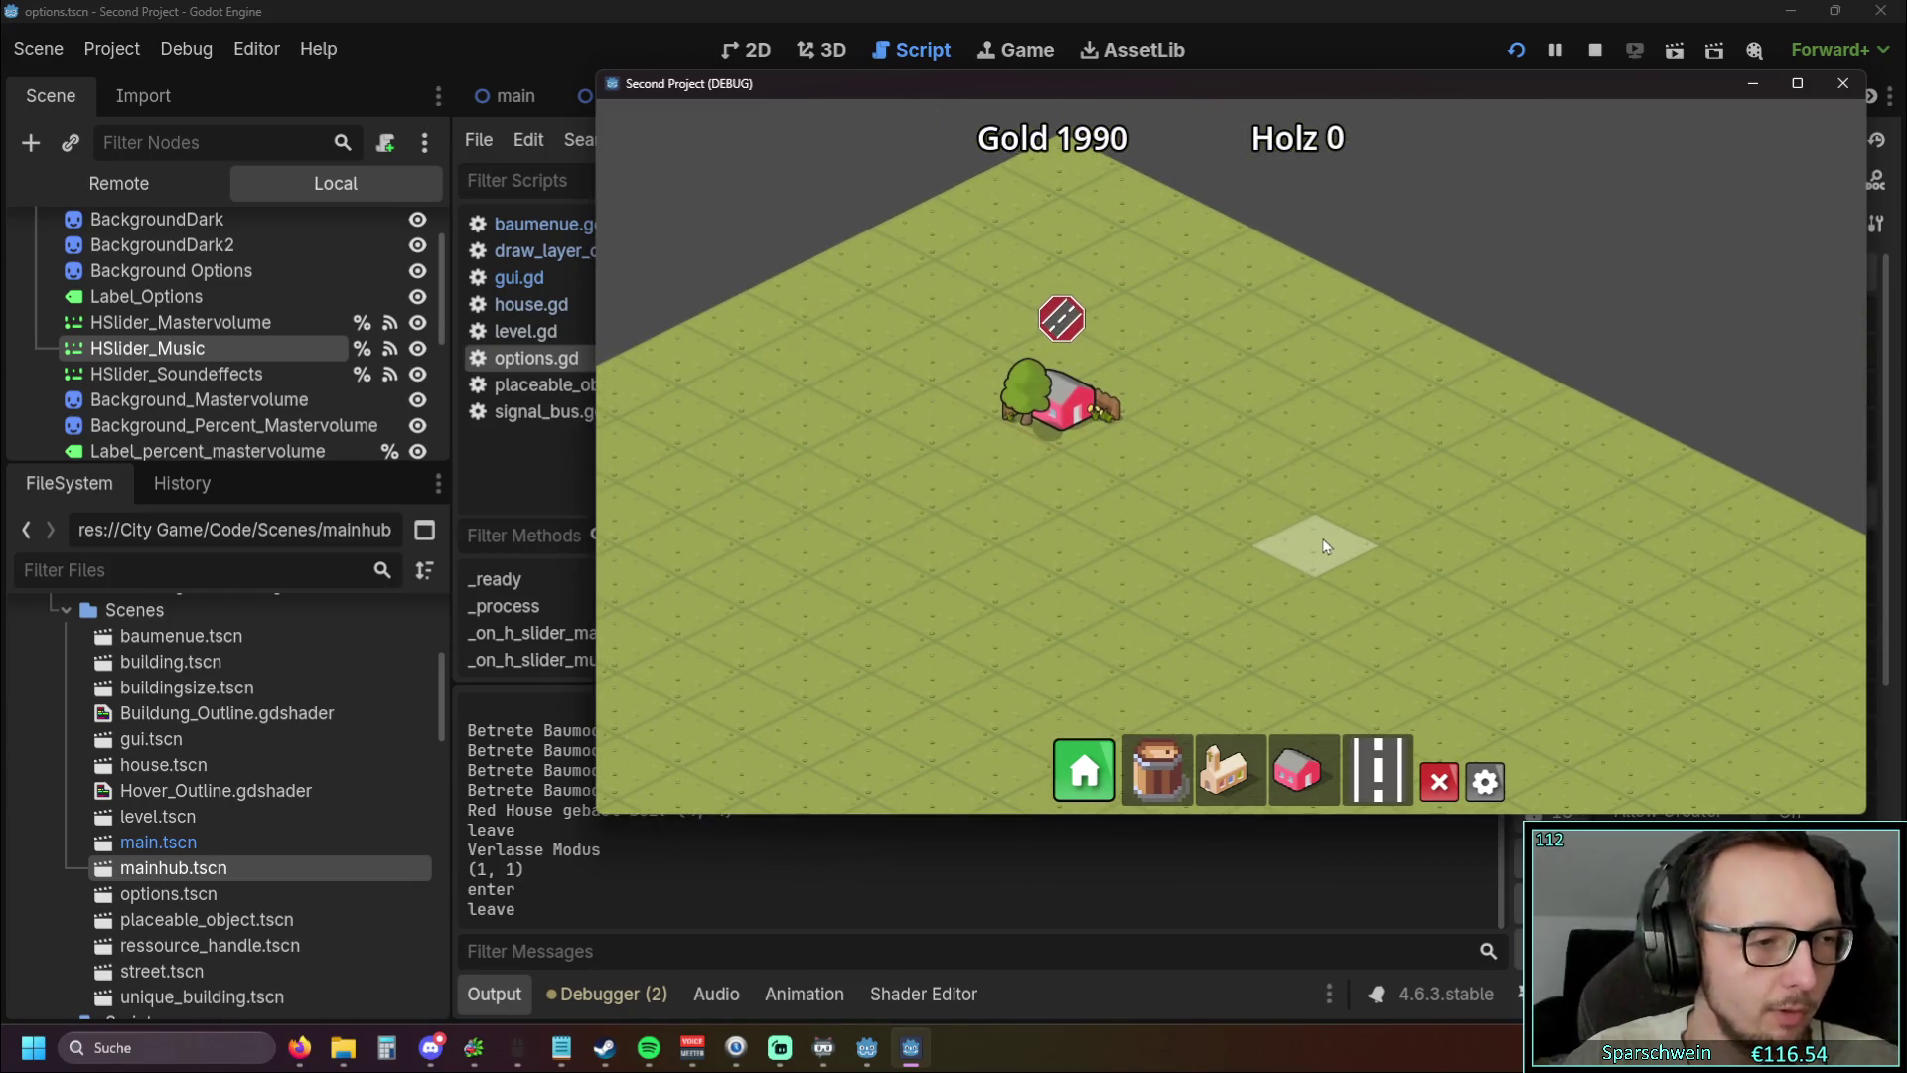
{"action": "key", "text": "Escape"}
{"action": "left_click", "coordinate": [1480, 343]}
{"action": "left_click_drag", "start_coordinate": [1480, 343], "coordinate": [1368, 344]}
{"action": "left_click_drag", "start_coordinate": [1445, 427], "coordinate": [1367, 427]}
{"action": "left_click_drag", "start_coordinate": [1368, 343], "coordinate": [1359, 346]}
{"action": "key", "text": "Escape"}
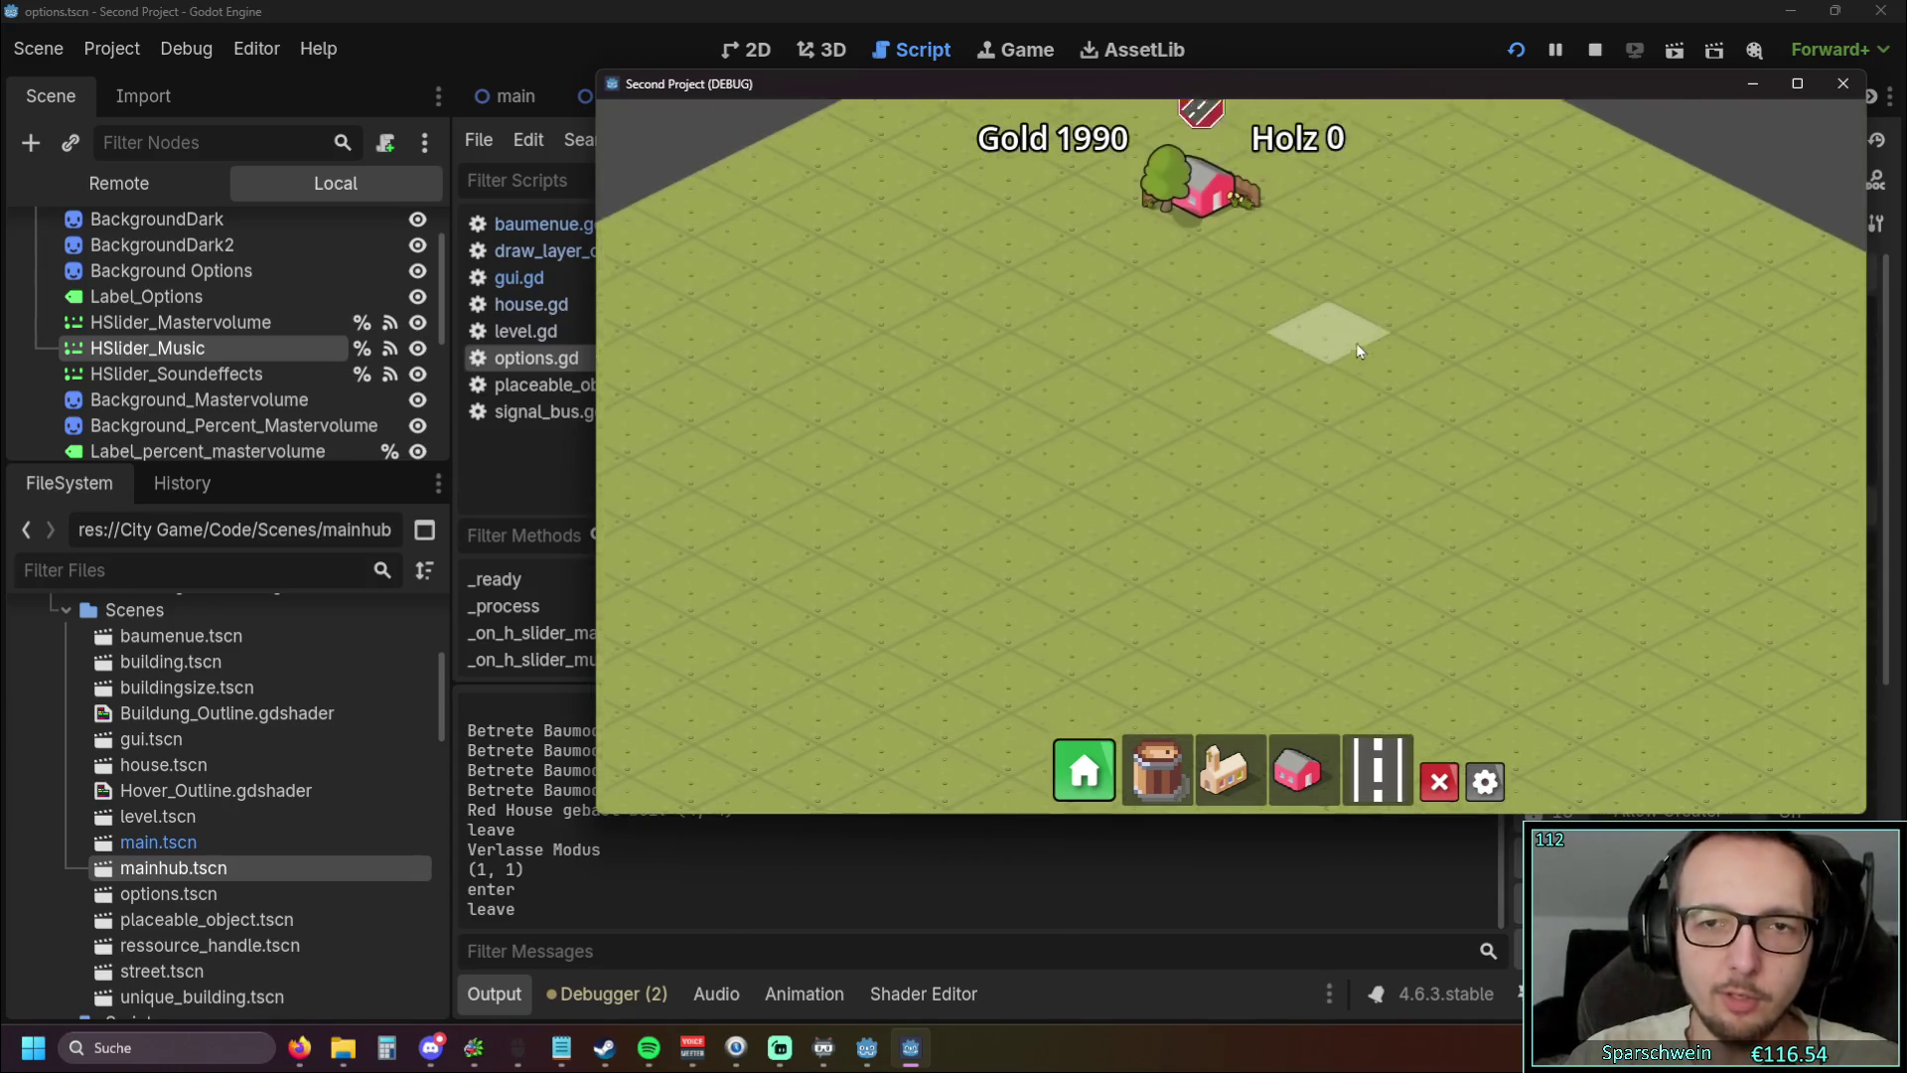
{"action": "left_click", "coordinate": [1480, 782]}
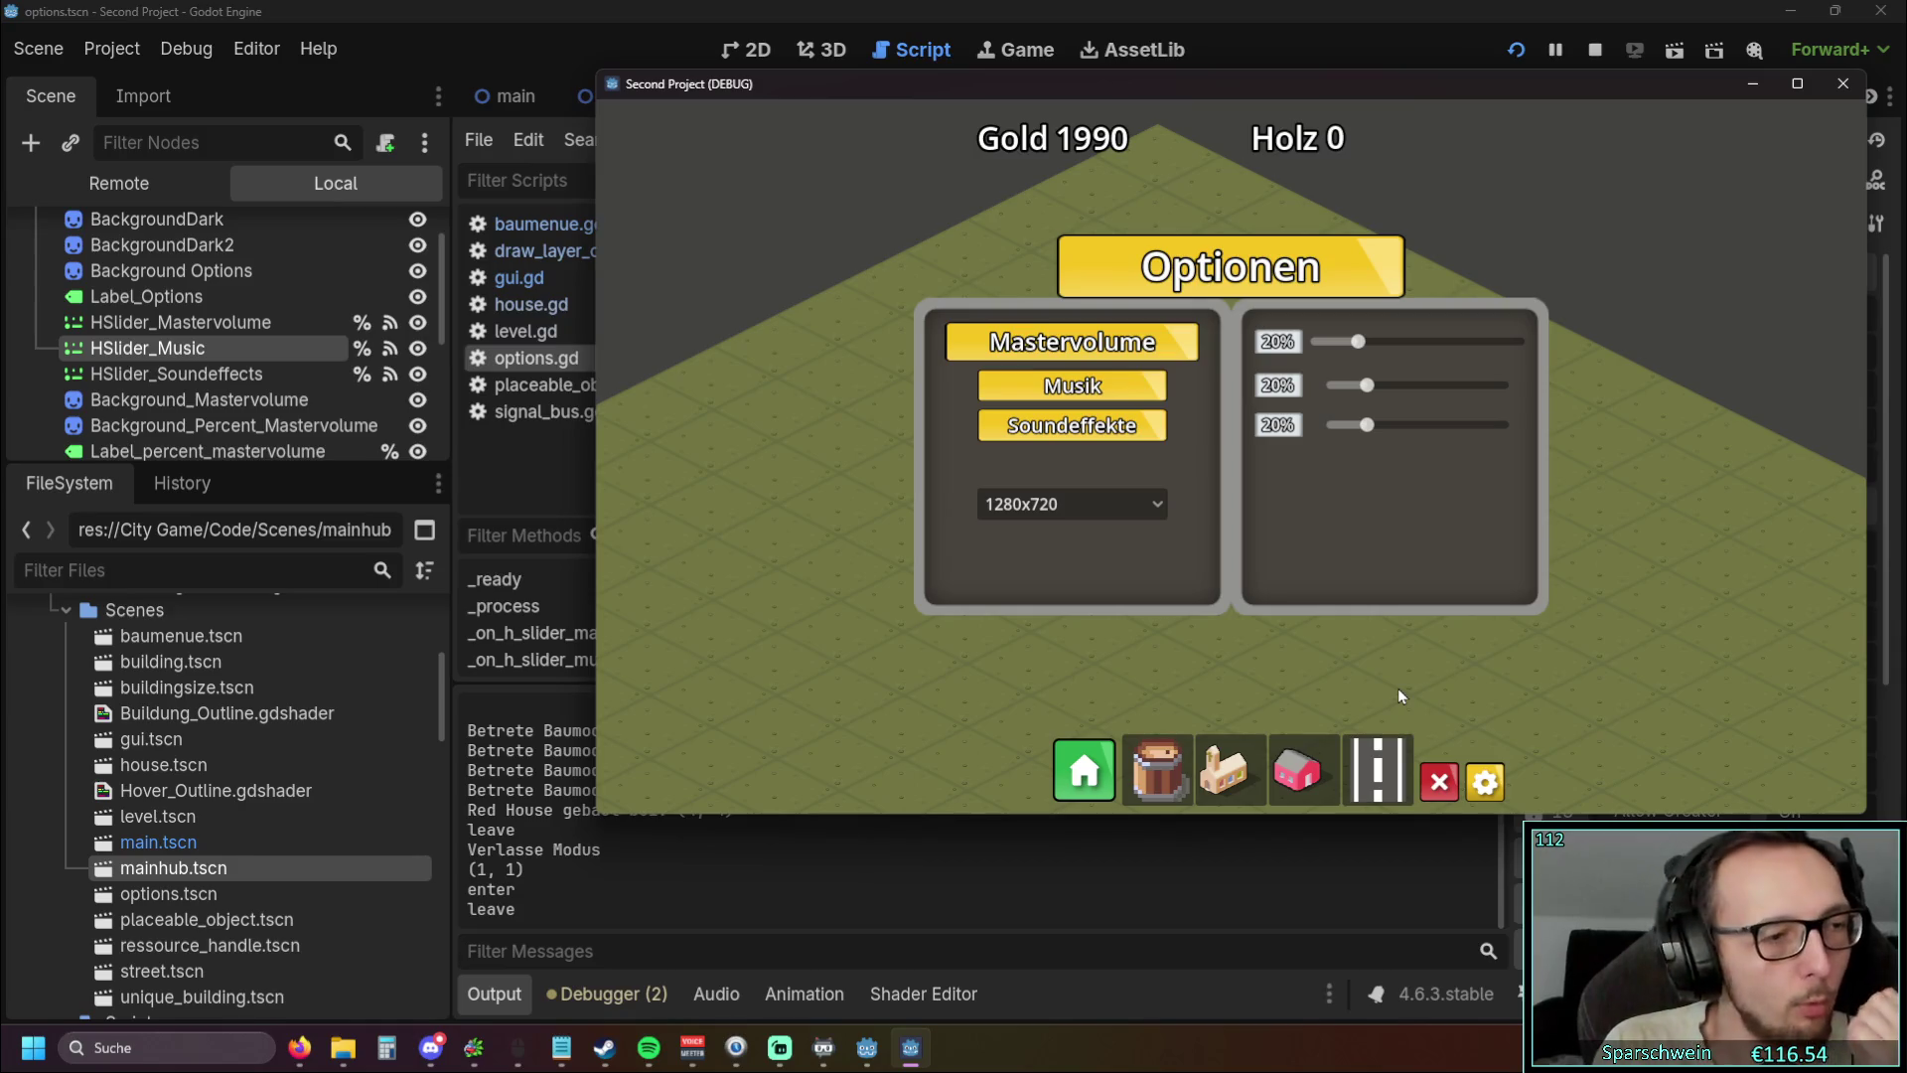
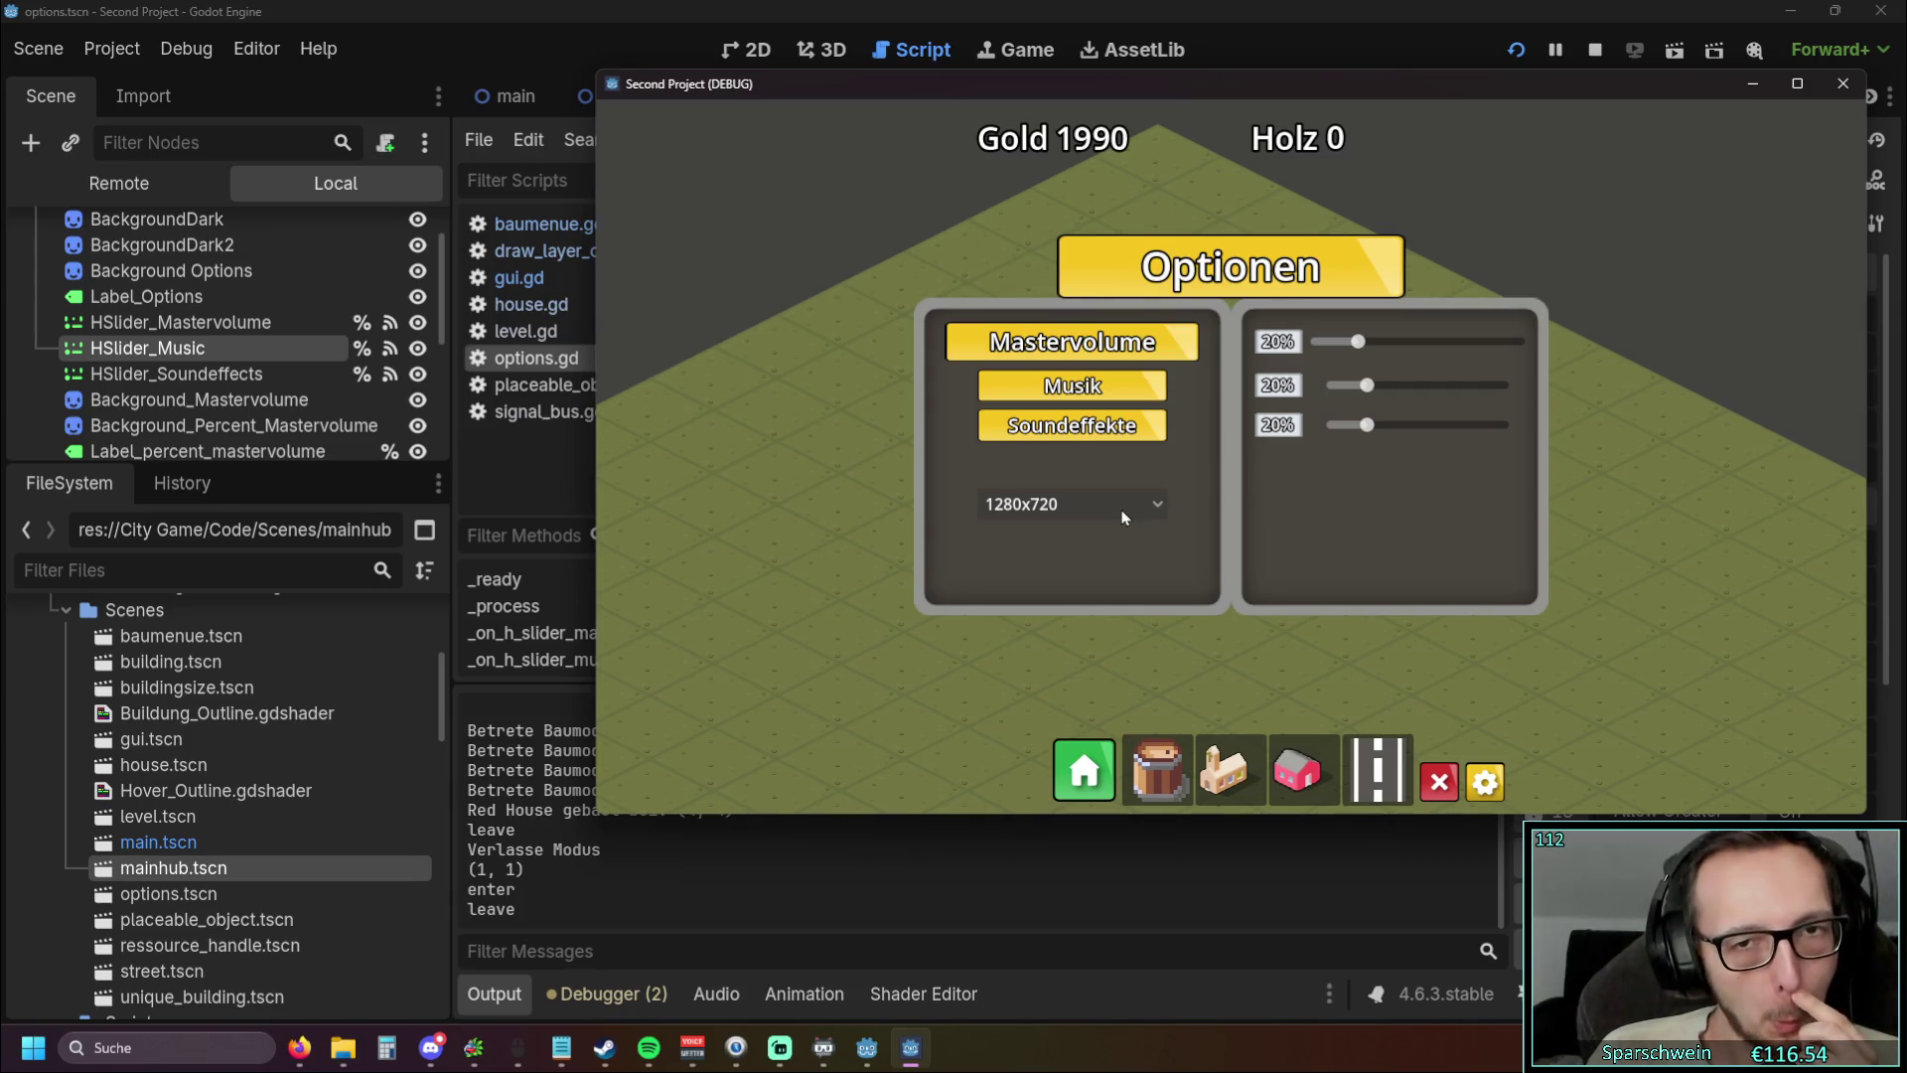
Switch the running game to 3840x2160, then move and maximize its window by the title bar
{"action": "left_click", "coordinate": [1123, 510]}
{"action": "left_click", "coordinate": [1116, 514]}
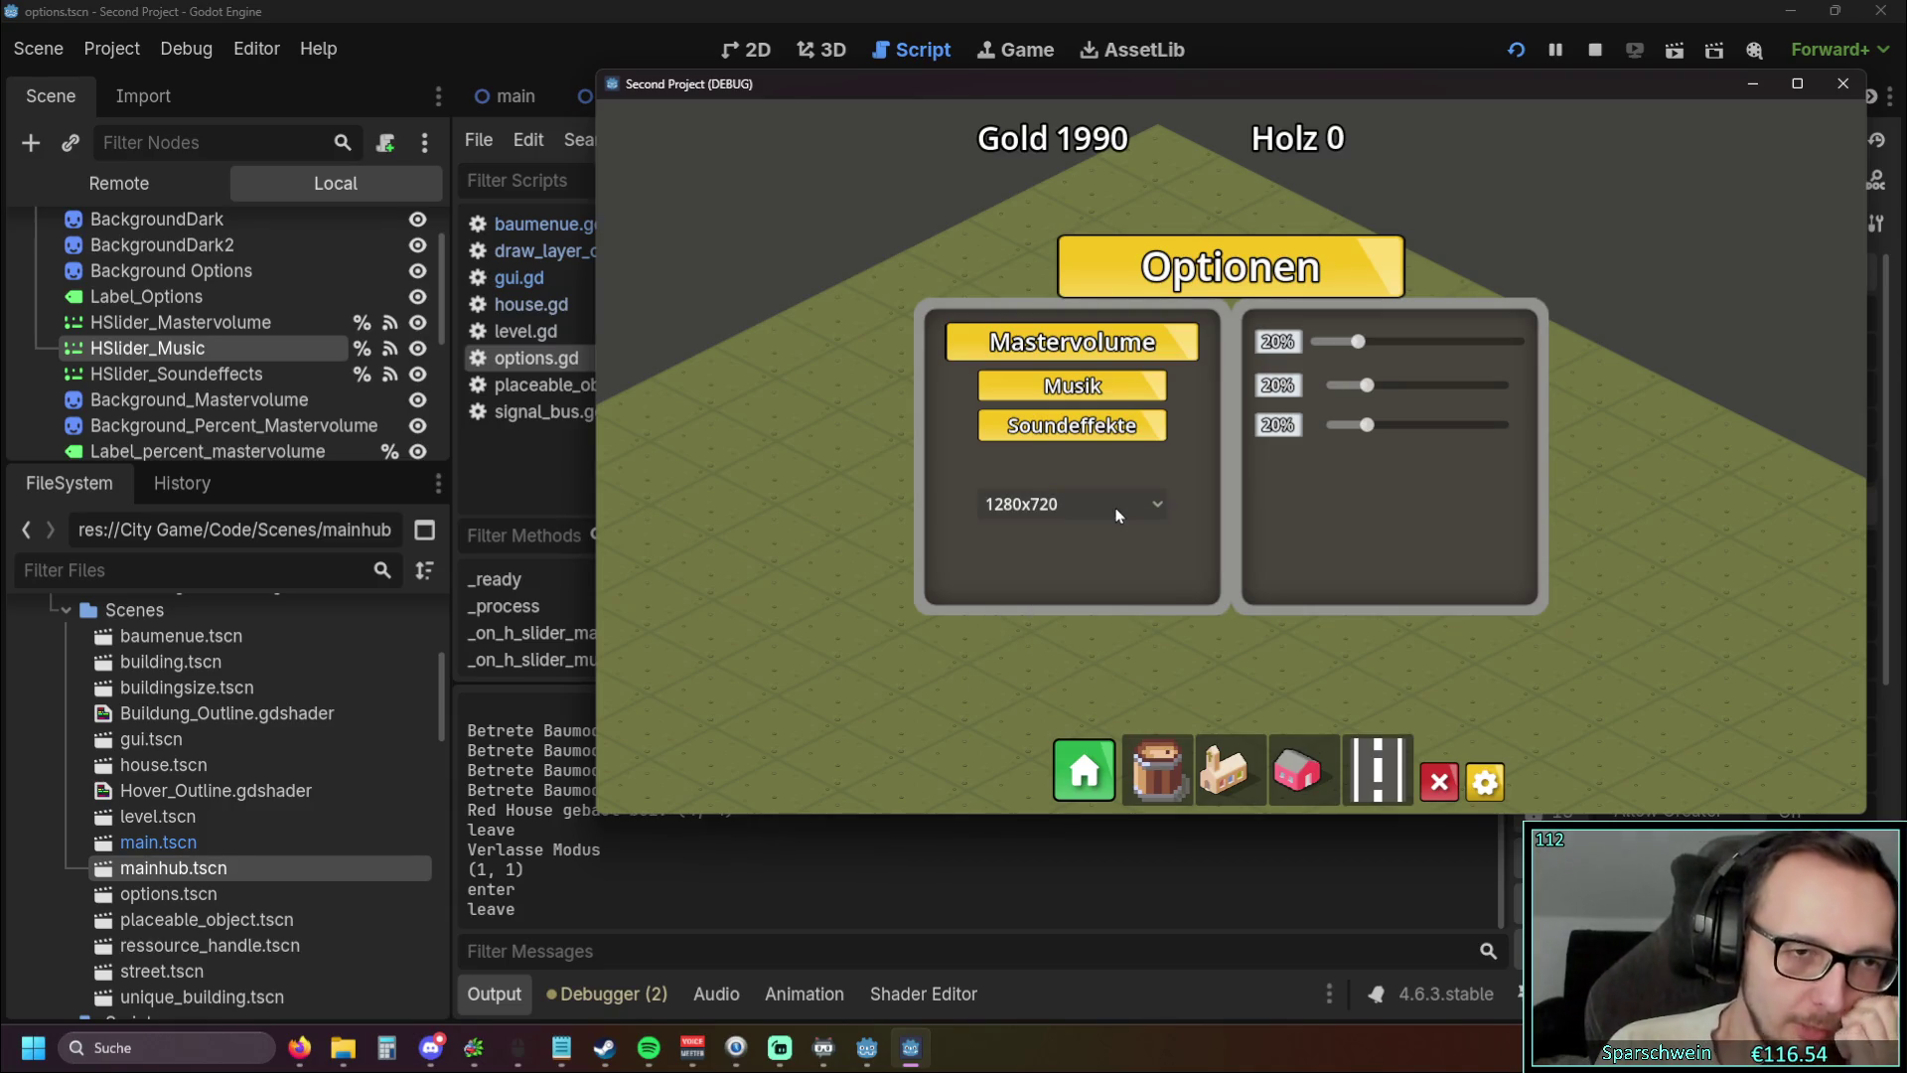
{"action": "left_click", "coordinate": [1118, 515]}
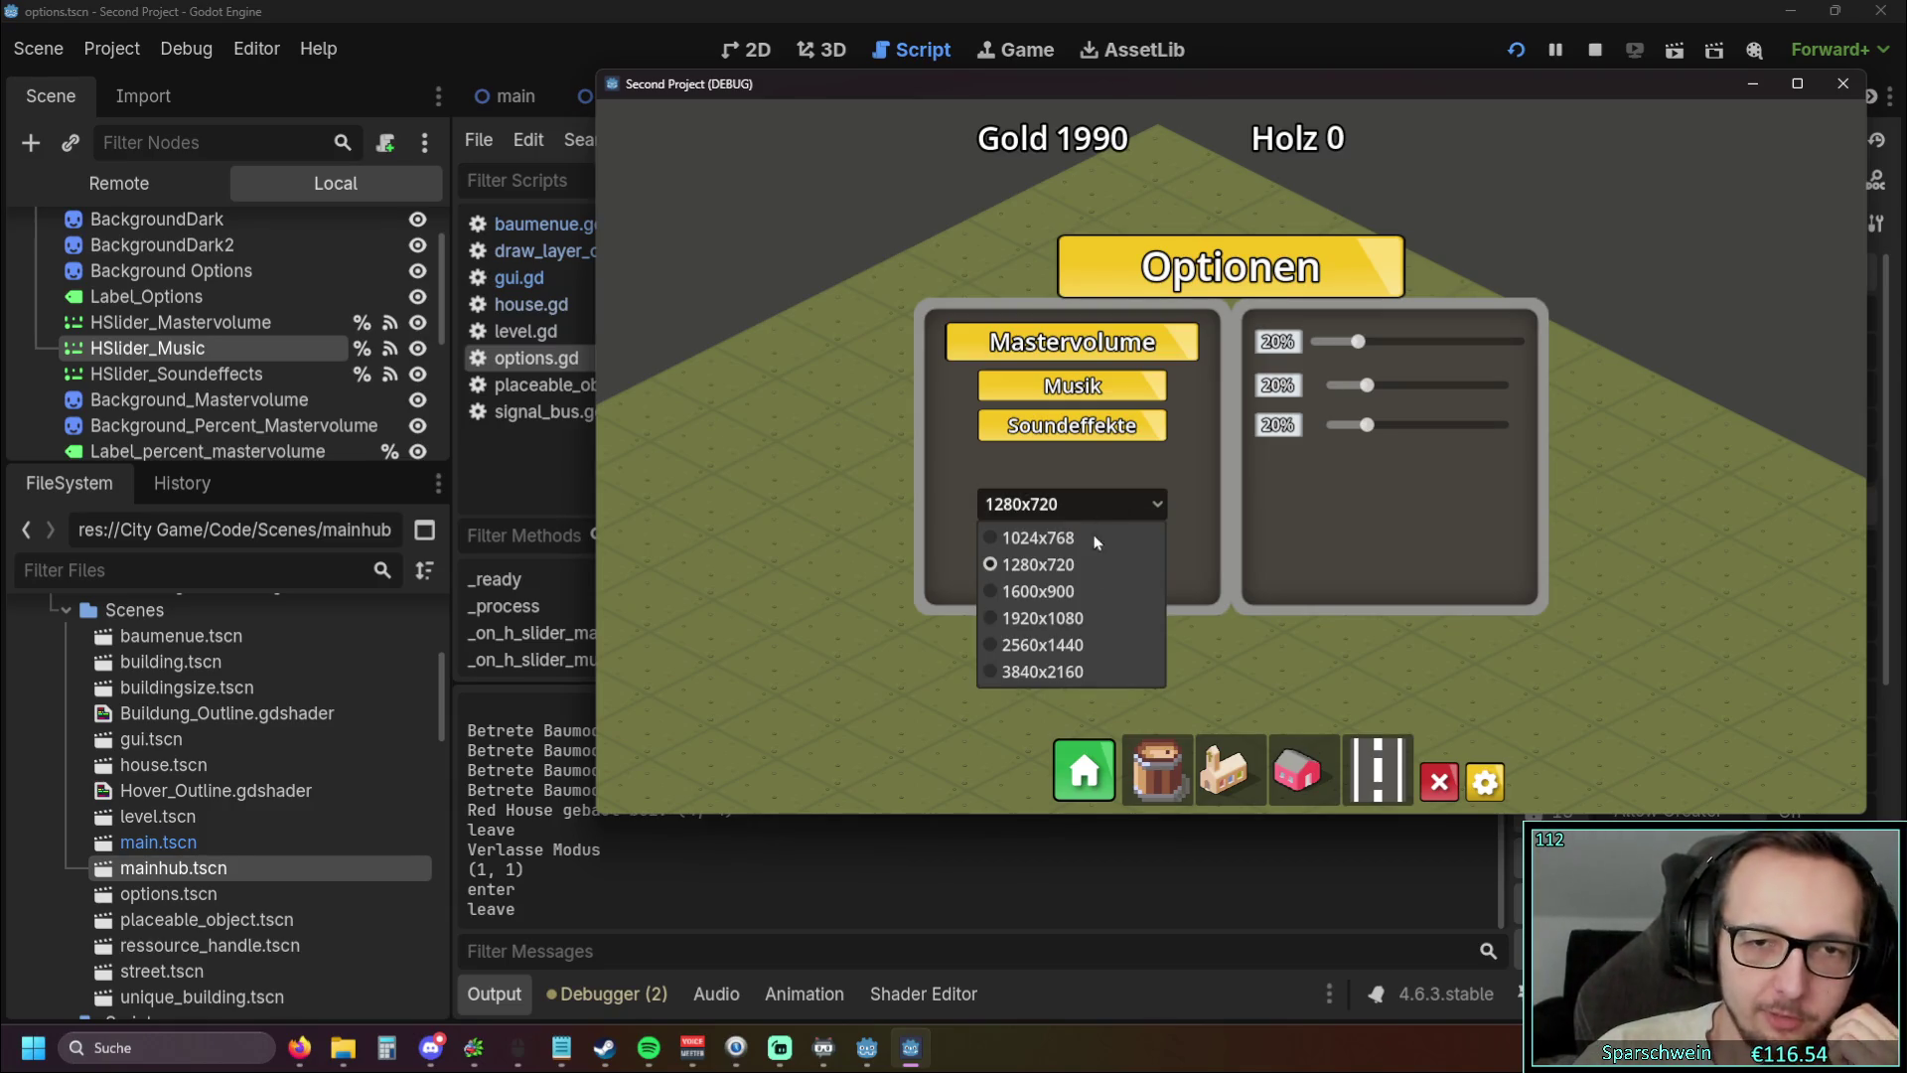
{"action": "left_click", "coordinate": [1047, 674]}
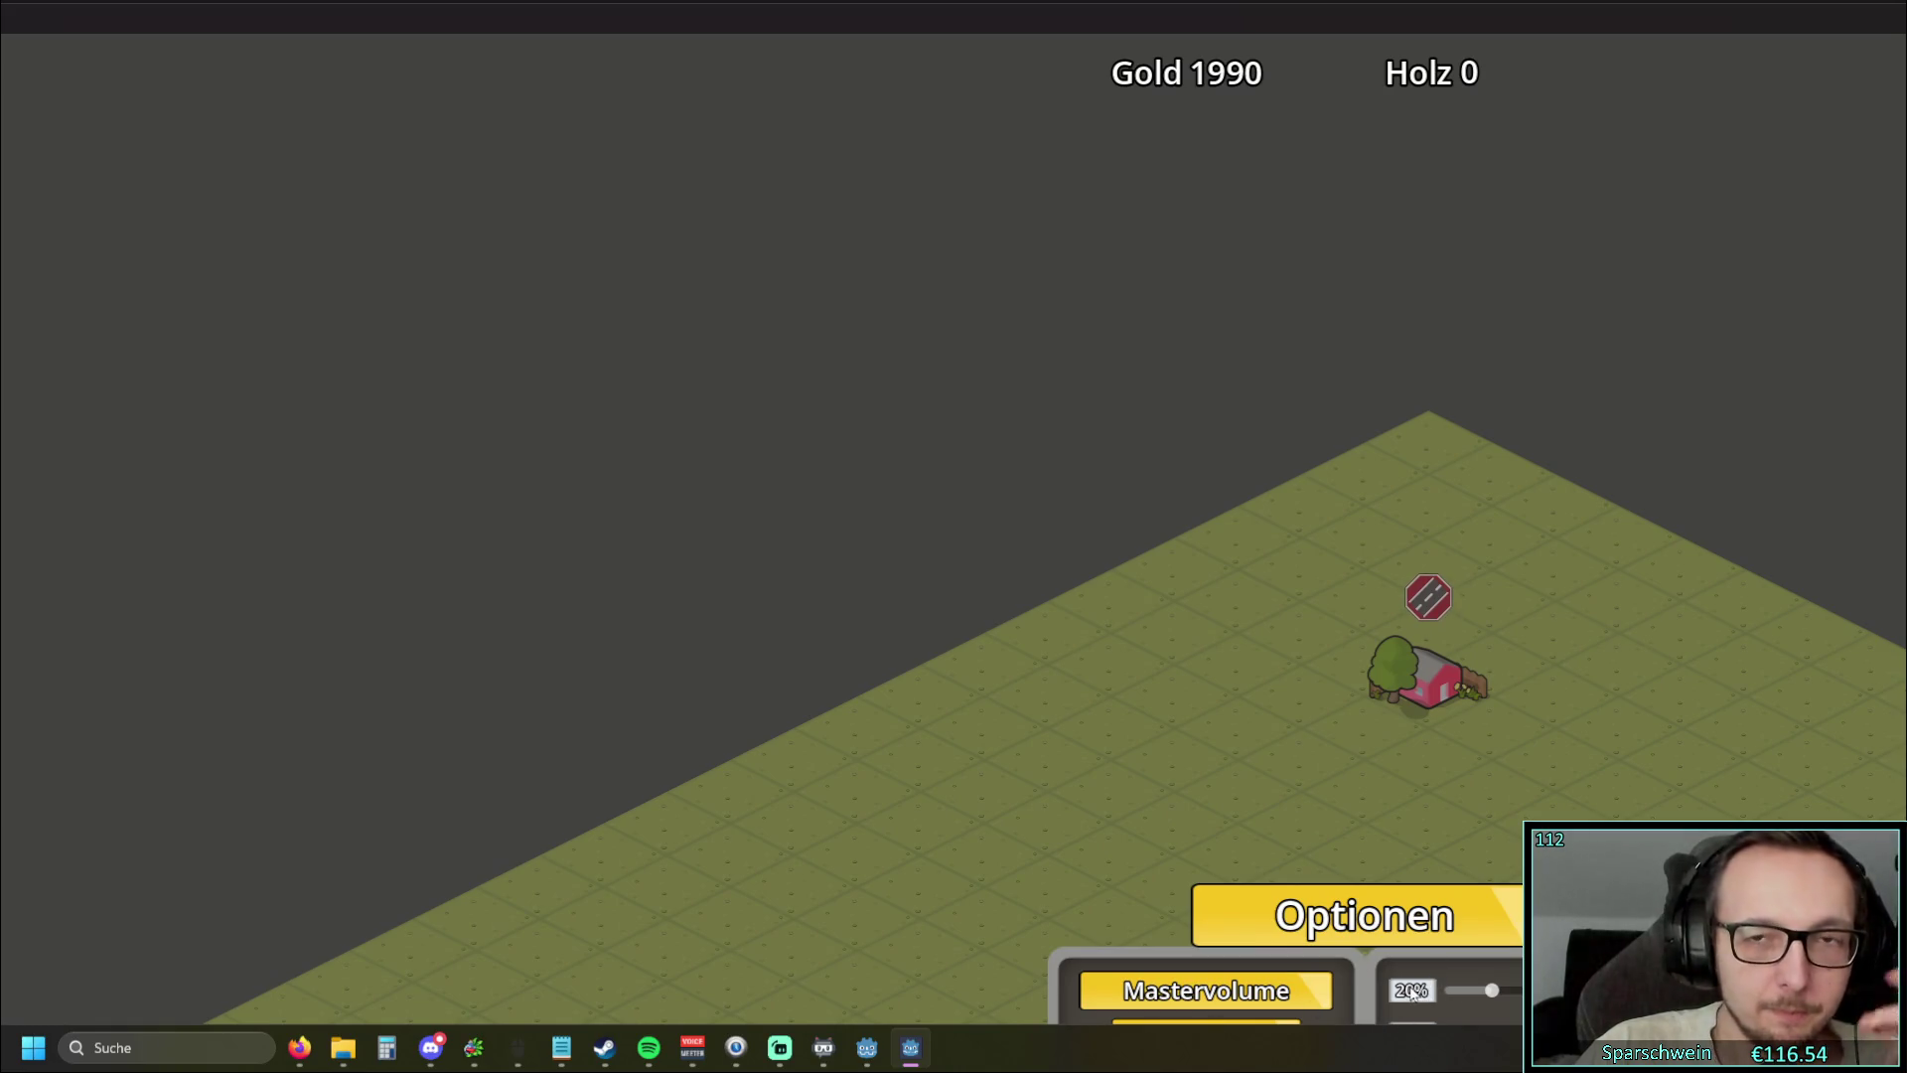
{"action": "mouse_move", "coordinate": [760, 24]}
{"action": "left_mouse_down"}
{"action": "mouse_move", "coordinate": [1242, 79]}
{"action": "mouse_move", "coordinate": [1352, 55]}
{"action": "mouse_move", "coordinate": [630, 80]}
{"action": "left_mouse_up"}
{"action": "key", "text": "alt+Tab"}
{"action": "key", "text": "alt+Tab"}
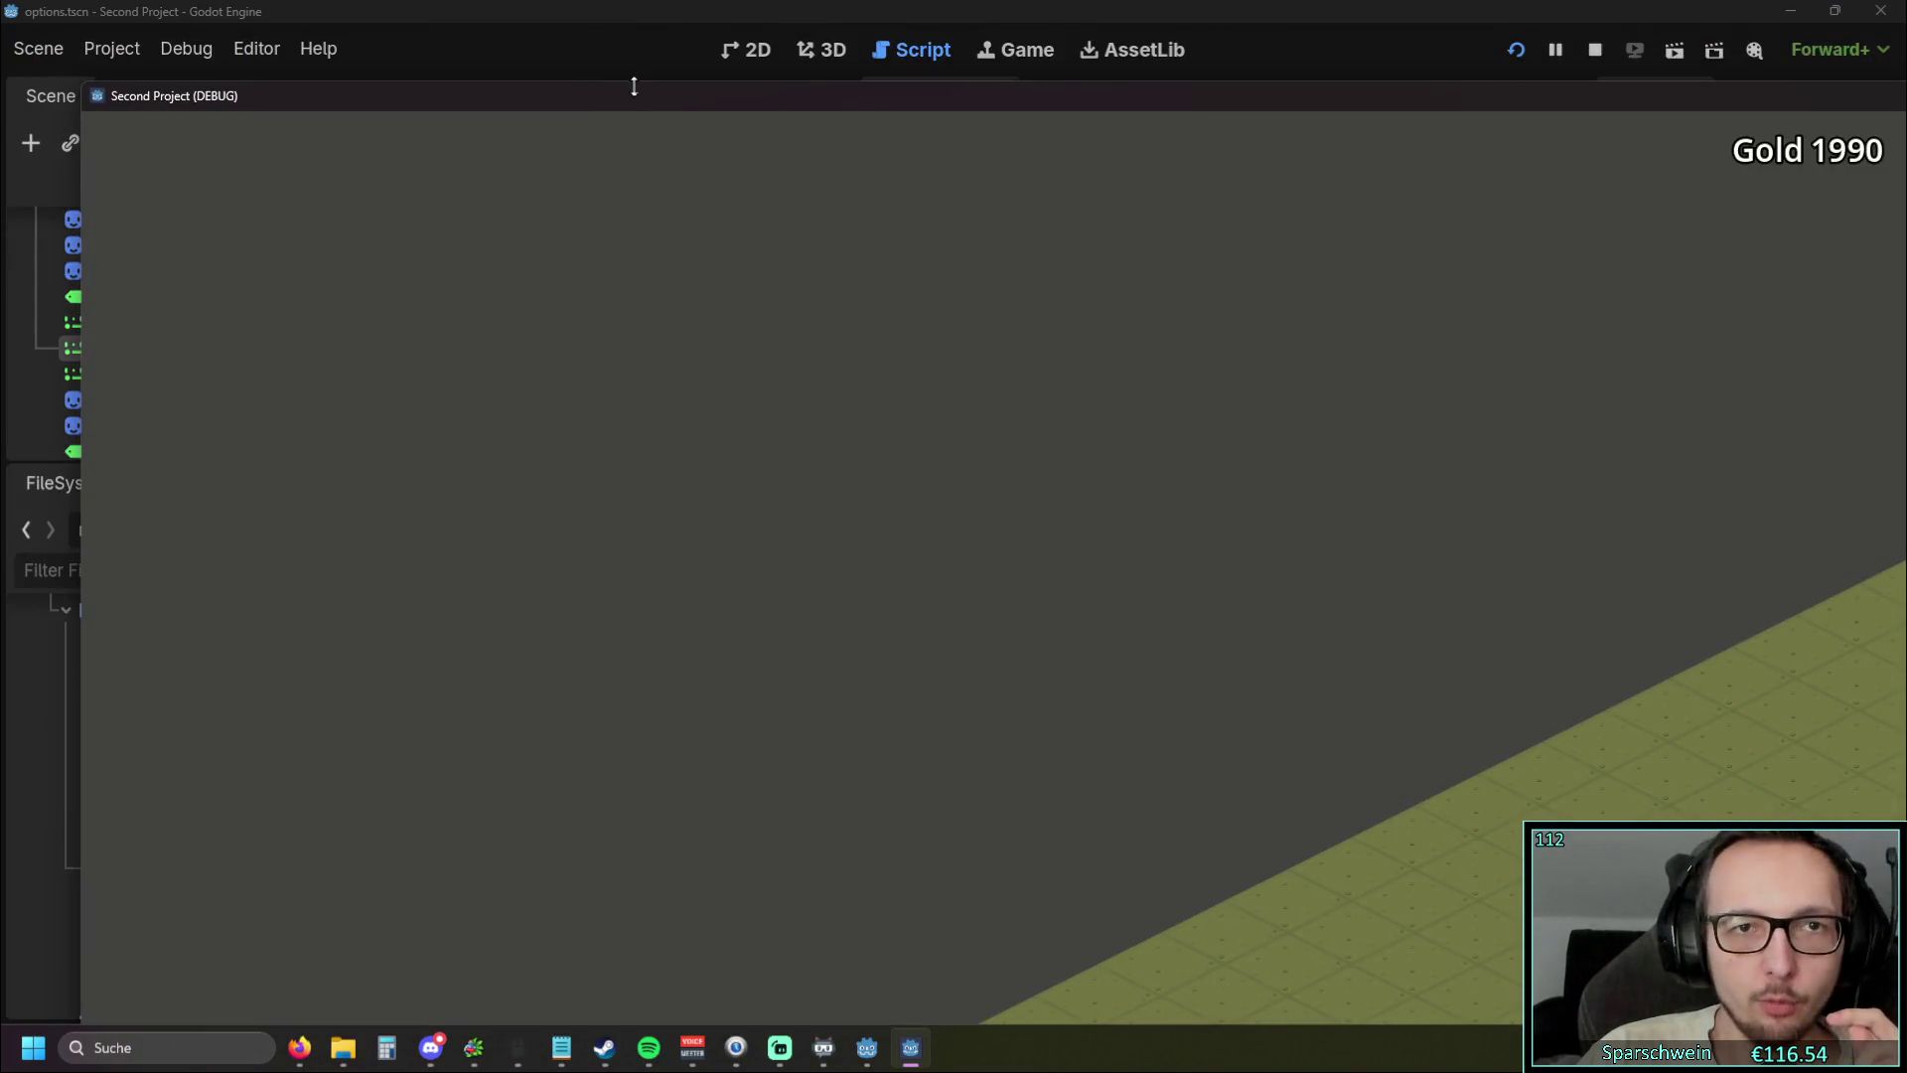
{"action": "key", "text": "alt+Tab"}
{"action": "key", "text": "alt+Tab"}
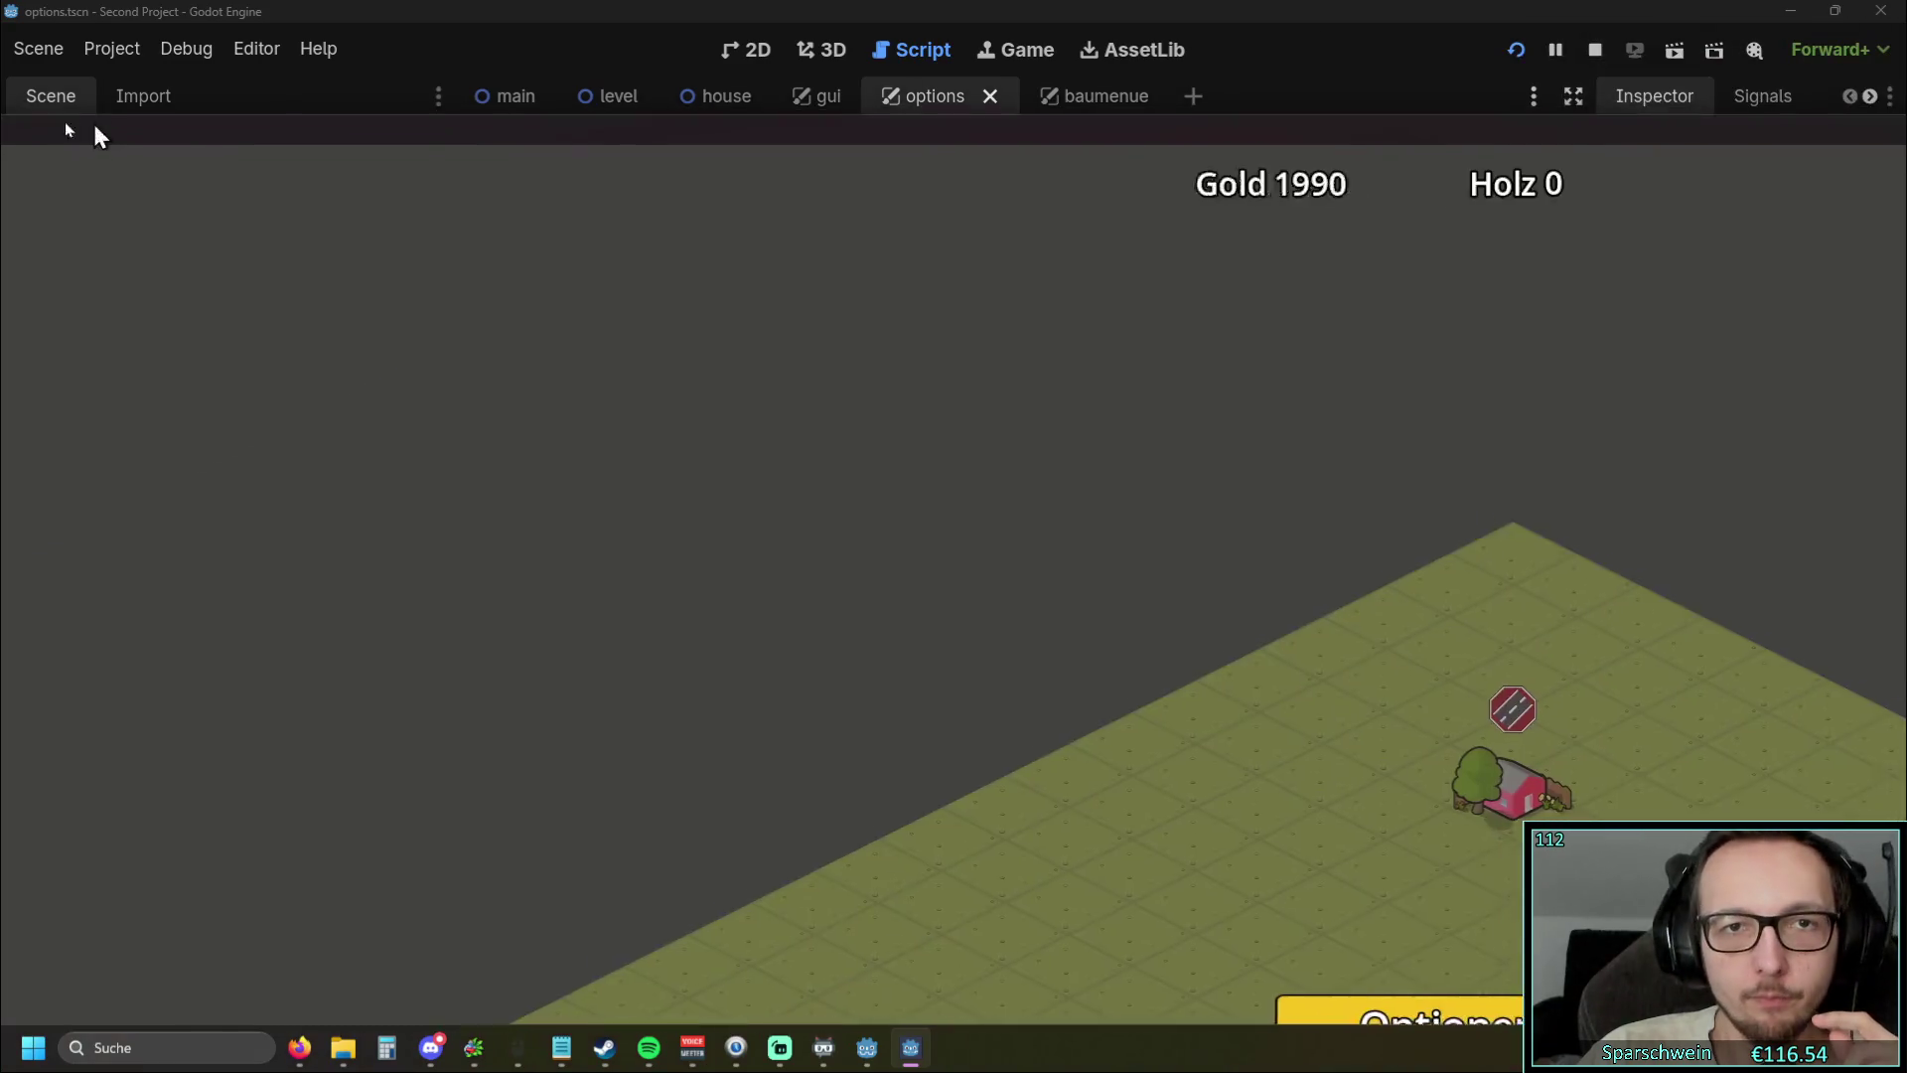
{"action": "double_click", "coordinate": [554, 18]}
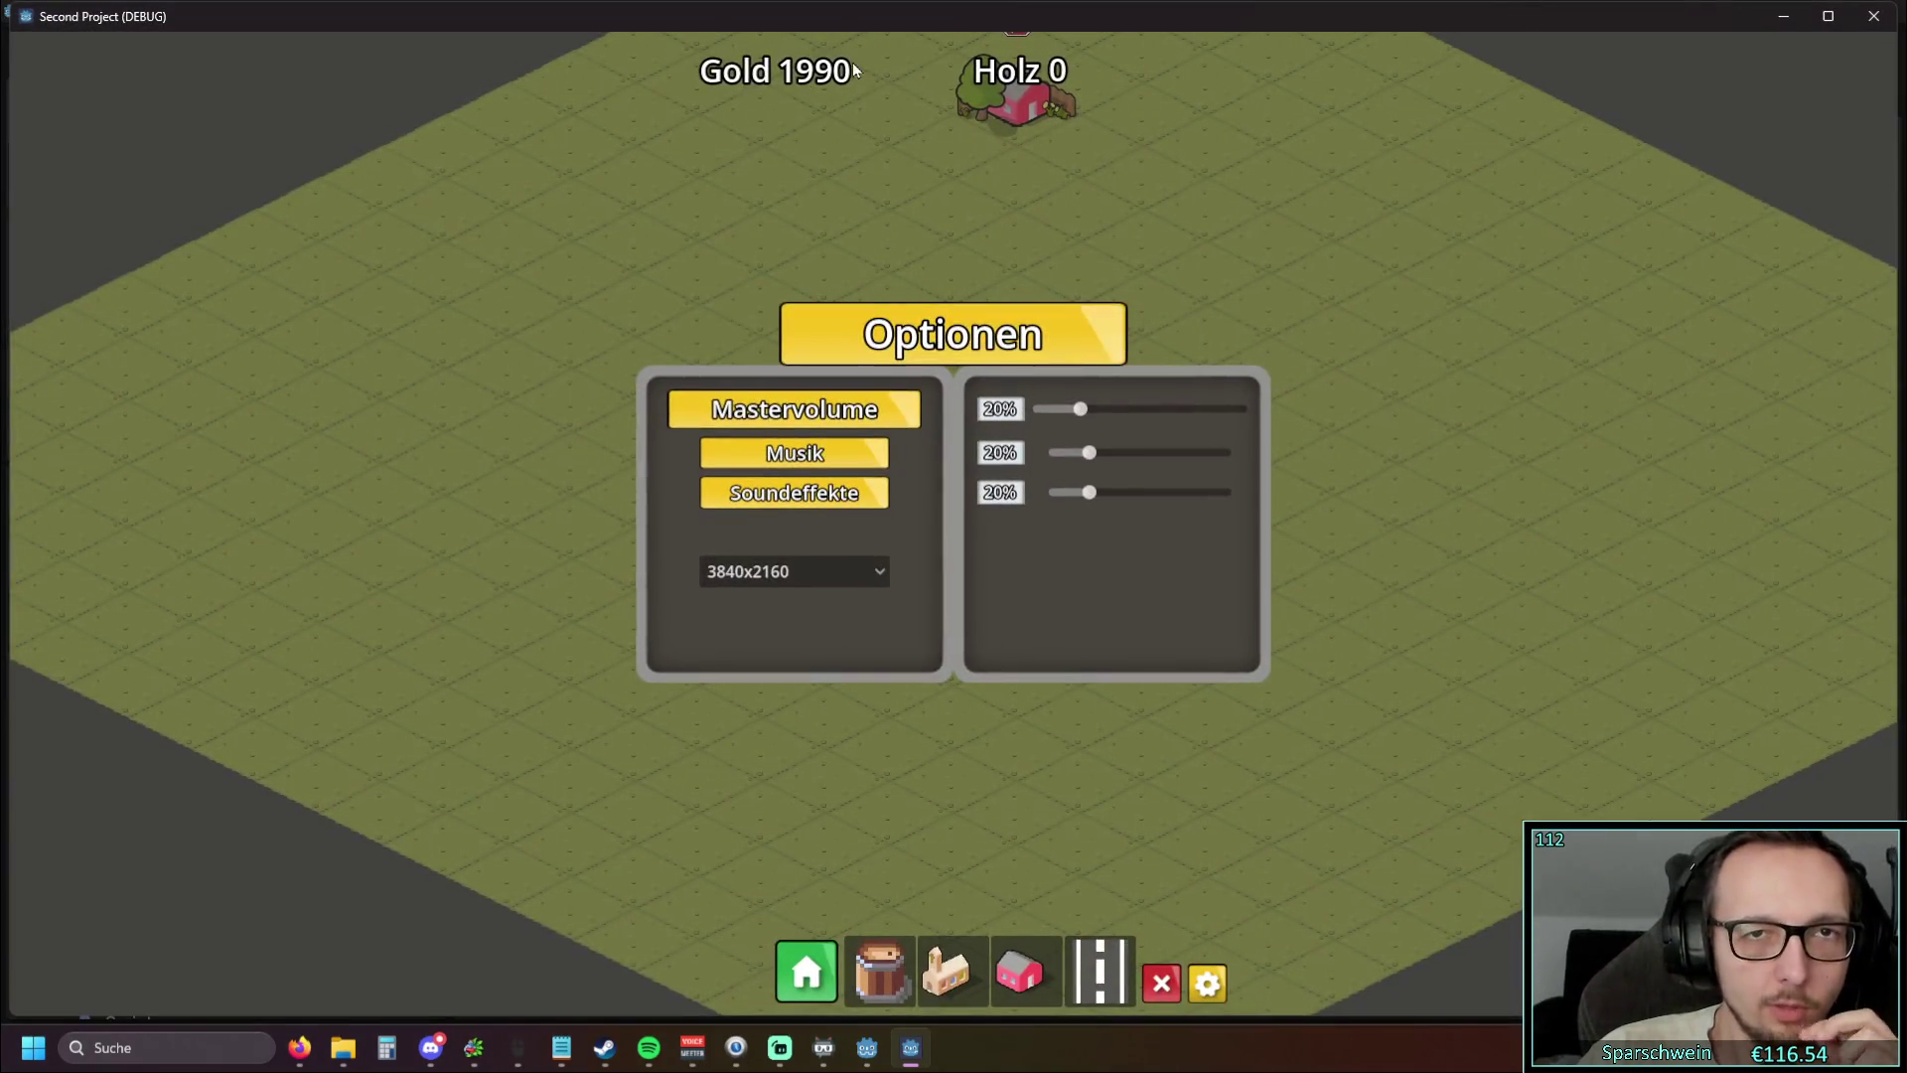
Alternate the resolution between 1280x720 and 3840x2160, centring, maximizing and restoring the window
{"action": "left_click", "coordinate": [863, 578]}
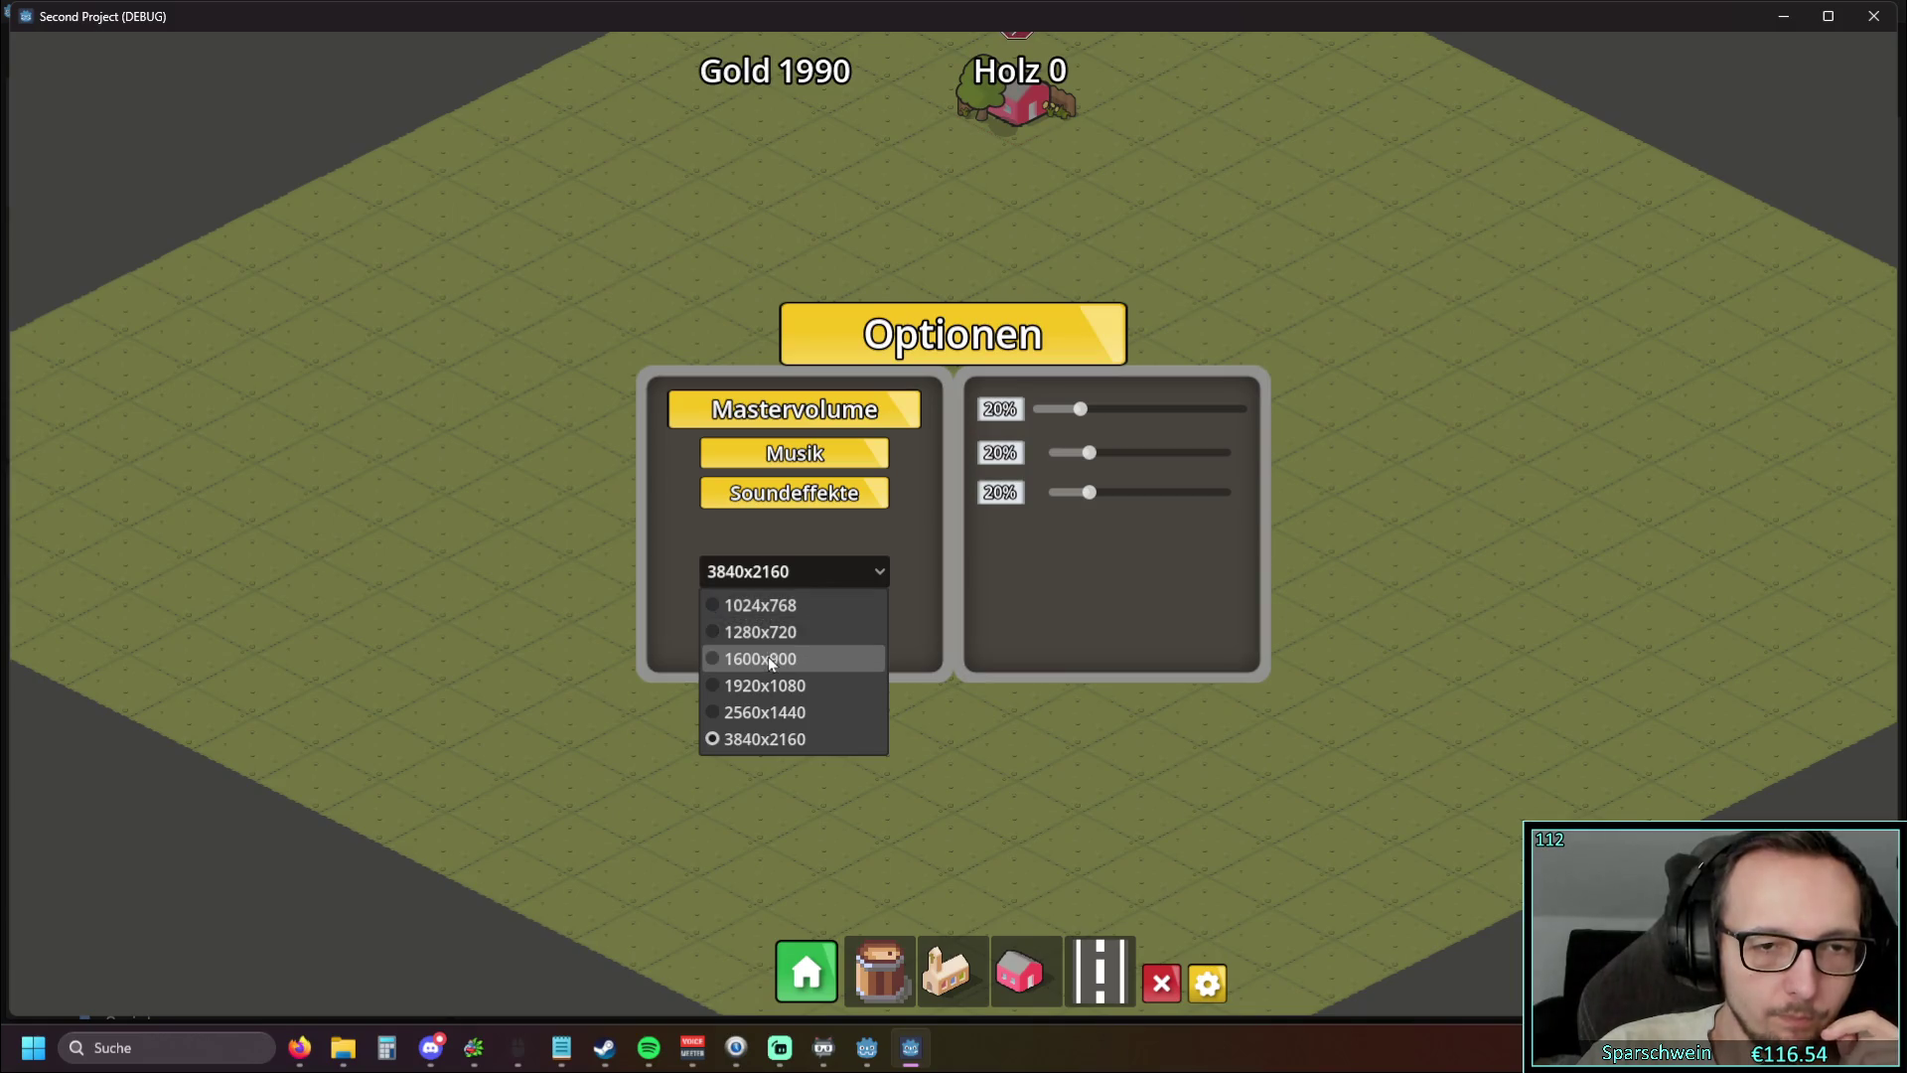
{"action": "left_click", "coordinate": [767, 630]}
{"action": "mouse_move", "coordinate": [651, 25]}
{"action": "left_mouse_down"}
{"action": "mouse_move", "coordinate": [903, 86]}
{"action": "mouse_move", "coordinate": [909, 110]}
{"action": "left_mouse_up"}
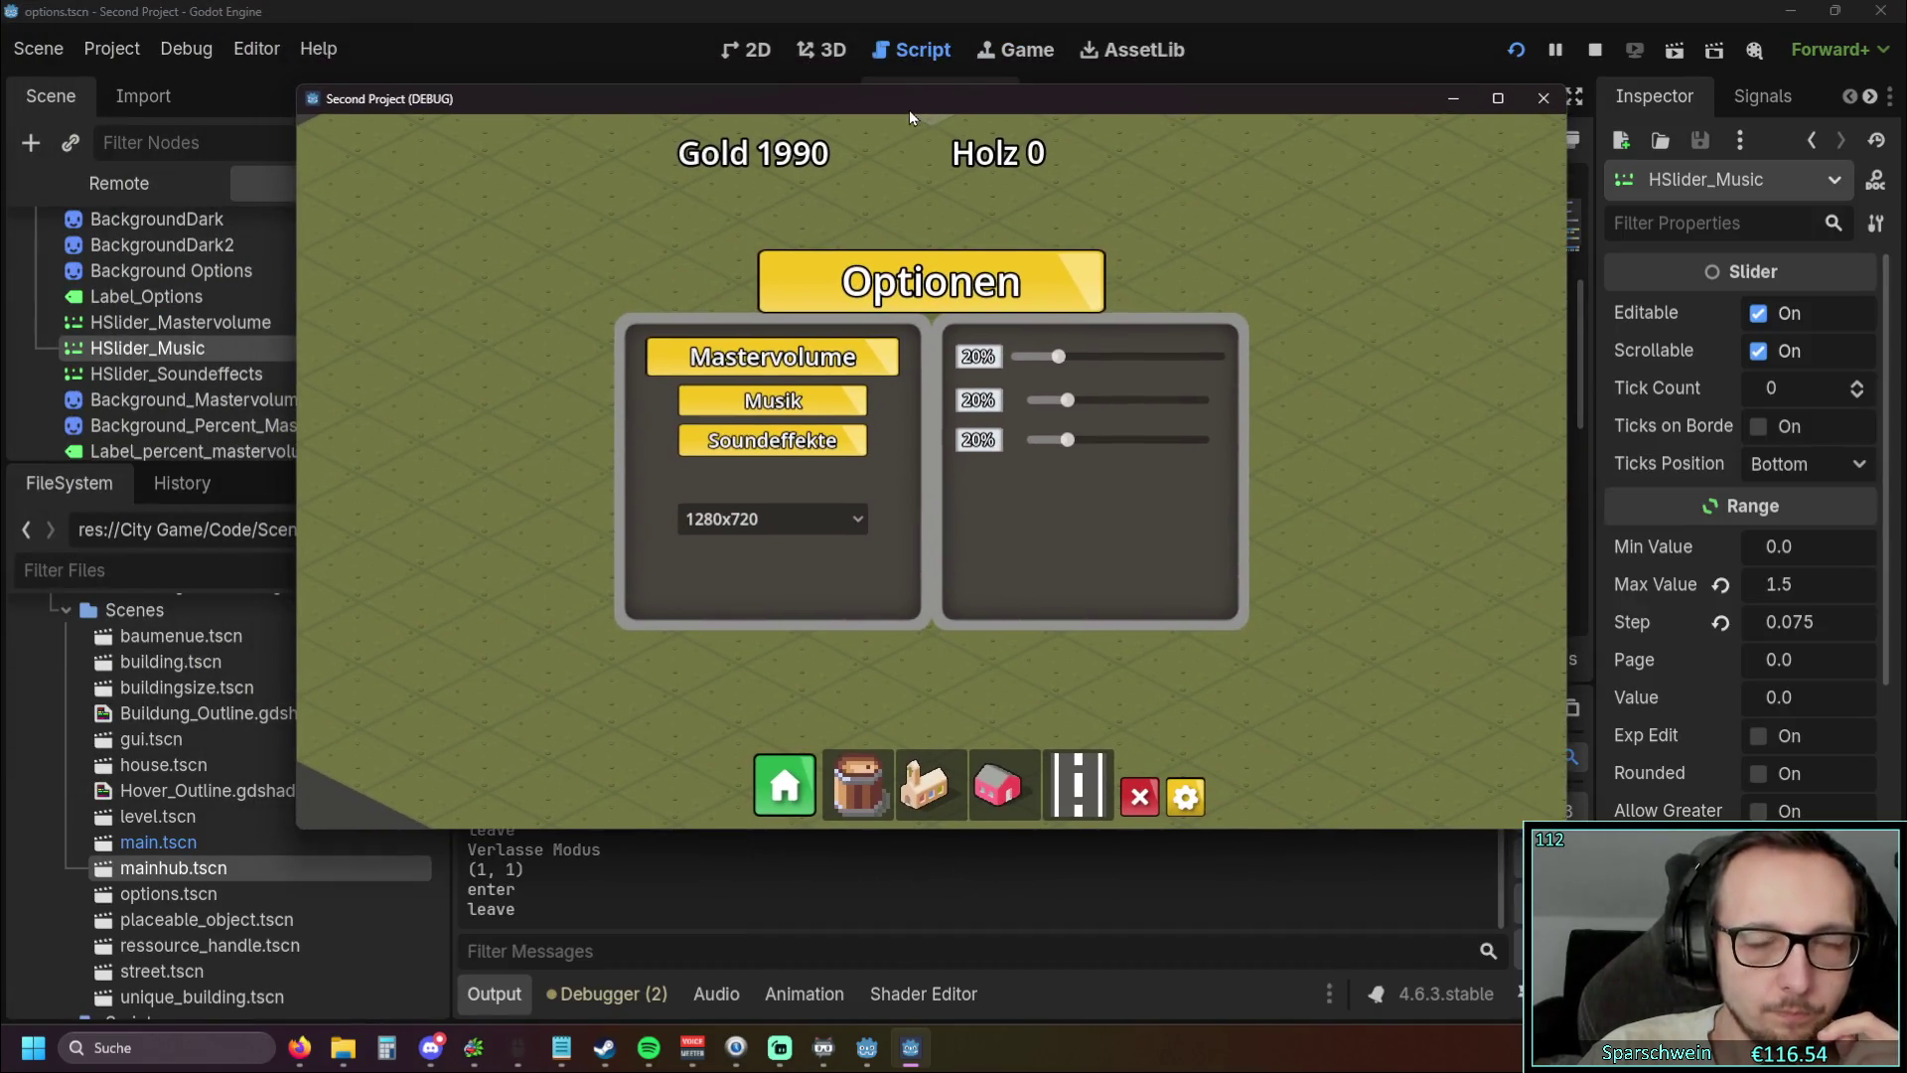
{"action": "left_click", "coordinate": [805, 517]}
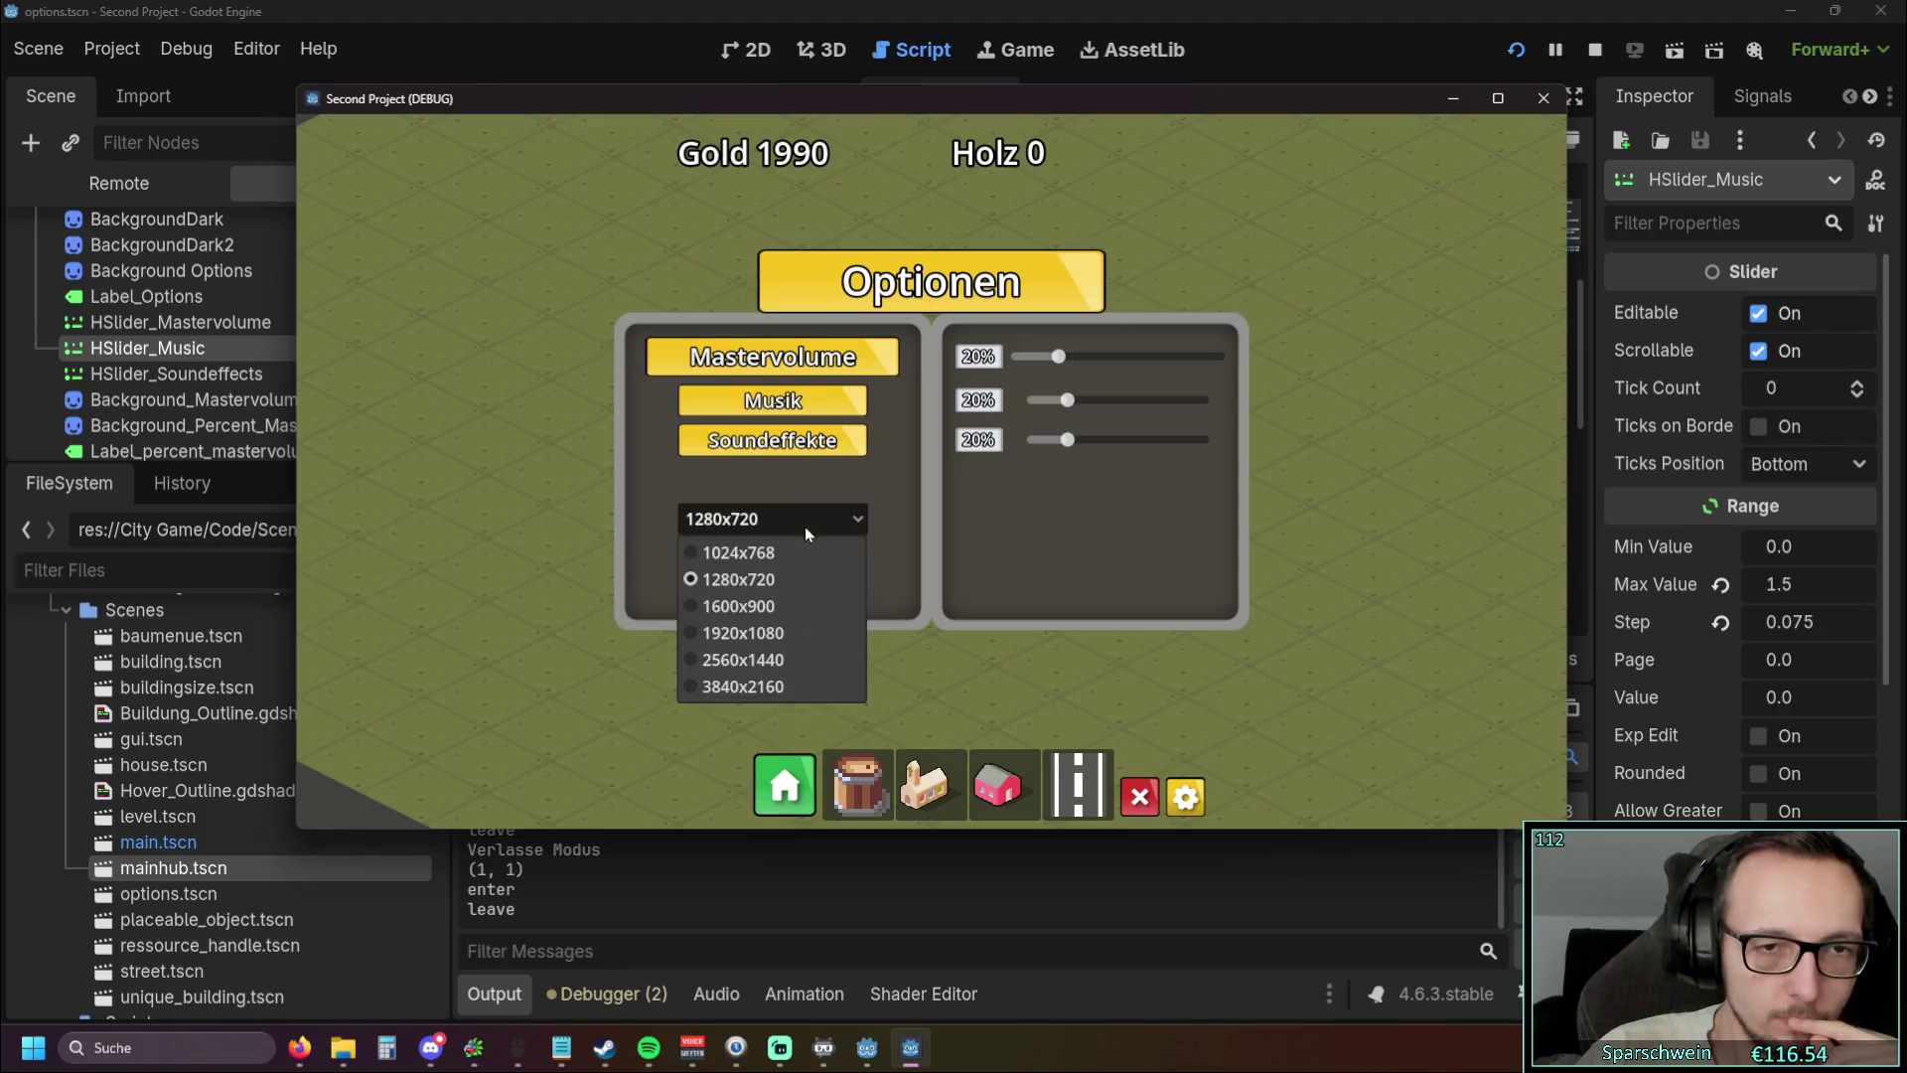
{"action": "left_click", "coordinate": [777, 687]}
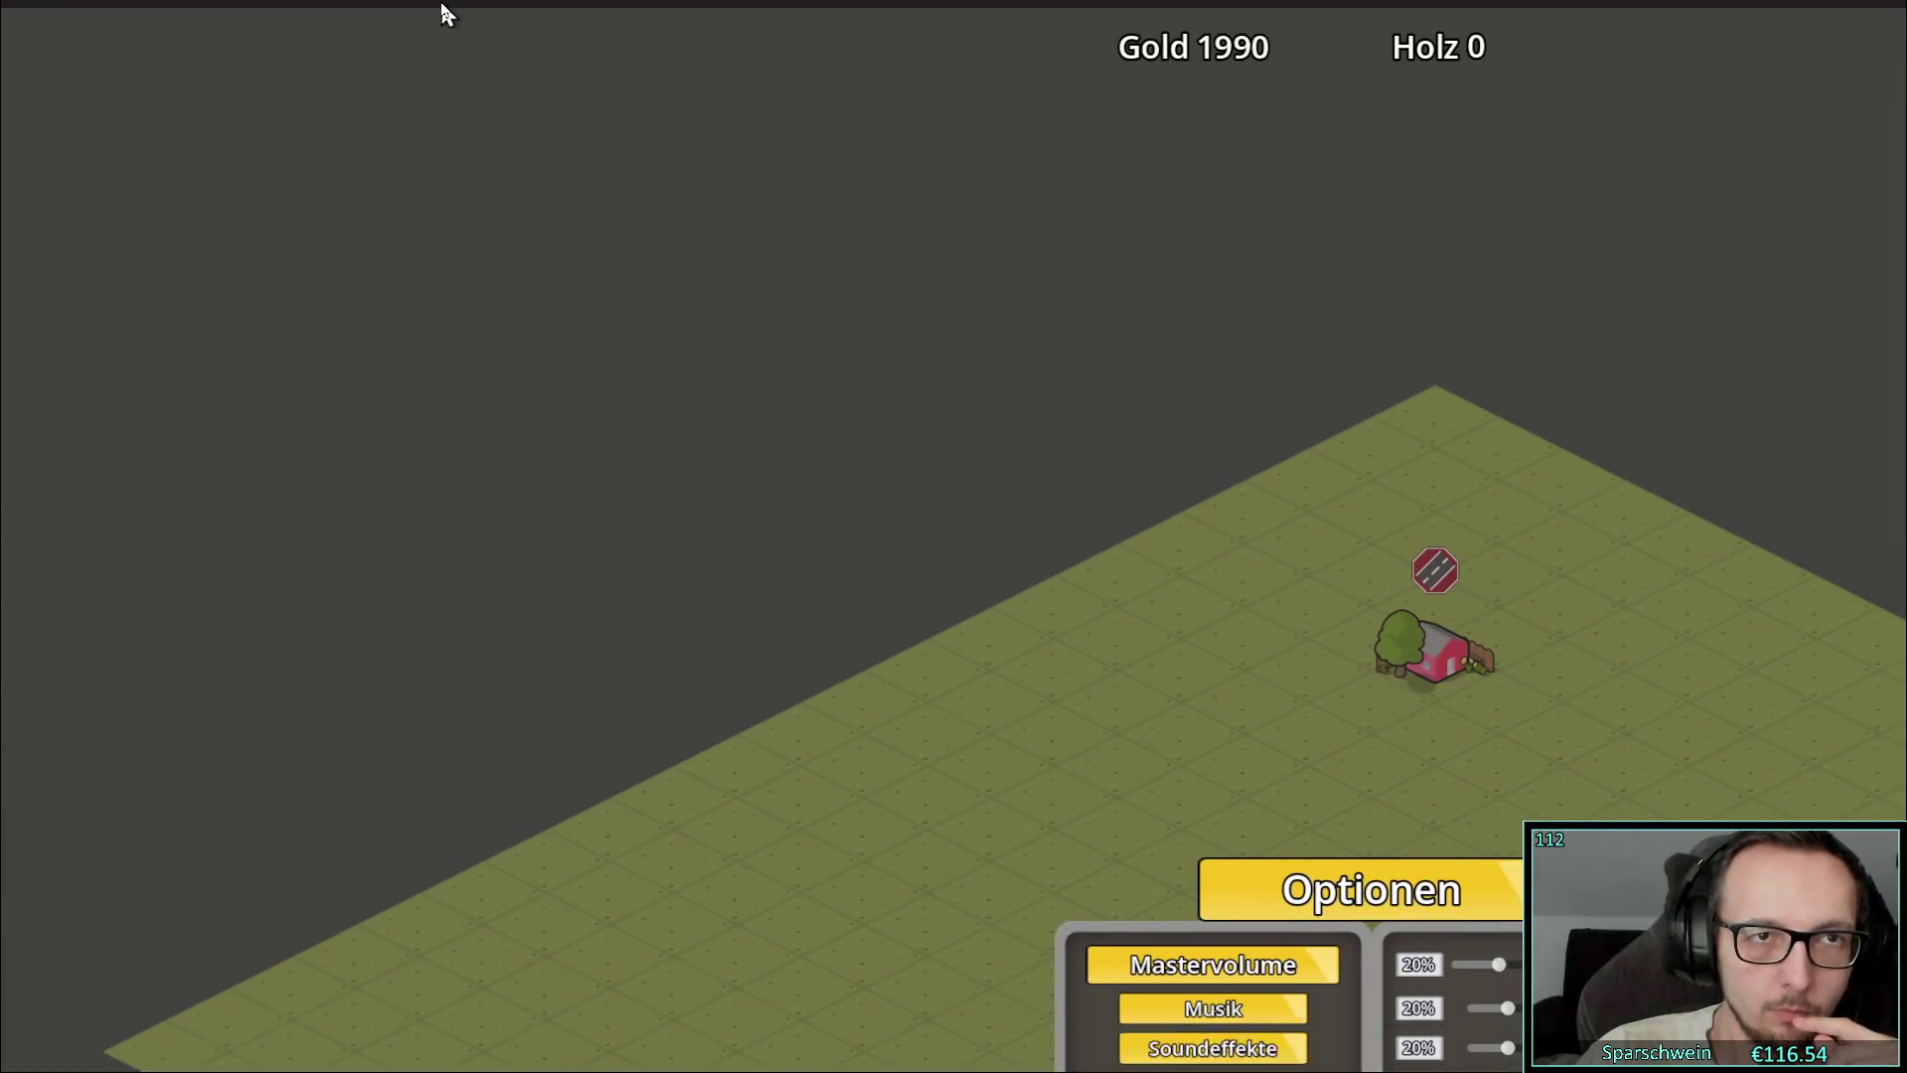
{"action": "double_click", "coordinate": [442, 9]}
{"action": "left_click", "coordinate": [856, 568]}
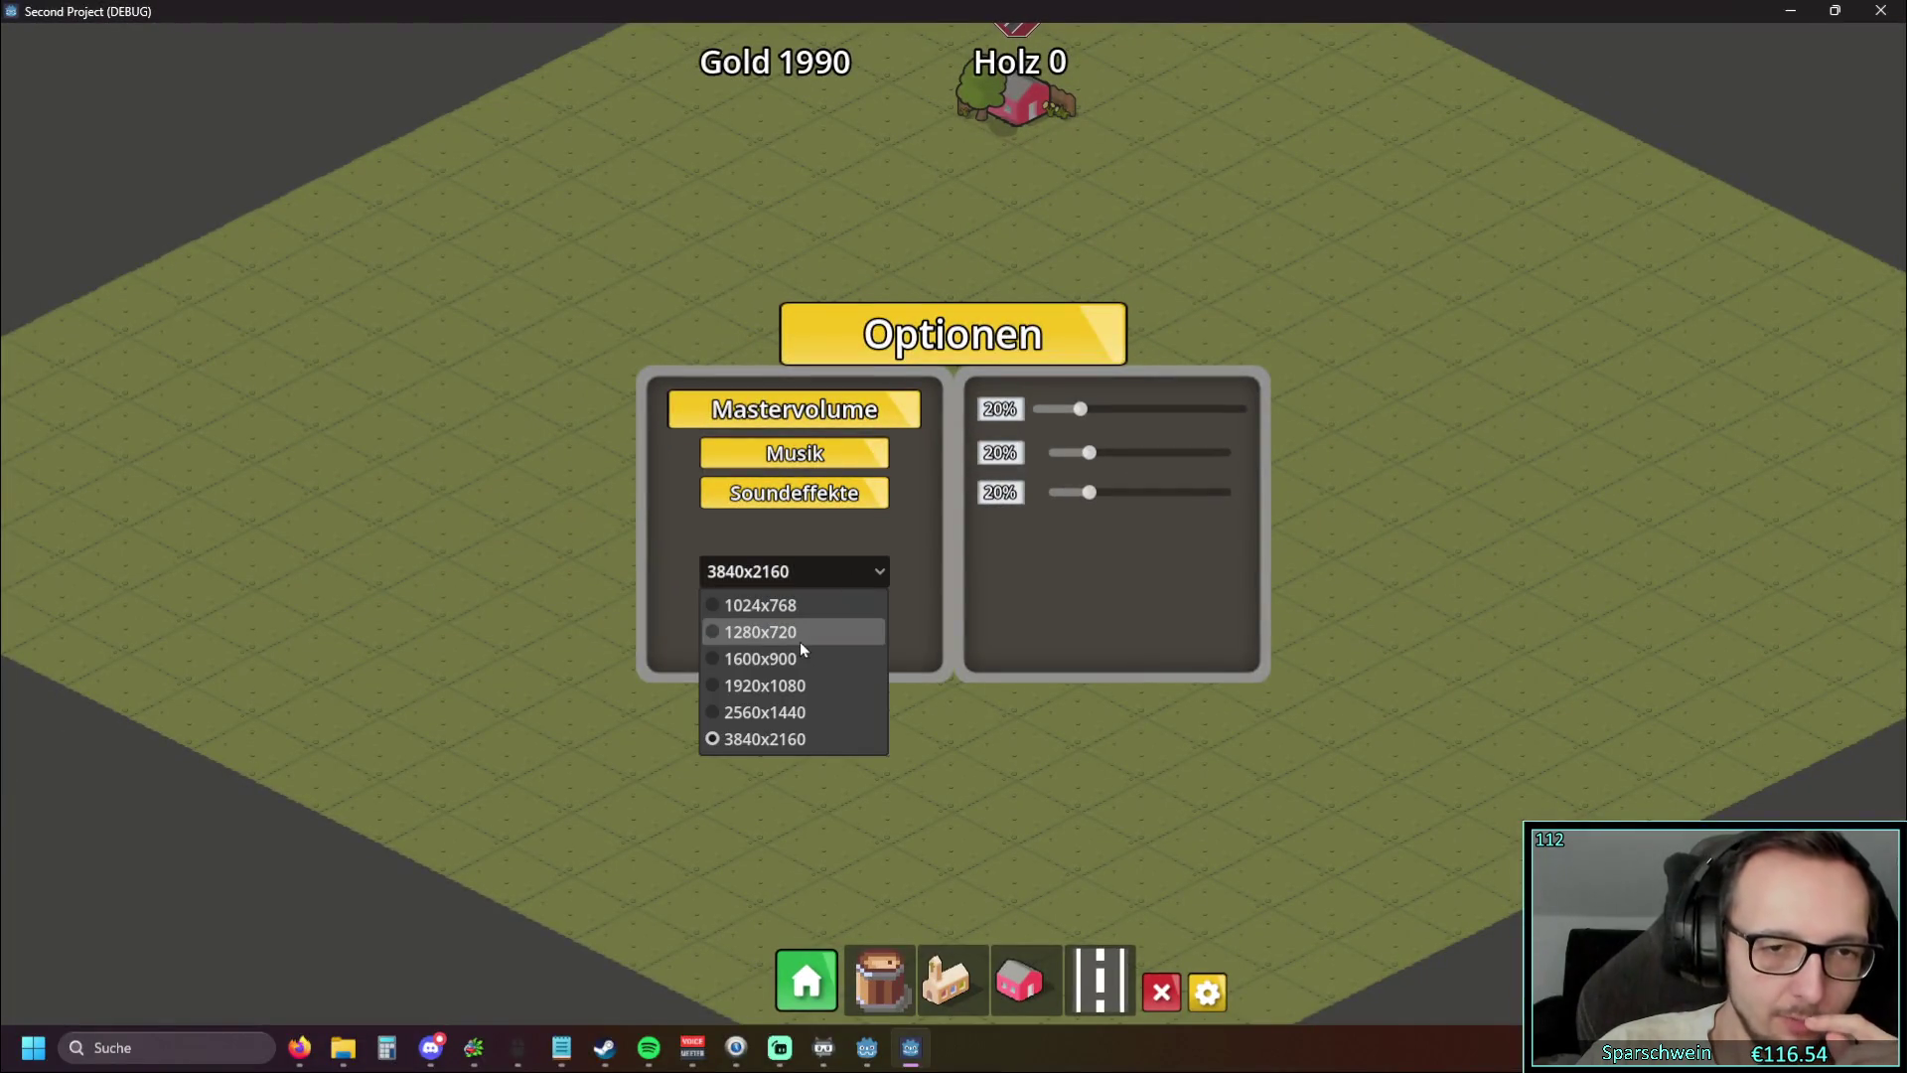
{"action": "left_click", "coordinate": [803, 636]}
{"action": "double_click", "coordinate": [885, 11]}
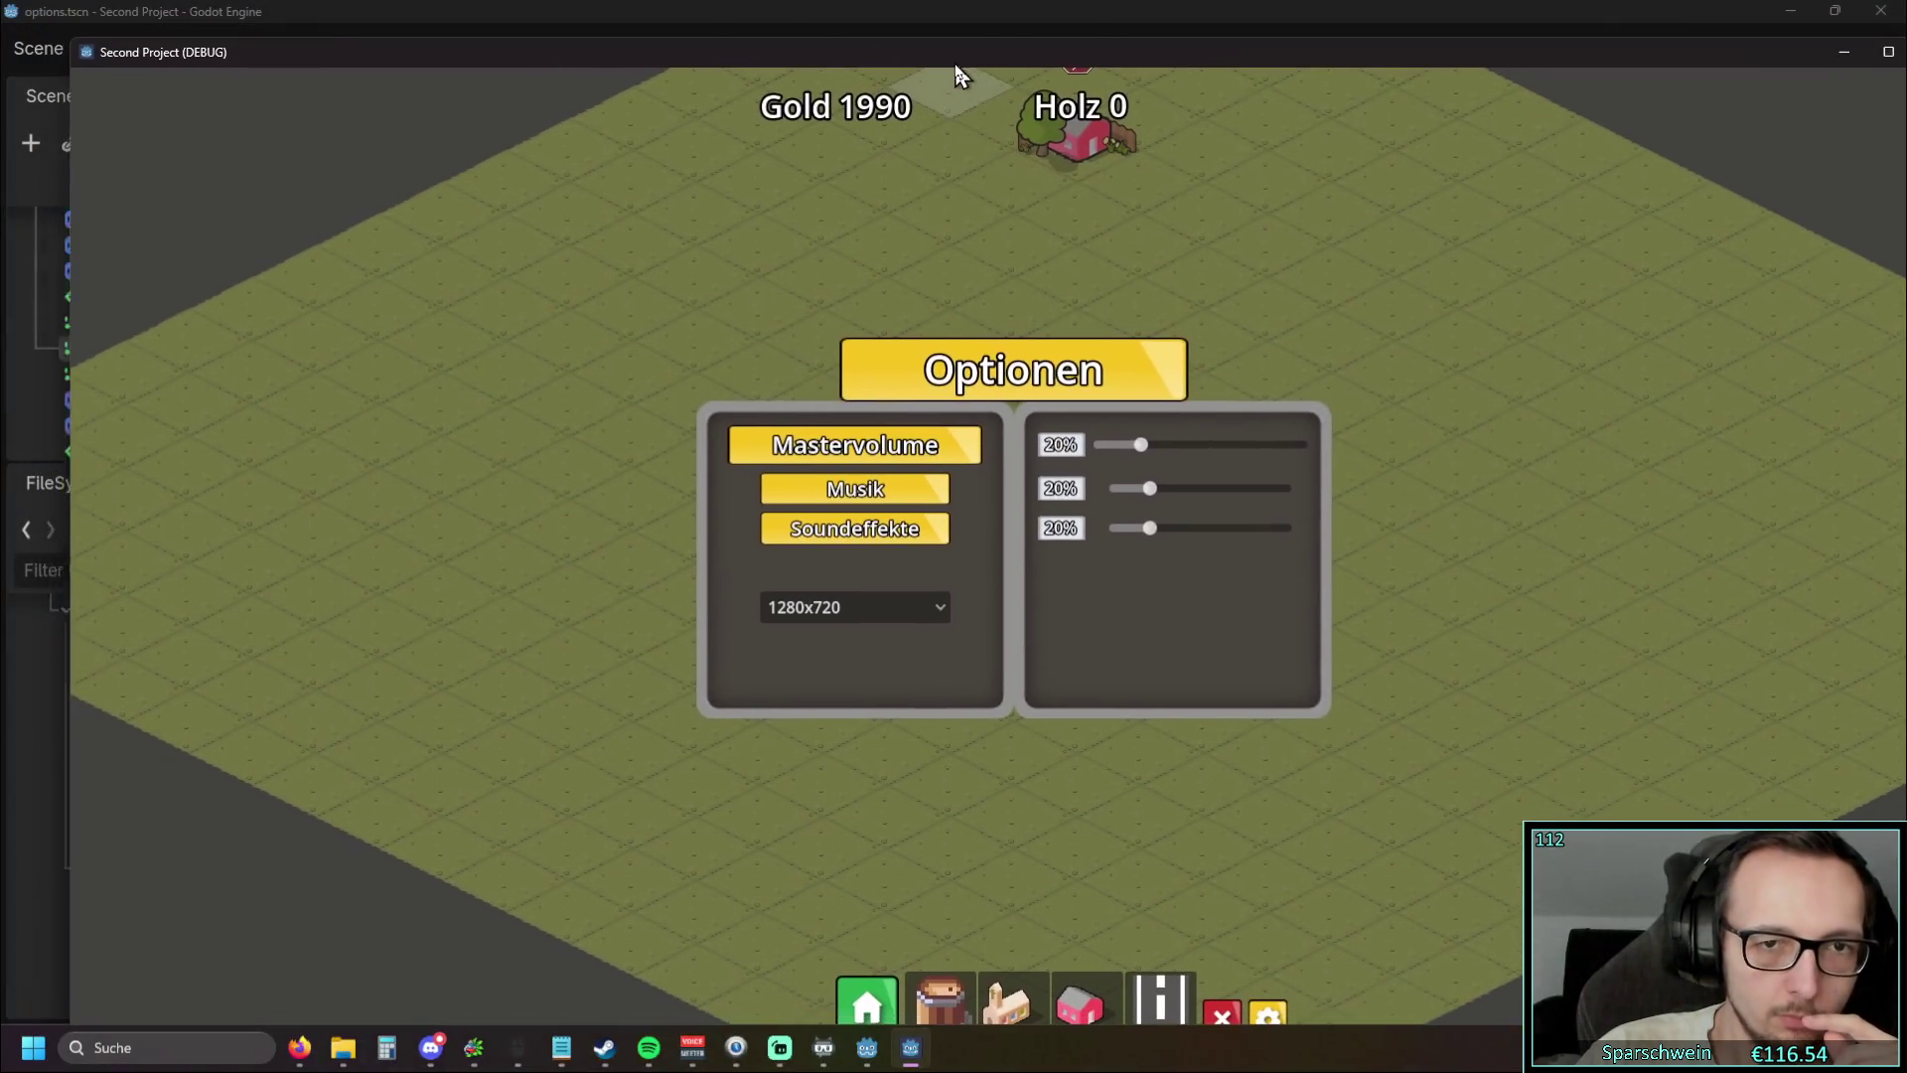
Pick 1920x1080, then 1280x720, then 3840x2160 from the resolution dropdown
{"action": "left_click", "coordinate": [909, 608]}
{"action": "left_click", "coordinate": [834, 717]}
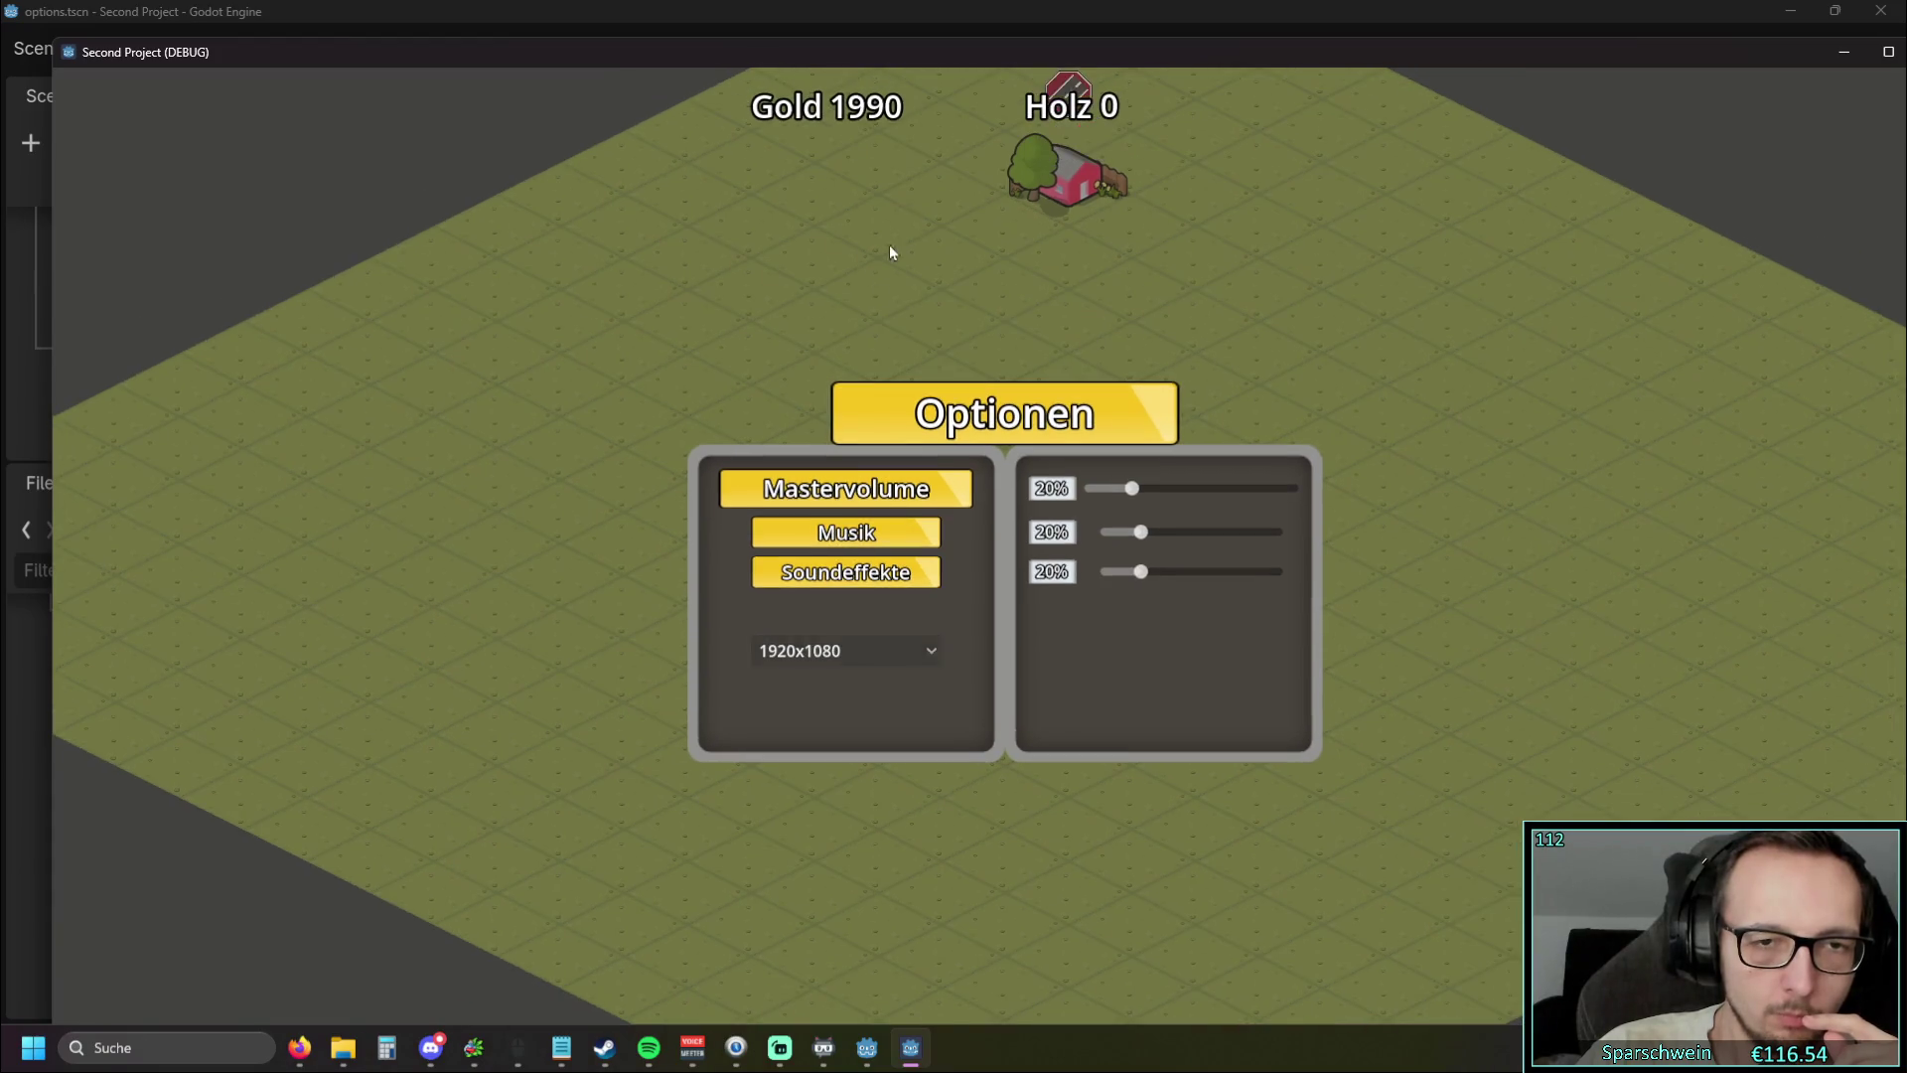
{"action": "left_click", "coordinate": [837, 649]}
{"action": "left_click", "coordinate": [864, 709]}
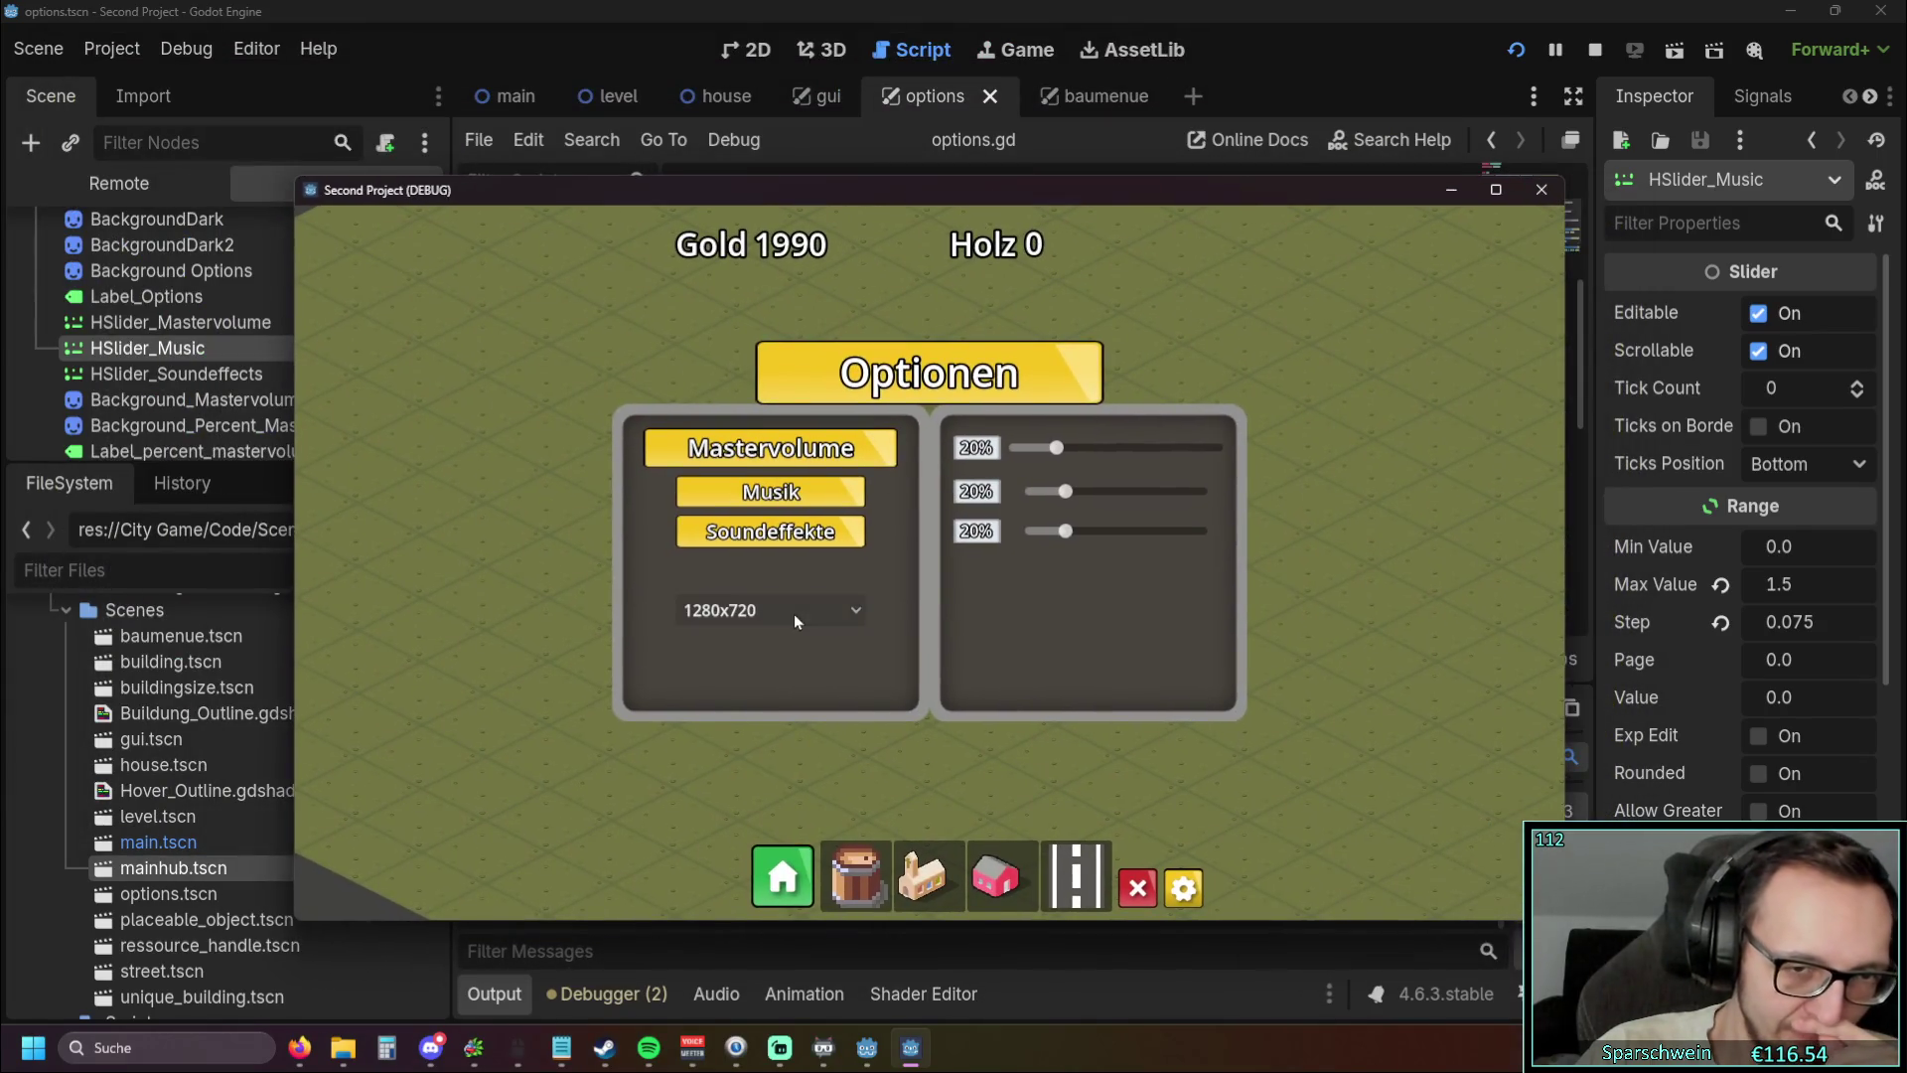
{"action": "left_click", "coordinate": [790, 611]}
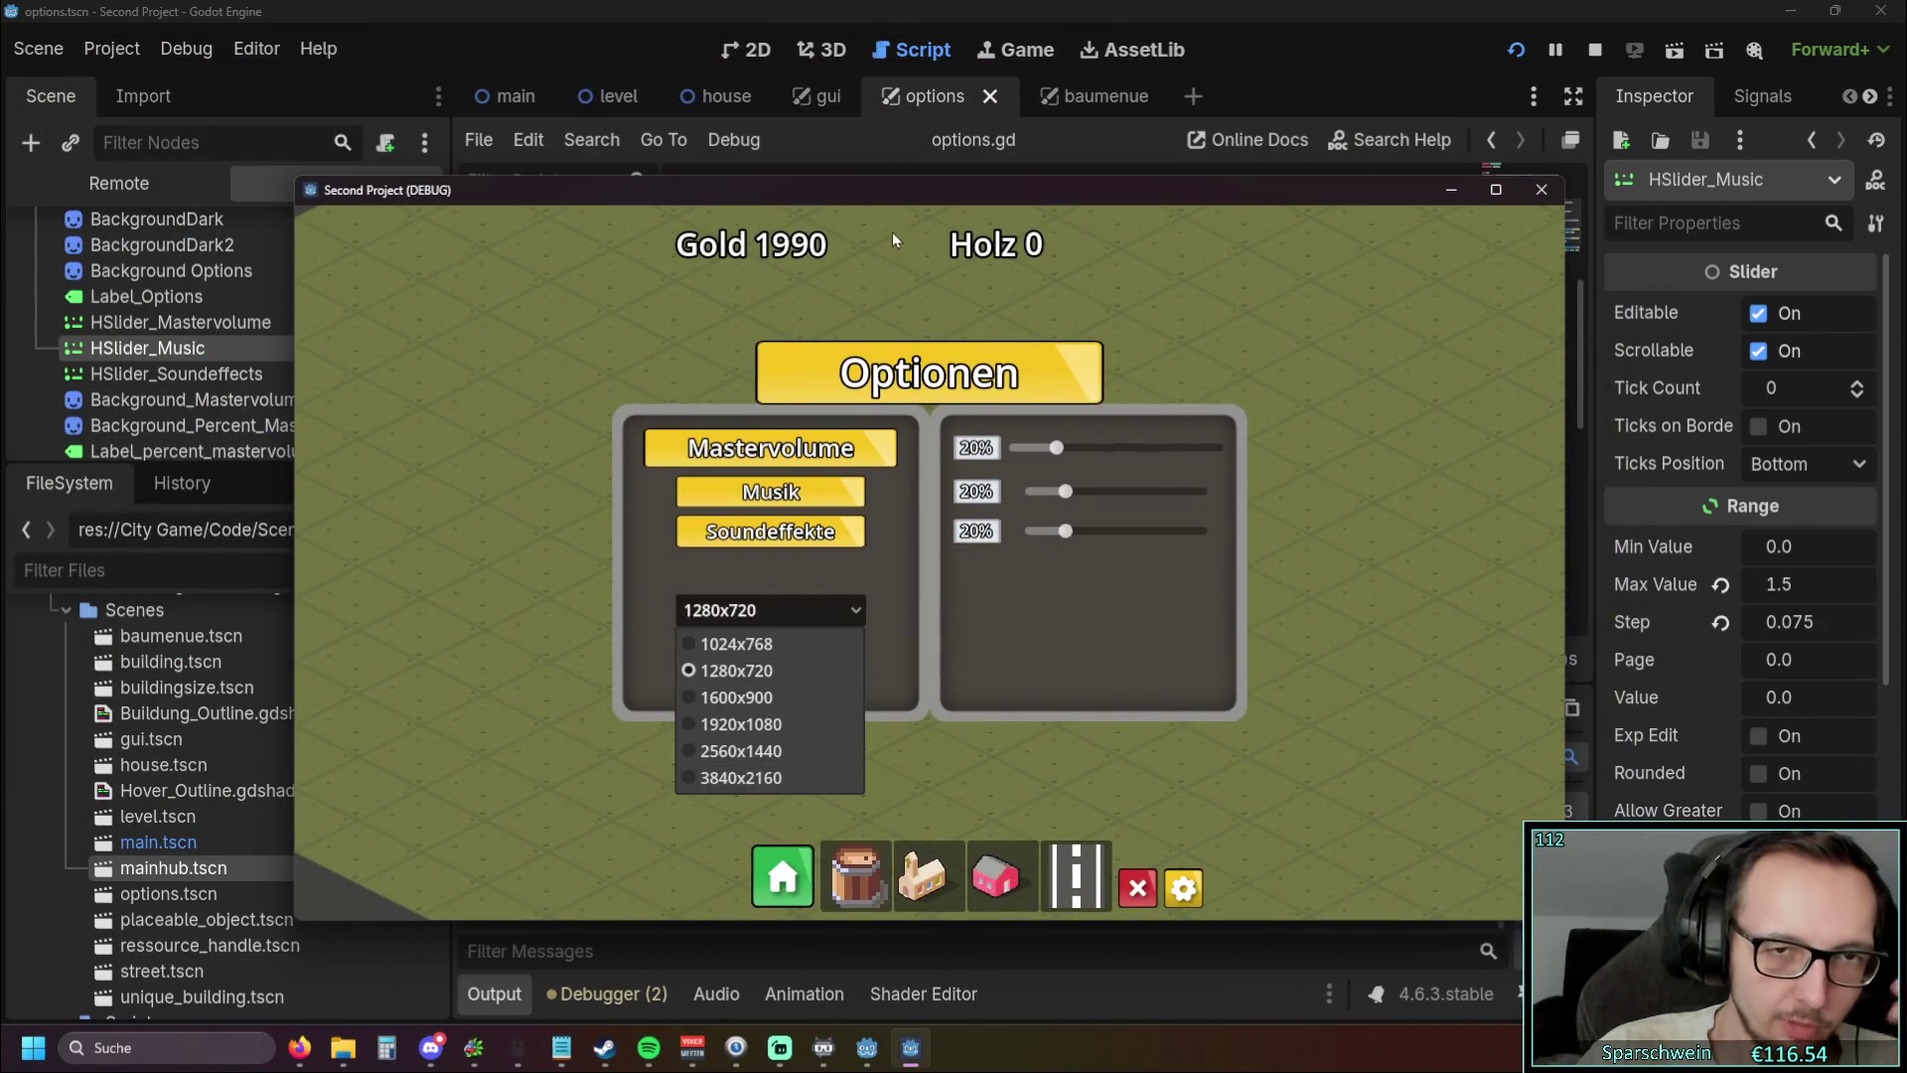
{"action": "left_click", "coordinate": [773, 780]}
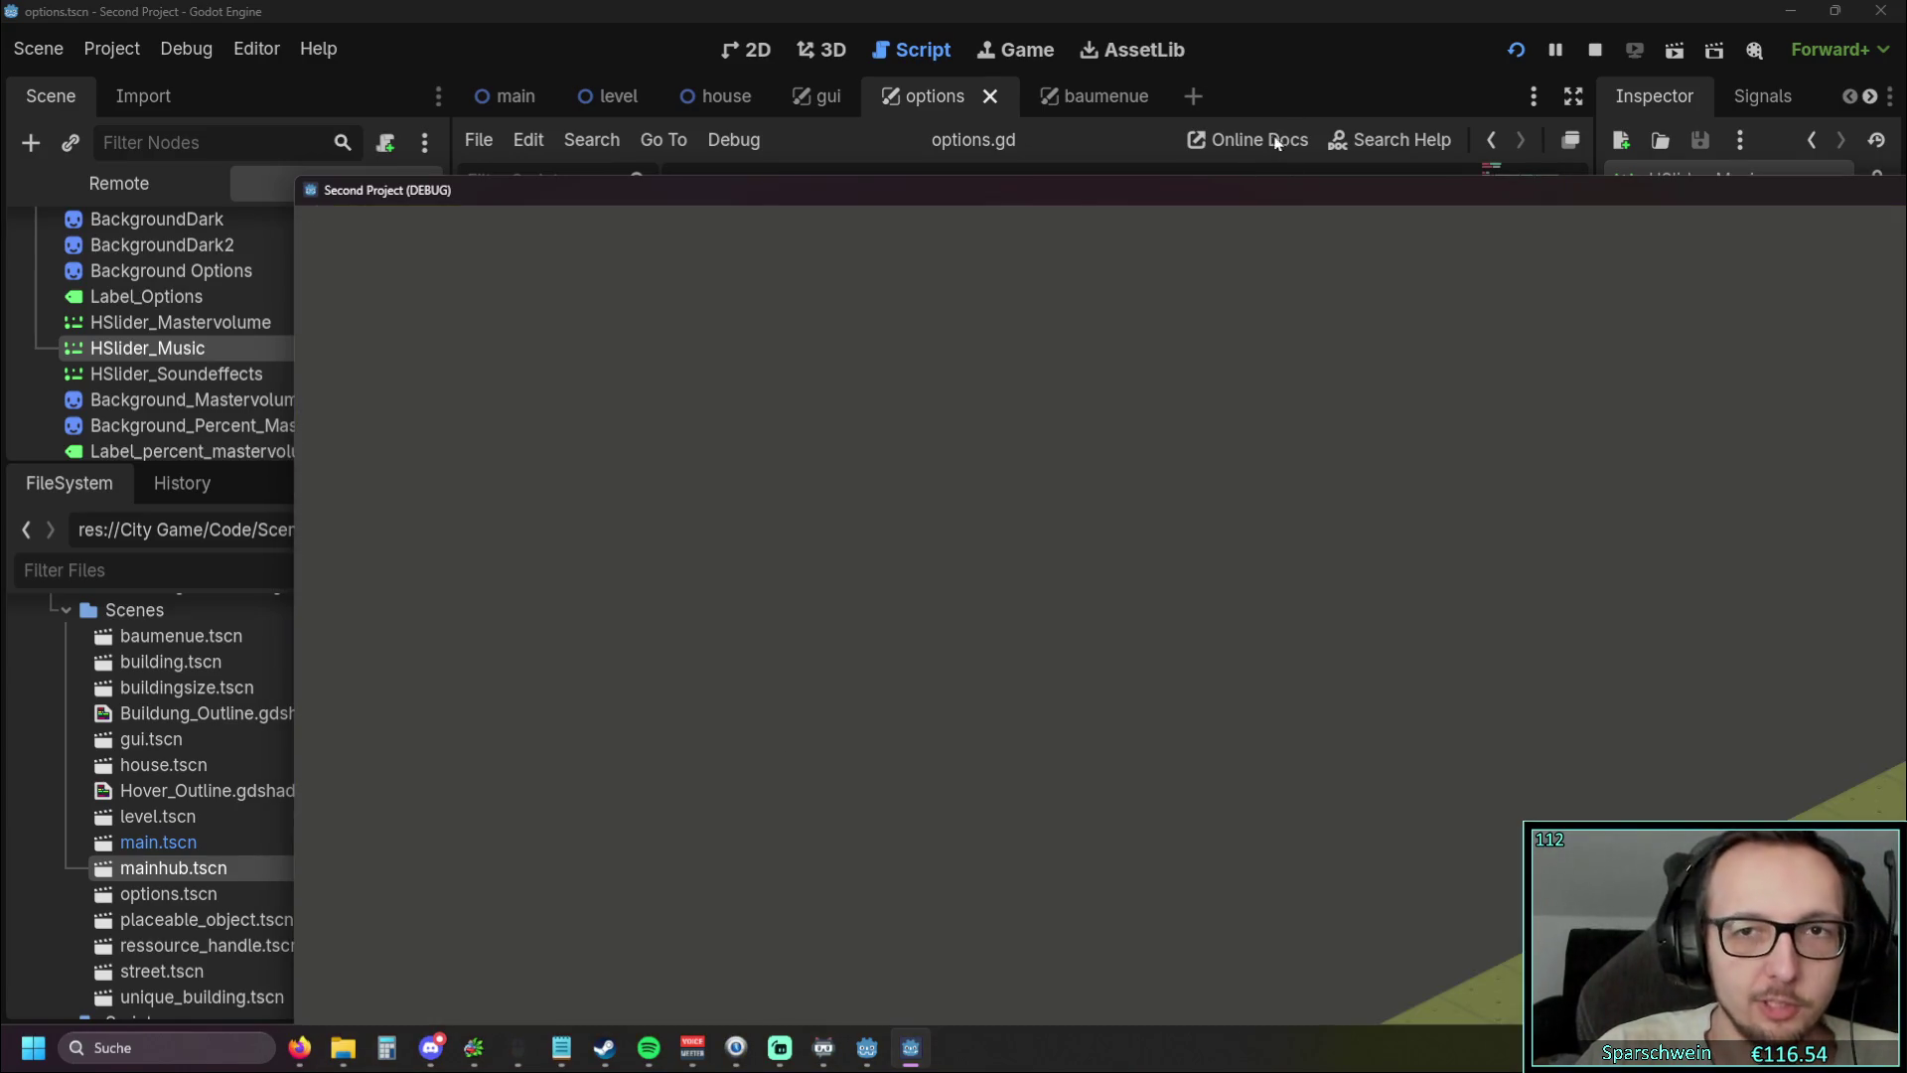
Drag the oversized game window to the left across the screen, then close the game
{"action": "mouse_move", "coordinate": [1075, 177]}
{"action": "left_mouse_down"}
{"action": "mouse_move", "coordinate": [1182, 178]}
{"action": "mouse_move", "coordinate": [1070, 176]}
{"action": "left_mouse_up"}
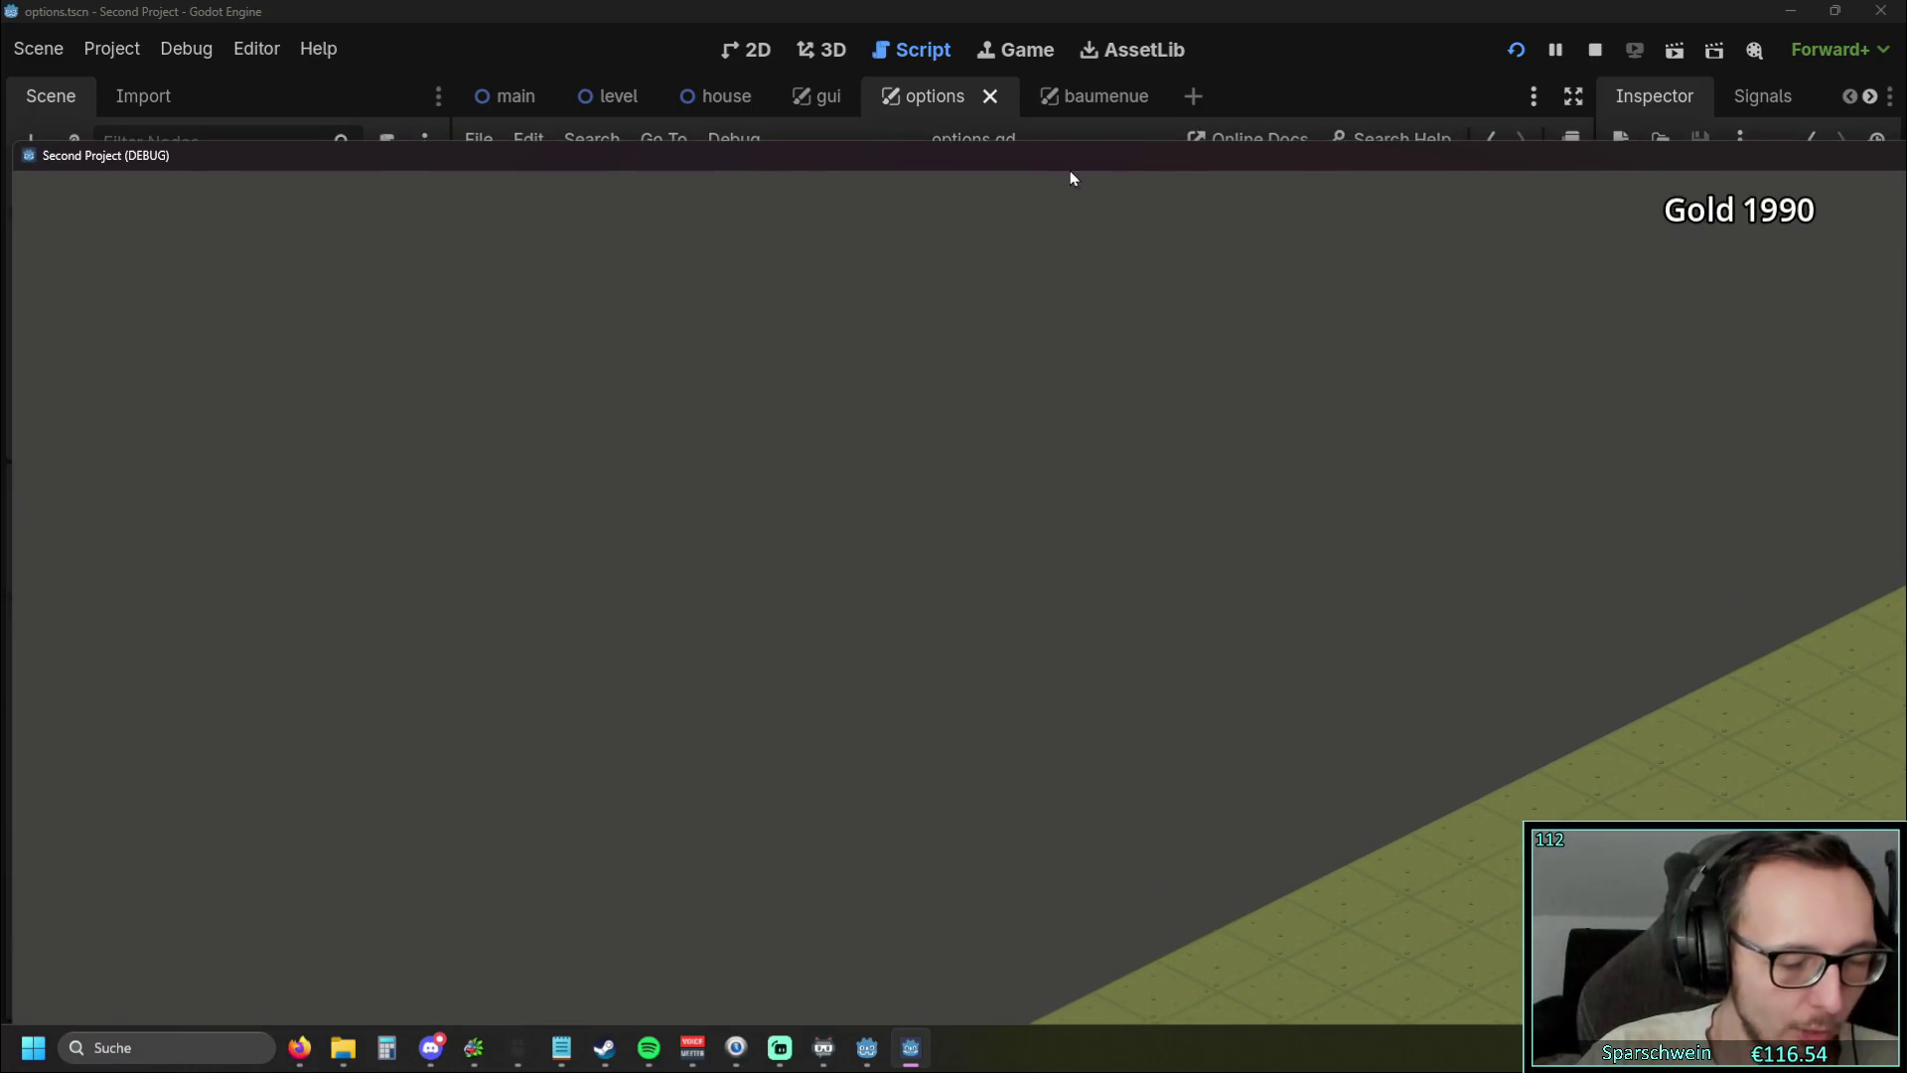
{"action": "mouse_move", "coordinate": [1397, 157]}
{"action": "left_mouse_down"}
{"action": "mouse_move", "coordinate": [626, 116]}
{"action": "mouse_move", "coordinate": [1486, 115]}
{"action": "left_mouse_up"}
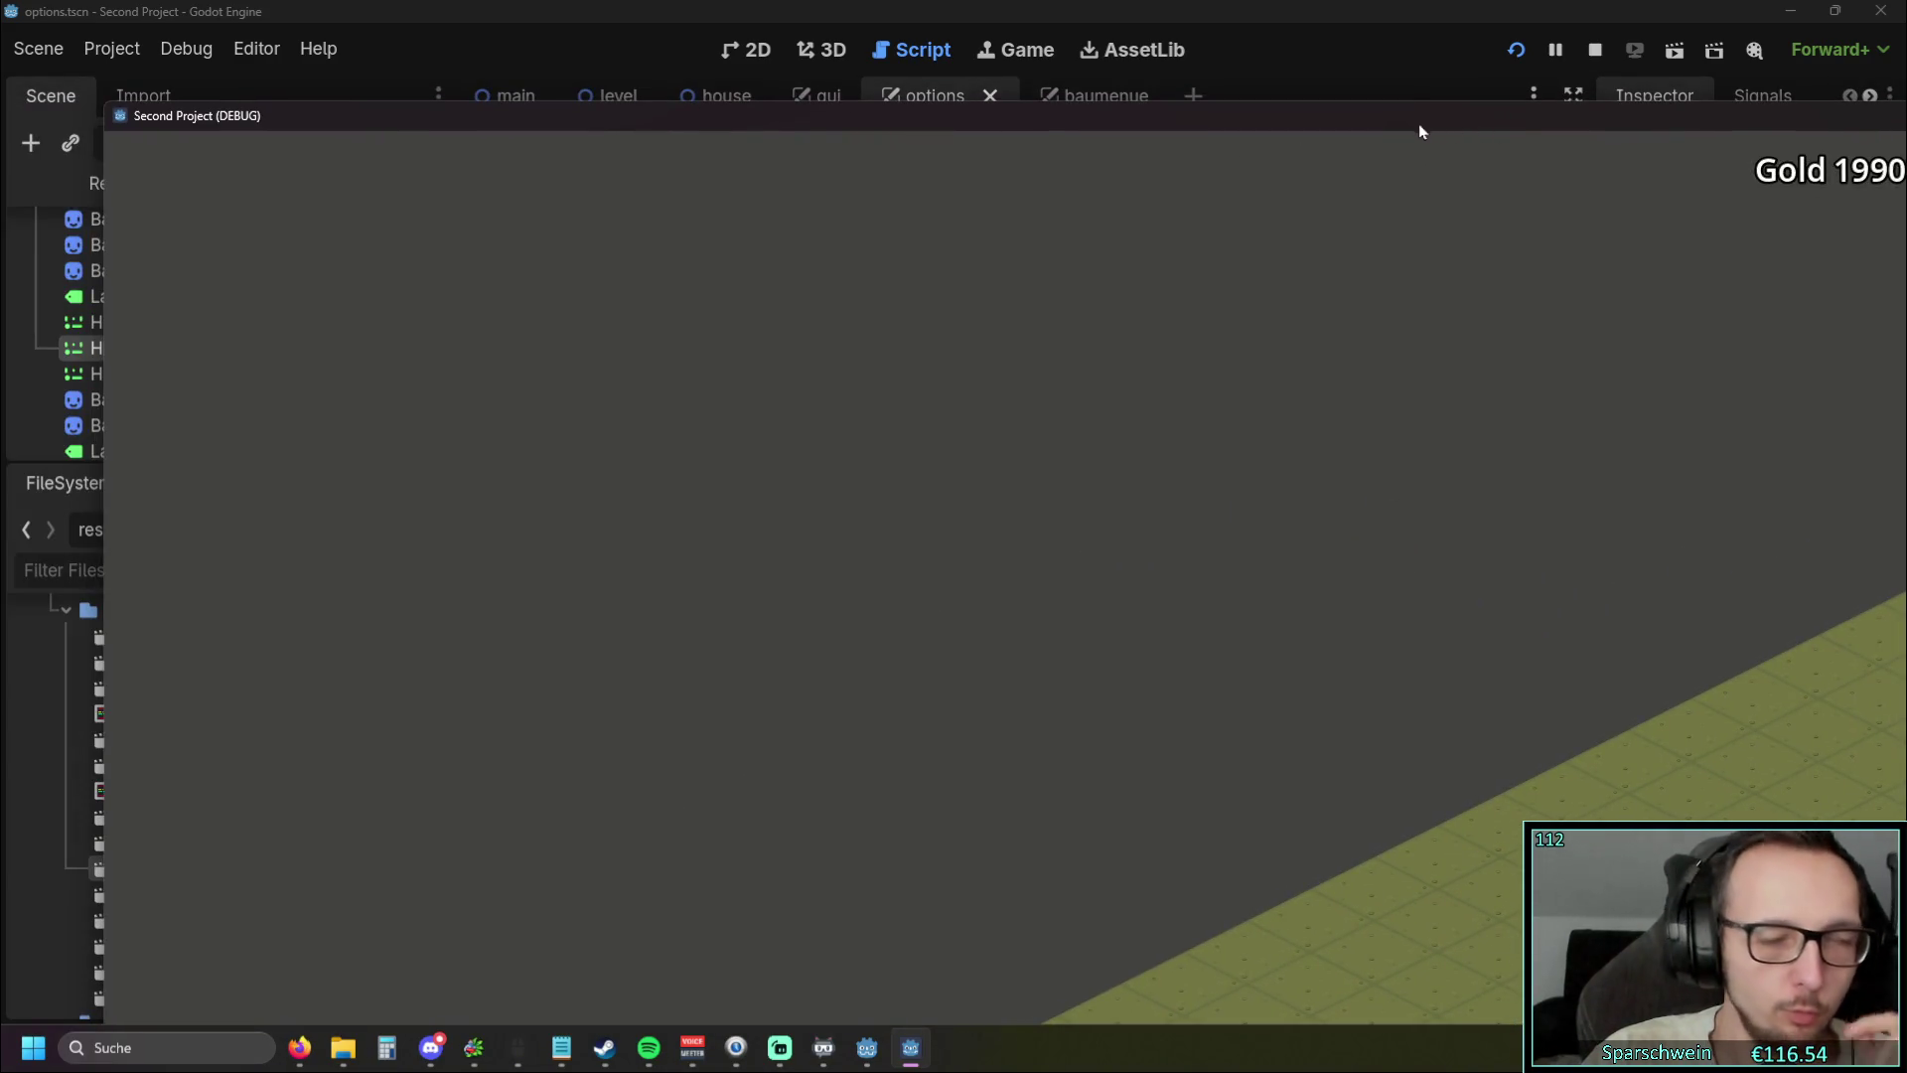
{"action": "mouse_move", "coordinate": [1522, 133]}
{"action": "left_mouse_down"}
{"action": "mouse_move", "coordinate": [966, 116]}
{"action": "mouse_move", "coordinate": [1540, 101]}
{"action": "mouse_move", "coordinate": [1289, 88]}
{"action": "mouse_move", "coordinate": [1379, 91]}
{"action": "mouse_move", "coordinate": [1010, 103]}
{"action": "mouse_move", "coordinate": [1149, 119]}
{"action": "mouse_move", "coordinate": [545, 119]}
{"action": "left_mouse_up"}
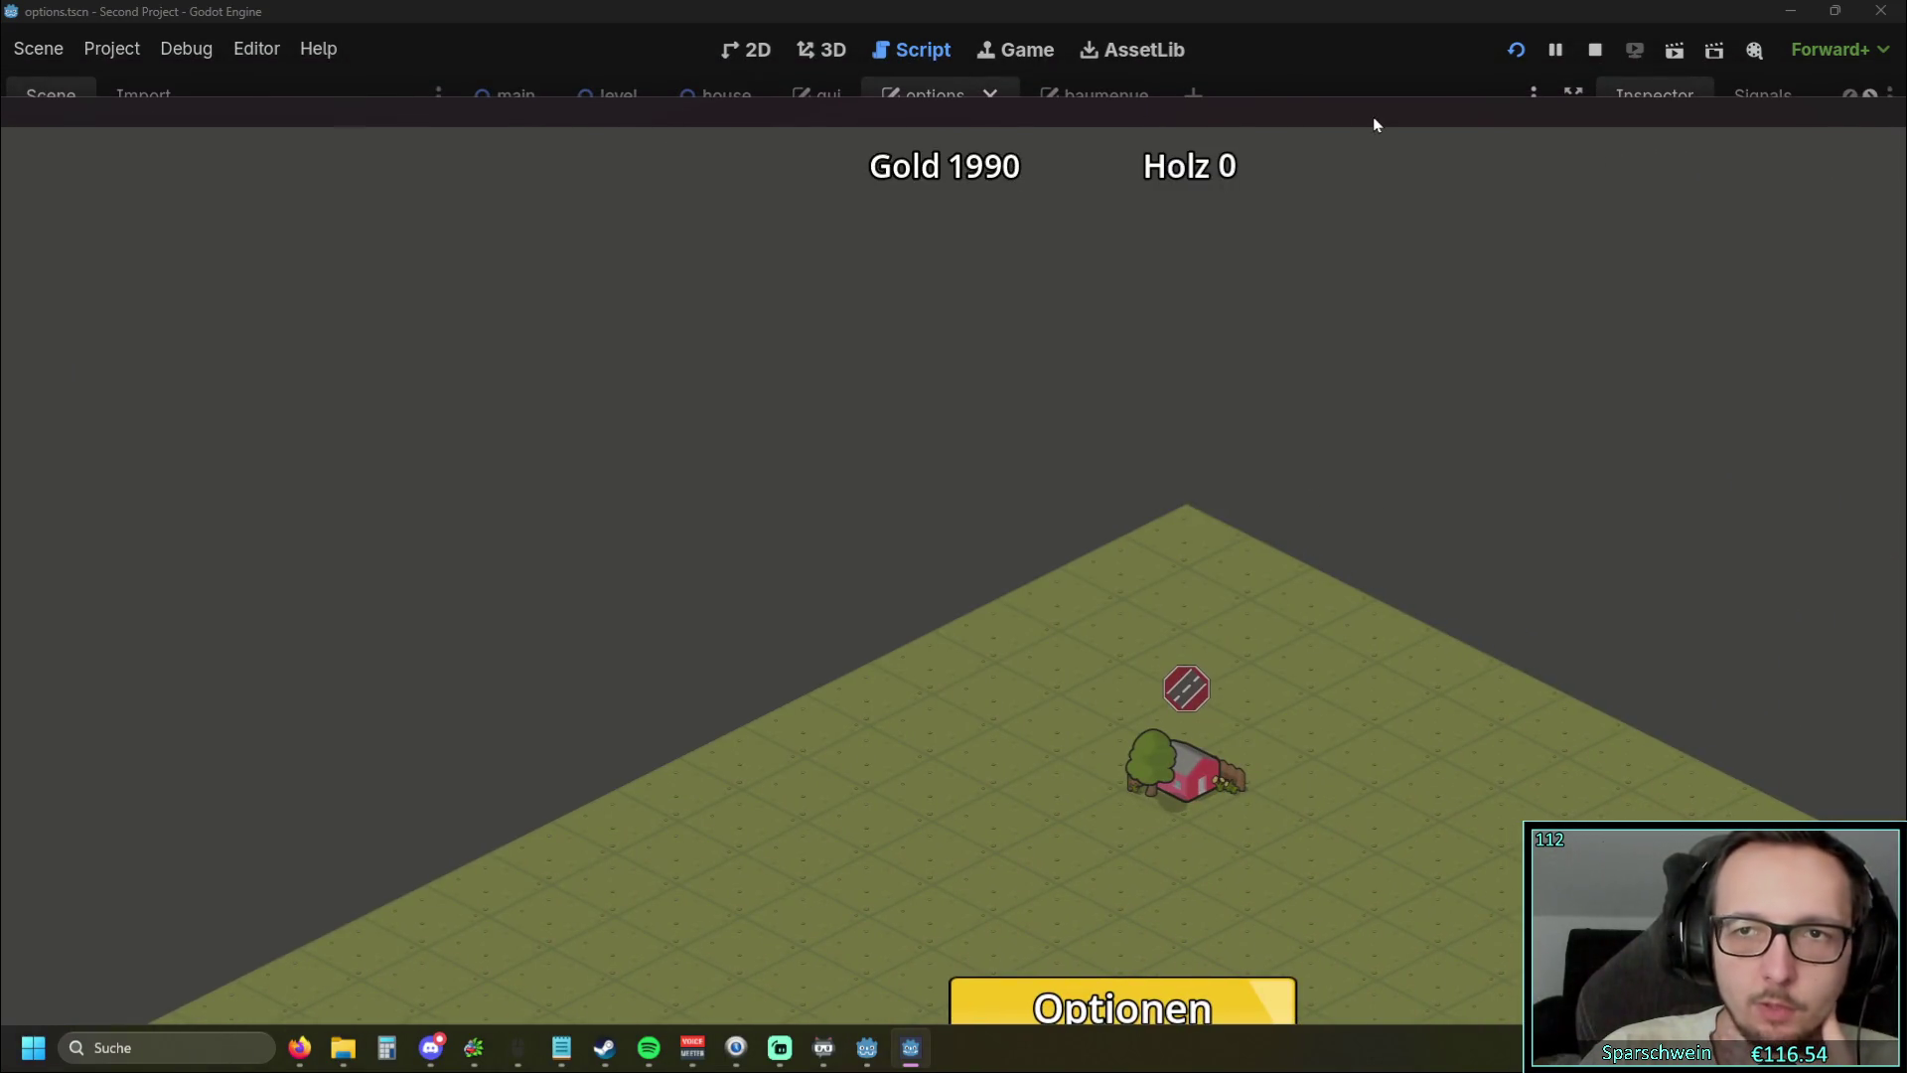
{"action": "left_click_drag", "start_coordinate": [1373, 125], "coordinate": [511, 129]}
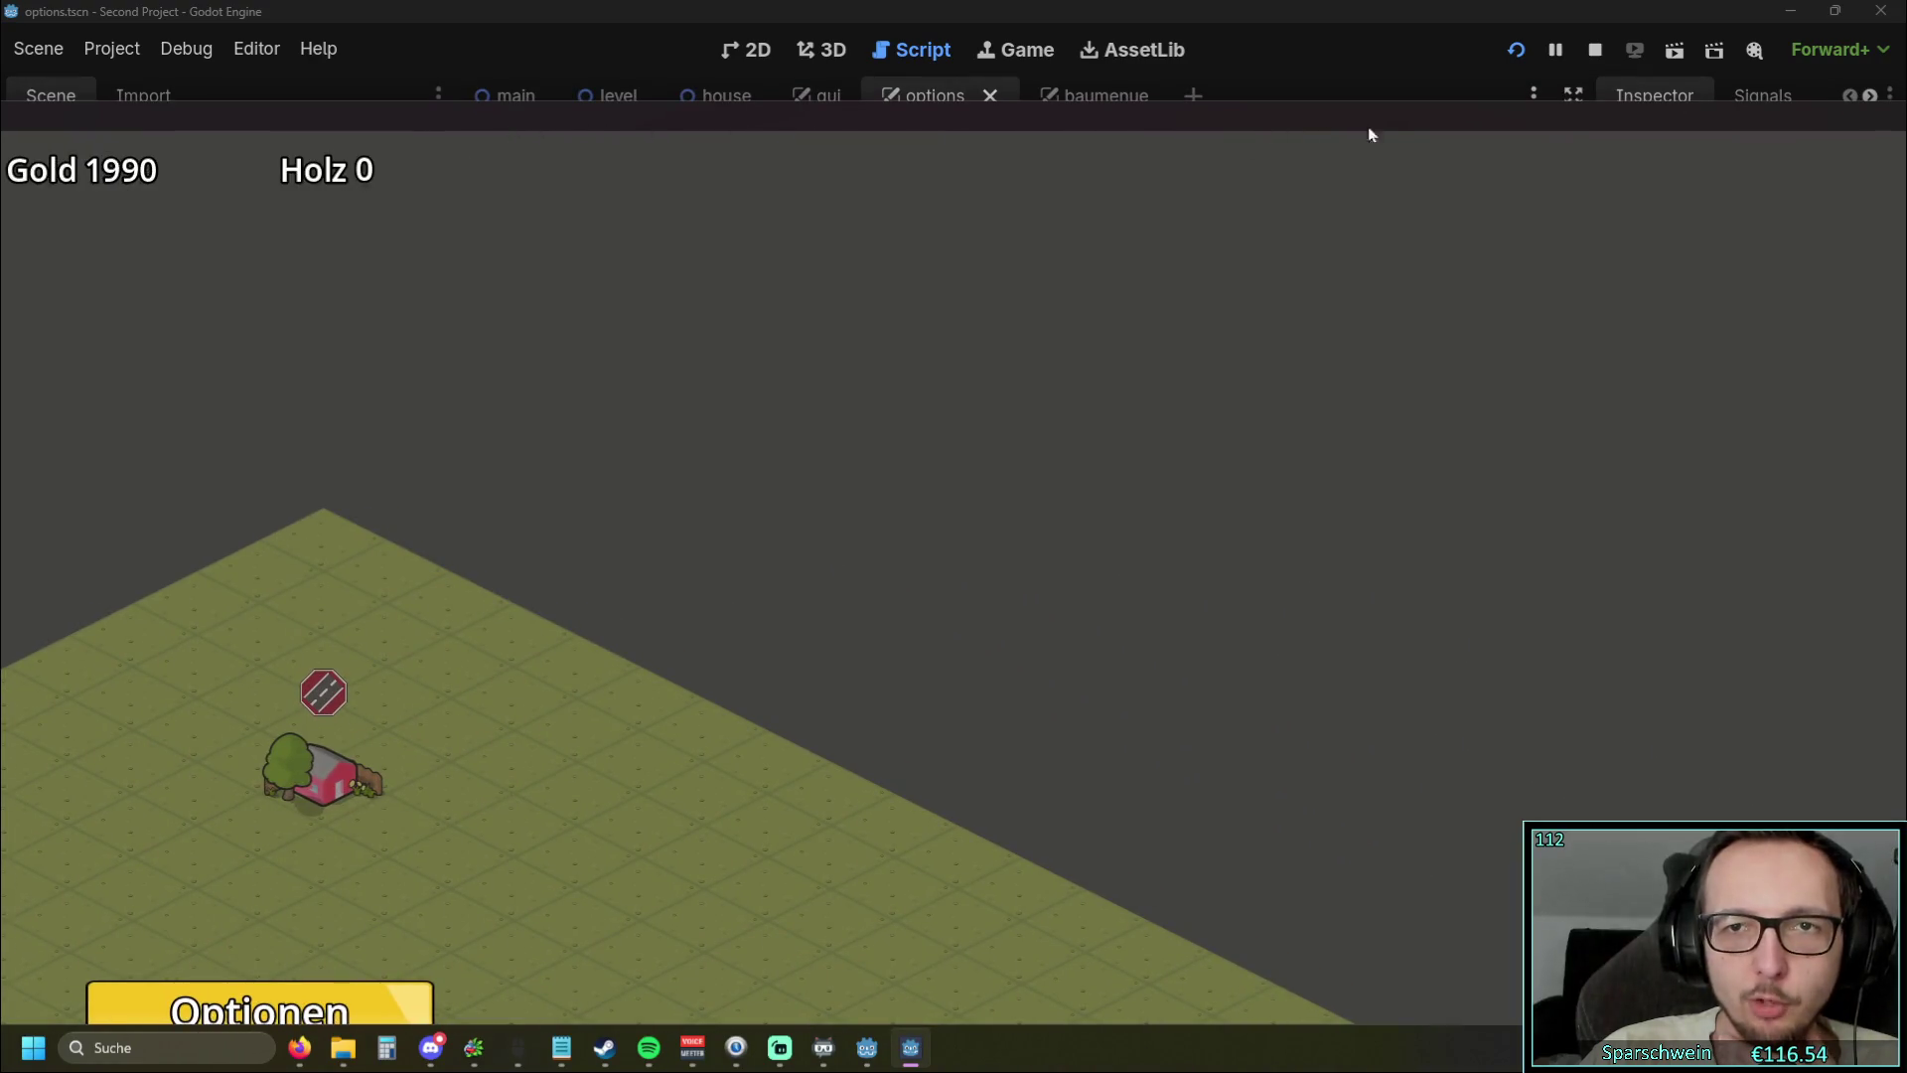
{"action": "left_click_drag", "start_coordinate": [1362, 132], "coordinate": [822, 132]}
{"action": "left_click", "coordinate": [1362, 127]}
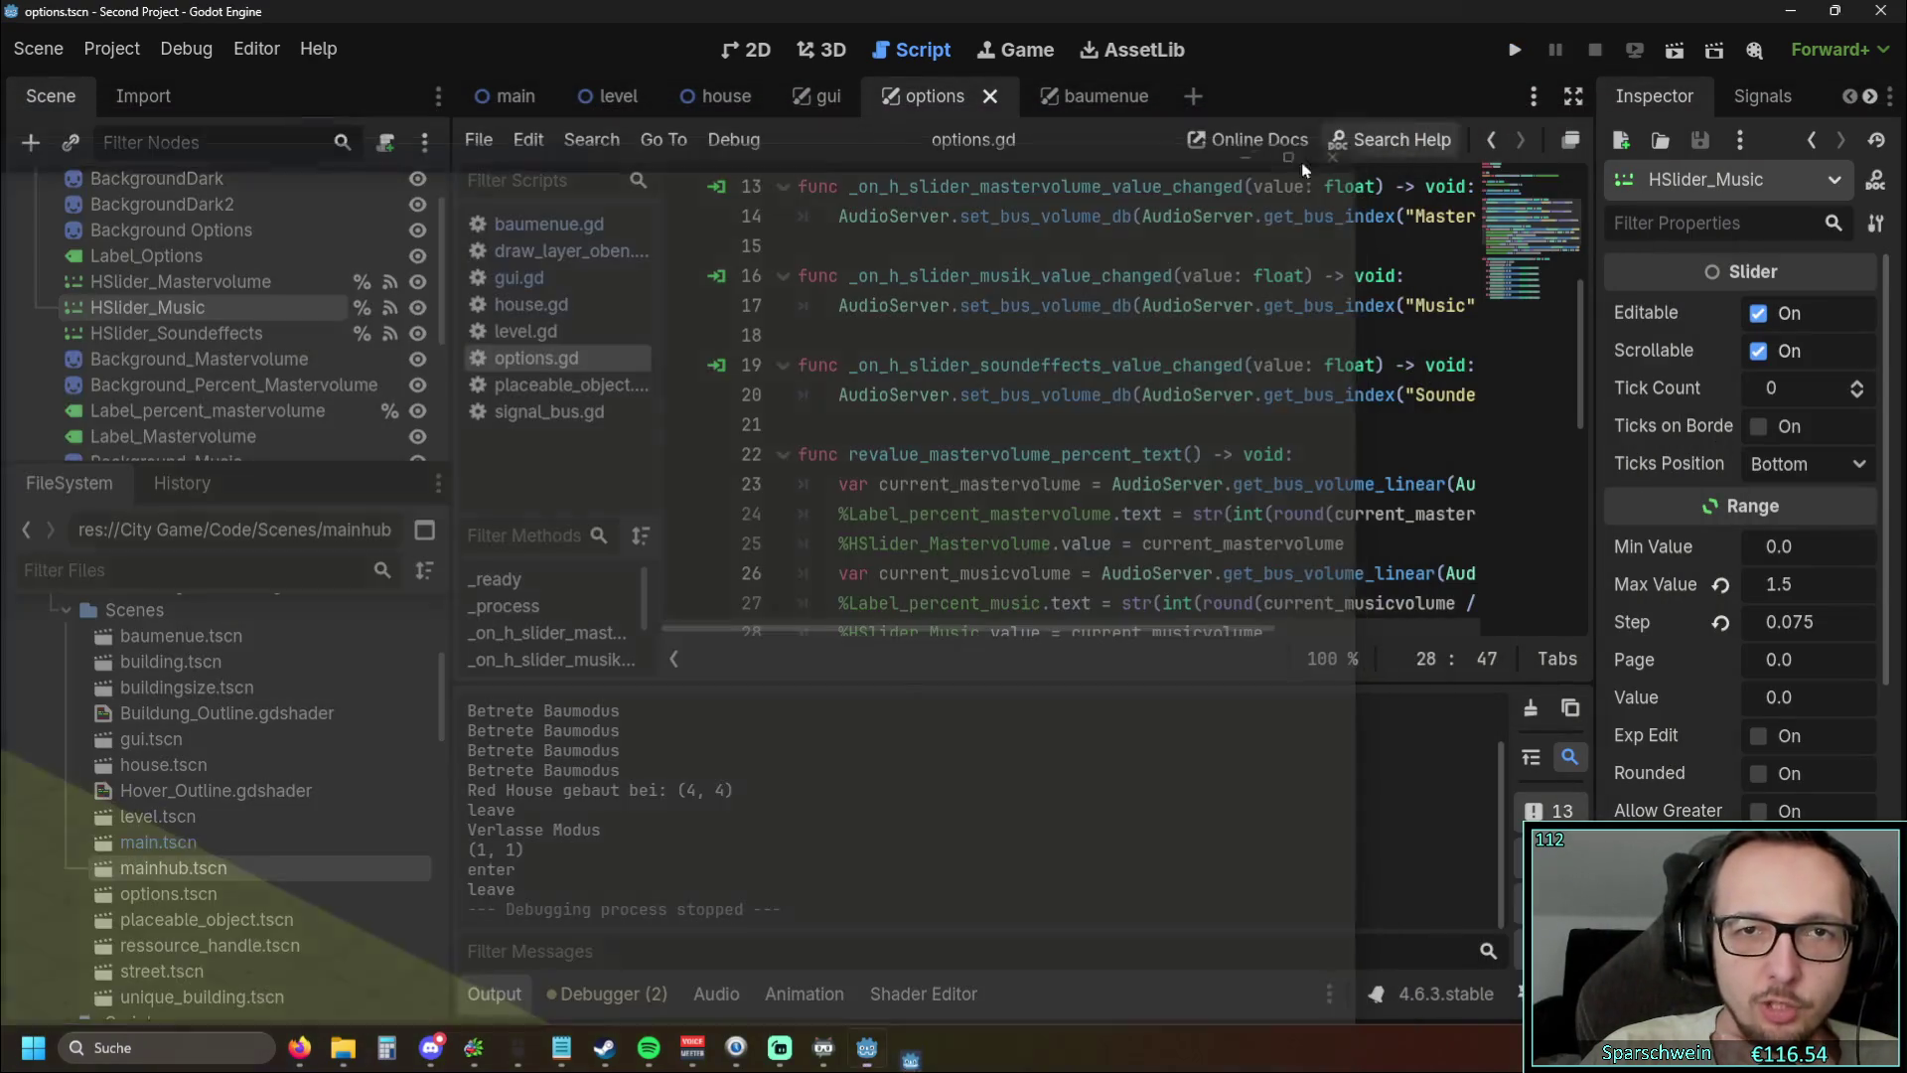
Relaunch the game, open Optionen with the gear button, and confirm the resolution reads 1280x720
{"action": "left_click", "coordinate": [1497, 65]}
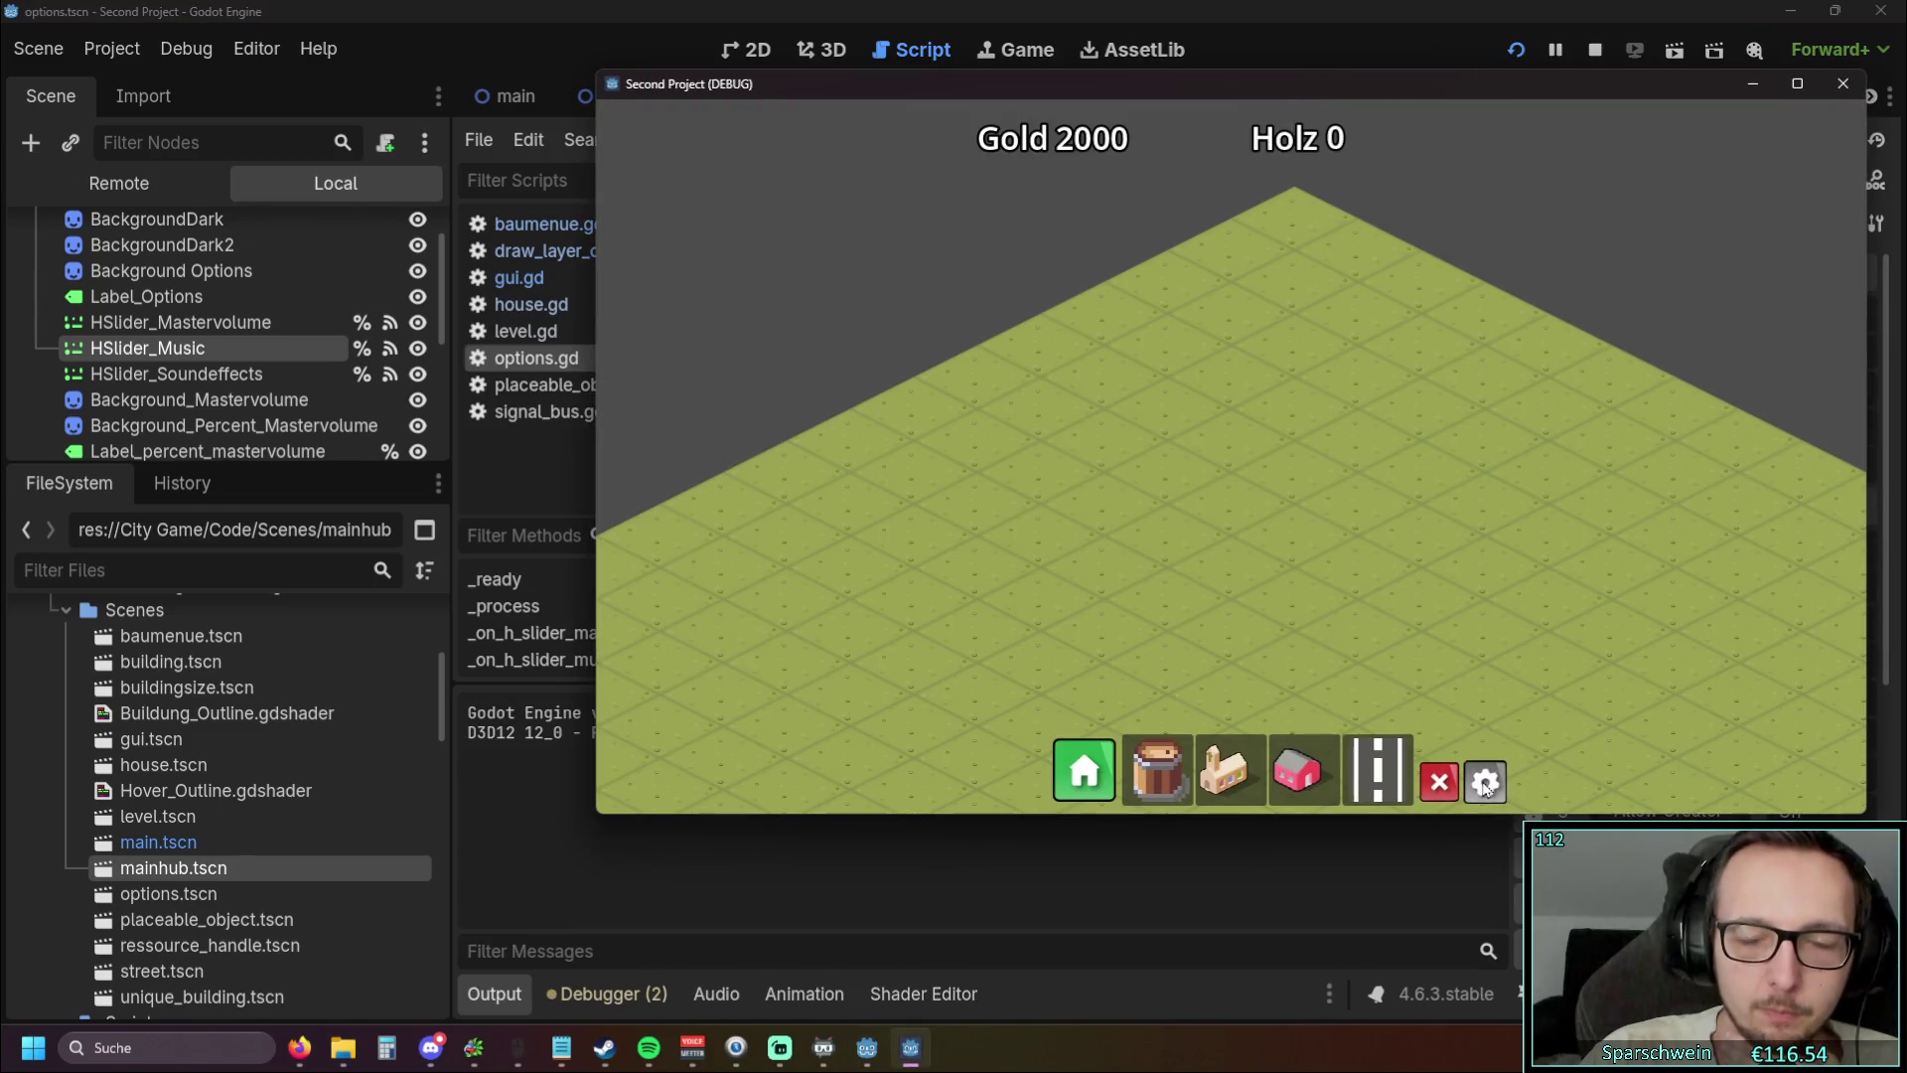
{"action": "left_click", "coordinate": [1486, 783]}
{"action": "left_click", "coordinate": [1155, 508]}
{"action": "left_click", "coordinate": [1158, 516]}
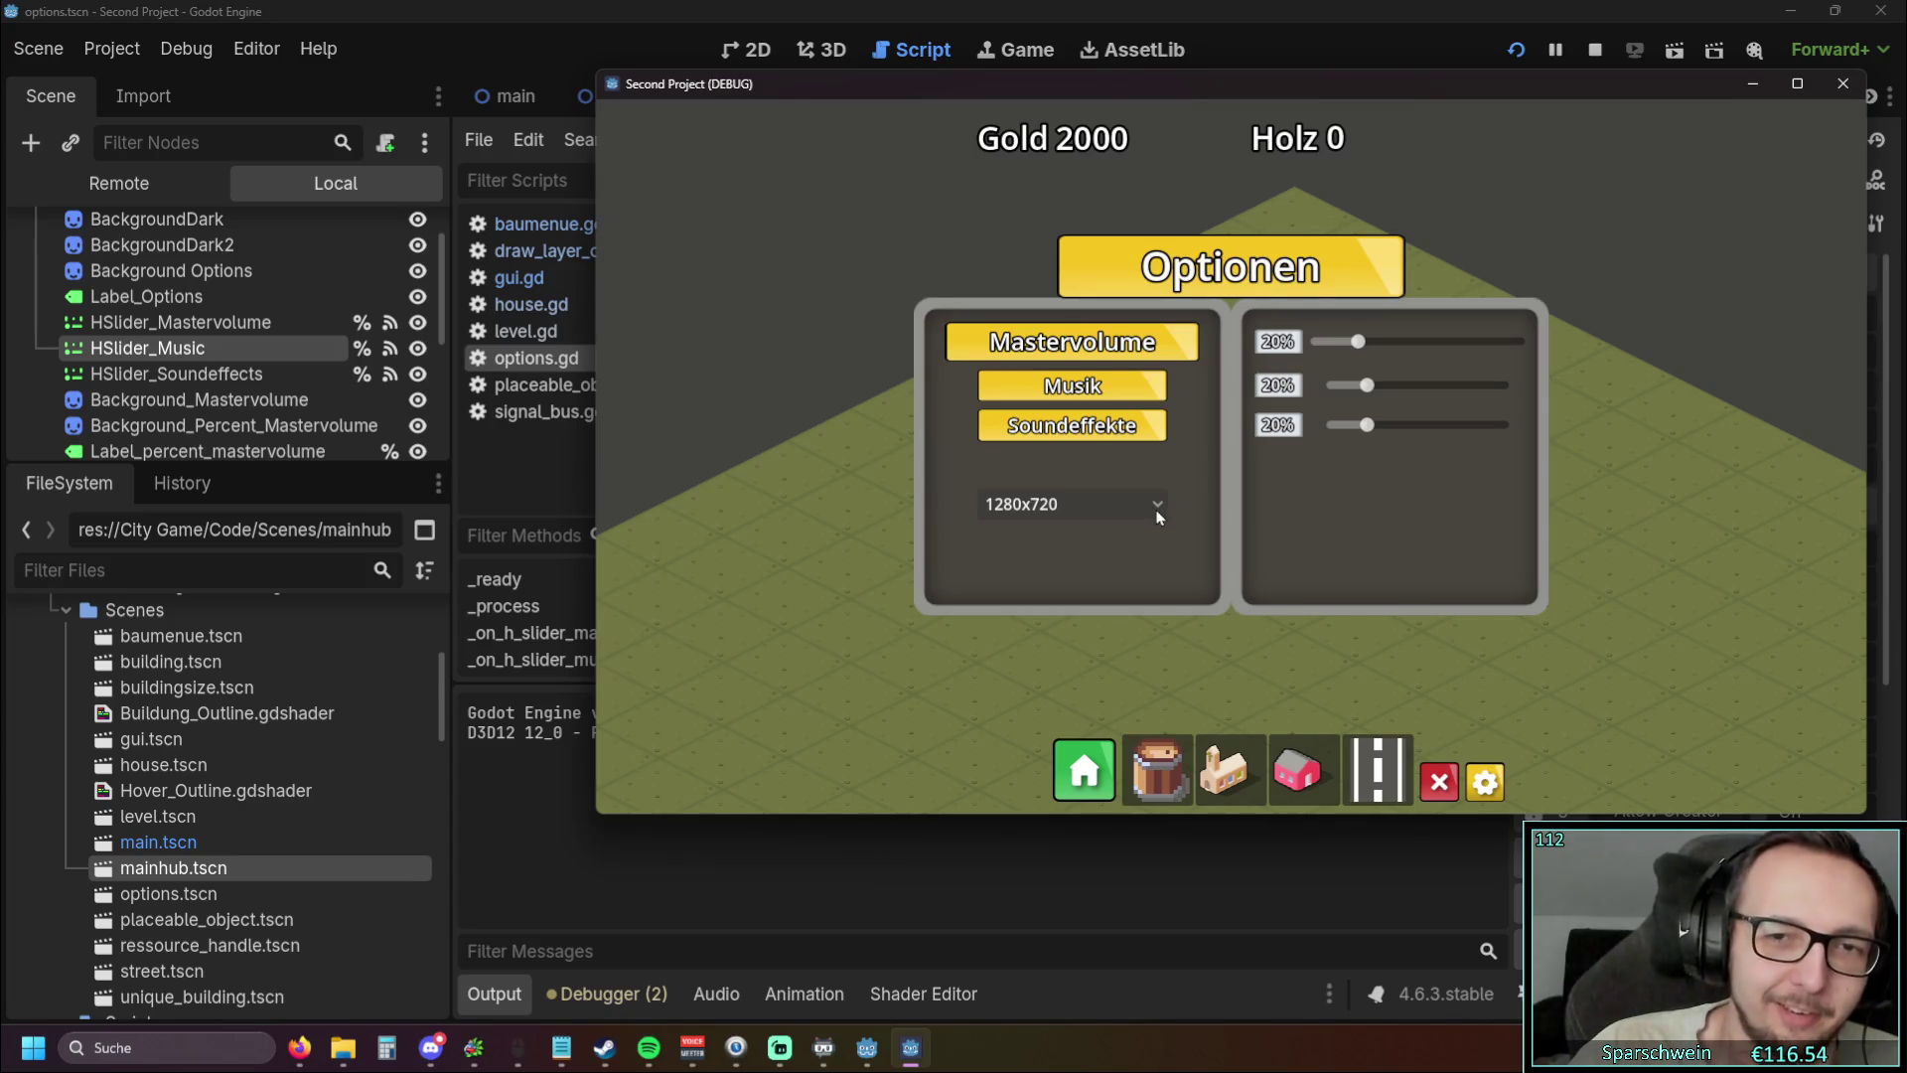
Select 3840x2160 in the resolution dropdown, then stop the game with F8
{"action": "left_click", "coordinate": [1158, 516]}
{"action": "left_click", "coordinate": [1161, 516]}
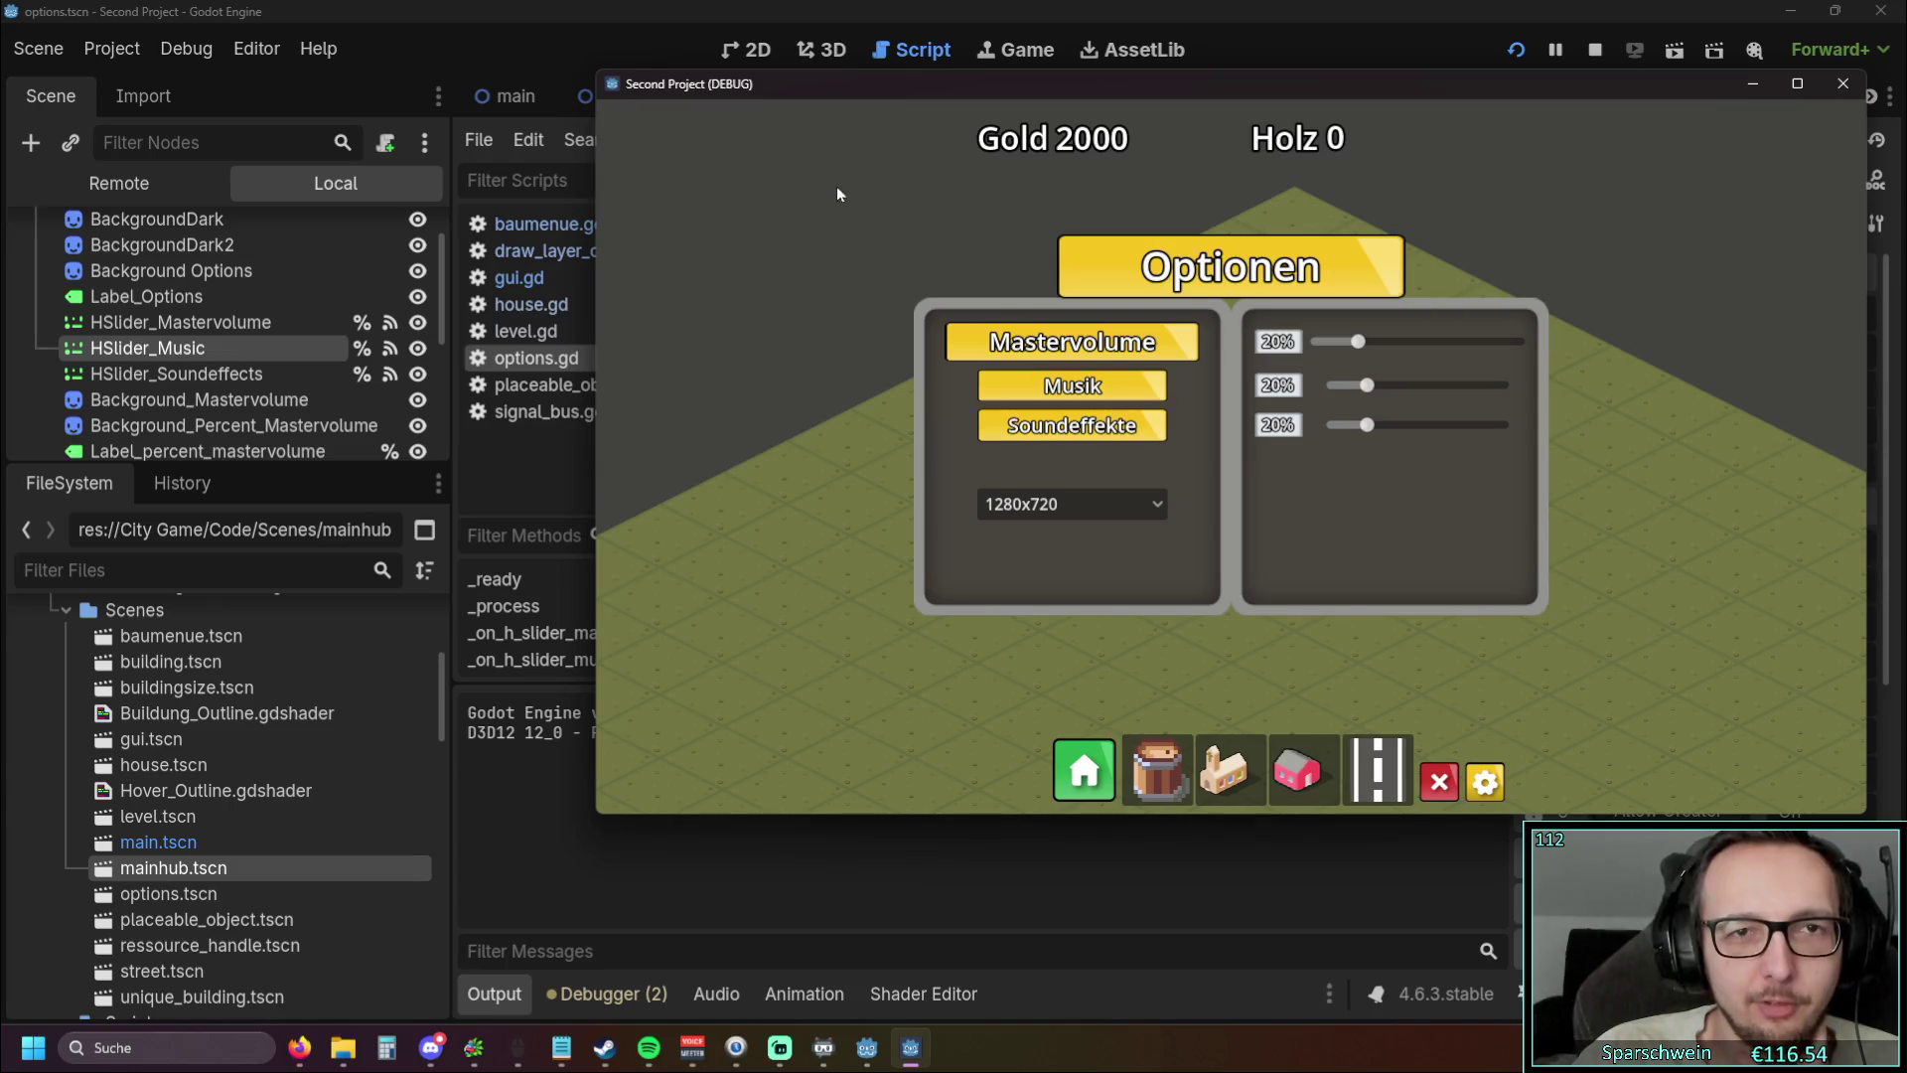
{"action": "left_click", "coordinate": [1152, 503]}
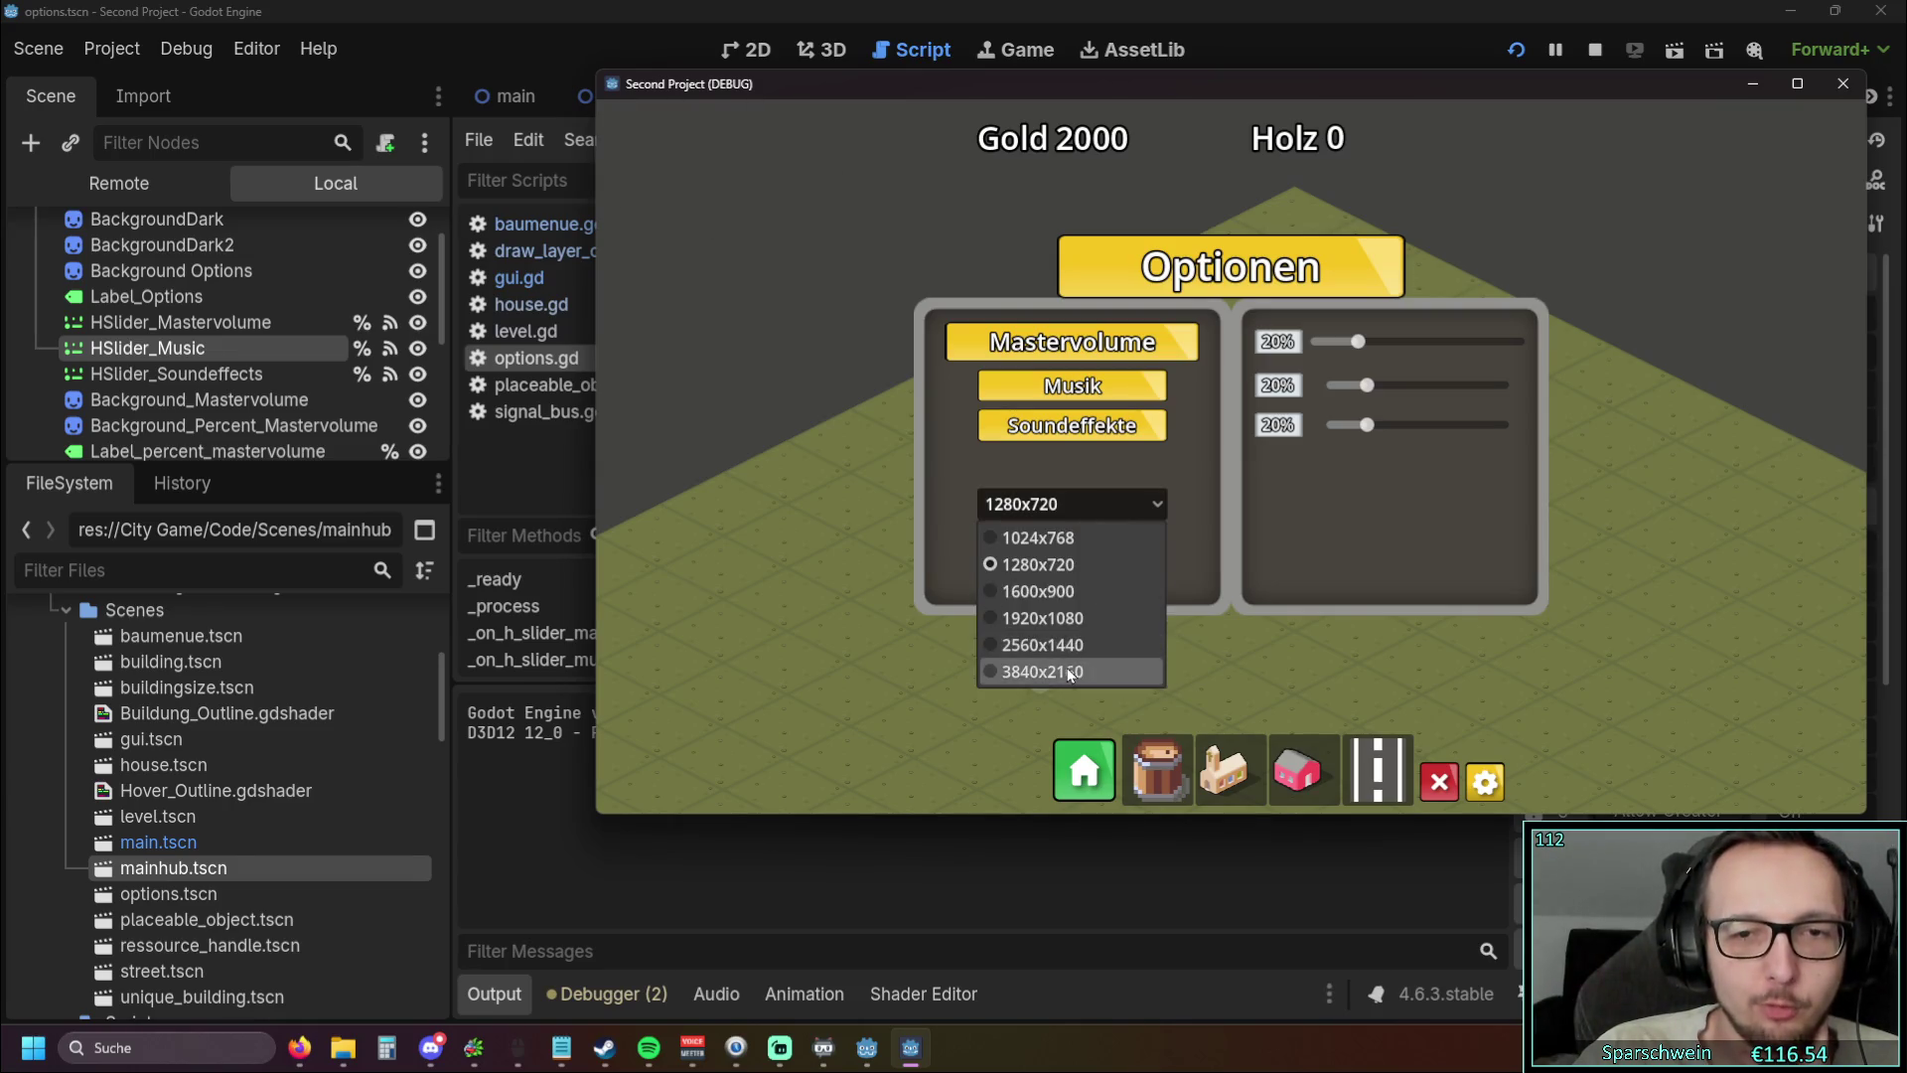
{"action": "left_click", "coordinate": [1073, 674]}
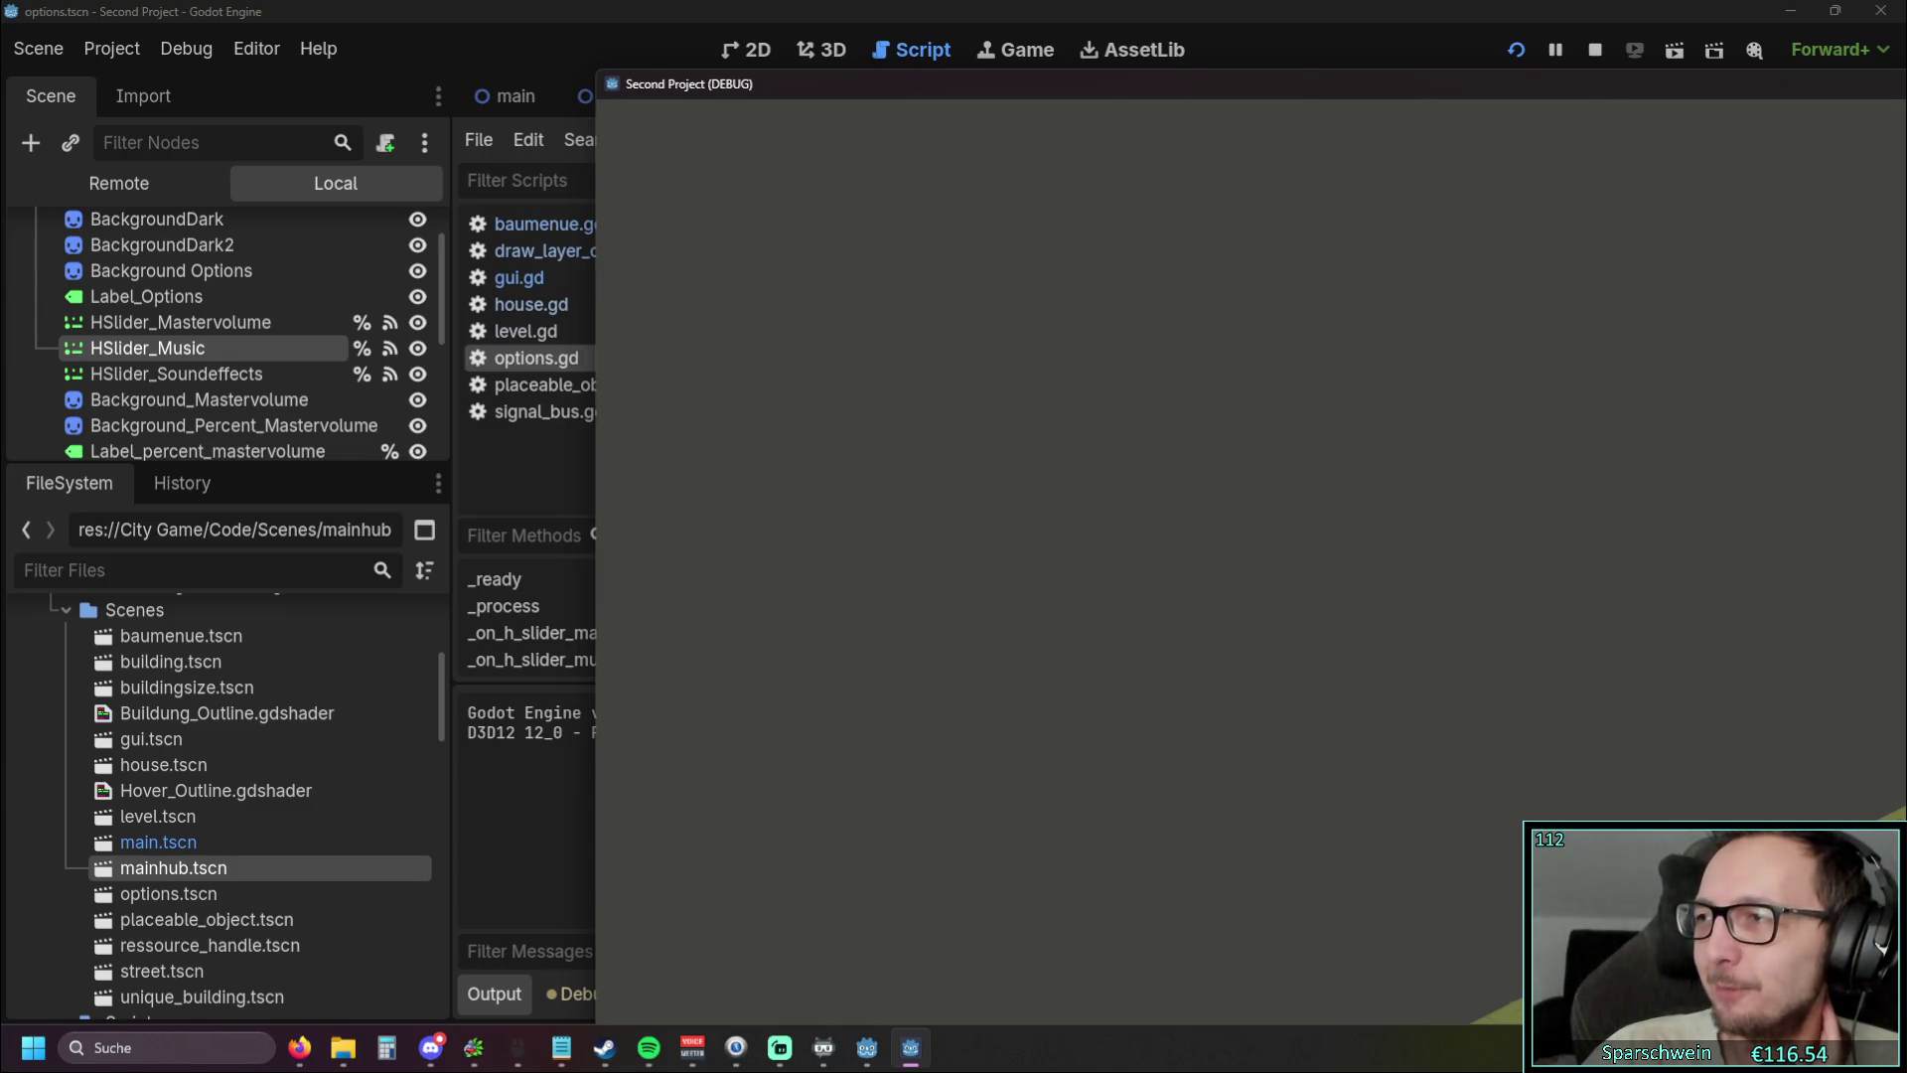
{"action": "key", "text": "F8"}
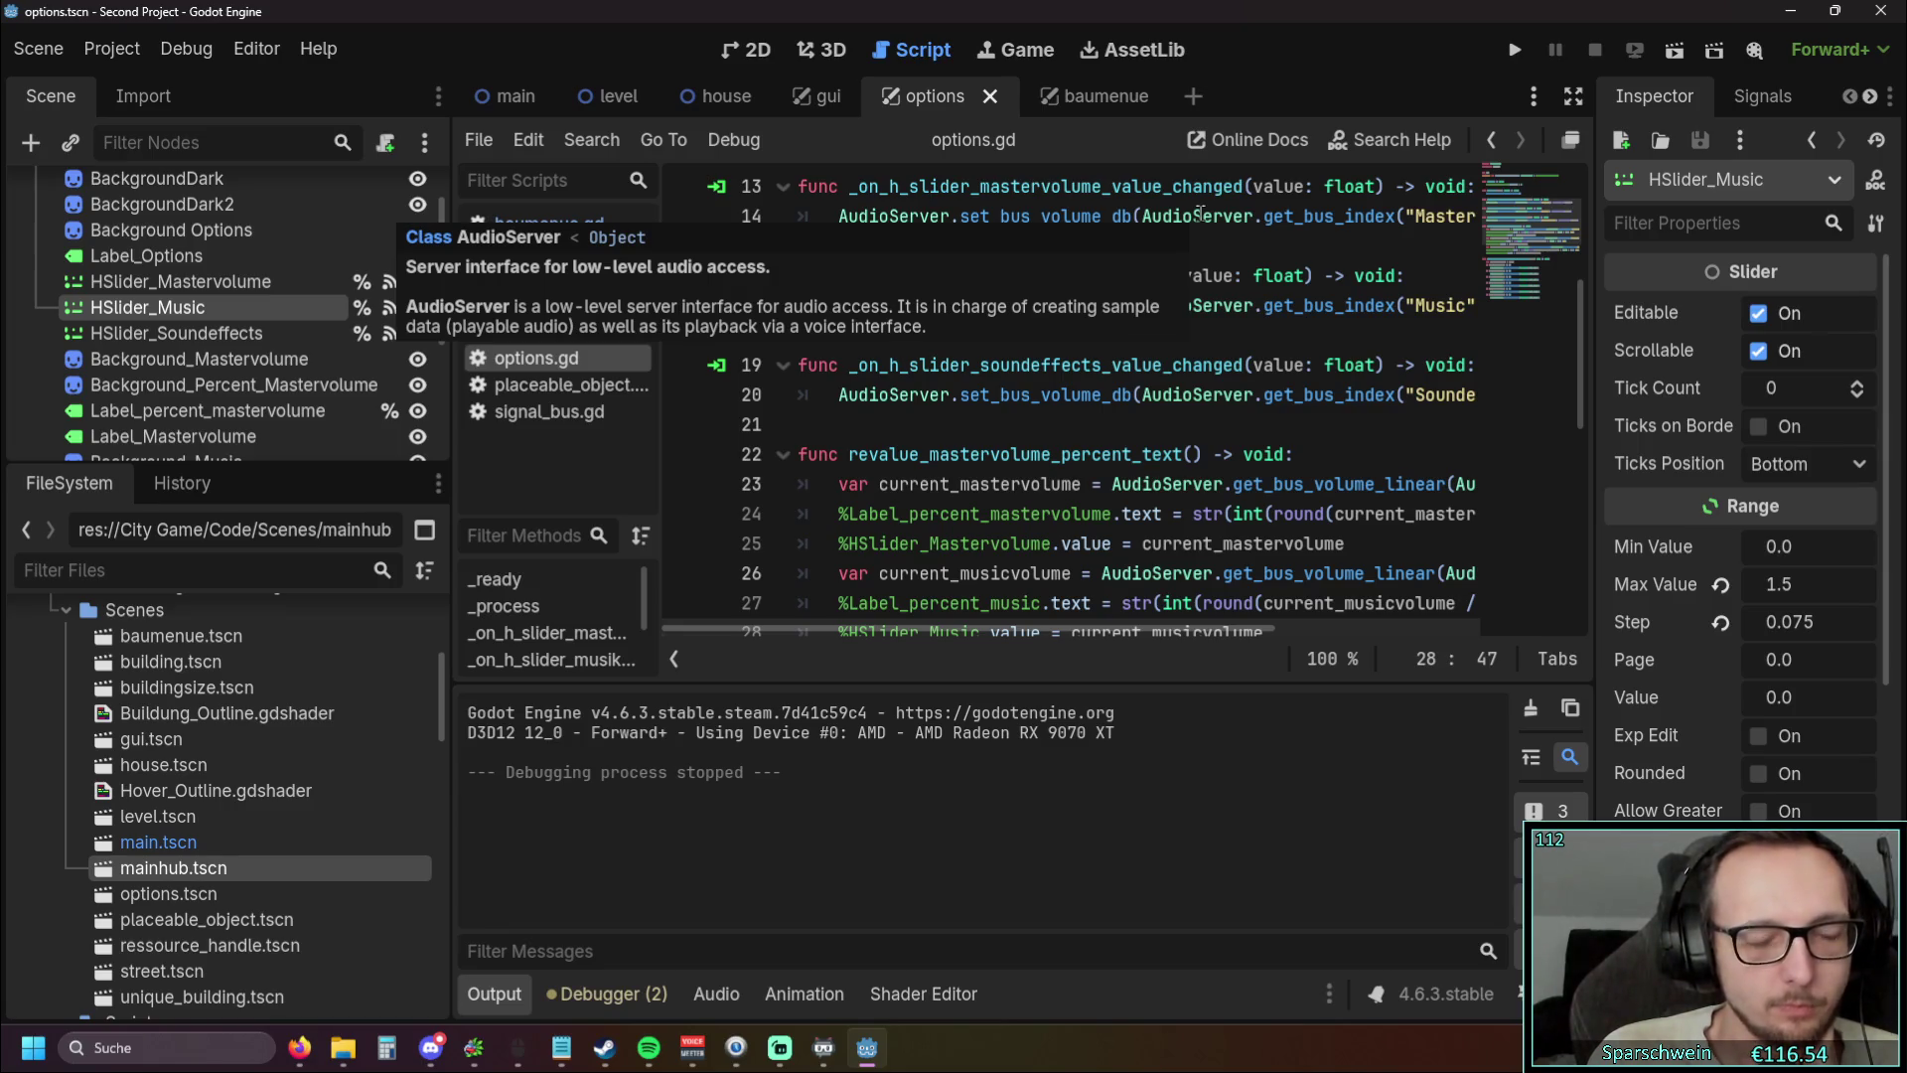
Rerun the game, resize its window by the edges, choose a larger resolution, and maximize it
{"action": "left_click", "coordinate": [1512, 52]}
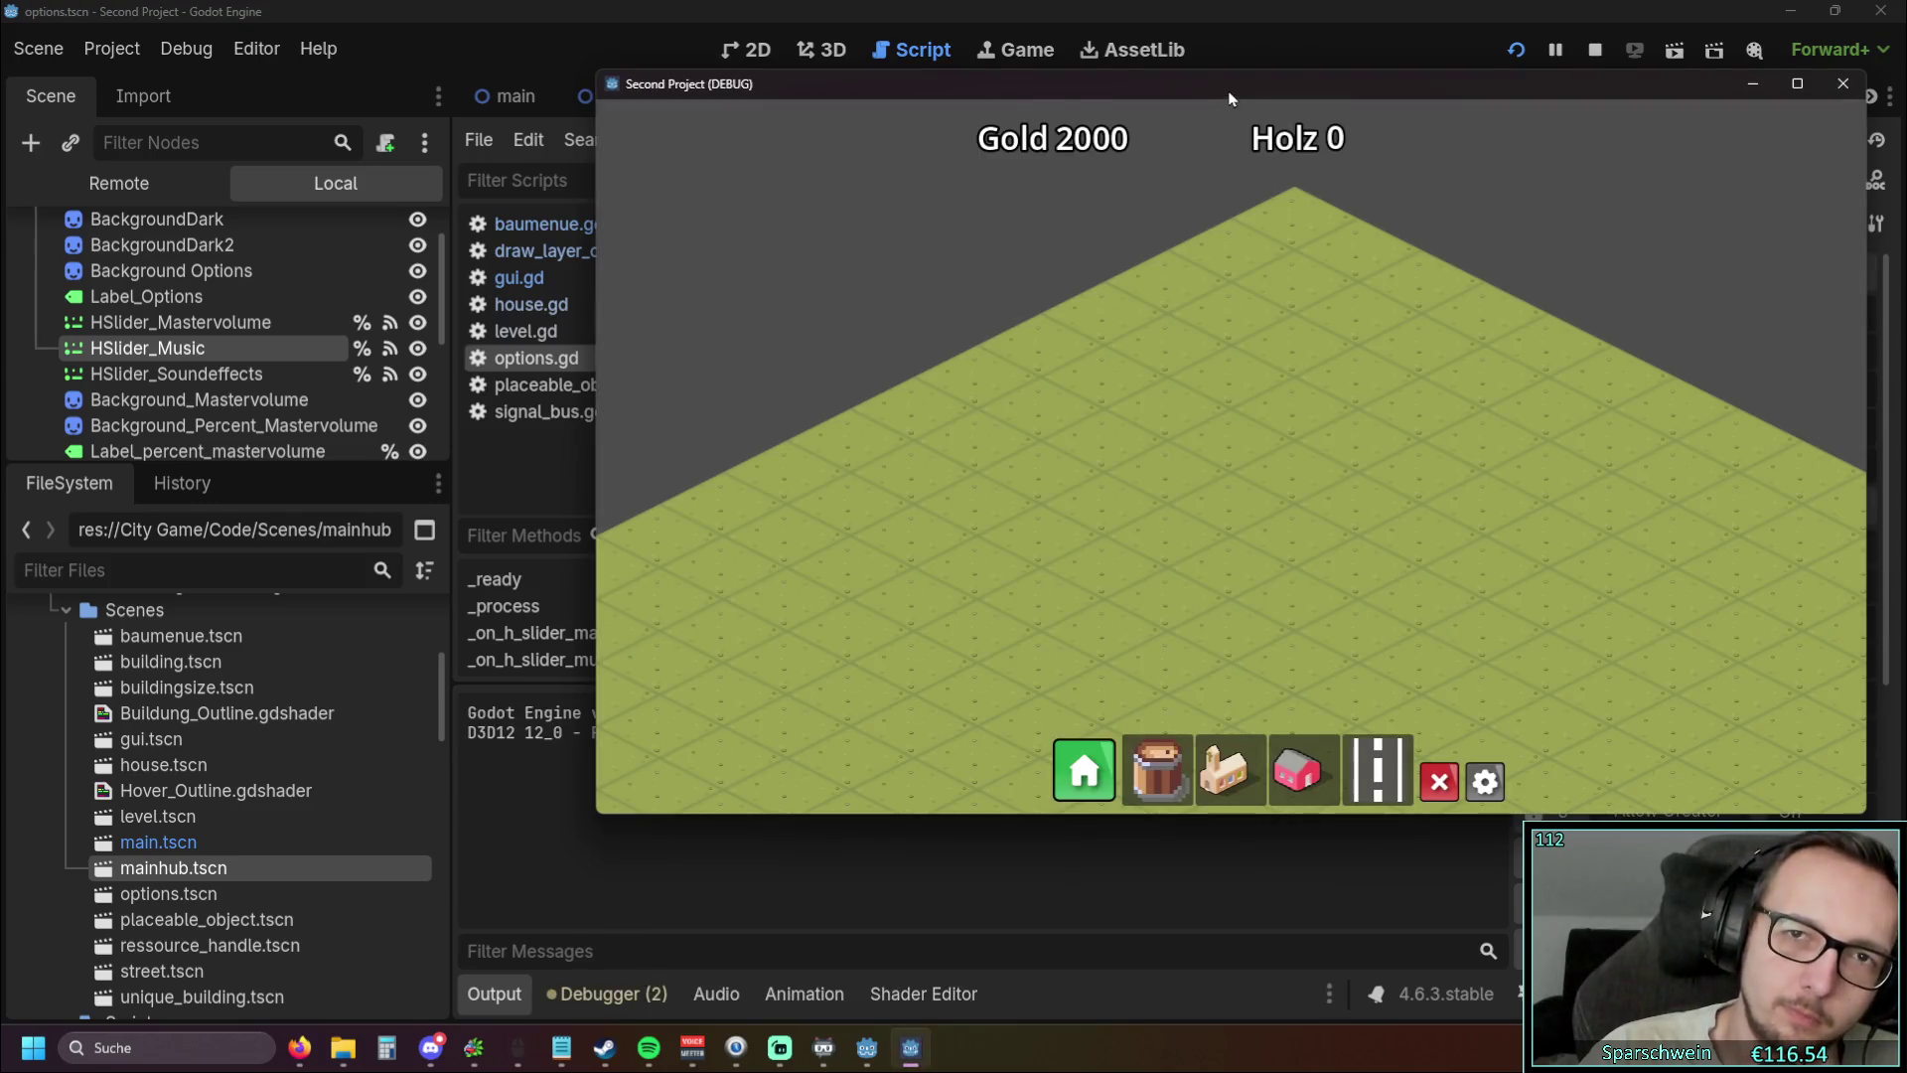
{"action": "left_click_drag", "start_coordinate": [1229, 92], "coordinate": [1038, 112]}
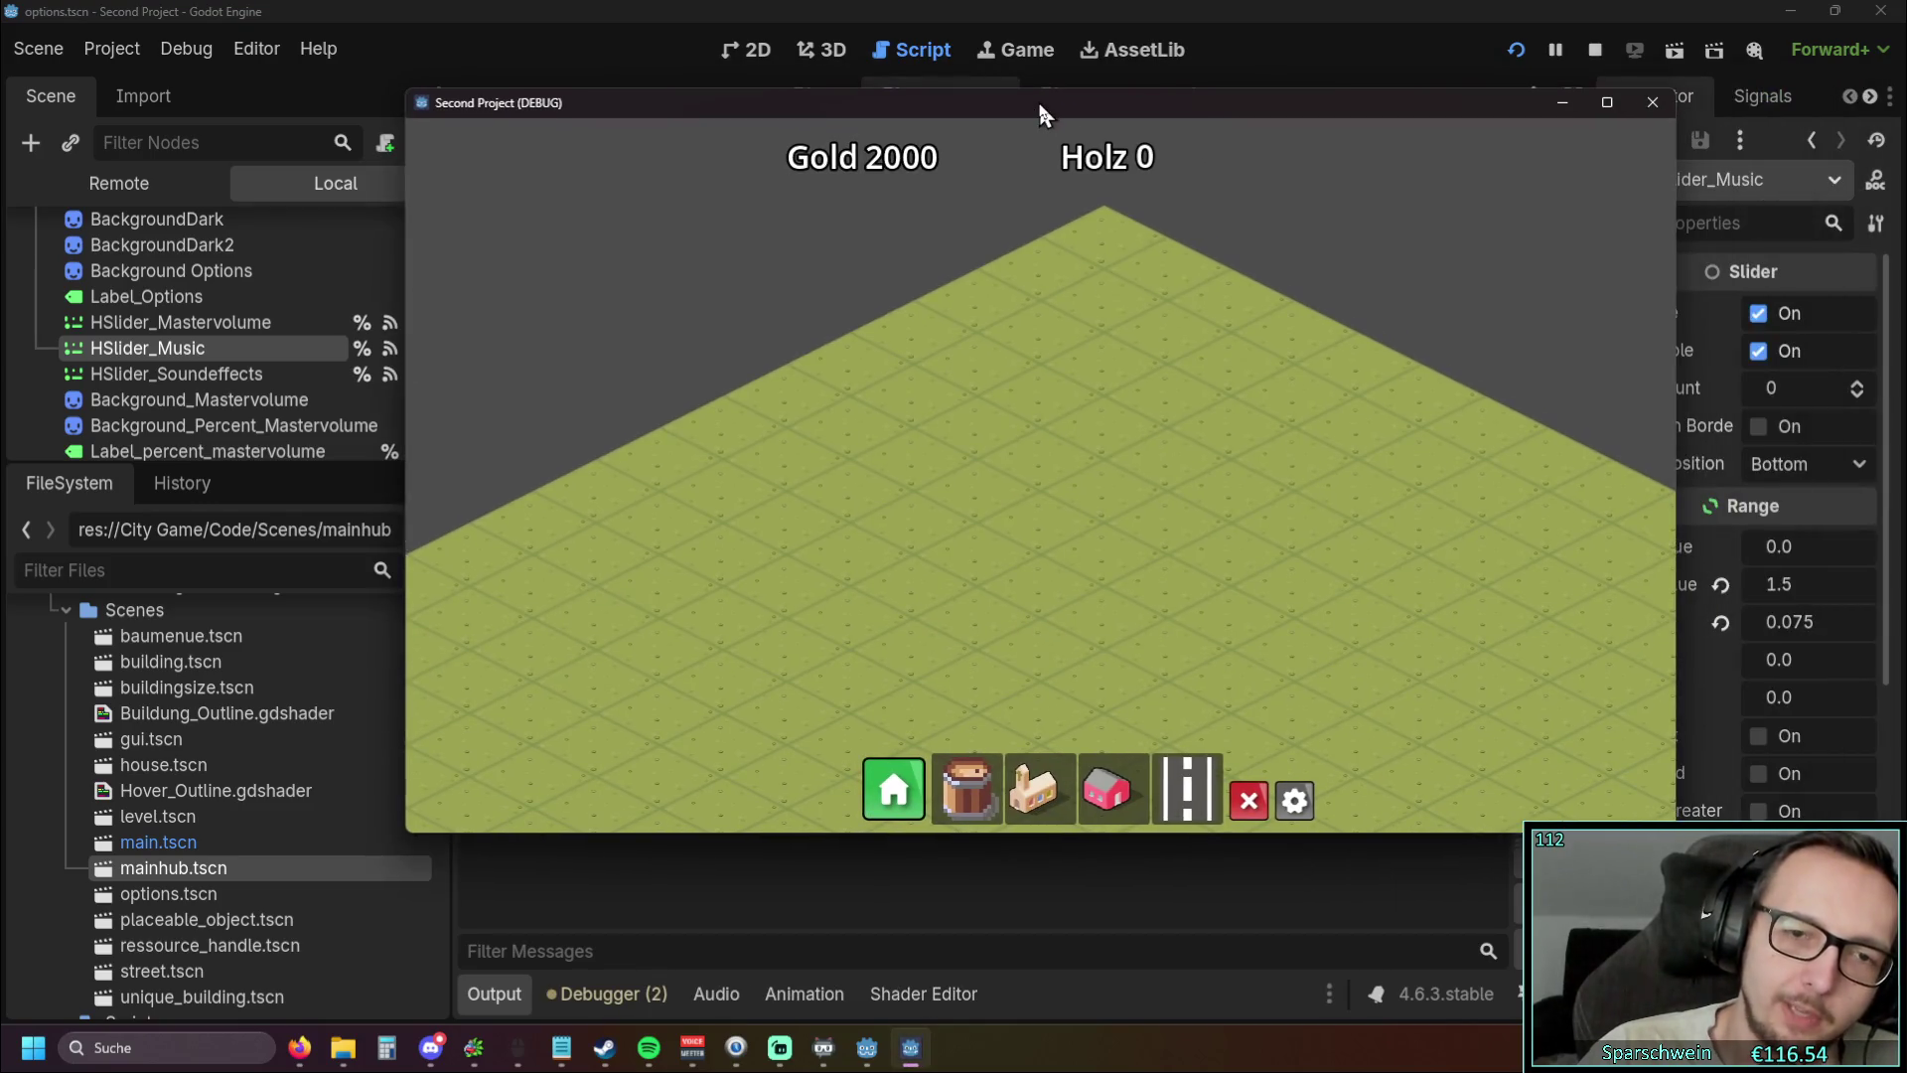
{"action": "mouse_move", "coordinate": [406, 342]}
{"action": "left_mouse_down"}
{"action": "mouse_move", "coordinate": [170, 353]}
{"action": "mouse_move", "coordinate": [481, 353]}
{"action": "mouse_move", "coordinate": [365, 361]}
{"action": "left_mouse_up"}
{"action": "left_click", "coordinate": [1275, 799]}
{"action": "left_click", "coordinate": [934, 519]}
{"action": "left_click", "coordinate": [849, 693]}
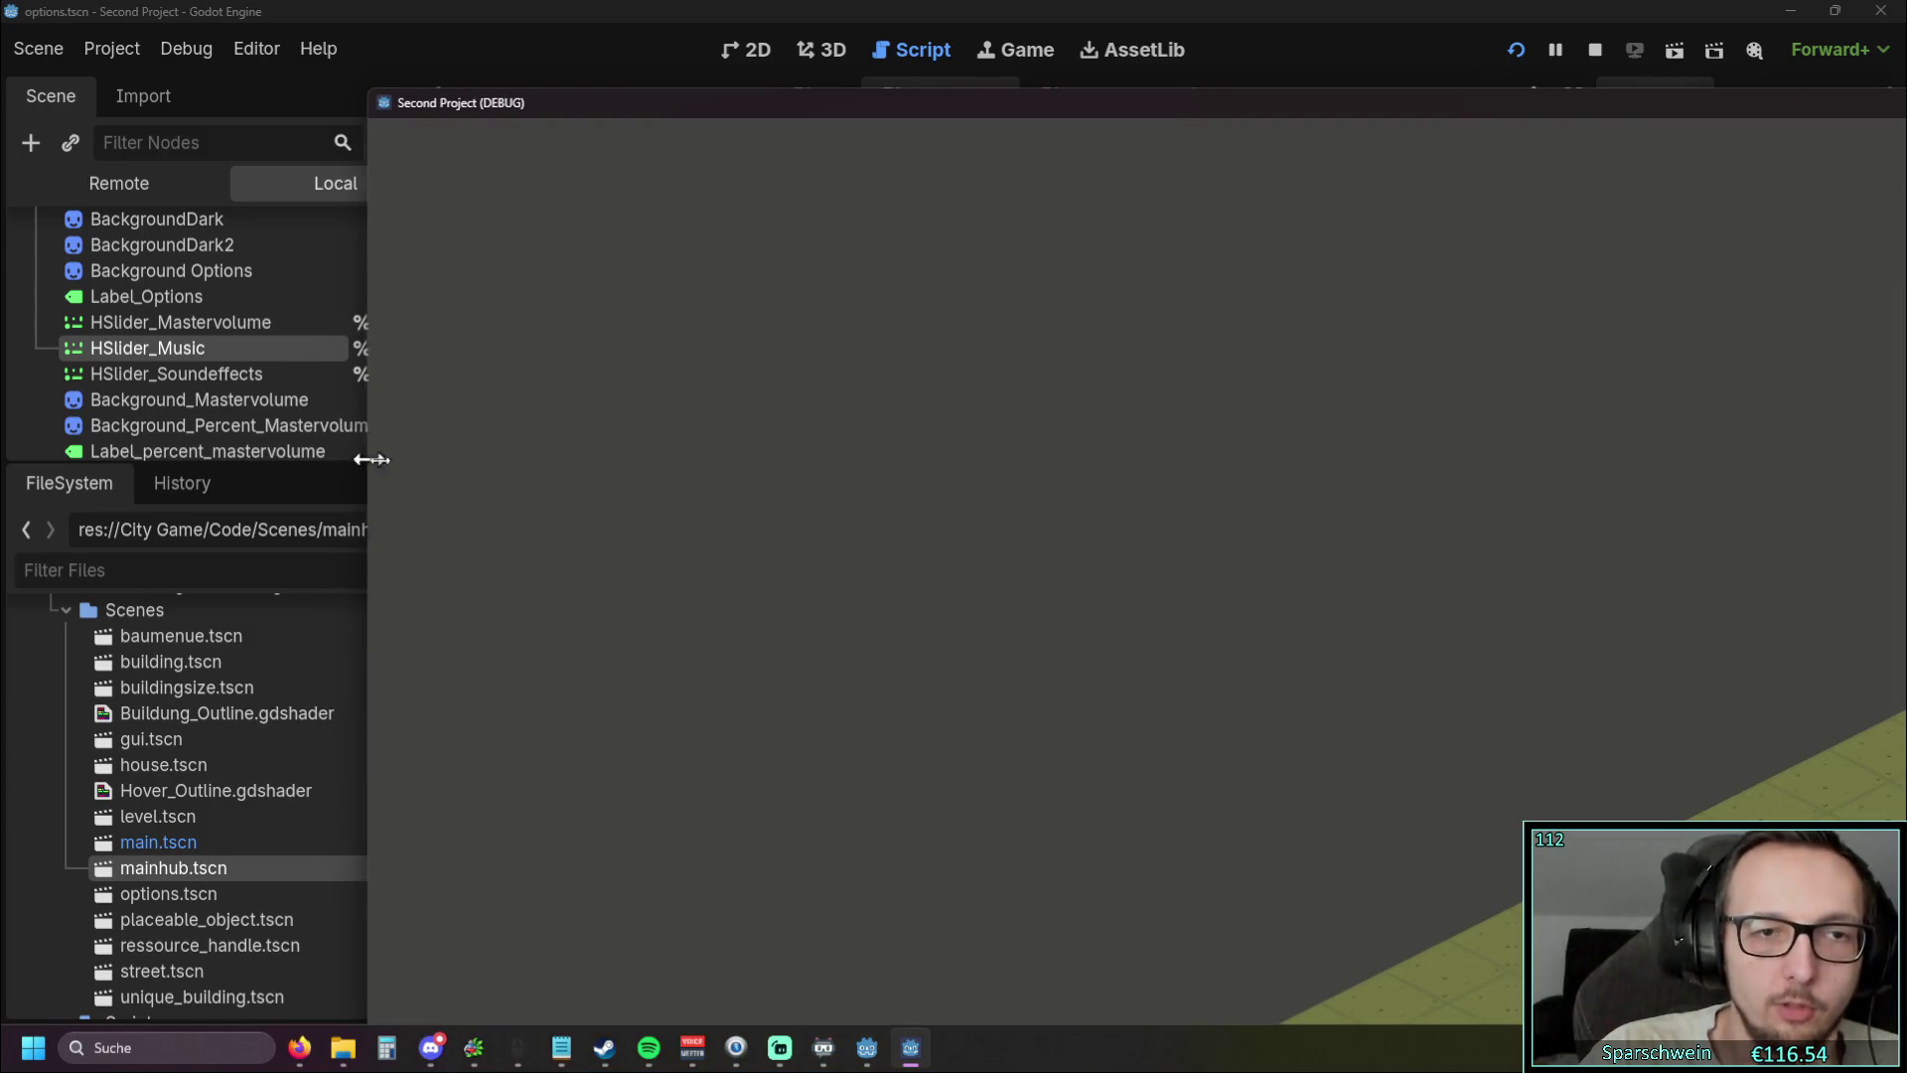
{"action": "left_click_drag", "start_coordinate": [364, 457], "coordinate": [985, 479]}
{"action": "mouse_move", "coordinate": [1392, 94]}
{"action": "left_mouse_down"}
{"action": "mouse_move", "coordinate": [1488, 633]}
{"action": "mouse_move", "coordinate": [737, 116]}
{"action": "mouse_move", "coordinate": [196, 425]}
{"action": "mouse_move", "coordinate": [575, 409]}
{"action": "mouse_move", "coordinate": [1653, 119]}
{"action": "mouse_move", "coordinate": [684, 104]}
{"action": "mouse_move", "coordinate": [724, 89]}
{"action": "mouse_move", "coordinate": [787, 552]}
{"action": "mouse_move", "coordinate": [818, 546]}
{"action": "mouse_move", "coordinate": [632, 195]}
{"action": "left_mouse_up"}
{"action": "double_click", "coordinate": [634, 198]}
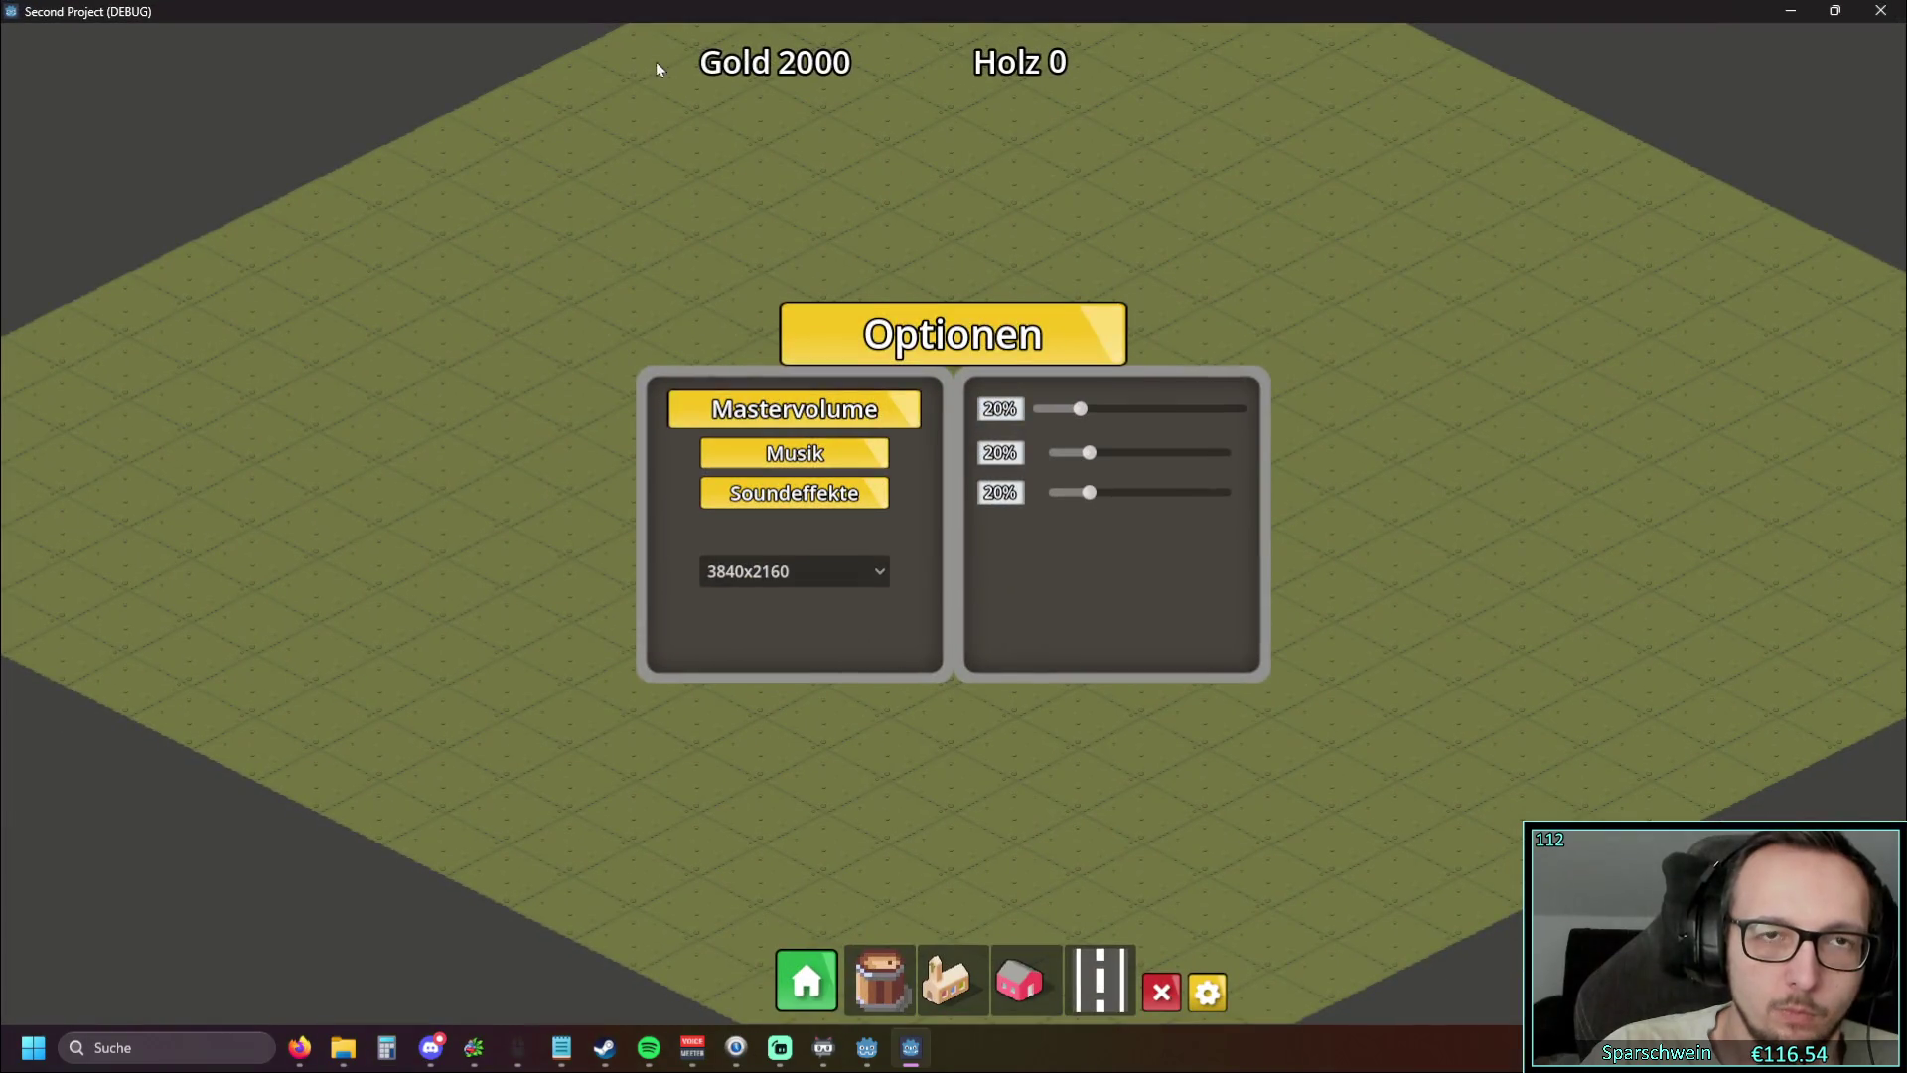
Re-maximize the game window, then open and close the resolution list a few times unchanged
{"action": "left_click_drag", "start_coordinate": [673, 15], "coordinate": [790, 138]}
{"action": "double_click", "coordinate": [791, 140]}
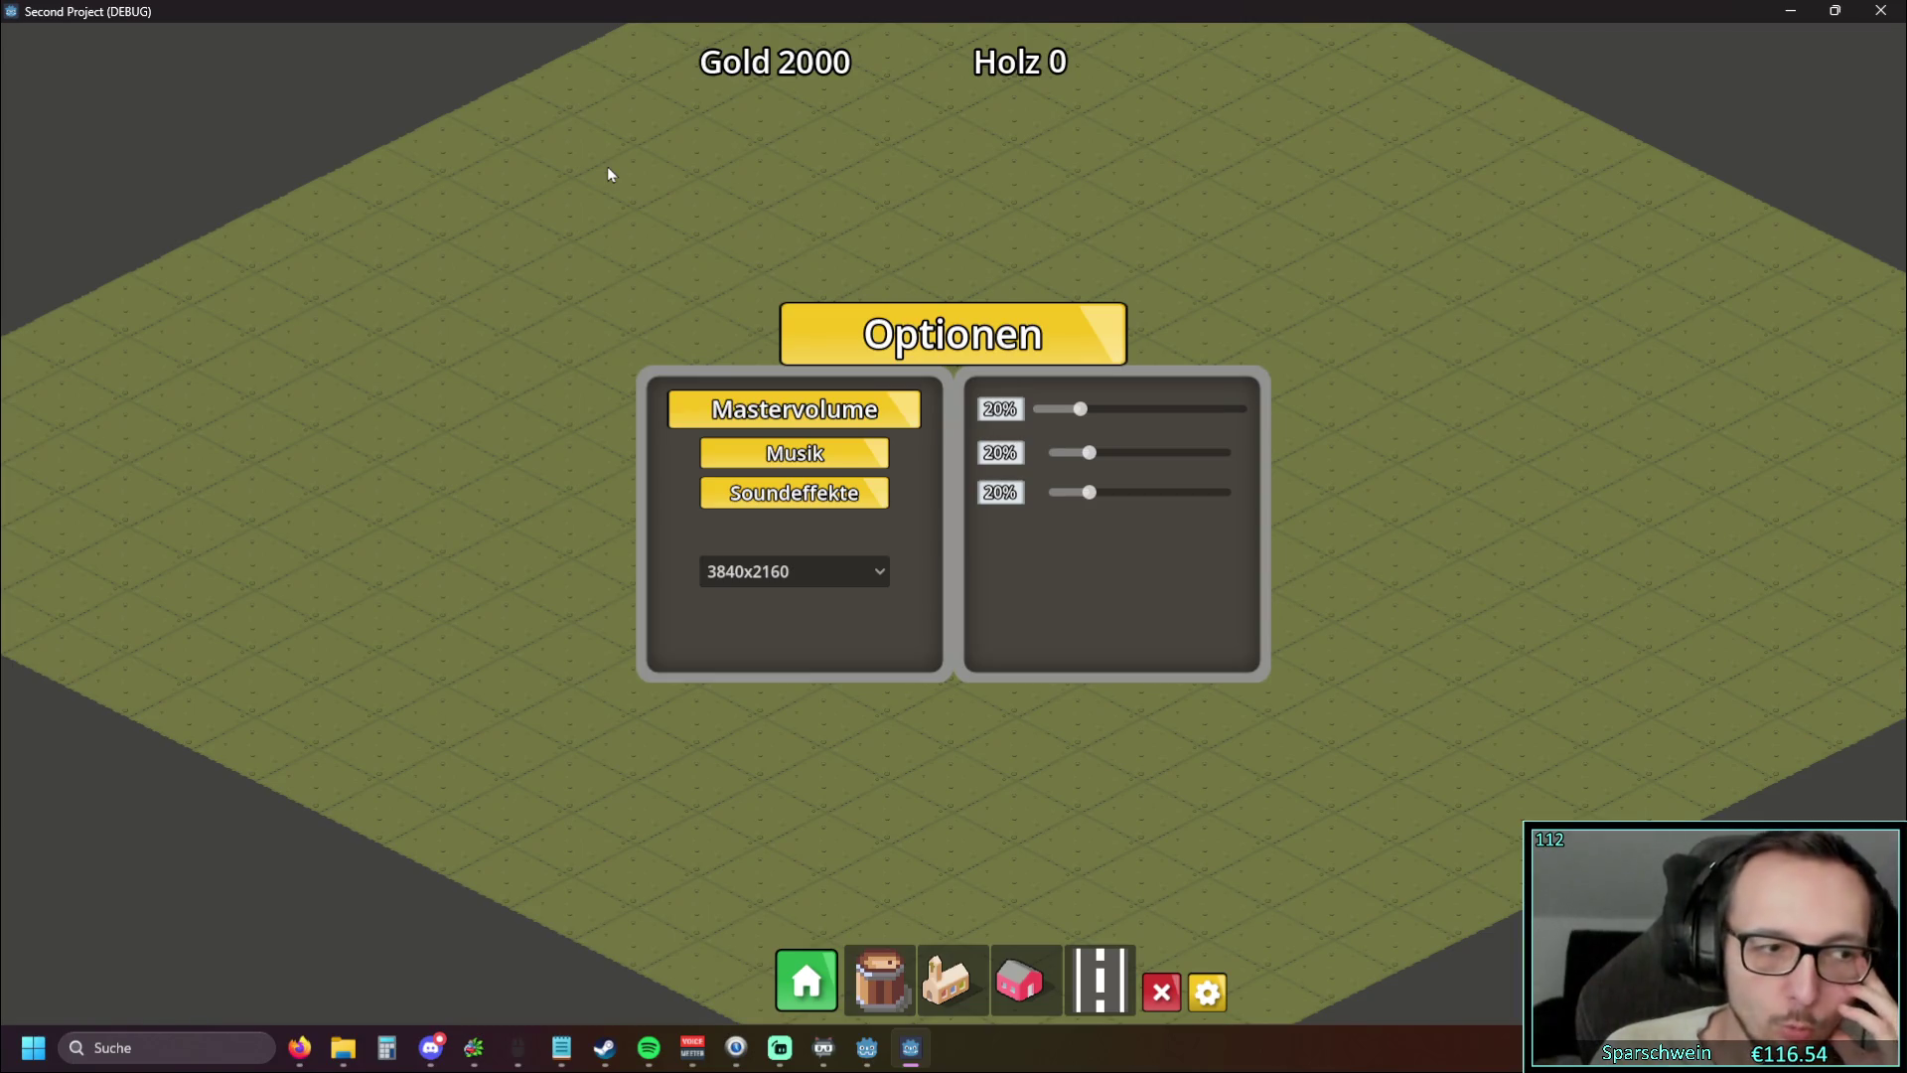
{"action": "left_click", "coordinate": [825, 571]}
{"action": "left_click", "coordinate": [824, 571]}
{"action": "left_click", "coordinate": [824, 572]}
{"action": "left_click", "coordinate": [824, 571]}
{"action": "left_click", "coordinate": [825, 571]}
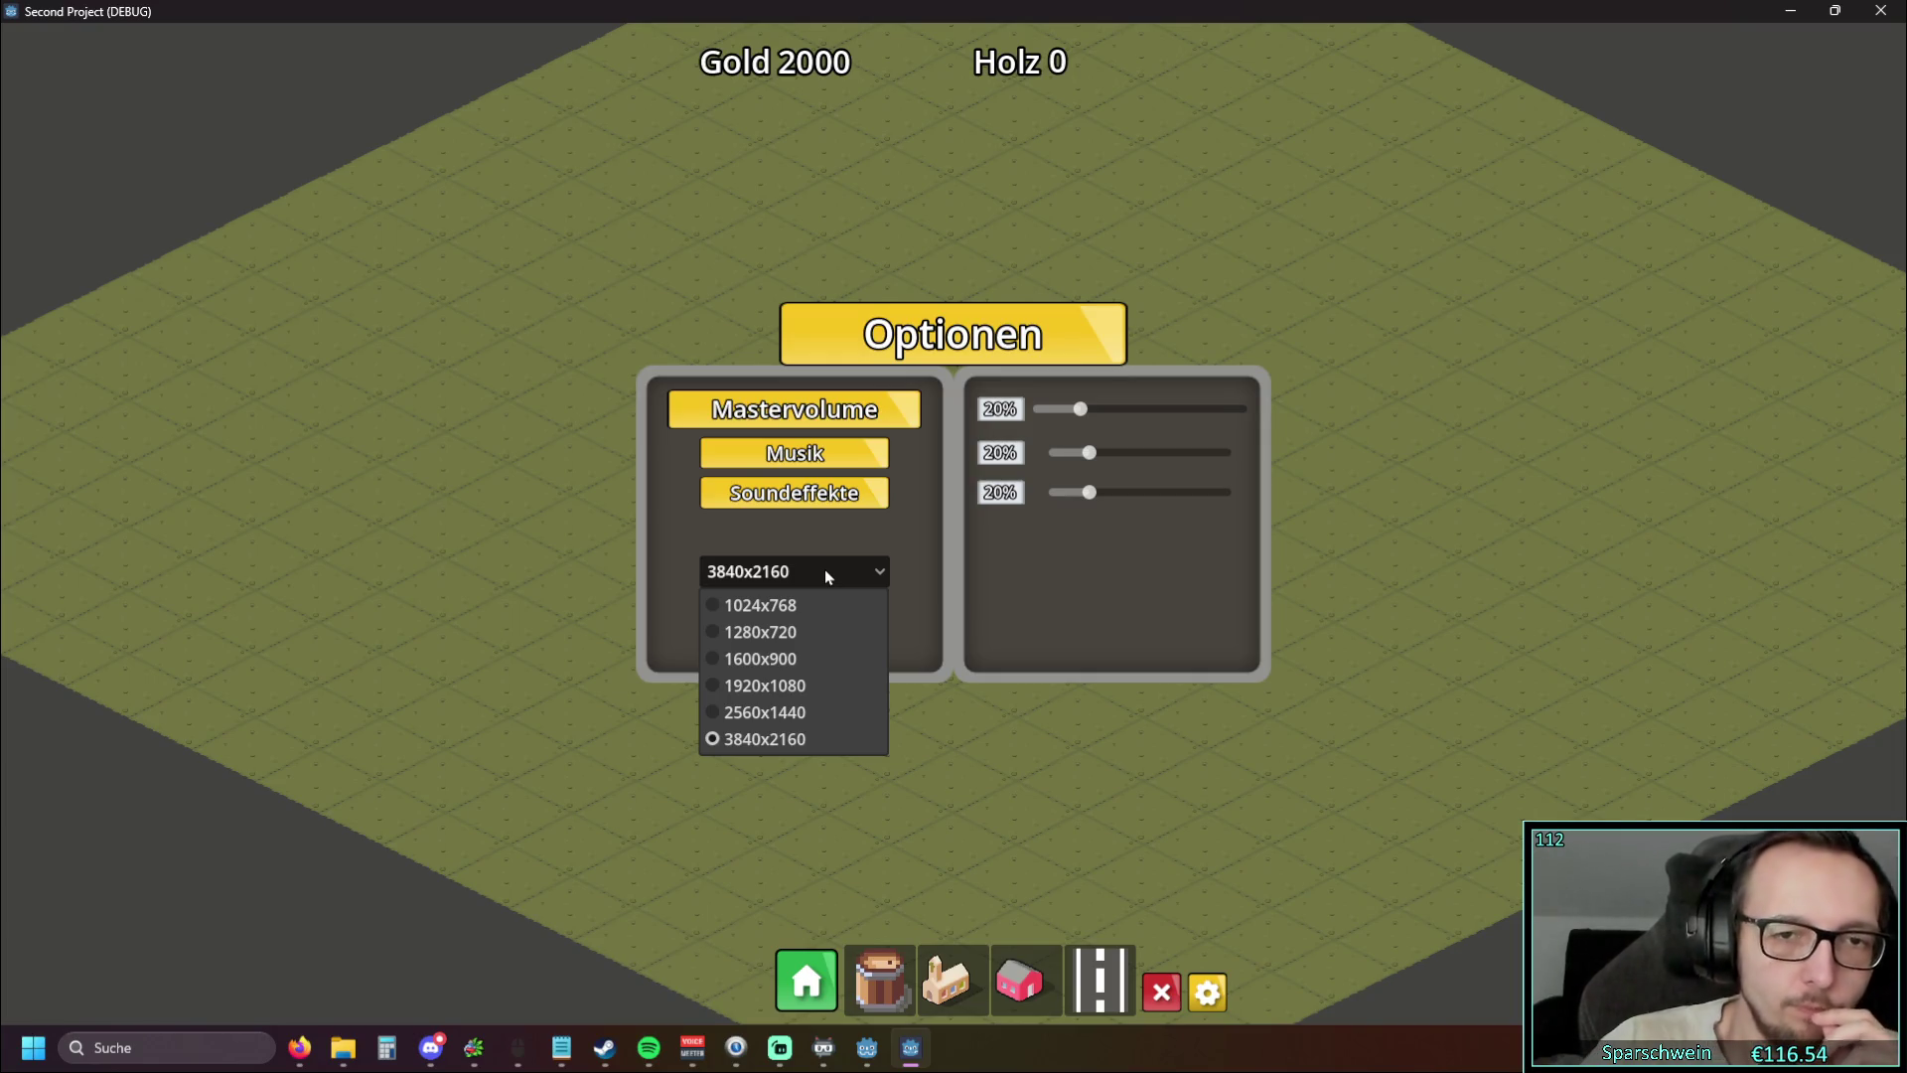
{"action": "left_click", "coordinate": [851, 541]}
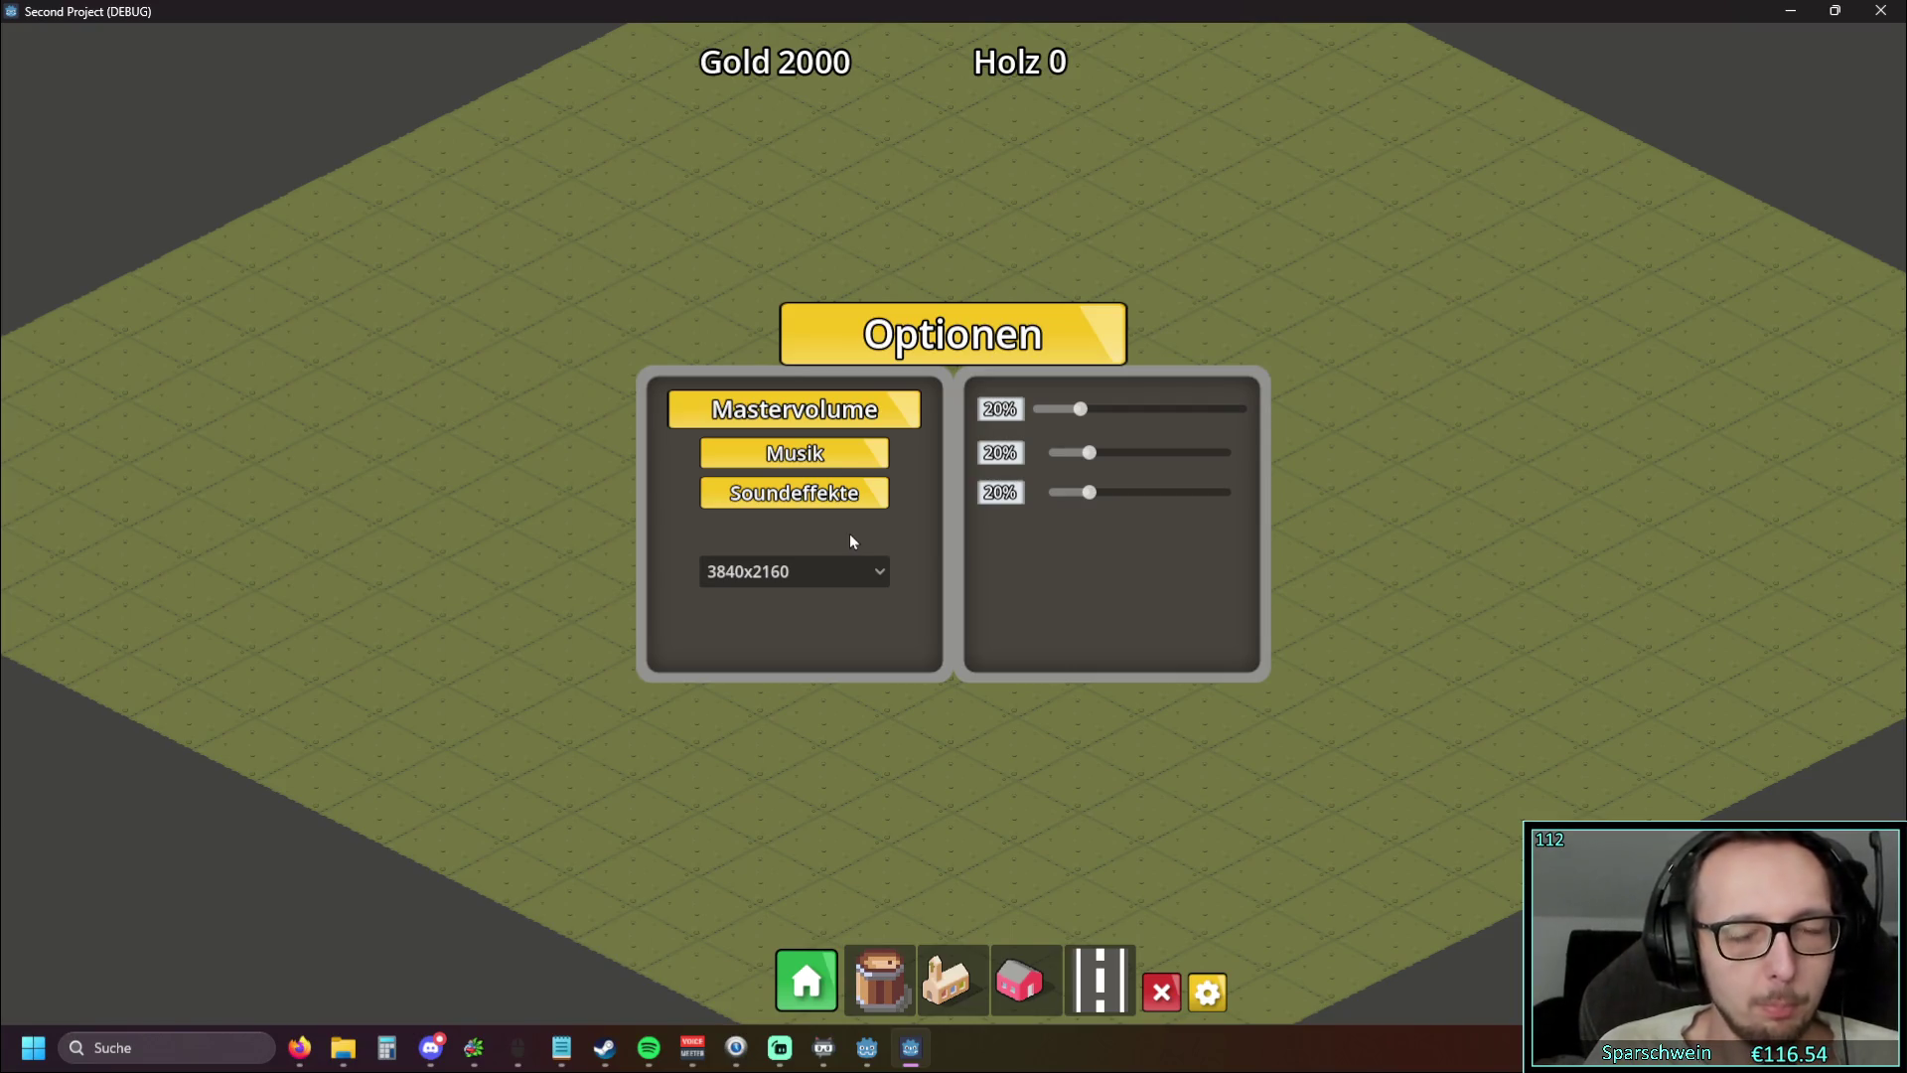
Change the resolution dropdown from 3840x2160 to 1280x720
{"action": "left_click", "coordinate": [840, 573]}
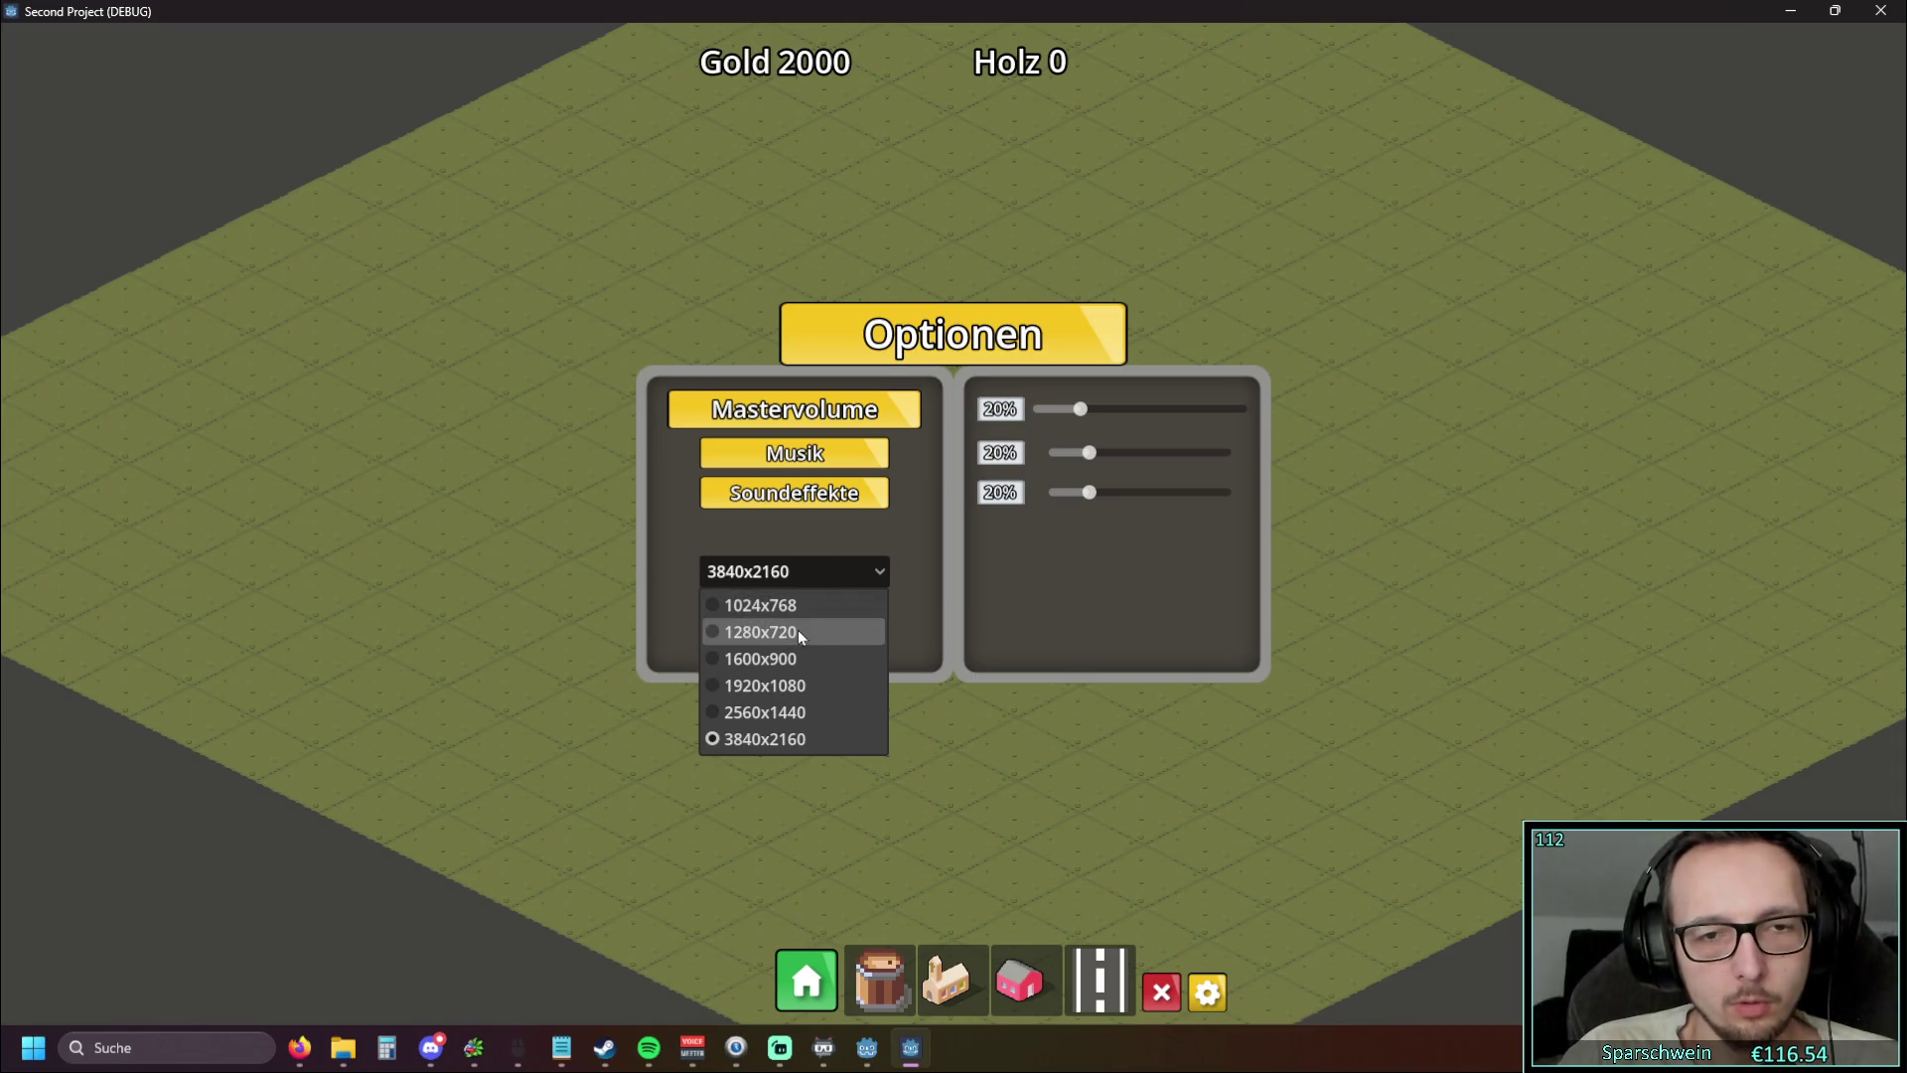
{"action": "left_click", "coordinate": [811, 575]}
{"action": "left_click", "coordinate": [810, 574]}
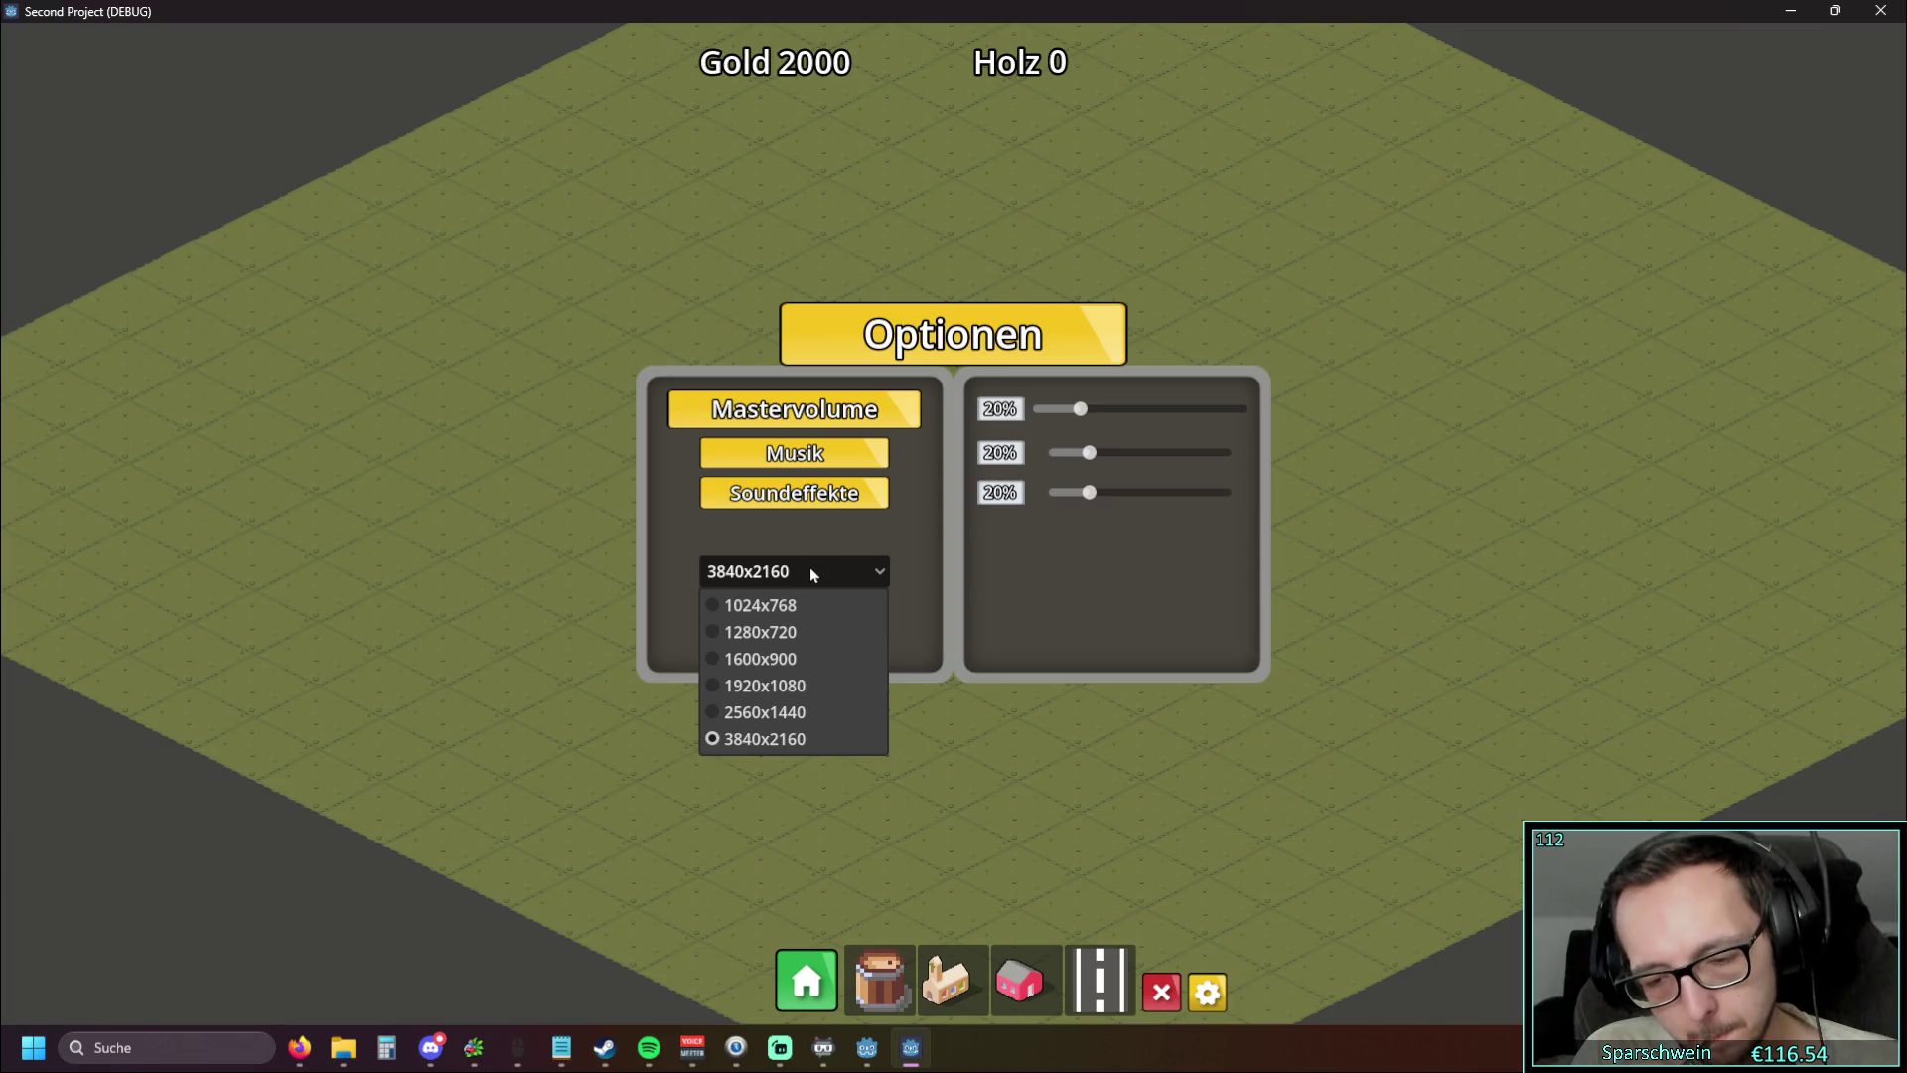
{"action": "left_click", "coordinate": [808, 569]}
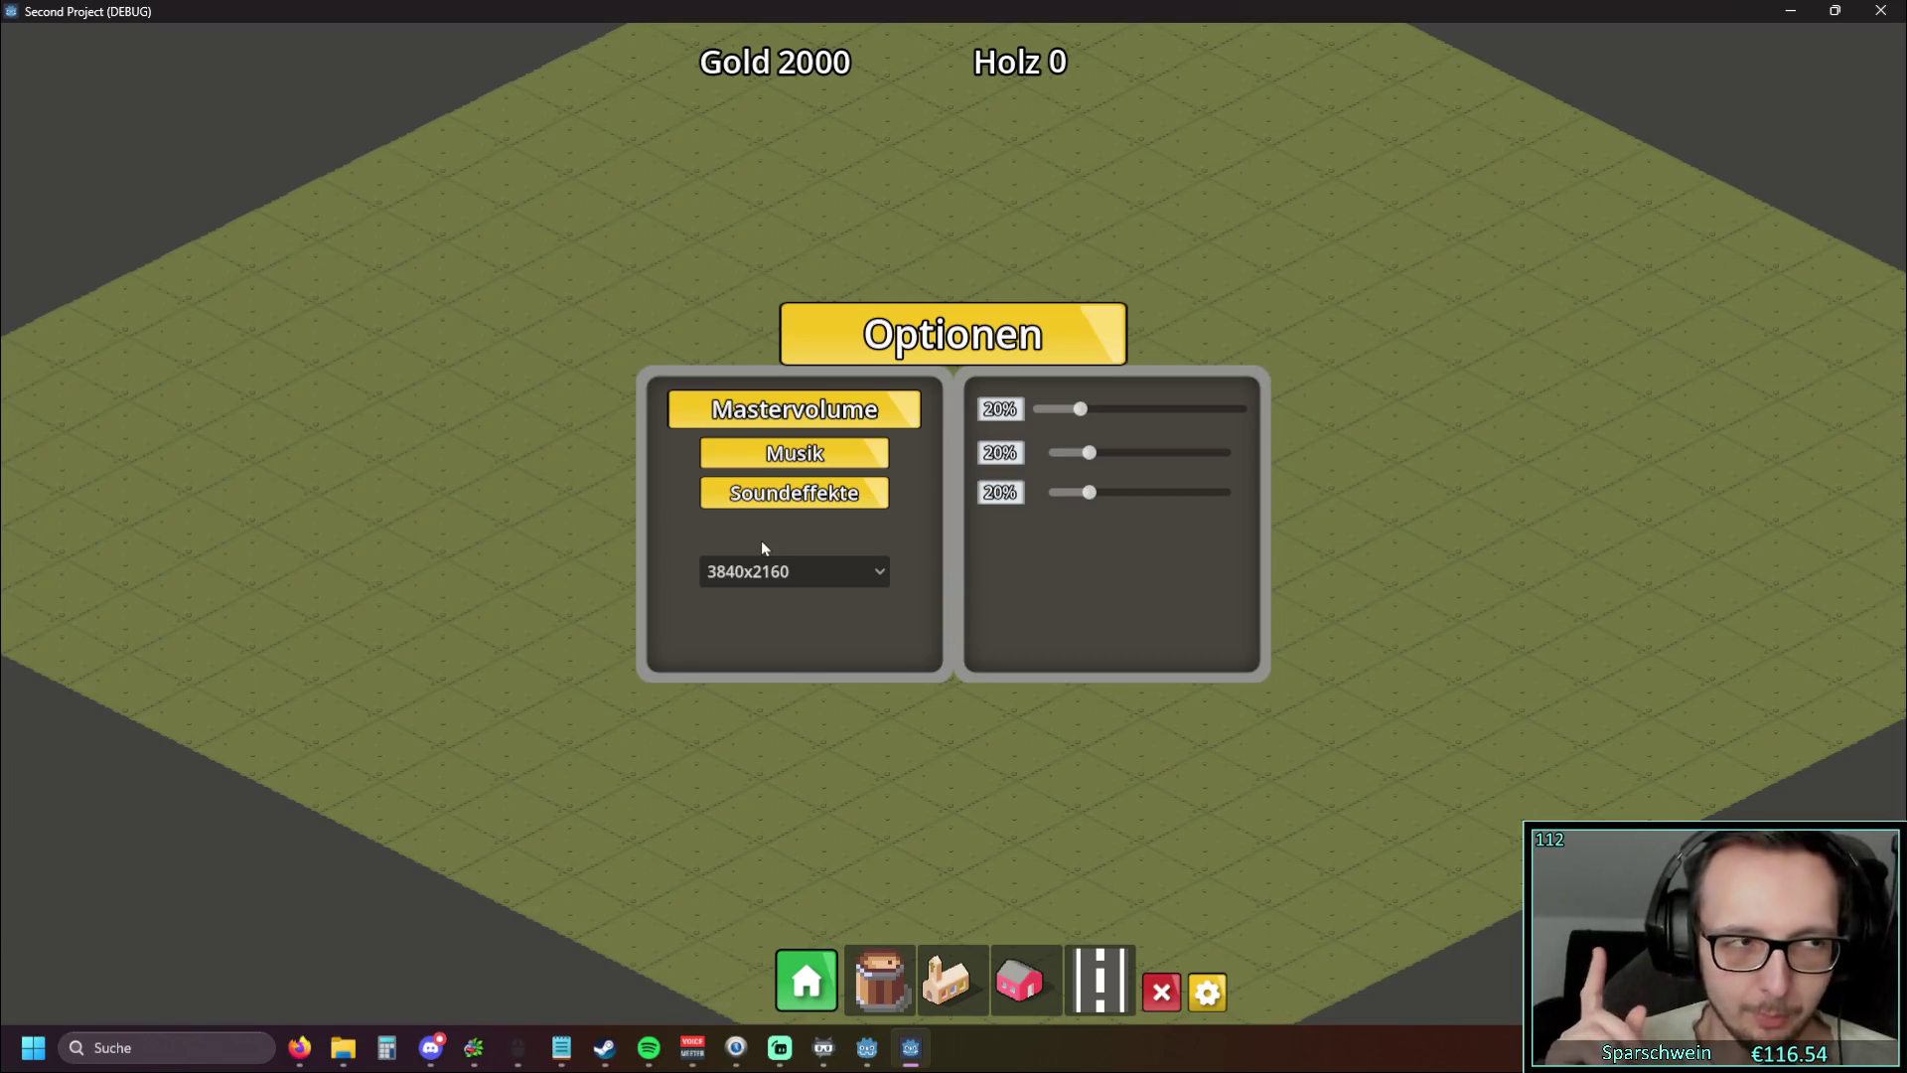
{"action": "left_click", "coordinate": [812, 570]}
{"action": "left_click", "coordinate": [797, 632]}
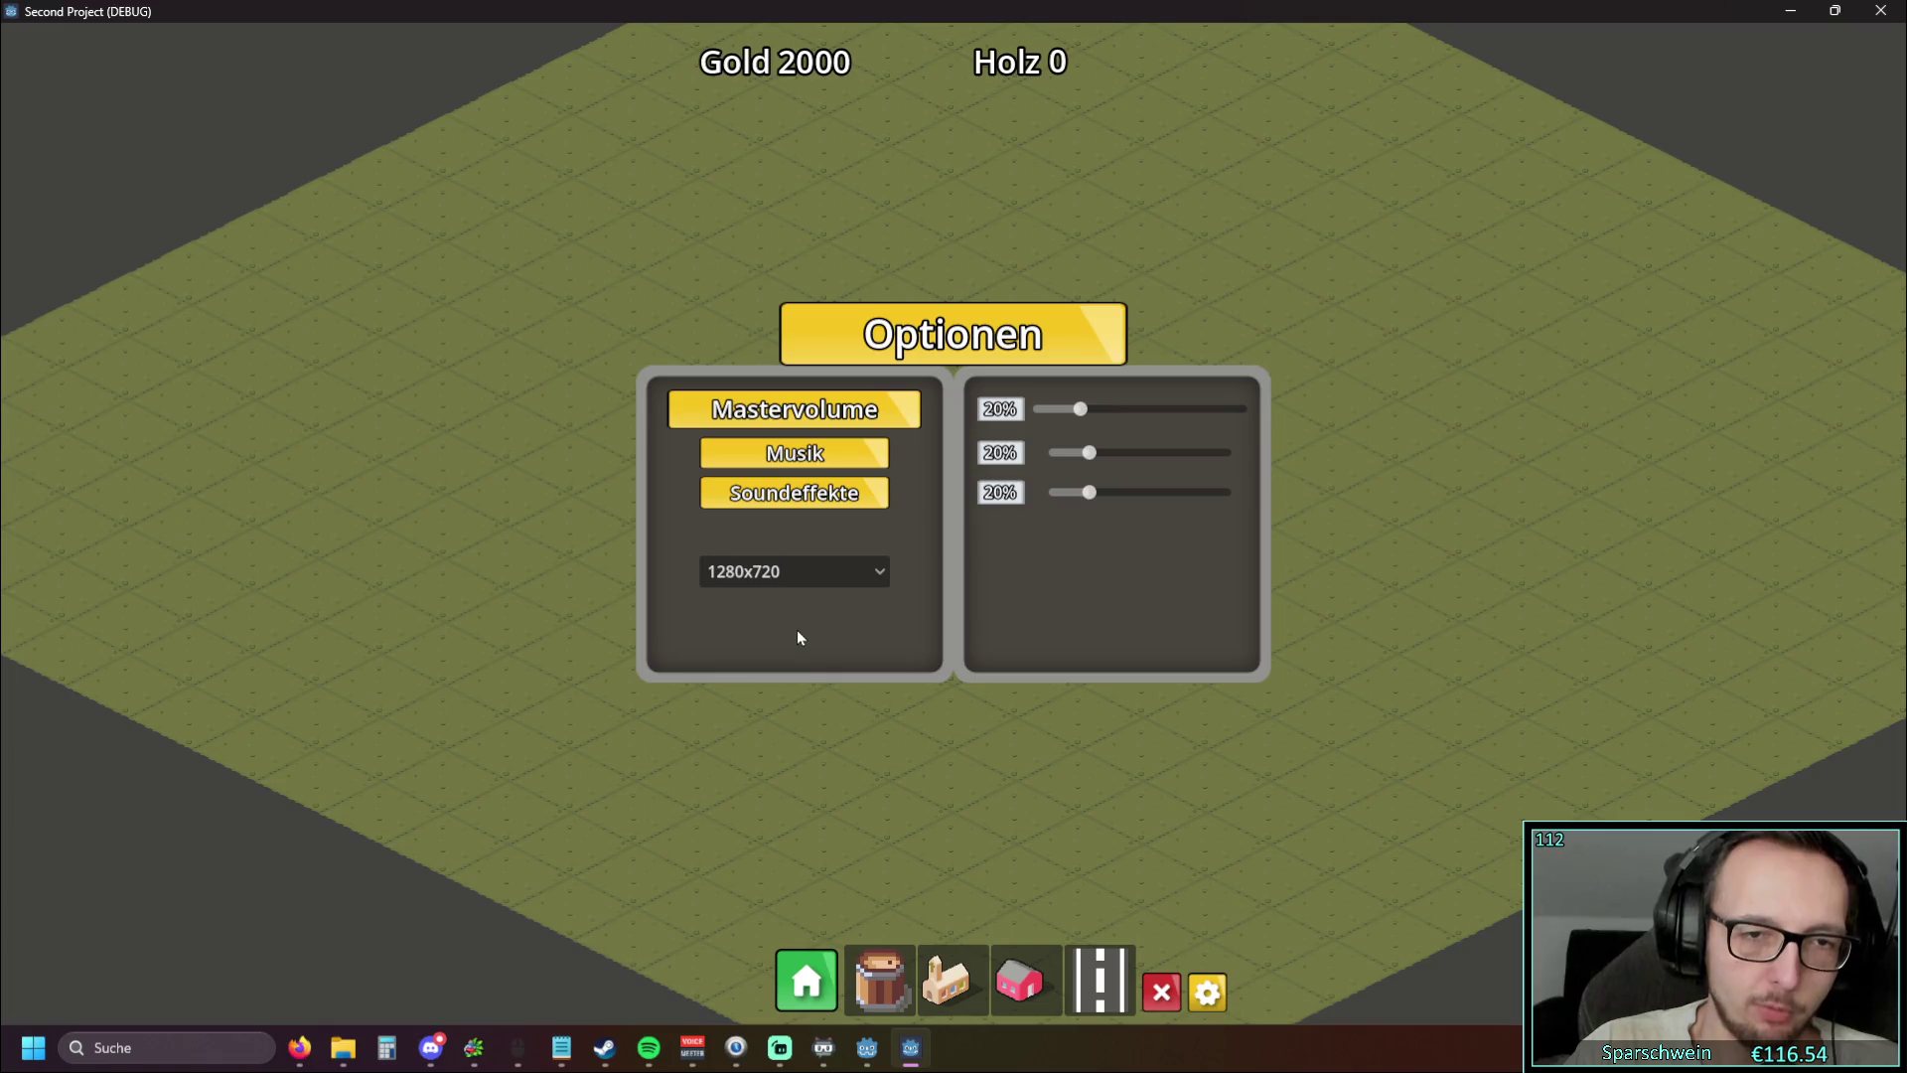
Maximize the game window, select 1920x1080, then restore the window to its previous size
{"action": "mouse_move", "coordinate": [897, 20]}
{"action": "left_mouse_down"}
{"action": "mouse_move", "coordinate": [948, 51]}
{"action": "mouse_move", "coordinate": [930, 81]}
{"action": "mouse_move", "coordinate": [952, 73]}
{"action": "left_mouse_up"}
{"action": "double_click", "coordinate": [970, 66]}
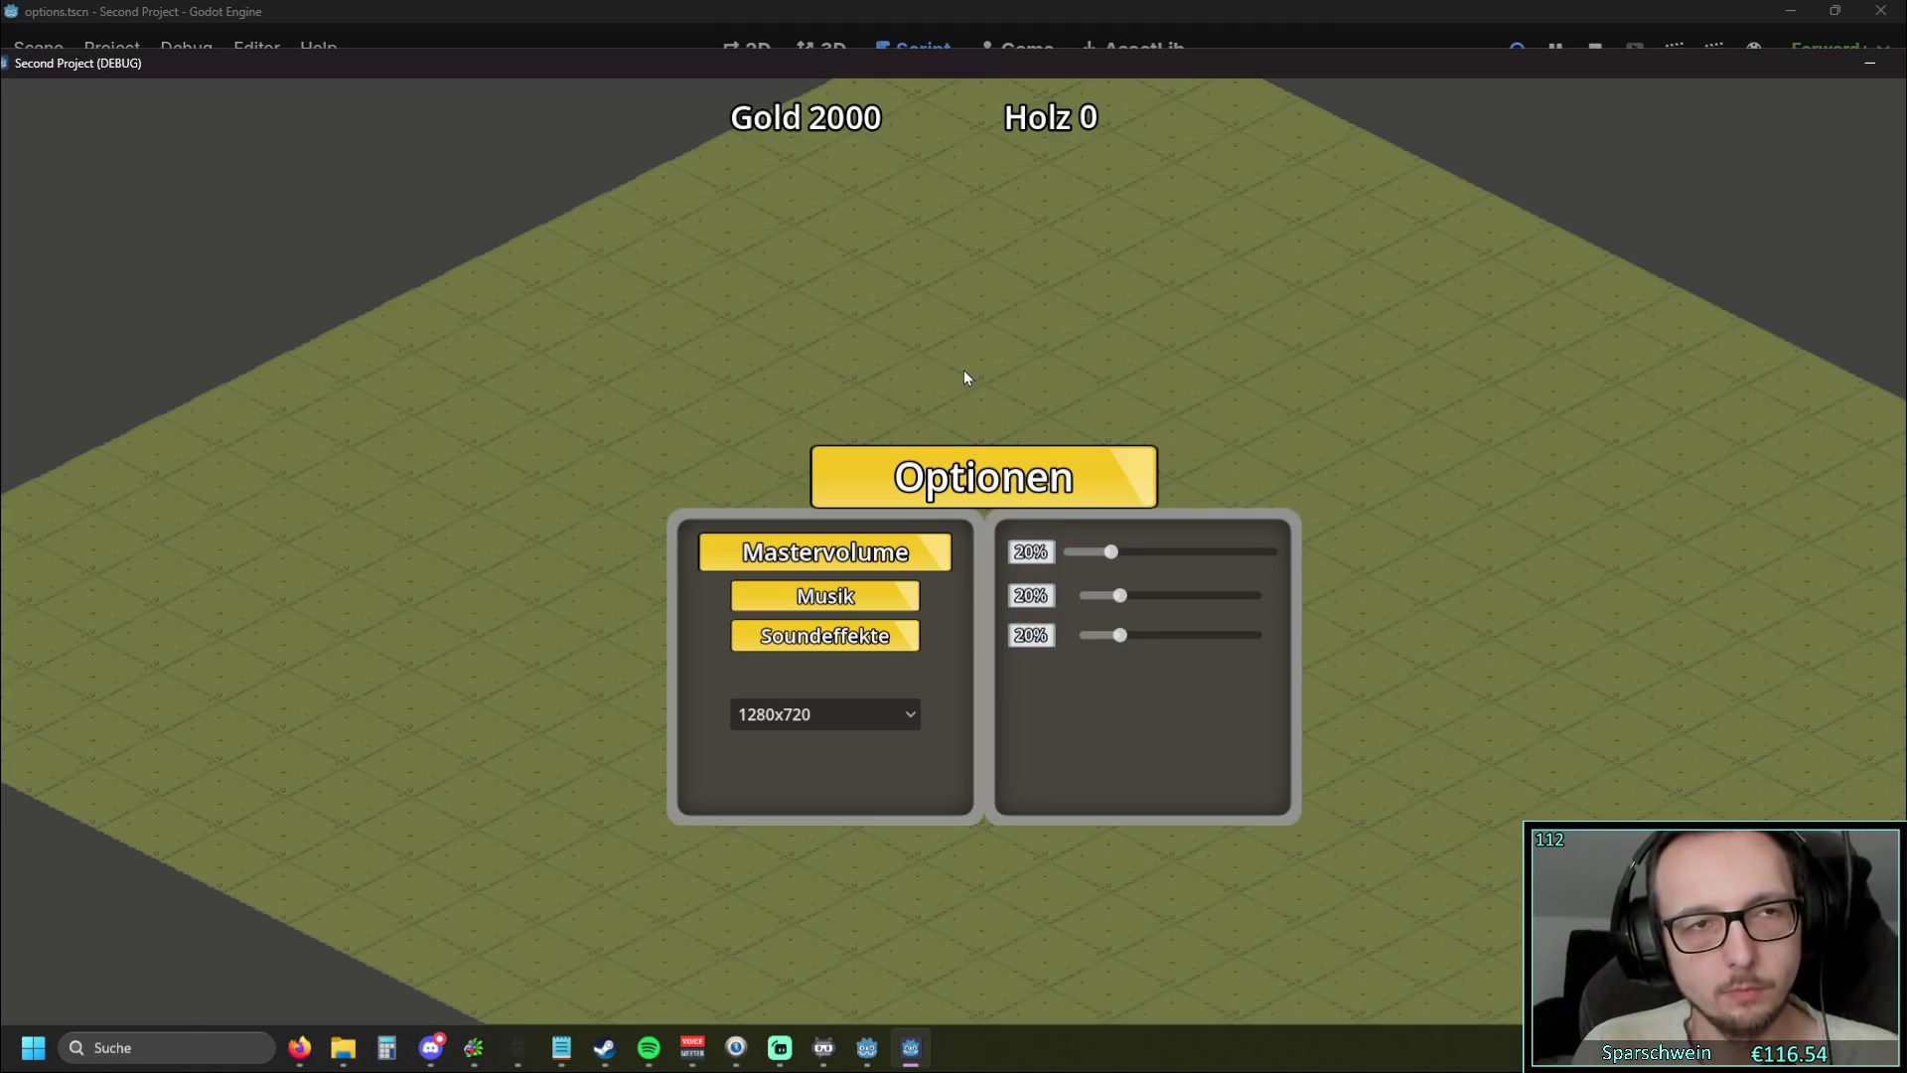
{"action": "left_click", "coordinate": [850, 715]}
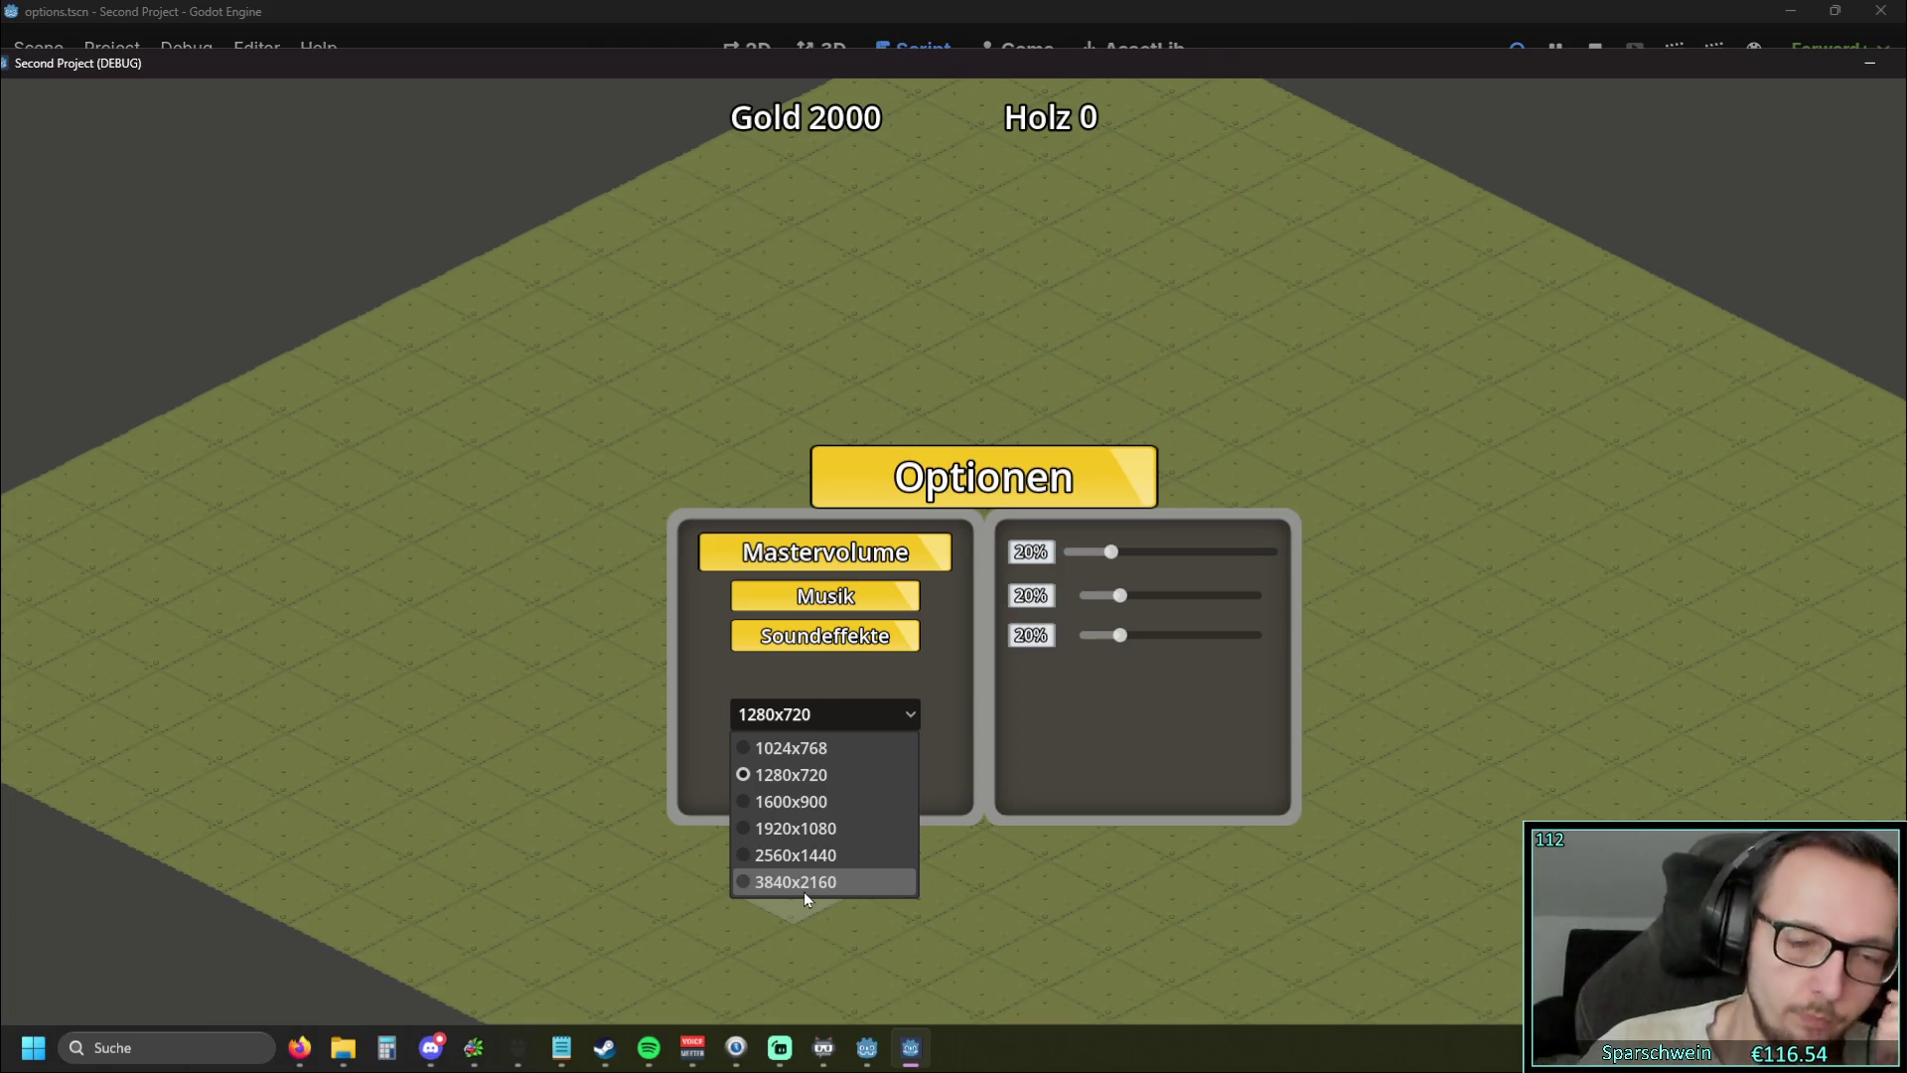
{"action": "left_click", "coordinate": [802, 828]}
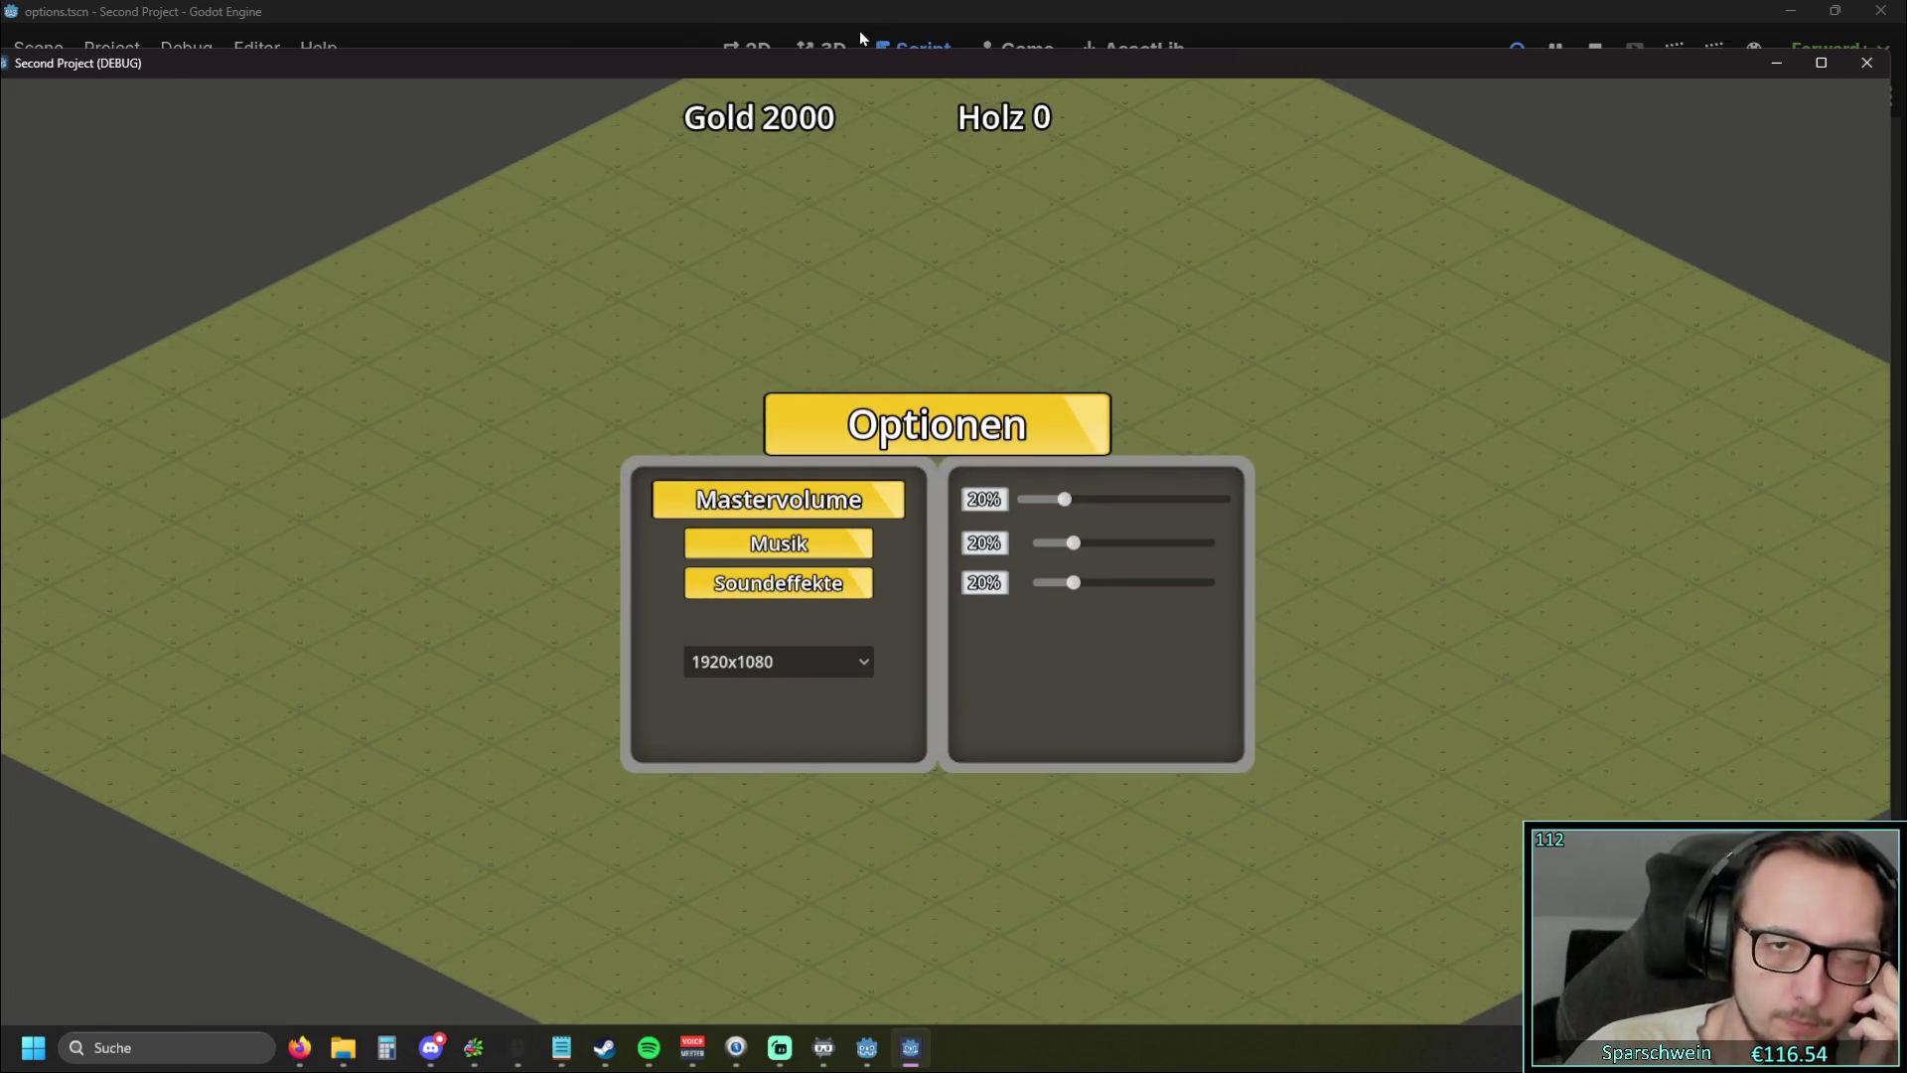
{"action": "double_click", "coordinate": [861, 62]}
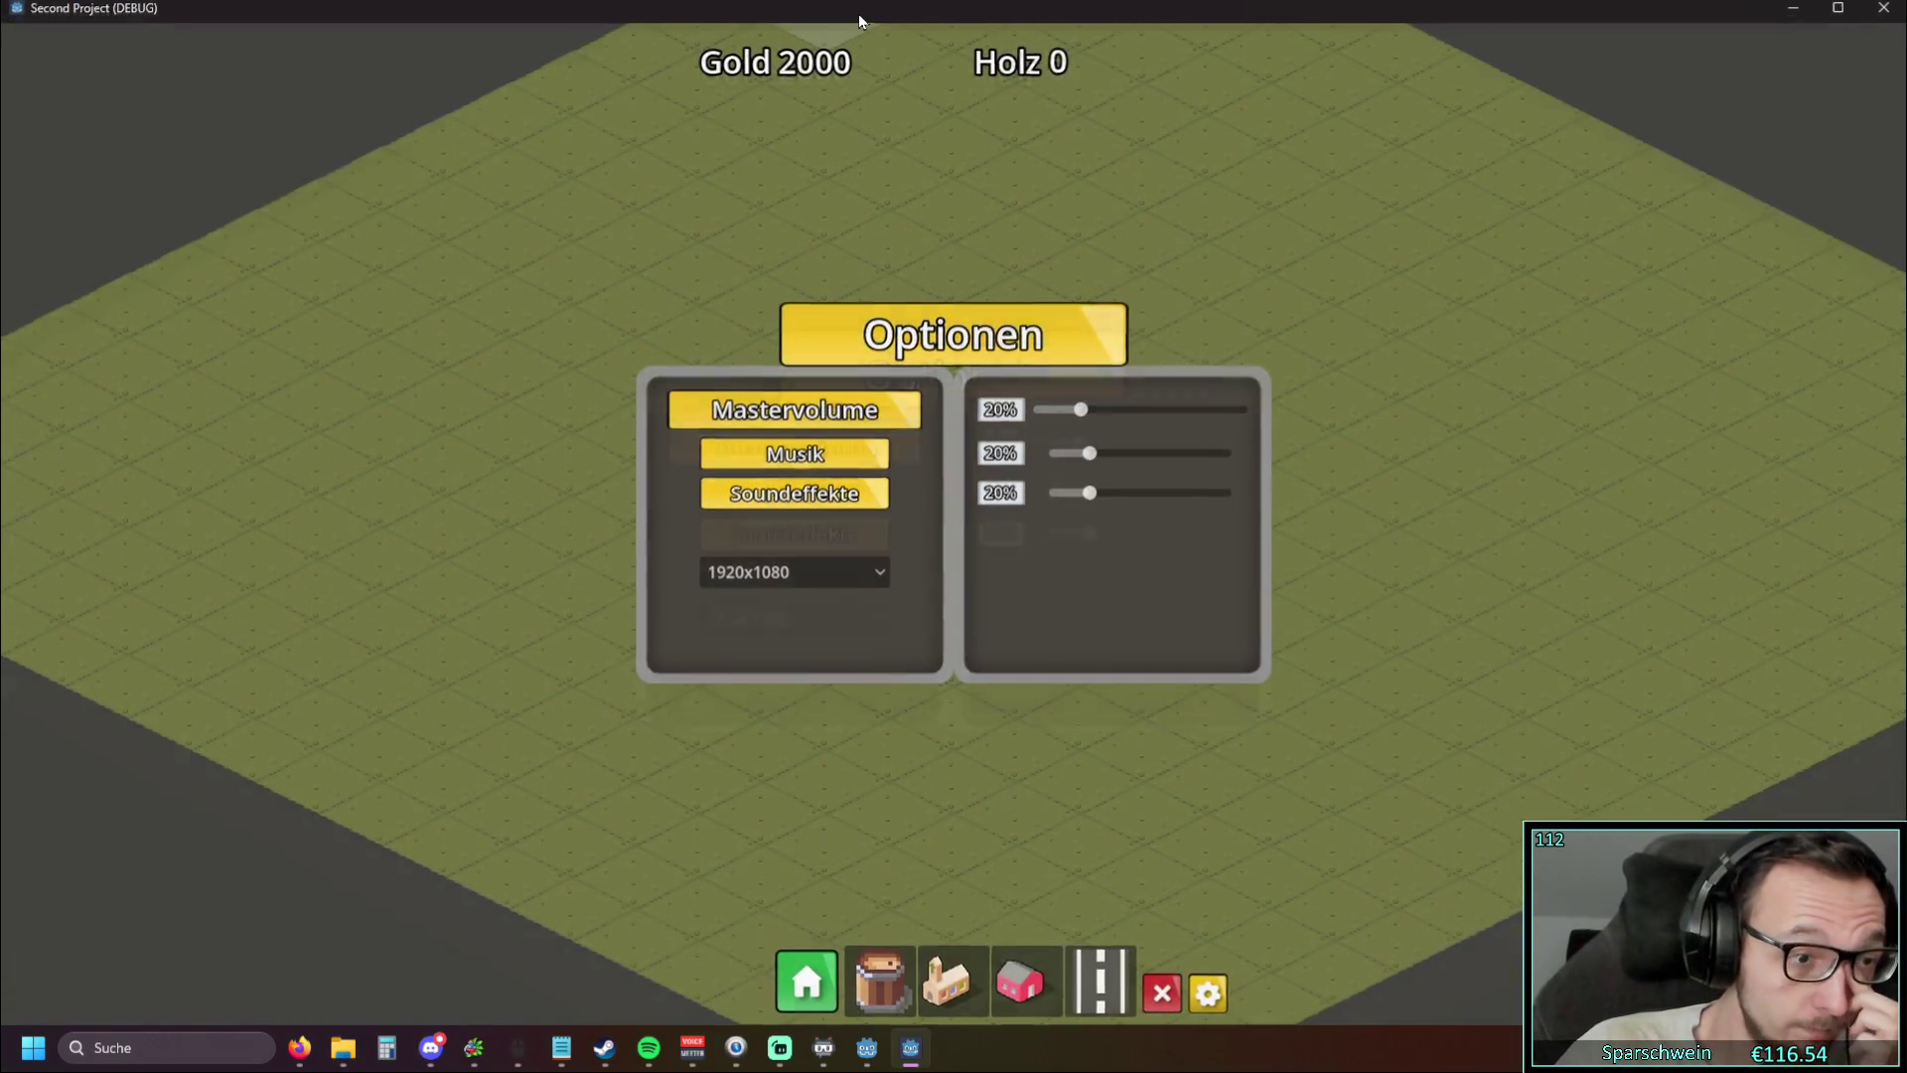
{"action": "double_click", "coordinate": [858, 14]}
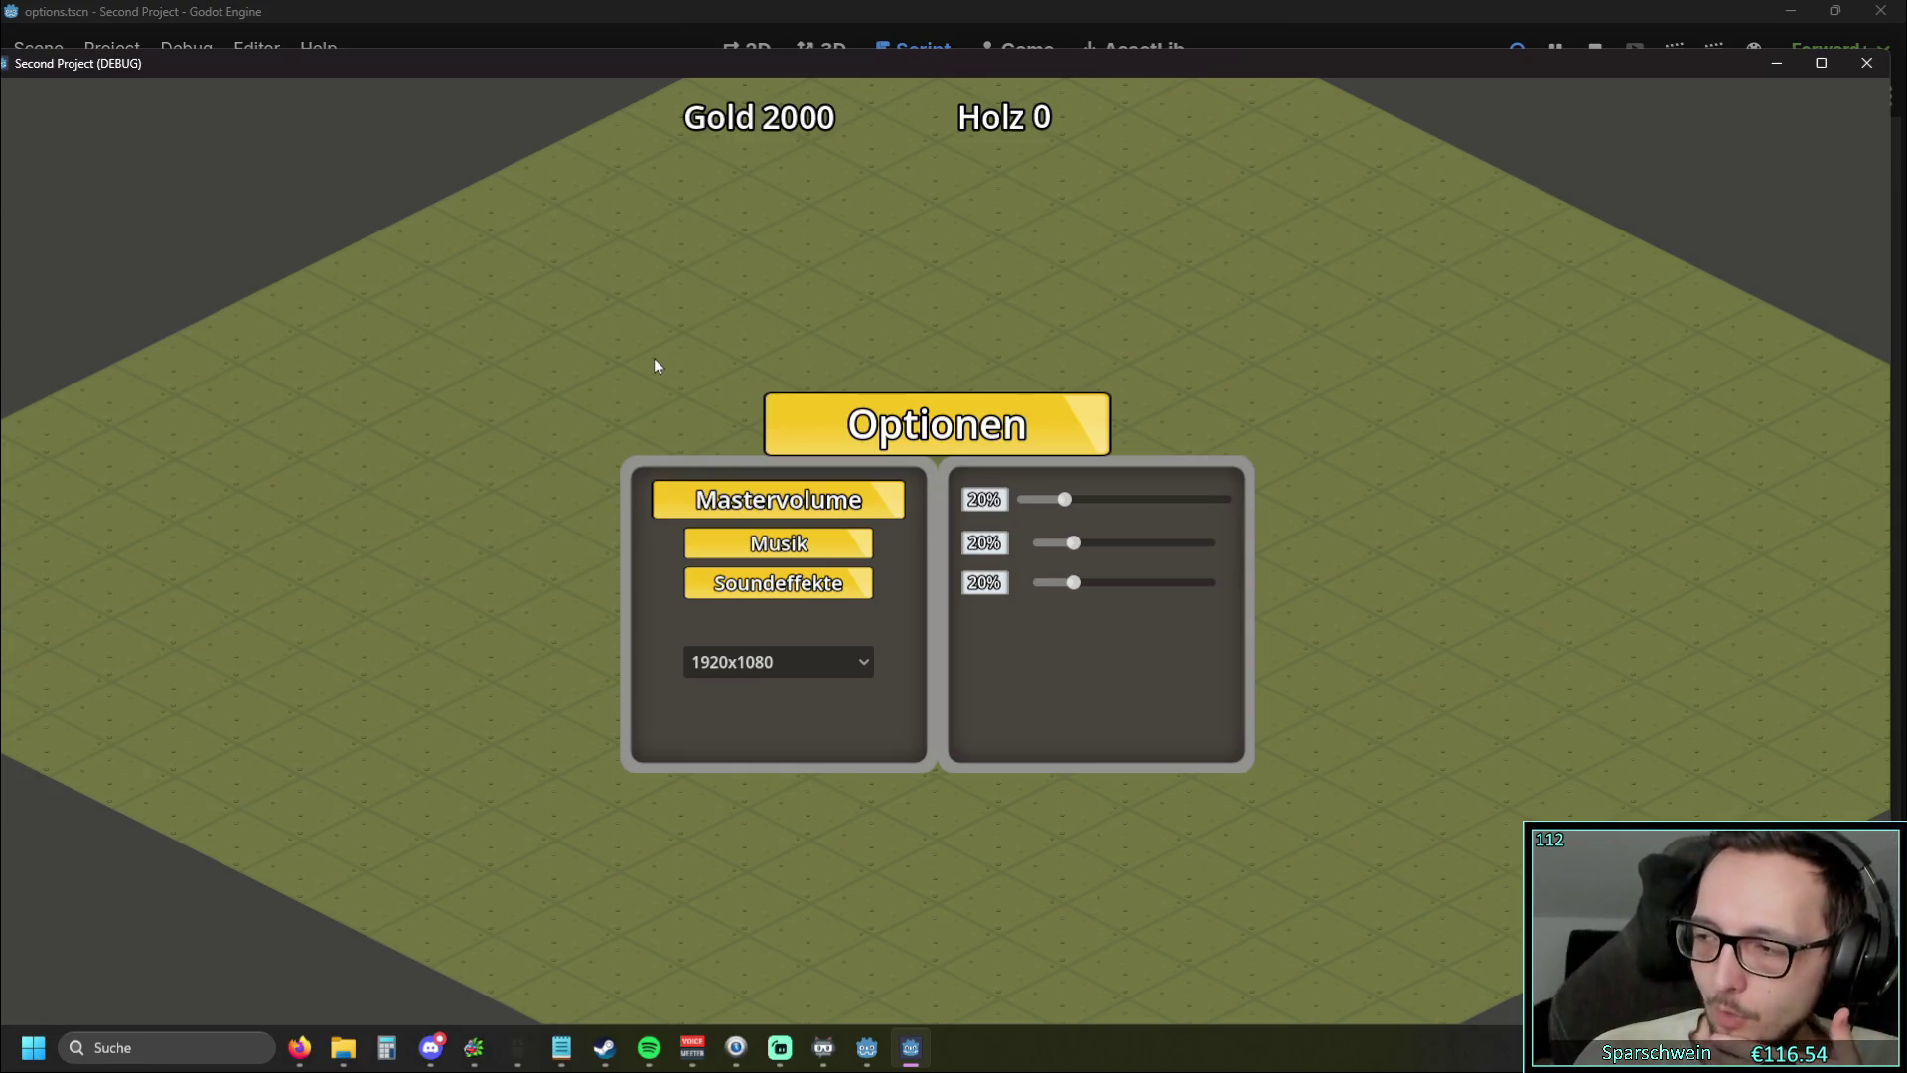
Shrink and reposition the game window over the editor so the Inspector is uncovered
{"action": "left_click_drag", "start_coordinate": [556, 63], "coordinate": [650, 57]}
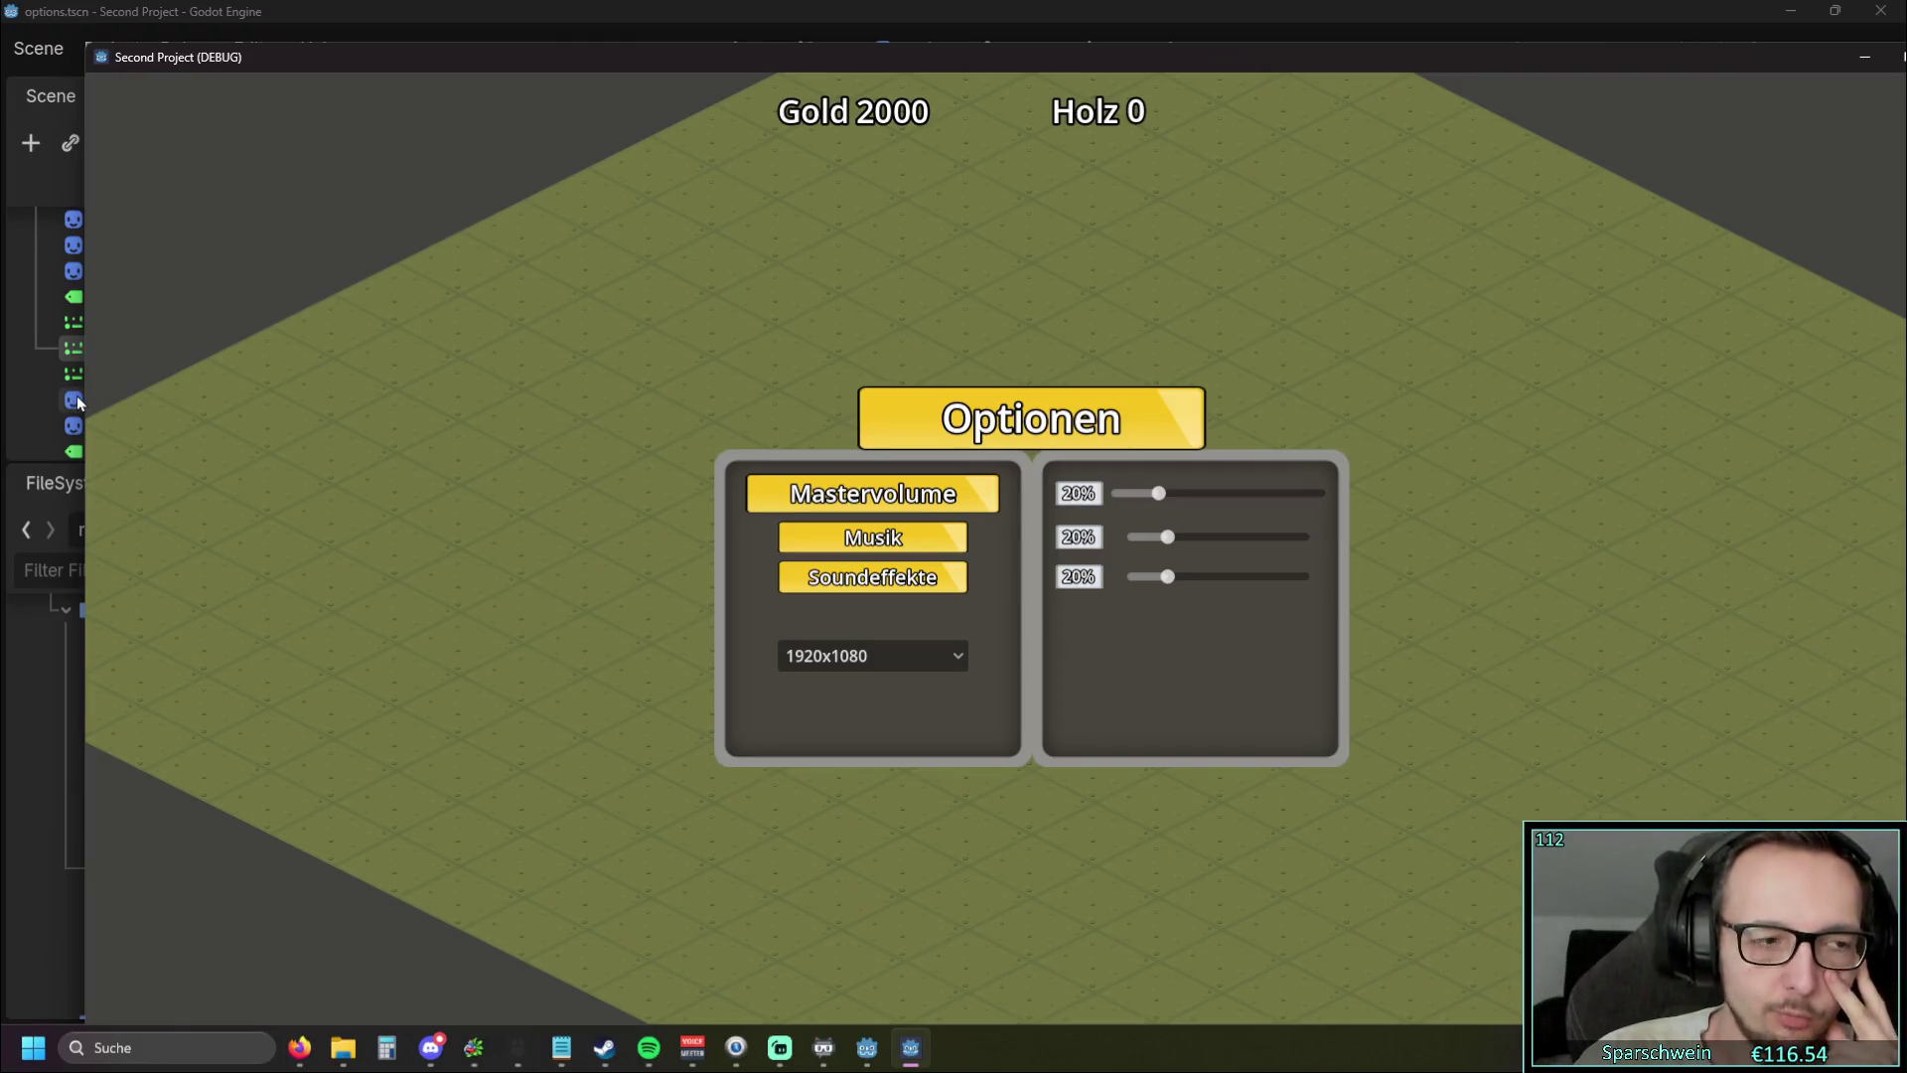
{"action": "left_click_drag", "start_coordinate": [85, 392], "coordinate": [564, 390]}
{"action": "mouse_move", "coordinate": [1205, 54]}
{"action": "left_mouse_down"}
{"action": "mouse_move", "coordinate": [1142, 368]}
{"action": "mouse_move", "coordinate": [944, 174]}
{"action": "mouse_move", "coordinate": [798, 89]}
{"action": "left_mouse_up"}
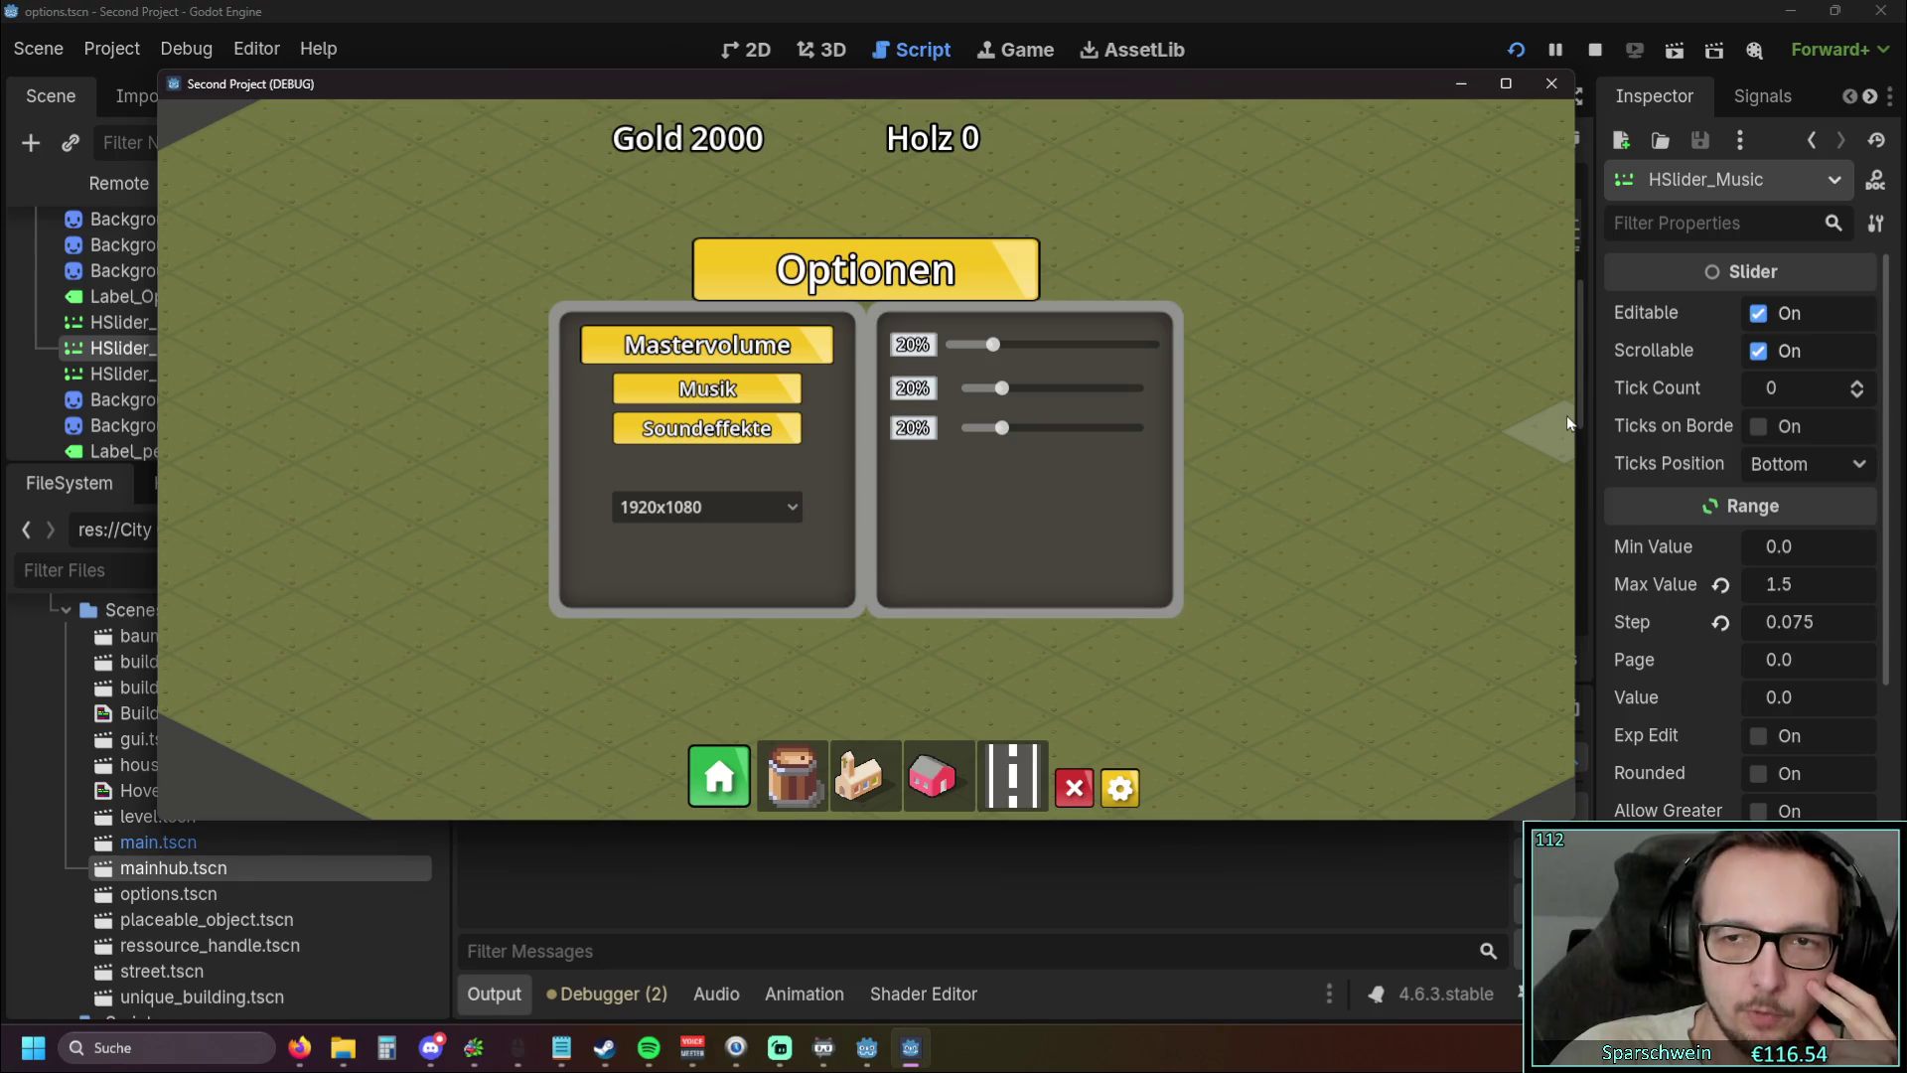
{"action": "mouse_move", "coordinate": [1572, 417]}
{"action": "left_mouse_down"}
{"action": "mouse_move", "coordinate": [953, 426]}
{"action": "mouse_move", "coordinate": [1581, 437]}
{"action": "left_mouse_up"}
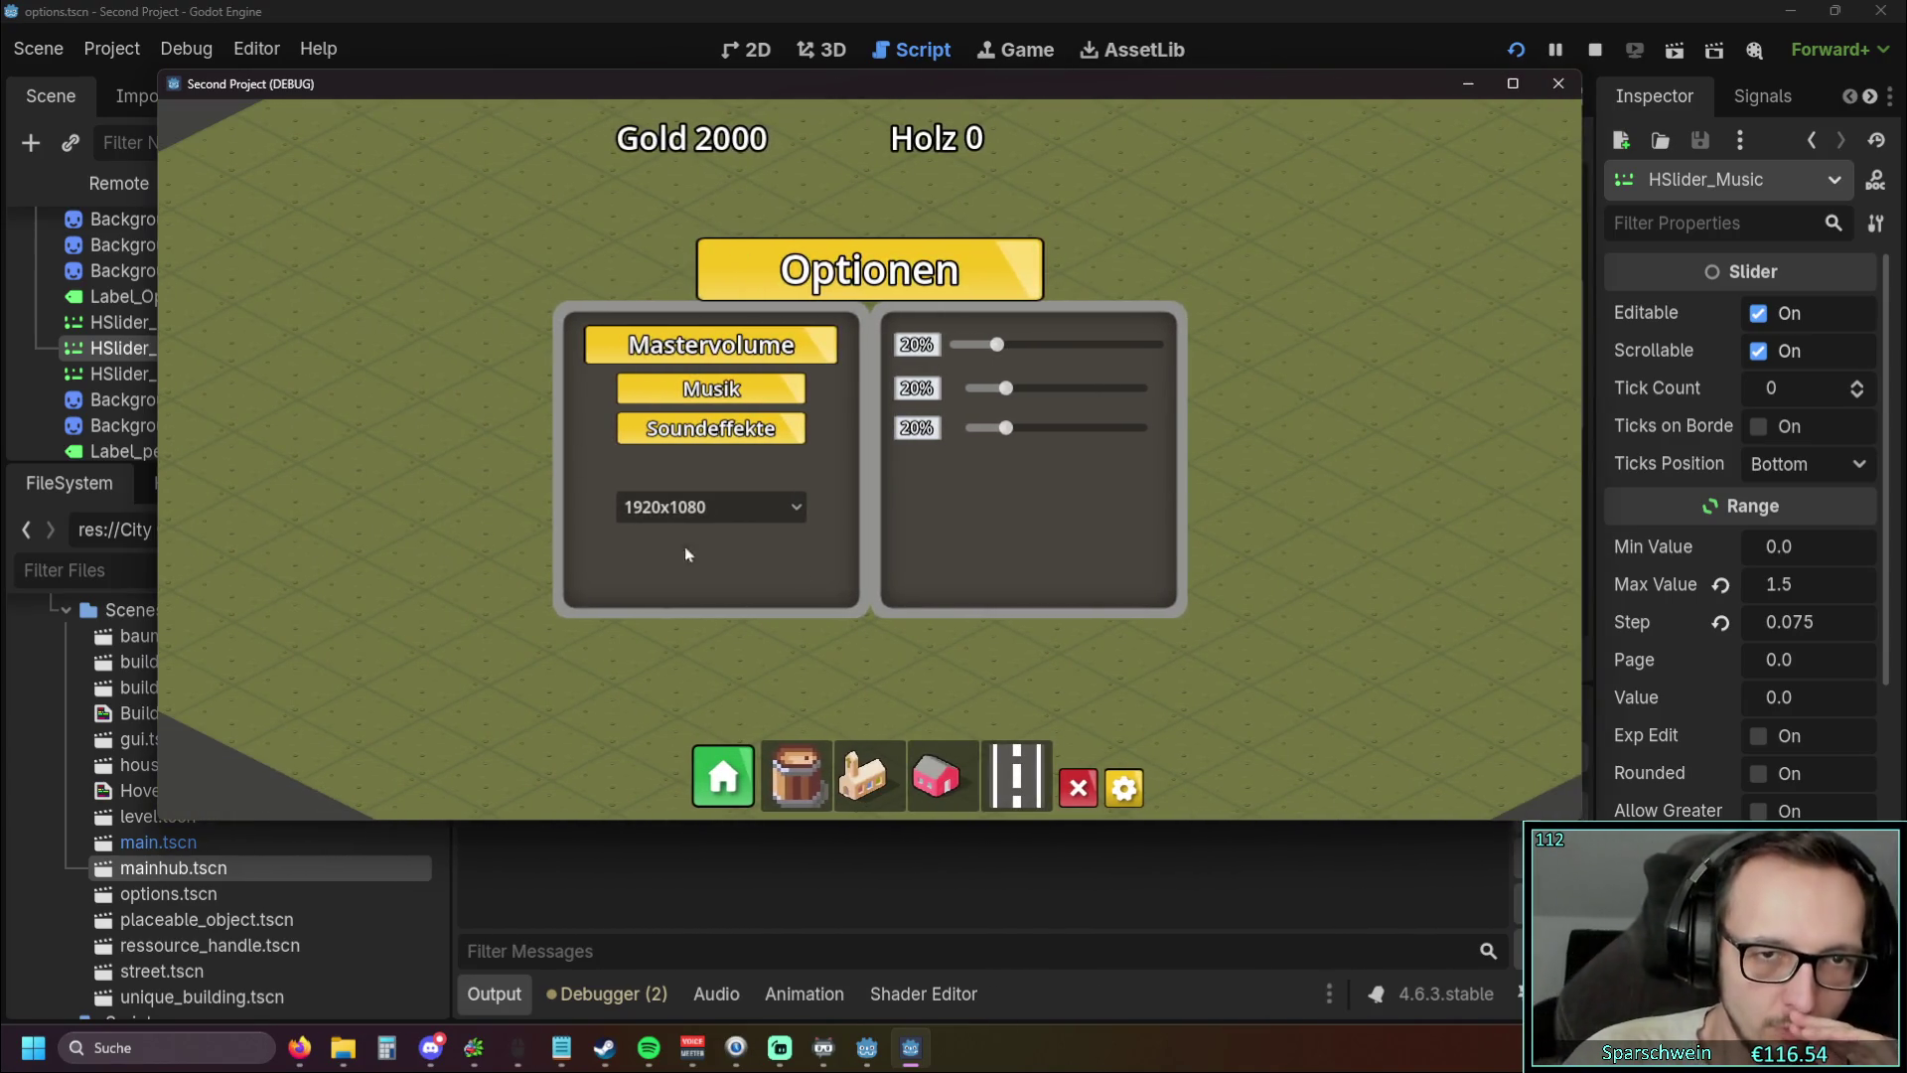
{"action": "left_click_drag", "start_coordinate": [929, 97], "coordinate": [1013, 103]}
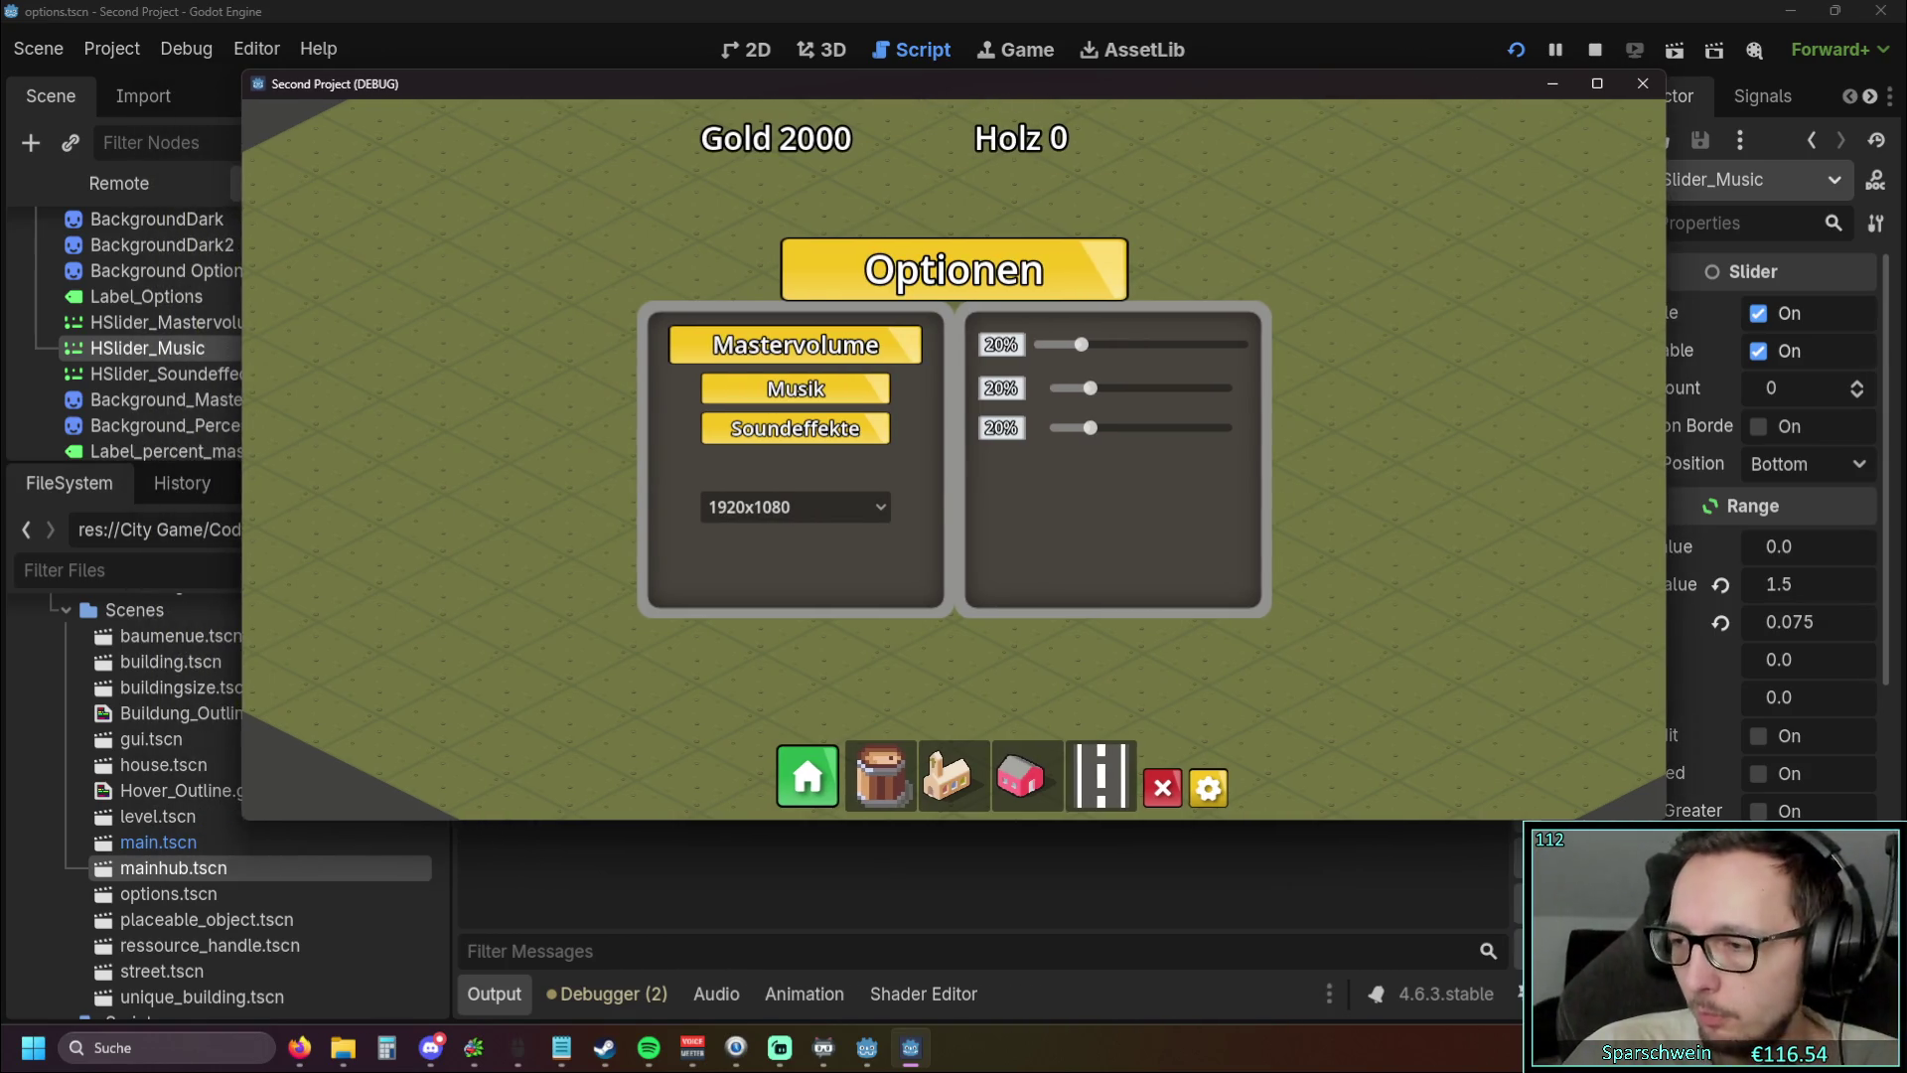
{"action": "key", "text": "alt+Tab"}
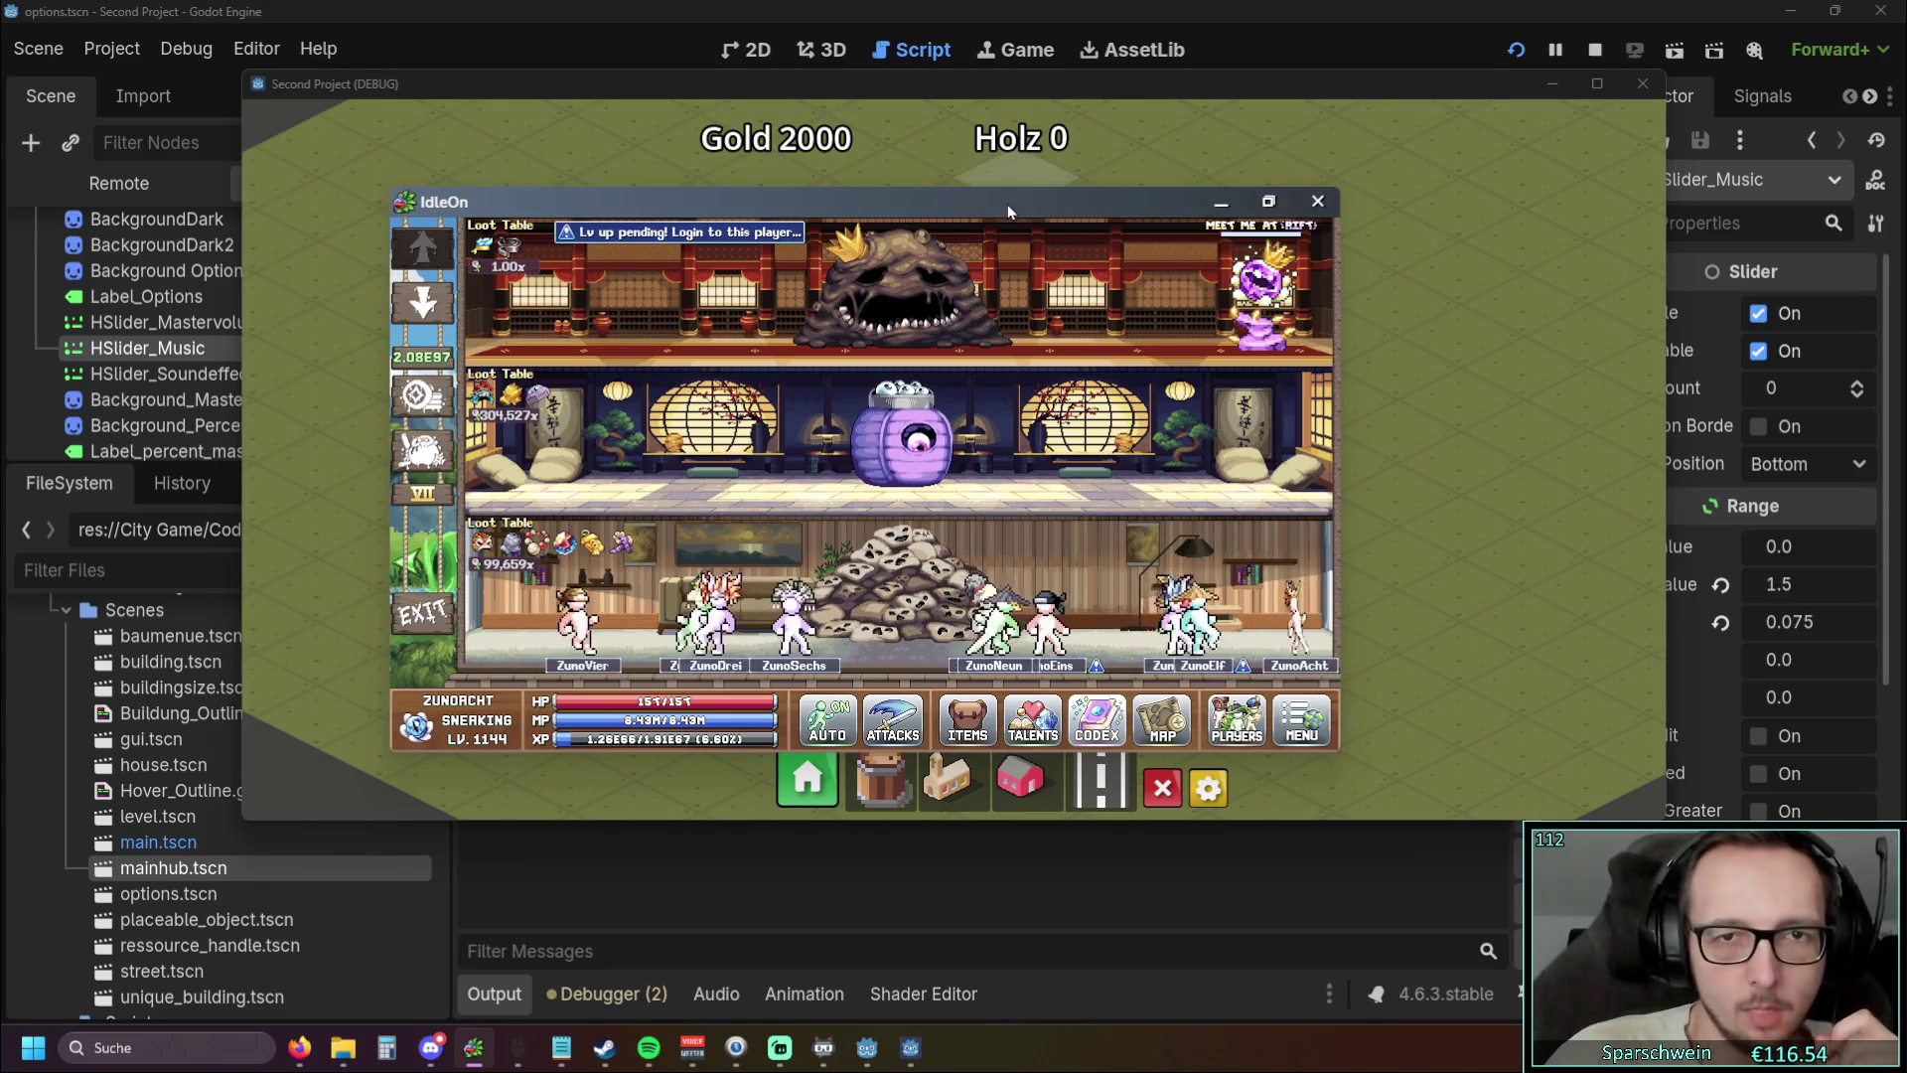
{"action": "left_click_drag", "start_coordinate": [1023, 192], "coordinate": [1906, 198]}
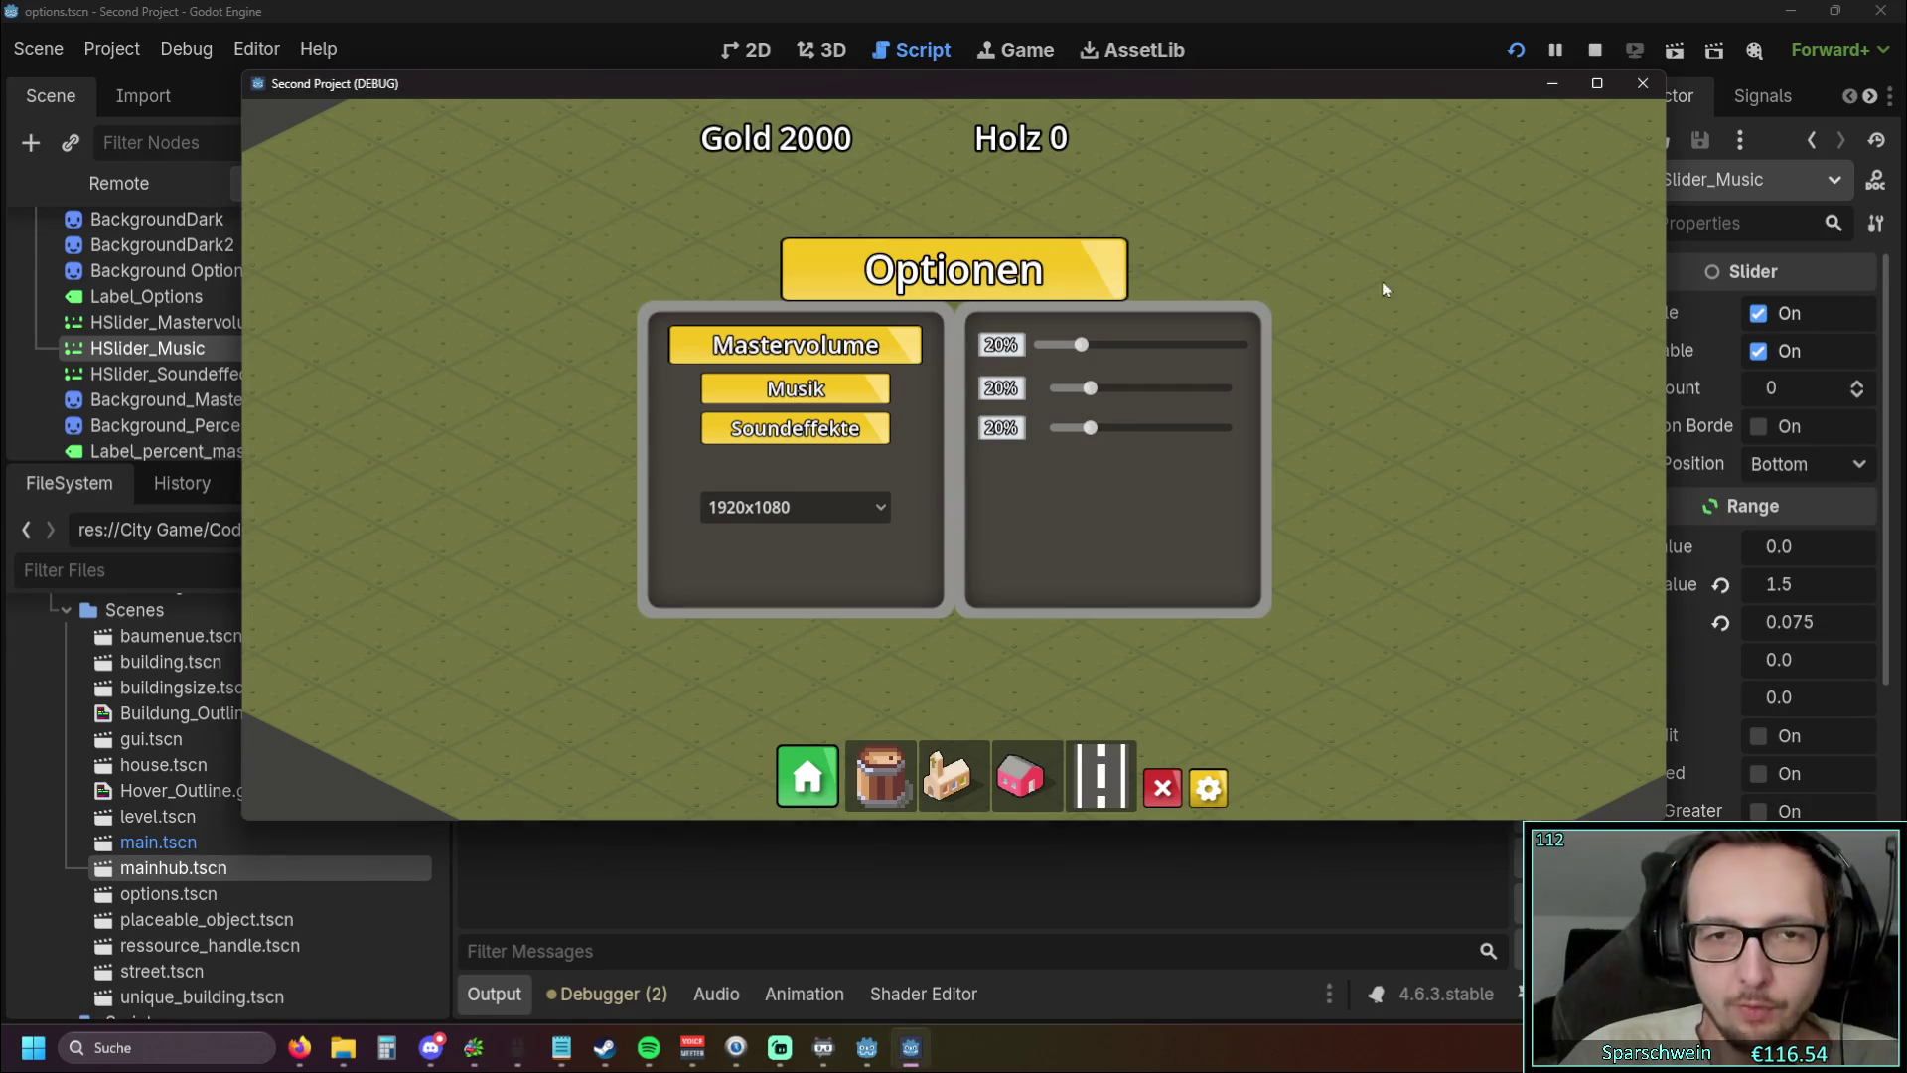
{"action": "left_click_drag", "start_coordinate": [1665, 377], "coordinate": [1555, 381]}
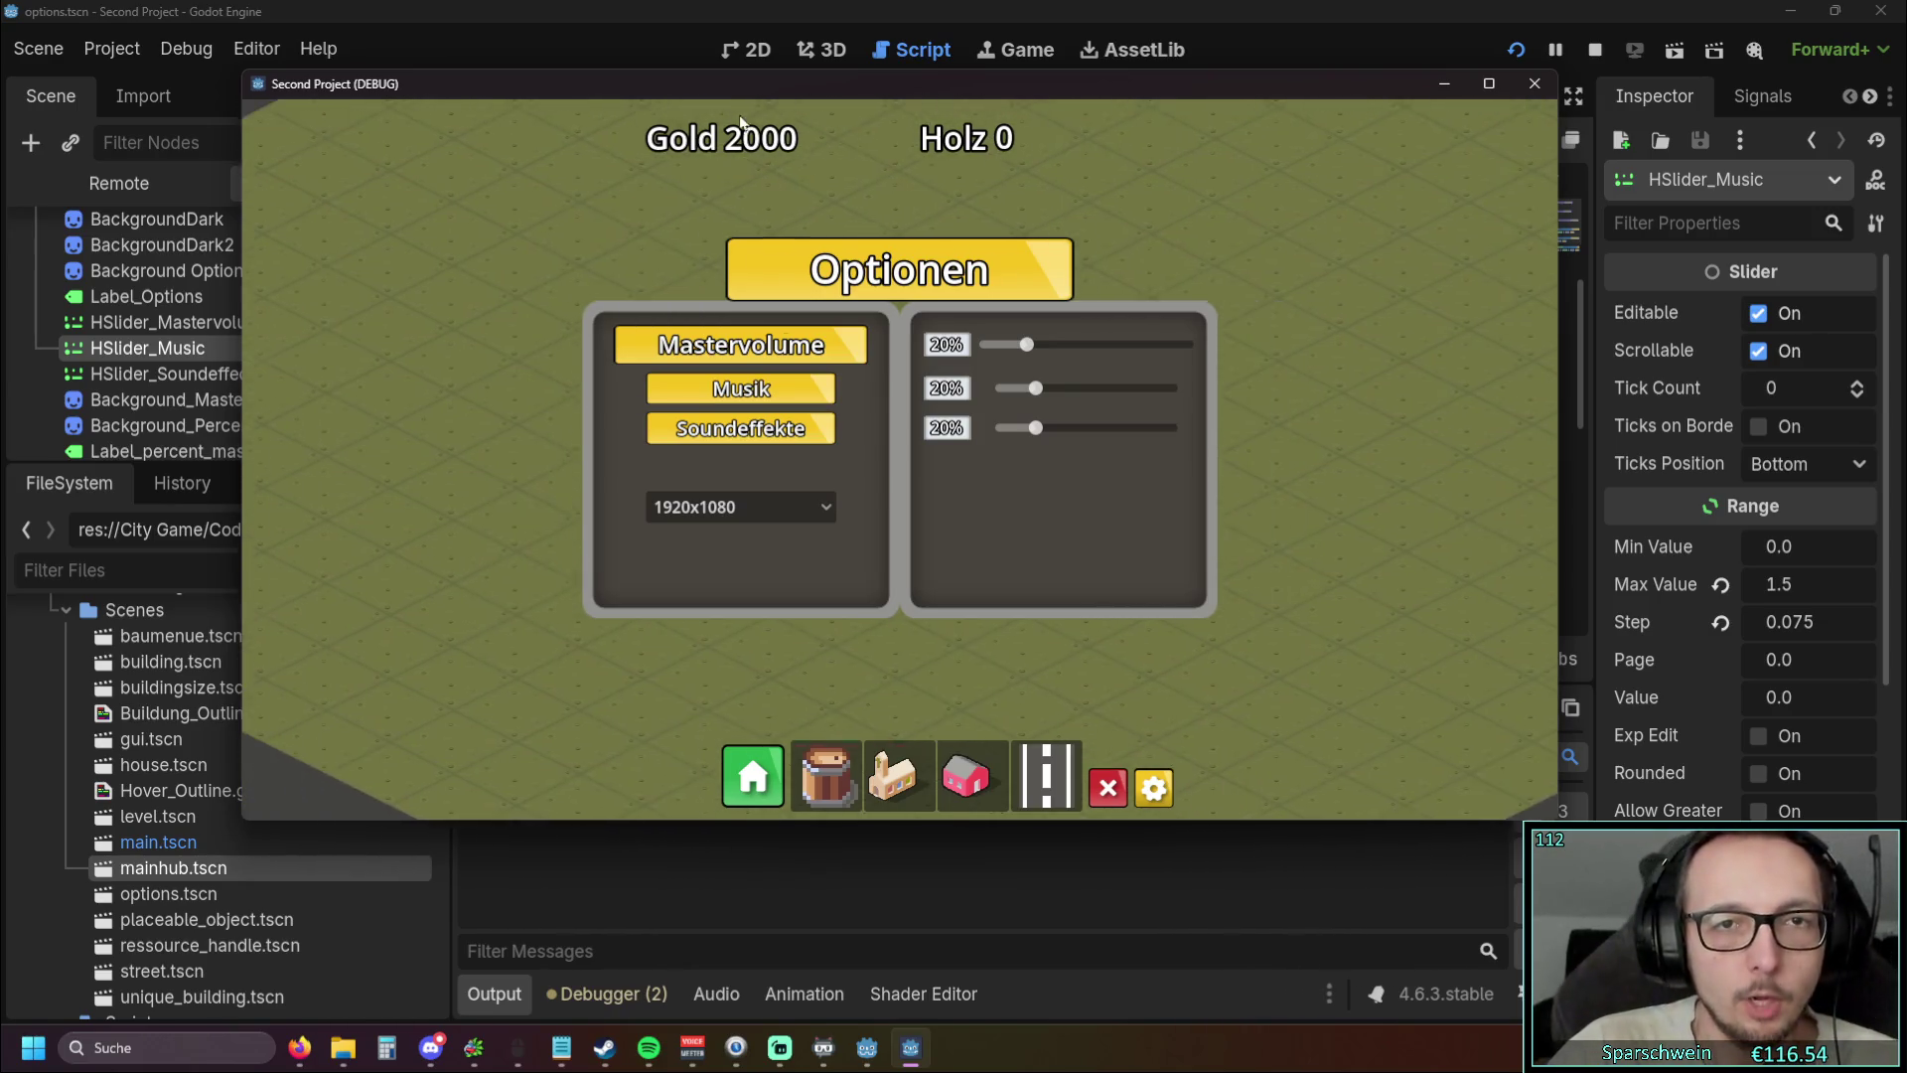
Click the city map outside the Optionen panel to dismiss it
{"action": "left_click", "coordinate": [1256, 274]}
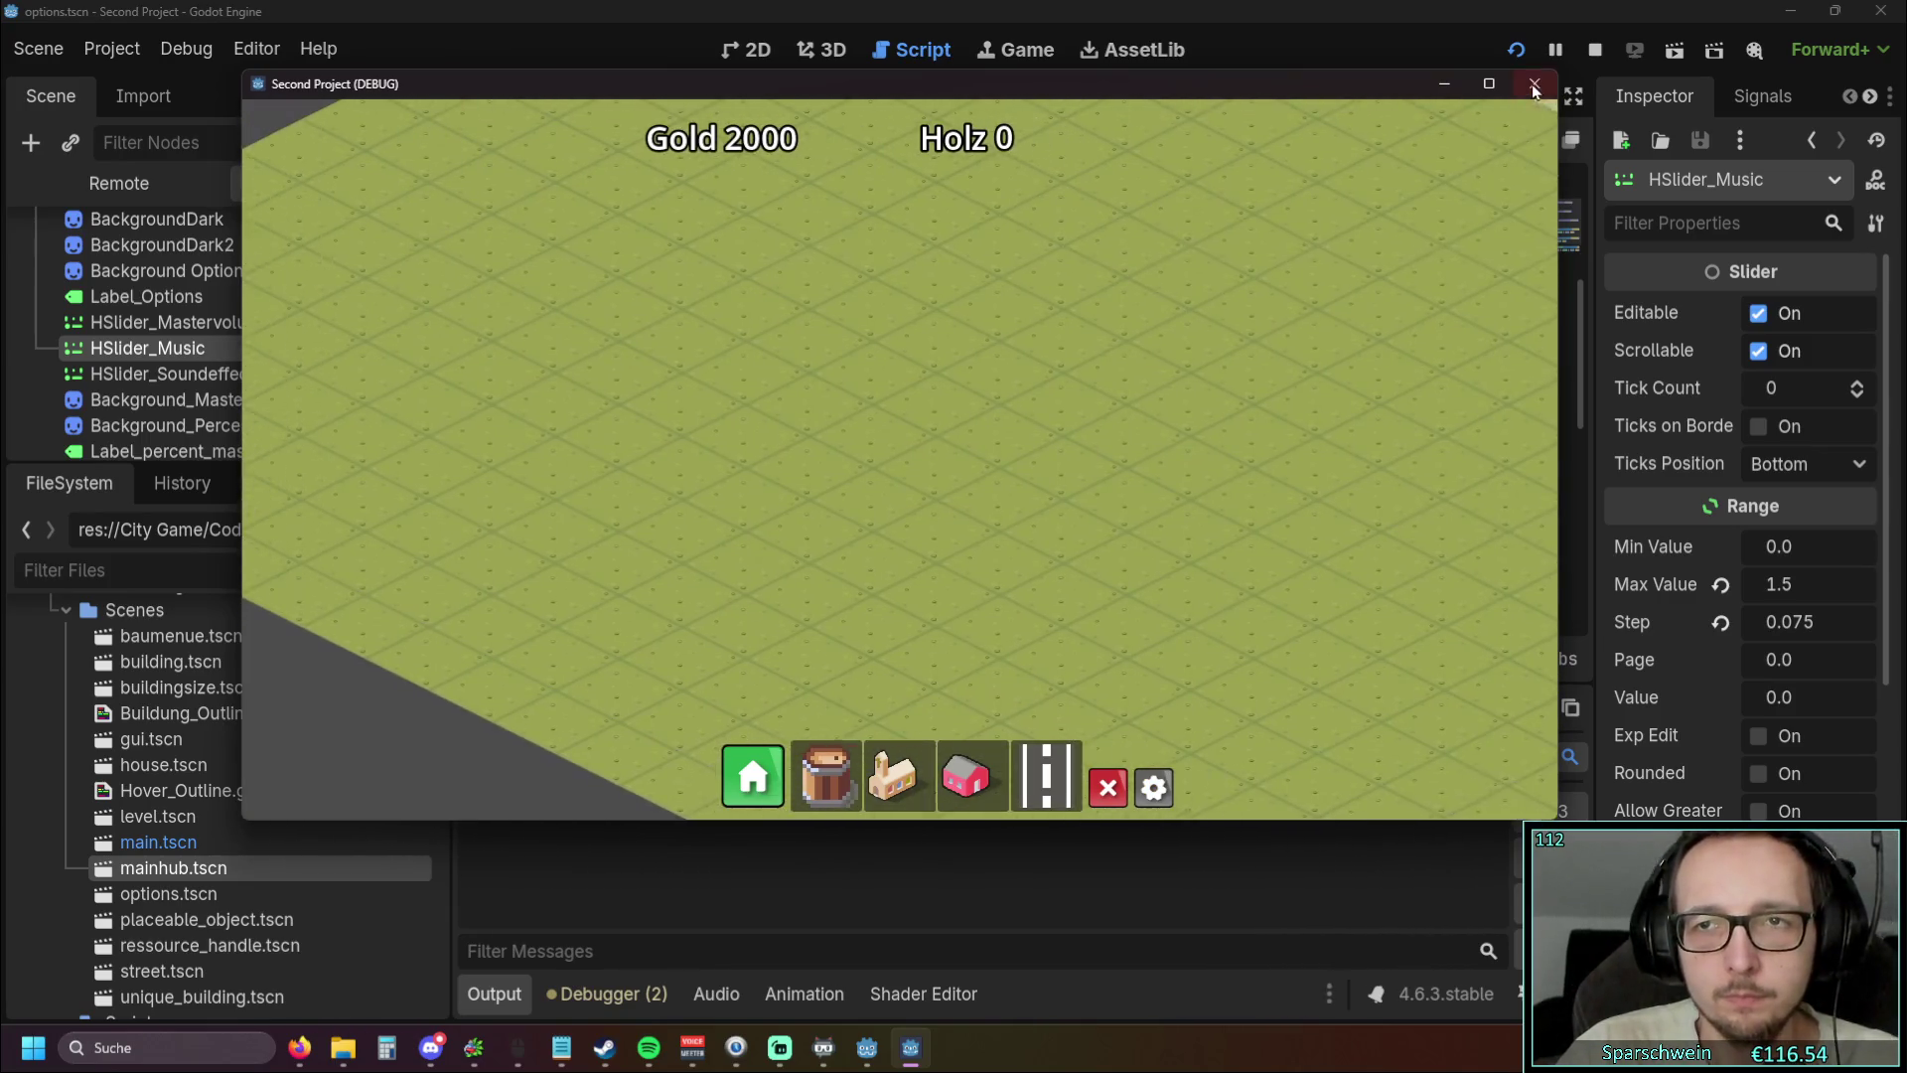
Stop the game, relaunch it, maximize its window, and then close it
{"action": "key", "text": "F8"}
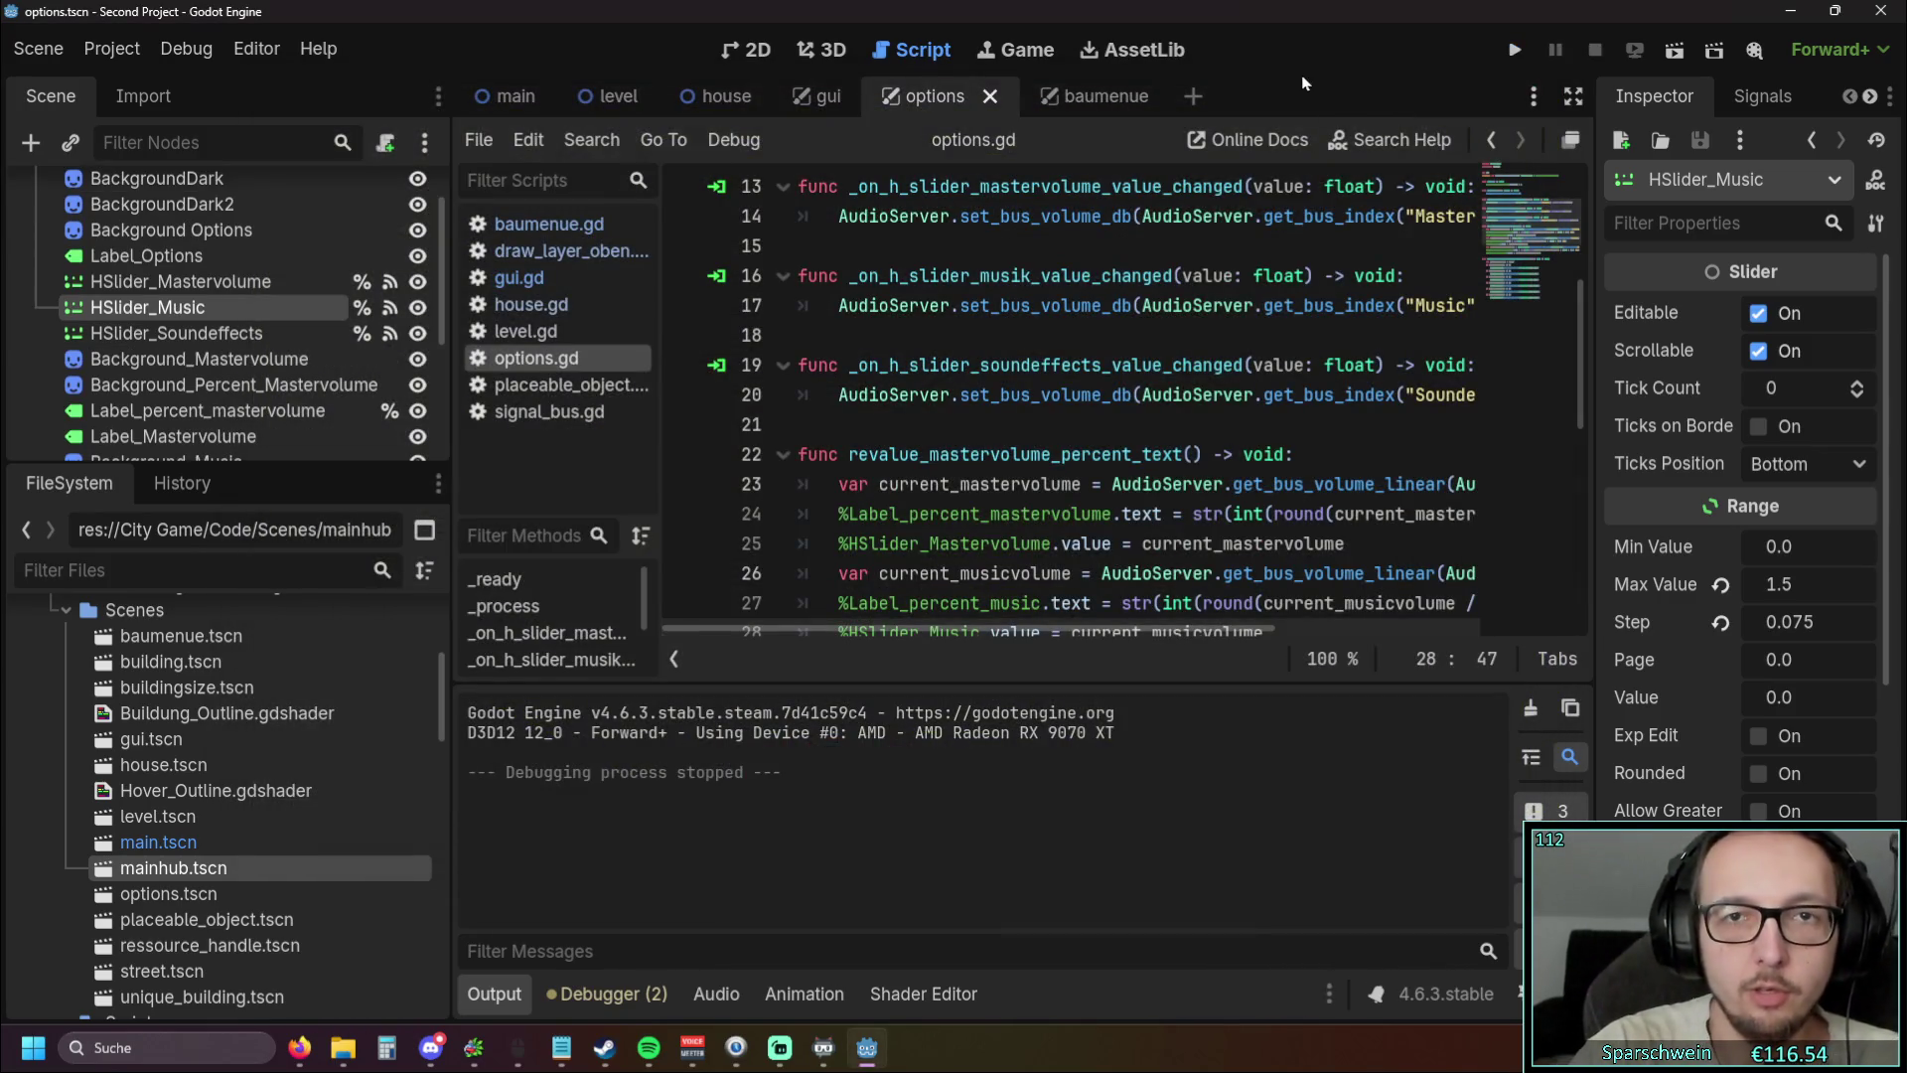
{"action": "left_click_drag", "start_coordinate": [1279, 16], "coordinate": [1152, 107]}
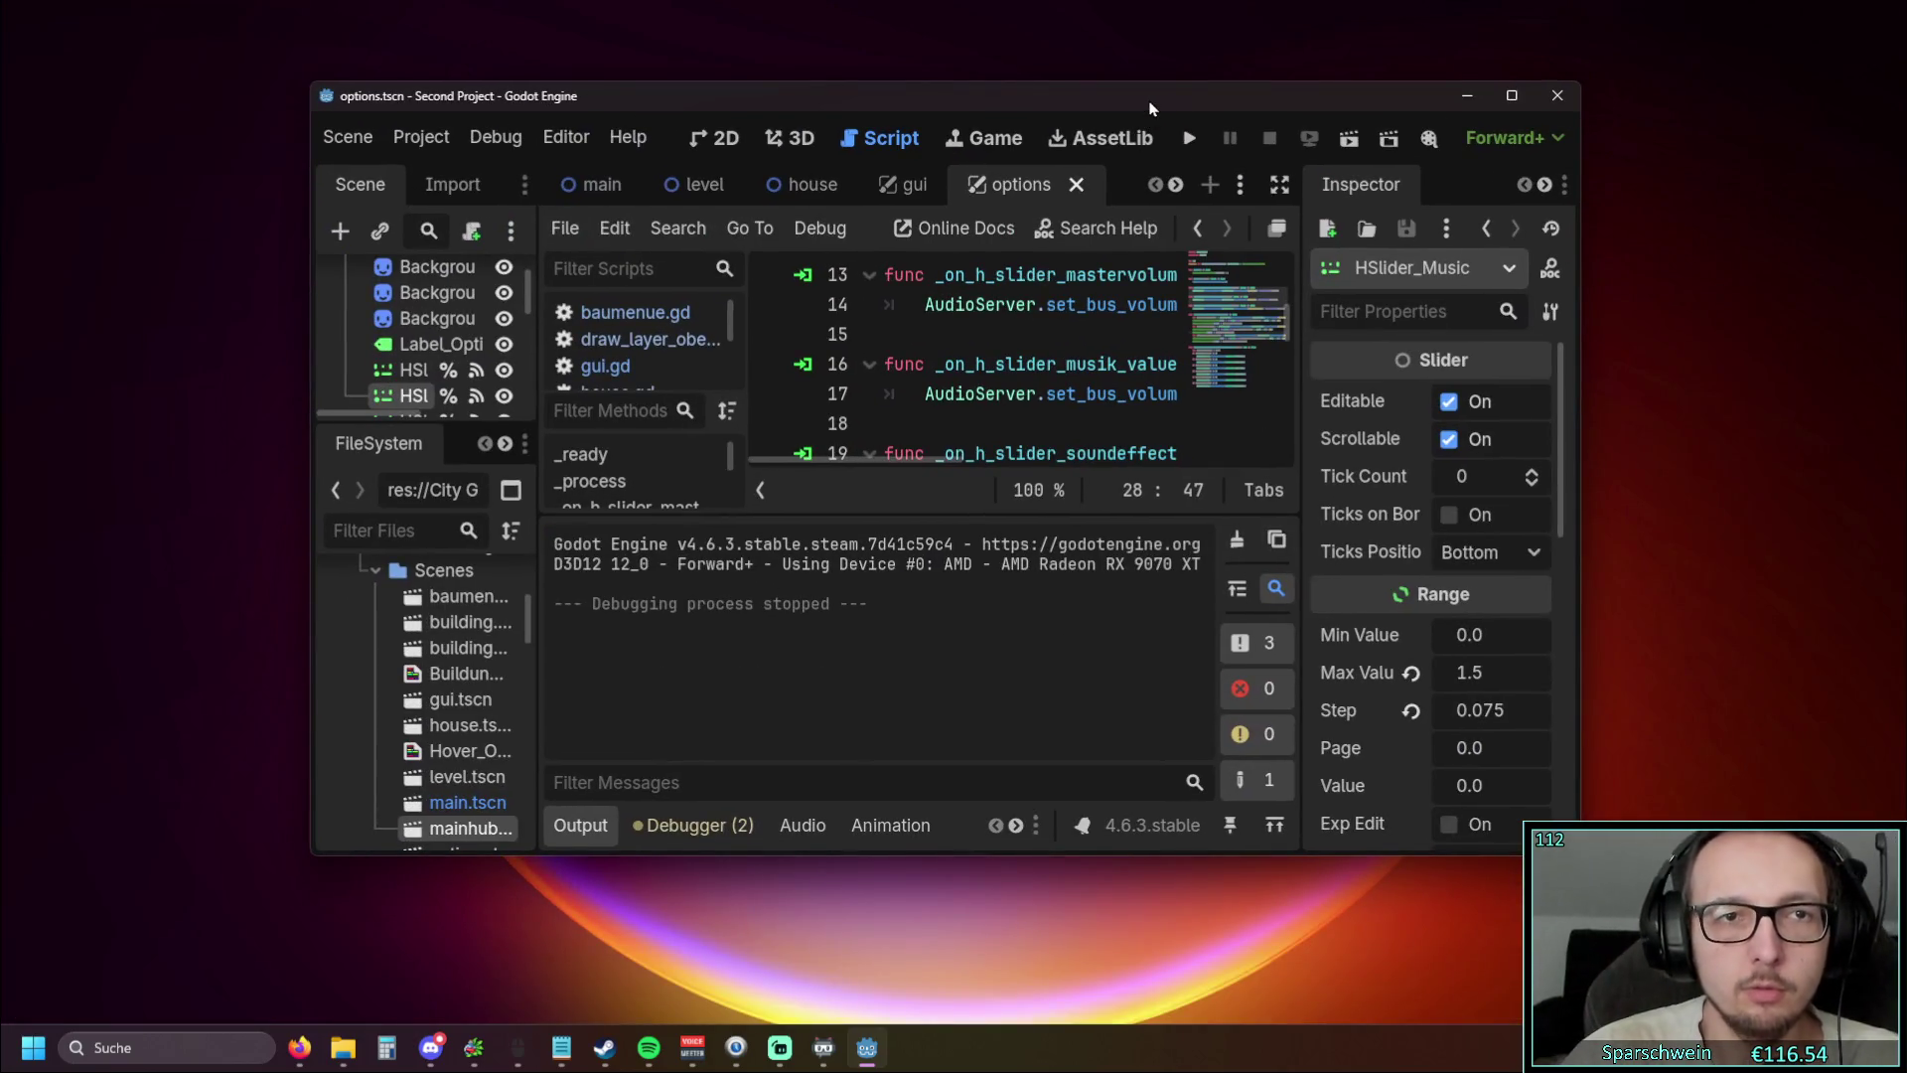
{"action": "double_click", "coordinate": [1100, 99]}
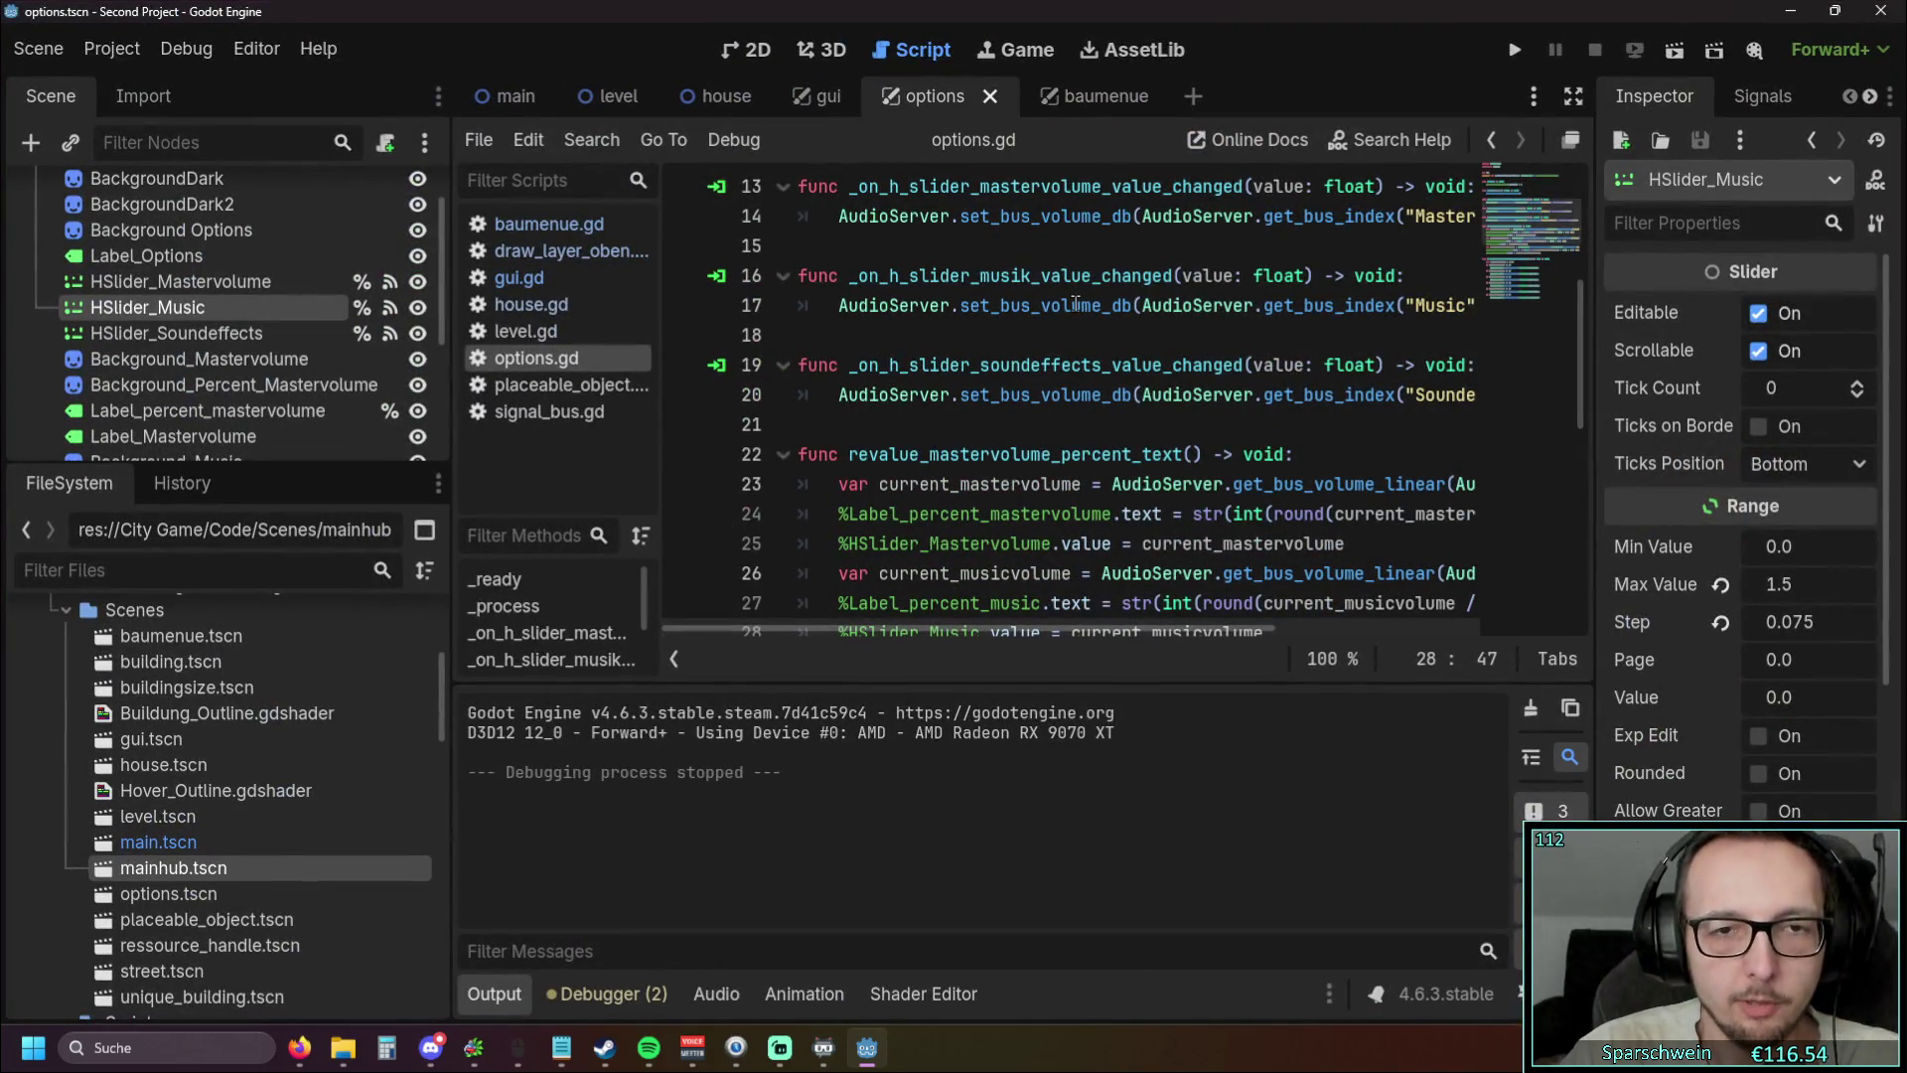
{"action": "left_click", "coordinate": [1516, 52]}
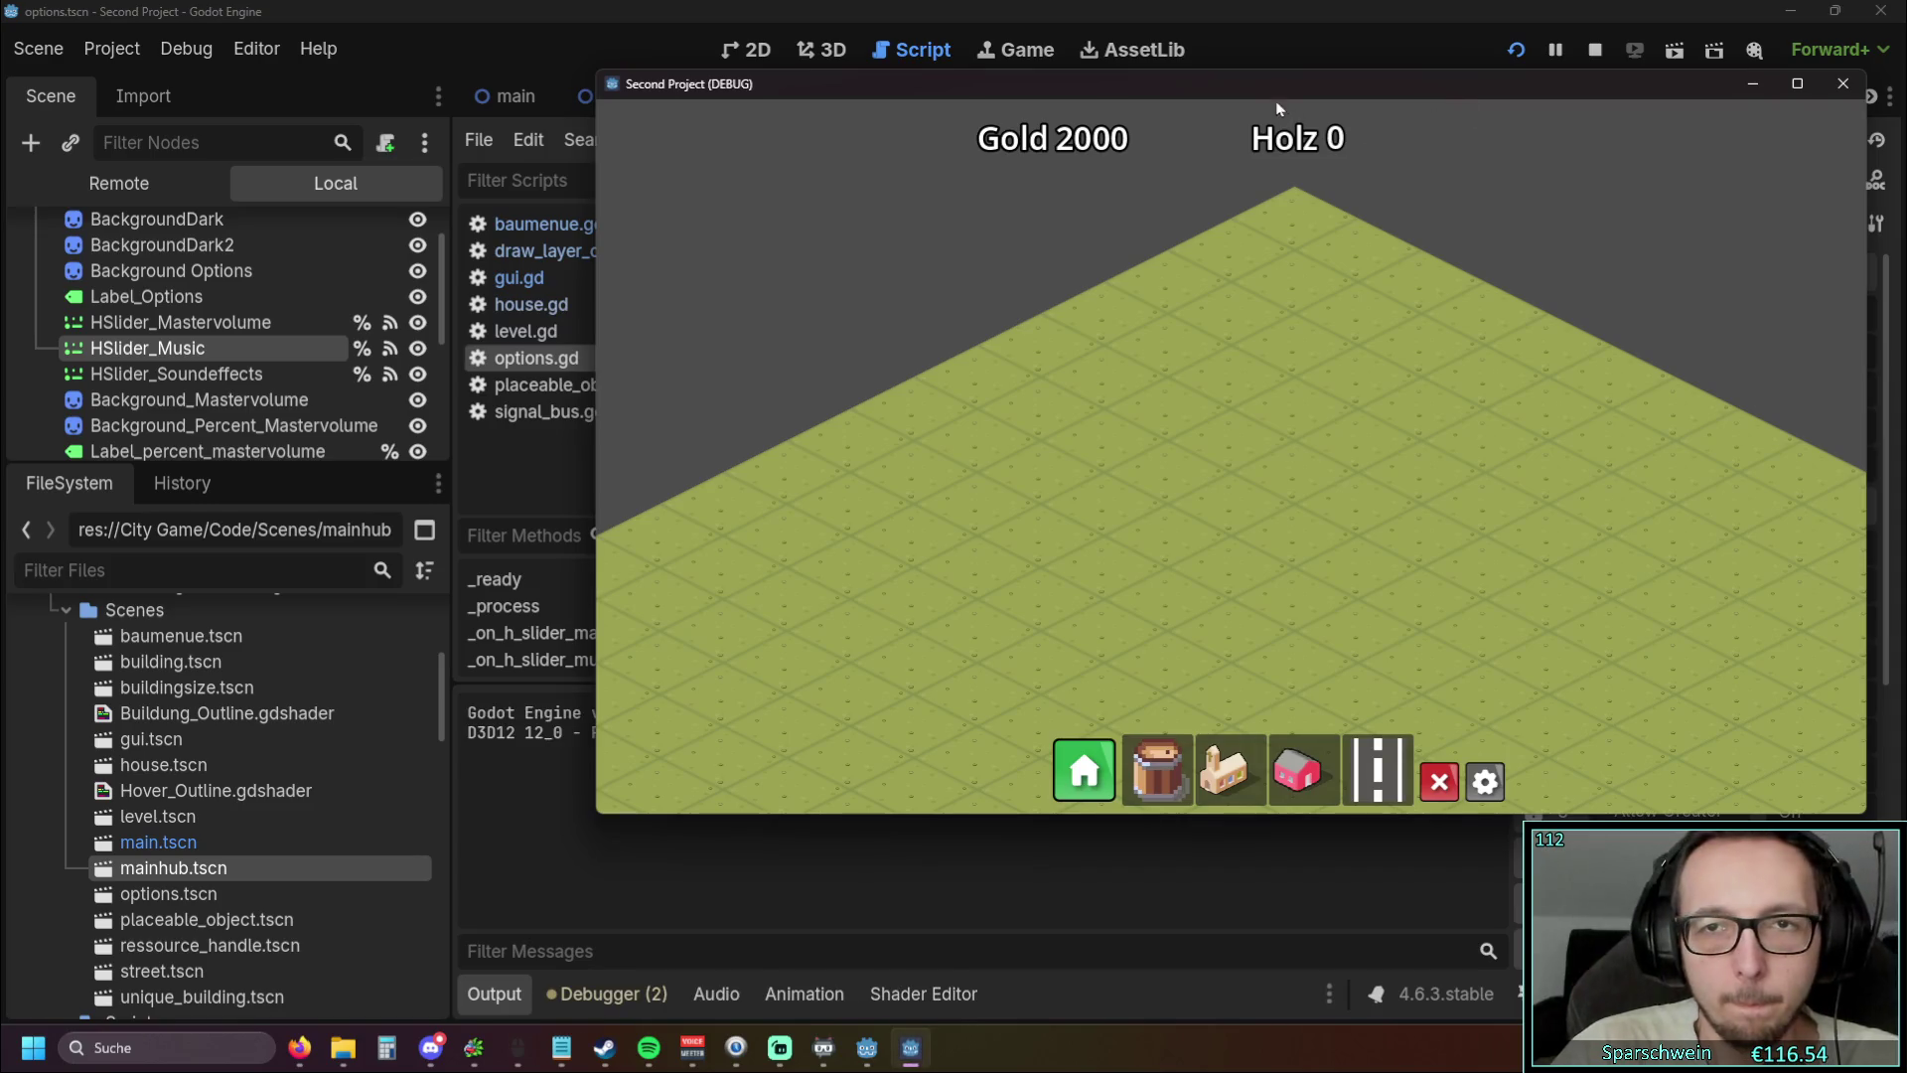
{"action": "left_click_drag", "start_coordinate": [1275, 99], "coordinate": [970, 139]}
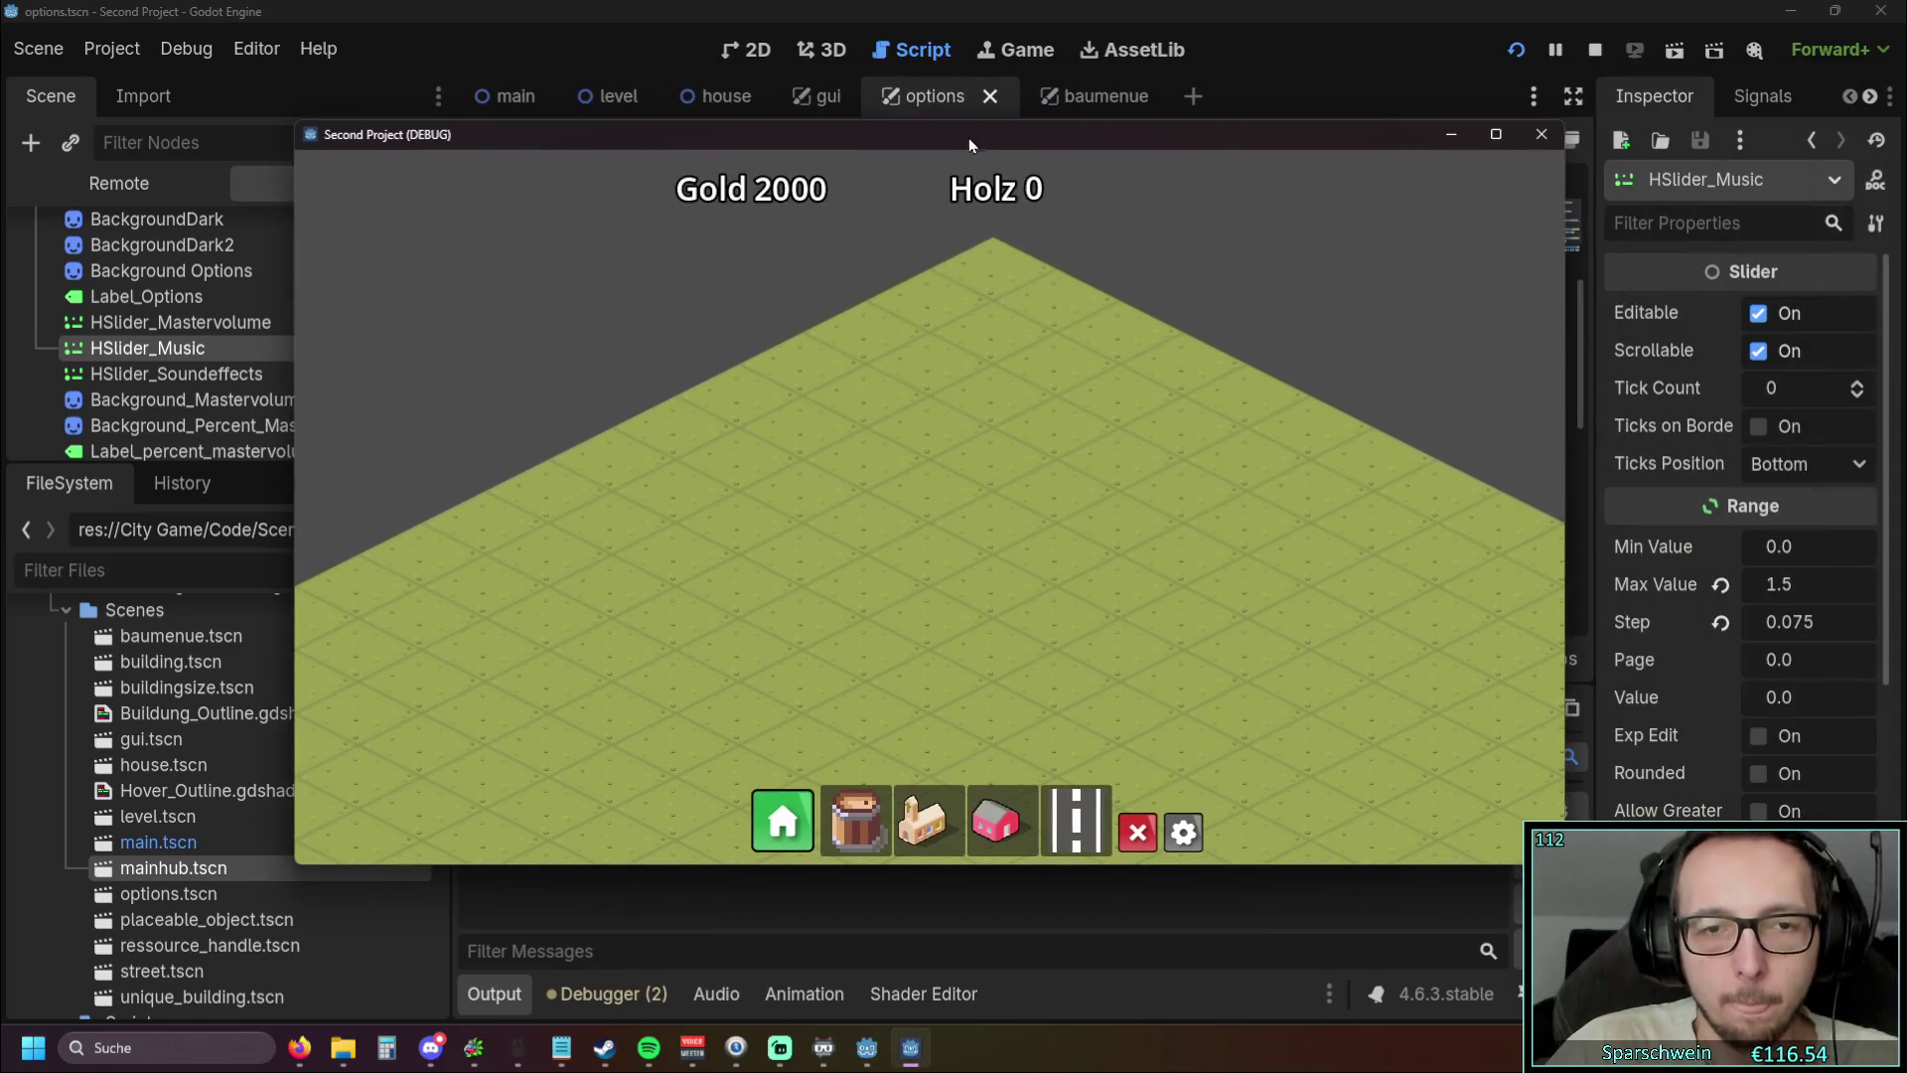
{"action": "double_click", "coordinate": [963, 134]}
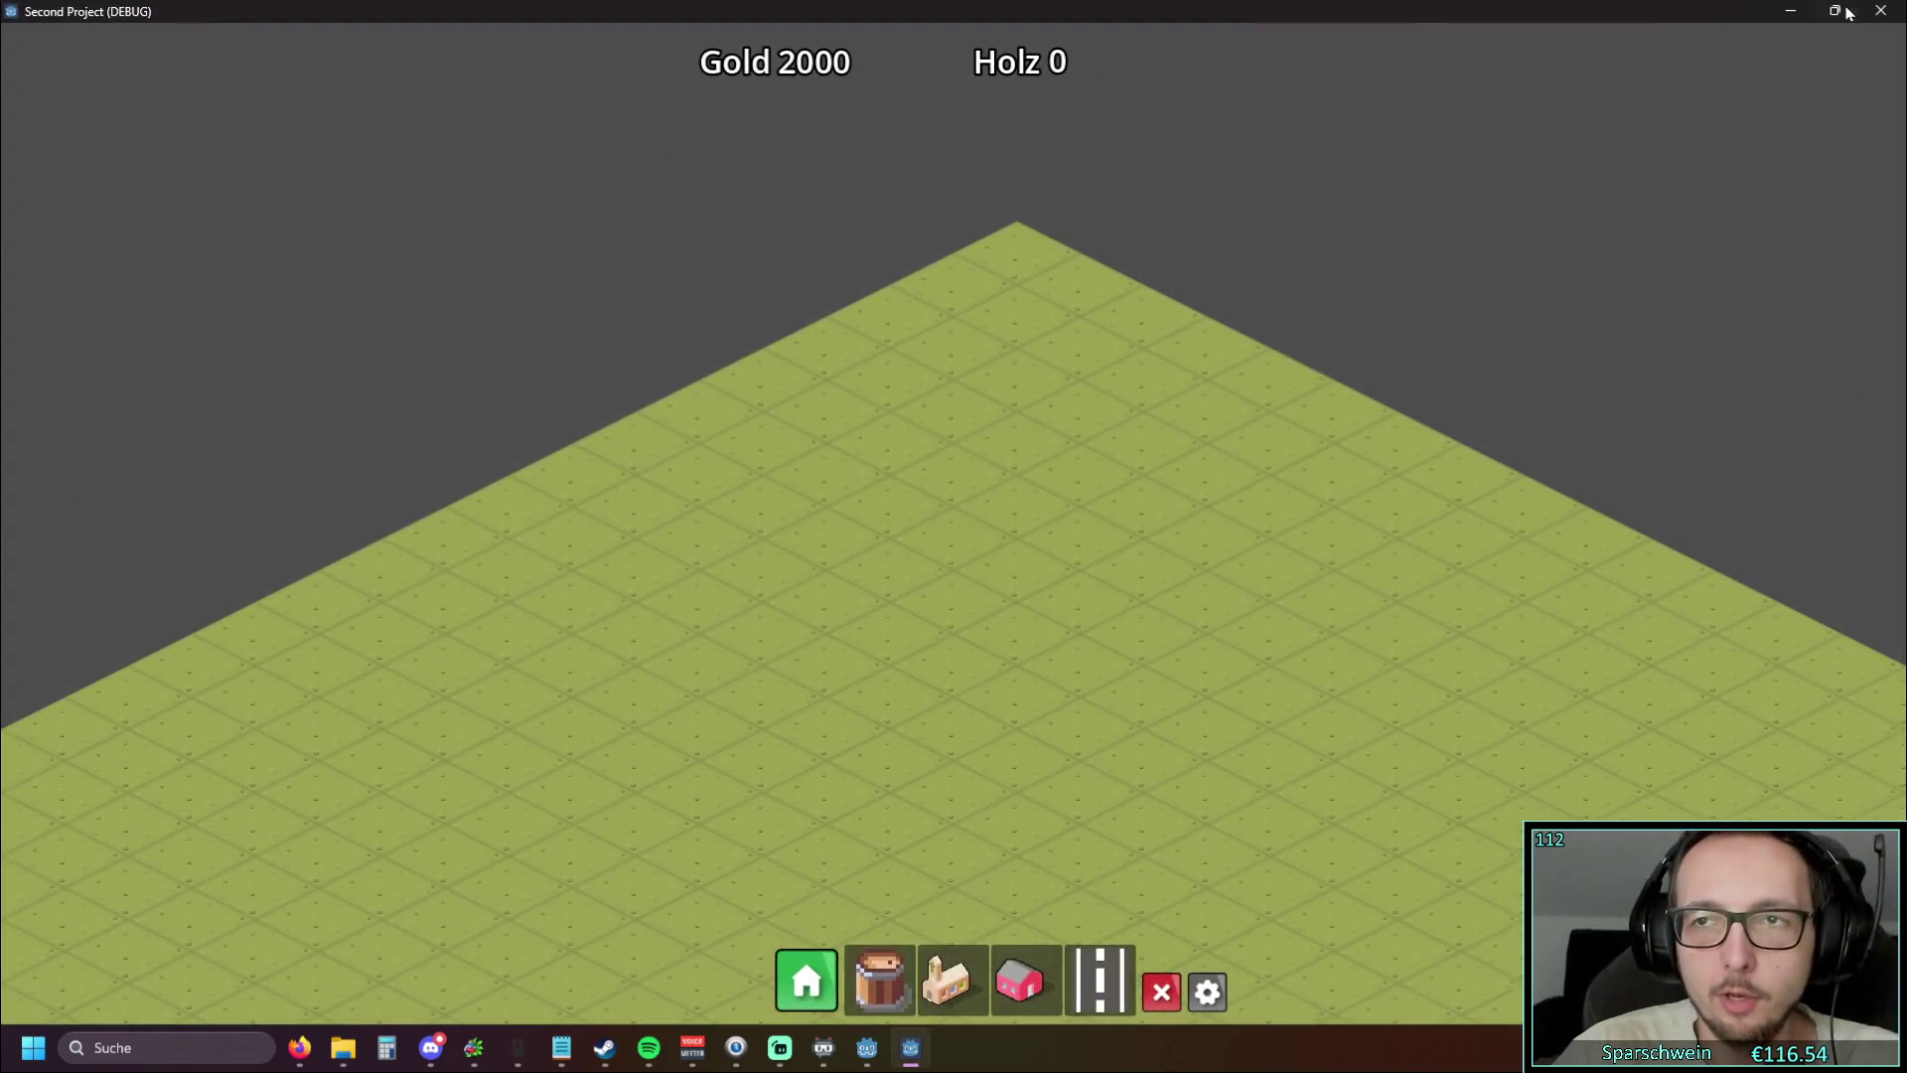
{"action": "left_click", "coordinate": [1880, 12]}
Glance at Editor Settings, then open Project Settings at Display > Window
{"action": "left_click", "coordinate": [255, 49]}
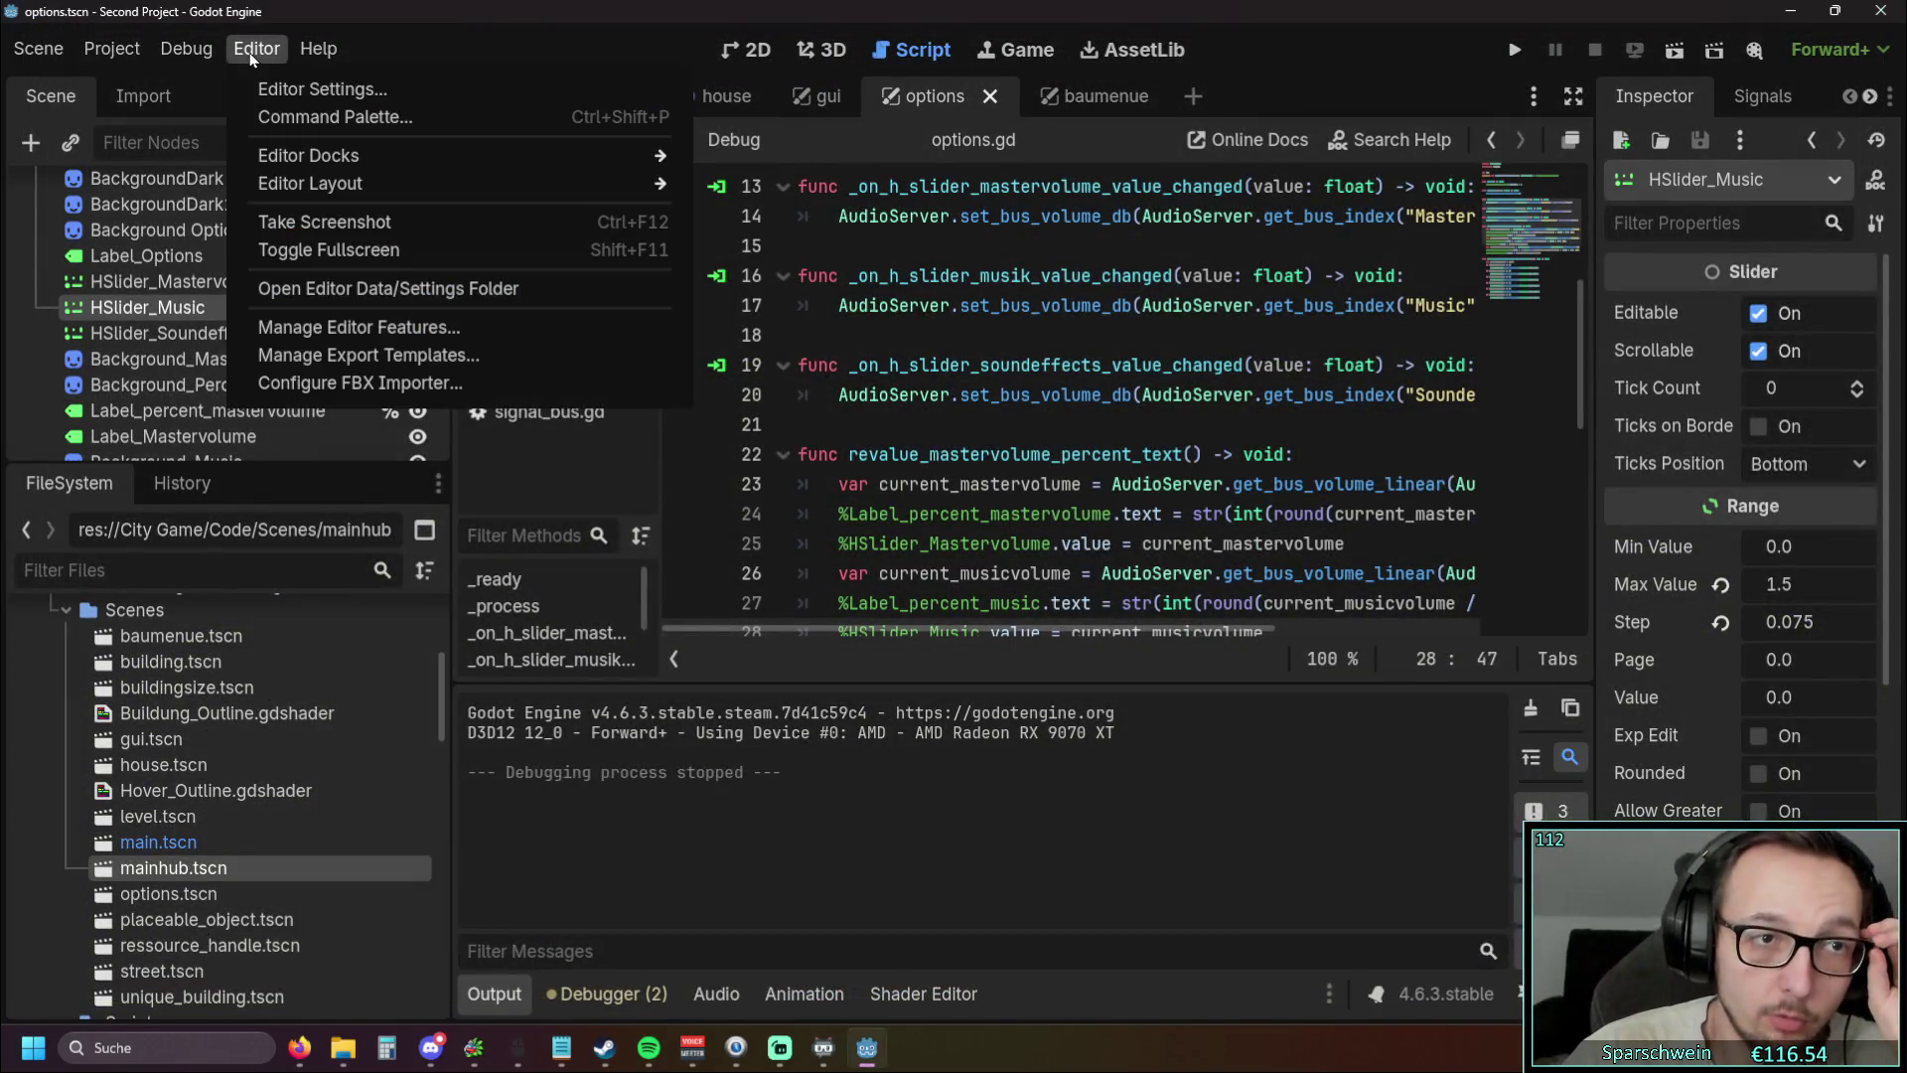
{"action": "left_click", "coordinate": [256, 88]}
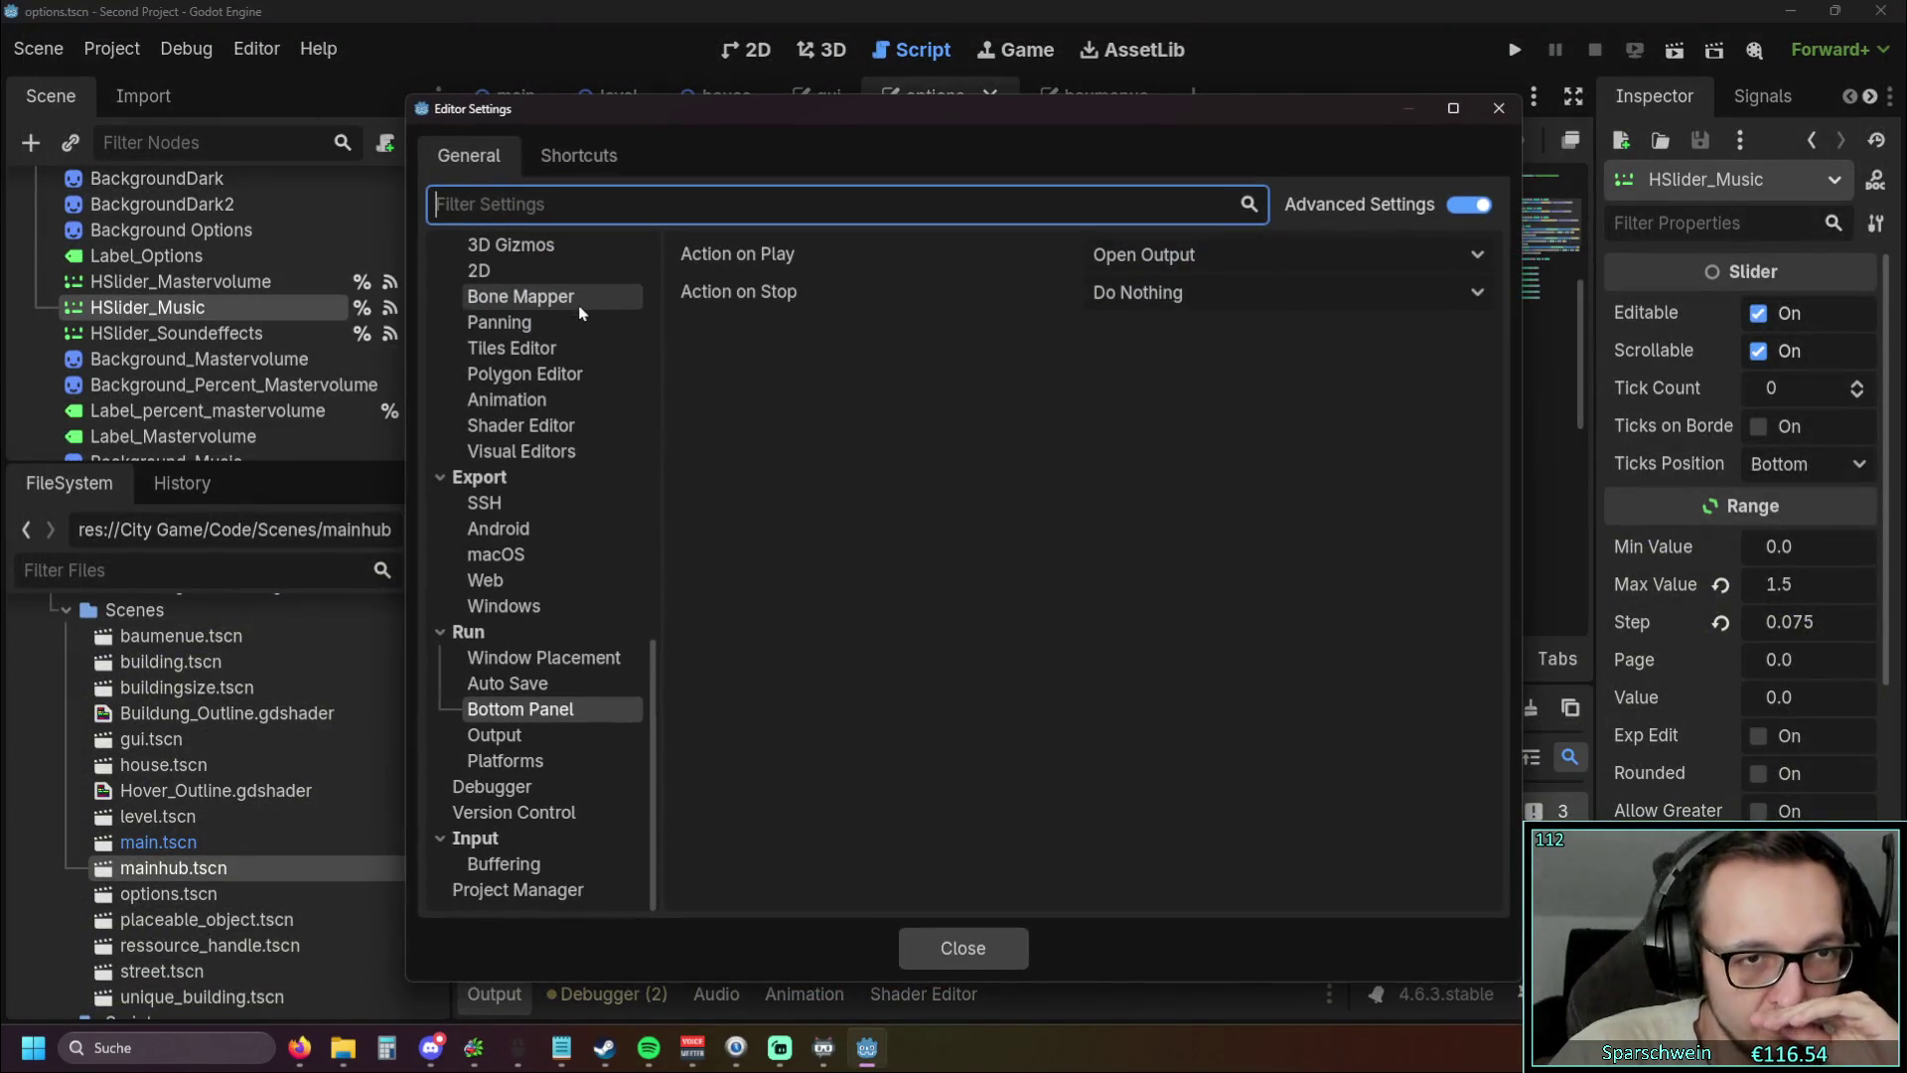
{"action": "left_click", "coordinate": [1492, 113]}
{"action": "left_click", "coordinate": [87, 48]}
{"action": "left_click", "coordinate": [149, 81]}
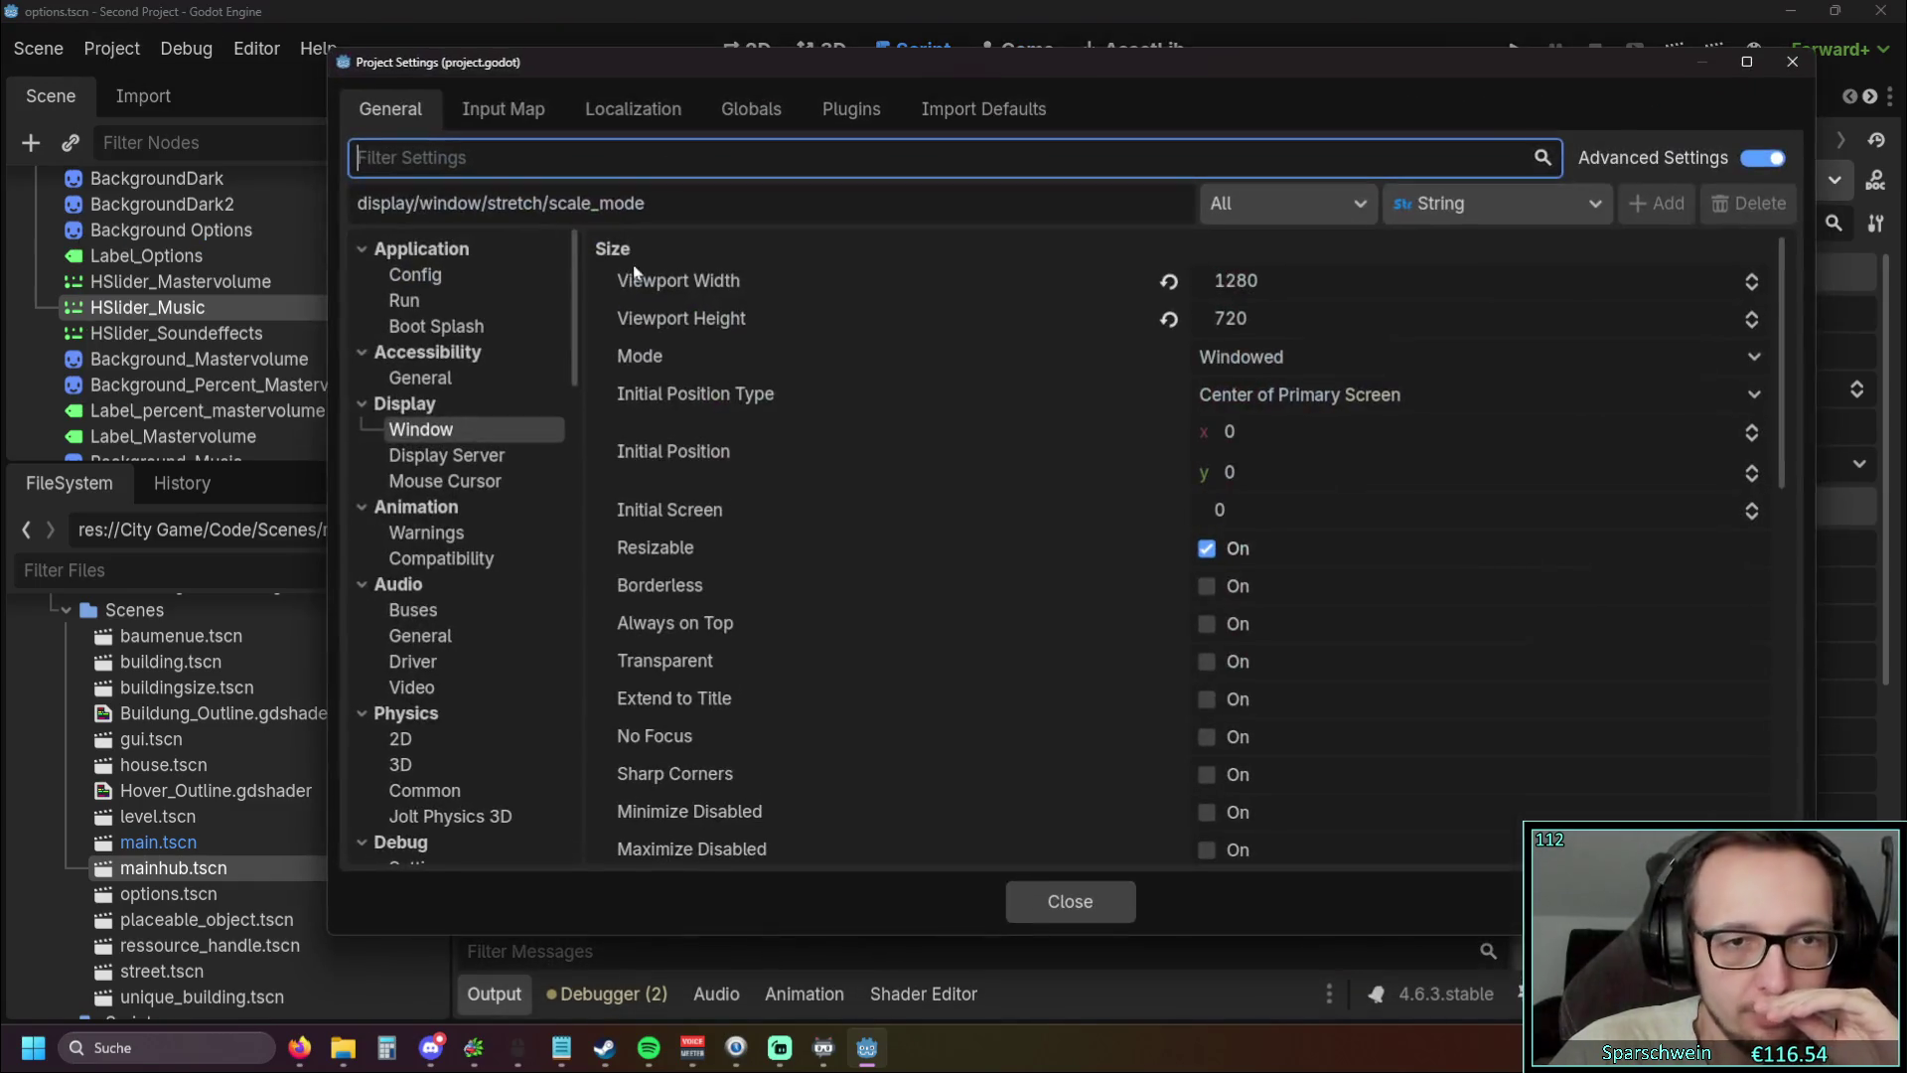
{"action": "scroll", "coordinate": [747, 425], "scroll_direction": "down", "scroll_amount": 2}
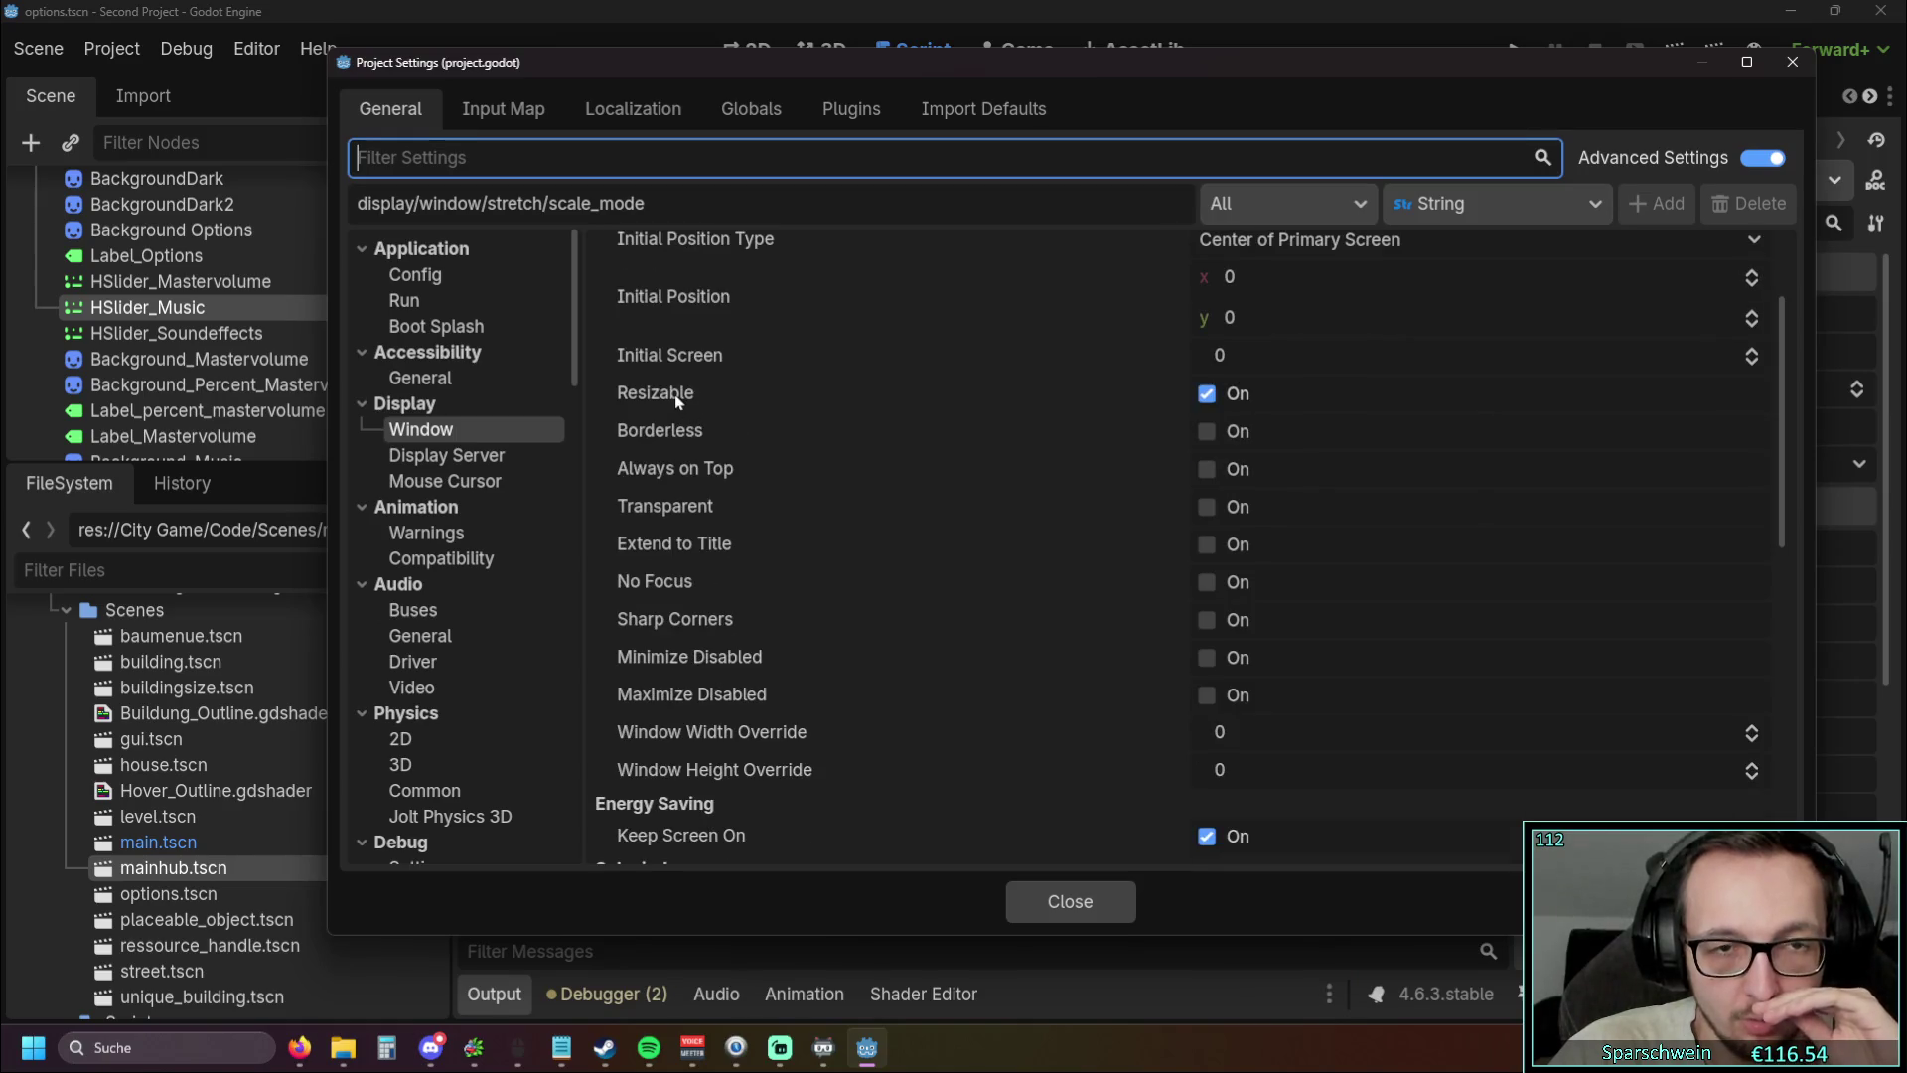
{"action": "mouse_move", "coordinate": [675, 396]}
{"action": "left_click", "coordinate": [1208, 395]}
{"action": "left_click", "coordinate": [1208, 395]}
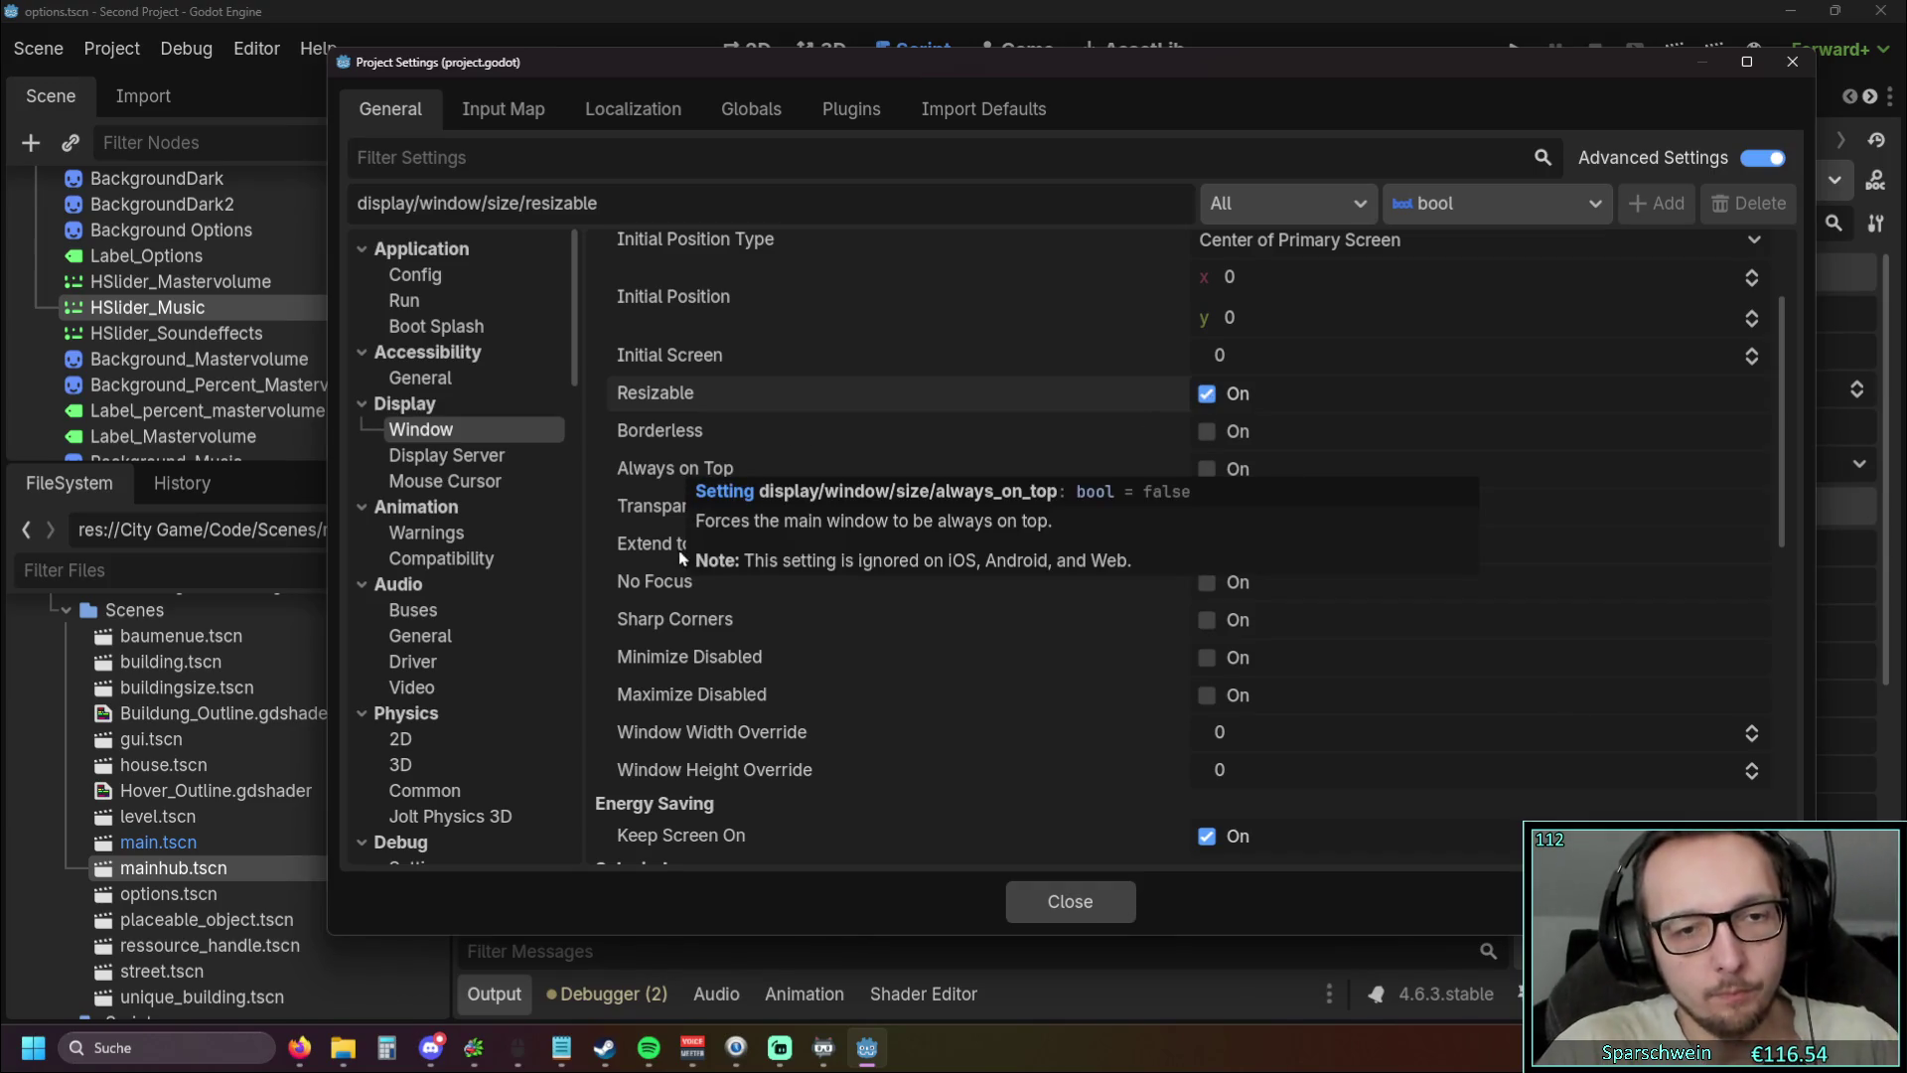
{"action": "mouse_move", "coordinate": [692, 622]}
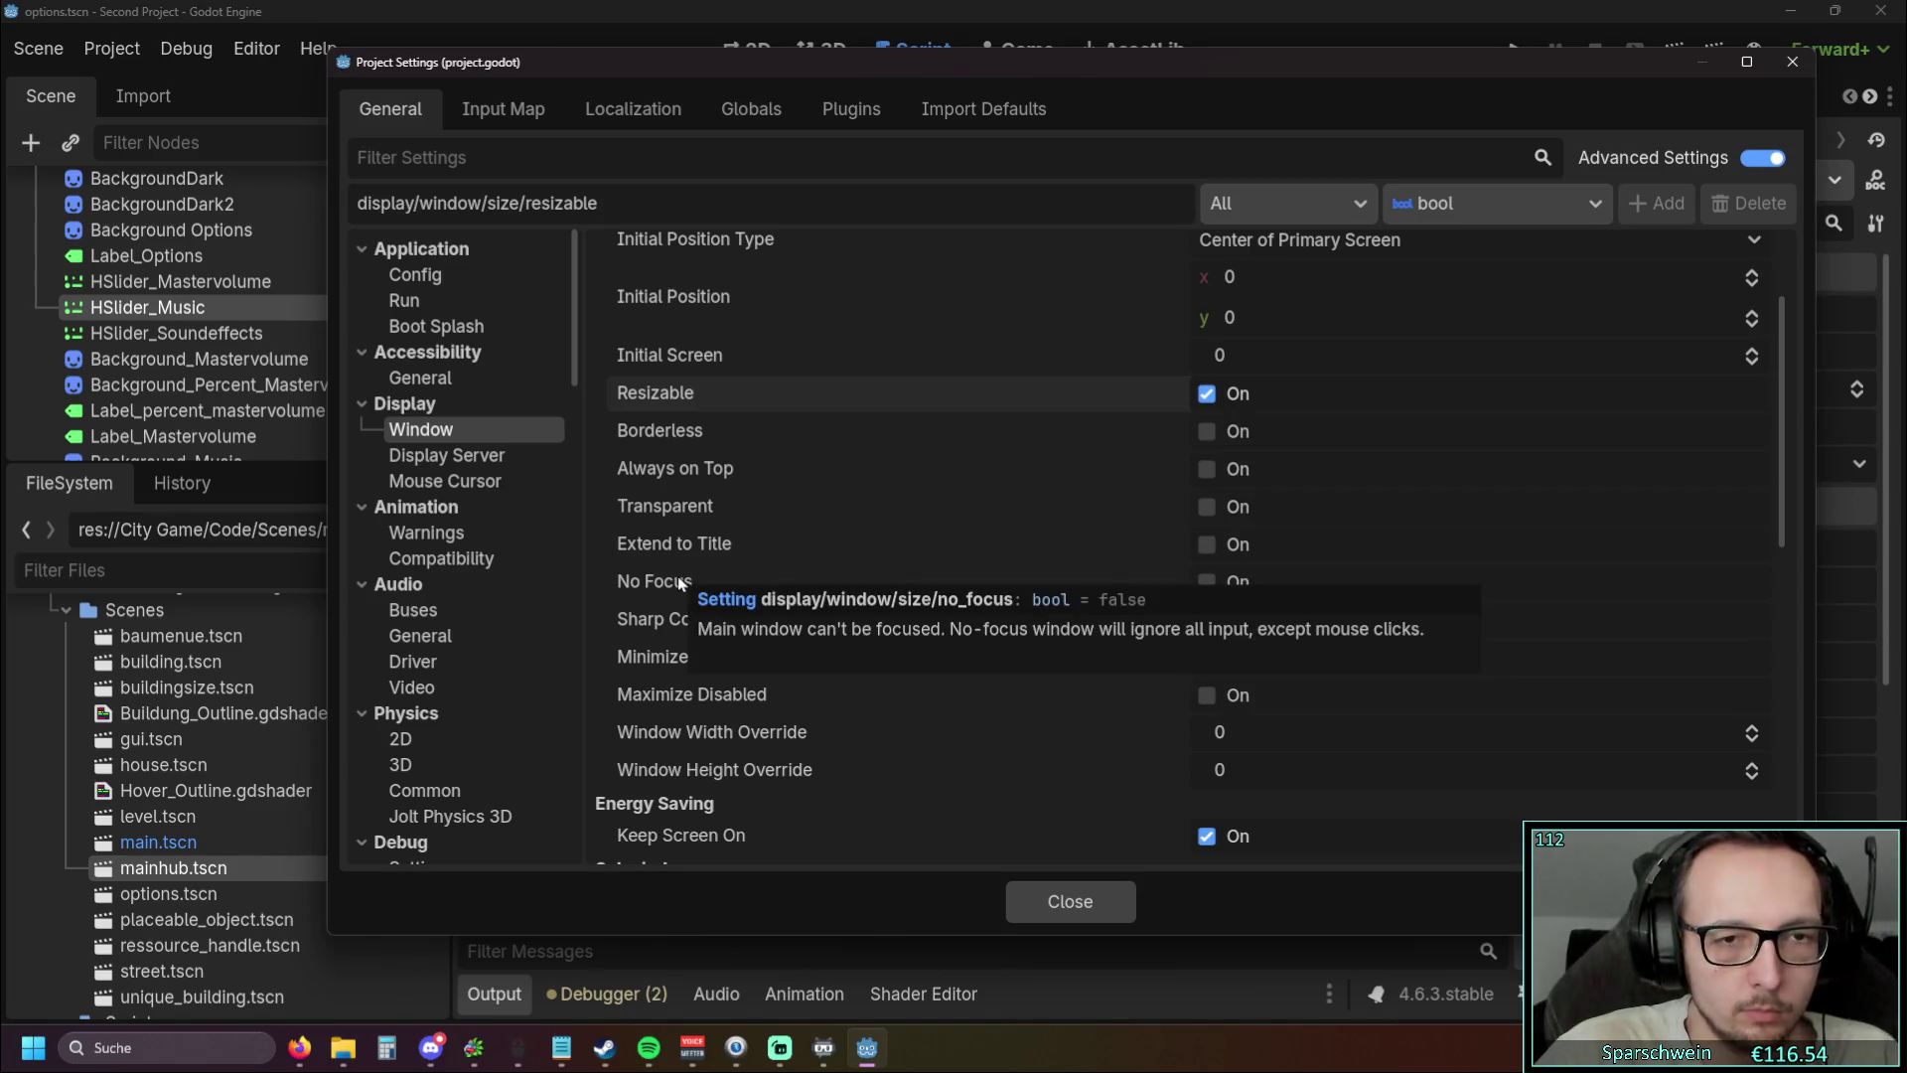
{"action": "mouse_move", "coordinate": [686, 548]}
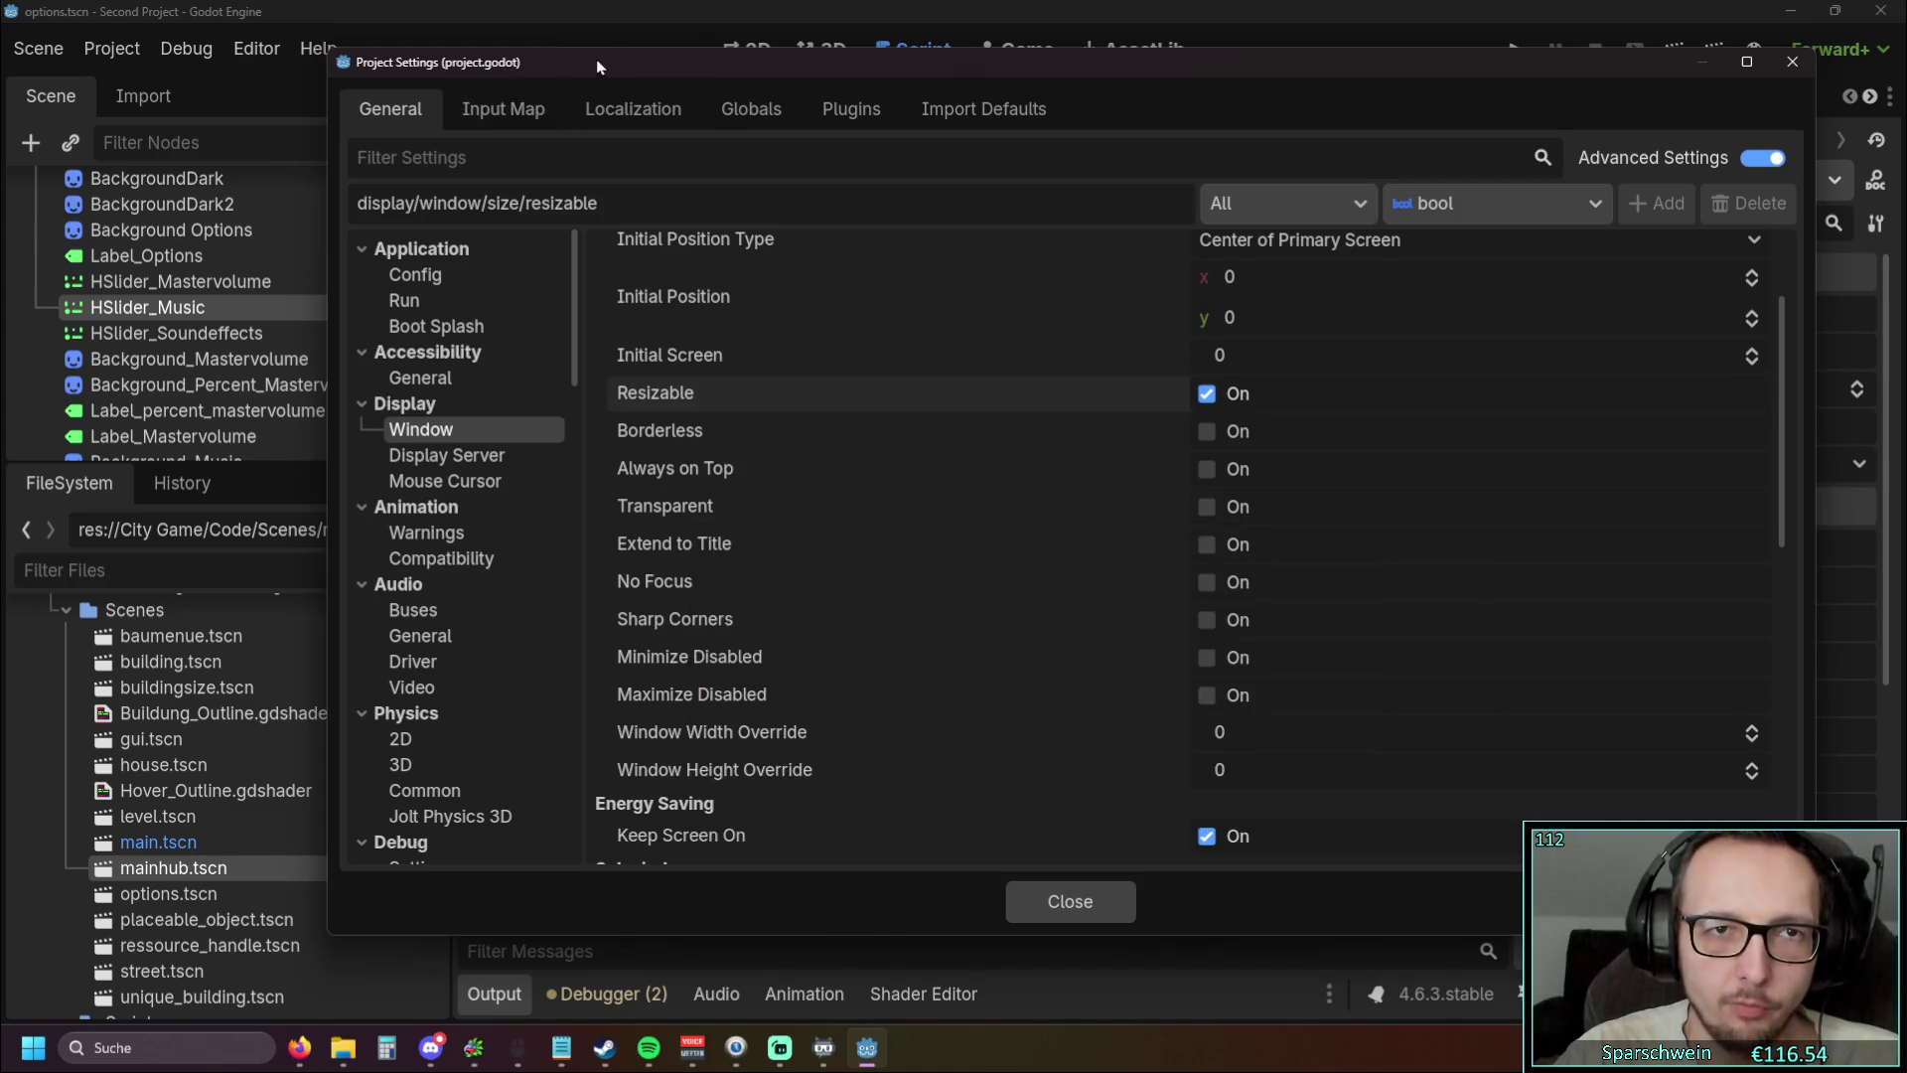
Turn on Extend to Title and test-run the game, then close it
{"action": "left_click", "coordinate": [1242, 544]}
{"action": "left_click", "coordinate": [1794, 61]}
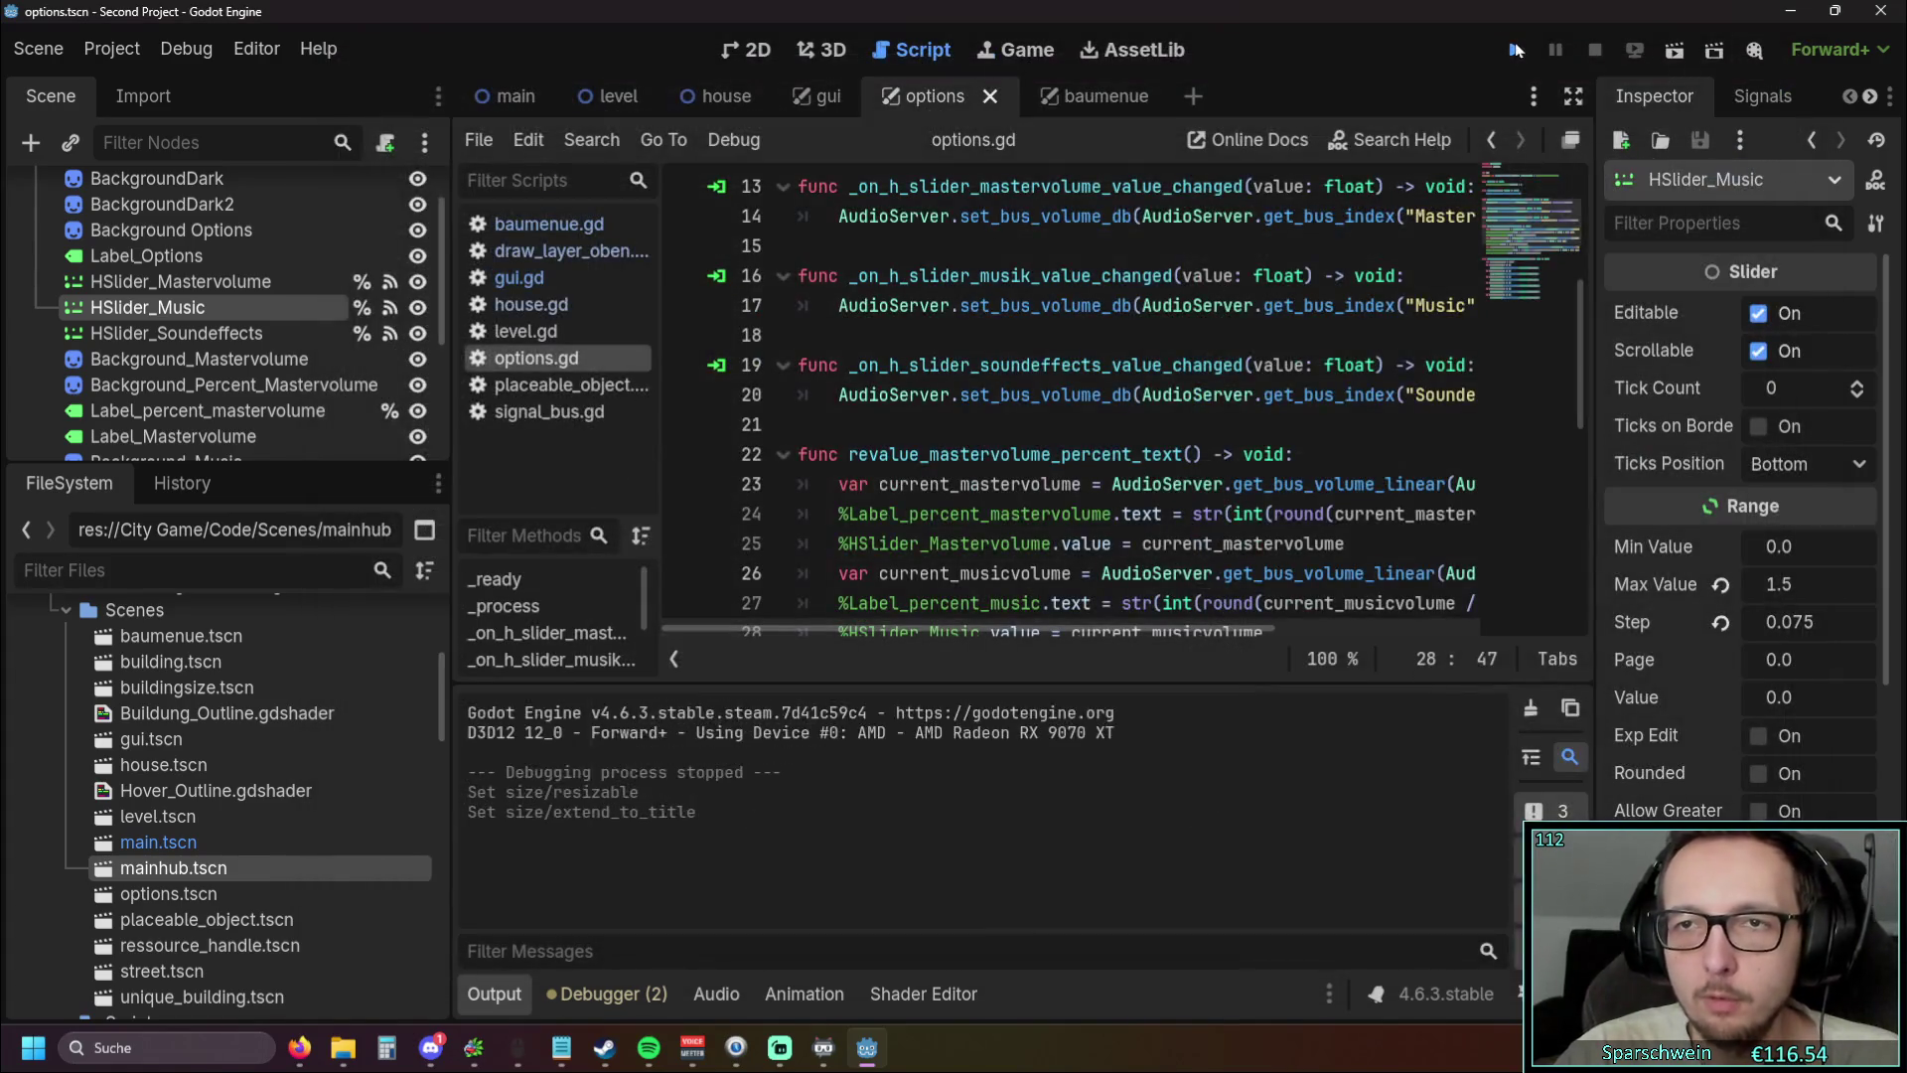
{"action": "left_click", "coordinate": [1517, 48]}
{"action": "left_click", "coordinate": [1843, 83]}
Revert Extend to Title to off, enable Borderless, close Project Settings, and run the project
{"action": "left_click", "coordinate": [112, 47]}
{"action": "left_click", "coordinate": [227, 90]}
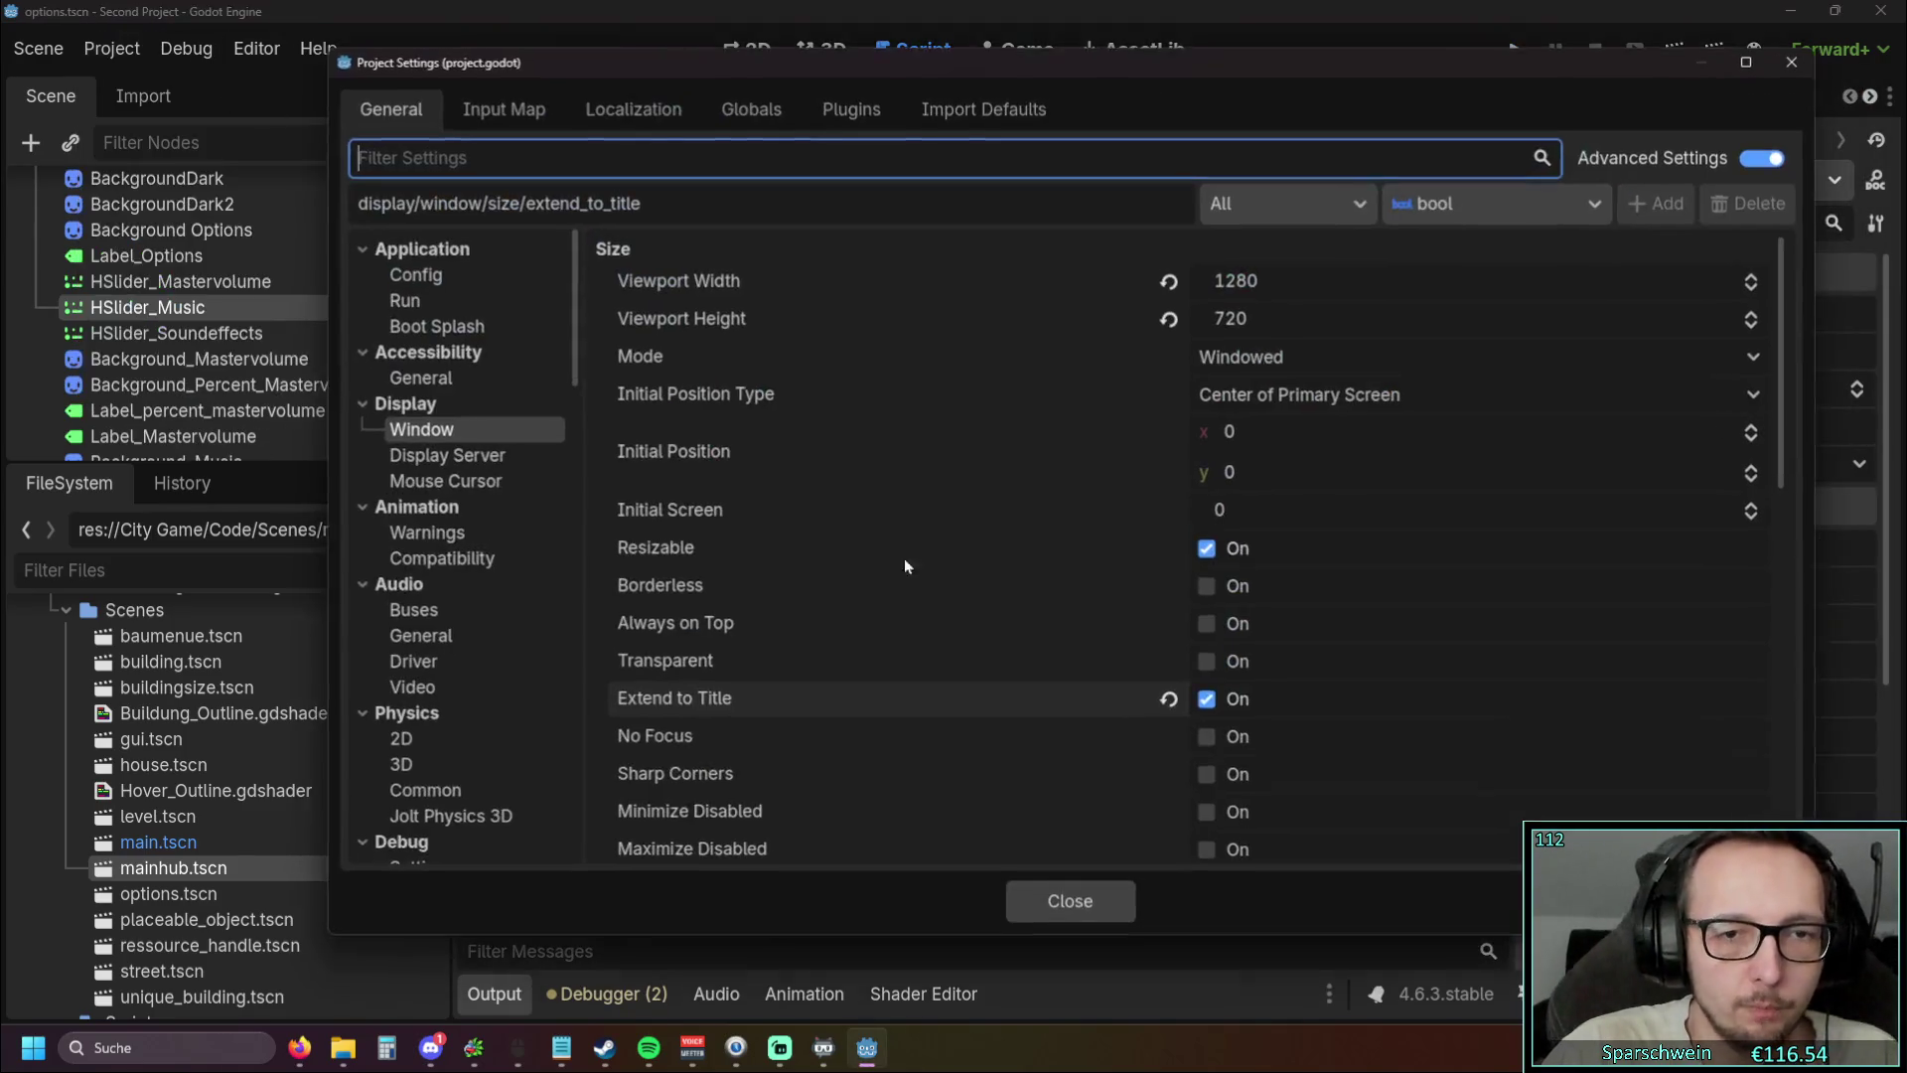
{"action": "left_click", "coordinate": [1169, 700]}
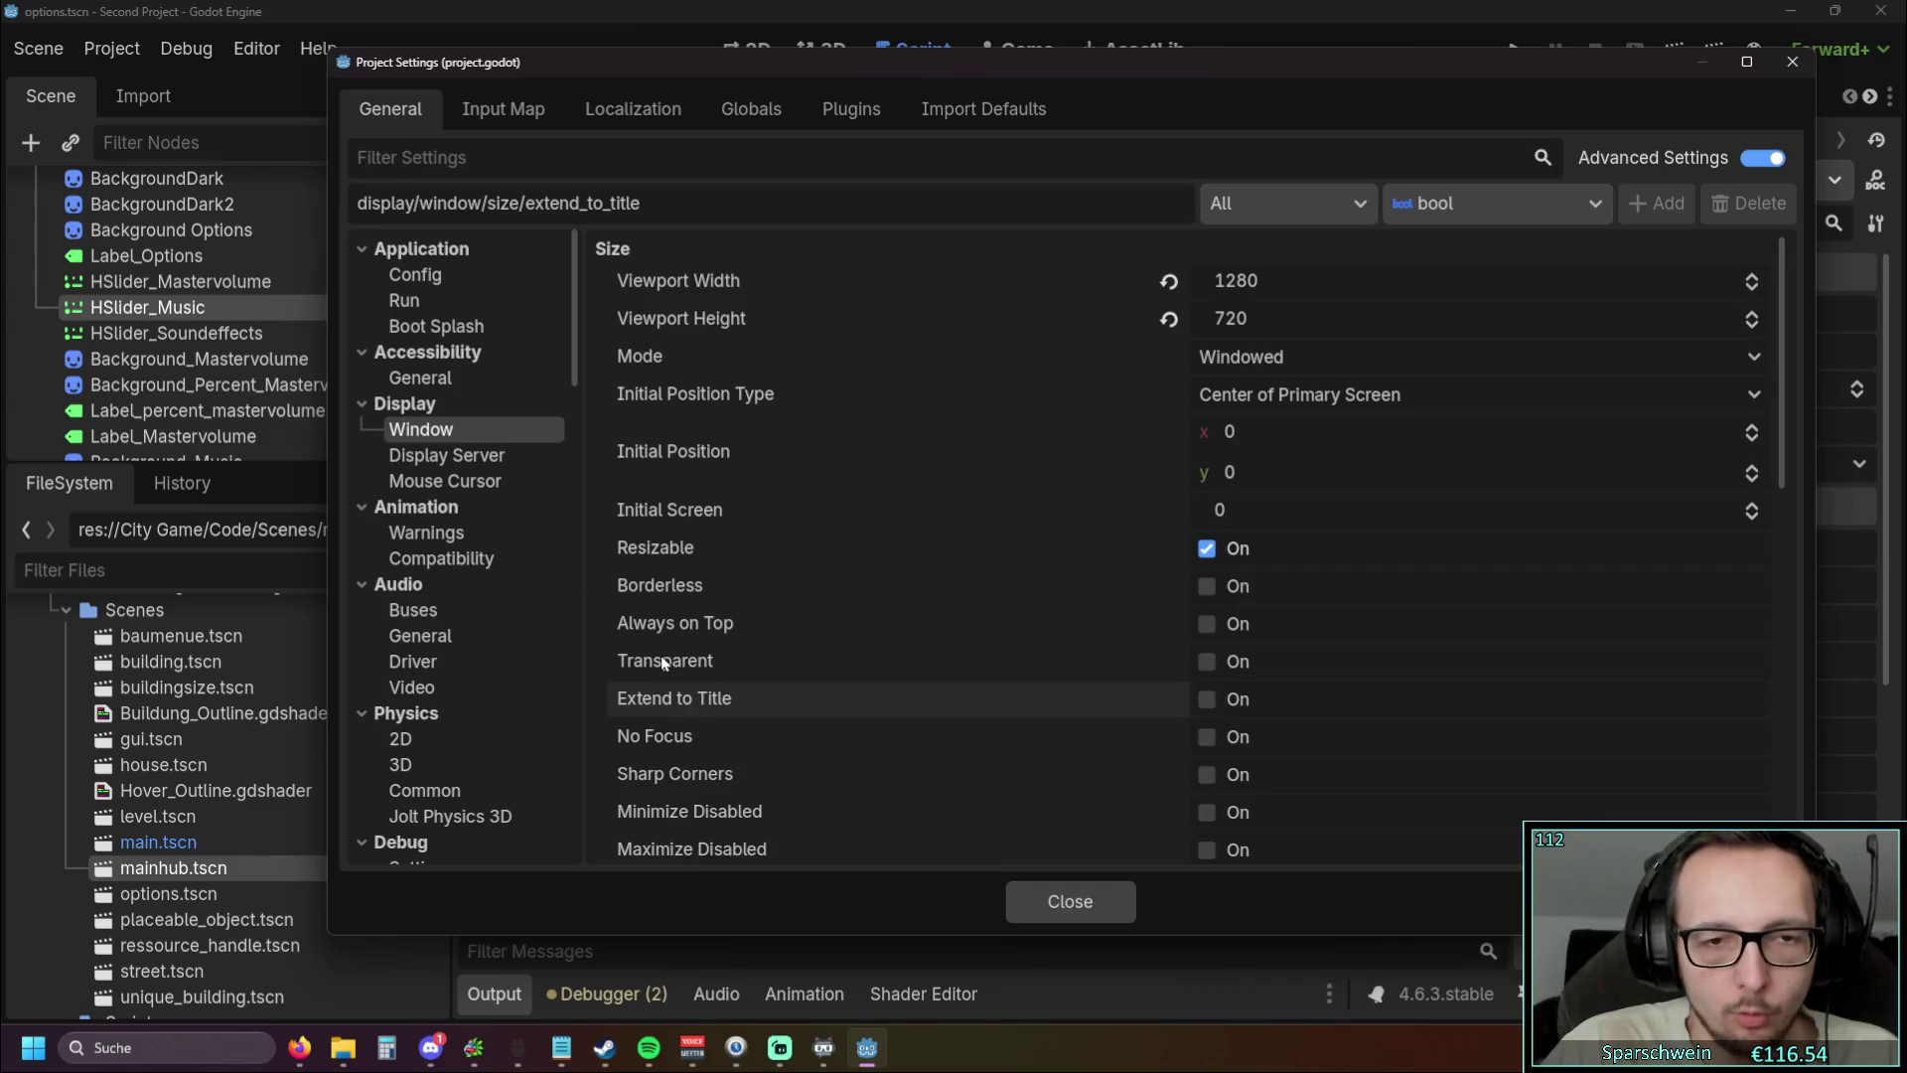
{"action": "mouse_move", "coordinate": [664, 663]}
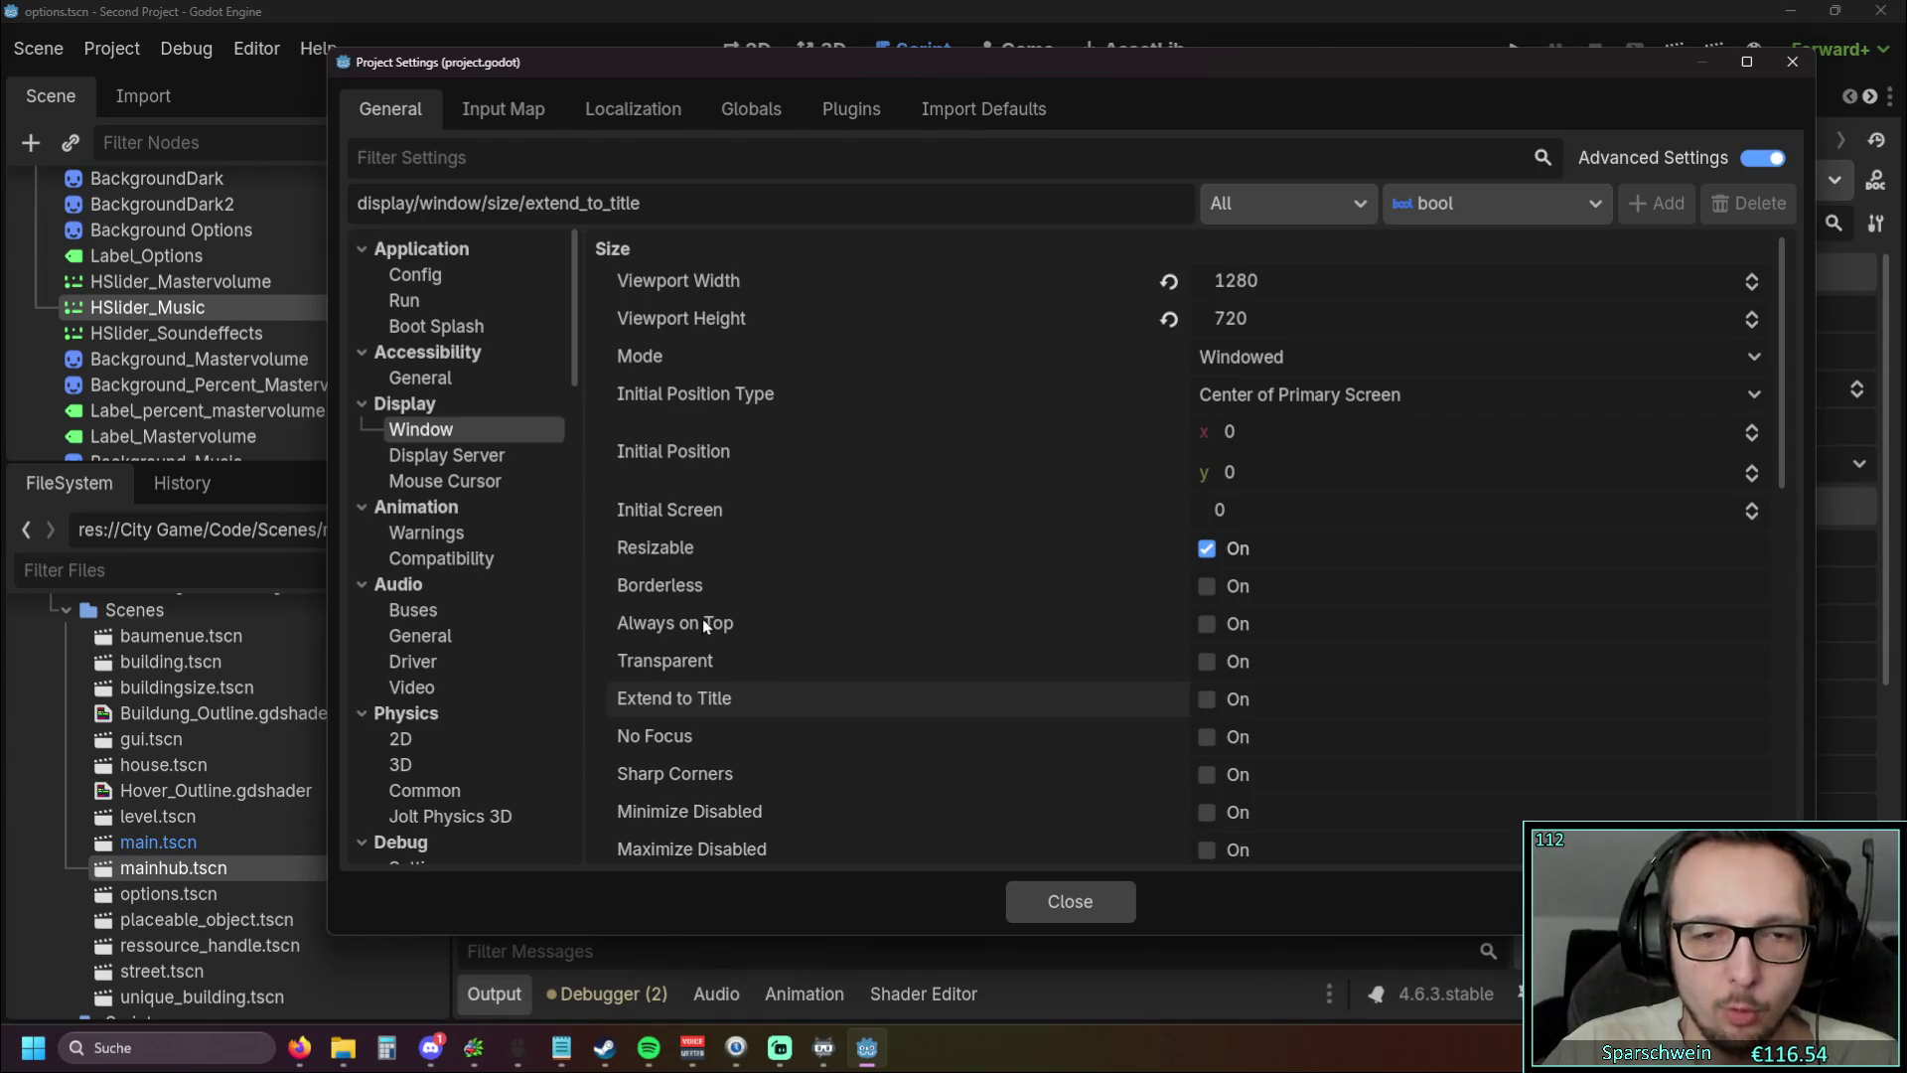
{"action": "mouse_move", "coordinate": [702, 618]}
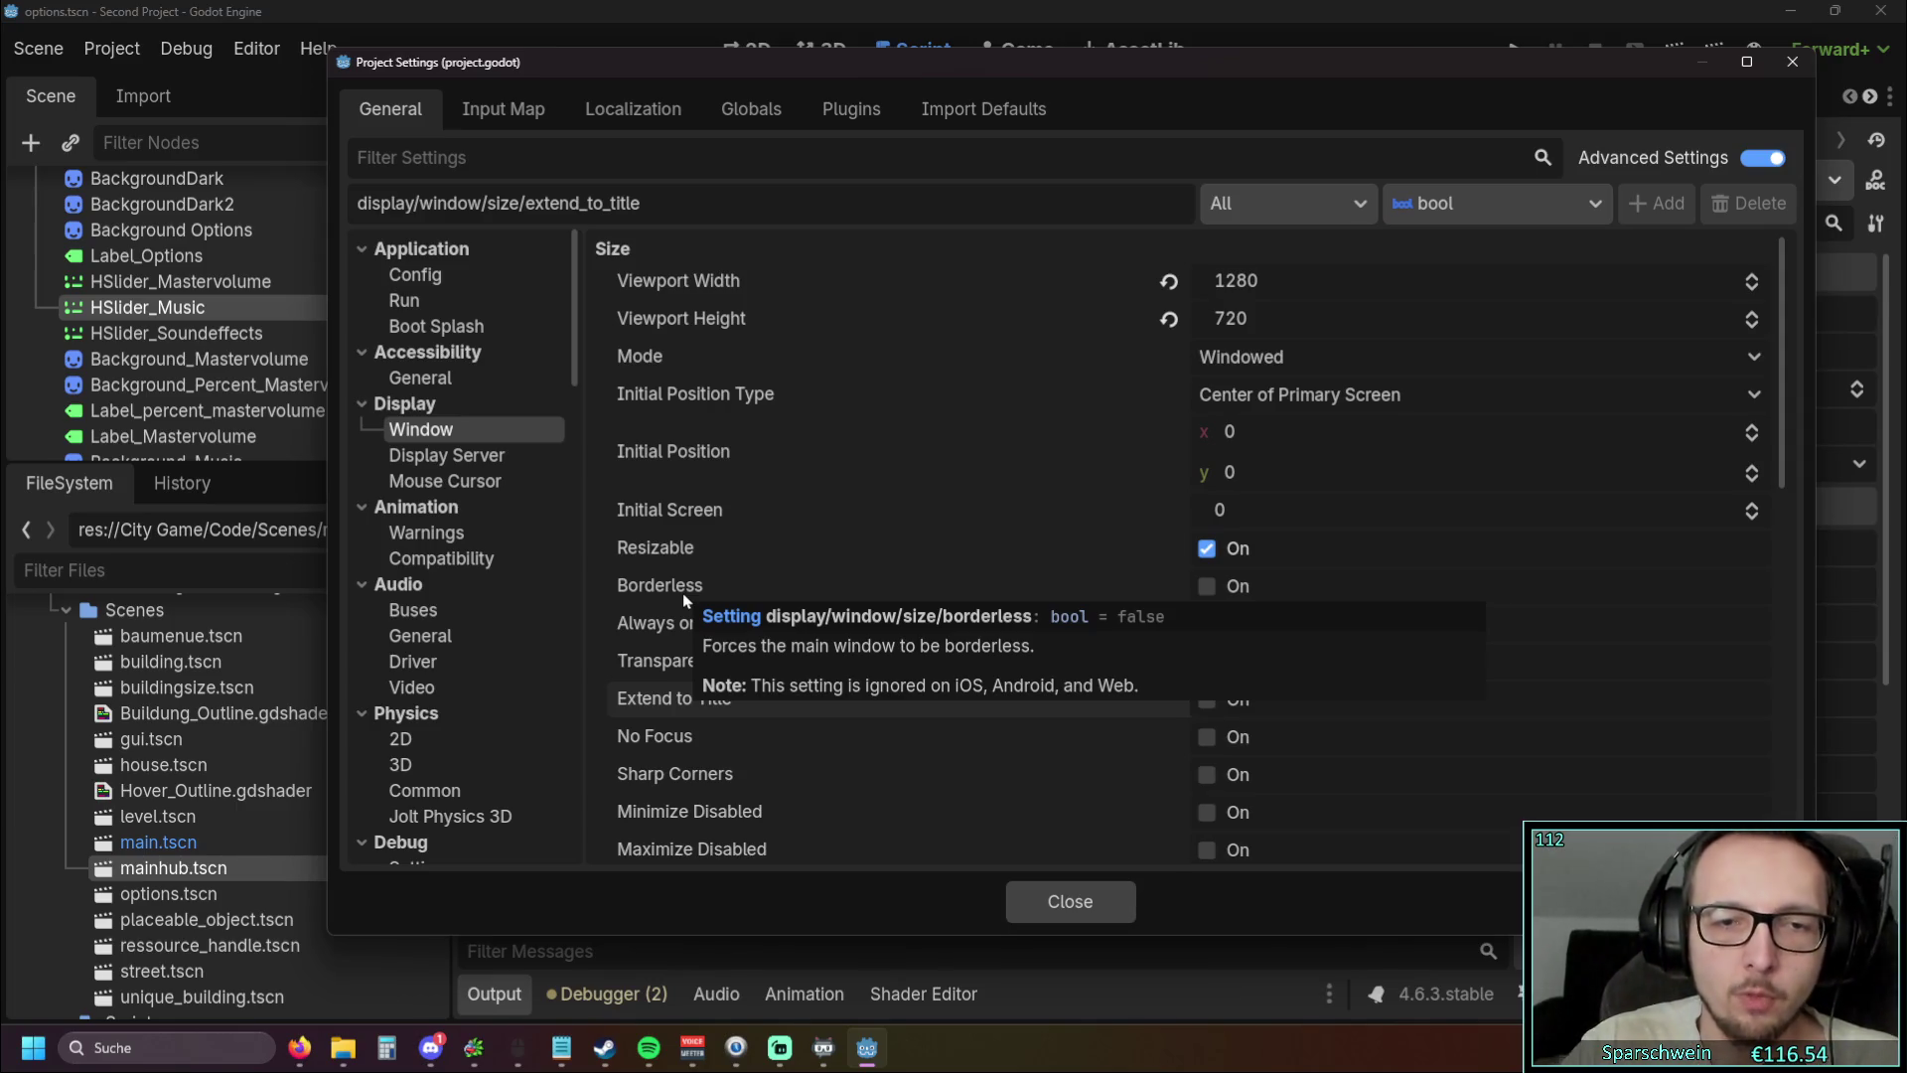
{"action": "left_click", "coordinate": [1207, 586]}
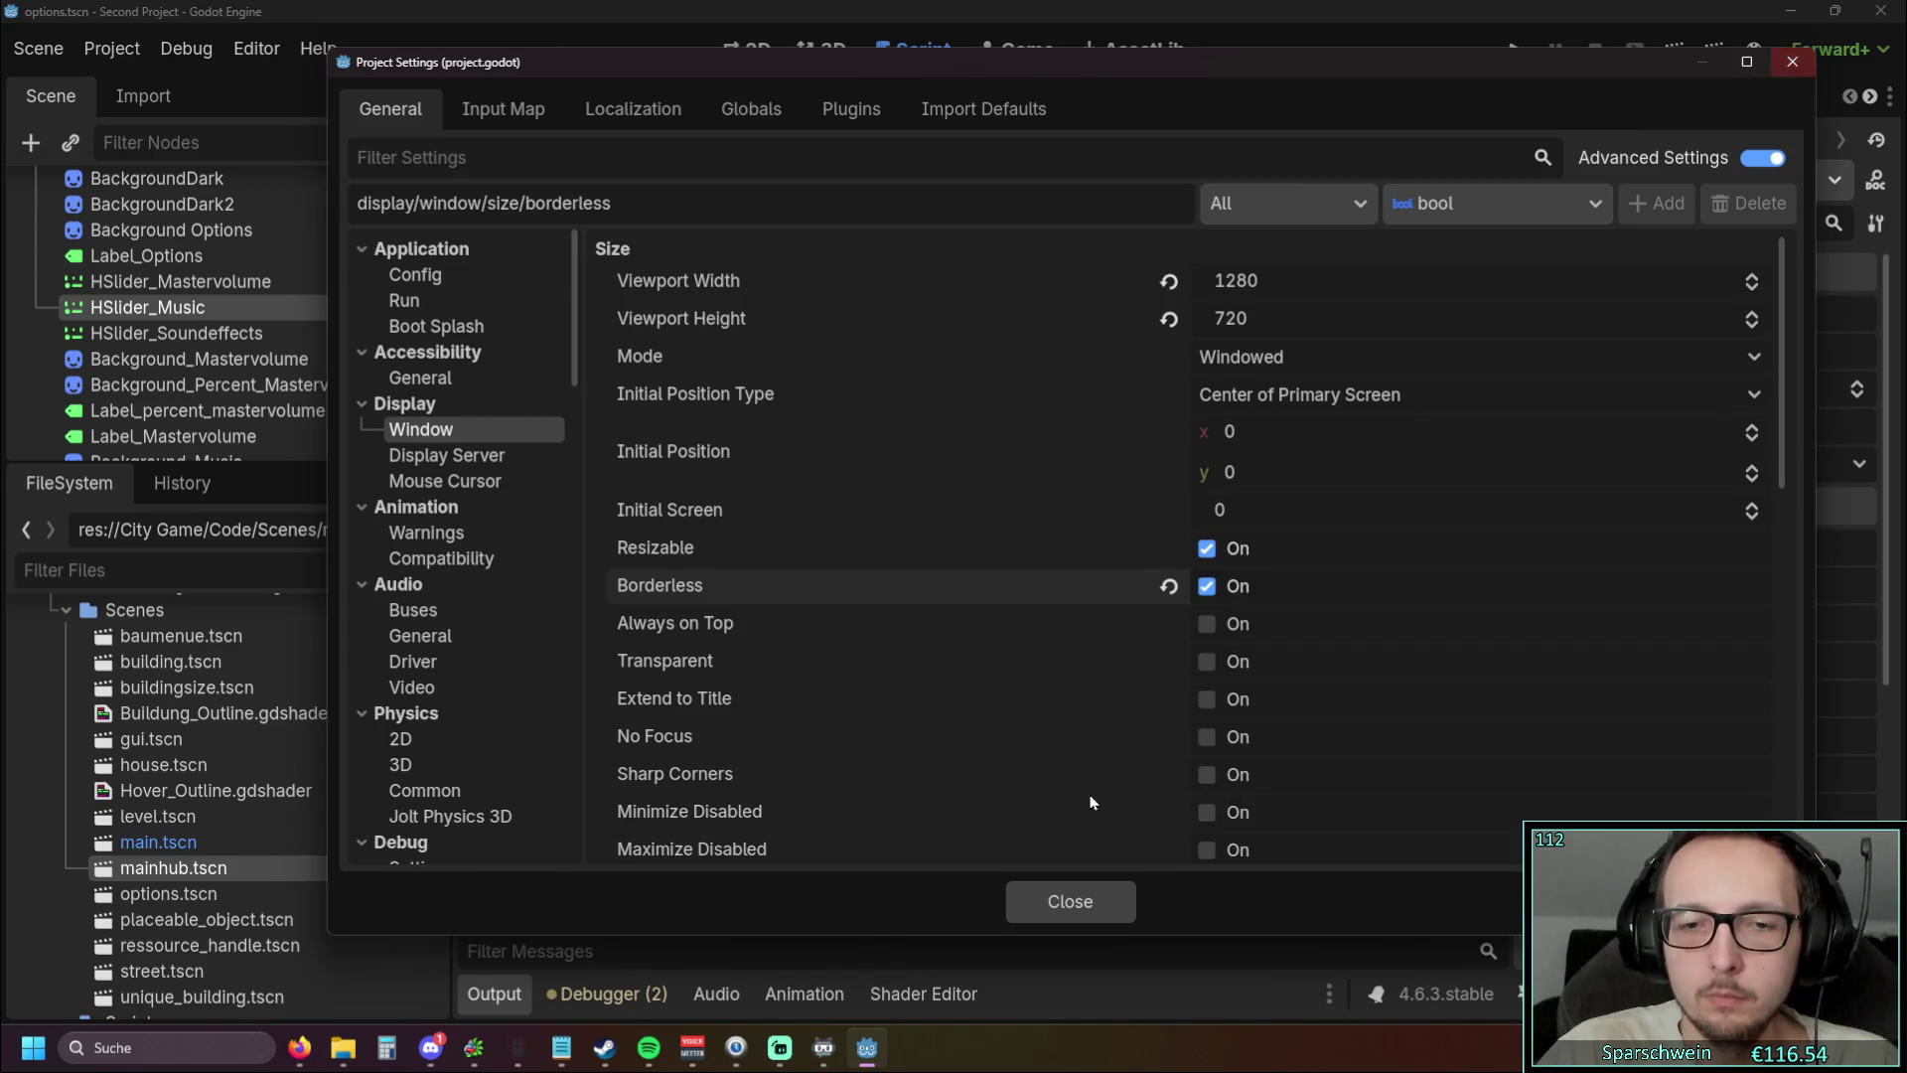
{"action": "left_click", "coordinate": [1069, 901]}
{"action": "left_click", "coordinate": [1521, 53]}
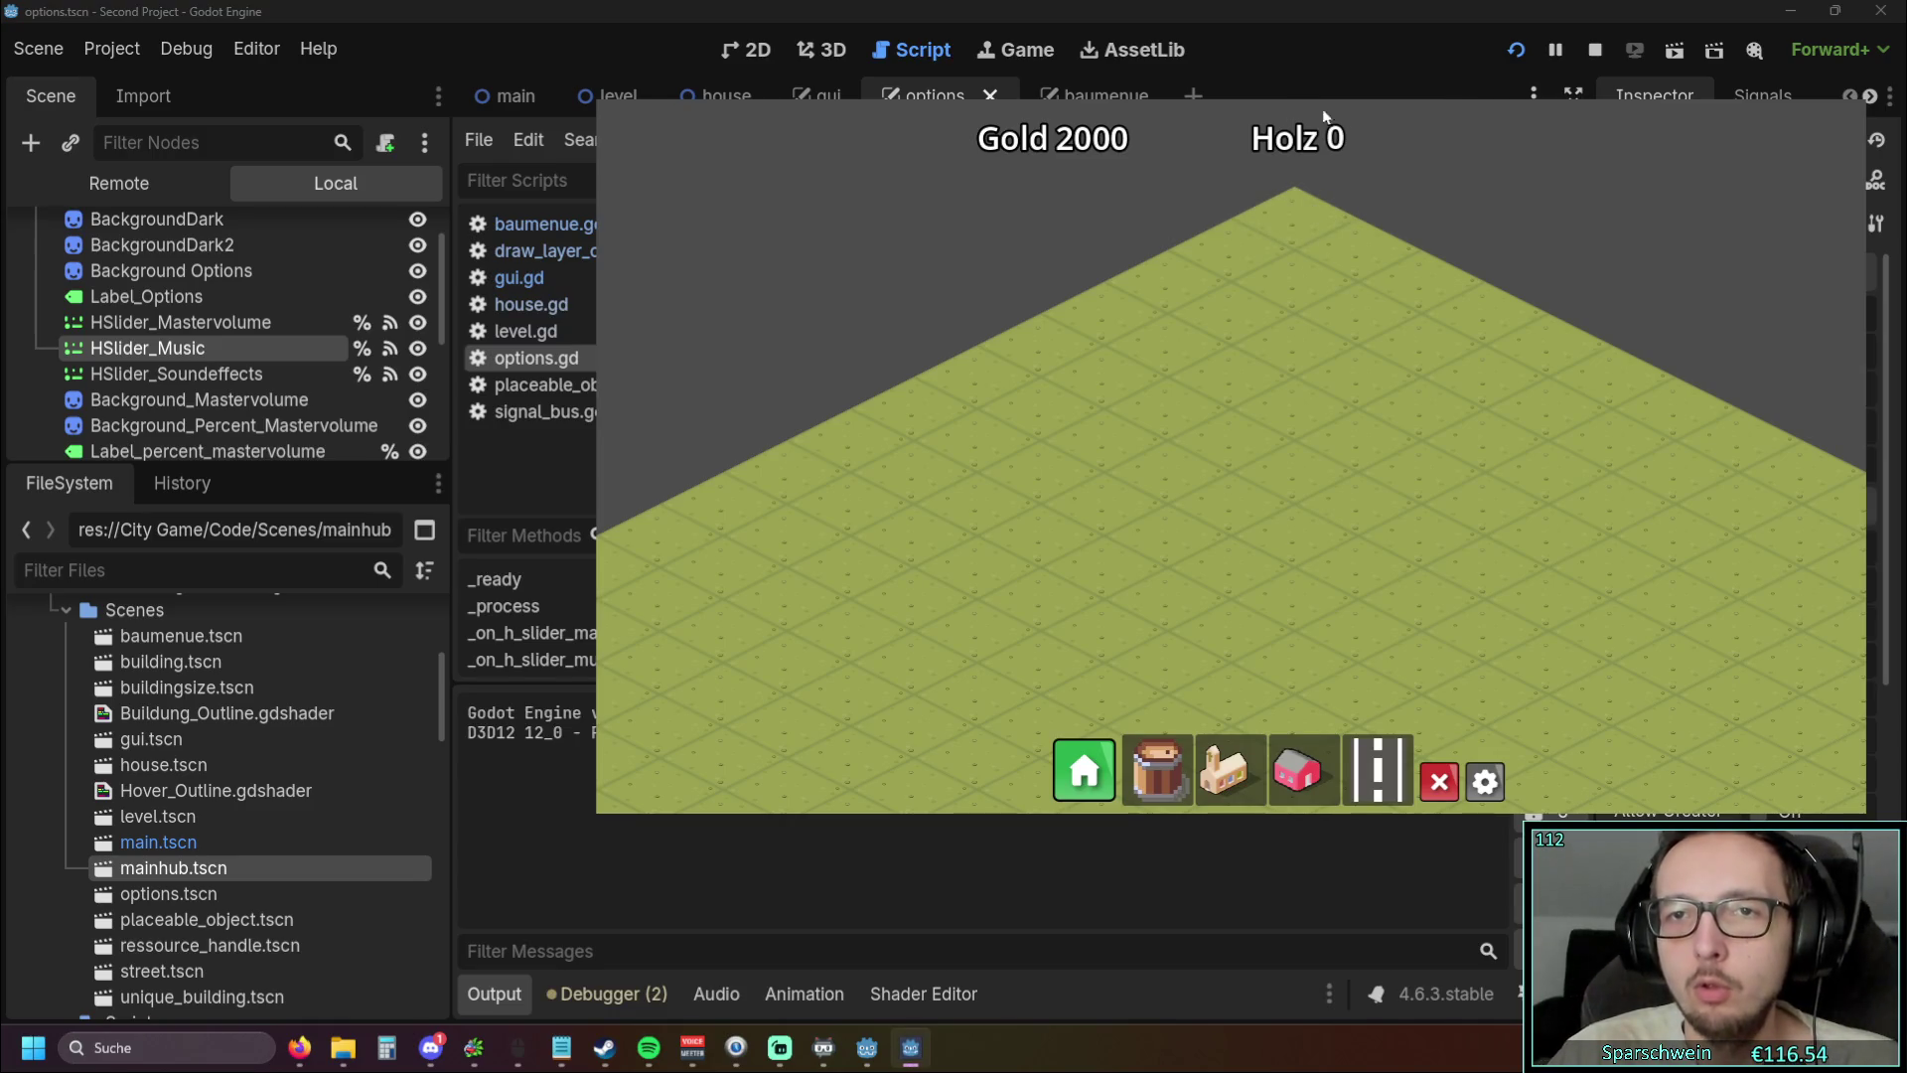
Open Optionen and switch the resolution to 1600x900, then 1024x768
{"action": "left_click", "coordinate": [1485, 781]}
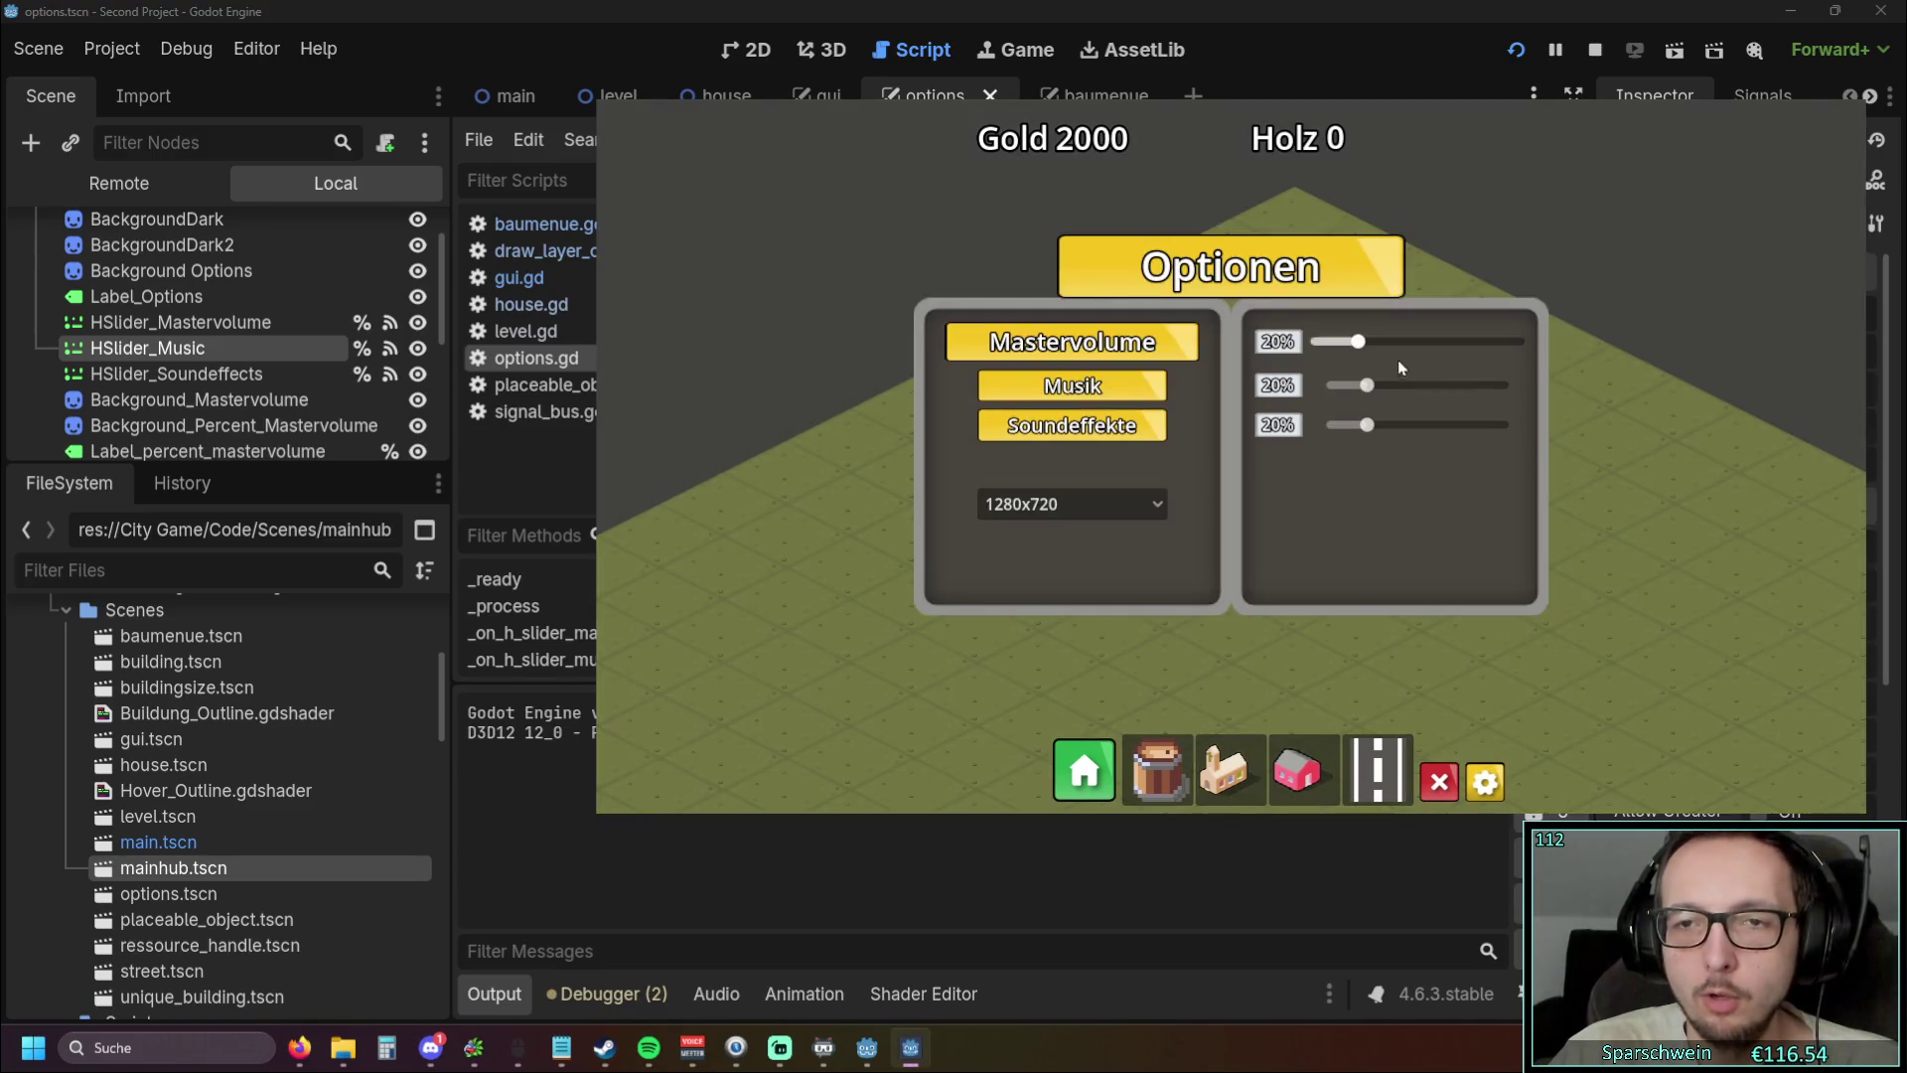
{"action": "left_click", "coordinate": [1106, 517]}
{"action": "left_click", "coordinate": [1058, 584]}
{"action": "left_click", "coordinate": [1277, 599]}
{"action": "left_click", "coordinate": [1231, 636]}
{"action": "left_click", "coordinate": [994, 530]}
{"action": "left_click", "coordinate": [993, 527]}
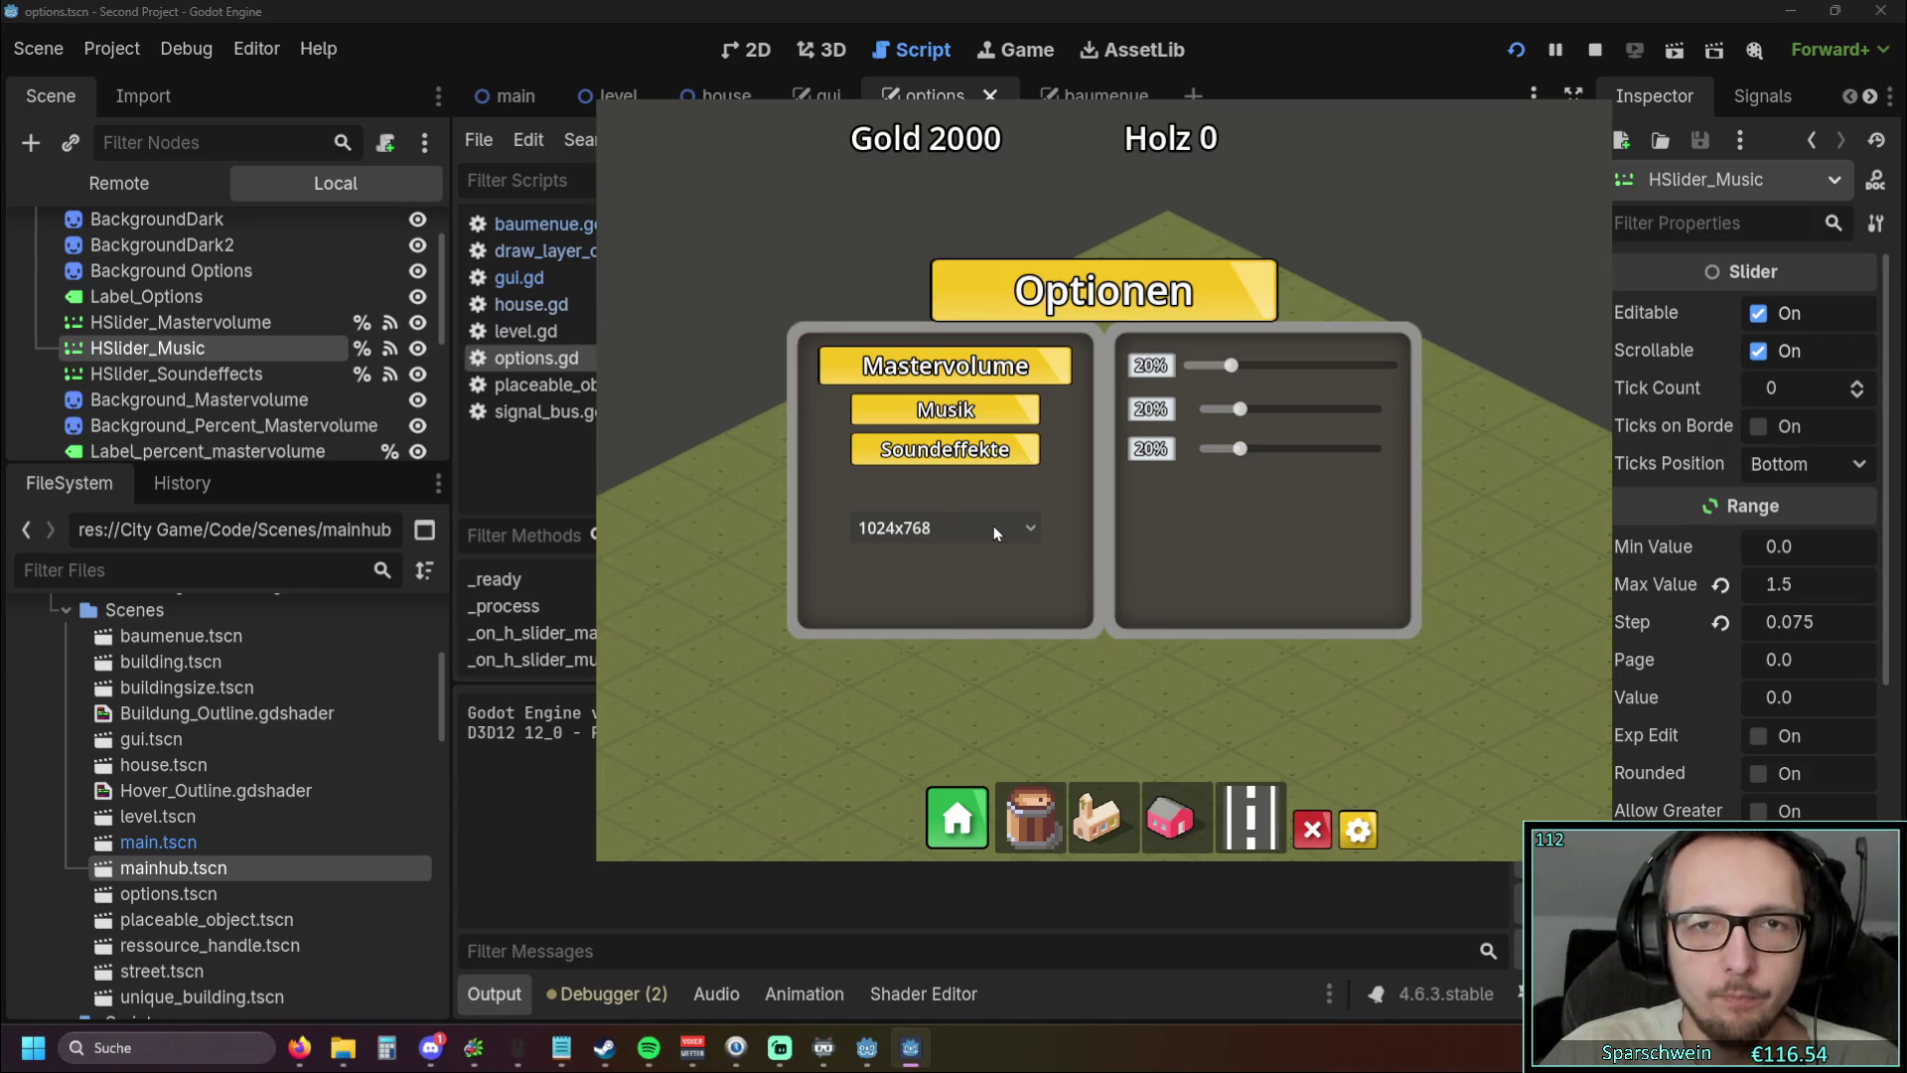
Switch to 1280x720, a larger size, then 1024x768, and restart the game
{"action": "left_click", "coordinate": [993, 526]}
{"action": "left_click", "coordinate": [960, 586]}
{"action": "left_click", "coordinate": [1047, 521]}
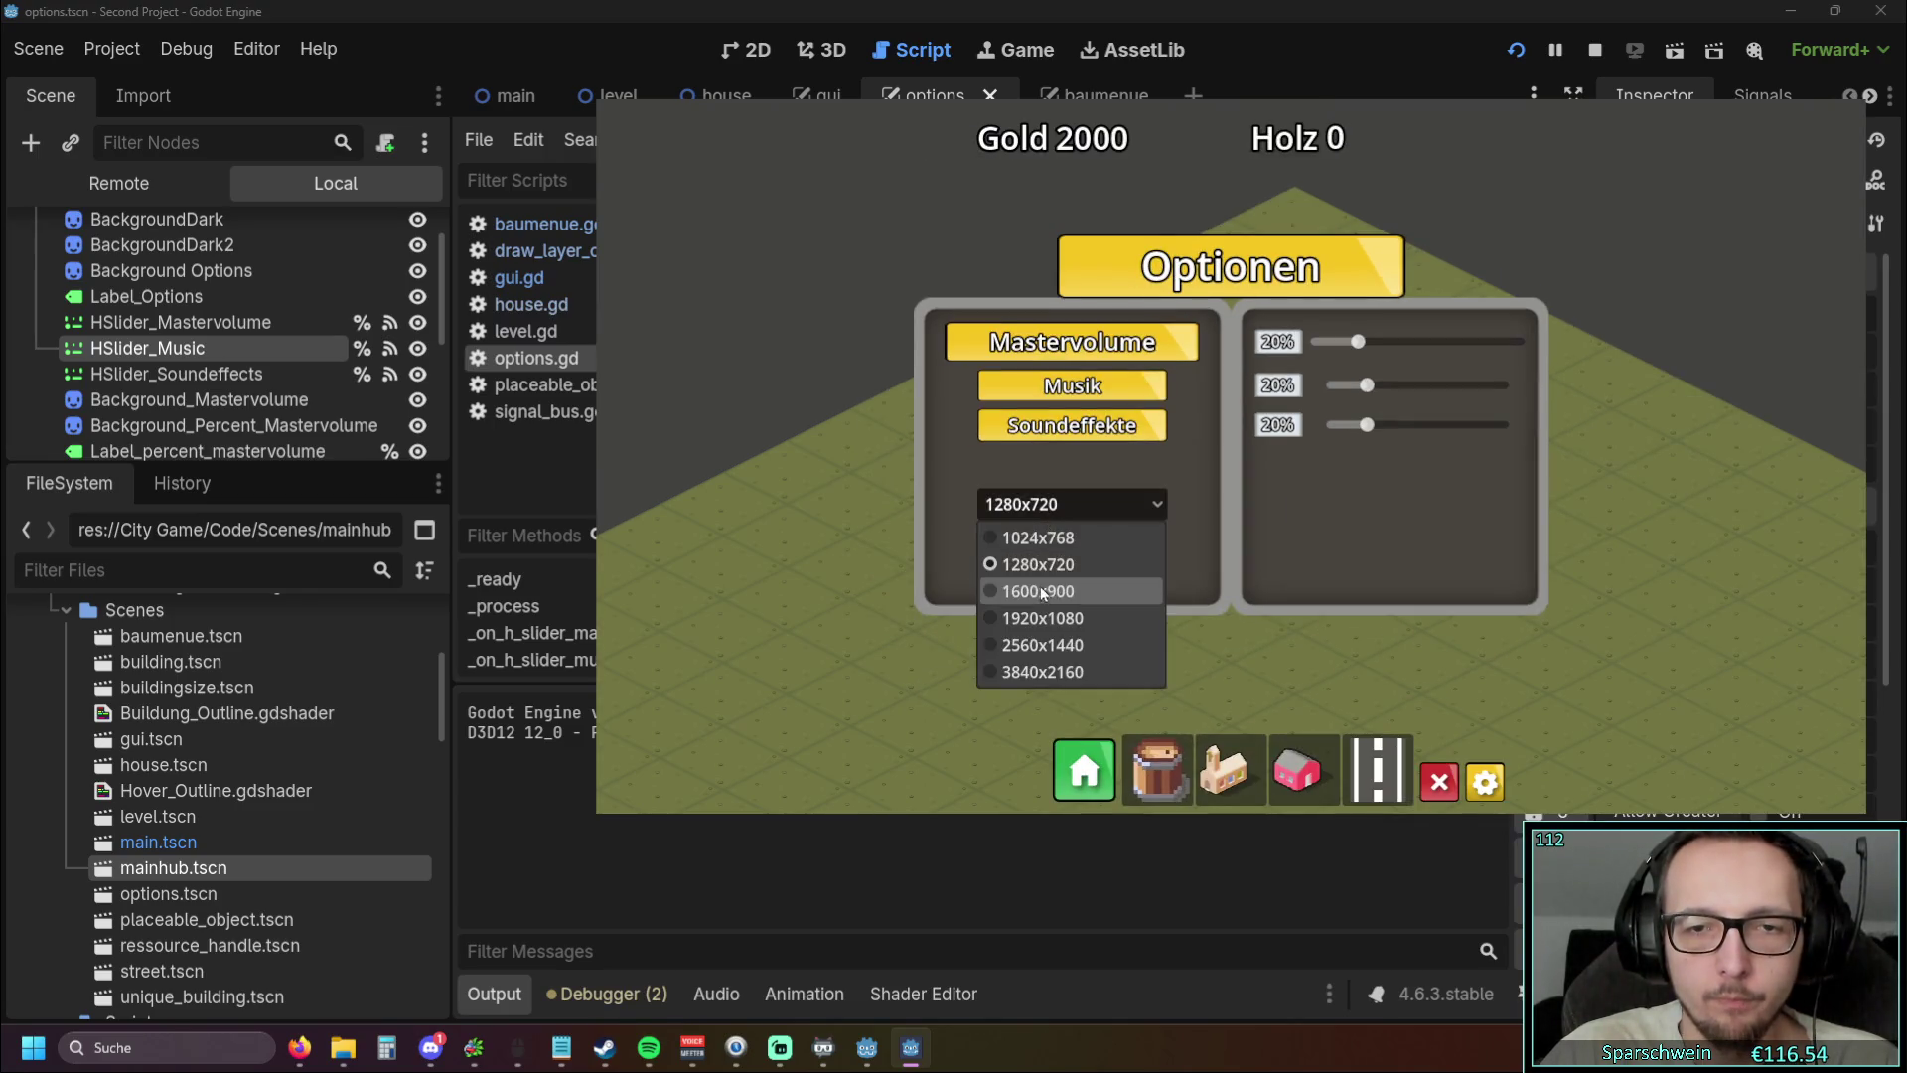
{"action": "left_click", "coordinate": [1053, 590]}
{"action": "left_click", "coordinate": [1192, 592]}
{"action": "left_click", "coordinate": [1200, 626]}
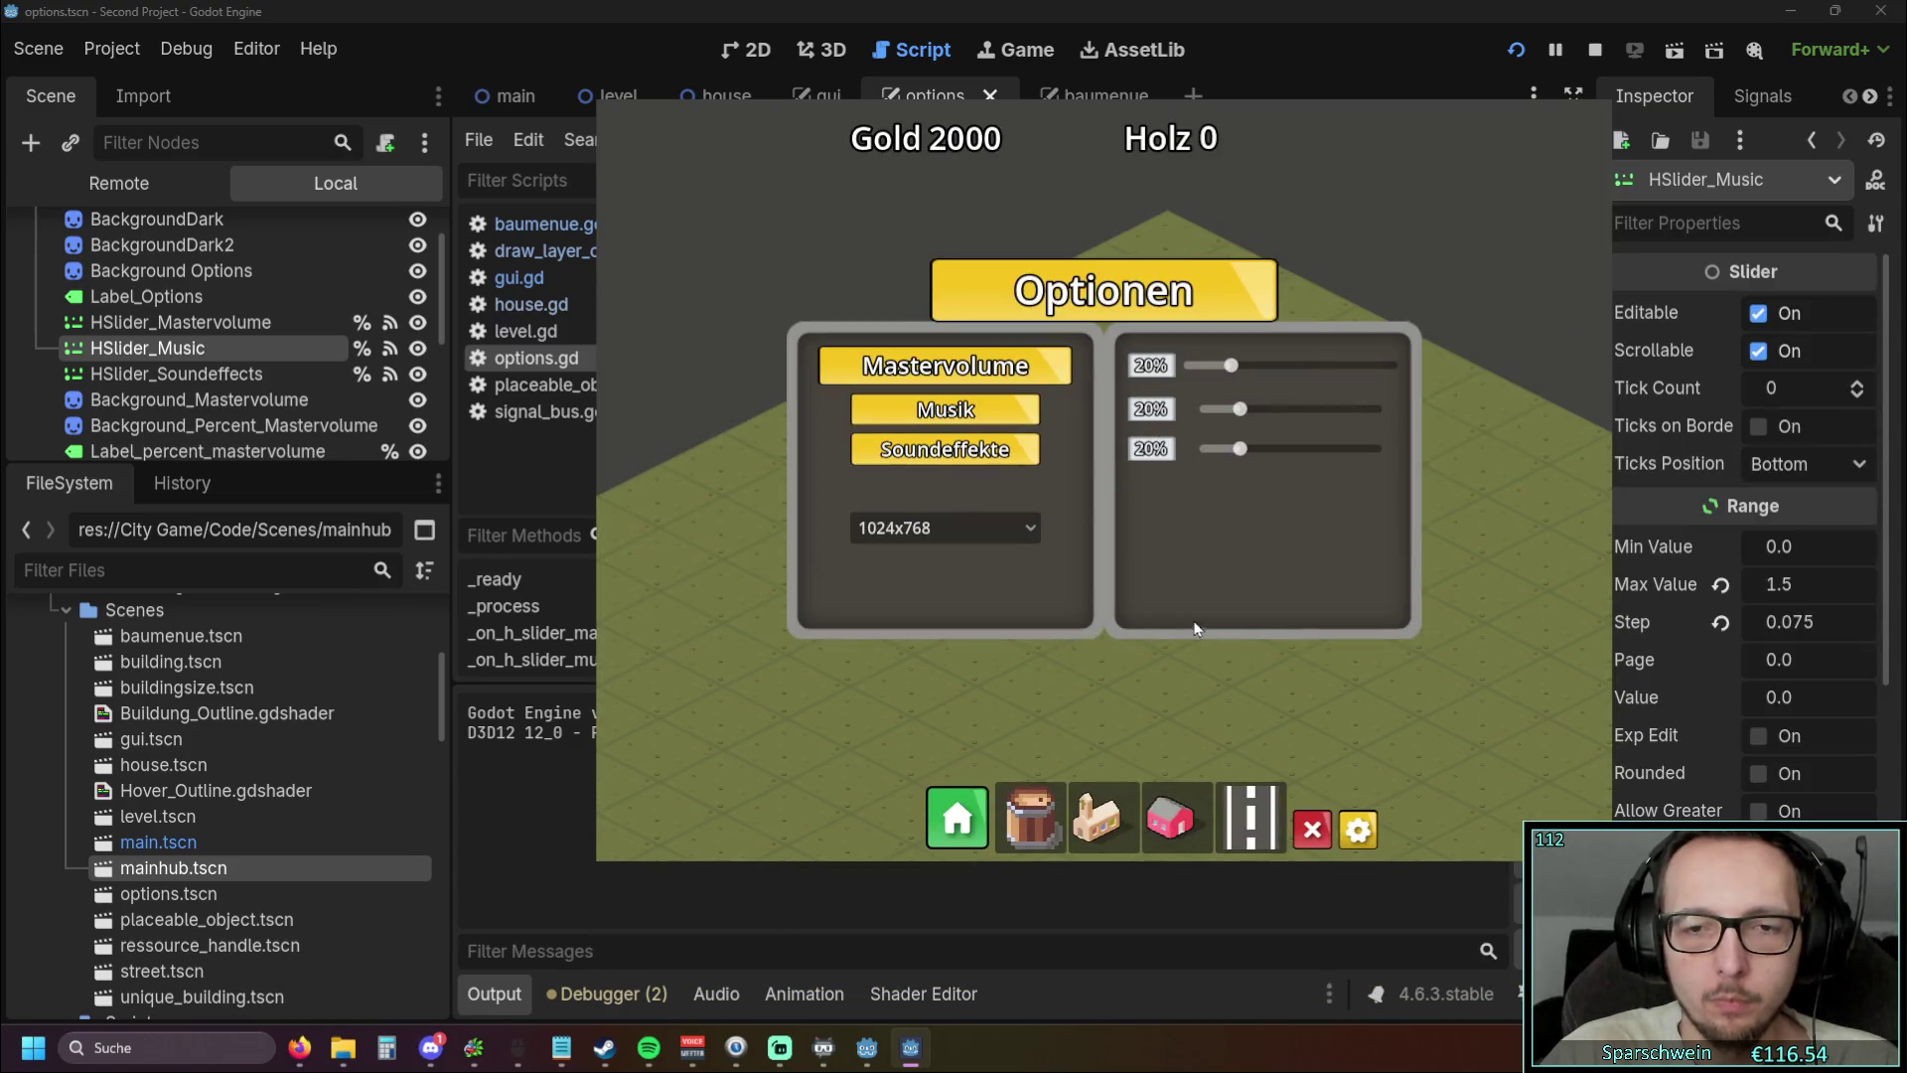
{"action": "left_click", "coordinate": [1004, 534]}
{"action": "left_click", "coordinate": [1004, 534]}
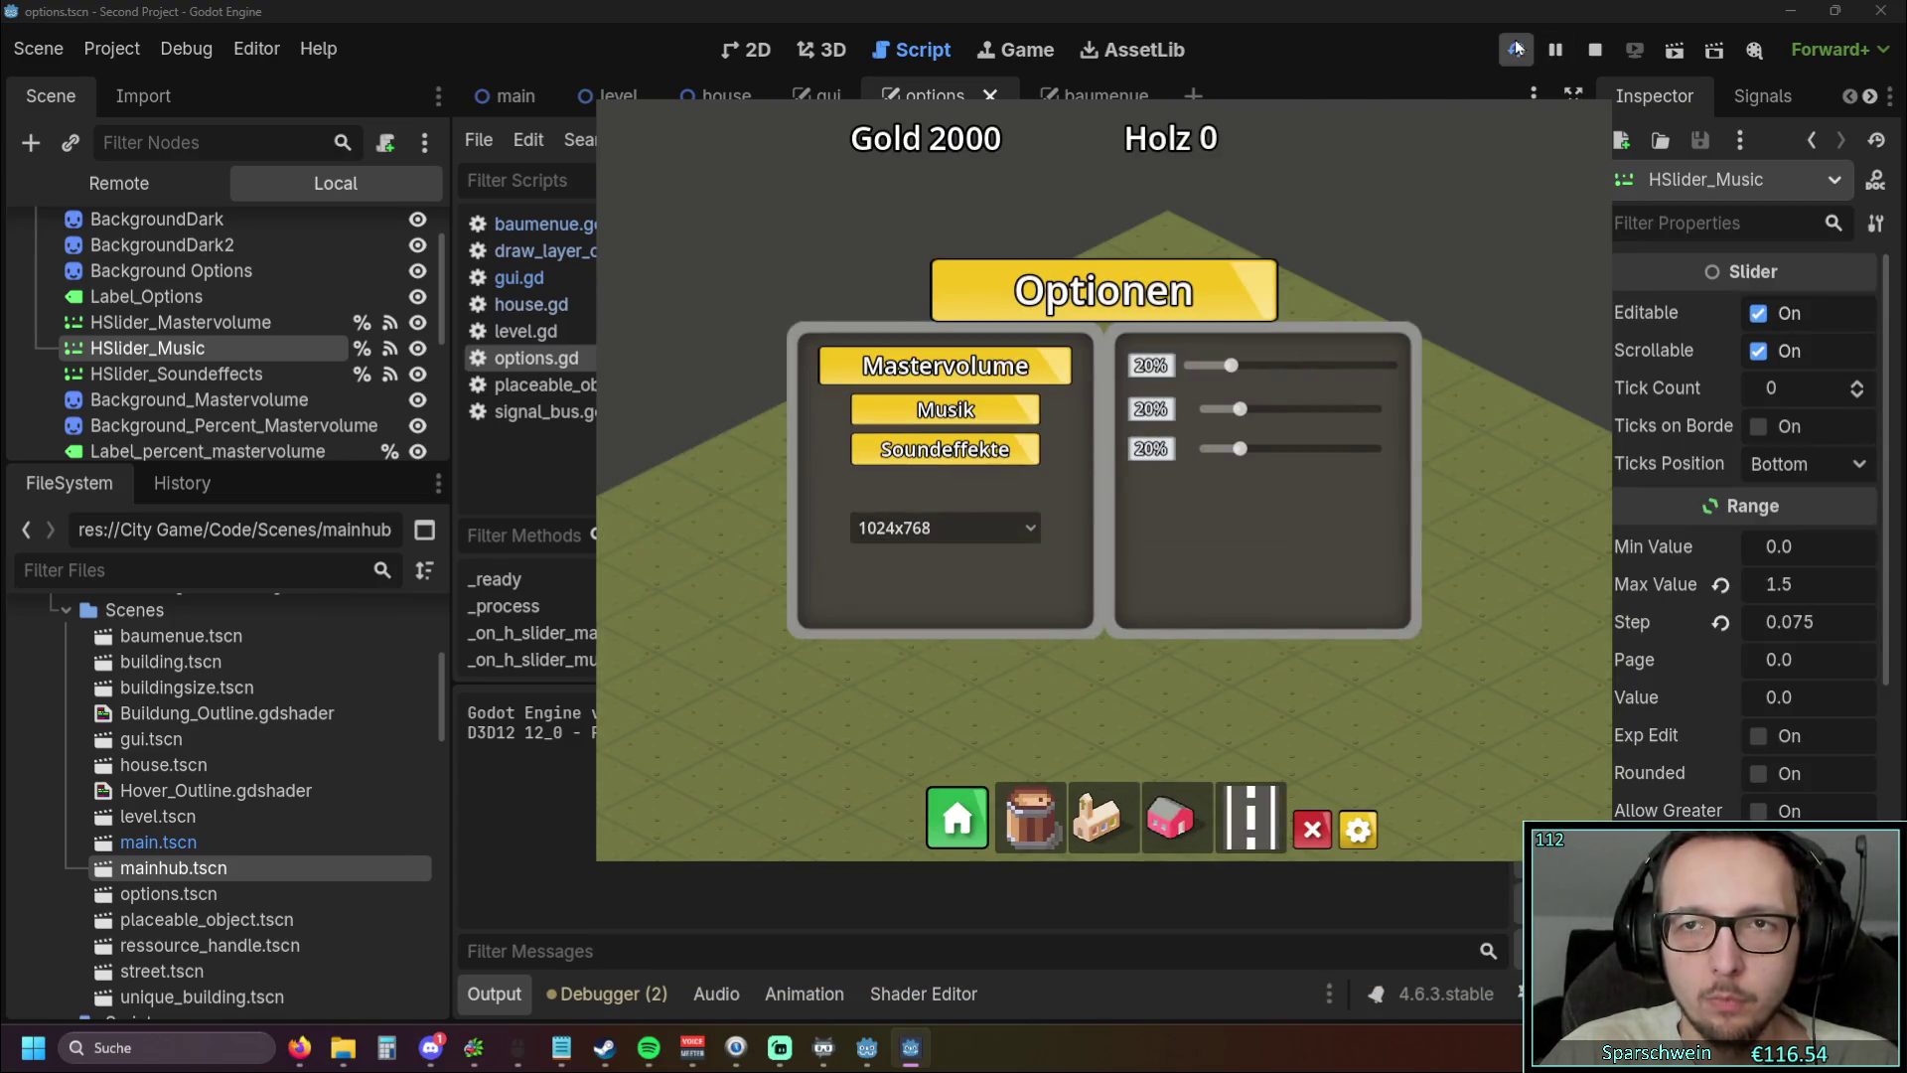
{"action": "left_click", "coordinate": [1517, 47]}
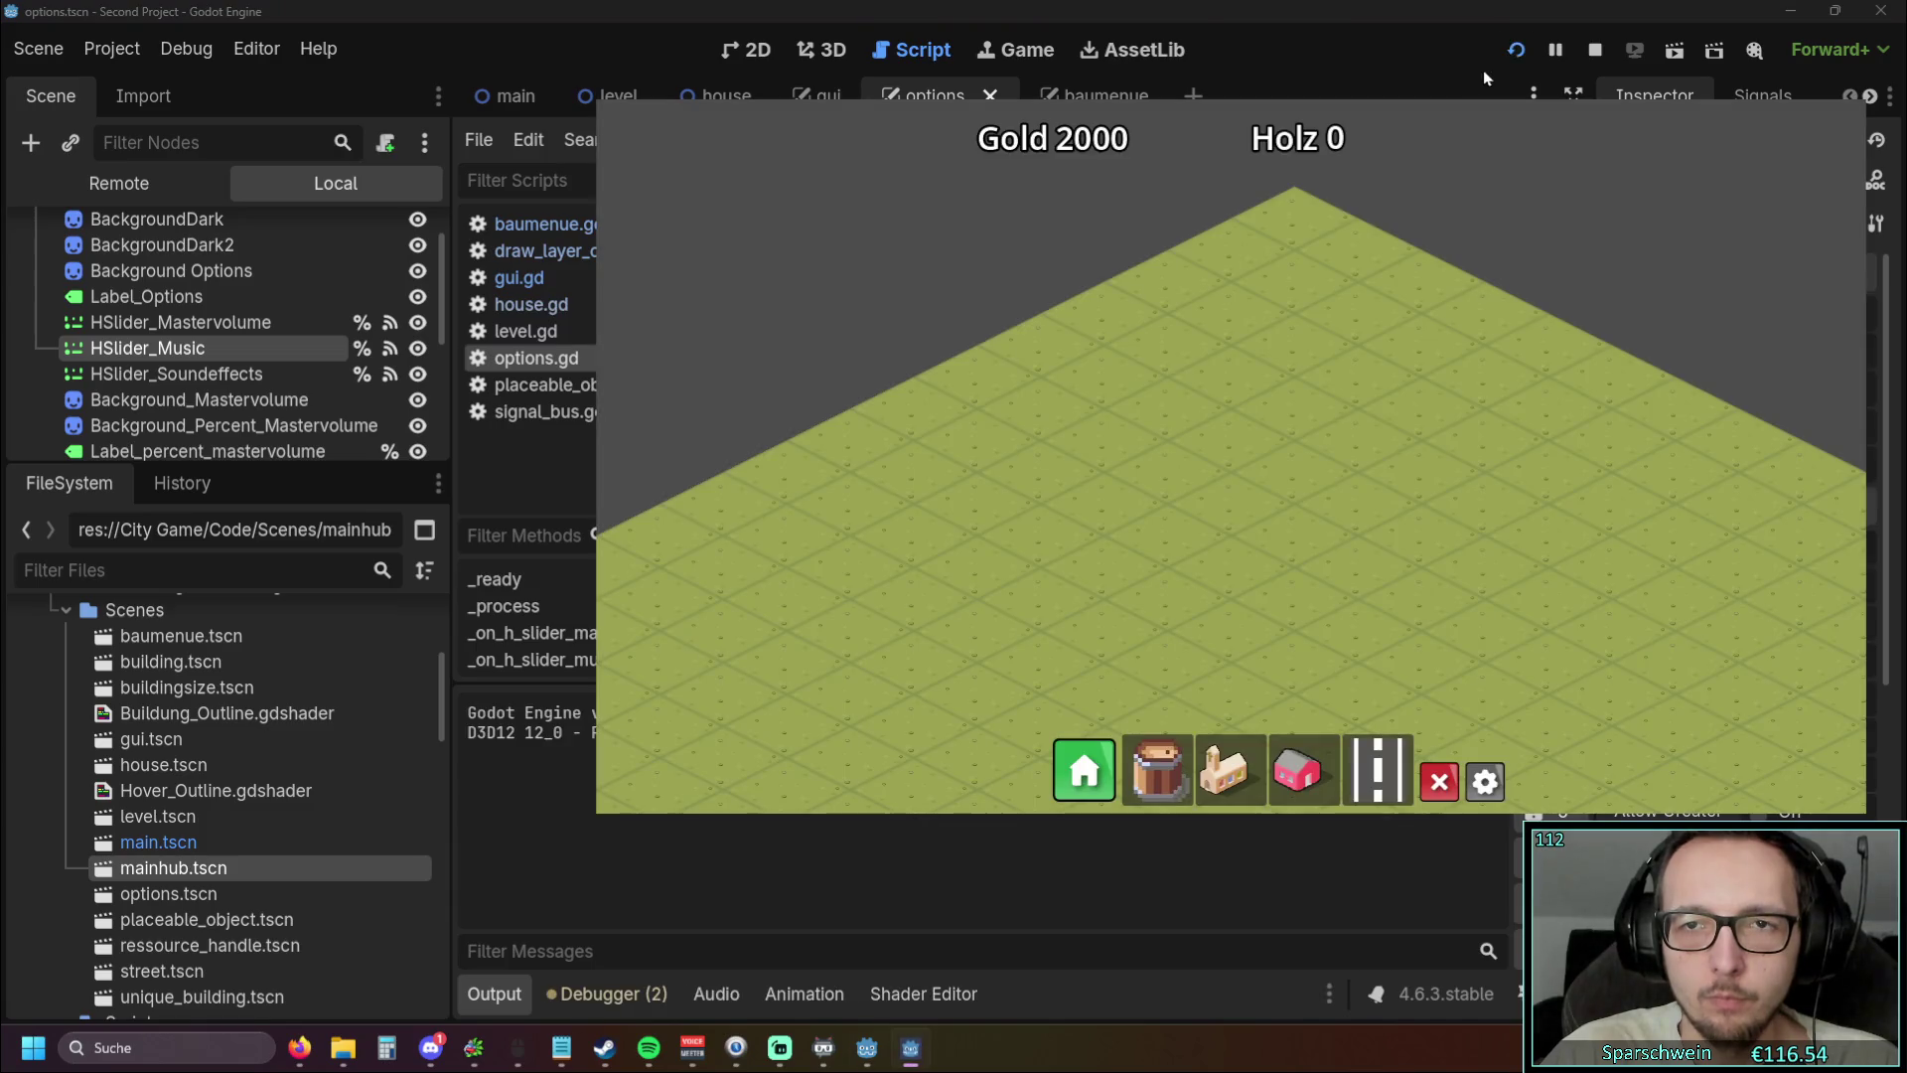
{"action": "left_click", "coordinate": [1547, 54]}
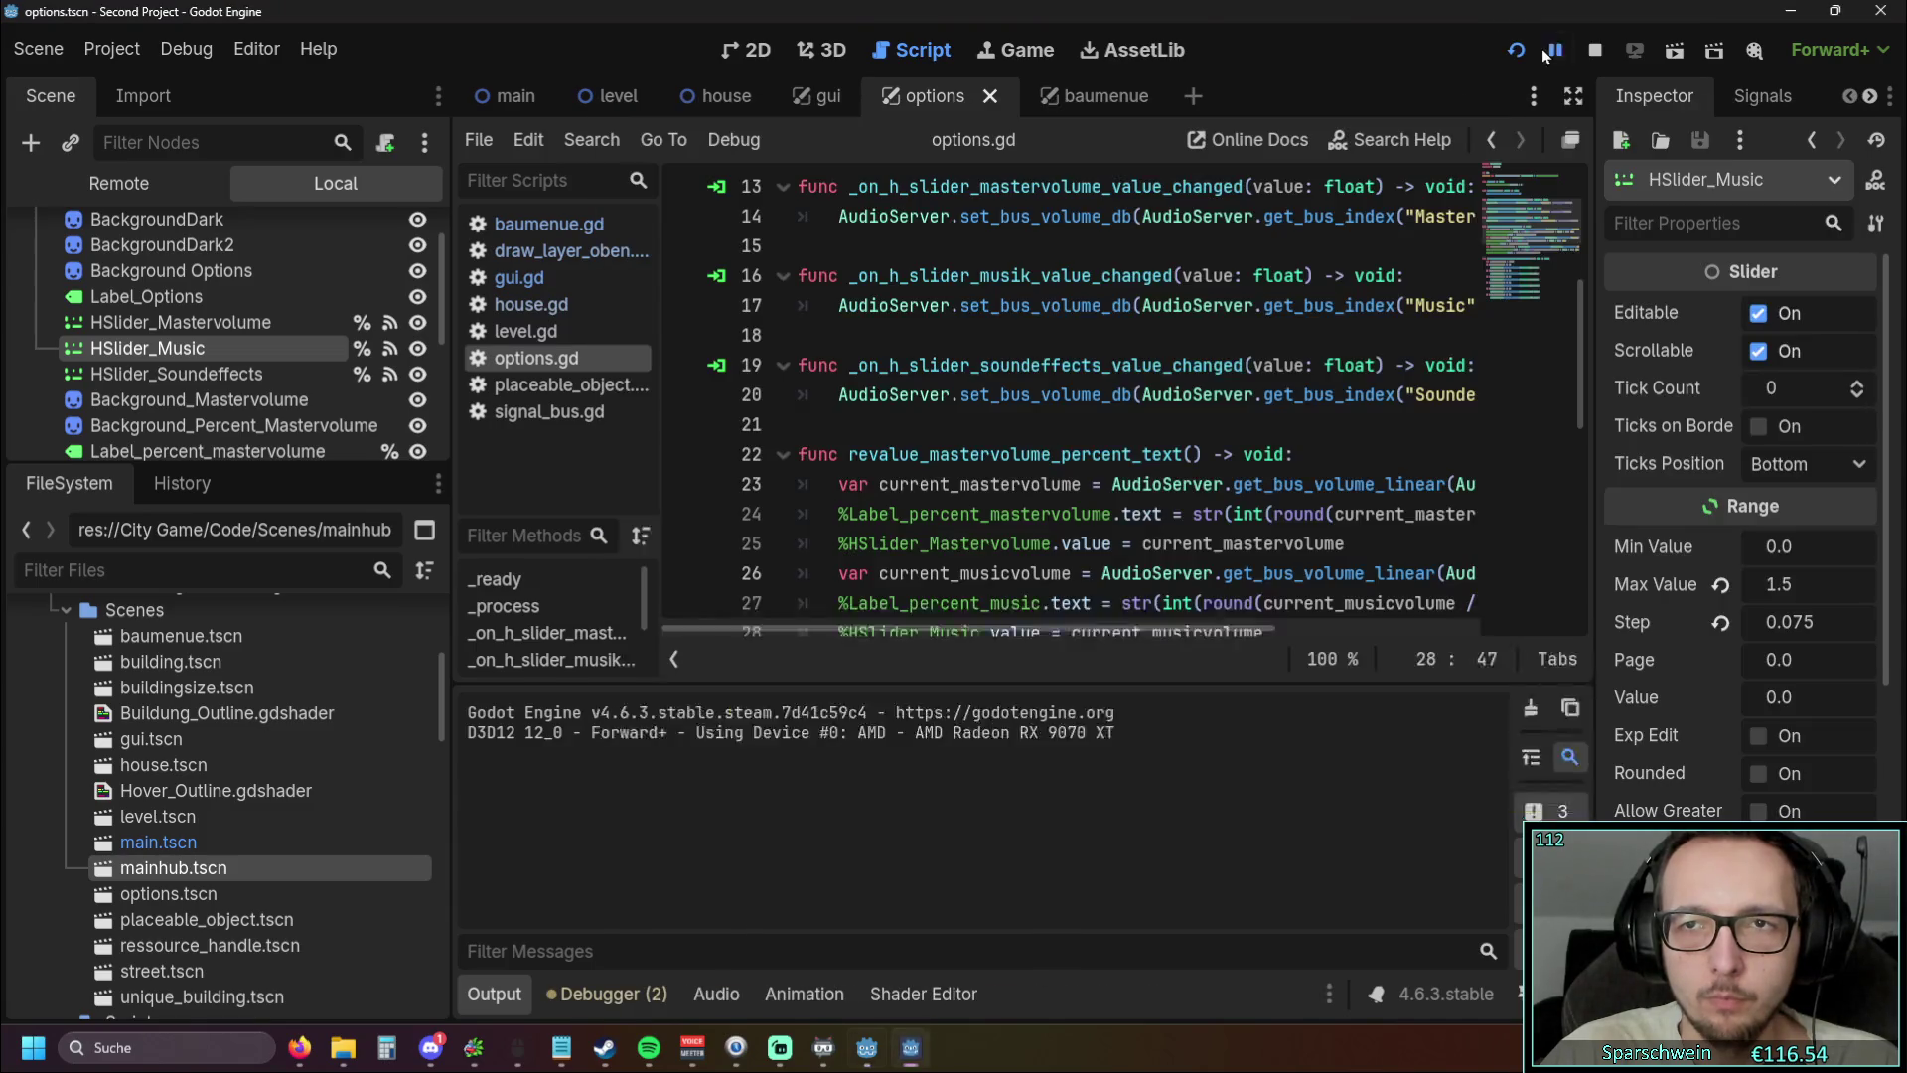
Pause the running game and briefly open and close Editor Settings
{"action": "left_click", "coordinate": [1550, 51]}
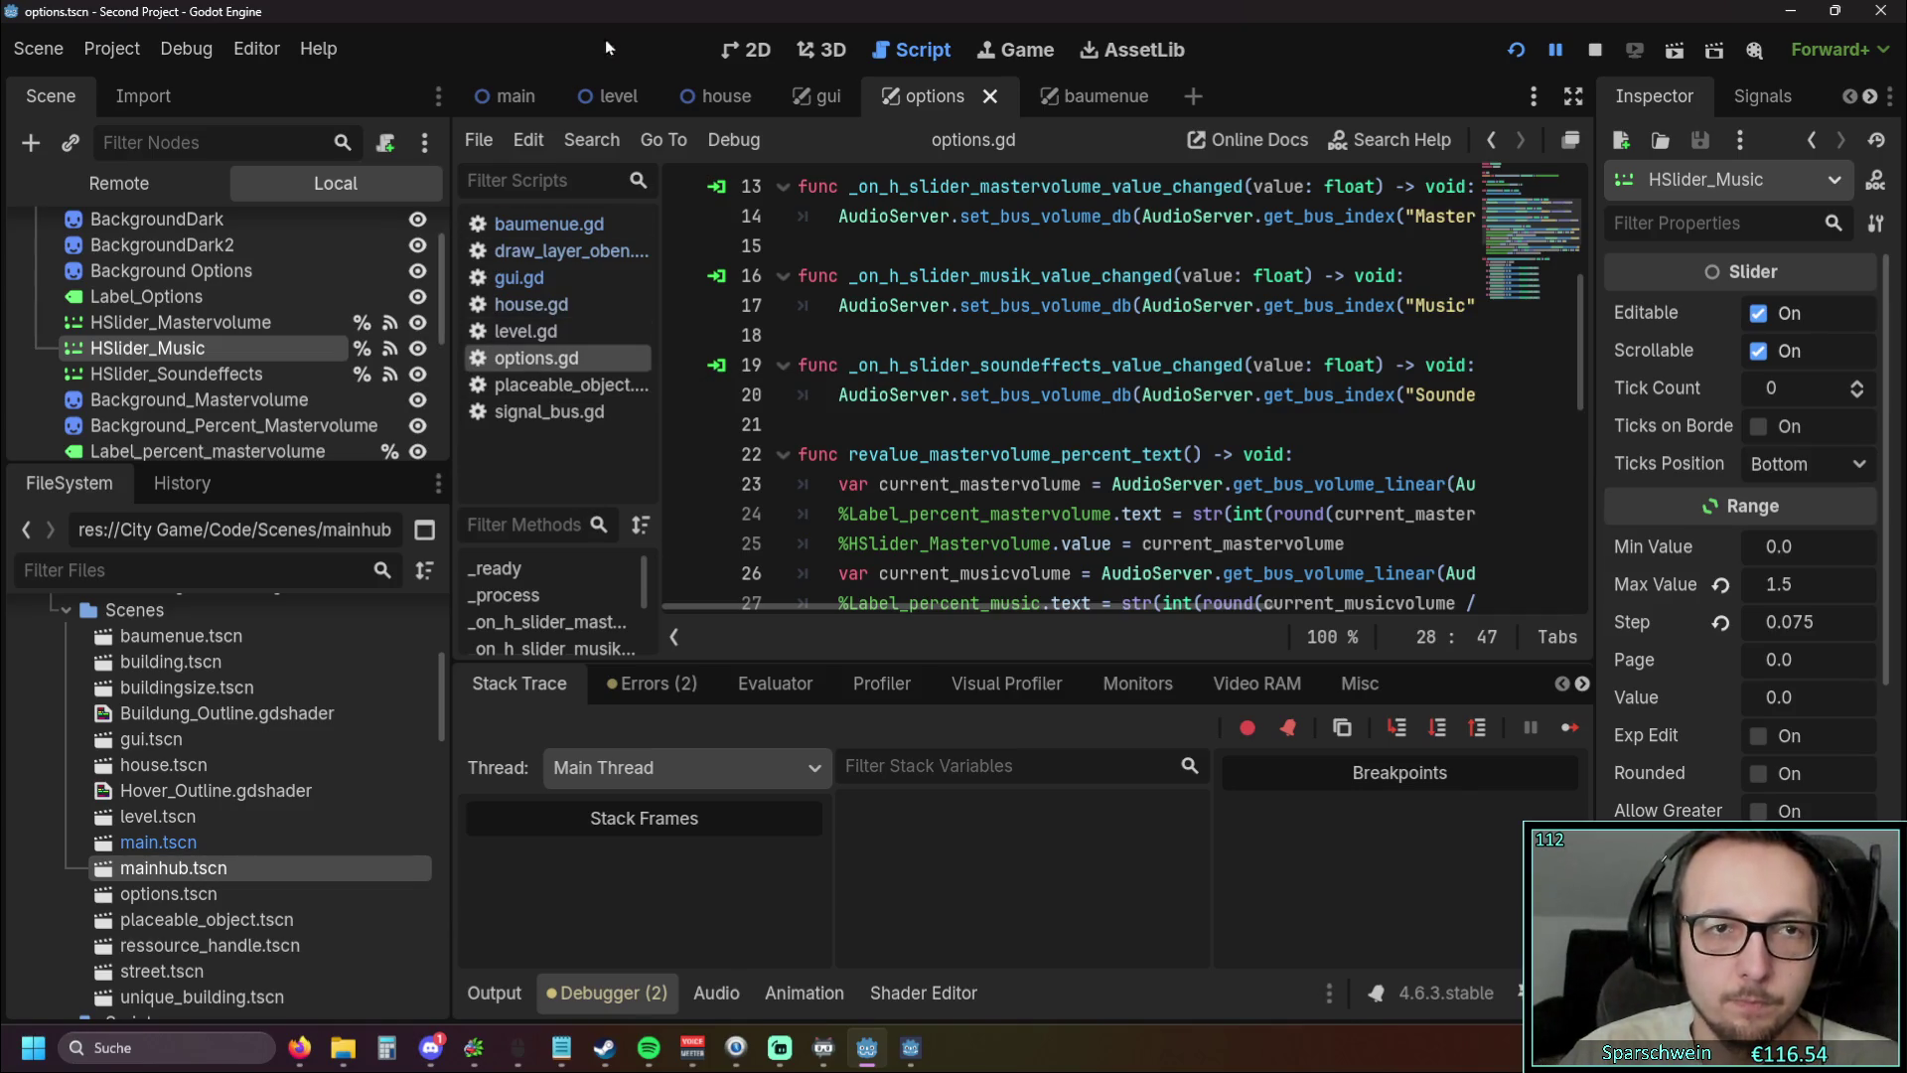
{"action": "left_click", "coordinate": [256, 48]}
{"action": "left_click", "coordinate": [298, 89]}
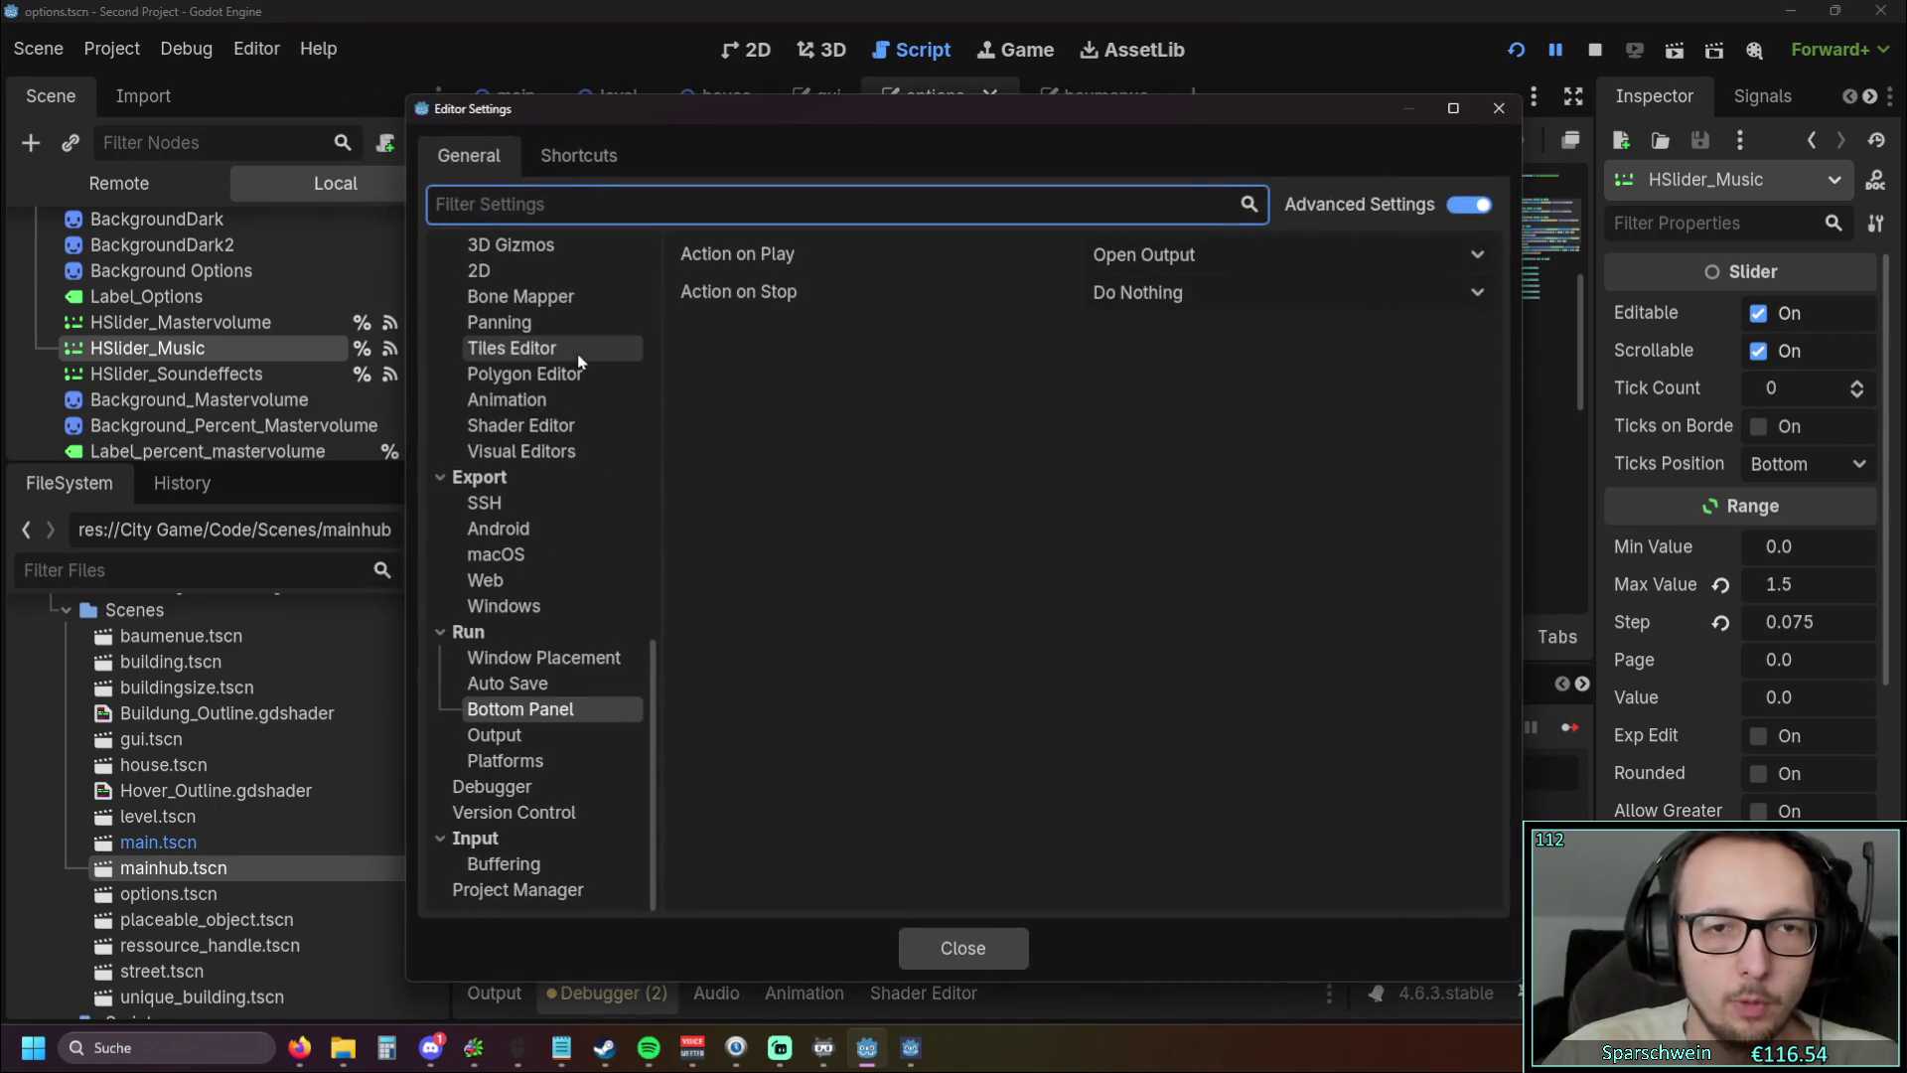
{"action": "left_click", "coordinate": [1498, 107]}
Revert Run > Window Placement's Rect Custom Position to 0, 0 and relaunch the game
{"action": "left_click", "coordinate": [109, 52]}
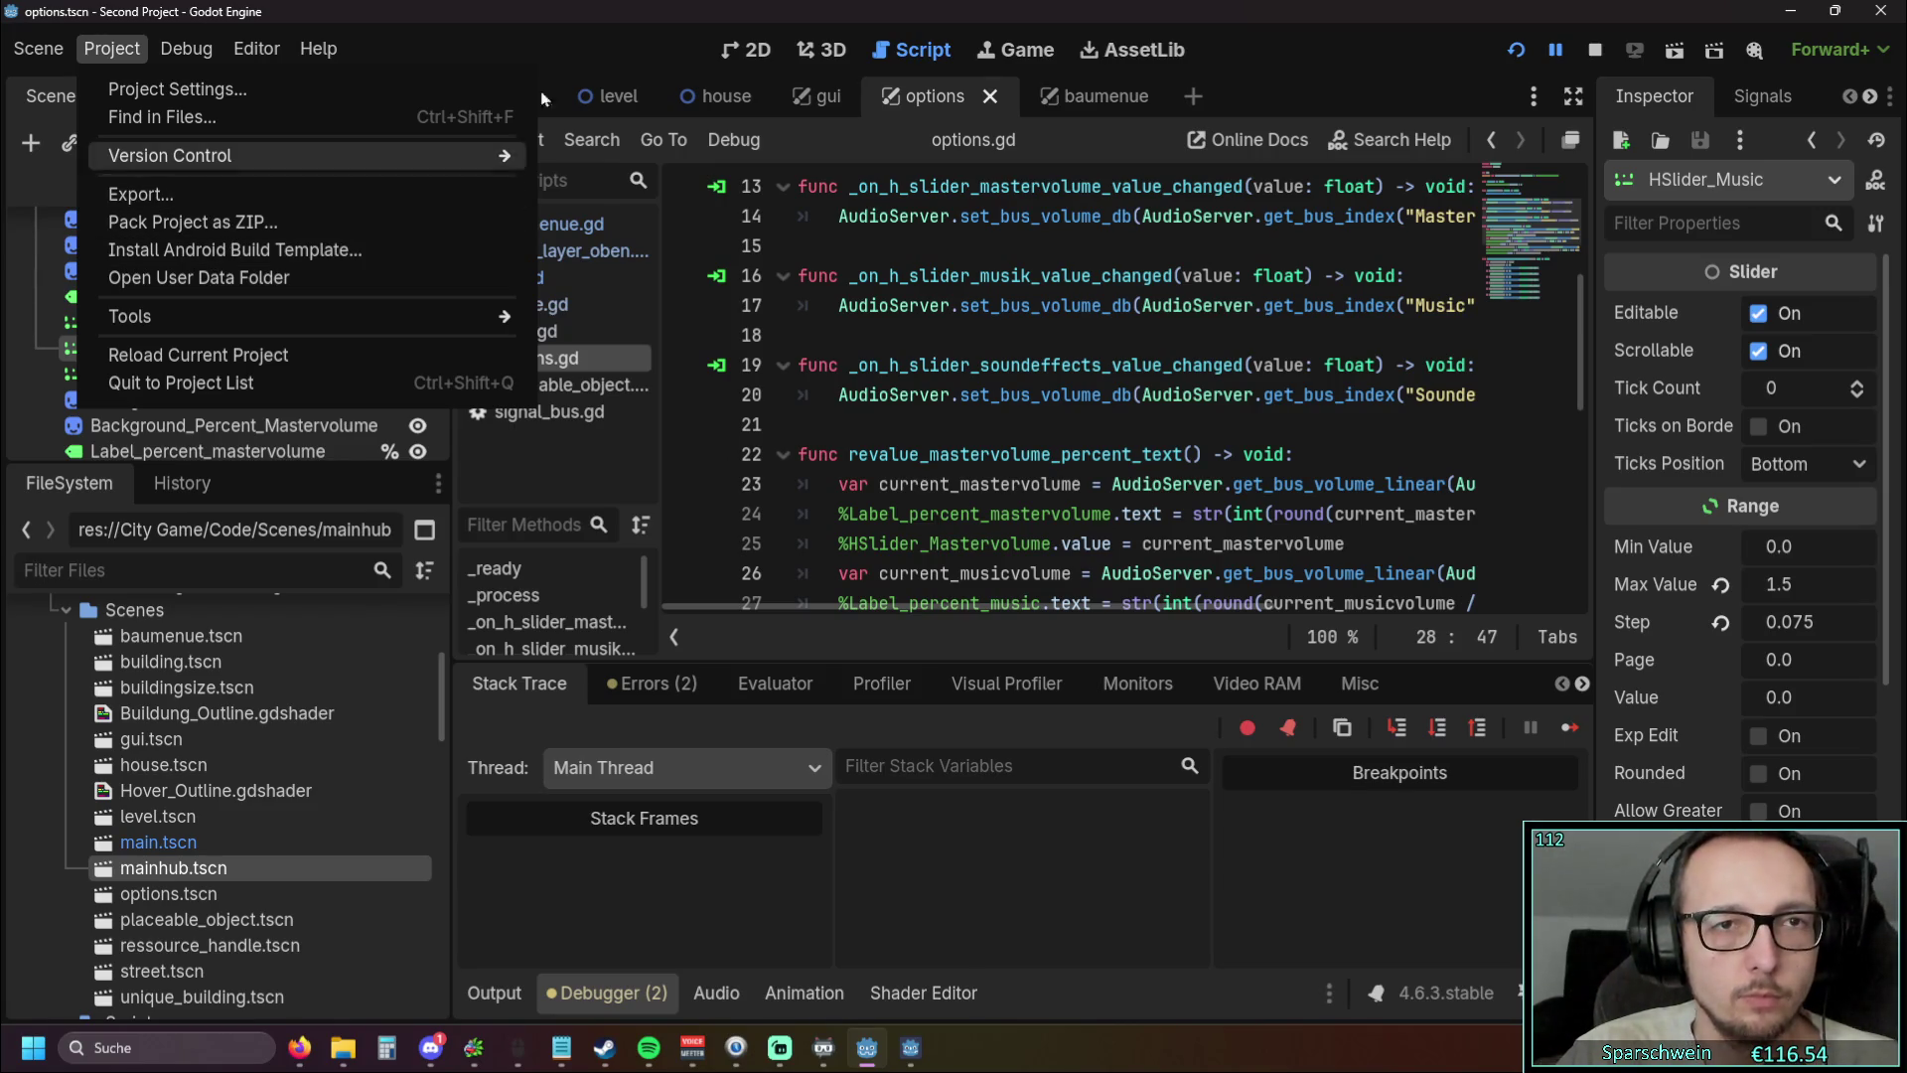
{"action": "mouse_move", "coordinate": [281, 63]}
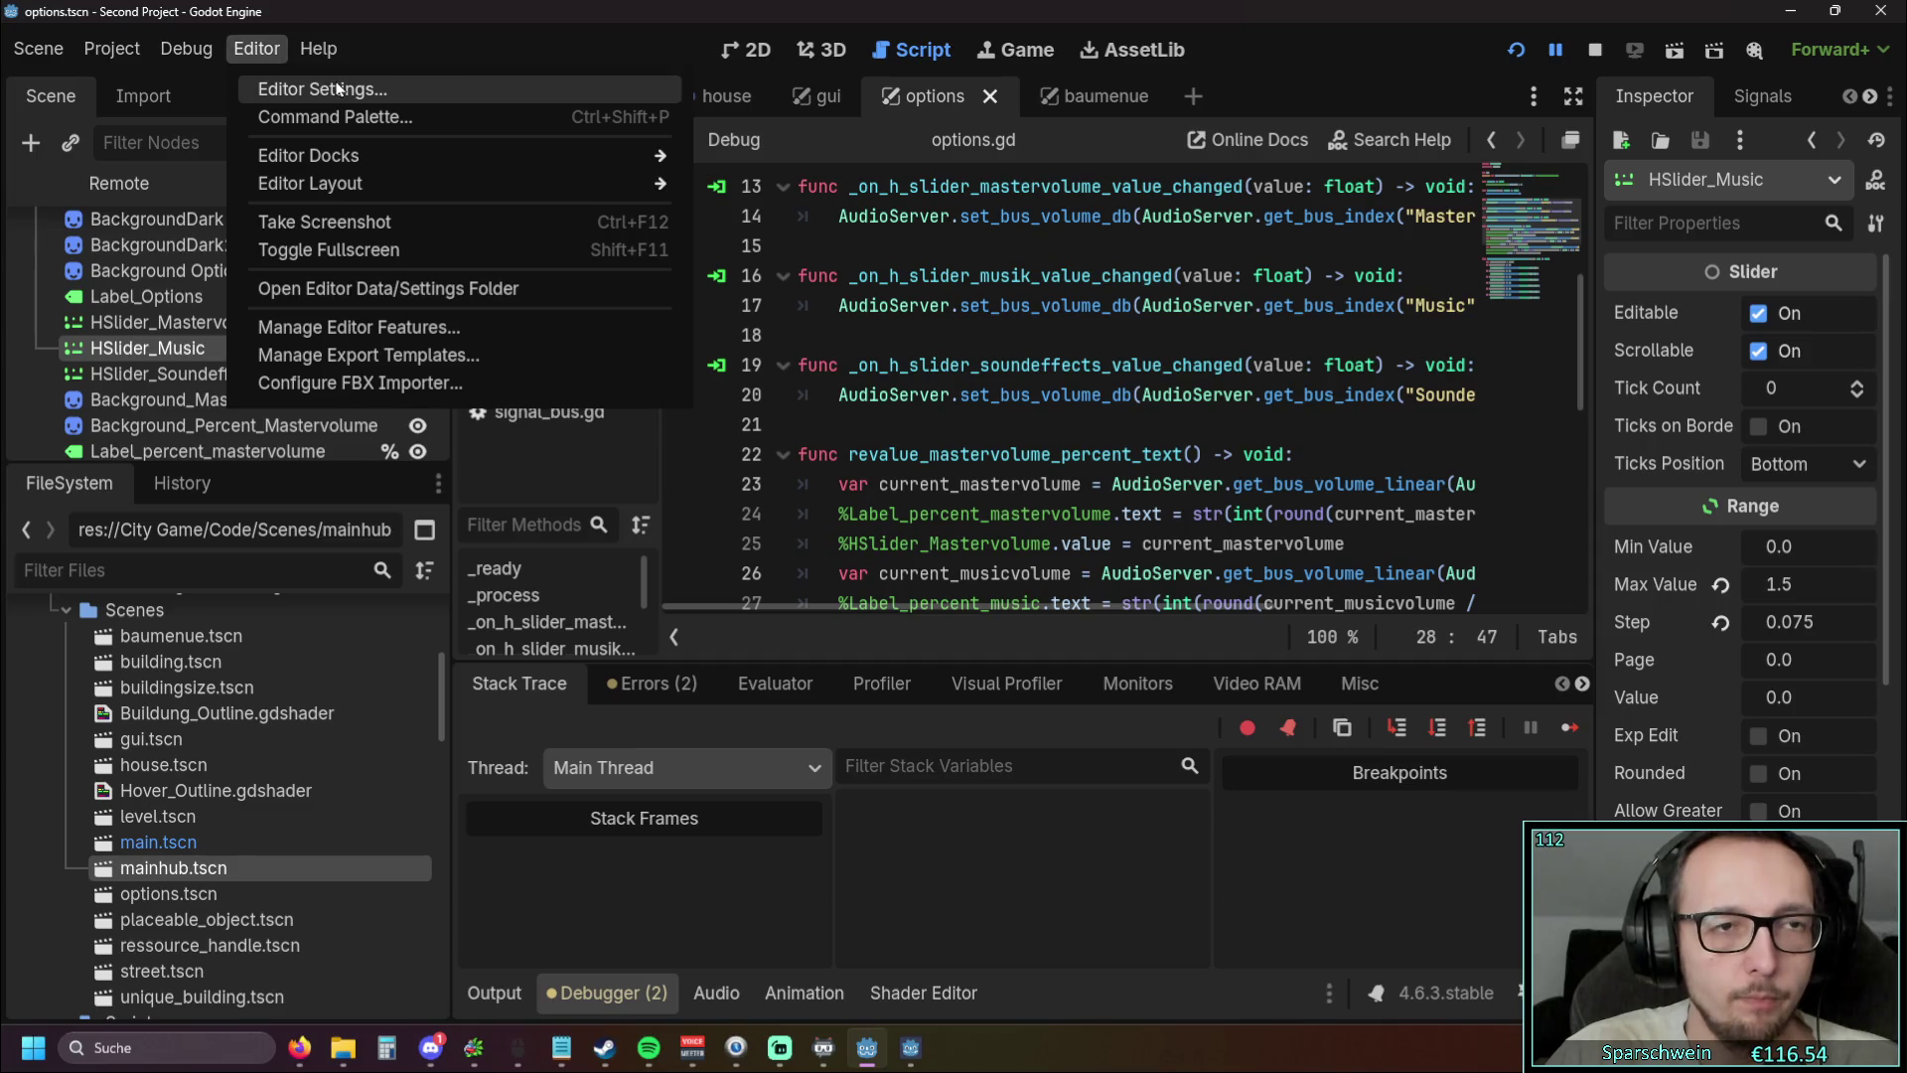
{"action": "left_click", "coordinate": [335, 89]}
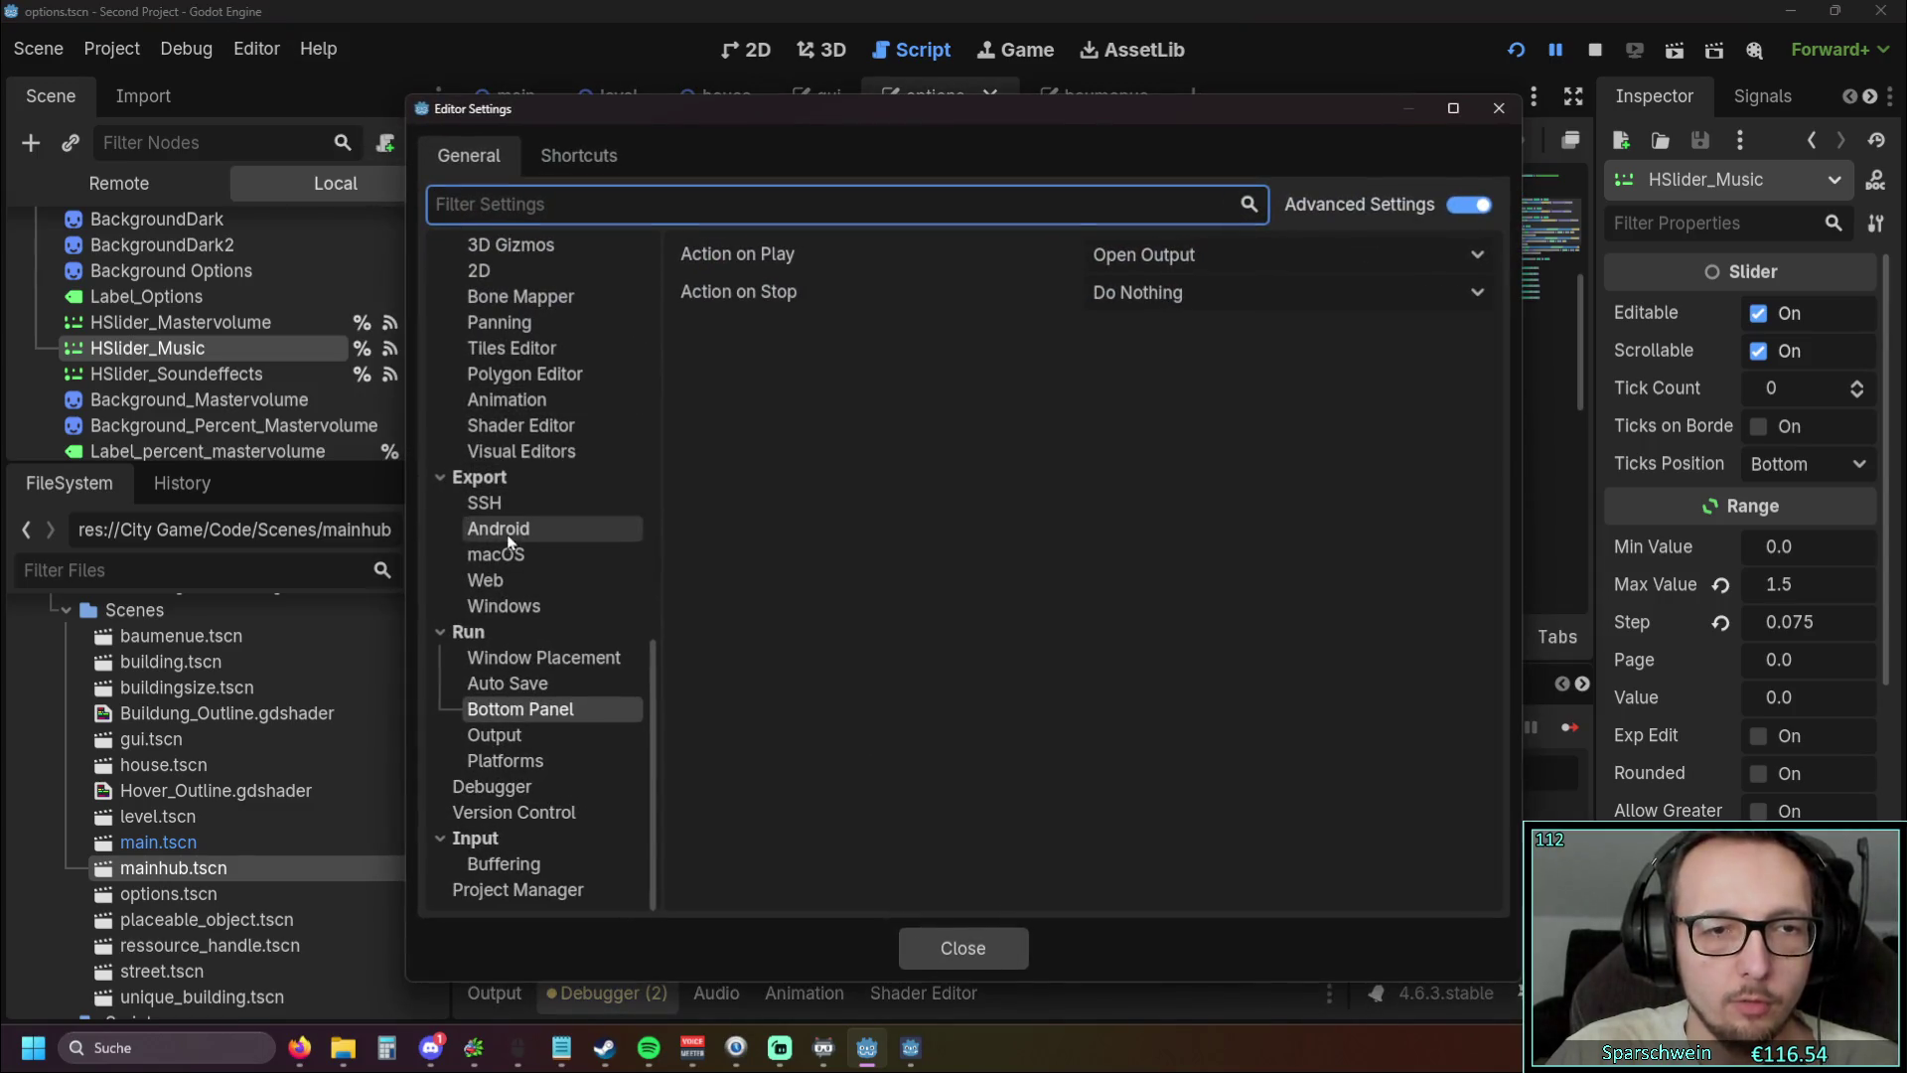
{"action": "left_click", "coordinate": [526, 658]}
{"action": "left_click", "coordinate": [1065, 312]}
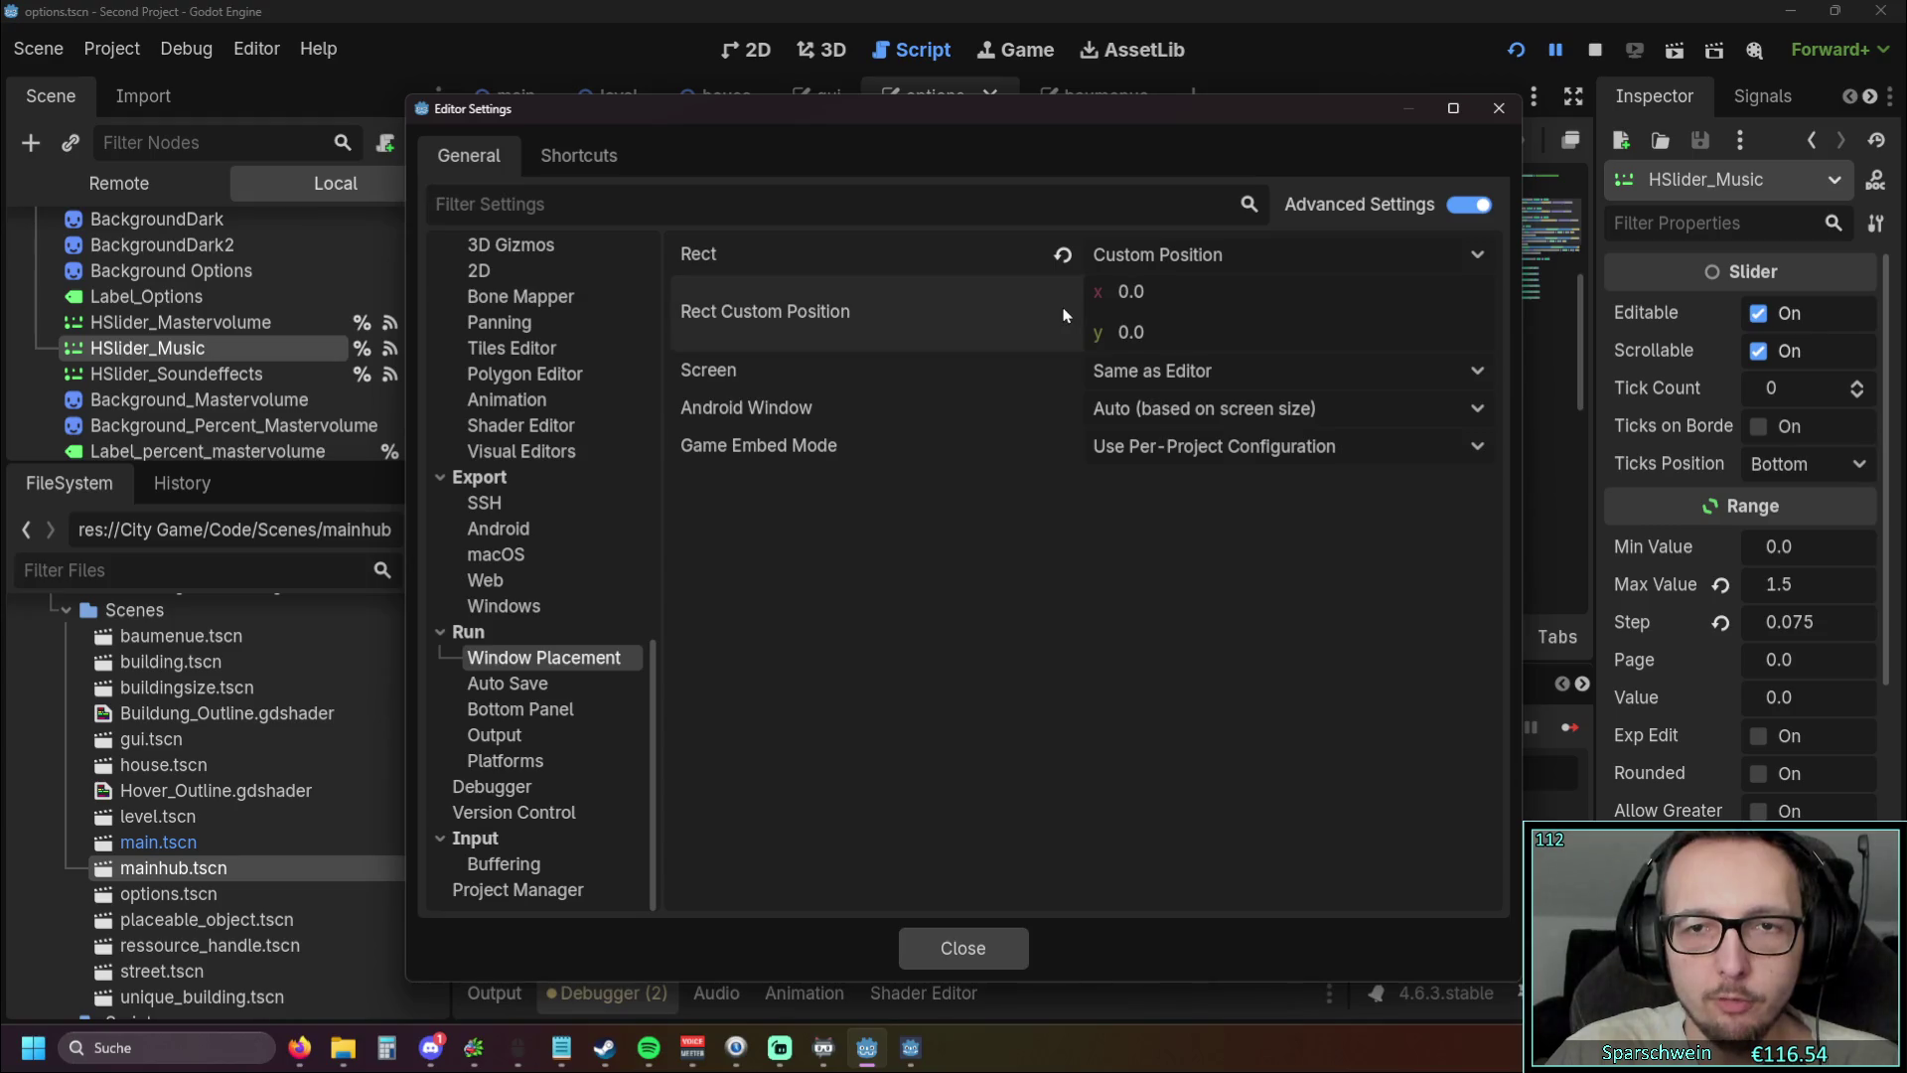
{"action": "left_click", "coordinate": [952, 944]}
{"action": "left_click", "coordinate": [1516, 49]}
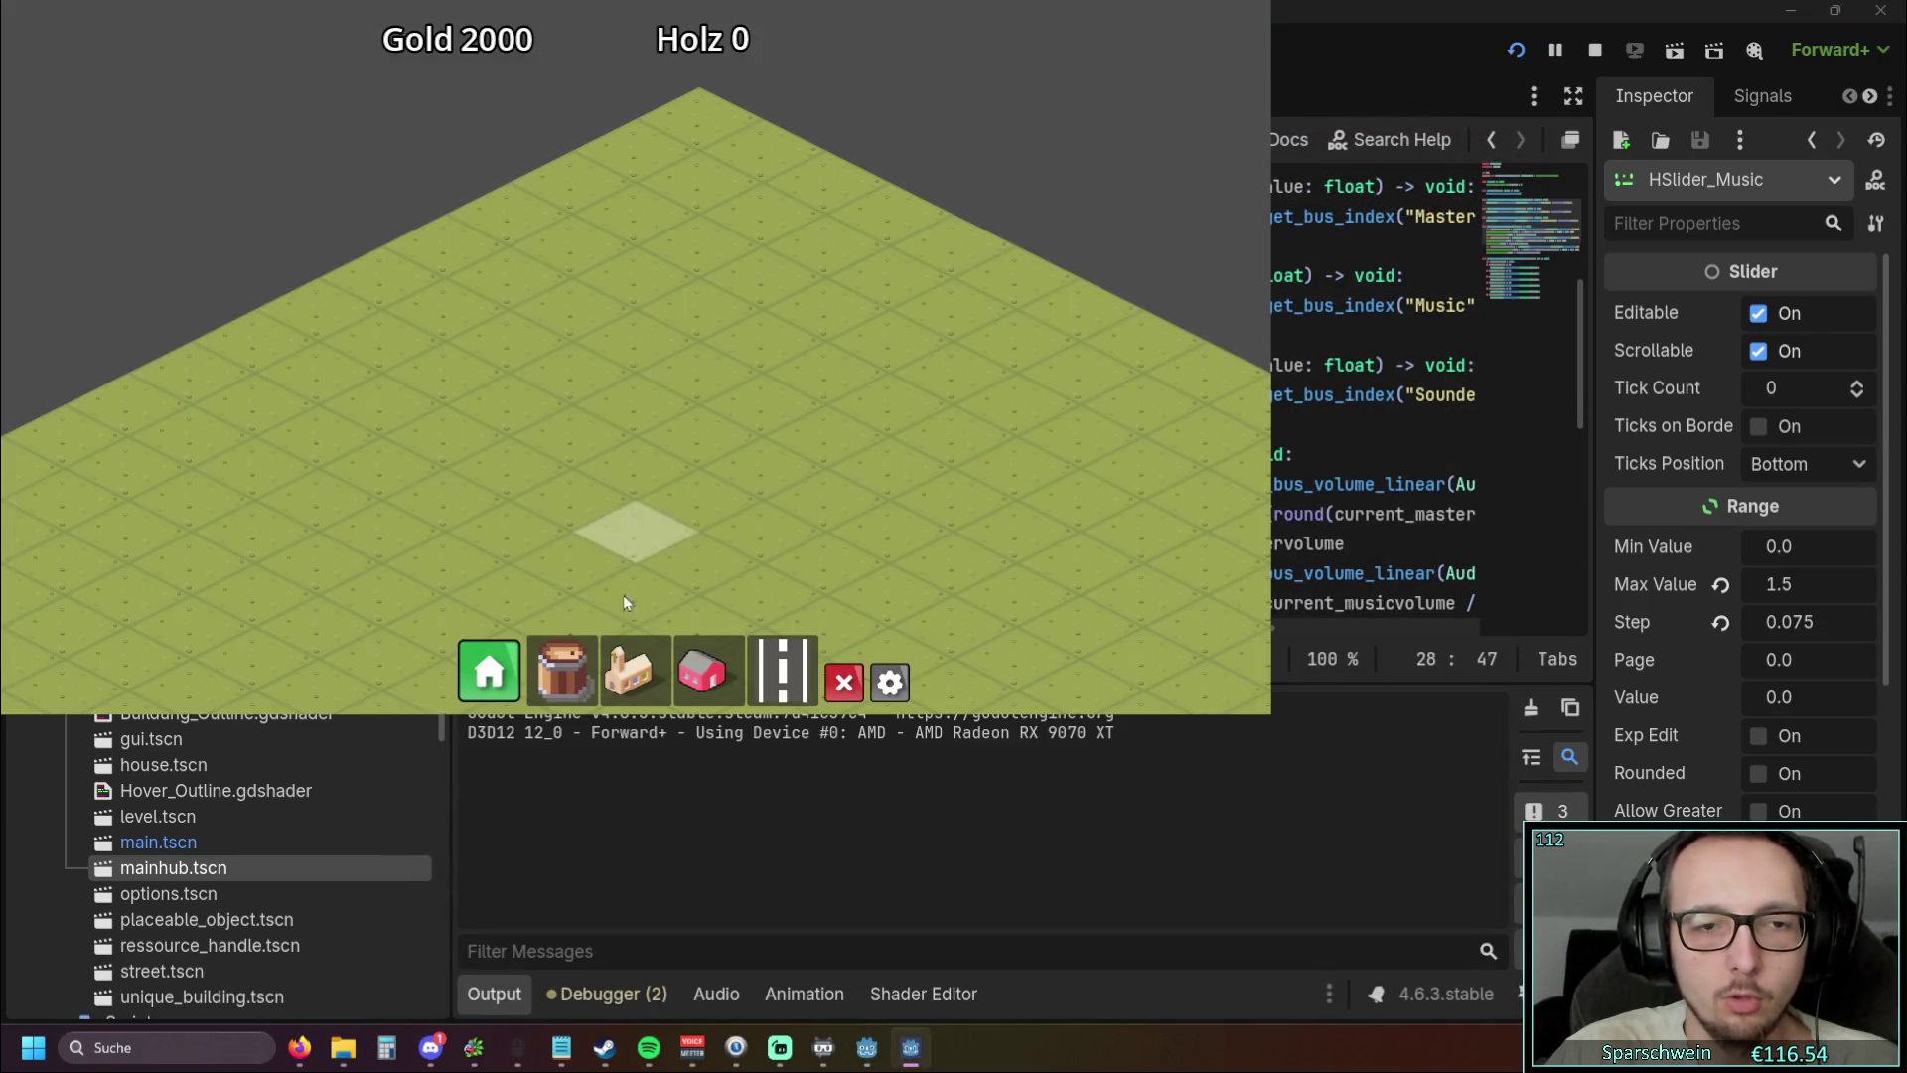
In the game's Optionen menu, switch the resolution to 1920x1080, then 1024x768, then 2560x1440
{"action": "left_click", "coordinate": [891, 683]}
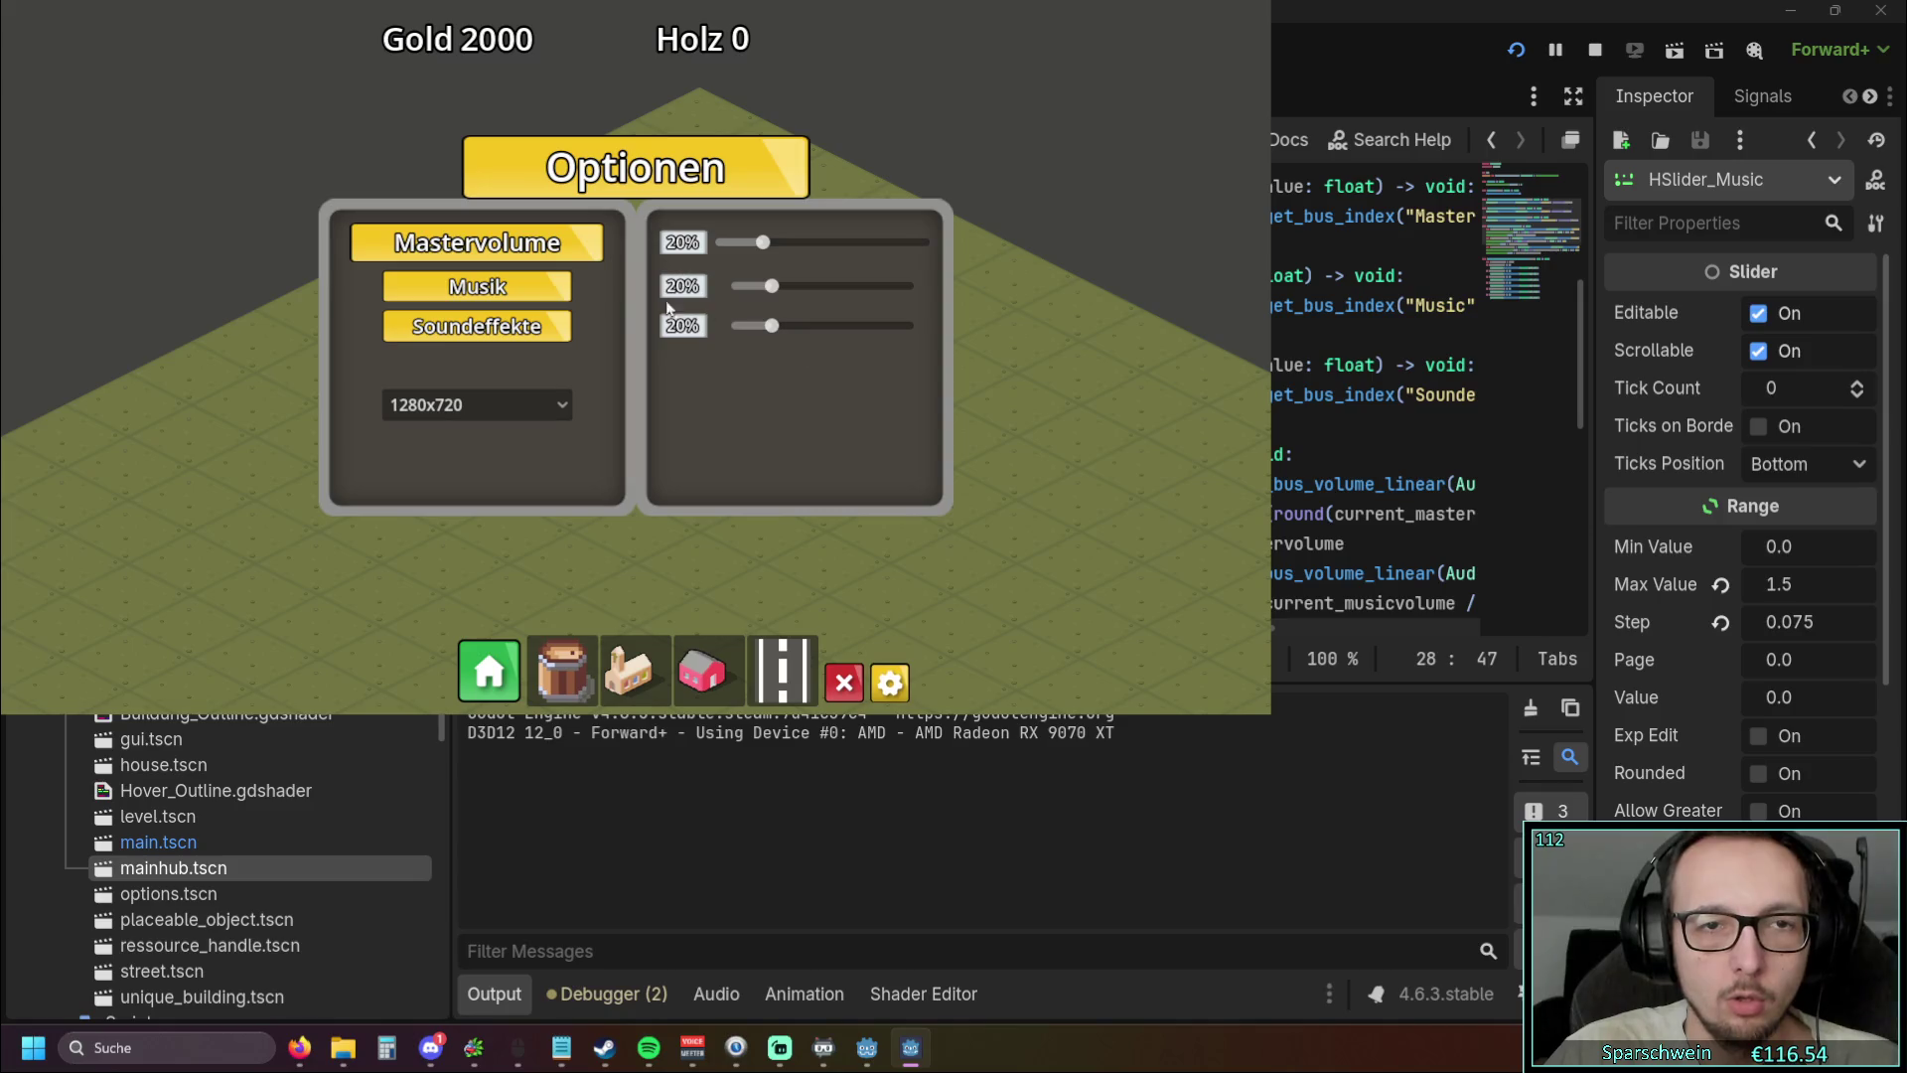
{"action": "left_click", "coordinate": [477, 405]}
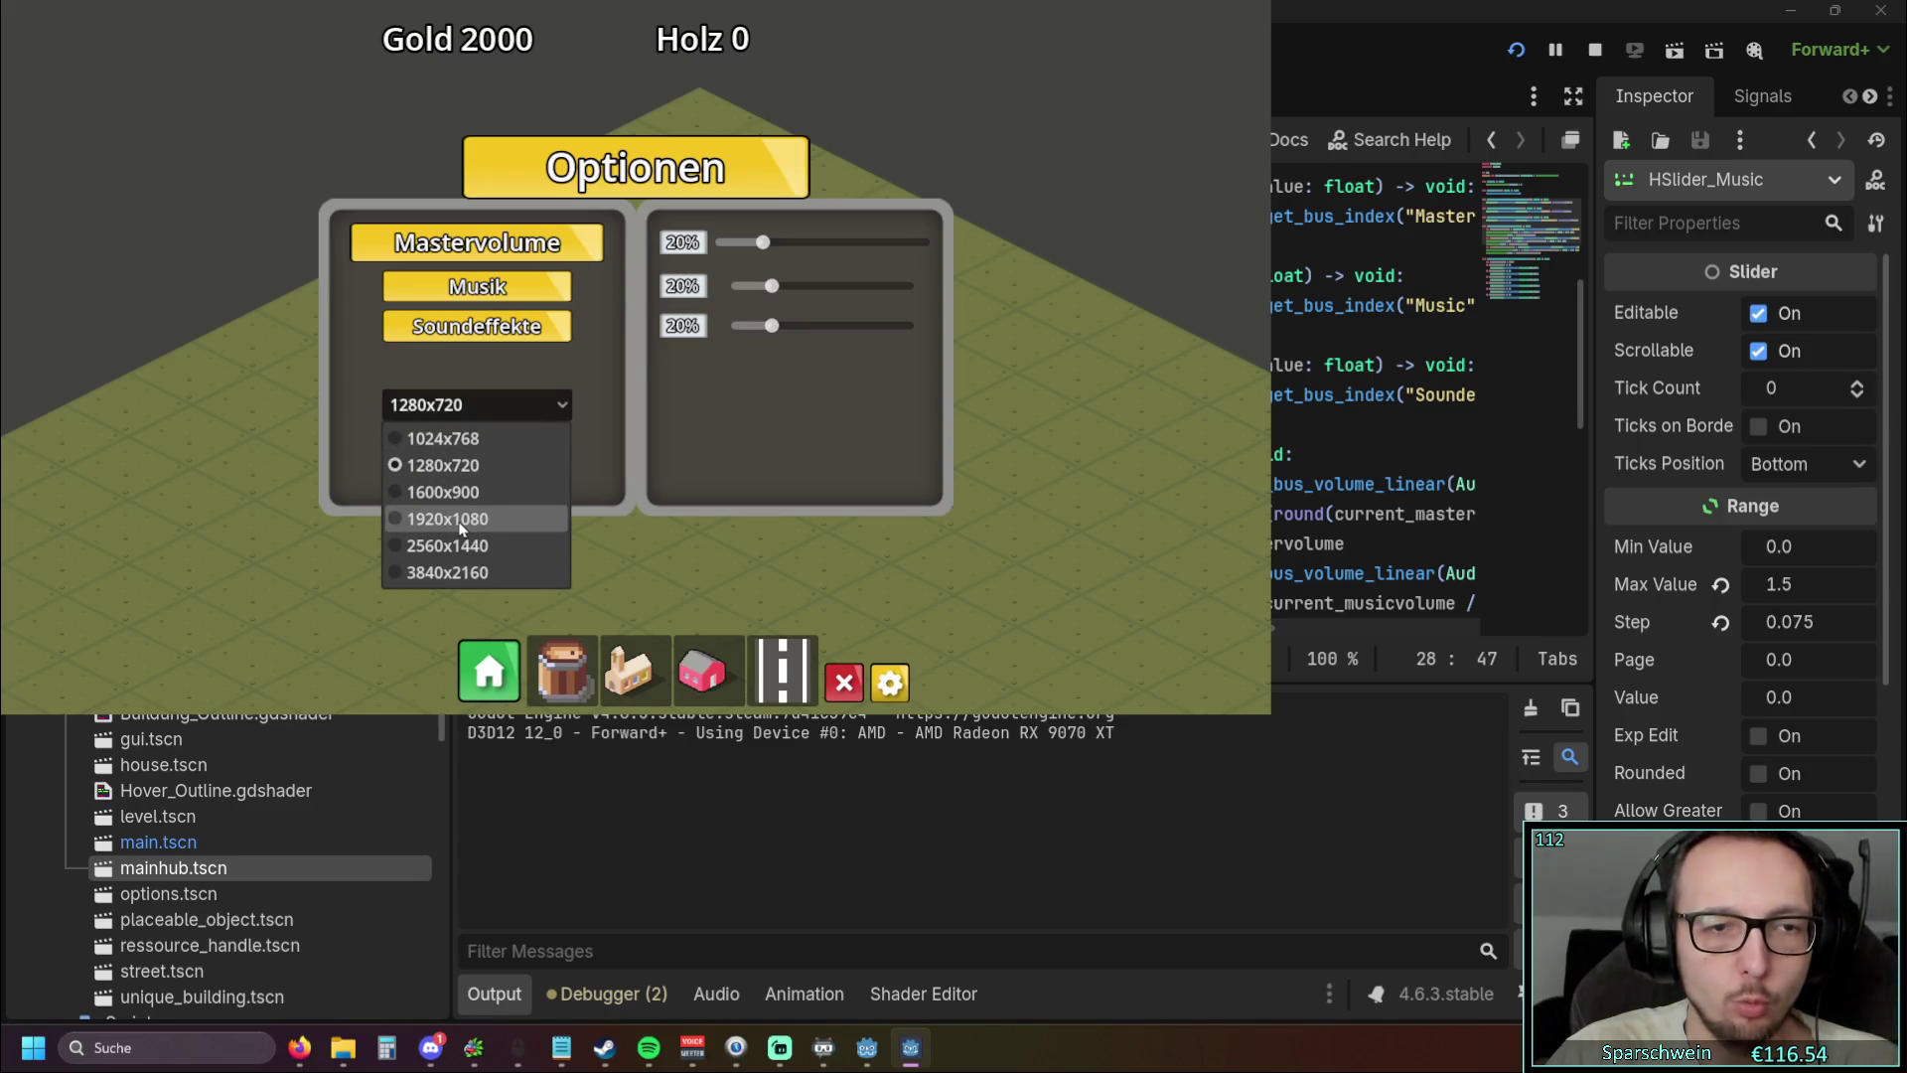
{"action": "left_click", "coordinate": [467, 518]}
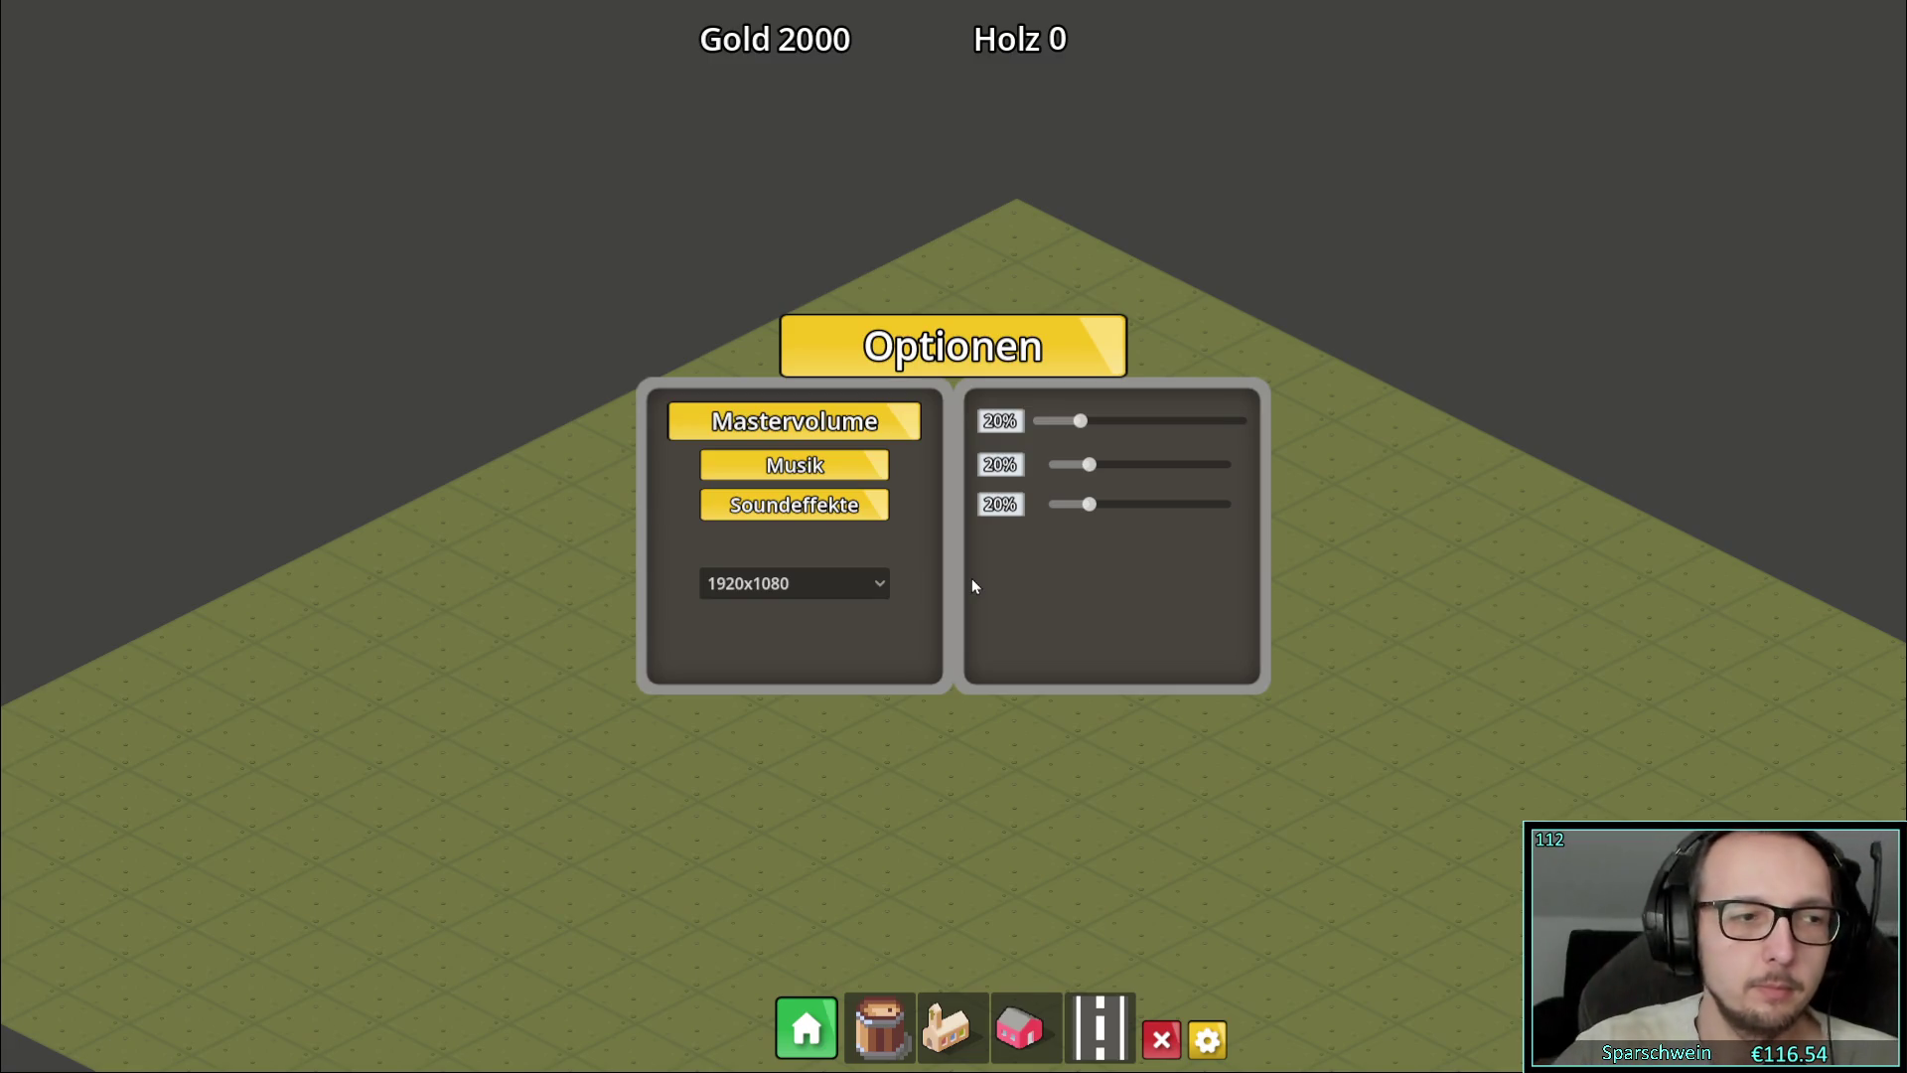
{"action": "left_click", "coordinate": [750, 588]}
{"action": "left_click", "coordinate": [771, 620]}
{"action": "left_click", "coordinate": [788, 586]}
{"action": "left_click", "coordinate": [771, 724]}
Switch the resolution to 1600x900, 1280x720, 1024x768, end at 1600x900, then close the game
{"action": "left_click", "coordinate": [794, 585]}
{"action": "left_click", "coordinate": [783, 671]}
{"action": "left_click", "coordinate": [830, 586]}
{"action": "left_click", "coordinate": [778, 646]}
{"action": "left_click", "coordinate": [785, 584]}
{"action": "left_click", "coordinate": [780, 617]}
{"action": "left_click", "coordinate": [796, 586]}
{"action": "left_click", "coordinate": [753, 672]}
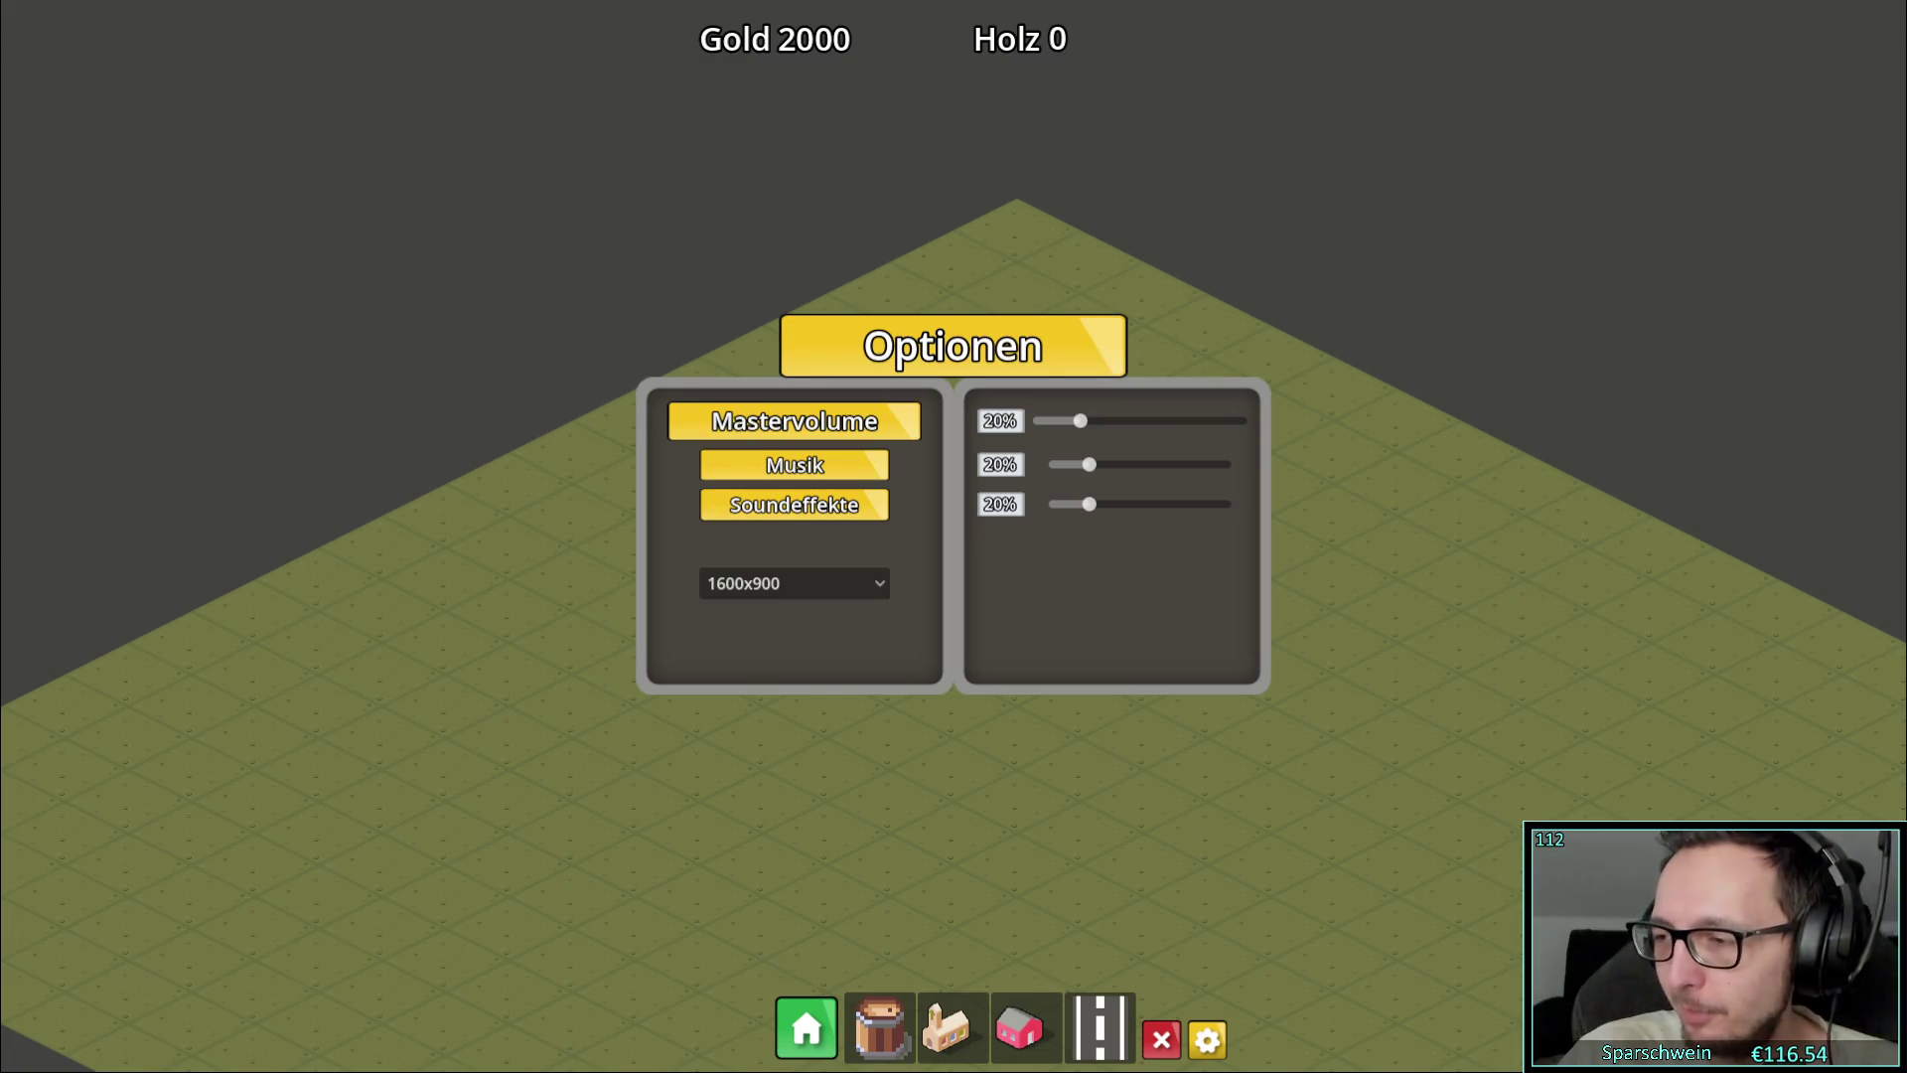
{"action": "key", "text": "alt+F4"}
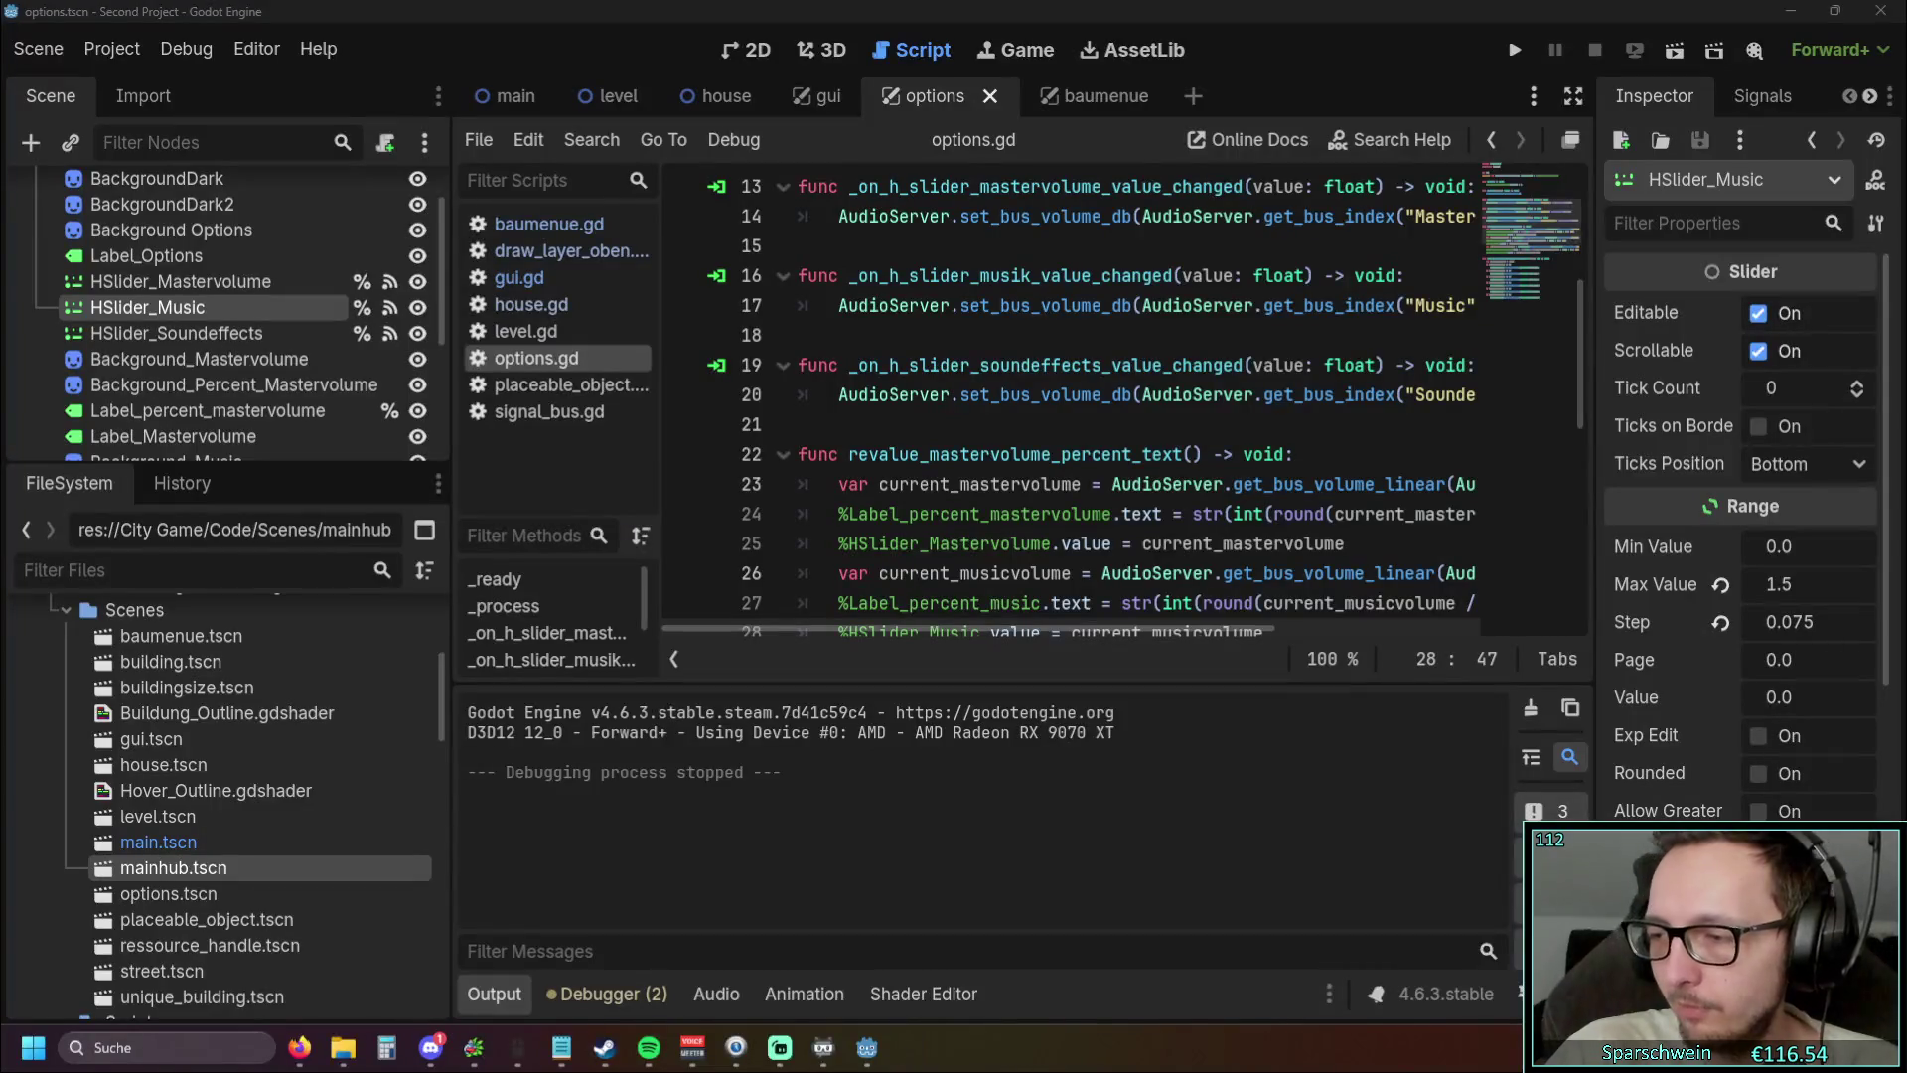
In Project Settings, turn Borderless off and keep the window mode Windowed
{"action": "left_click", "coordinate": [189, 49]}
{"action": "left_click", "coordinate": [298, 85]}
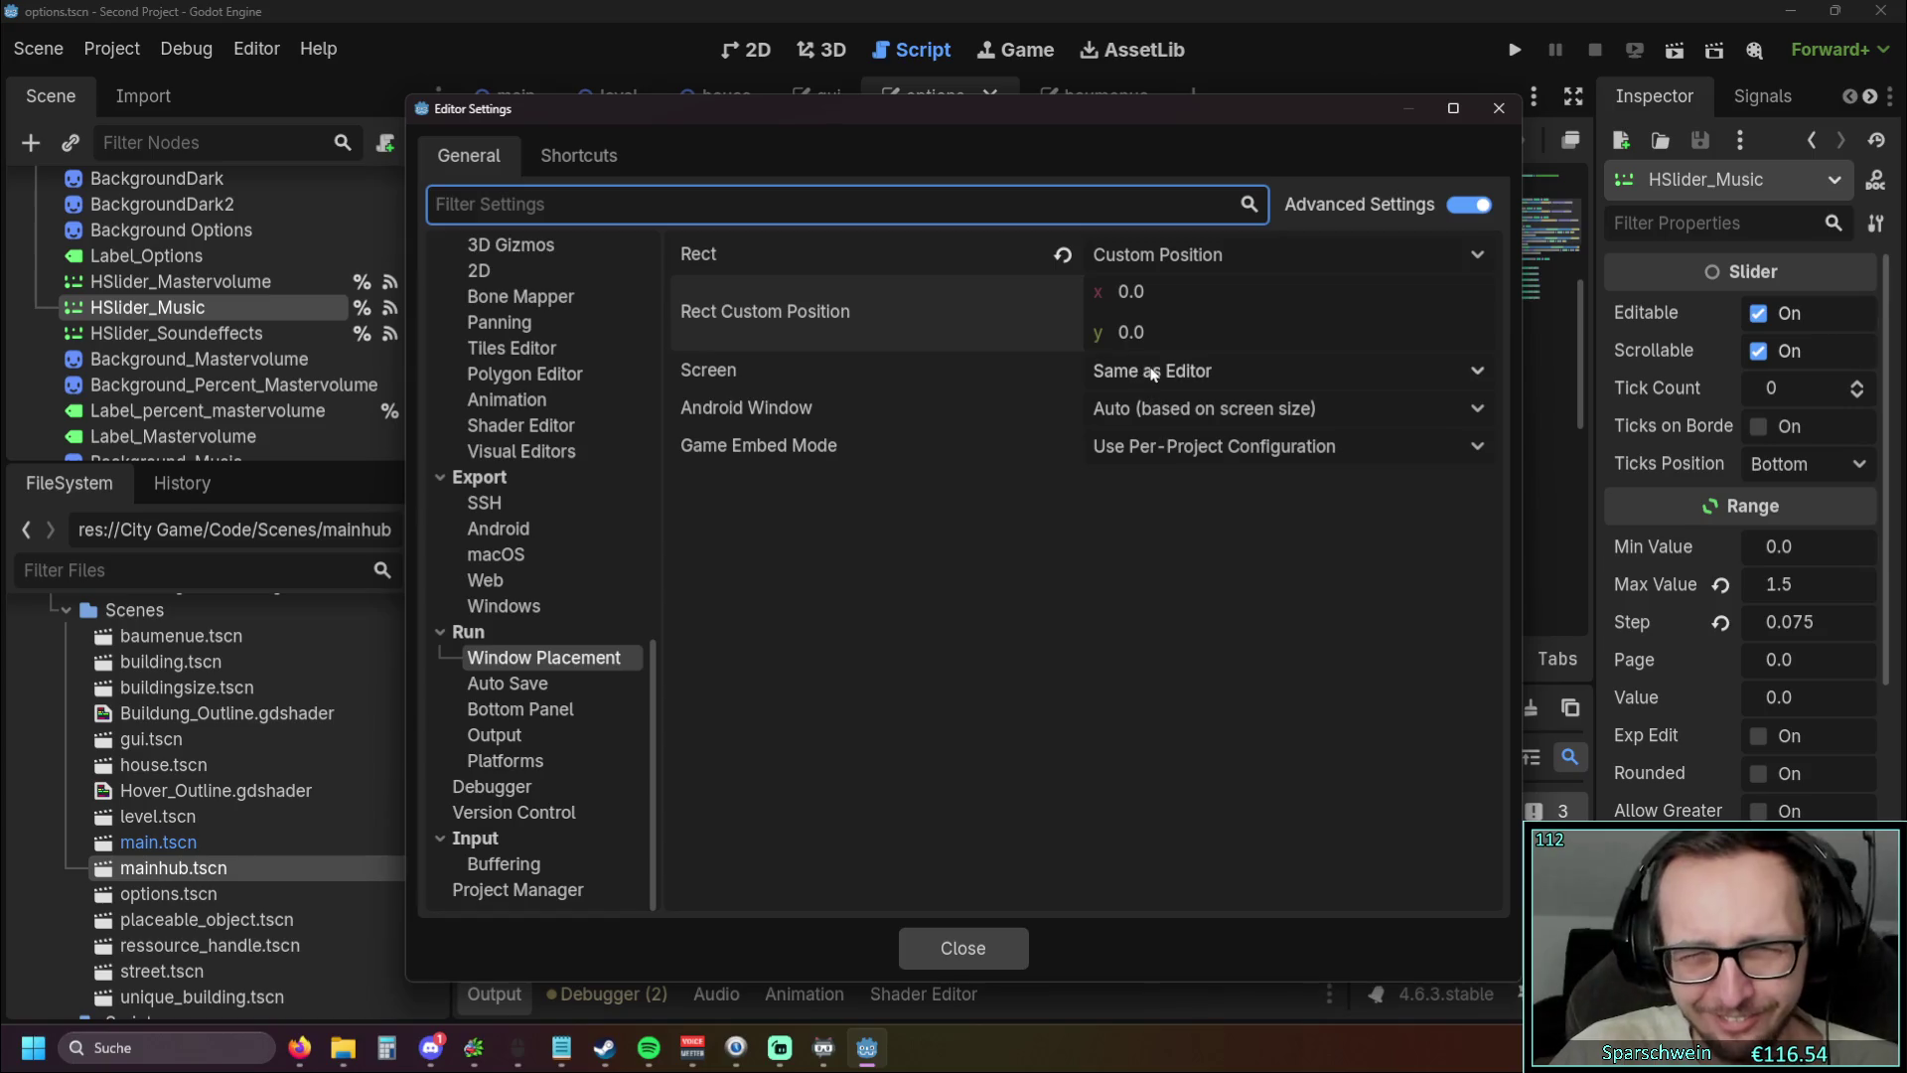
{"action": "left_click", "coordinate": [956, 944]}
{"action": "left_click", "coordinate": [133, 51]}
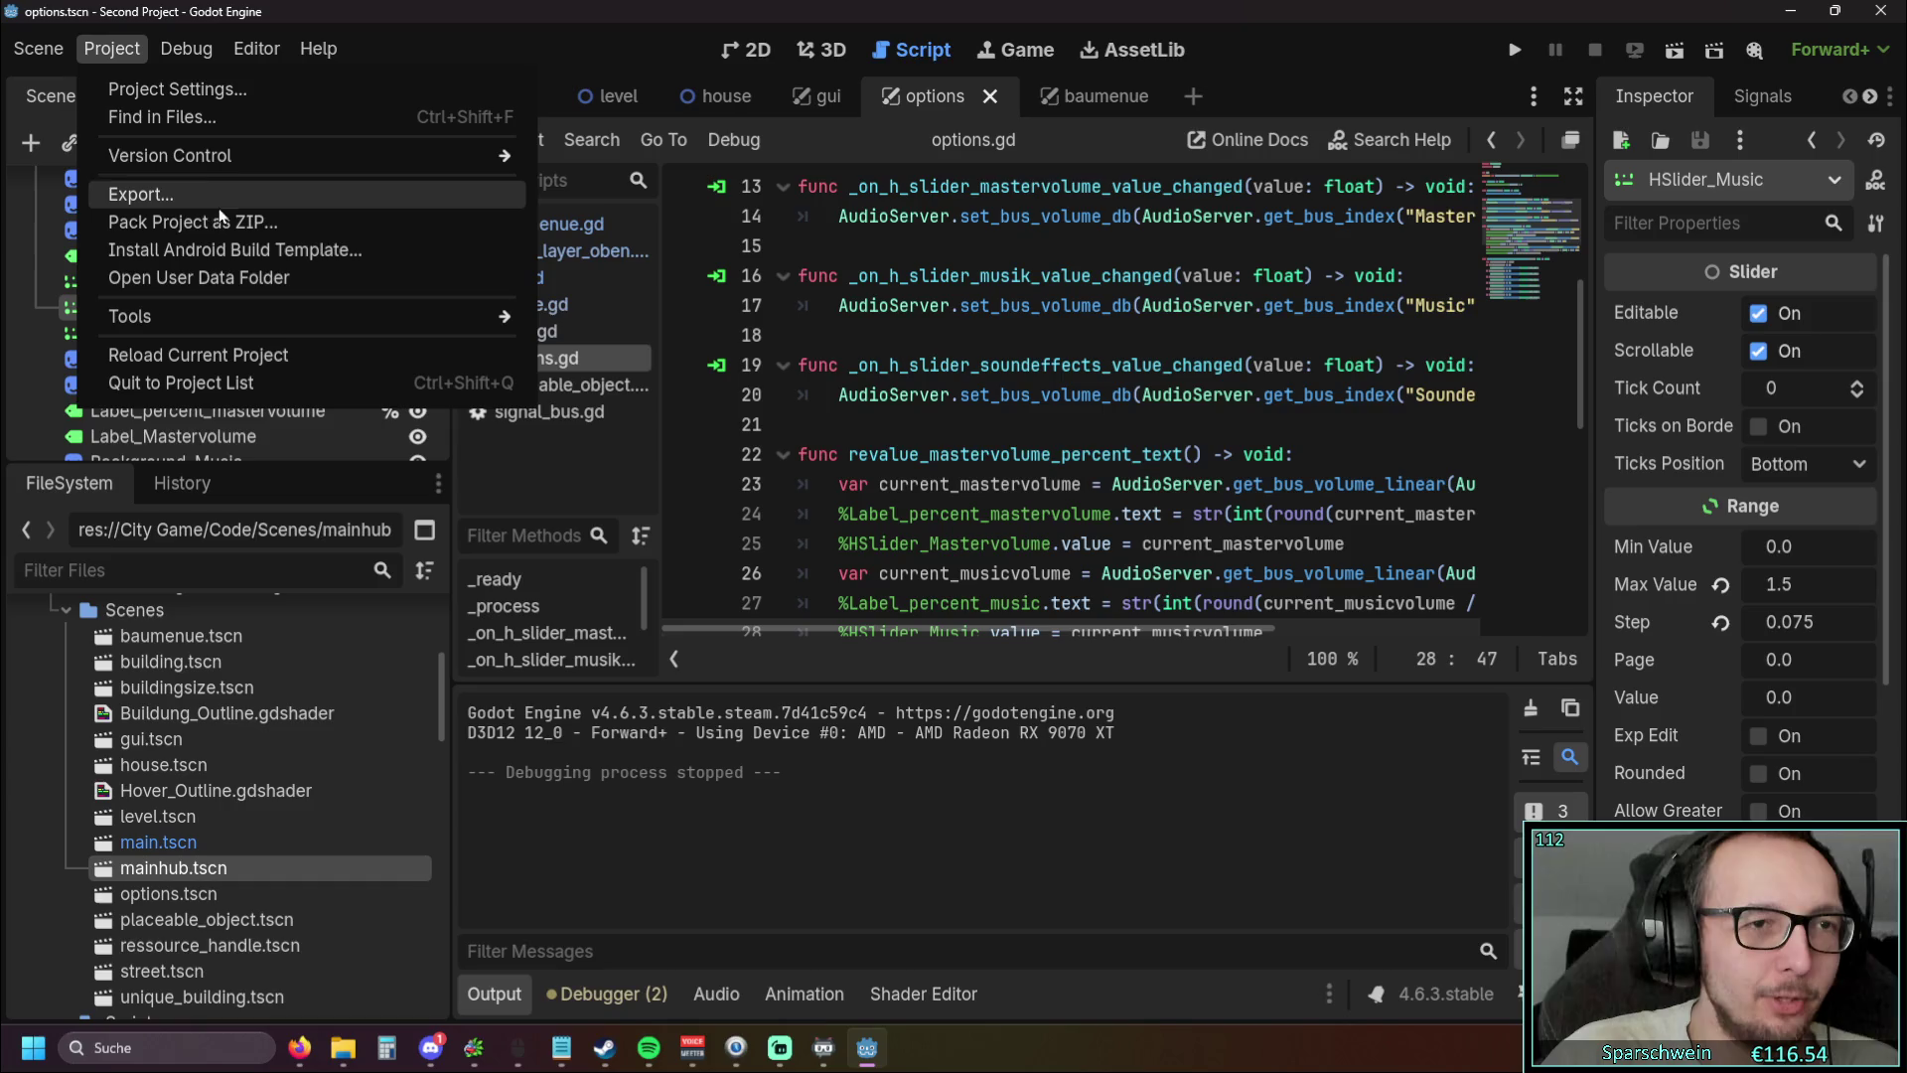
{"action": "left_click", "coordinate": [176, 89]}
{"action": "left_click", "coordinate": [1232, 588]}
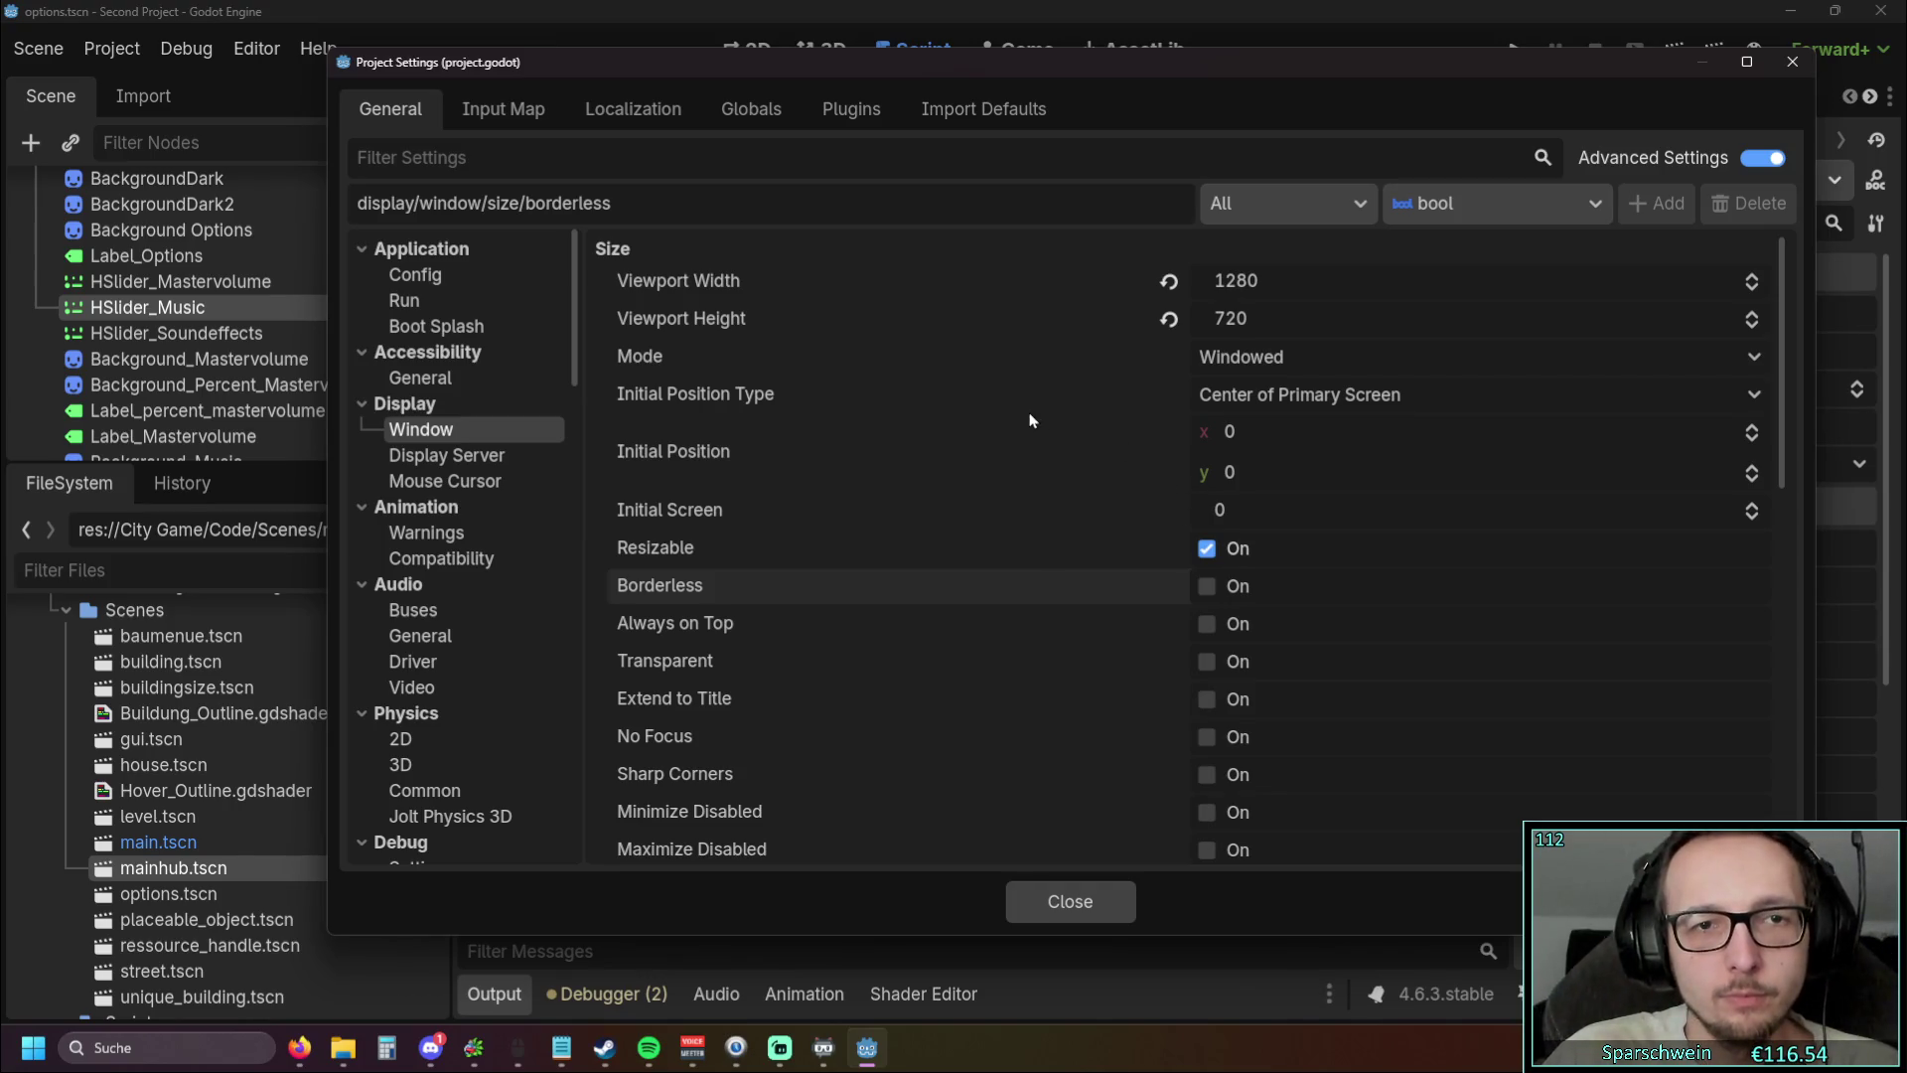
{"action": "left_click", "coordinate": [1337, 363]}
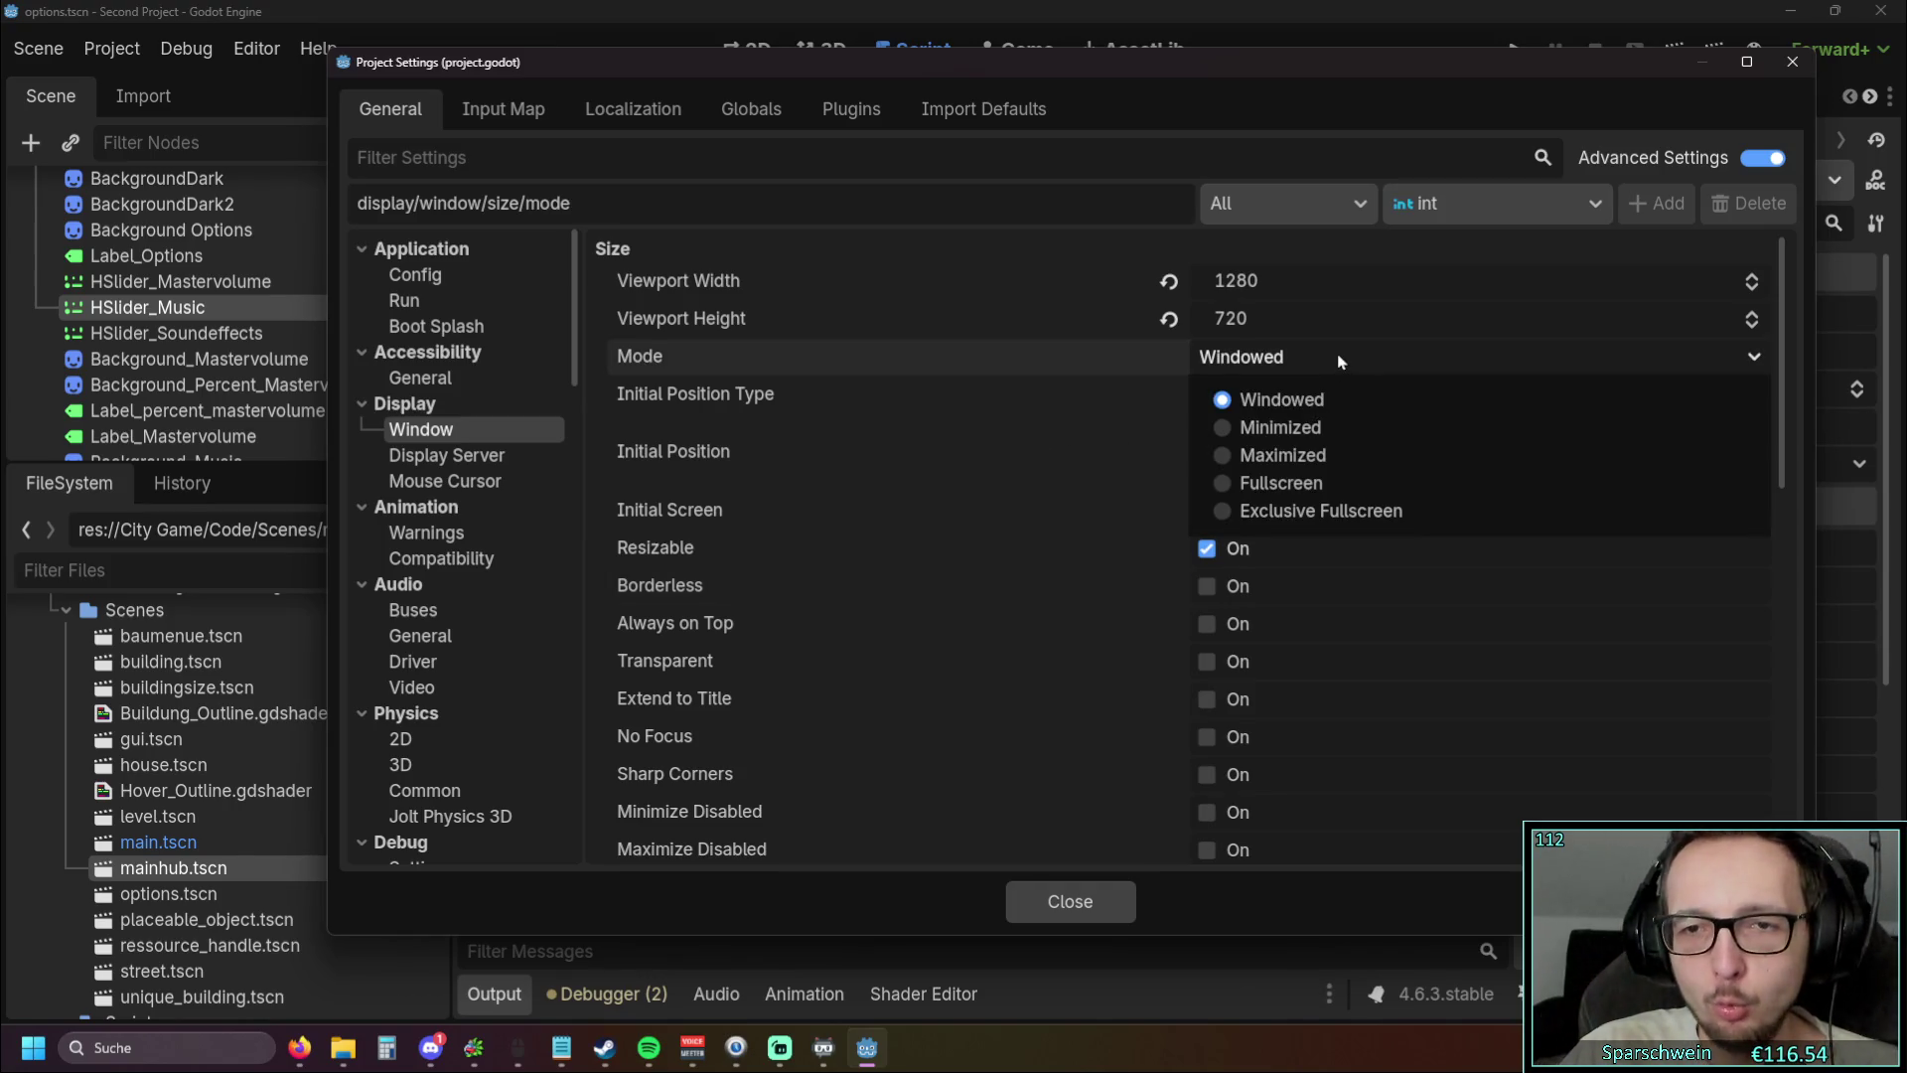
{"action": "left_click", "coordinate": [1332, 362]}
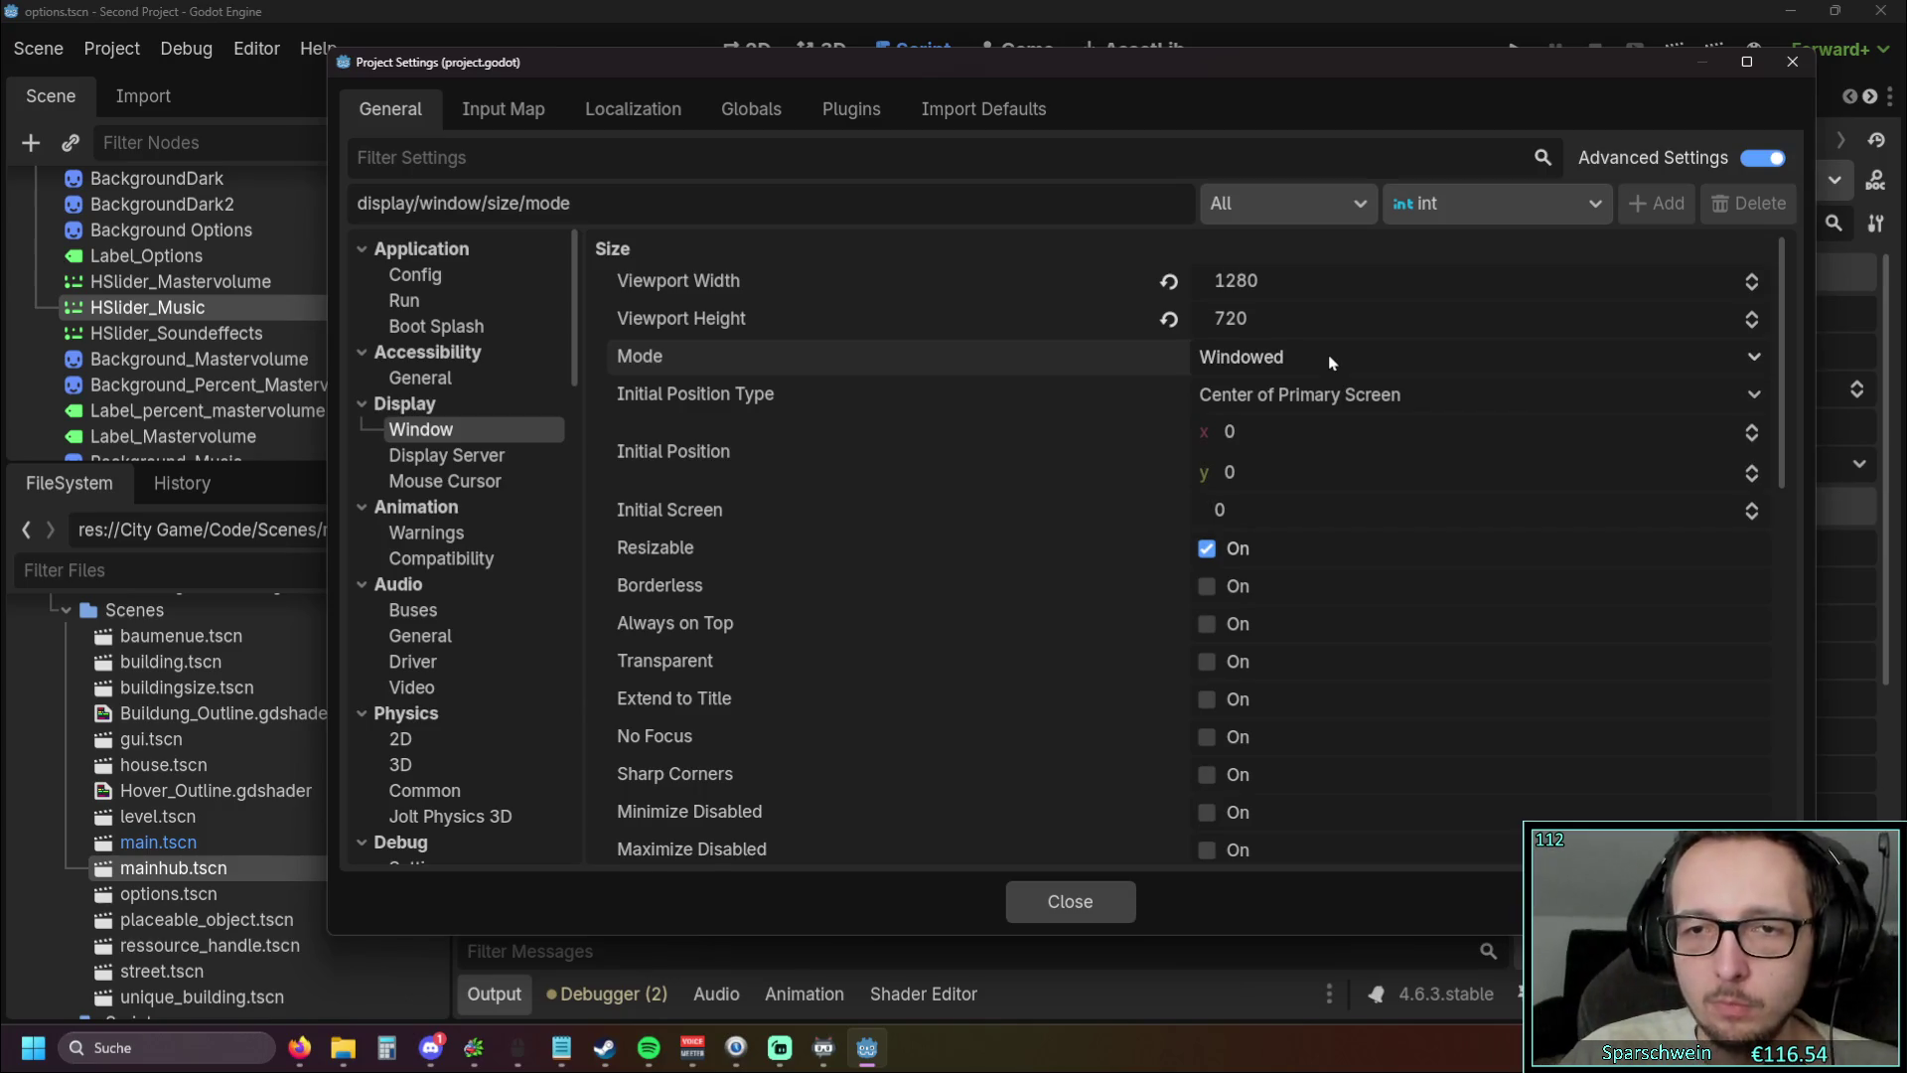
Try Absolute as initial position type, restore Center of Primary Screen, then run the project
{"action": "mouse_move", "coordinate": [1000, 451]}
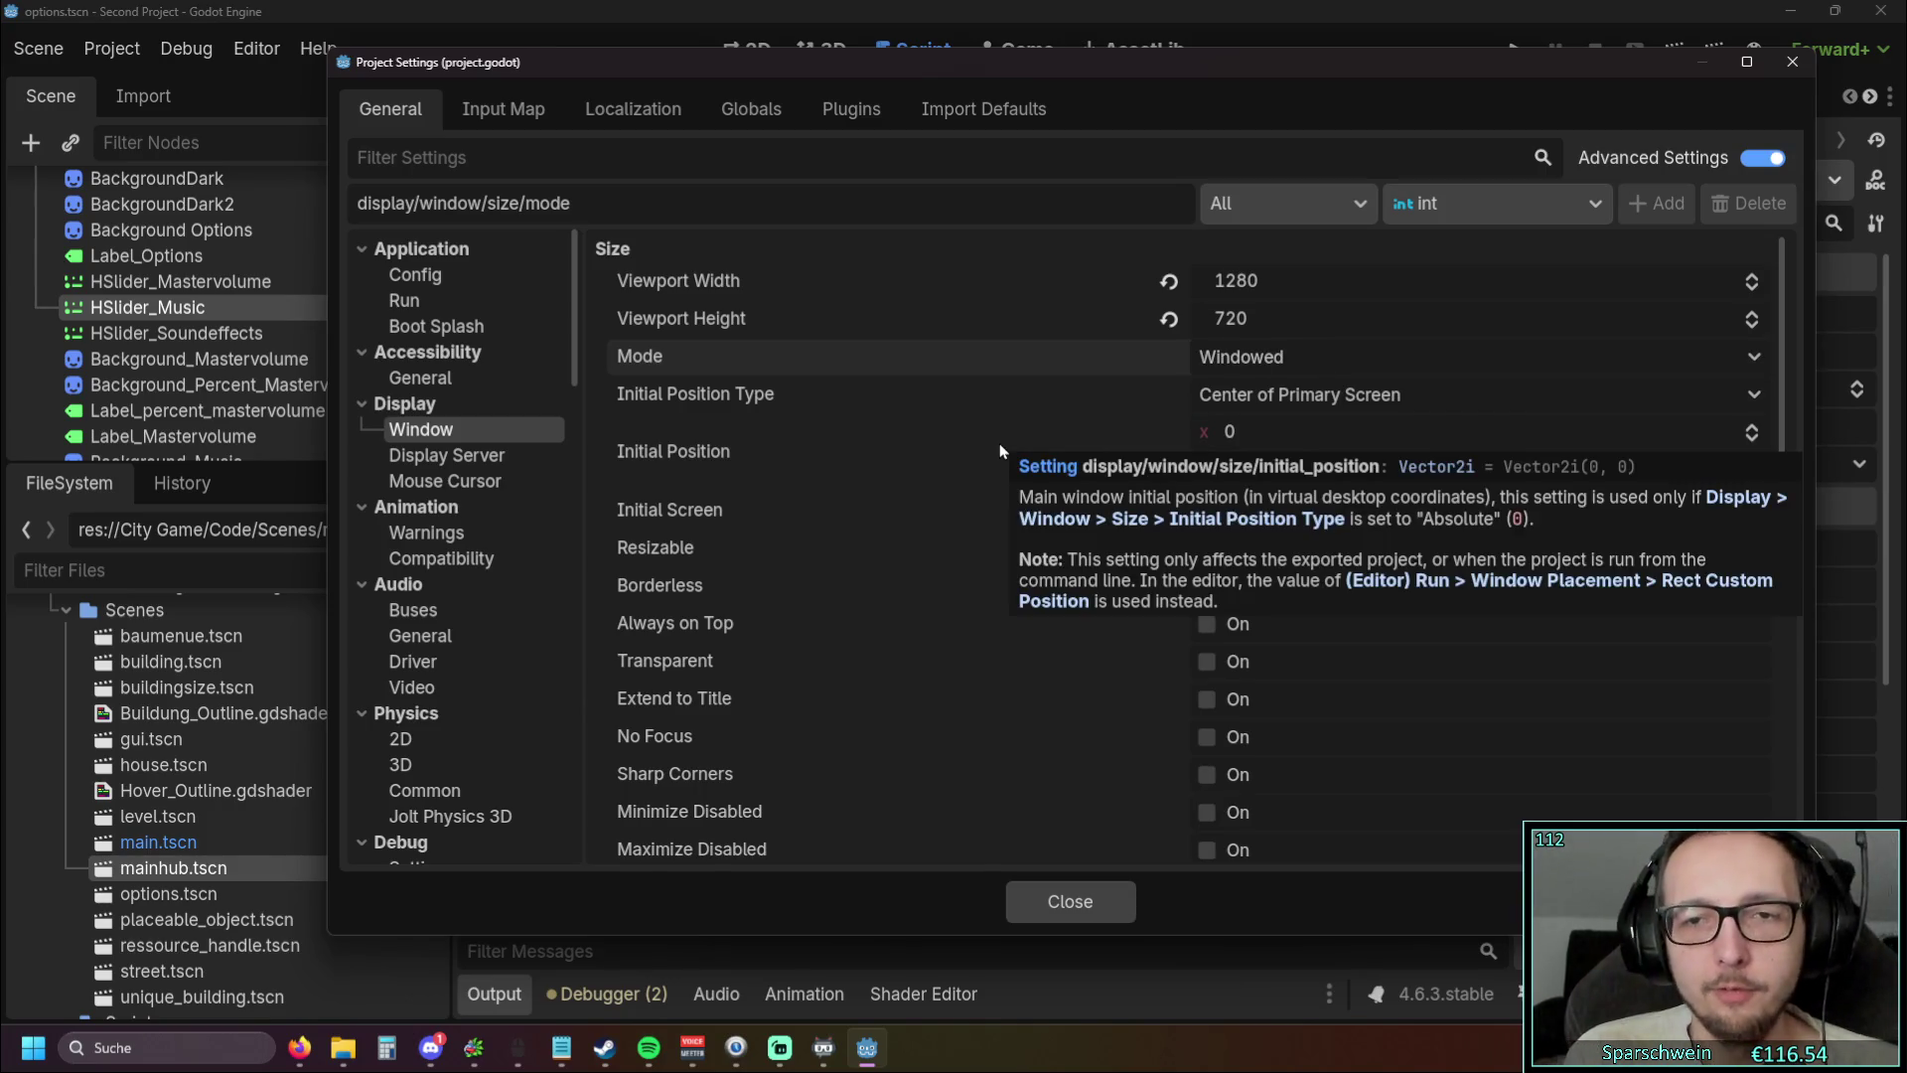
{"action": "left_click", "coordinate": [1363, 395]}
{"action": "left_click", "coordinate": [1365, 398]}
{"action": "left_click", "coordinate": [1365, 399]}
{"action": "left_click", "coordinate": [1370, 397]}
{"action": "left_click", "coordinate": [1371, 397]}
{"action": "left_click", "coordinate": [1312, 438]}
{"action": "left_click", "coordinate": [1326, 399]}
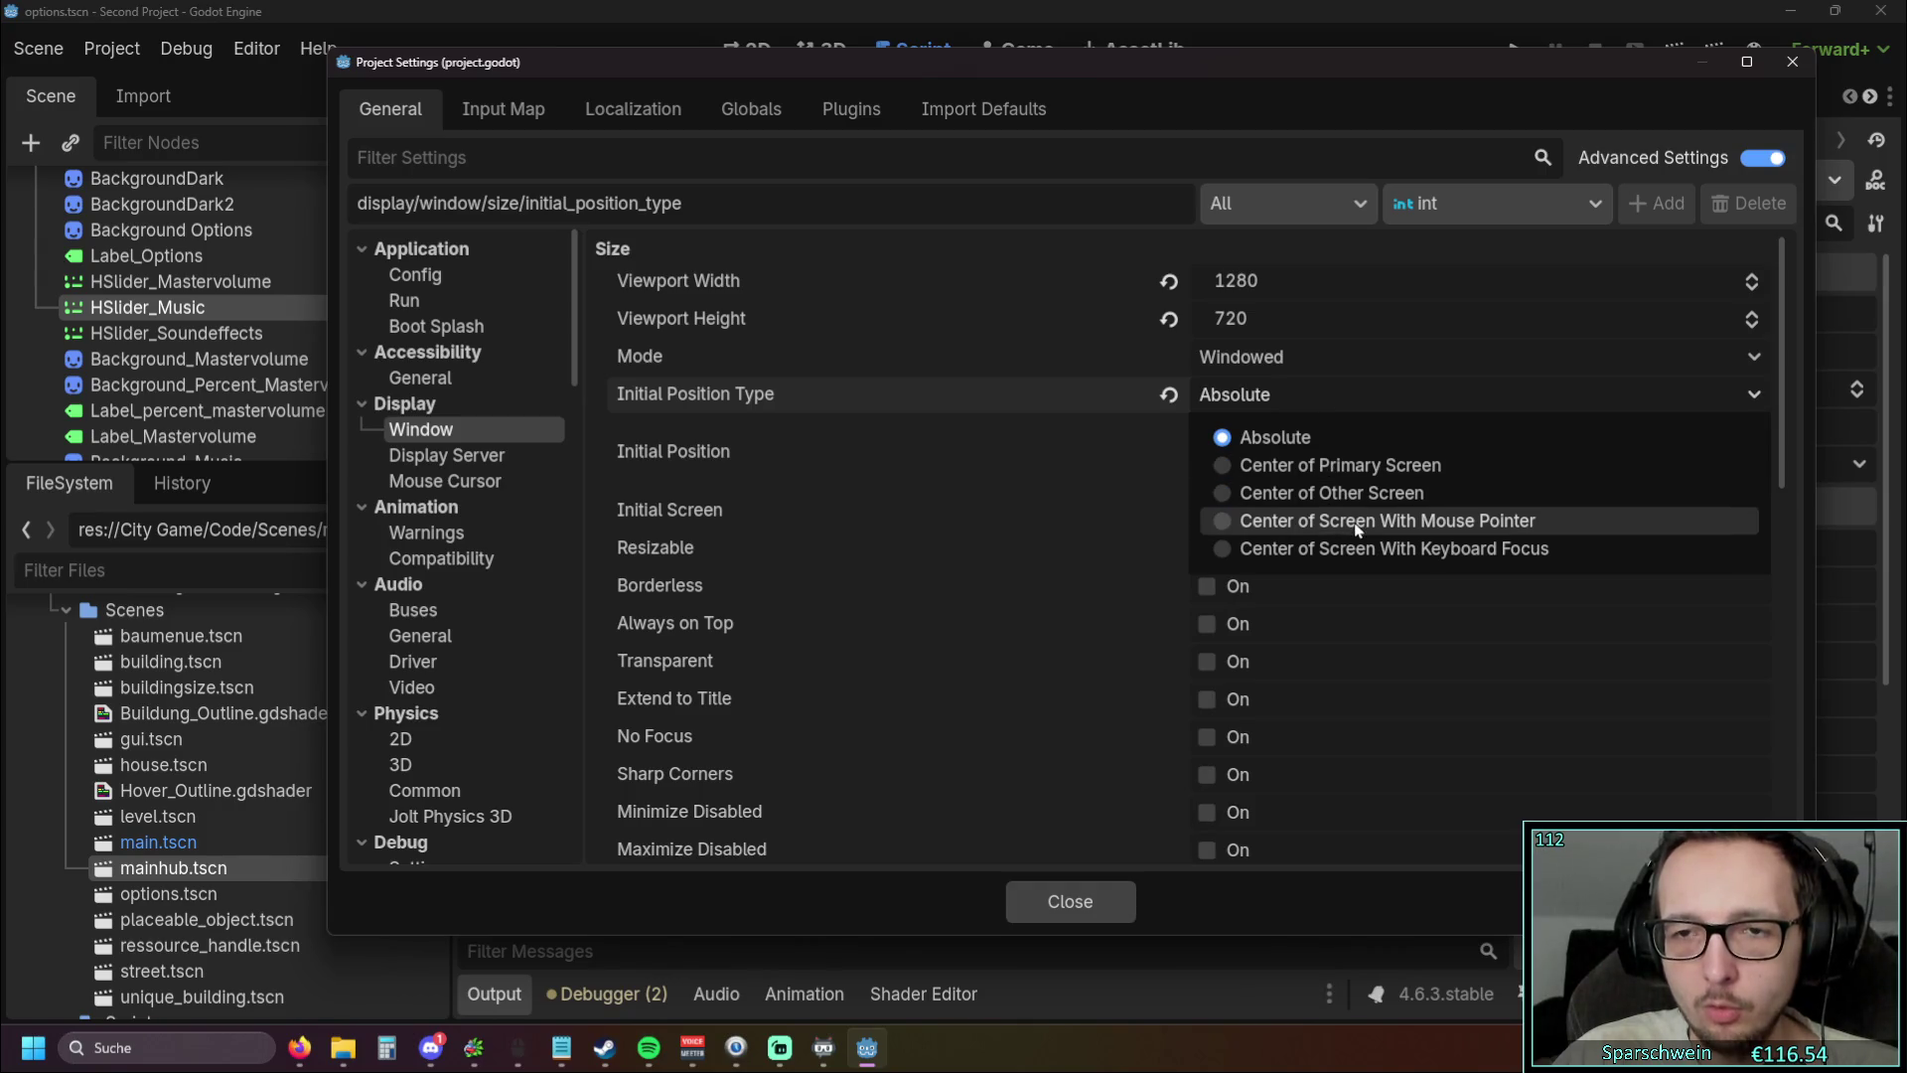
{"action": "left_click", "coordinate": [1332, 467]}
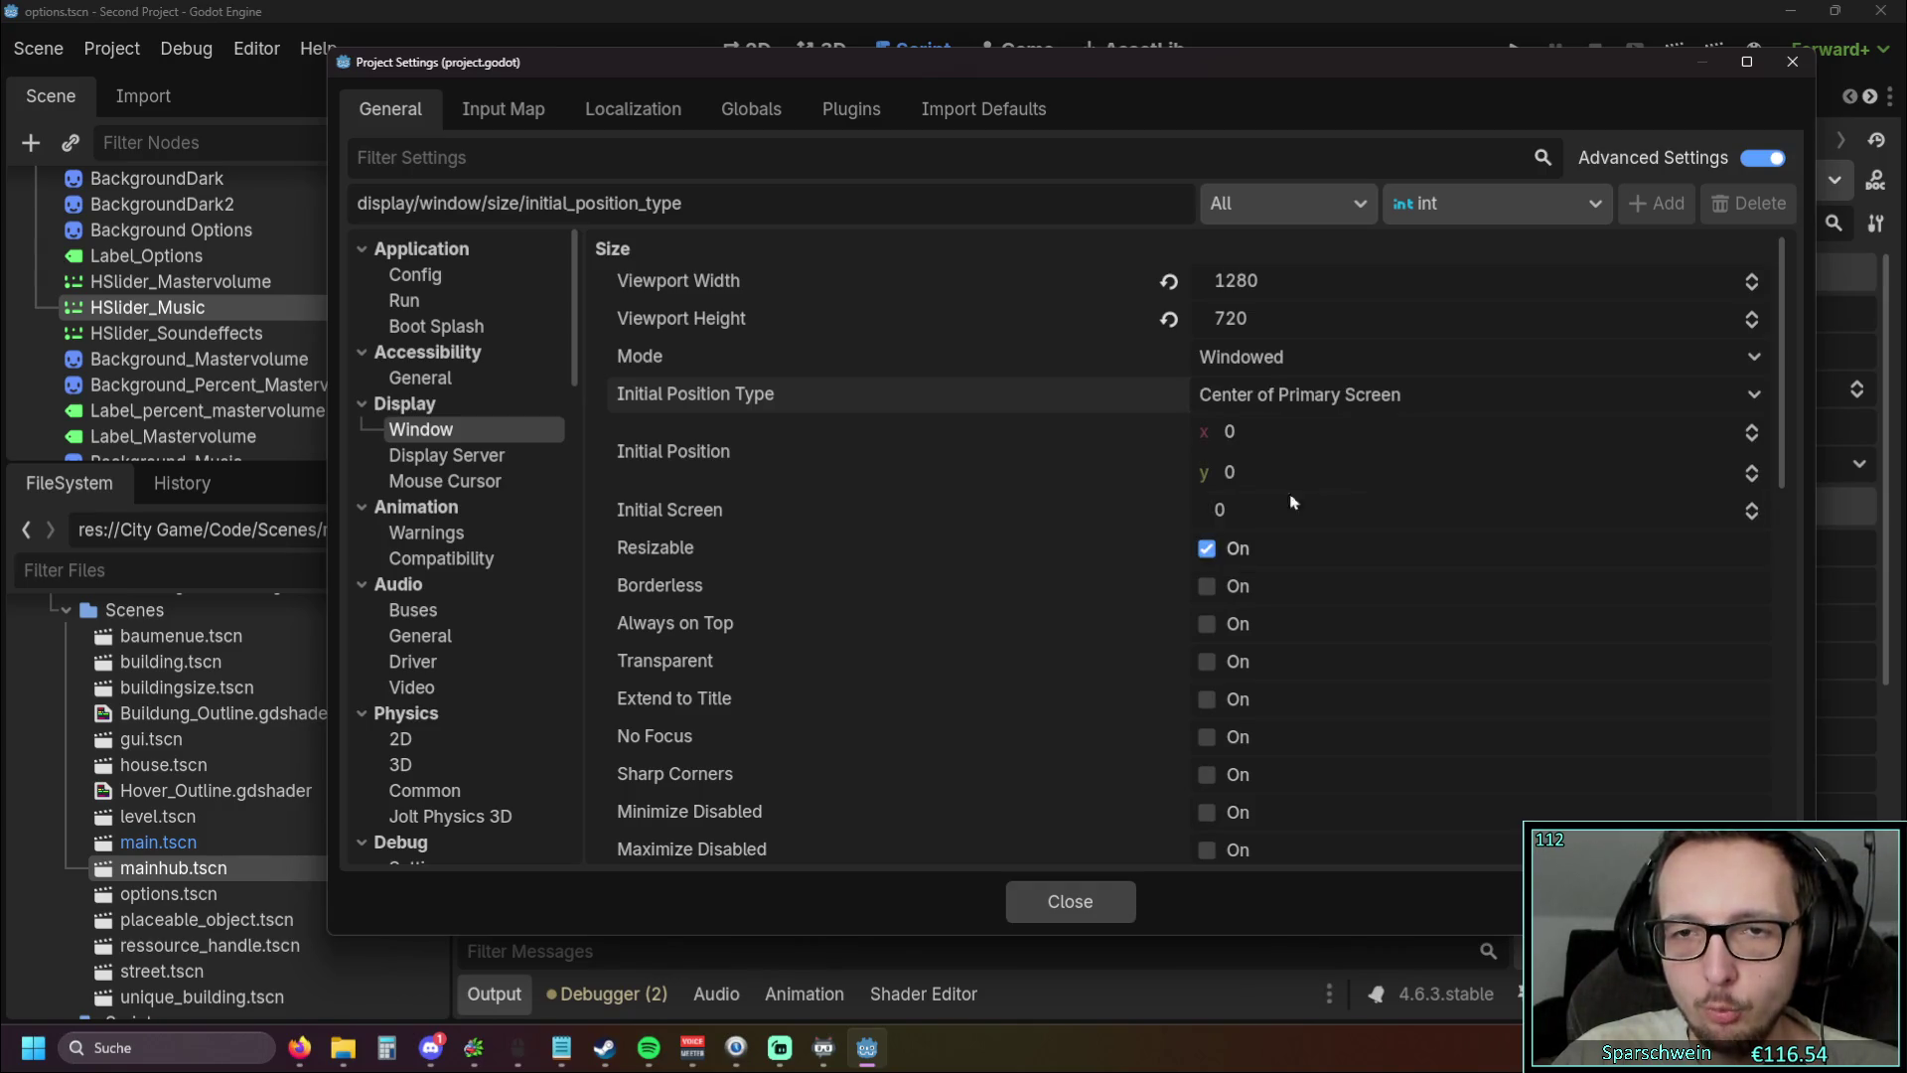
{"action": "left_click", "coordinate": [1070, 901]}
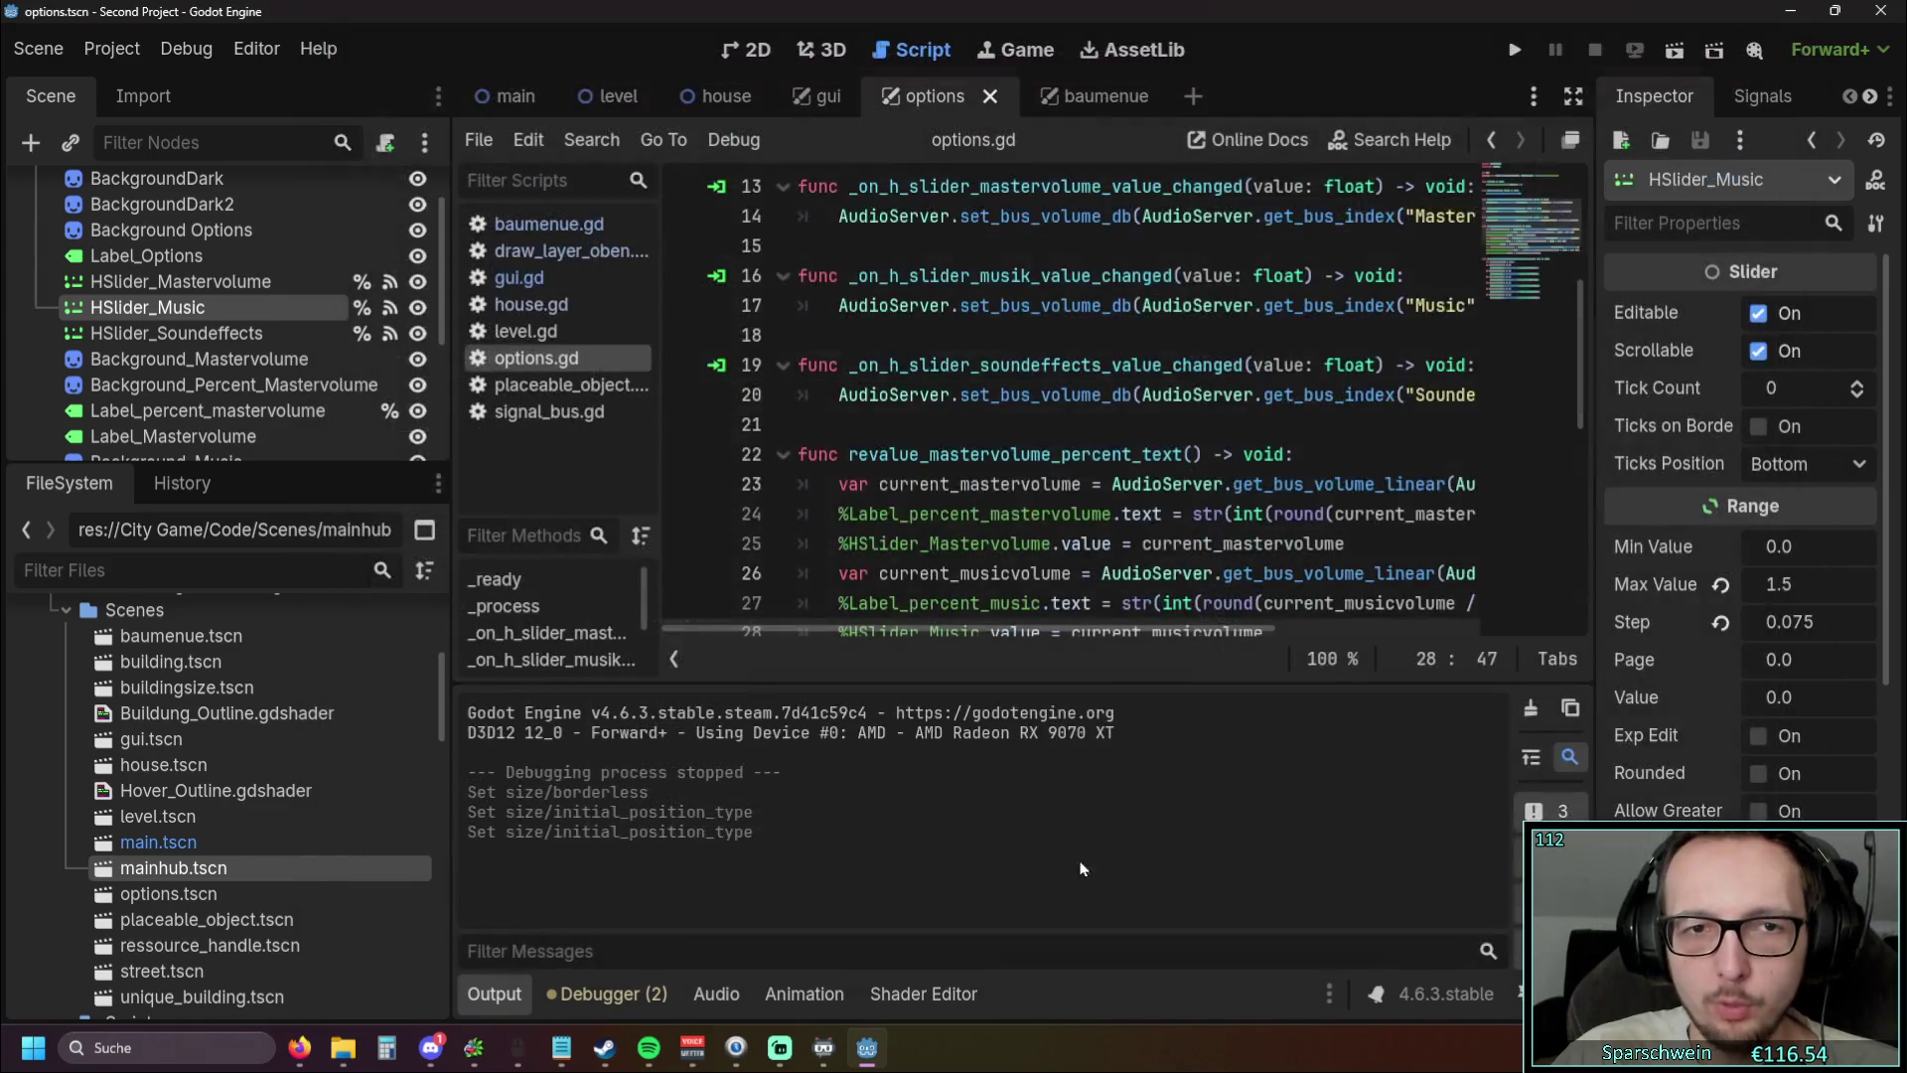
{"action": "left_click", "coordinate": [1520, 51]}
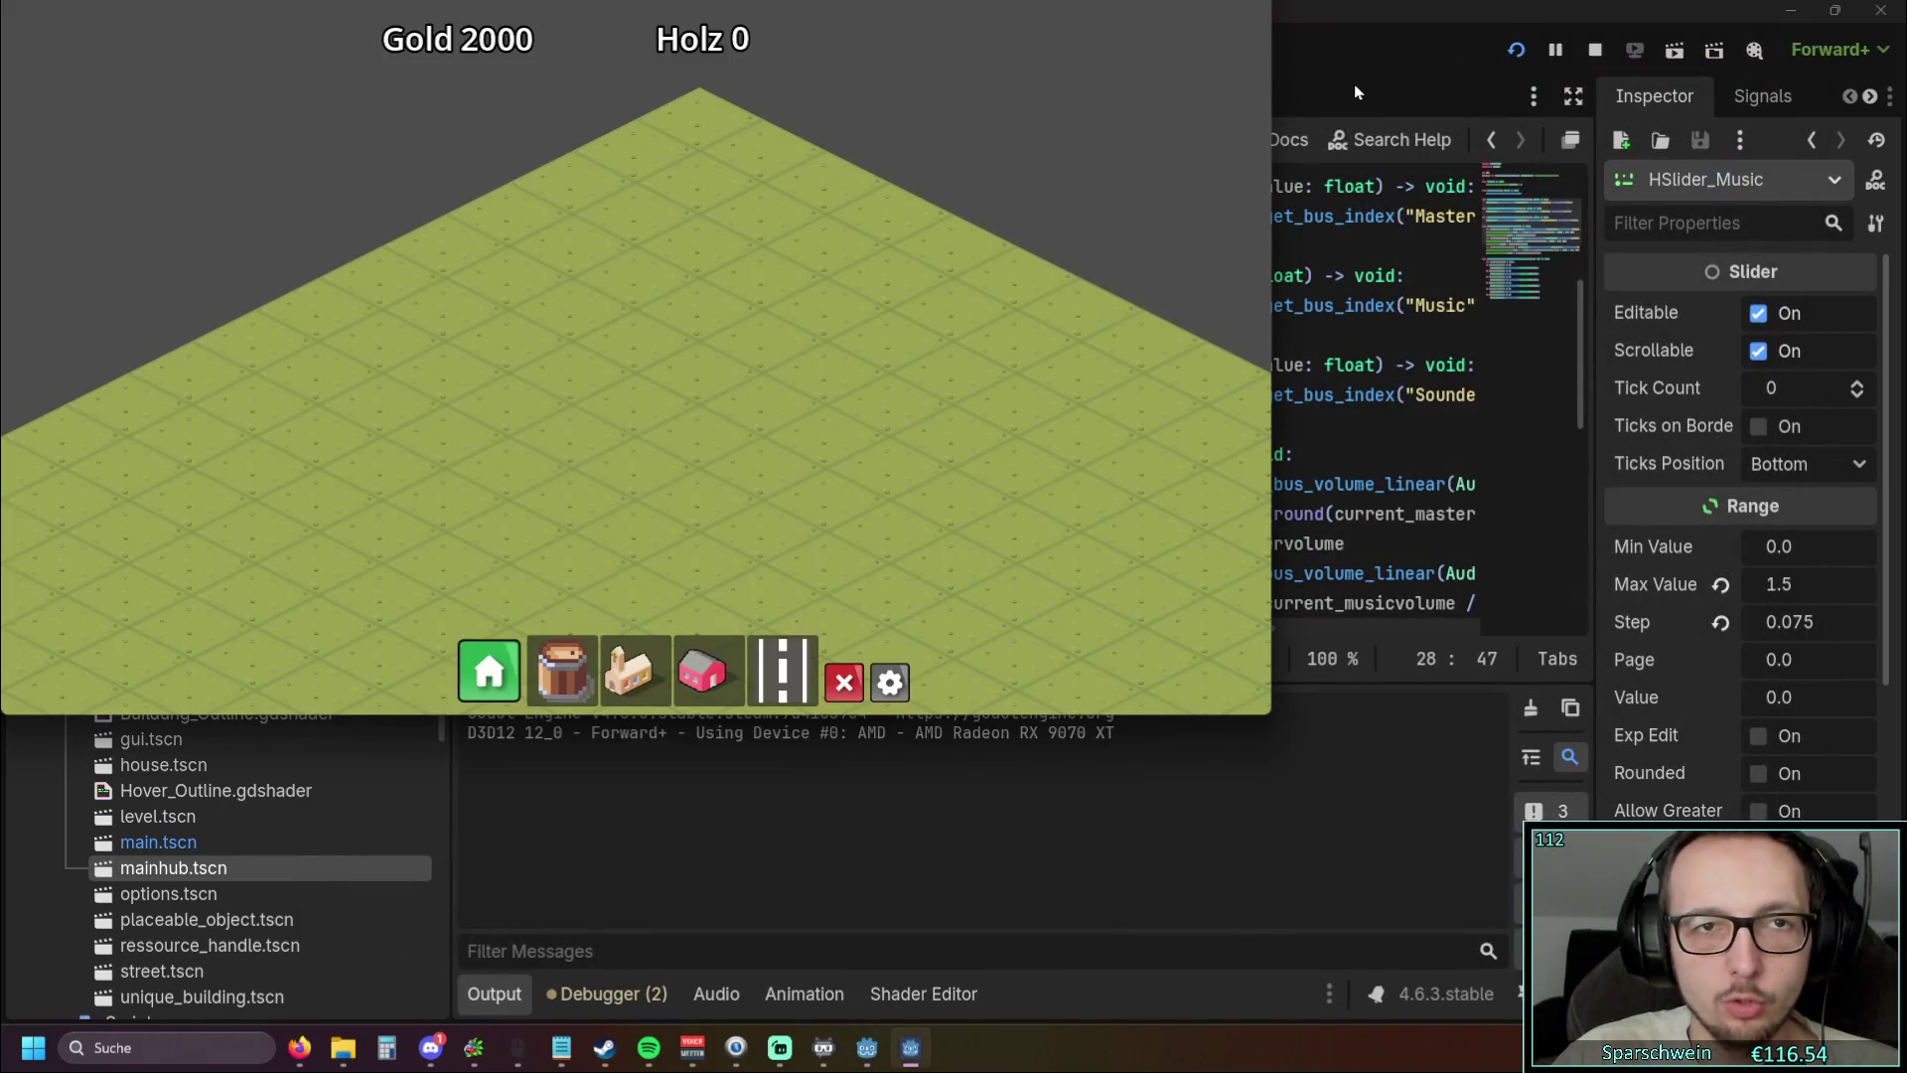
Minimize and restore the game window twice from the taskbar, then stop it with F8
{"action": "left_click", "coordinate": [910, 1048]}
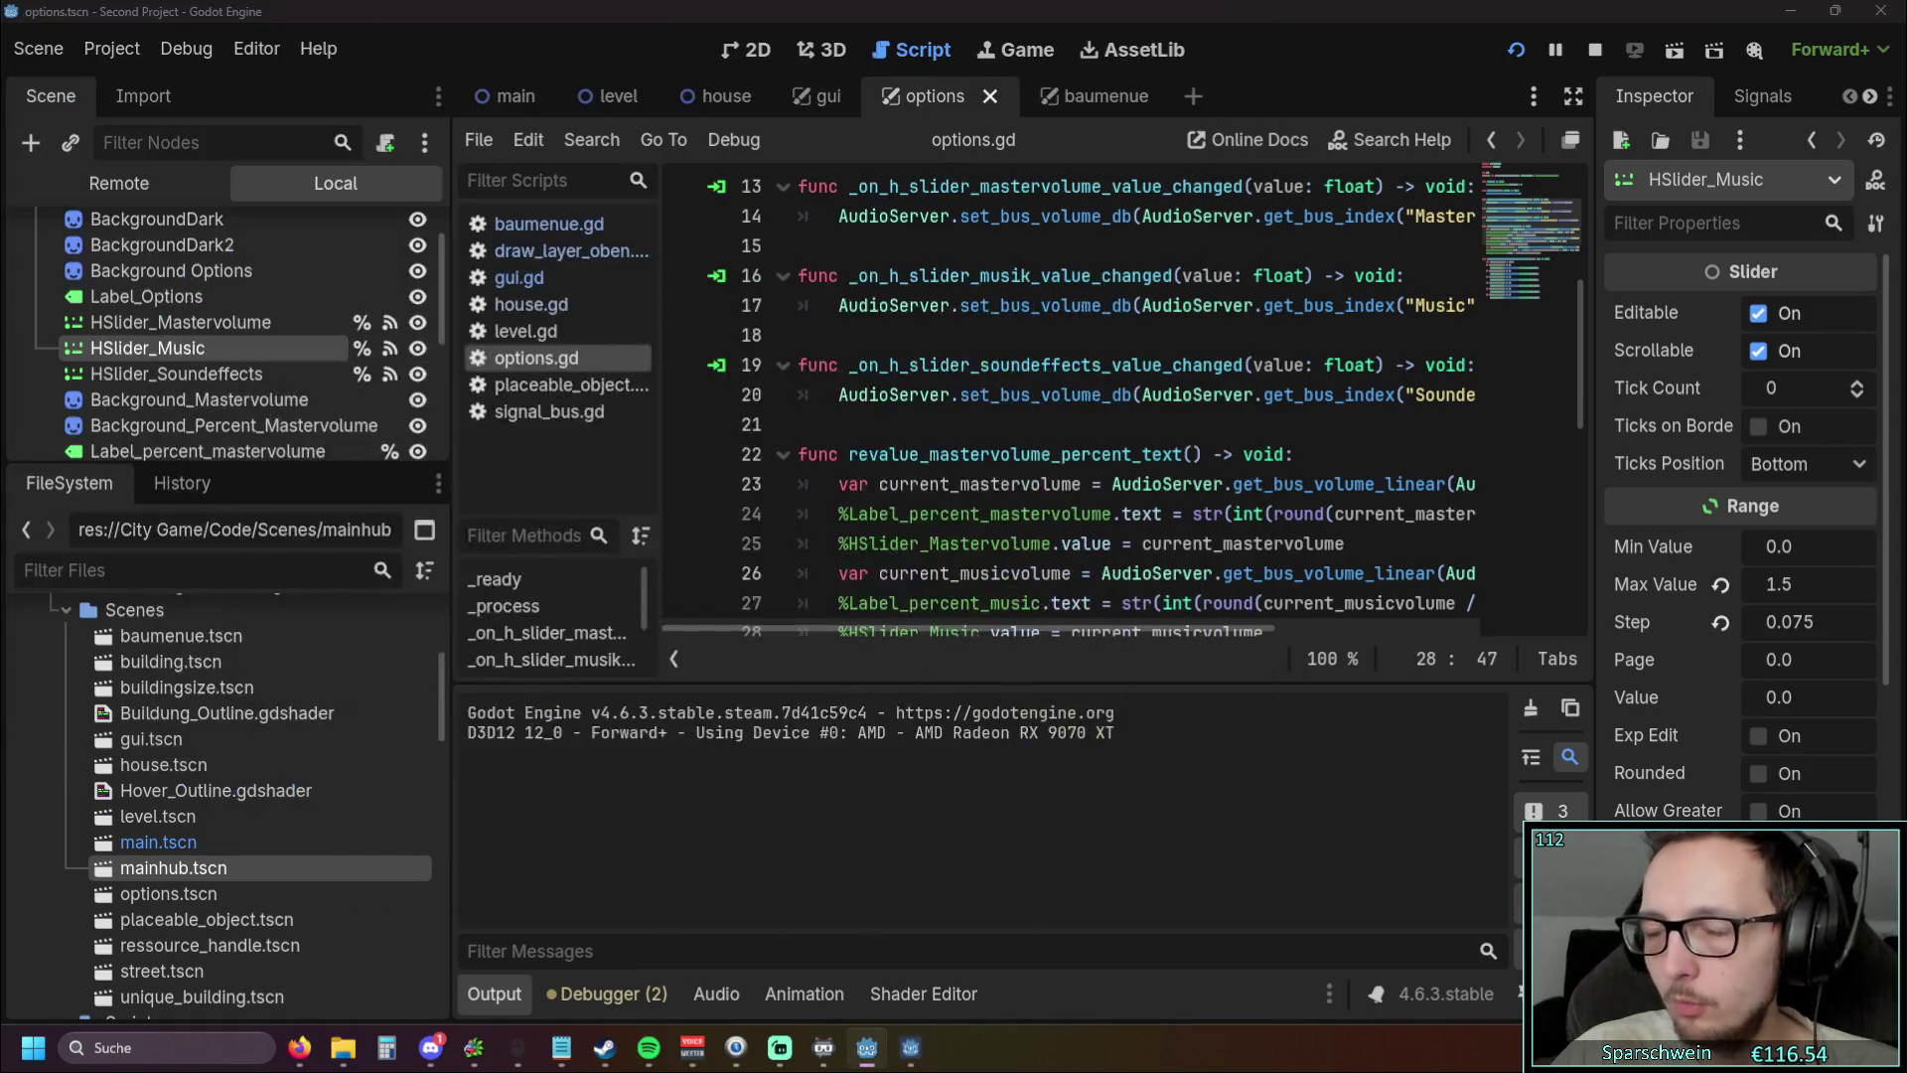
{"action": "left_click", "coordinate": [910, 1048]}
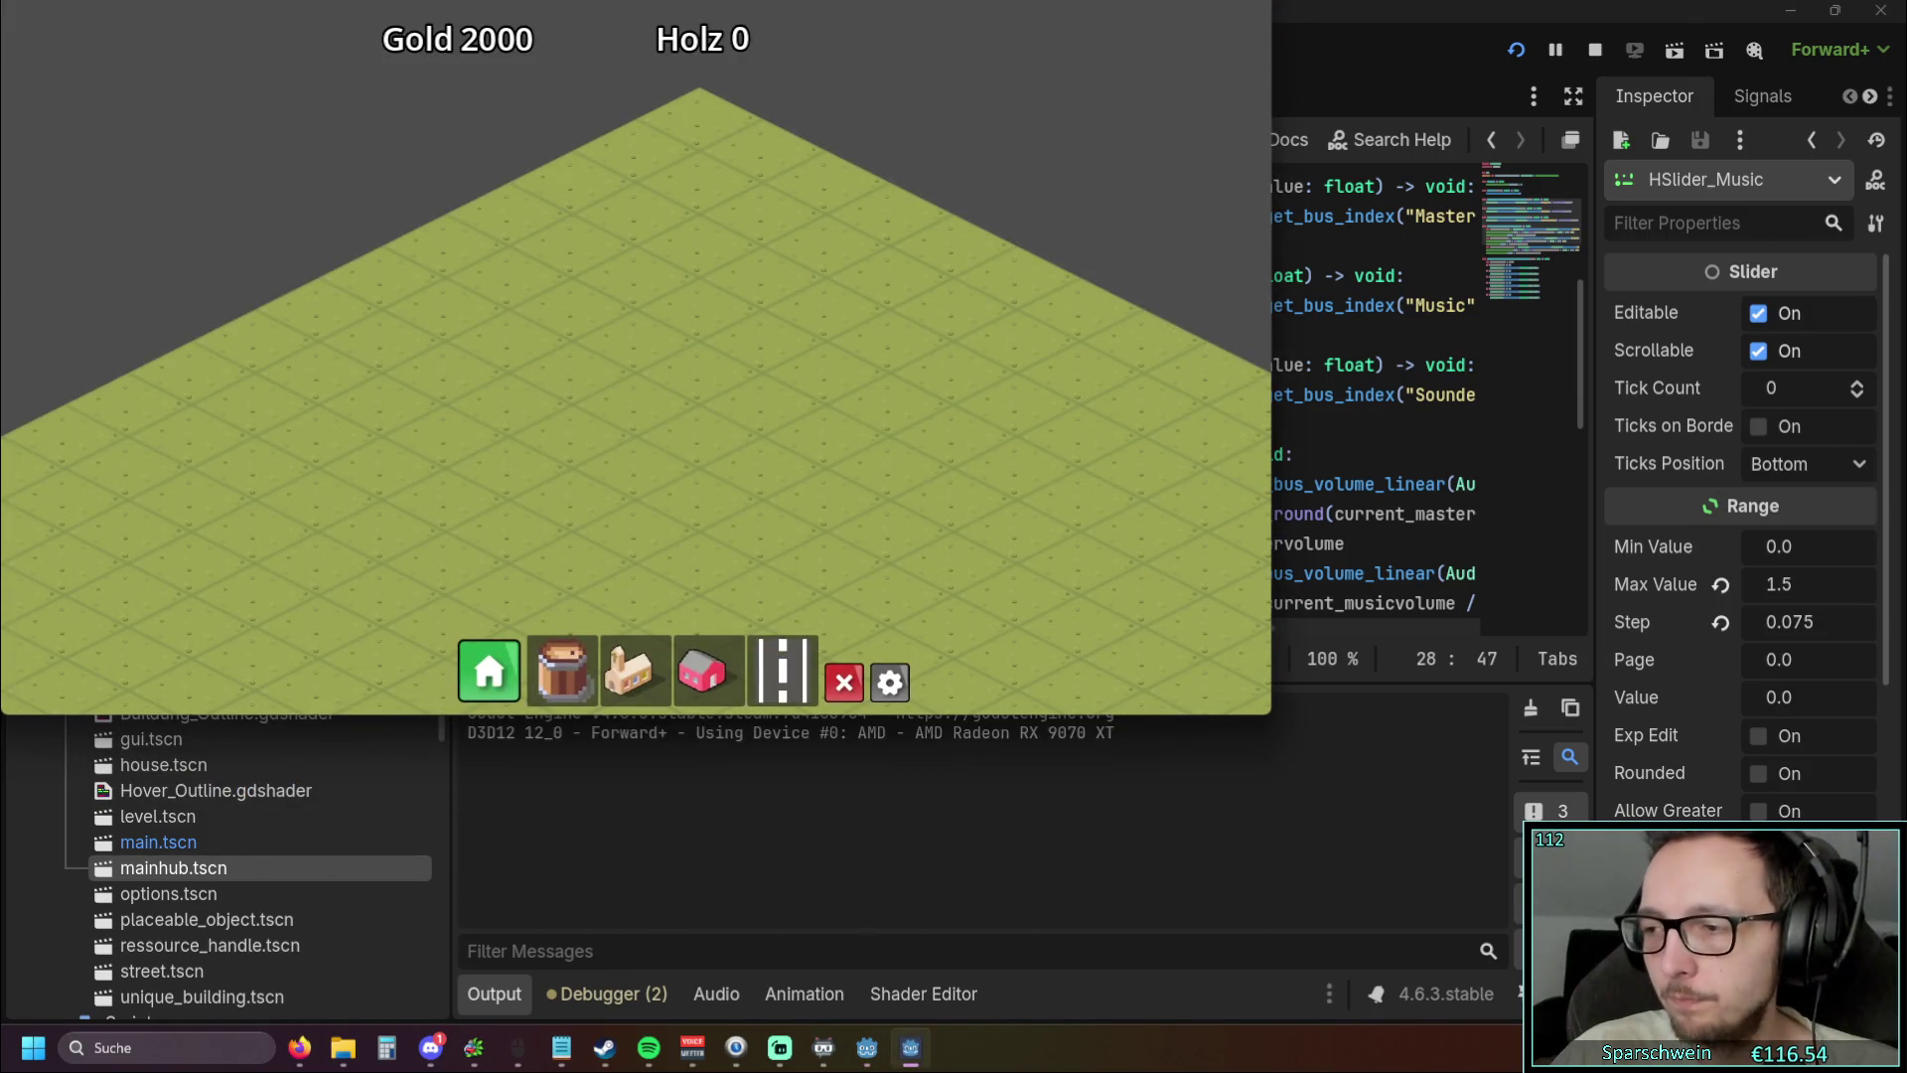
{"action": "left_click", "coordinate": [910, 1048]}
{"action": "left_click", "coordinate": [910, 1048]}
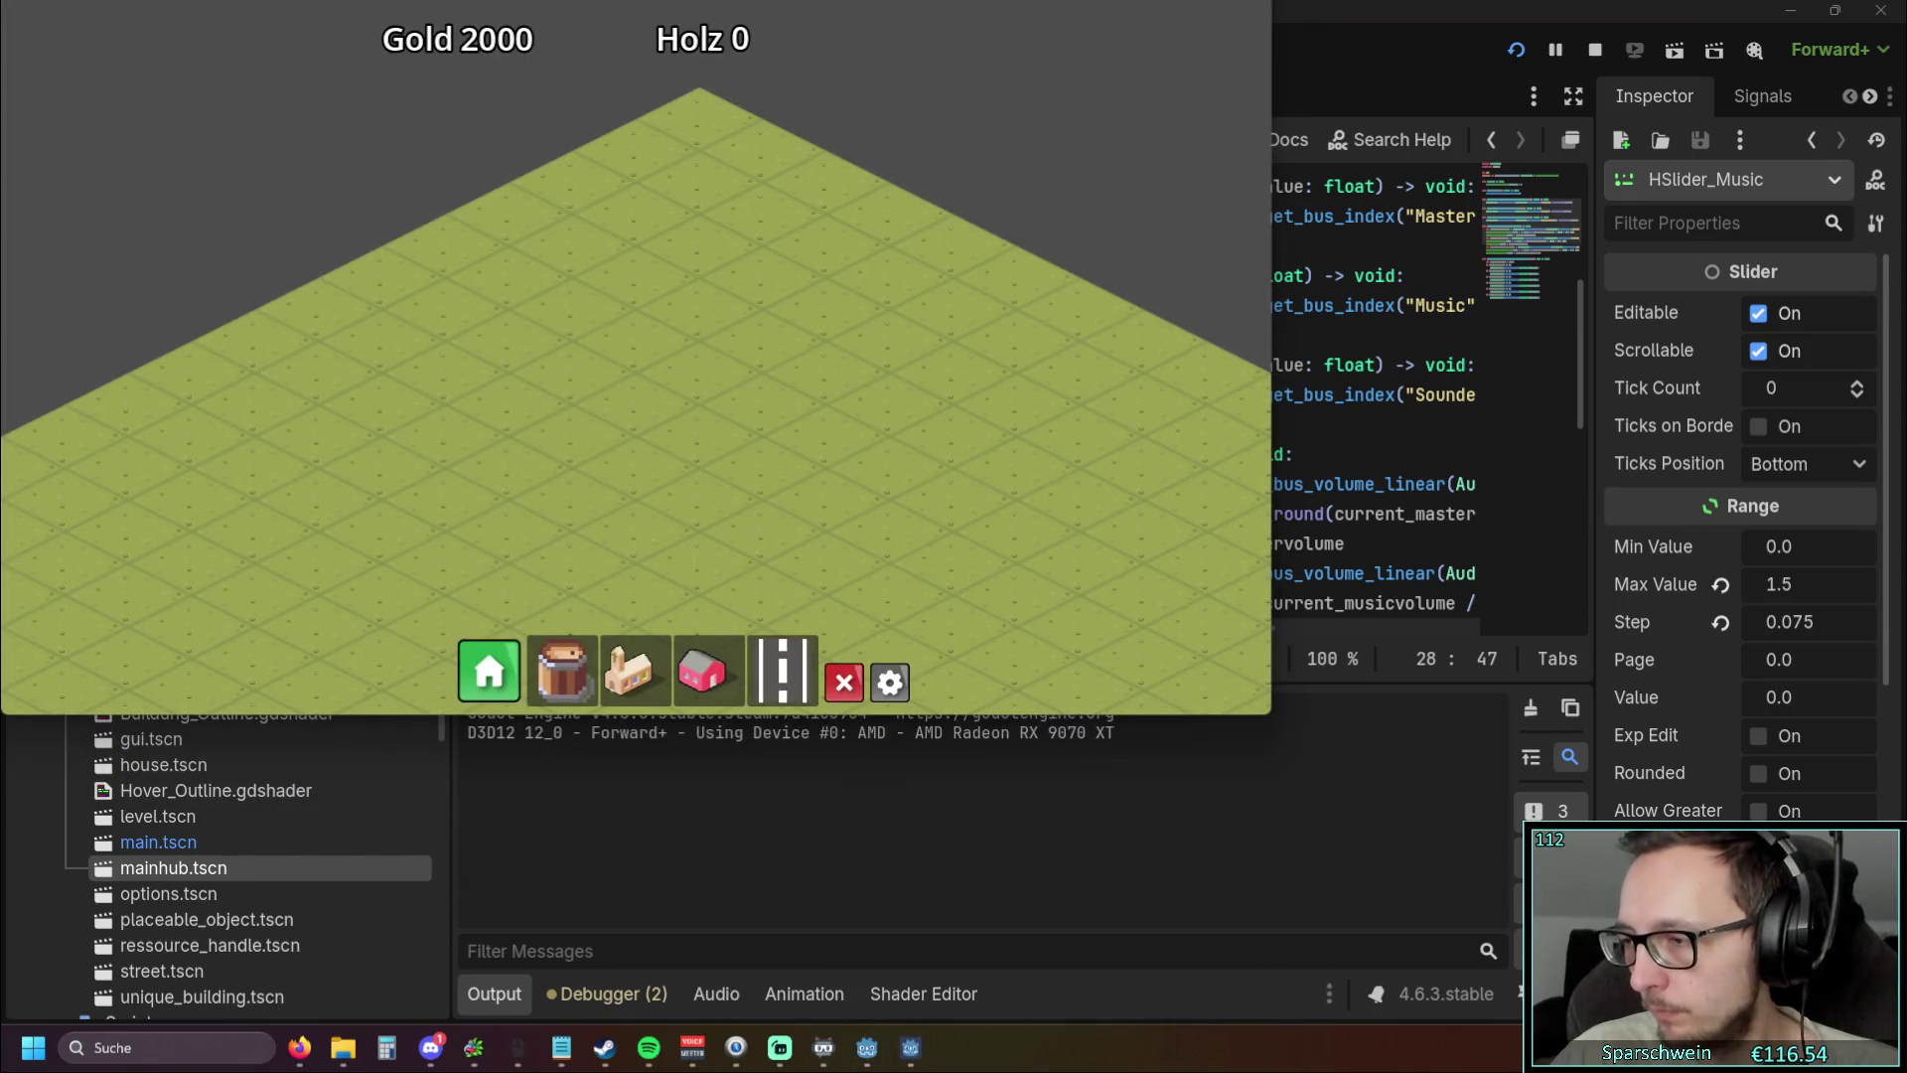
{"action": "key", "text": "F8"}
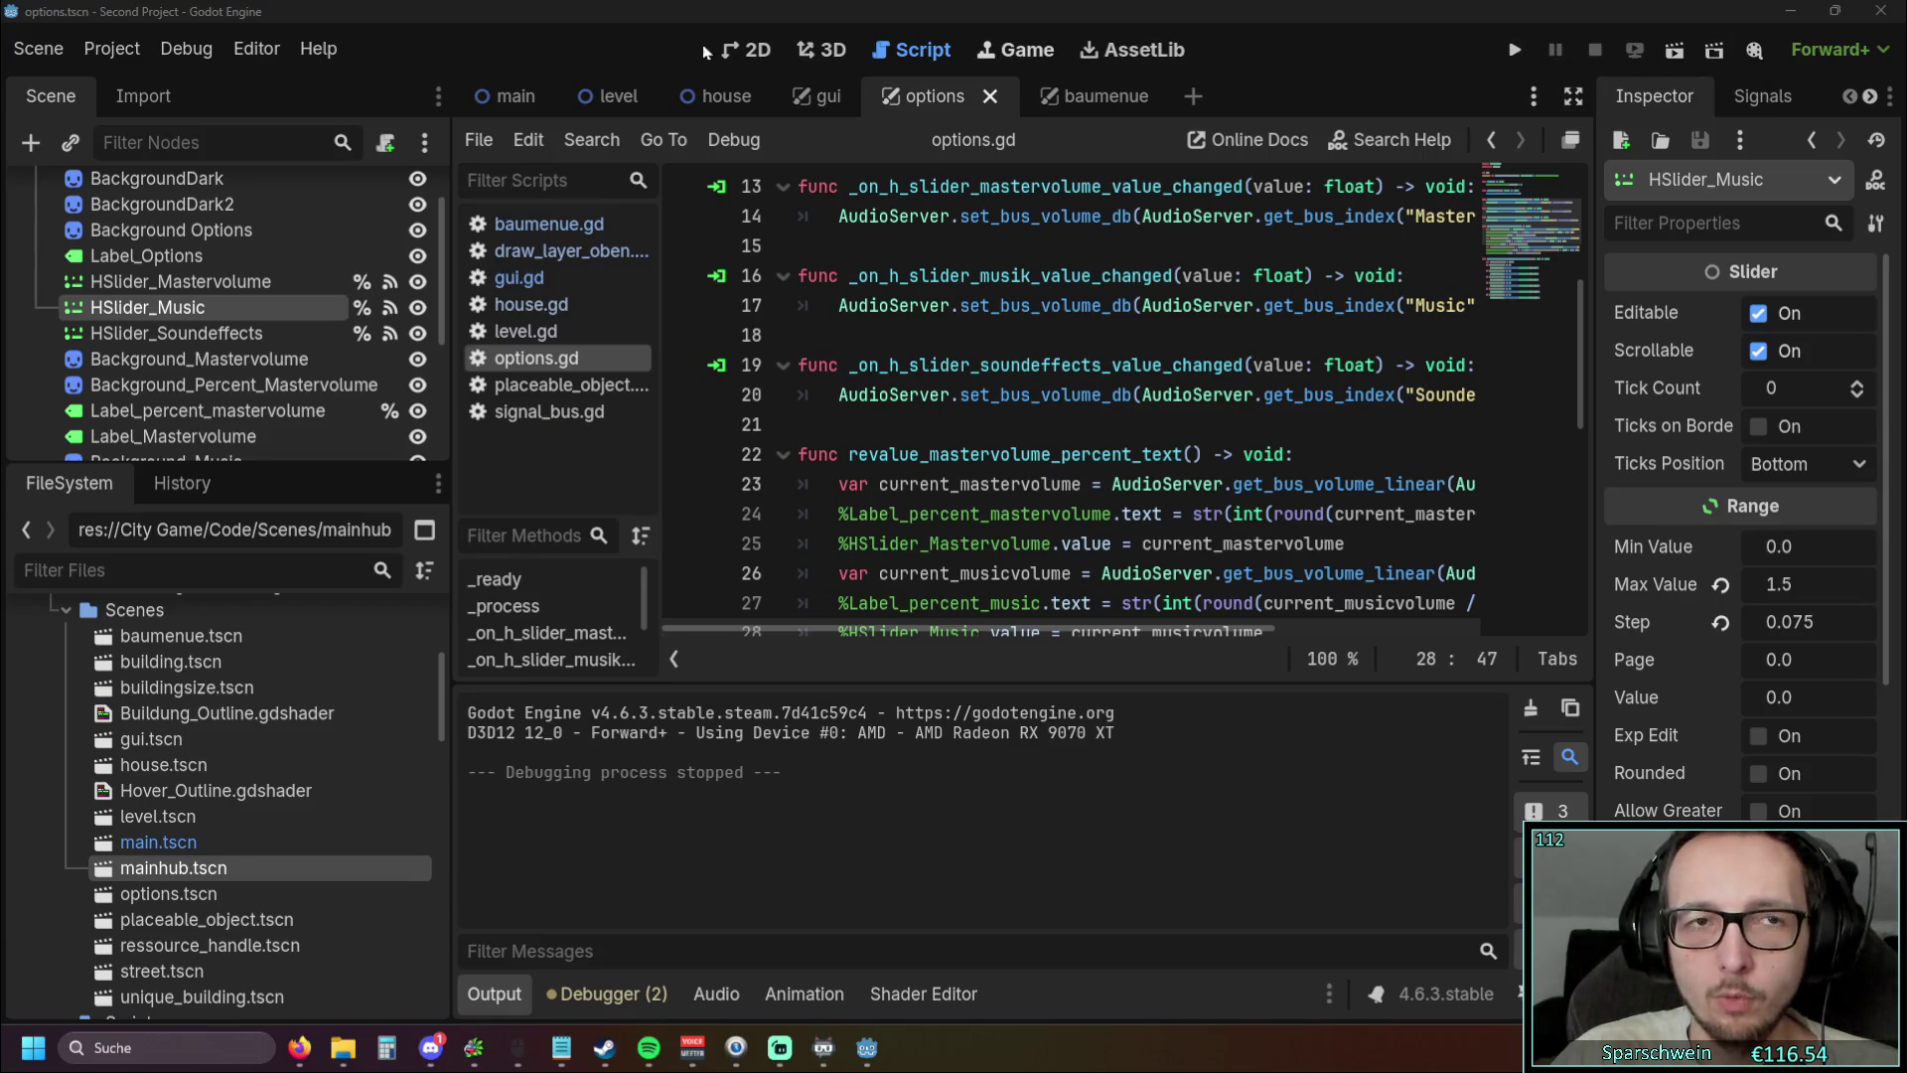
{"action": "left_click", "coordinate": [257, 48]}
Set Editor Settings Window Placement Rect to Centered and run the project again
{"action": "left_click", "coordinate": [288, 85]}
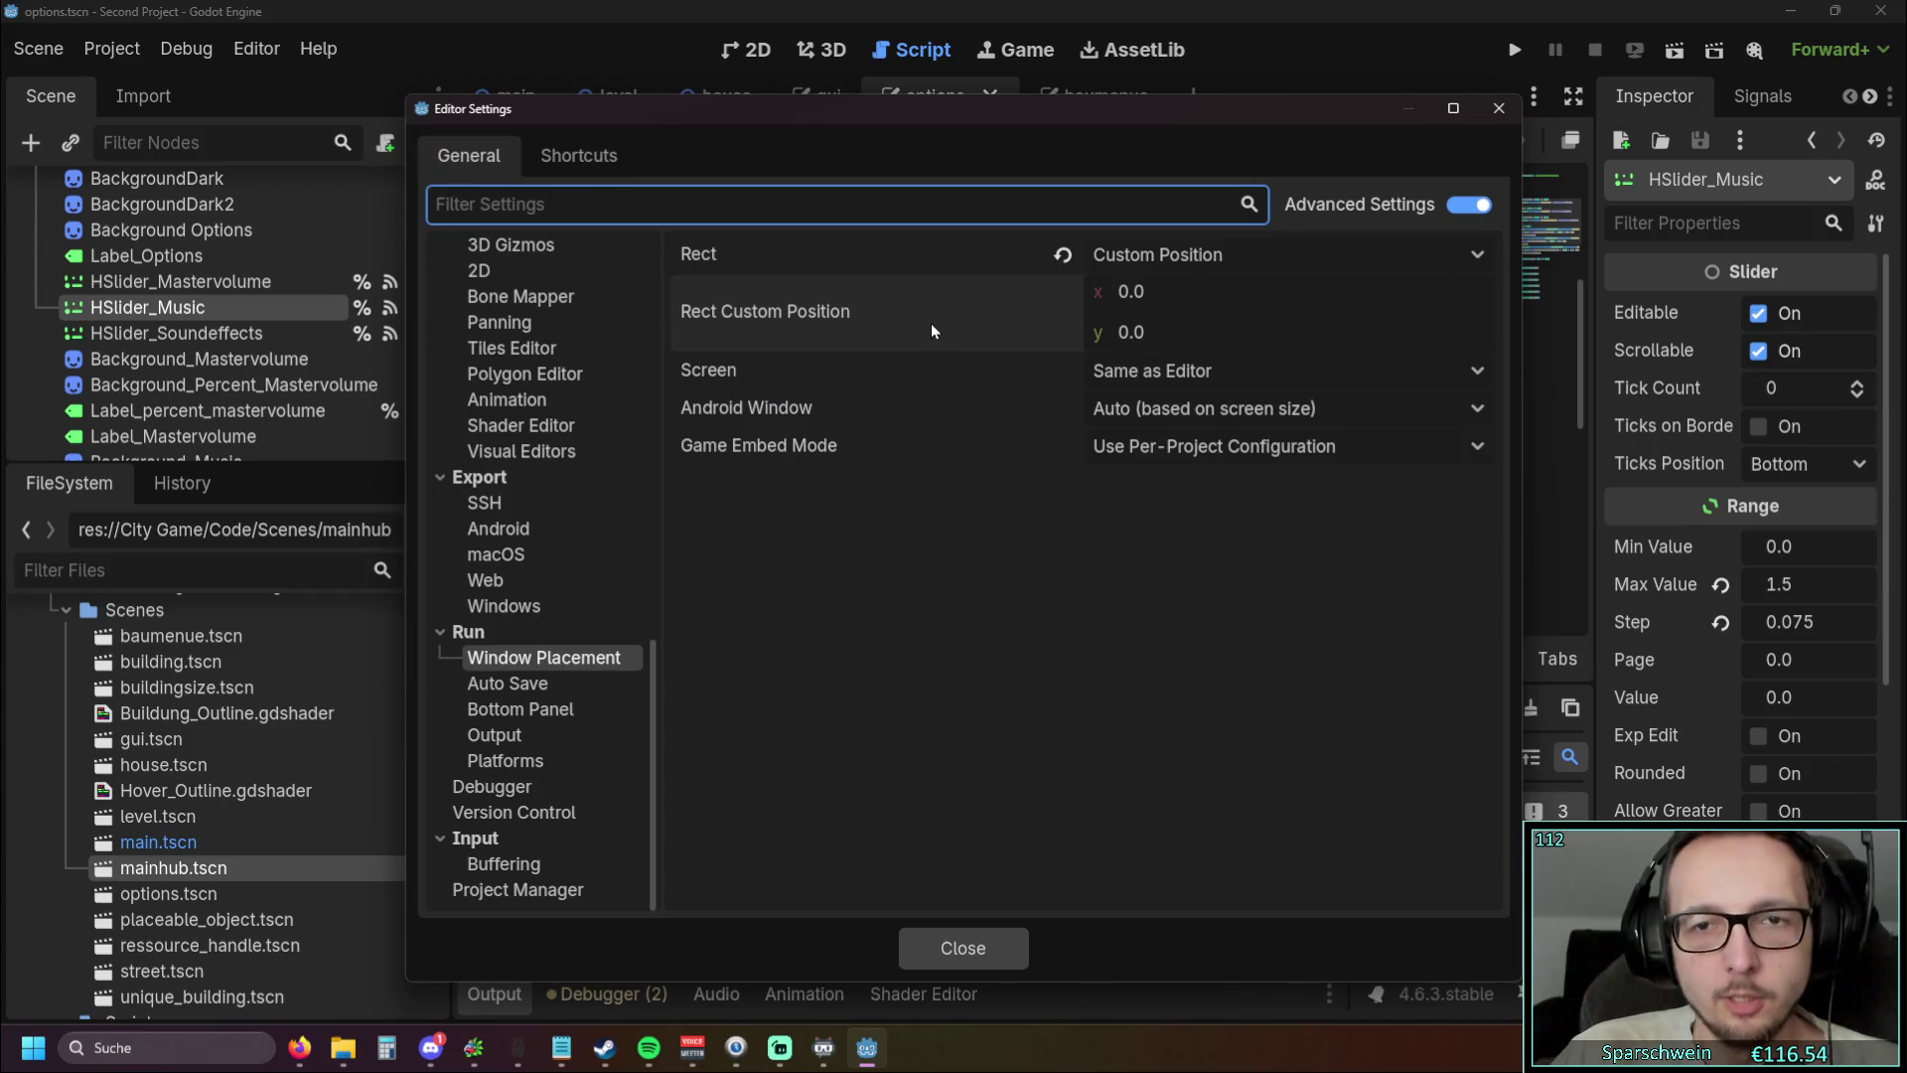
{"action": "mouse_move", "coordinate": [925, 348]}
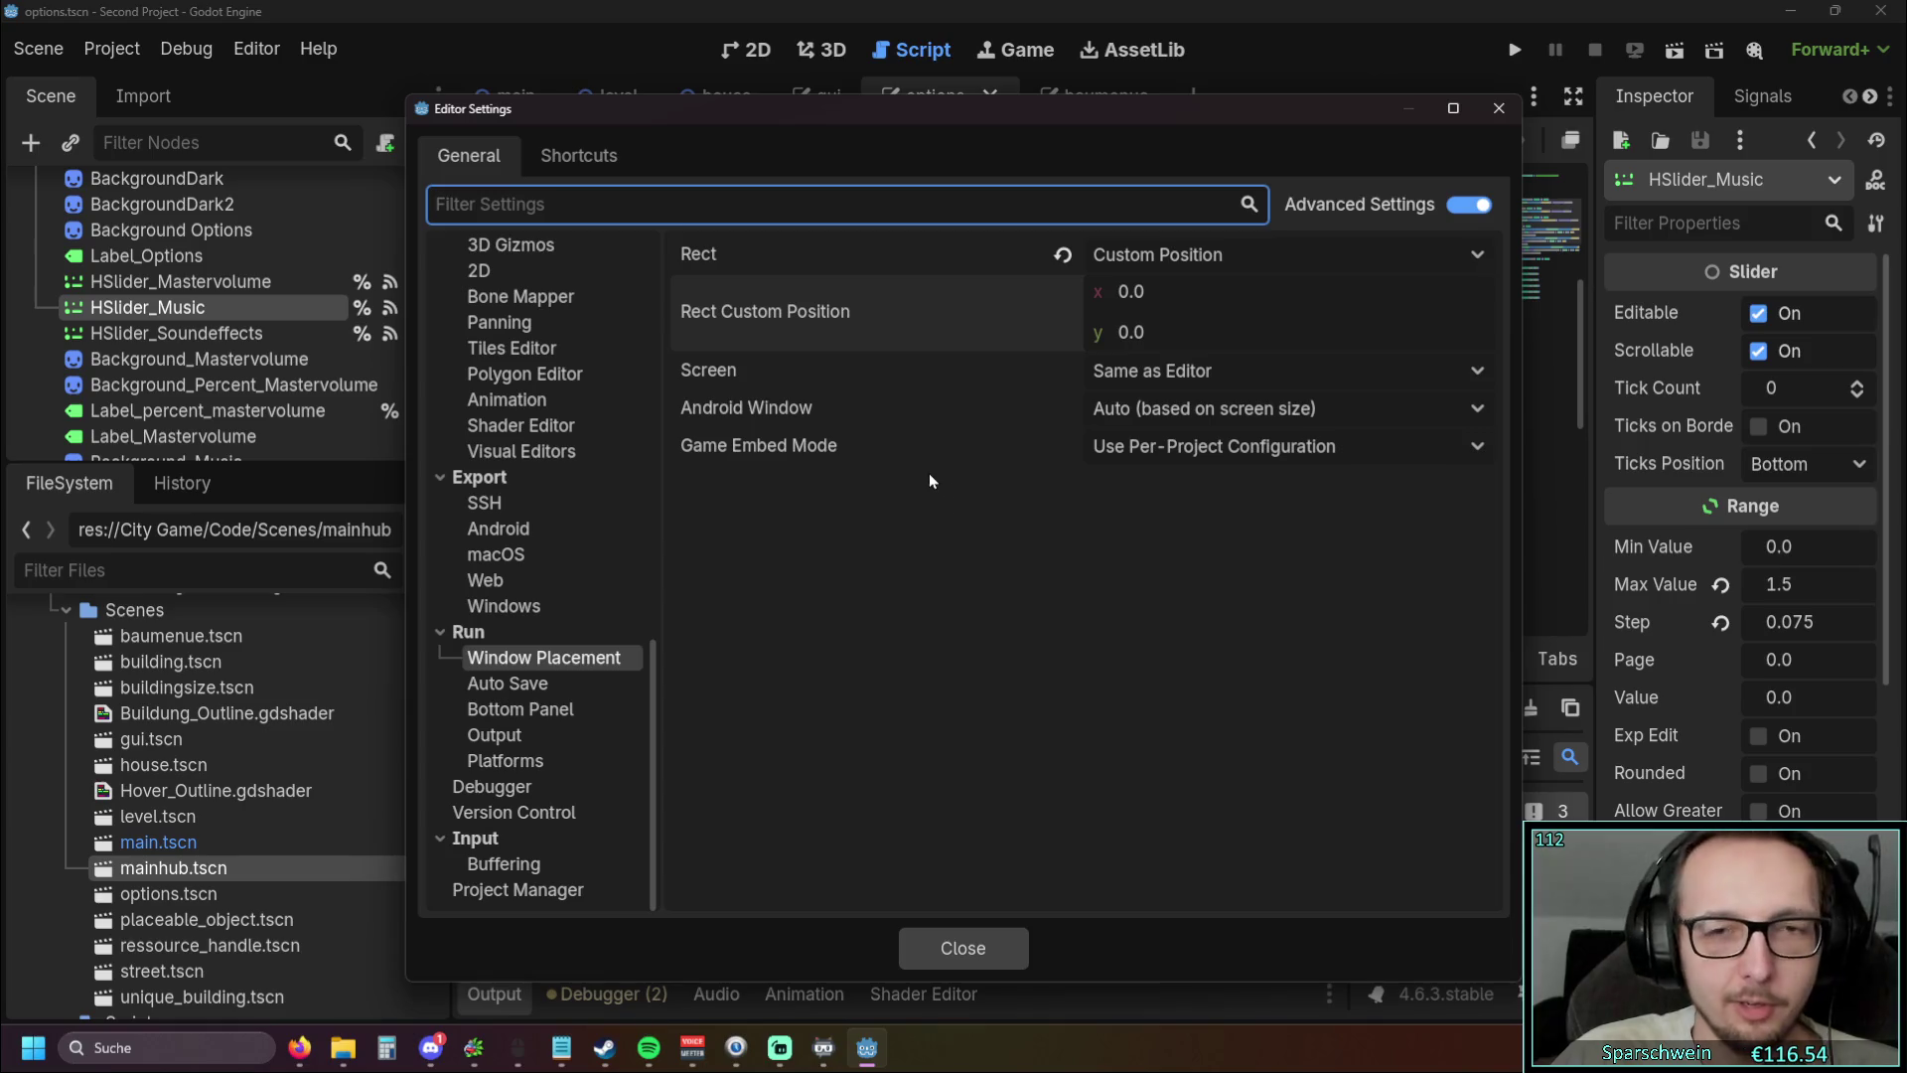
{"action": "left_click", "coordinate": [956, 367]}
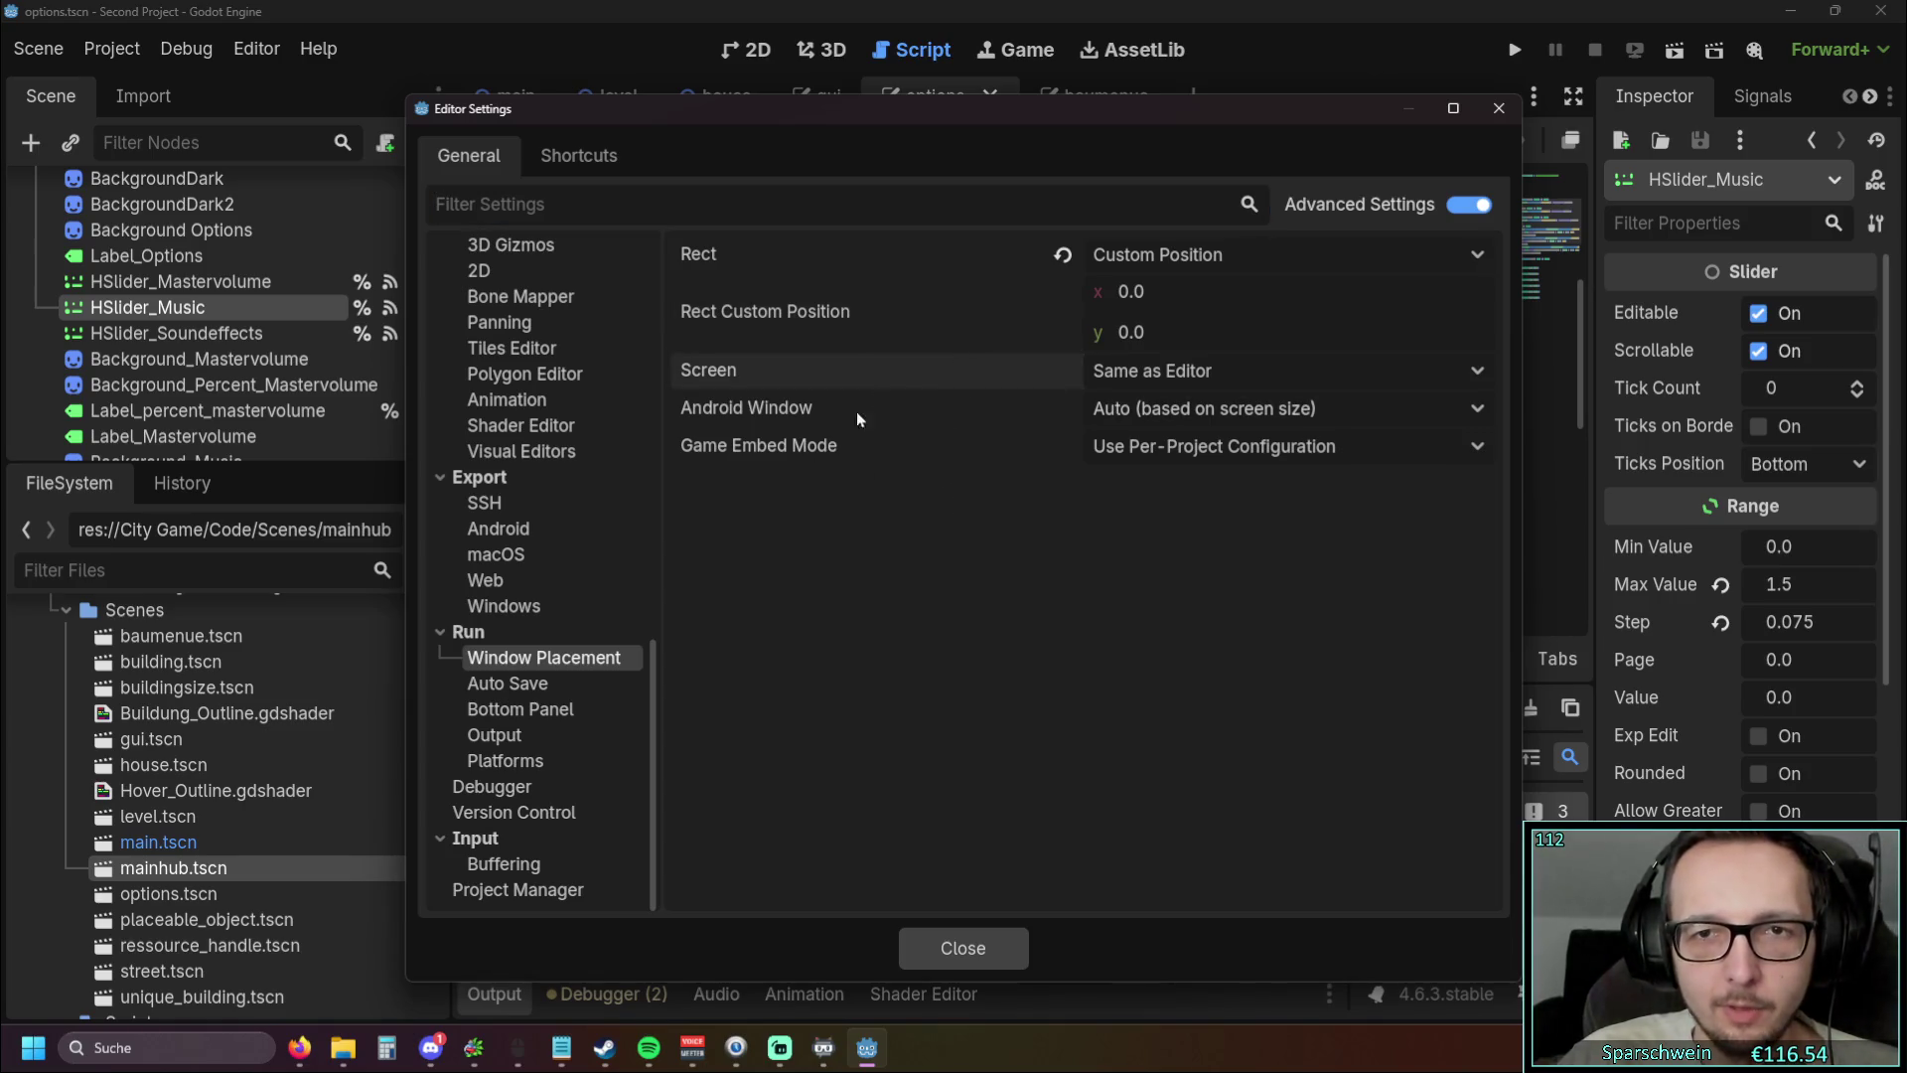
{"action": "left_click", "coordinate": [1064, 261]}
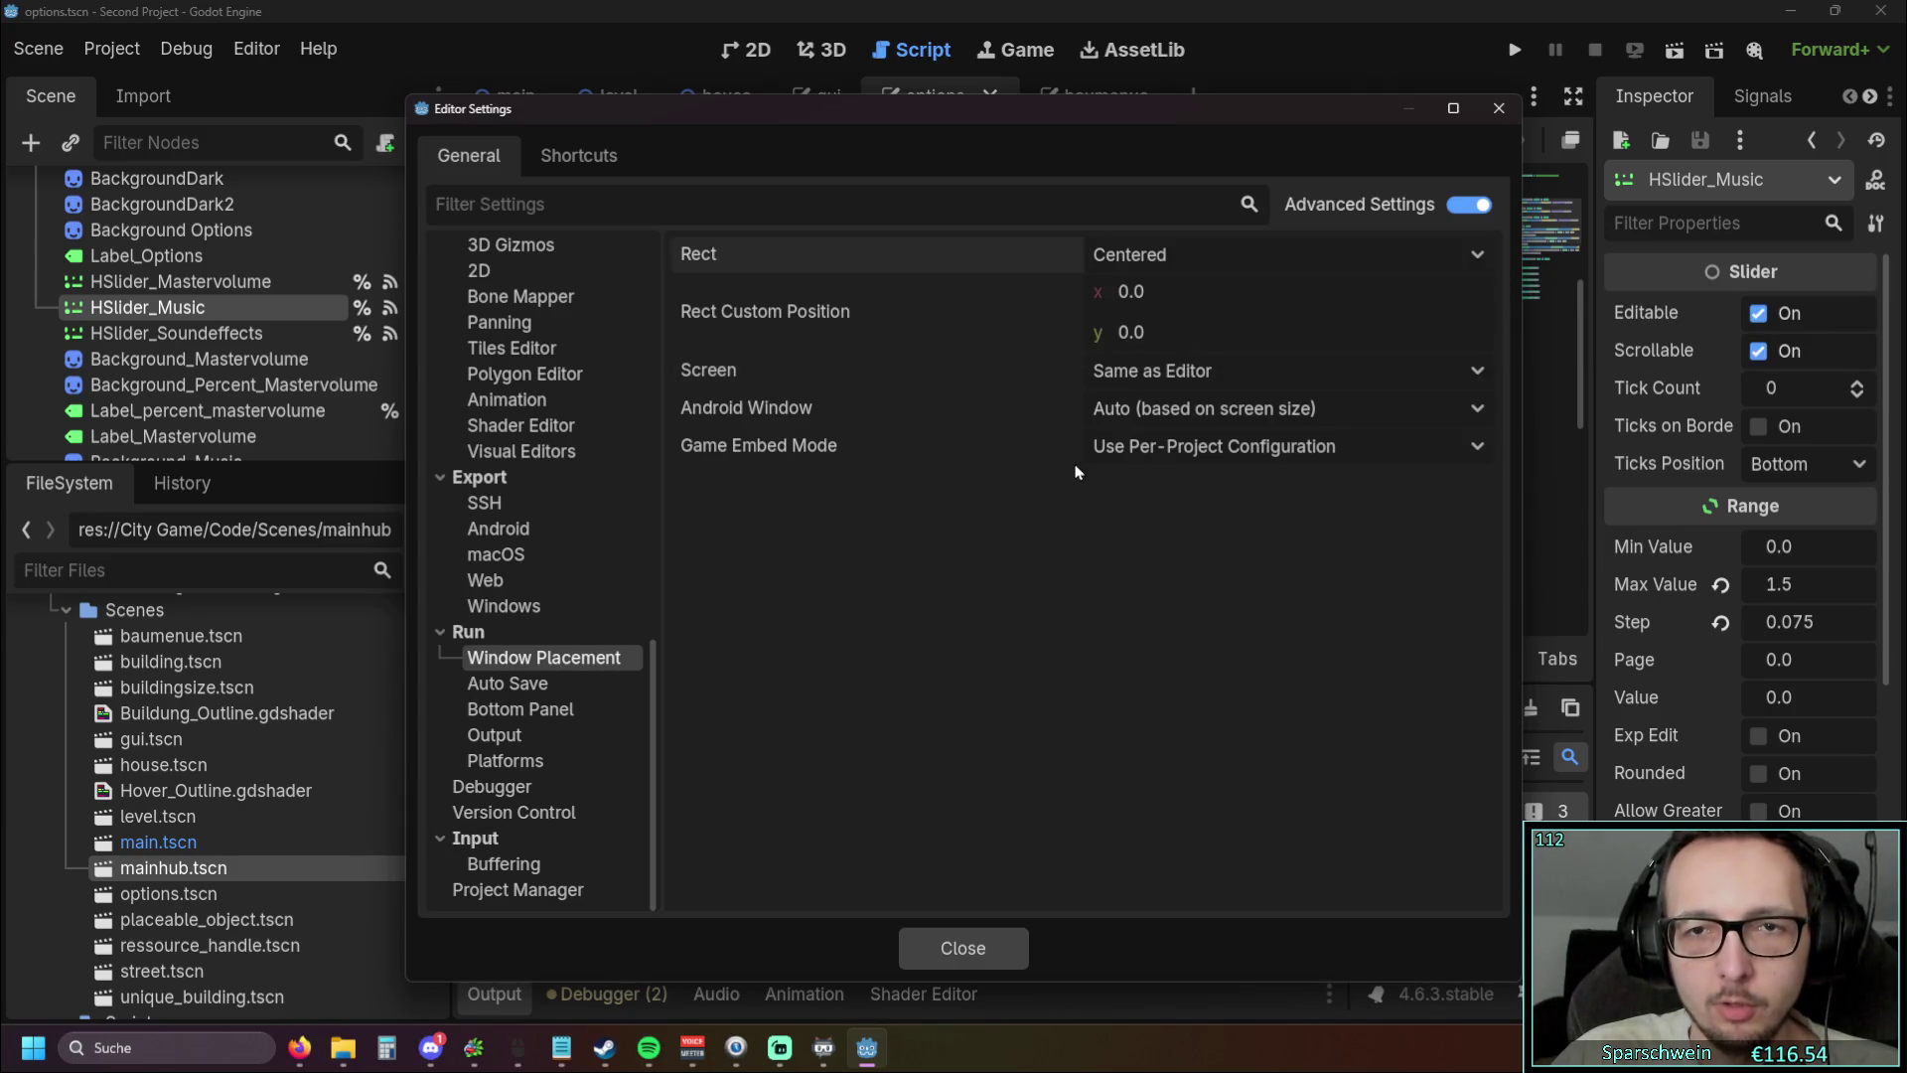
{"action": "left_click", "coordinate": [963, 944]}
{"action": "left_click", "coordinate": [1512, 52]}
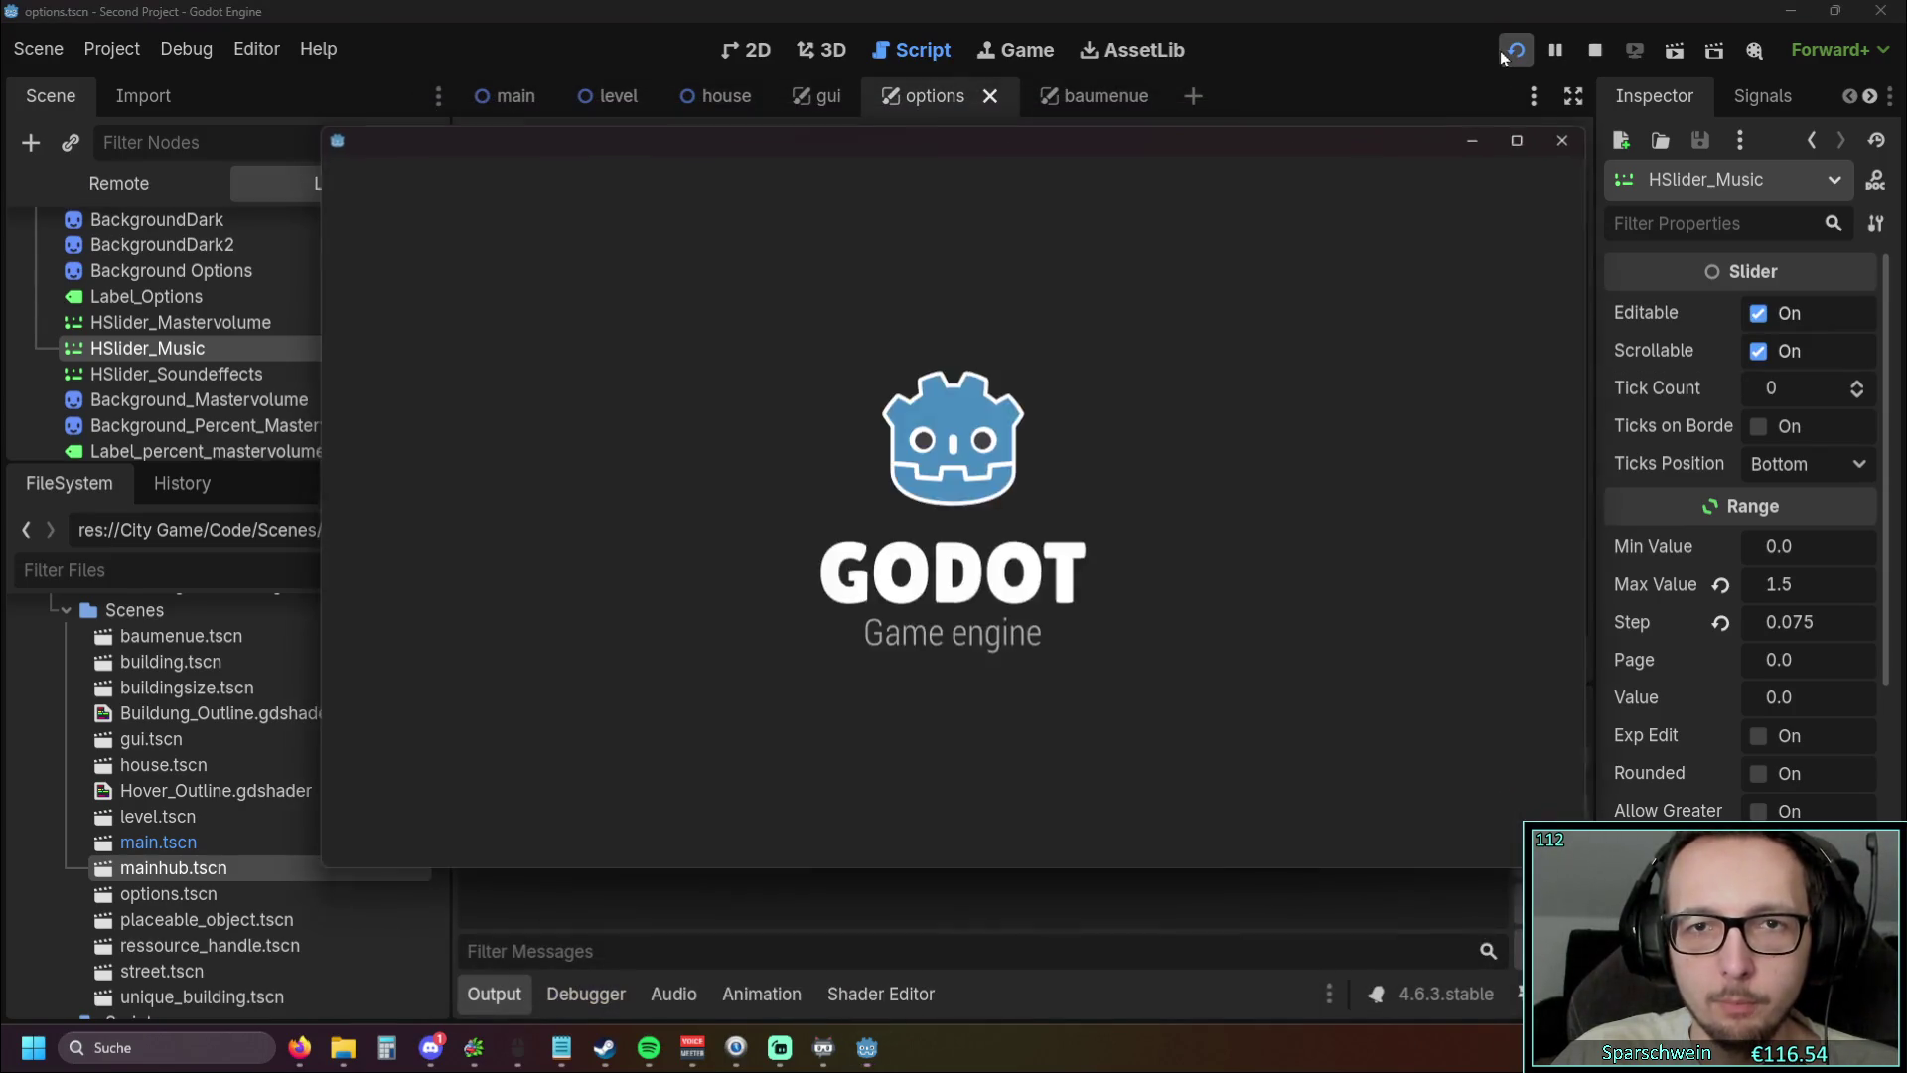
Switch the game to 1920x1080 in Optionen, then nudge and maximize the game window
{"action": "left_click", "coordinate": [1207, 837]}
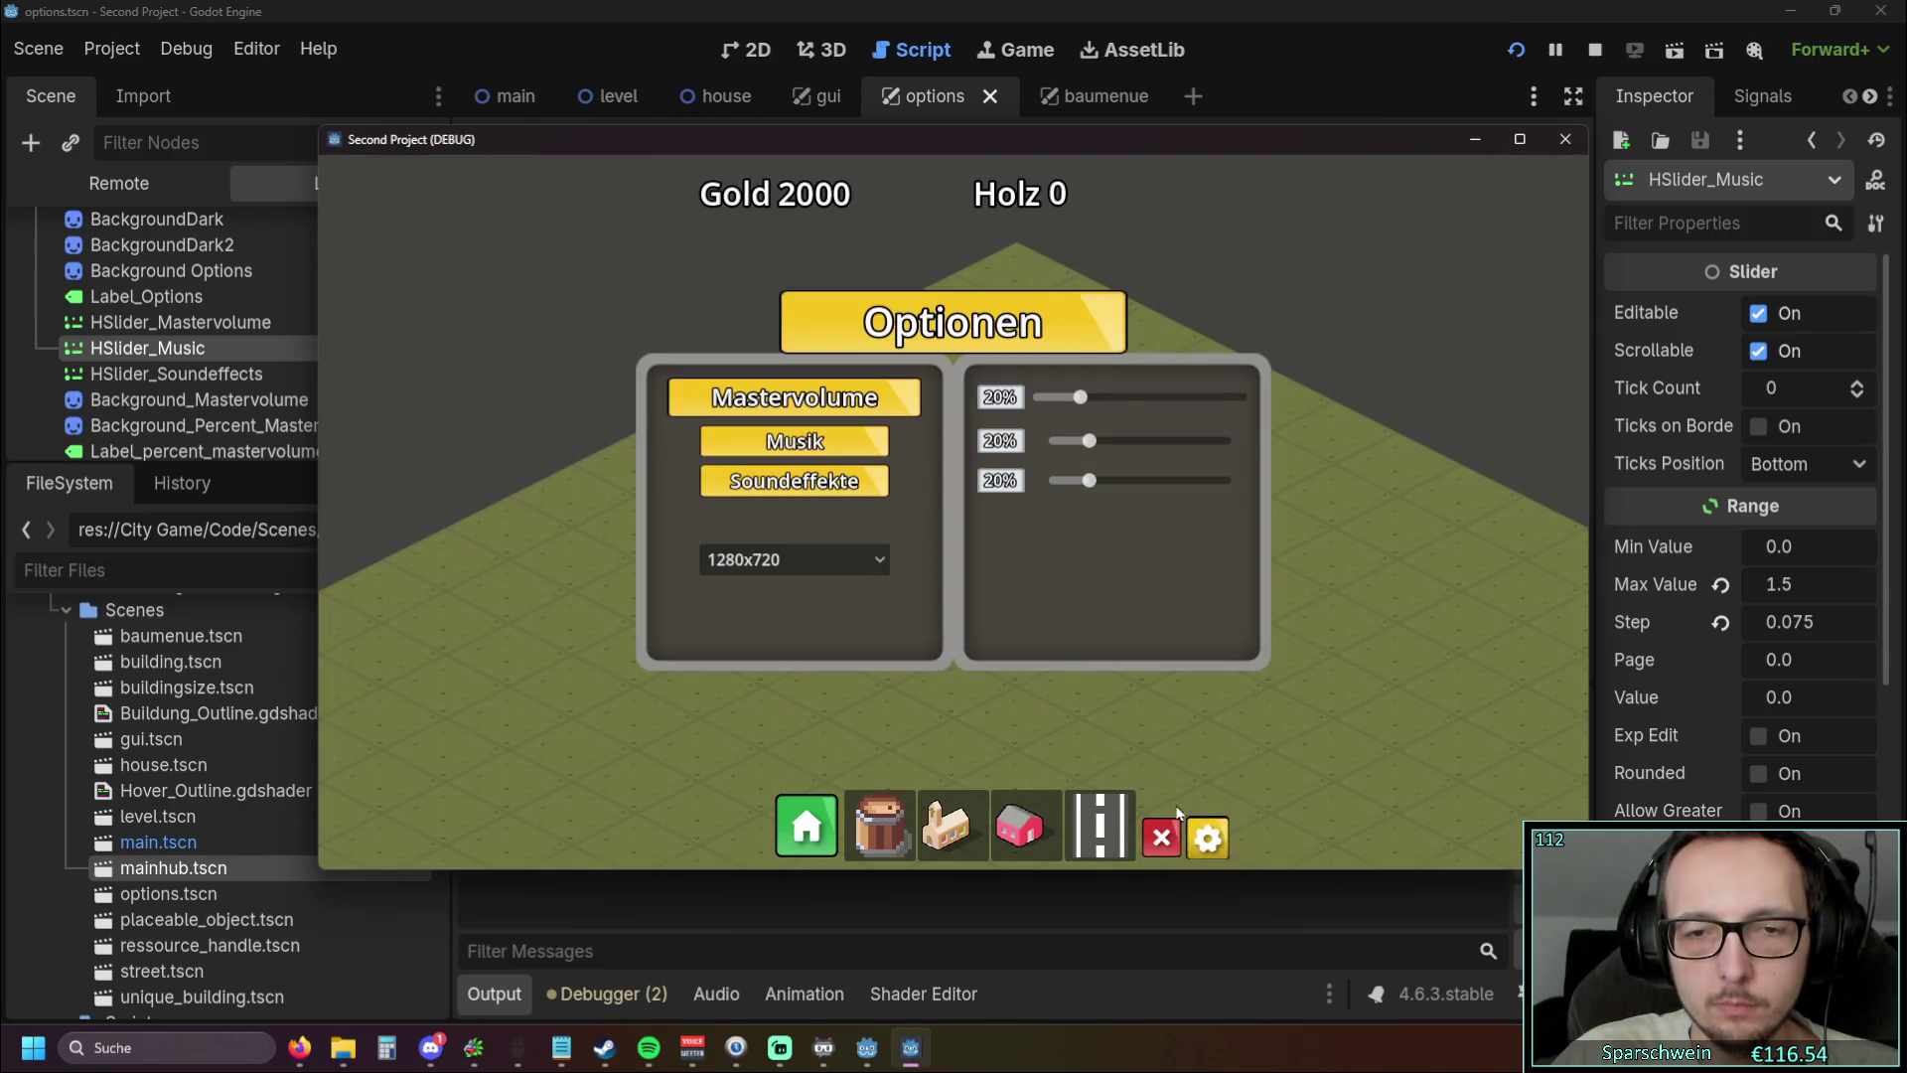
{"action": "left_click", "coordinate": [826, 562]}
{"action": "left_click", "coordinate": [790, 669]}
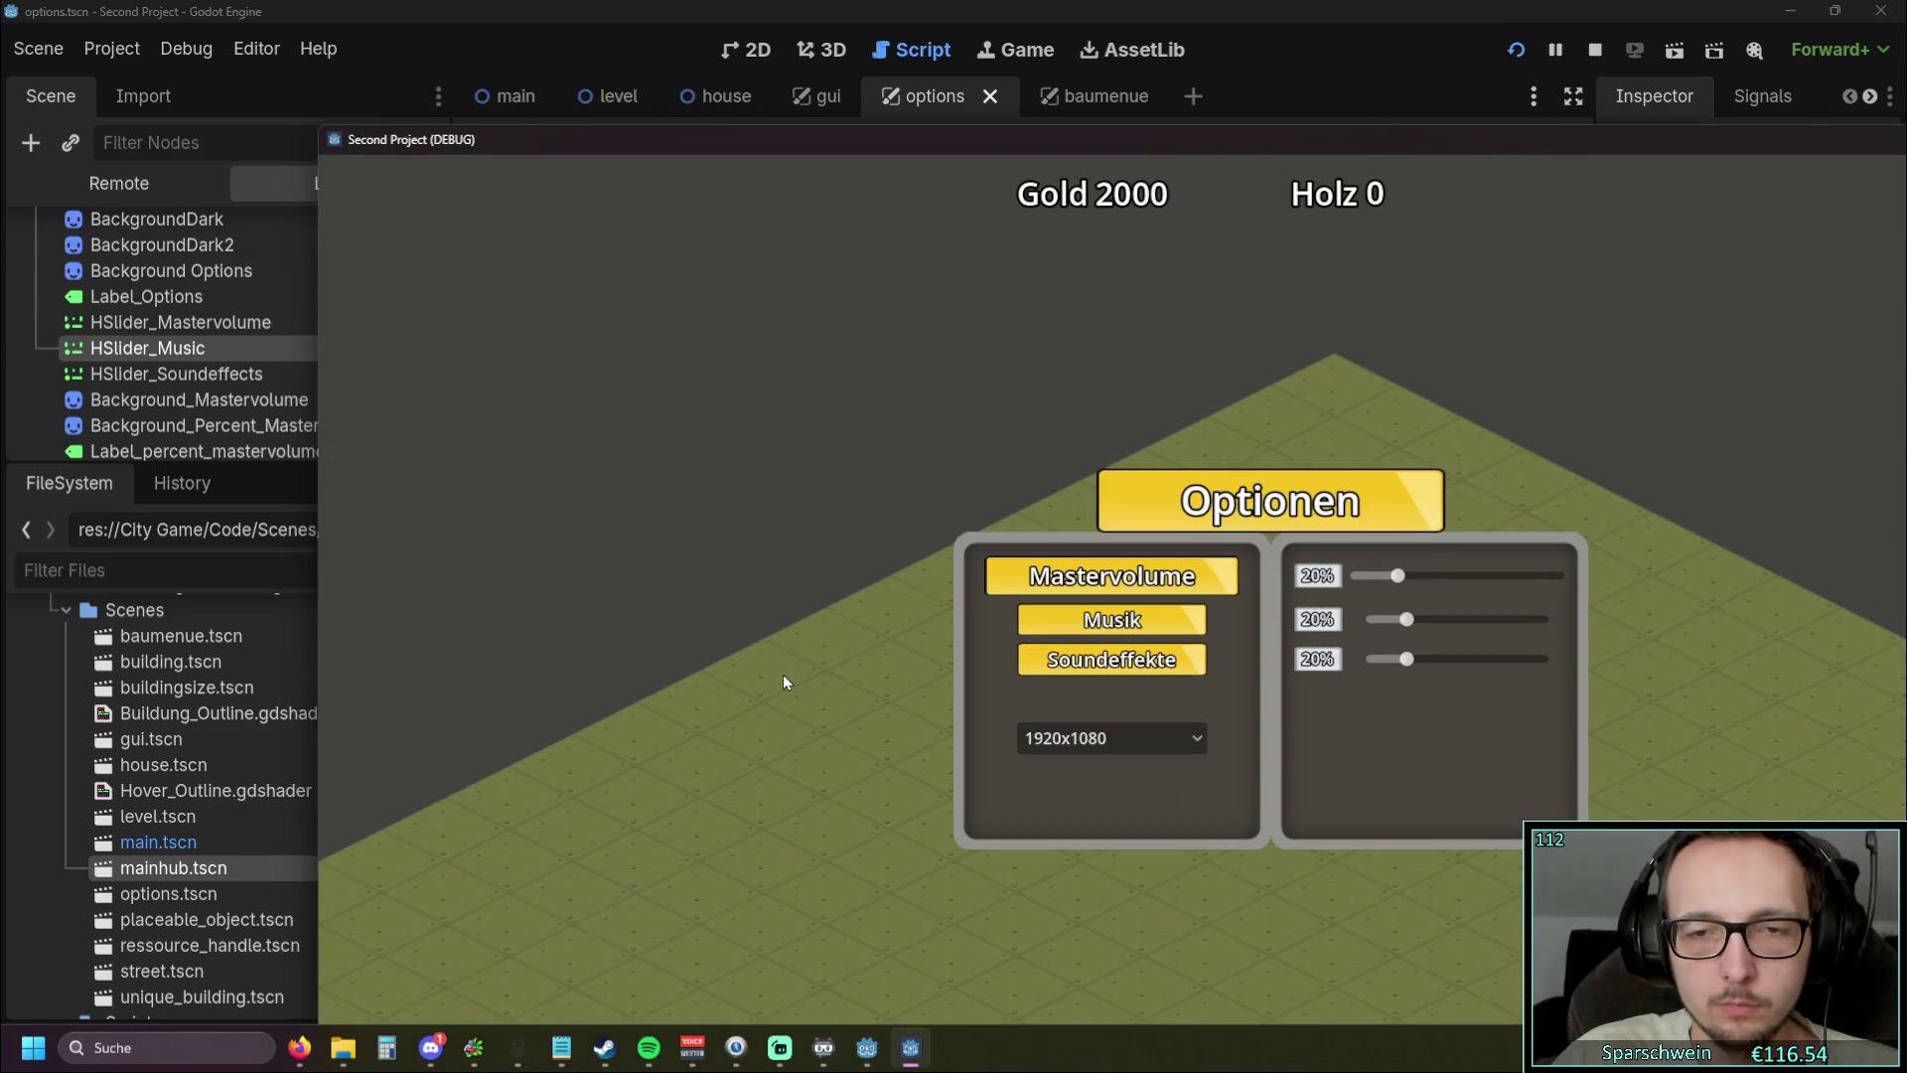
{"action": "mouse_move", "coordinate": [1328, 143]}
{"action": "left_mouse_down"}
{"action": "mouse_move", "coordinate": [1268, 111]}
{"action": "mouse_move", "coordinate": [1296, 156]}
{"action": "left_mouse_up"}
{"action": "double_click", "coordinate": [1293, 149]}
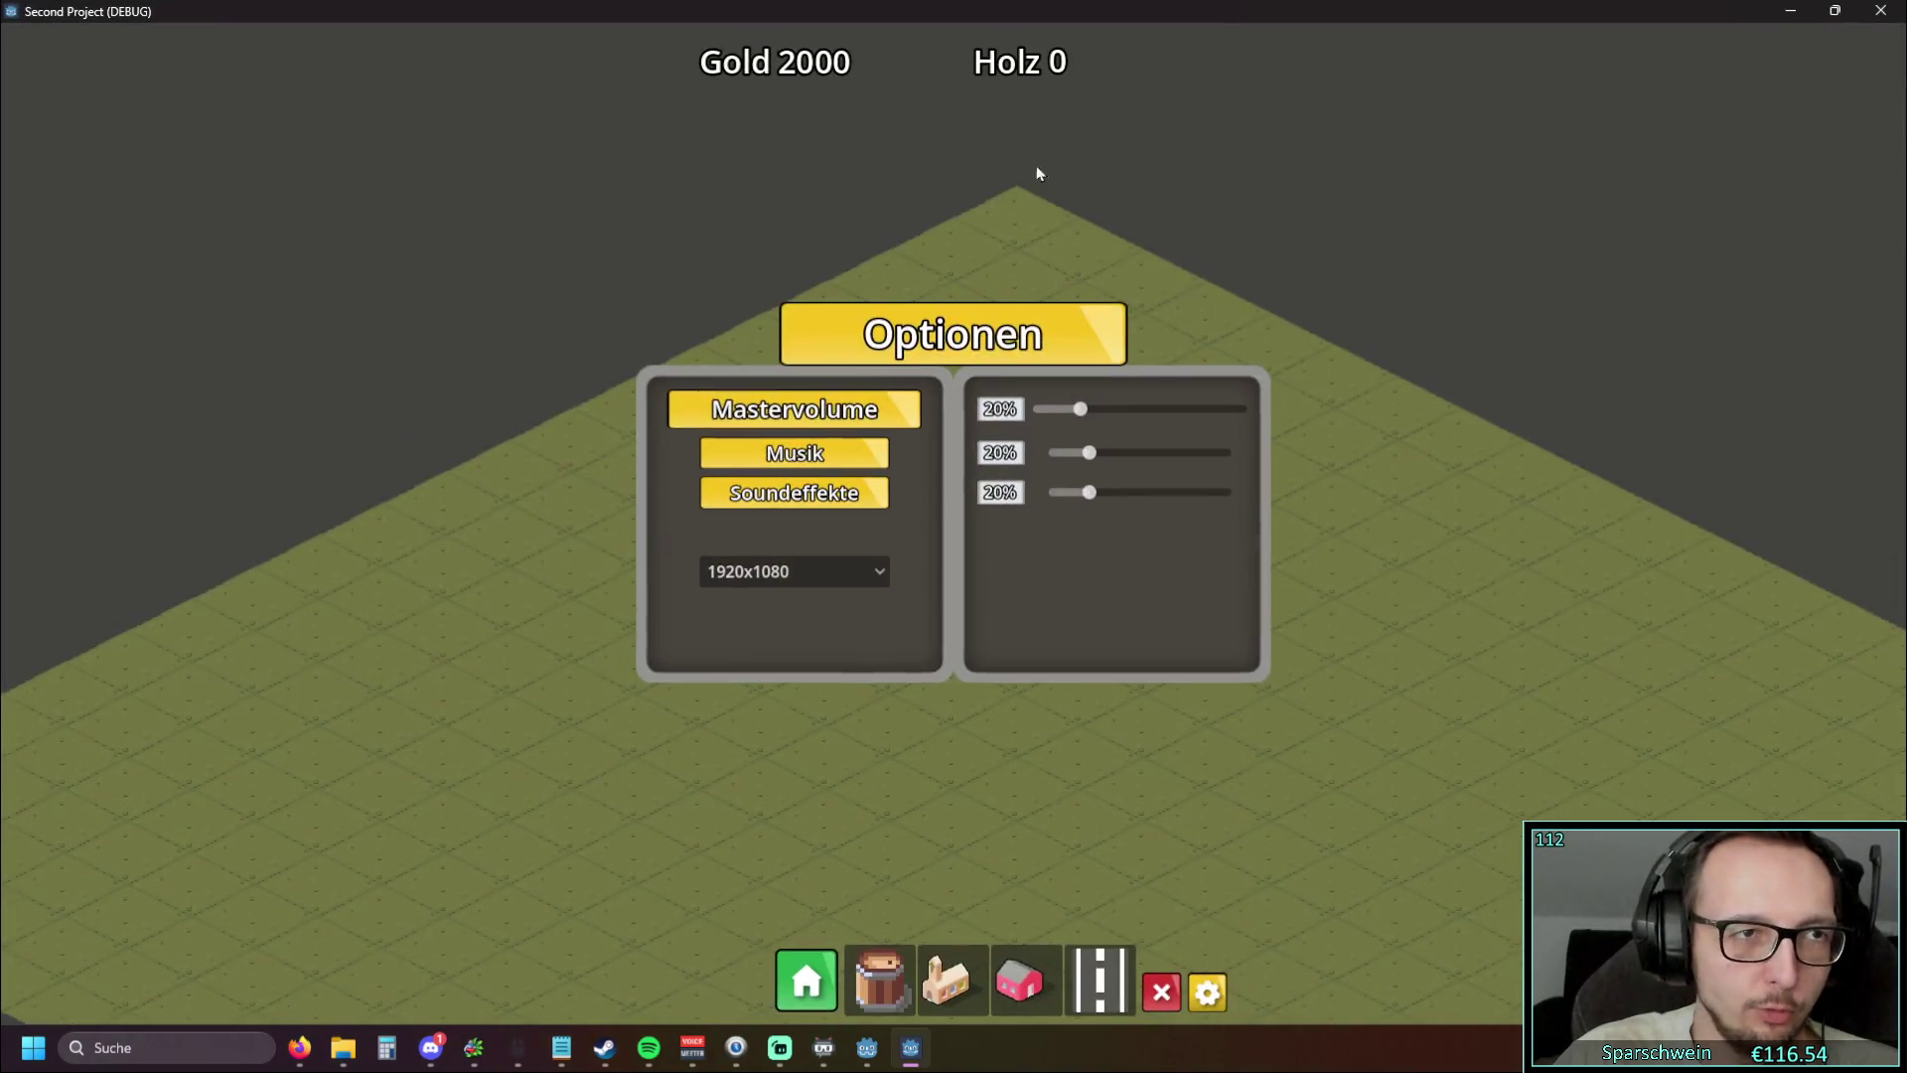
Pick 1600x900, 1024x768, 1920x1080 and 2560x1440 in the resolution dropdown, then close the game
{"action": "left_click", "coordinate": [881, 566]}
{"action": "left_click", "coordinate": [839, 658]}
{"action": "left_click", "coordinate": [829, 574]}
{"action": "left_click", "coordinate": [796, 605]}
{"action": "left_click", "coordinate": [789, 573]}
{"action": "left_click", "coordinate": [783, 687]}
{"action": "left_click", "coordinate": [824, 572]}
{"action": "left_click", "coordinate": [795, 712]}
{"action": "left_click", "coordinate": [1881, 12]}
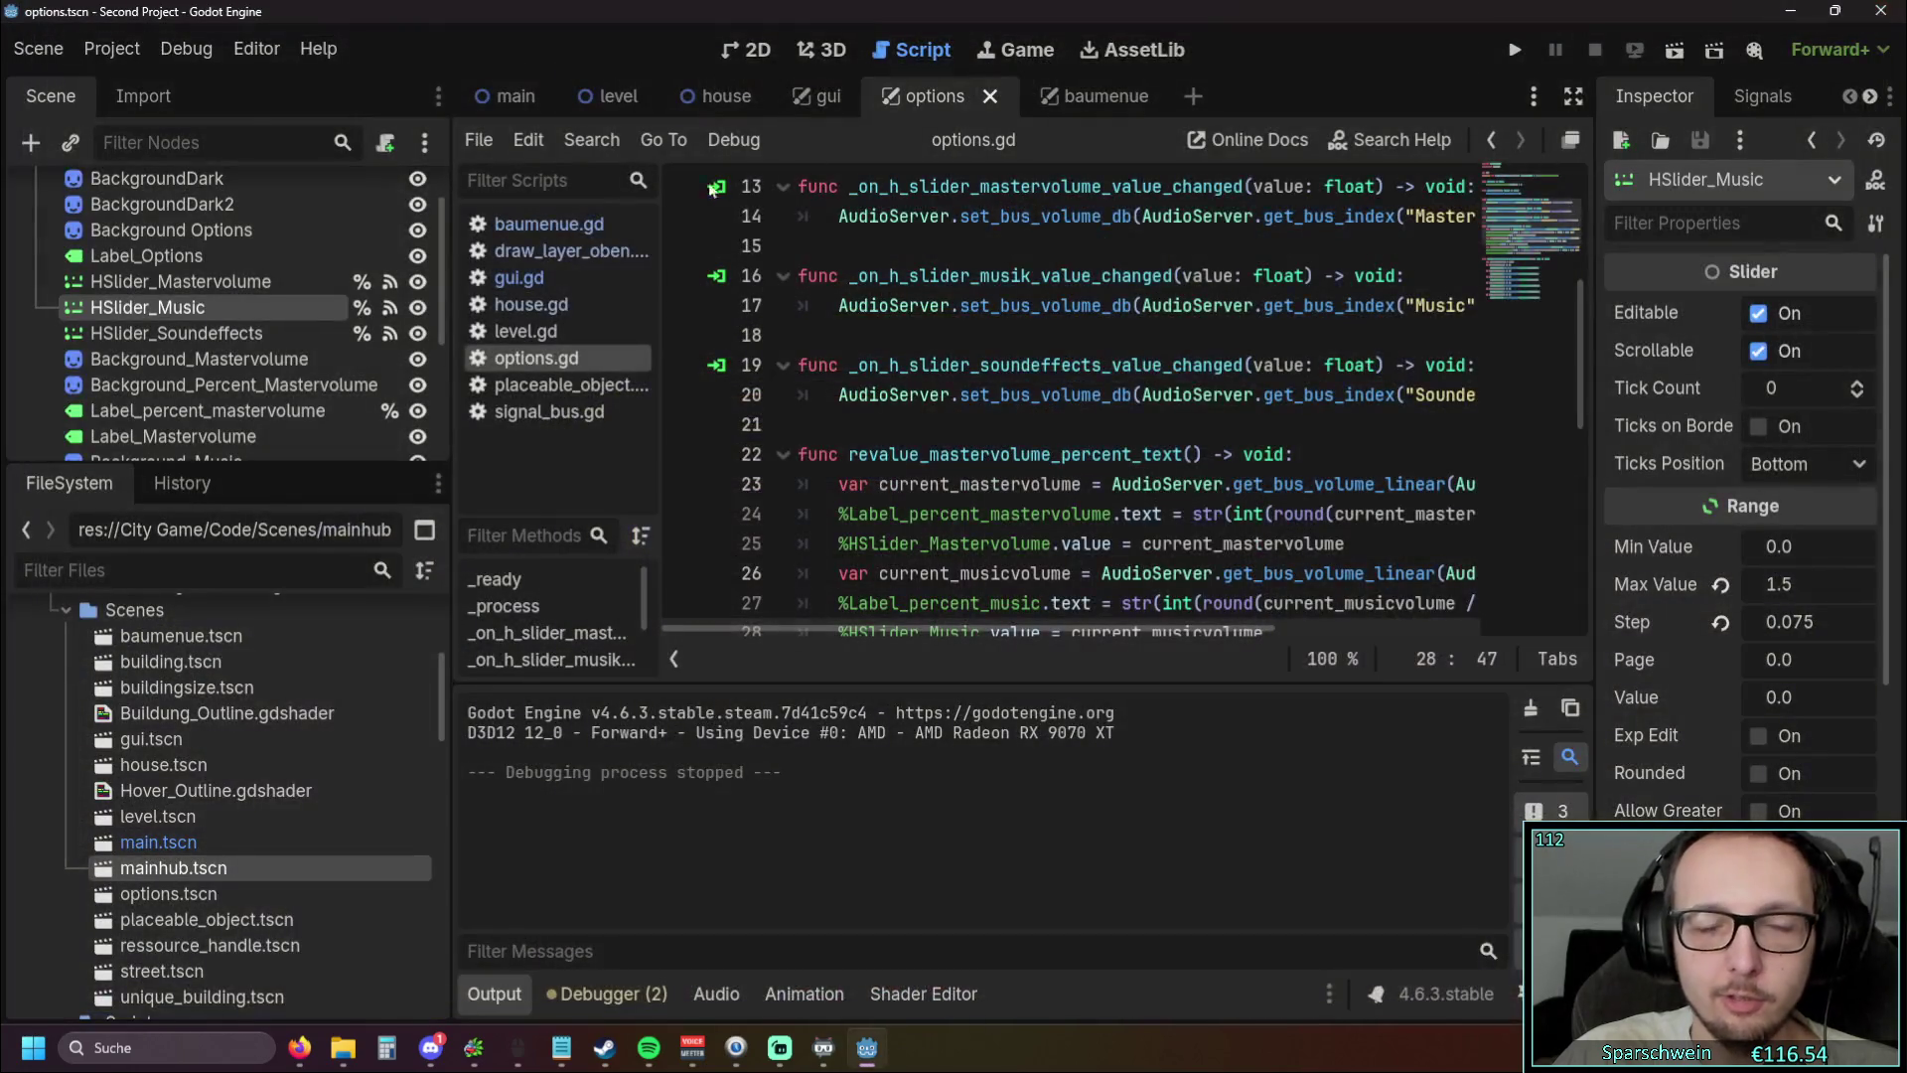
Tick Borderless under Project Settings > Display > Window and run the game
{"action": "left_click", "coordinate": [186, 49]}
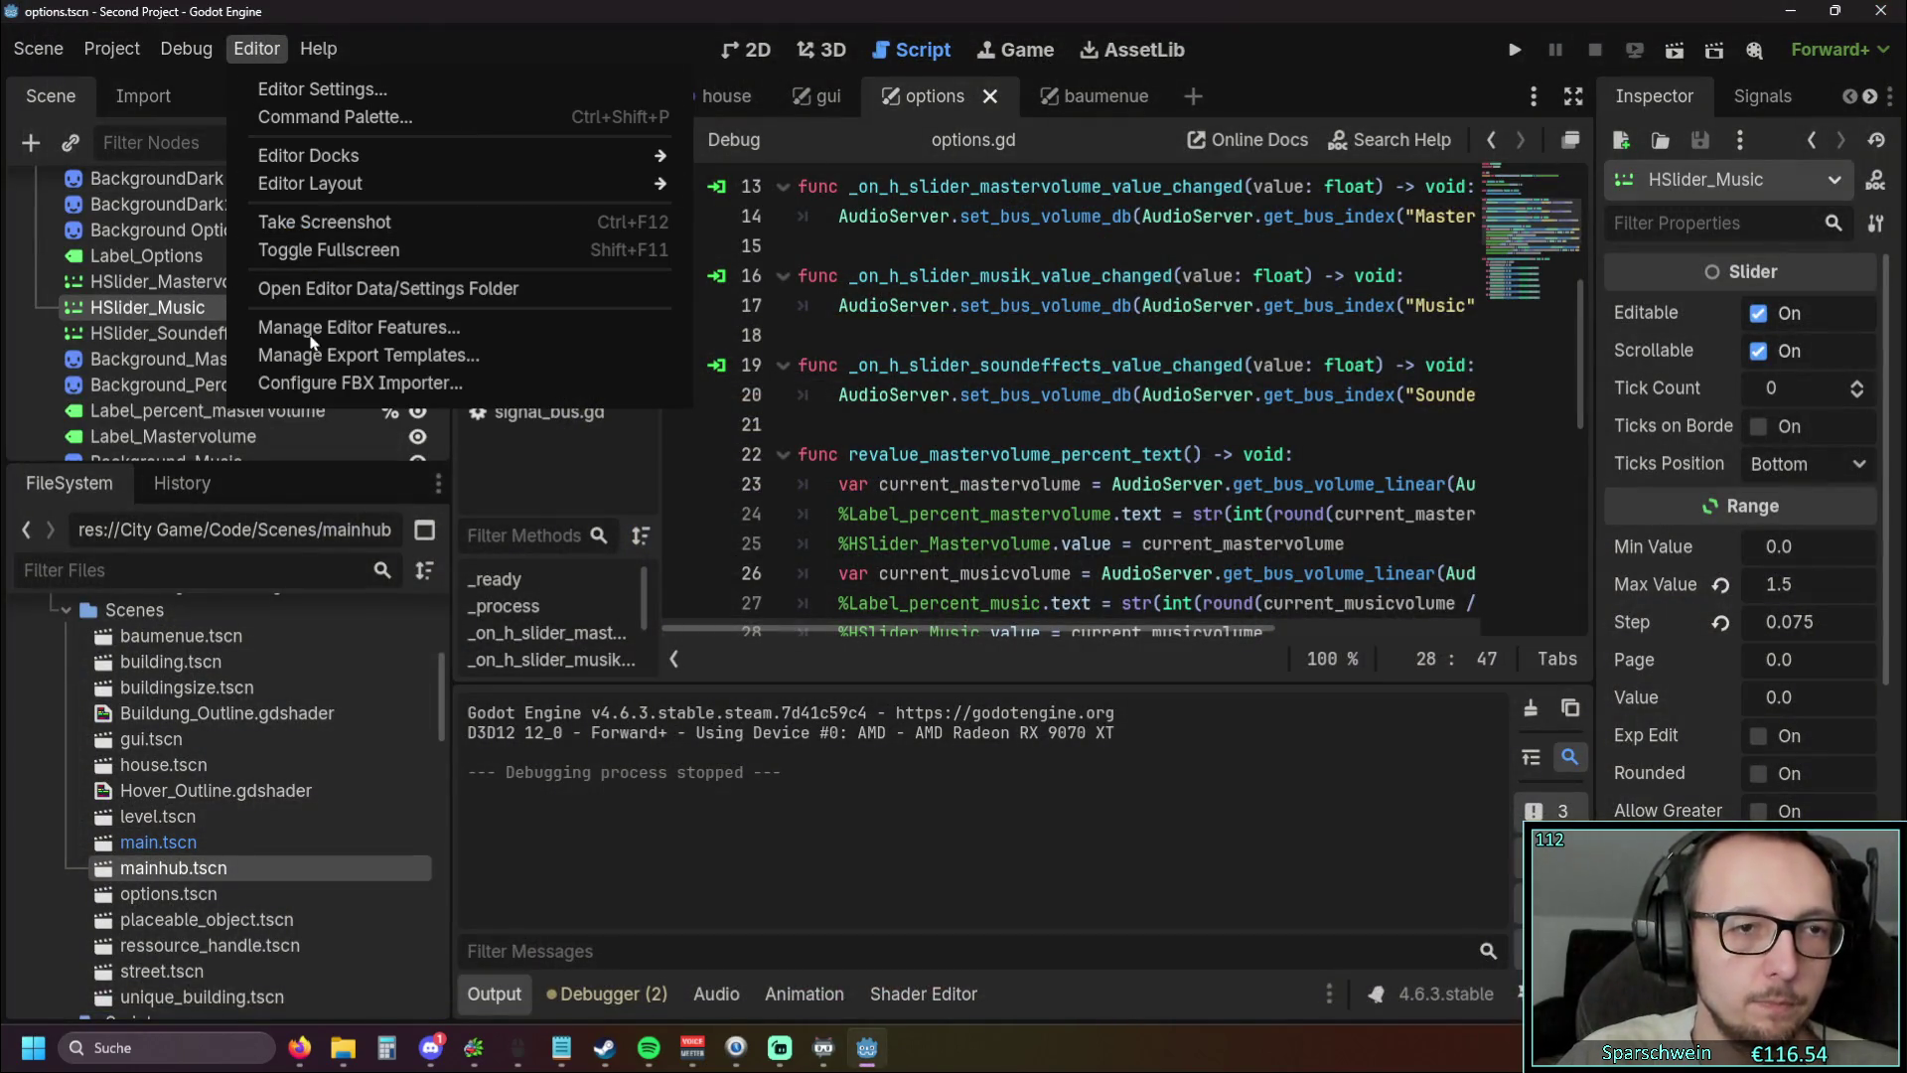
{"action": "mouse_move", "coordinate": [107, 54]}
{"action": "left_click", "coordinate": [149, 88]}
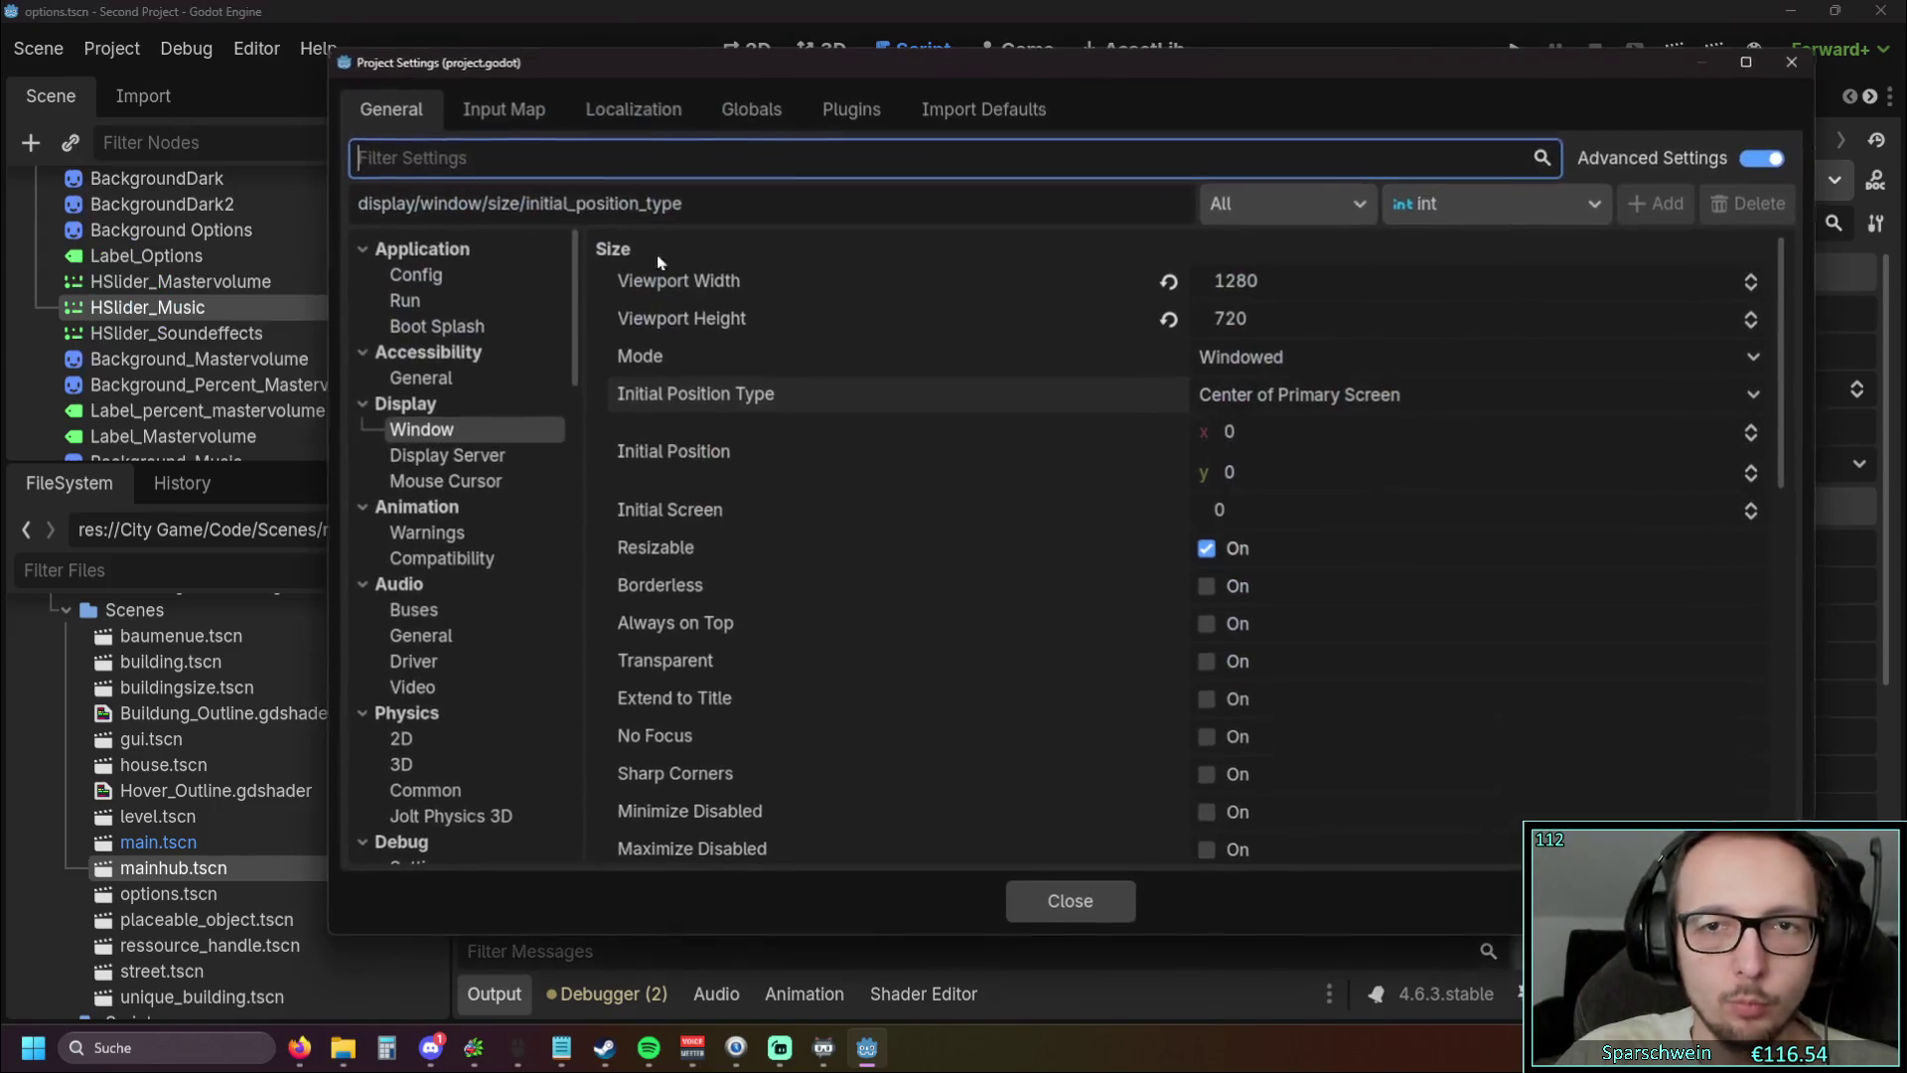
{"action": "left_click", "coordinate": [1208, 585]}
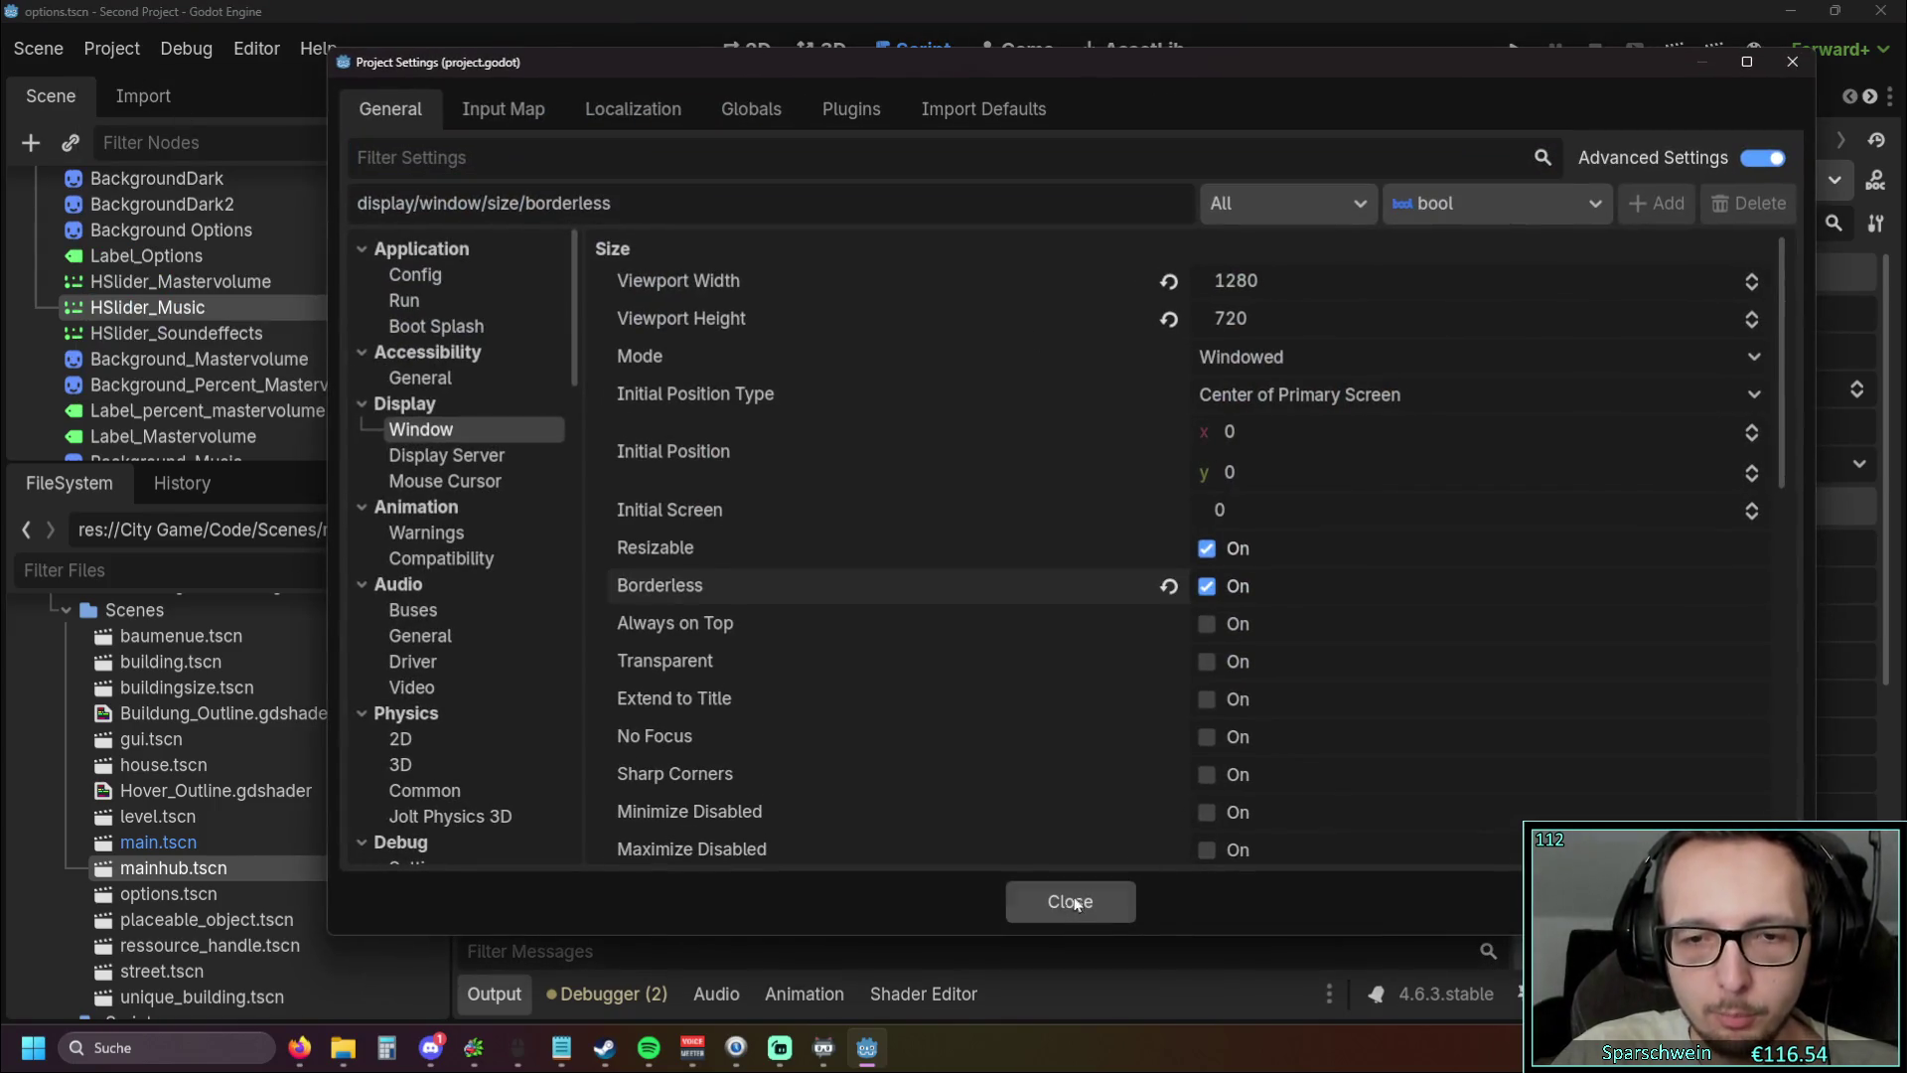
{"action": "left_click", "coordinate": [1070, 901]}
{"action": "left_click", "coordinate": [1514, 48]}
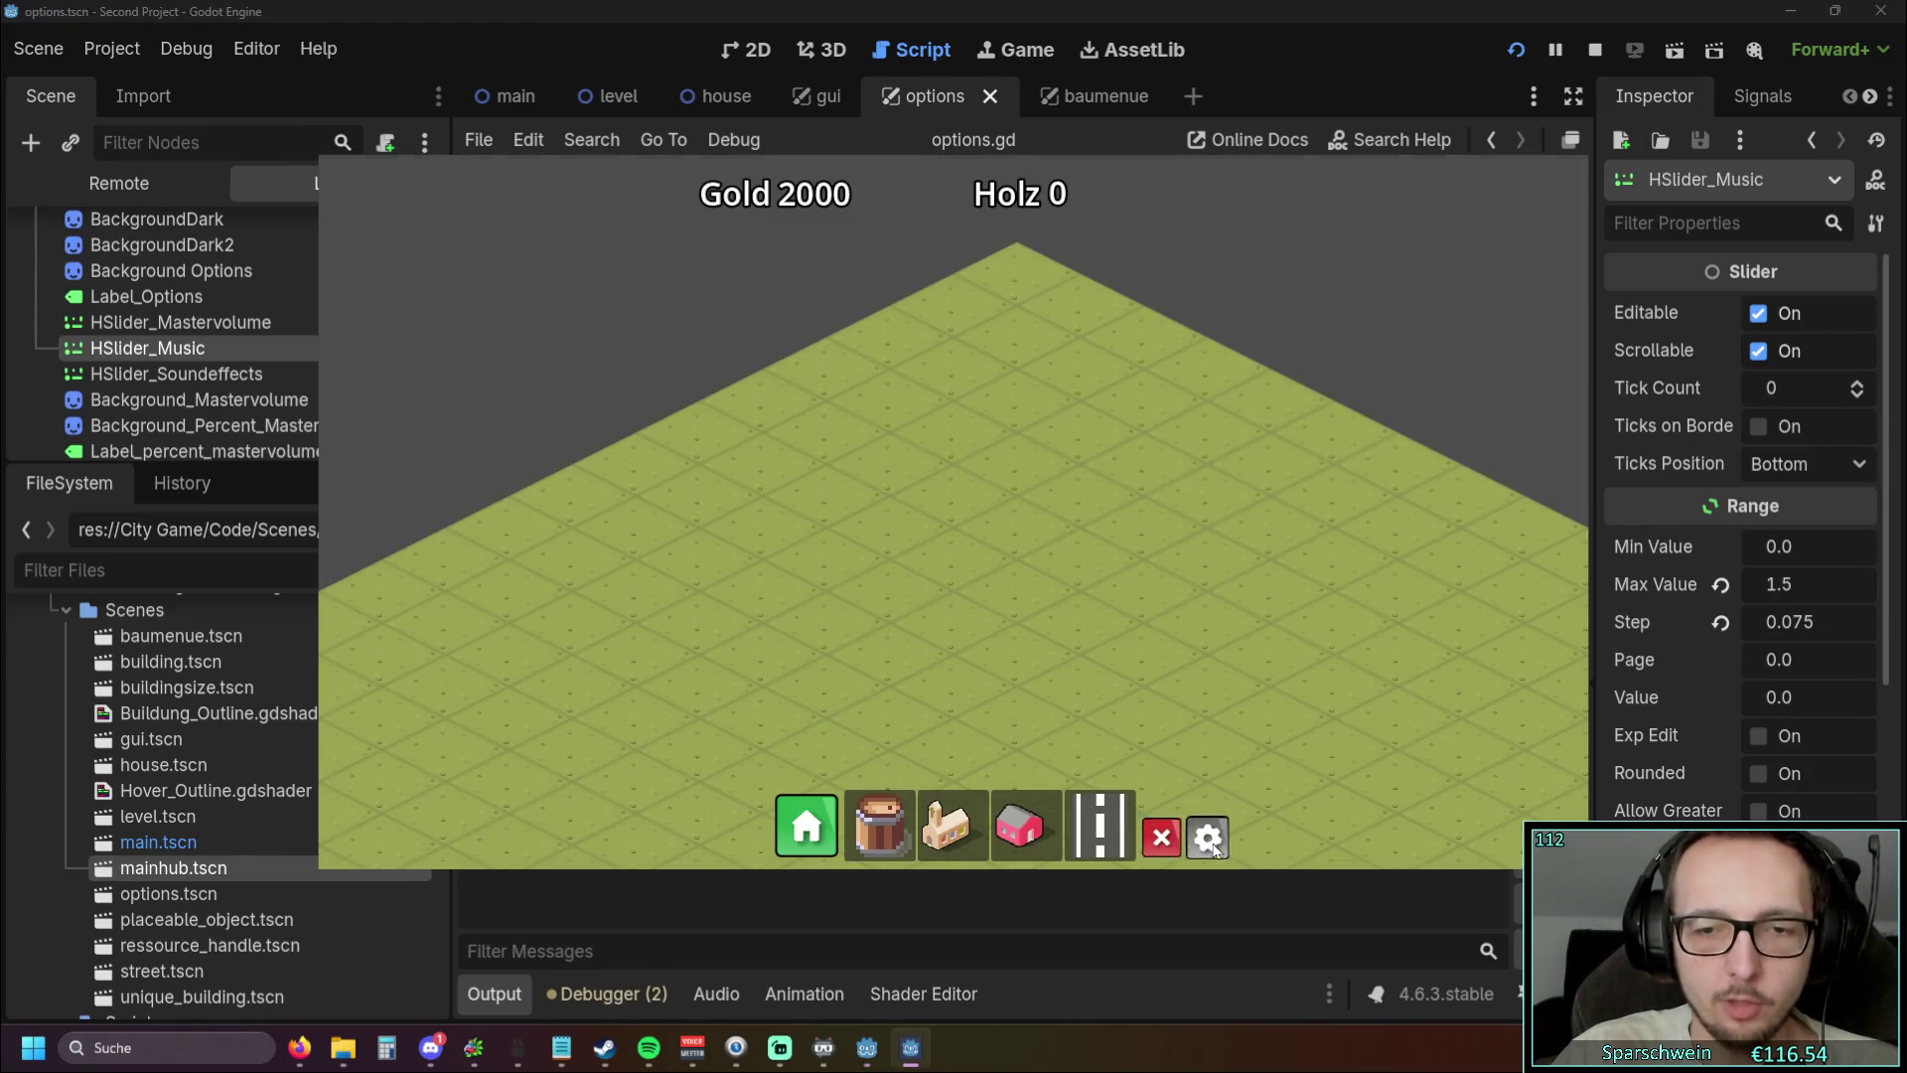
Cycle the game through 1024x768, 1600x900, 1920x1080, 2560x1440, back to 1280x720, then stop with F8
{"action": "left_click", "coordinate": [1207, 836]}
{"action": "left_click", "coordinate": [879, 560]}
{"action": "left_click", "coordinate": [807, 602]}
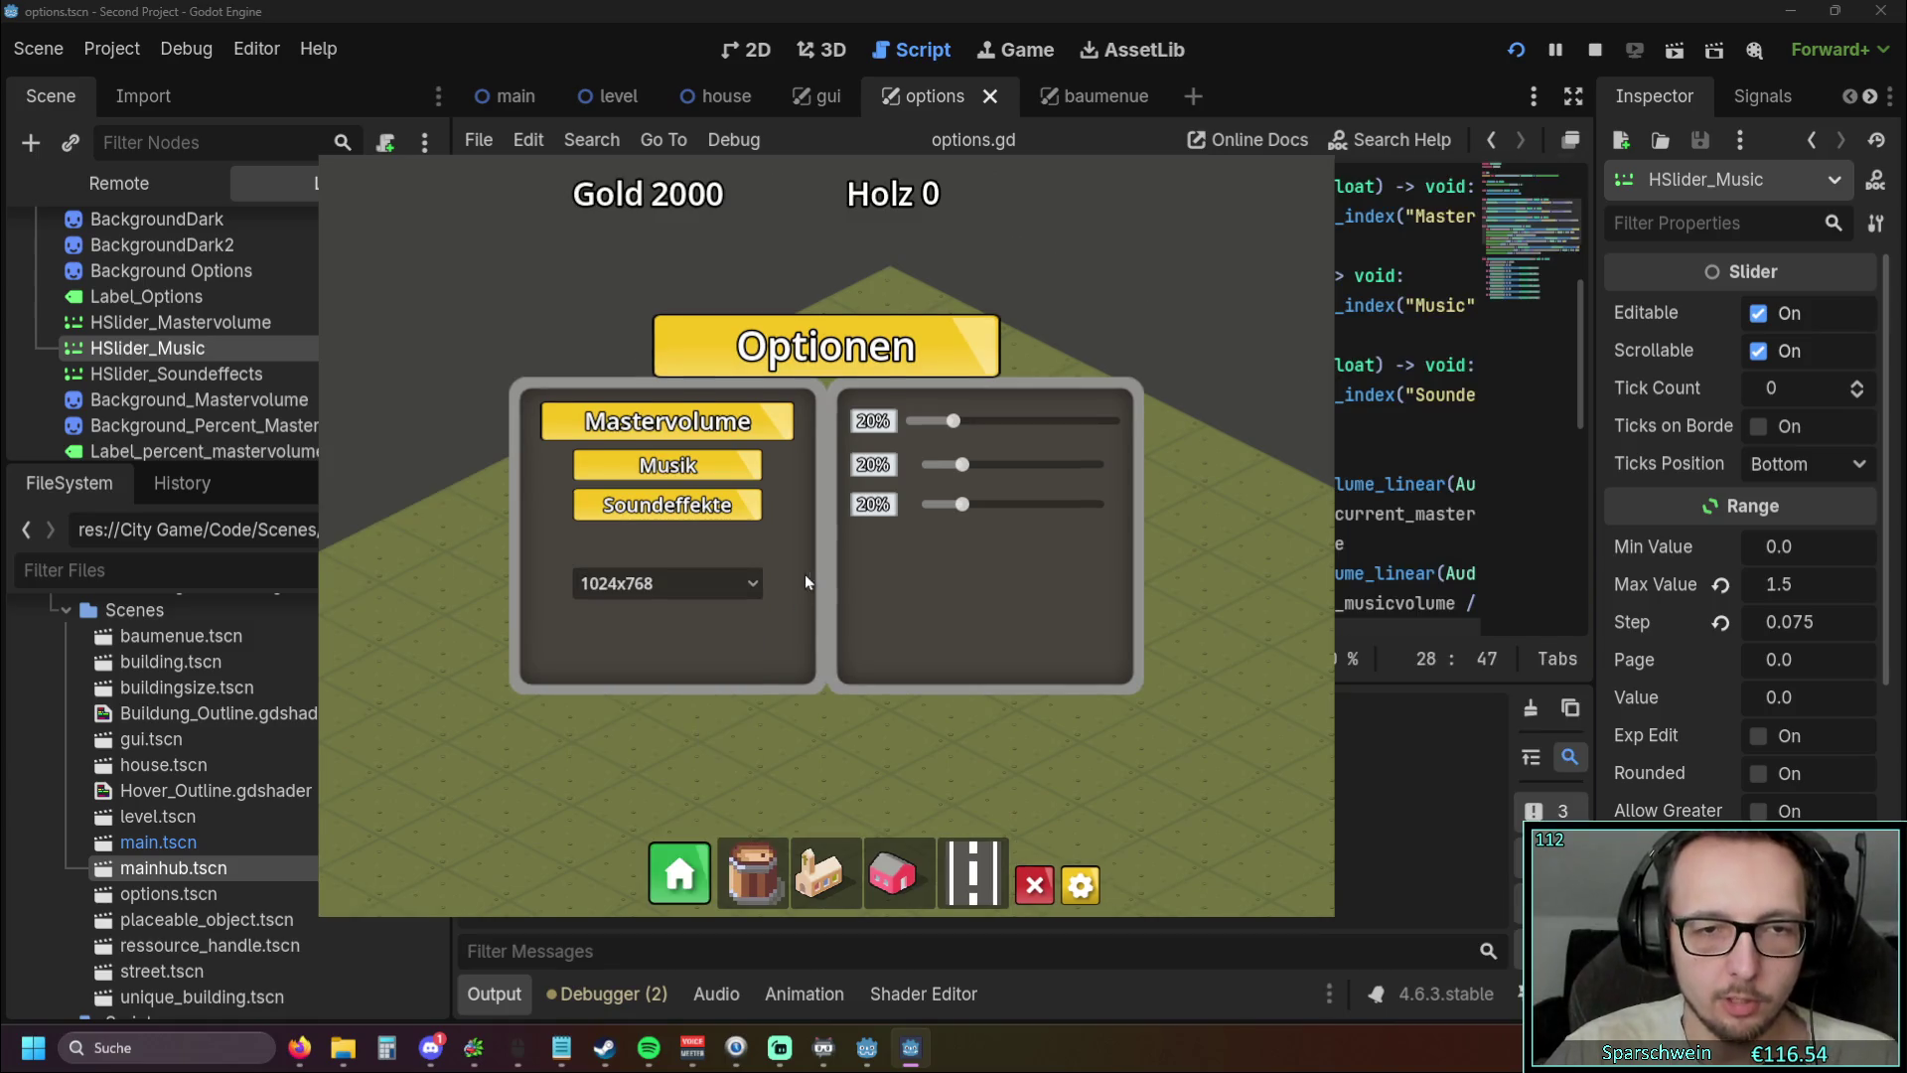
{"action": "left_click", "coordinate": [725, 582]}
{"action": "left_click", "coordinate": [651, 670]}
{"action": "left_click", "coordinate": [994, 651]}
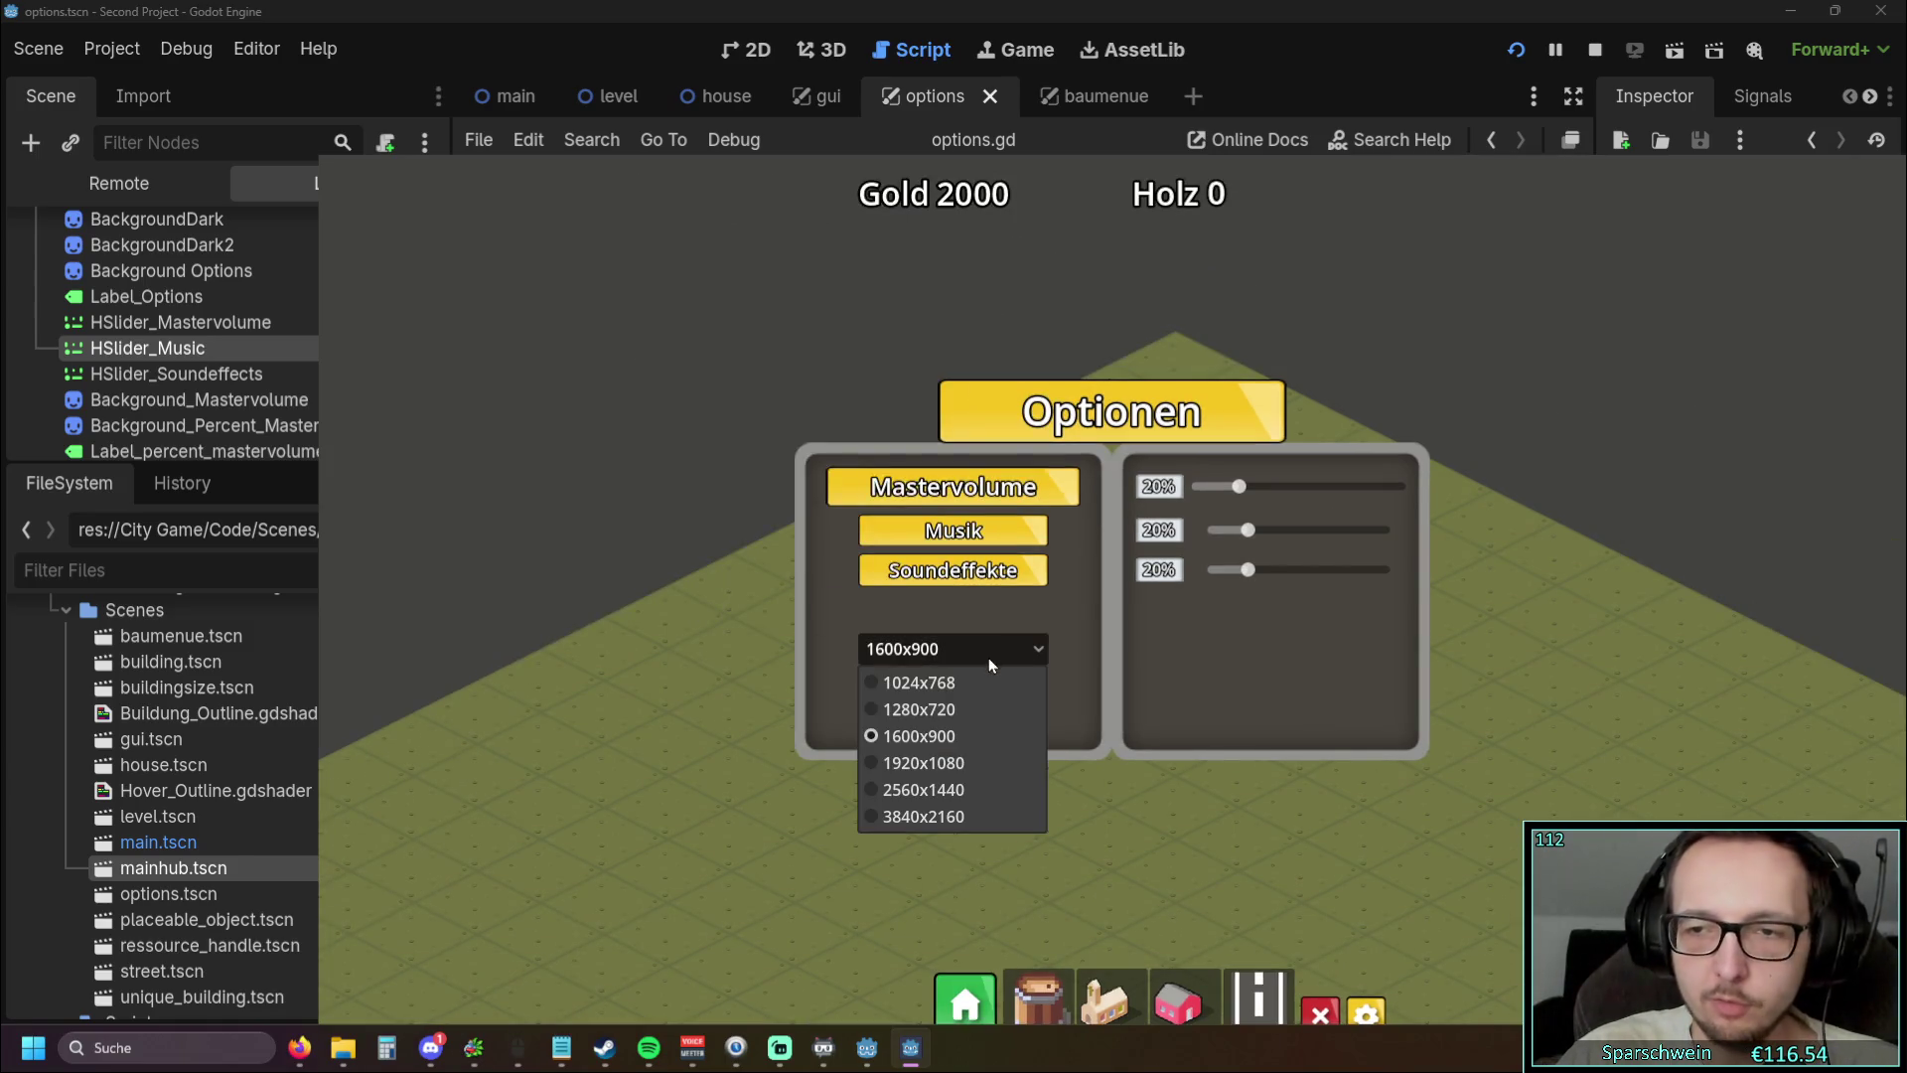
{"action": "left_click", "coordinate": [955, 767]}
{"action": "left_click", "coordinate": [1112, 738]}
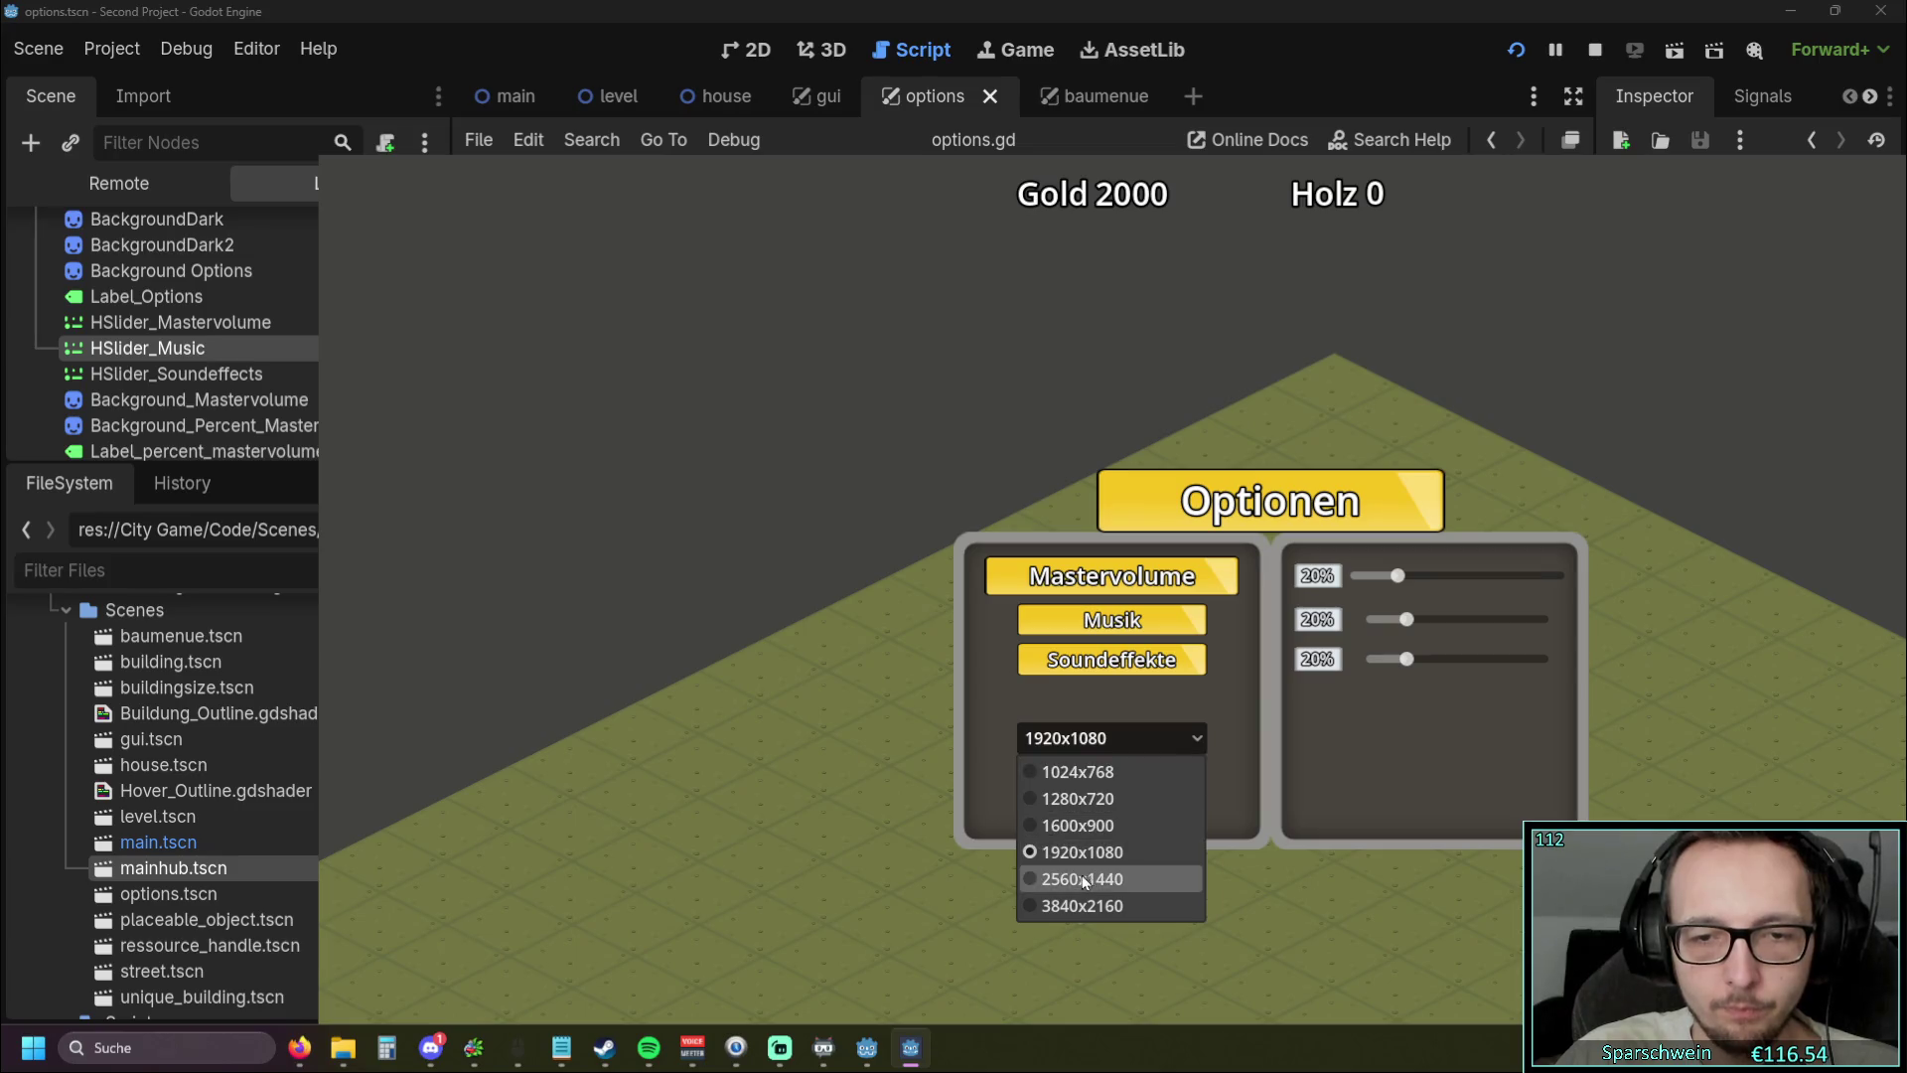
{"action": "left_click", "coordinate": [1093, 879]}
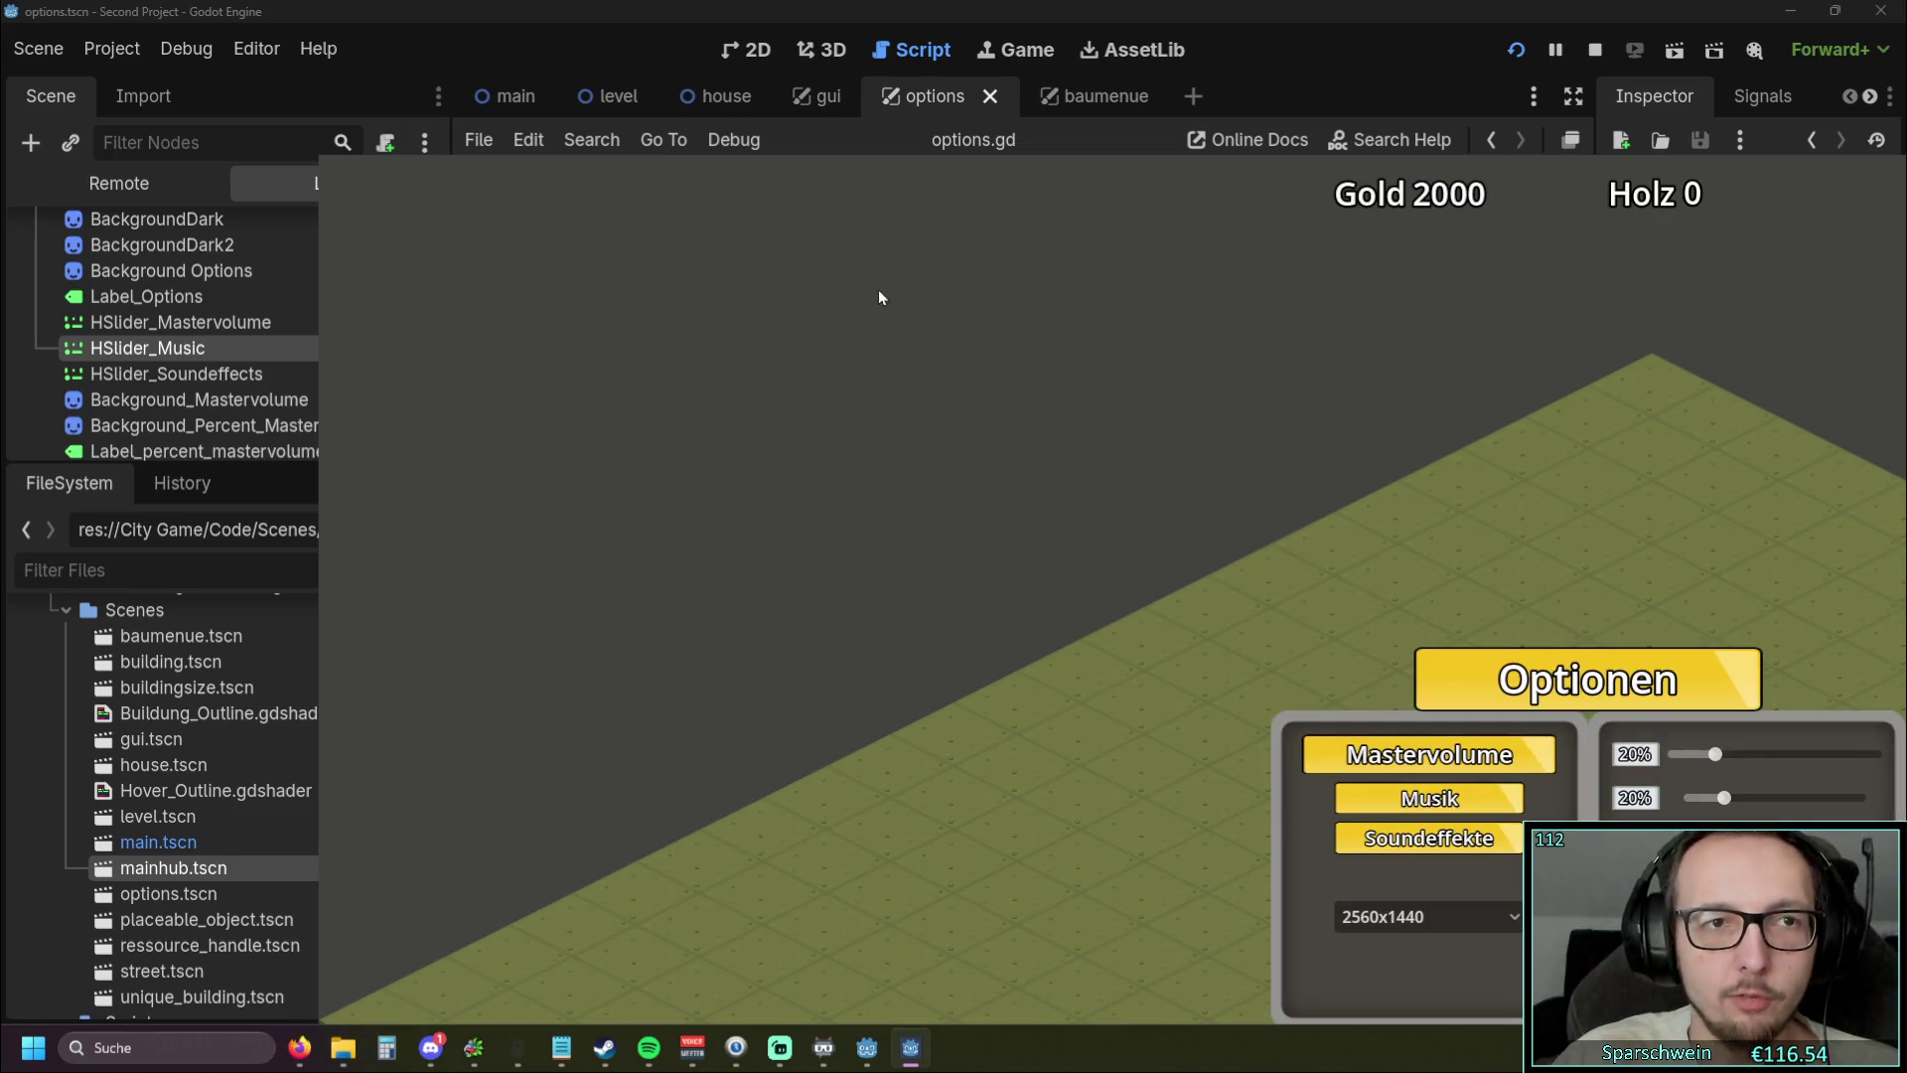
{"action": "left_click", "coordinate": [1500, 918]}
{"action": "left_click", "coordinate": [1396, 977]}
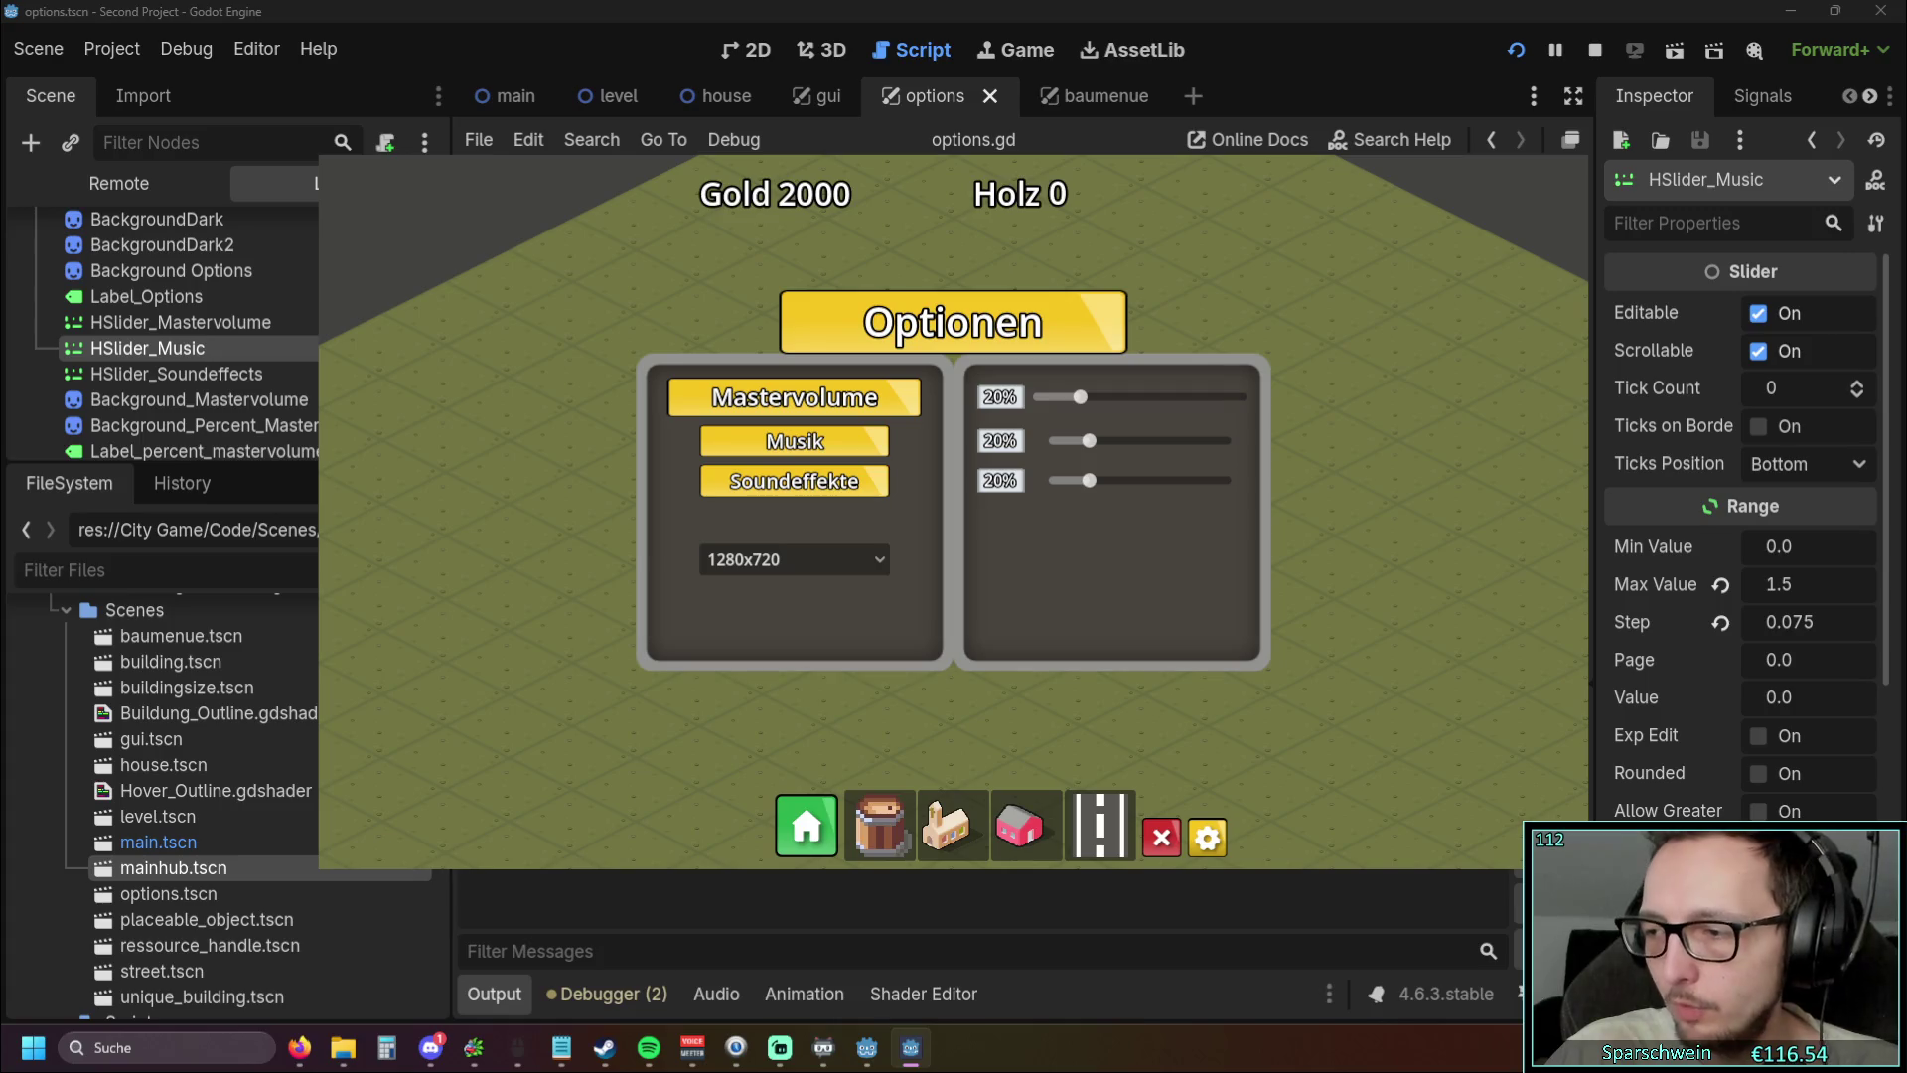
{"action": "key", "text": "F8"}
Set Editor Settings Window Placement Rect to Top Left
{"action": "left_click", "coordinate": [256, 47]}
{"action": "left_click", "coordinate": [298, 89]}
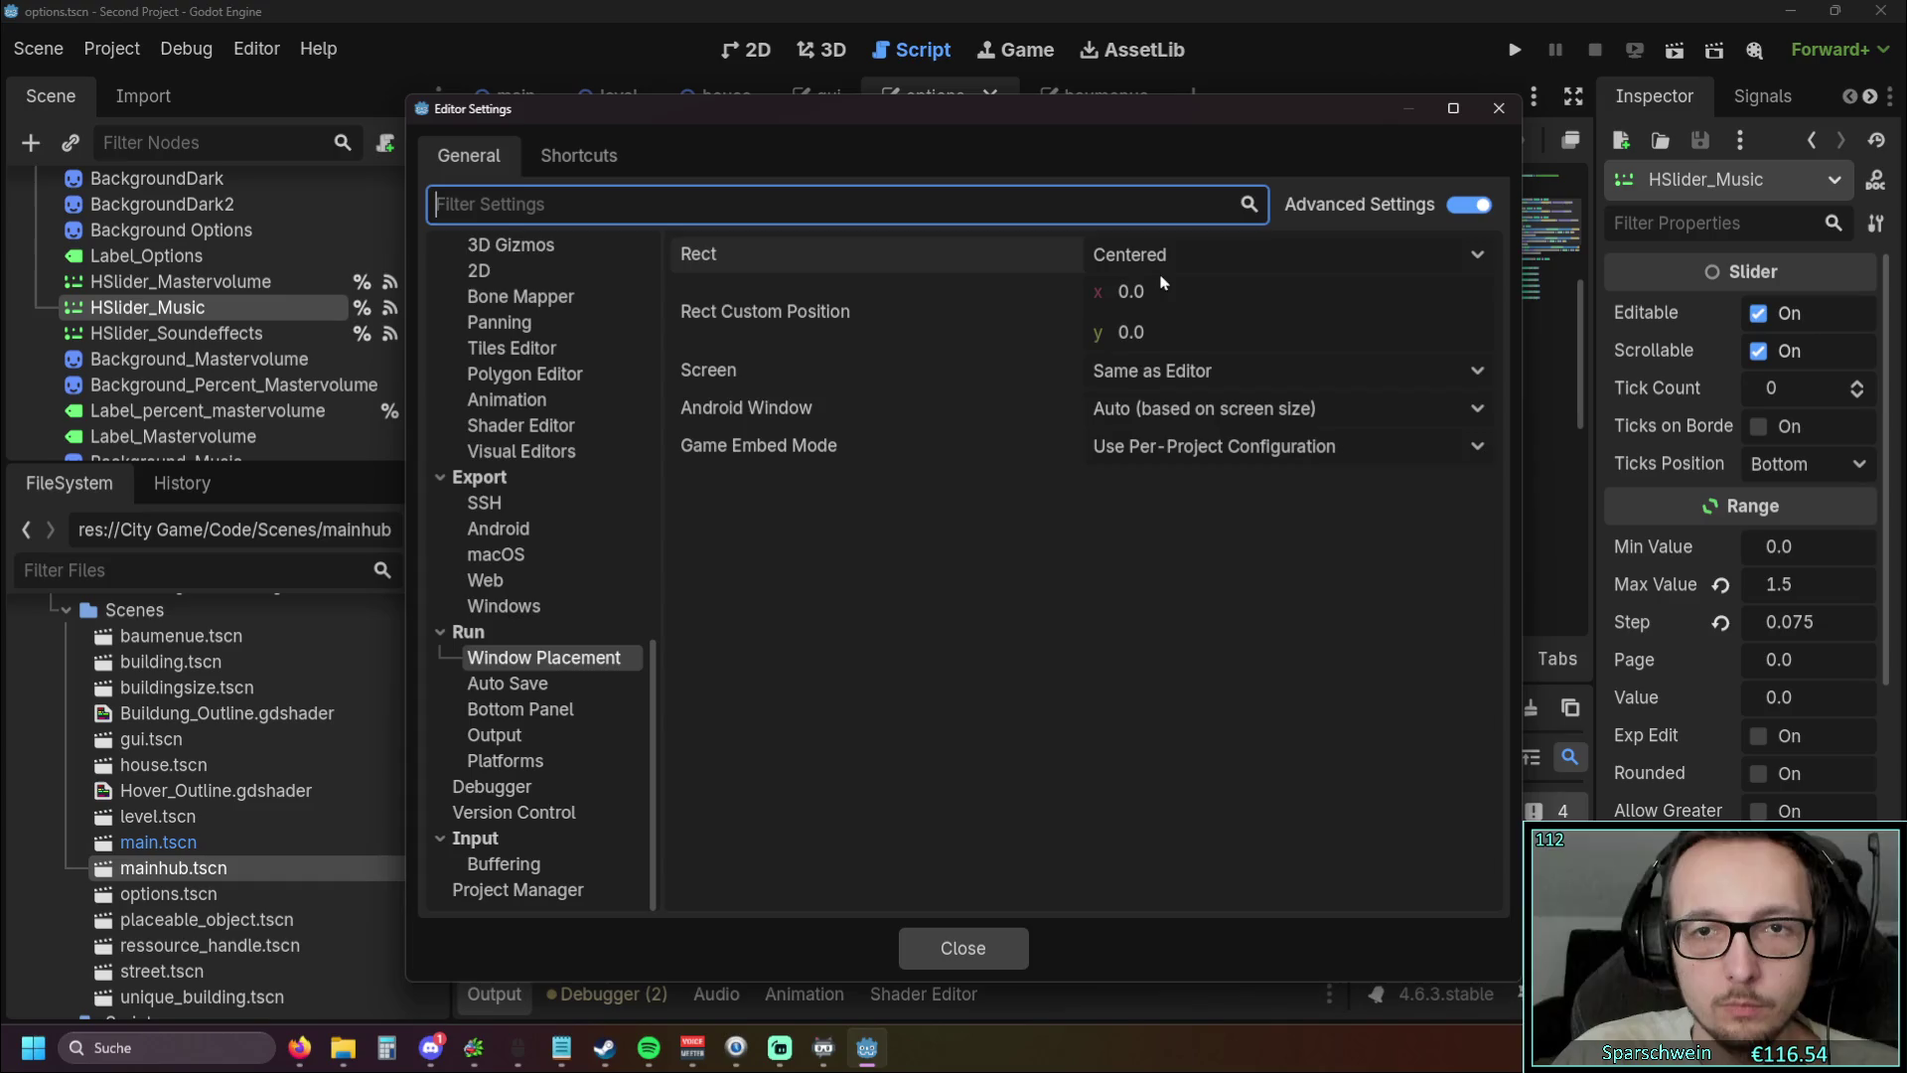
{"action": "left_click", "coordinate": [1158, 256]}
{"action": "left_click", "coordinate": [1165, 299]}
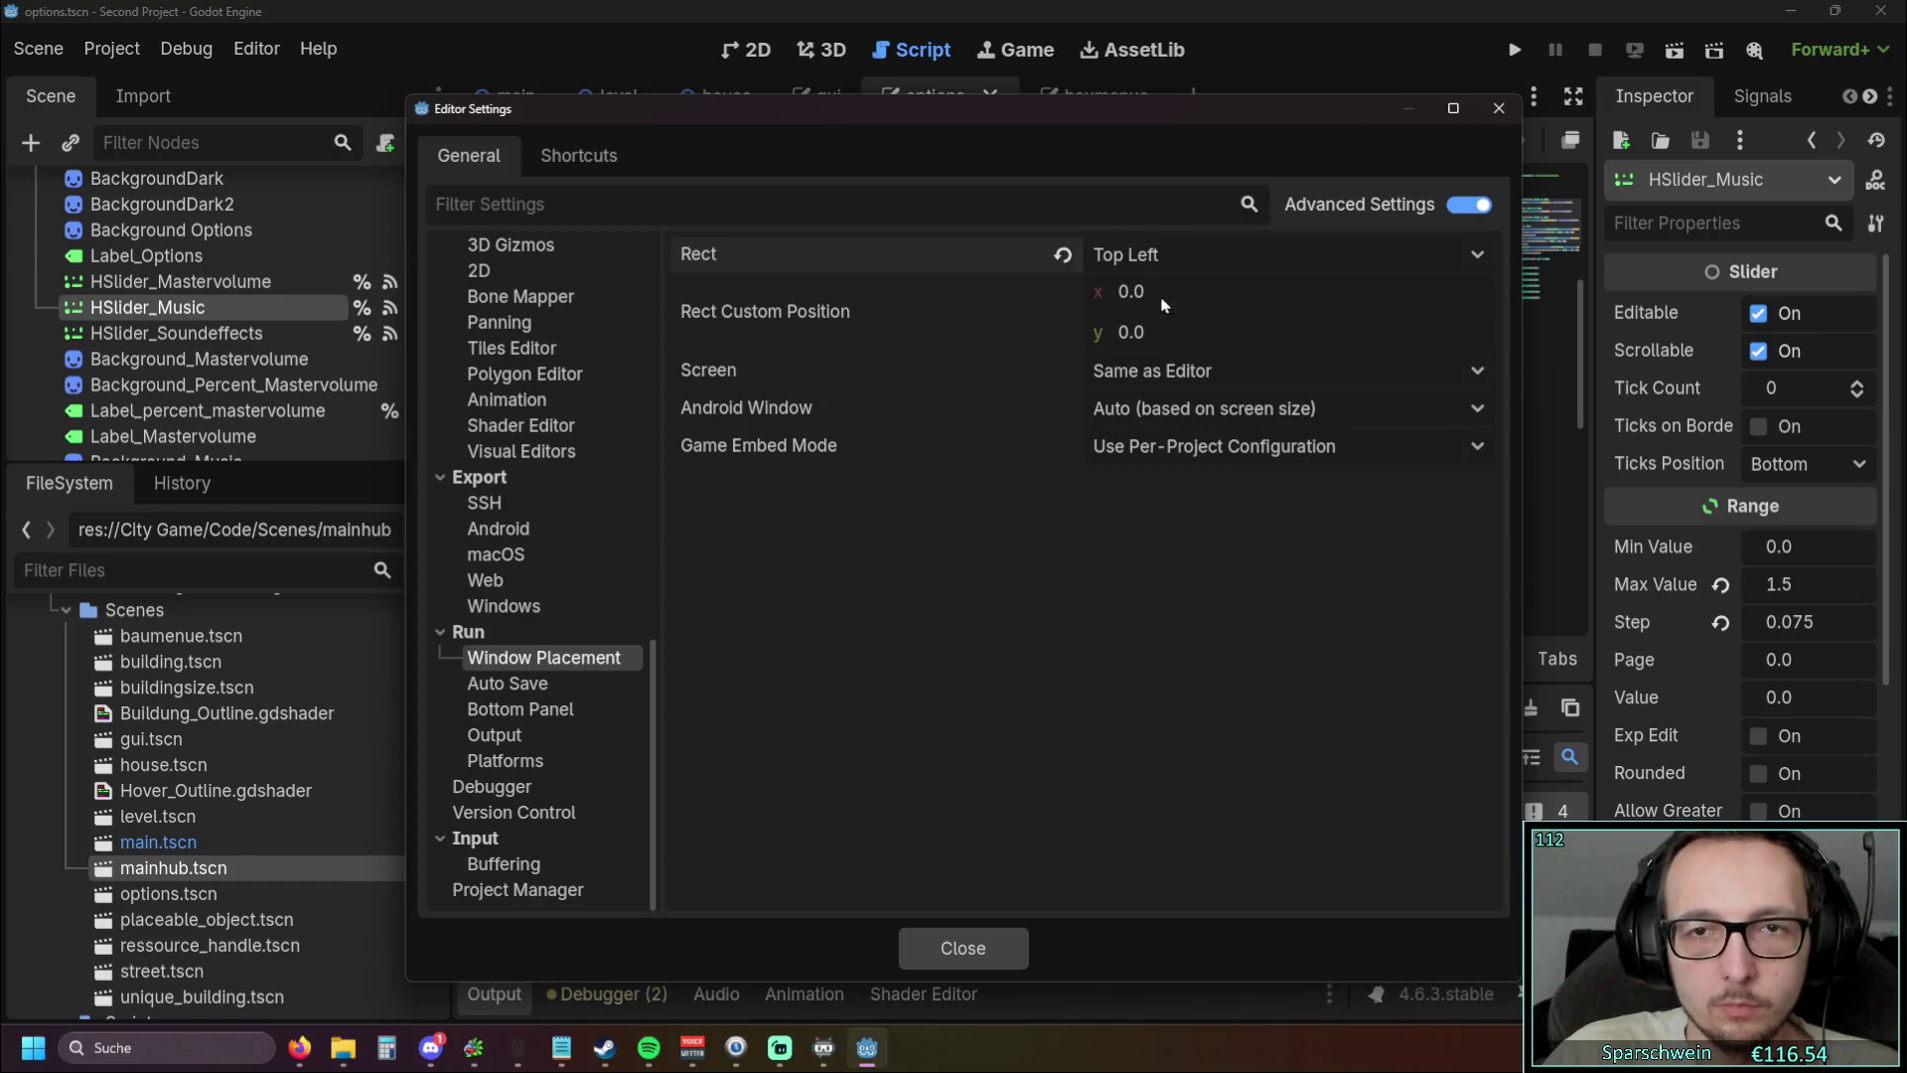
{"action": "left_click", "coordinate": [972, 952]}
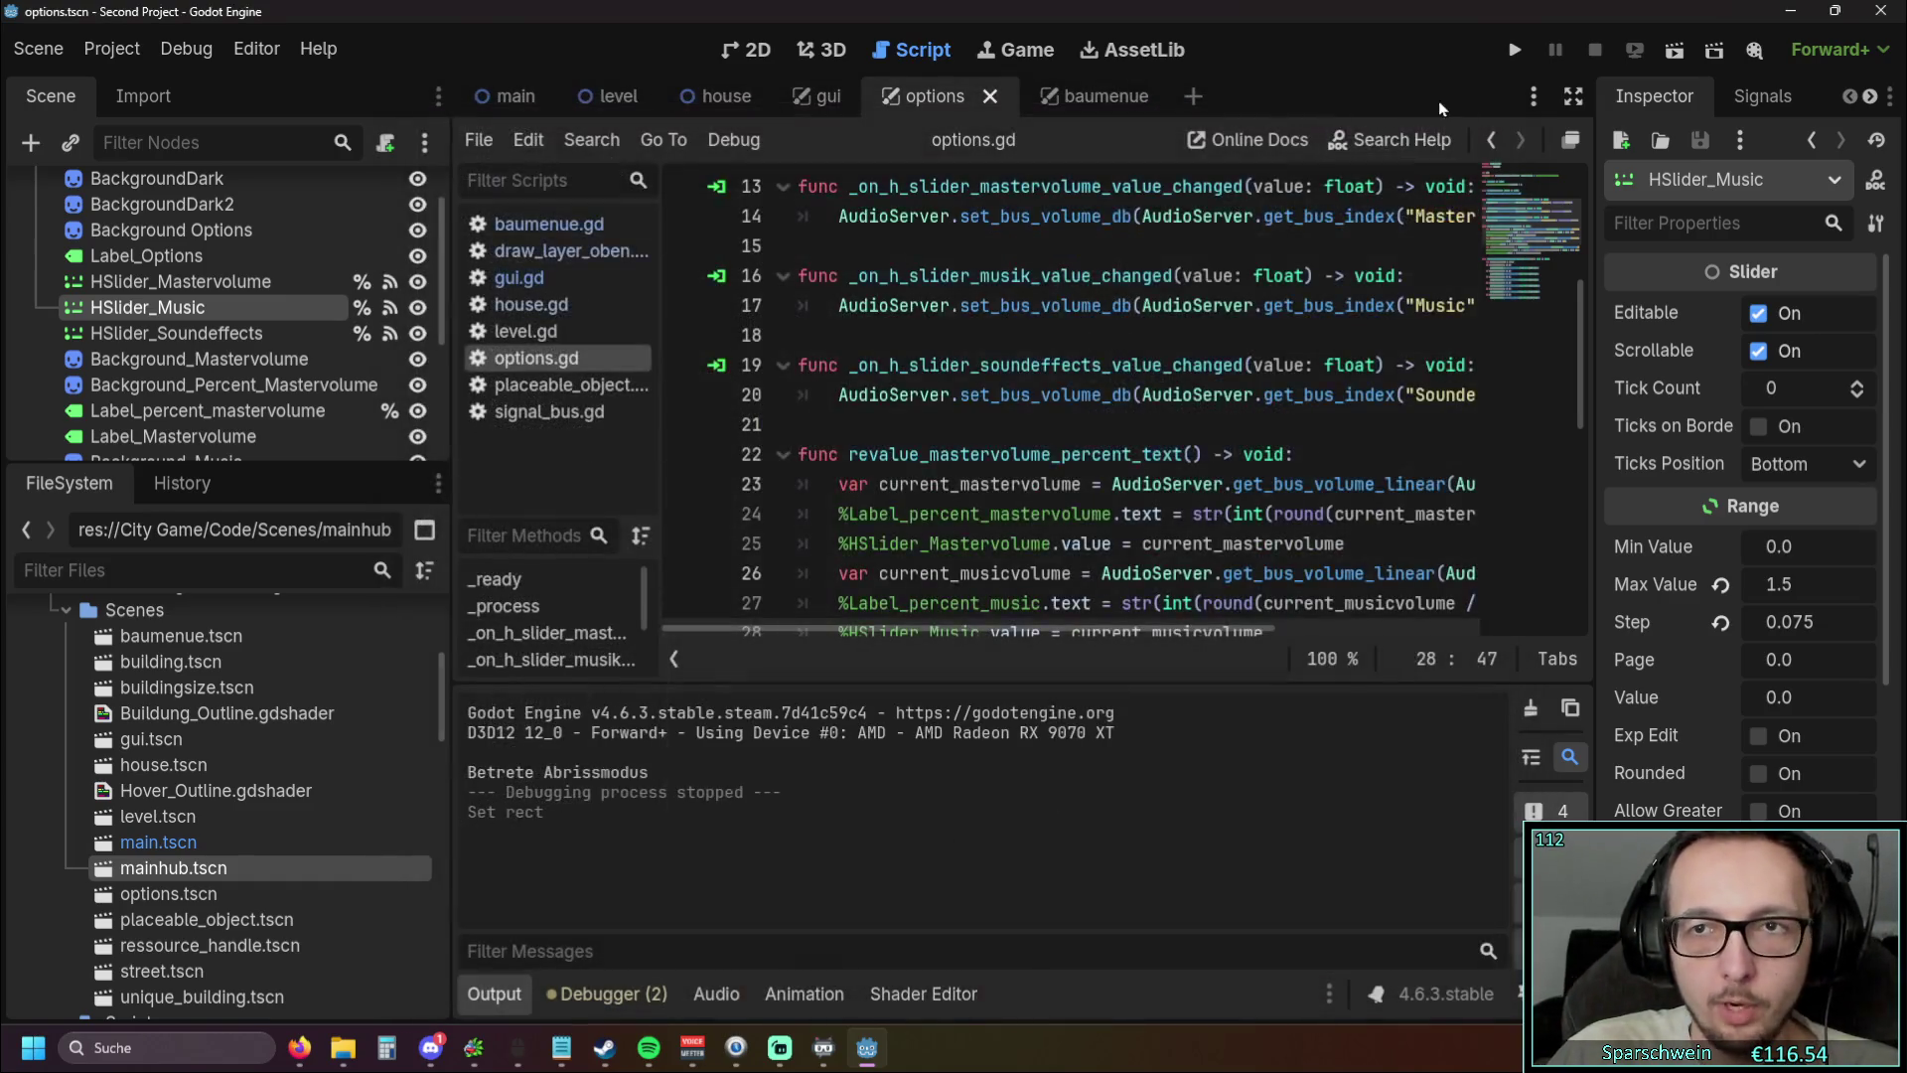
Run the project and switch the game's resolution to 1024x768, 1600x900, then 2560x1440
{"action": "left_click", "coordinate": [1506, 62]}
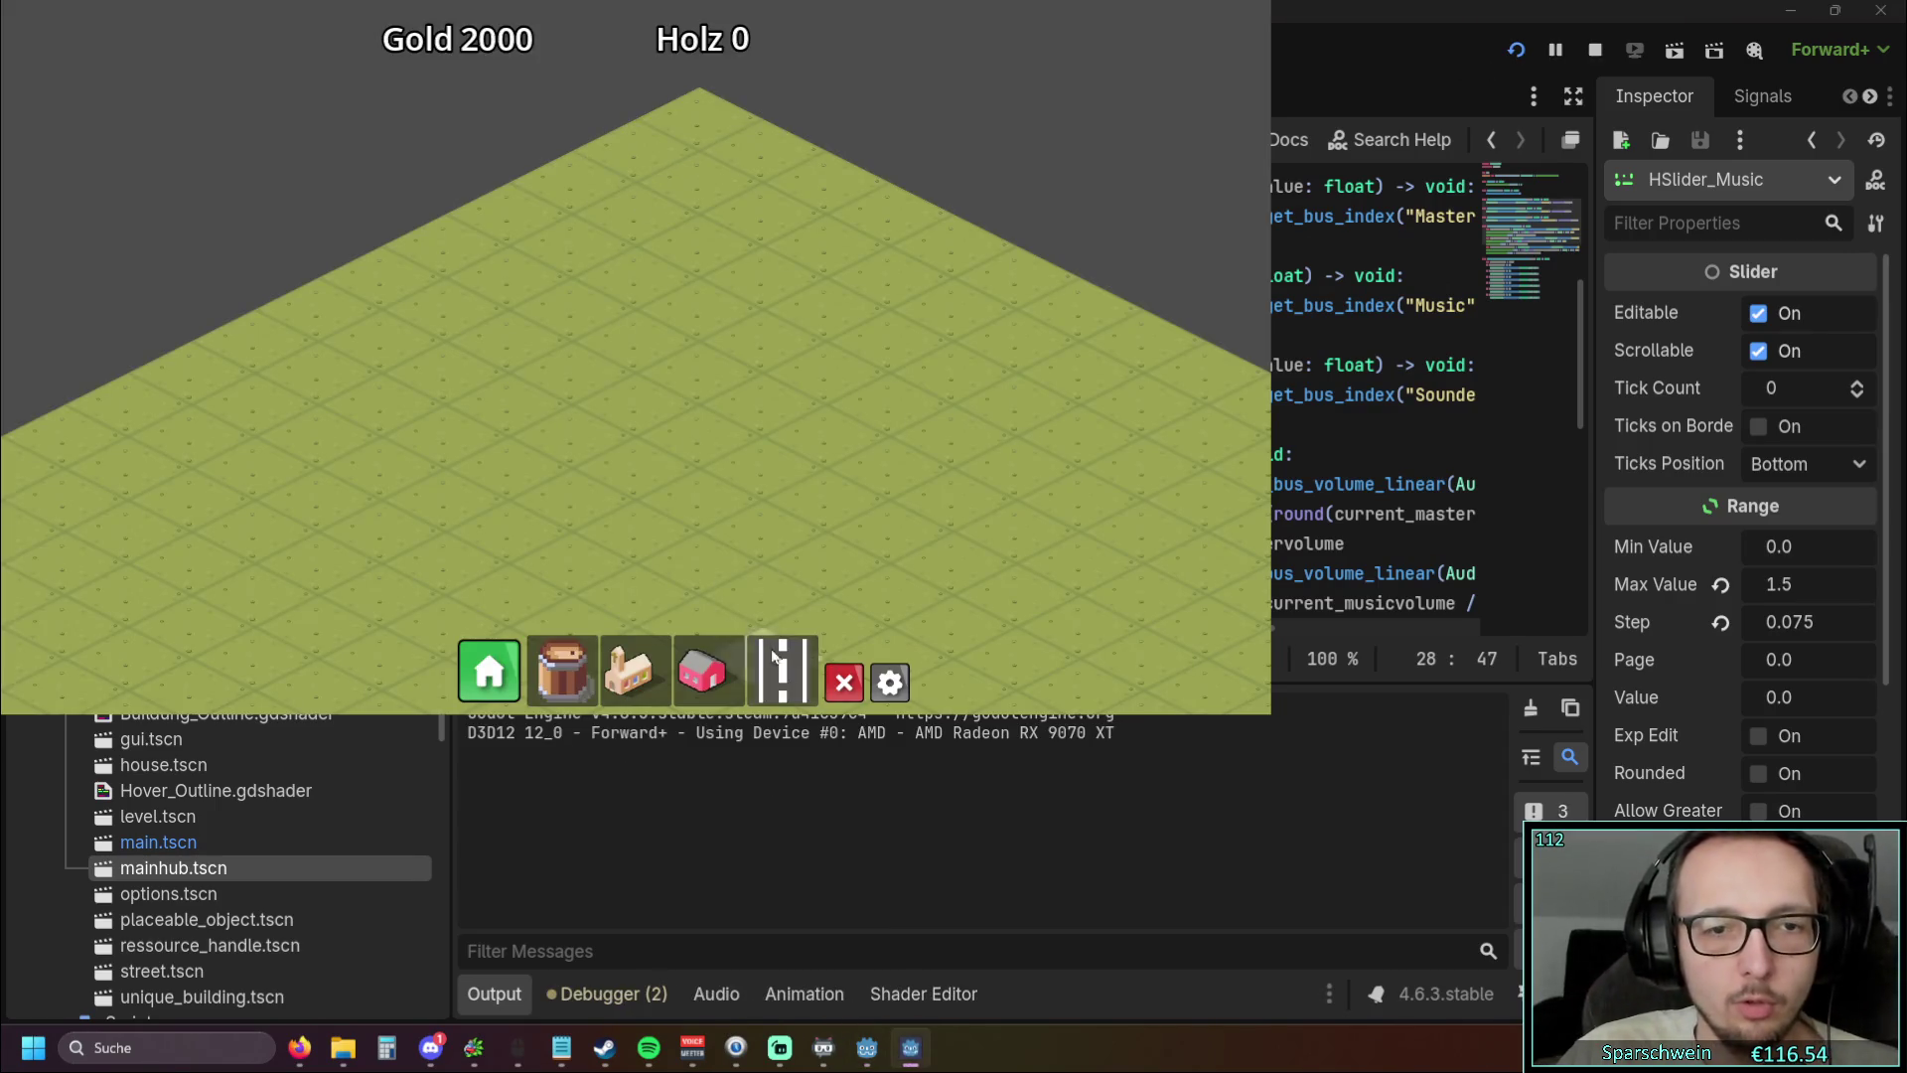
{"action": "left_click", "coordinate": [891, 684]}
{"action": "left_click", "coordinate": [523, 407]}
{"action": "left_click", "coordinate": [467, 405]}
{"action": "left_click", "coordinate": [467, 405]}
{"action": "left_click", "coordinate": [460, 435]}
{"action": "left_click", "coordinate": [428, 428]}
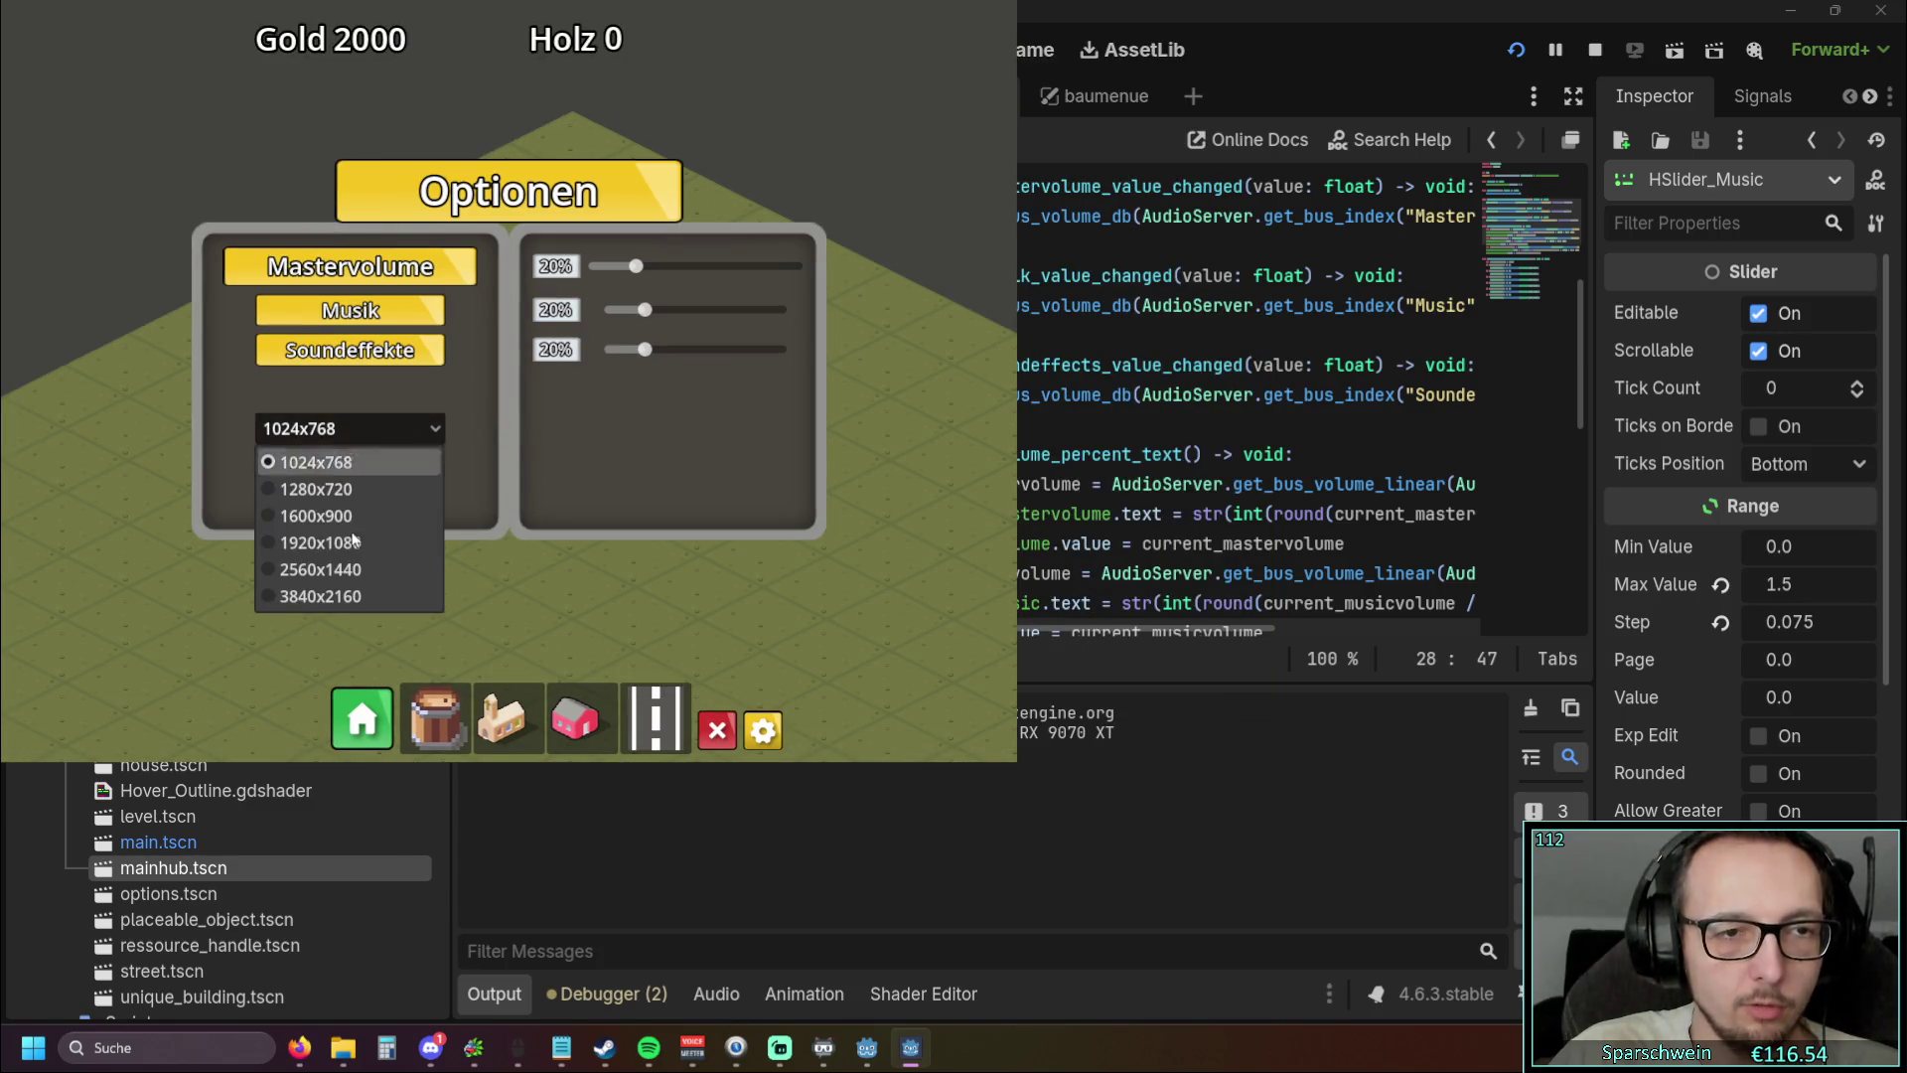
{"action": "left_click", "coordinate": [362, 516]}
{"action": "left_click", "coordinate": [634, 493]}
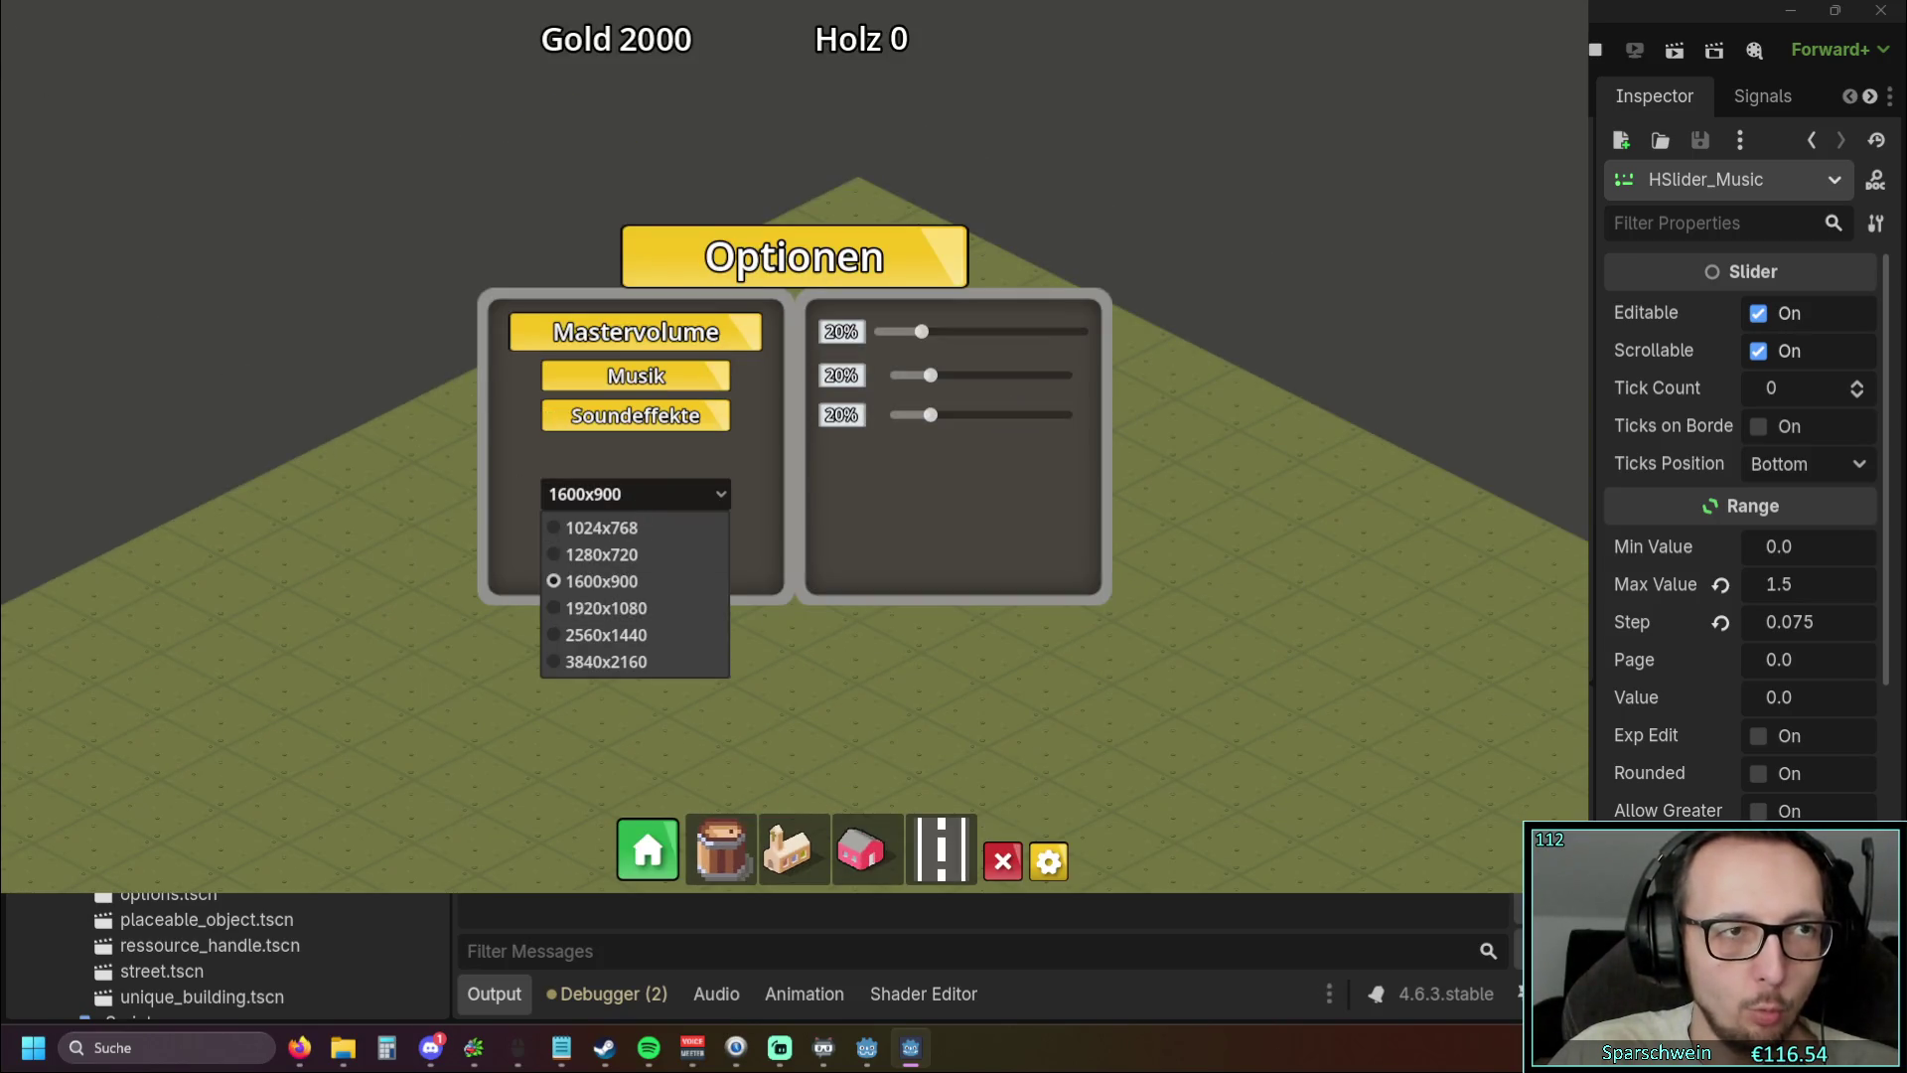
{"action": "left_click", "coordinate": [619, 639]}
Switch the game resolution to 1280x720, then 1920x1080, then 1024x768
{"action": "left_click", "coordinate": [1172, 763]}
{"action": "left_click", "coordinate": [1170, 765]}
{"action": "left_click", "coordinate": [1171, 765]}
{"action": "left_click", "coordinate": [1073, 818]}
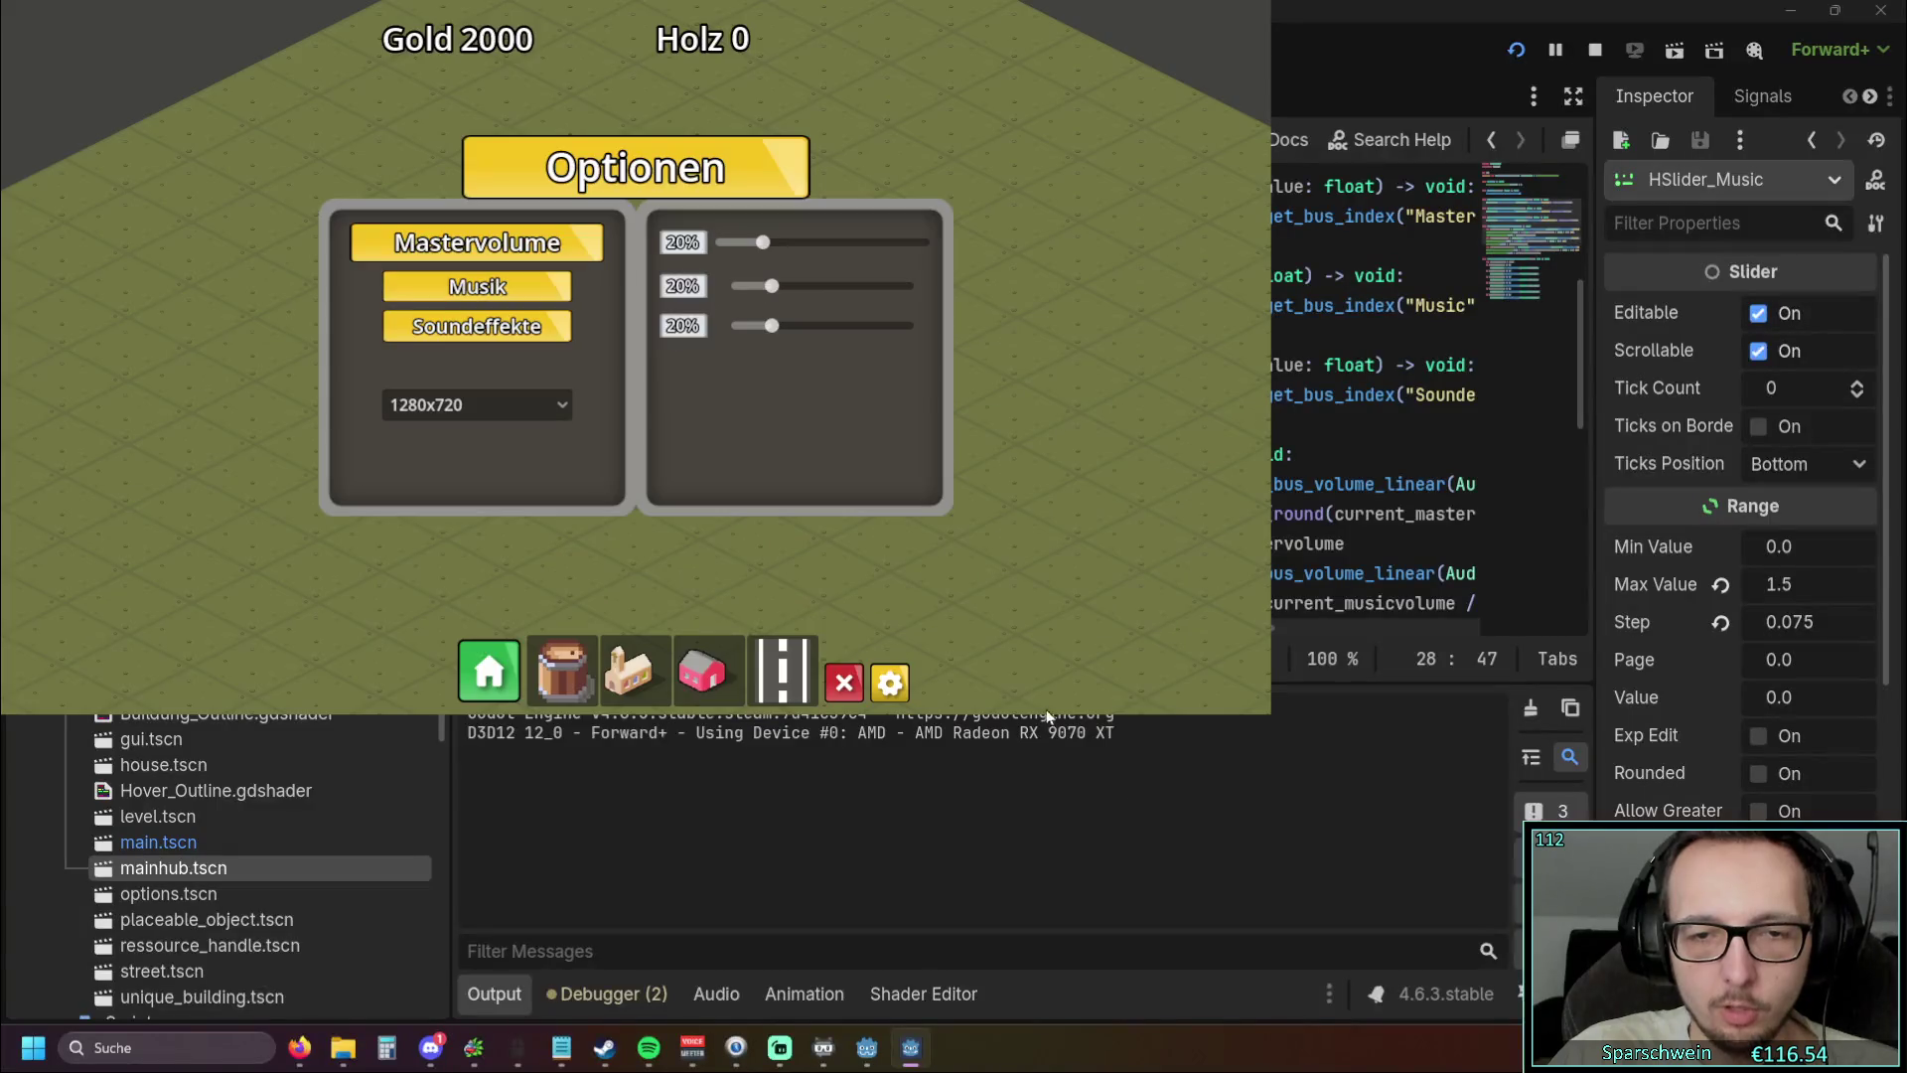
{"action": "left_click", "coordinate": [469, 404]}
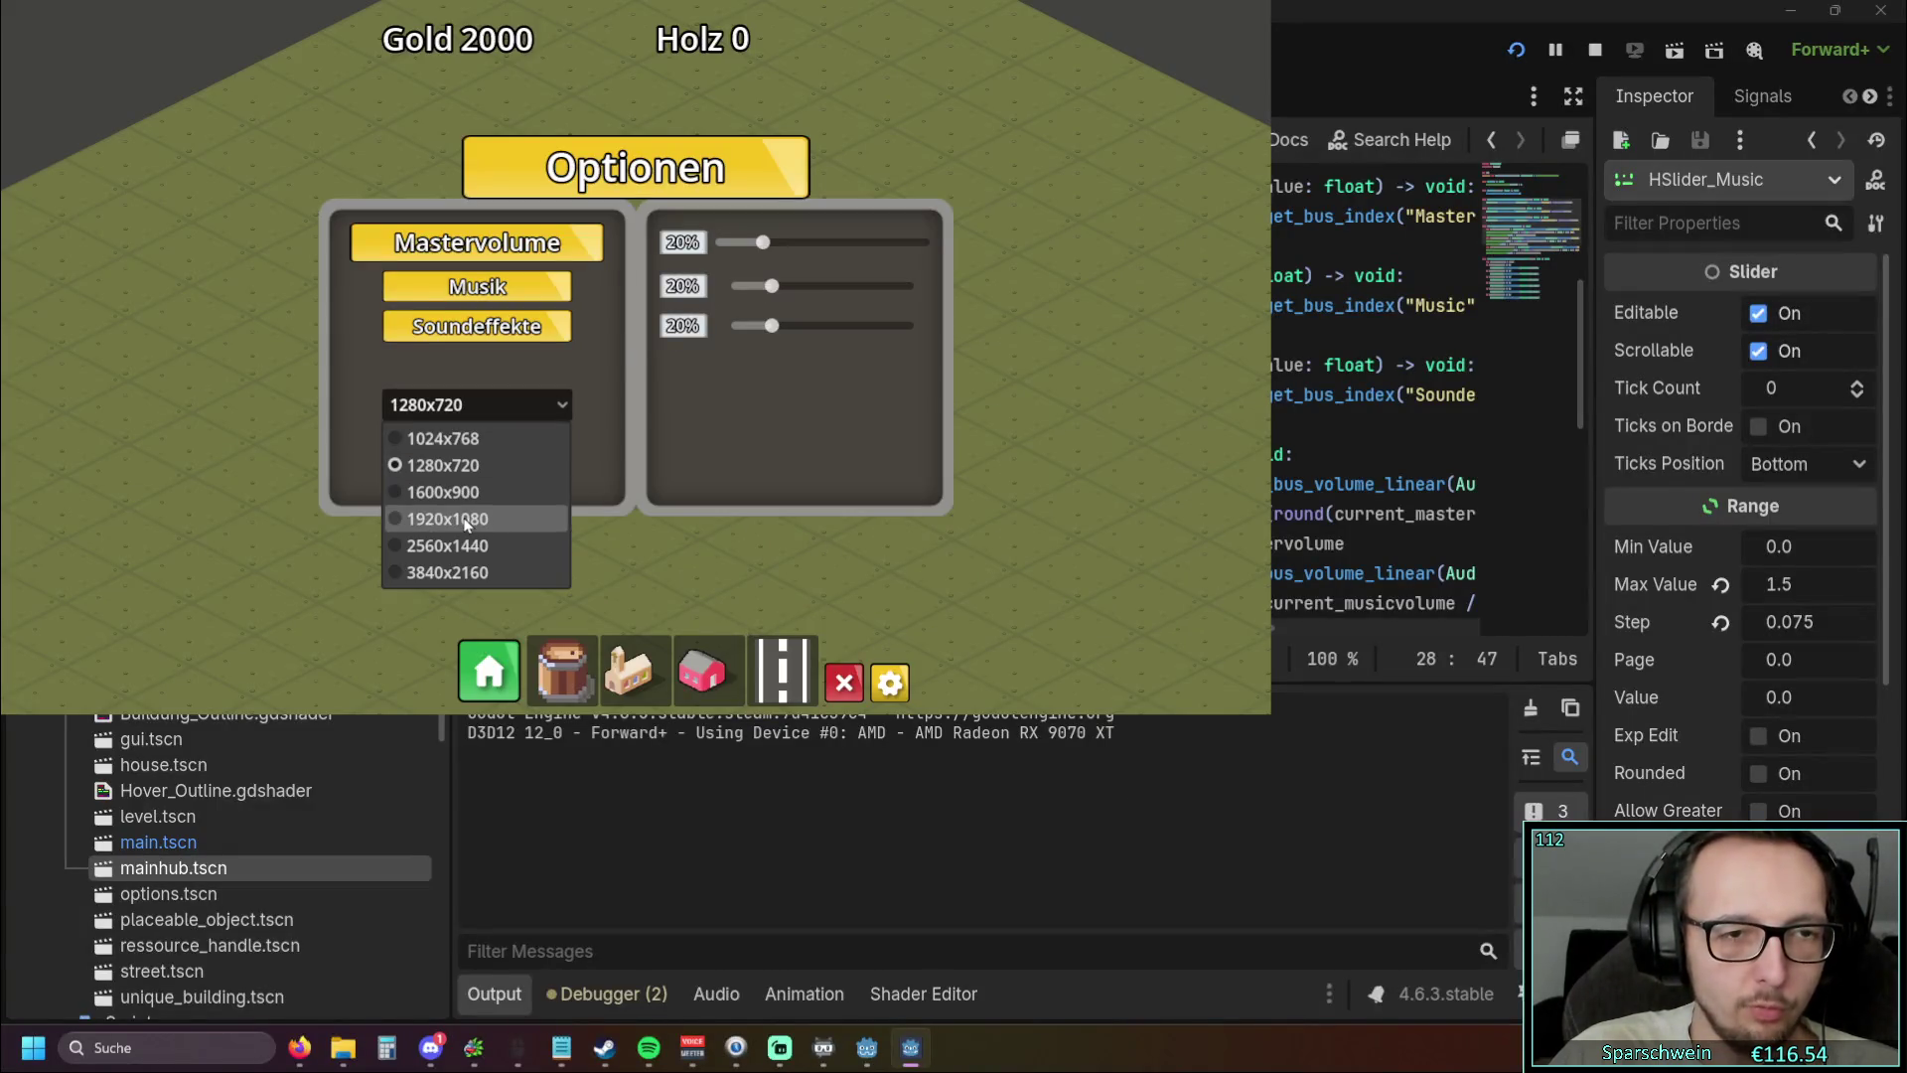
{"action": "left_click", "coordinate": [466, 520]}
{"action": "left_click", "coordinate": [785, 584]}
{"action": "left_click", "coordinate": [771, 618]}
Switch the resolution to 1280x720, then back to 1024x768
{"action": "left_click", "coordinate": [771, 586]}
{"action": "left_click", "coordinate": [771, 644]}
{"action": "left_click", "coordinate": [802, 583]}
{"action": "left_click", "coordinate": [783, 646]}
{"action": "left_click", "coordinate": [785, 583]}
{"action": "left_click", "coordinate": [815, 583]}
{"action": "left_click", "coordinate": [816, 587]}
{"action": "left_click", "coordinate": [791, 618]}
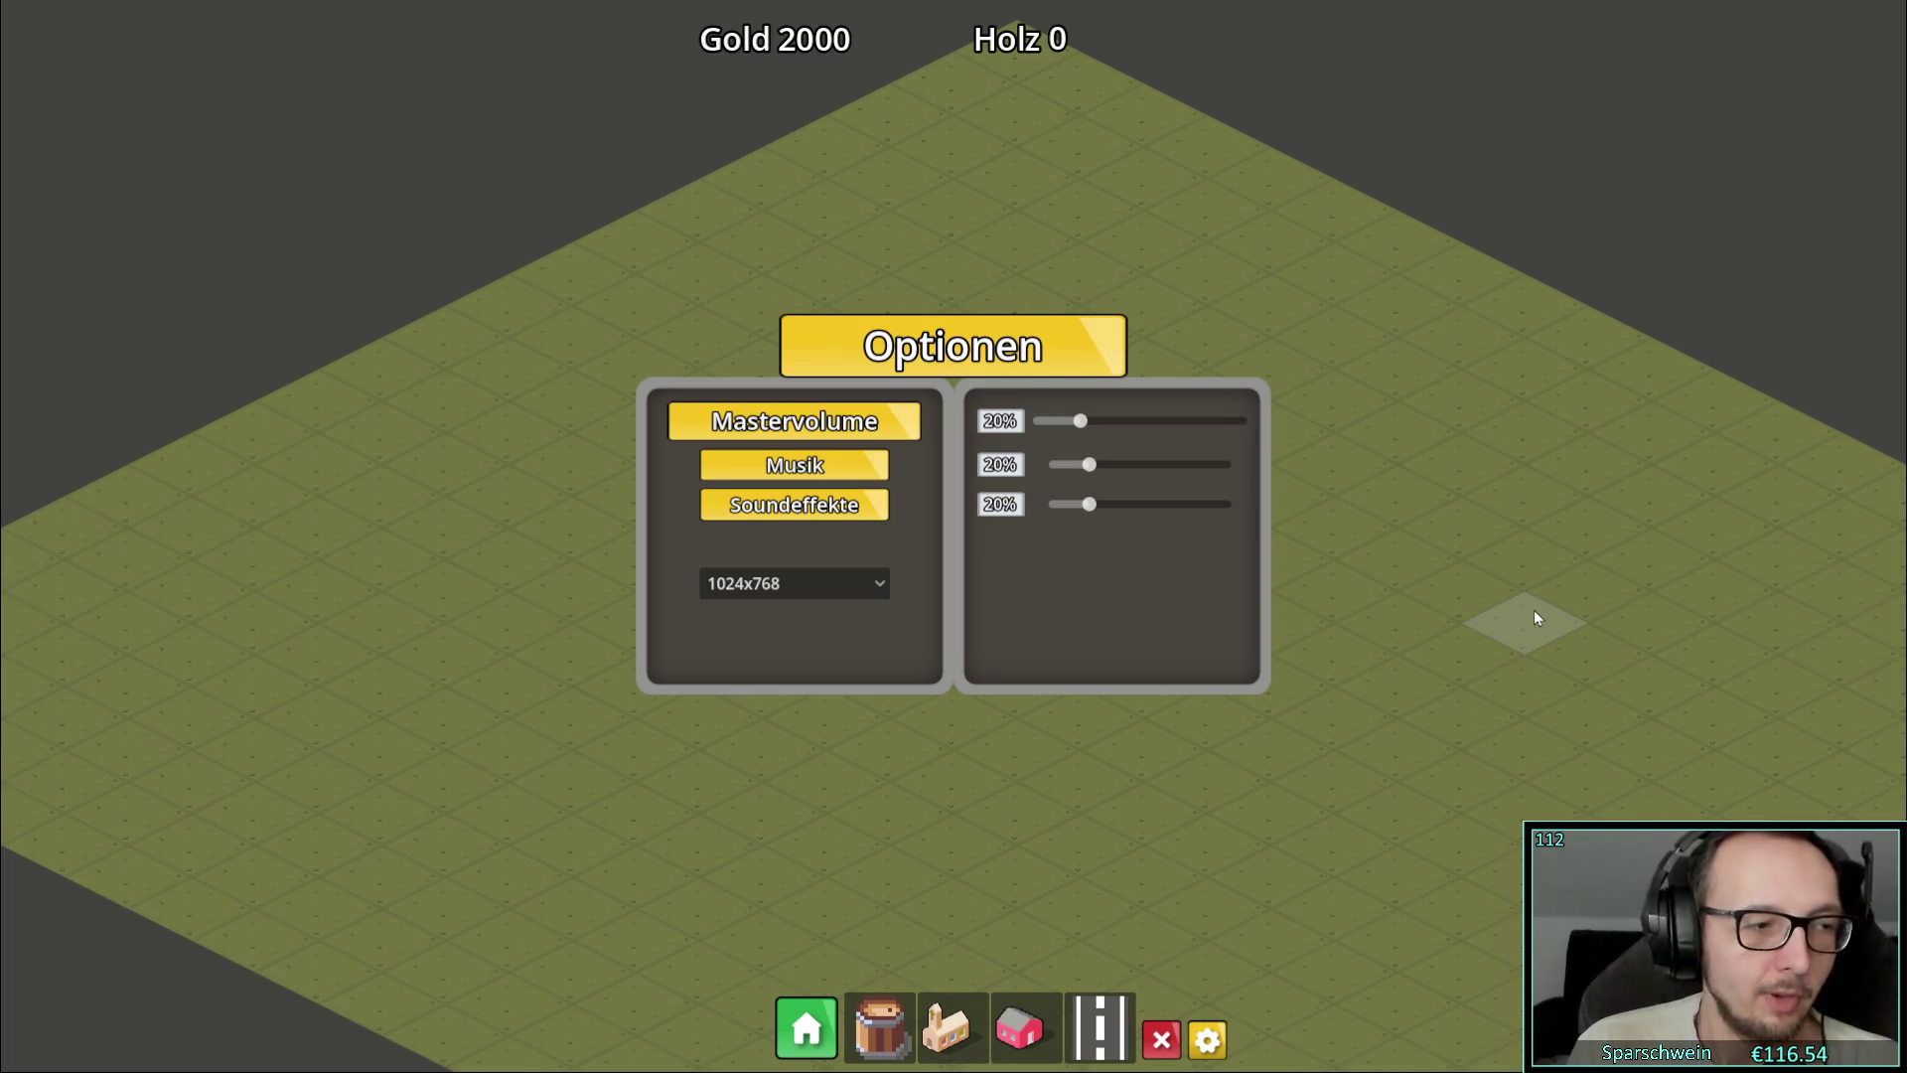
Switch the resolution through 1600x900, 1920x1080, 1024x768, 1600x900 and 1920x1080
{"action": "left_click", "coordinate": [760, 586]}
{"action": "left_click", "coordinate": [773, 667]}
{"action": "left_click", "coordinate": [835, 586]}
{"action": "left_click", "coordinate": [802, 618]}
{"action": "left_click", "coordinate": [791, 586]}
{"action": "left_click", "coordinate": [793, 619]}
{"action": "left_click", "coordinate": [807, 594]}
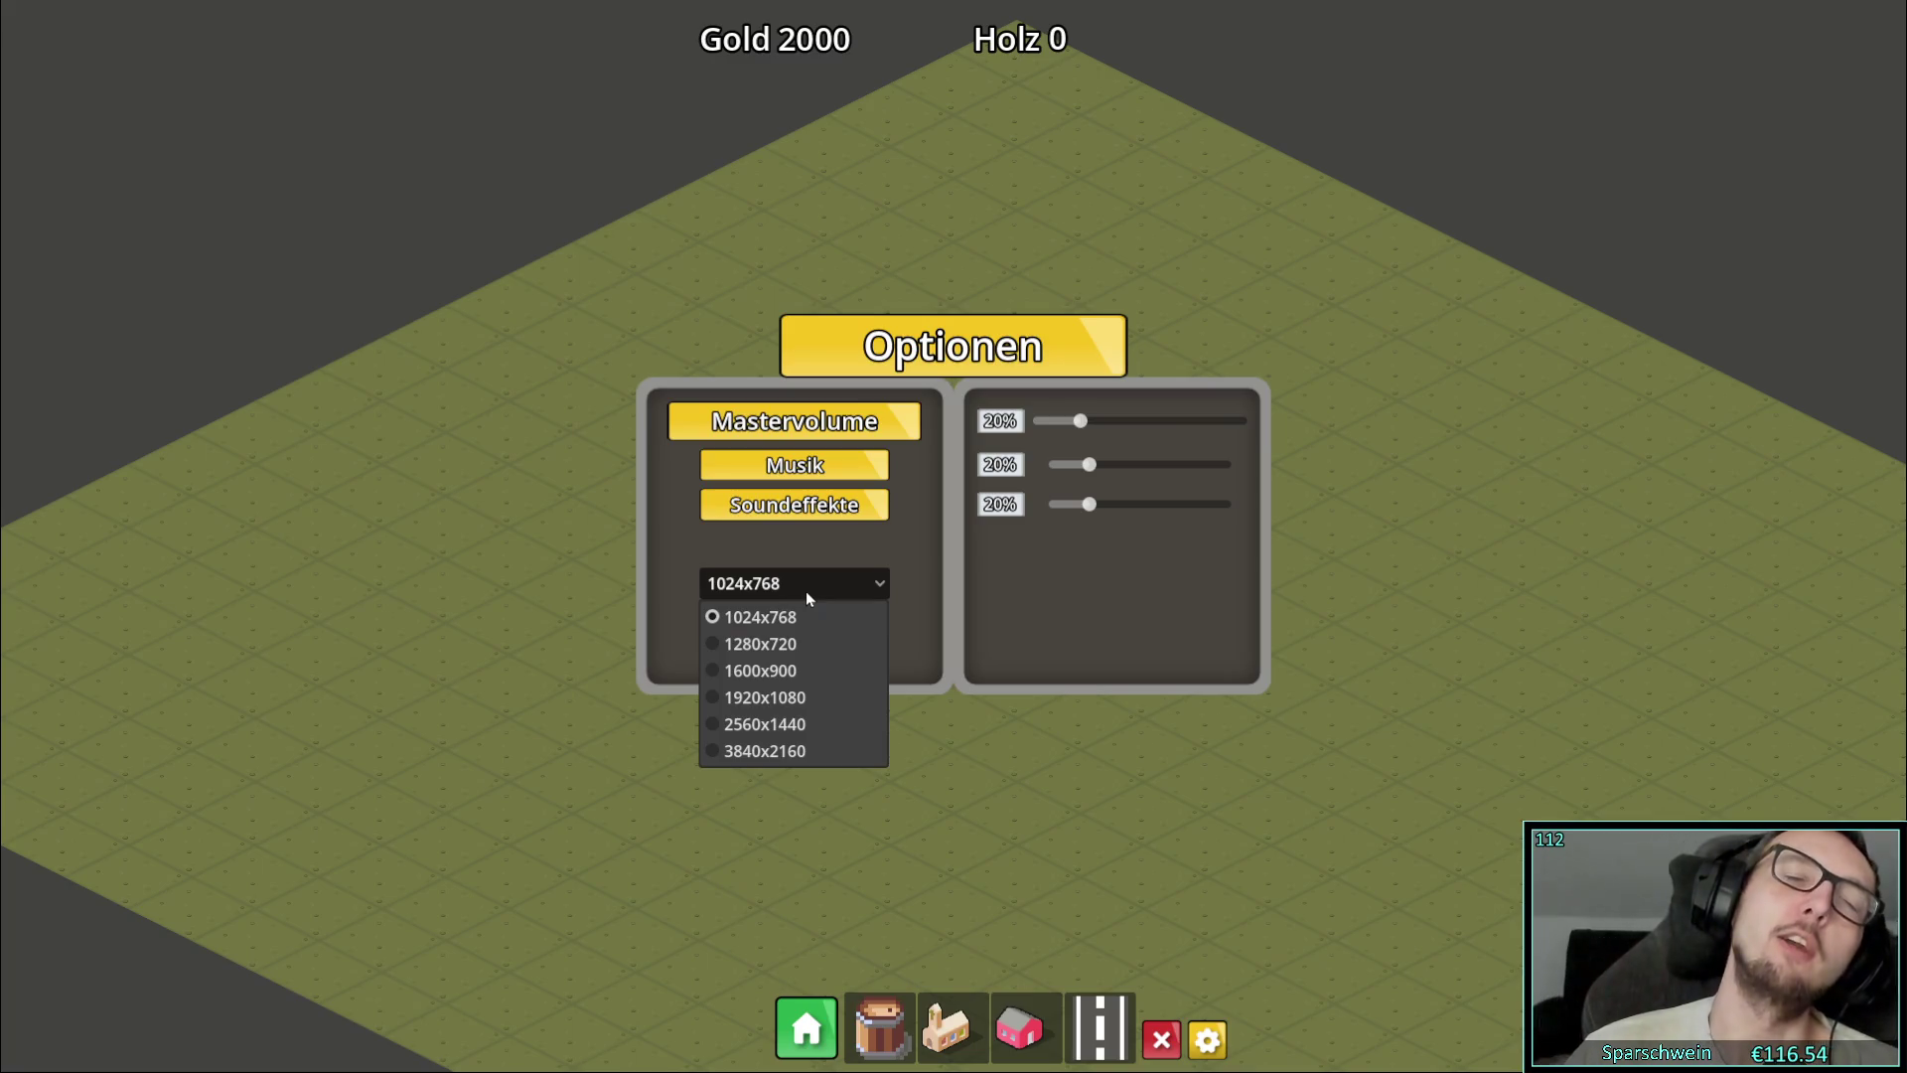
{"action": "left_click", "coordinate": [800, 674]}
{"action": "left_click", "coordinate": [816, 588]}
{"action": "left_click", "coordinate": [784, 710]}
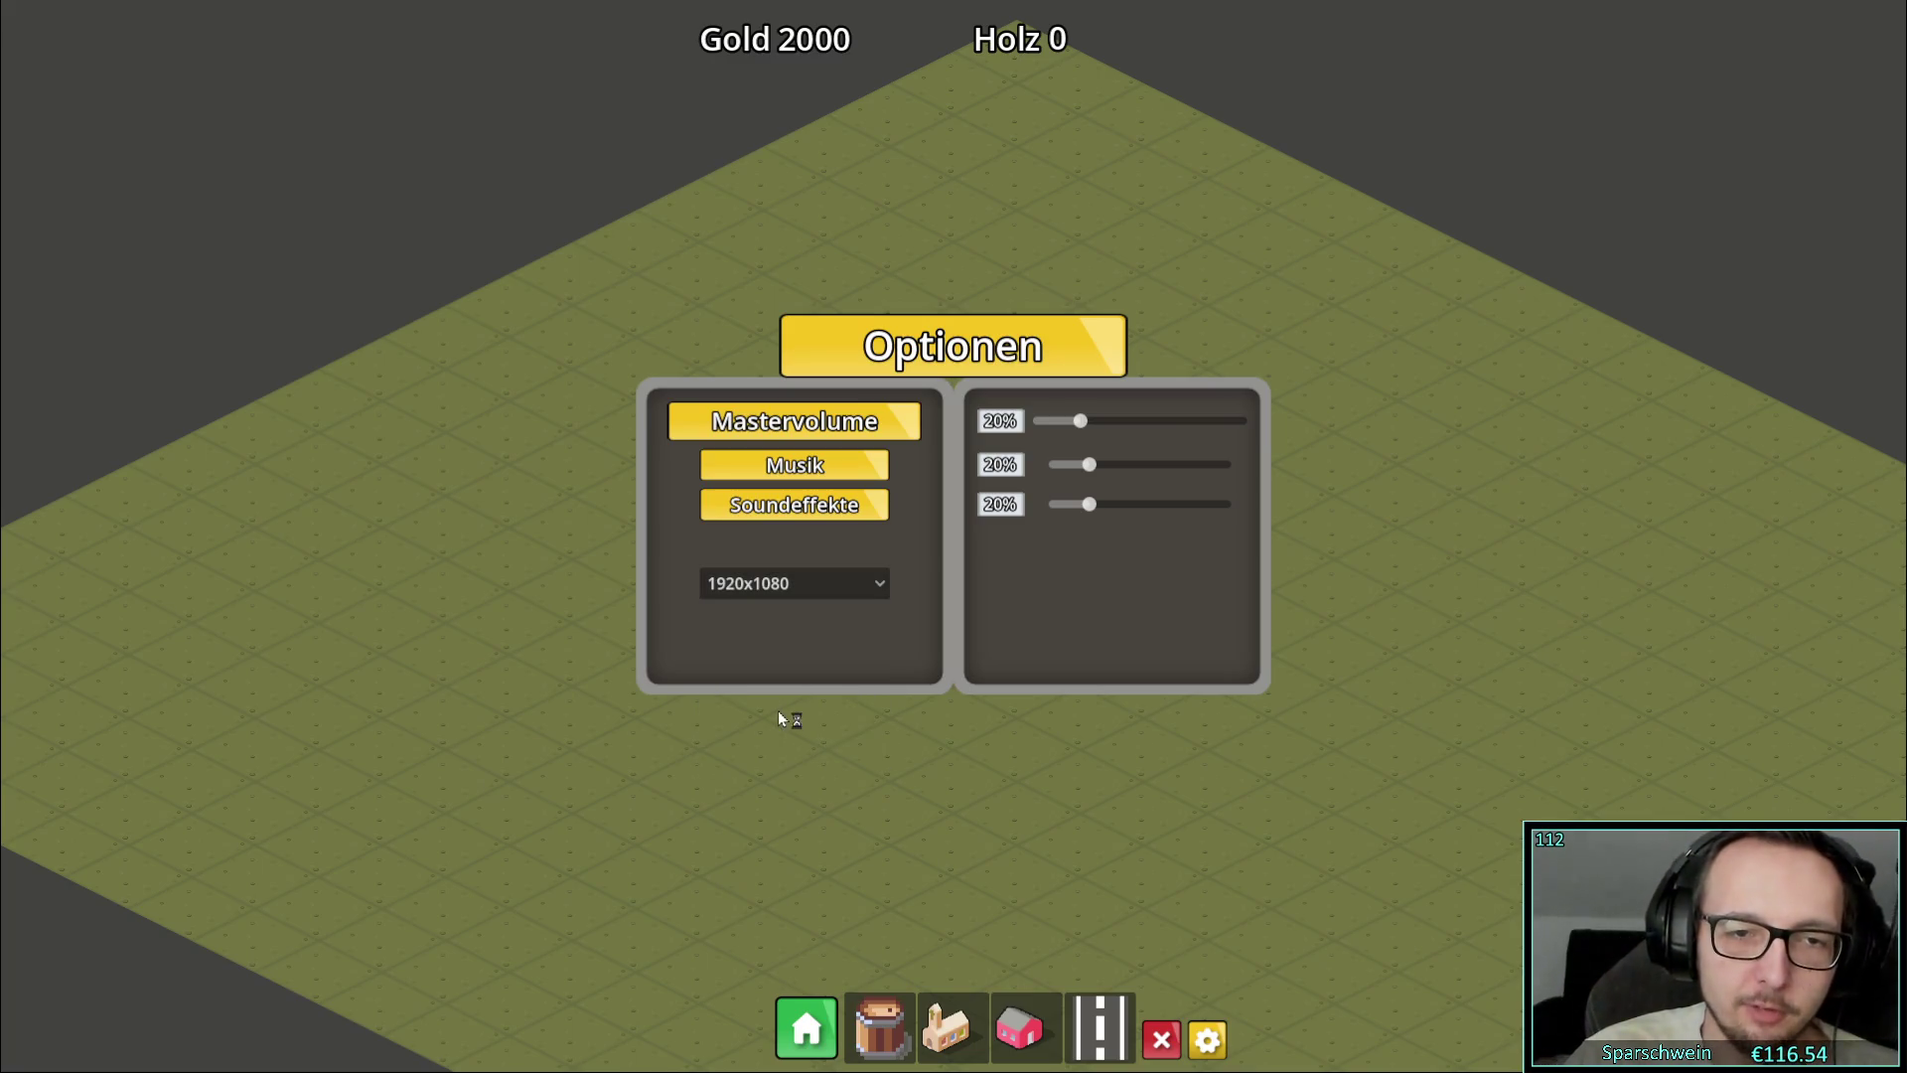
Switch to 1024x768, then 2560x1440, stop the game with F8 and run it again
{"action": "left_click", "coordinate": [850, 583]}
{"action": "left_click", "coordinate": [795, 613]}
{"action": "left_click", "coordinate": [794, 584]}
{"action": "left_click", "coordinate": [790, 724]}
{"action": "left_click", "coordinate": [839, 586]}
{"action": "left_click", "coordinate": [839, 586]}
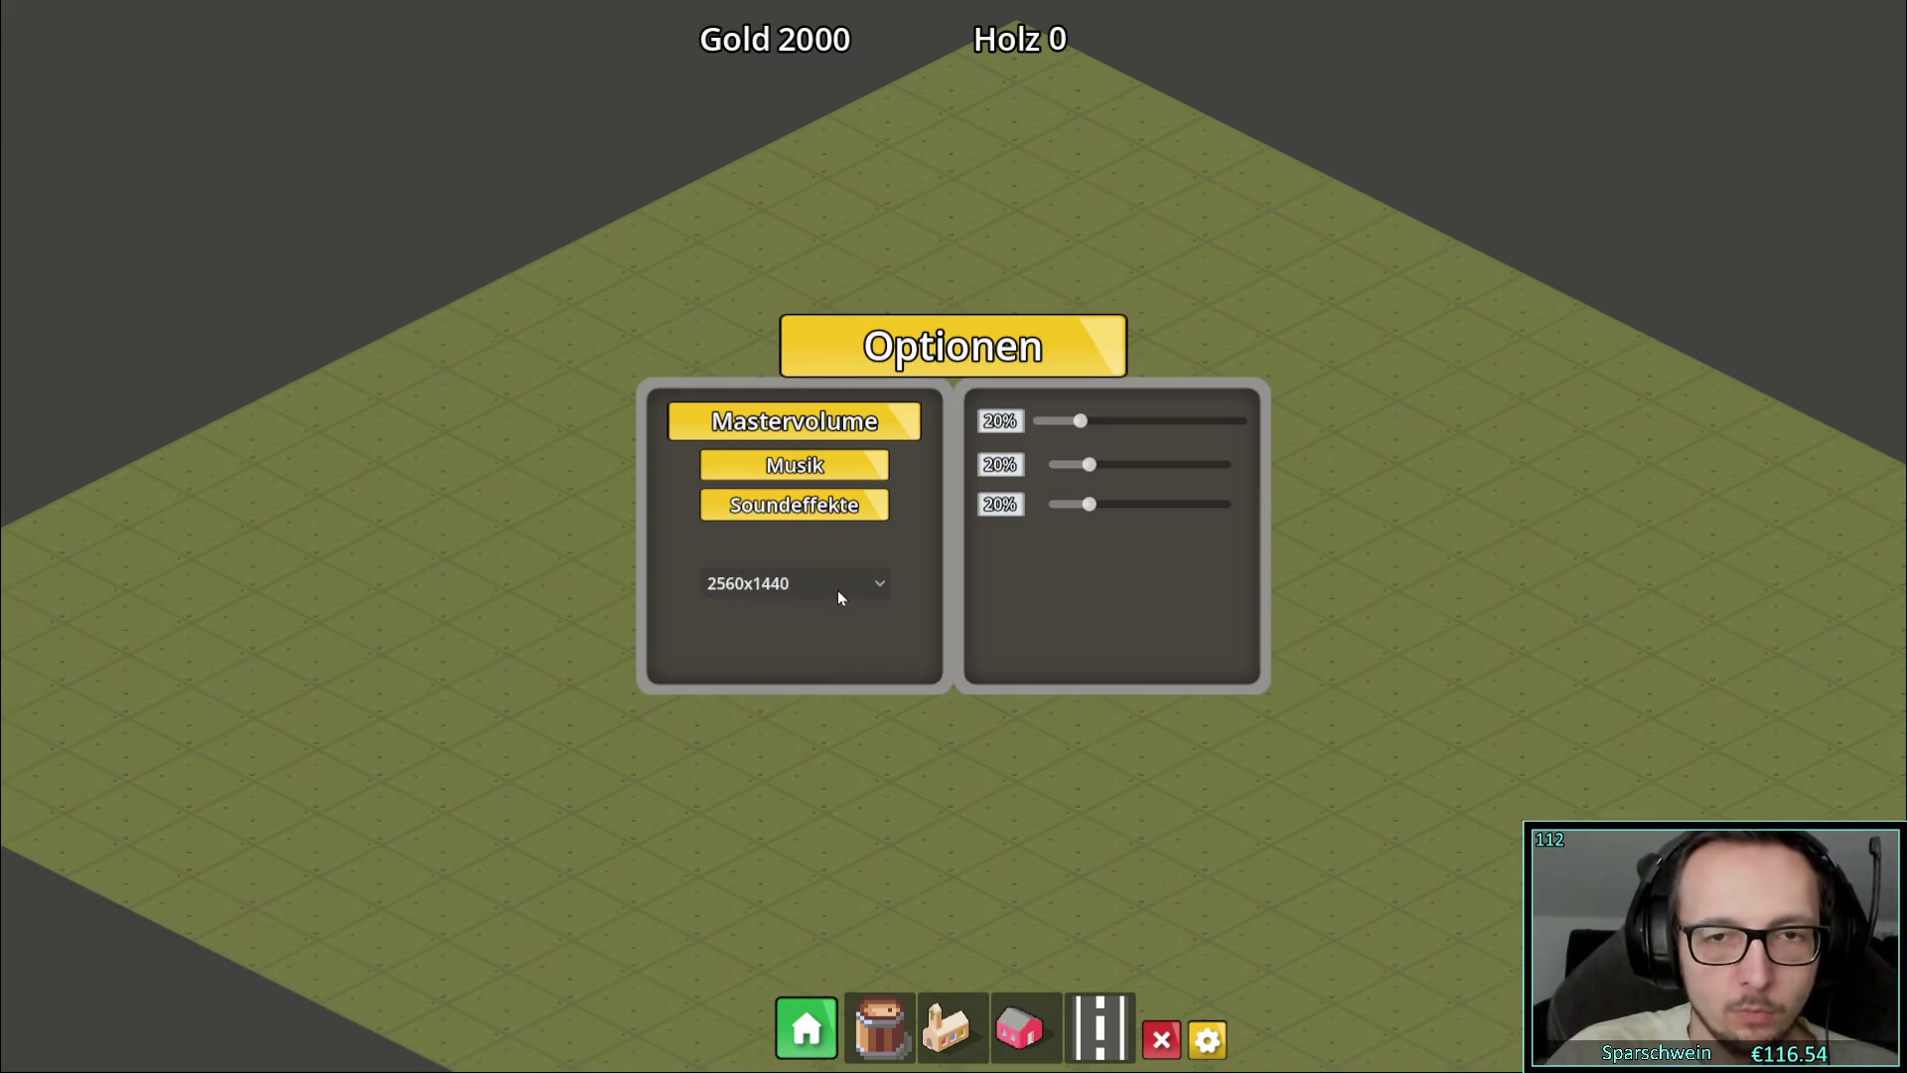
{"action": "left_click", "coordinate": [837, 586]}
{"action": "left_click", "coordinate": [838, 586]}
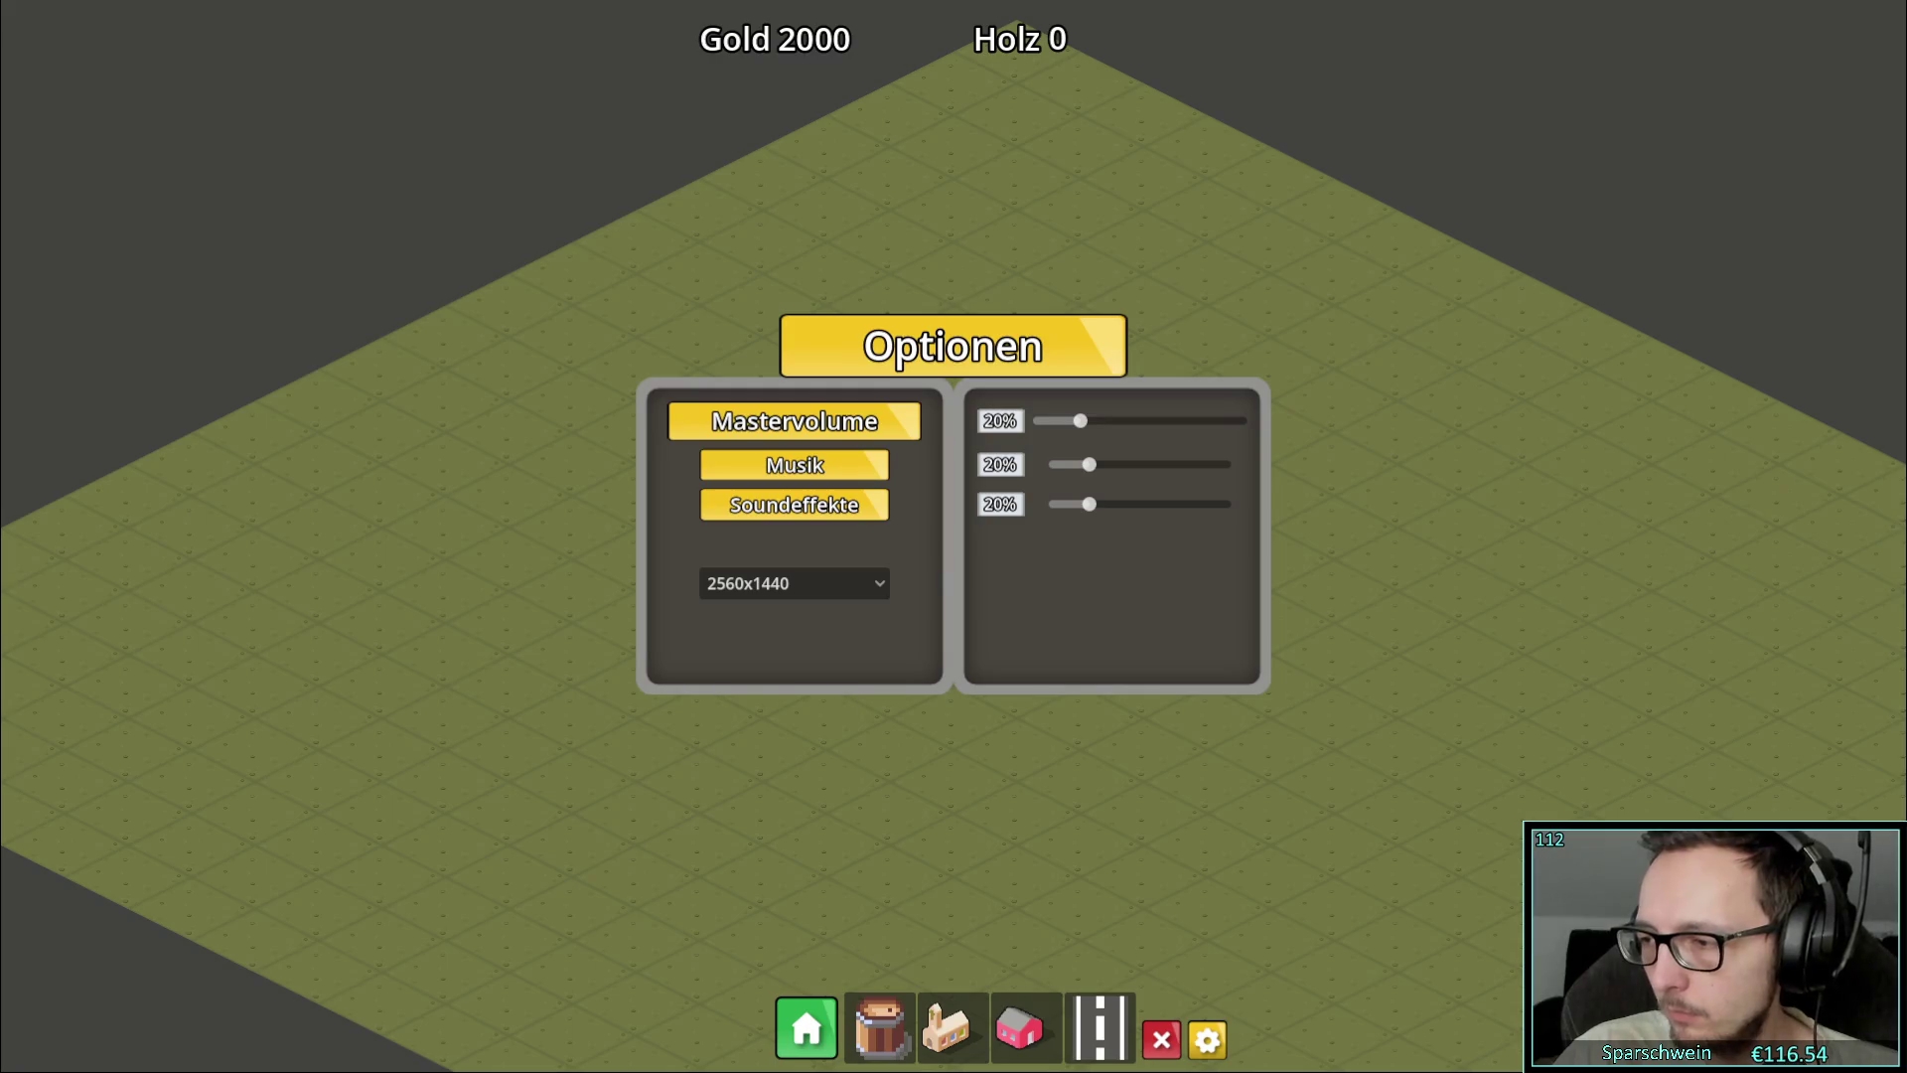
{"action": "key", "text": "F8"}
{"action": "left_click", "coordinate": [1520, 61]}
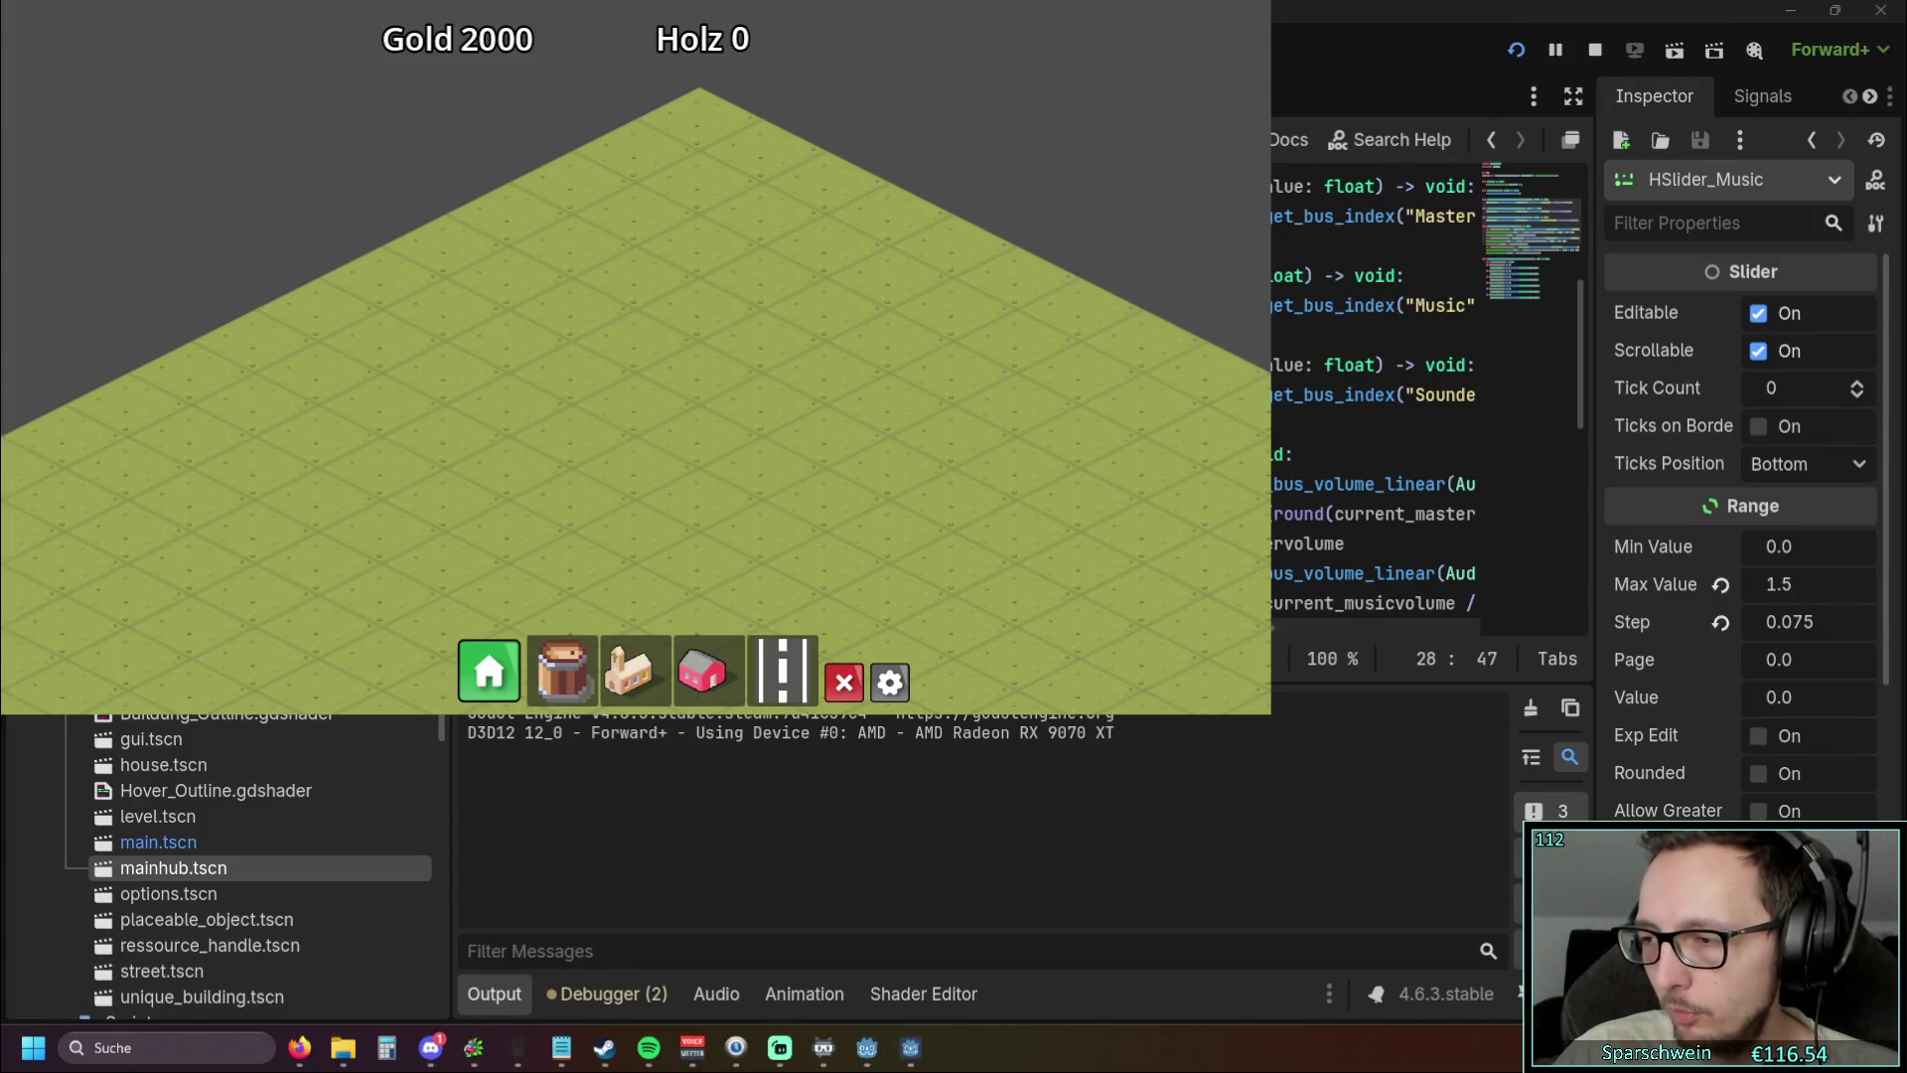
Stop the game, uncheck Borderless in Project Settings, relaunch, then return to the editor's Game workspace
{"action": "key", "text": "F8"}
{"action": "left_click", "coordinate": [186, 48]}
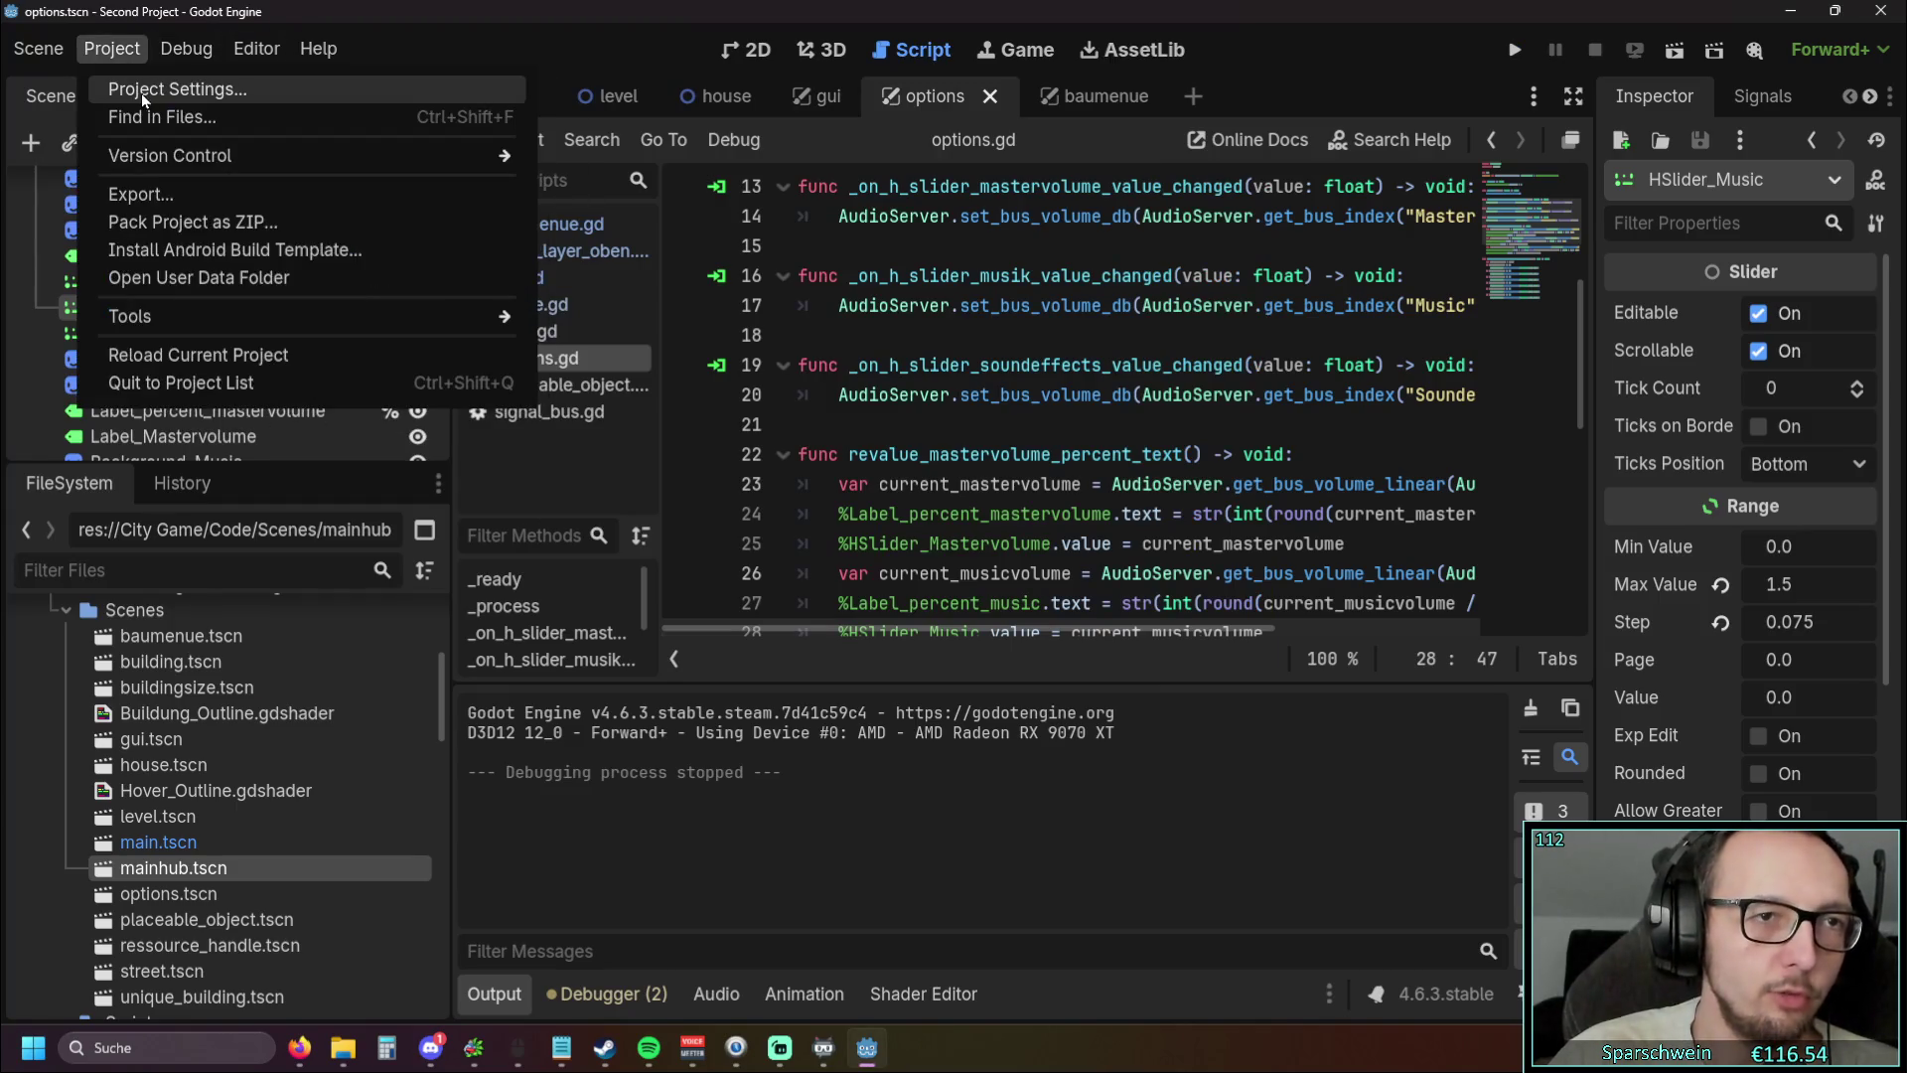
{"action": "left_click", "coordinate": [141, 94]}
{"action": "left_click", "coordinate": [1206, 586]}
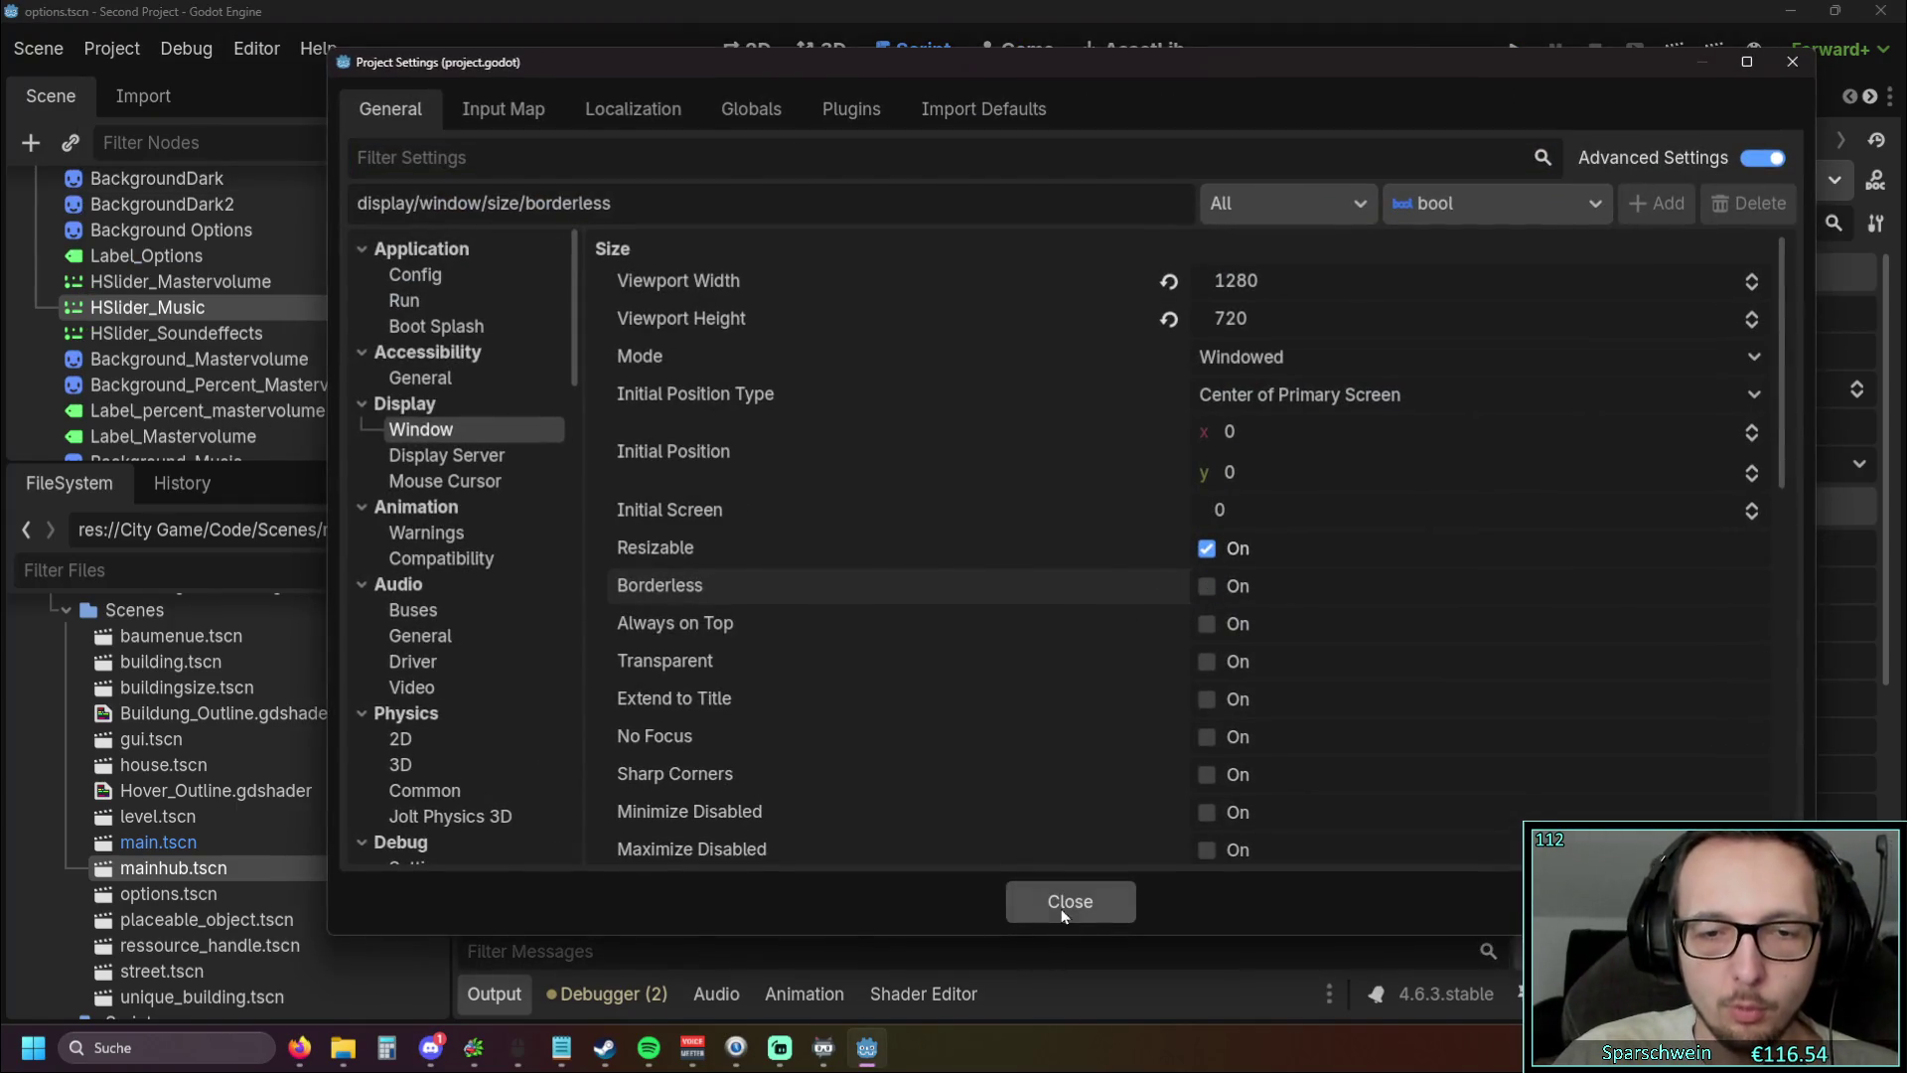
{"action": "left_click", "coordinate": [1070, 901]}
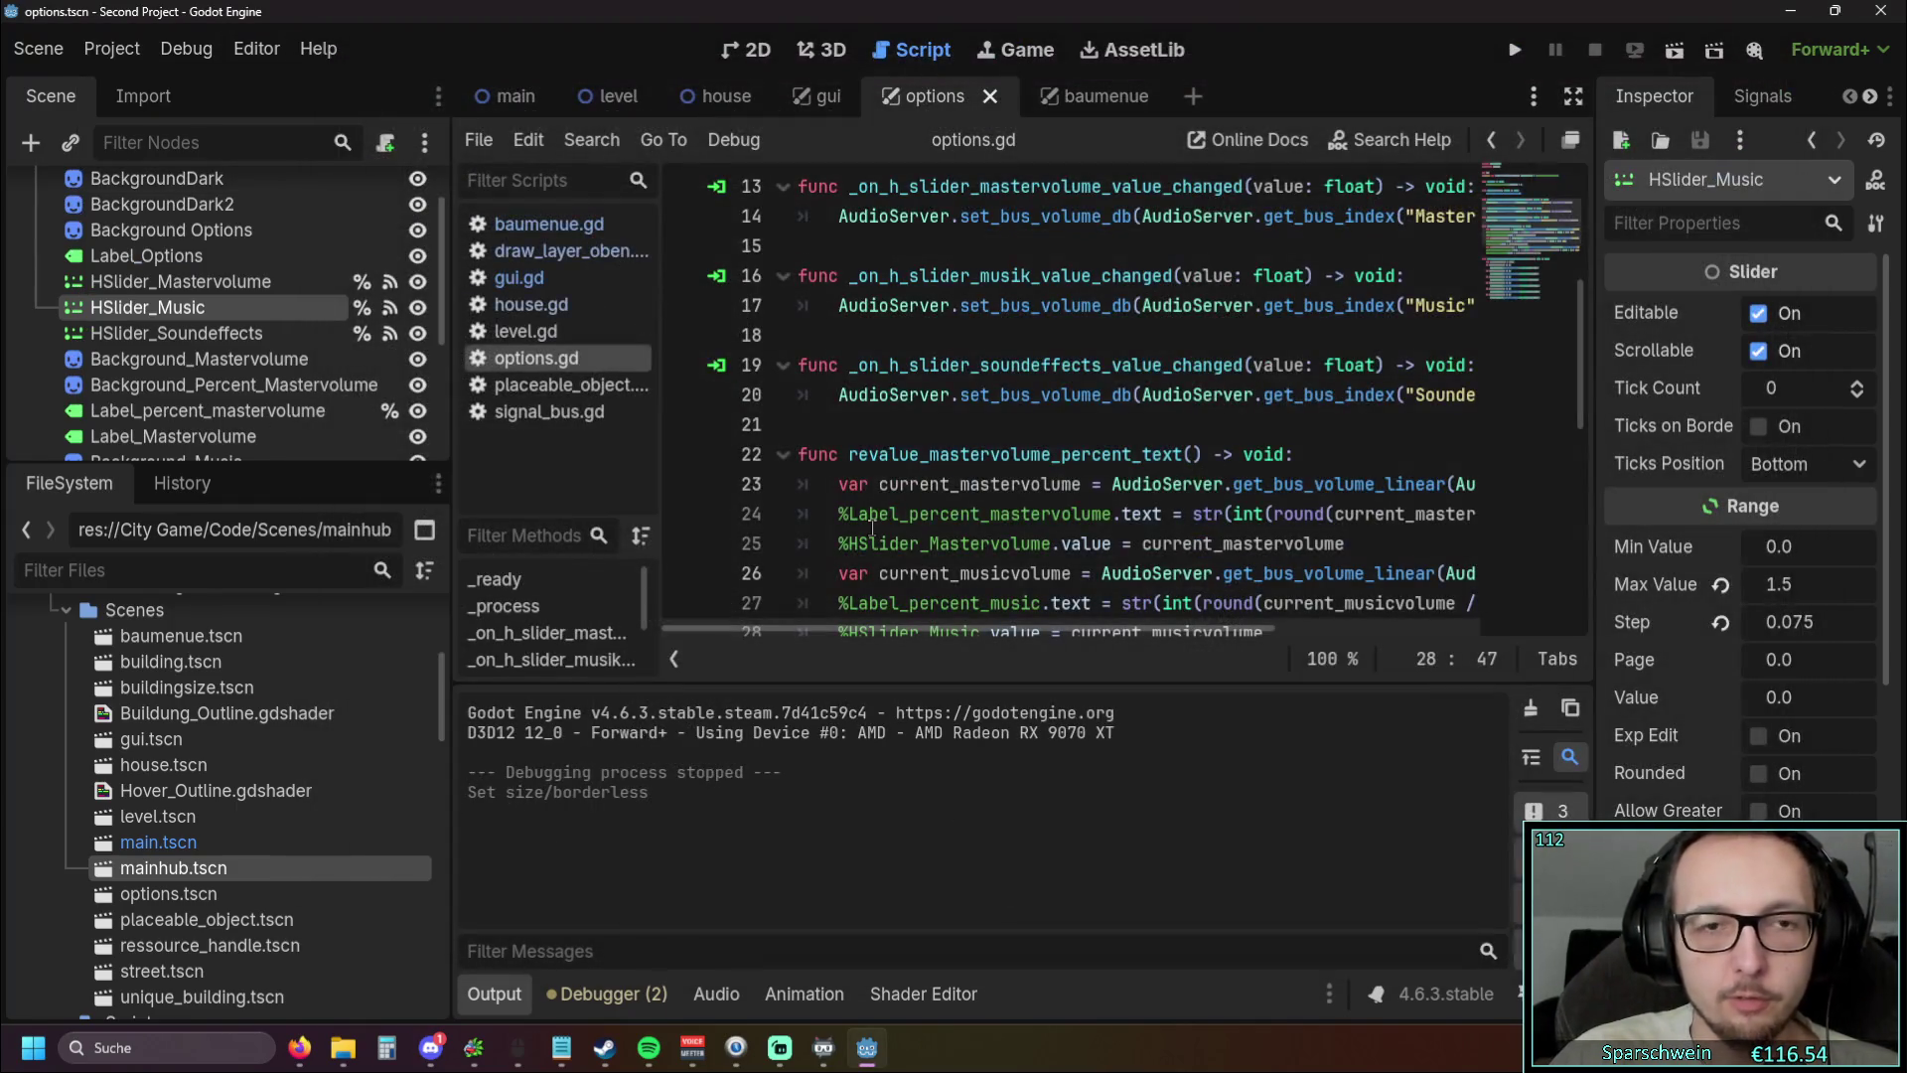
{"action": "left_click", "coordinate": [1523, 57]}
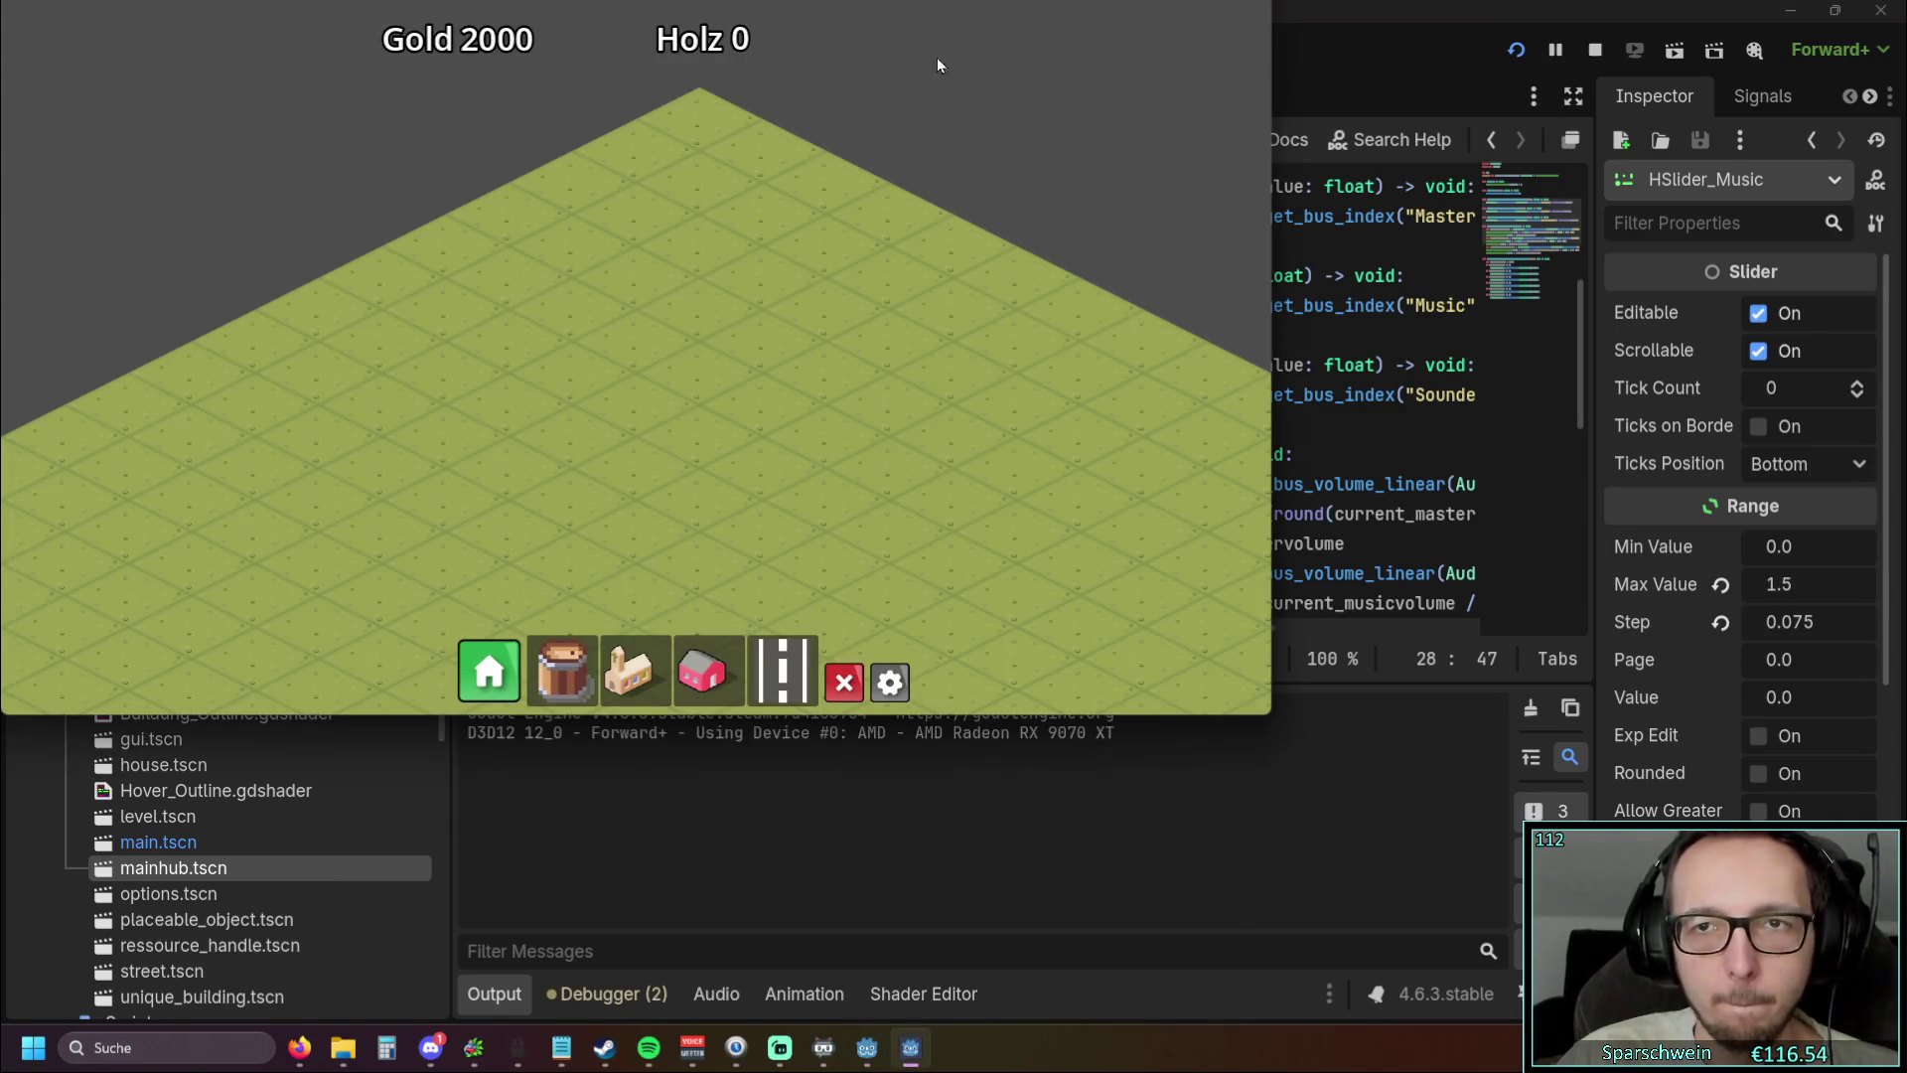
{"action": "key", "text": "alt+Tab"}
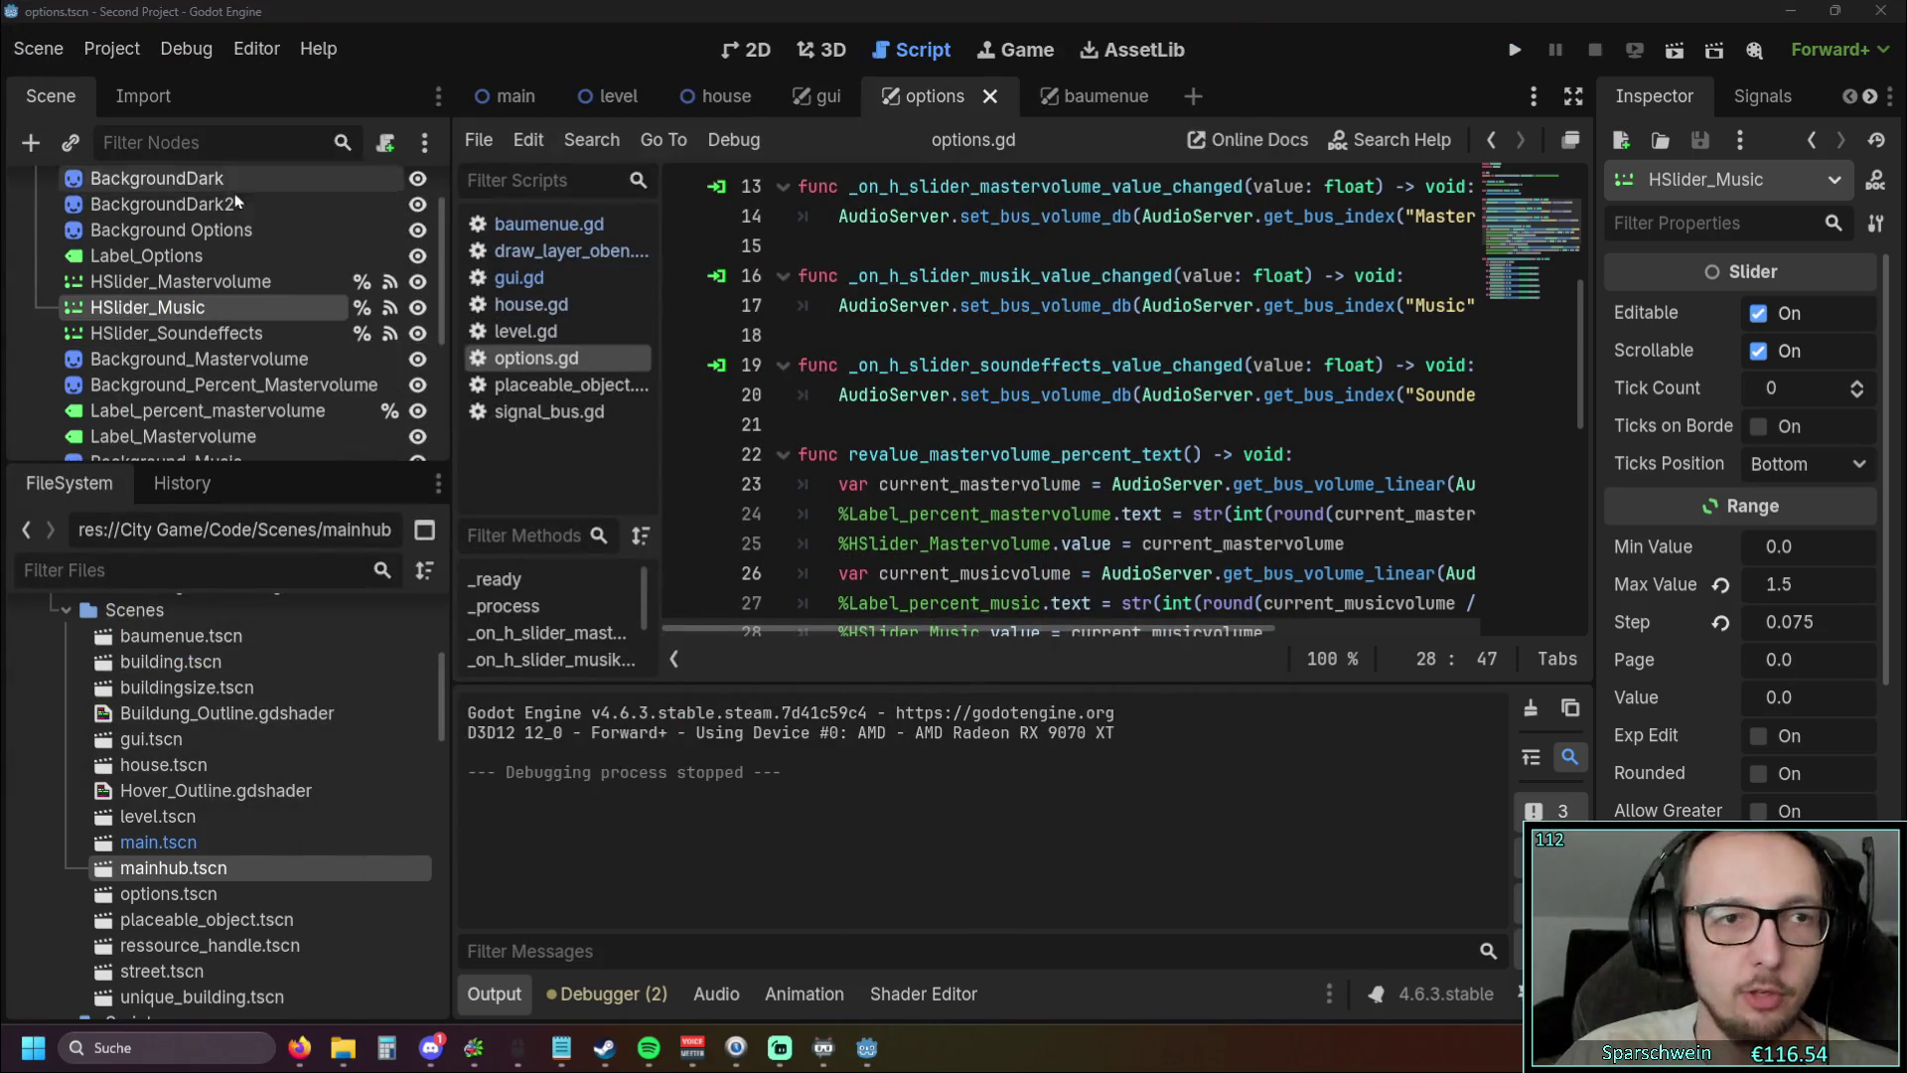
{"action": "left_click", "coordinate": [1005, 57]}
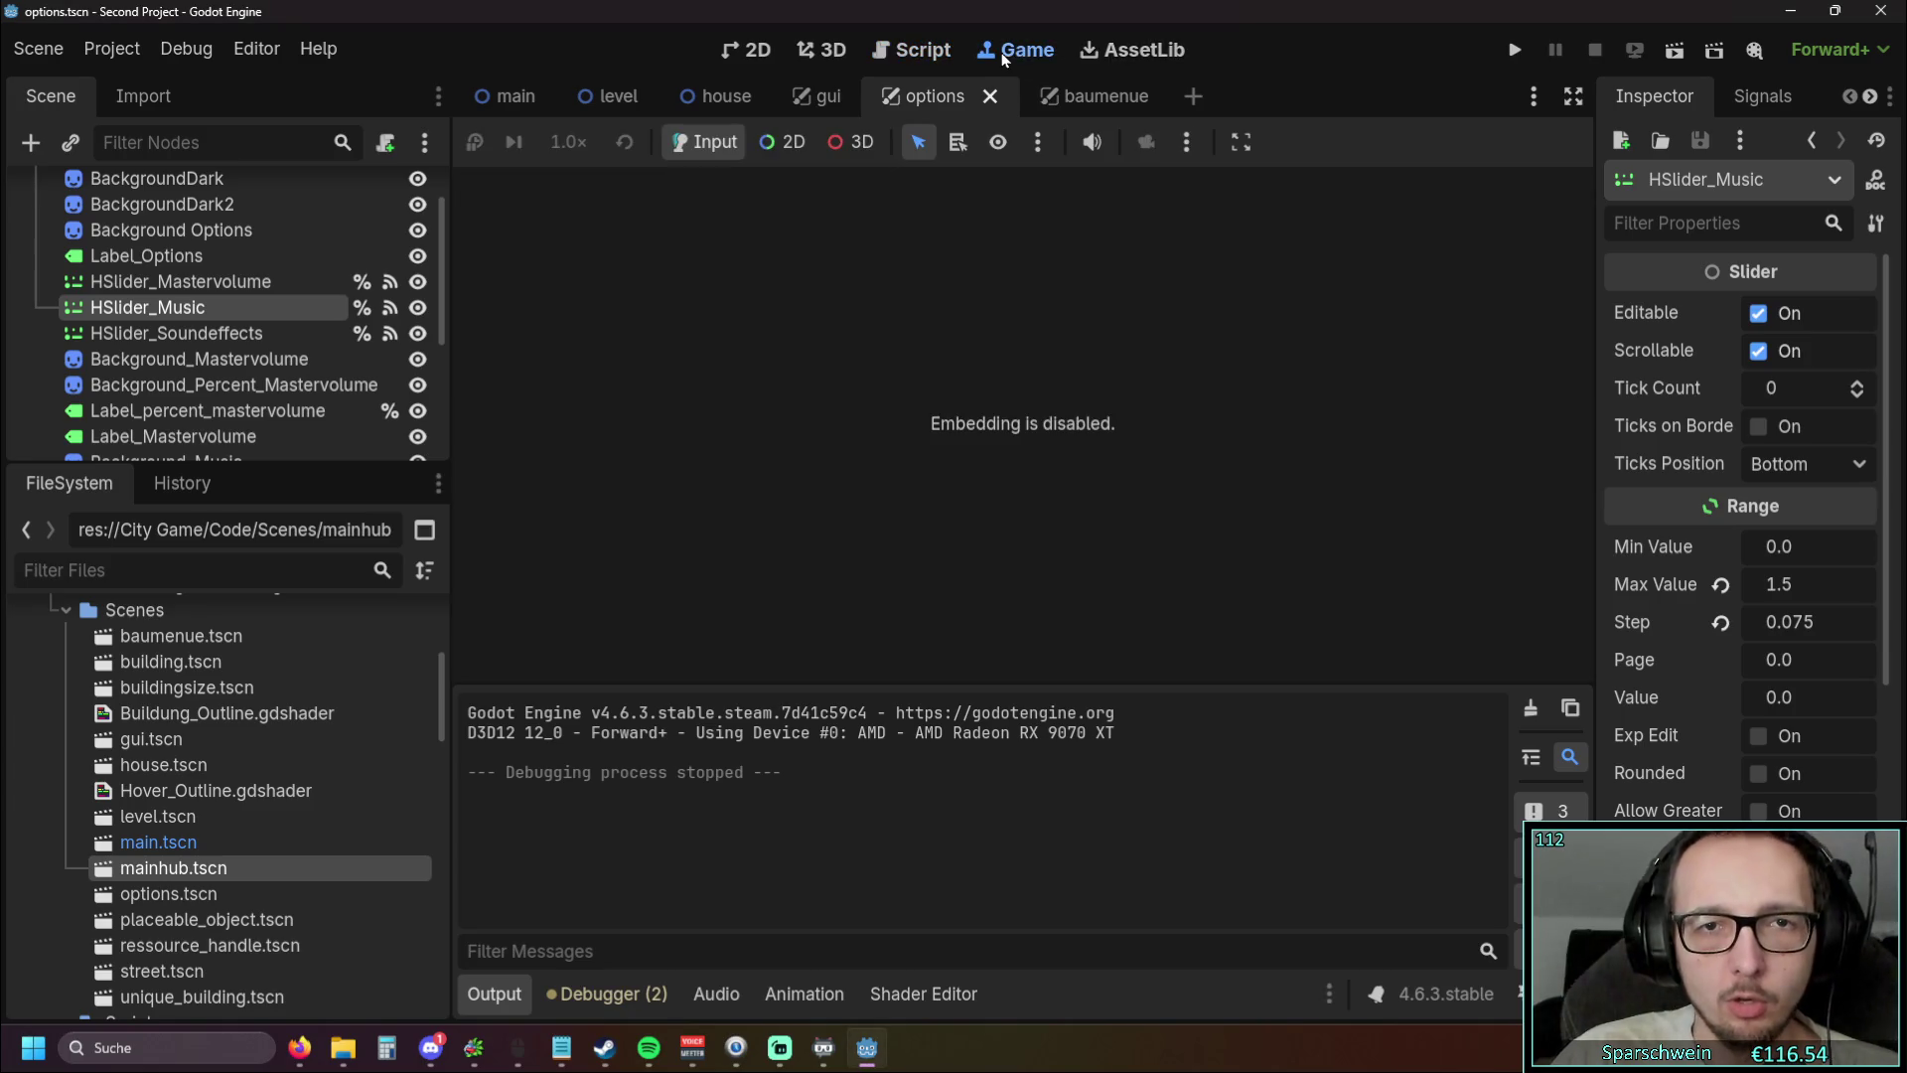
Set Editor Settings Window Placement Rect to Custom Position 600, 100 and run the project
{"action": "left_click", "coordinate": [760, 52]}
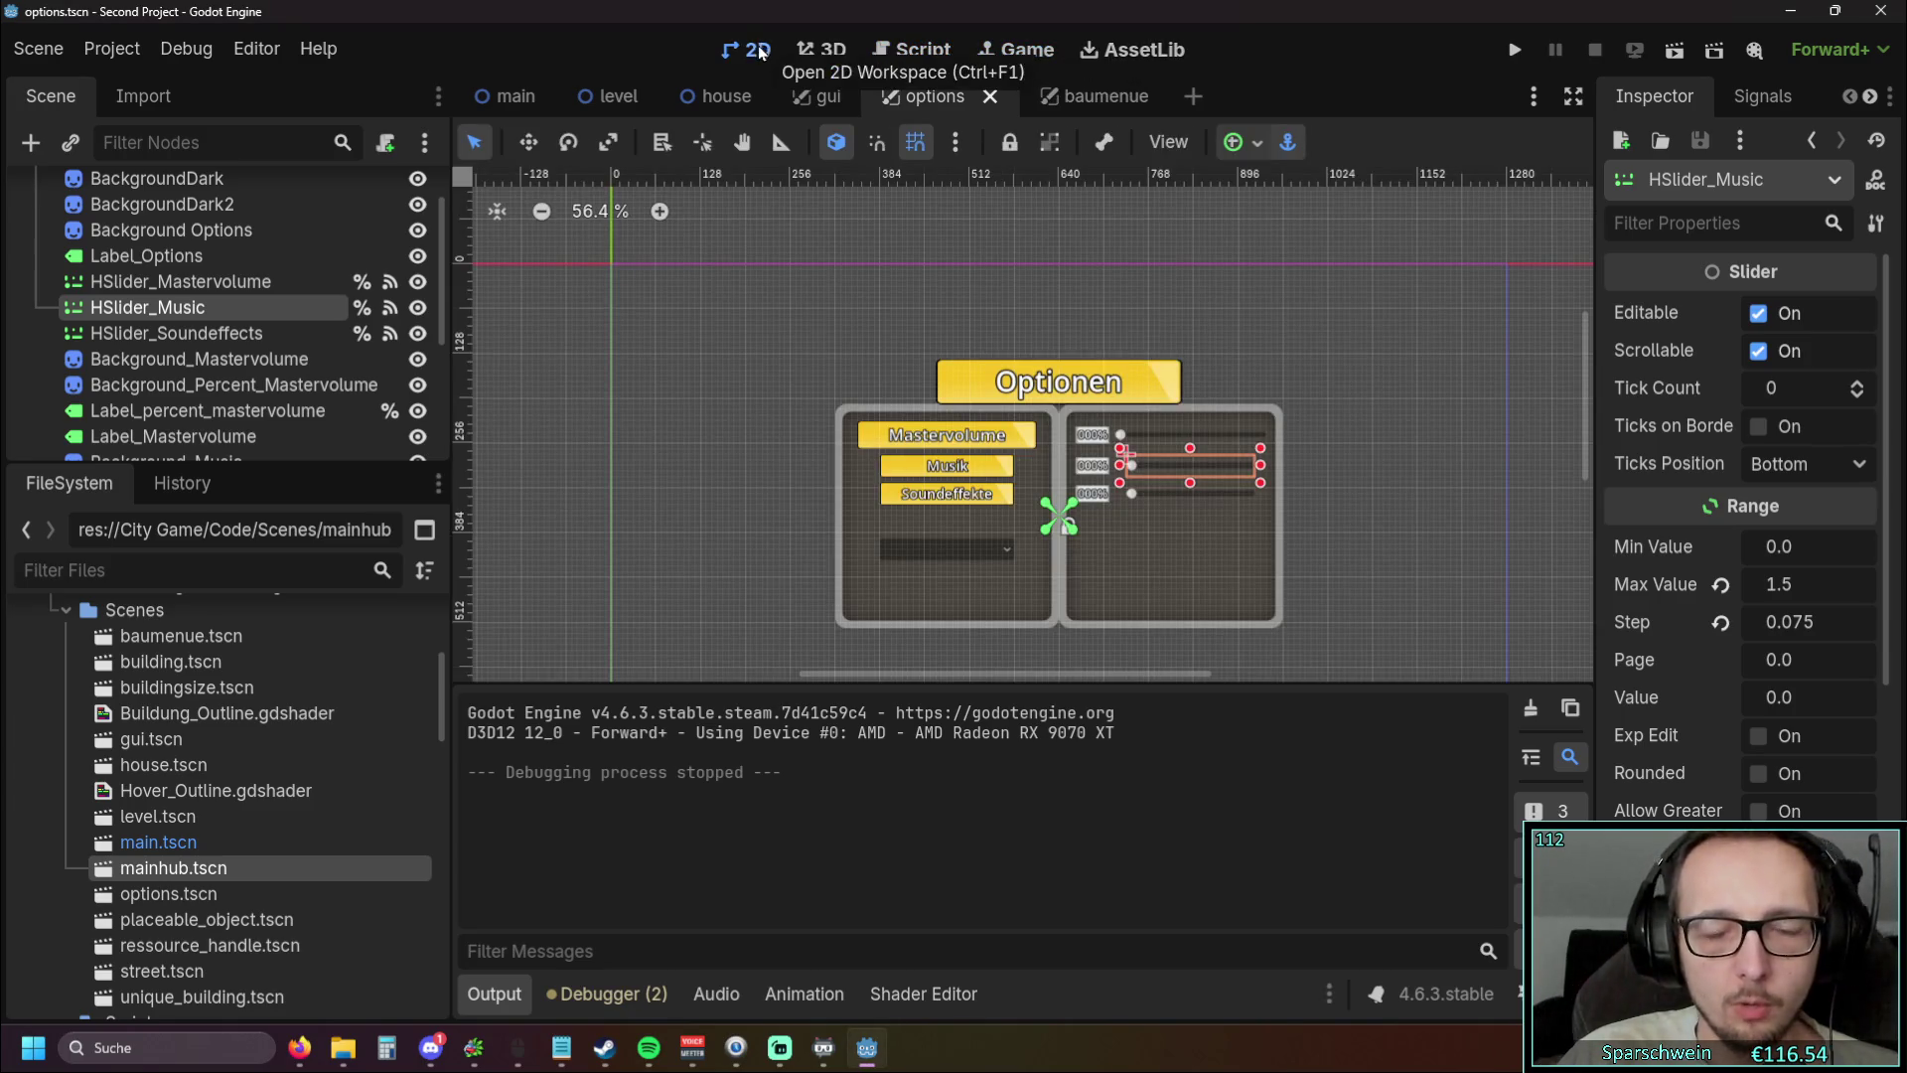
{"action": "left_click", "coordinate": [545, 288]}
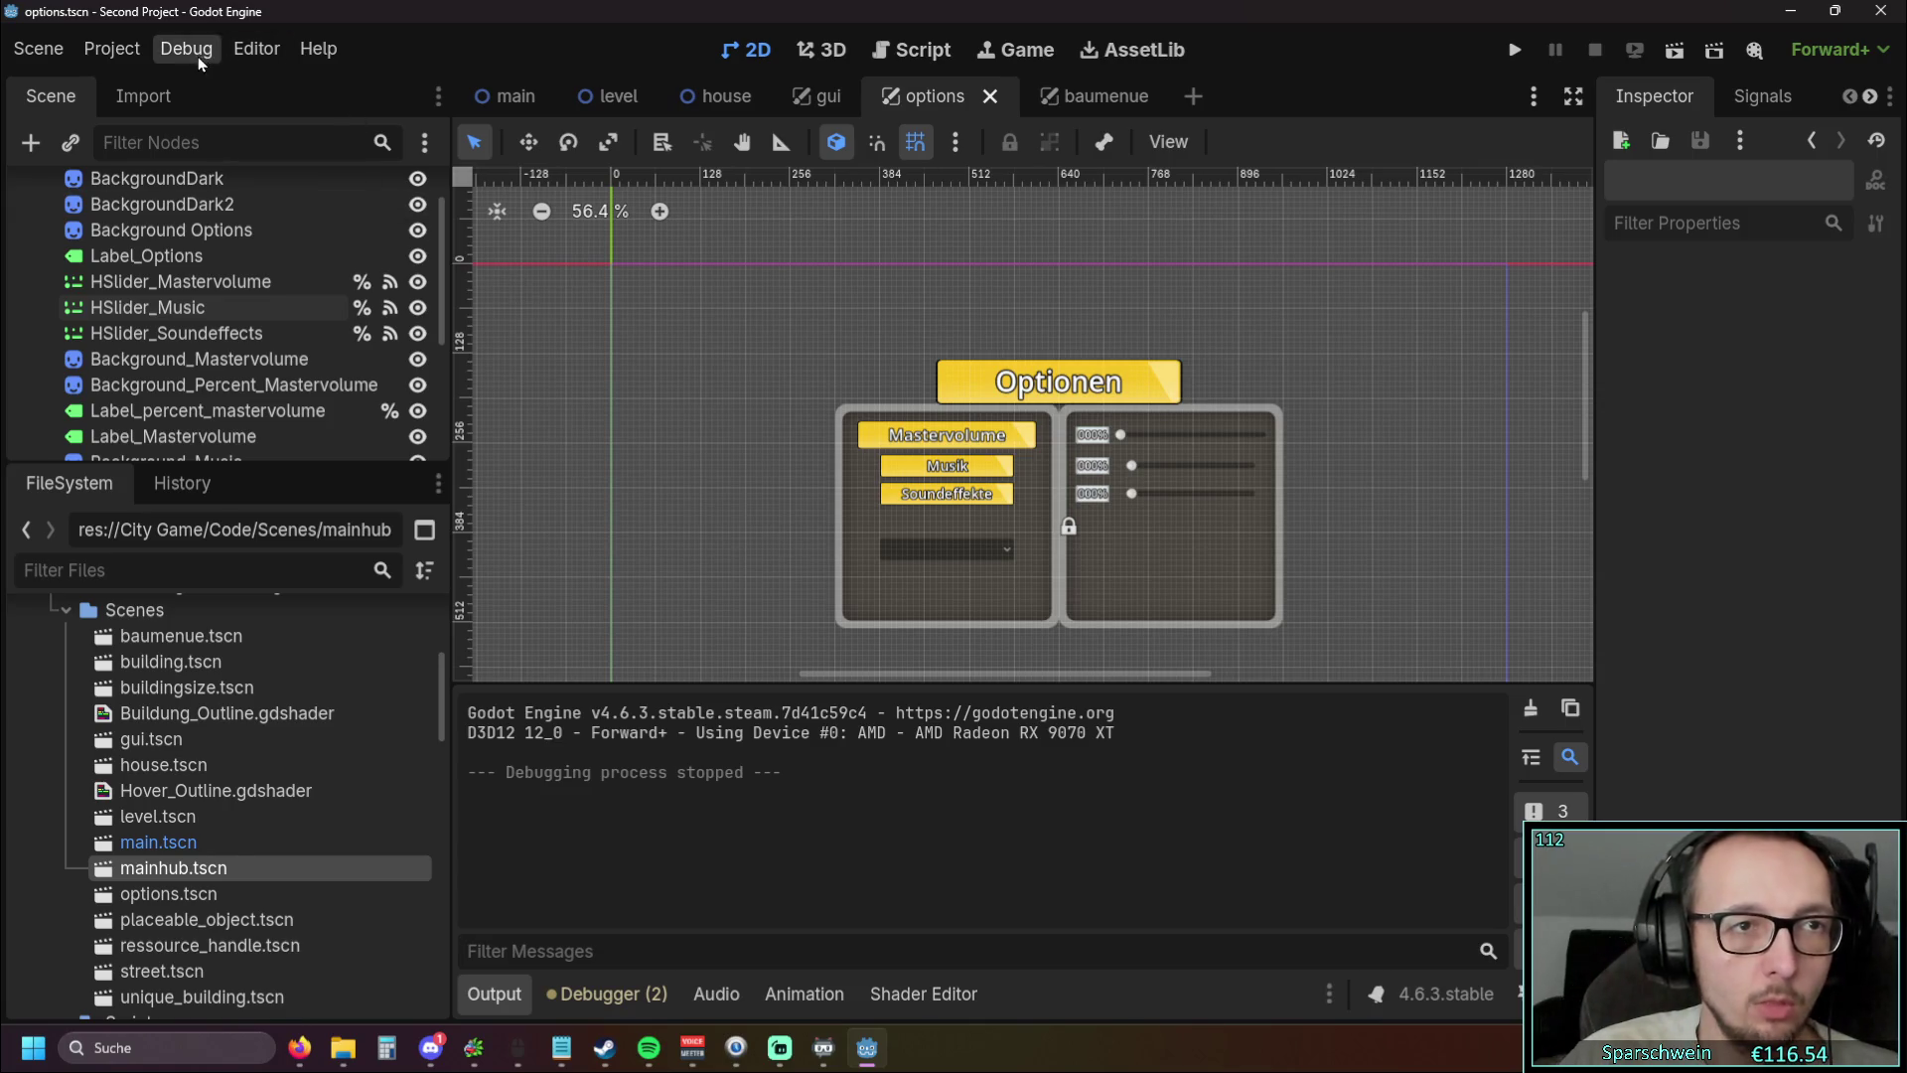
{"action": "left_click", "coordinate": [111, 48]}
{"action": "left_click", "coordinate": [256, 48]}
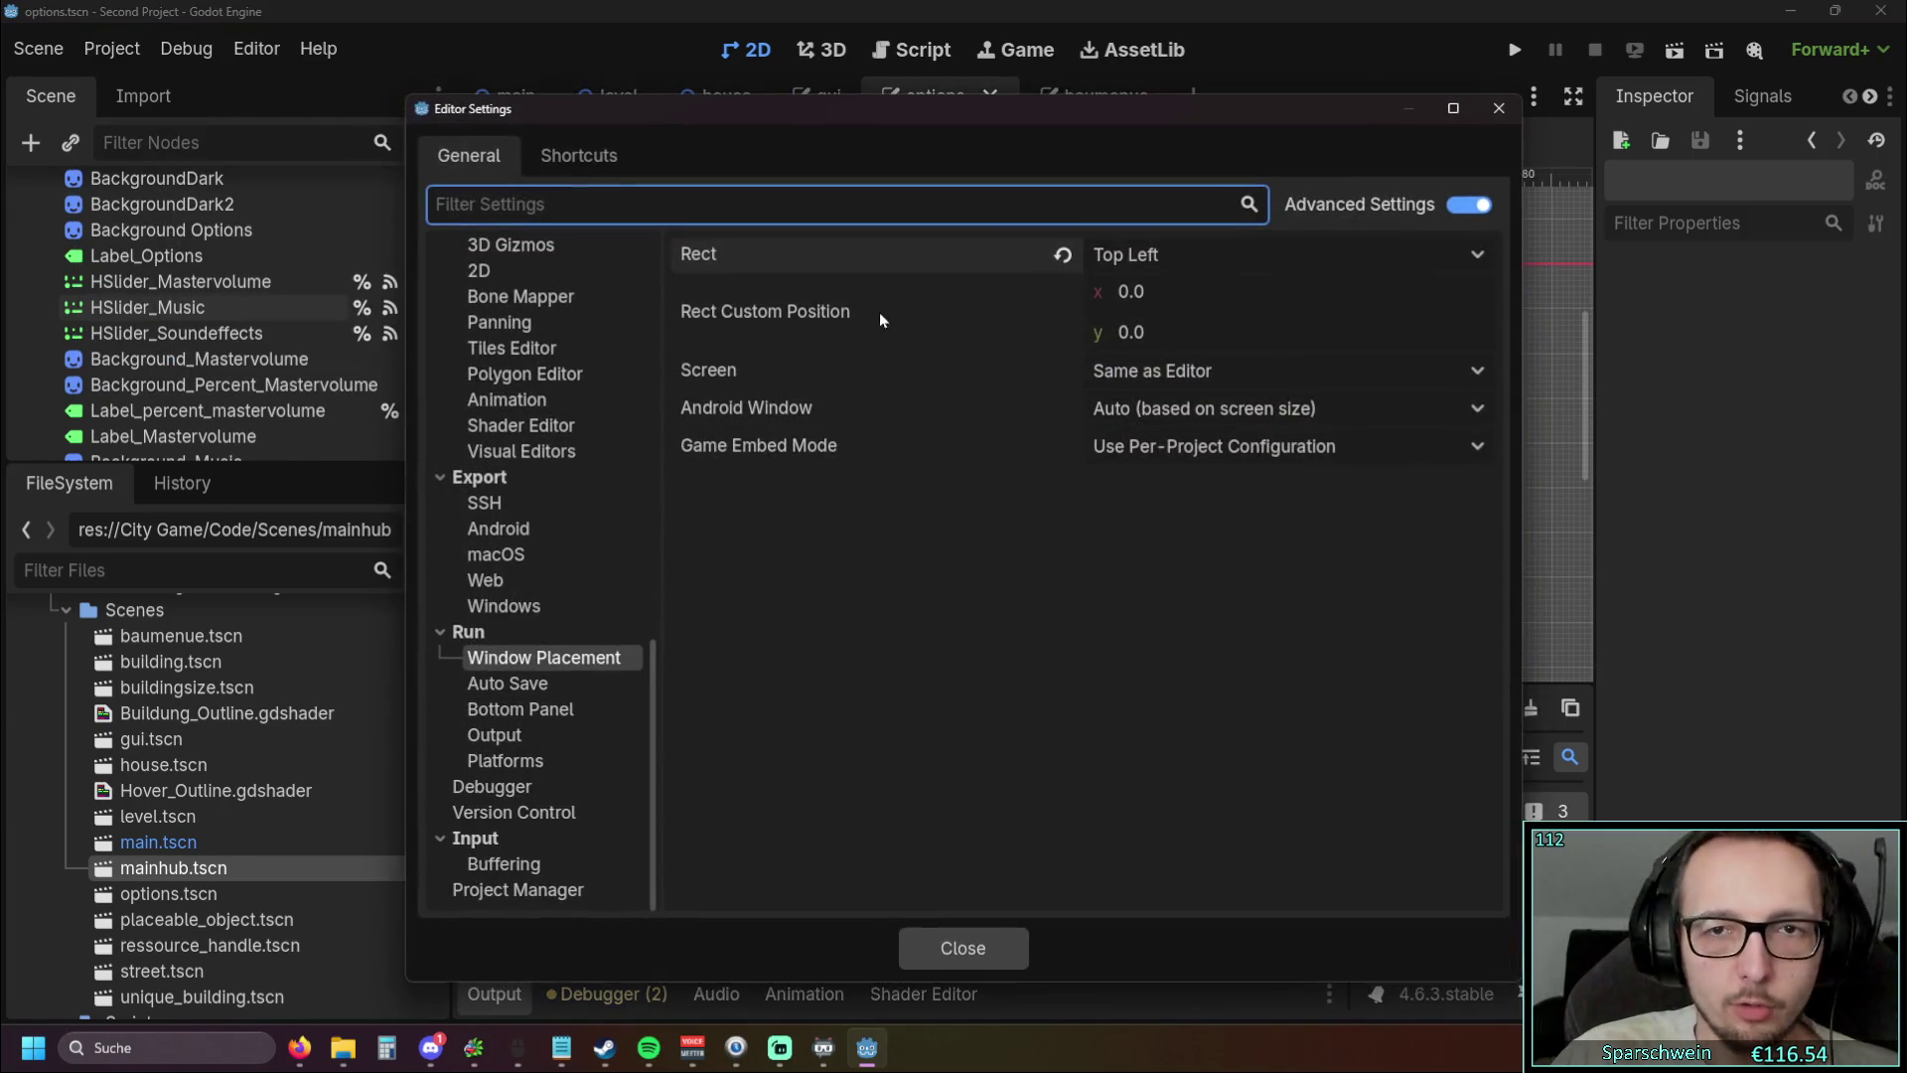
{"action": "left_click", "coordinate": [1138, 255]}
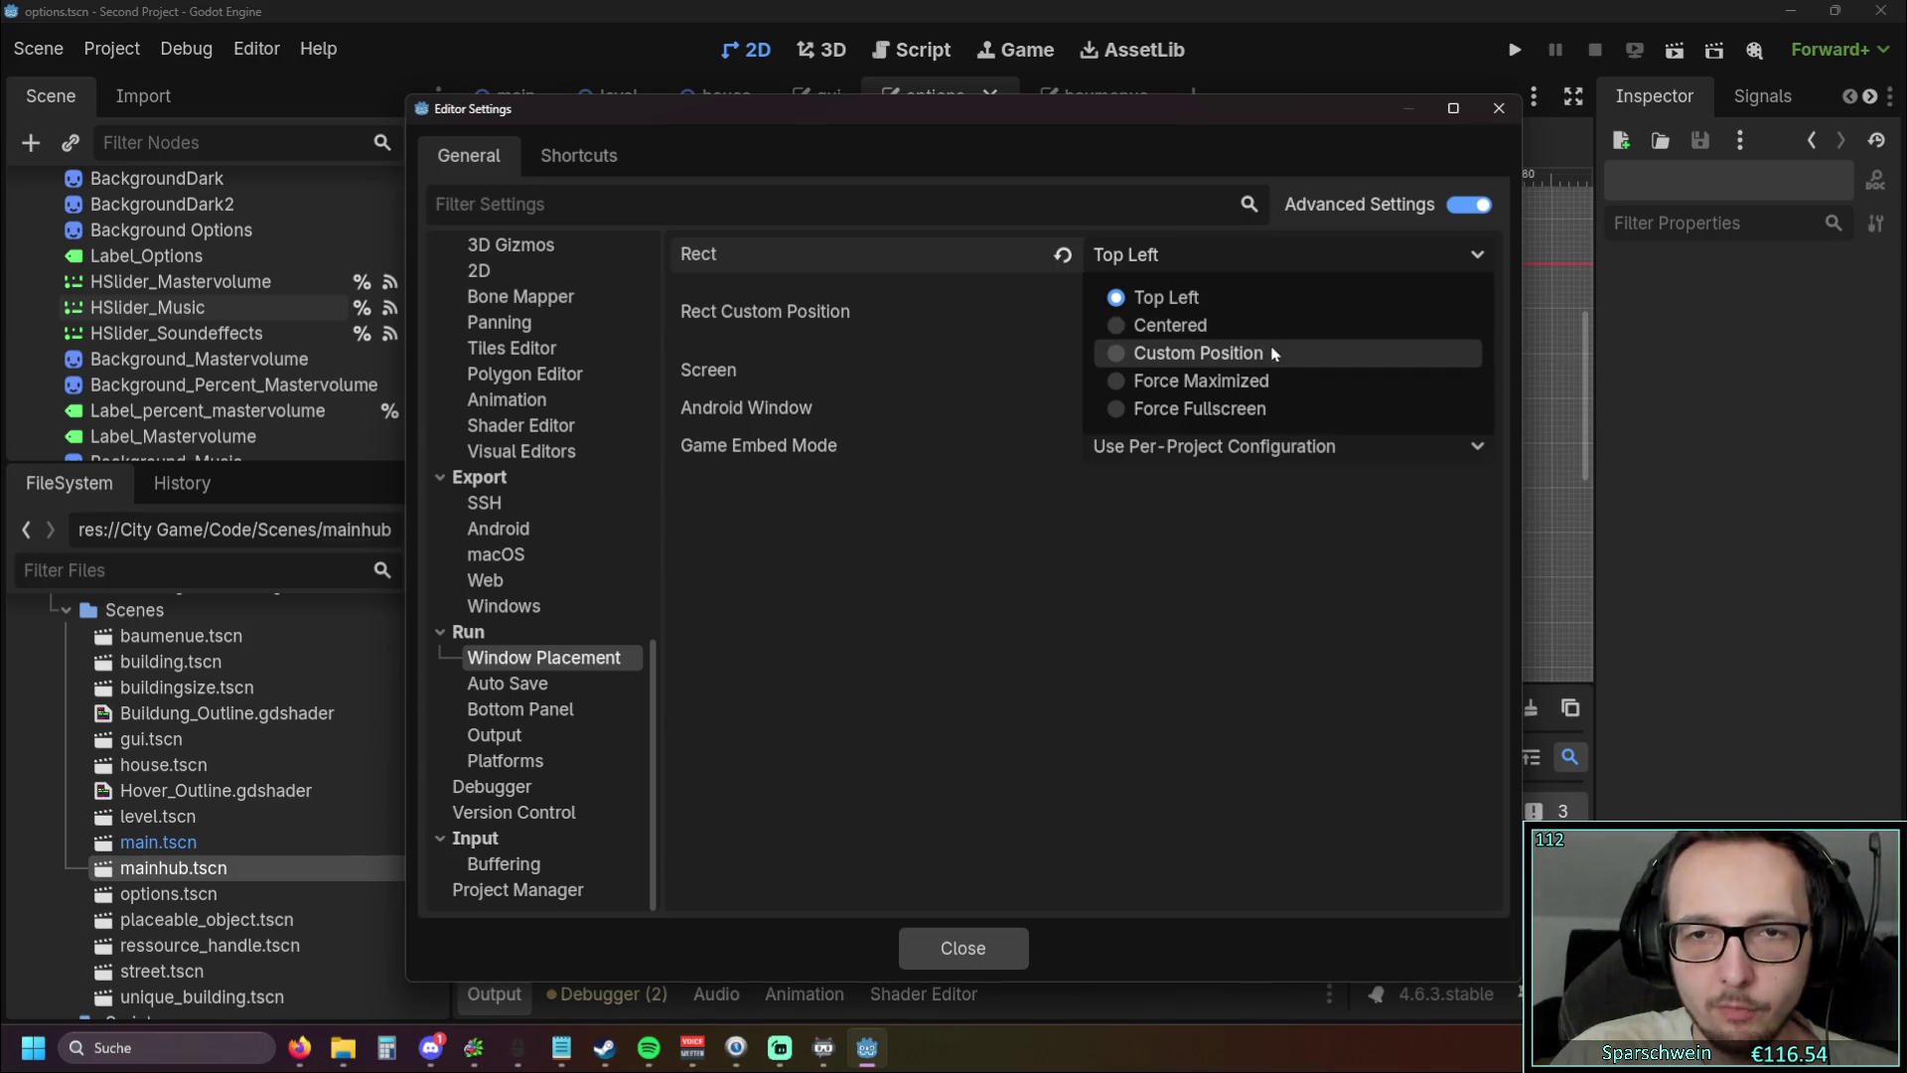
{"action": "left_click", "coordinate": [1202, 353]}
{"action": "left_click", "coordinate": [1138, 293]}
{"action": "type", "text": "600"}
{"action": "left_click", "coordinate": [1122, 333]}
{"action": "type", "text": "100"}
{"action": "key", "text": "Return"}
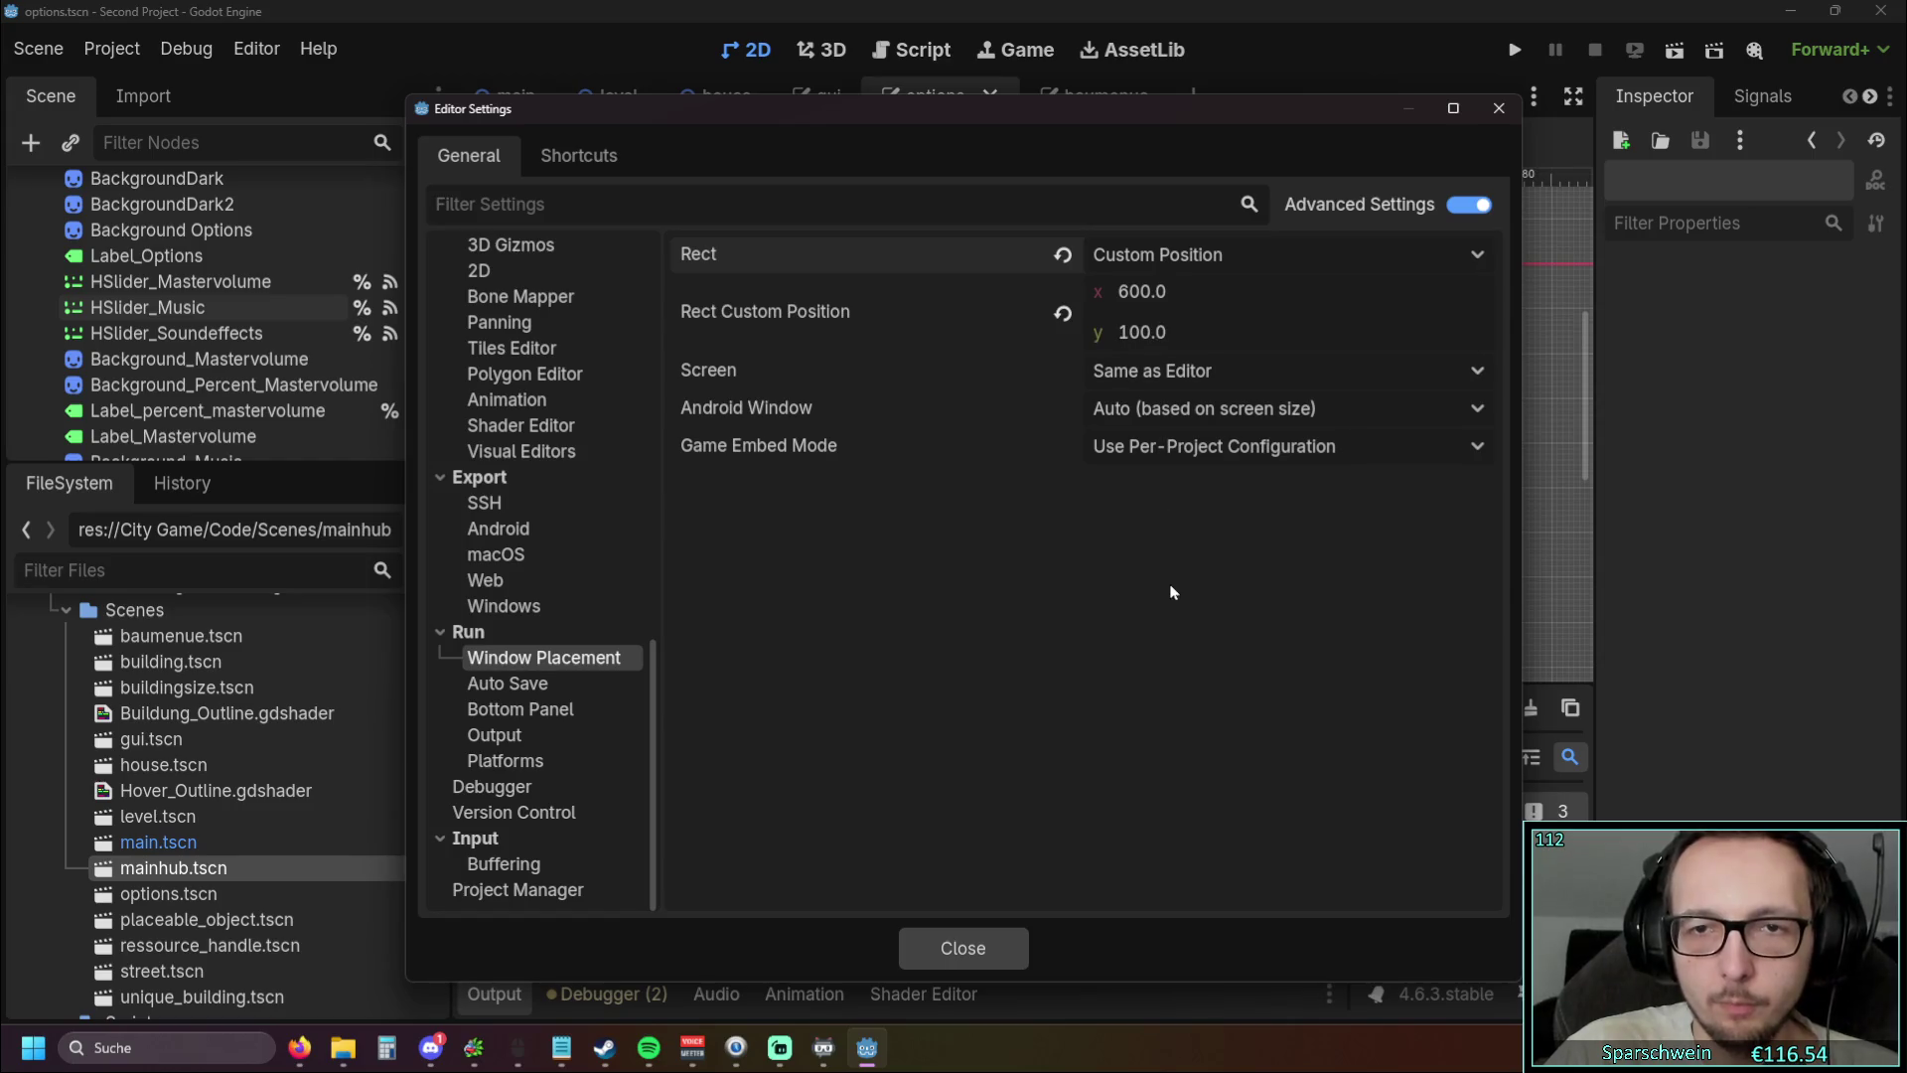
{"action": "left_click", "coordinate": [1497, 109]}
{"action": "left_click", "coordinate": [1514, 54]}
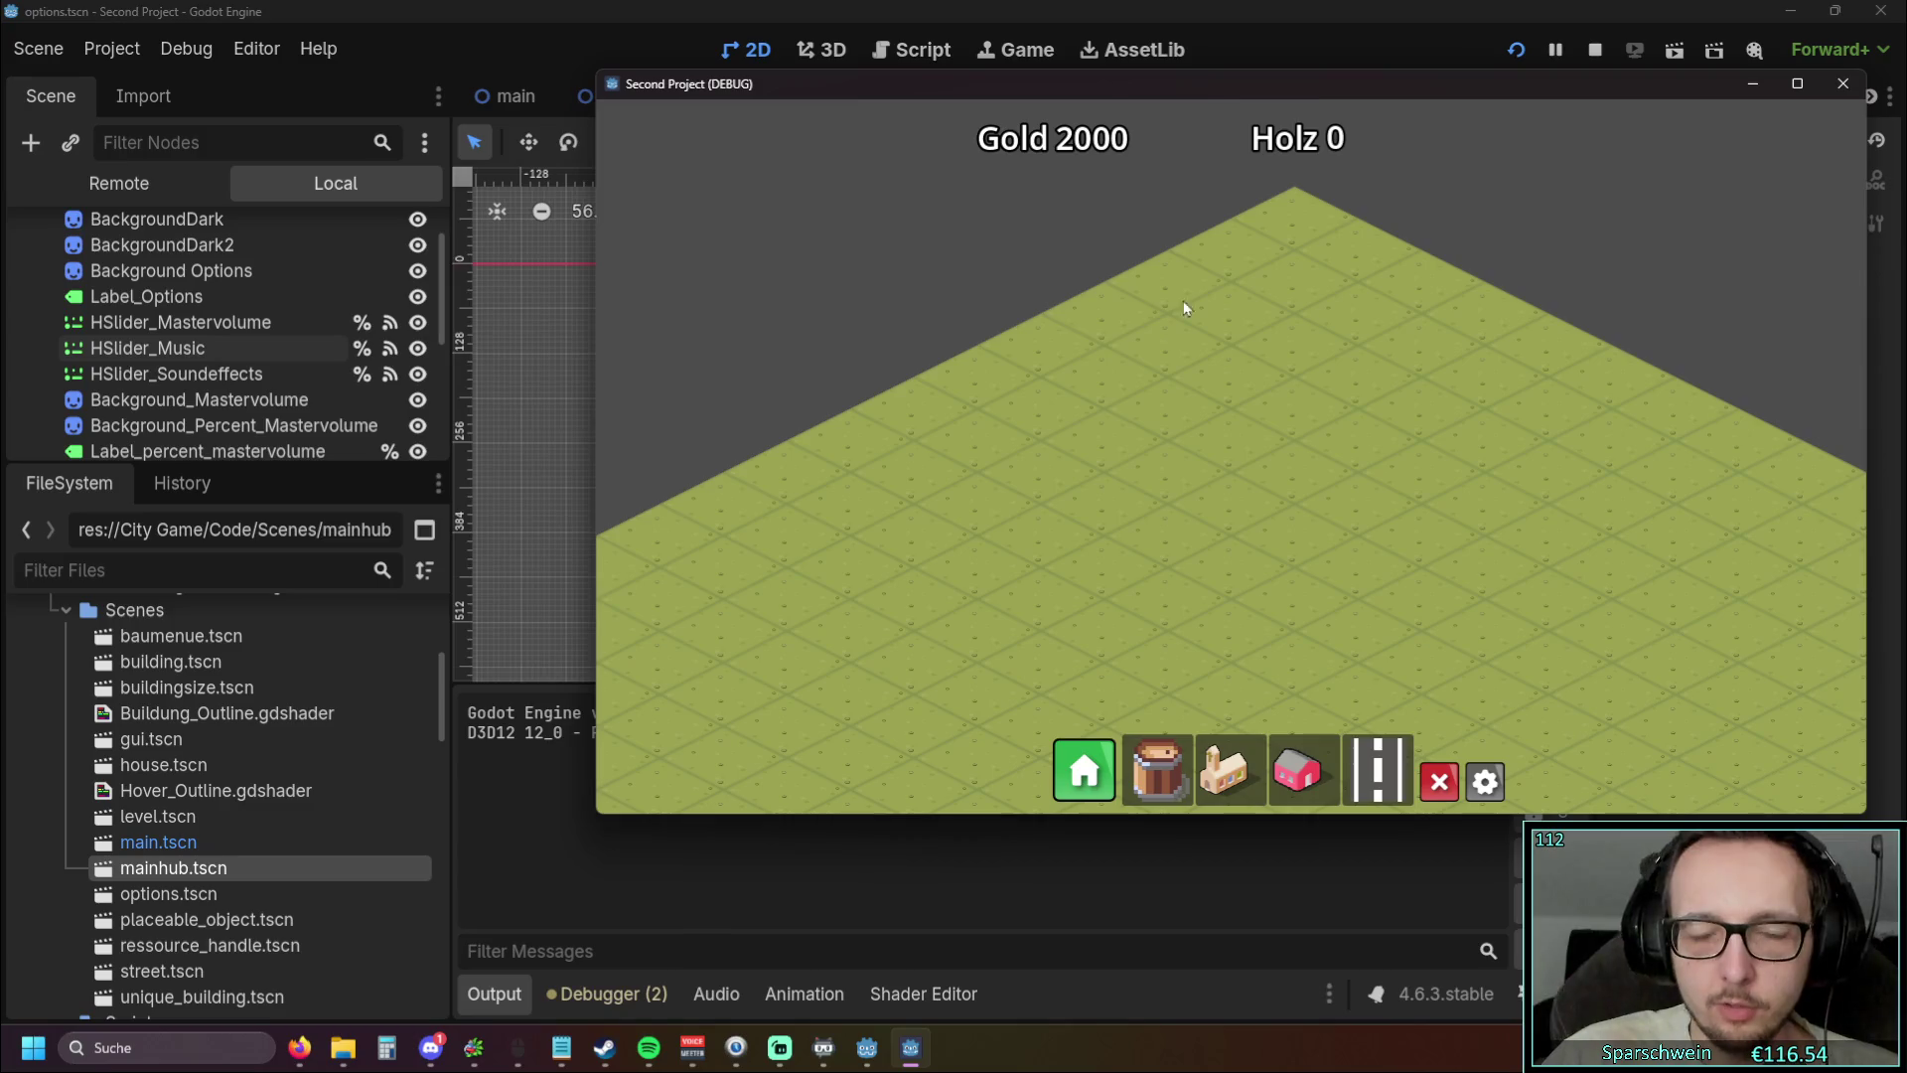
Try house build mode, drag the game window further left, and open Optionen
{"action": "left_click", "coordinate": [1297, 771]}
{"action": "right_click", "coordinate": [1207, 557]}
{"action": "mouse_move", "coordinate": [1308, 84]}
{"action": "left_mouse_down"}
{"action": "mouse_move", "coordinate": [1209, 85]}
{"action": "mouse_move", "coordinate": [1065, 149]}
{"action": "mouse_move", "coordinate": [1088, 129]}
{"action": "left_mouse_up"}
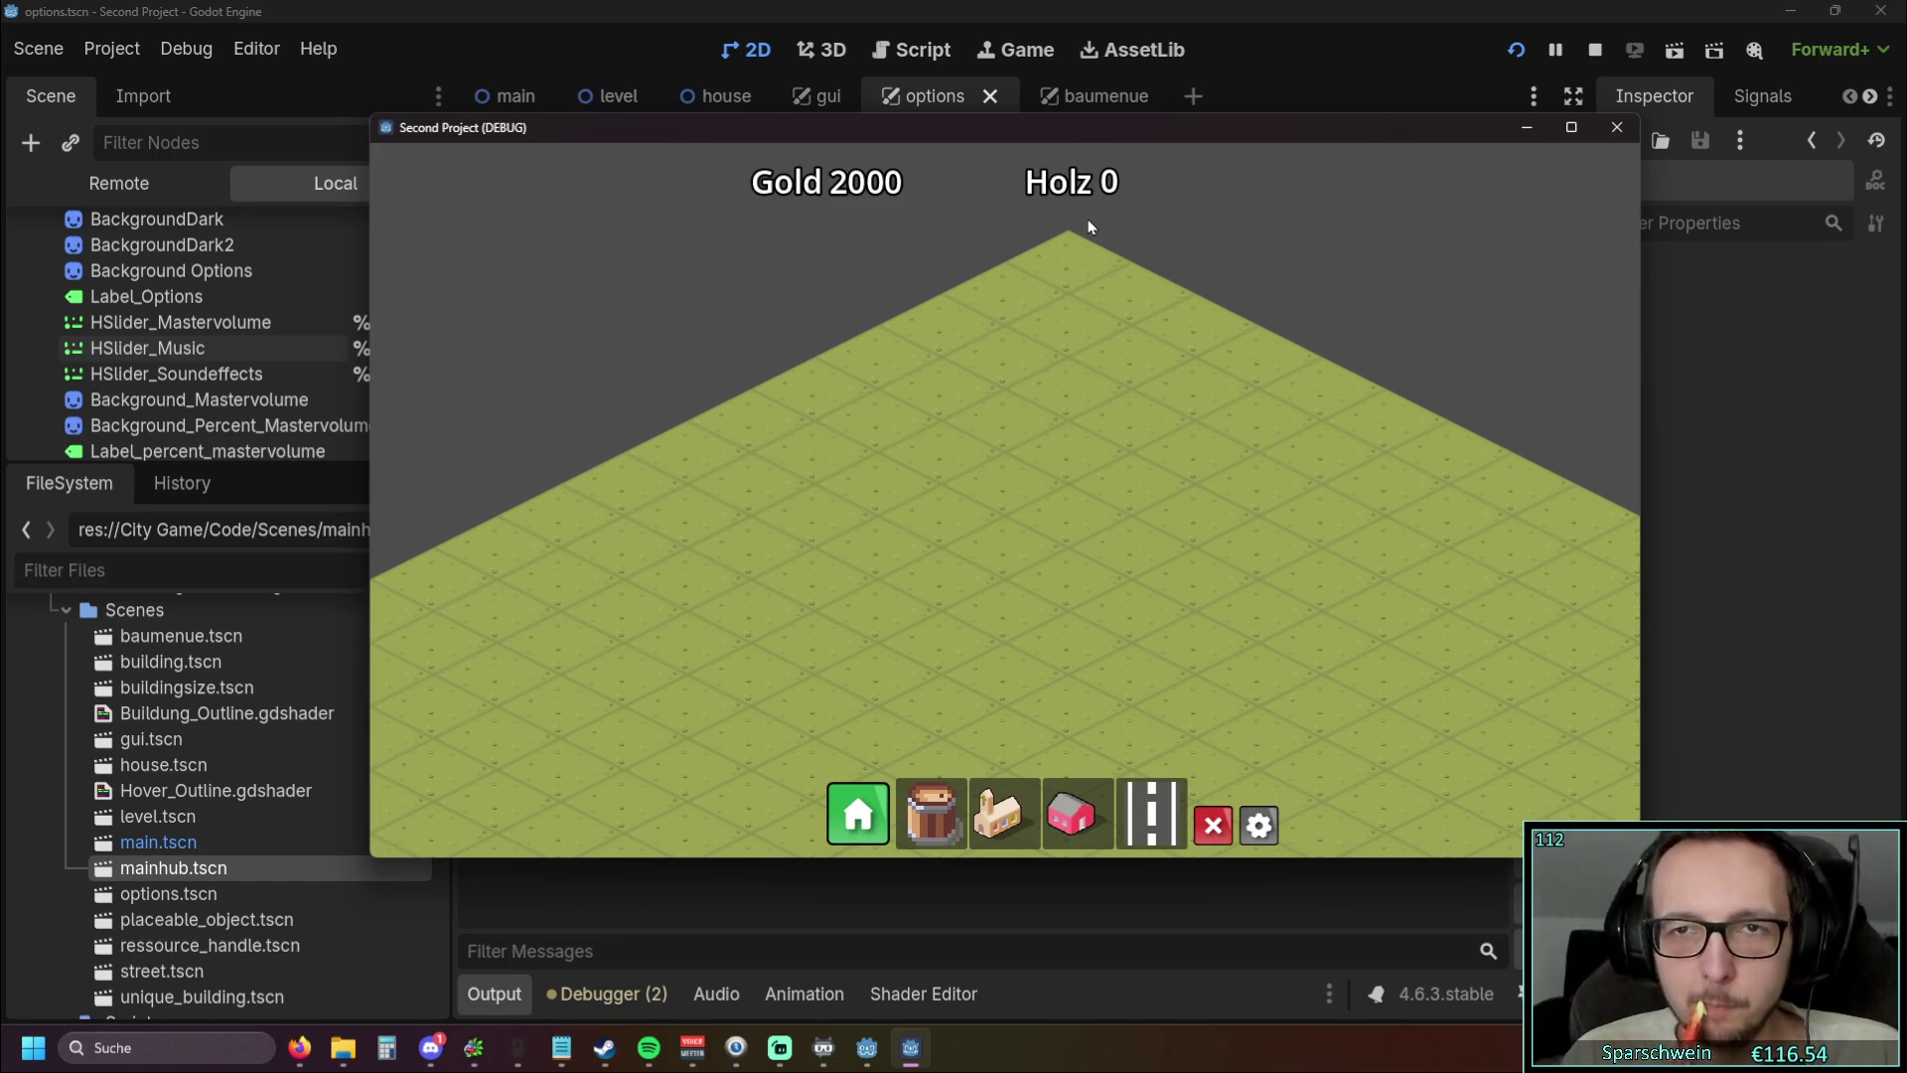
{"action": "left_click", "coordinate": [1258, 825]}
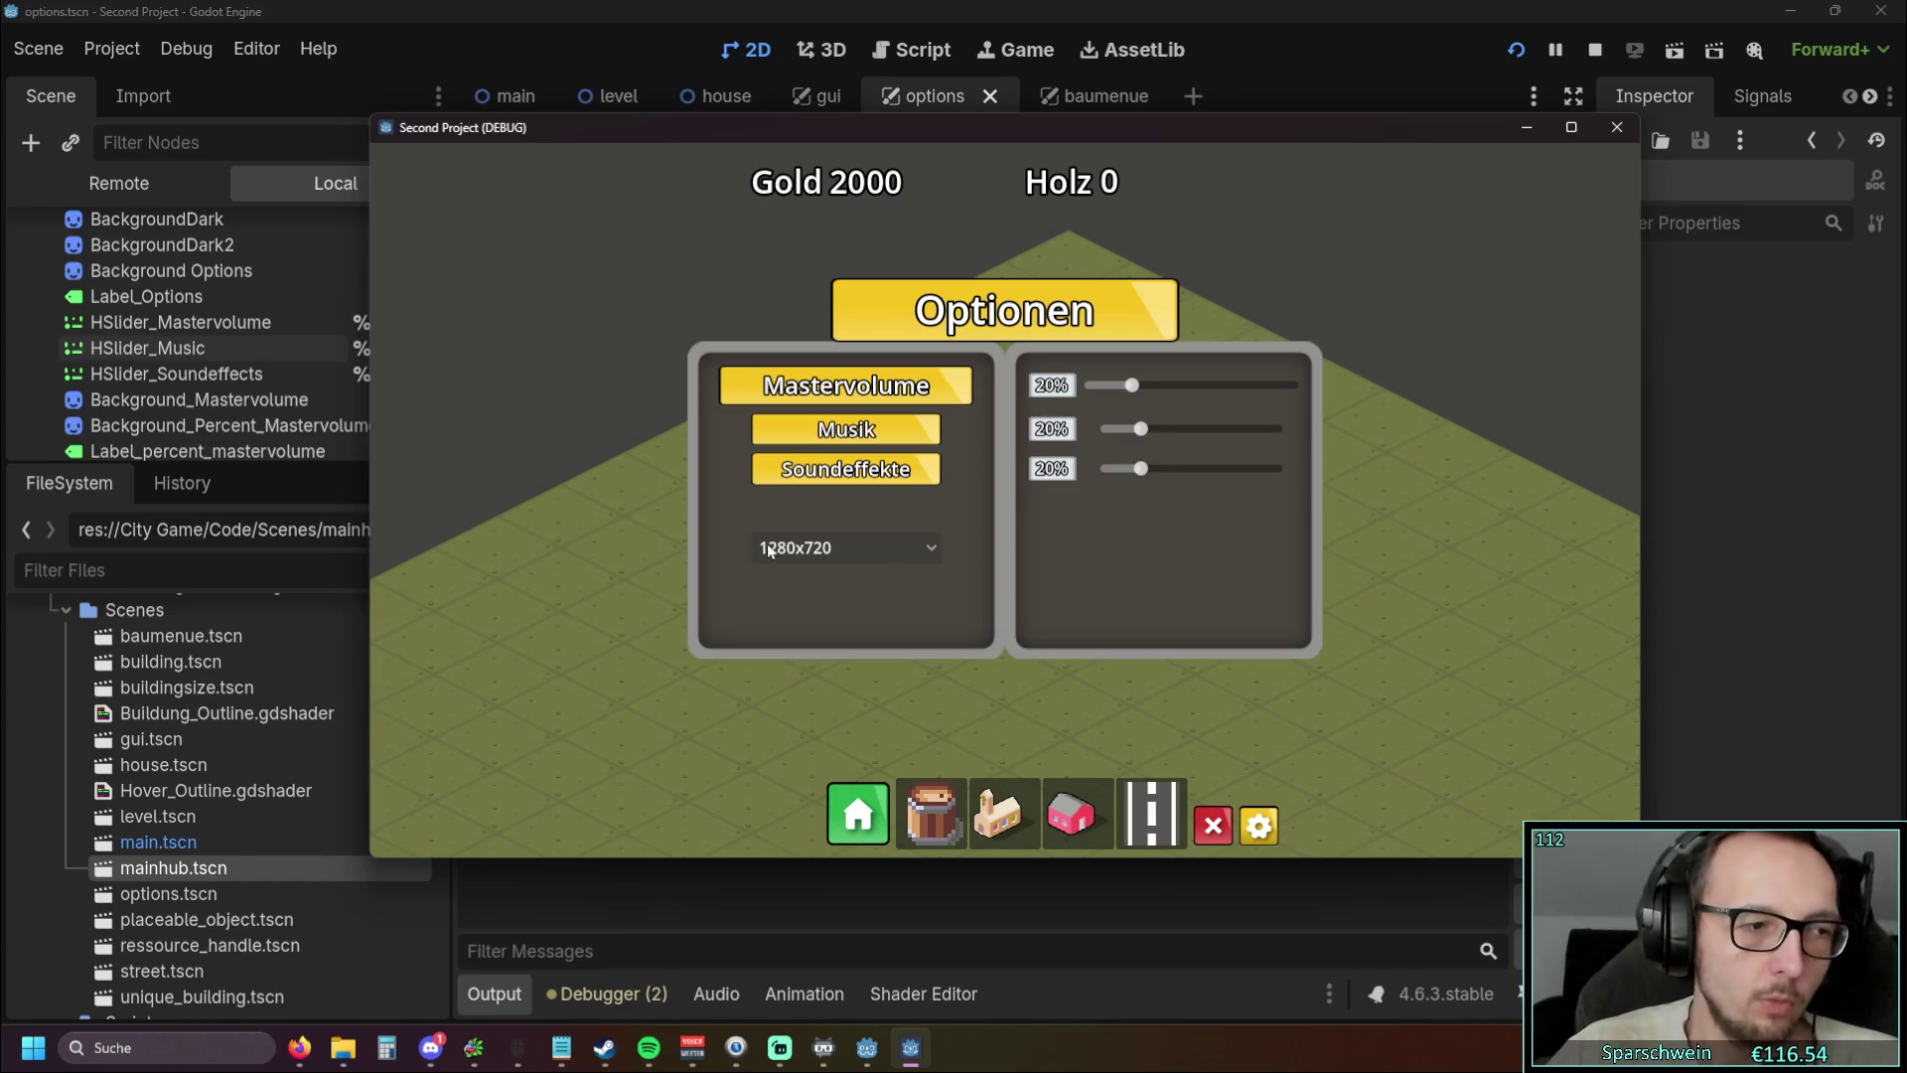
{"action": "left_click", "coordinate": [430, 1048]}
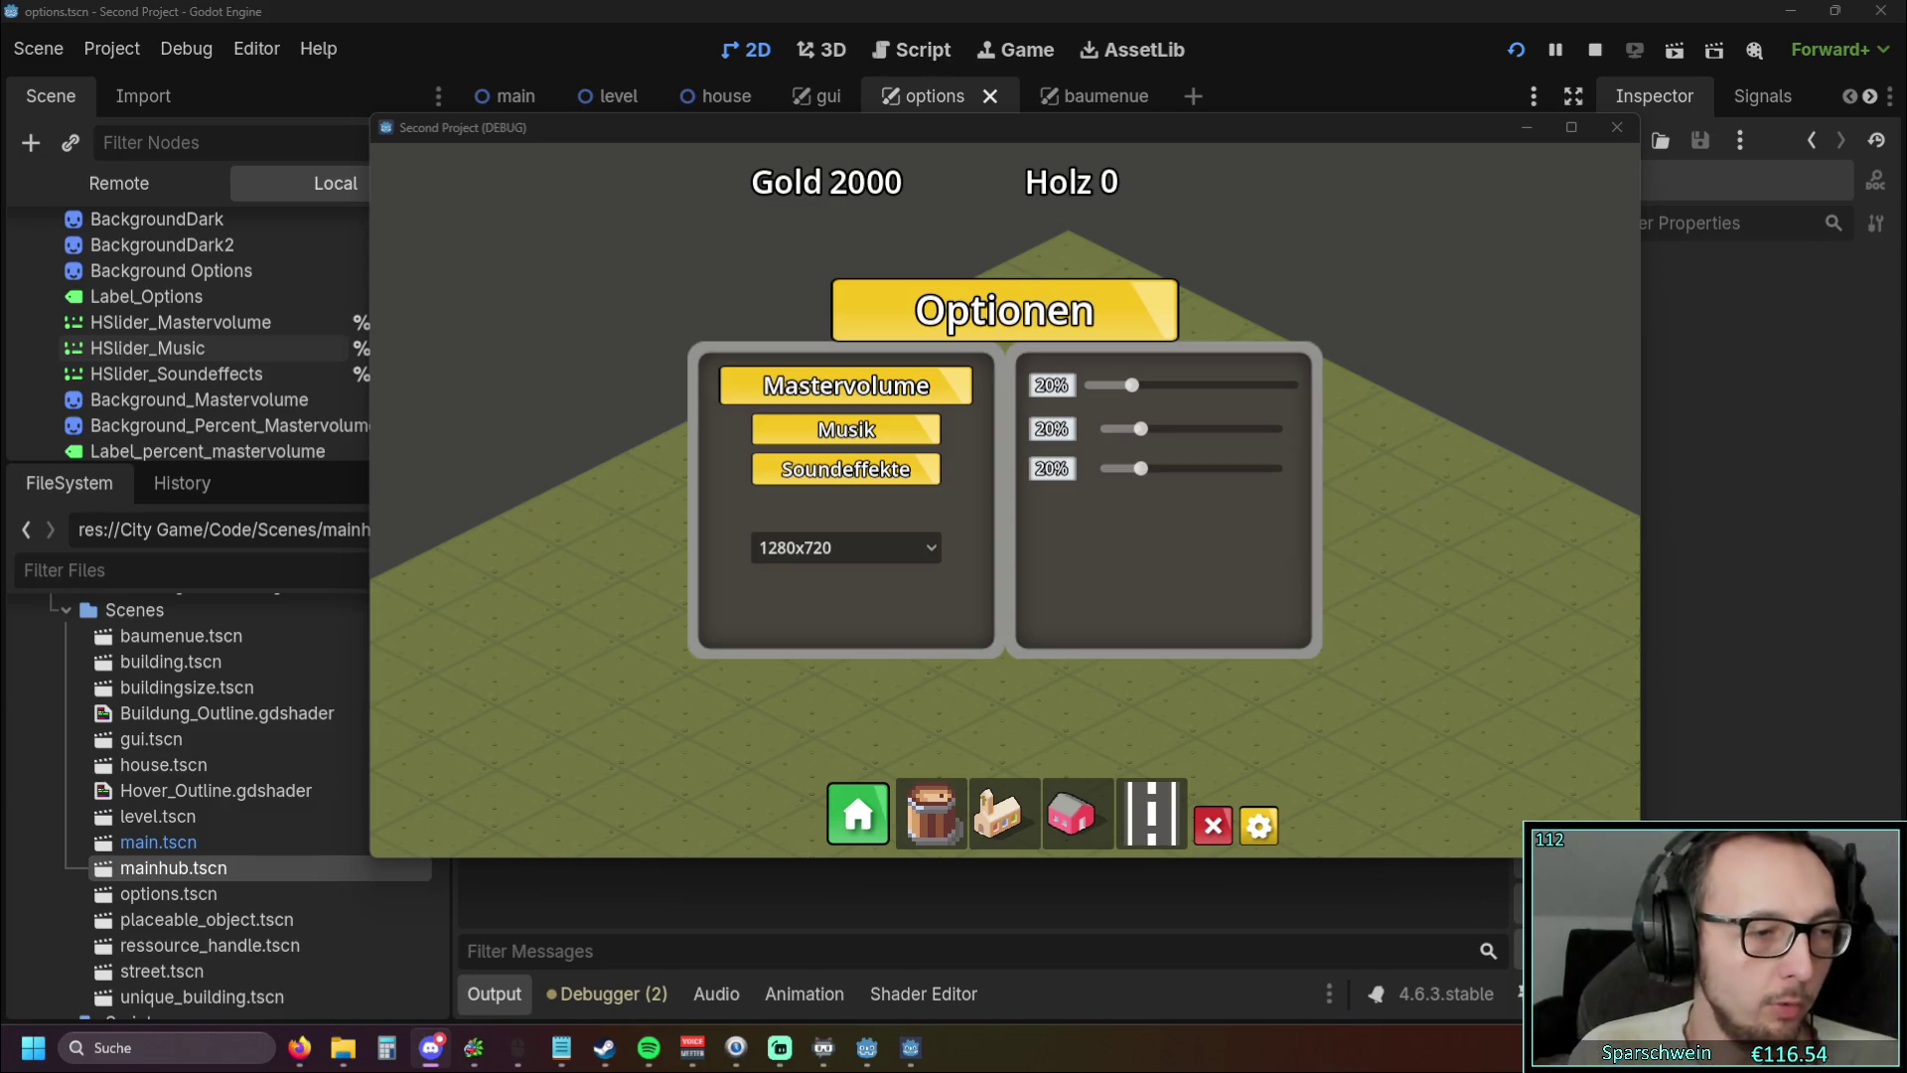
Close the running game and look through the project settings
{"action": "left_click", "coordinate": [1617, 127]}
{"action": "left_click", "coordinate": [256, 47]}
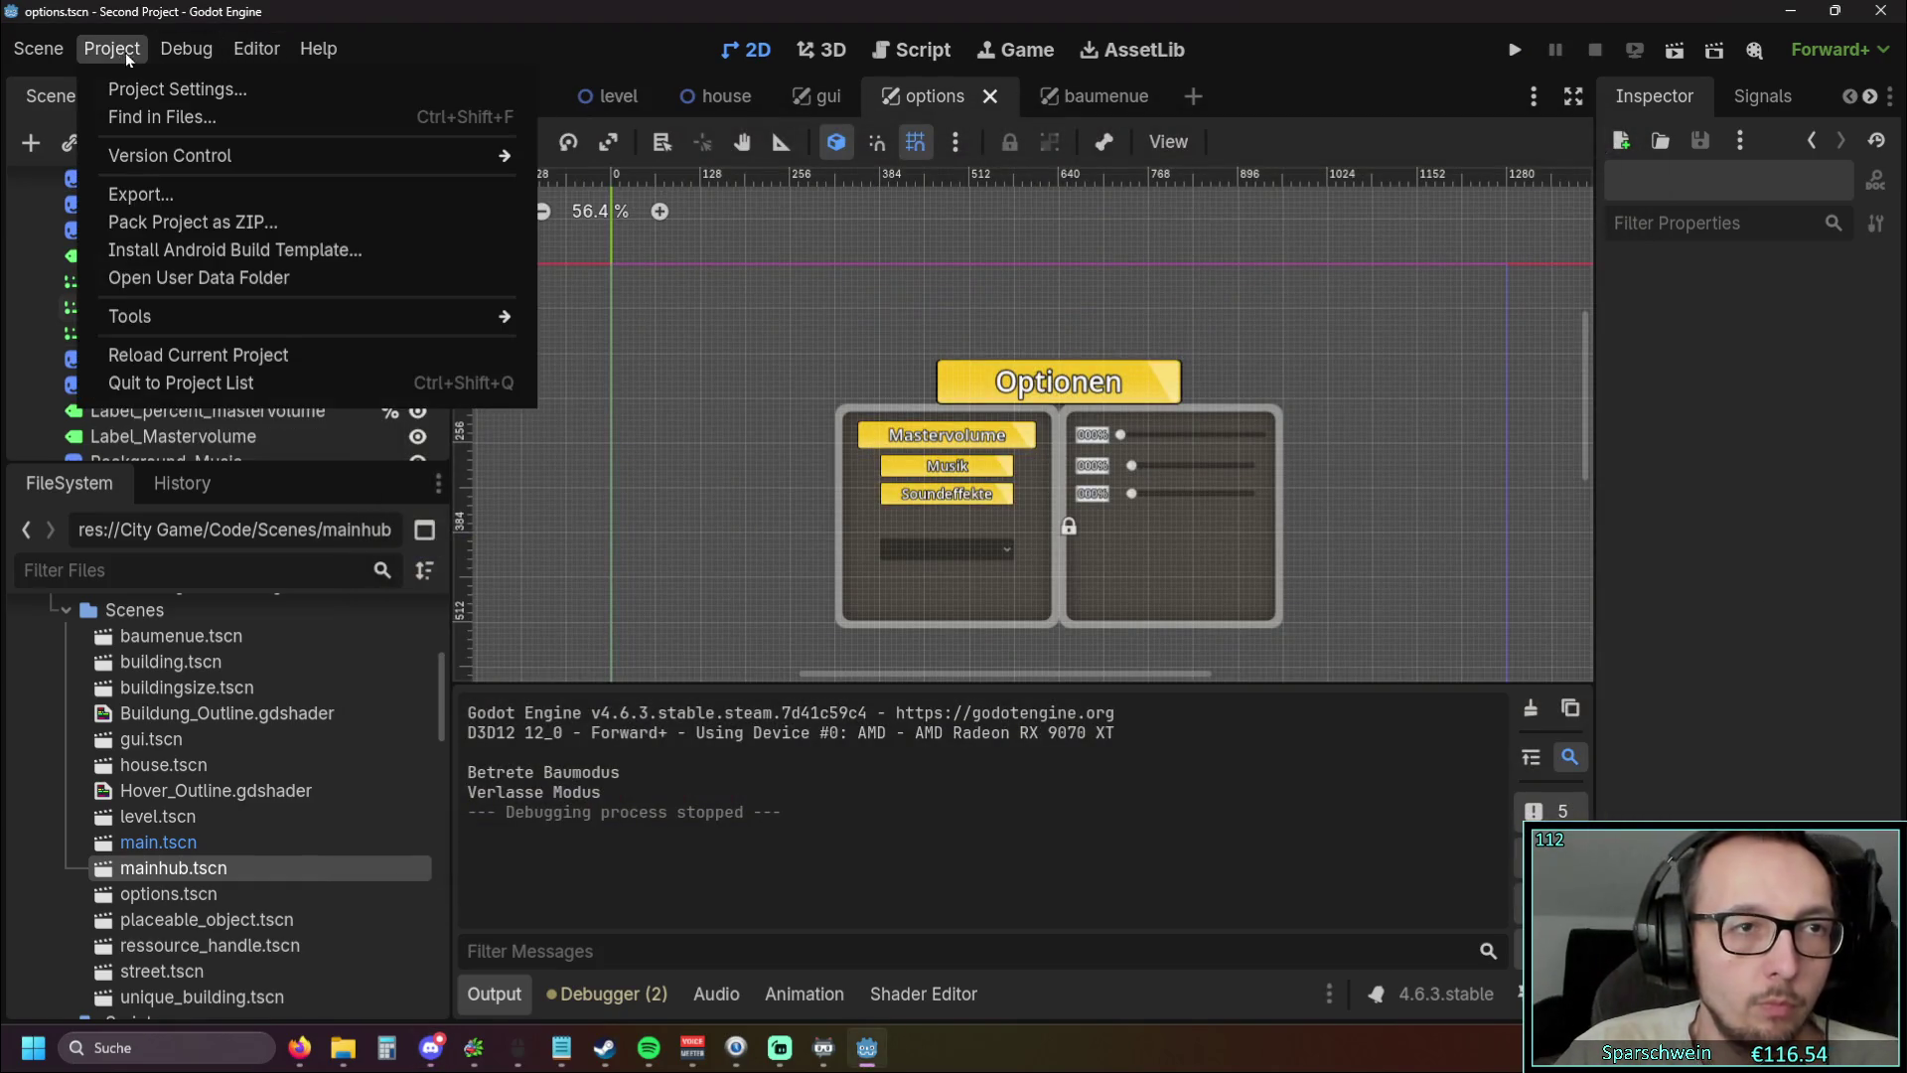
{"action": "left_click", "coordinate": [177, 89]}
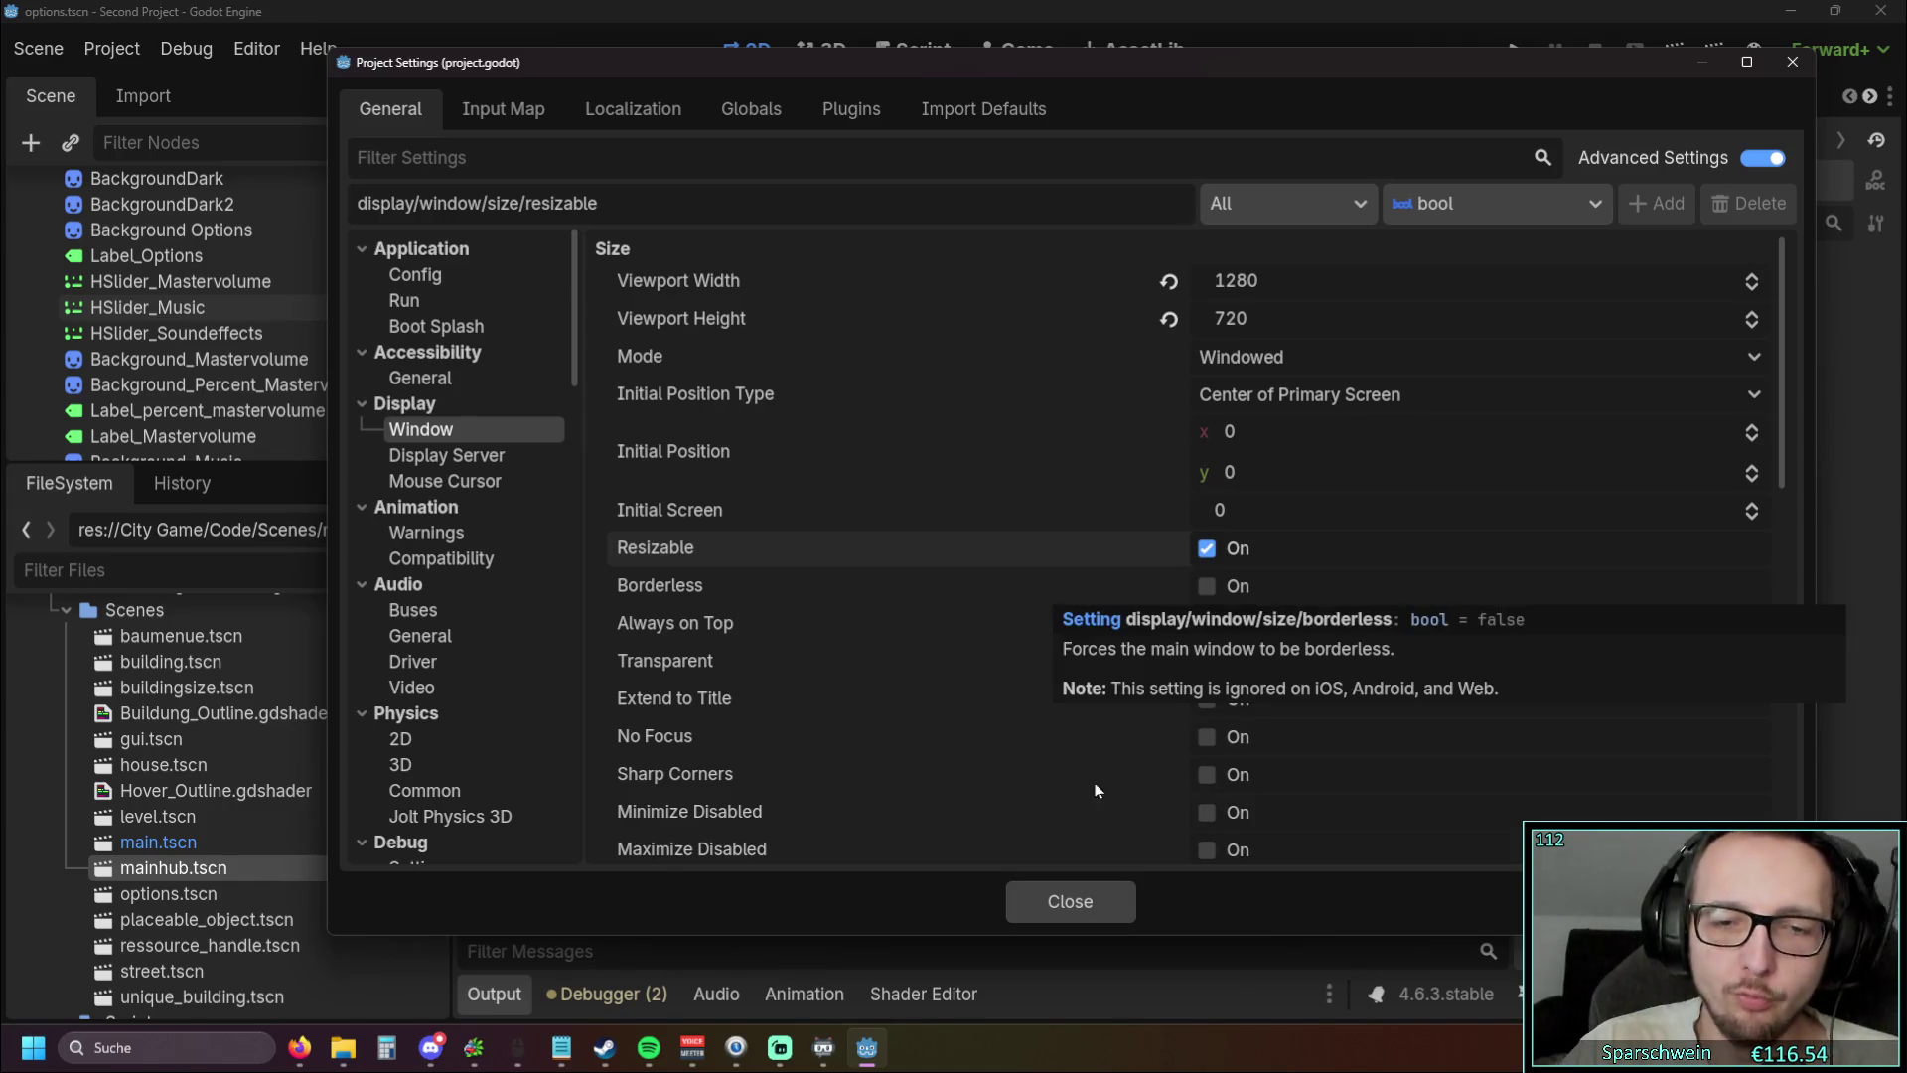
{"action": "left_click", "coordinate": [1070, 901]}
Rerun the game, switch Optionen to 1920x1080, and drag the window to the top-left
{"action": "left_click", "coordinate": [981, 552]}
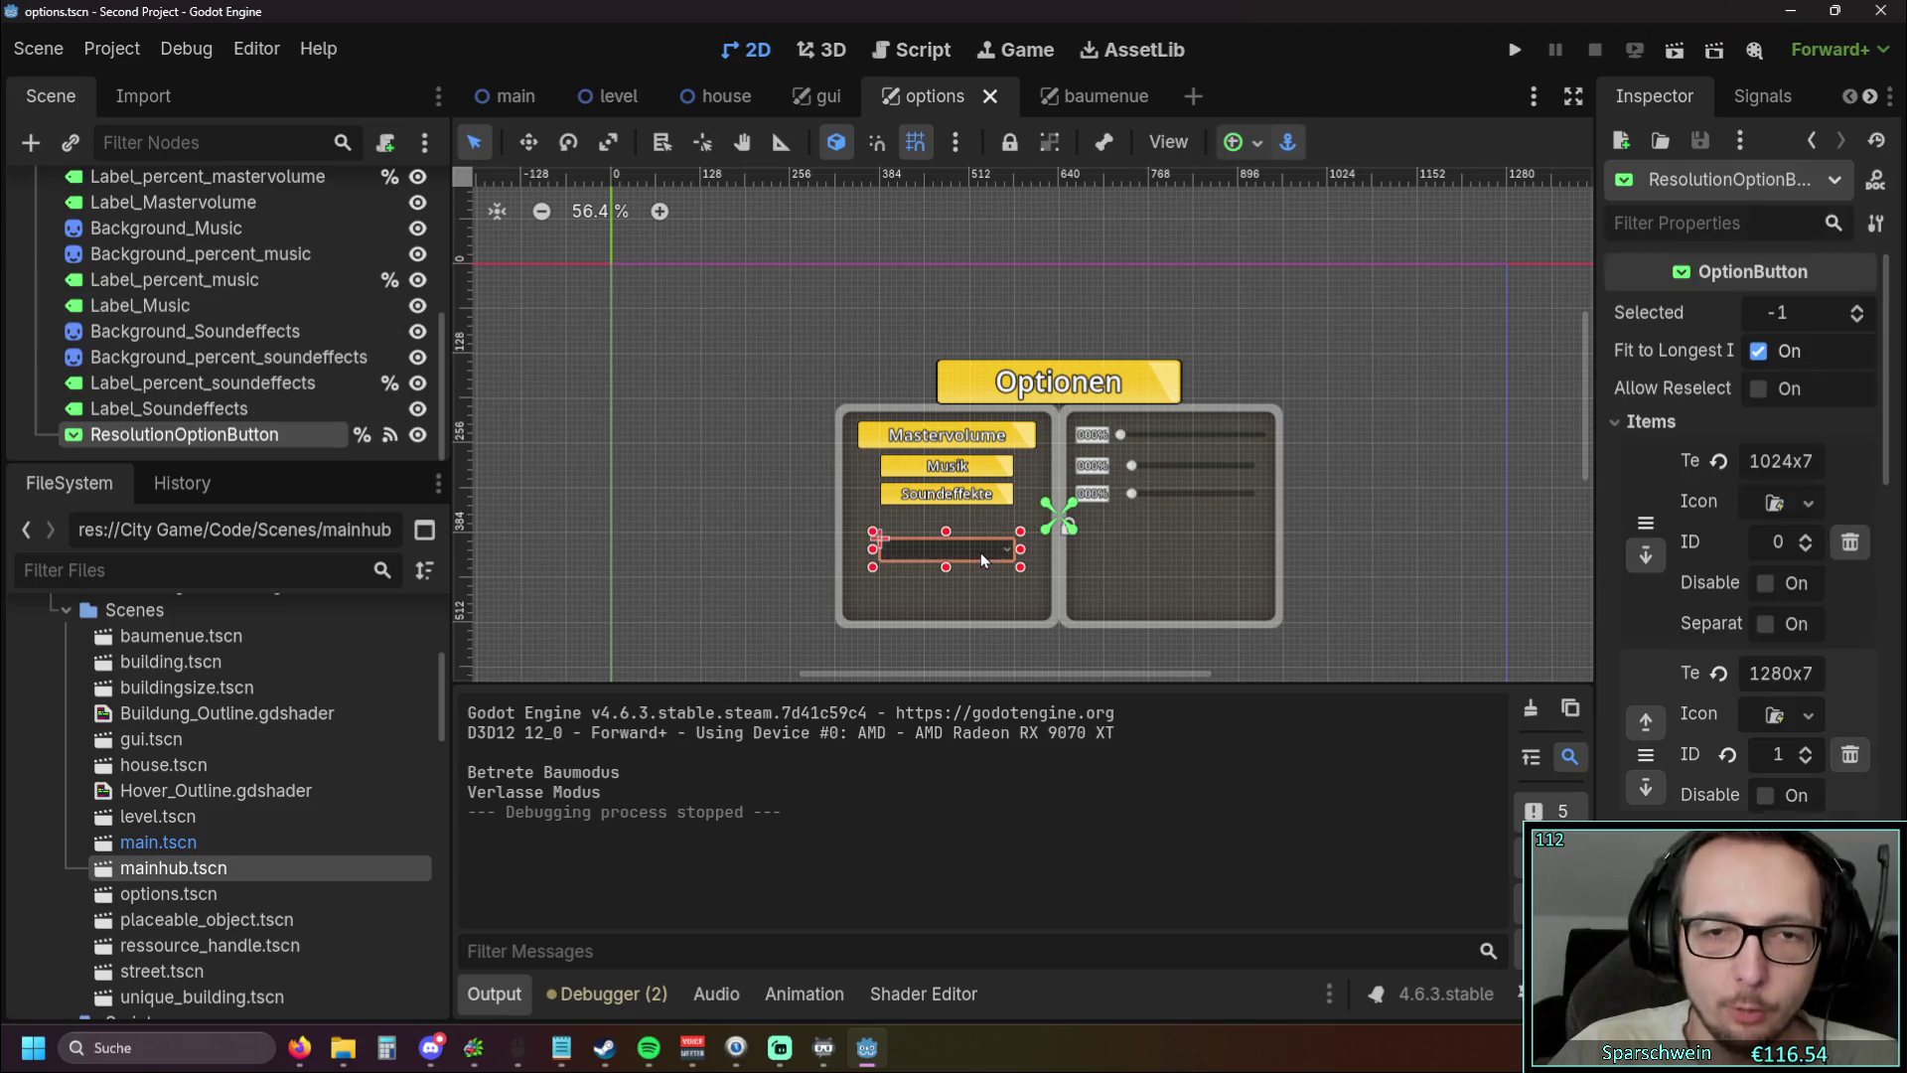
{"action": "left_click", "coordinate": [1515, 49]}
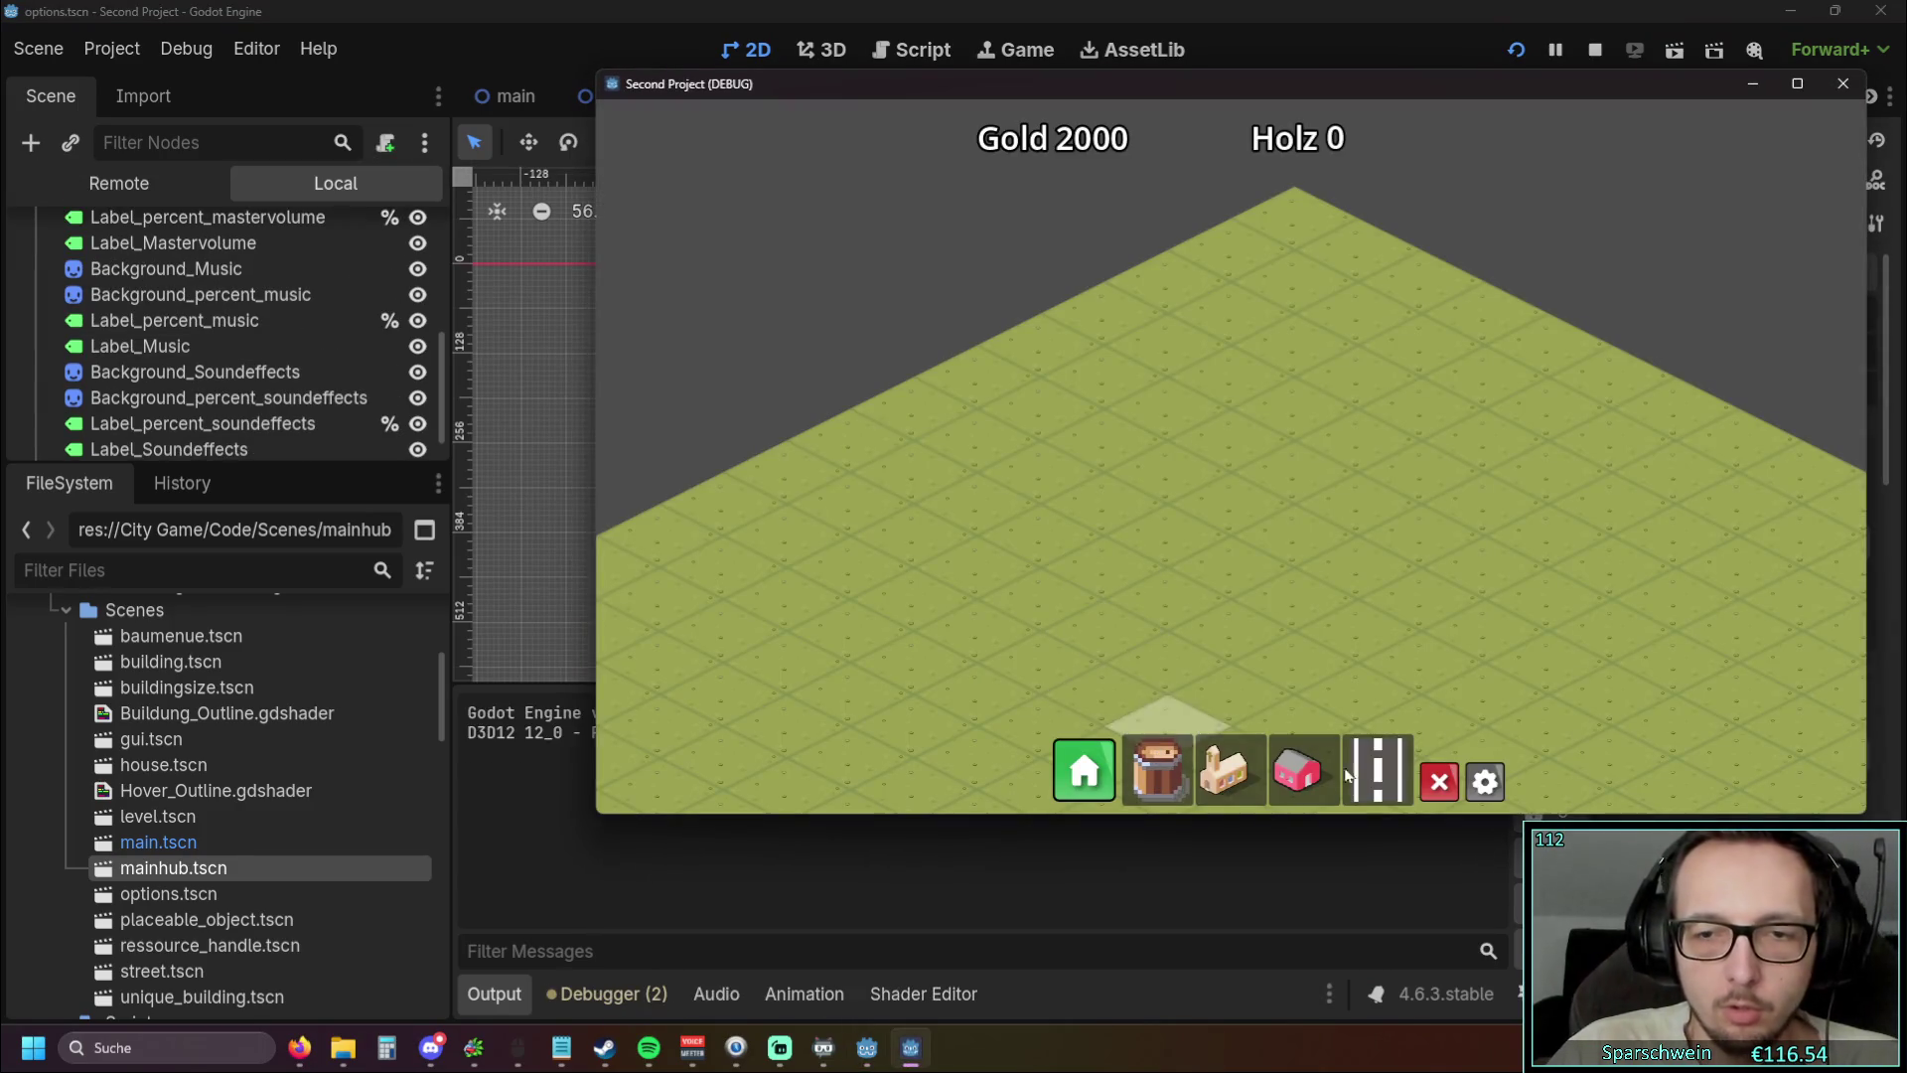
{"action": "left_click", "coordinate": [1485, 782]}
{"action": "left_click", "coordinate": [1072, 504]}
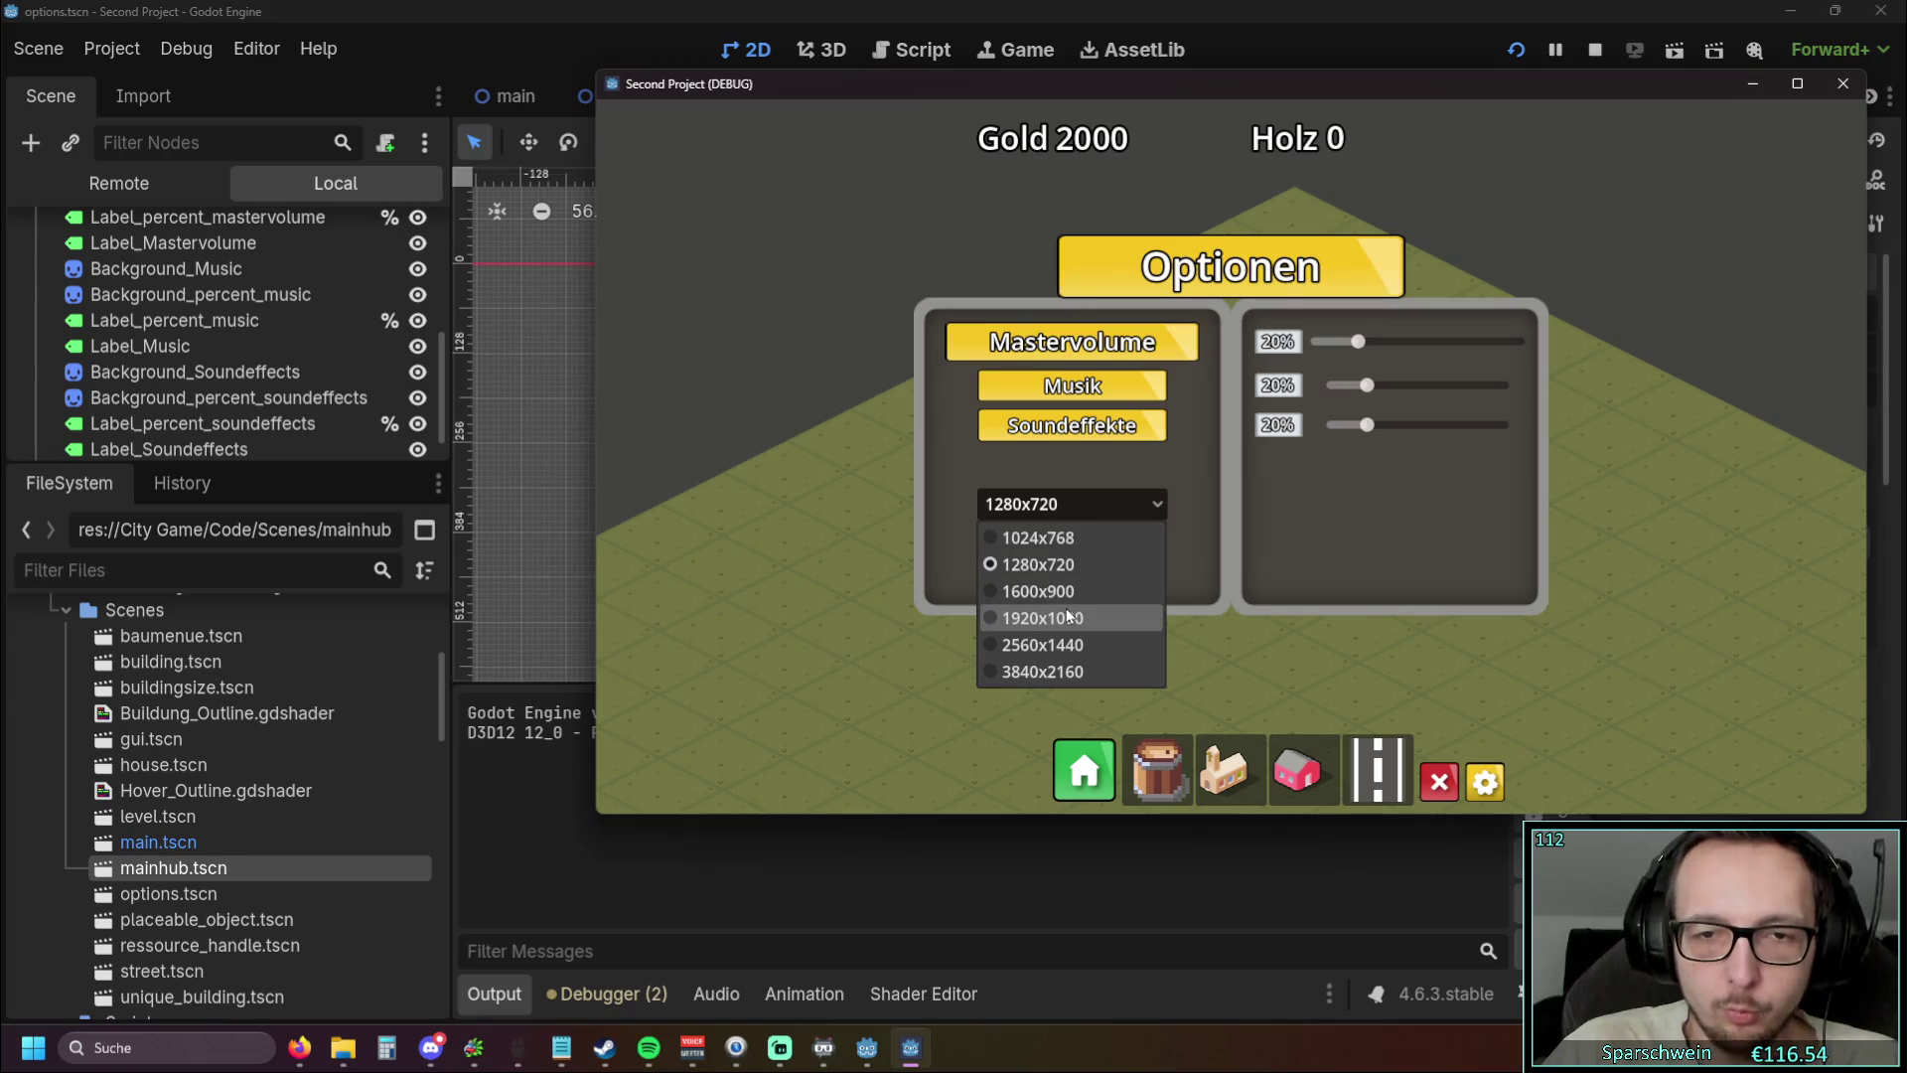
{"action": "left_click", "coordinate": [1064, 617]}
{"action": "mouse_move", "coordinate": [1395, 91]}
{"action": "left_mouse_down"}
{"action": "mouse_move", "coordinate": [839, 115]}
{"action": "mouse_move", "coordinate": [878, 51]}
{"action": "mouse_move", "coordinate": [820, 11]}
{"action": "mouse_move", "coordinate": [833, 87]}
{"action": "left_mouse_up"}
Switch to 1024x768, back to 1920x1080, maximize the window, then close the game
{"action": "left_click", "coordinate": [785, 683]}
{"action": "left_click", "coordinate": [782, 718]}
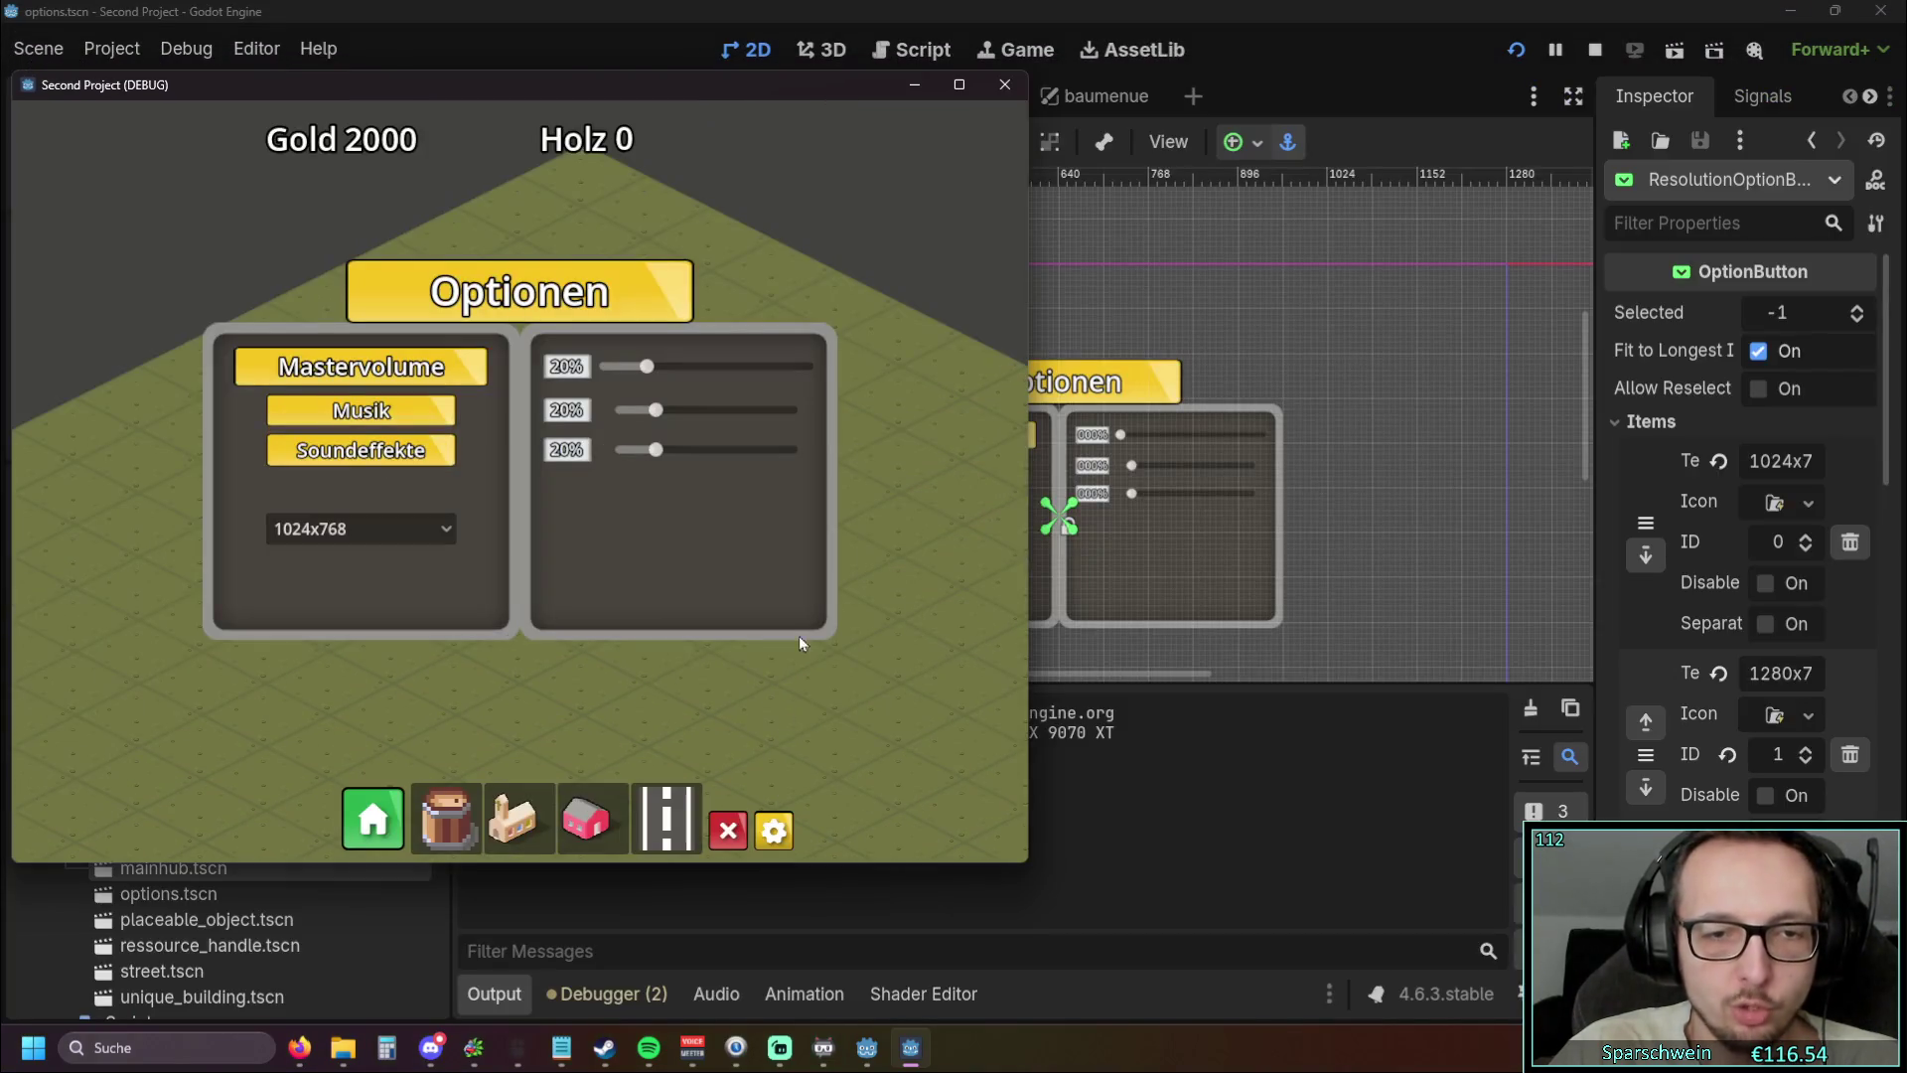
{"action": "left_click", "coordinate": [428, 528]}
{"action": "left_click", "coordinate": [360, 642]}
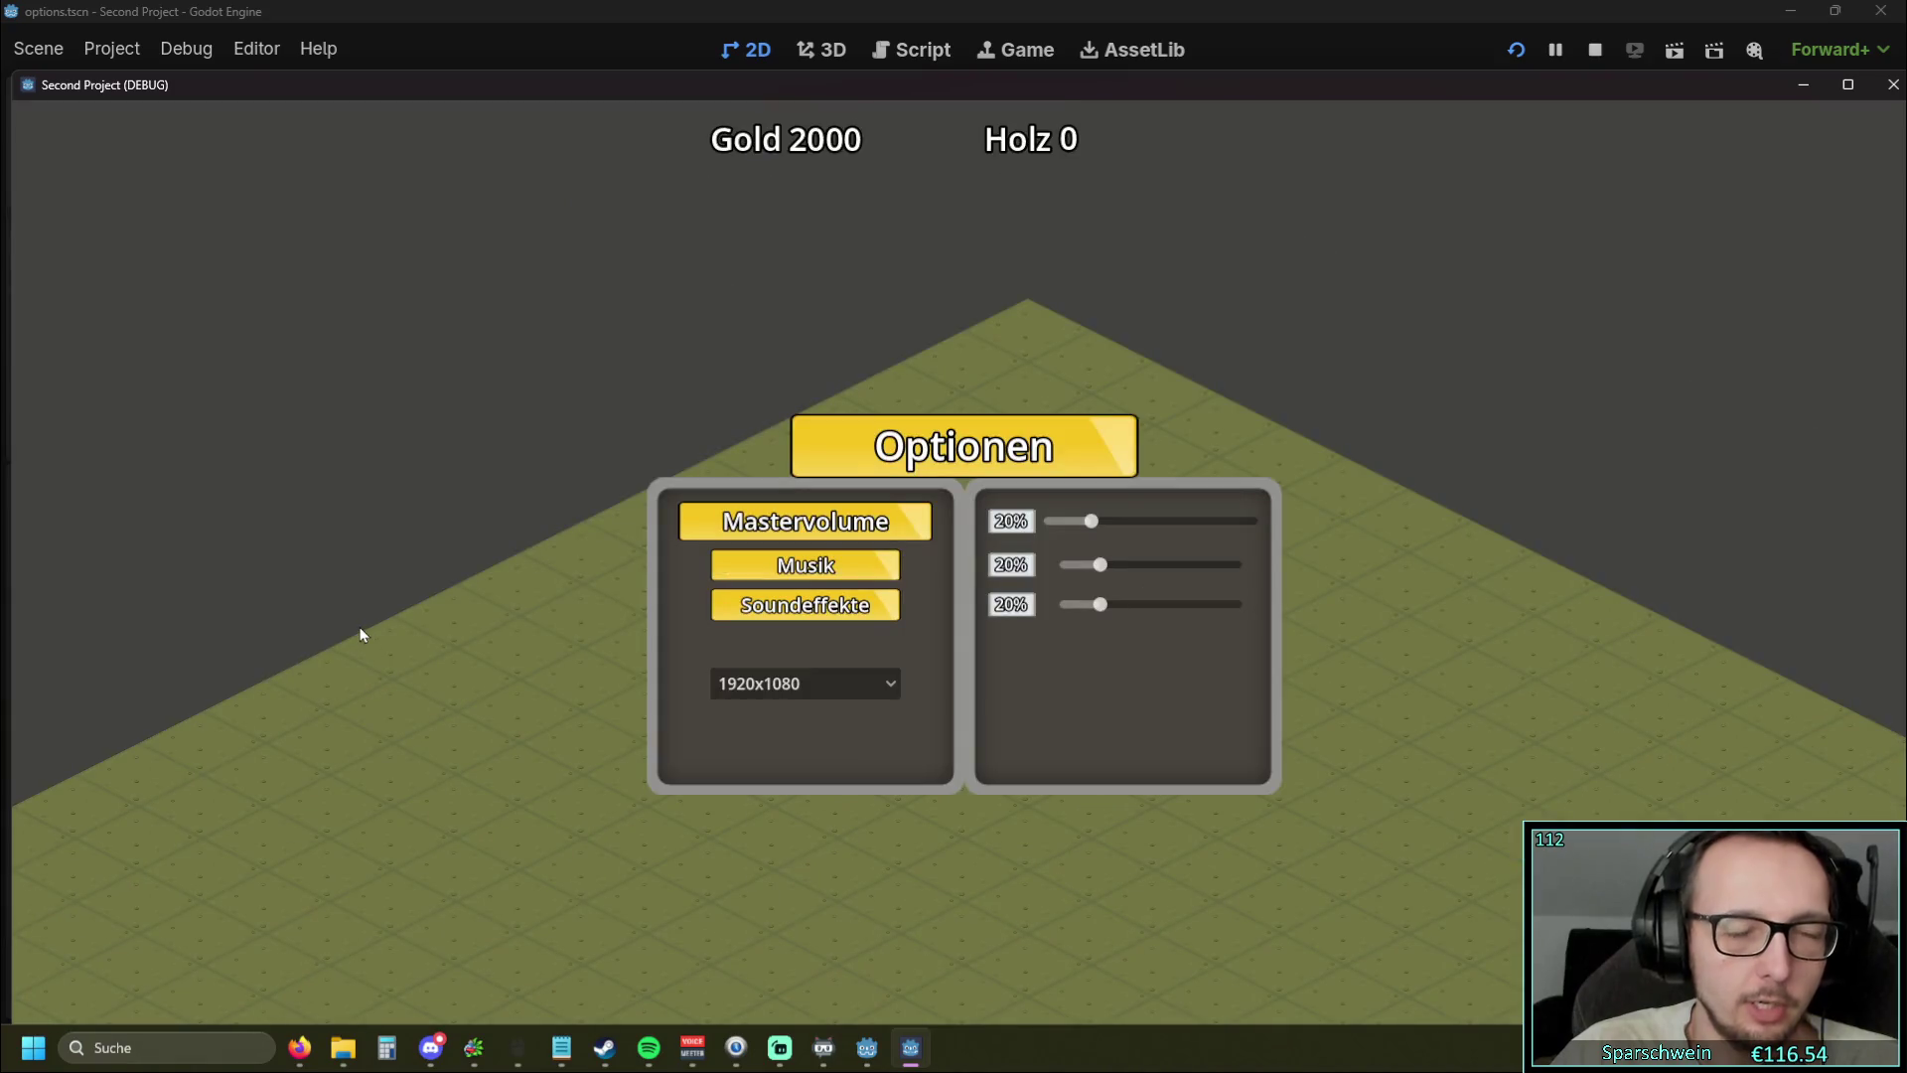
{"action": "double_click", "coordinate": [1028, 85]}
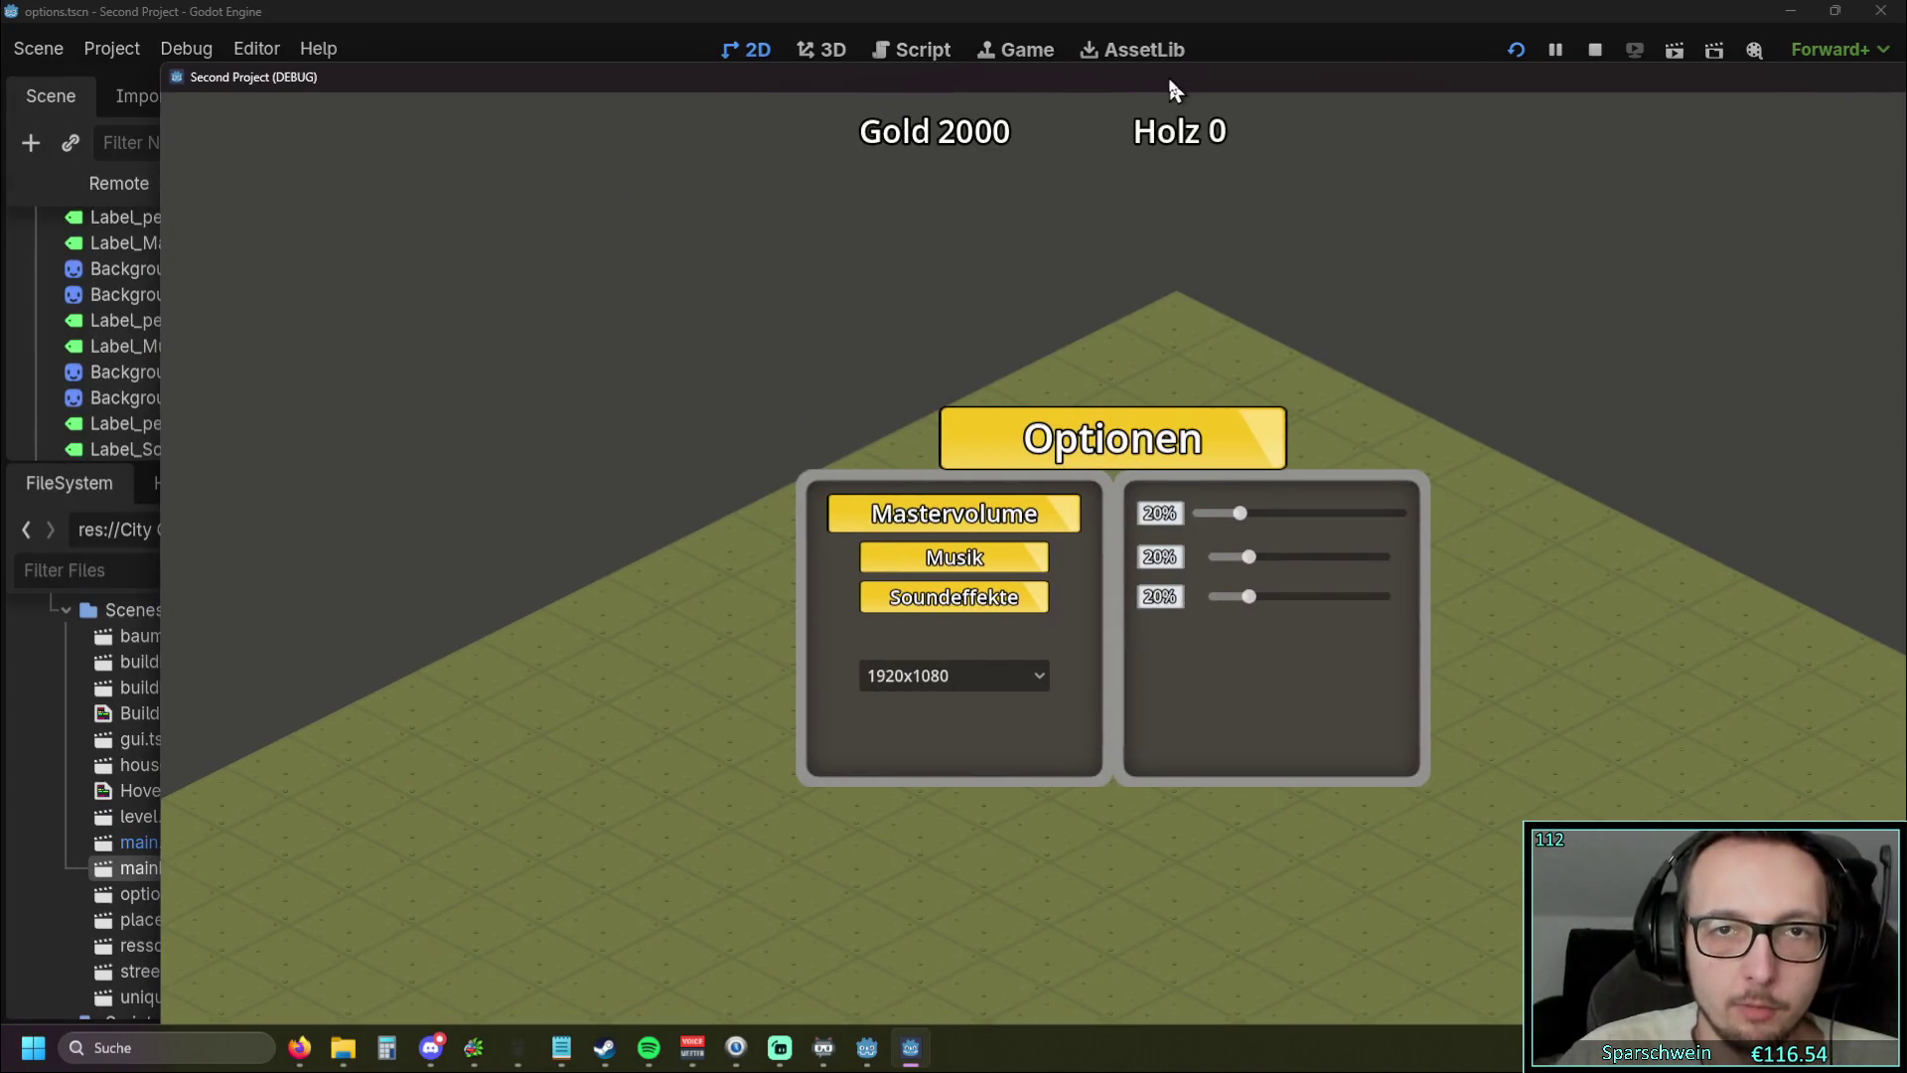
{"action": "left_click", "coordinate": [850, 571]}
{"action": "left_click", "coordinate": [849, 577]}
{"action": "left_click", "coordinate": [1874, 18]}
{"action": "left_click", "coordinate": [111, 48]}
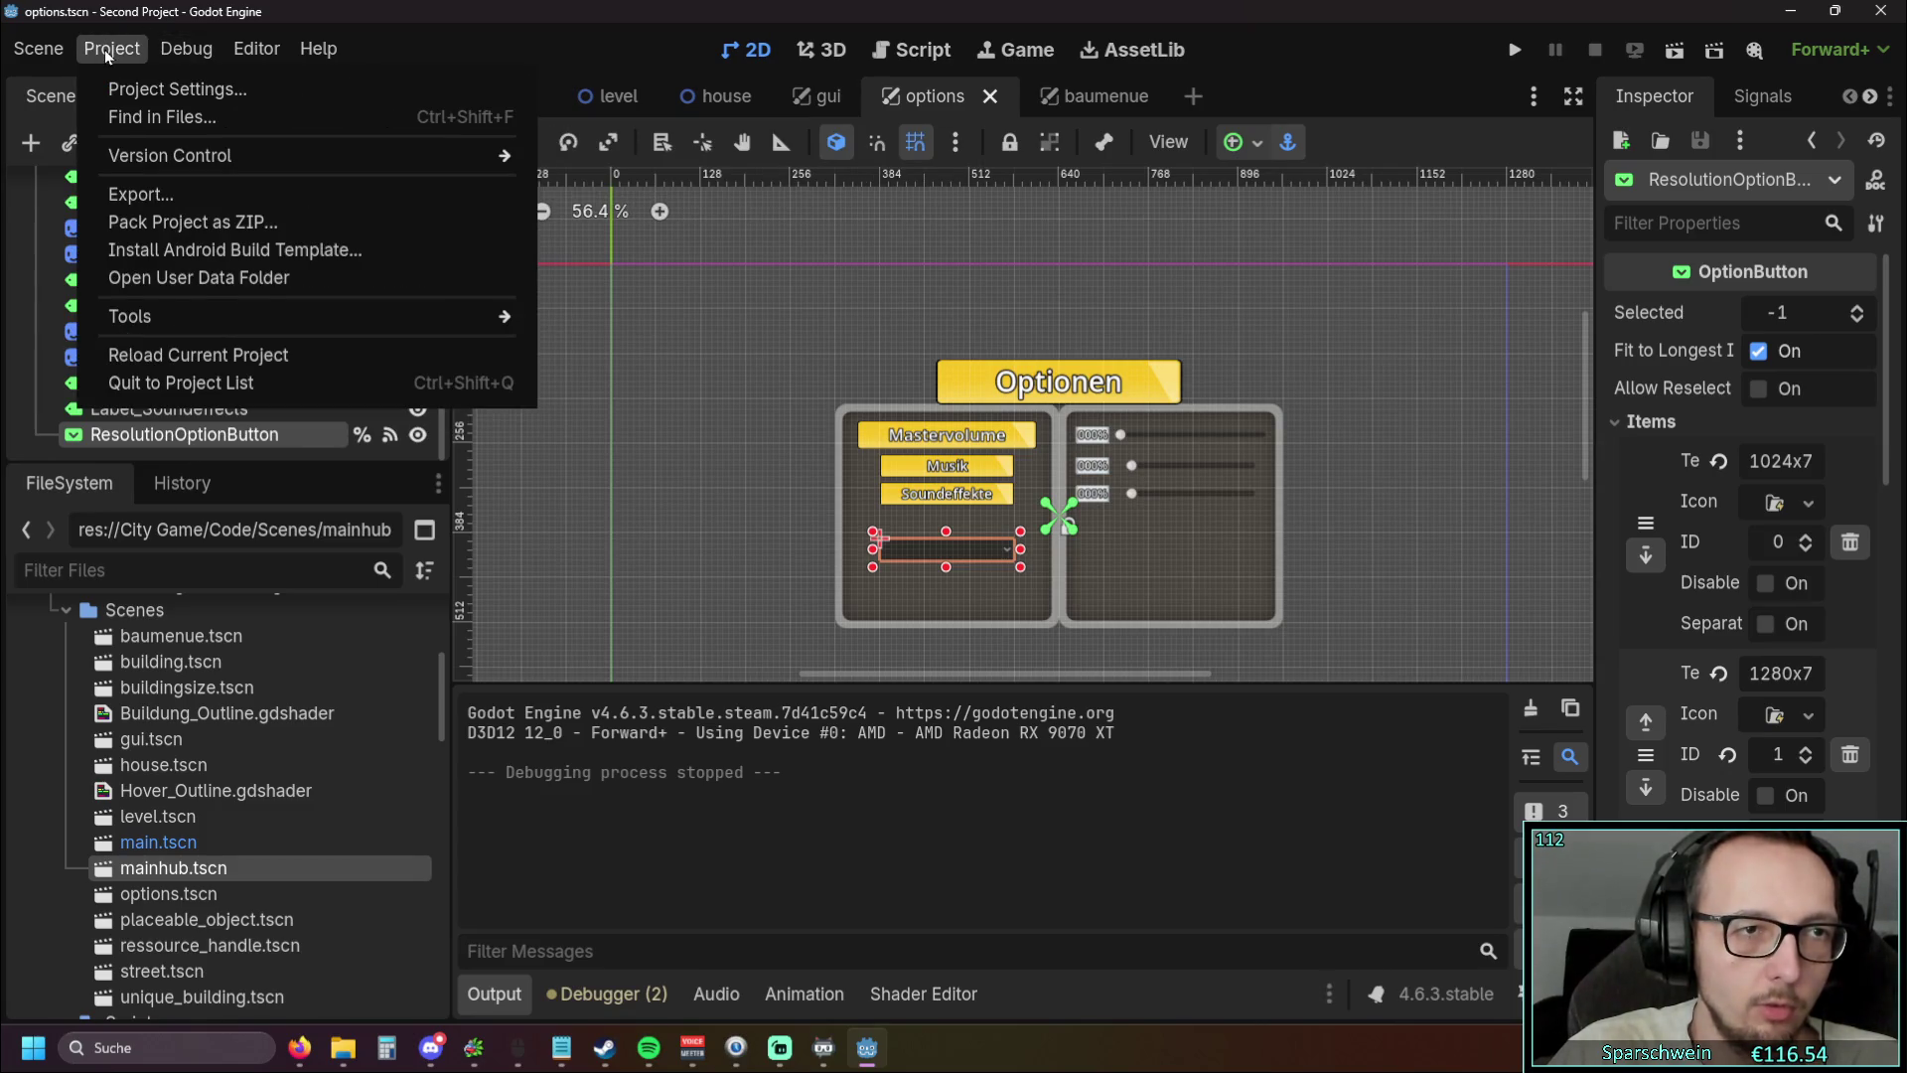
Enable Display > Window > Borderless in Project Settings and run the project
{"action": "left_click", "coordinate": [169, 90]}
{"action": "left_click", "coordinate": [1207, 586]}
{"action": "left_click", "coordinate": [1071, 899]}
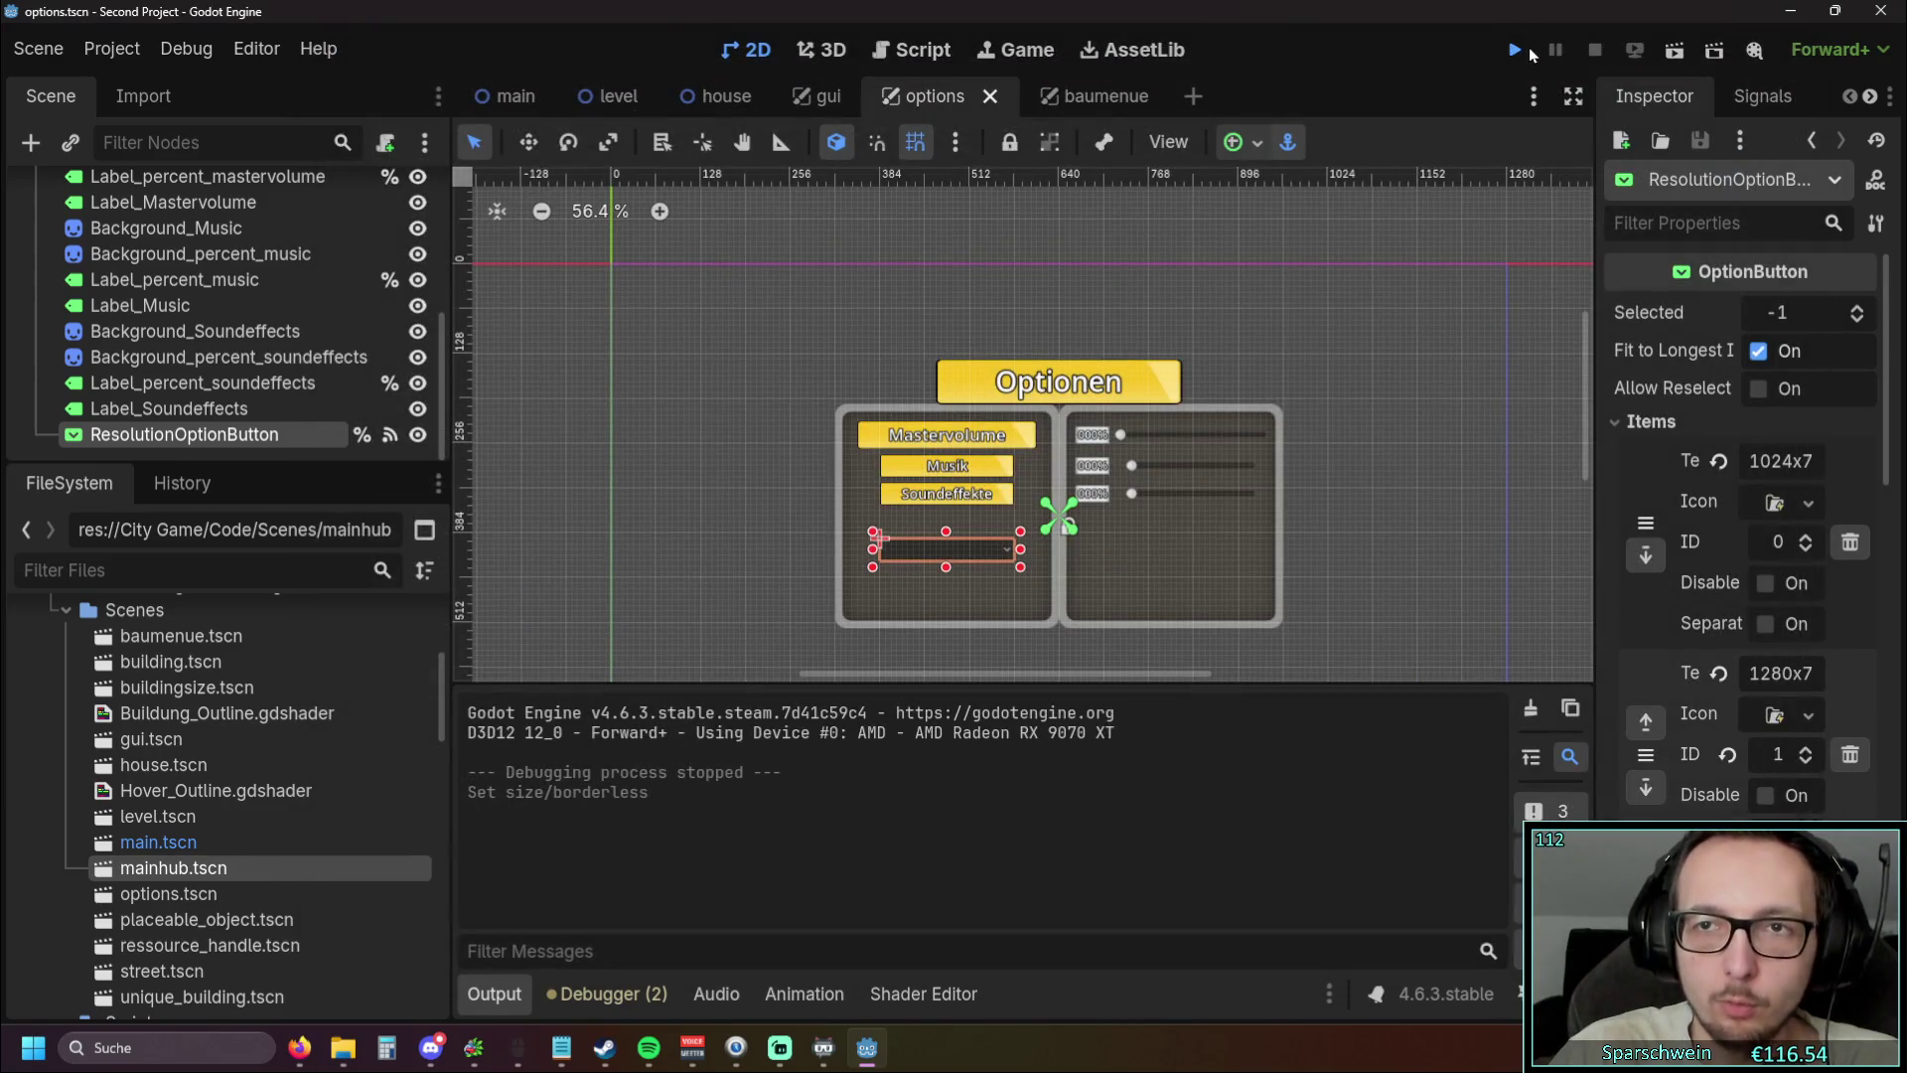
{"action": "left_click", "coordinate": [1516, 49]}
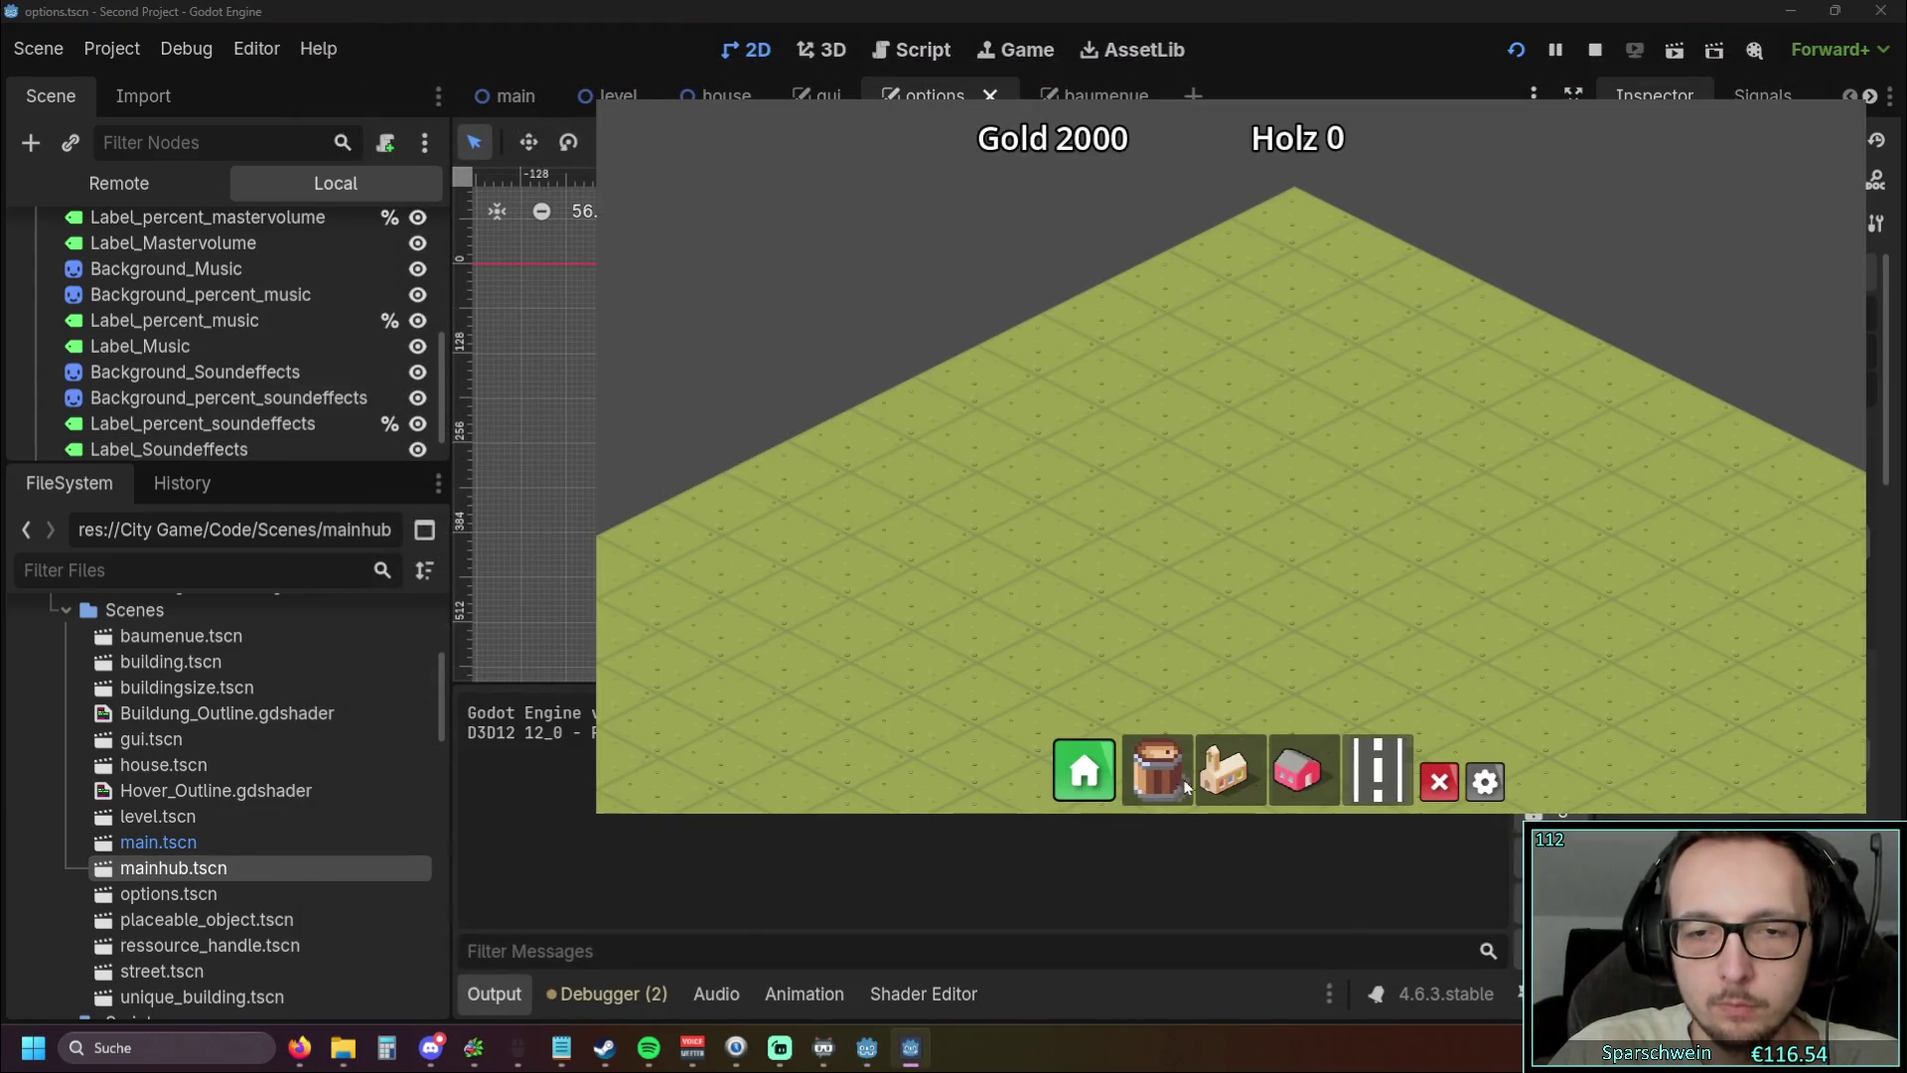
In Optionen, switch the game to 1920x1080, then back to 1280x720
{"action": "left_click", "coordinate": [1486, 782]}
{"action": "left_click", "coordinate": [1145, 505]}
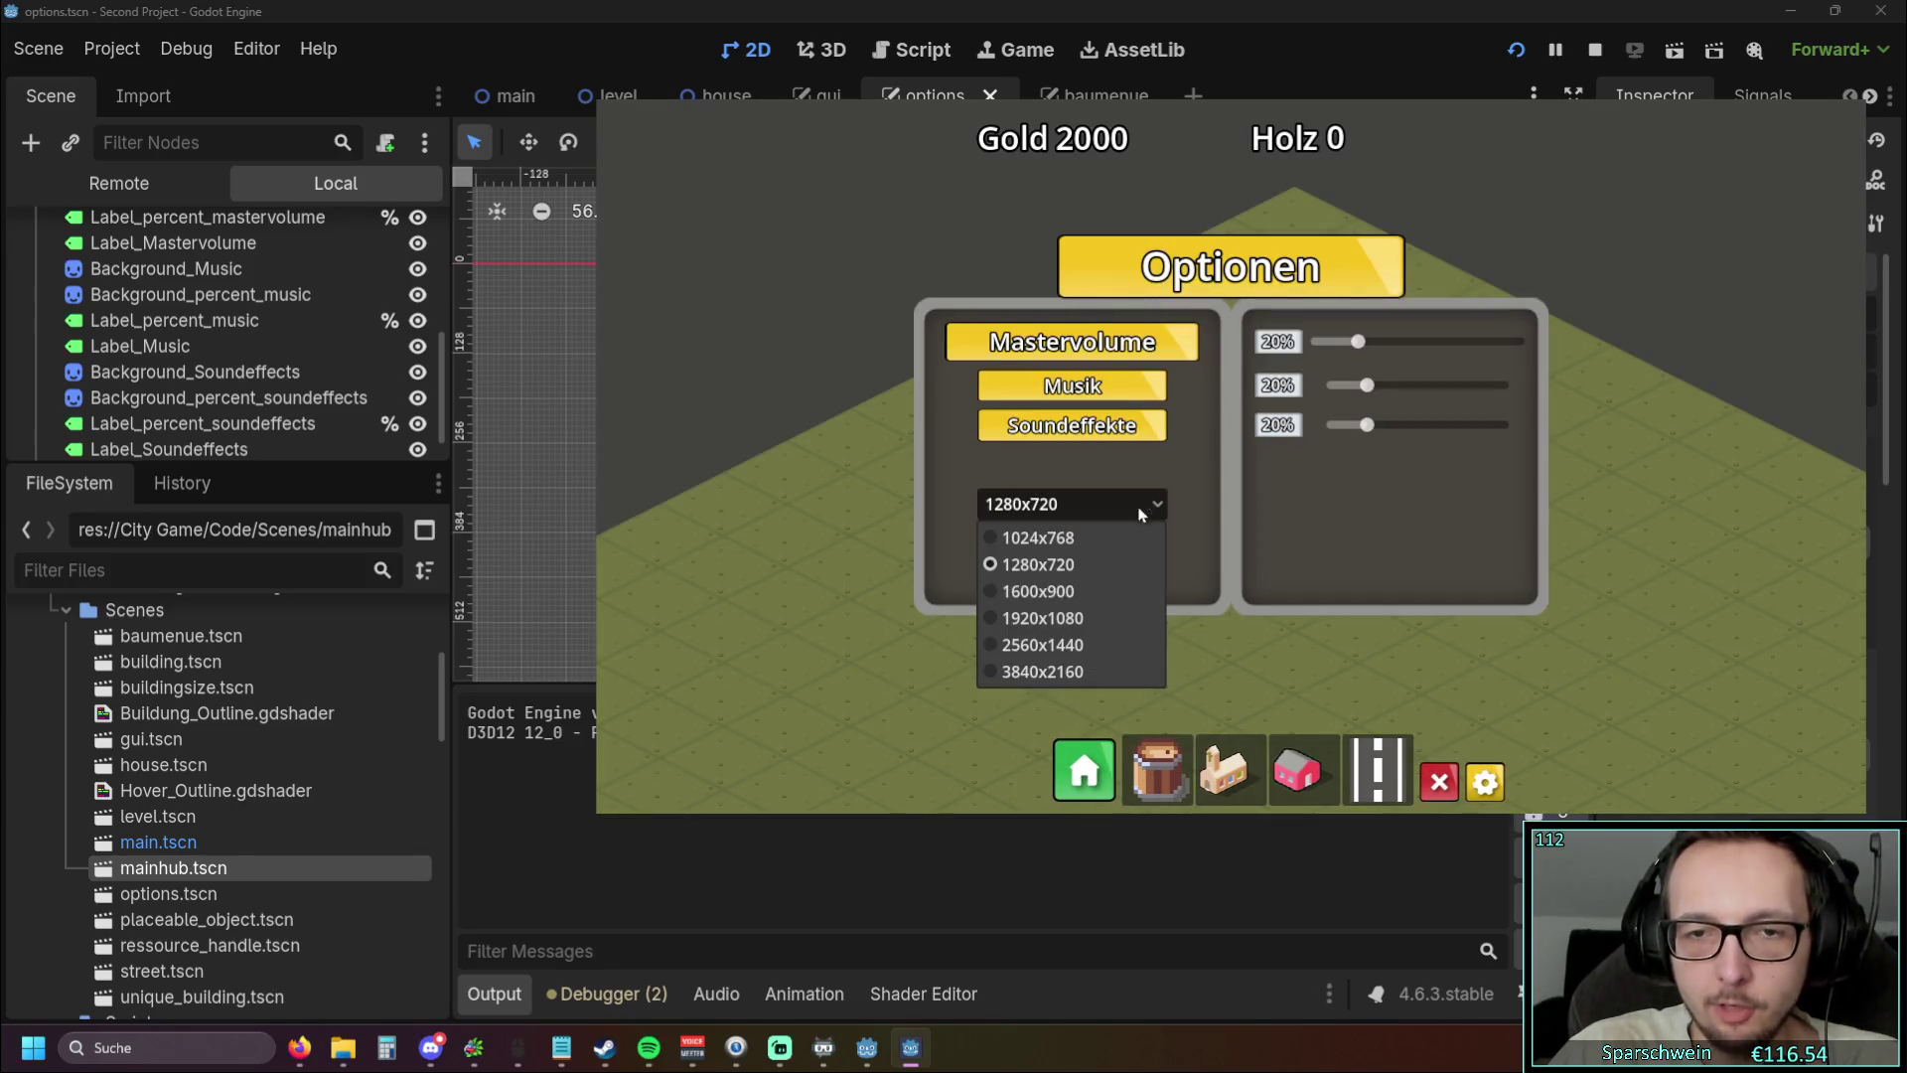
{"action": "left_click", "coordinate": [1051, 617]}
{"action": "left_click", "coordinate": [1430, 683]}
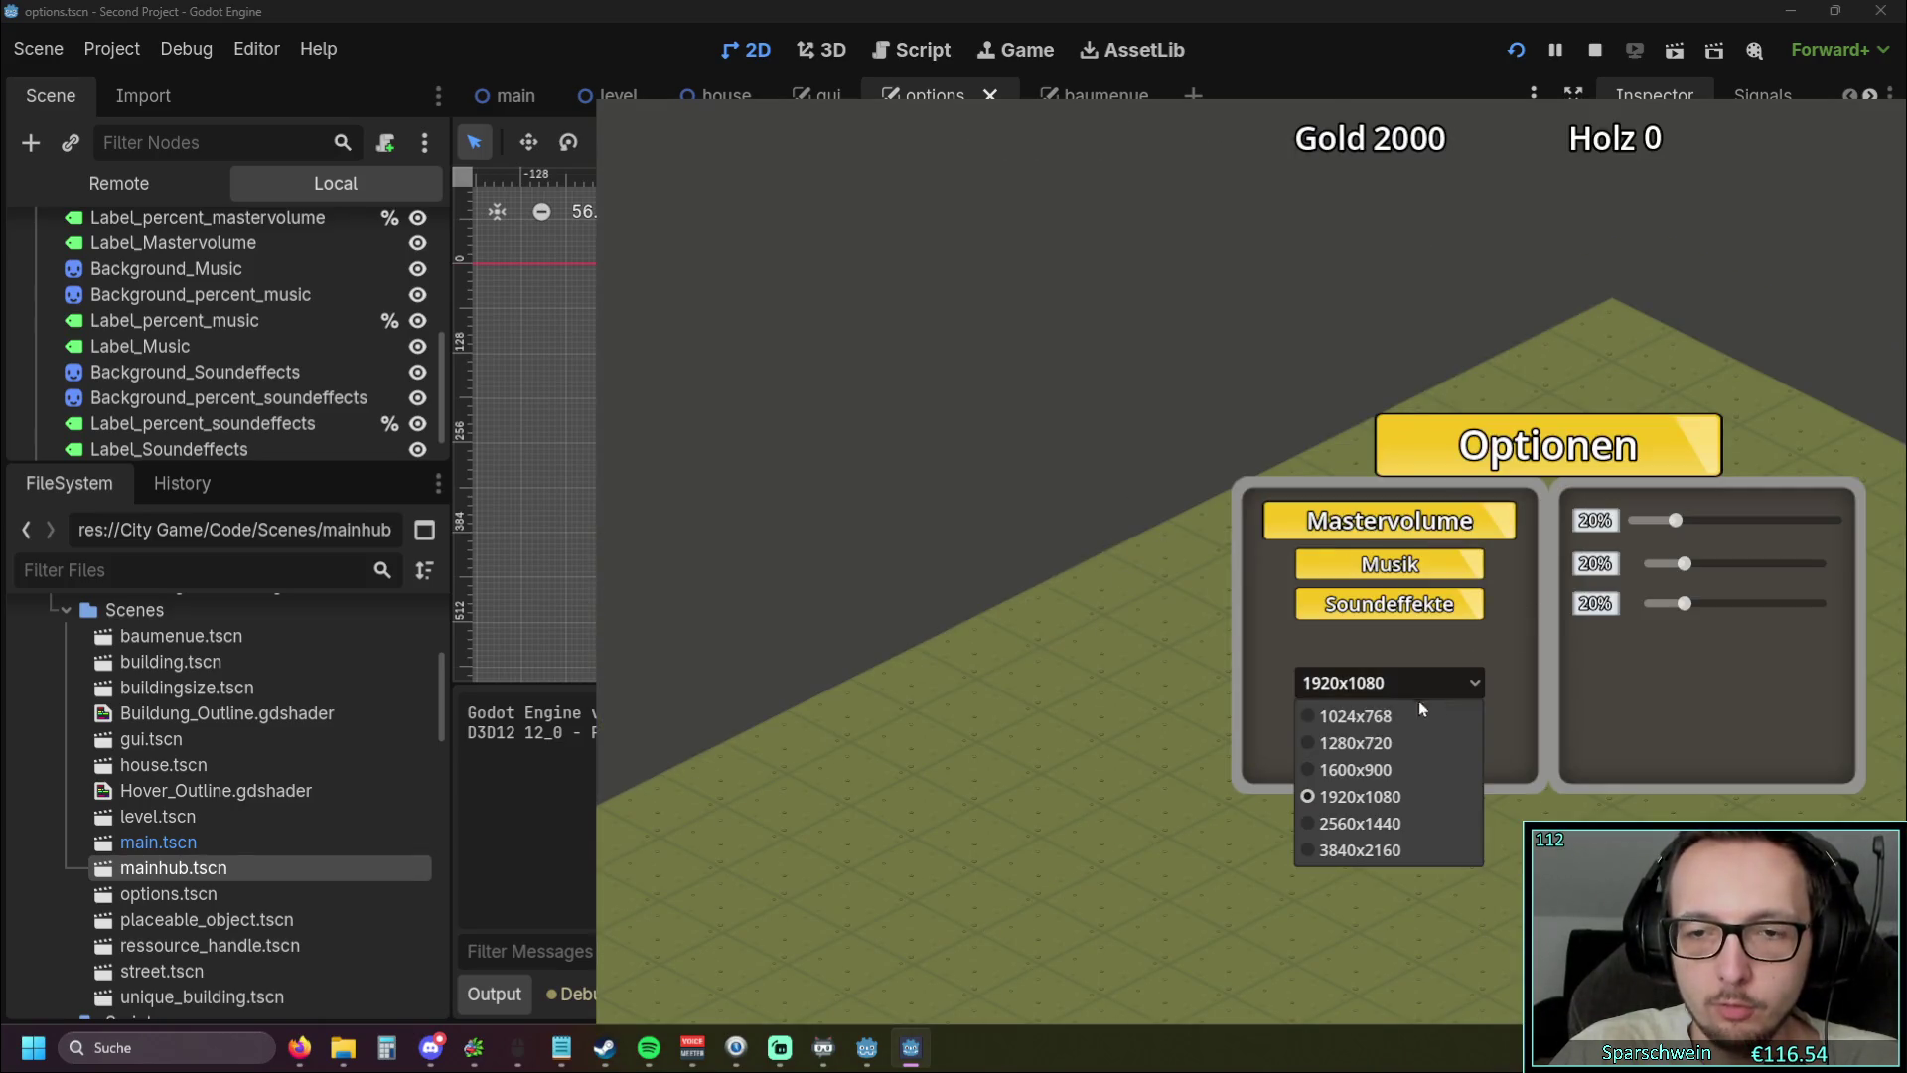
{"action": "left_click", "coordinate": [1349, 743]}
{"action": "left_click", "coordinate": [1487, 782]}
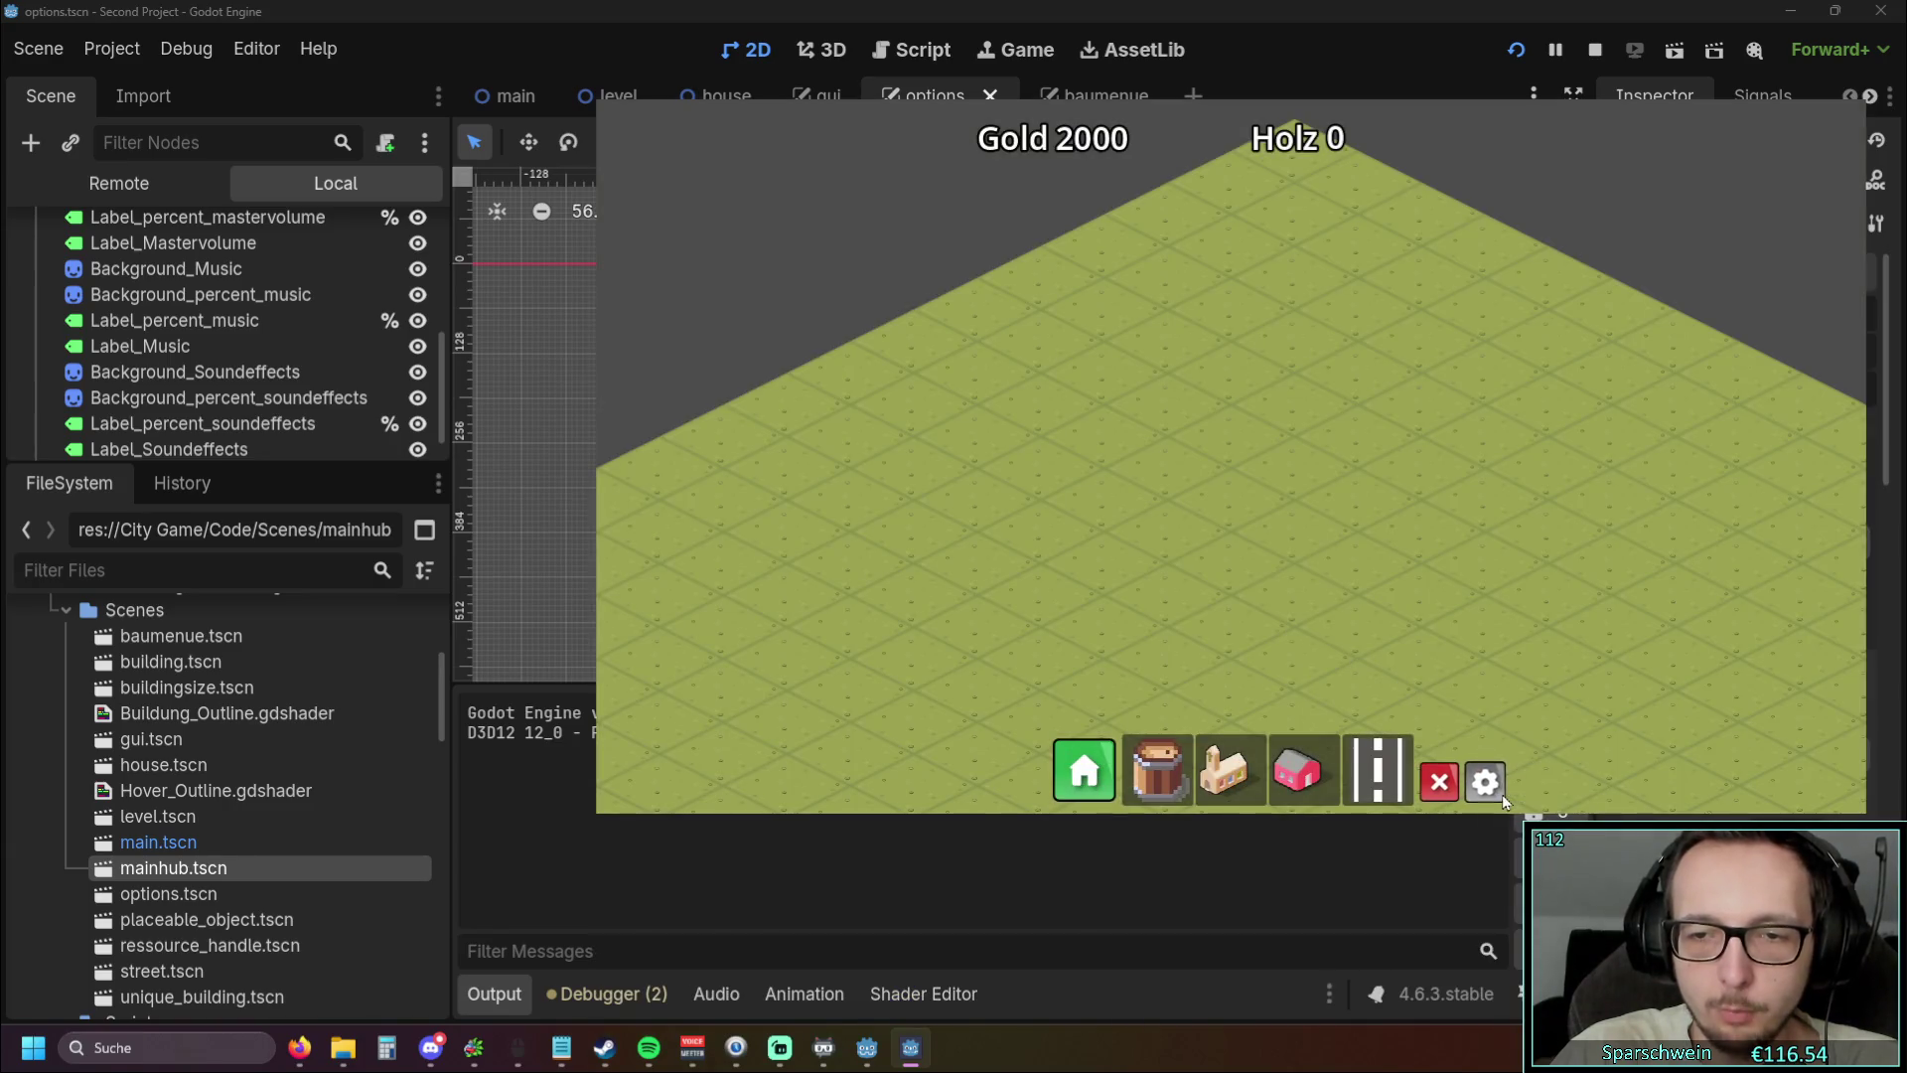
Reopen Optionen and repeat the 1920x1080 then 1280x720 resolution switch
{"action": "left_click", "coordinate": [1495, 788]}
{"action": "left_click", "coordinate": [1053, 505]}
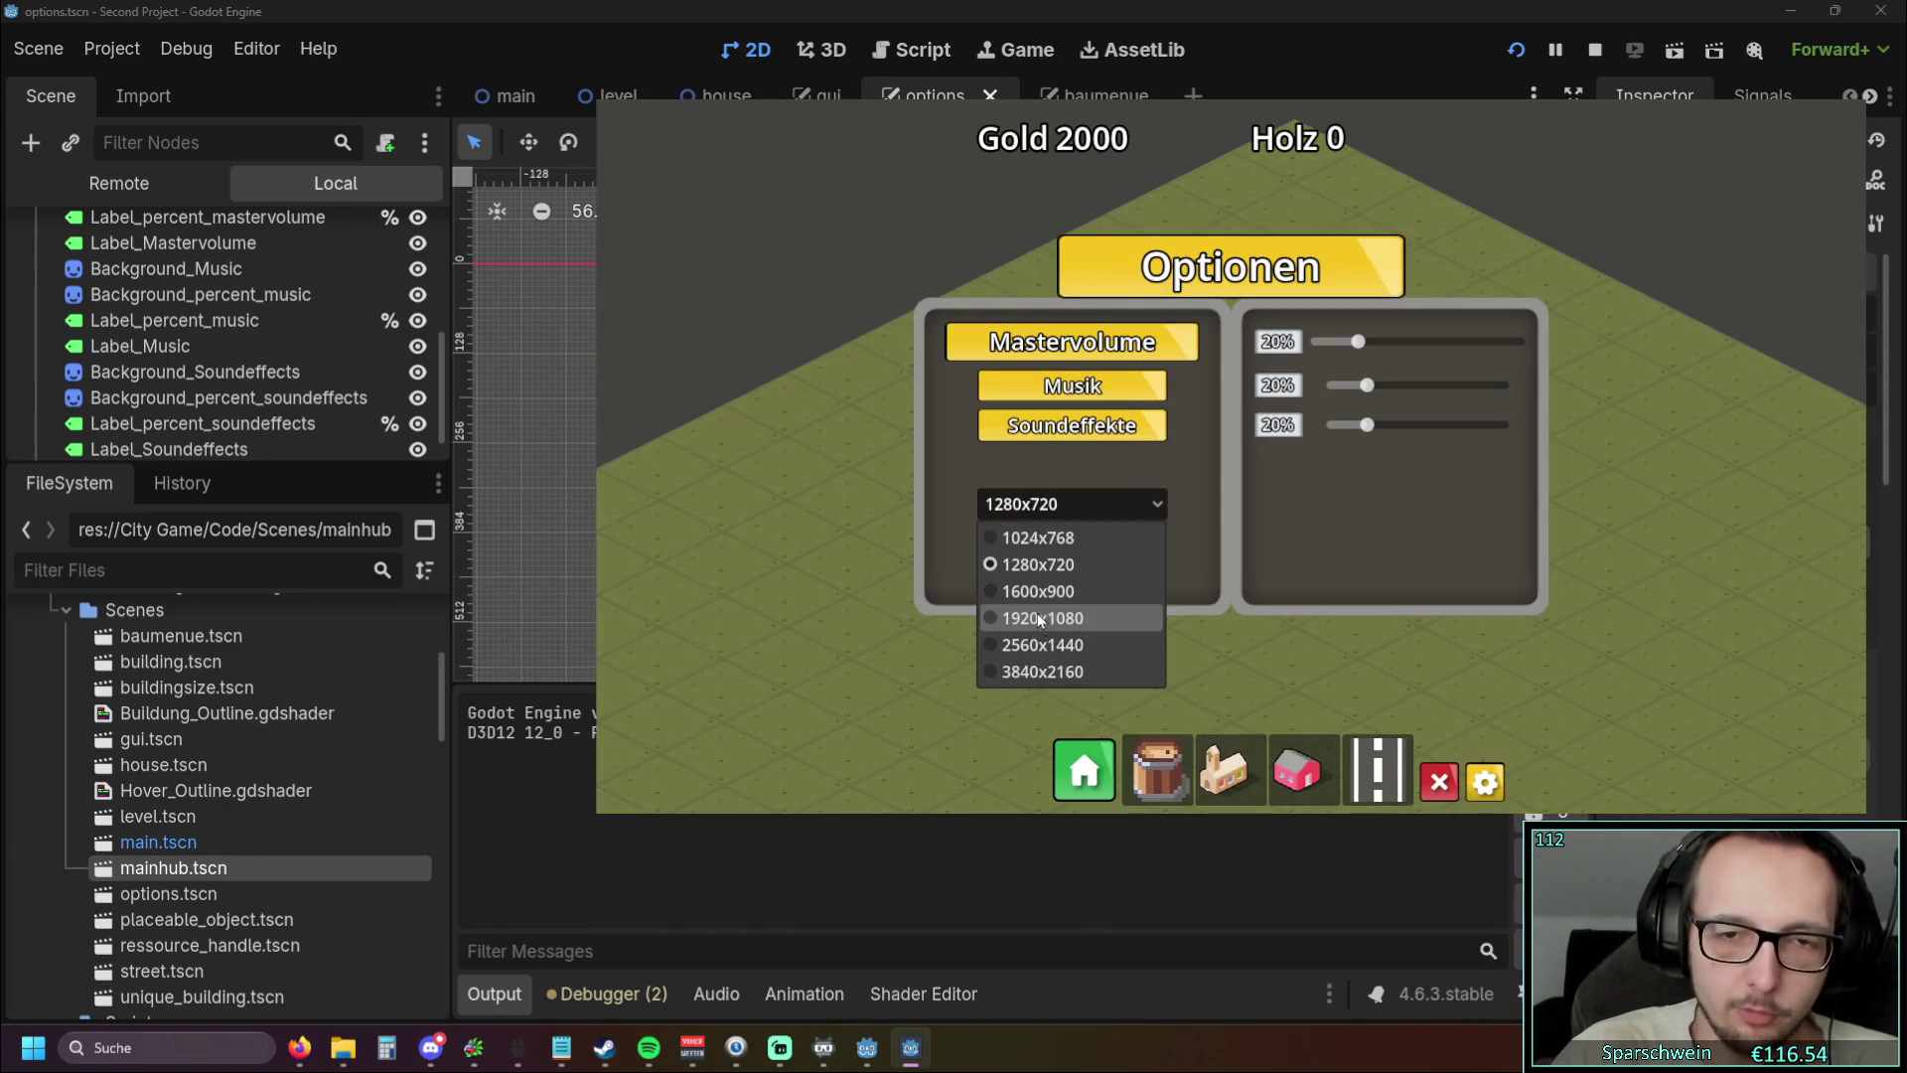
{"action": "left_click", "coordinate": [1039, 618]}
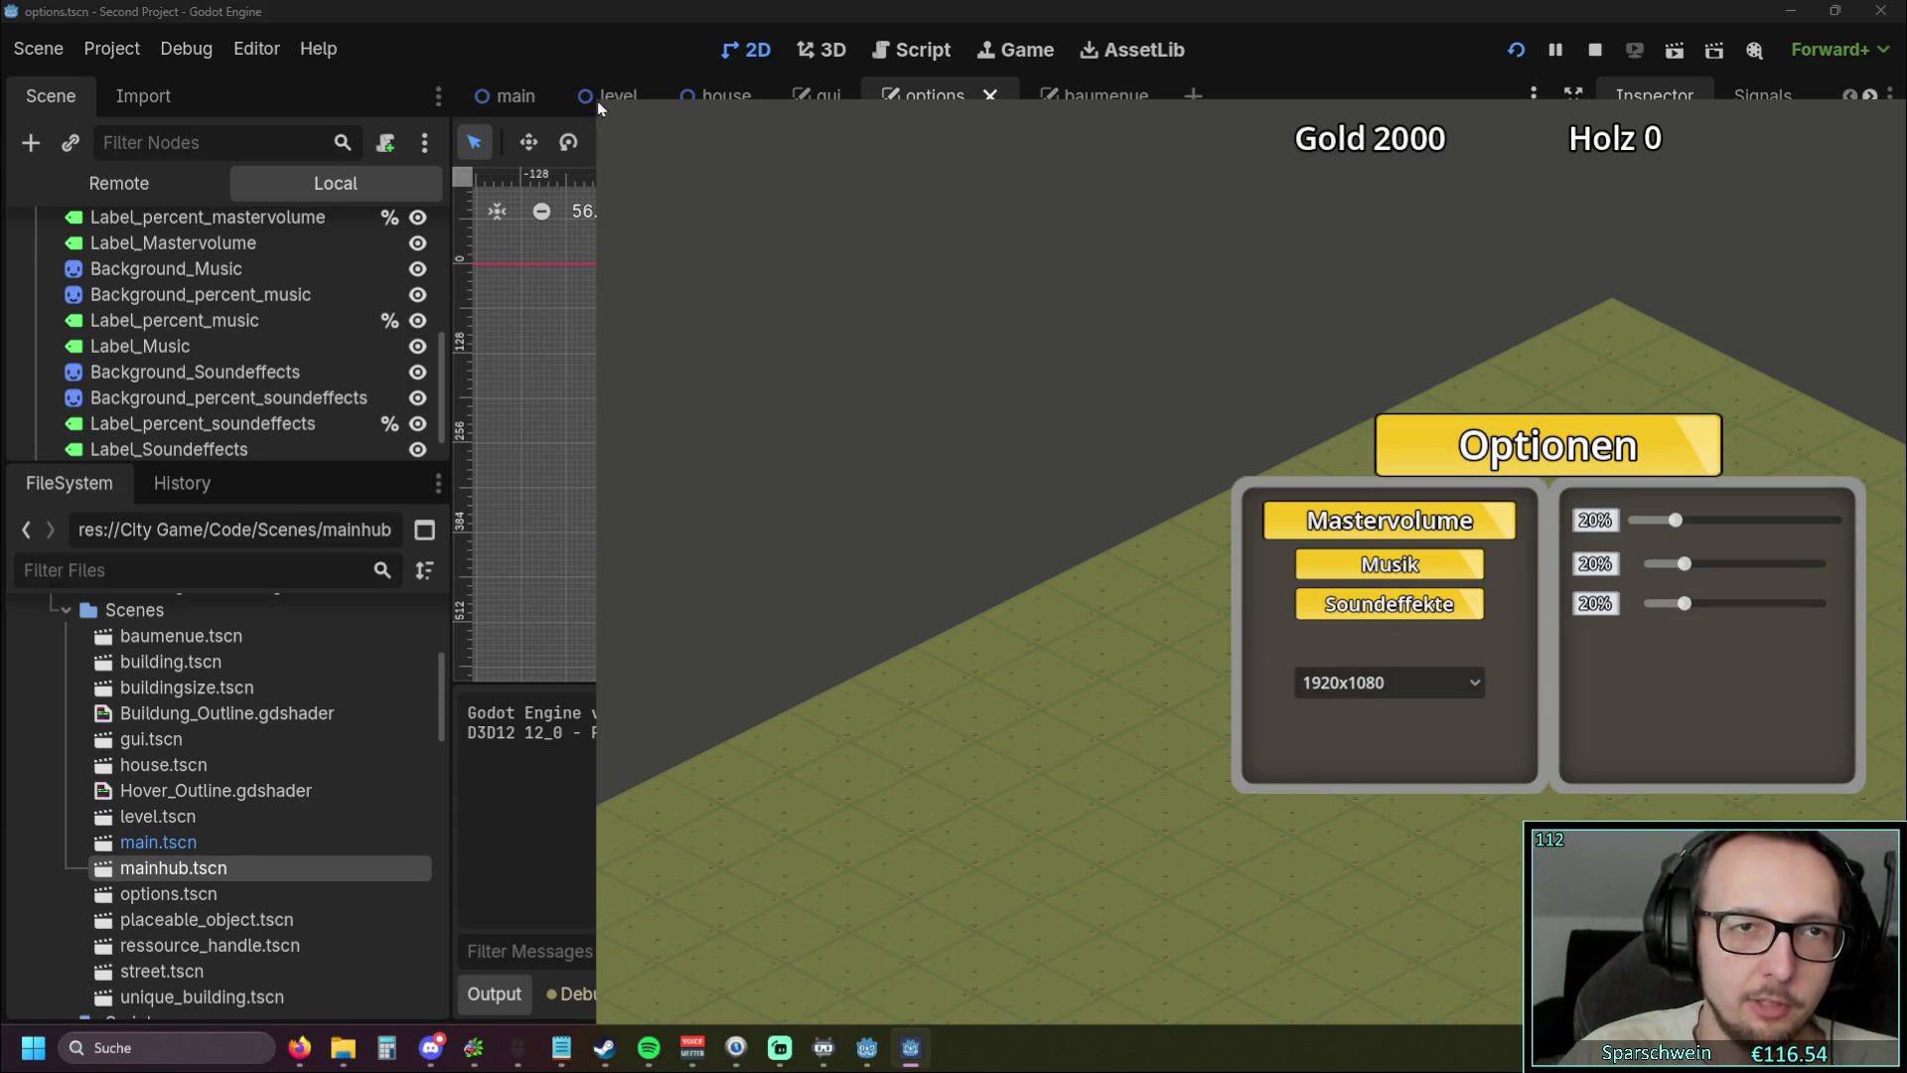
{"action": "left_click", "coordinate": [1376, 685]}
{"action": "left_click", "coordinate": [1367, 742]}
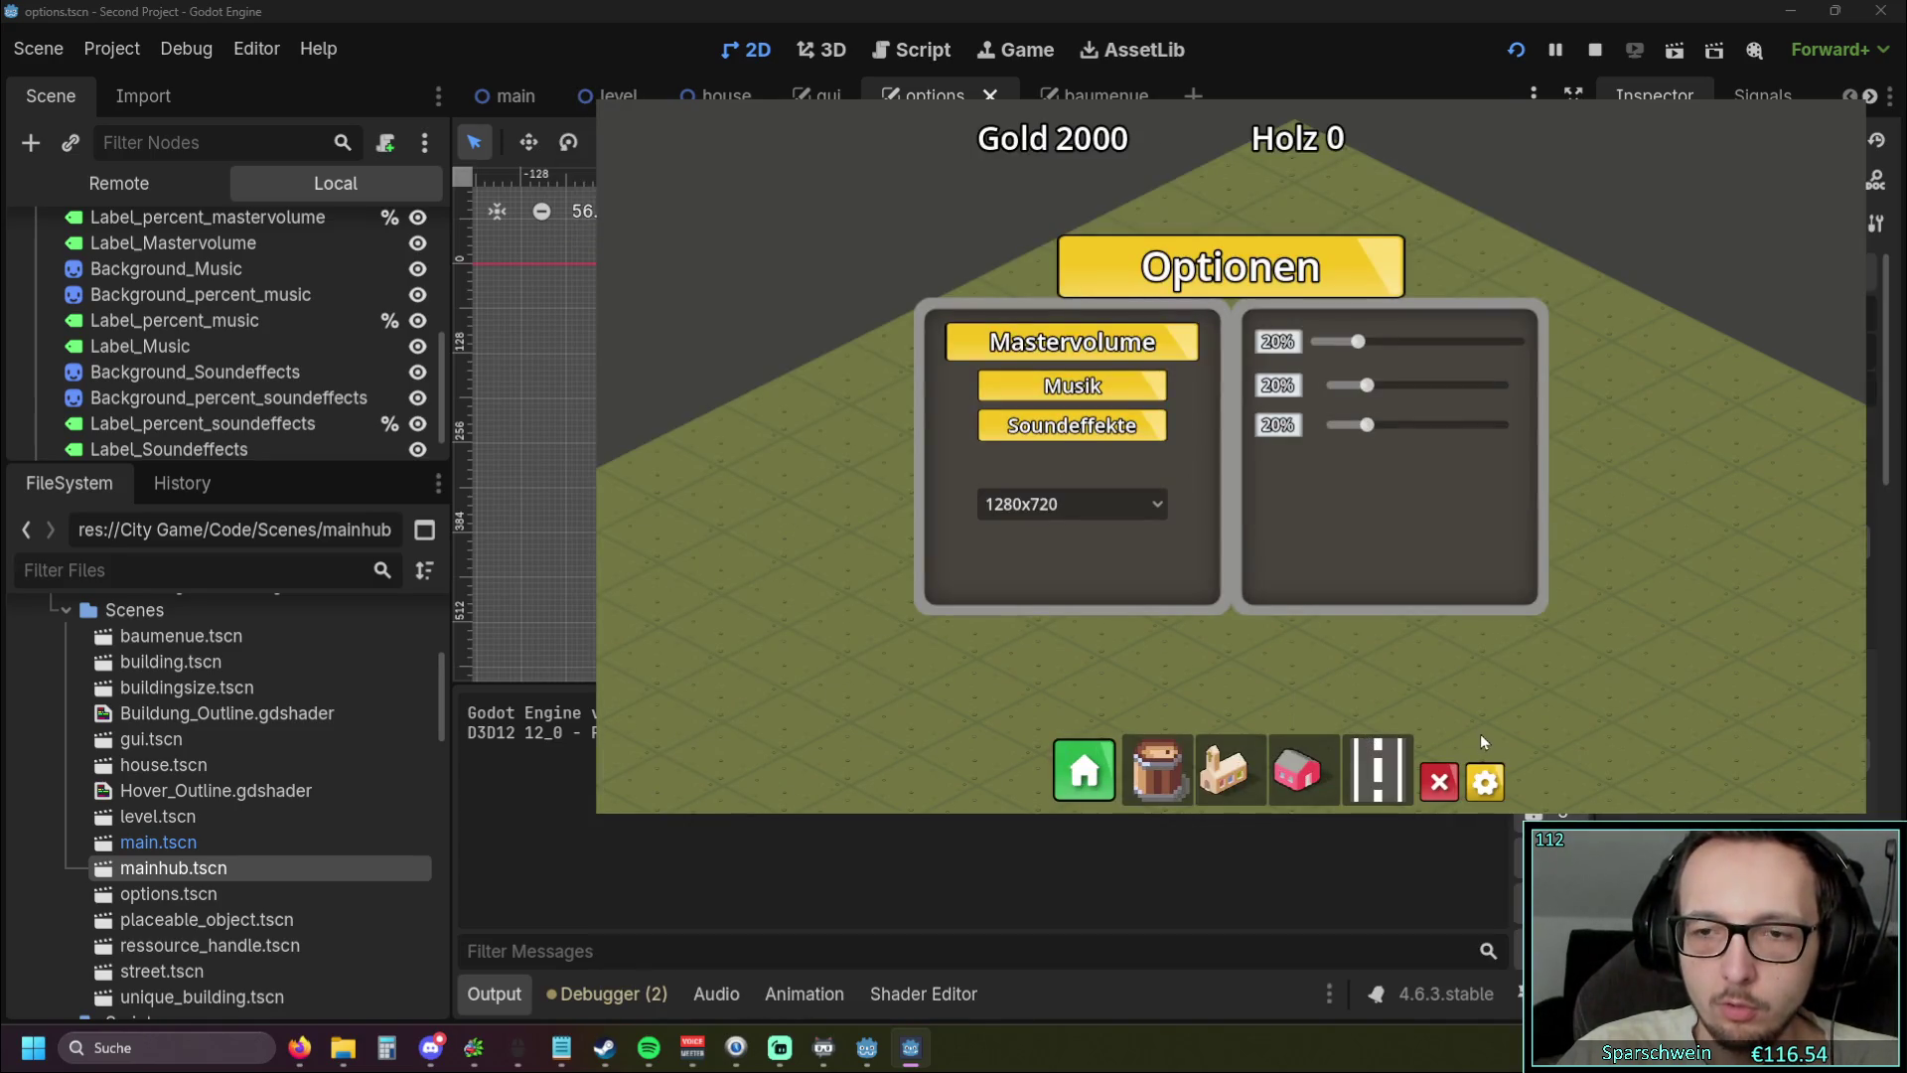
{"action": "left_click", "coordinate": [1485, 781]}
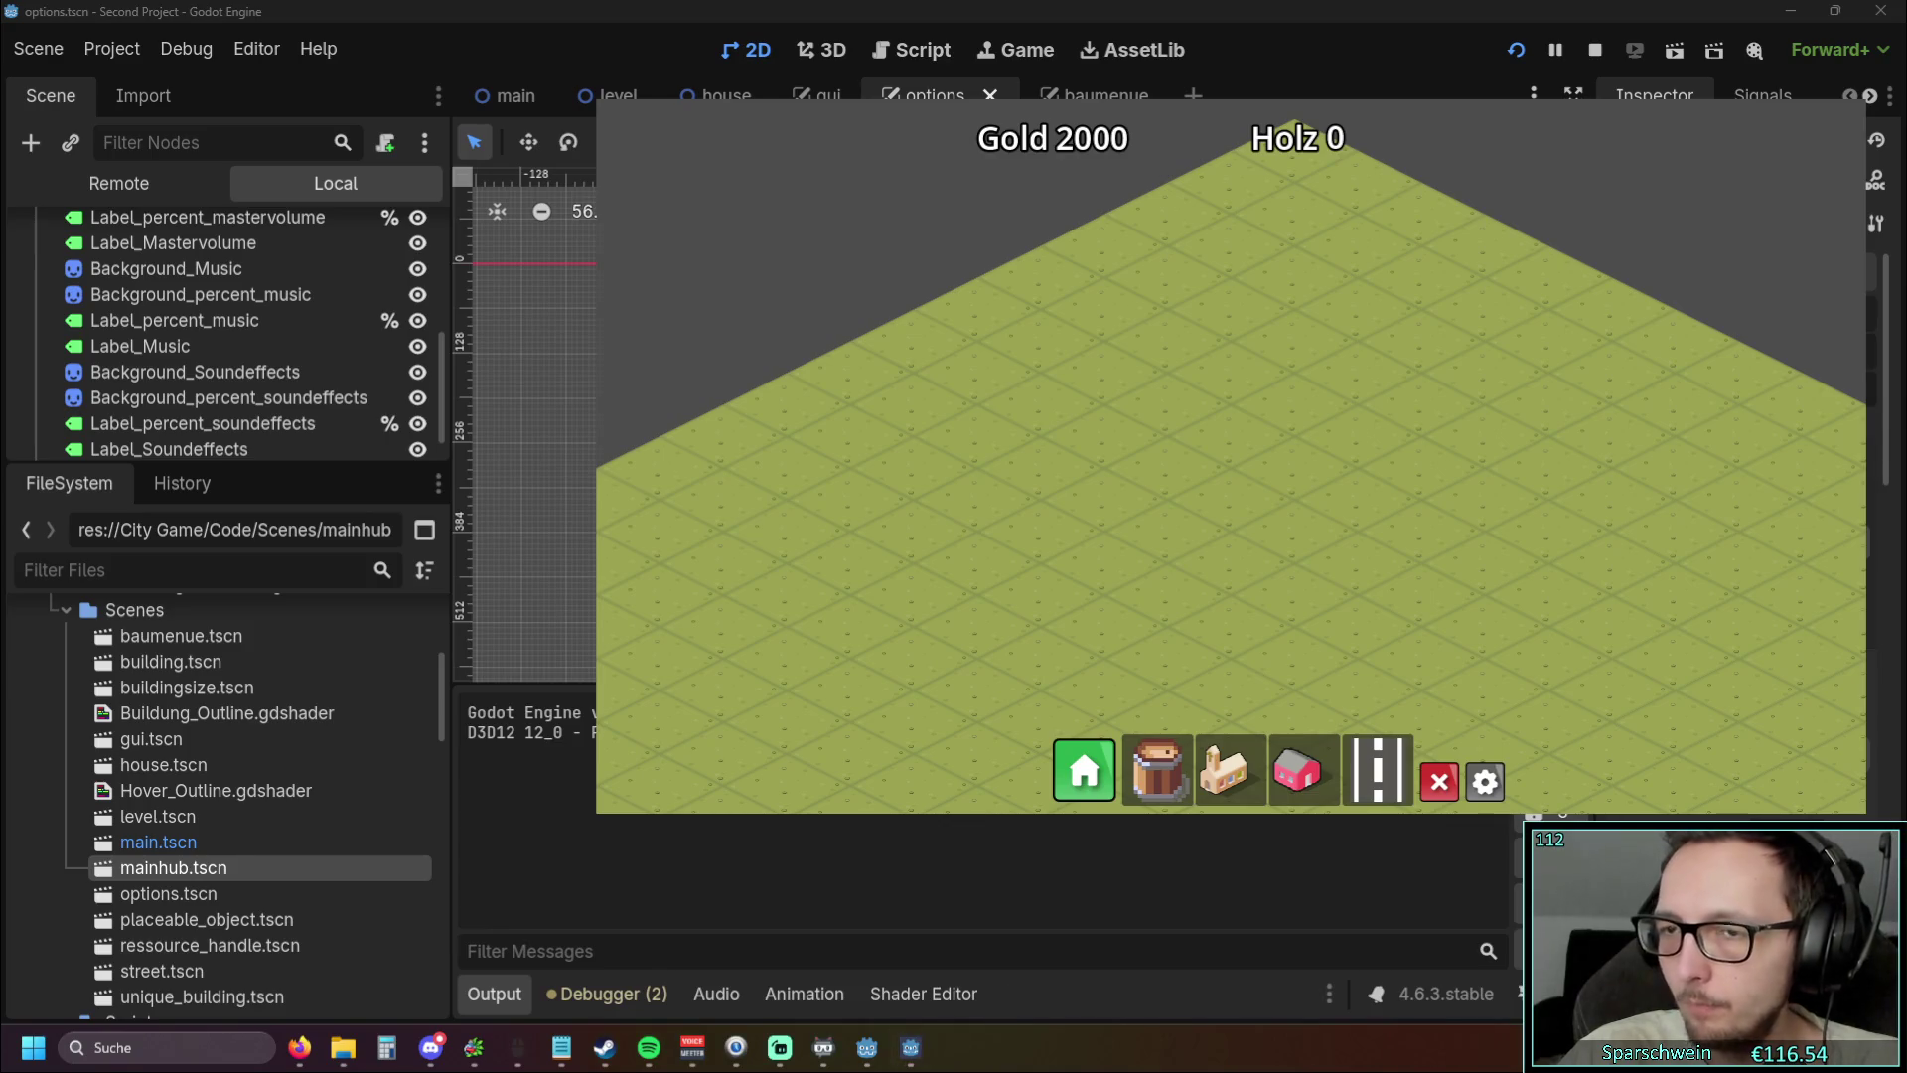
Stop the game, revert Window Placement Rect to Centered, and run again
{"action": "key", "text": "F8"}
{"action": "left_click", "coordinate": [256, 48]}
{"action": "left_click", "coordinate": [289, 85]}
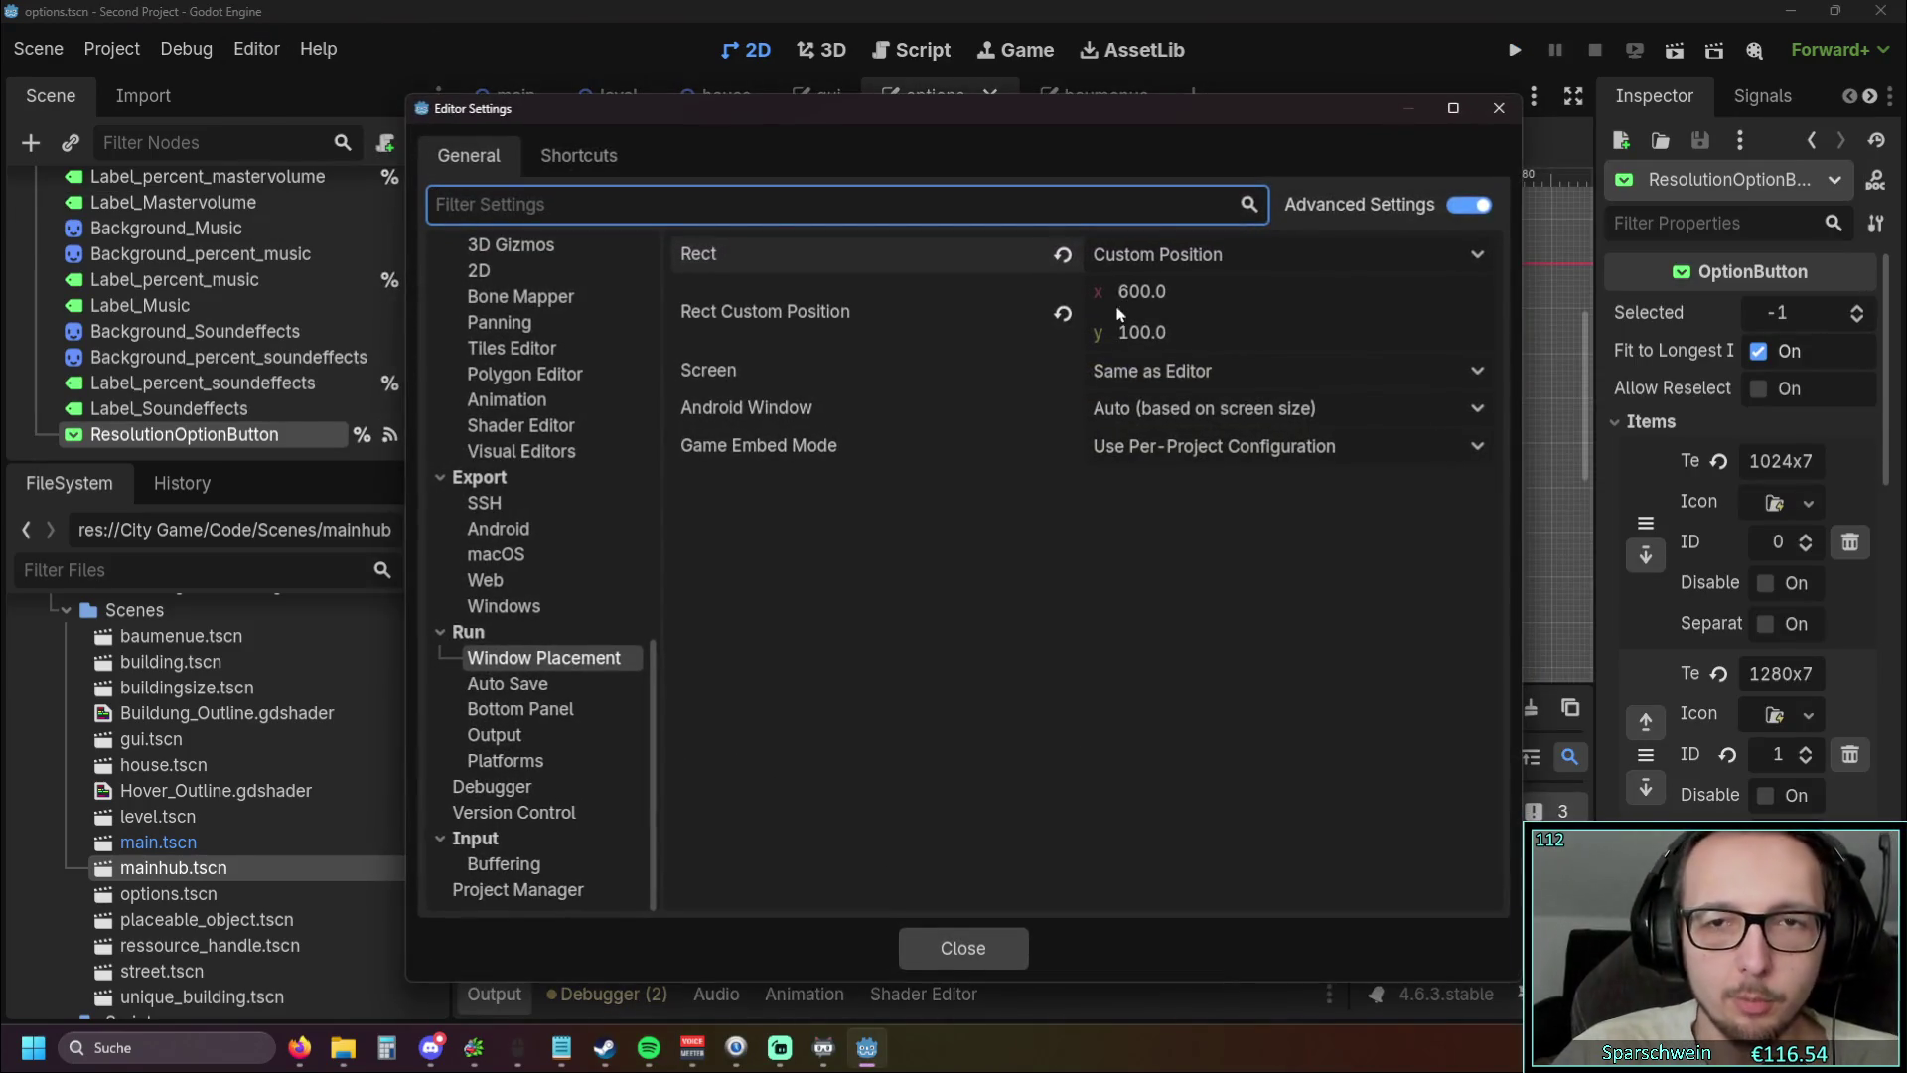
{"action": "left_click", "coordinate": [1062, 254]}
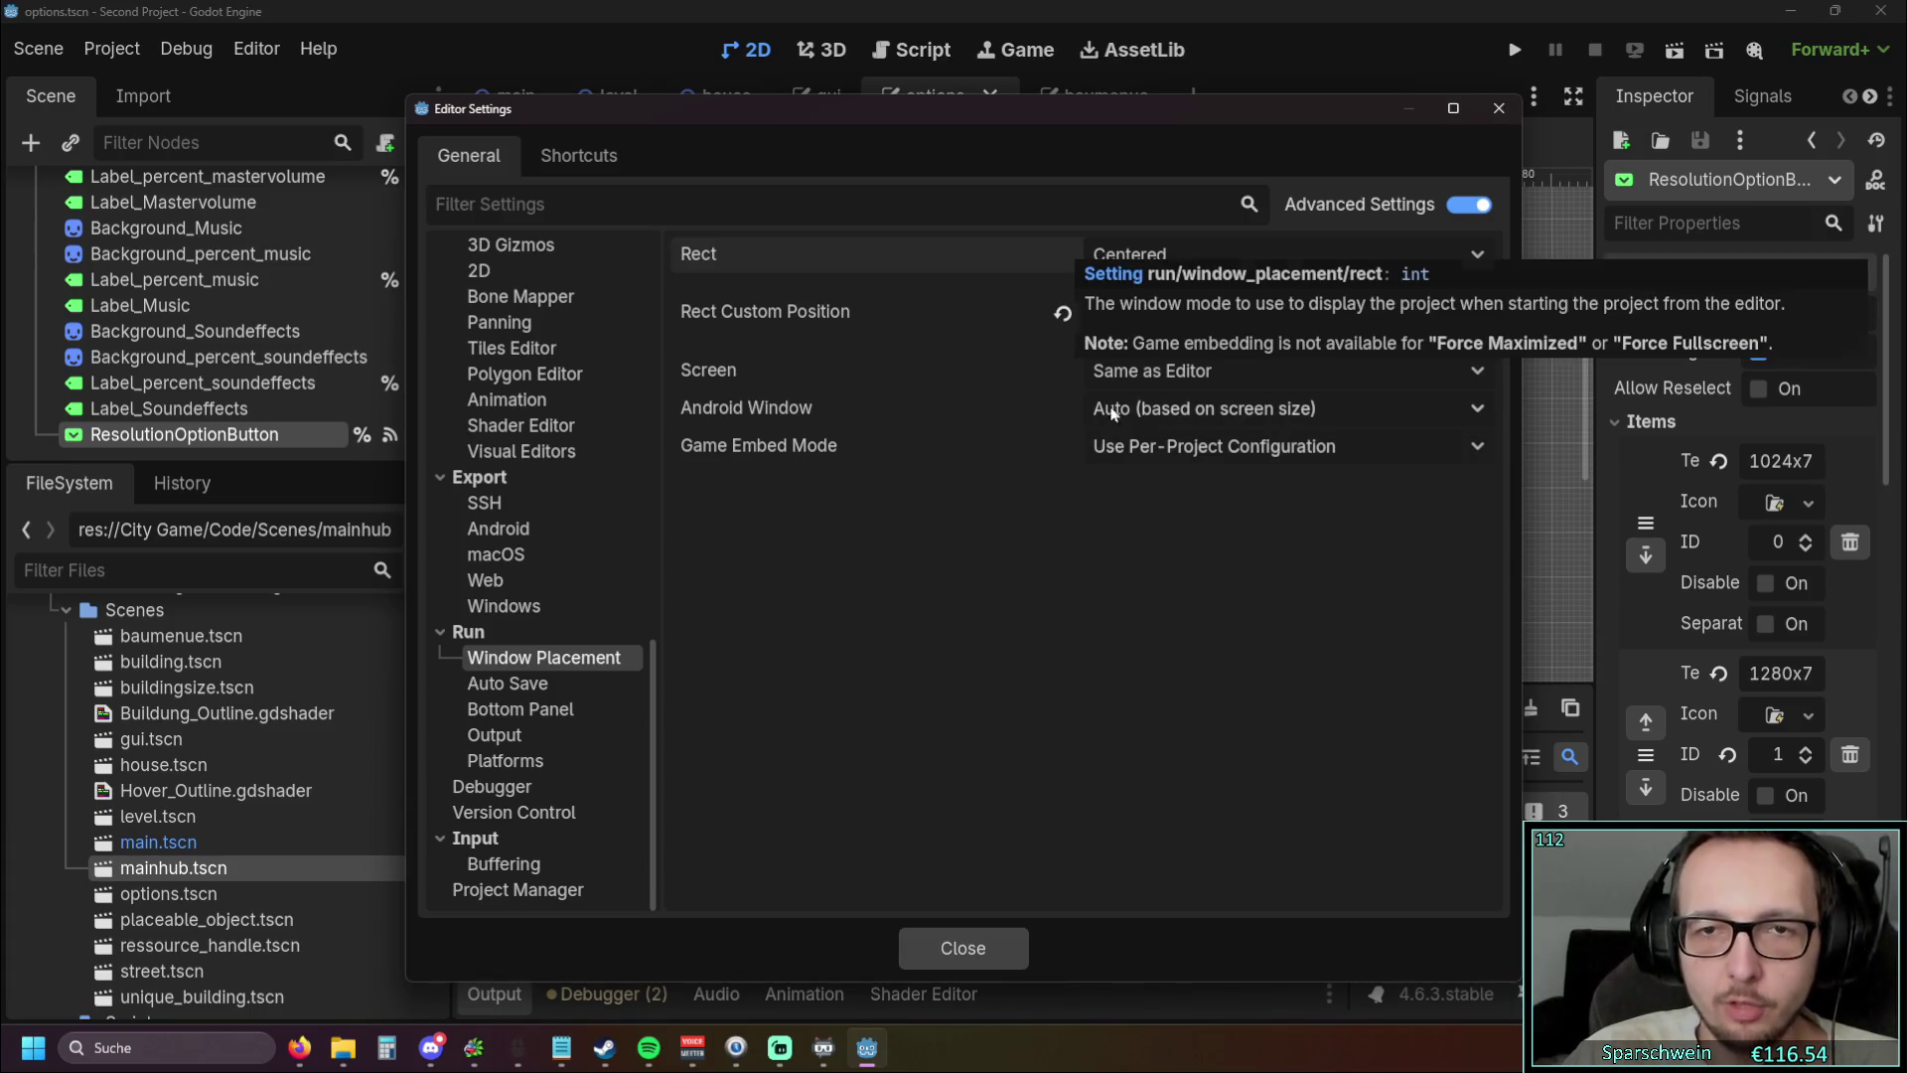
{"action": "left_click", "coordinate": [984, 939]}
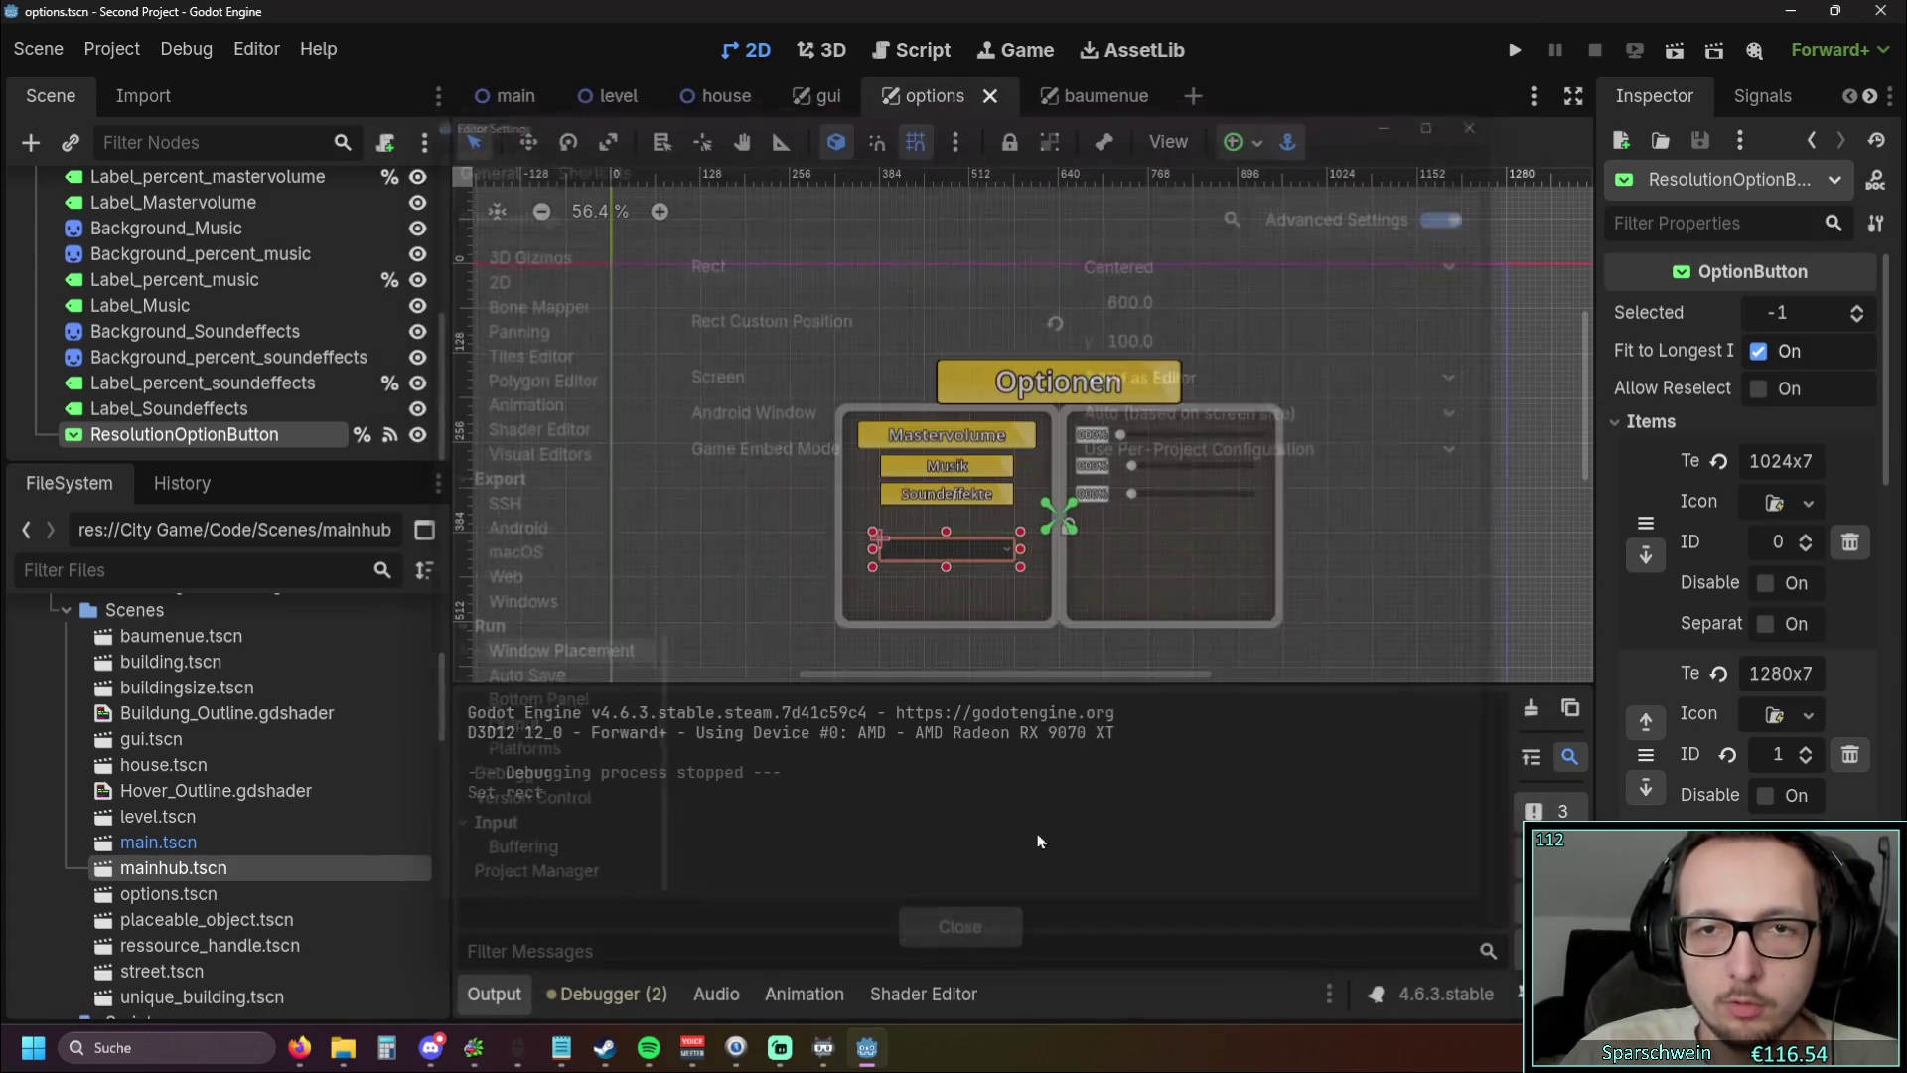
{"action": "left_click", "coordinate": [1510, 52]}
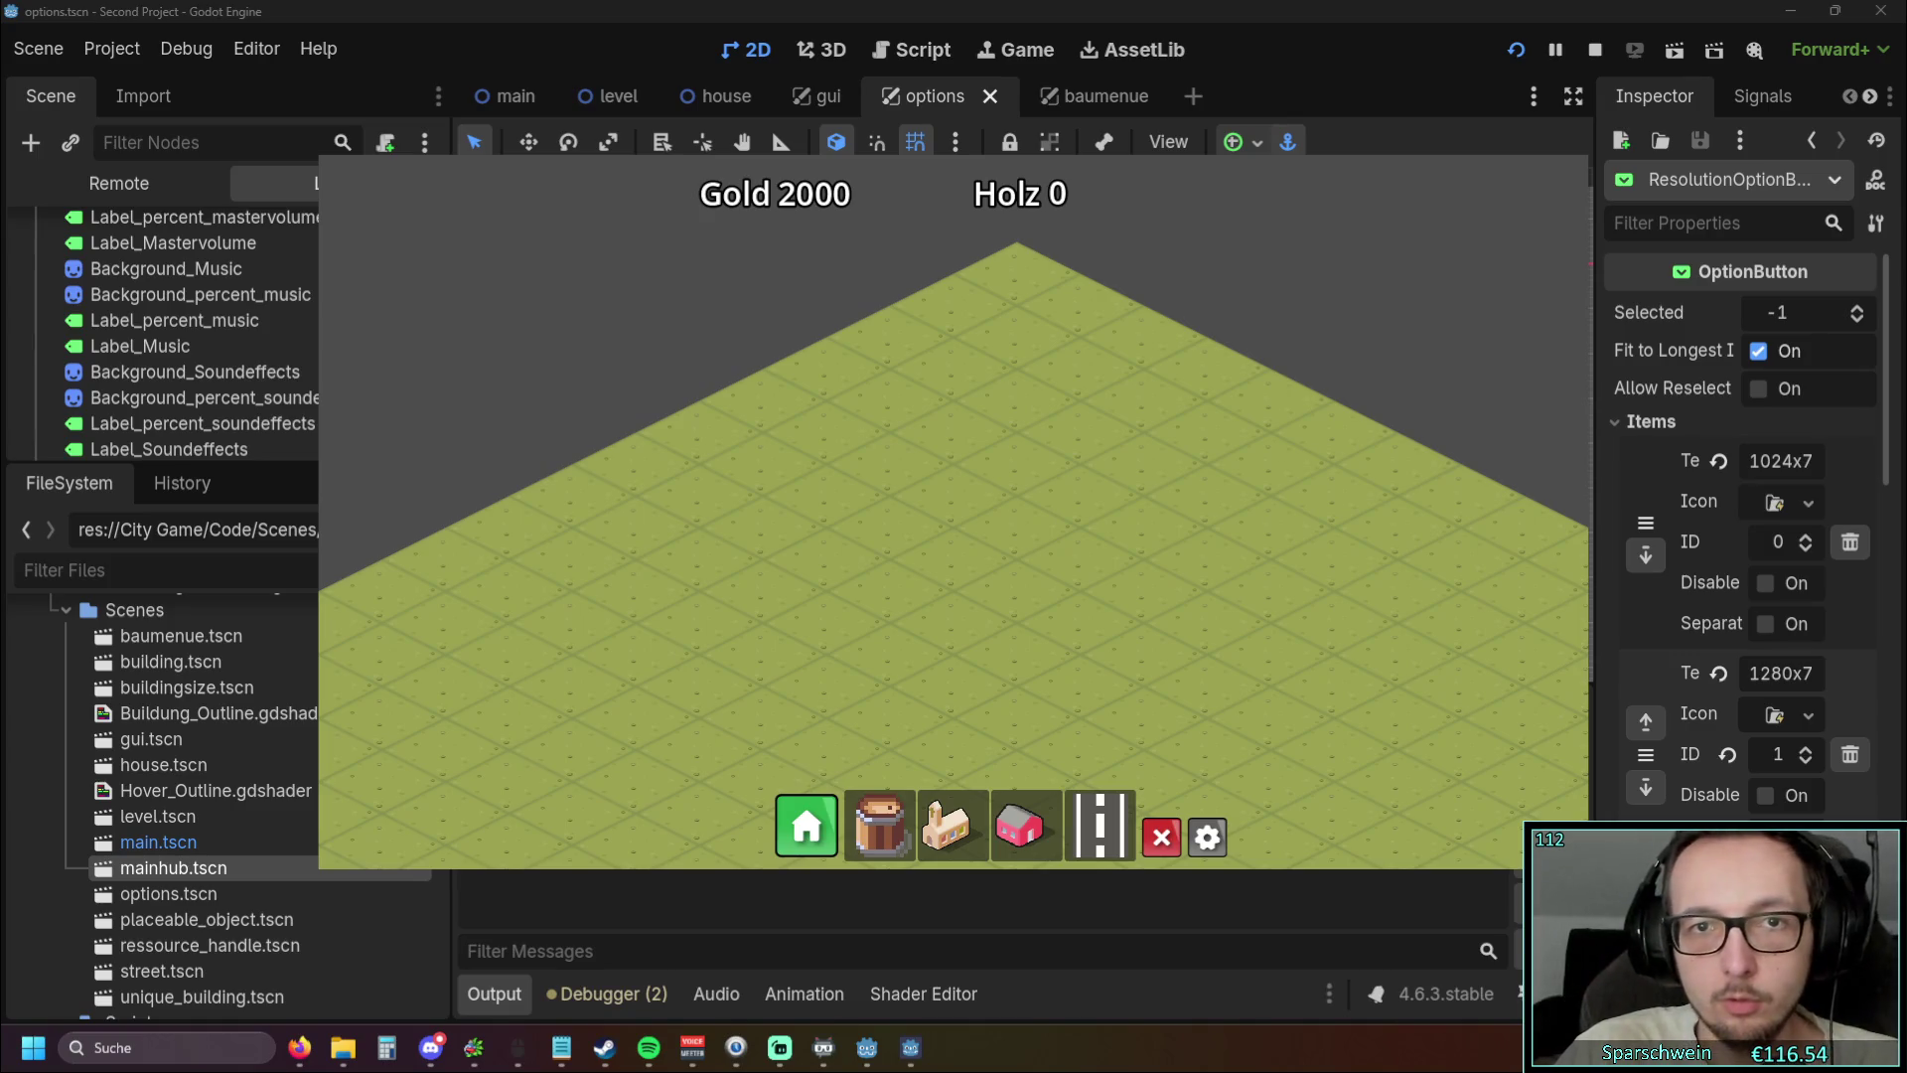
Switch the game's Optionen resolution to 1600x900, then close the game
{"action": "left_click", "coordinate": [1207, 838]}
{"action": "left_click", "coordinate": [755, 559]}
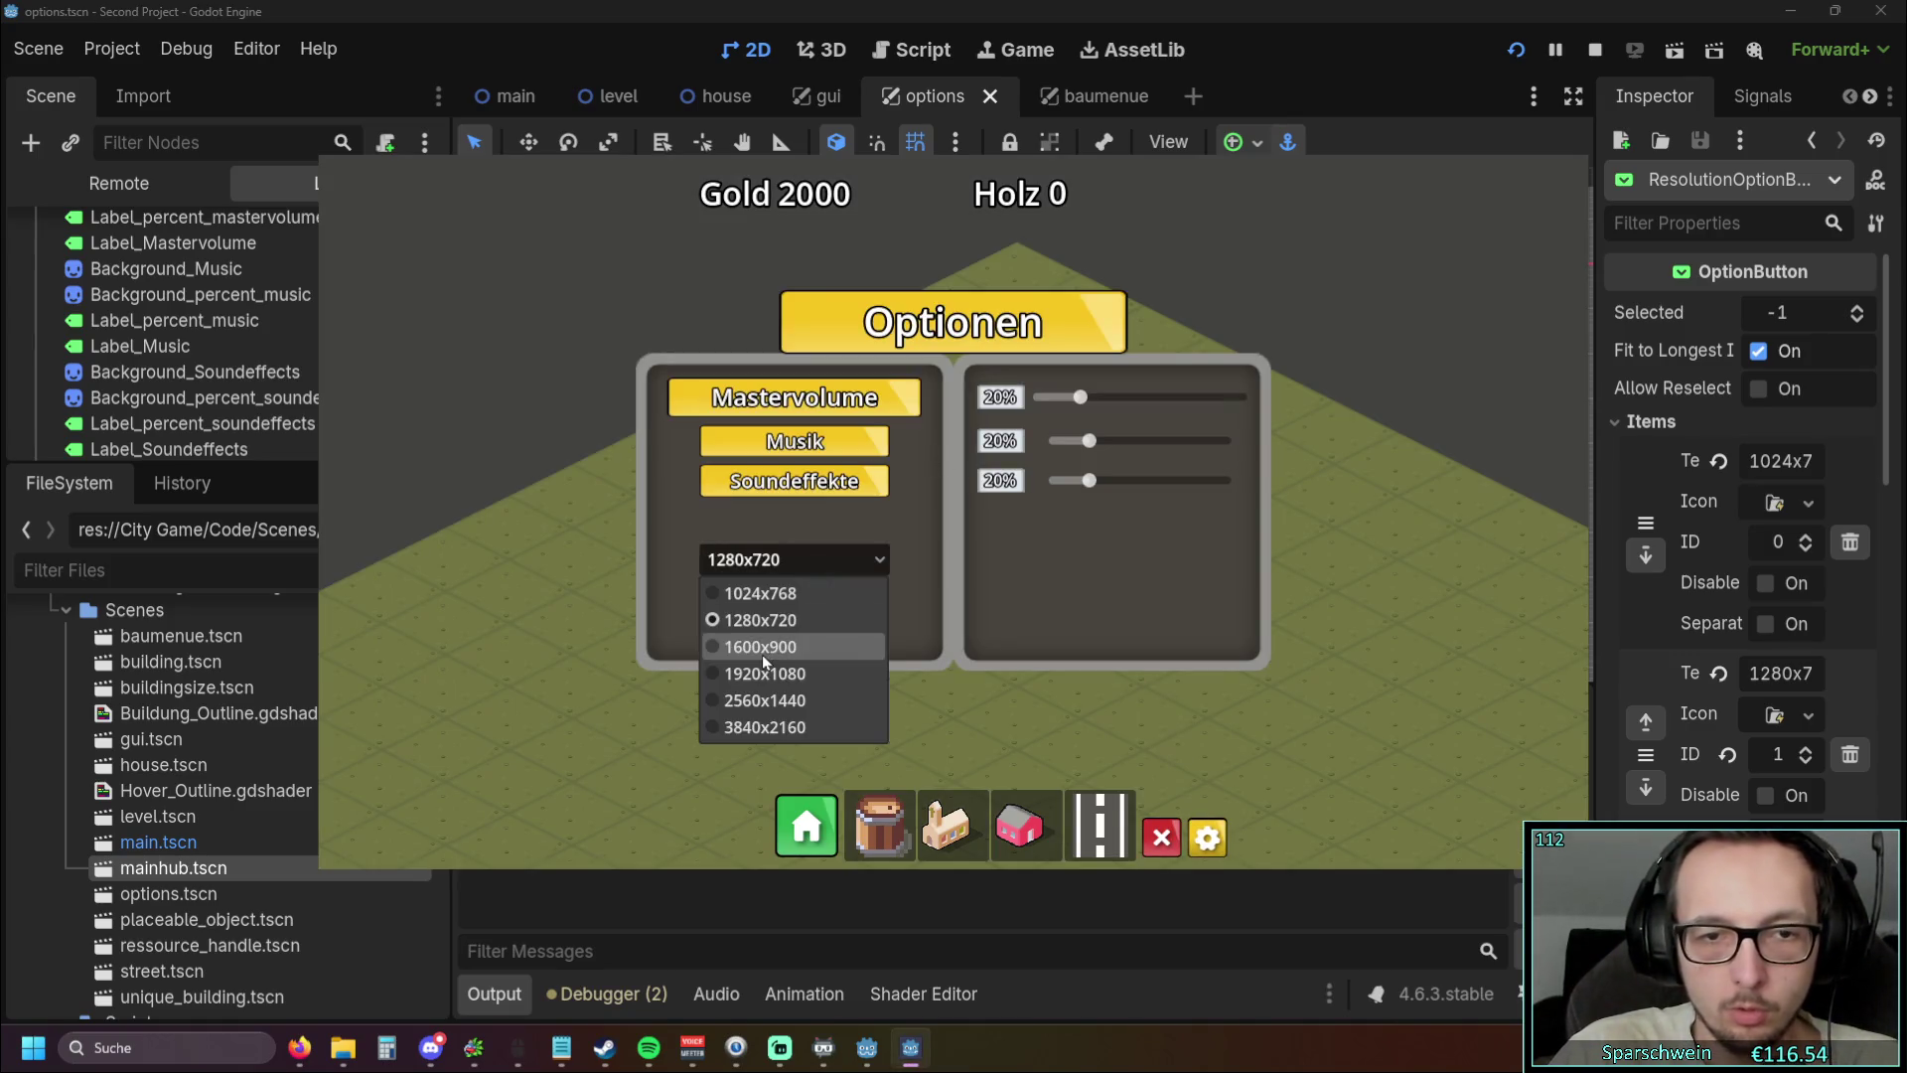
{"action": "left_click", "coordinate": [762, 654]}
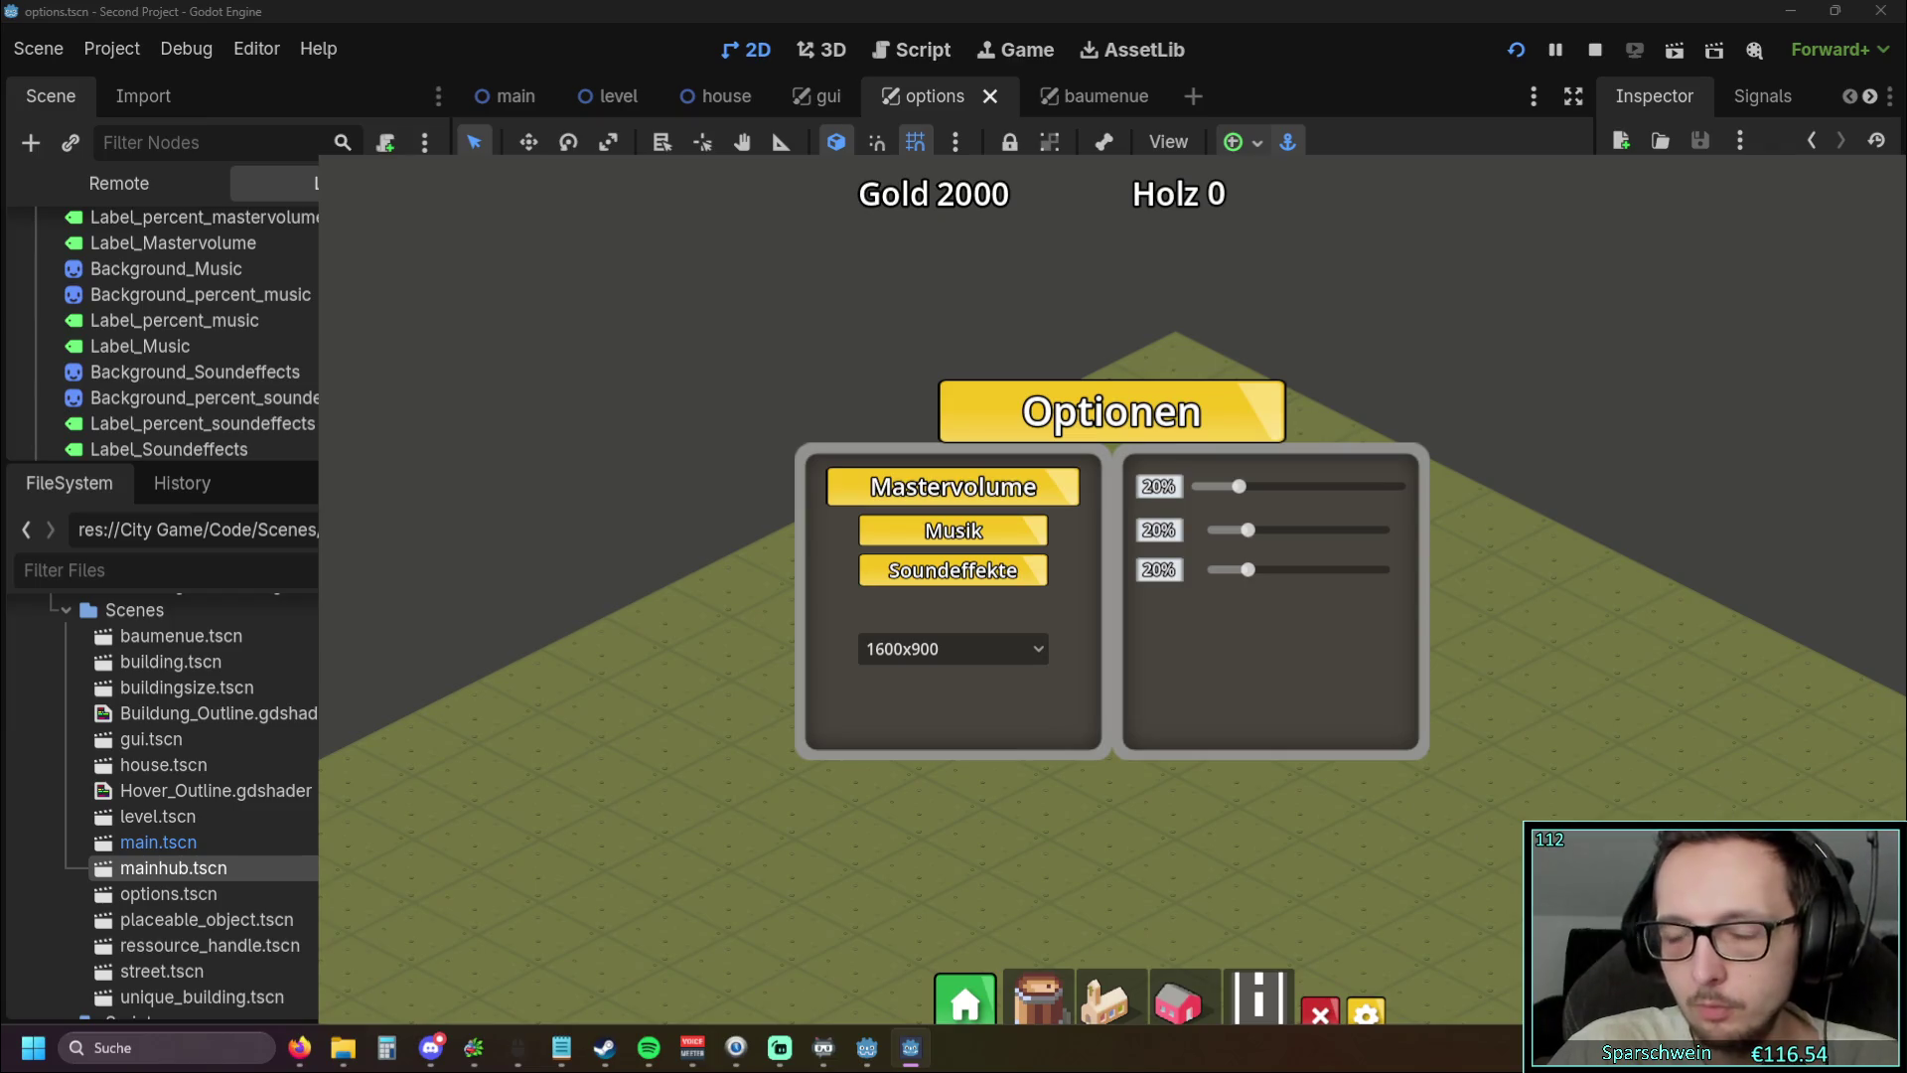
{"action": "left_click", "coordinate": [1596, 50]}
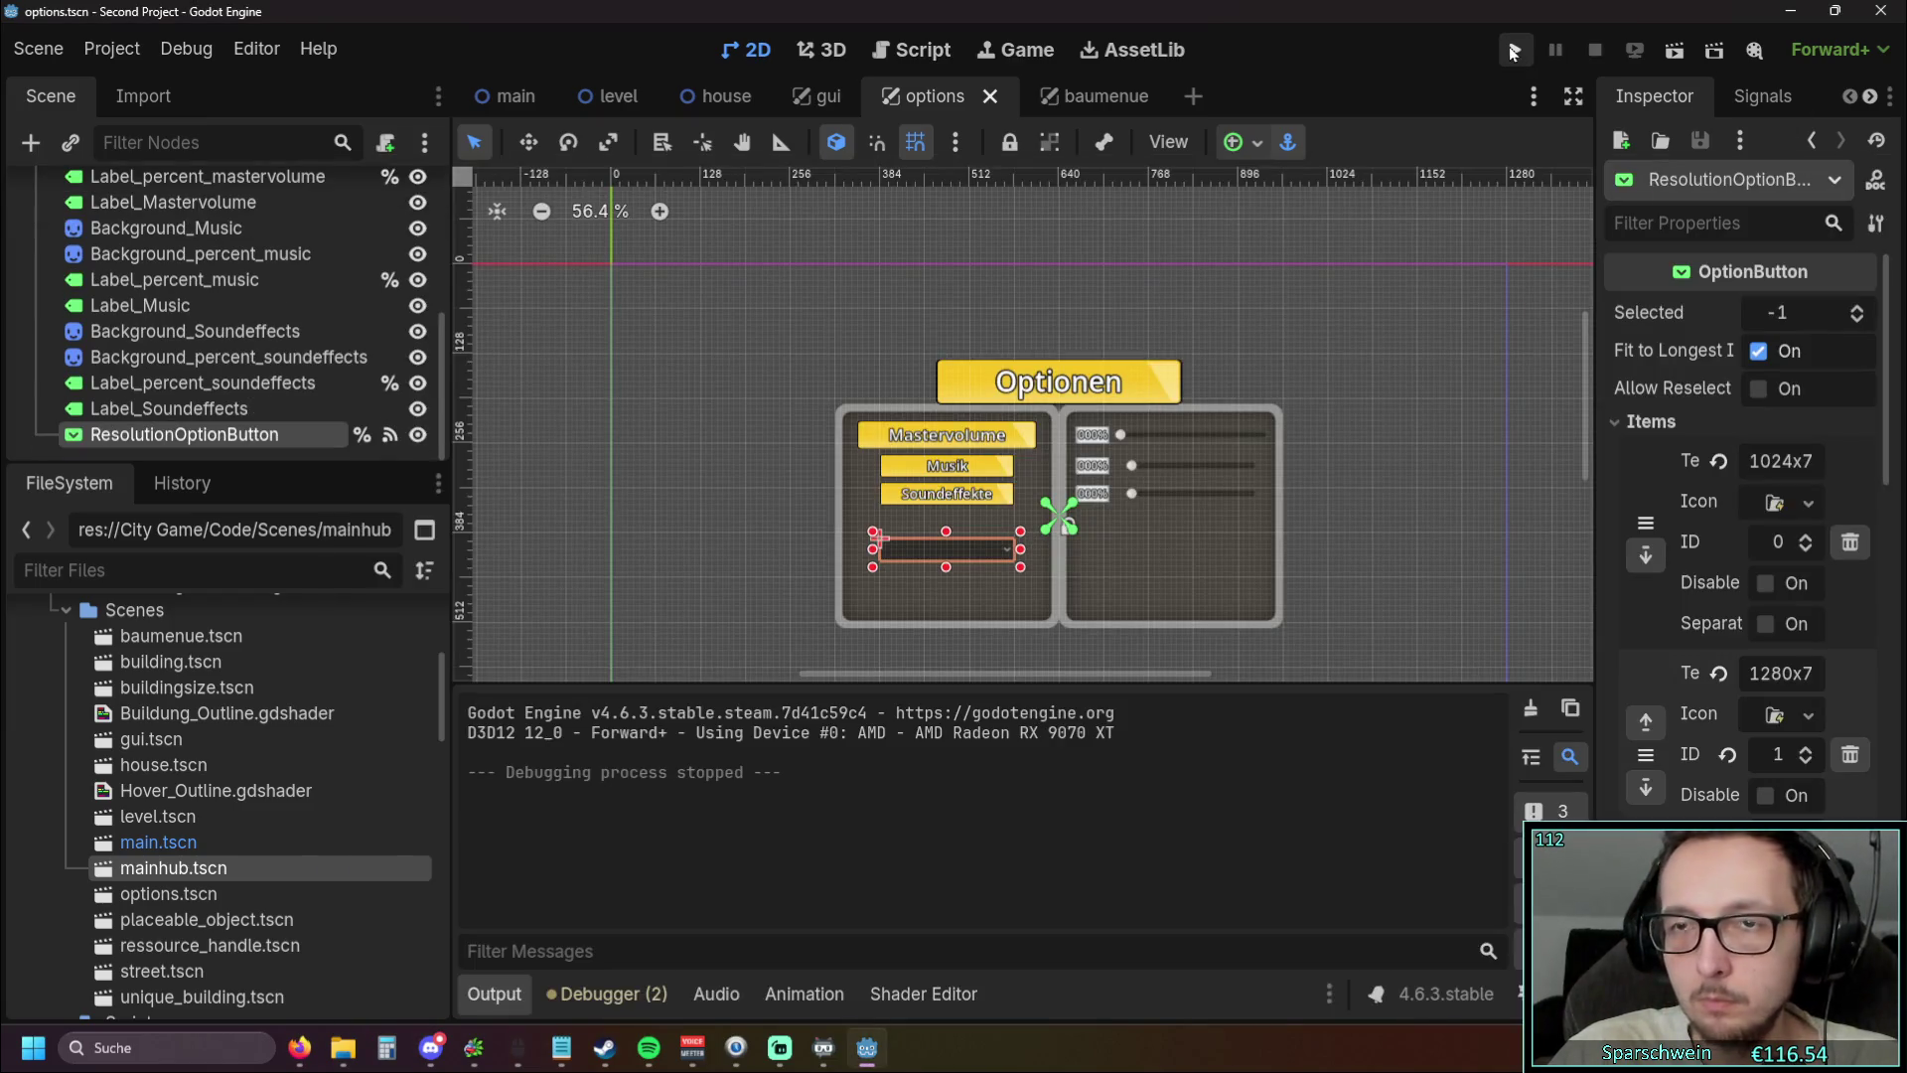
Reset the custom window position in Editor Settings, run the project, then stop it
{"action": "left_click", "coordinate": [256, 47]}
{"action": "left_click", "coordinate": [315, 85]}
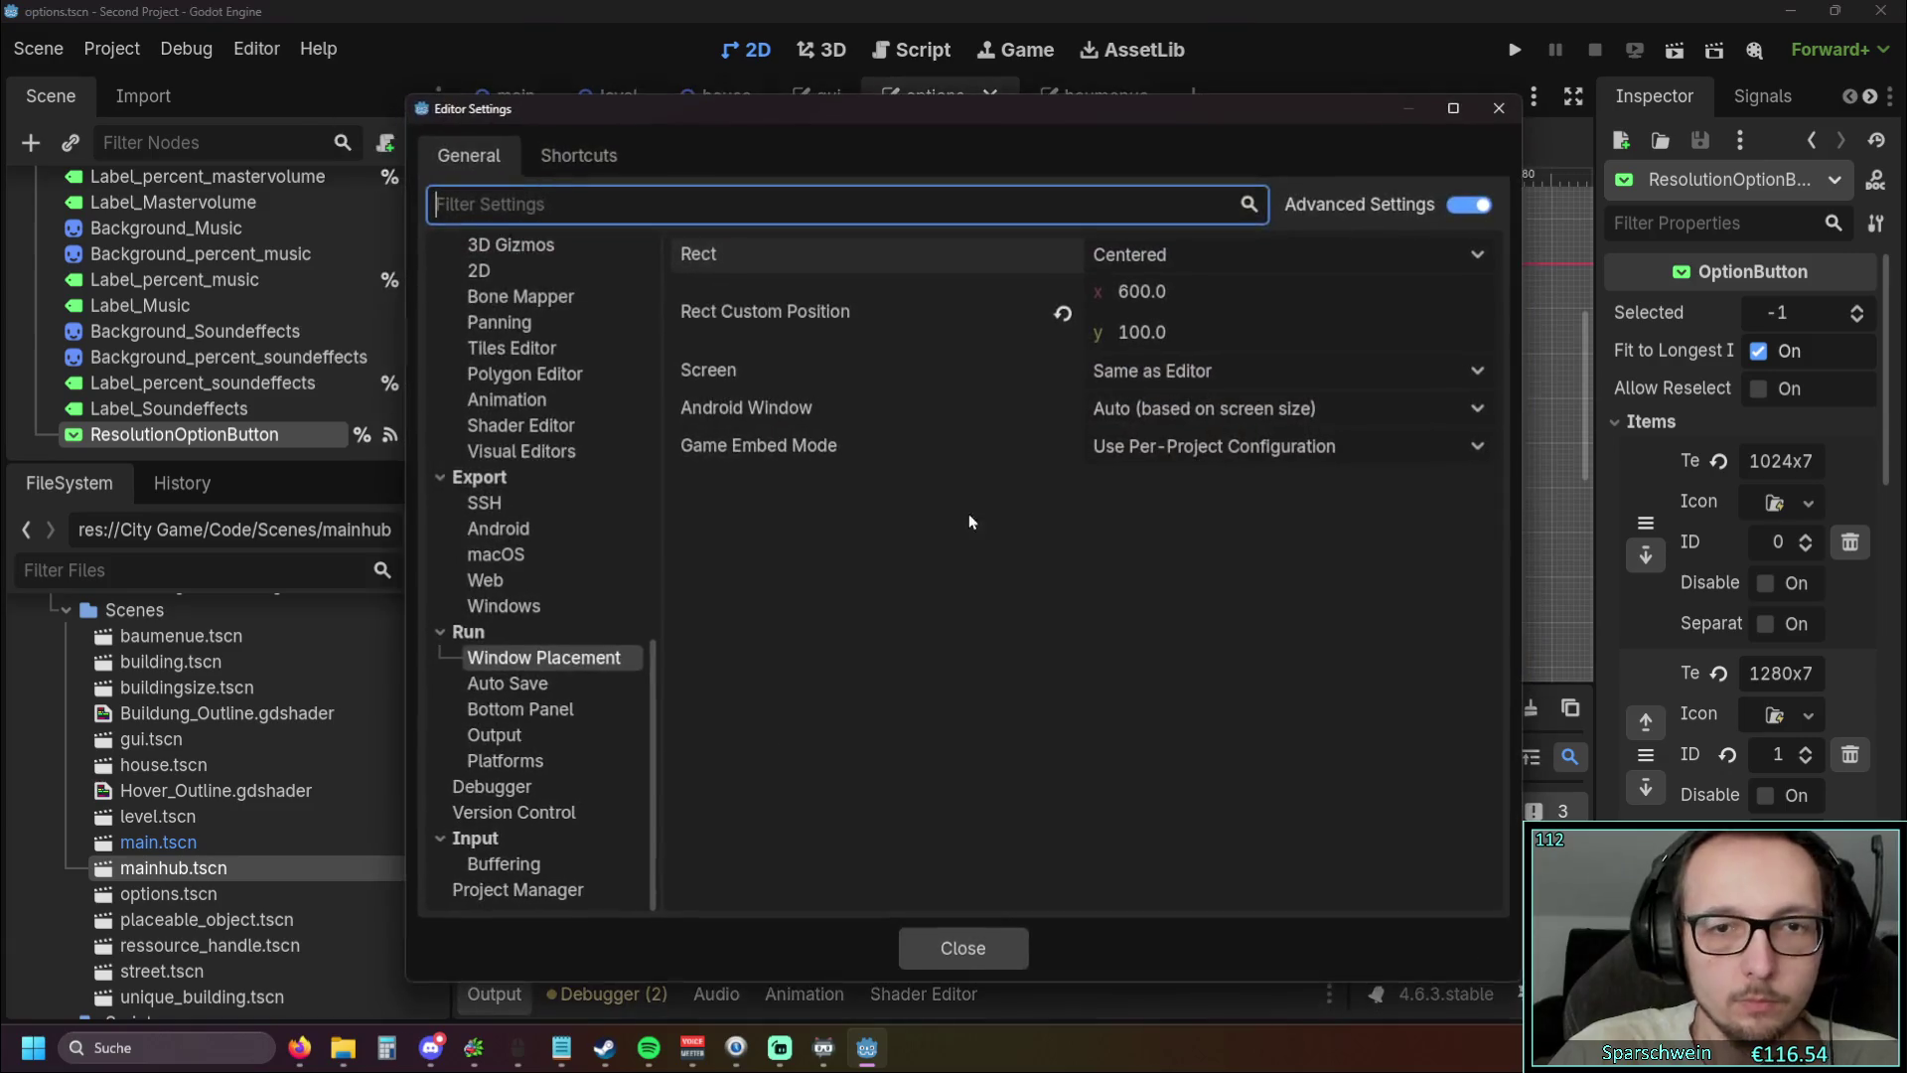
{"action": "left_click", "coordinate": [1063, 316]}
{"action": "left_click", "coordinate": [963, 948]}
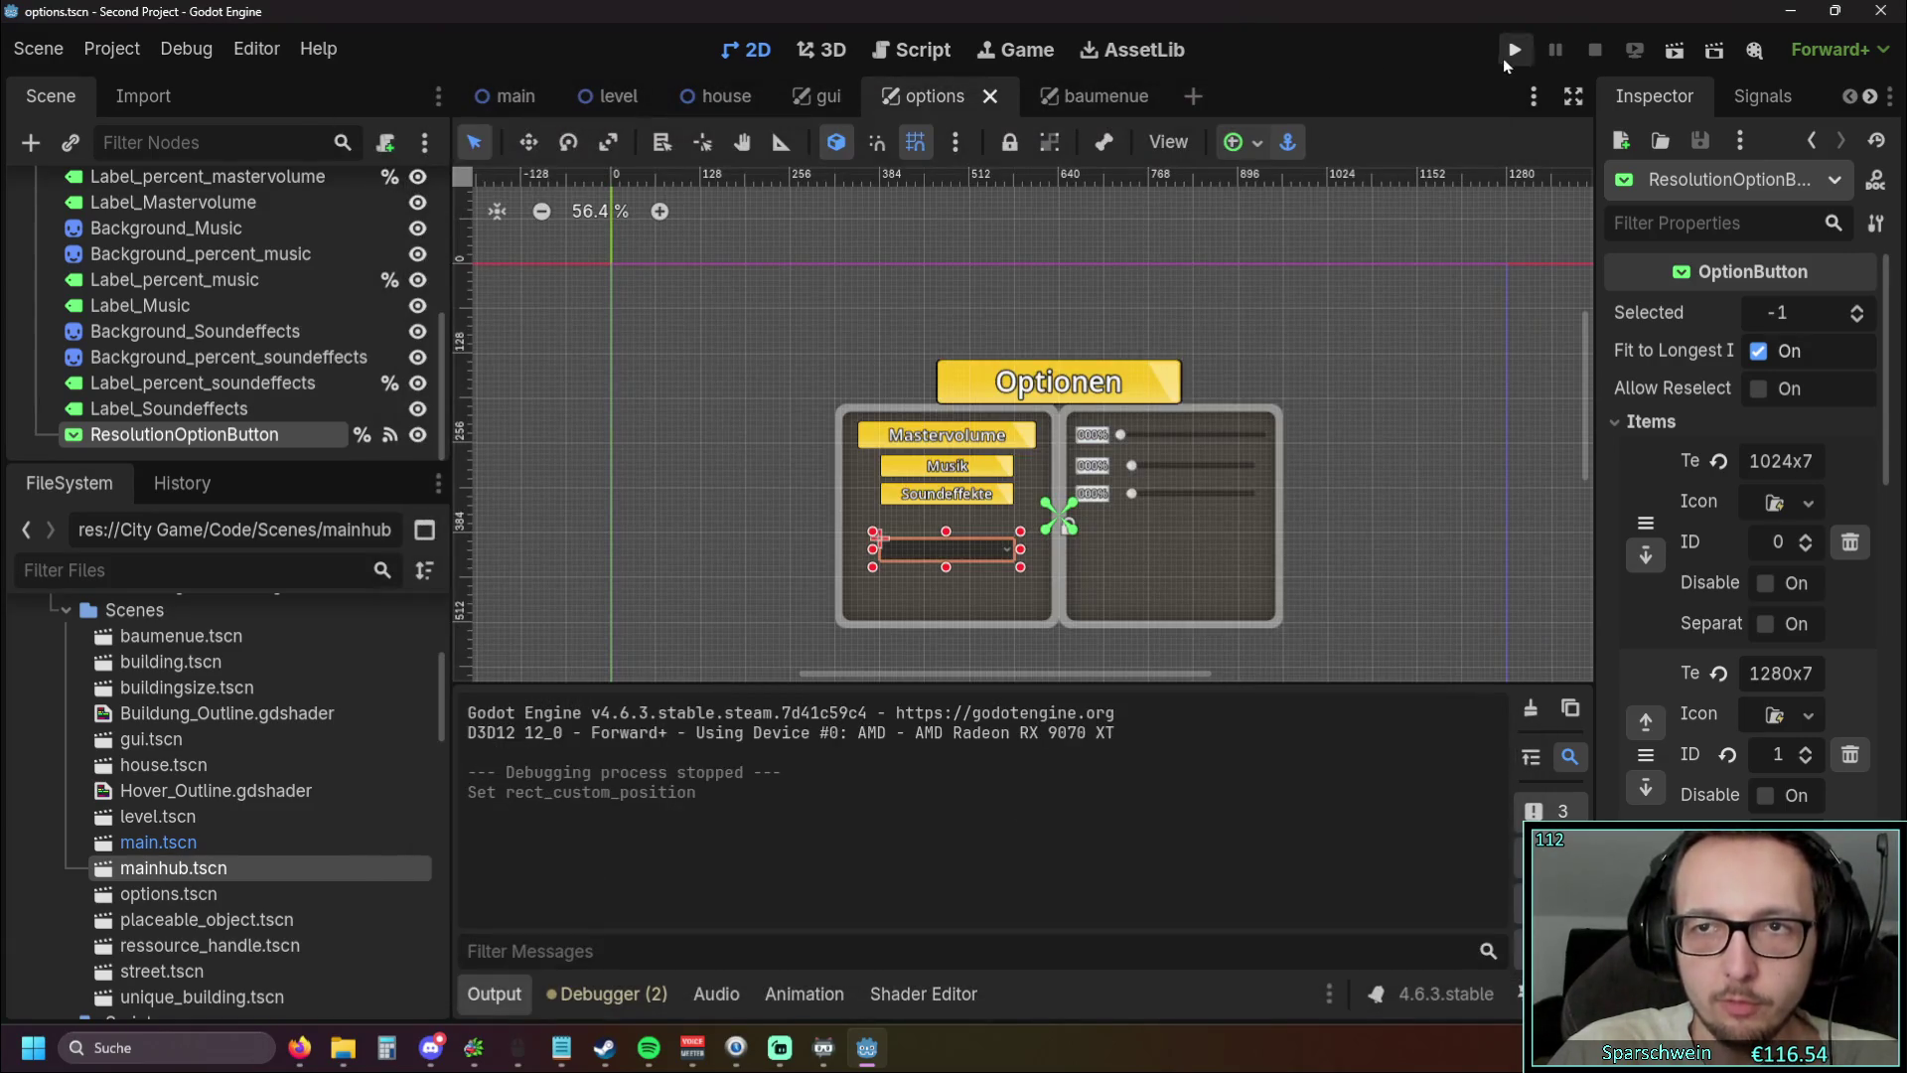
{"action": "left_click", "coordinate": [1506, 58]}
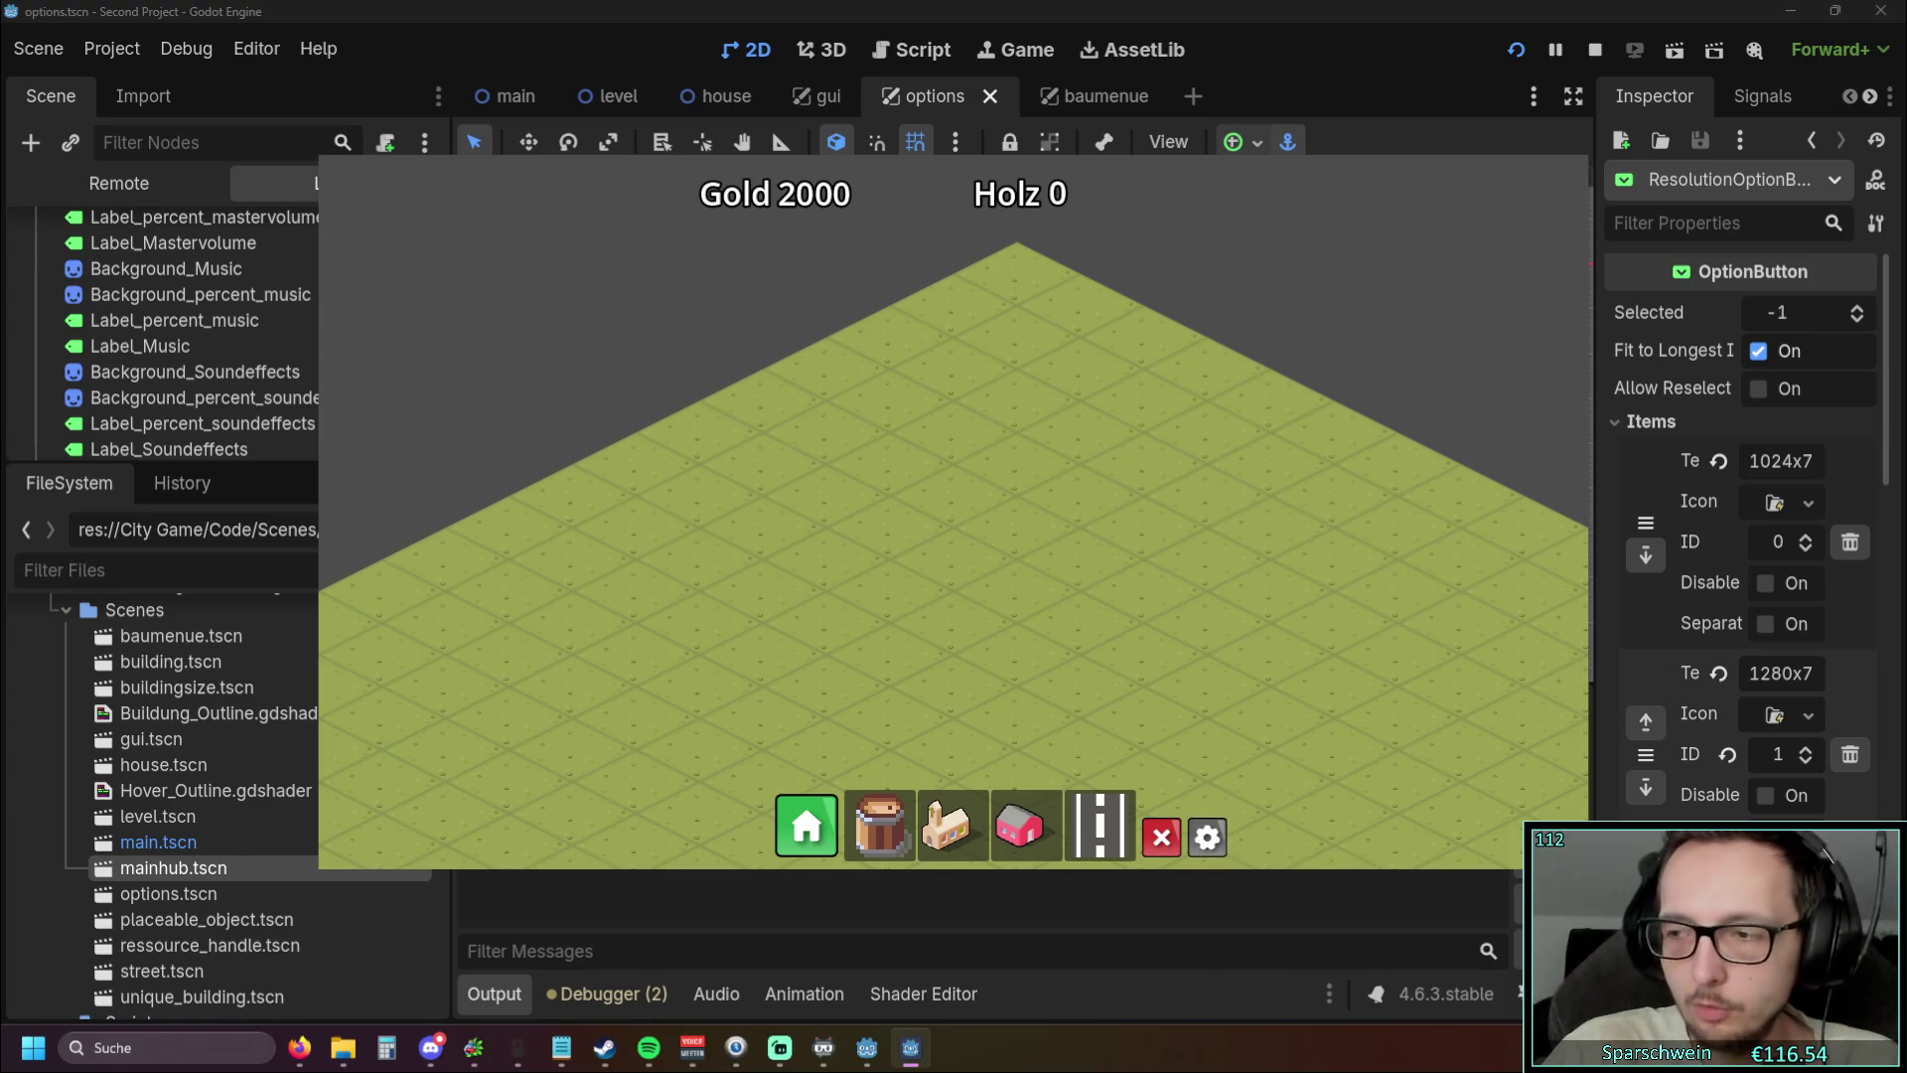
{"action": "key", "text": "F8"}
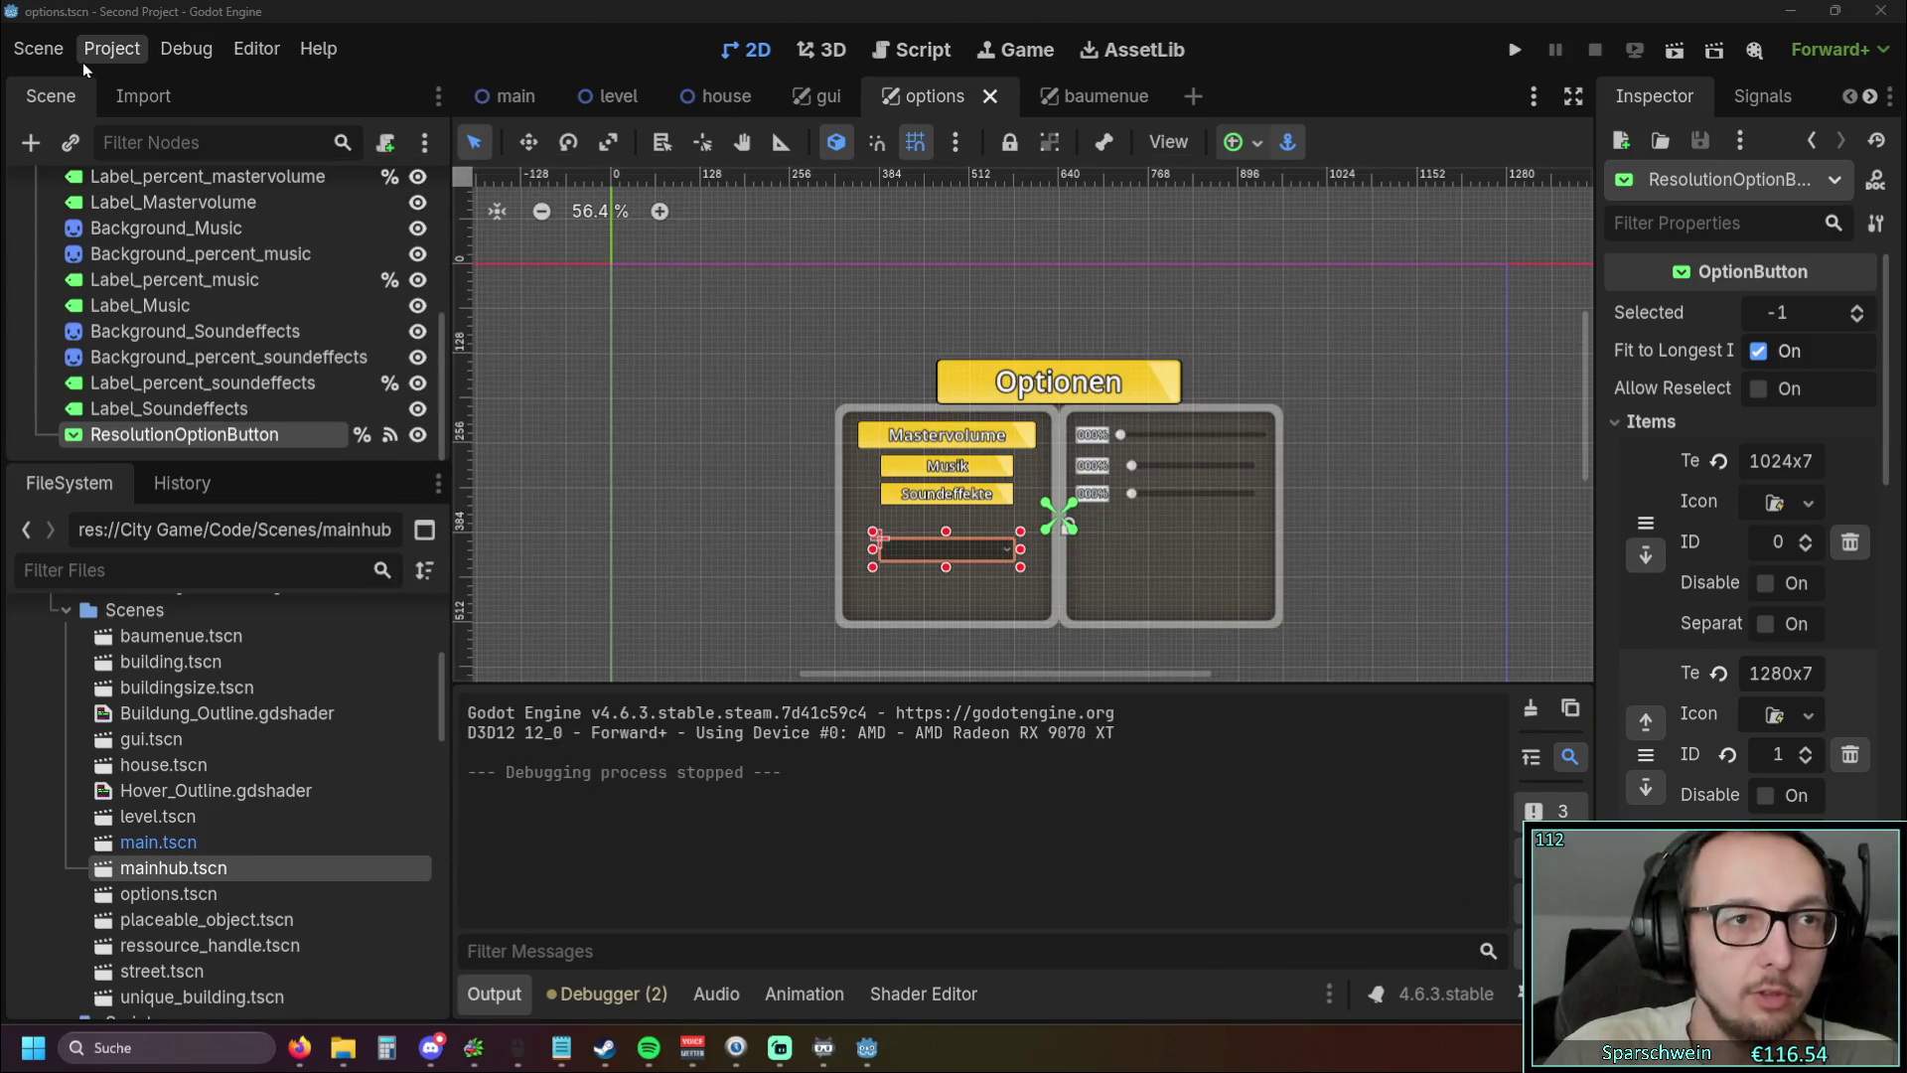
Check project settings, then set Editor Settings Window Placement Rect to Top Left
{"action": "left_click", "coordinate": [142, 95]}
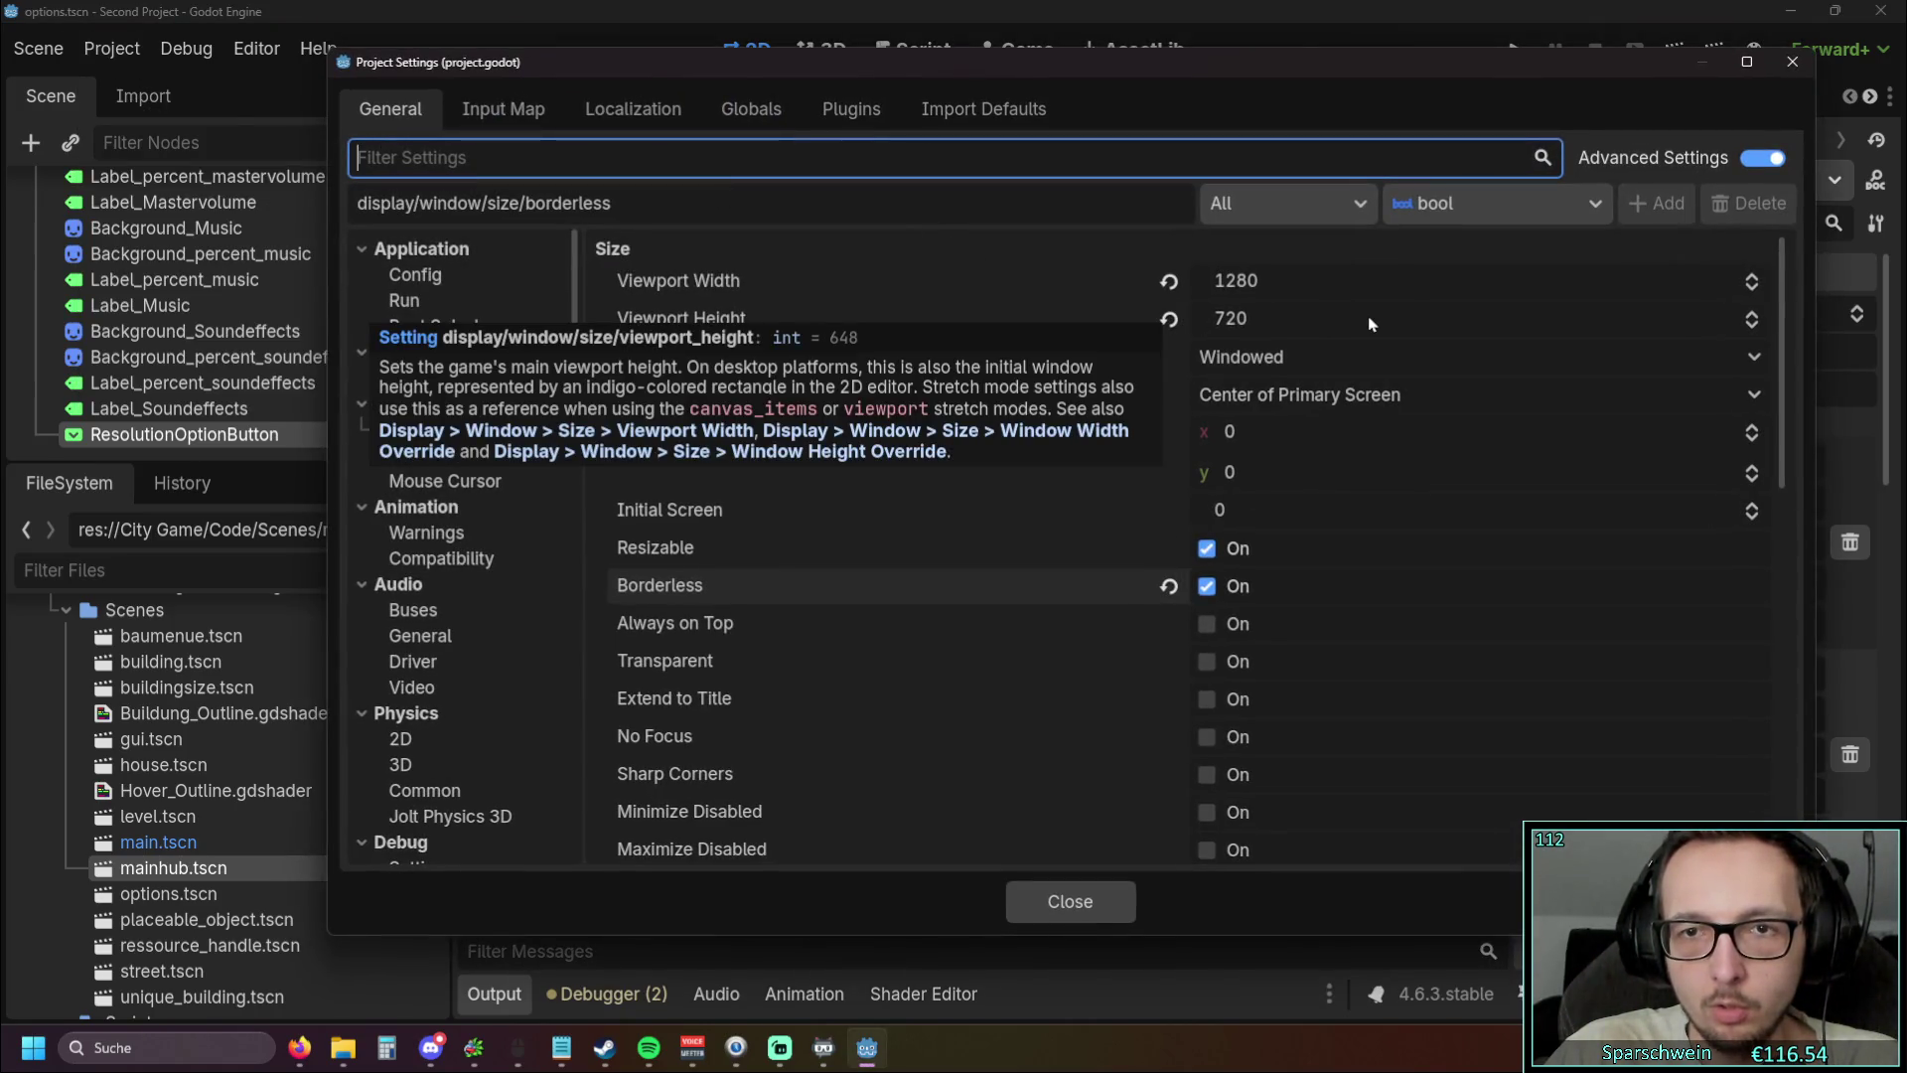
{"action": "left_click", "coordinate": [1792, 62]}
{"action": "left_click", "coordinate": [256, 48]}
{"action": "left_click", "coordinate": [298, 89]}
{"action": "left_click", "coordinate": [1190, 260]}
{"action": "left_click", "coordinate": [1192, 294]}
Change Window Placement Rect to Custom Position with x 600, y 100
{"action": "left_click", "coordinate": [1197, 260]}
{"action": "left_click", "coordinate": [1192, 353]}
{"action": "left_click", "coordinate": [1128, 292]}
{"action": "type", "text": "600"}
{"action": "left_click", "coordinate": [1133, 333]}
{"action": "type", "text": "100"}
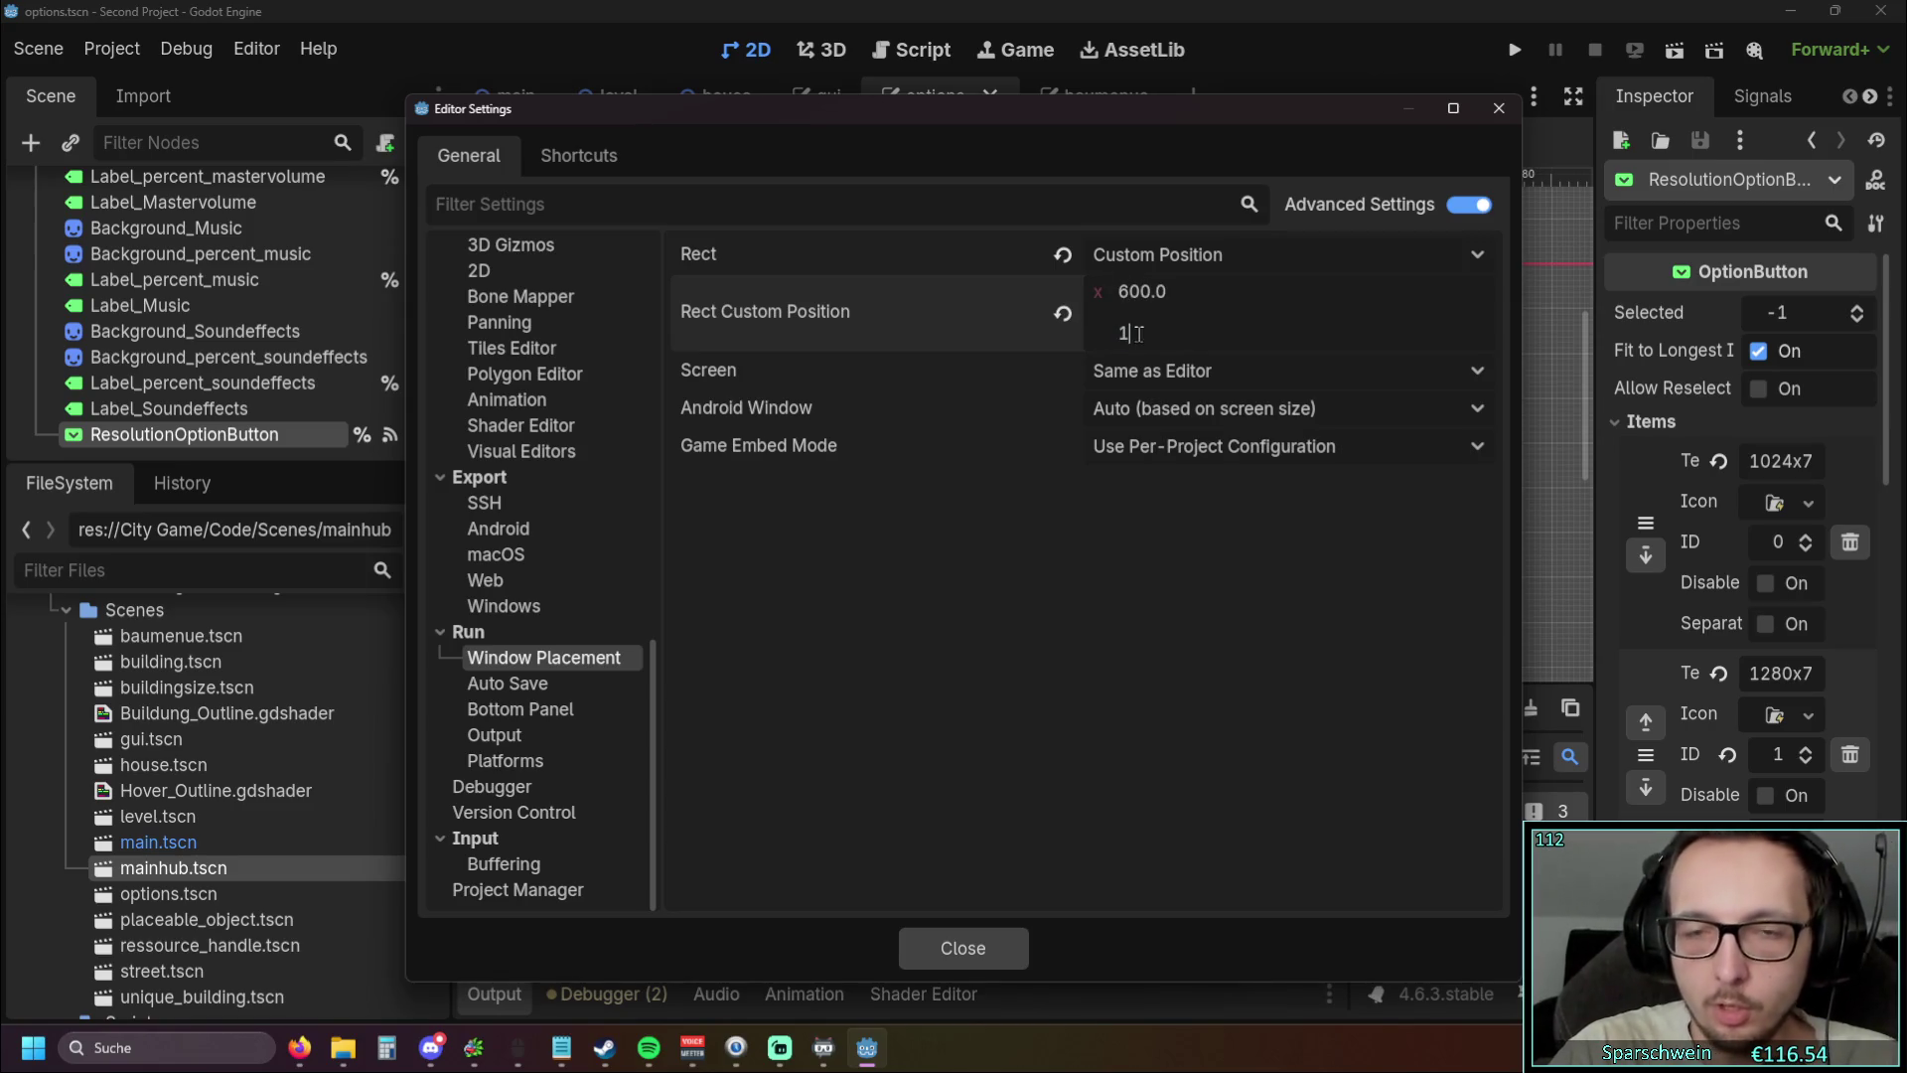
{"action": "key", "text": "Return"}
Set Window Placement Rect back to Top Left and run the project
{"action": "left_click", "coordinate": [1189, 254]}
{"action": "left_click", "coordinate": [1186, 295]}
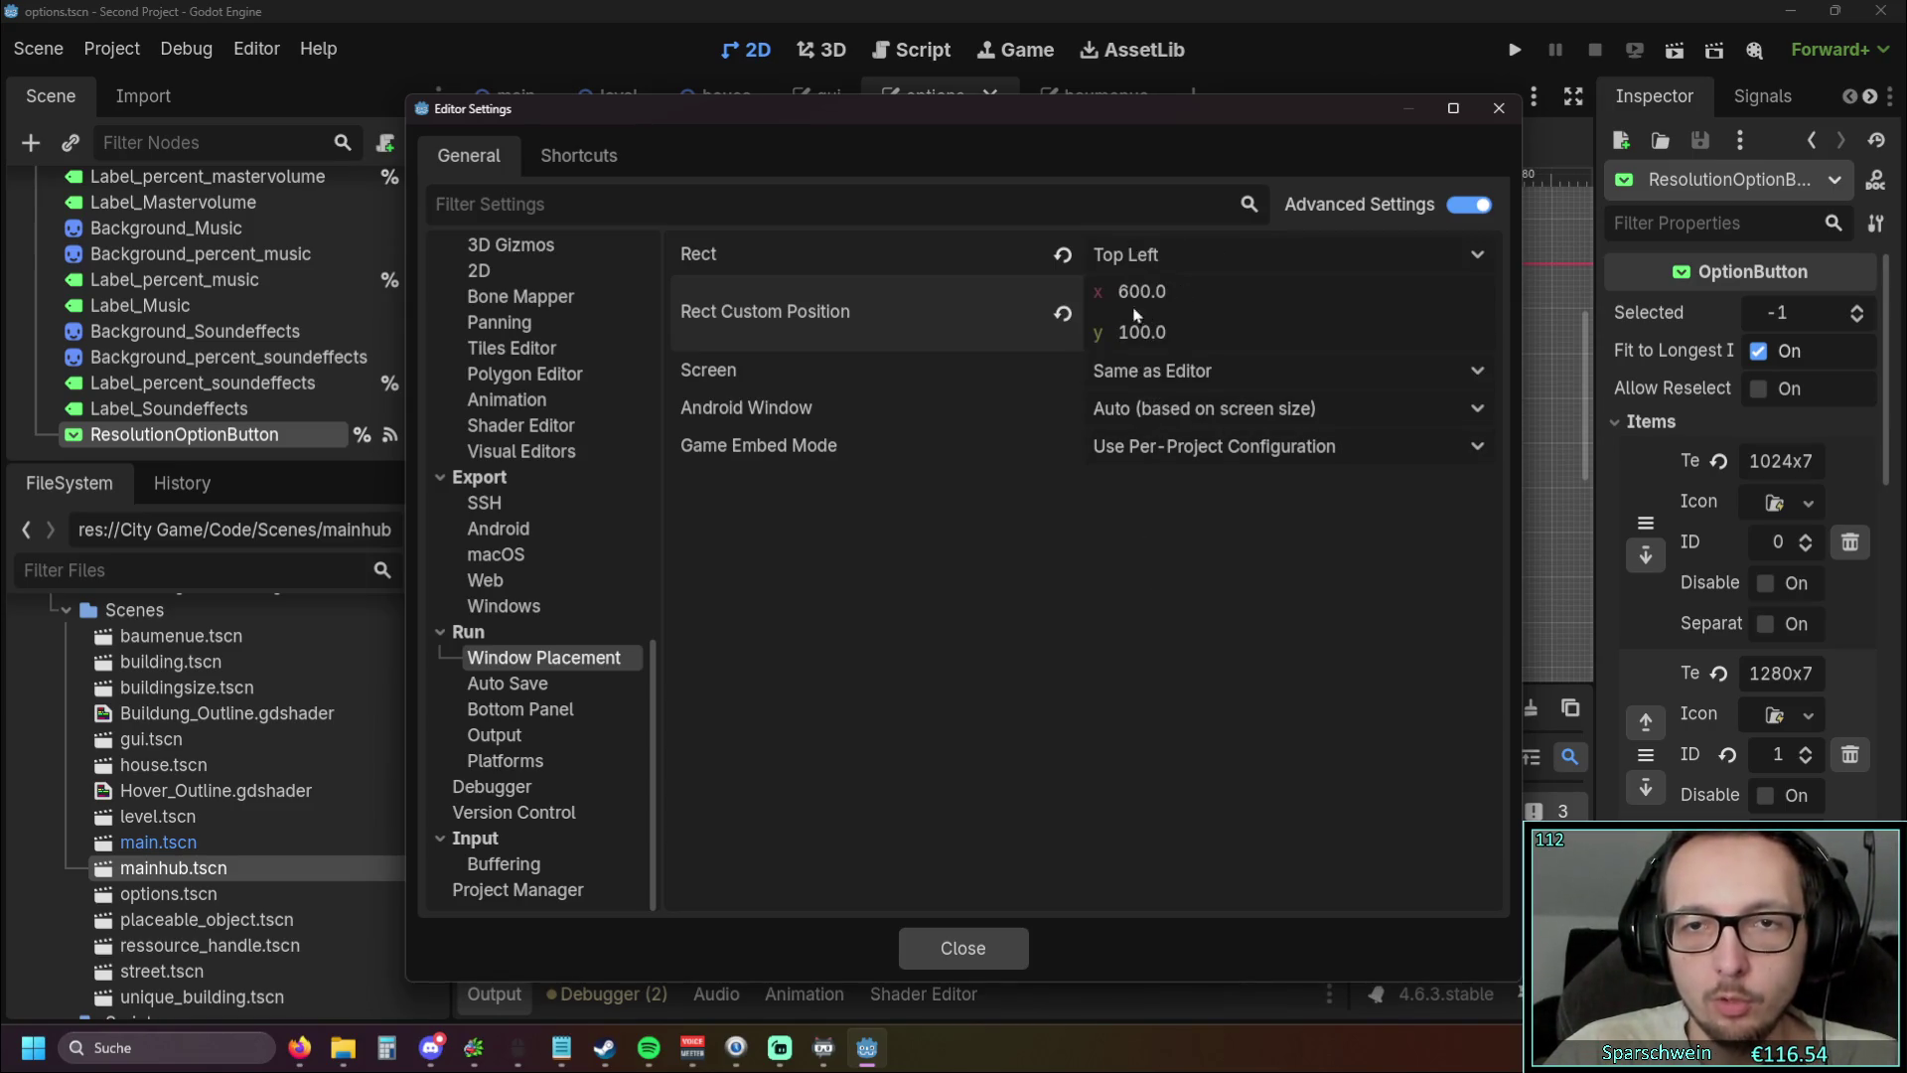
{"action": "left_click", "coordinate": [1008, 946]}
{"action": "left_click", "coordinate": [1520, 49]}
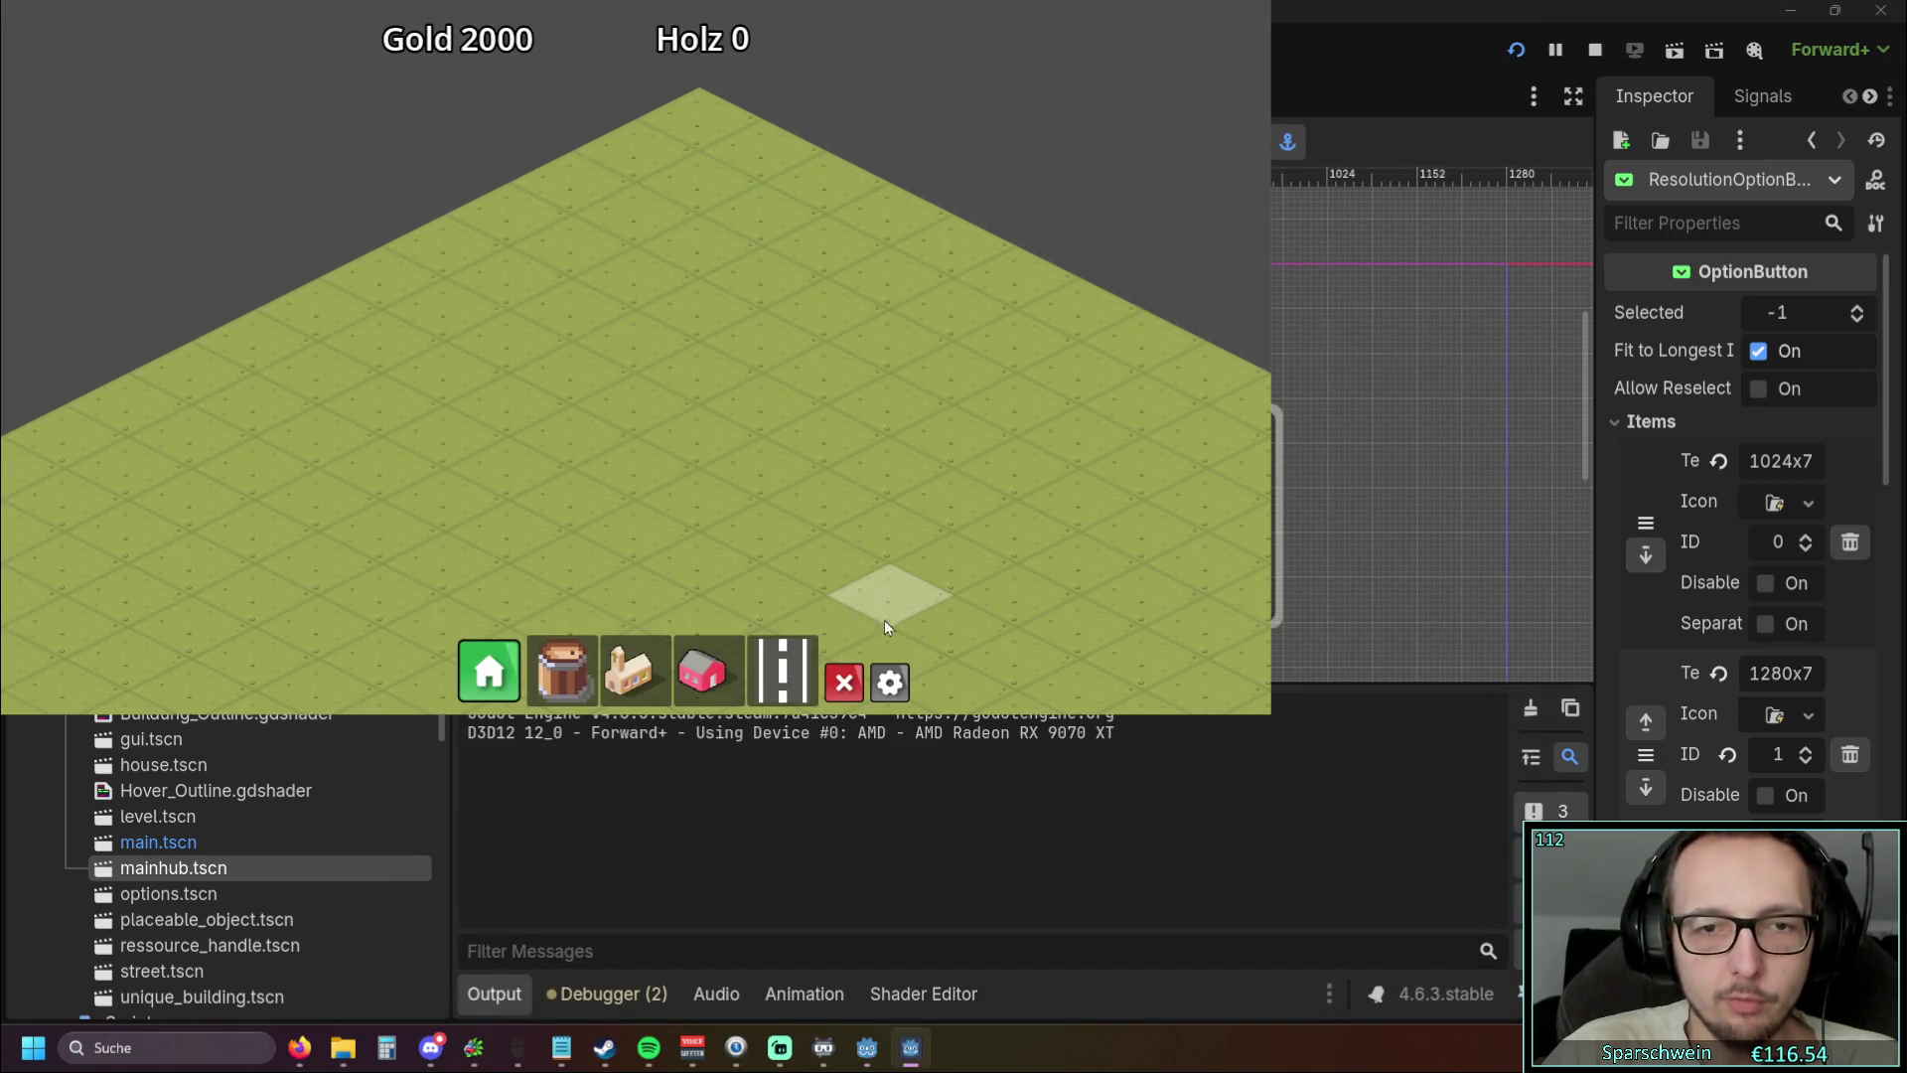
Open Optionen and cycle the resolution through 1024x768, 1280x720, 1600x900 and 1920x1080
{"action": "left_click", "coordinate": [882, 673]}
{"action": "left_click", "coordinate": [477, 405]}
{"action": "left_click", "coordinate": [457, 439]}
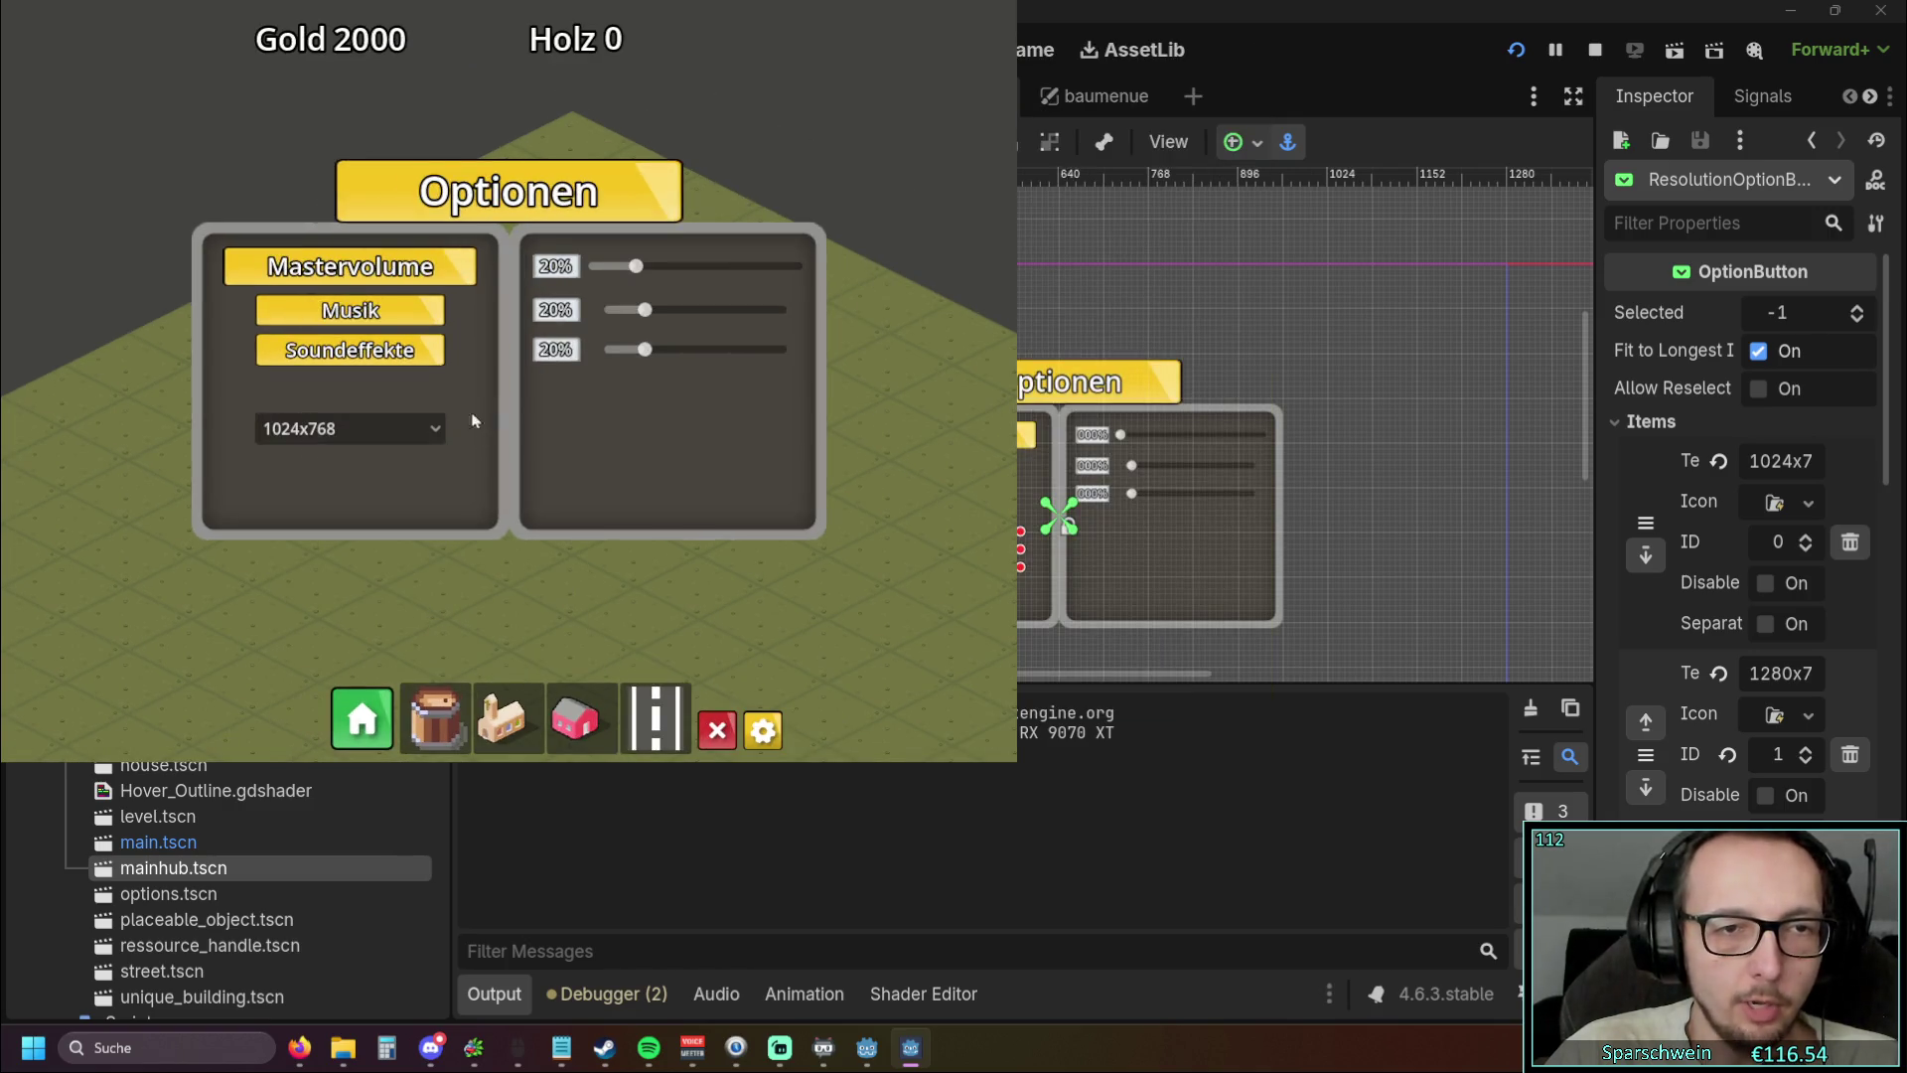
{"action": "left_click", "coordinate": [350, 428]}
{"action": "left_click", "coordinate": [353, 488]}
{"action": "left_click", "coordinate": [477, 405]}
{"action": "left_click", "coordinate": [457, 492]}
{"action": "left_click", "coordinate": [631, 494]}
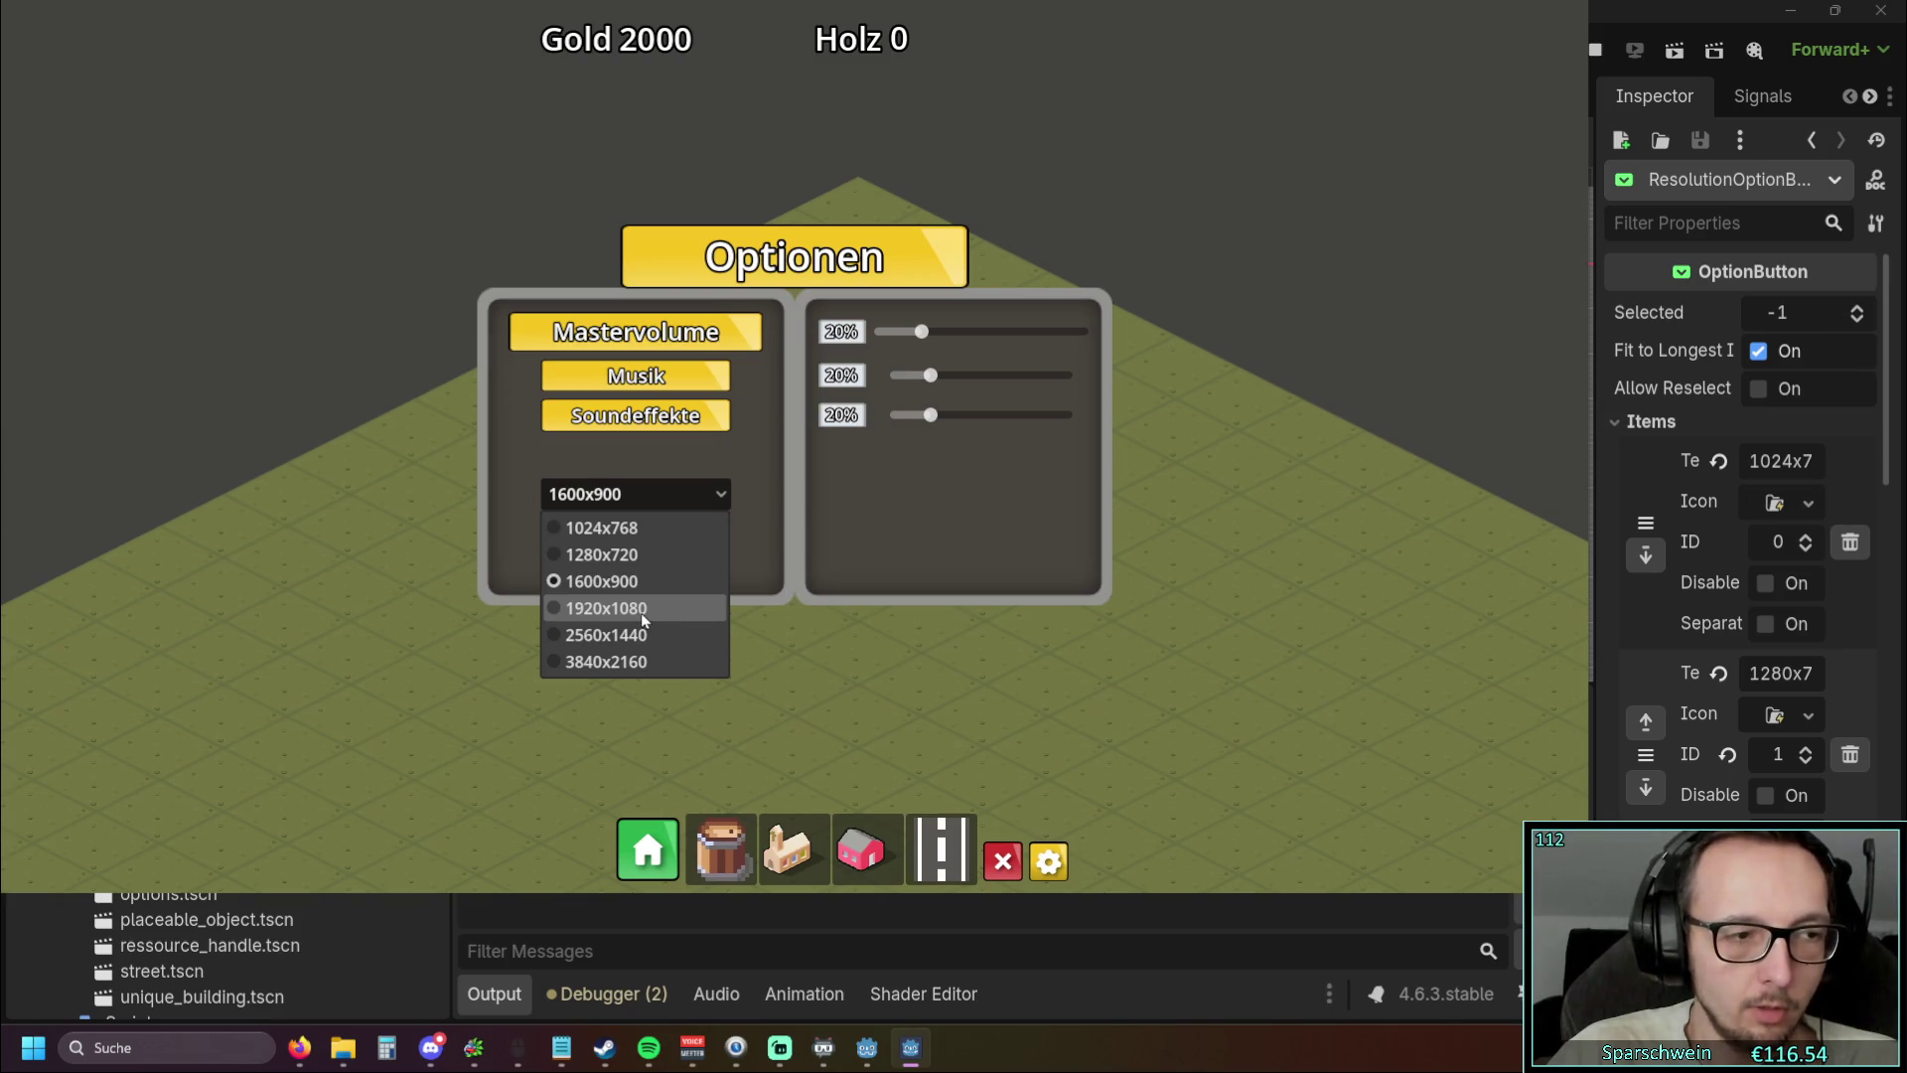
{"action": "left_click", "coordinate": [638, 613]}
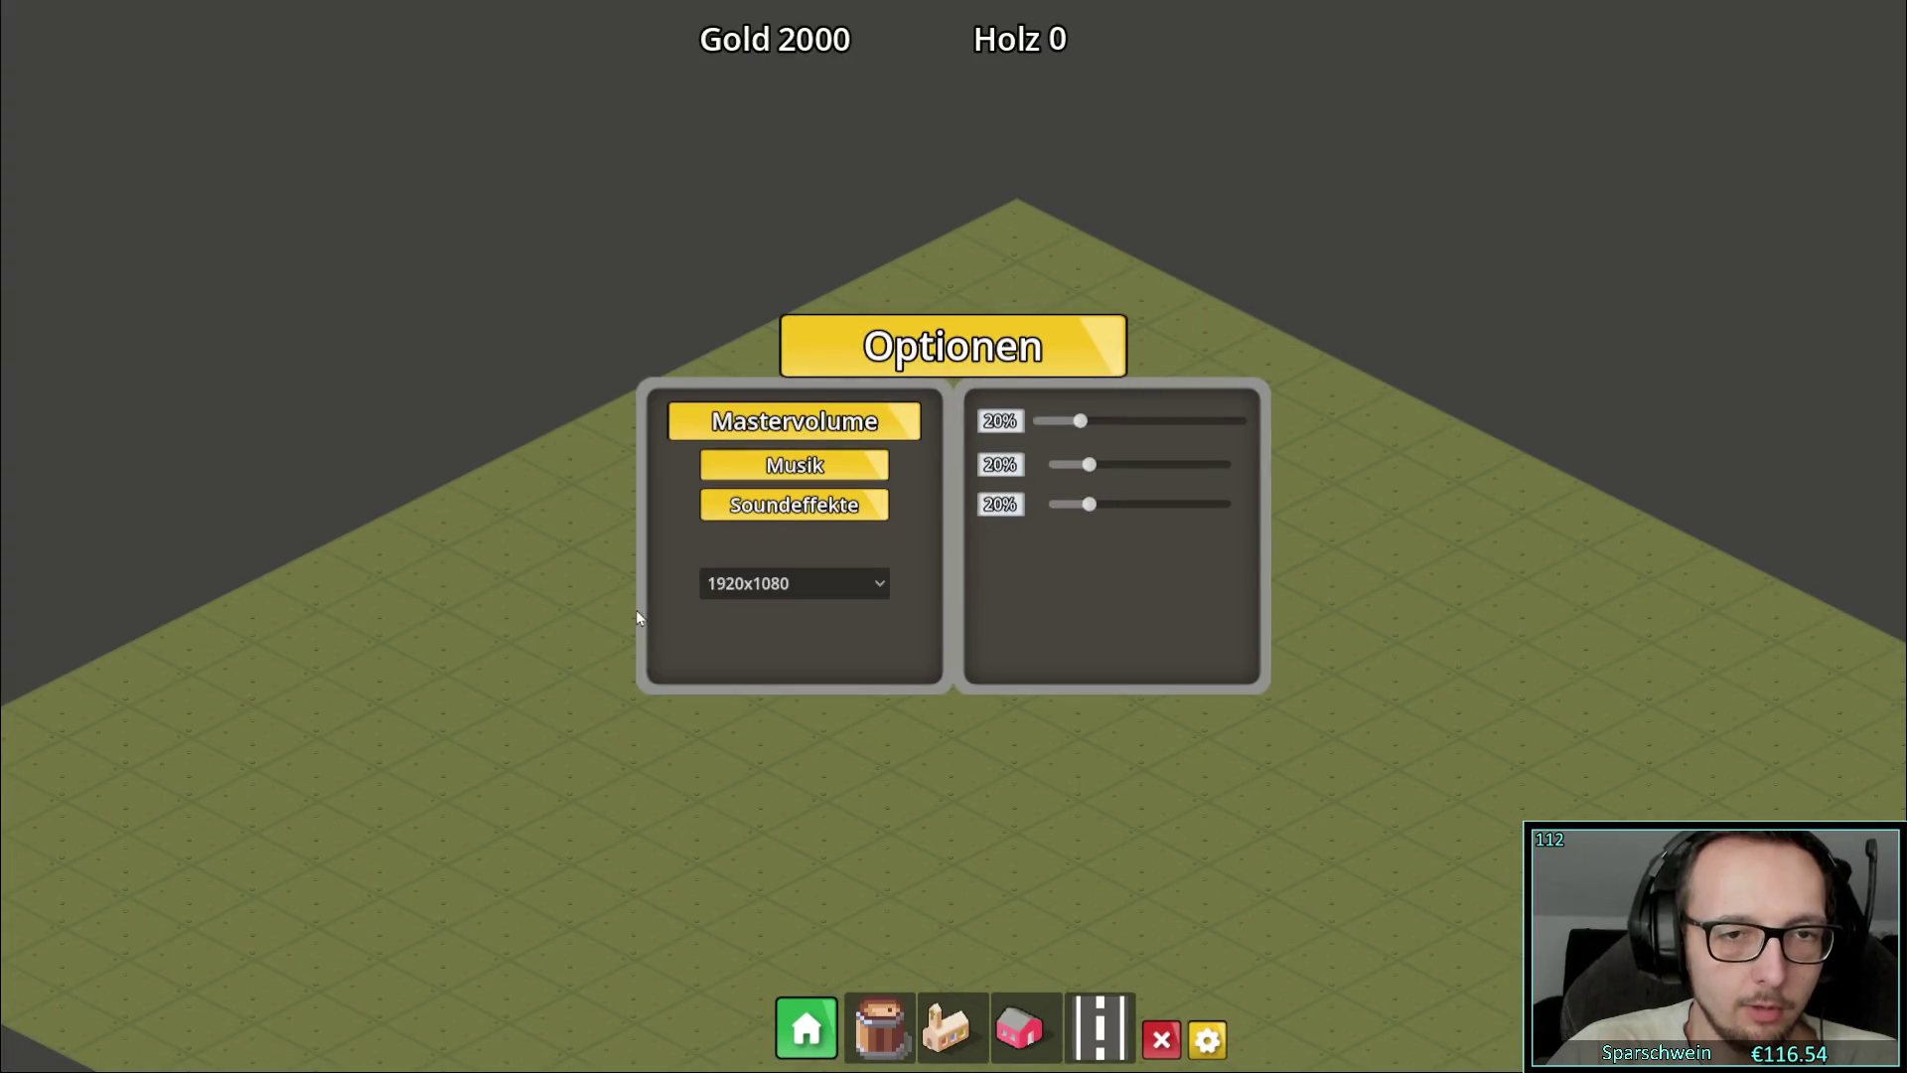
Switch the resolution to 1280x720, then 1600x900, leaving the list unchanged afterwards
{"action": "left_click", "coordinate": [800, 584]}
{"action": "left_click", "coordinate": [780, 643]}
{"action": "left_click", "coordinate": [787, 588]}
{"action": "left_click", "coordinate": [770, 669]}
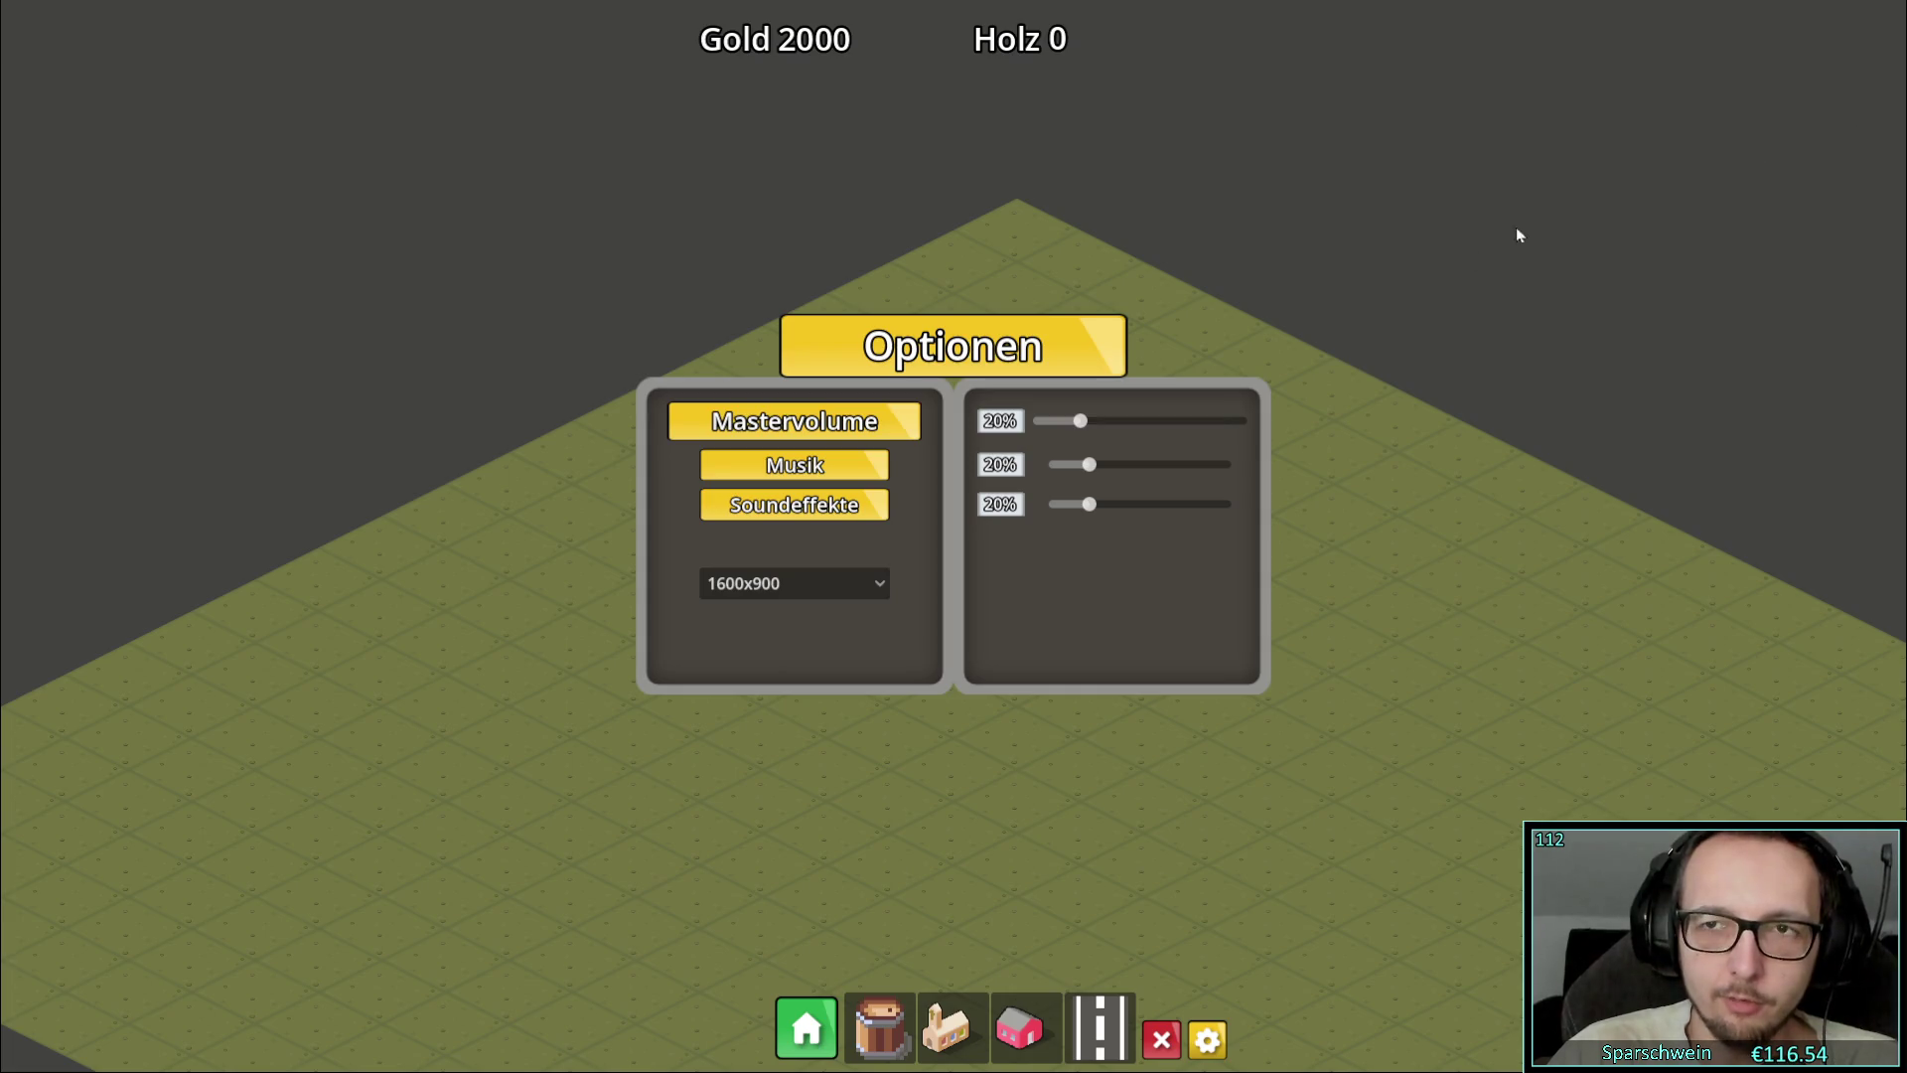
{"action": "left_click", "coordinate": [844, 594]}
{"action": "left_click", "coordinate": [844, 594]}
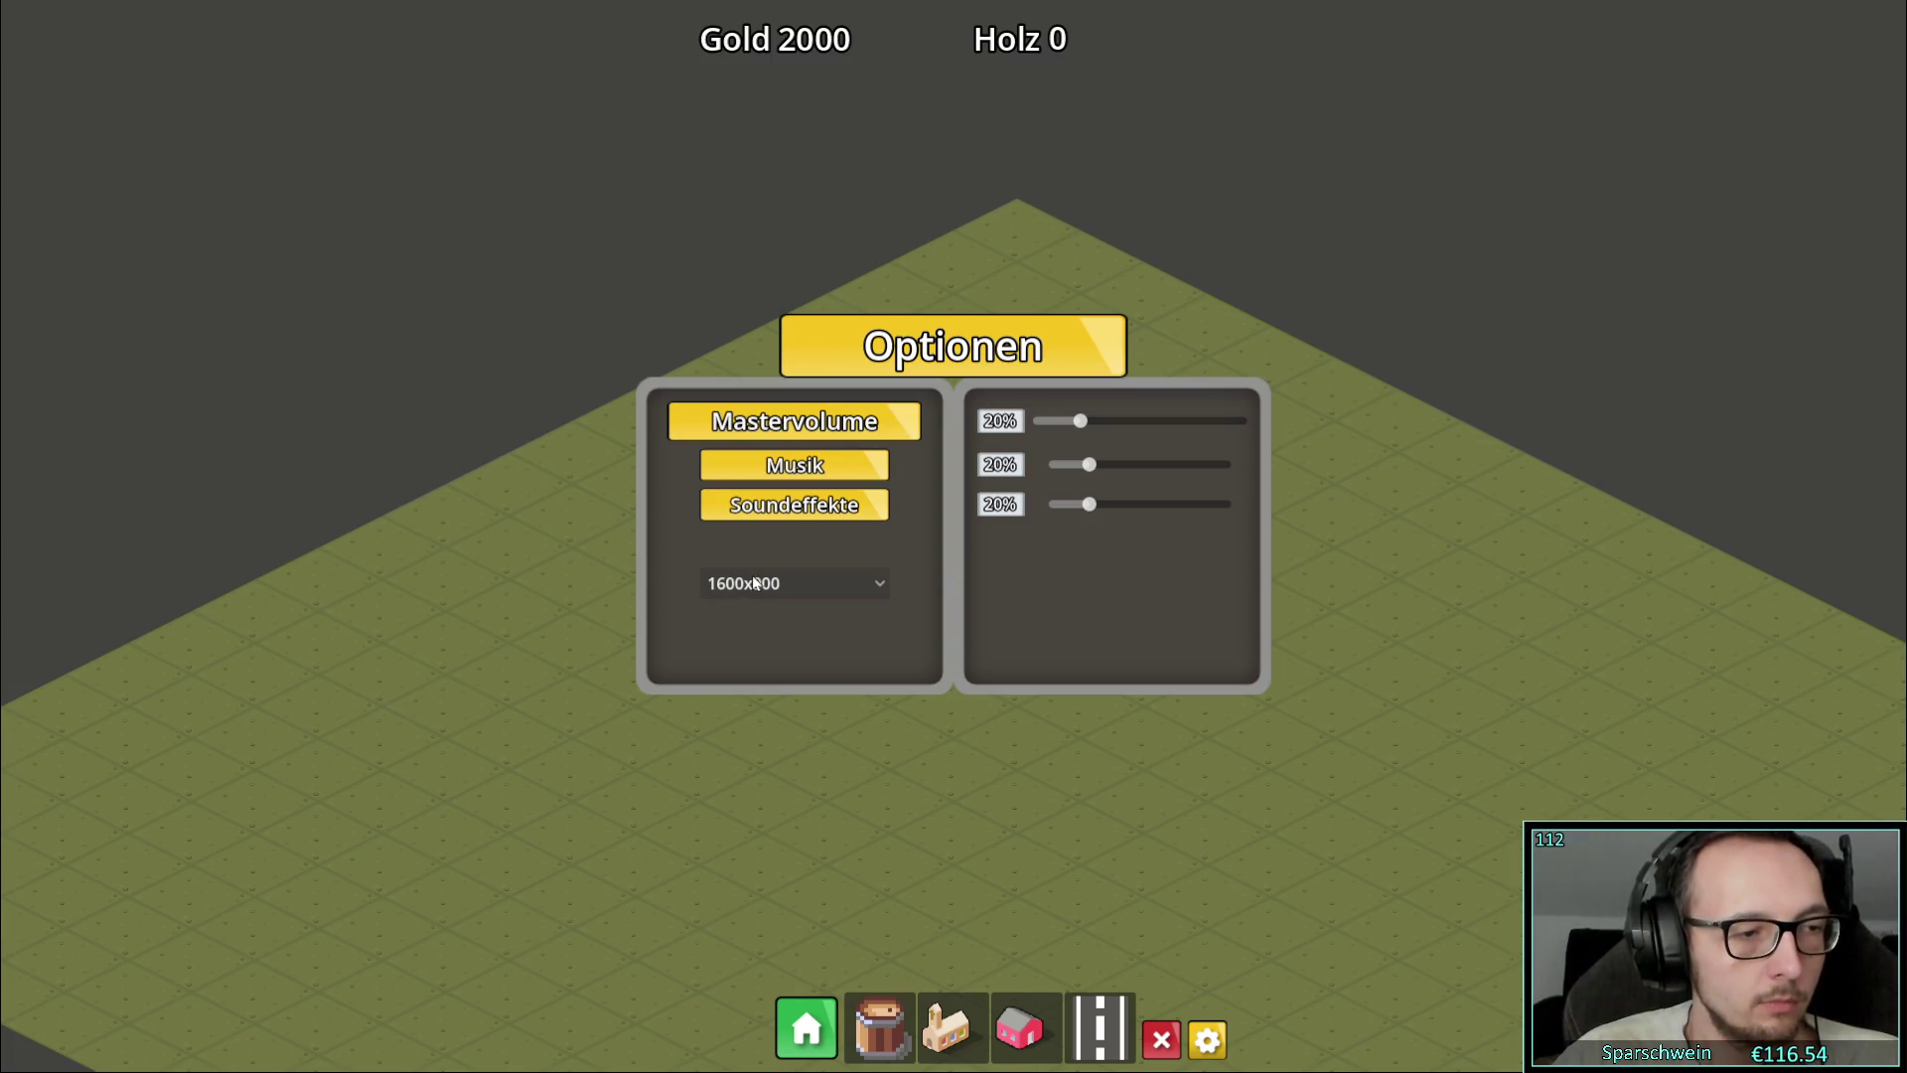
Choose 1024x768, then 1920x1080, and close the game with Alt+F4
{"action": "left_click", "coordinate": [840, 584]}
{"action": "left_click", "coordinate": [760, 617]}
{"action": "left_click", "coordinate": [800, 586]}
{"action": "left_click", "coordinate": [792, 698]}
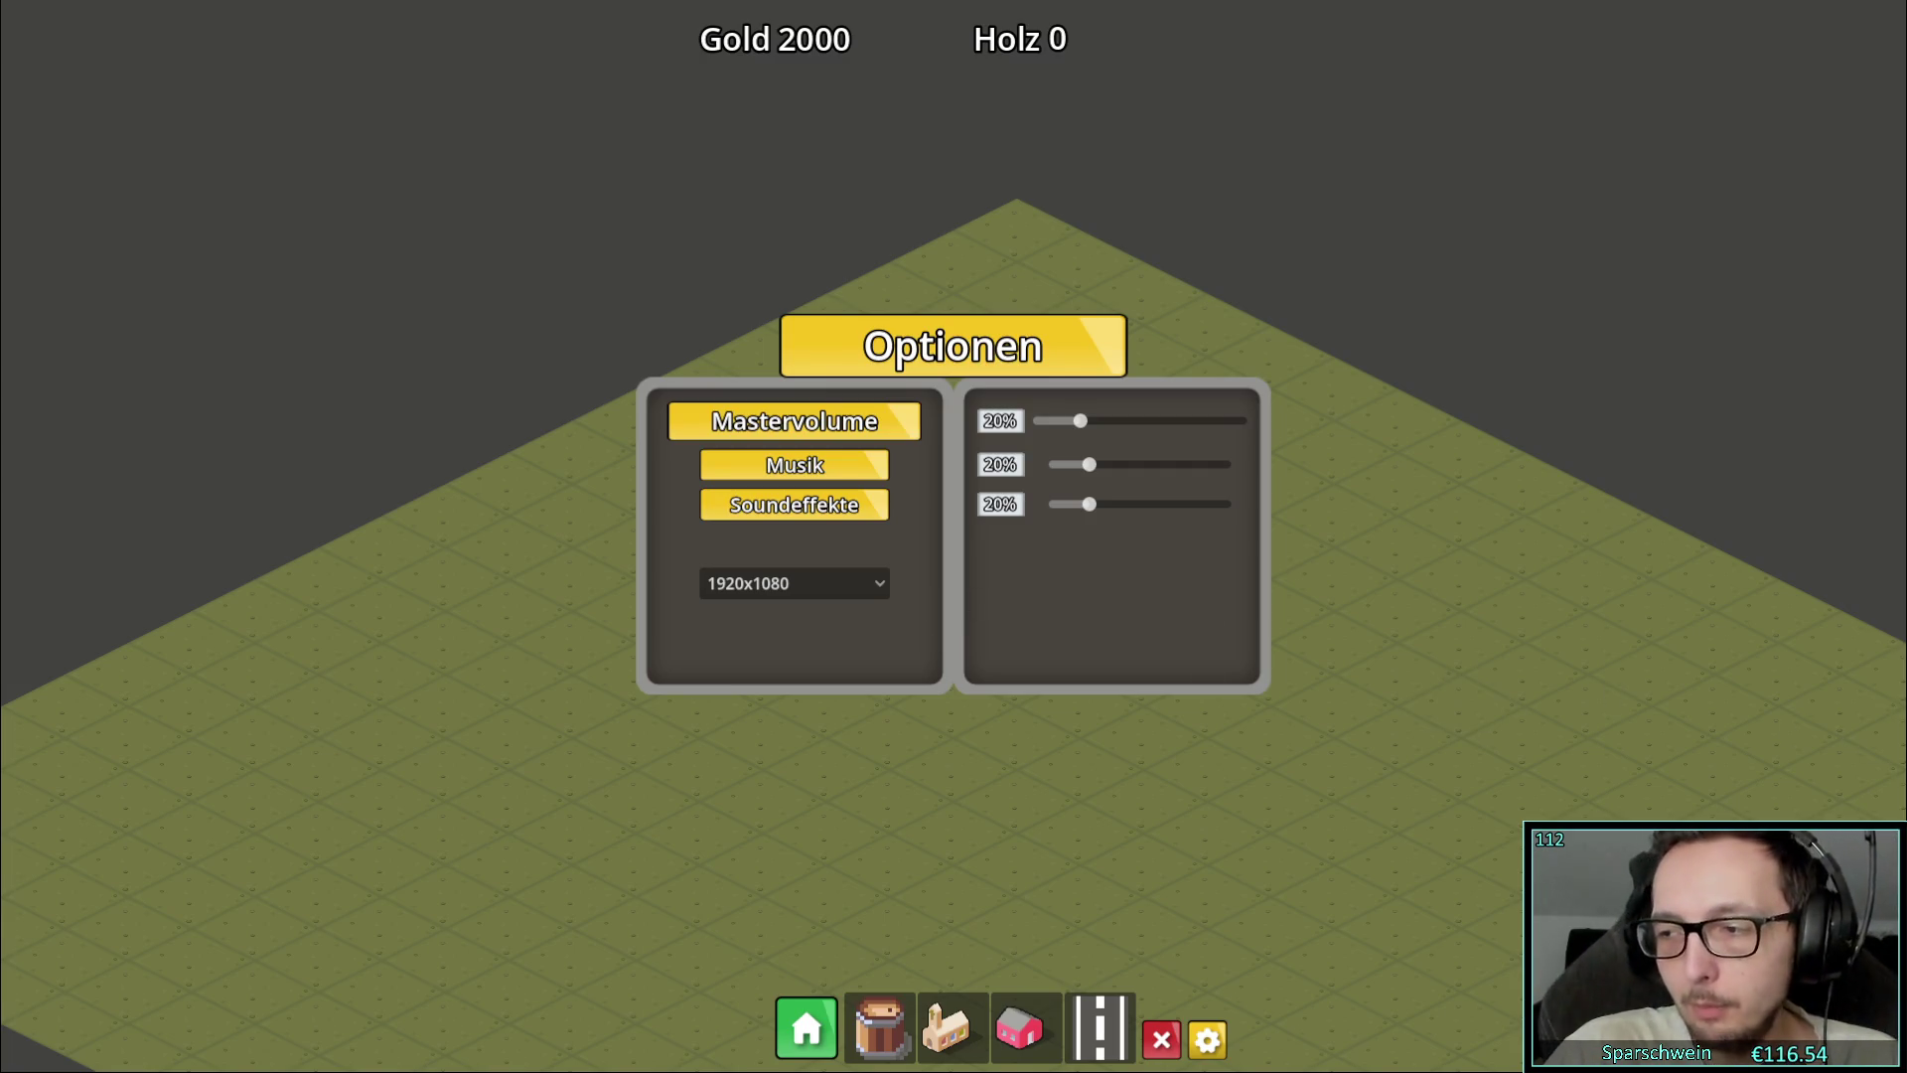
{"action": "key", "text": "alt+F4"}
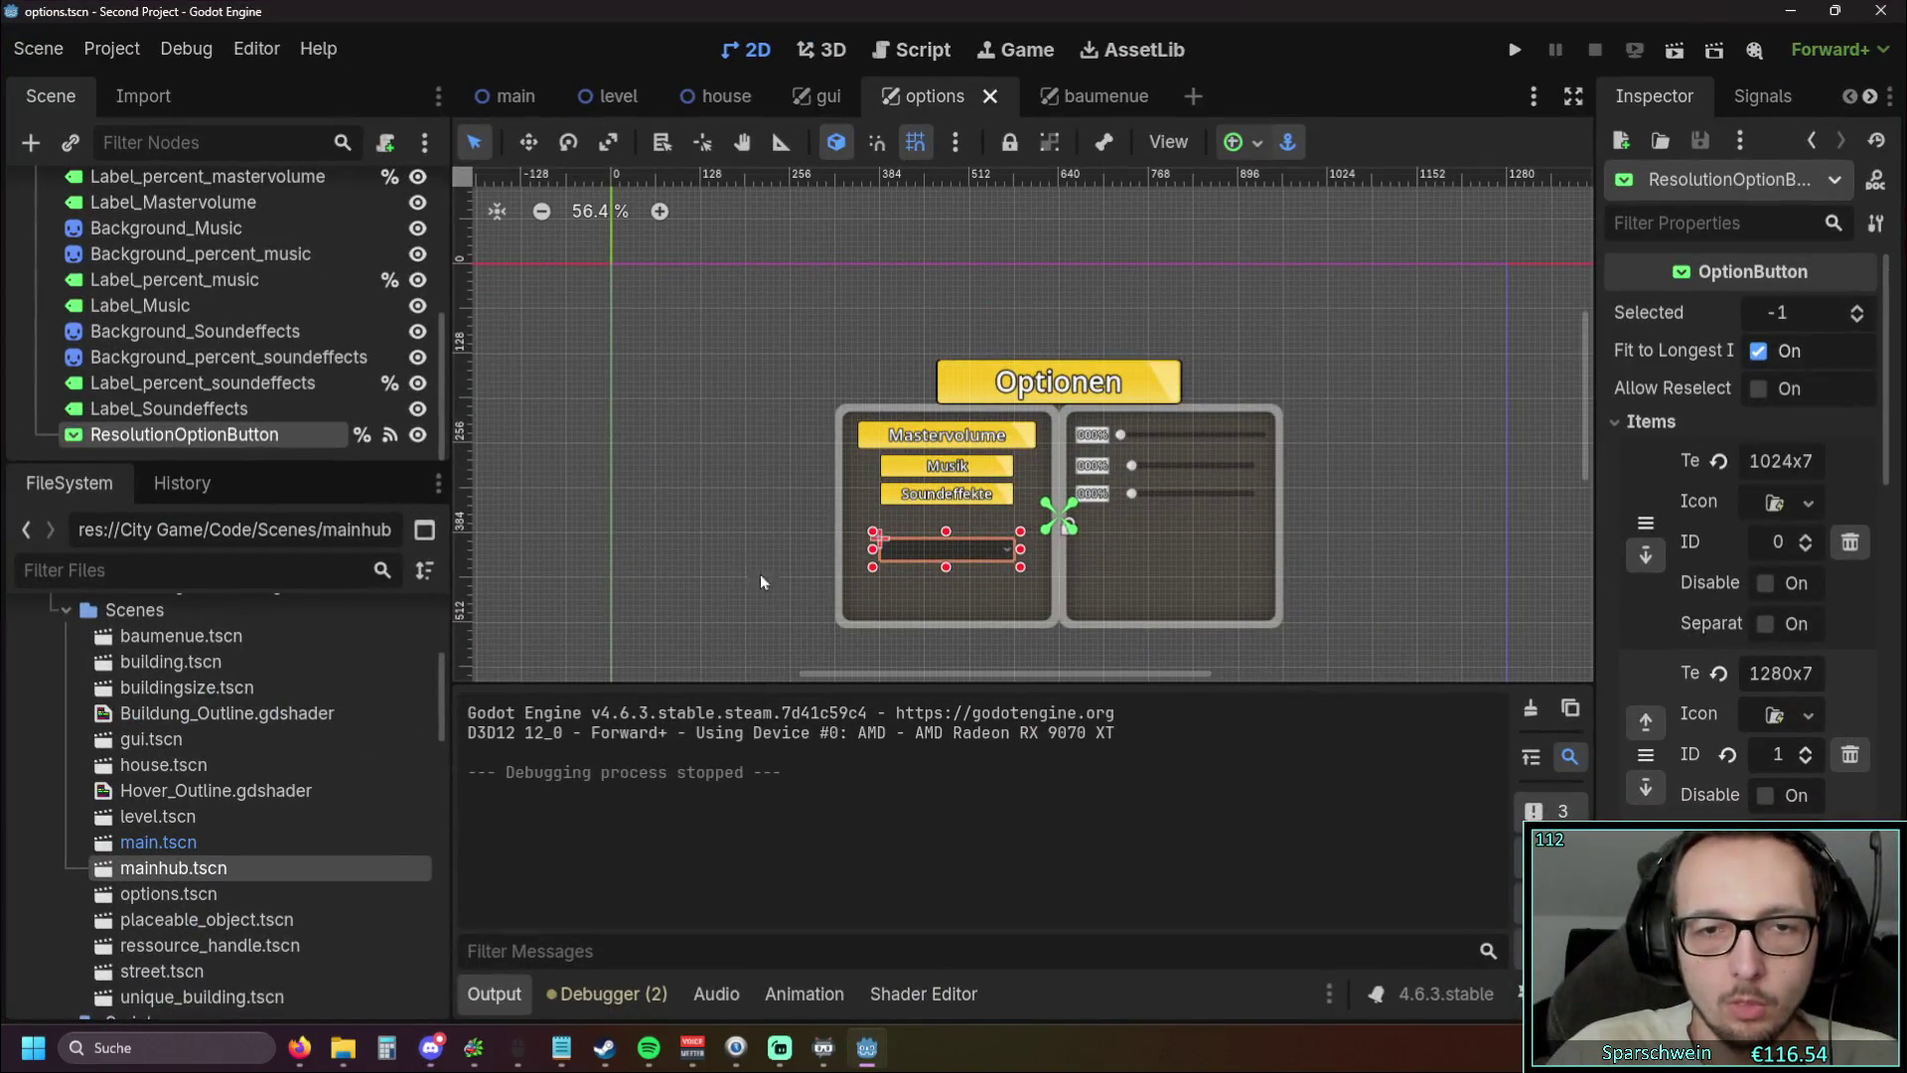
Toggle off the game window's Borderless setting in Project Settings
{"action": "left_click", "coordinate": [728, 571]}
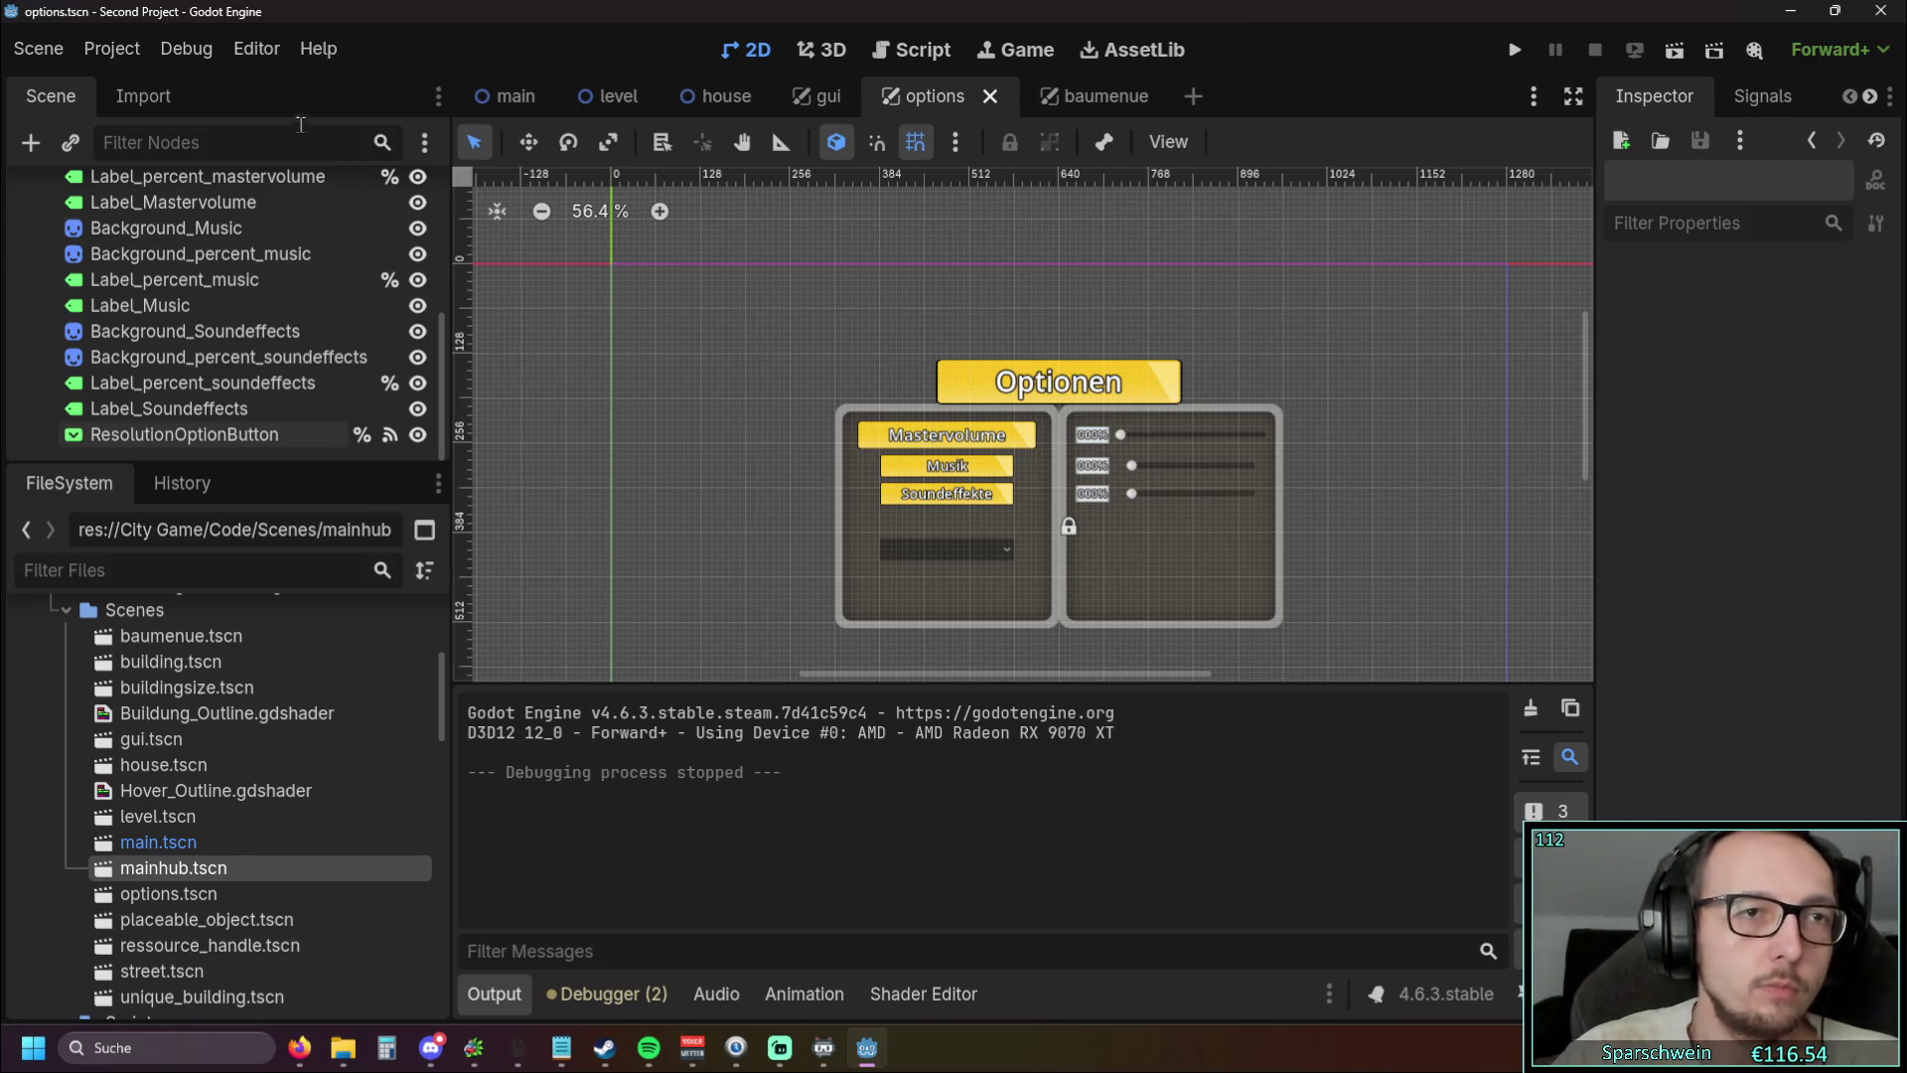
{"action": "left_click", "coordinate": [256, 48]}
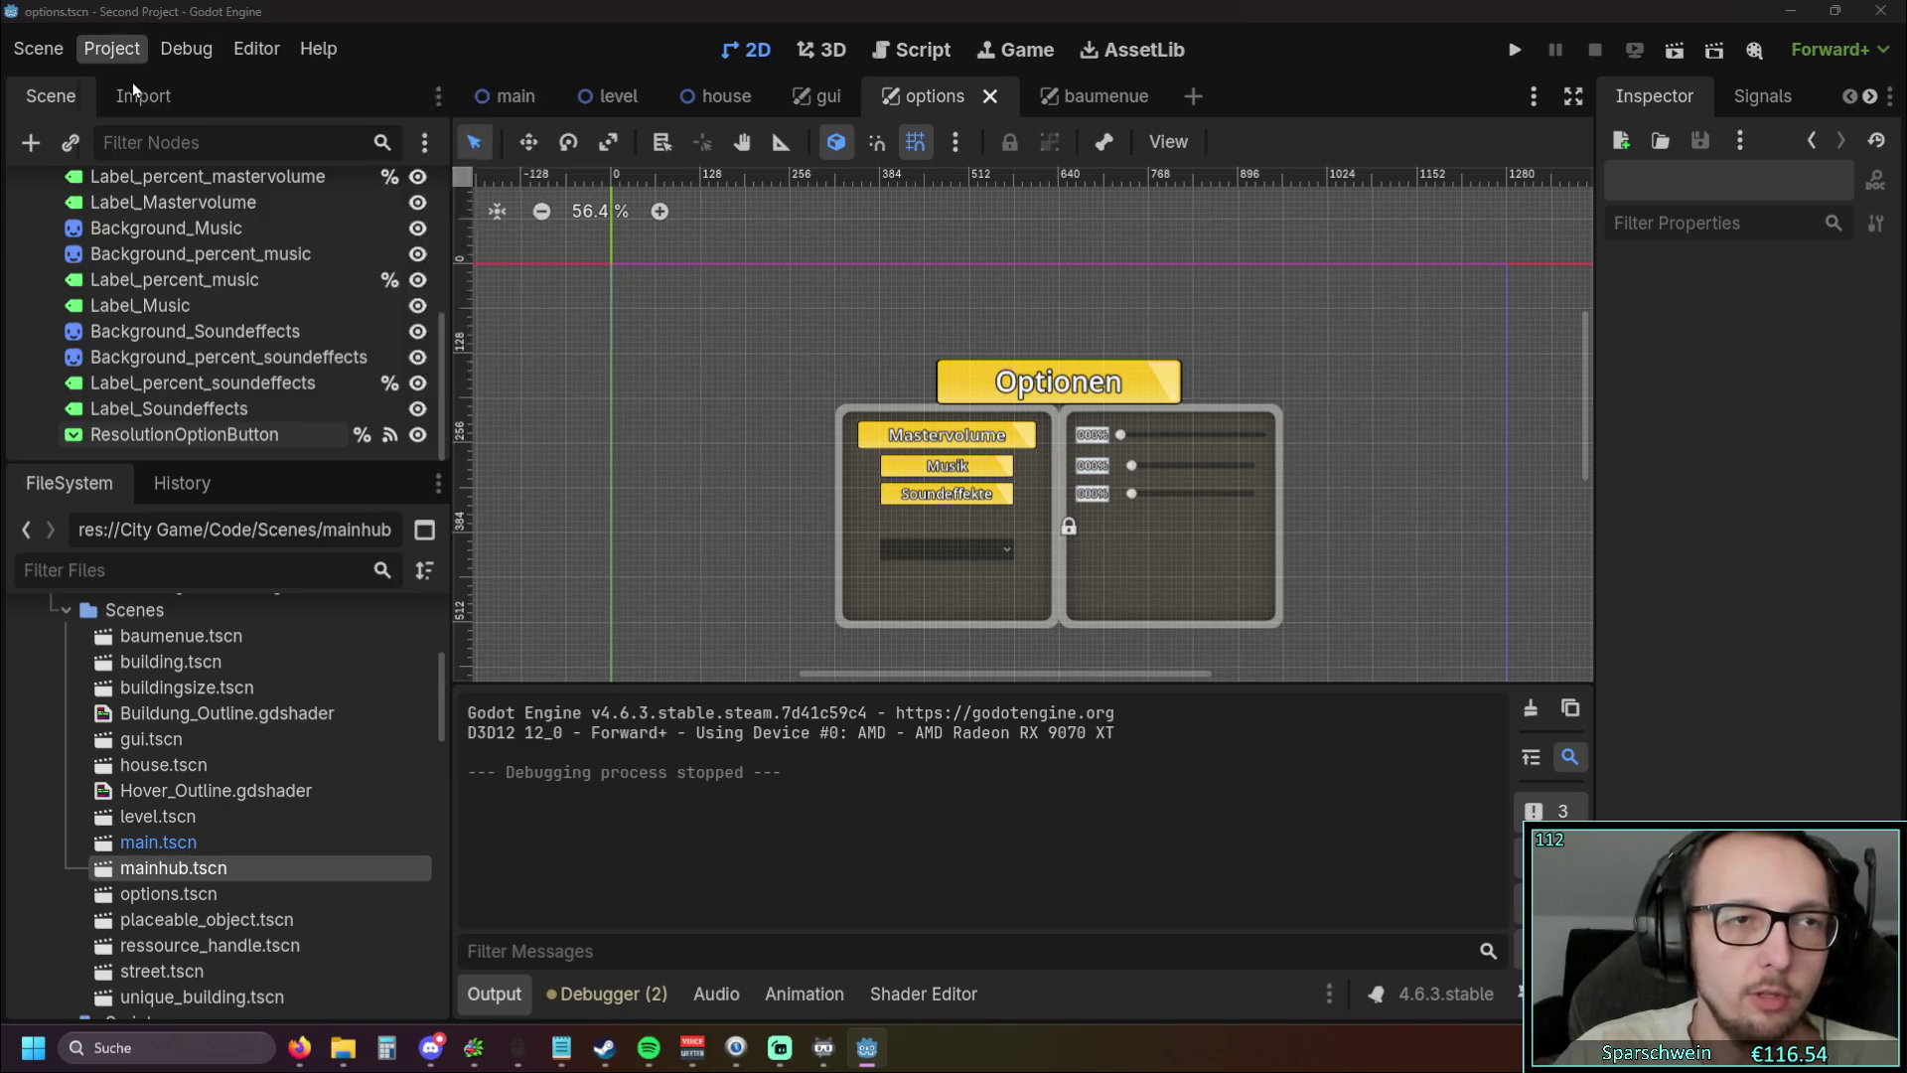
{"action": "left_click", "coordinate": [135, 87]}
{"action": "left_click", "coordinate": [1237, 586]}
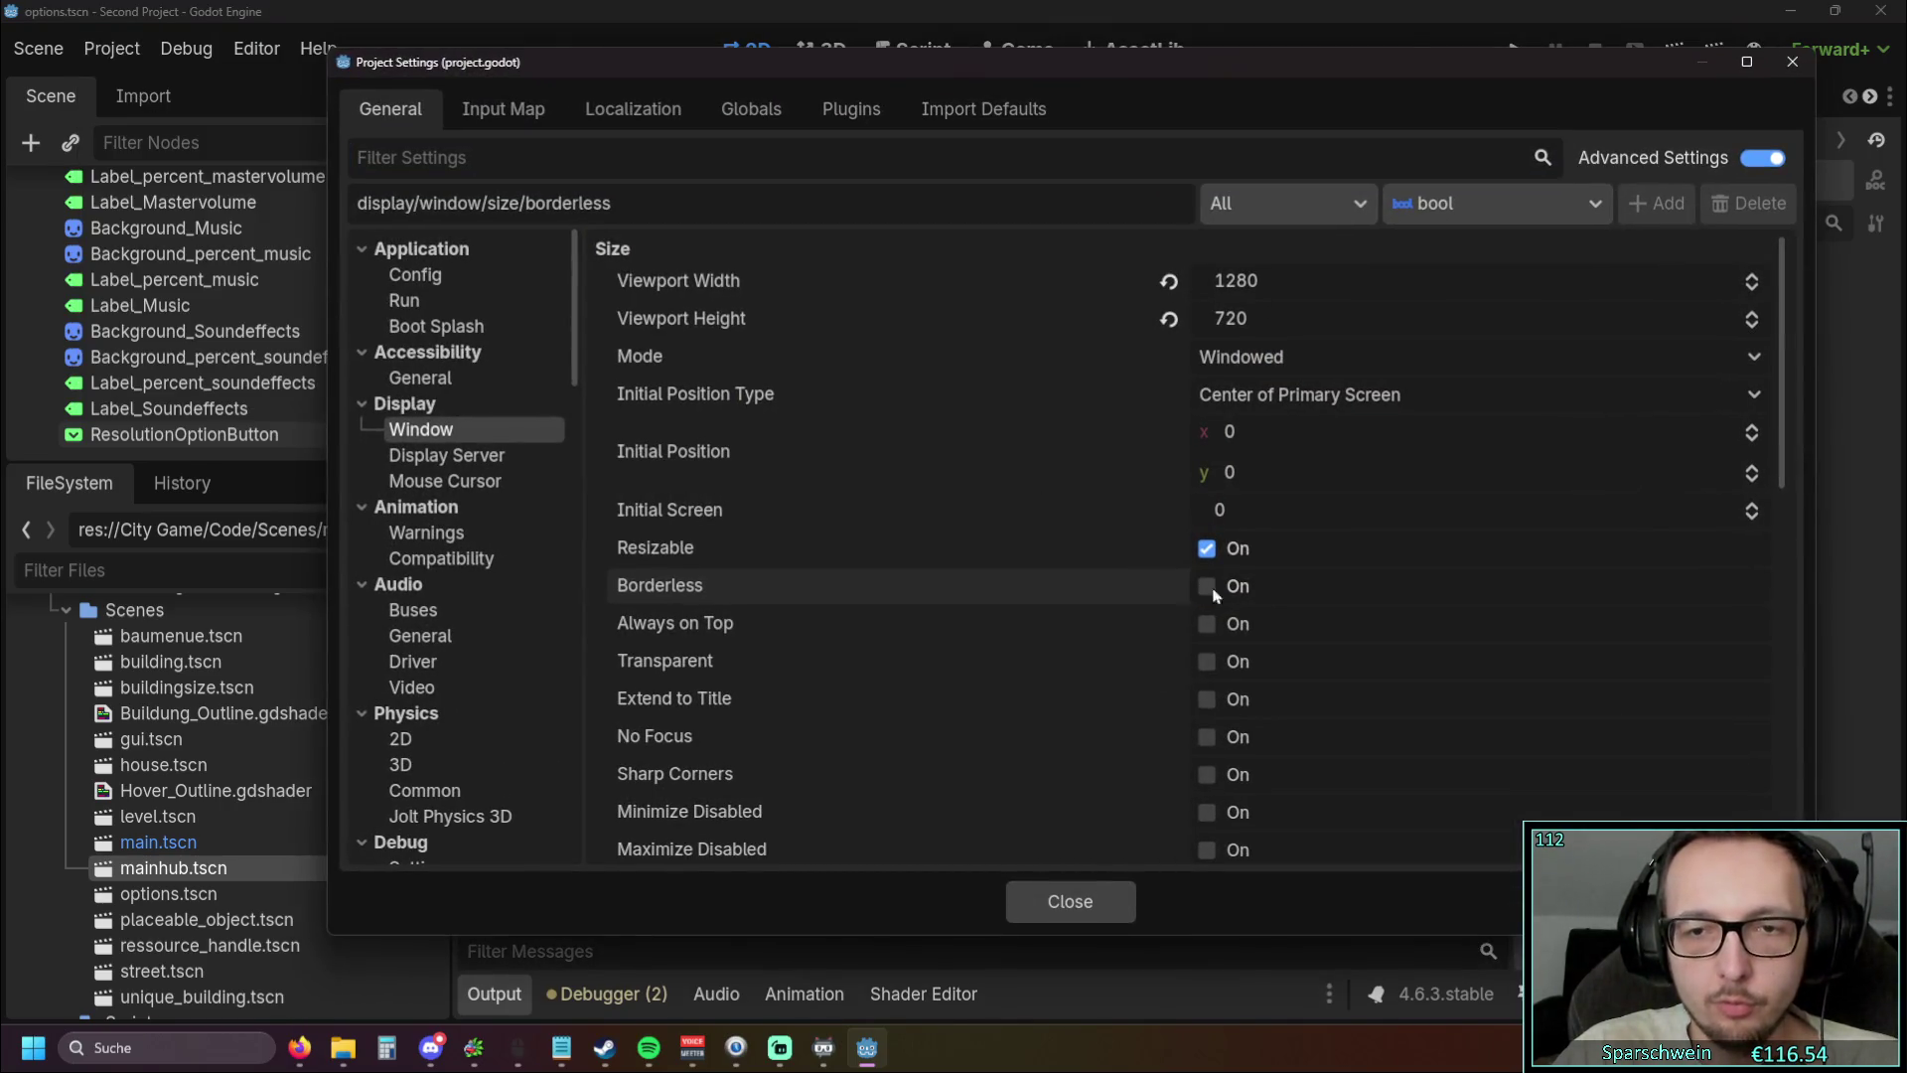
{"action": "left_click", "coordinate": [1793, 62]}
Set Editor Settings Window Placement Rect to Custom Position and run the project
{"action": "left_click", "coordinate": [256, 48]}
{"action": "left_click", "coordinate": [302, 91]}
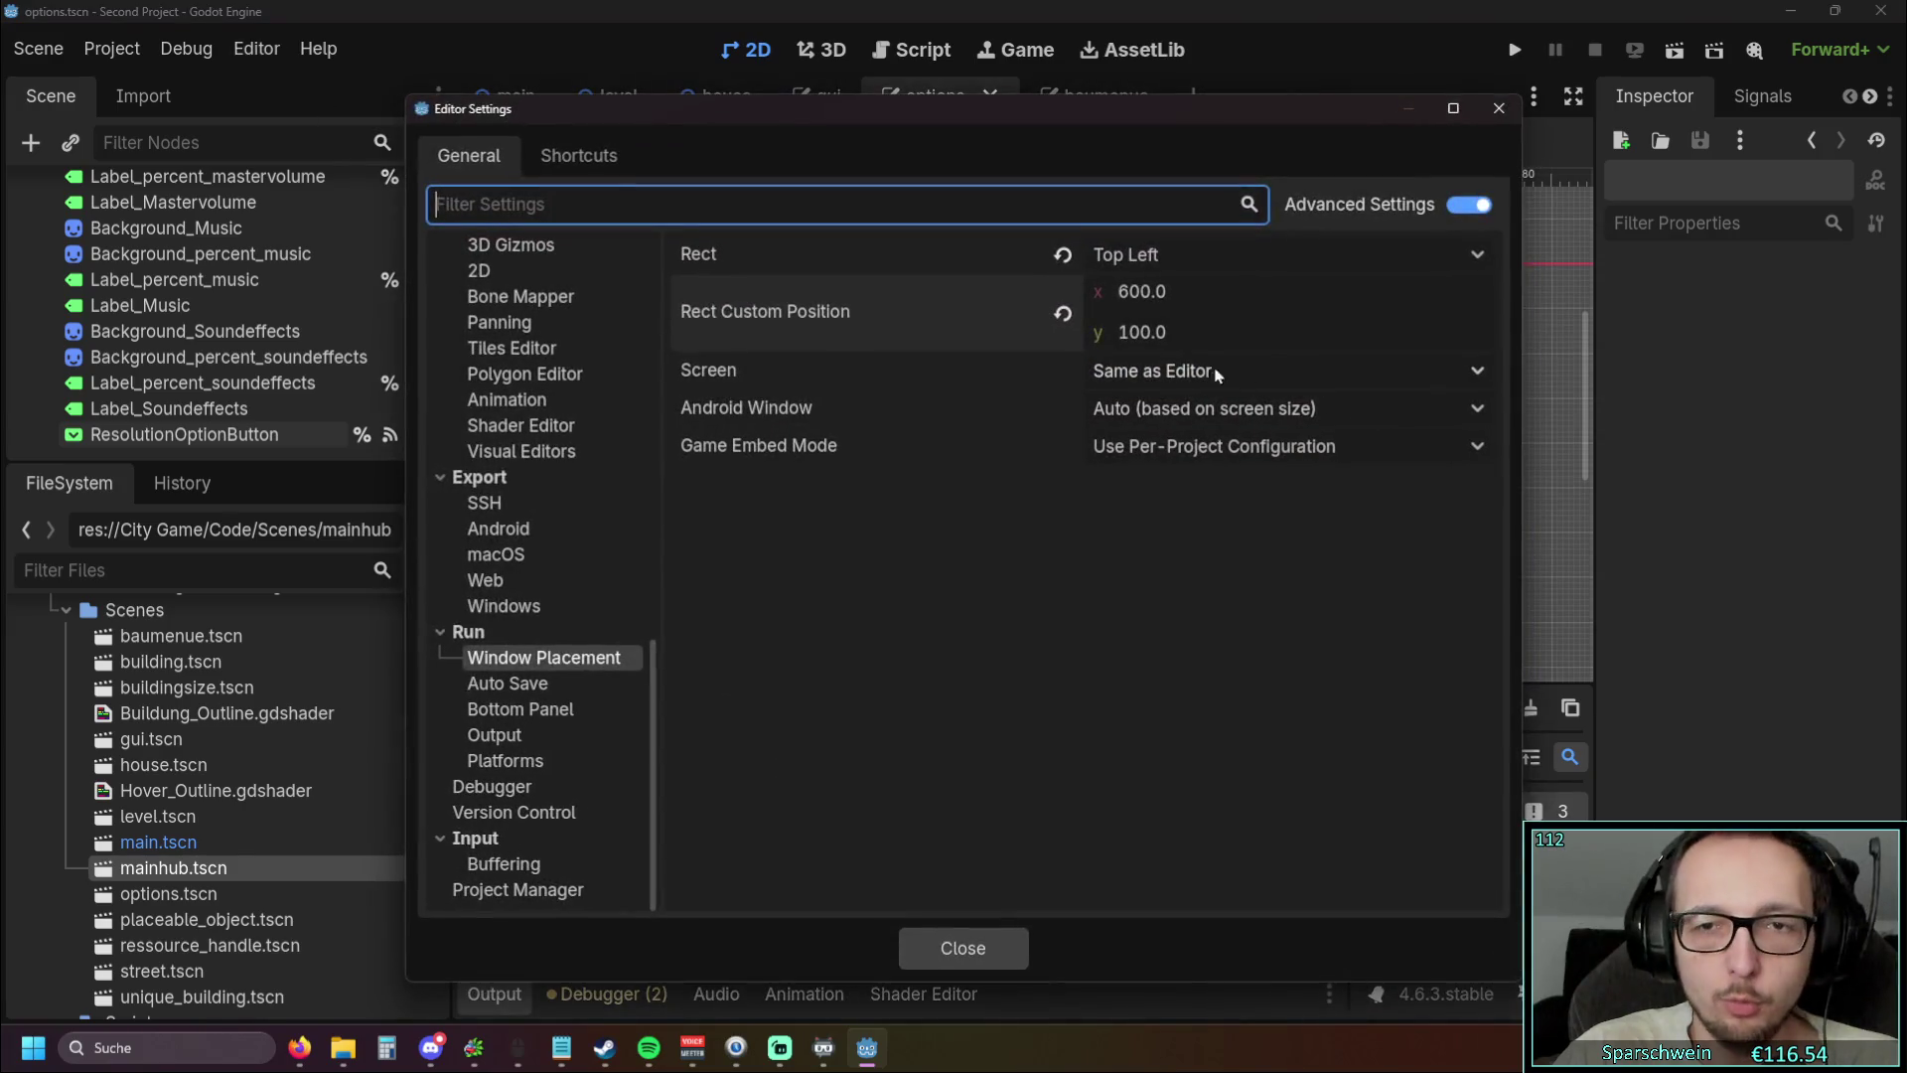
{"action": "left_click", "coordinate": [1063, 255]}
{"action": "left_click", "coordinate": [1160, 260]}
{"action": "left_click", "coordinate": [1132, 354]}
{"action": "left_click", "coordinate": [995, 952]}
{"action": "left_click", "coordinate": [1515, 49]}
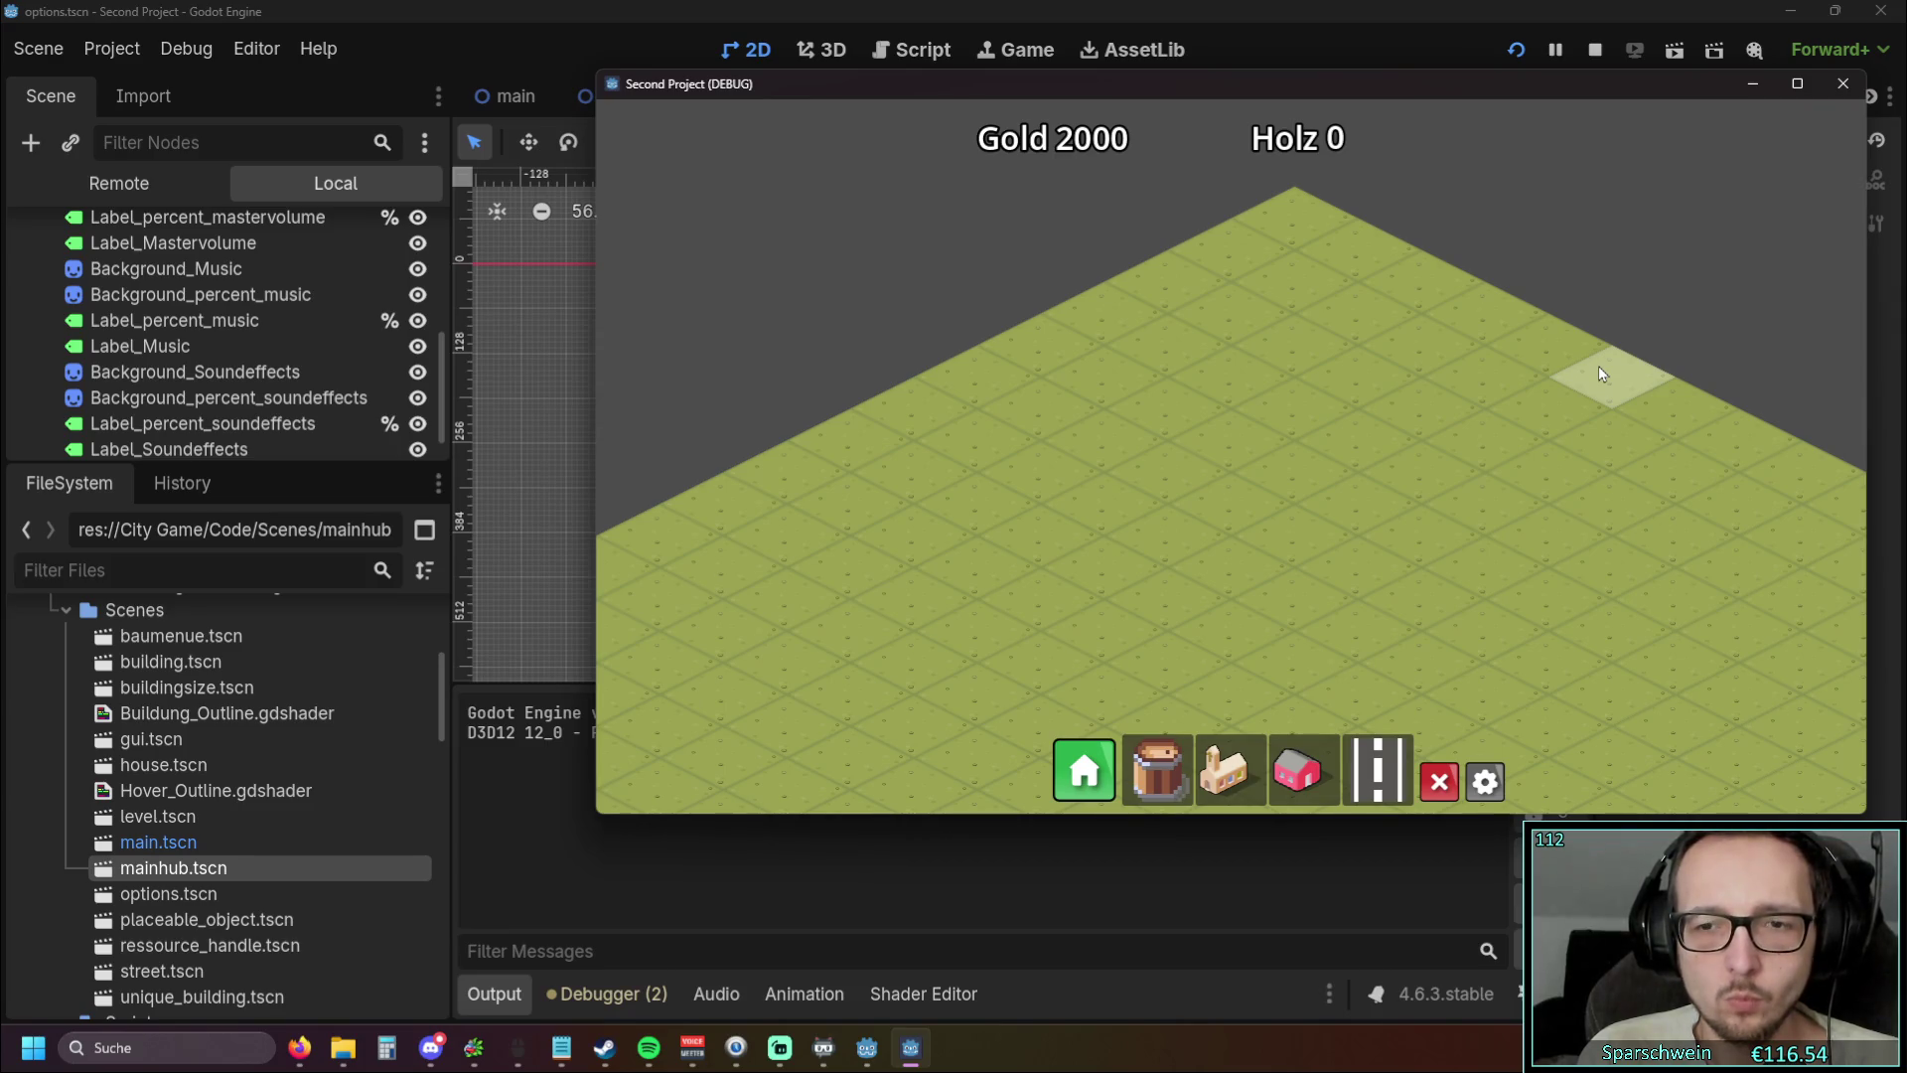
Maximize the Second Project (DEBUG) game window by double-clicking its title bar
{"action": "double_click", "coordinate": [1268, 89]}
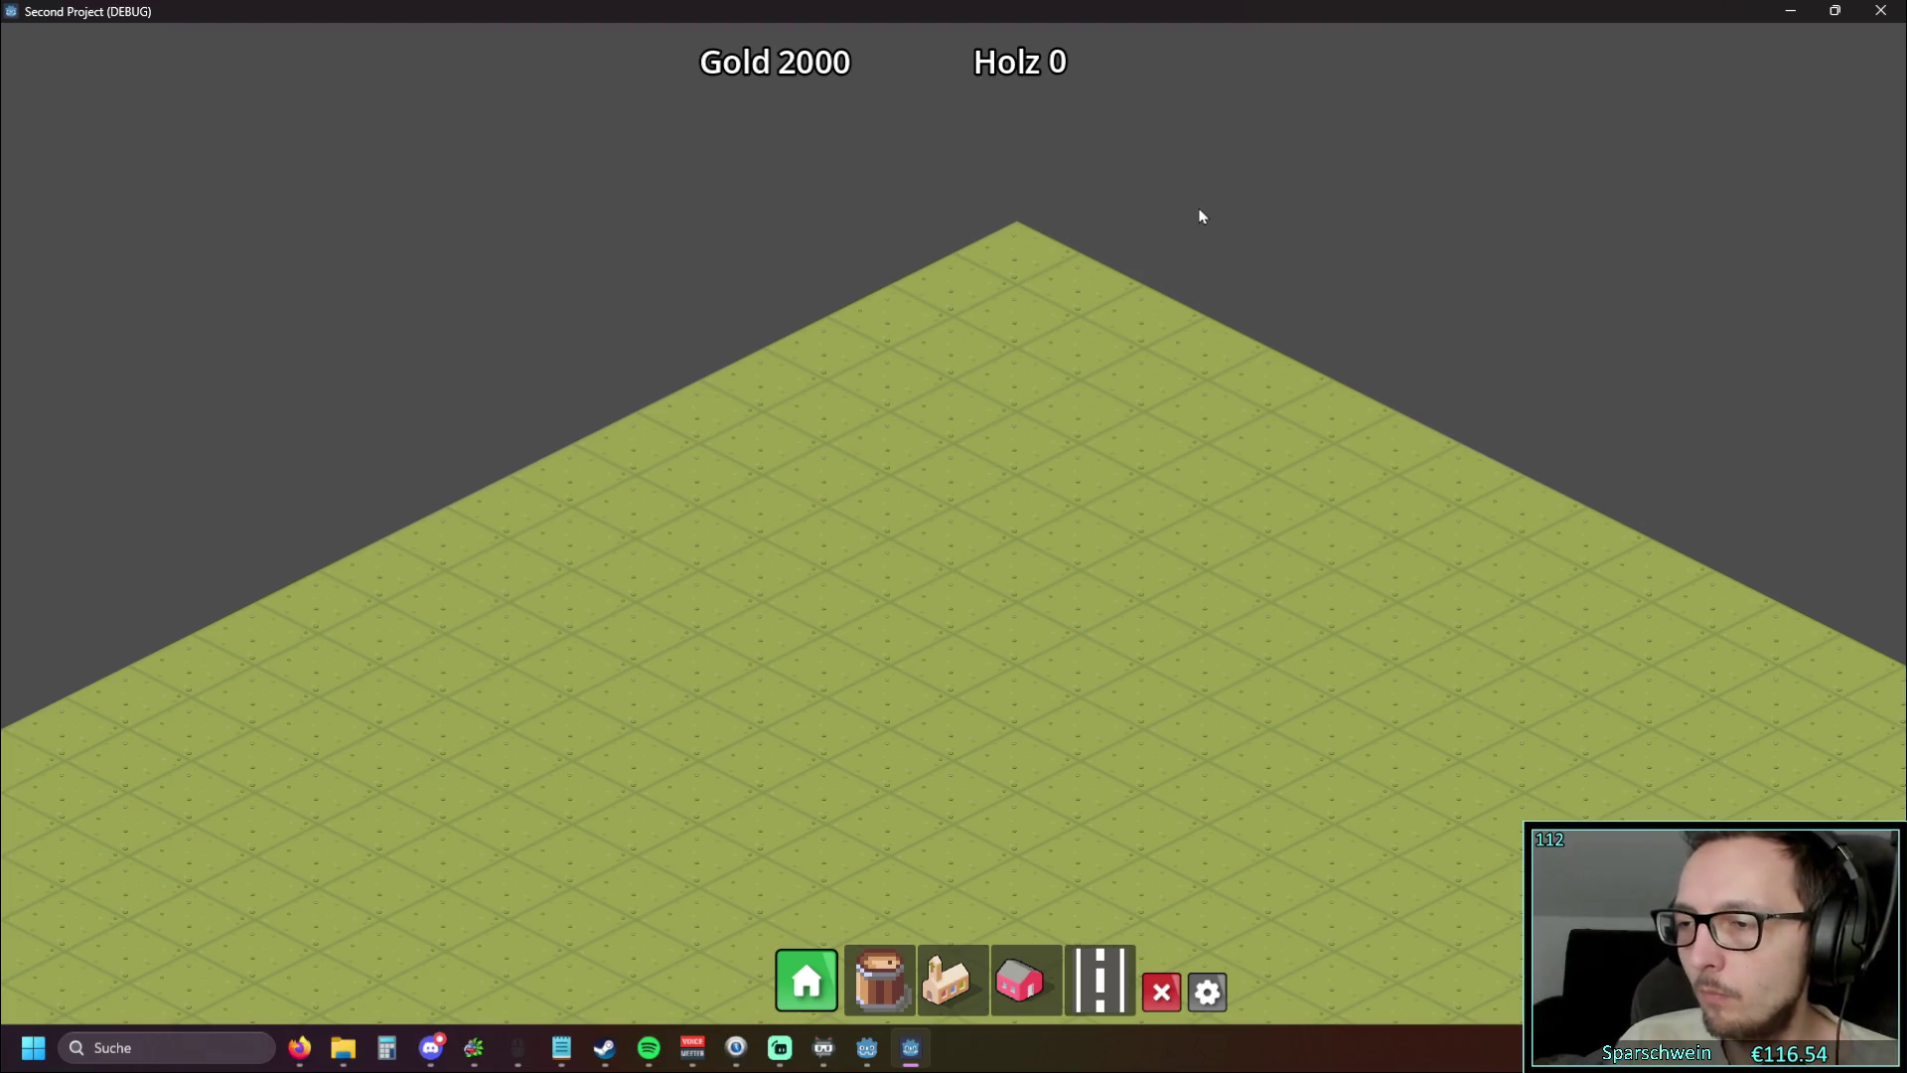
Un-maximize the game window with Win+Down so it floats over the editor
{"action": "key", "text": "alt+Tab"}
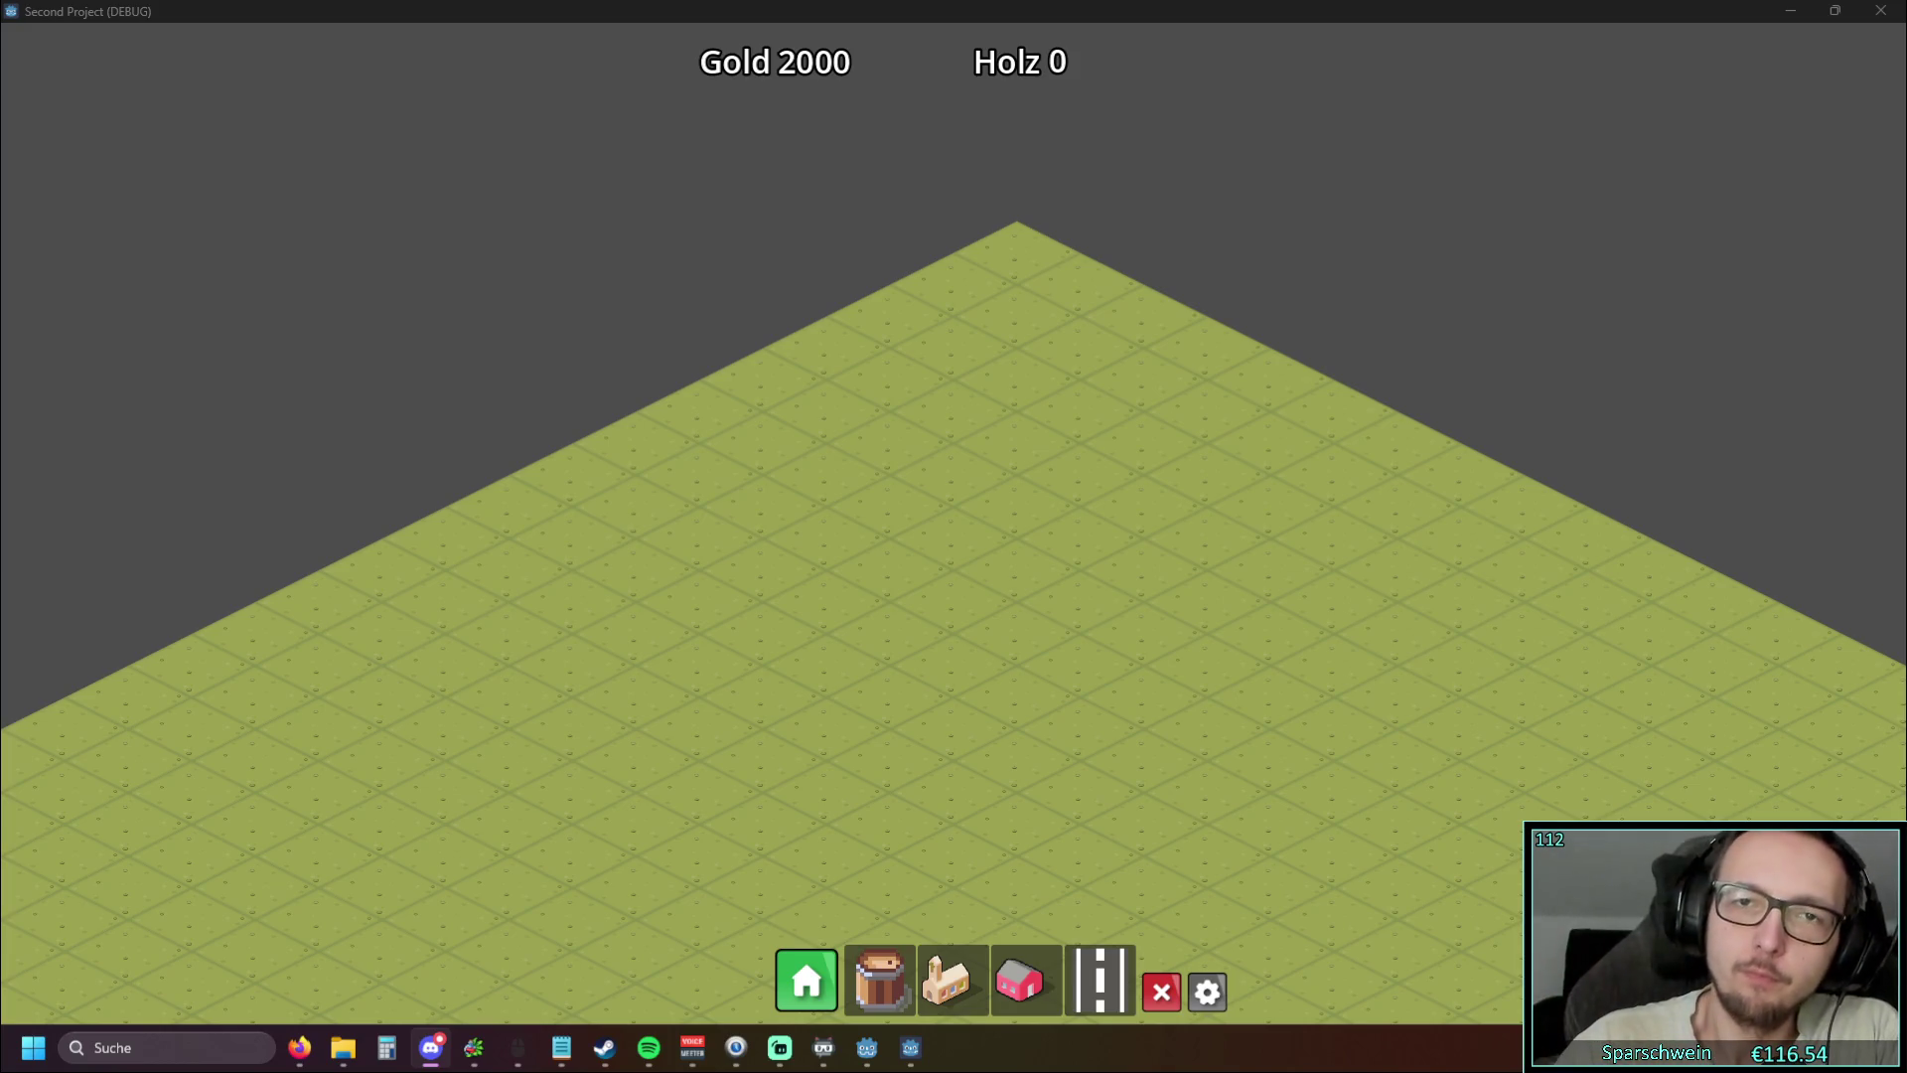
{"action": "key", "text": "super+Down"}
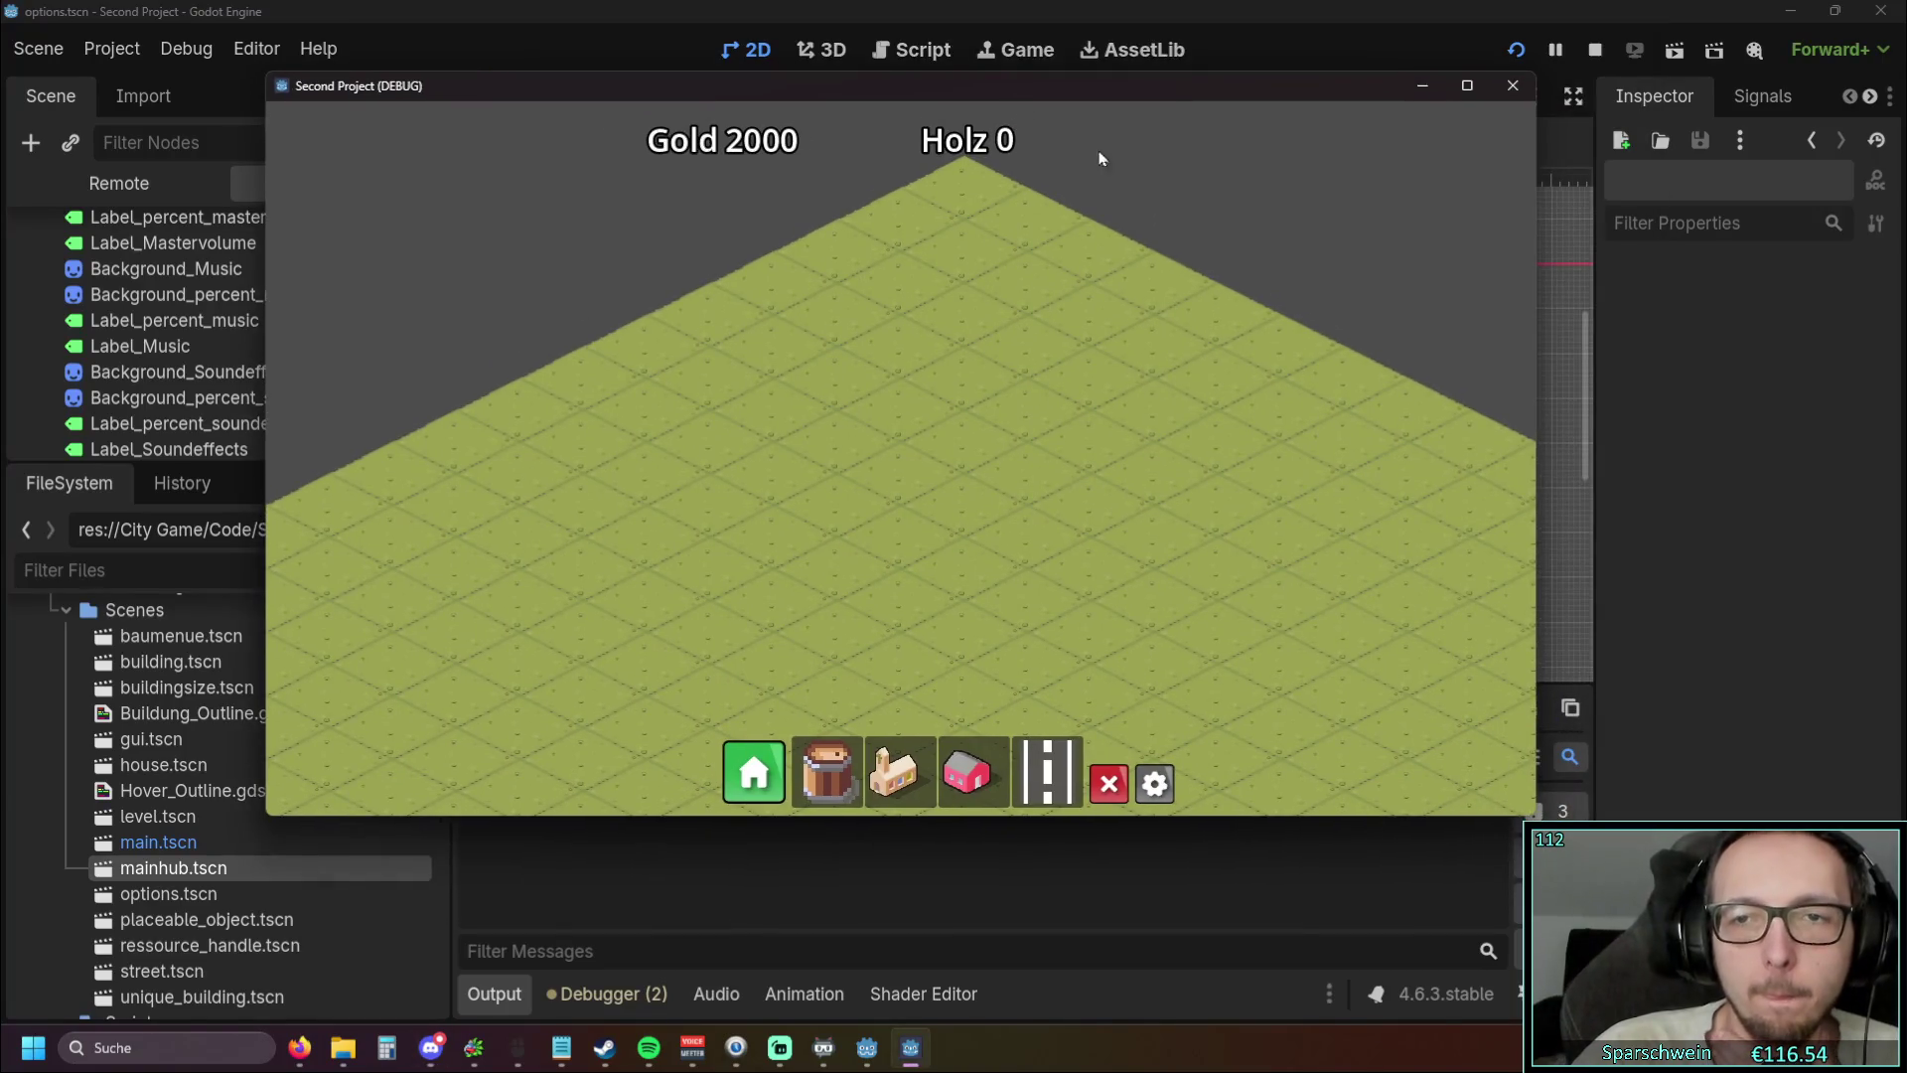
Stretch the game window across the screen, reposition it, and maximize it
{"action": "left_click_drag", "start_coordinate": [1535, 344], "coordinate": [1906, 353]}
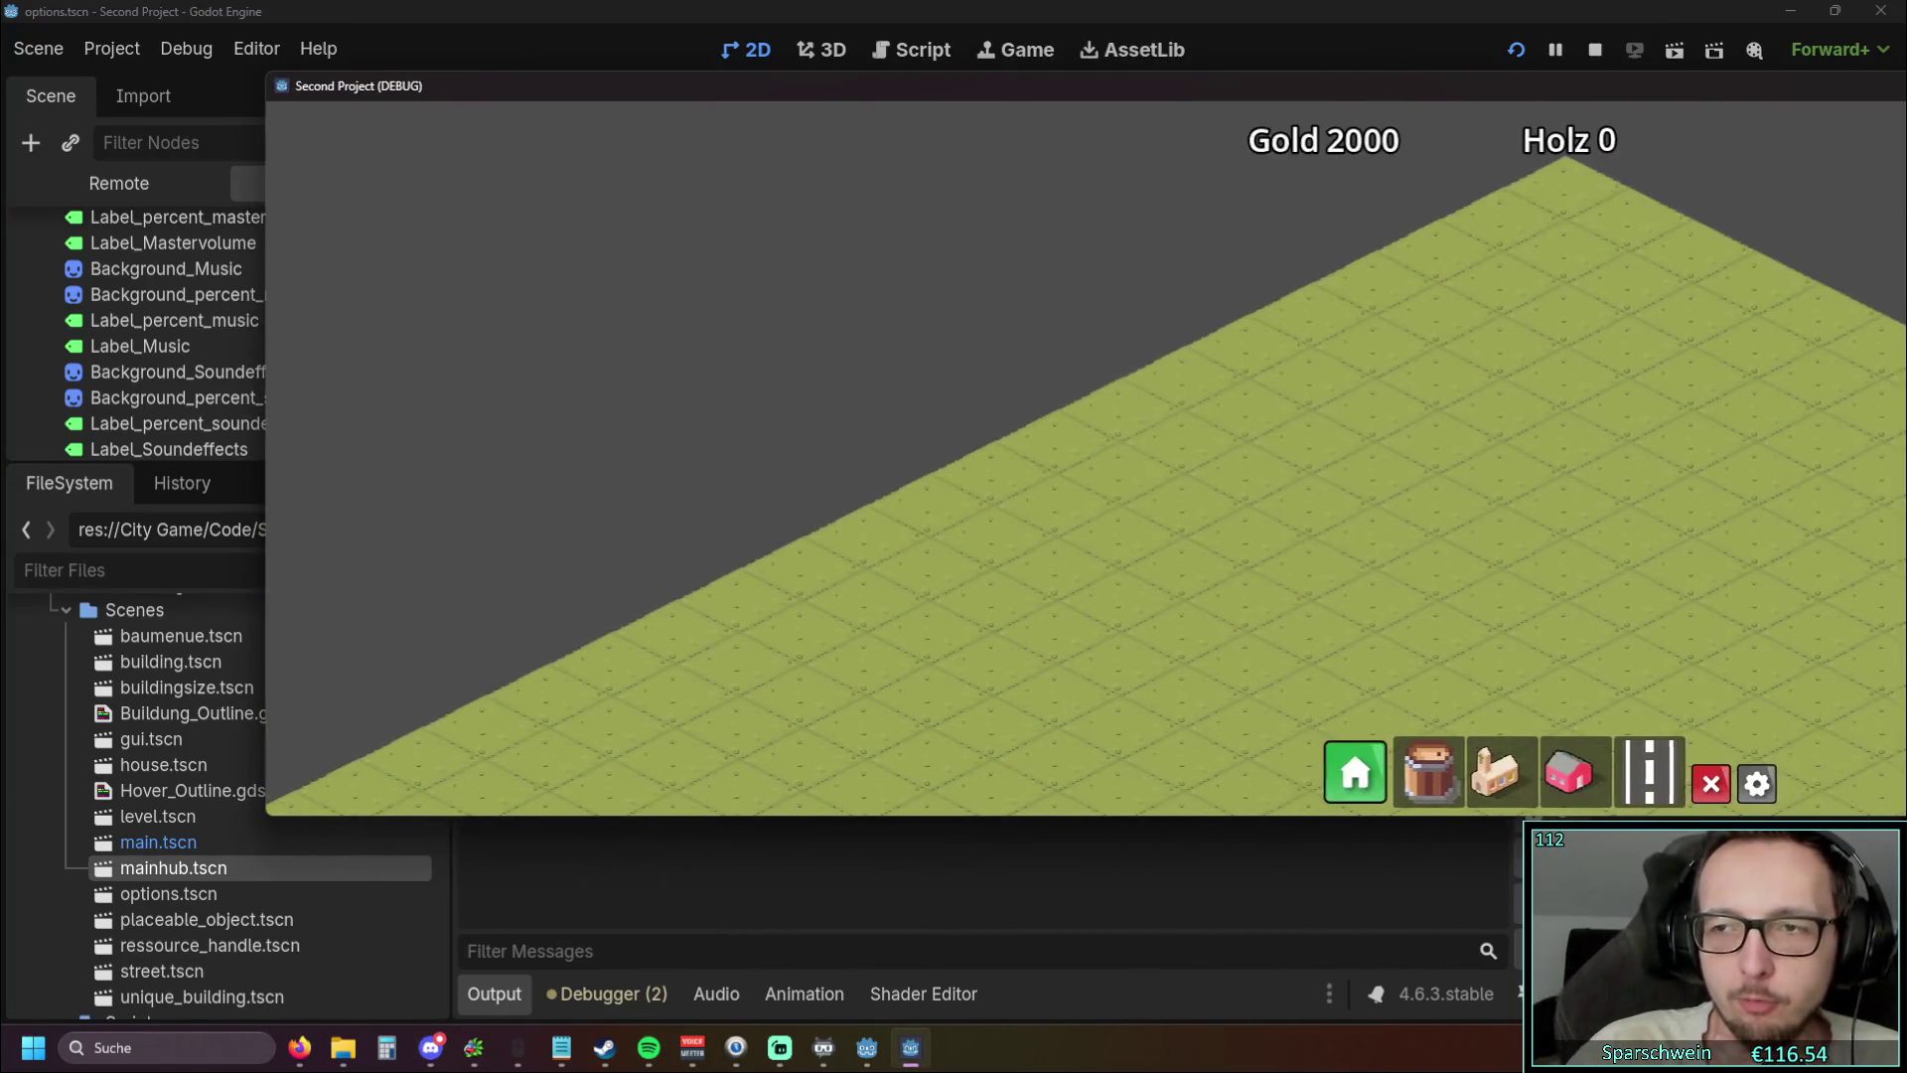
{"action": "left_click_drag", "start_coordinate": [266, 447], "coordinate": [1, 447]}
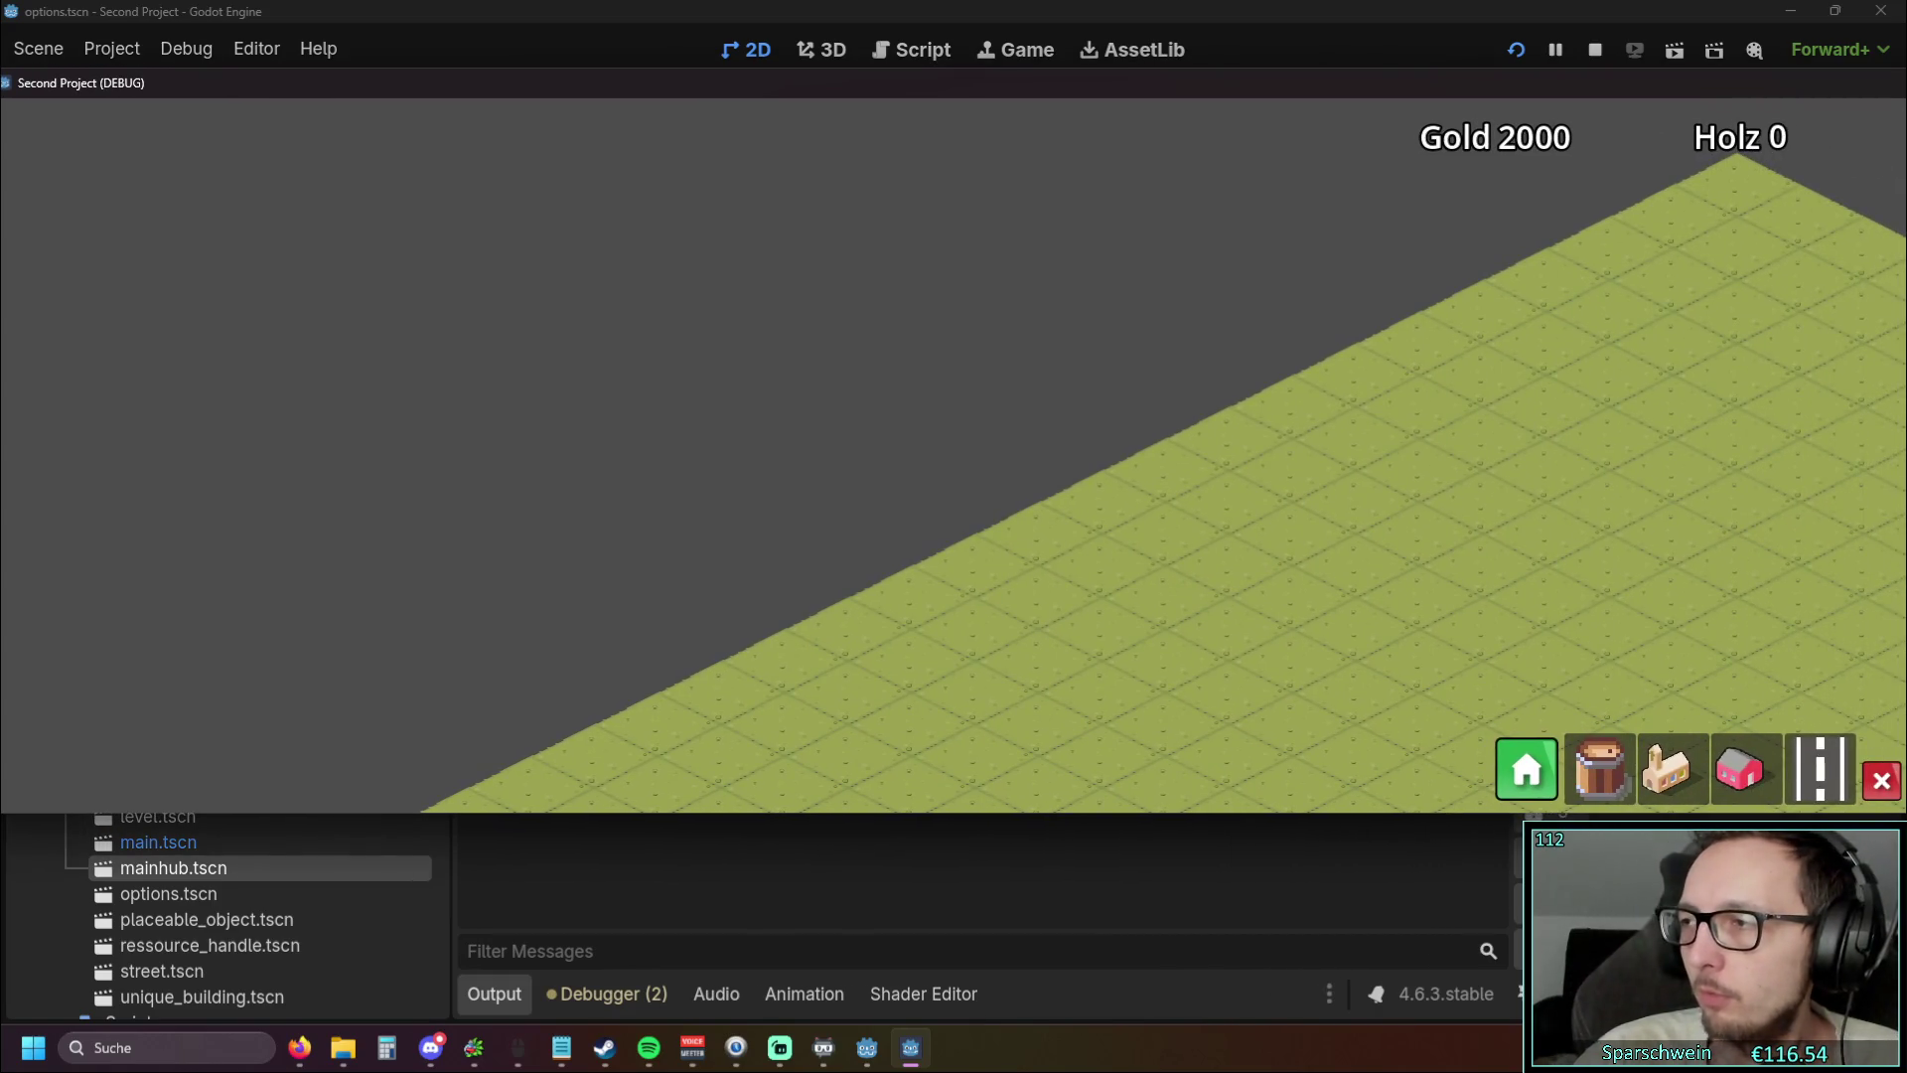
{"action": "double_click", "coordinate": [1639, 84]}
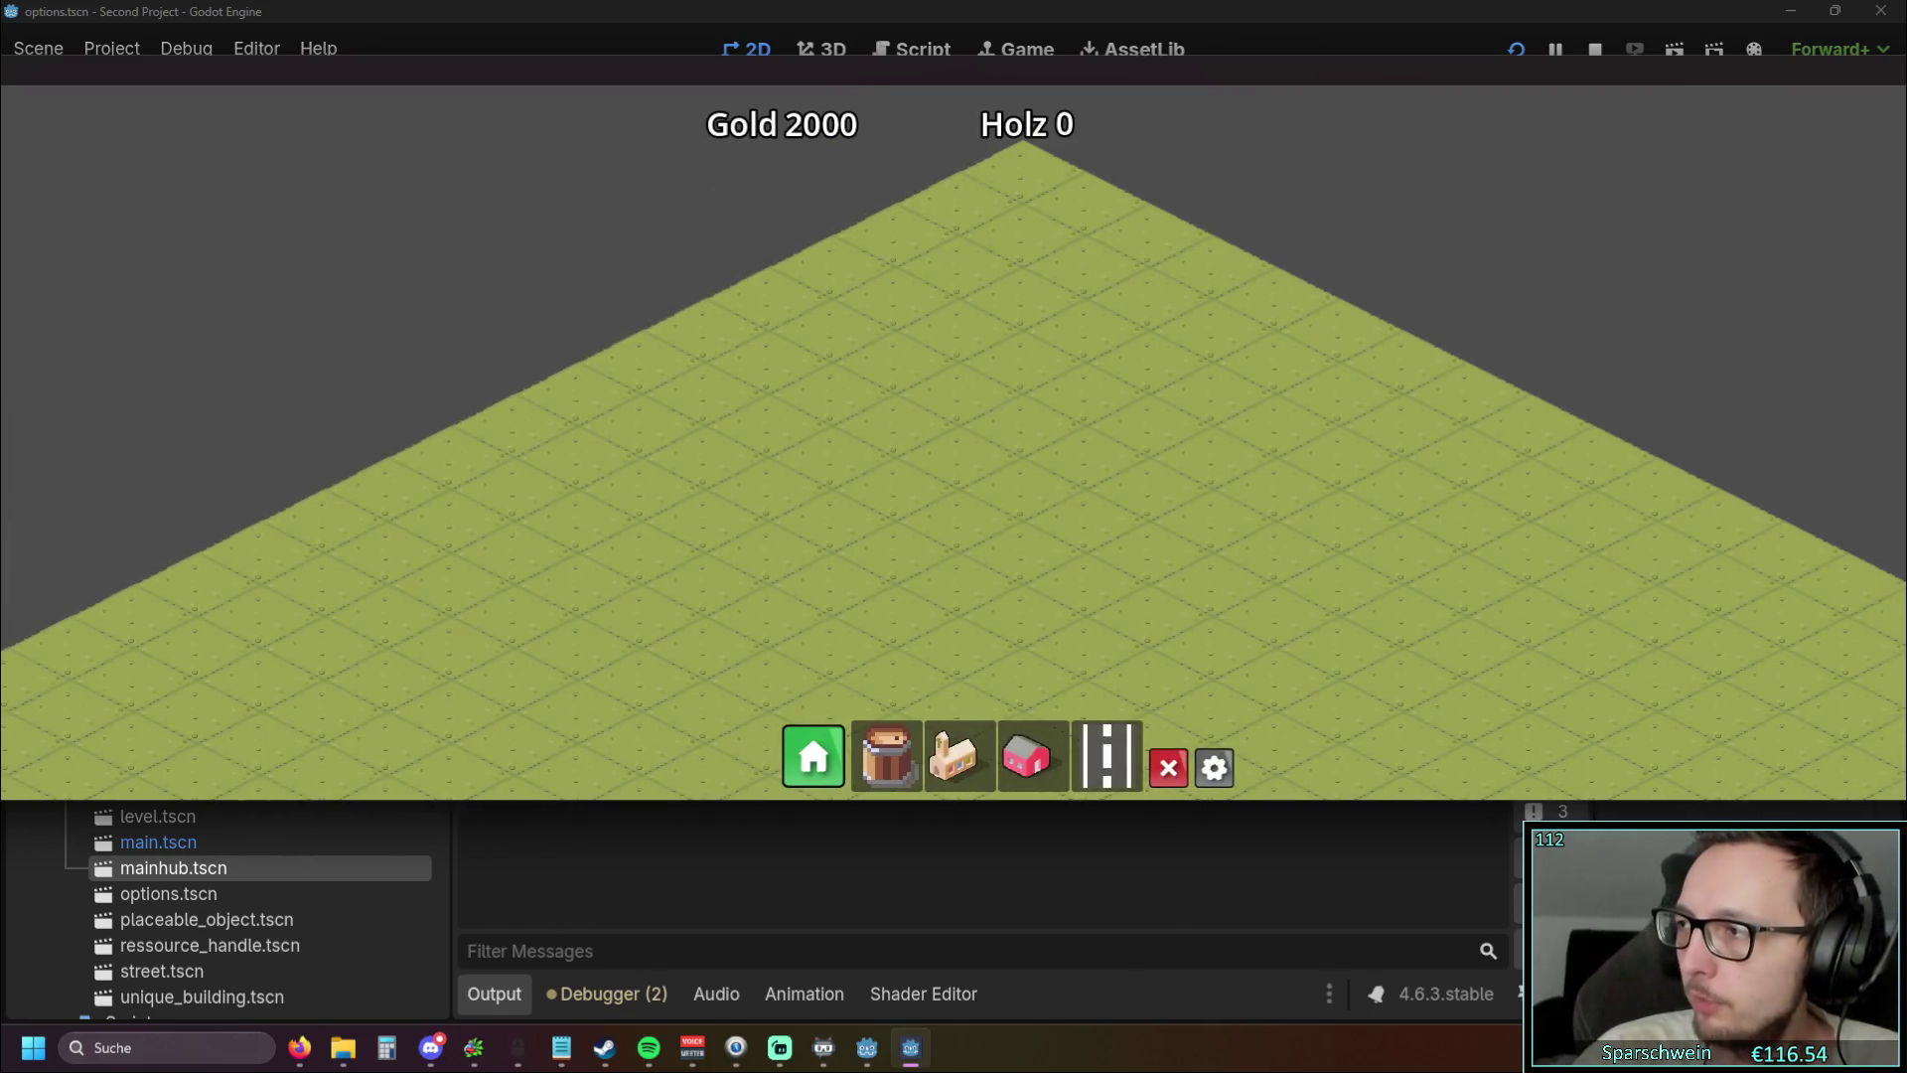
{"action": "left_click_drag", "start_coordinate": [1328, 807], "coordinate": [1328, 980]}
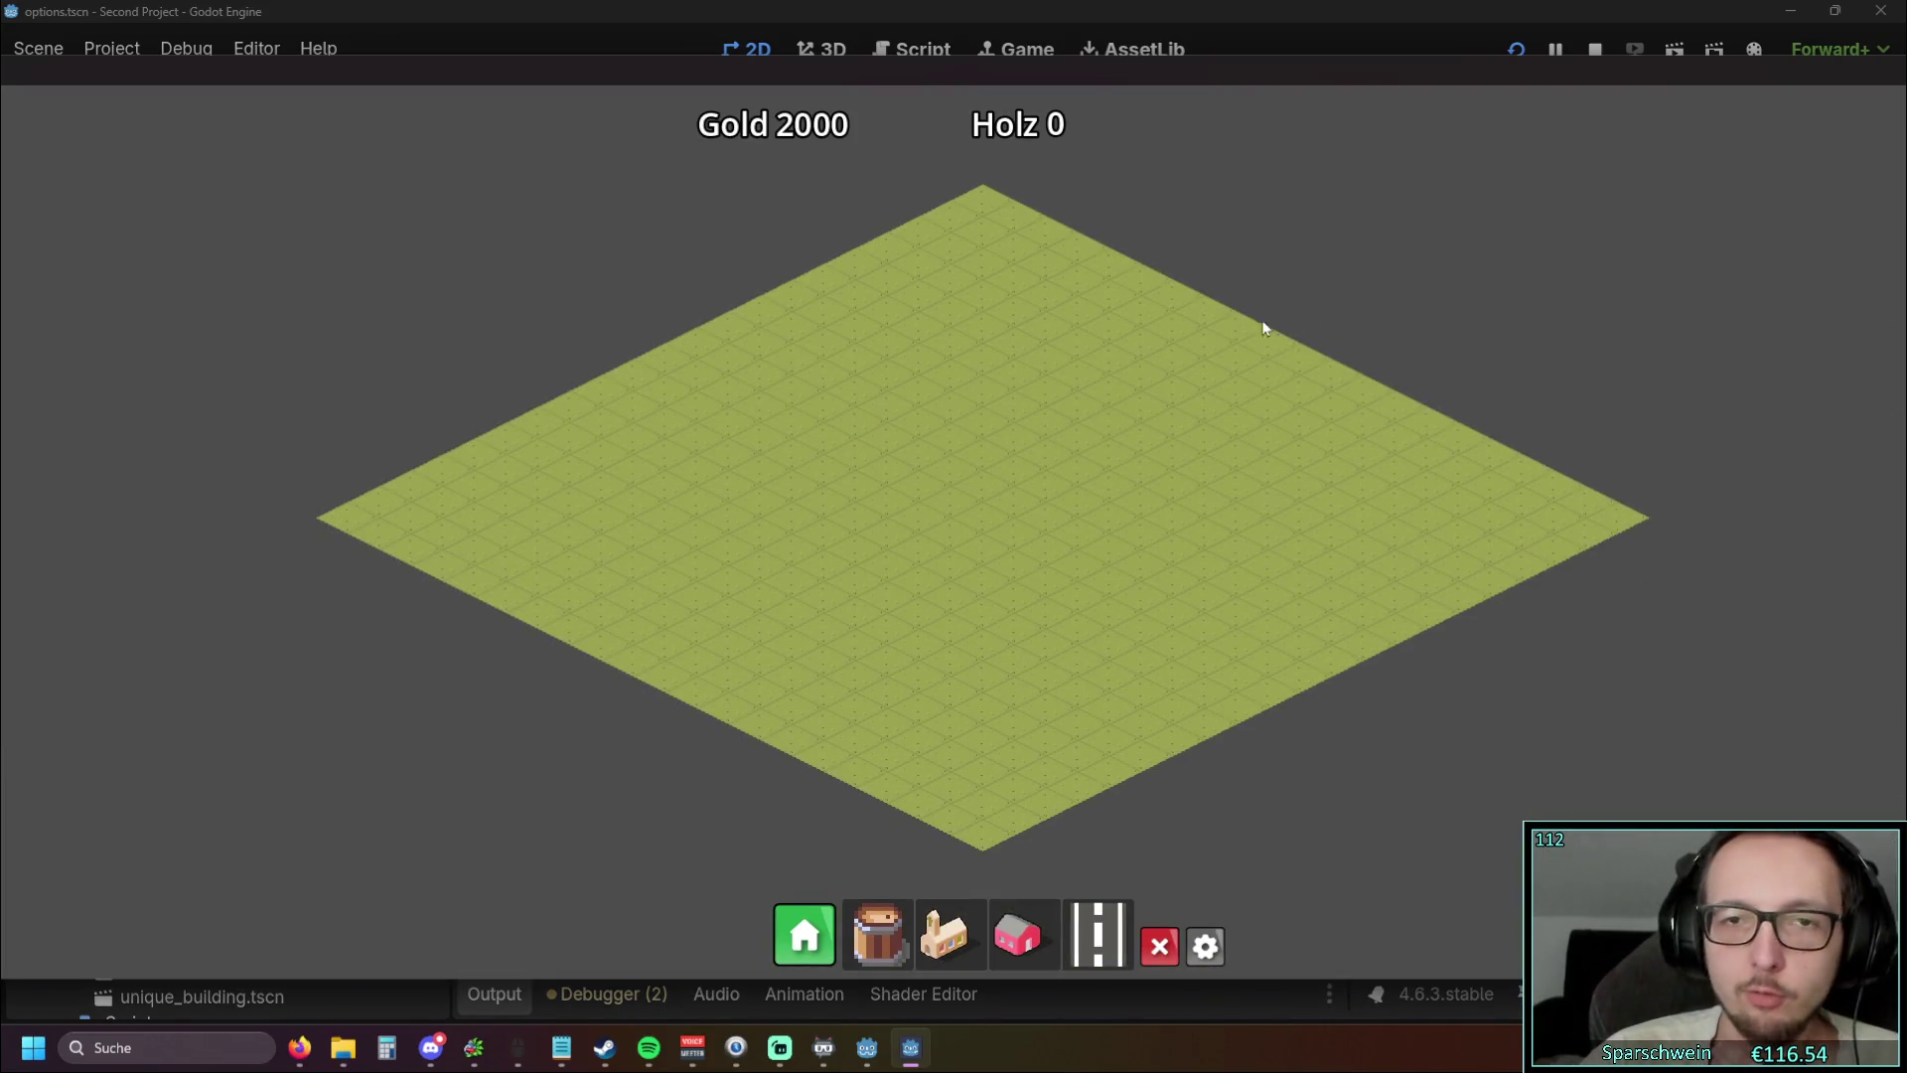
{"action": "mouse_move", "coordinate": [1067, 85]}
{"action": "left_mouse_down"}
{"action": "mouse_move", "coordinate": [1130, 88]}
{"action": "mouse_move", "coordinate": [1129, 66]}
{"action": "left_mouse_up"}
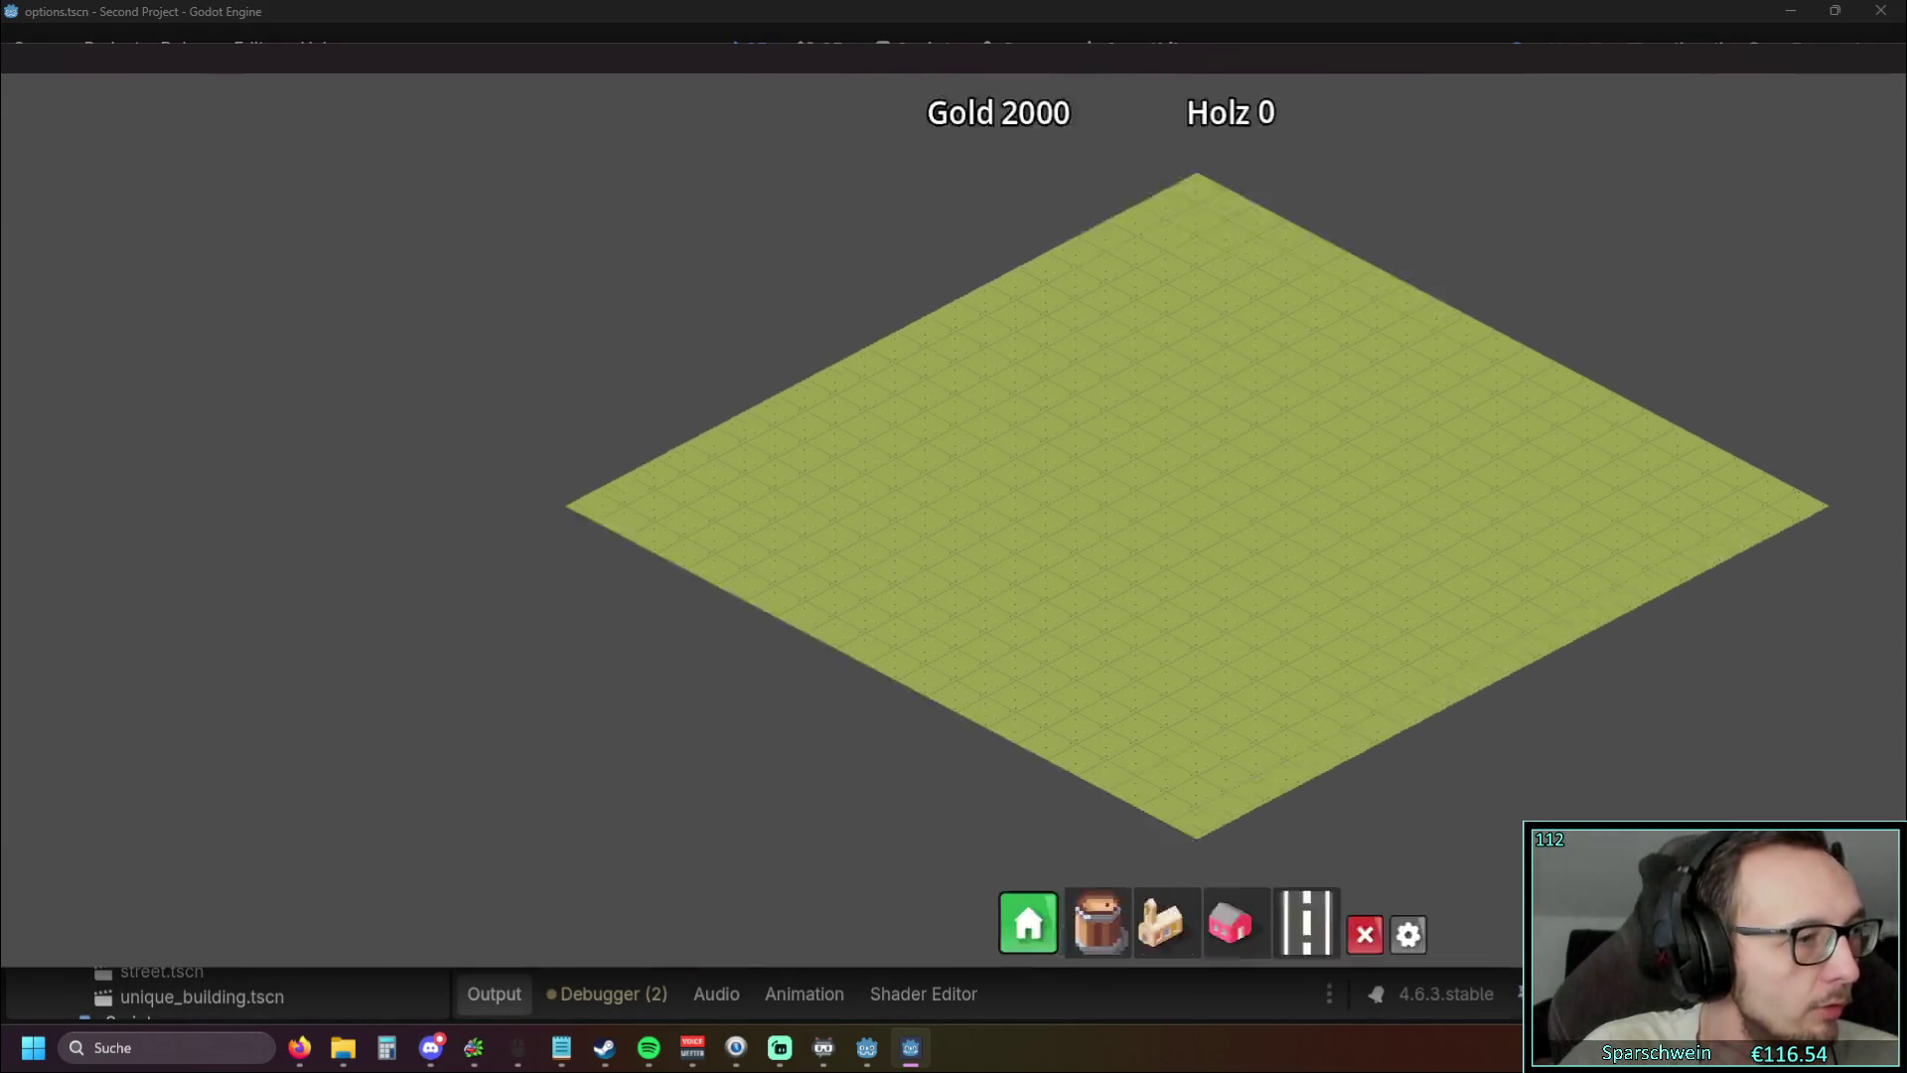
{"action": "mouse_move", "coordinate": [4, 407]}
{"action": "left_mouse_down"}
{"action": "mouse_move", "coordinate": [489, 410]}
{"action": "mouse_move", "coordinate": [0, 422]}
{"action": "left_mouse_up"}
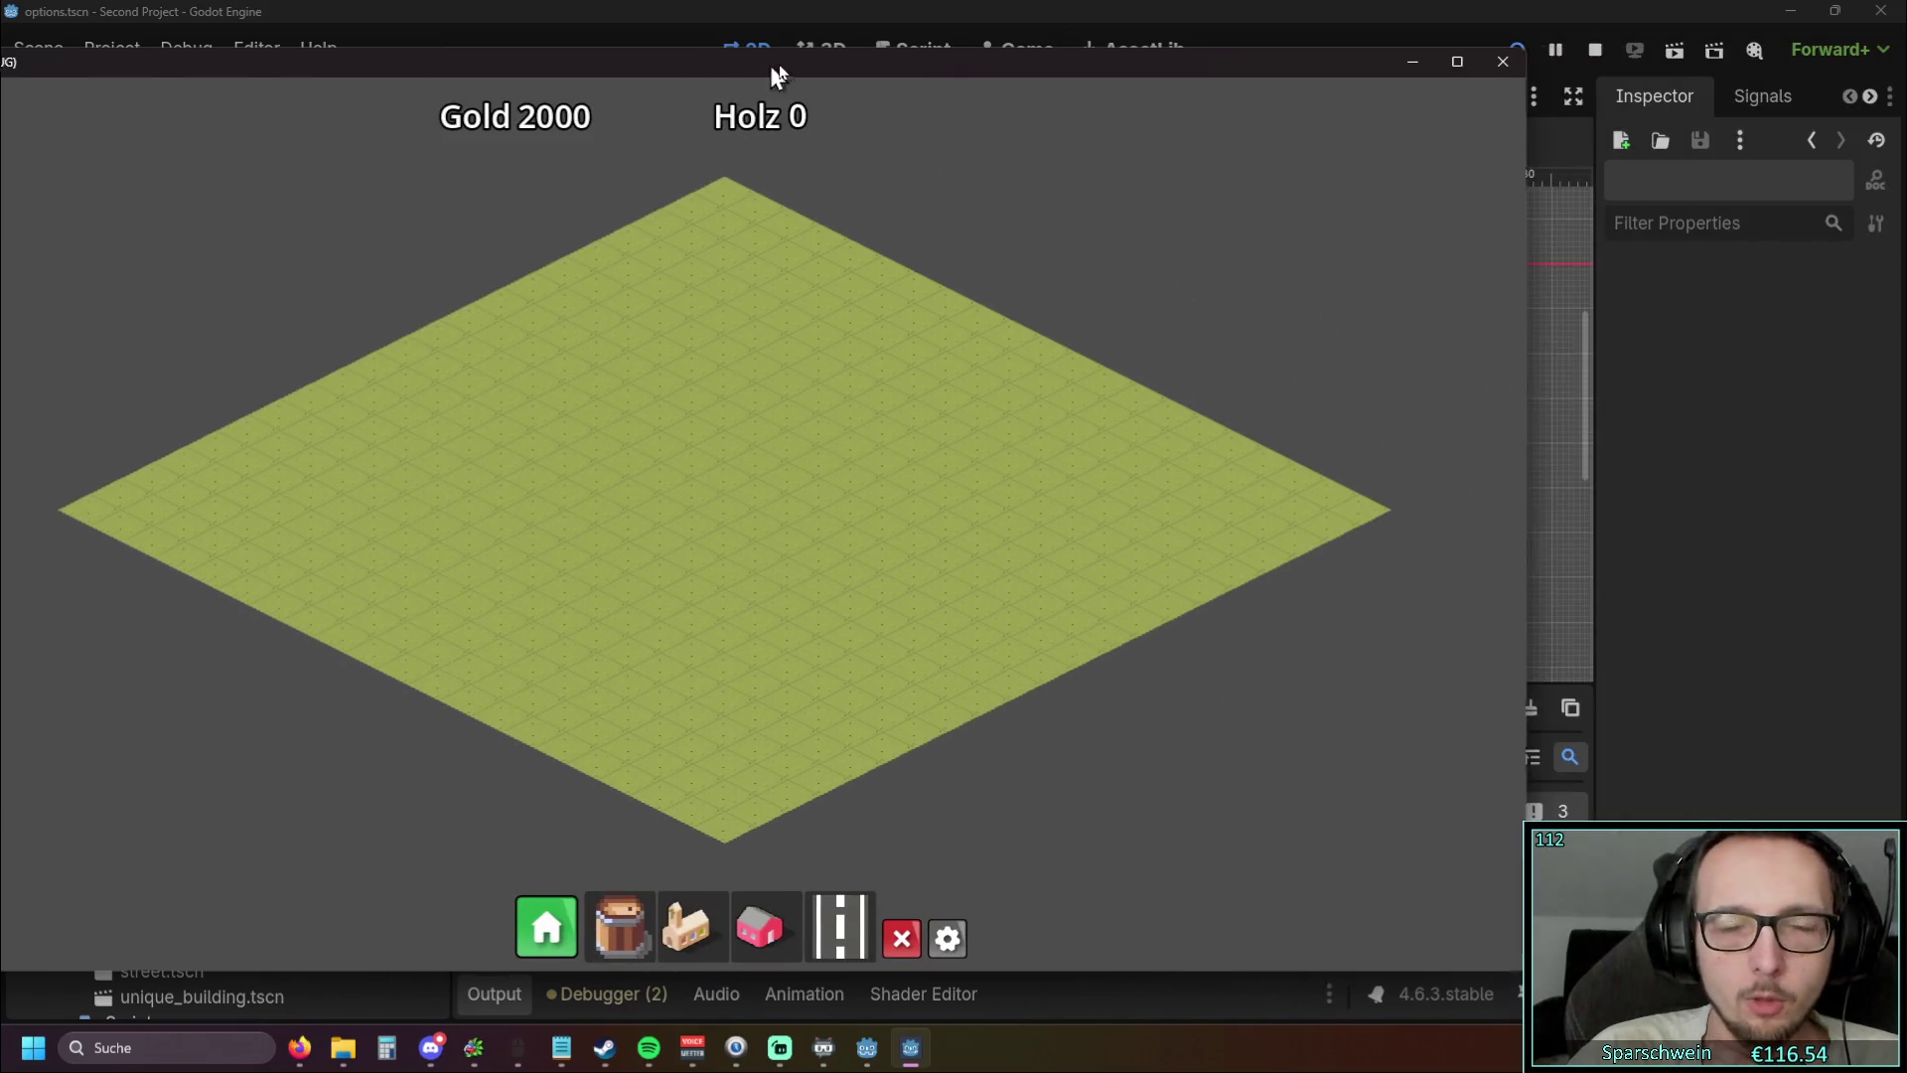
{"action": "left_click_drag", "start_coordinate": [771, 65], "coordinate": [1001, 57]}
{"action": "double_click", "coordinate": [1001, 56]}
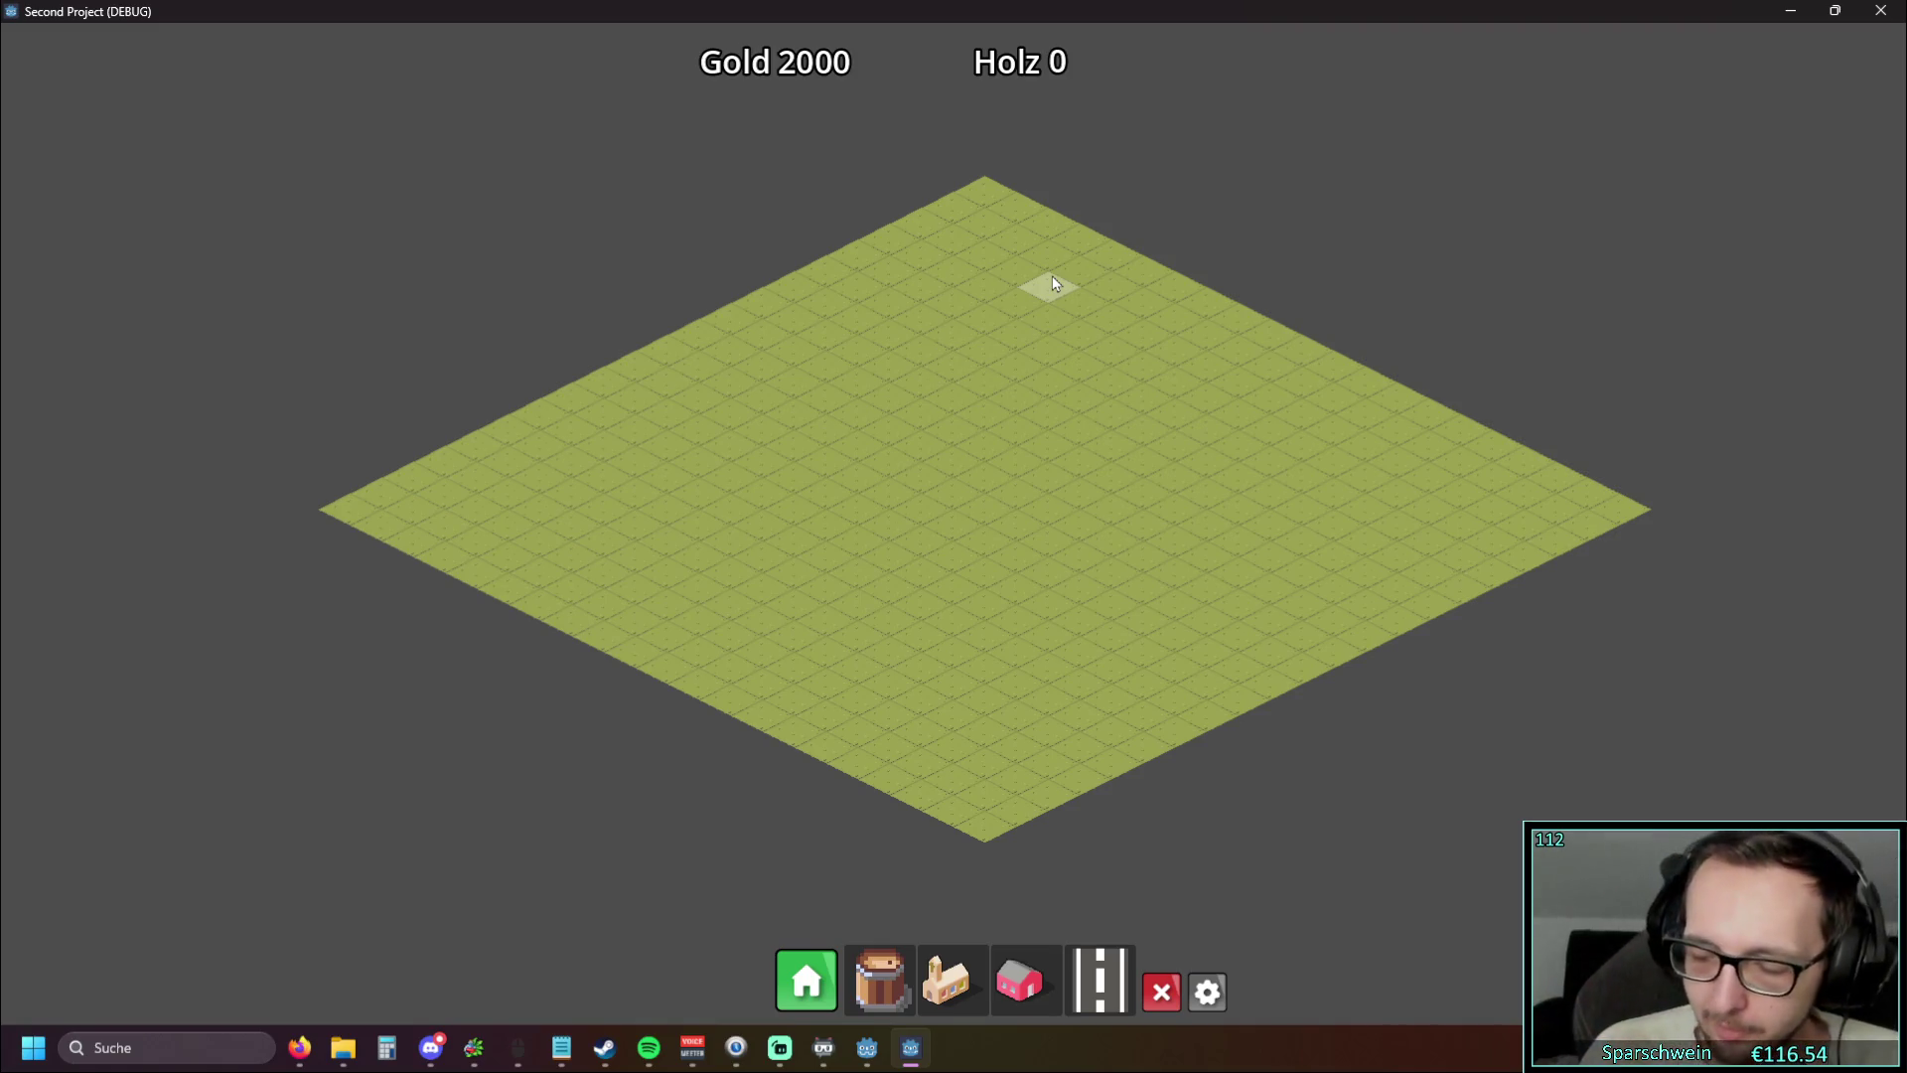
In the Optionen menu, switch the resolution to 1024x768, then back to 1280x720
{"action": "left_click", "coordinate": [1214, 989]}
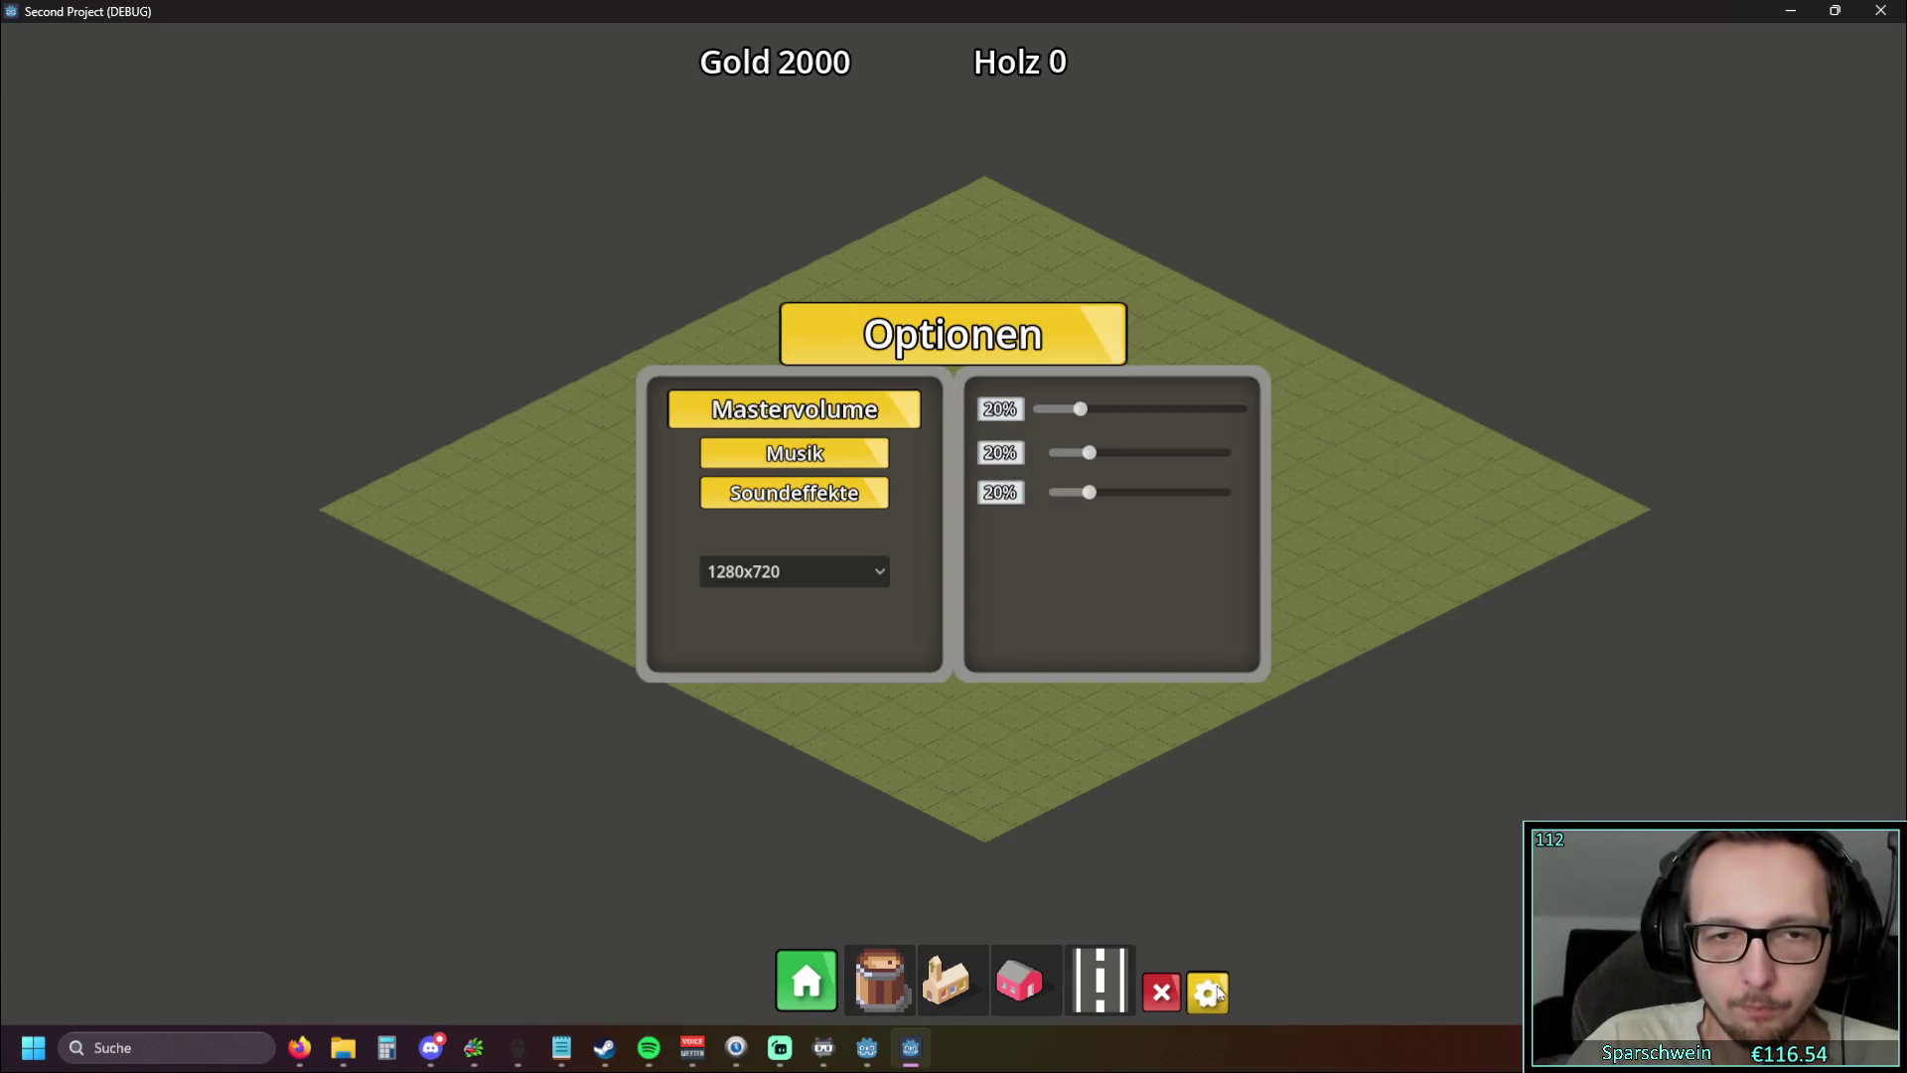
{"action": "left_click", "coordinate": [1214, 989]}
{"action": "mouse_move", "coordinate": [1029, 10]}
{"action": "left_mouse_down"}
{"action": "mouse_move", "coordinate": [1021, 144]}
{"action": "mouse_move", "coordinate": [1027, 69]}
{"action": "left_mouse_up"}
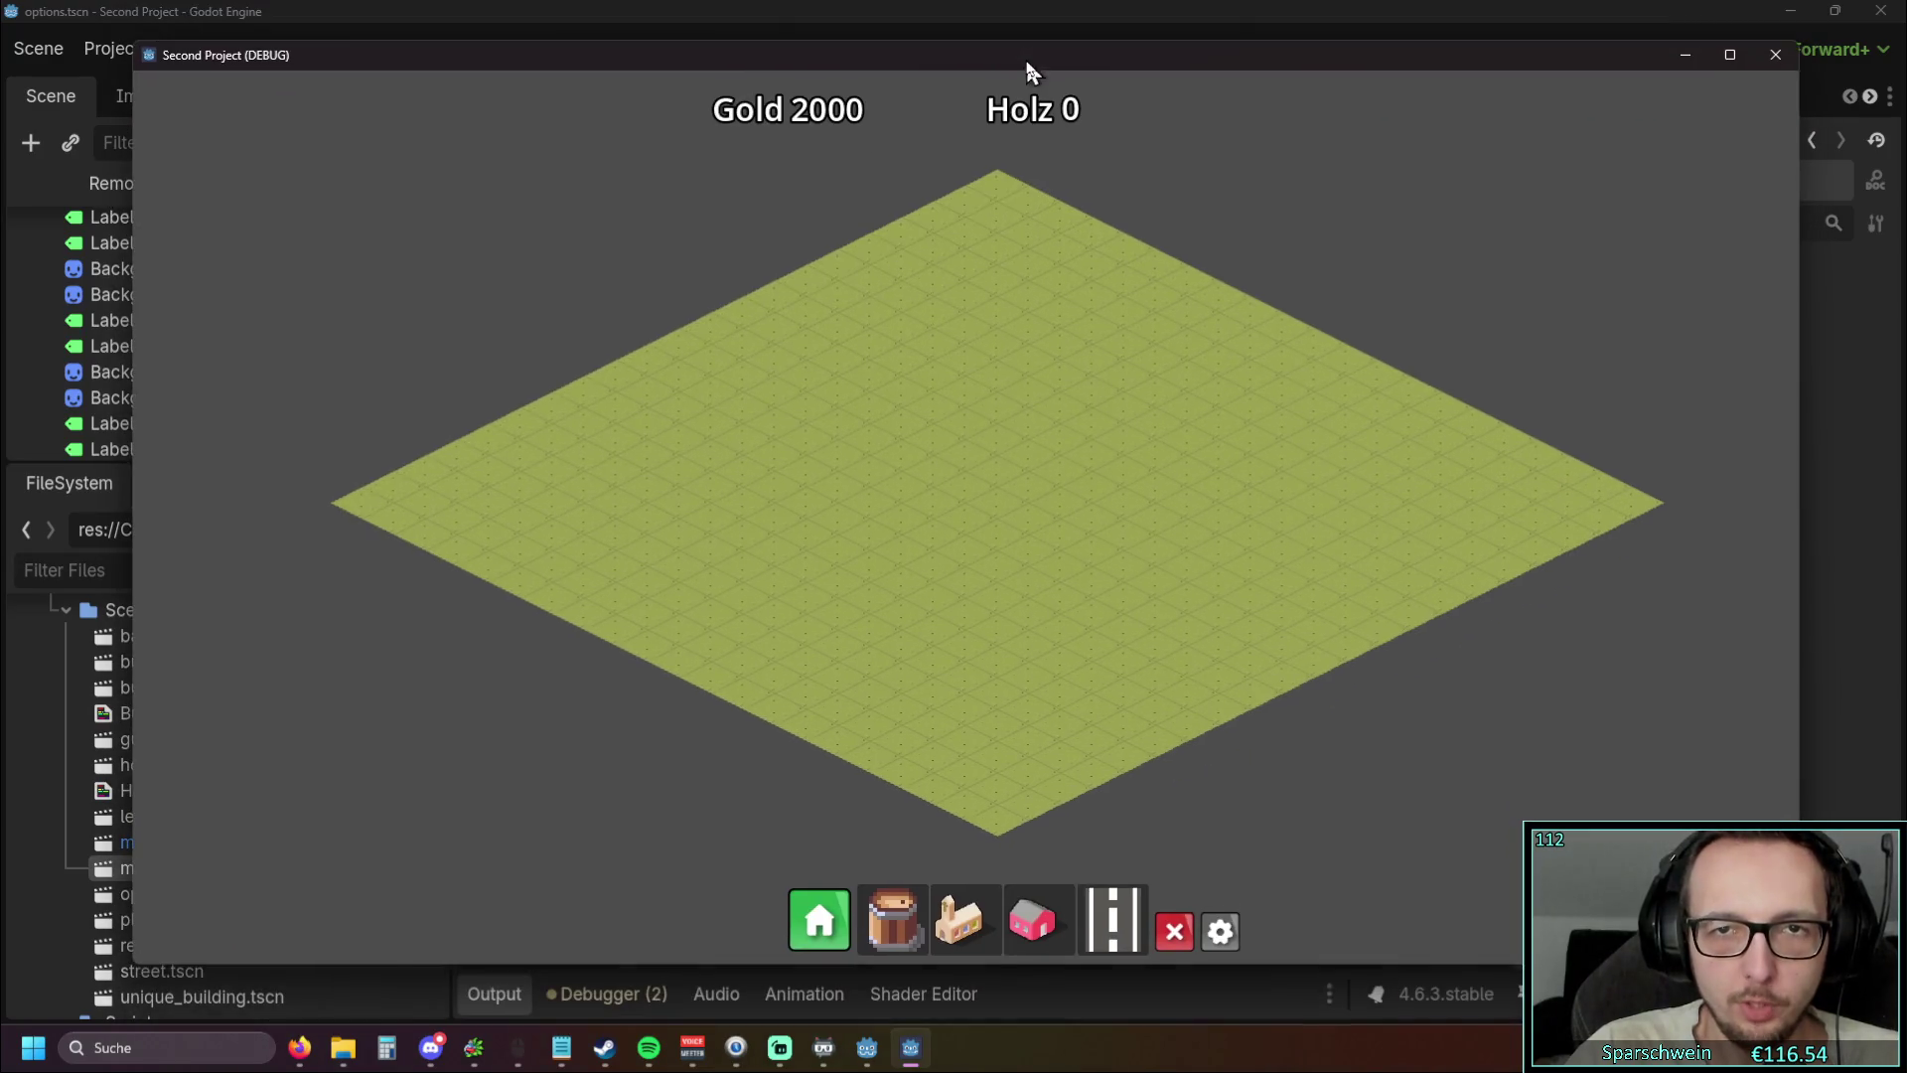
{"action": "left_click", "coordinate": [1219, 931]}
{"action": "left_click", "coordinate": [805, 564]}
{"action": "left_click", "coordinate": [796, 626]}
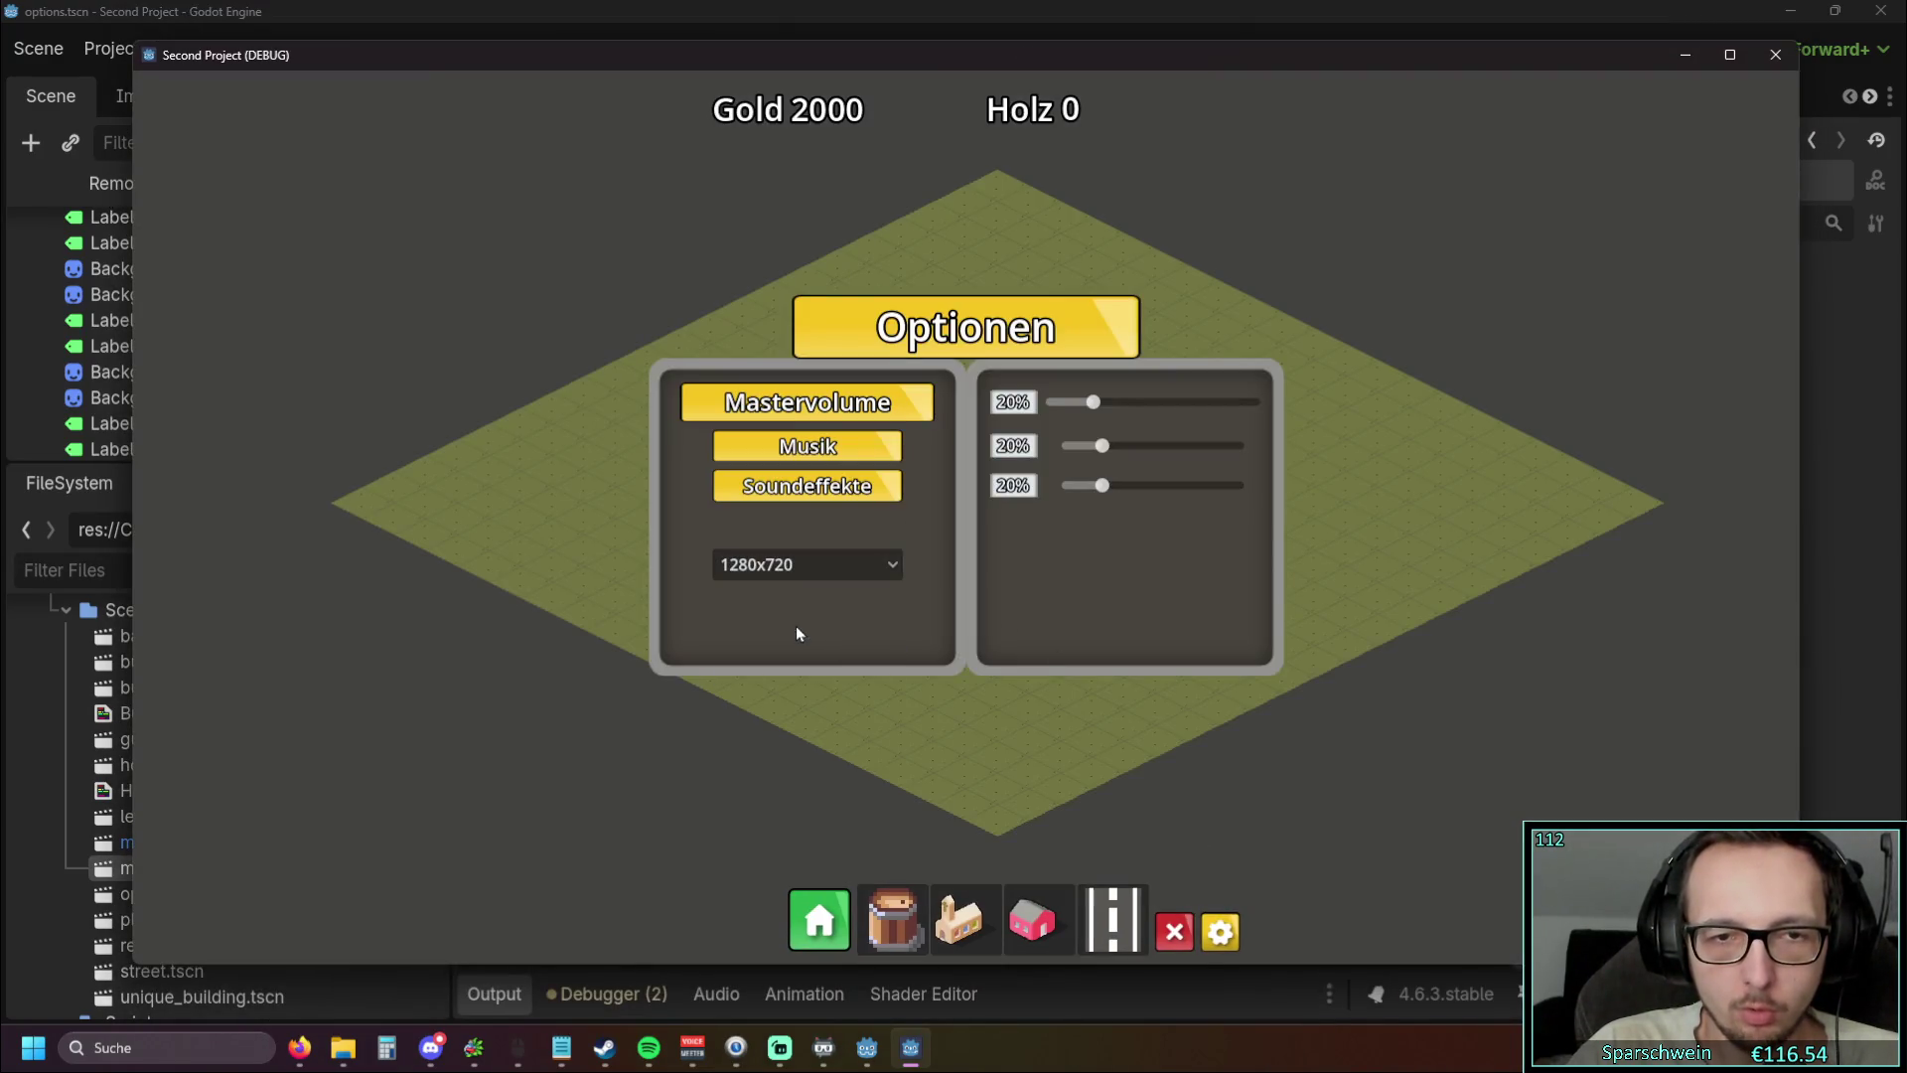
{"action": "left_click", "coordinate": [814, 570]}
{"action": "left_click", "coordinate": [796, 598]}
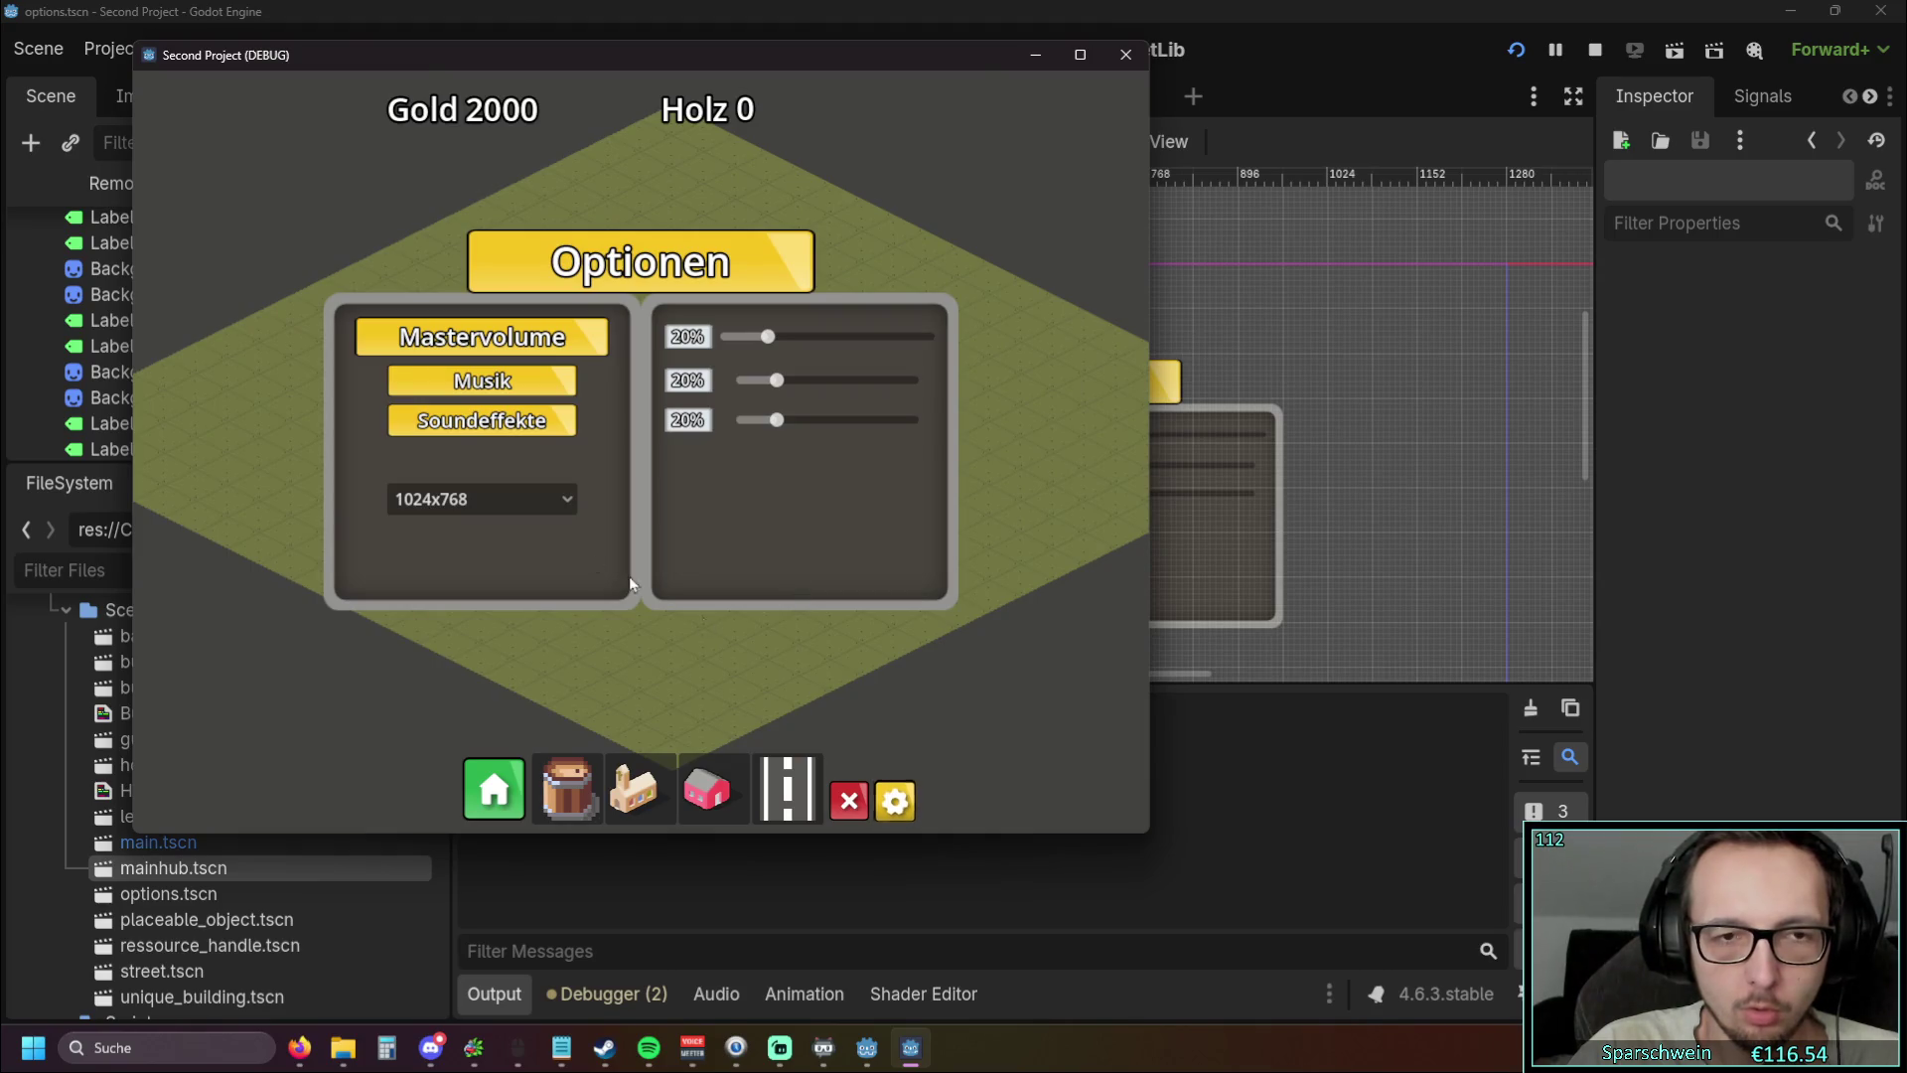
{"action": "left_click", "coordinate": [567, 499]}
{"action": "left_click", "coordinate": [457, 555]}
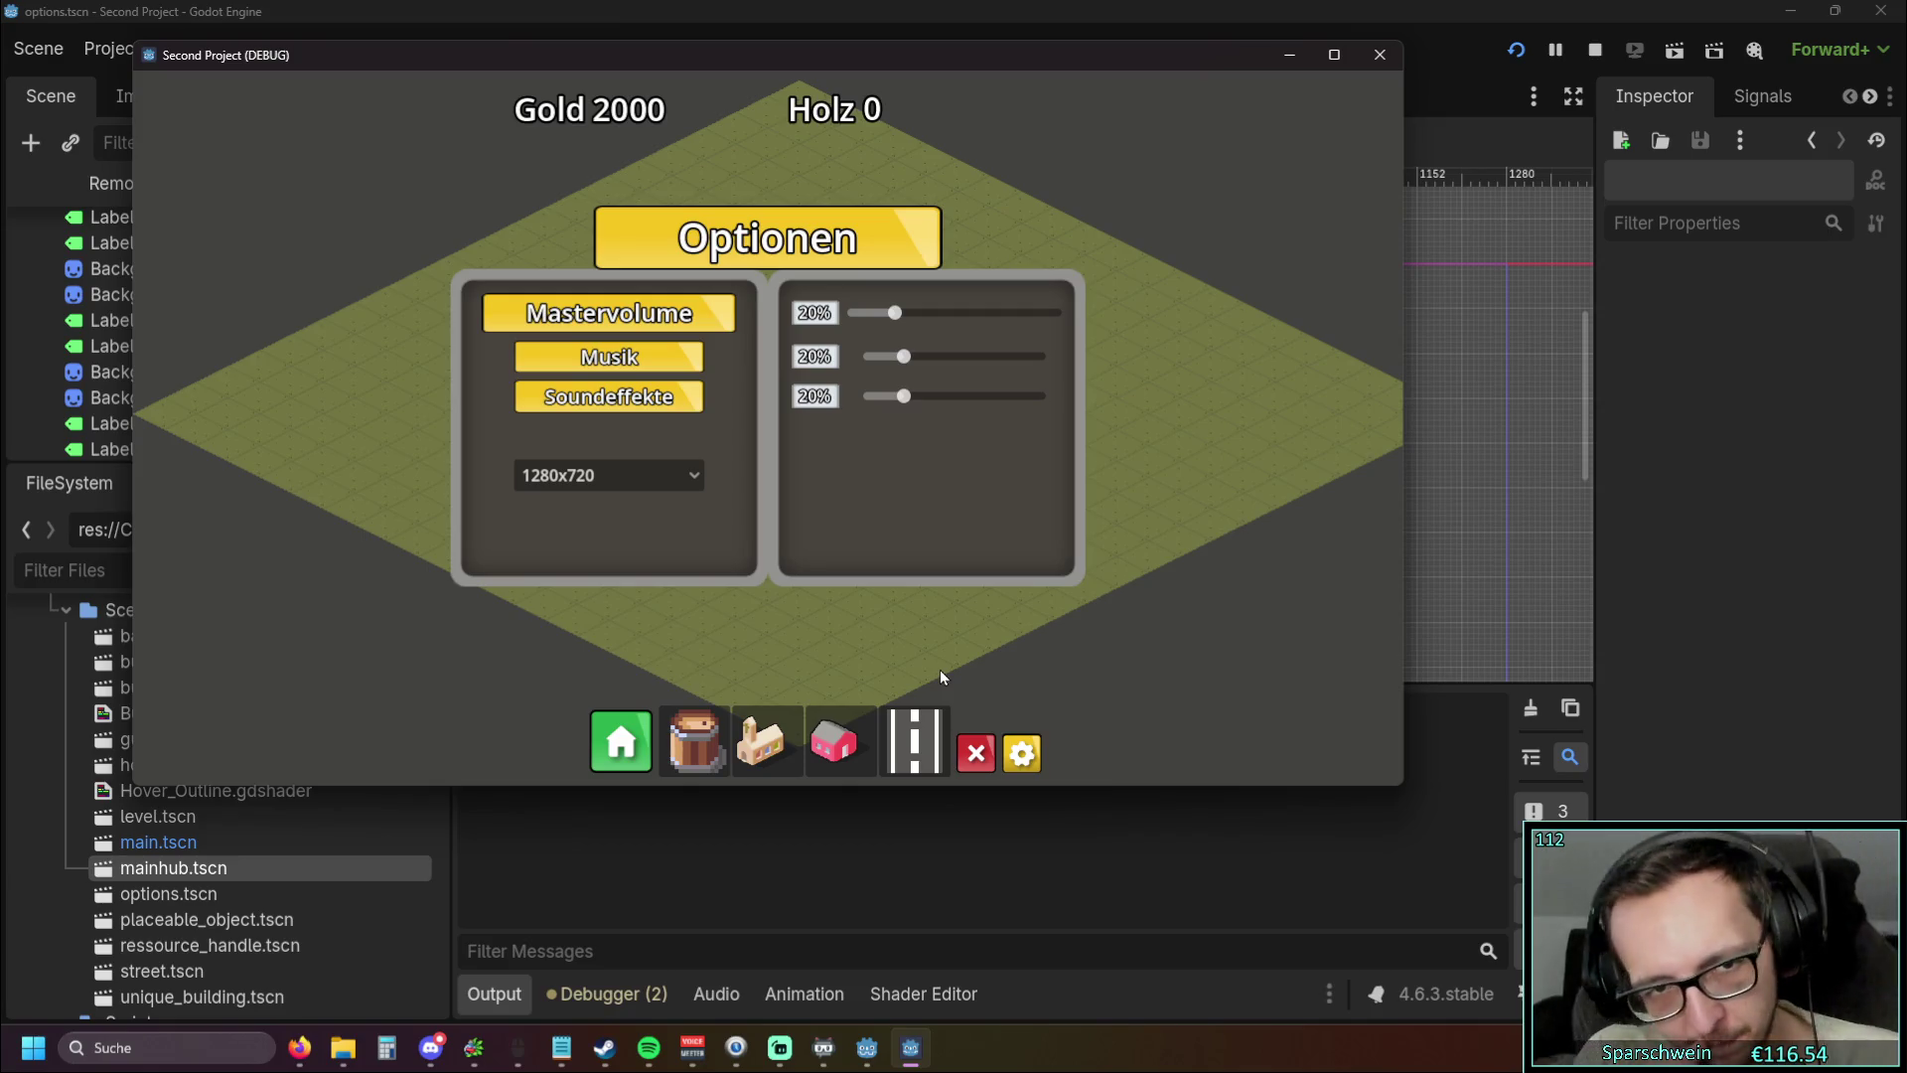
{"action": "double_click", "coordinate": [836, 51]}
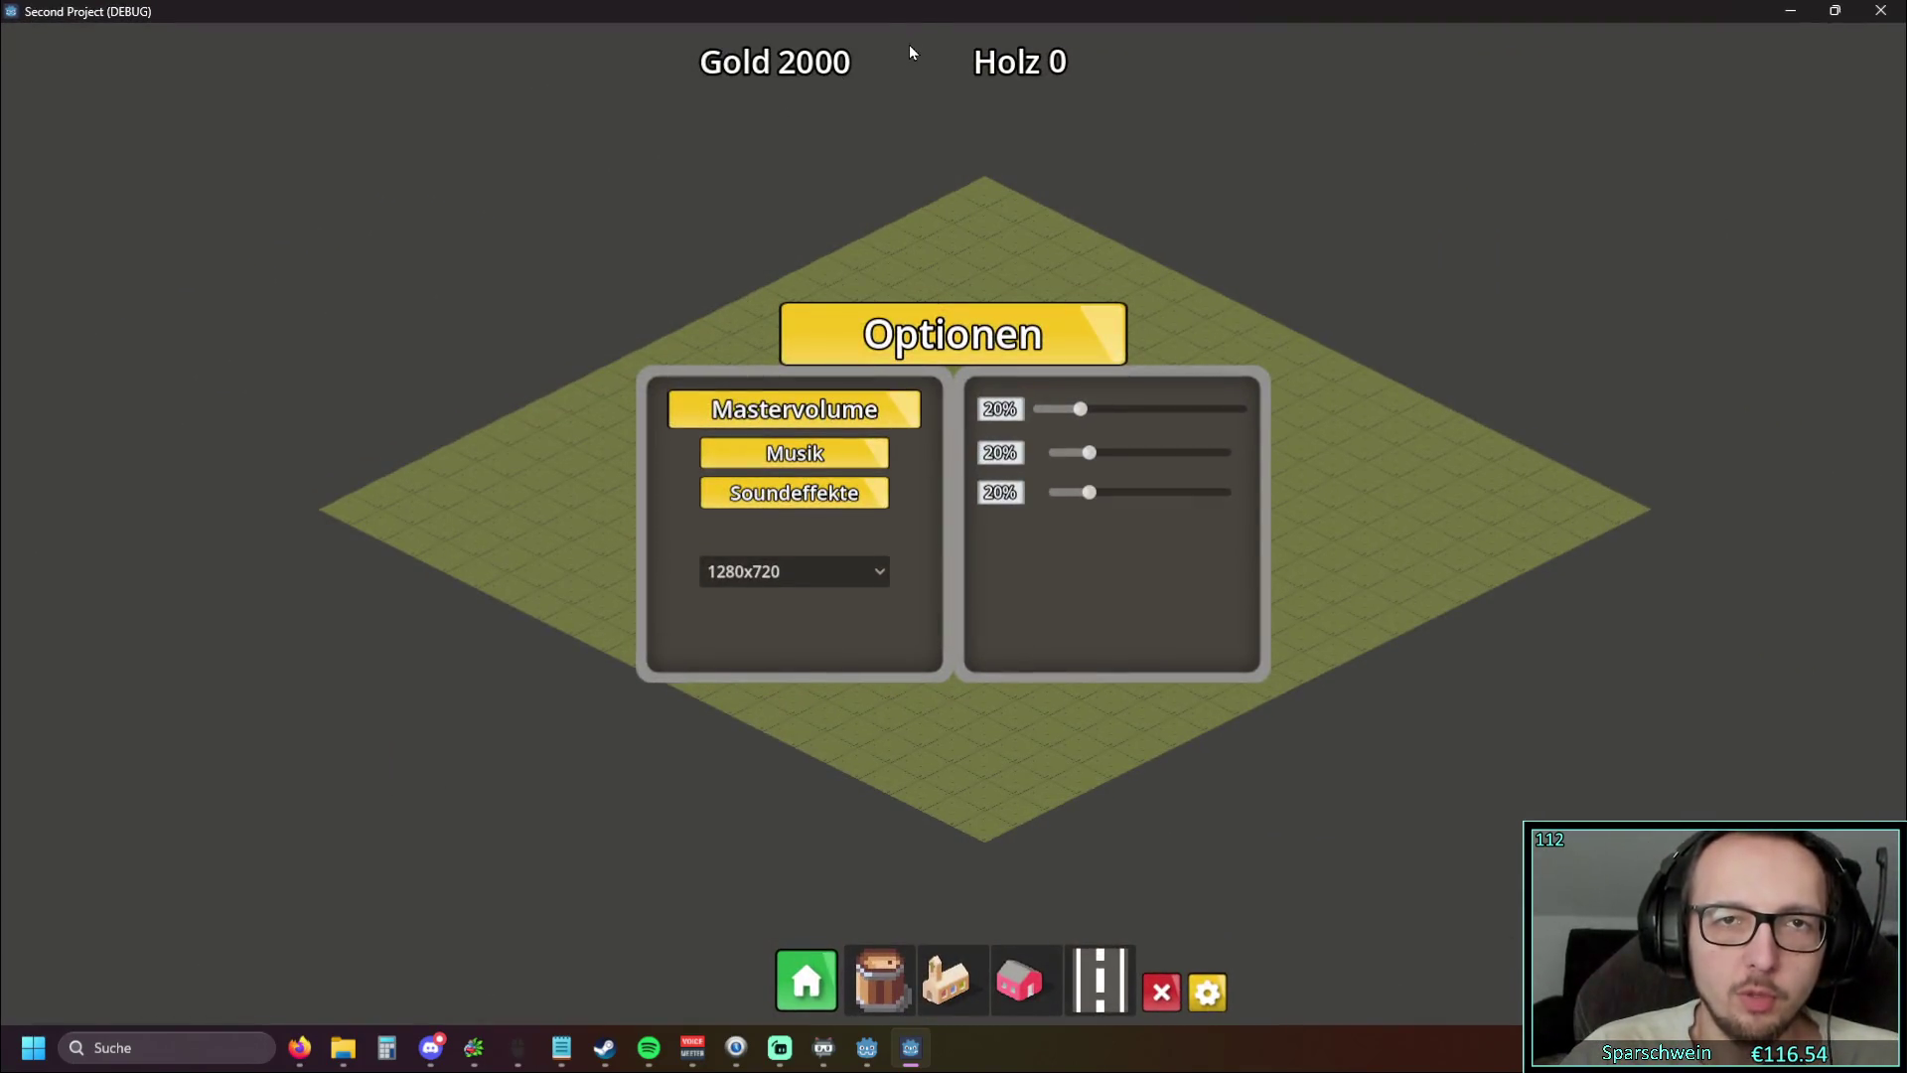
{"action": "double_click", "coordinate": [915, 16]}
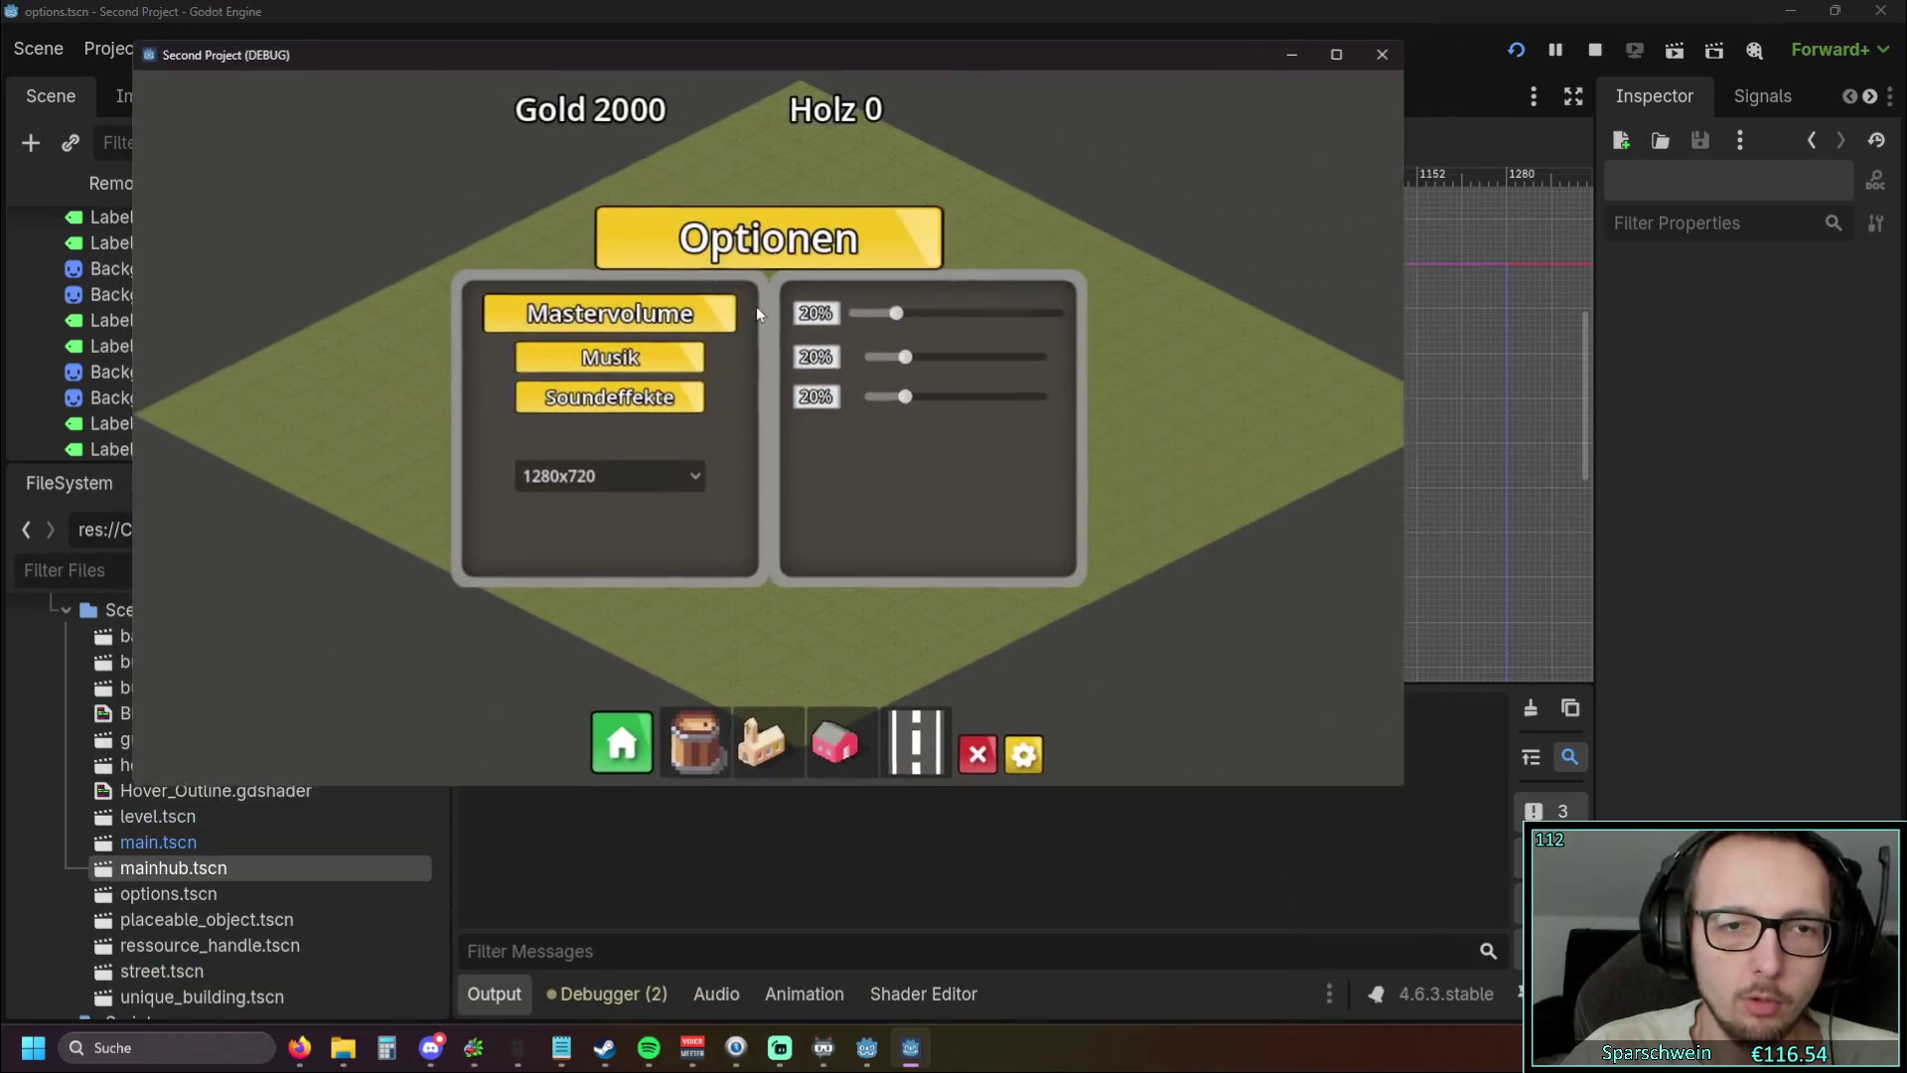
Switch to 1920x1080 and back to 1280x720, toggling the window between maximized and windowed
{"action": "left_click", "coordinate": [628, 476]}
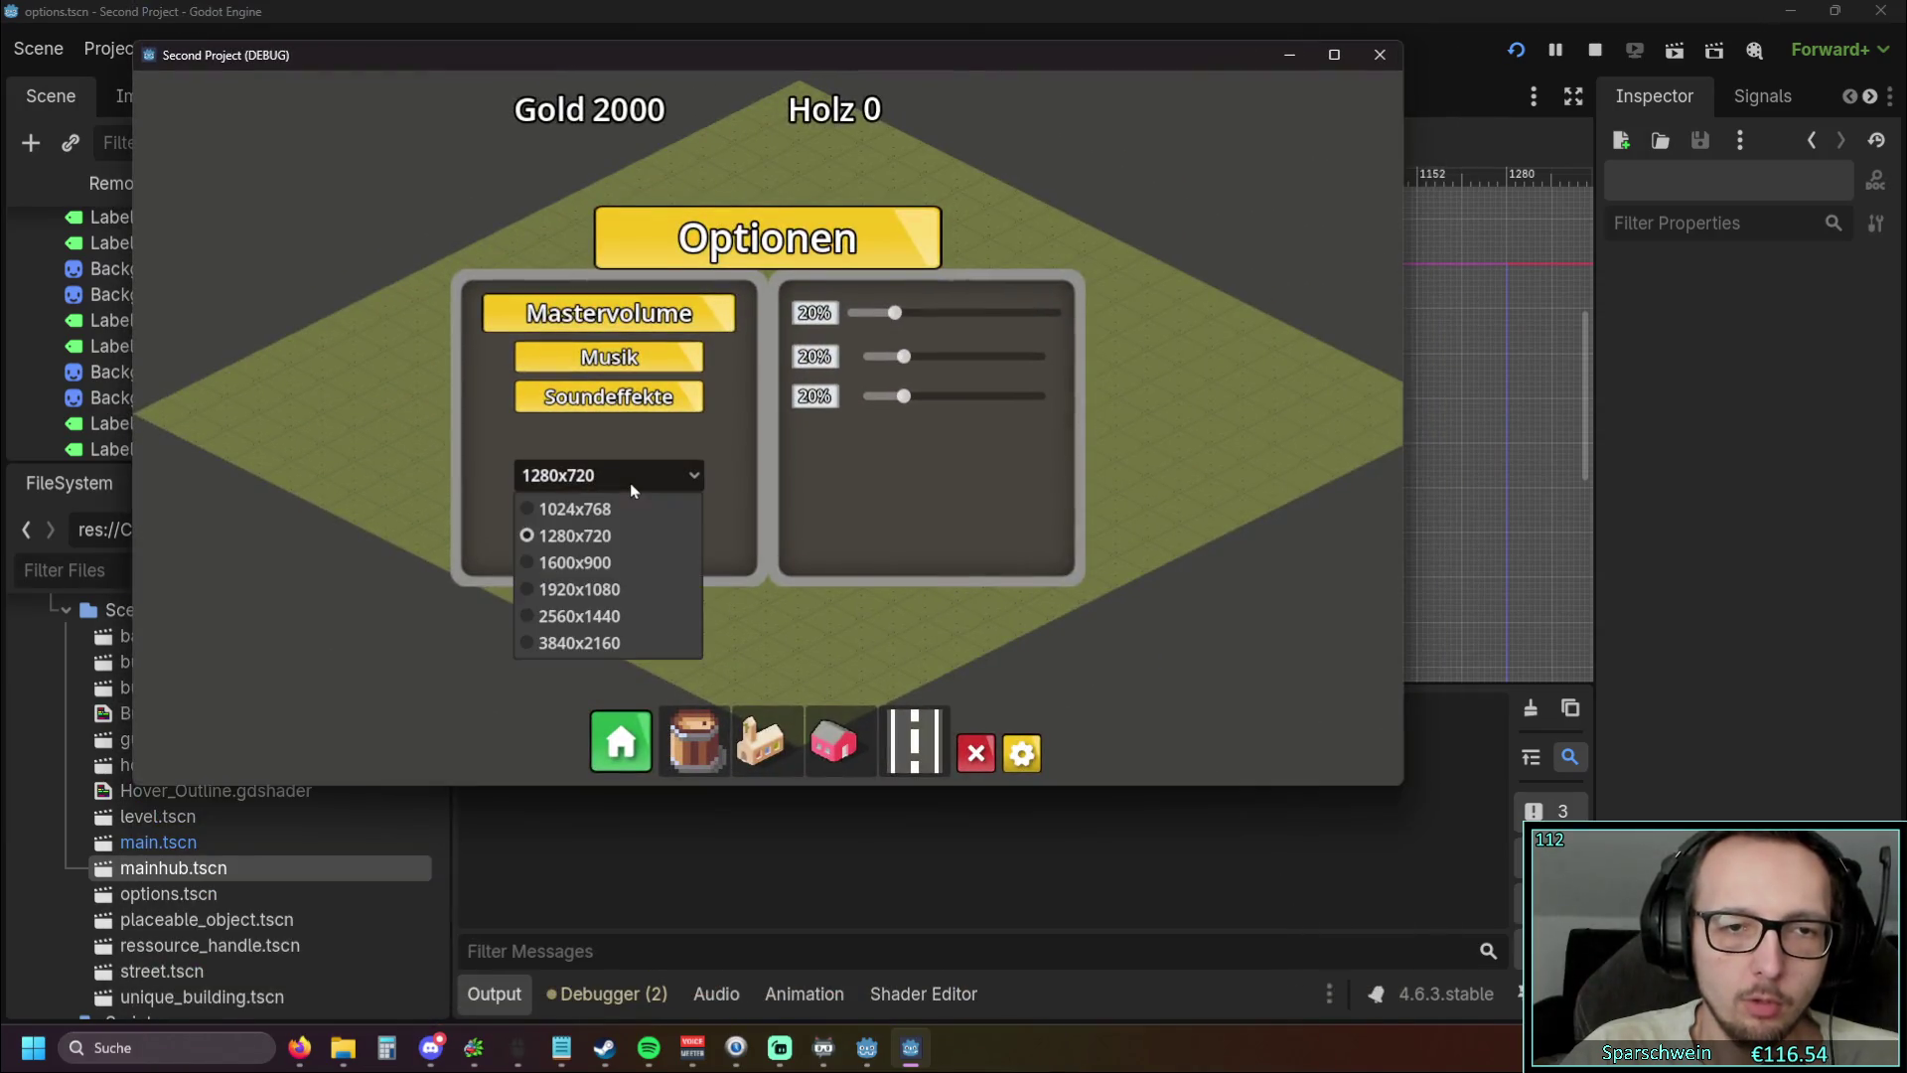
{"action": "left_click", "coordinate": [622, 590]}
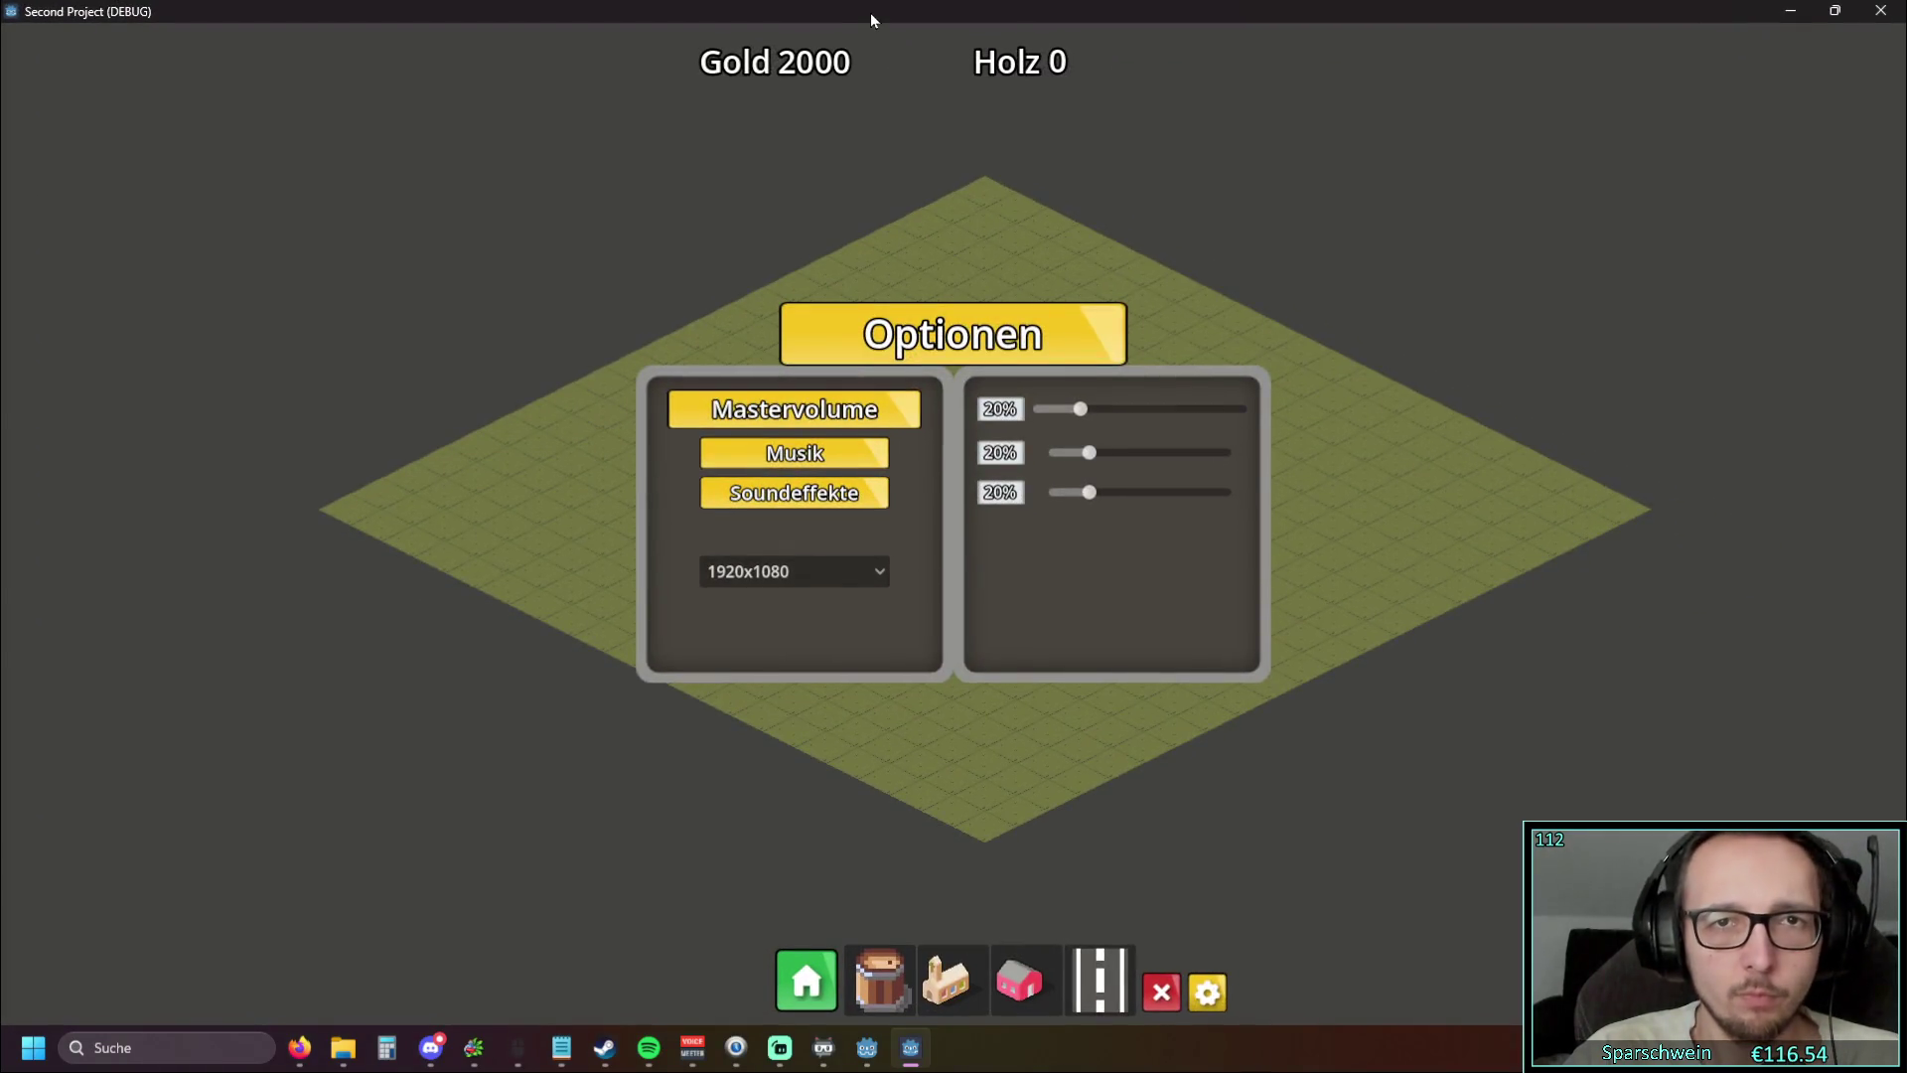
{"action": "double_click", "coordinate": [870, 12]}
{"action": "double_click", "coordinate": [848, 59]}
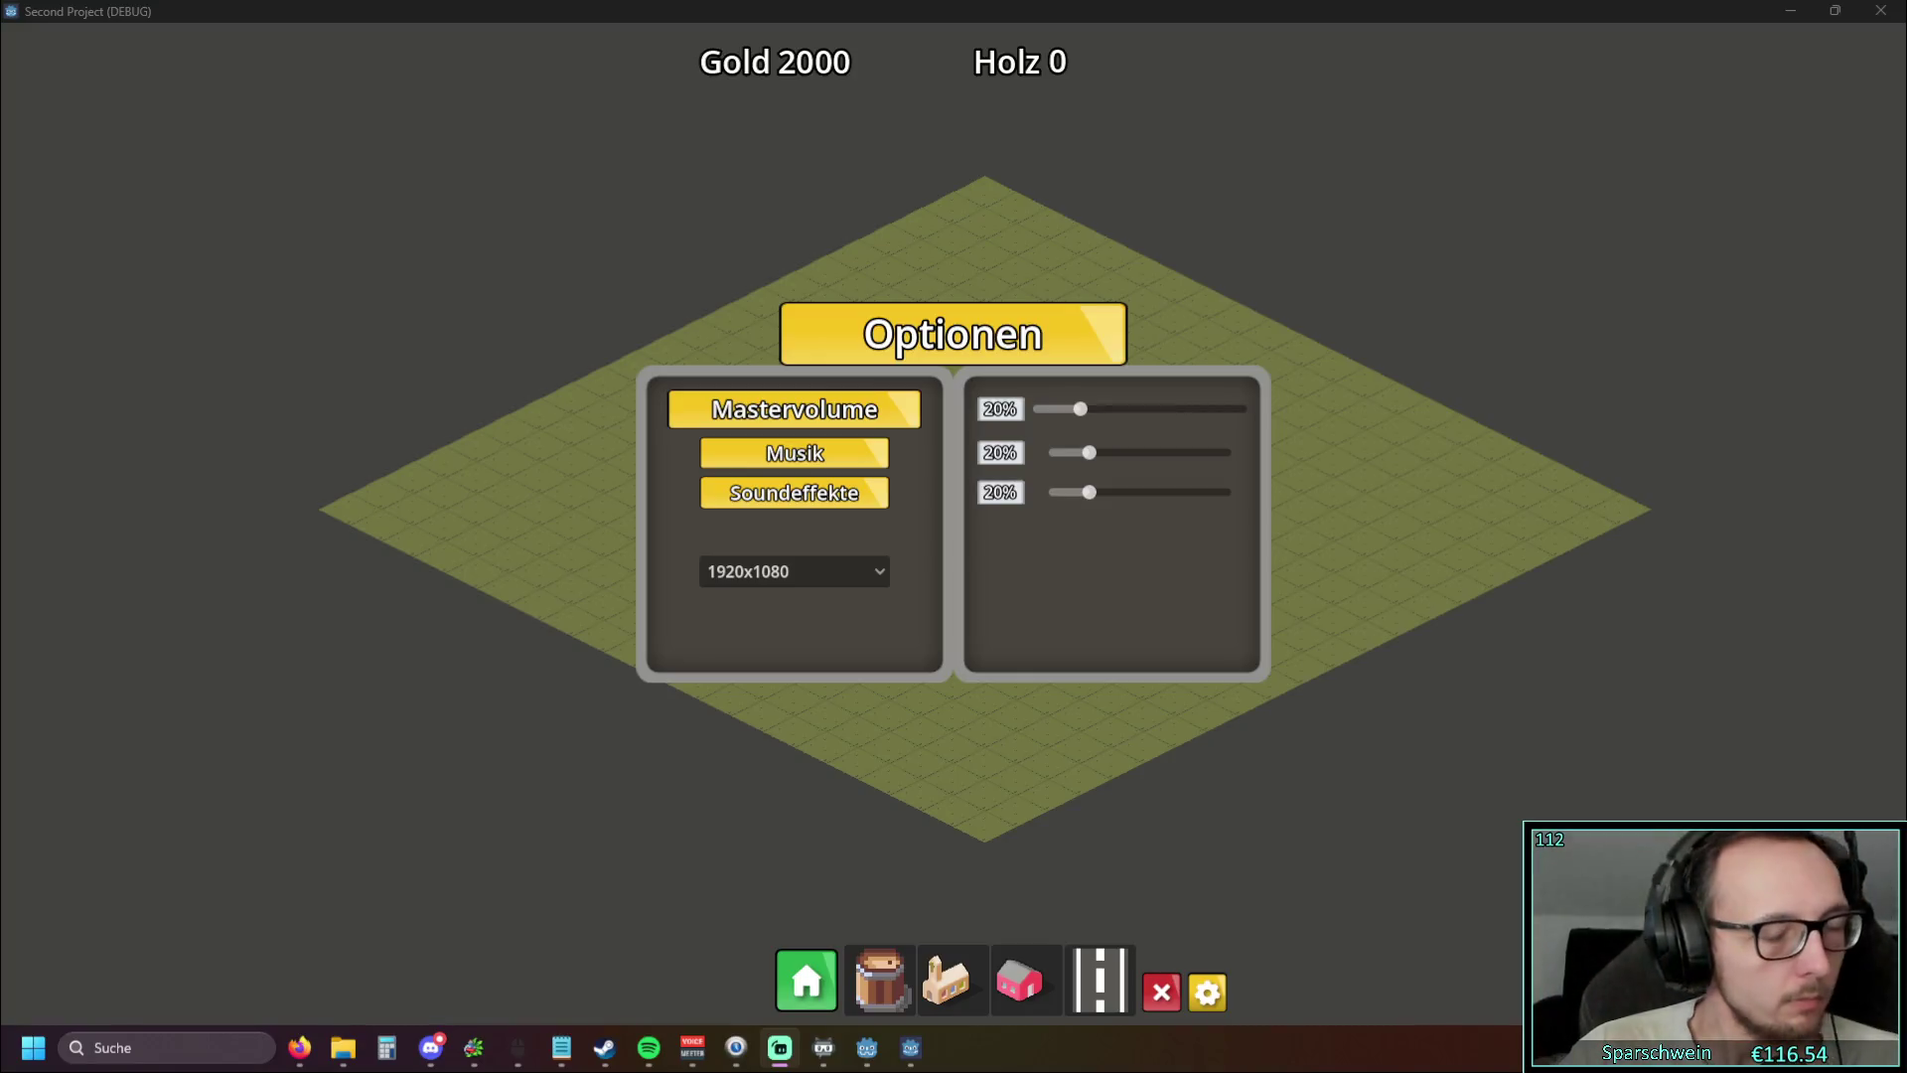
{"action": "left_click", "coordinate": [860, 577]}
{"action": "left_click", "coordinate": [780, 632]}
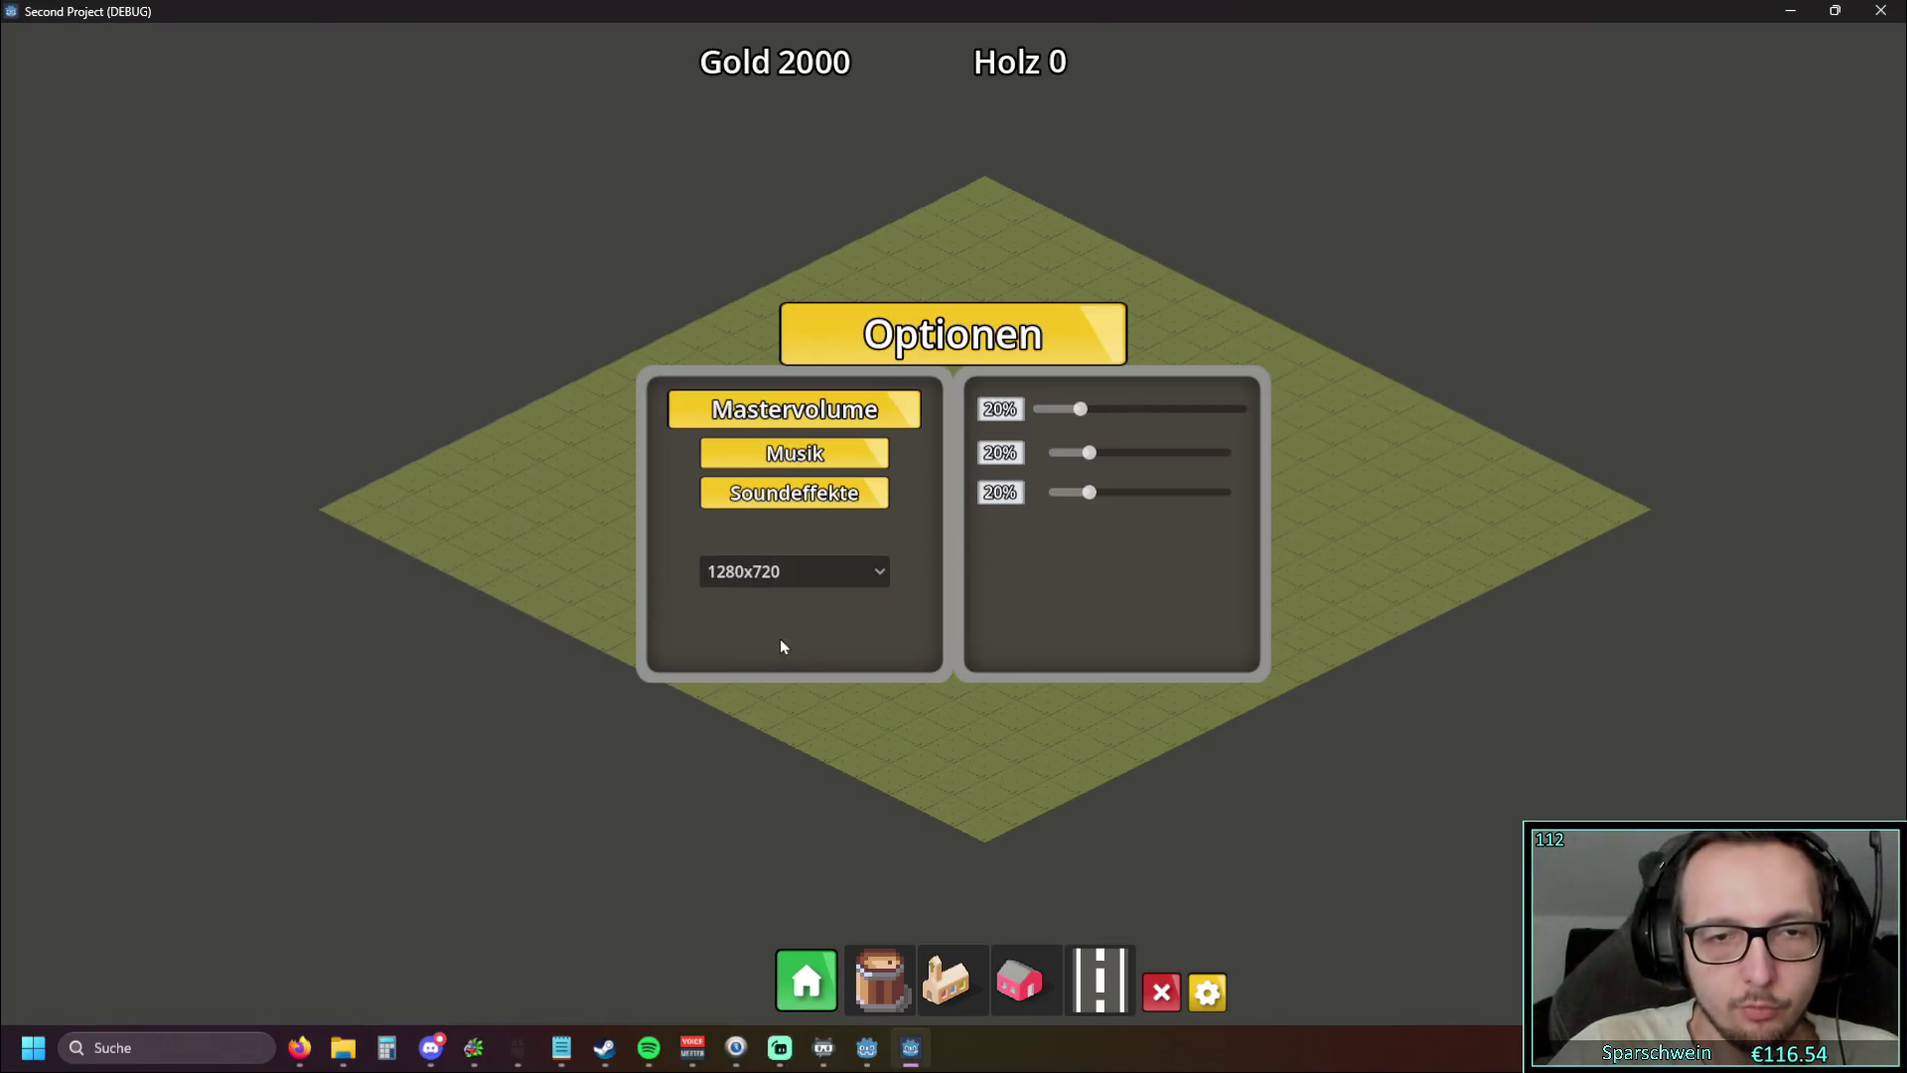
{"action": "double_click", "coordinate": [1085, 12]}
{"action": "double_click", "coordinate": [1128, 56]}
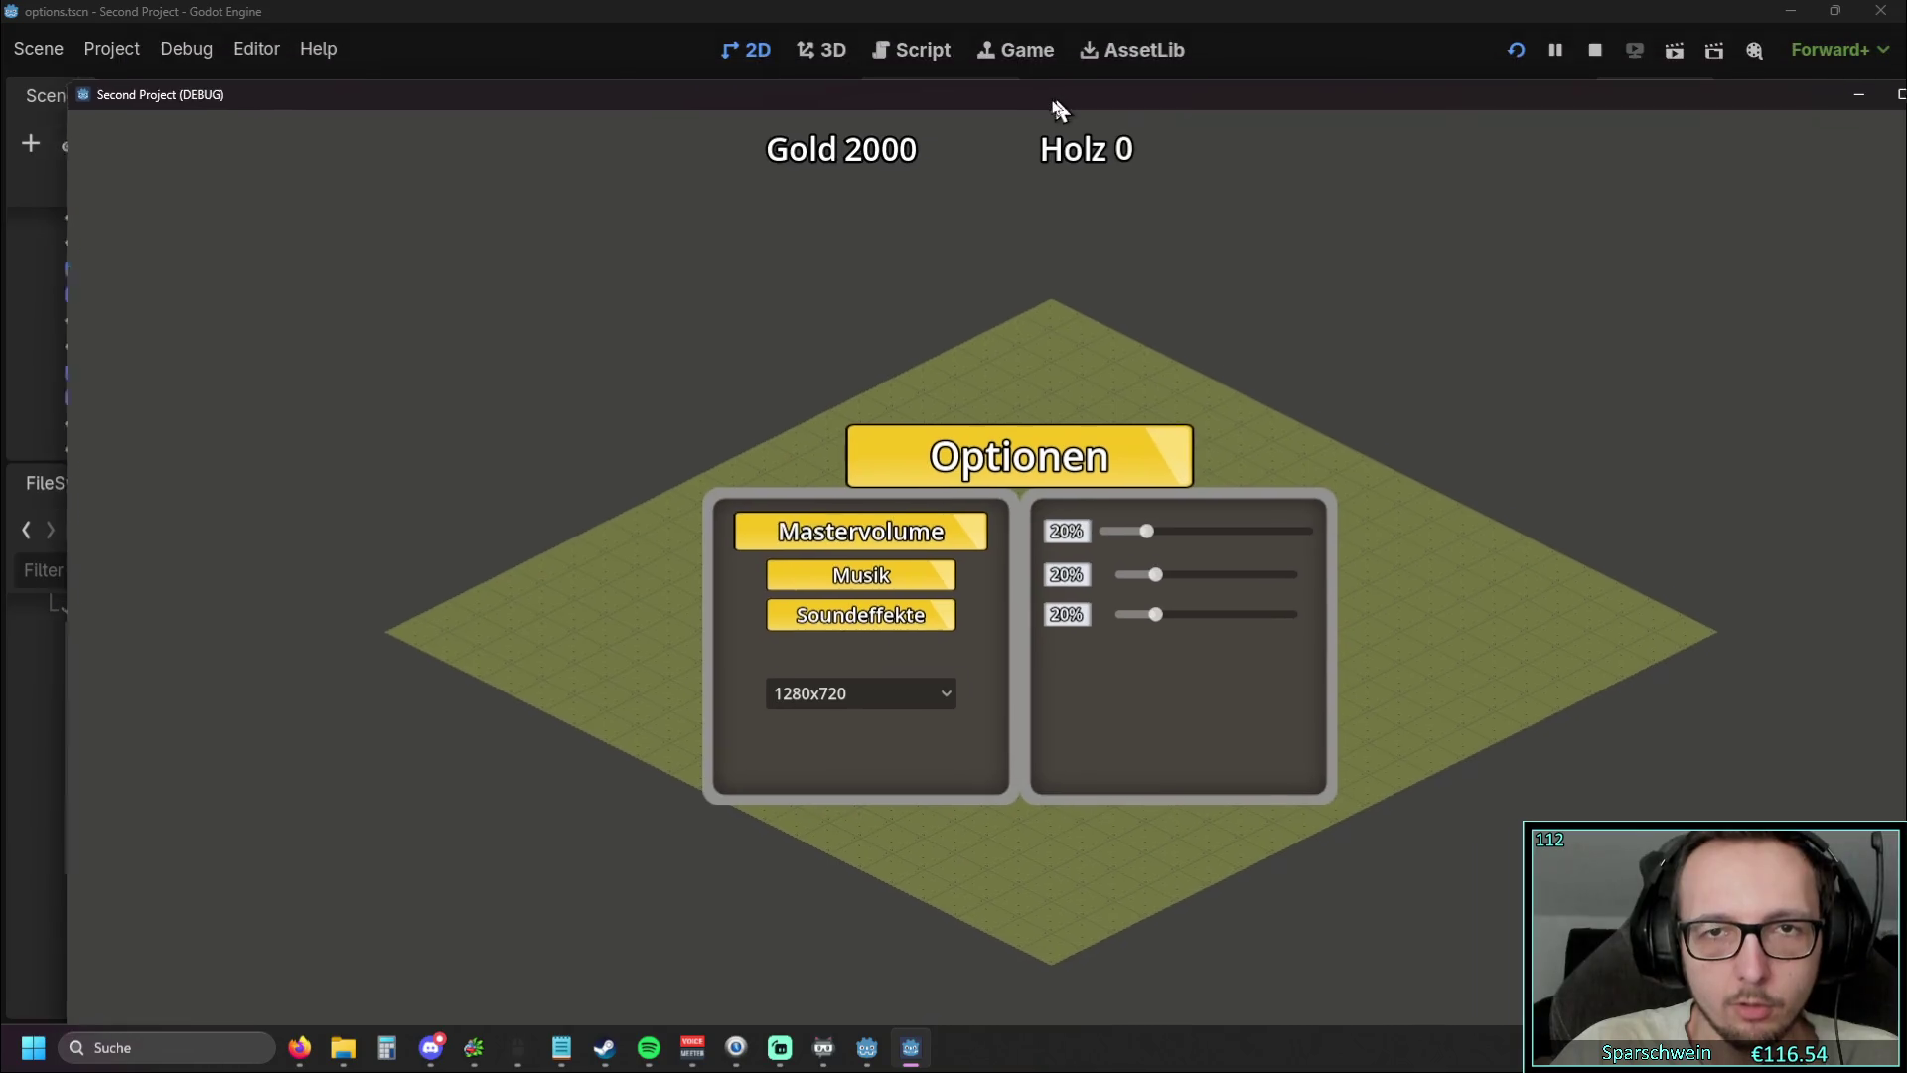
{"action": "double_click", "coordinate": [992, 14]}
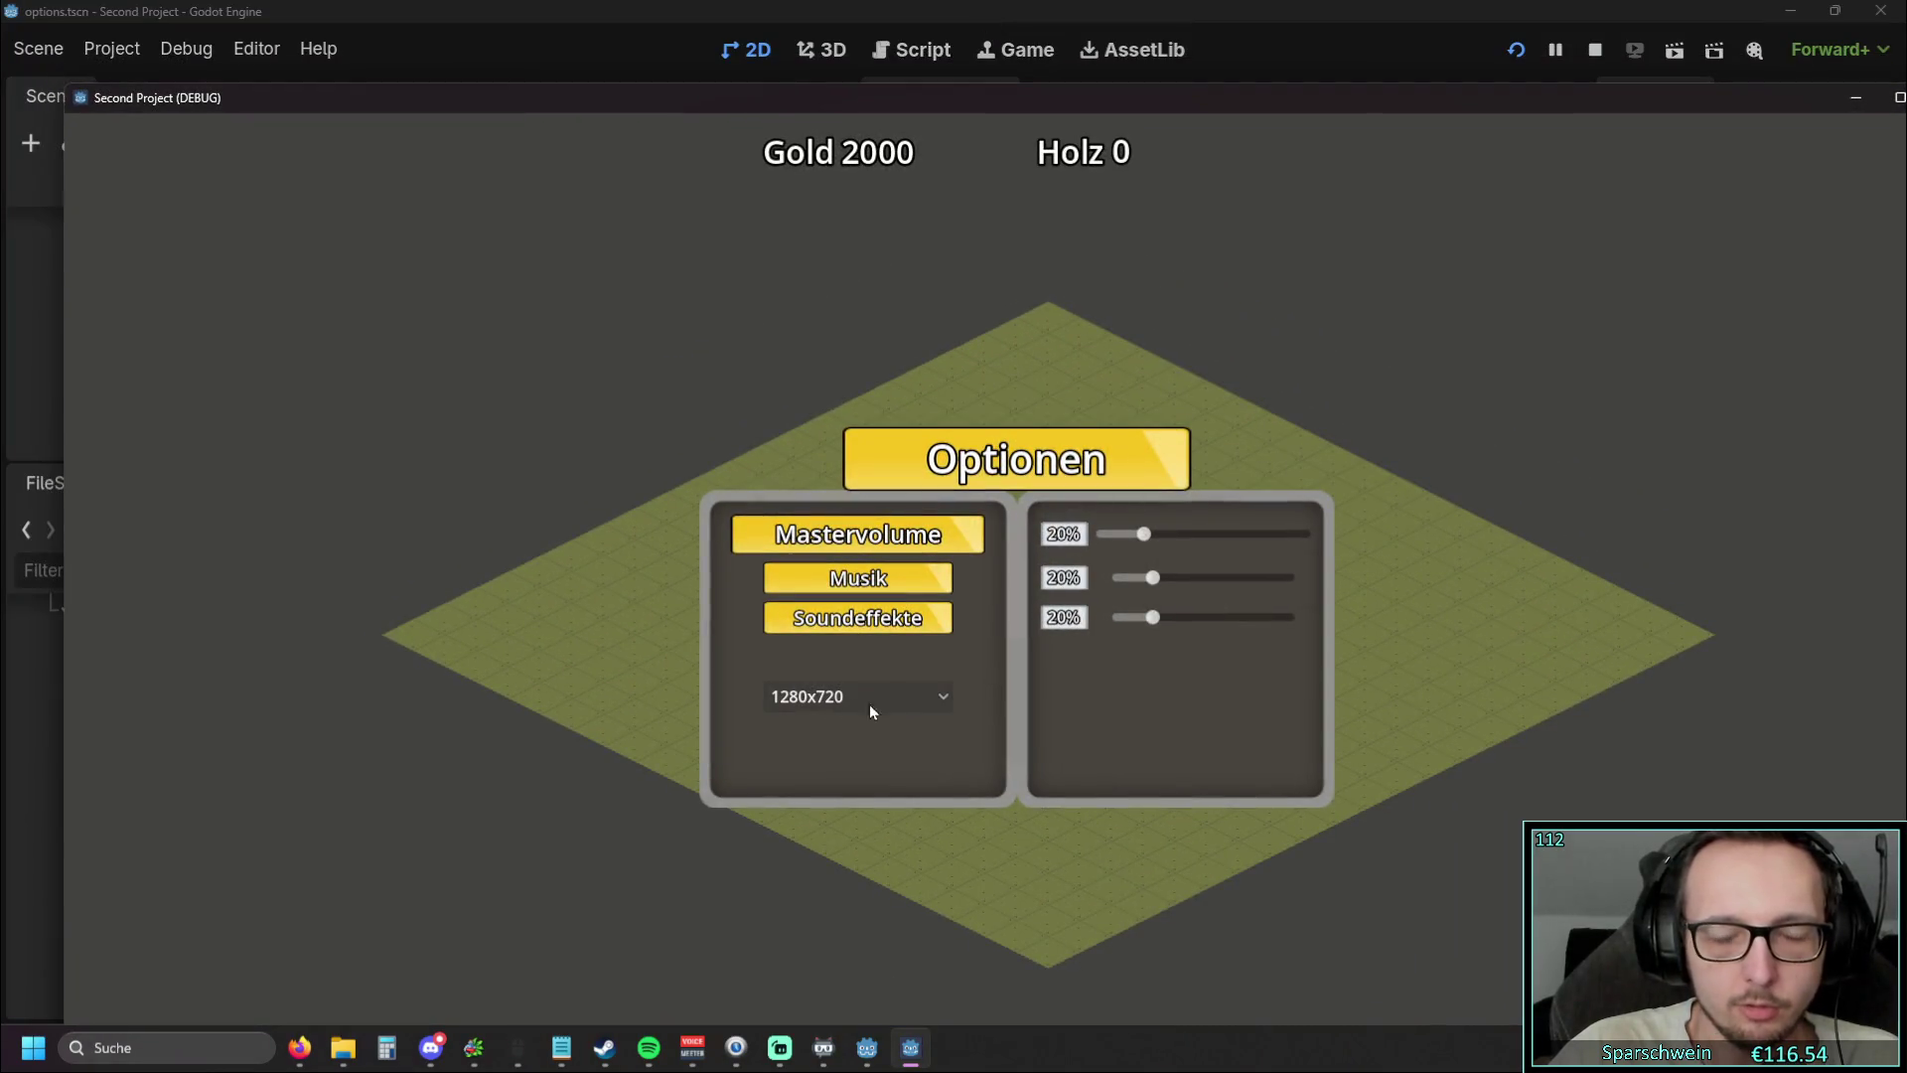
Cycle through 1600x900, 1280x720 and 1920x1080 while moving the window, then maximize it
{"action": "left_click", "coordinate": [920, 709]}
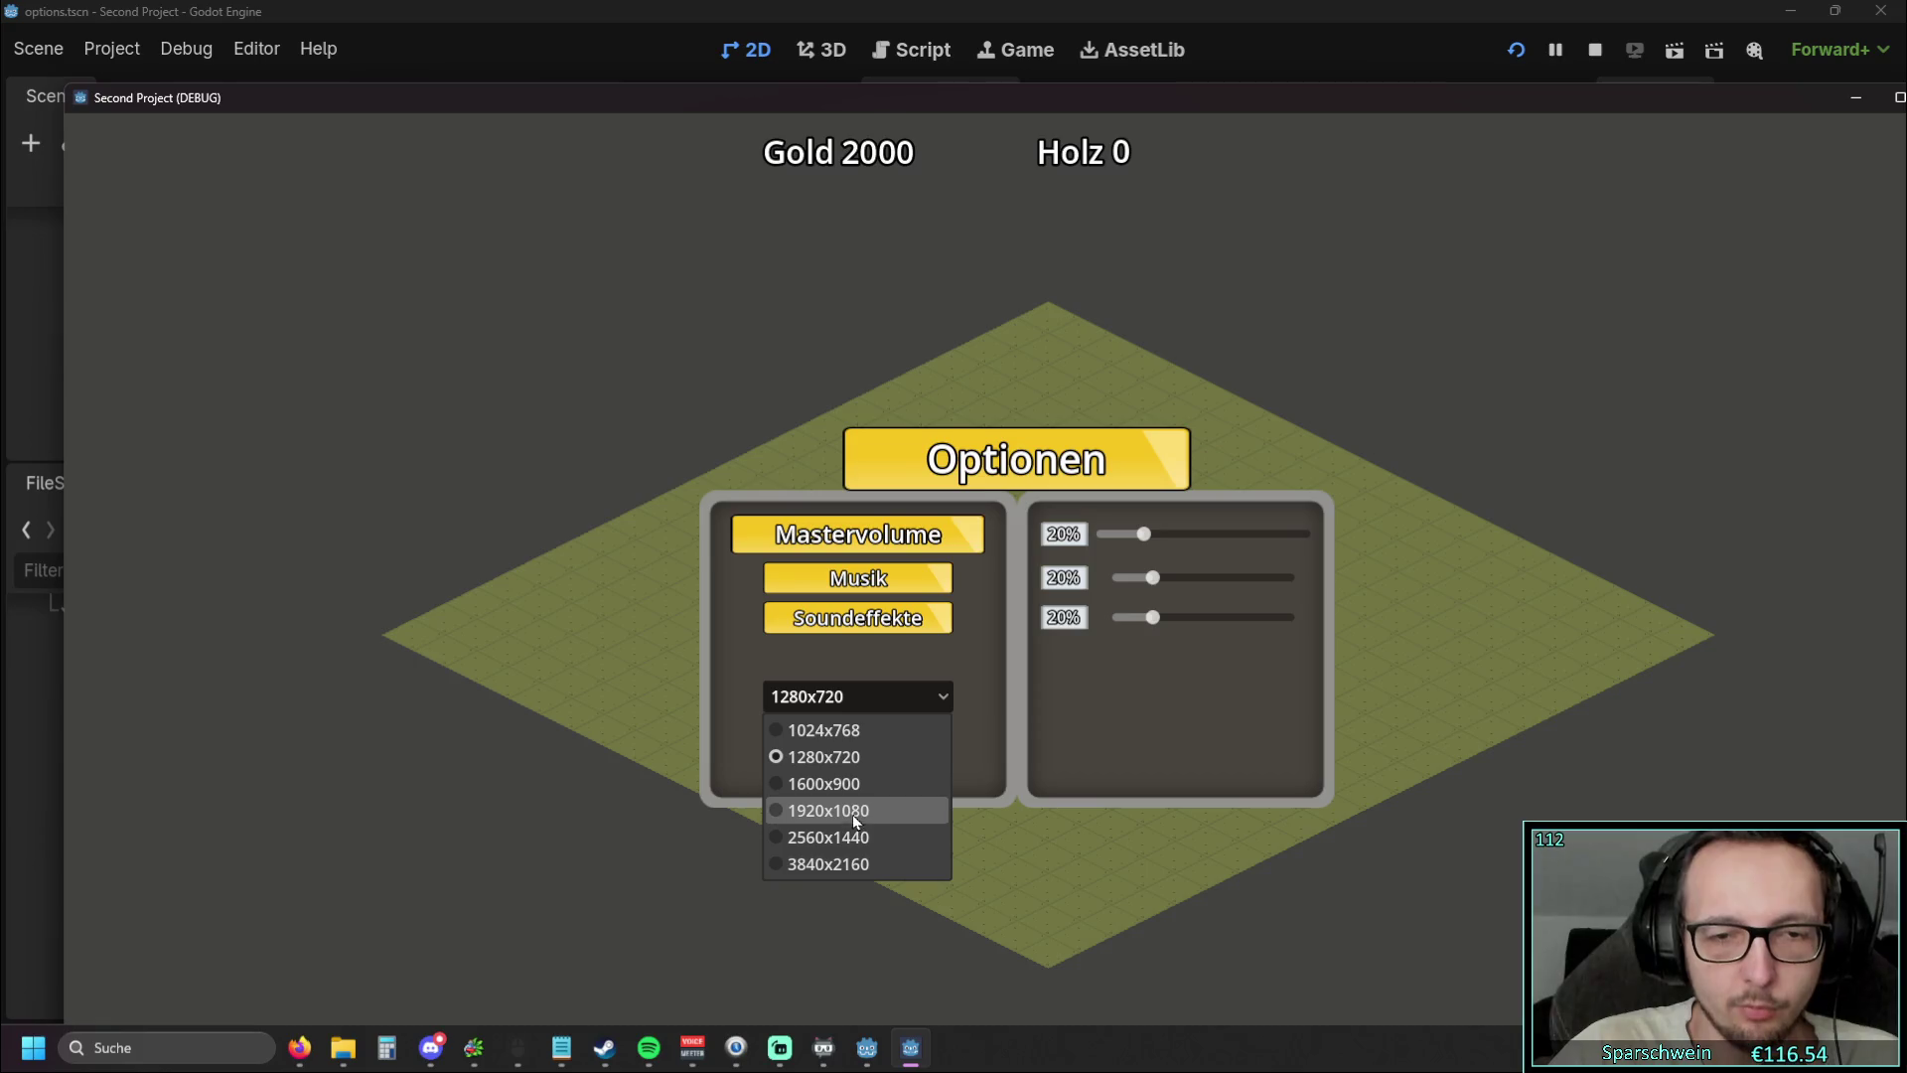
{"action": "left_click", "coordinate": [852, 785]}
{"action": "left_click", "coordinate": [785, 617]}
{"action": "left_click", "coordinate": [700, 664]}
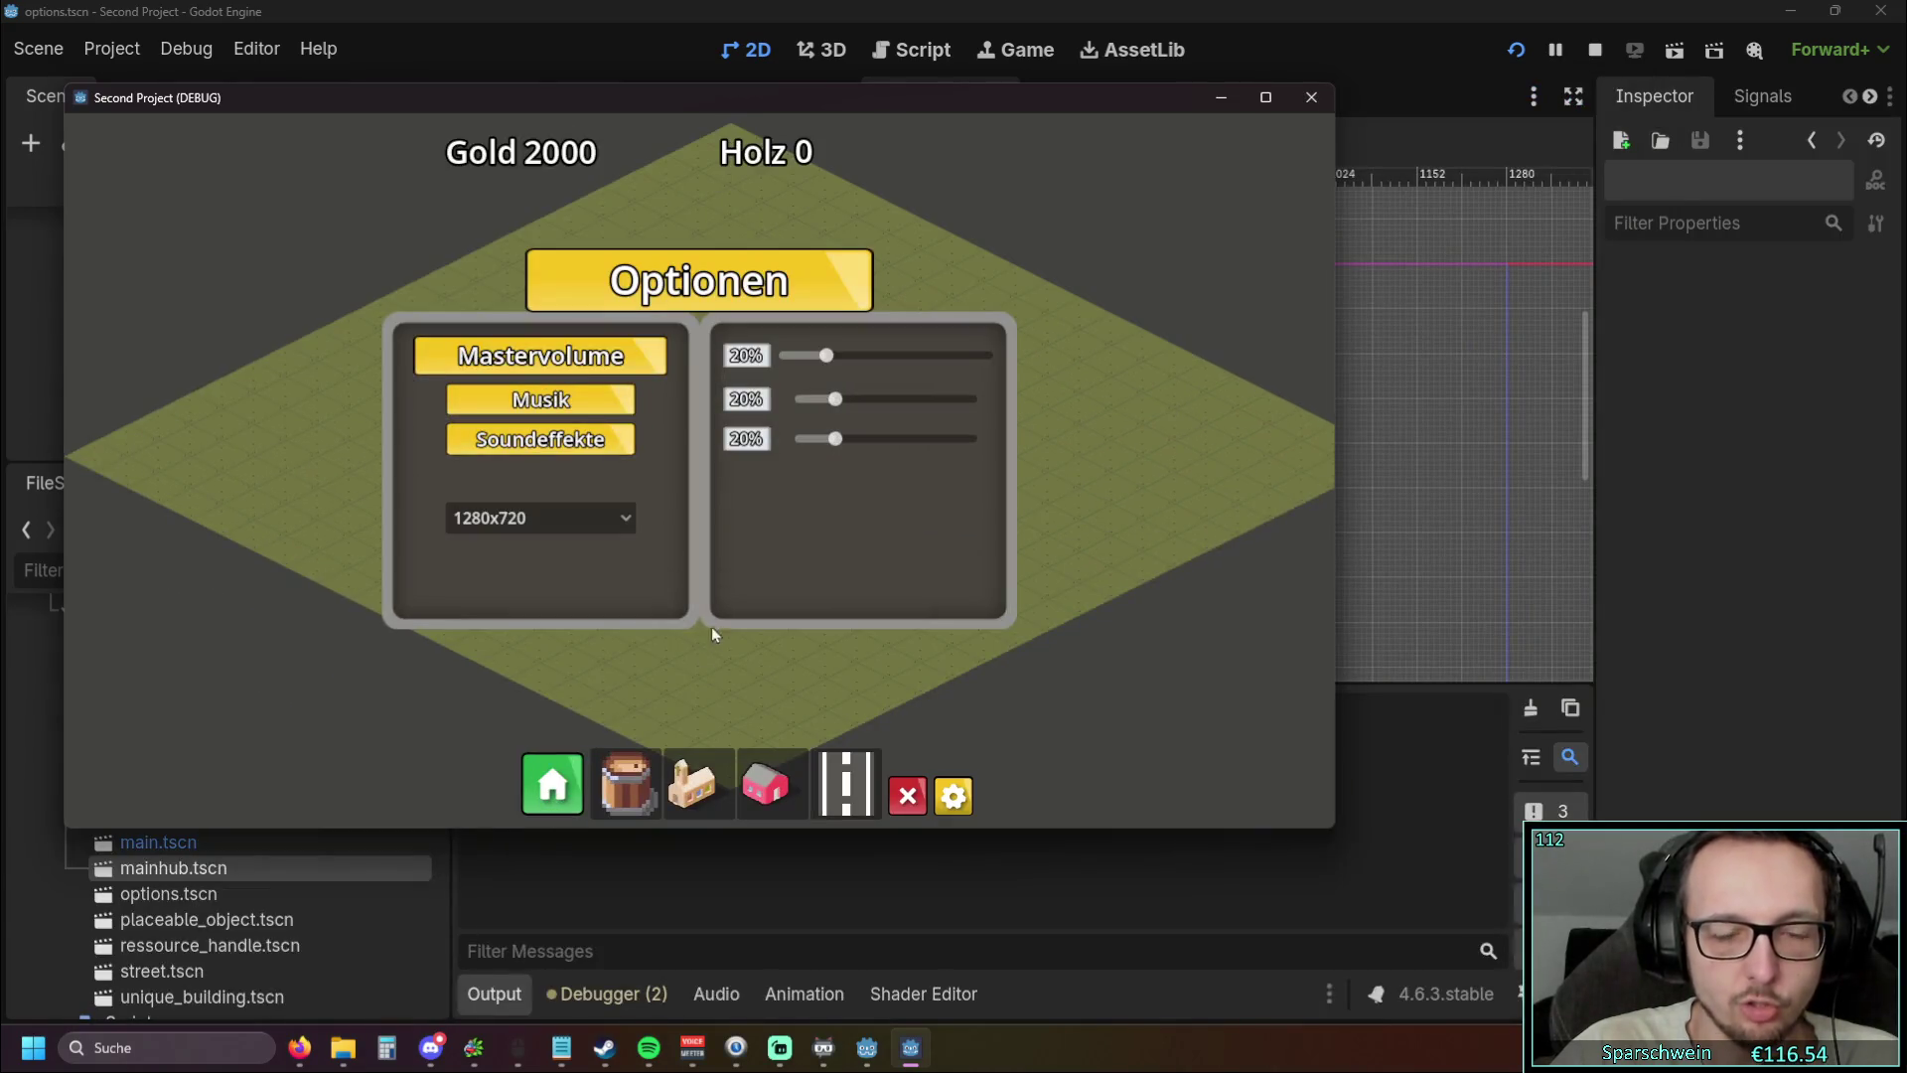
{"action": "left_click_drag", "start_coordinate": [715, 104], "coordinate": [1017, 117]}
{"action": "left_click", "coordinate": [892, 537]}
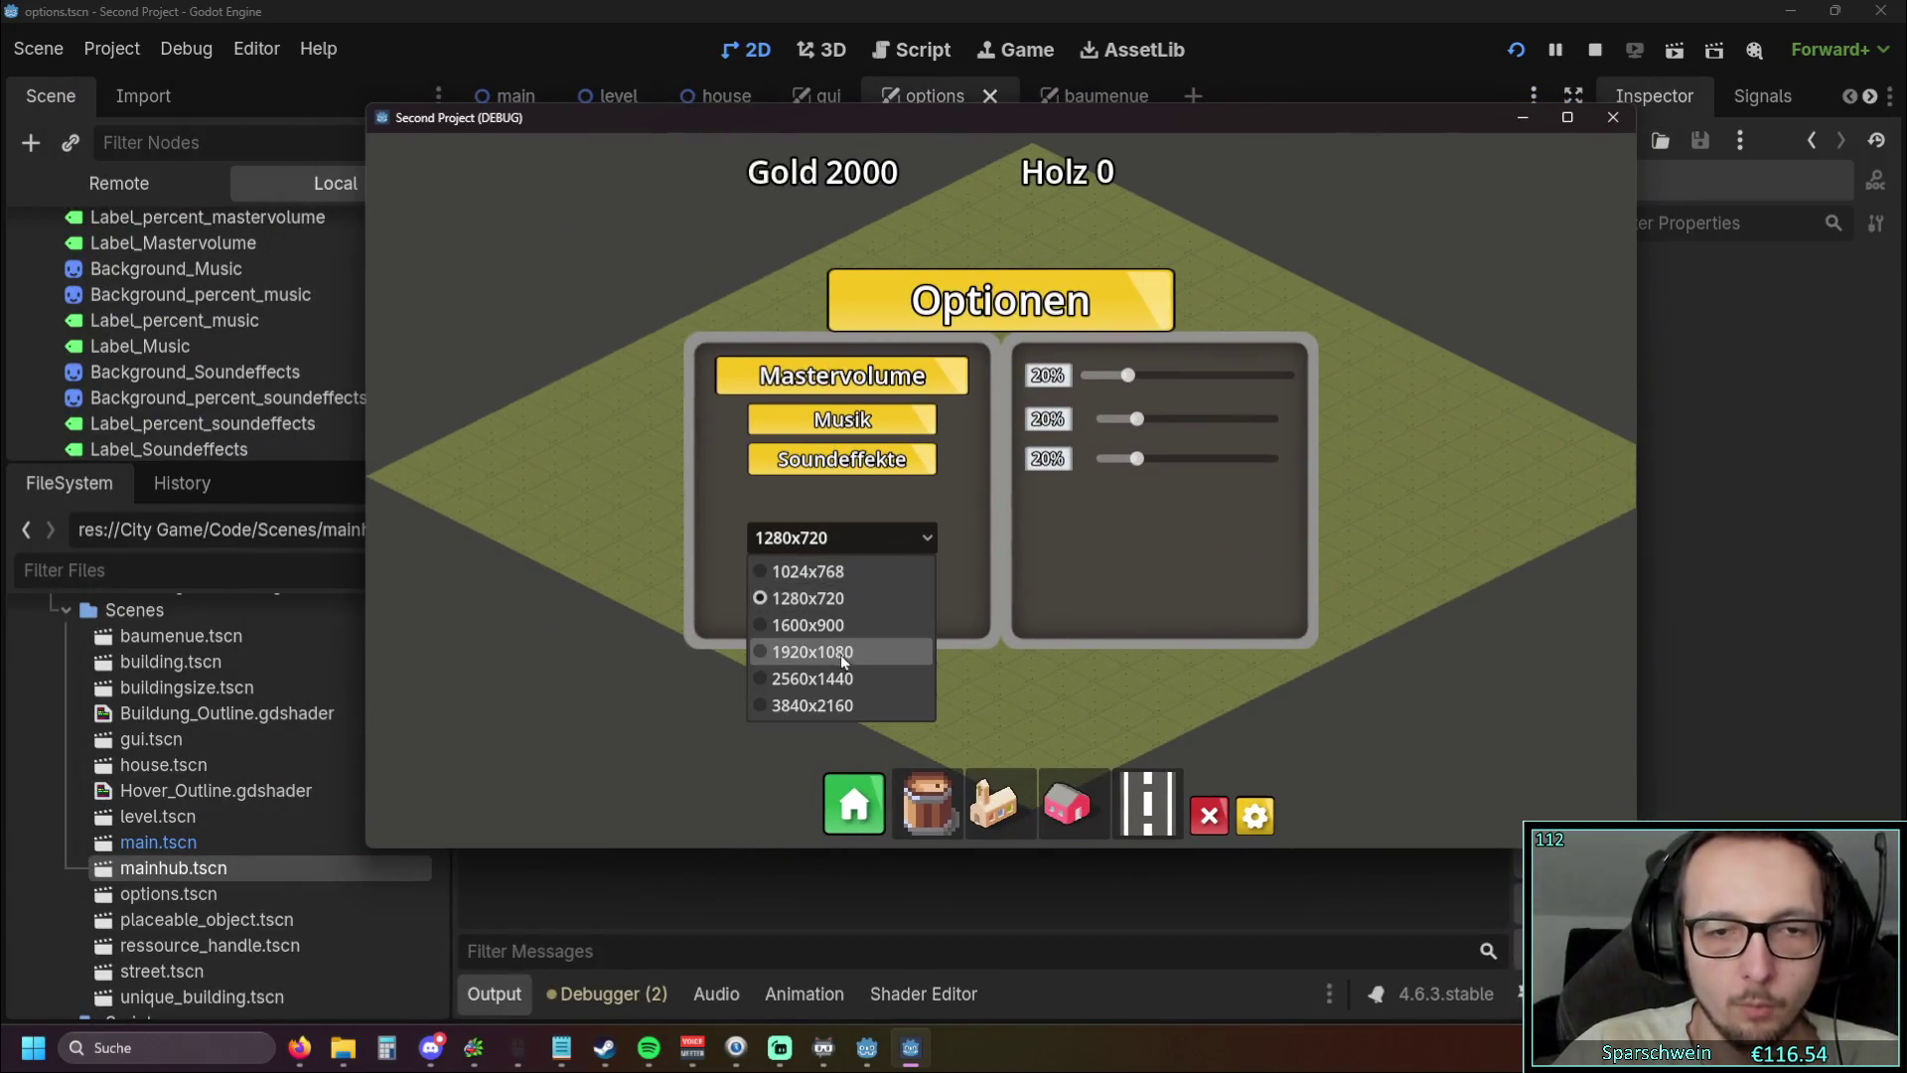
{"action": "left_click", "coordinate": [795, 652]}
{"action": "left_click_drag", "start_coordinate": [1133, 131], "coordinate": [942, 91]}
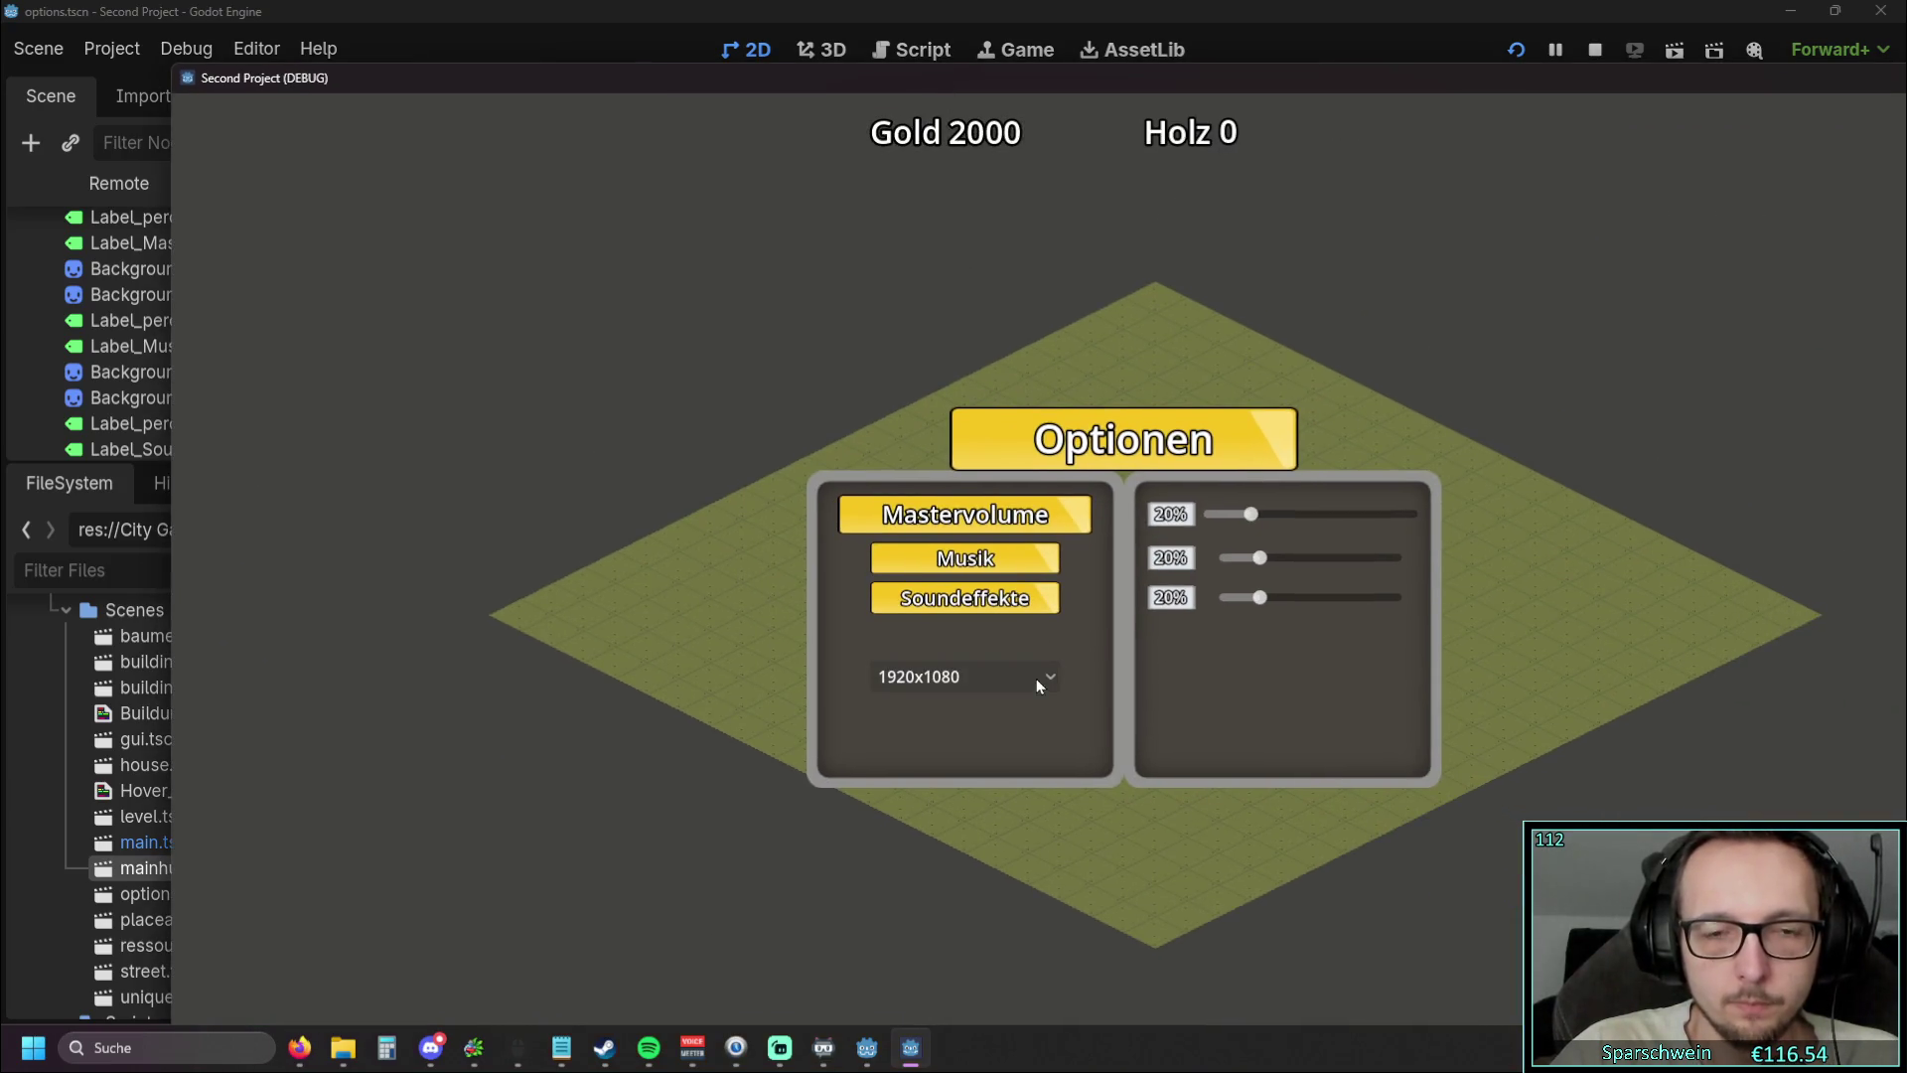
{"action": "double_click", "coordinate": [1046, 89]}
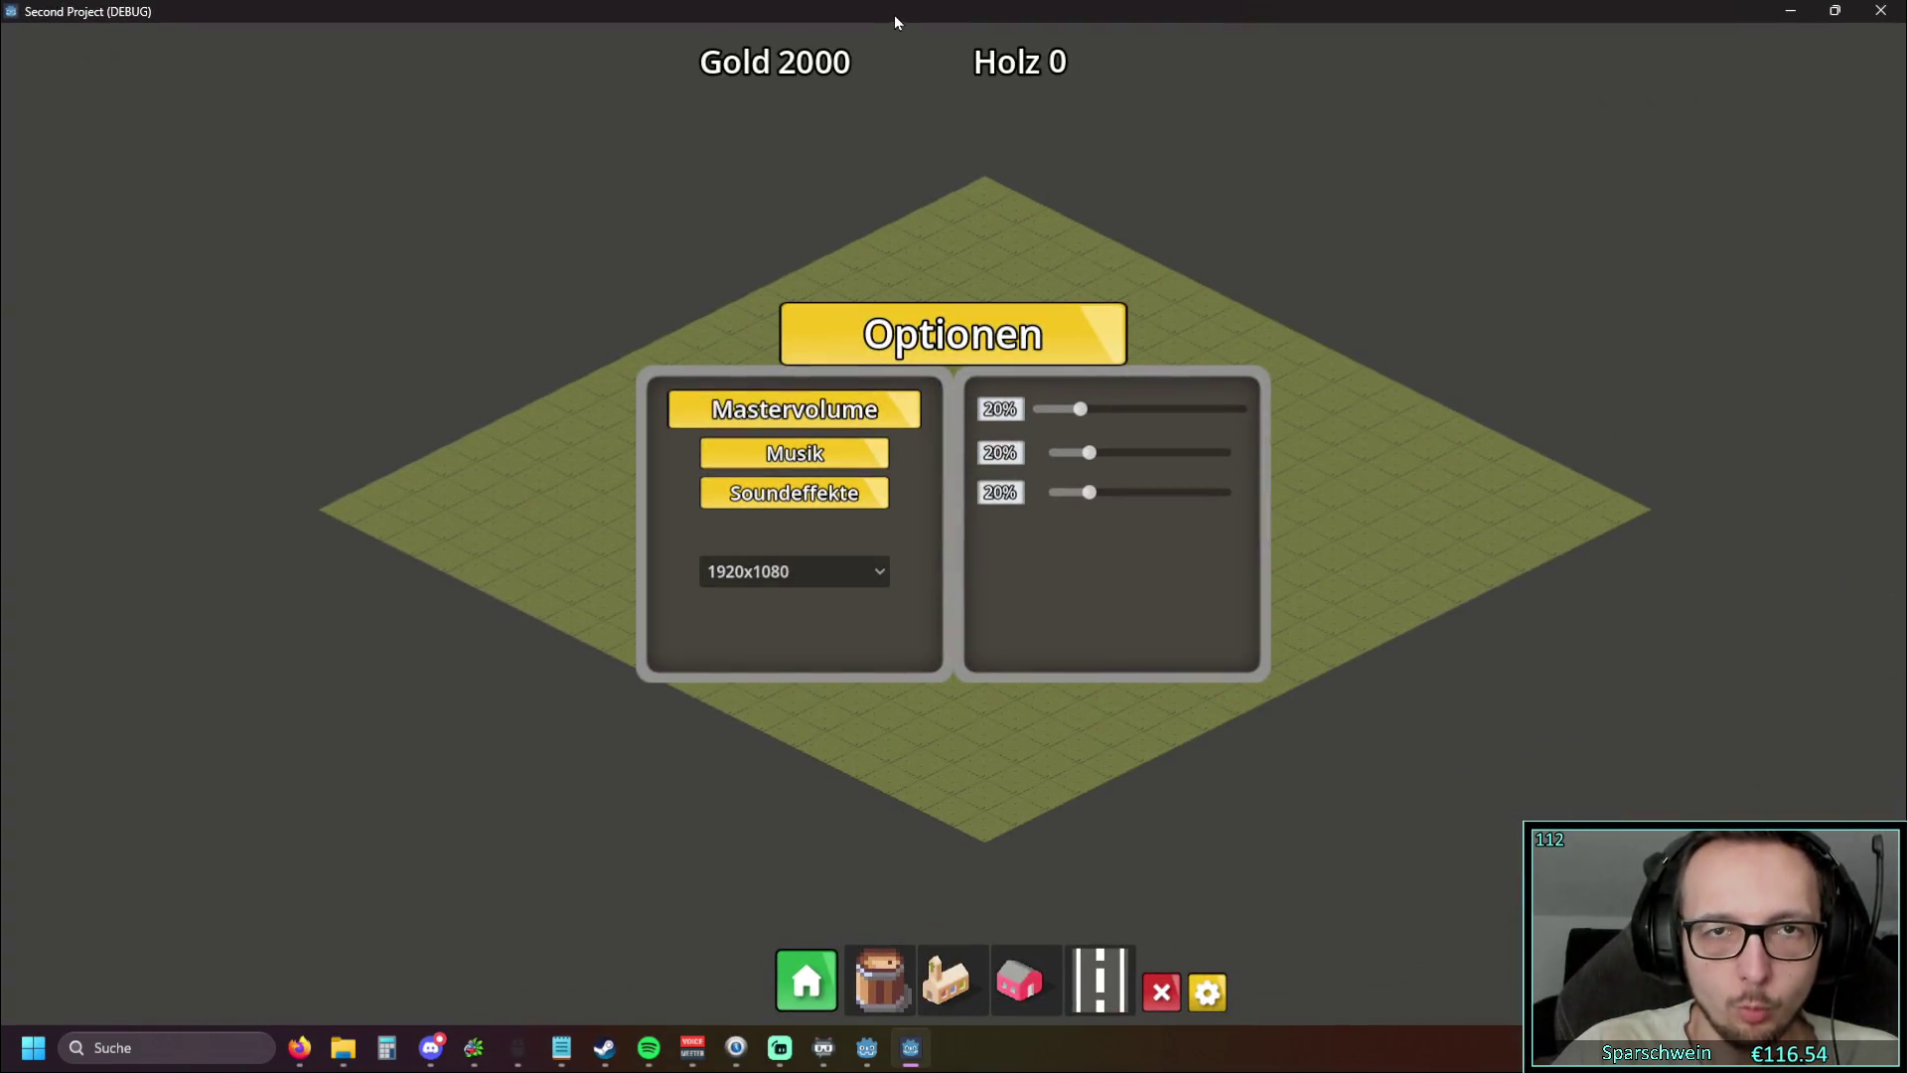
Choose 1280x720 in the restored window, then 1920x1080 while maximized, and restore again
{"action": "double_click", "coordinate": [894, 16]}
{"action": "left_click", "coordinate": [992, 690]}
{"action": "left_click", "coordinate": [969, 743]}
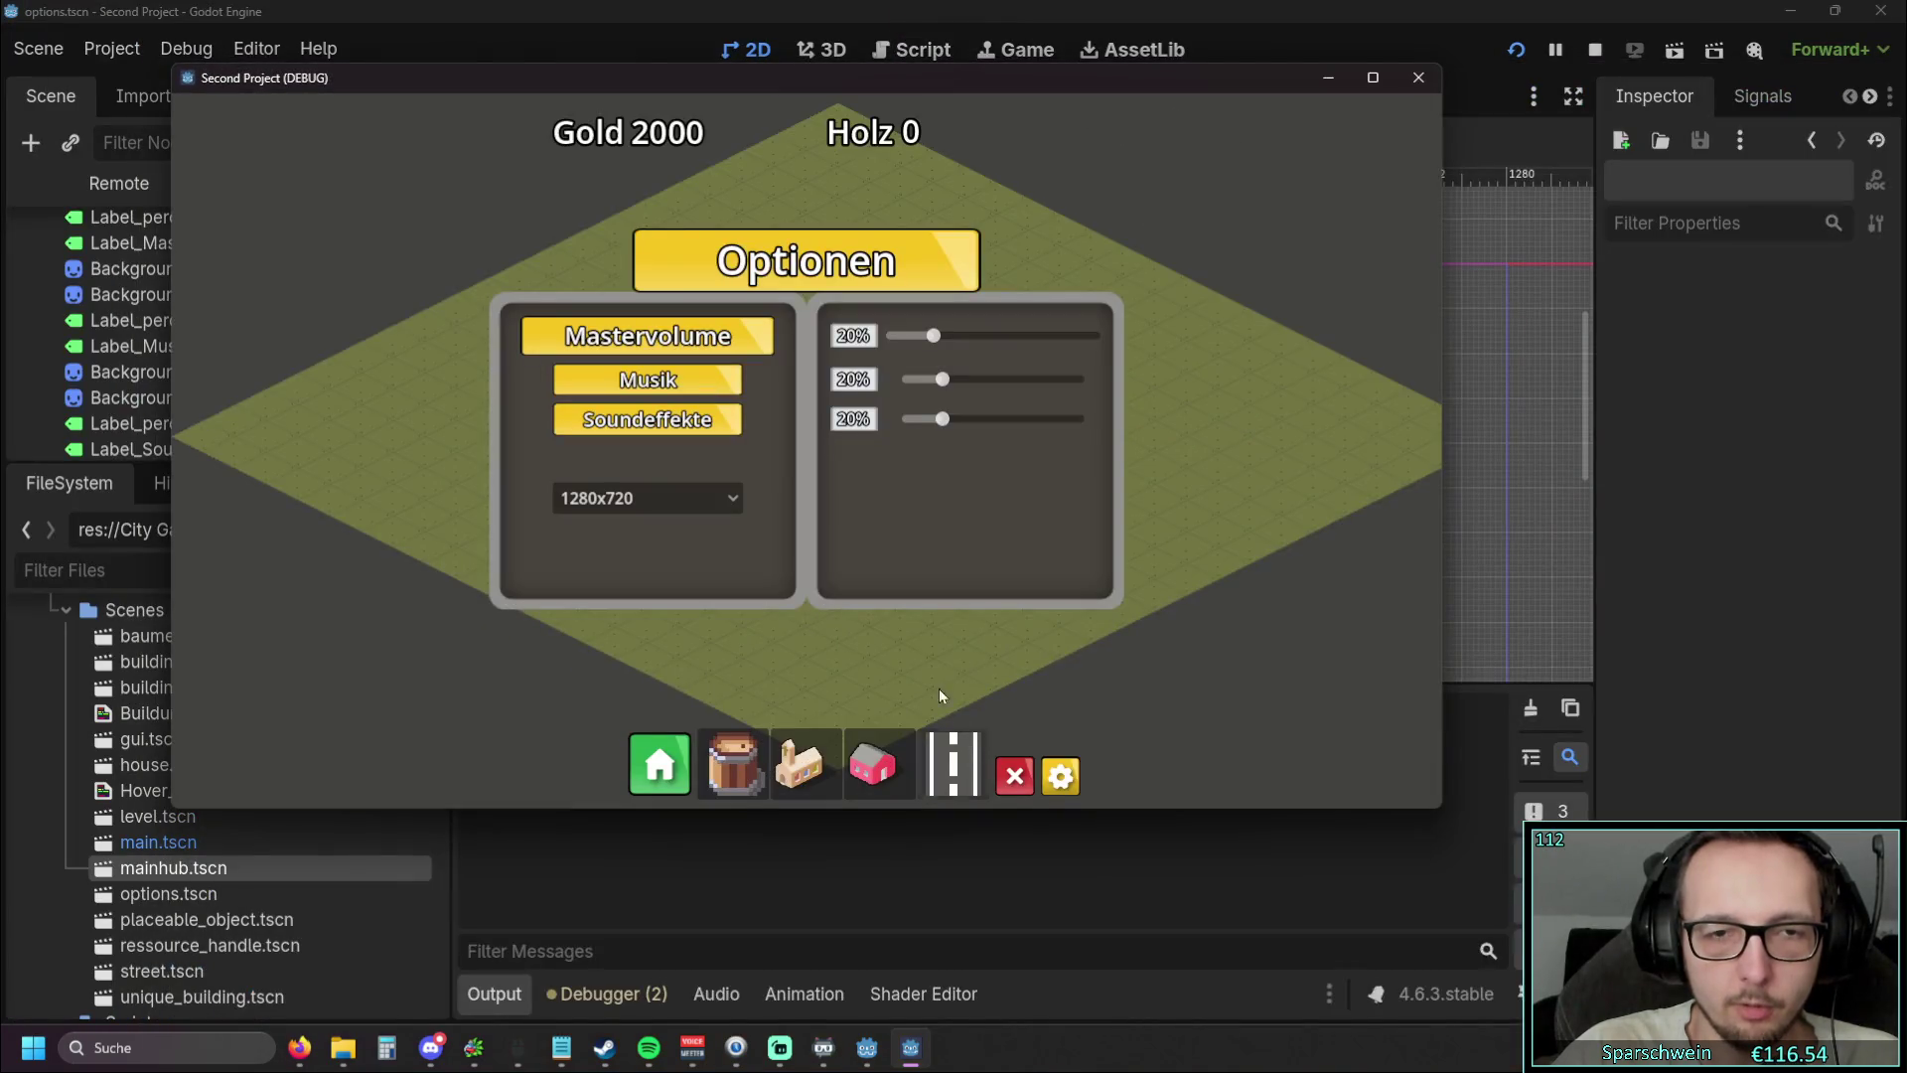
{"action": "double_click", "coordinate": [837, 77]}
{"action": "left_click", "coordinate": [785, 571]}
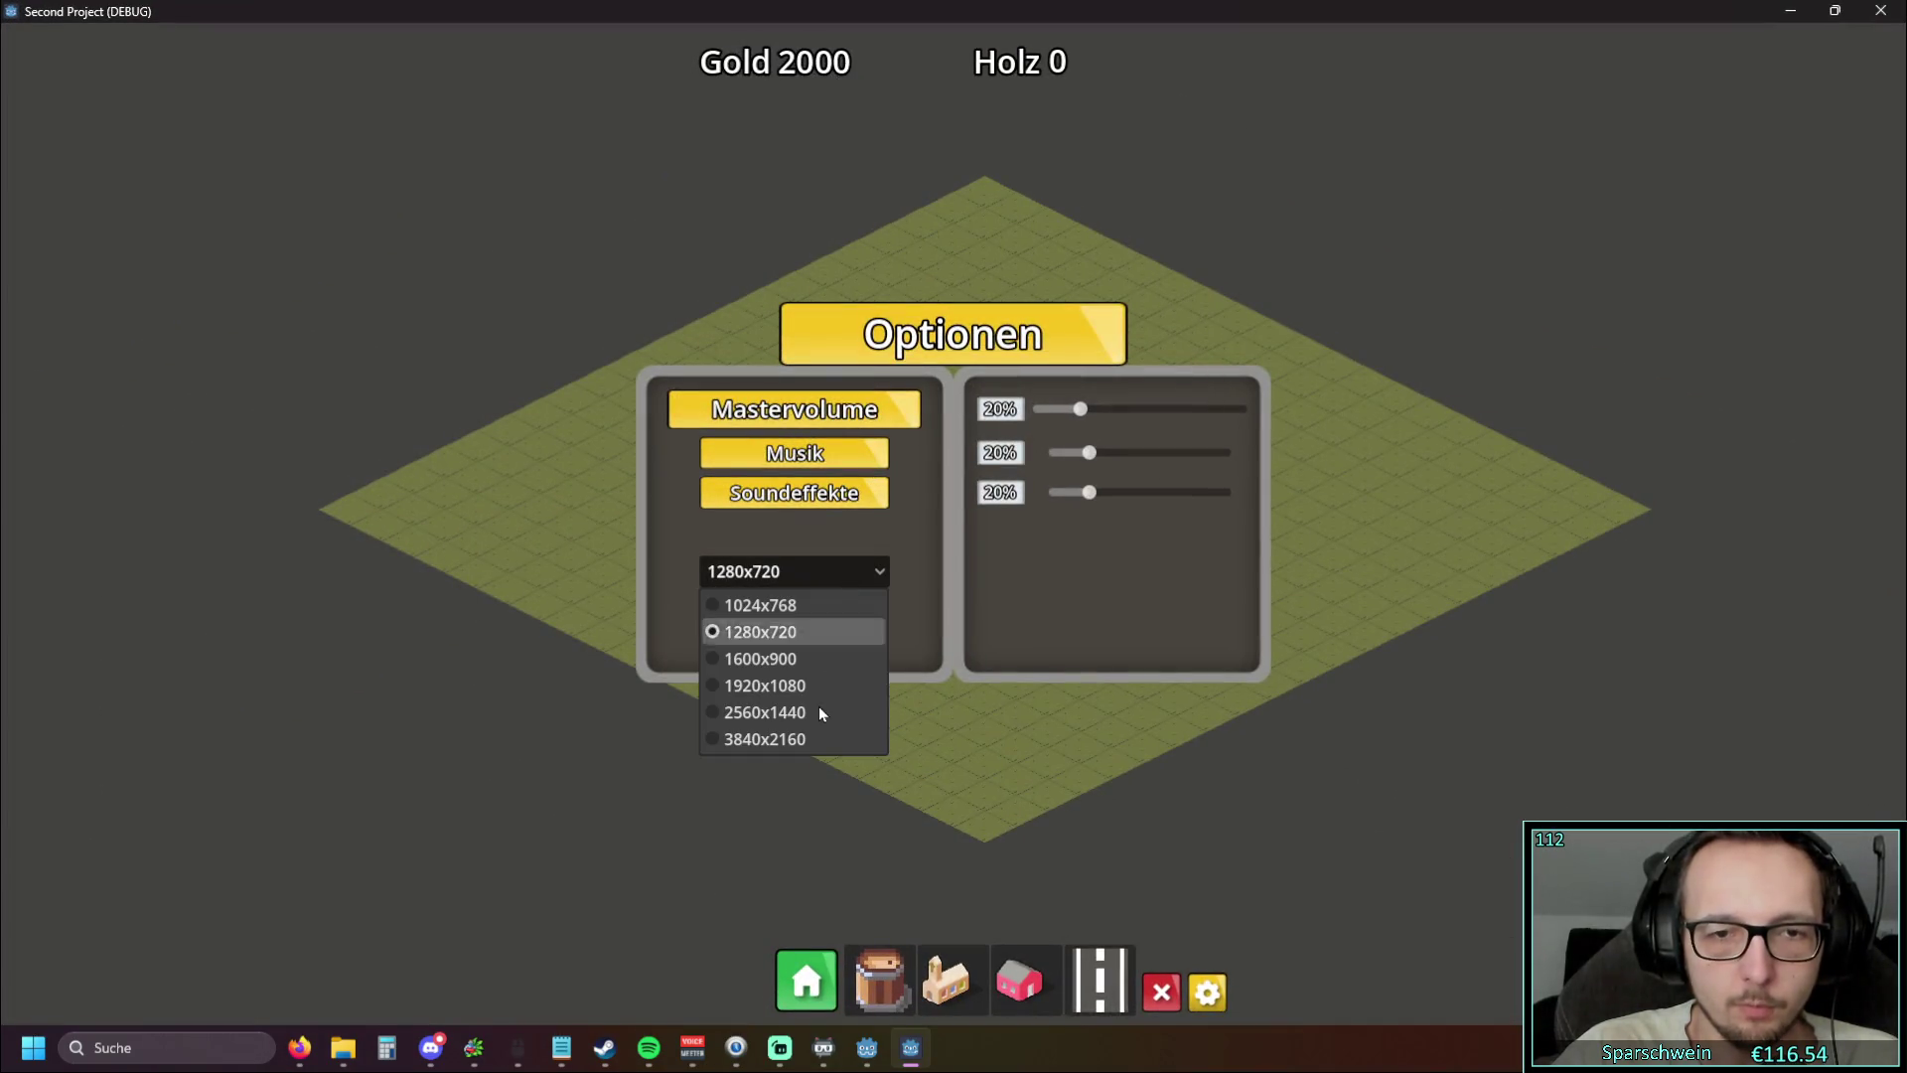
{"action": "left_click", "coordinate": [806, 685]}
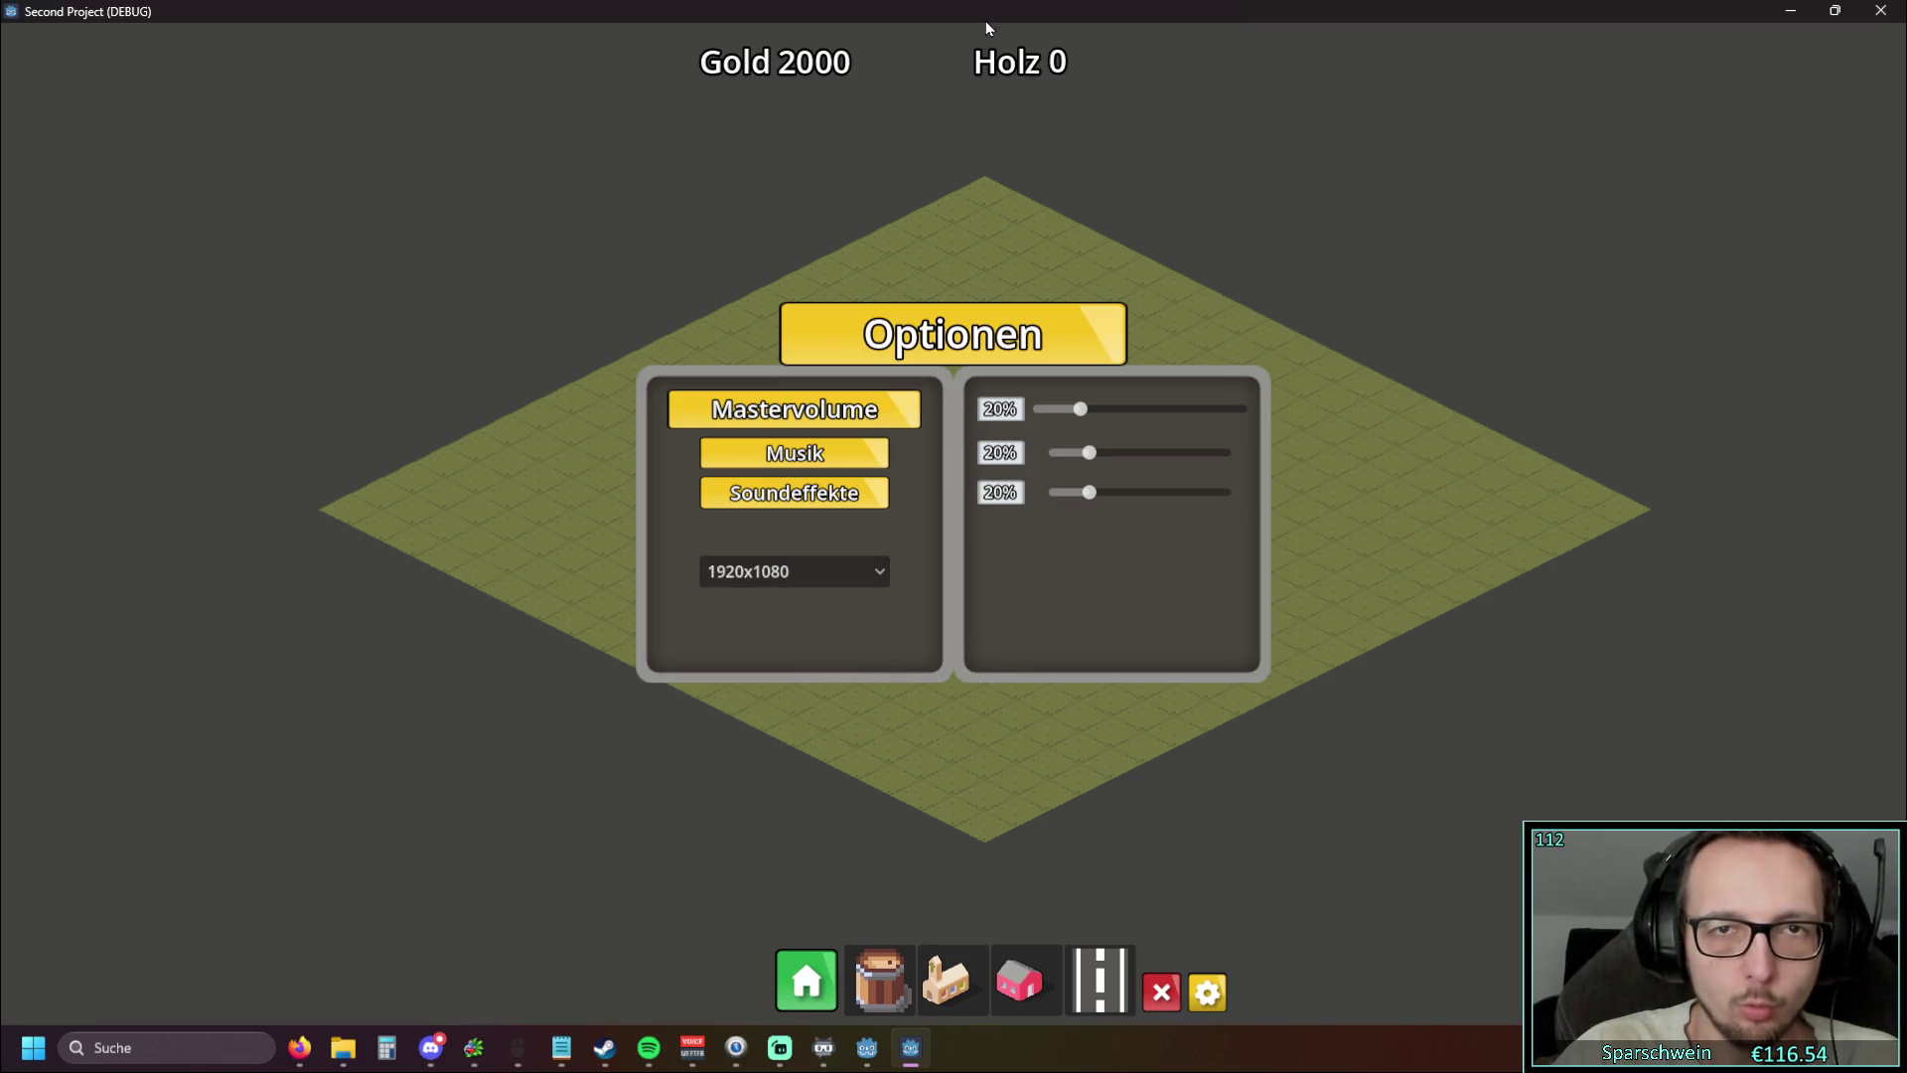
{"action": "double_click", "coordinate": [986, 21]}
Reselect 1920x1080, briefly try 1280x720, settle on 1920x1080, and restore the window
{"action": "left_click", "coordinate": [700, 495]}
{"action": "left_click", "coordinate": [651, 612]}
{"action": "left_click", "coordinate": [667, 499]}
{"action": "left_click", "coordinate": [662, 498]}
{"action": "left_click", "coordinate": [646, 558]}
{"action": "left_click", "coordinate": [661, 500]}
{"action": "left_click", "coordinate": [664, 611]}
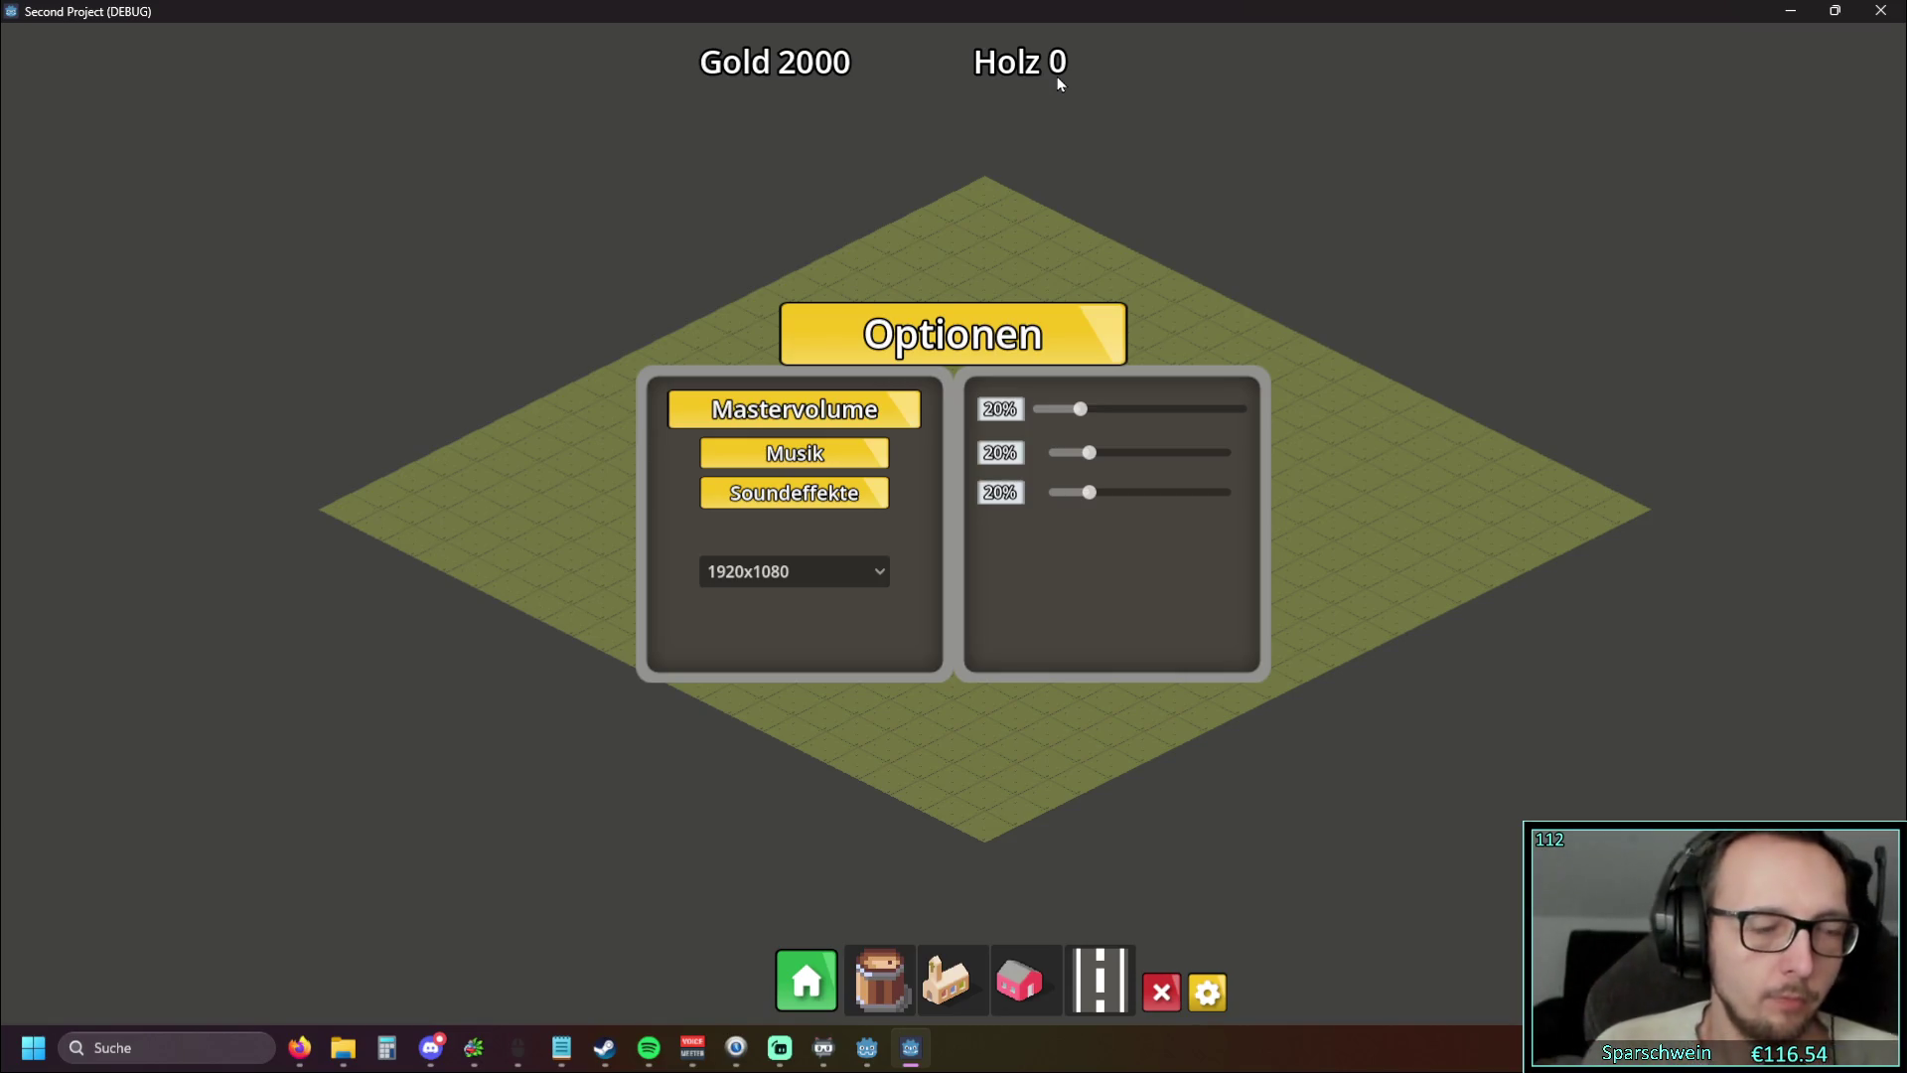
{"action": "double_click", "coordinate": [932, 9]}
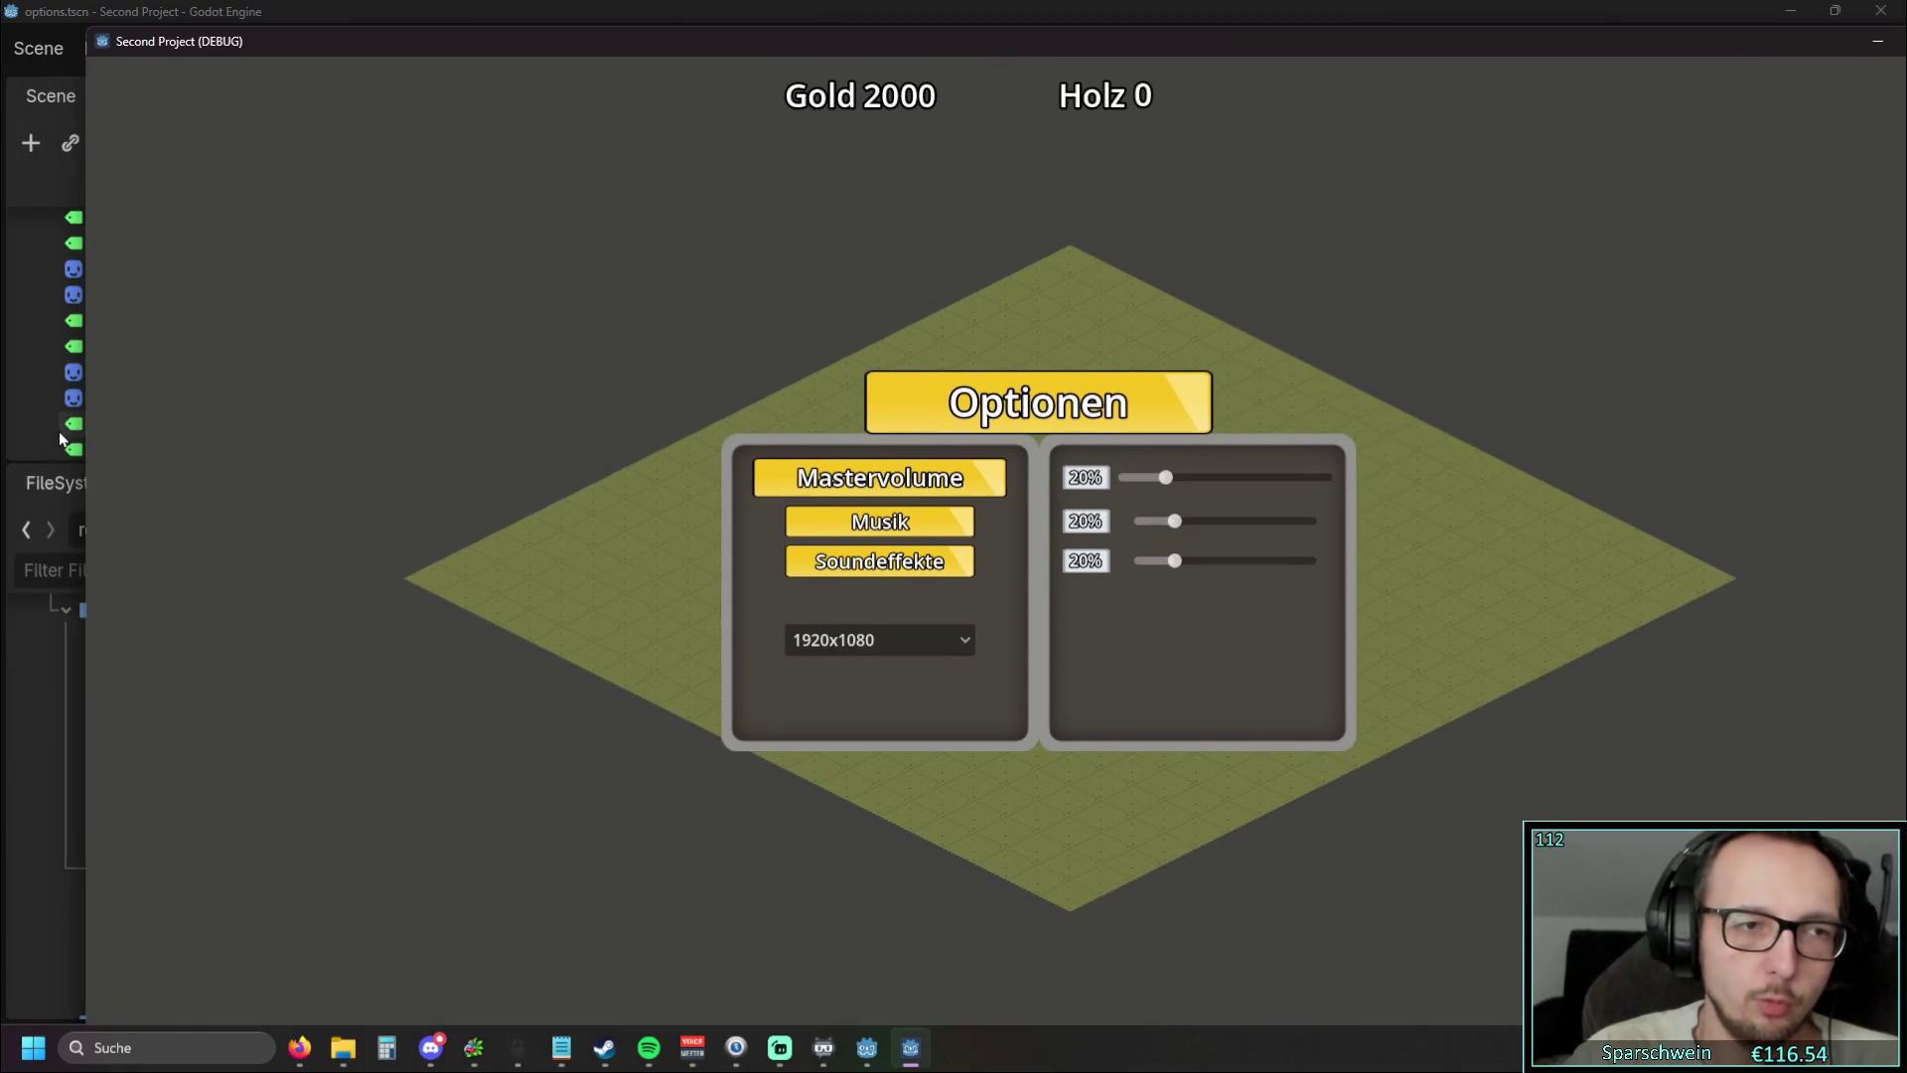
Narrow and shorten the game window, move it to the top-left corner, then adjust its right and bottom edges
{"action": "left_click_drag", "start_coordinate": [80, 437], "coordinate": [830, 436]}
{"action": "mouse_move", "coordinate": [1292, 18]}
{"action": "left_mouse_down"}
{"action": "mouse_move", "coordinate": [1283, 419]}
{"action": "mouse_move", "coordinate": [894, 99]}
{"action": "left_mouse_up"}
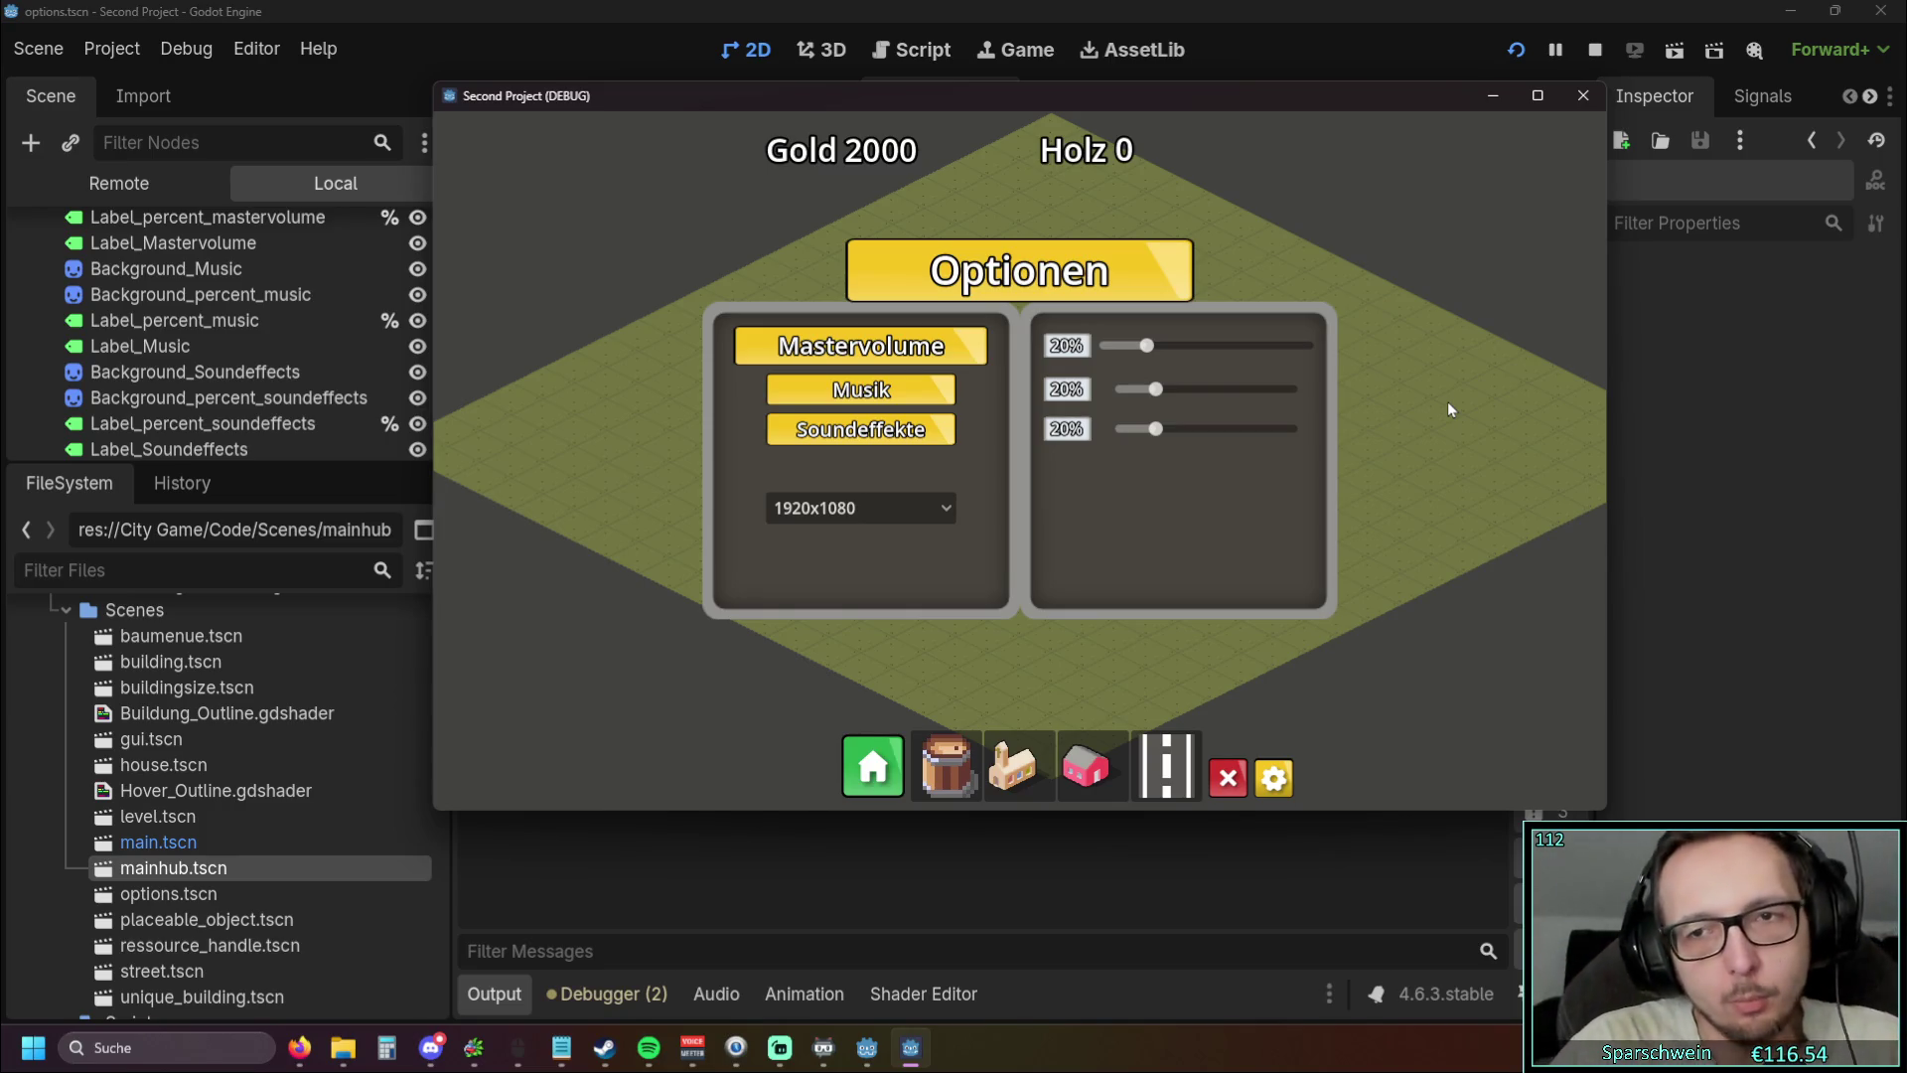
{"action": "left_click_drag", "start_coordinate": [1617, 390], "coordinate": [1300, 391]}
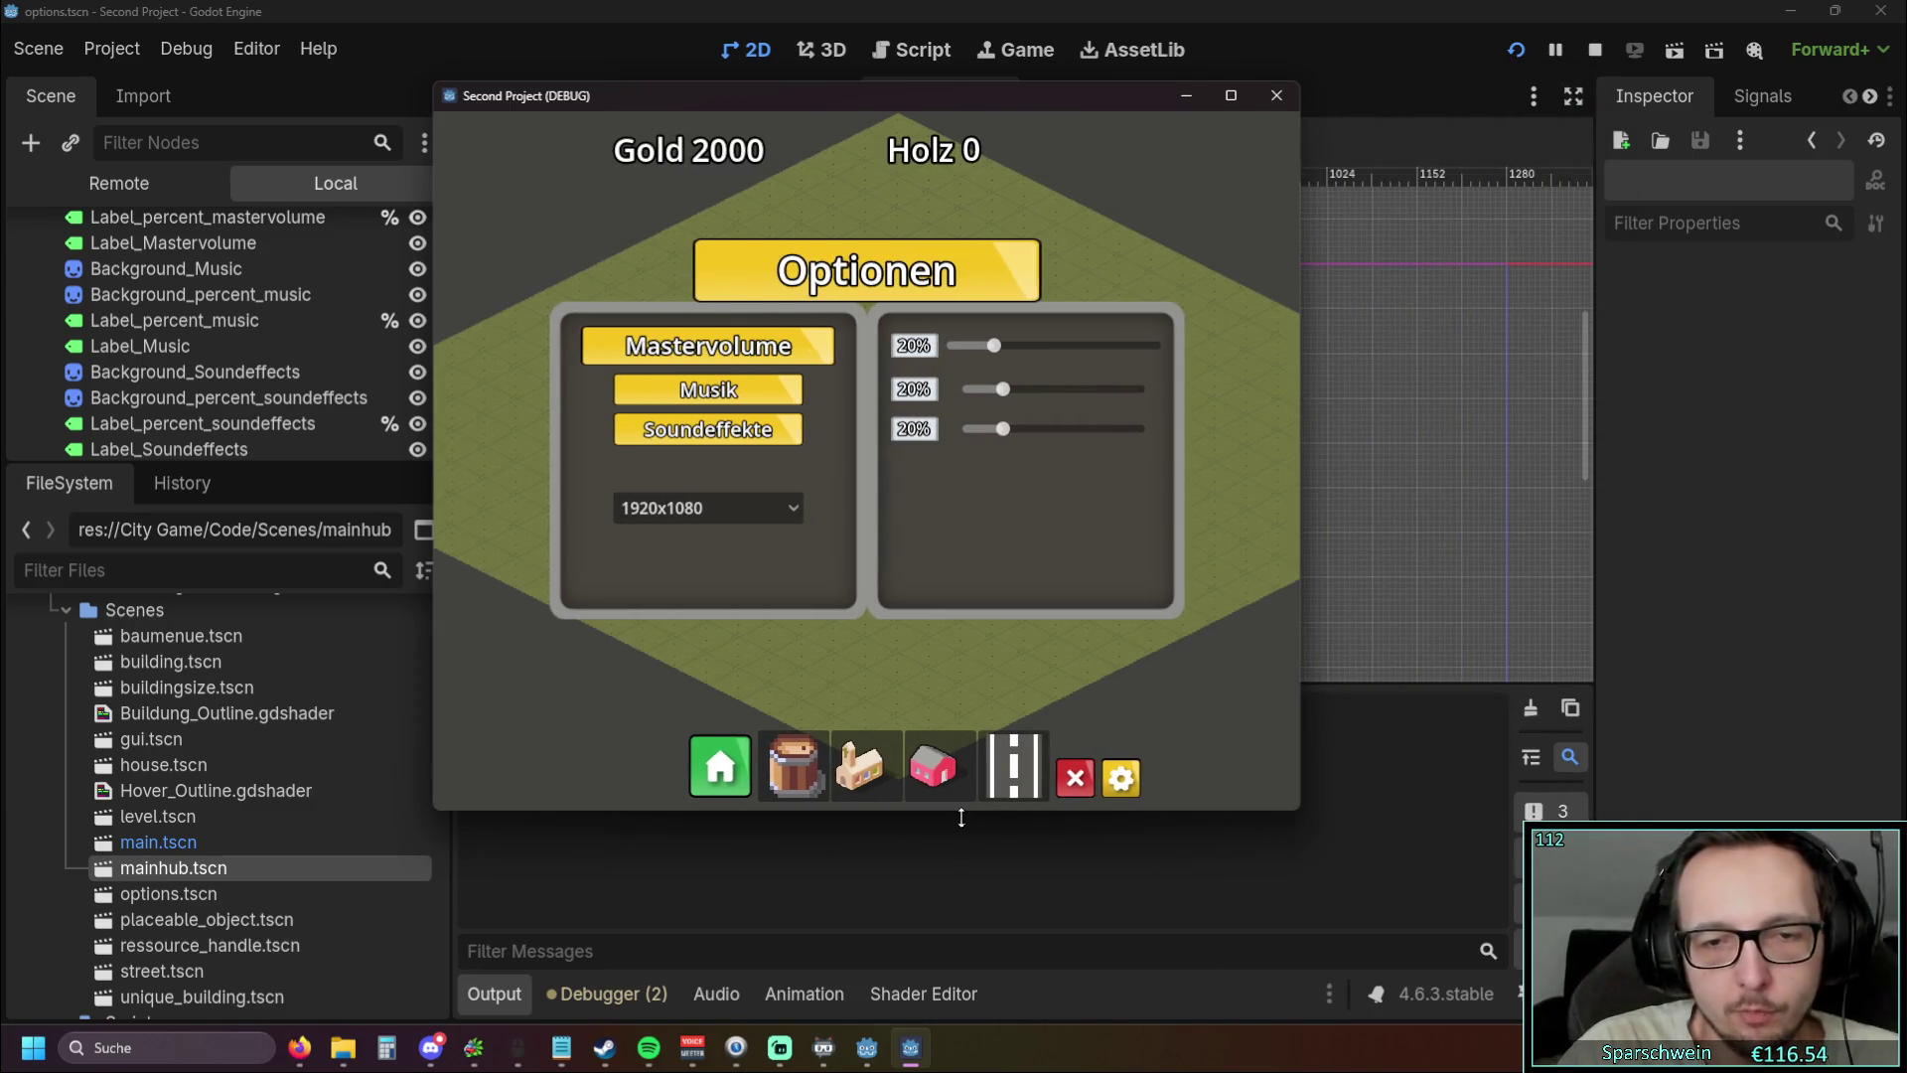
{"action": "left_click_drag", "start_coordinate": [963, 812], "coordinate": [946, 593]}
{"action": "mouse_move", "coordinate": [928, 103]}
{"action": "left_mouse_down"}
{"action": "mouse_move", "coordinate": [516, 49]}
{"action": "mouse_move", "coordinate": [501, 30]}
{"action": "left_mouse_up"}
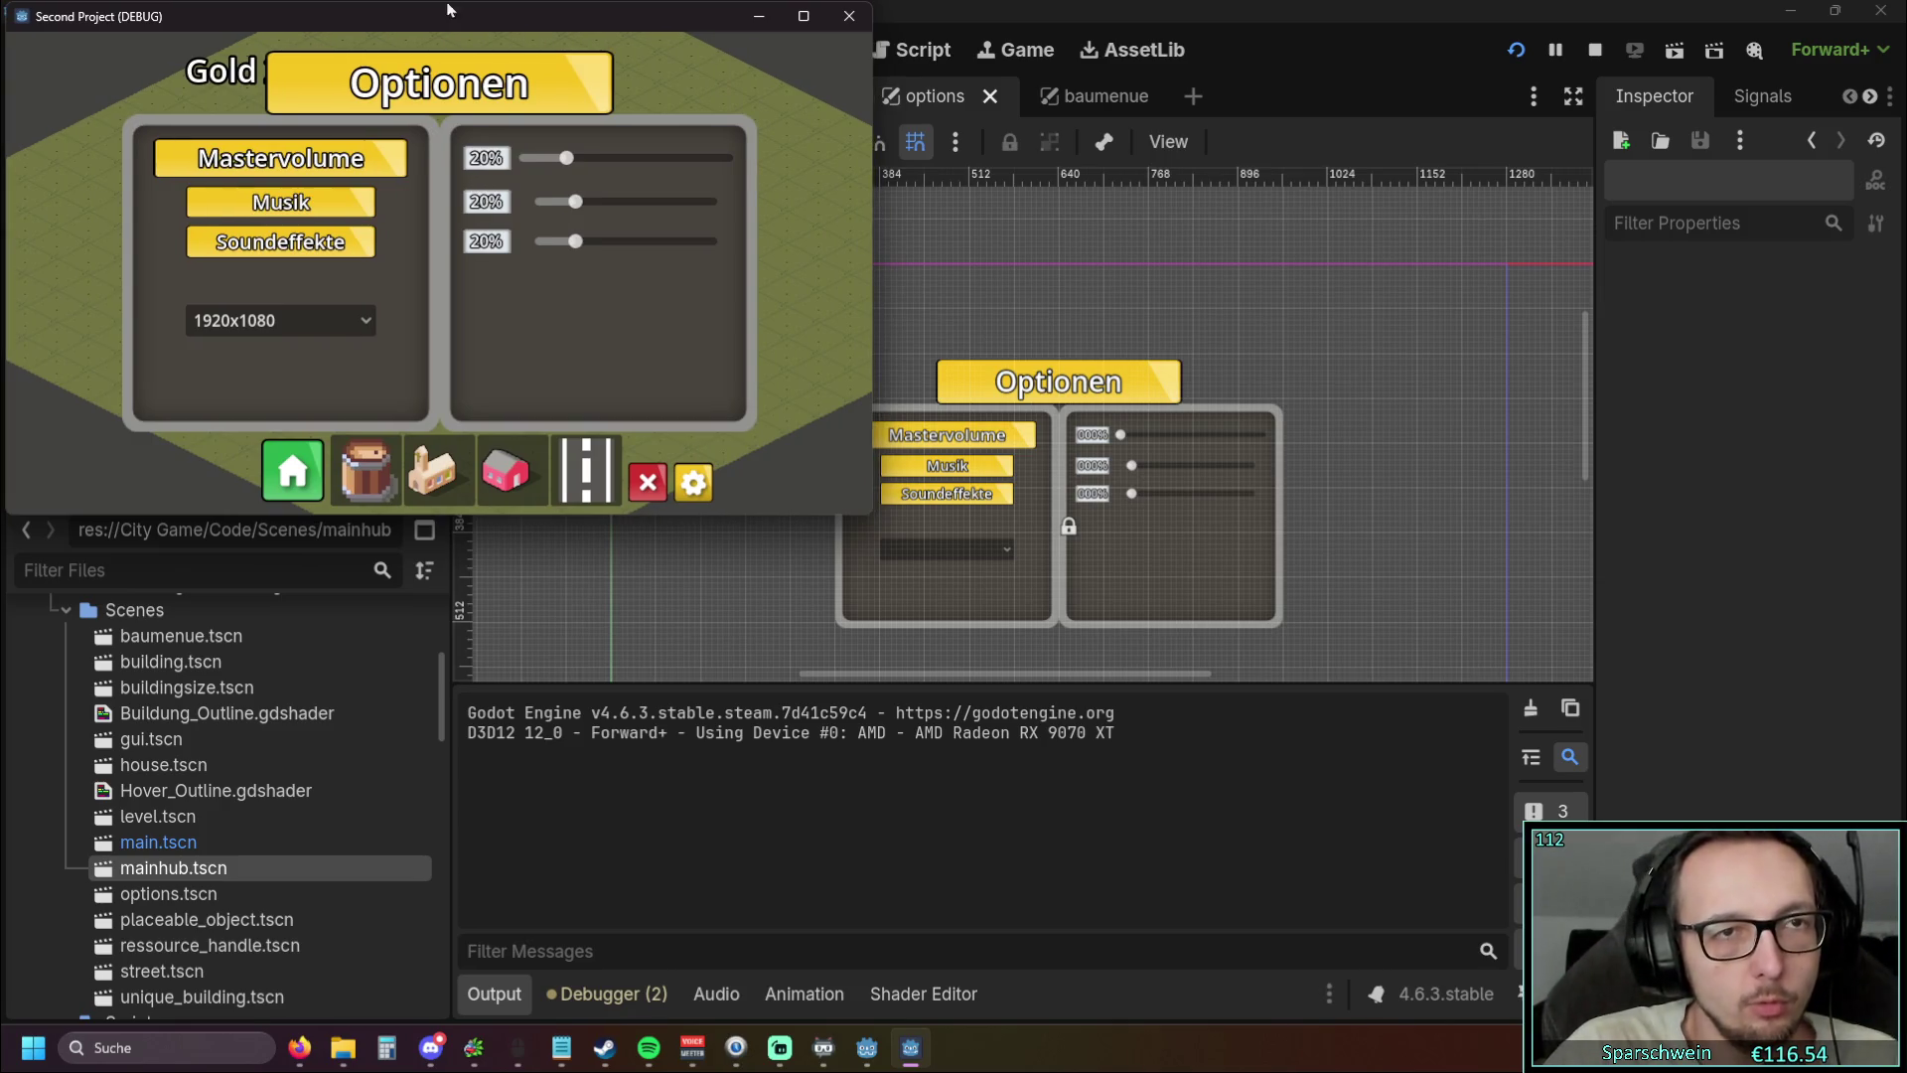
{"action": "left_click_drag", "start_coordinate": [873, 271], "coordinate": [924, 275]}
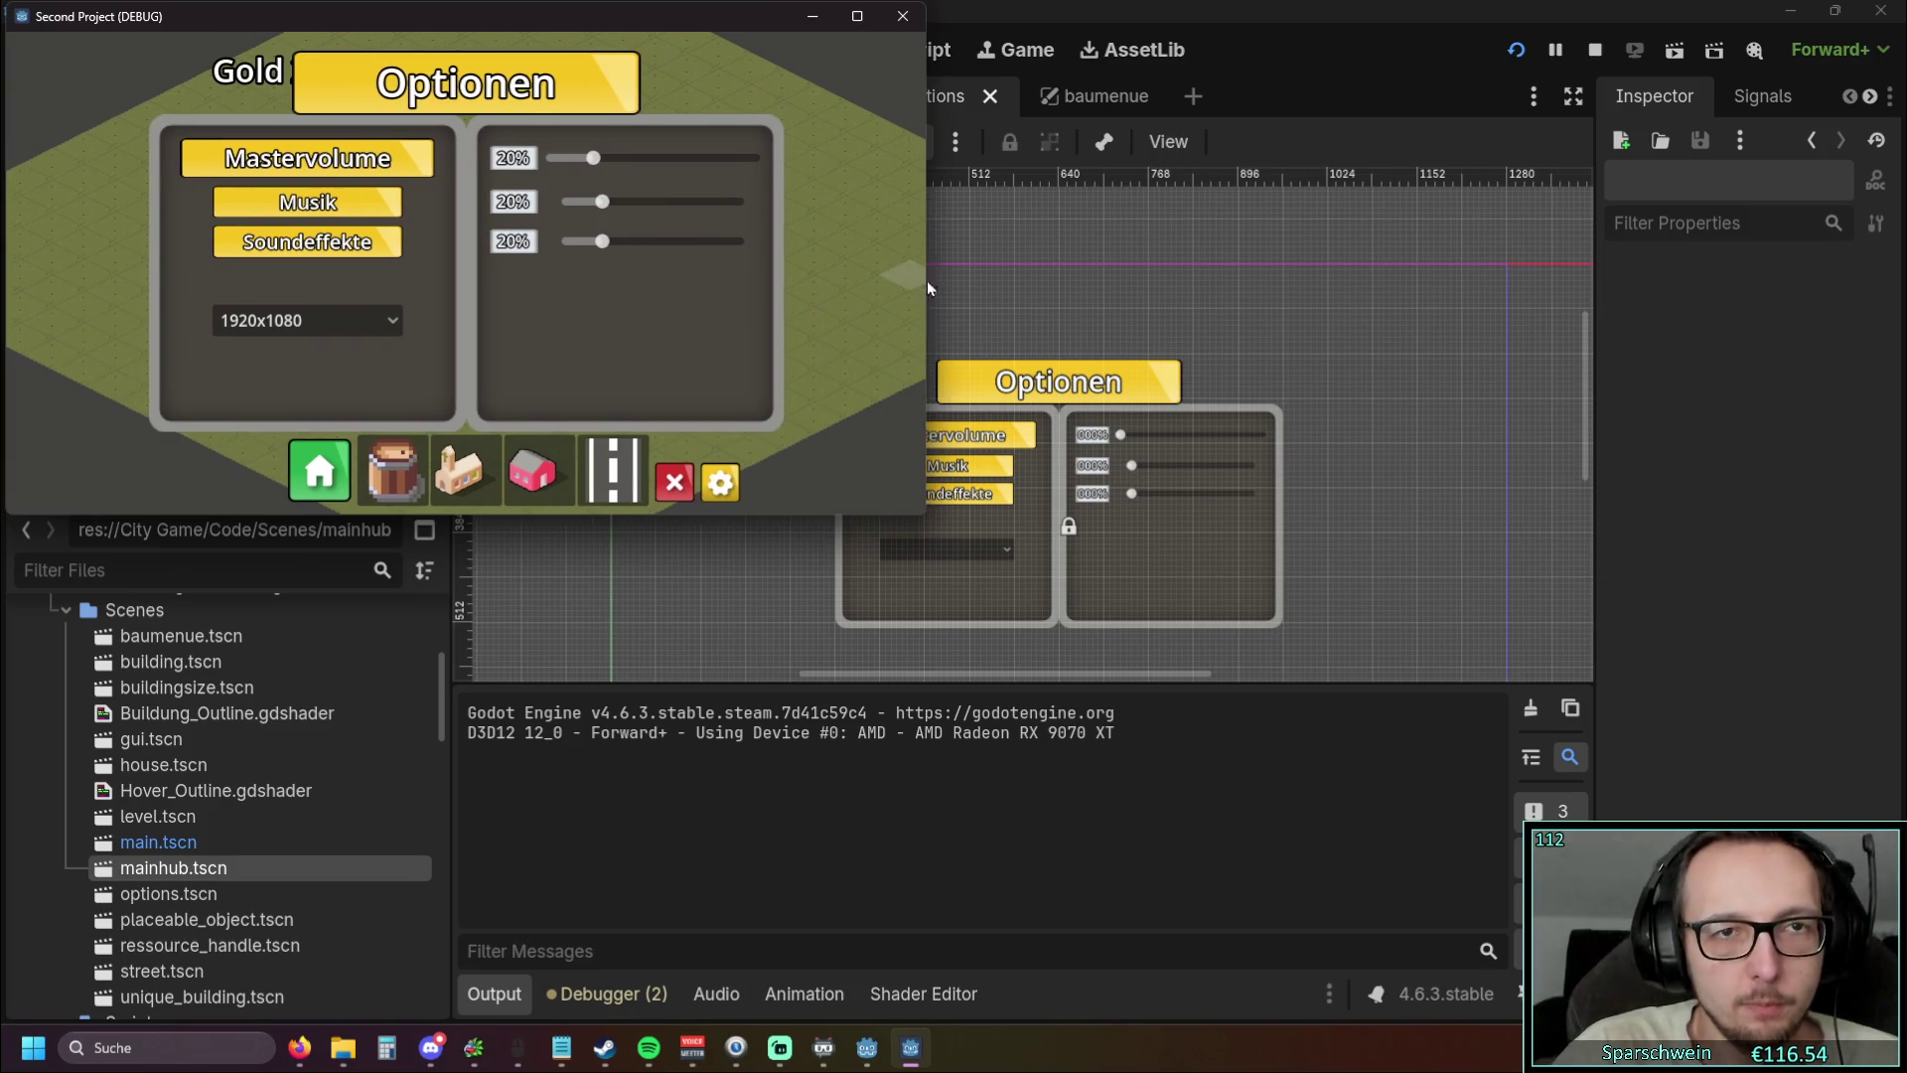
{"action": "mouse_move", "coordinate": [480, 516]}
{"action": "left_mouse_down"}
{"action": "mouse_move", "coordinate": [480, 575]}
{"action": "mouse_move", "coordinate": [480, 546]}
{"action": "left_mouse_up"}
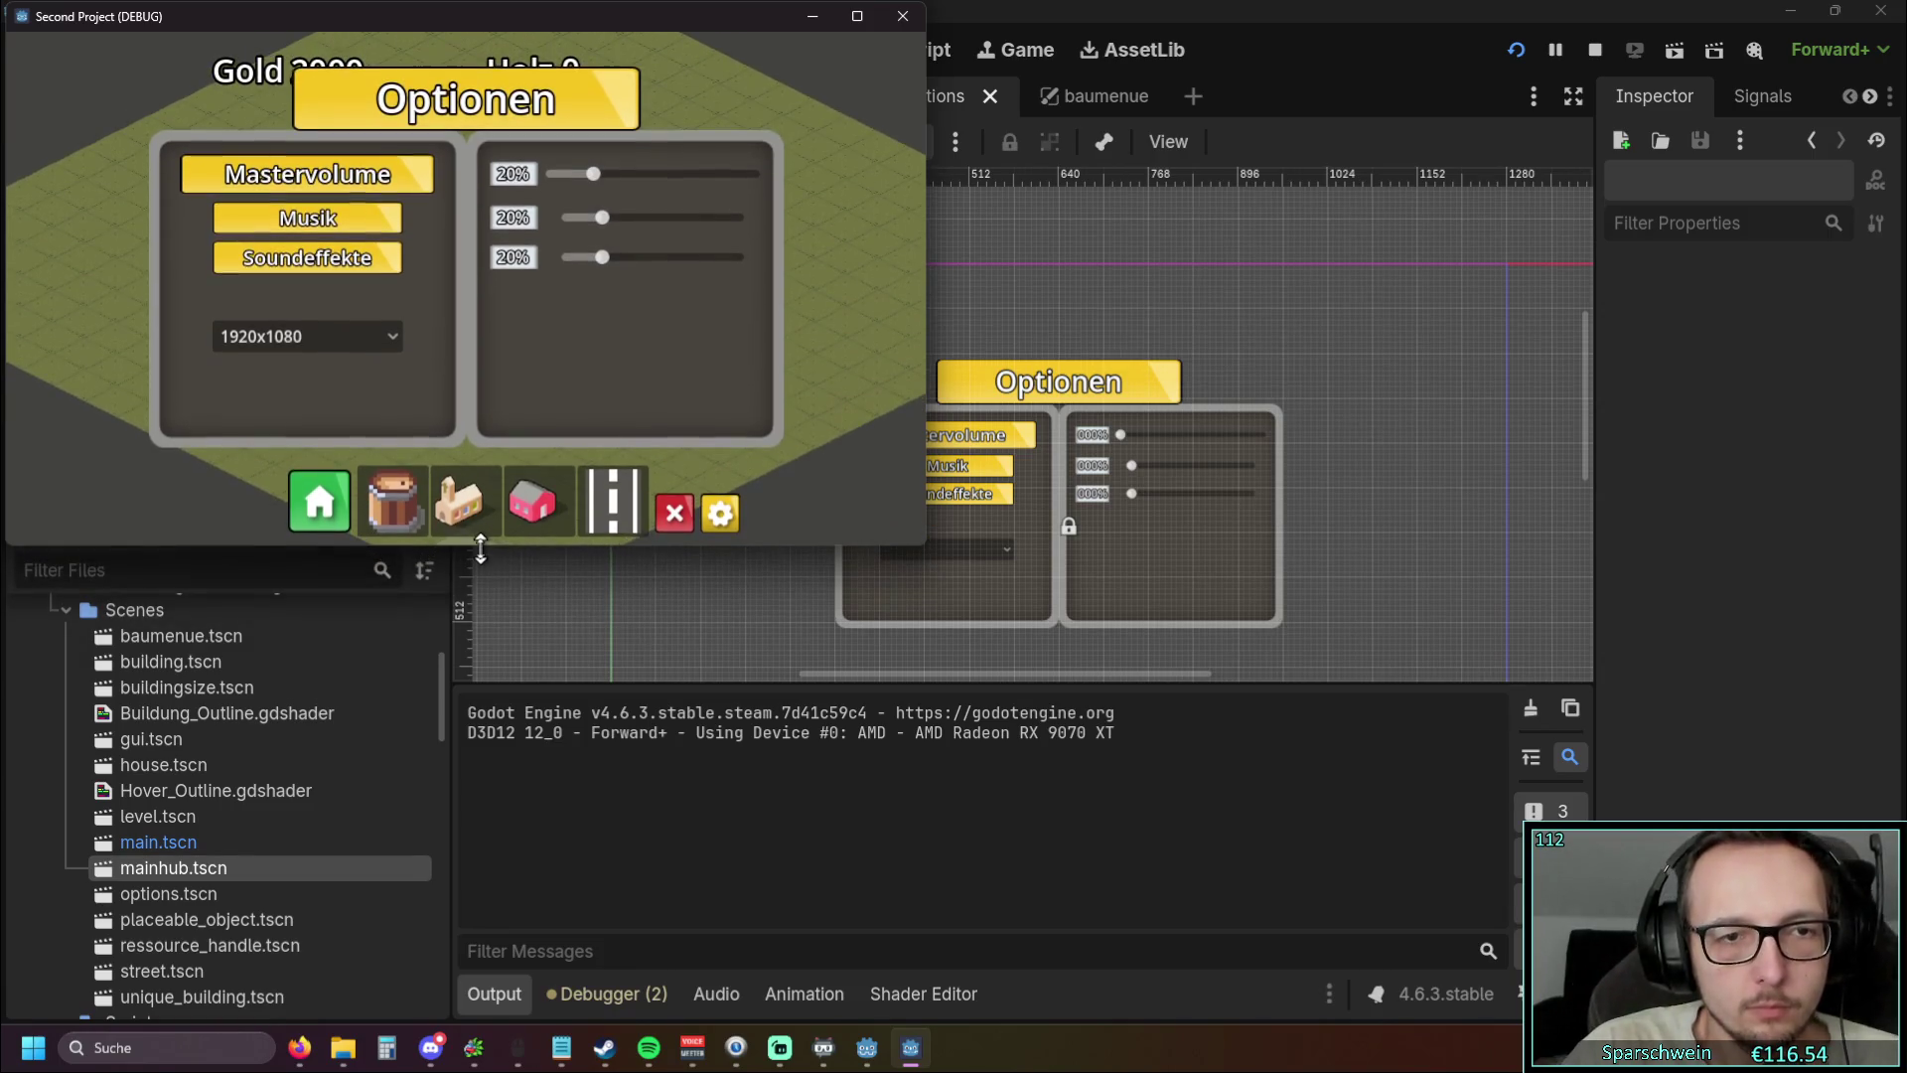
Close the Optionen panel and toggle the Baumenü build panel until it stays open
{"action": "left_click", "coordinate": [721, 512]}
{"action": "left_click", "coordinate": [723, 514]}
{"action": "left_click", "coordinate": [723, 514]}
{"action": "left_click", "coordinate": [332, 515]}
{"action": "left_click", "coordinate": [332, 515]}
{"action": "left_click", "coordinate": [332, 513]}
{"action": "left_click", "coordinate": [331, 511]}
{"action": "left_click", "coordinate": [330, 508]}
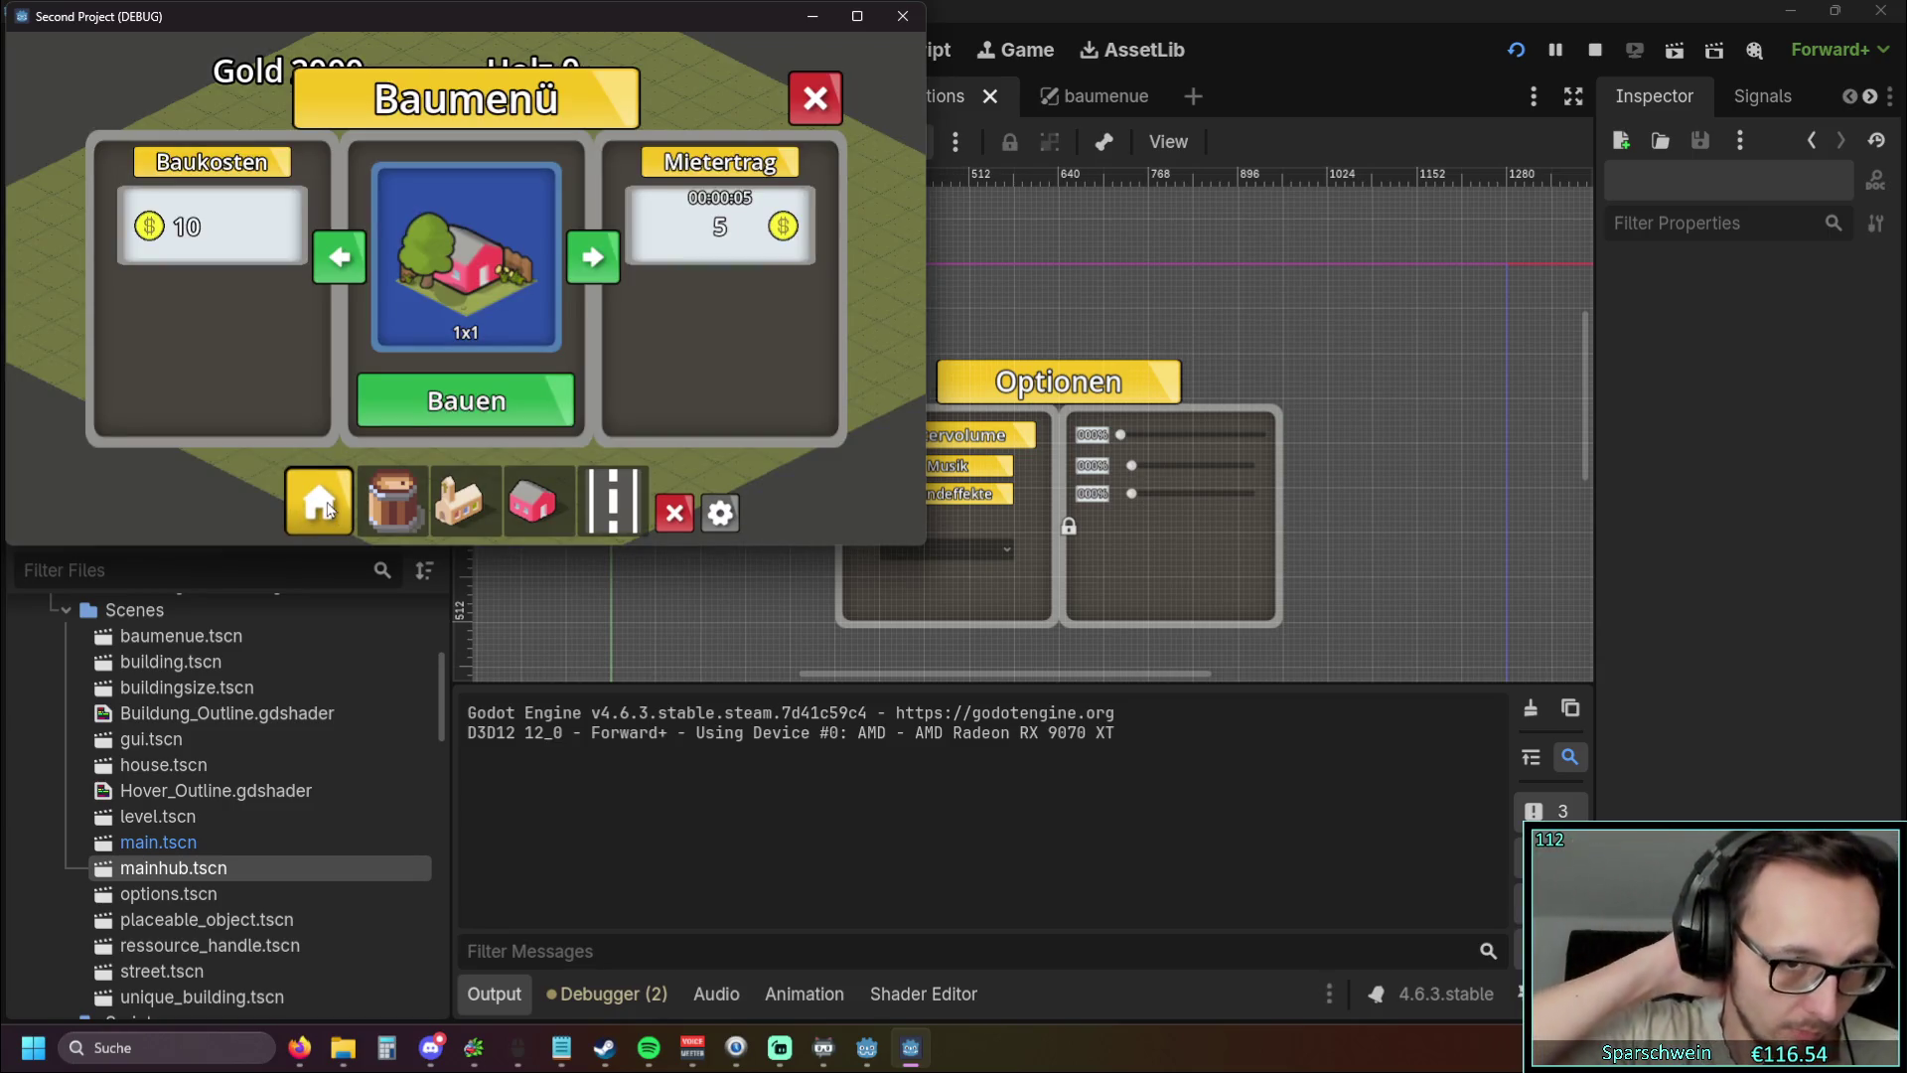
Narrow the game window to about half width, toggle the Baumenü, then widen it and reopen the Baumenü
{"action": "left_click_drag", "start_coordinate": [926, 314], "coordinate": [542, 328]}
{"action": "left_click", "coordinate": [129, 508]}
{"action": "left_click", "coordinate": [129, 509]}
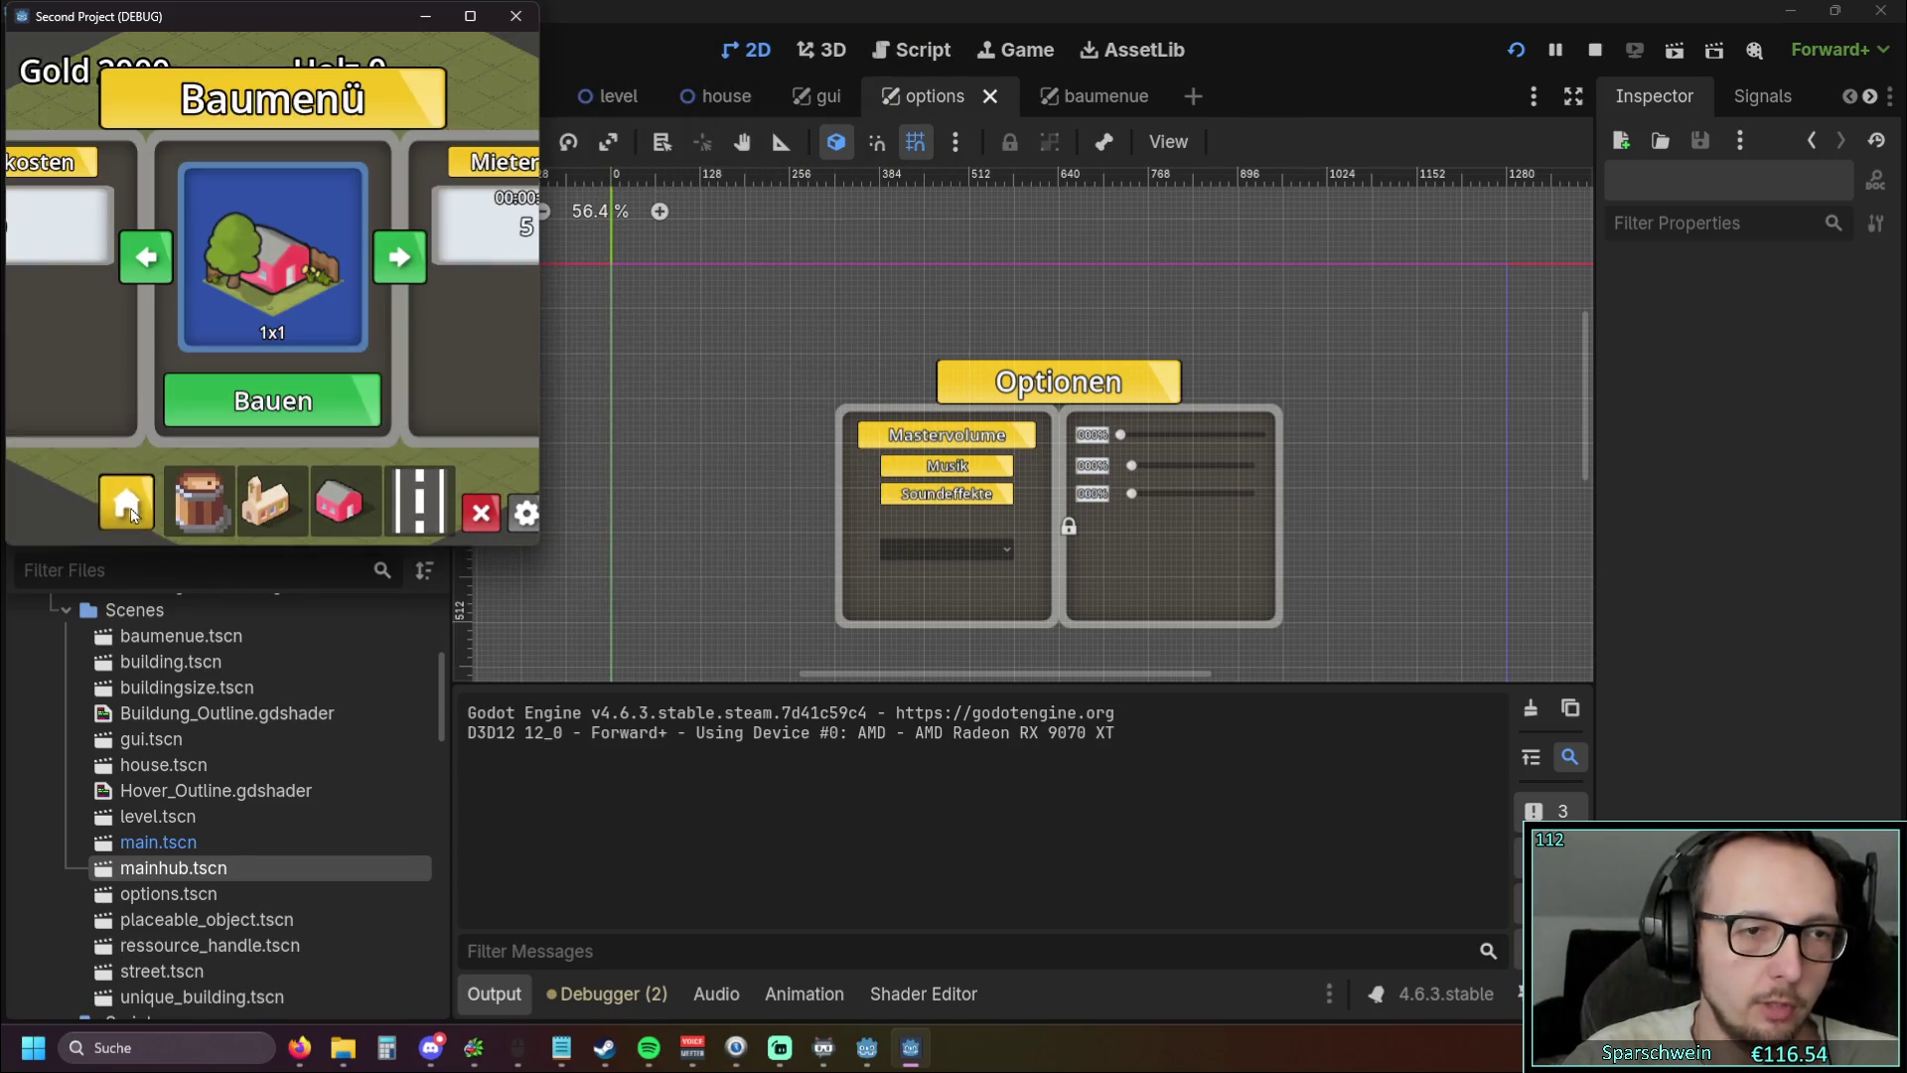
{"action": "left_click", "coordinate": [129, 504]}
{"action": "left_click", "coordinate": [129, 505]}
{"action": "left_click", "coordinate": [129, 505]}
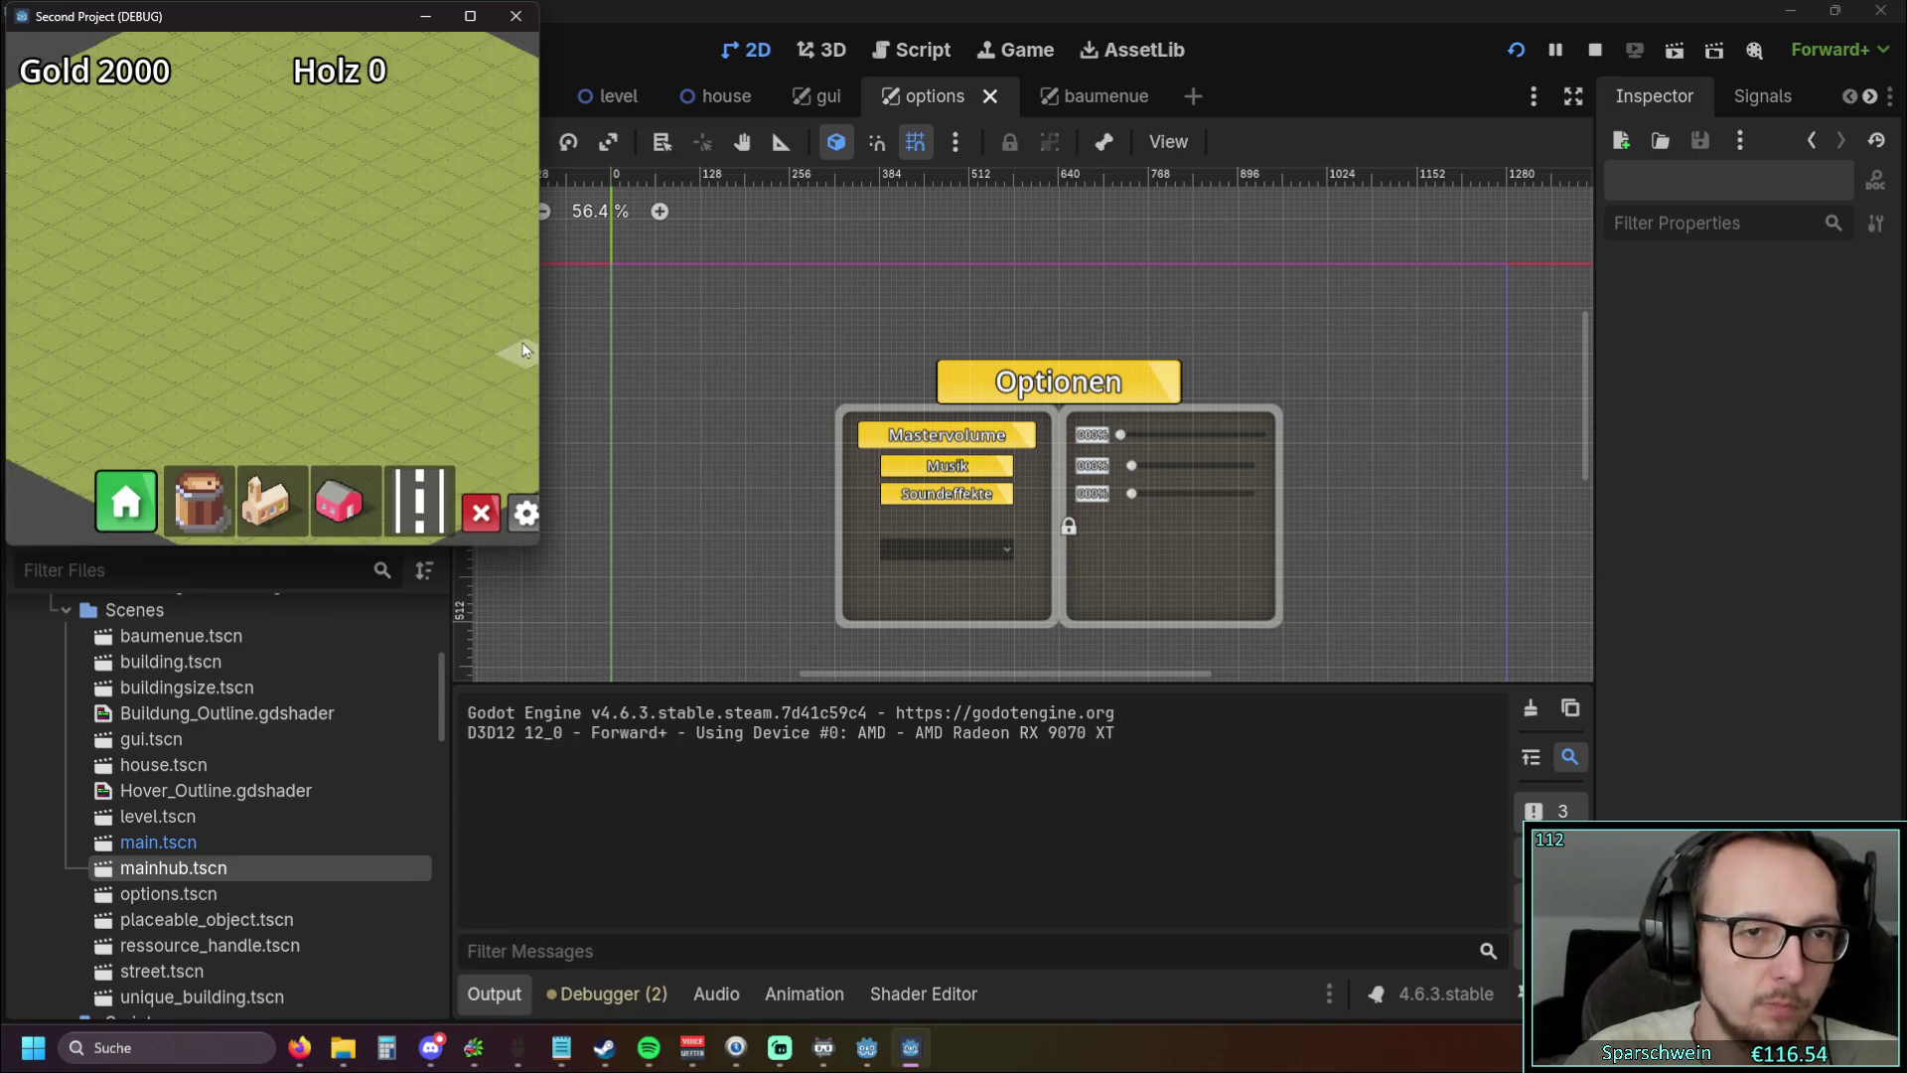
{"action": "mouse_move", "coordinate": [548, 335]}
{"action": "left_mouse_down"}
{"action": "mouse_move", "coordinate": [868, 328]}
{"action": "mouse_move", "coordinate": [830, 327]}
{"action": "left_mouse_up"}
{"action": "left_click", "coordinate": [286, 510]}
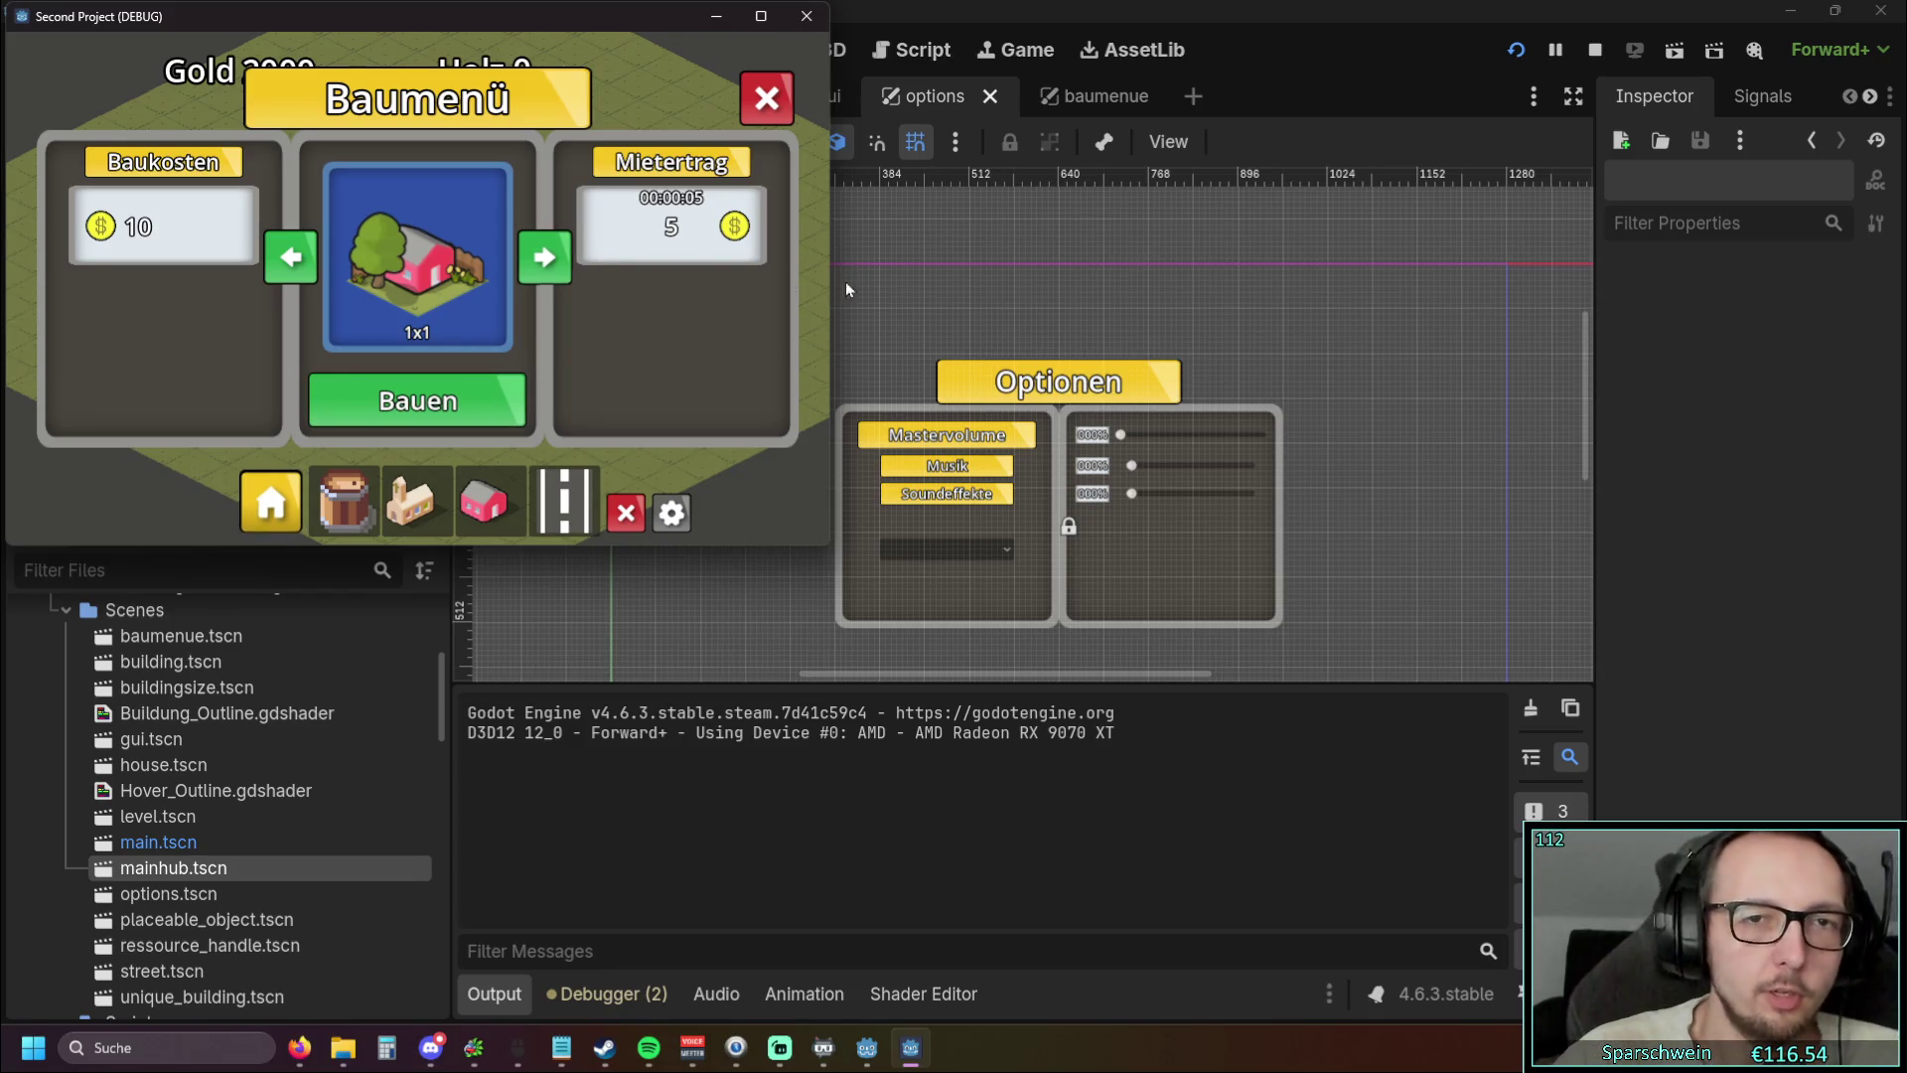
Enlarge the game window much wider and taller, then close the running game
{"action": "left_click_drag", "start_coordinate": [830, 278], "coordinate": [1634, 304]}
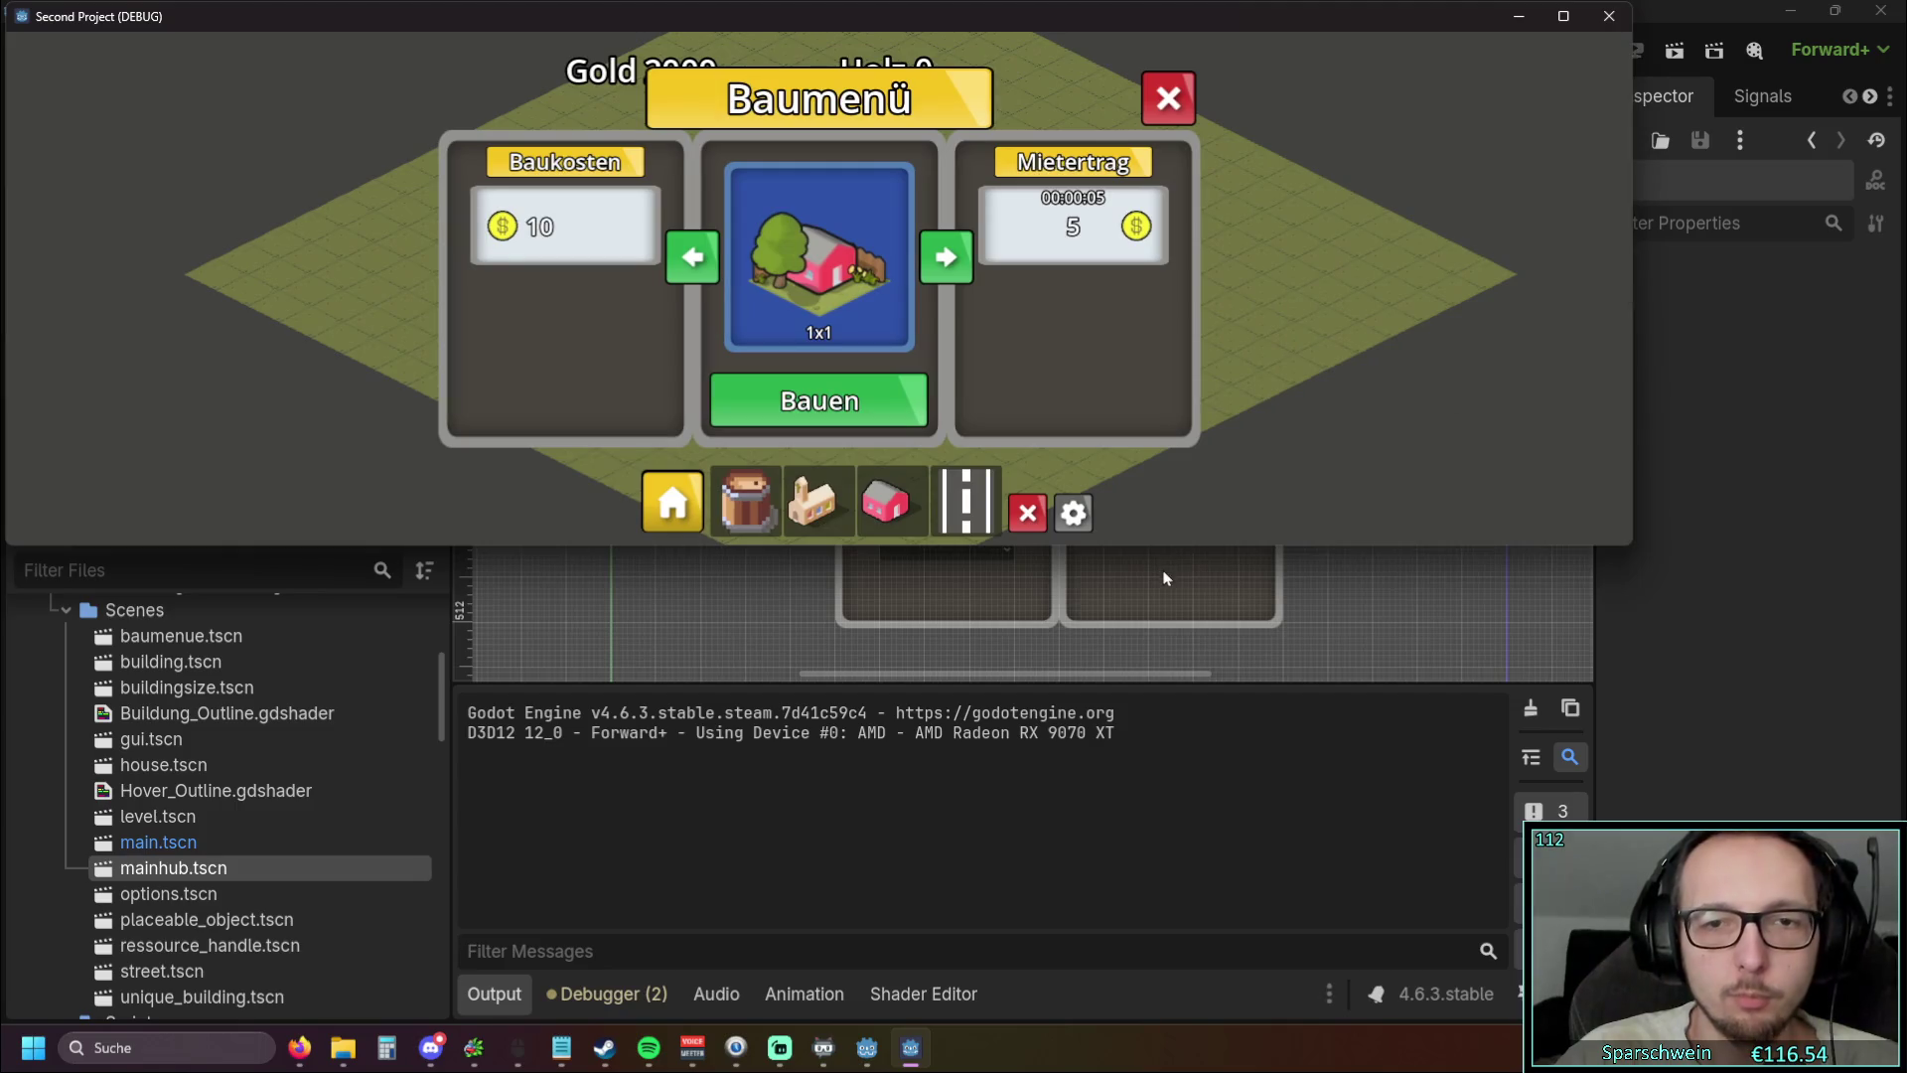
{"action": "left_click_drag", "start_coordinate": [1111, 545], "coordinate": [1112, 978]}
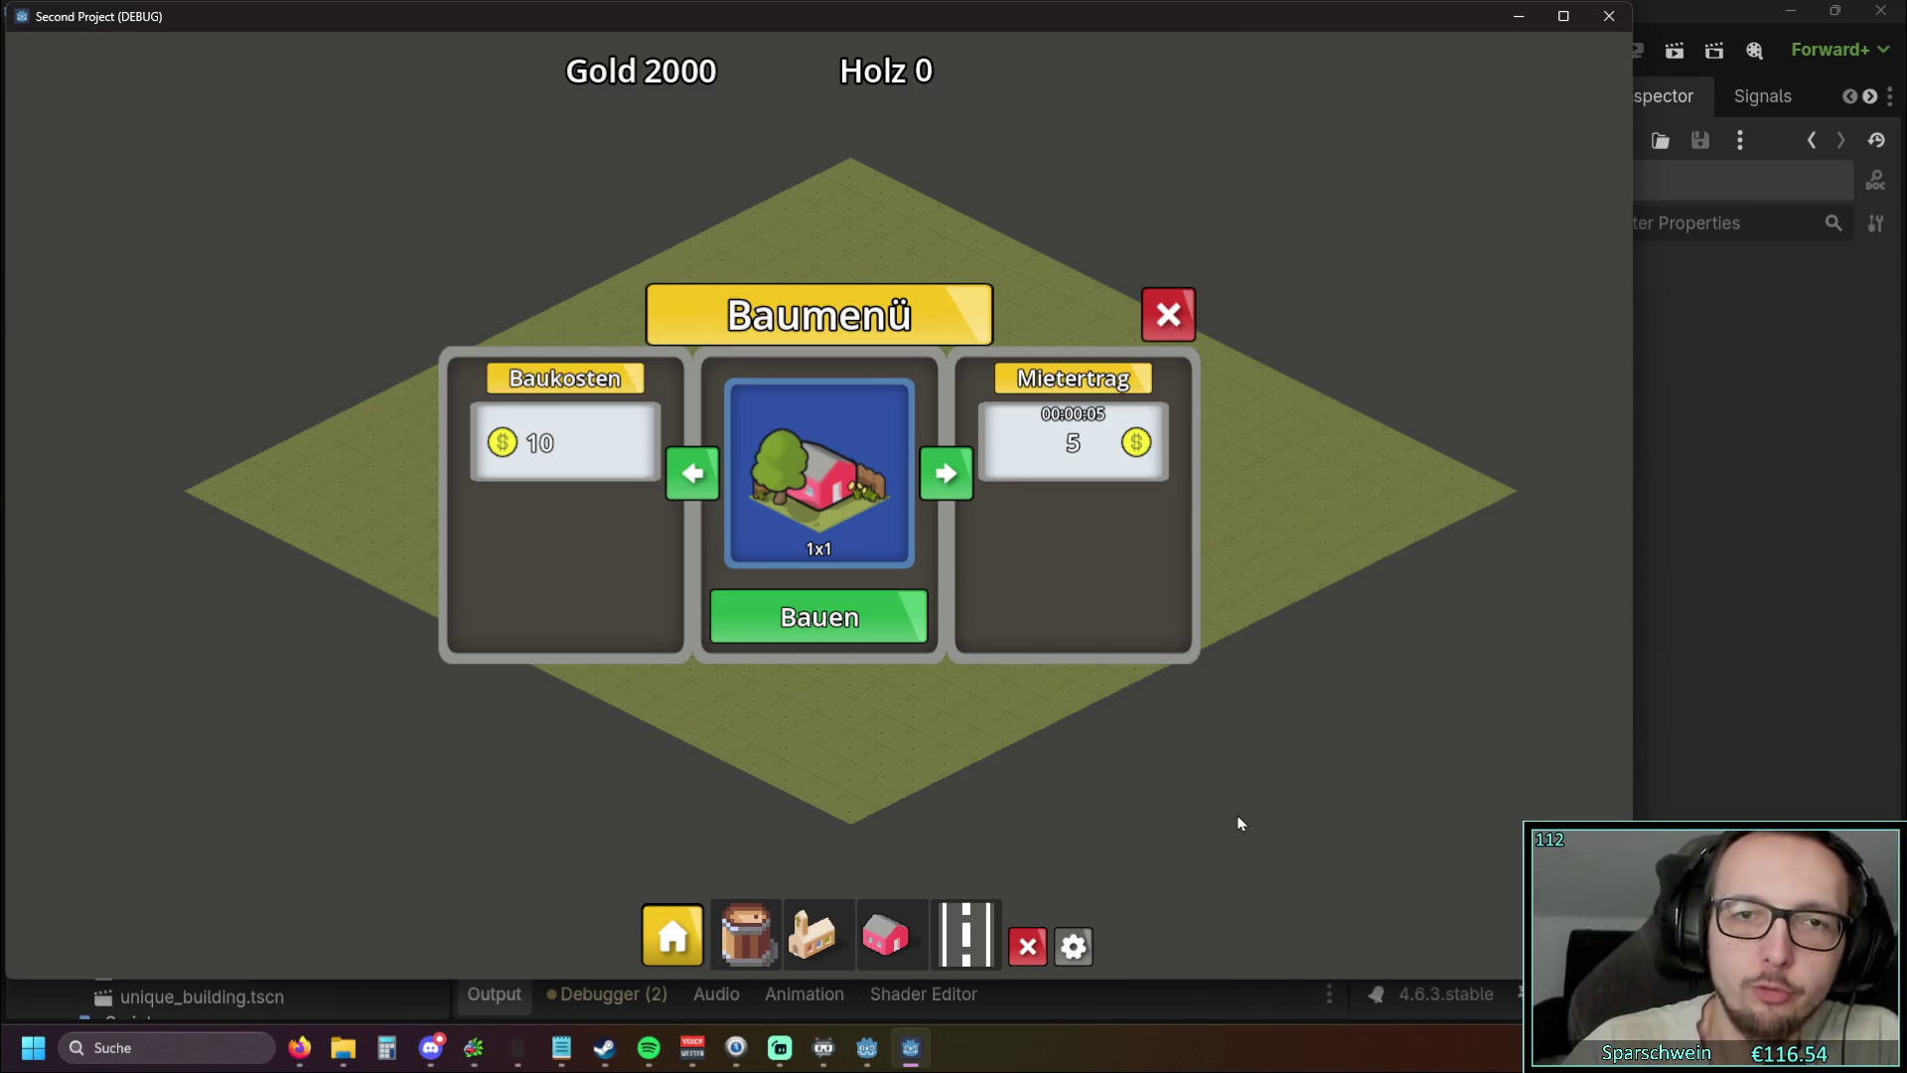
{"action": "left_click", "coordinate": [1609, 16]}
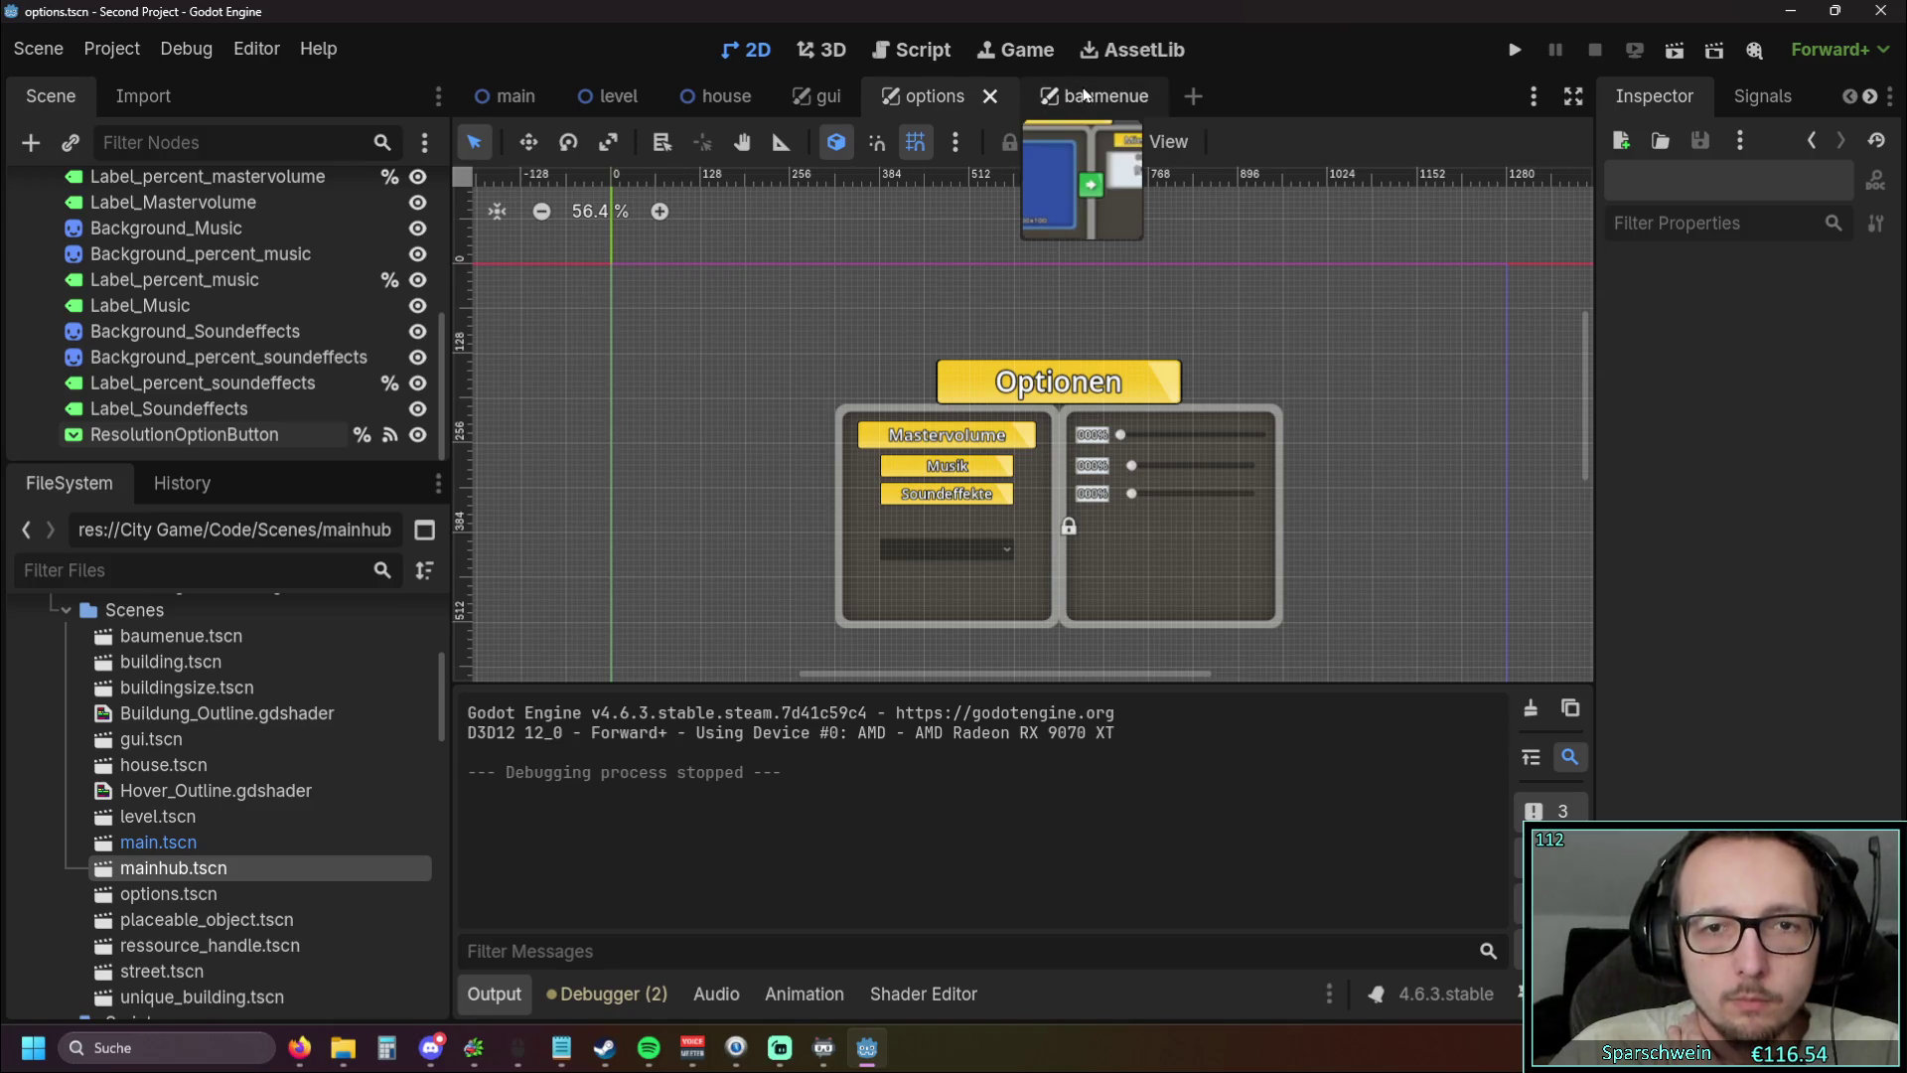
Select and deselect the BackgroundDark2 sprite while panning around the 2D view
{"action": "scroll", "coordinate": [1083, 610], "scroll_direction": "up", "scroll_amount": 4}
{"action": "left_click", "coordinate": [1114, 564]}
{"action": "scroll", "coordinate": [725, 560], "scroll_direction": "down", "scroll_amount": 2}
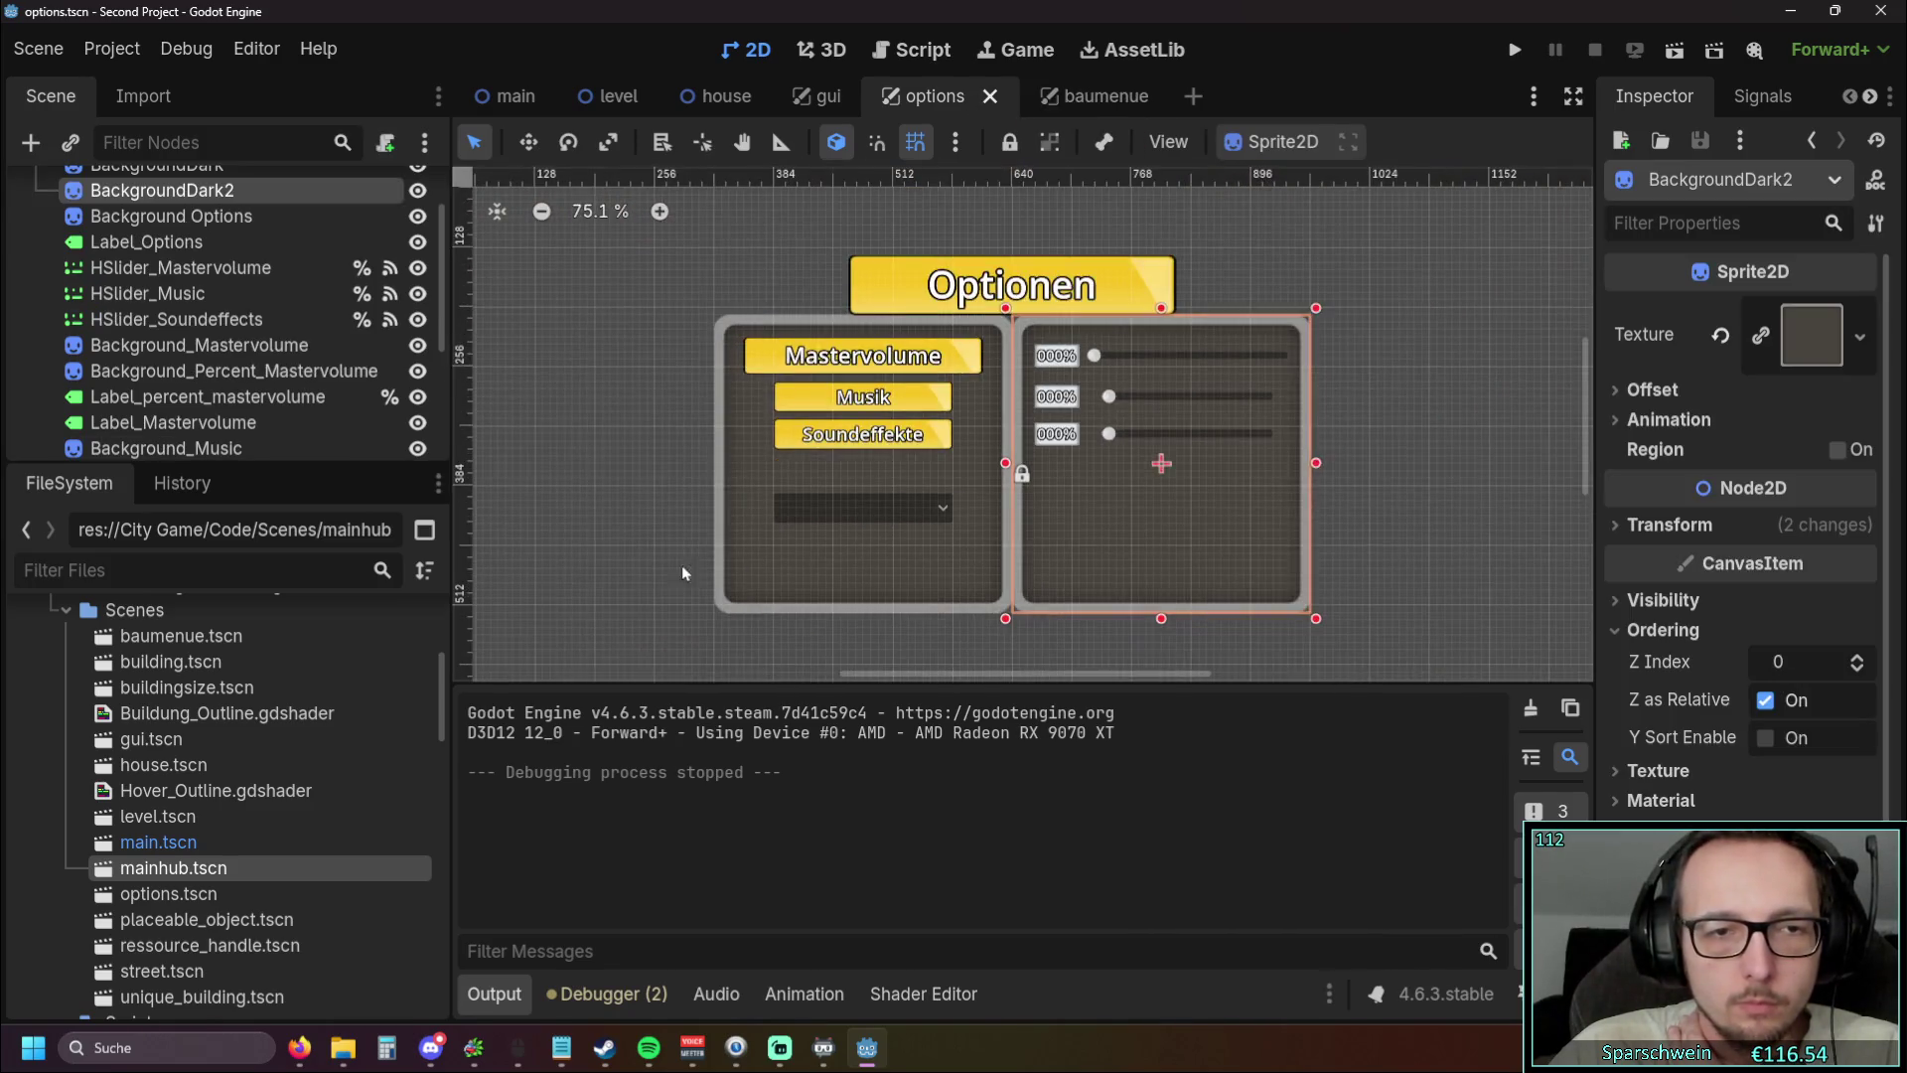
{"action": "left_click", "coordinate": [725, 568]}
{"action": "scroll", "coordinate": [206, 437], "scroll_direction": "down", "scroll_amount": 5}
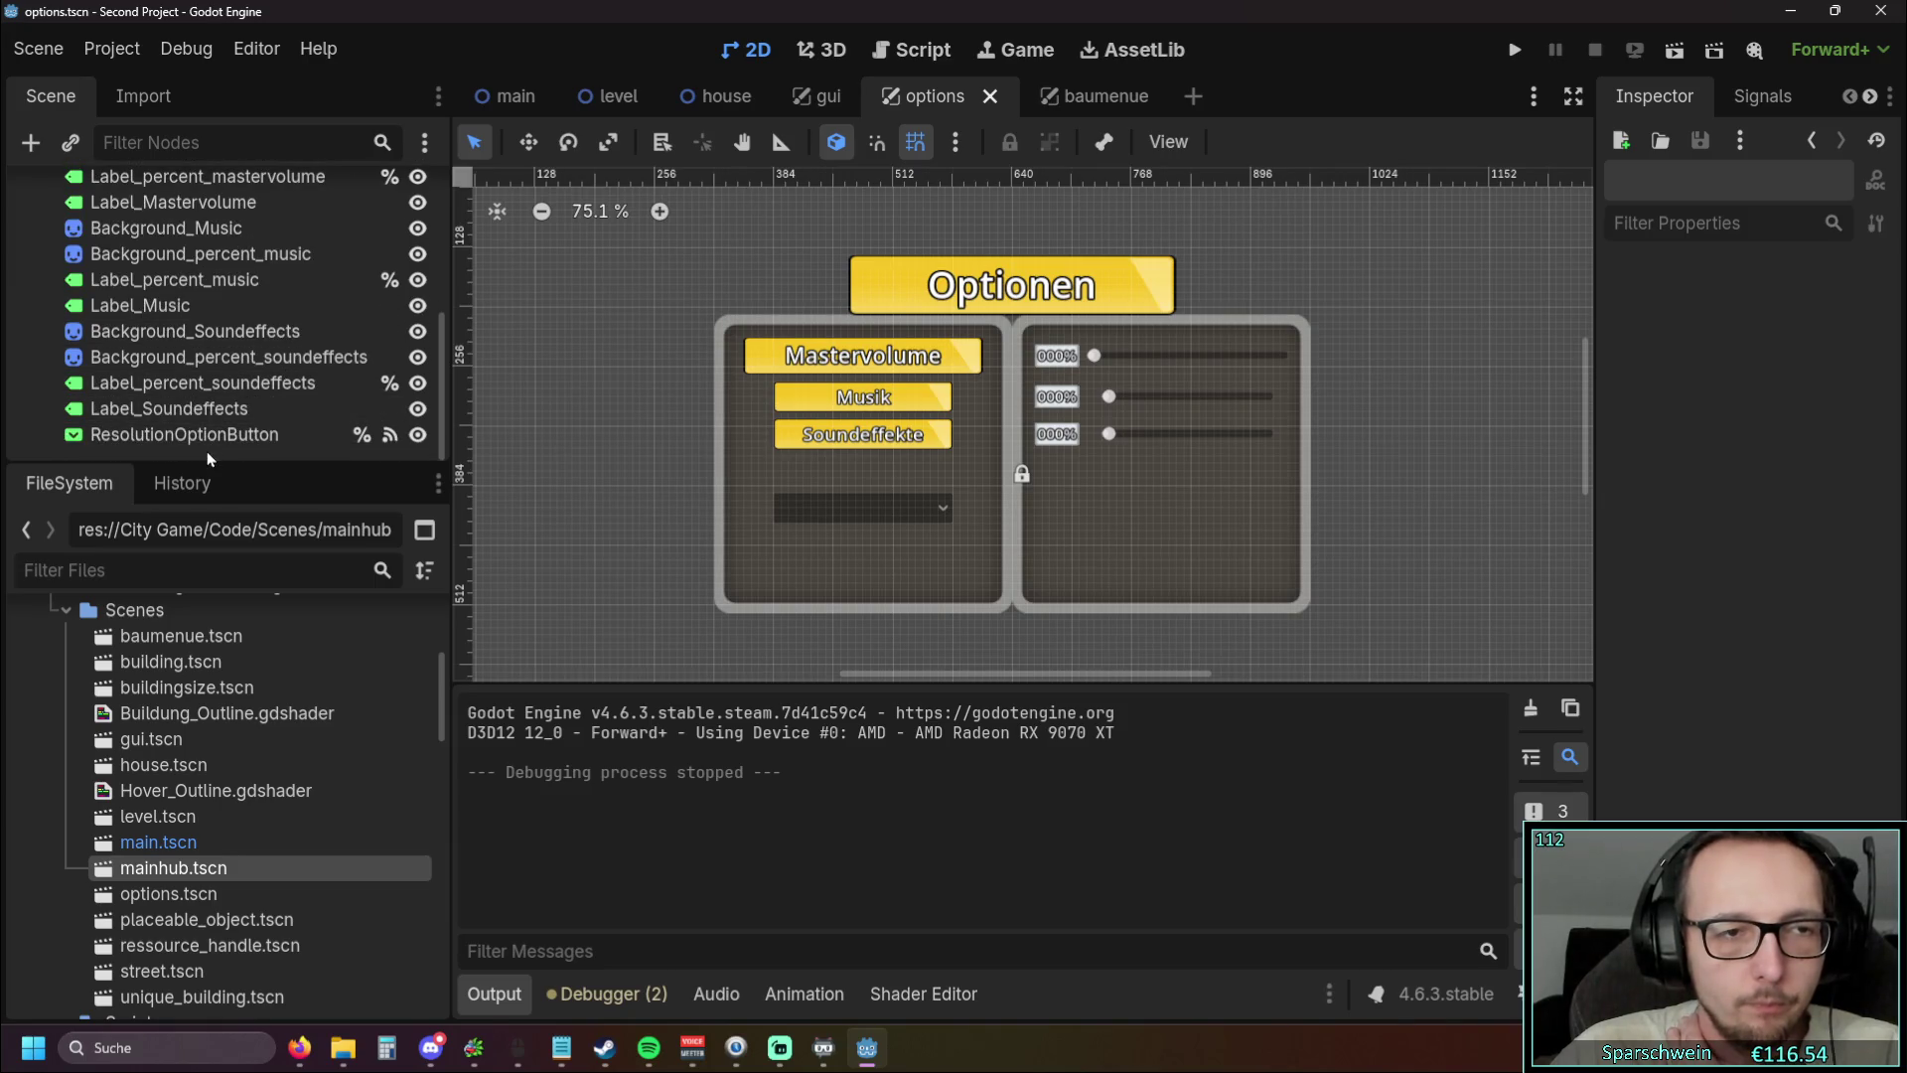
{"action": "scroll", "coordinate": [669, 525], "scroll_direction": "up", "scroll_amount": 3}
{"action": "scroll", "coordinate": [1560, 417], "scroll_direction": "right", "scroll_amount": 3}
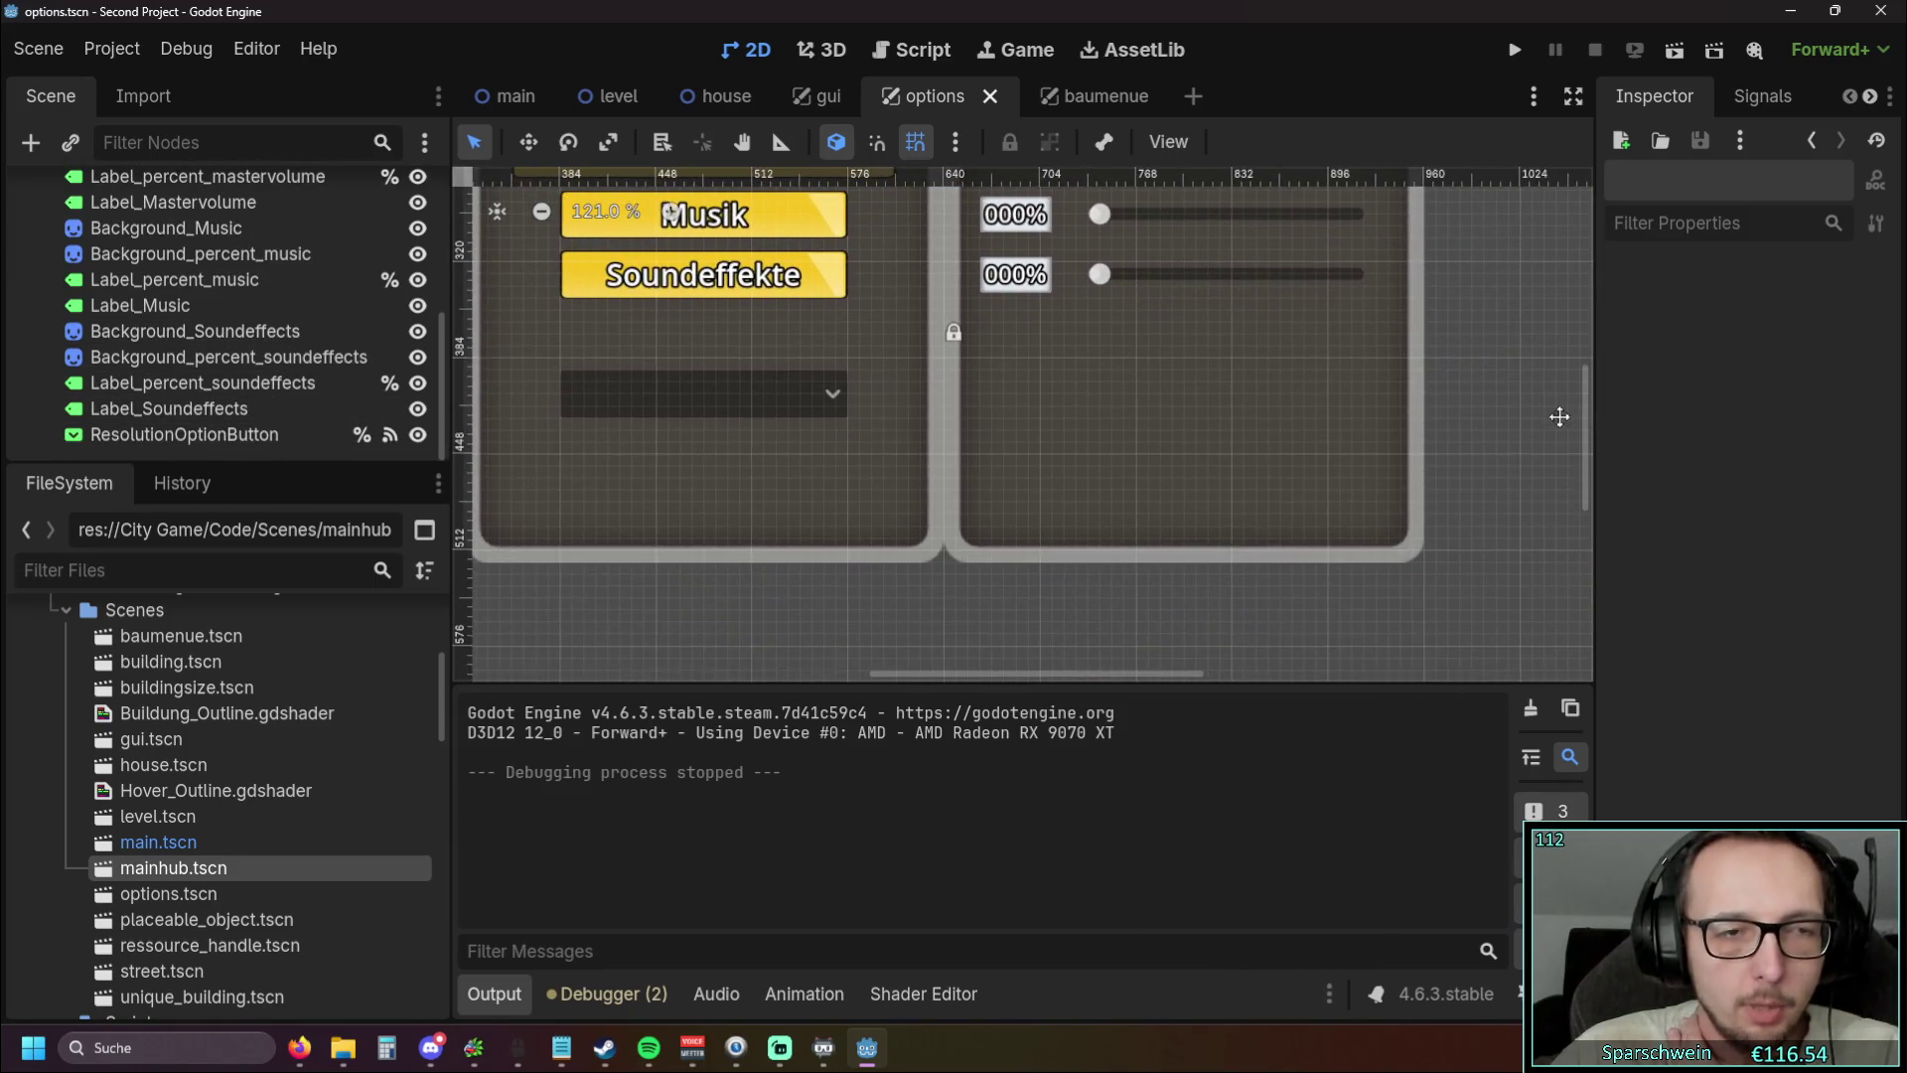
{"action": "scroll", "coordinate": [528, 456], "scroll_direction": "up", "scroll_amount": 2}
{"action": "scroll", "coordinate": [527, 386], "scroll_direction": "down", "scroll_amount": 3}
{"action": "scroll", "coordinate": [526, 386], "scroll_direction": "up", "scroll_amount": 3}
{"action": "scroll", "coordinate": [526, 386], "scroll_direction": "left", "scroll_amount": 4}
{"action": "scroll", "coordinate": [164, 358], "scroll_direction": "up", "scroll_amount": 5}
{"action": "scroll", "coordinate": [177, 353], "scroll_direction": "down", "scroll_amount": 5}
Add a child node to a scene-tree node, searching 'butto' for the Button type
{"action": "right_click", "coordinate": [155, 450]}
{"action": "left_click", "coordinate": [229, 476]}
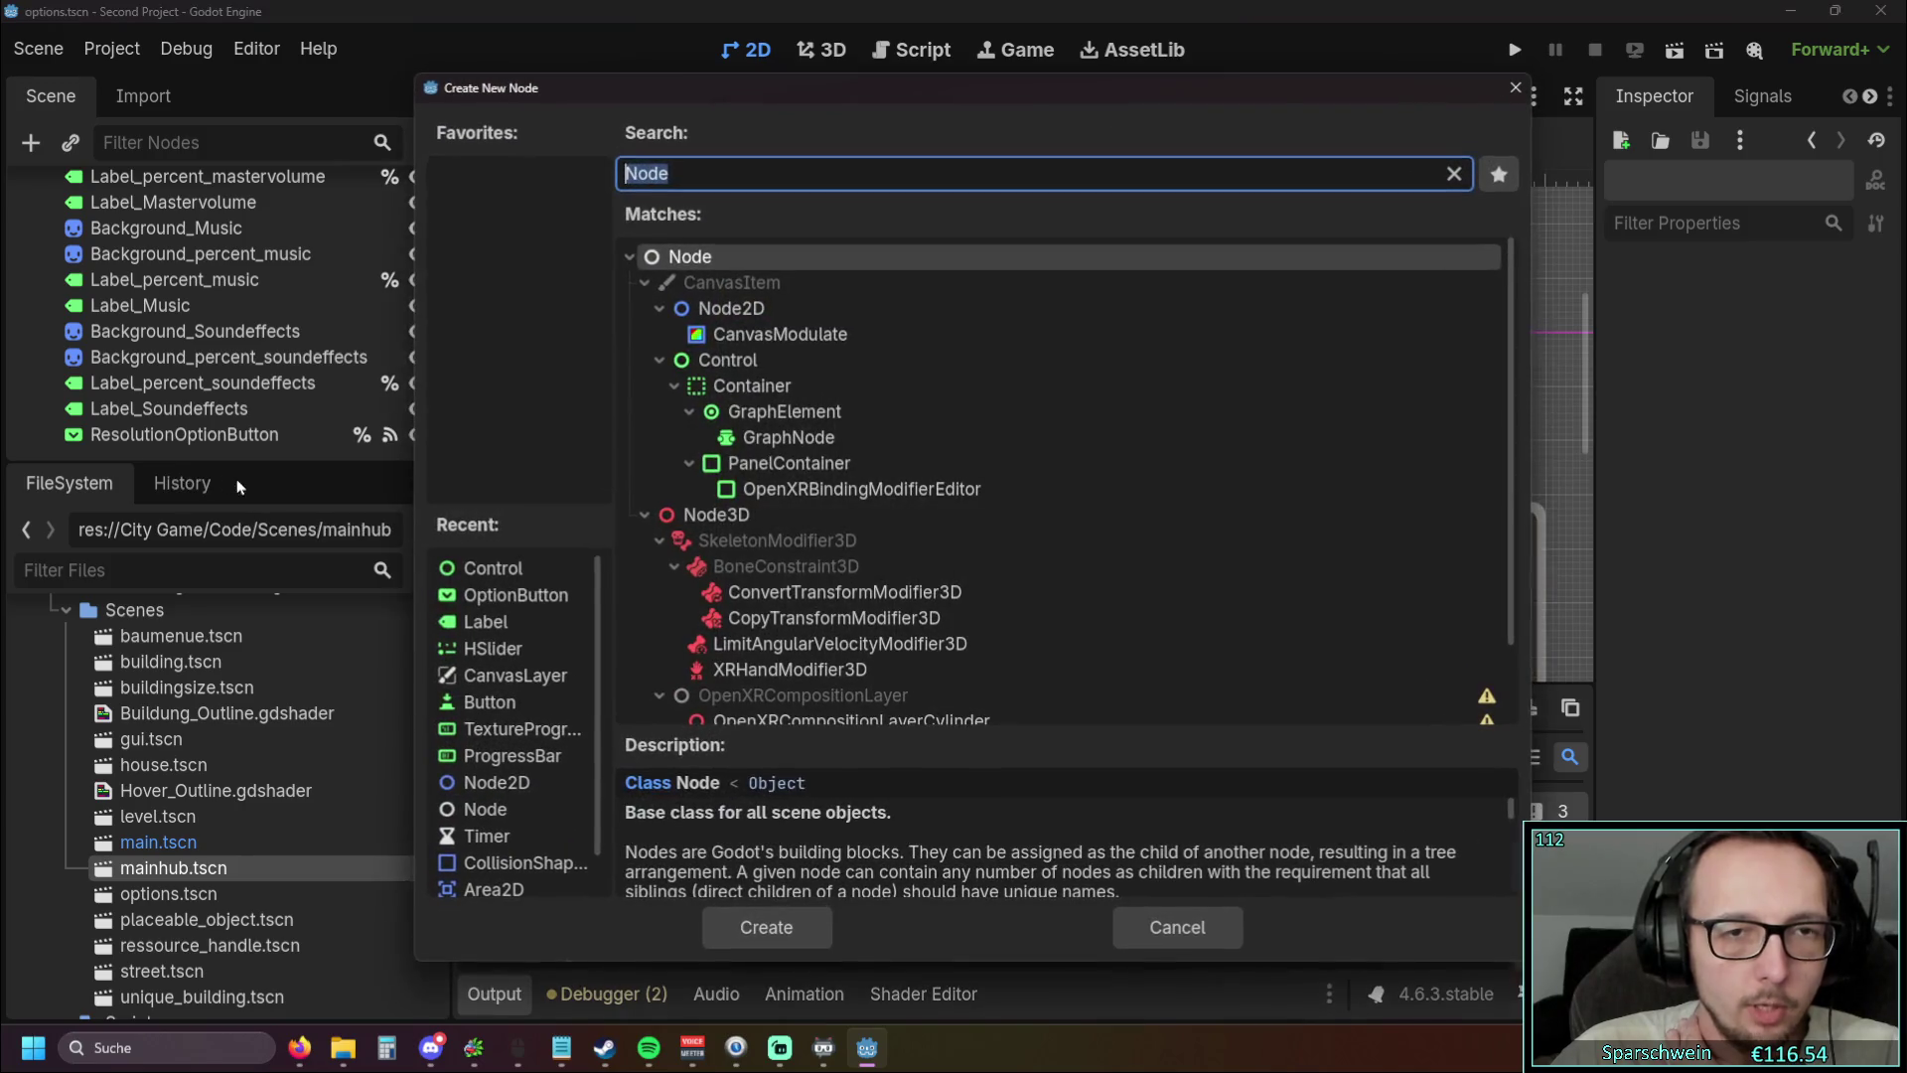
{"action": "type", "text": "bu"}
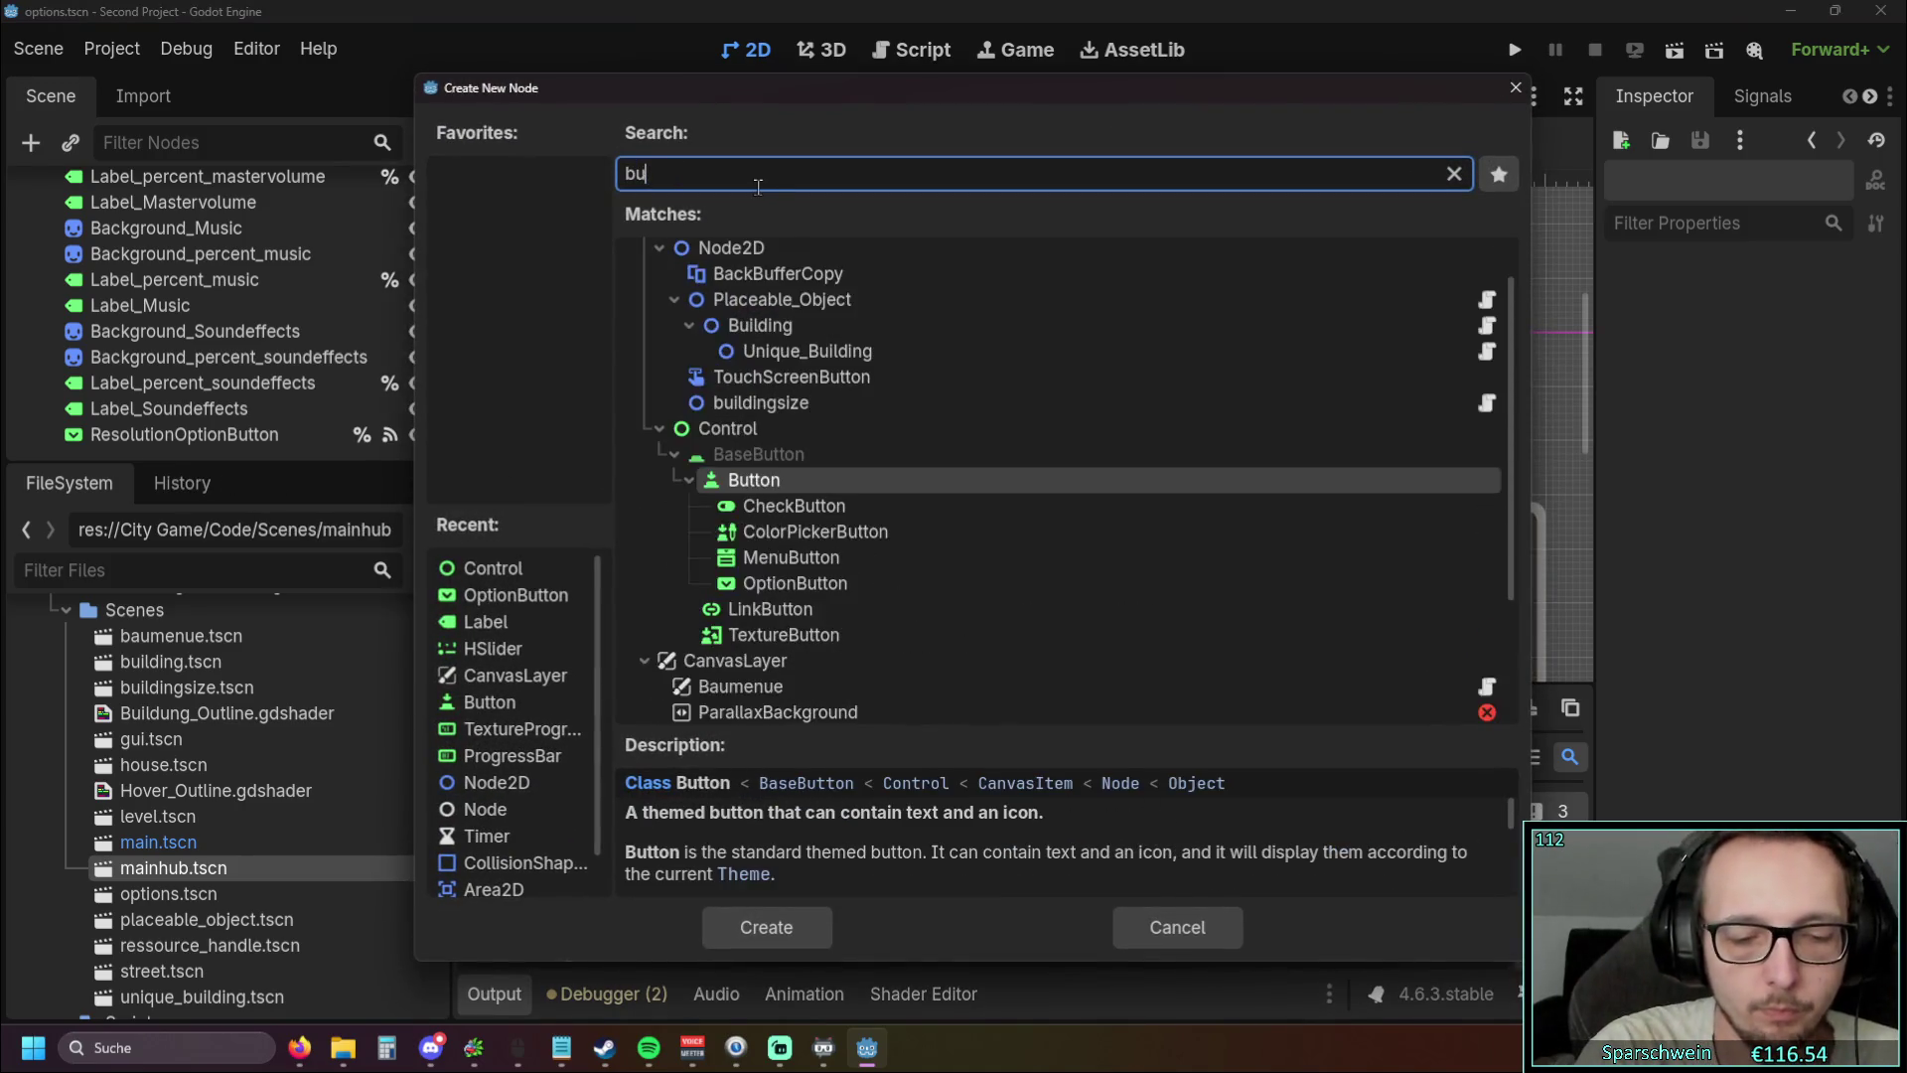
{"action": "type", "text": "tto"}
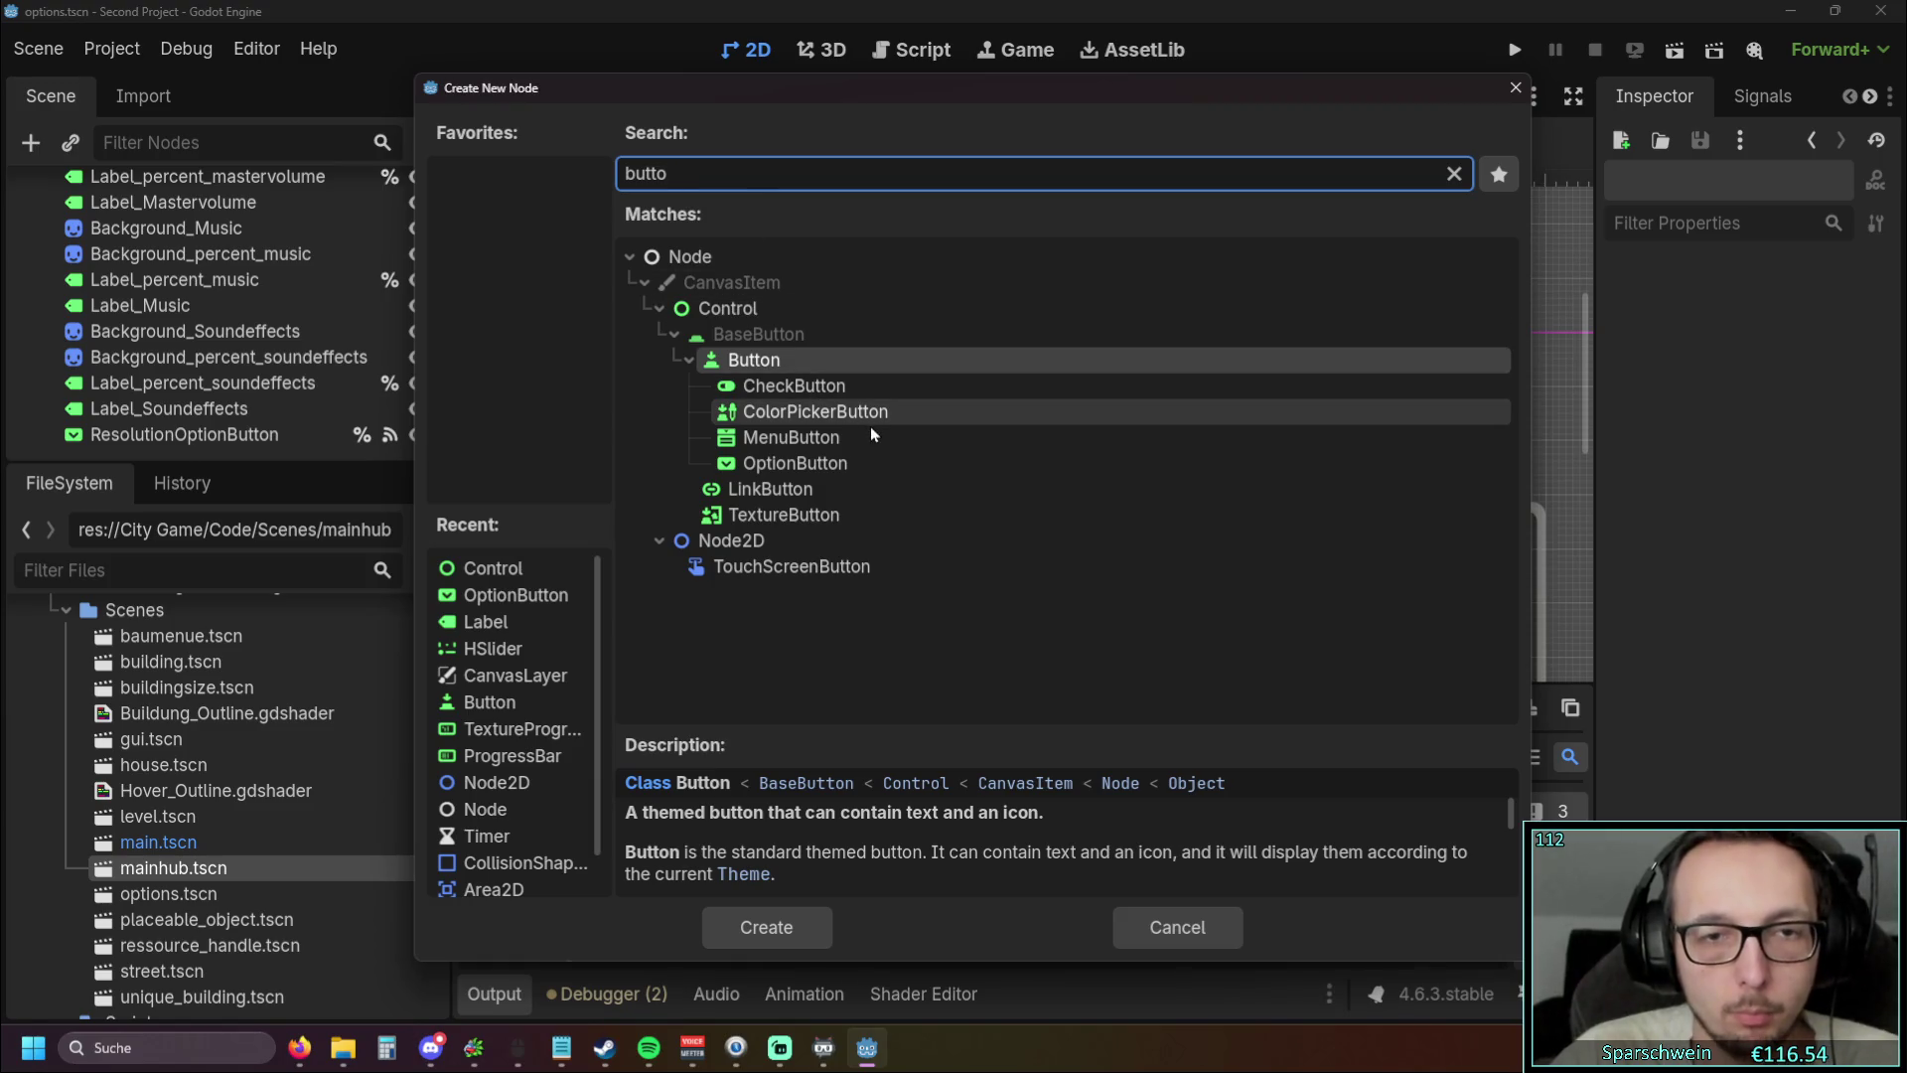
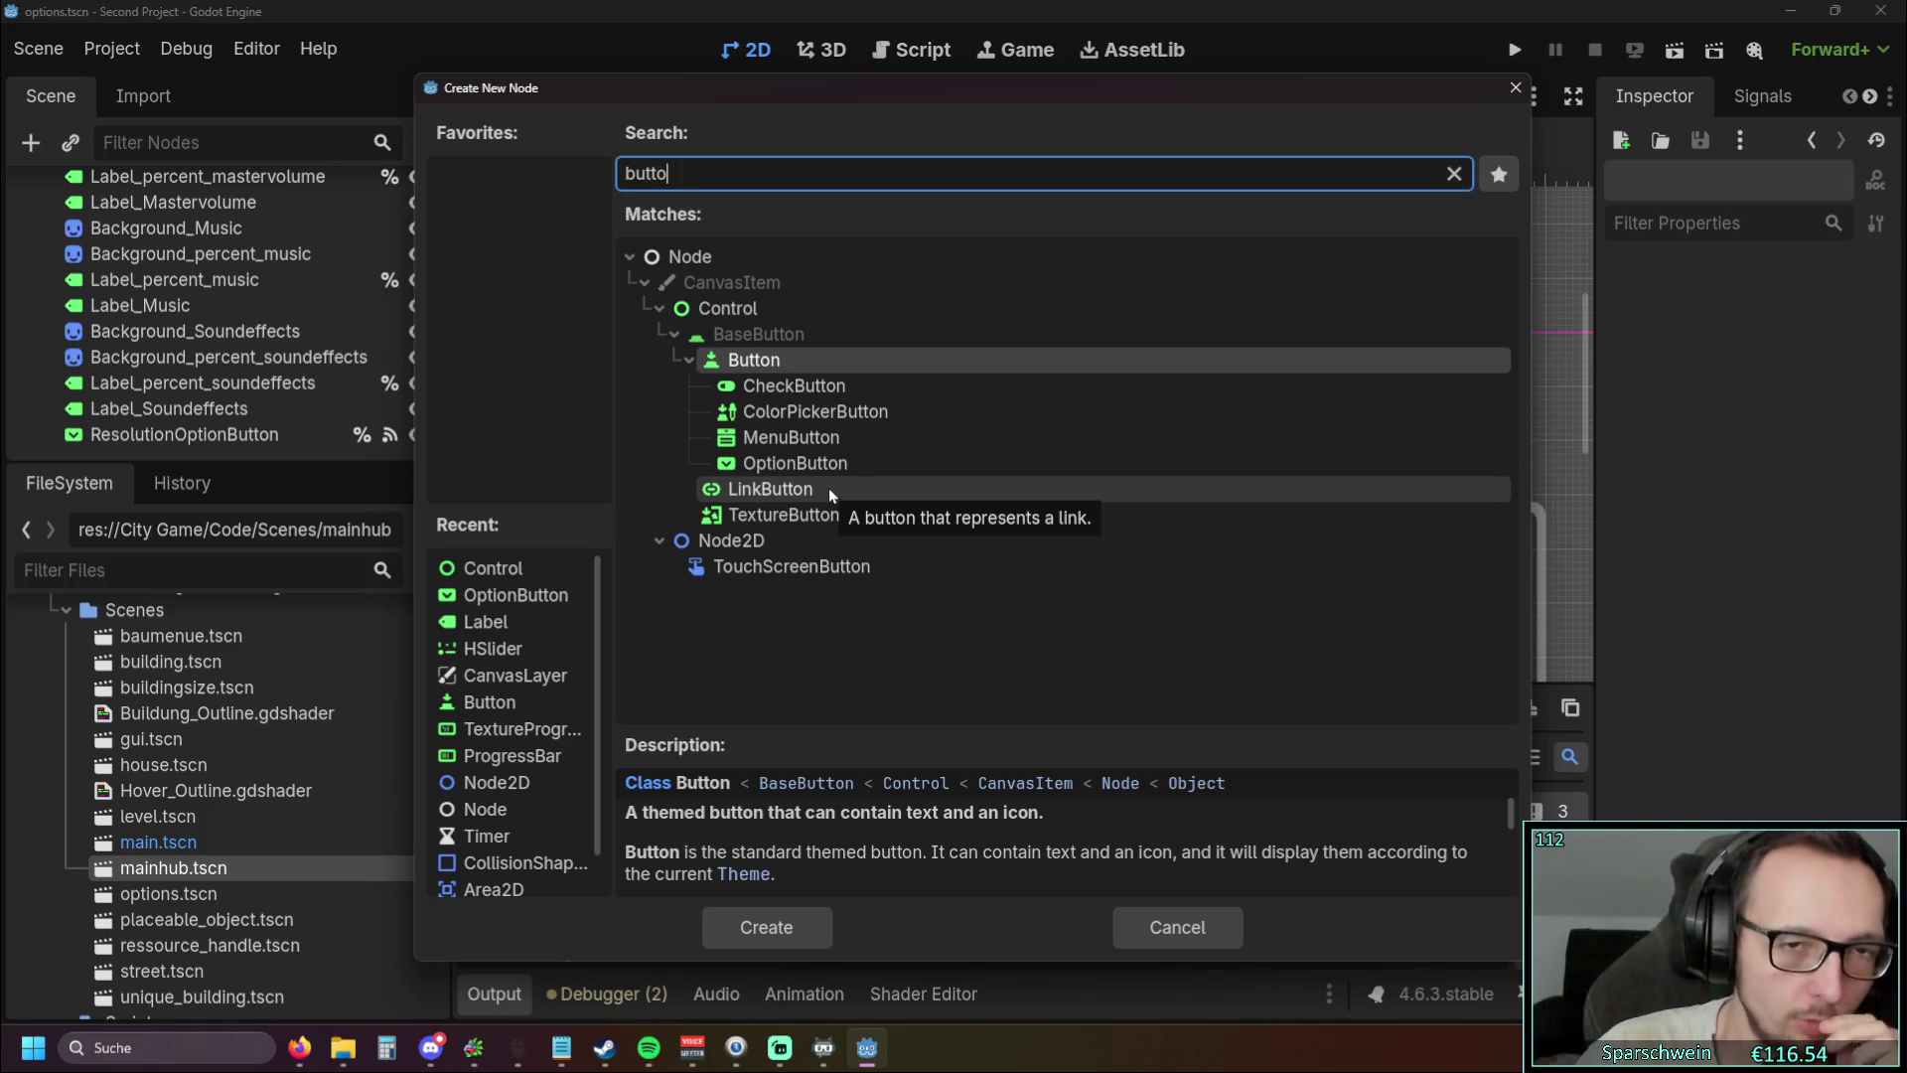
Create a CheckButton node and drag it into the right panel below the sliders
{"action": "left_click", "coordinate": [840, 392]}
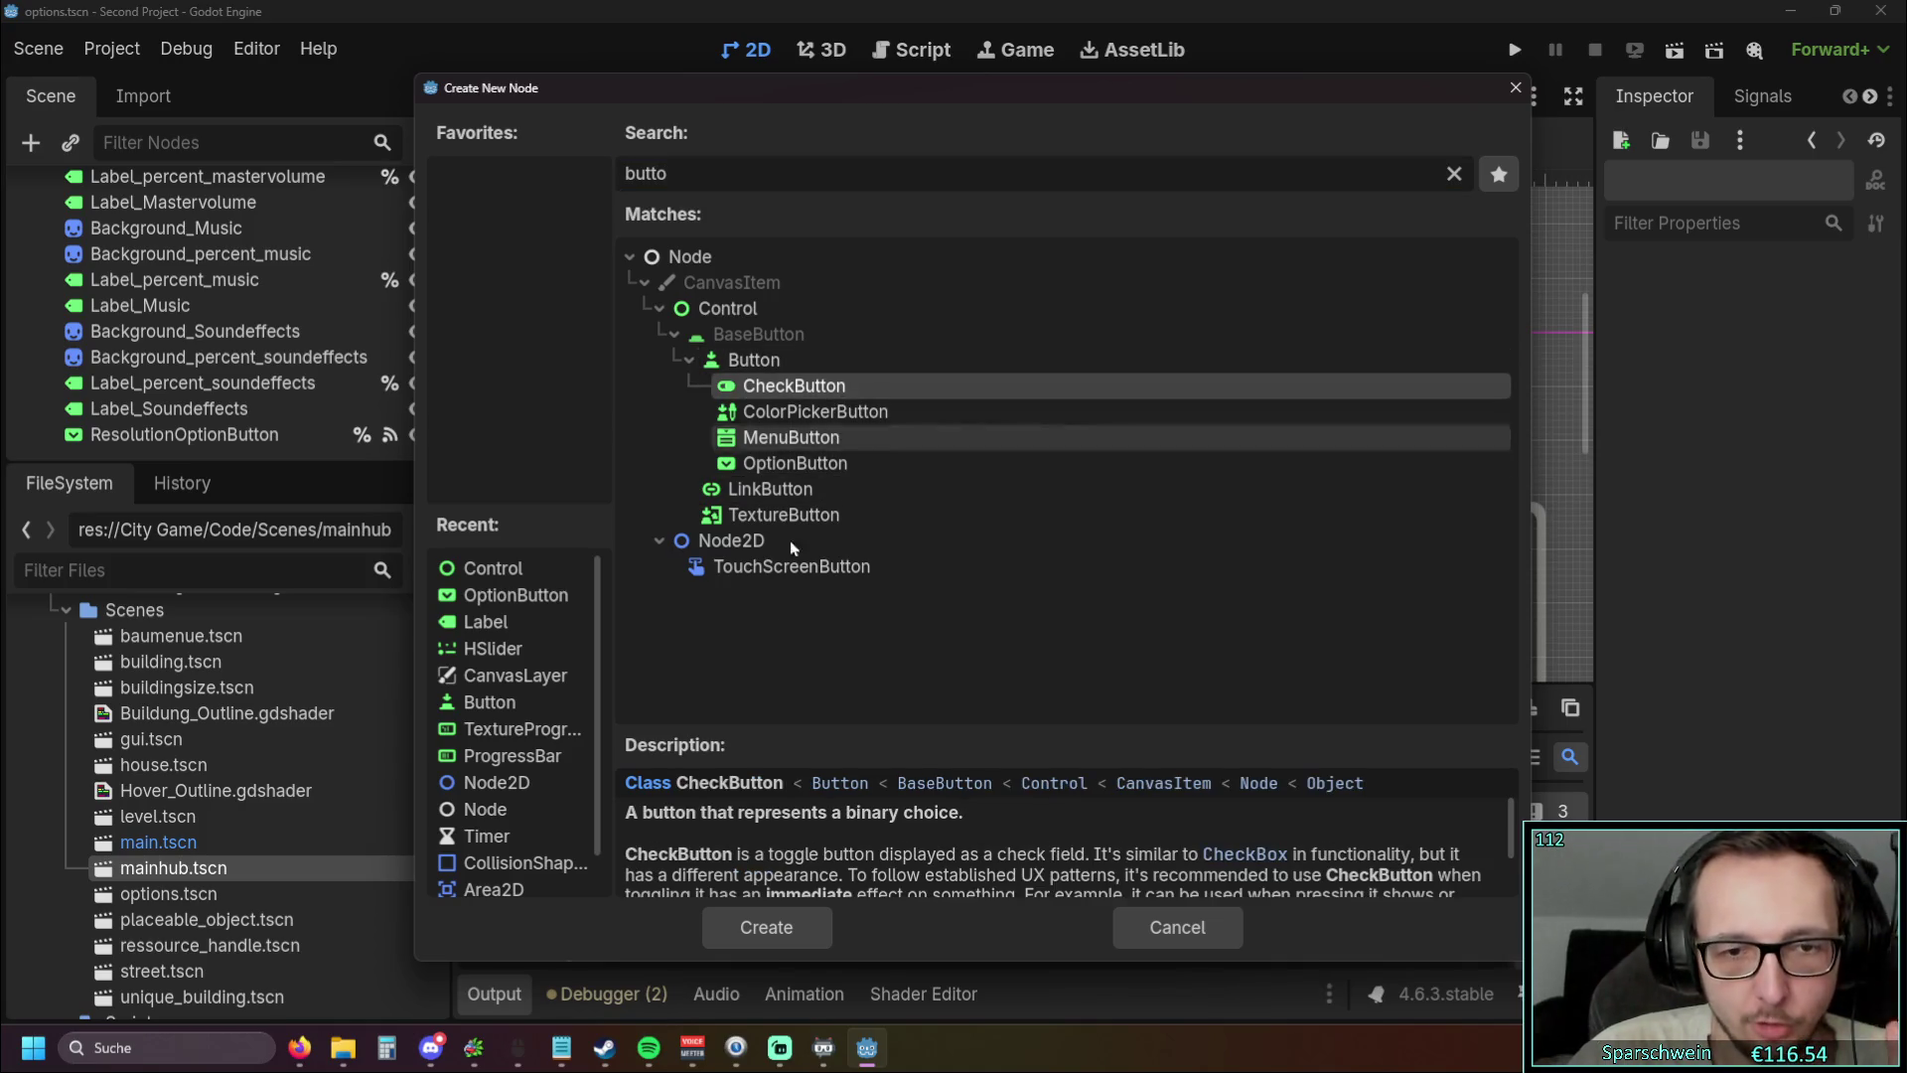
{"action": "left_click", "coordinate": [773, 930]}
{"action": "left_click_drag", "start_coordinate": [752, 348], "coordinate": [963, 553]}
{"action": "scroll", "coordinate": [923, 332], "scroll_direction": "down", "scroll_amount": 3}
{"action": "mouse_move", "coordinate": [646, 310]}
{"action": "left_mouse_down"}
{"action": "mouse_move", "coordinate": [1001, 464]}
{"action": "mouse_move", "coordinate": [969, 553]}
{"action": "left_mouse_up"}
{"action": "scroll", "coordinate": [970, 553], "scroll_direction": "down", "scroll_amount": 1}
{"action": "mouse_move", "coordinate": [770, 311]}
{"action": "left_mouse_down"}
{"action": "mouse_move", "coordinate": [1351, 599]}
{"action": "mouse_move", "coordinate": [1460, 614]}
{"action": "left_mouse_up"}
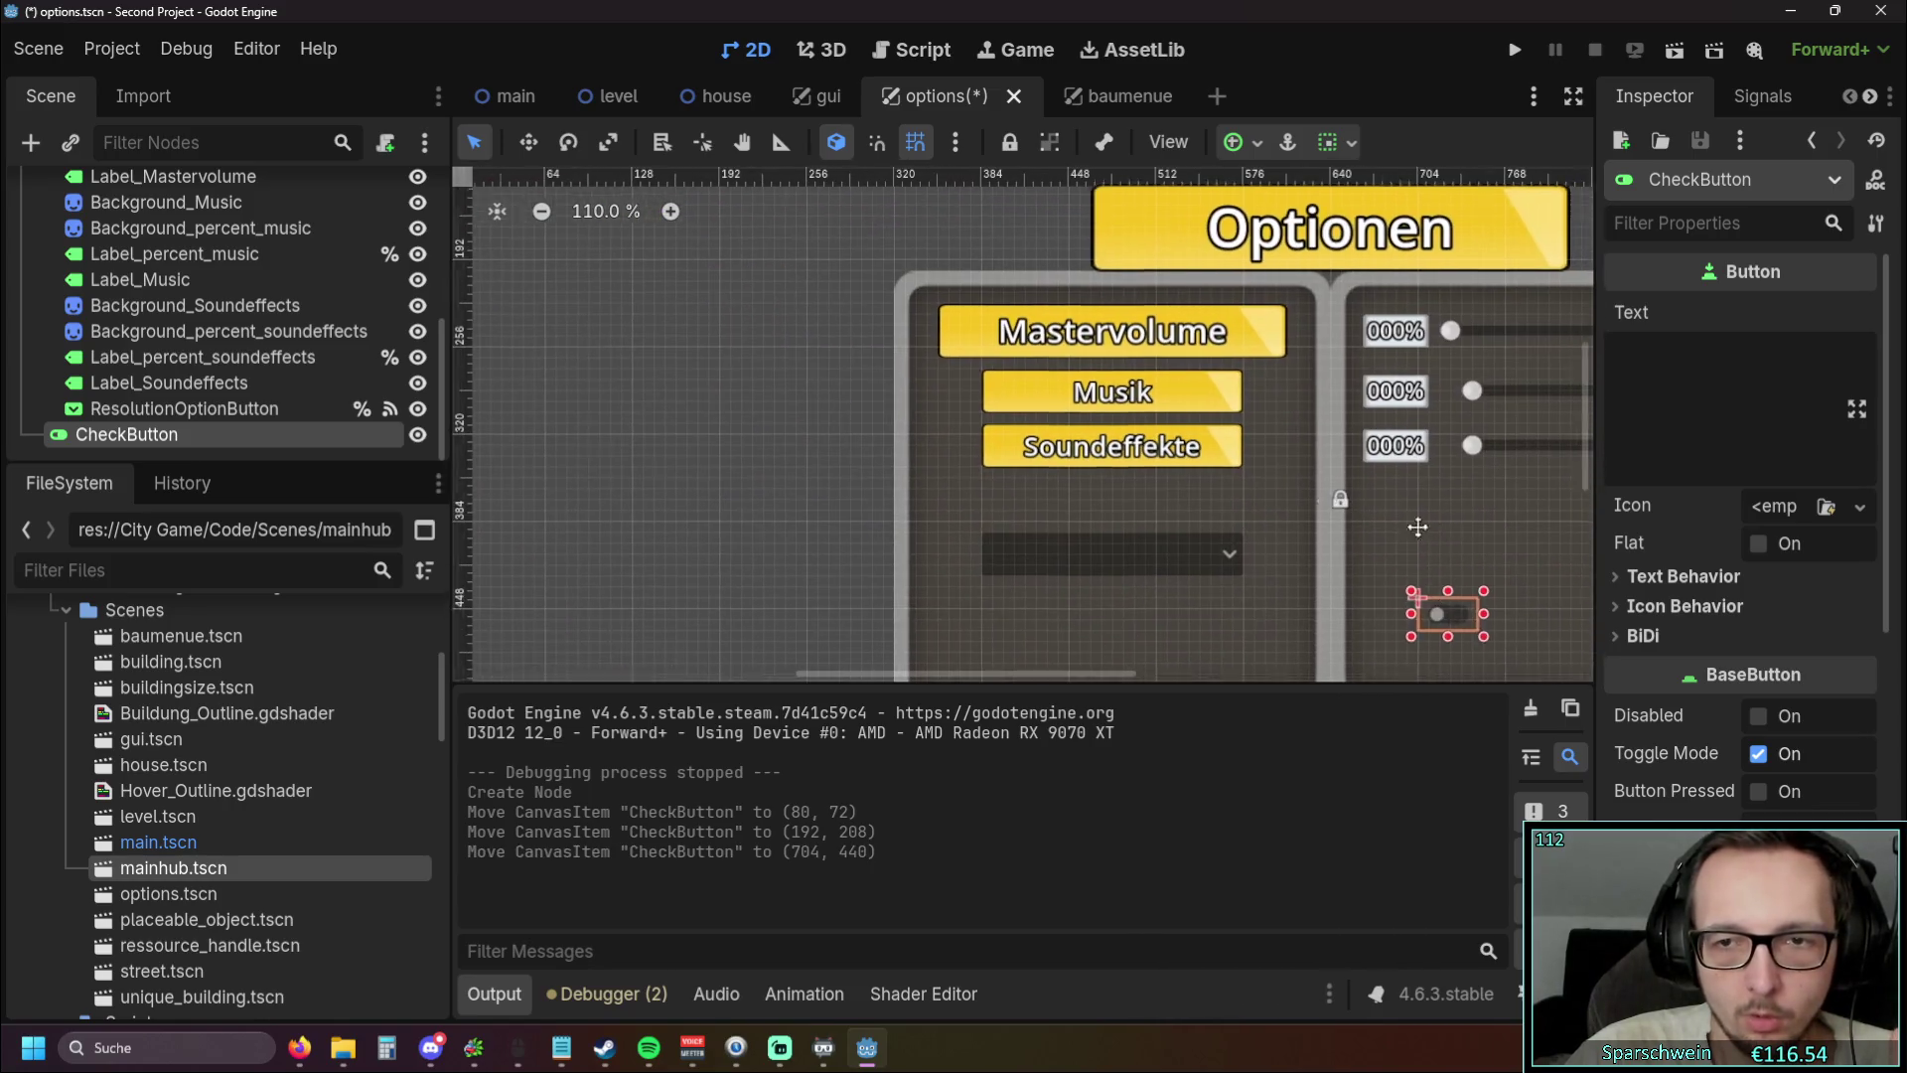
{"action": "scroll", "coordinate": [1442, 537], "scroll_direction": "down", "scroll_amount": 3}
{"action": "left_click_drag", "start_coordinate": [873, 434], "coordinate": [1141, 332]}
{"action": "scroll", "coordinate": [926, 373], "scroll_direction": "down", "scroll_amount": 1}
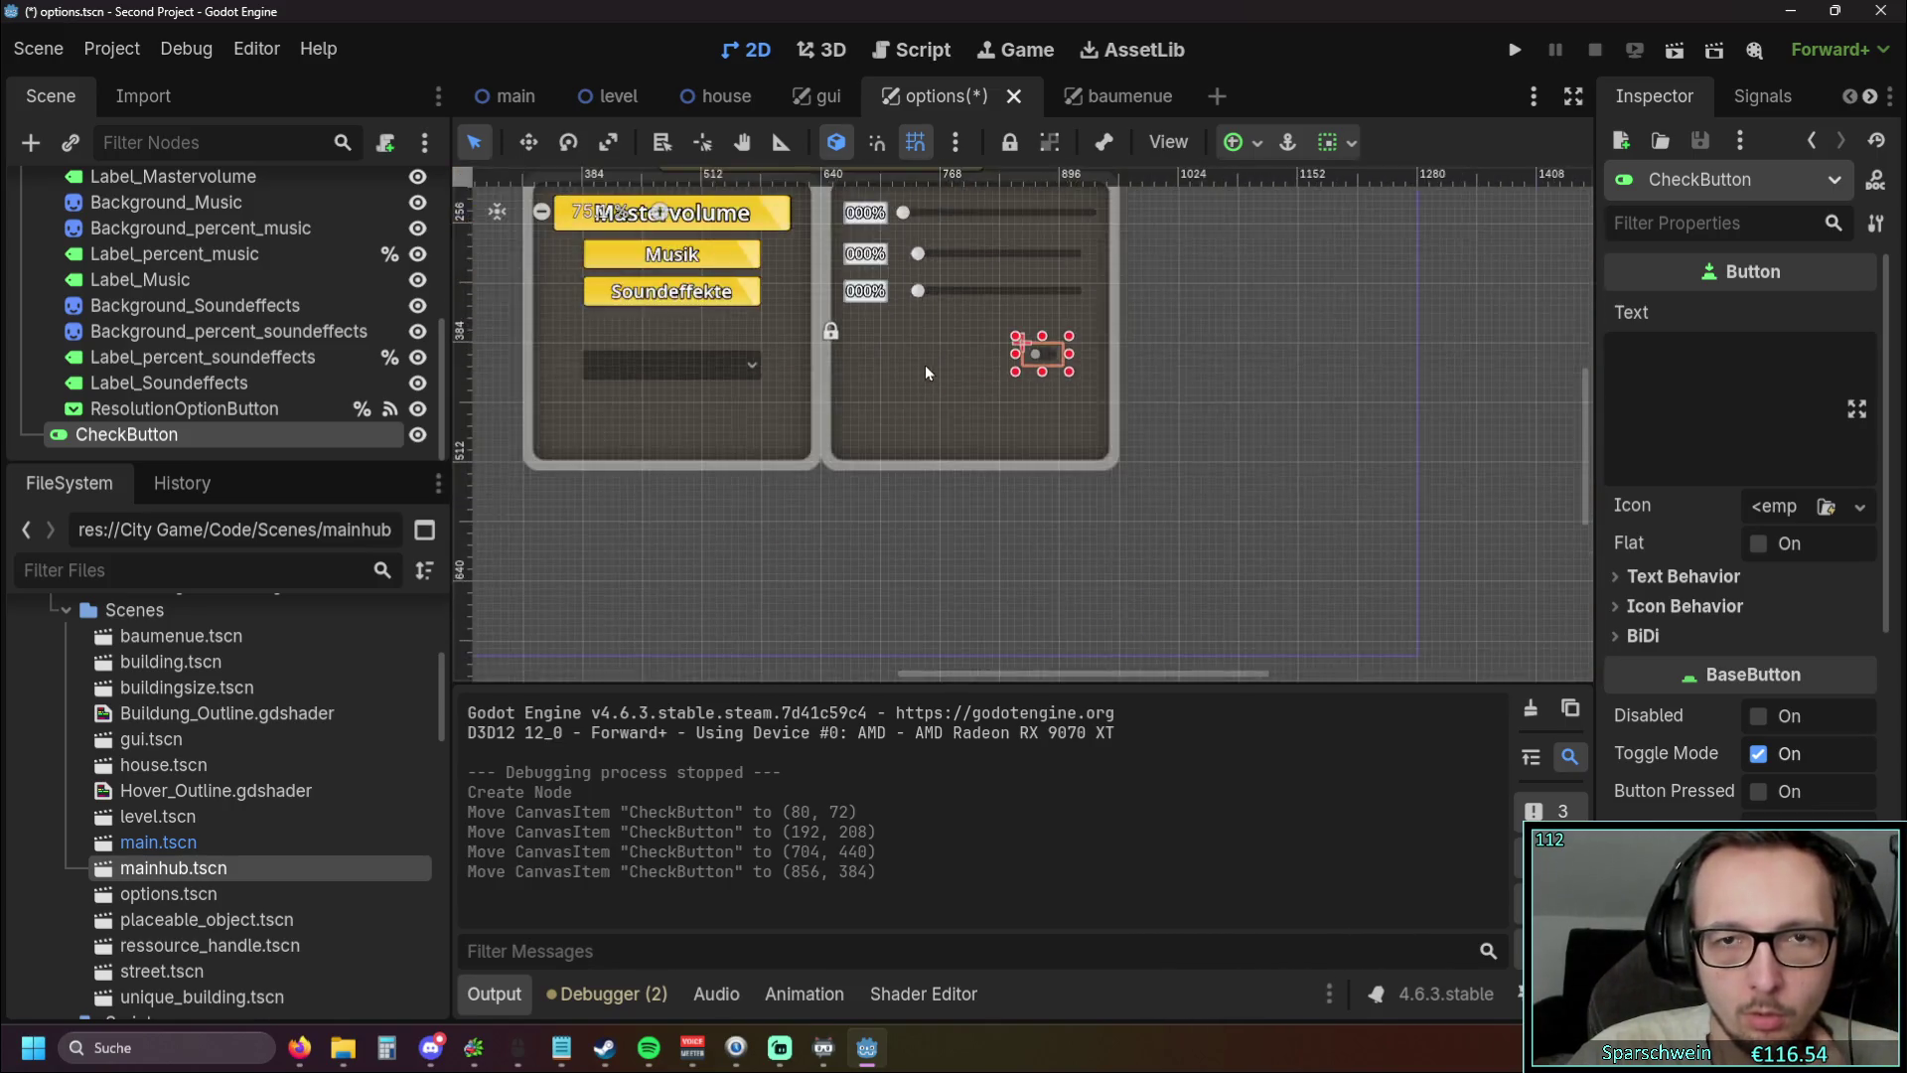
{"action": "scroll", "coordinate": [926, 372], "scroll_direction": "down", "scroll_amount": 1}
{"action": "left_click", "coordinate": [743, 367]}
Move CheckButton above ResolutionOptionButton in the Scene tree and fine-tune its position in the panel
{"action": "mouse_move", "coordinate": [207, 432]}
{"action": "left_mouse_down"}
{"action": "mouse_move", "coordinate": [223, 433]}
{"action": "mouse_move", "coordinate": [187, 409]}
{"action": "left_mouse_up"}
{"action": "scroll", "coordinate": [1238, 560], "scroll_direction": "up", "scroll_amount": 5}
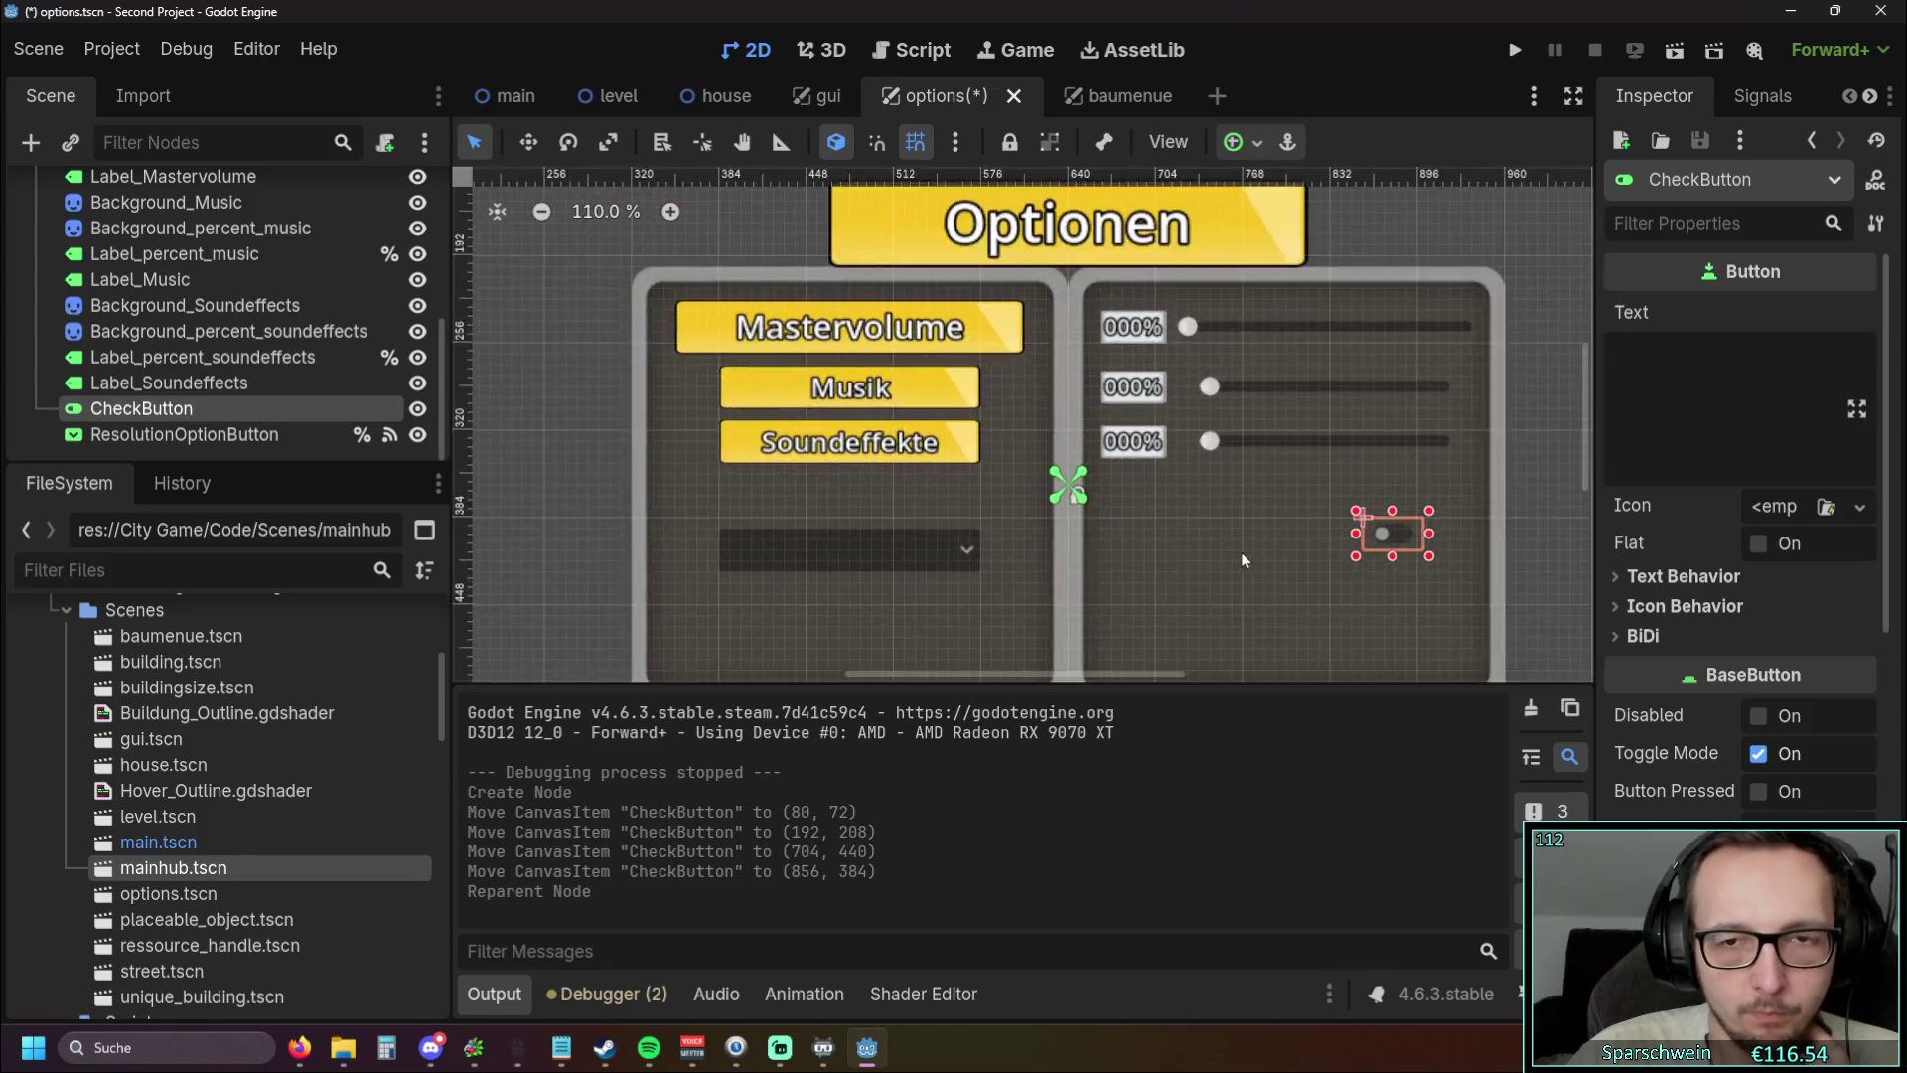
{"action": "scroll", "coordinate": [1239, 559], "scroll_direction": "up", "scroll_amount": 5}
{"action": "mouse_move", "coordinate": [1182, 487]}
{"action": "left_mouse_down"}
{"action": "mouse_move", "coordinate": [1103, 487]}
{"action": "mouse_move", "coordinate": [1194, 481]}
{"action": "left_mouse_up"}
{"action": "scroll", "coordinate": [109, 383], "scroll_direction": "up", "scroll_amount": 5}
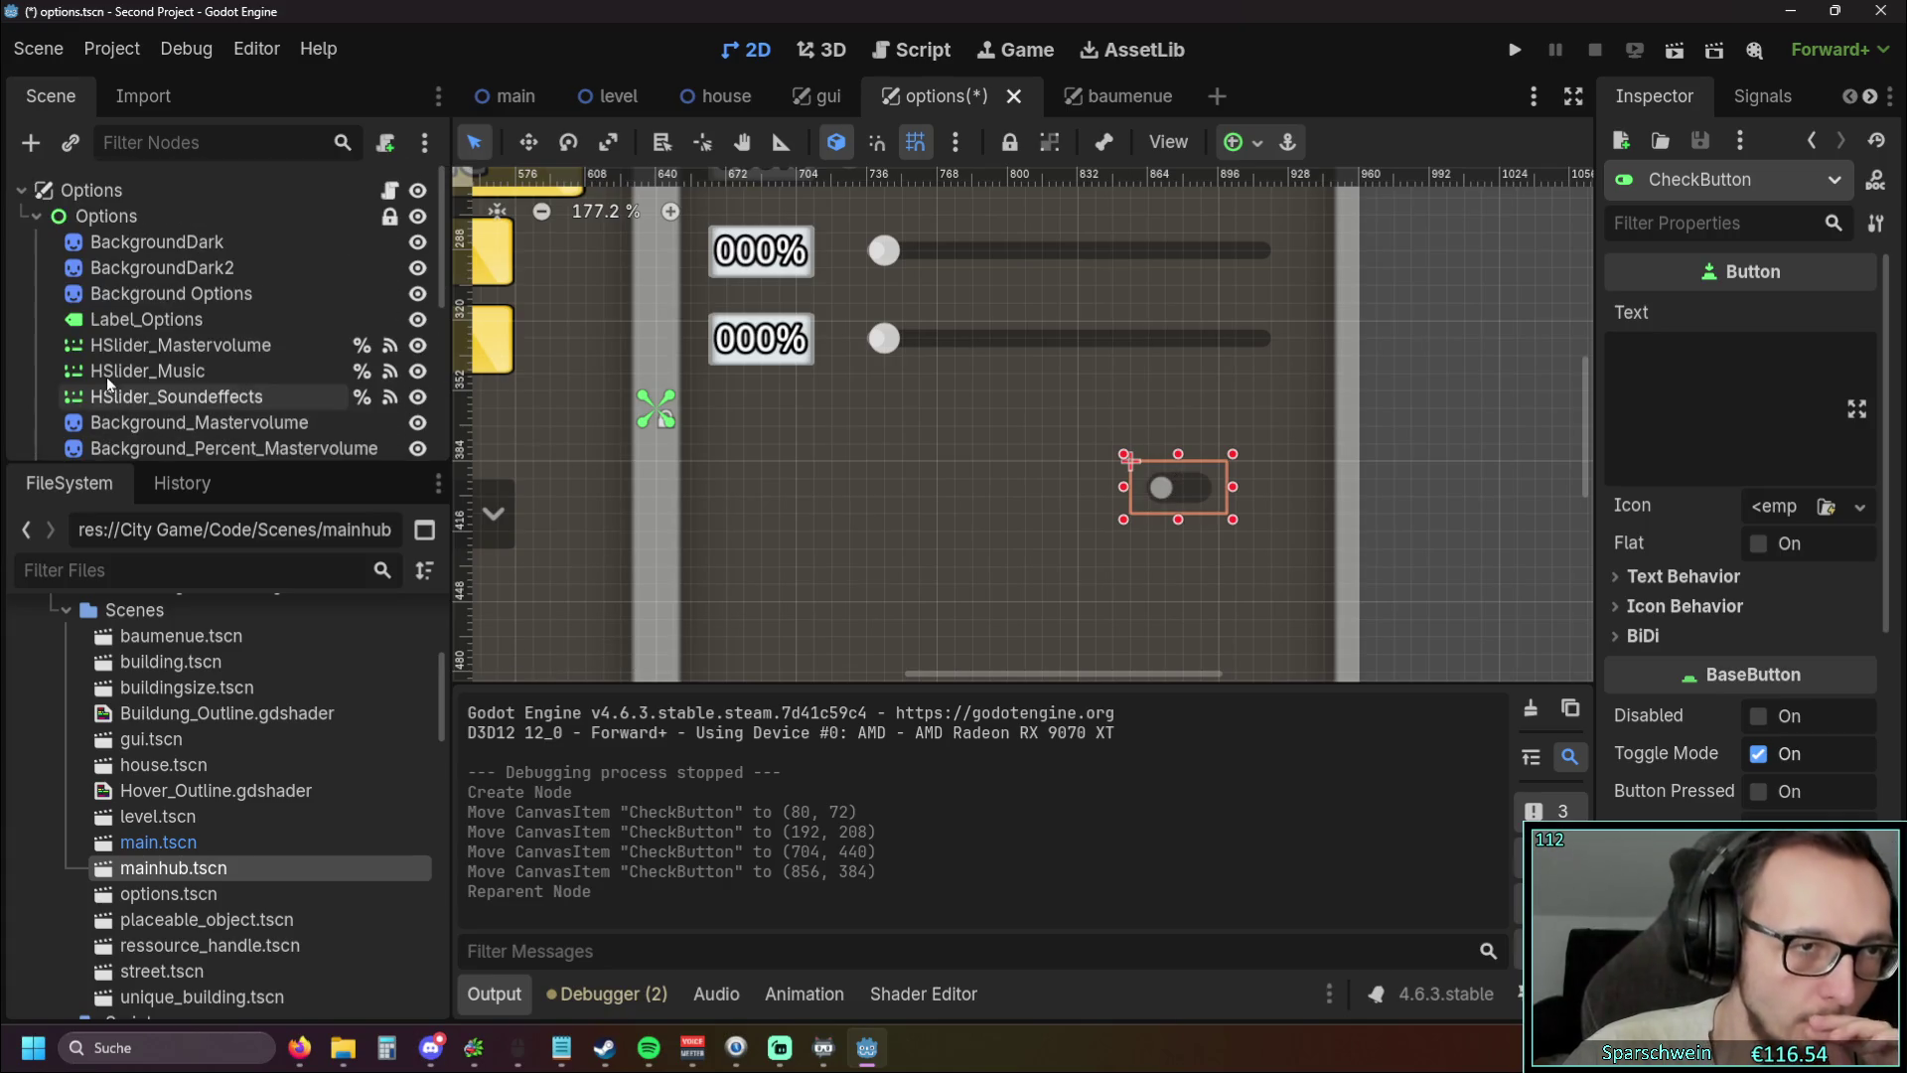
{"action": "scroll", "coordinate": [733, 426], "scroll_direction": "down", "scroll_amount": 10}
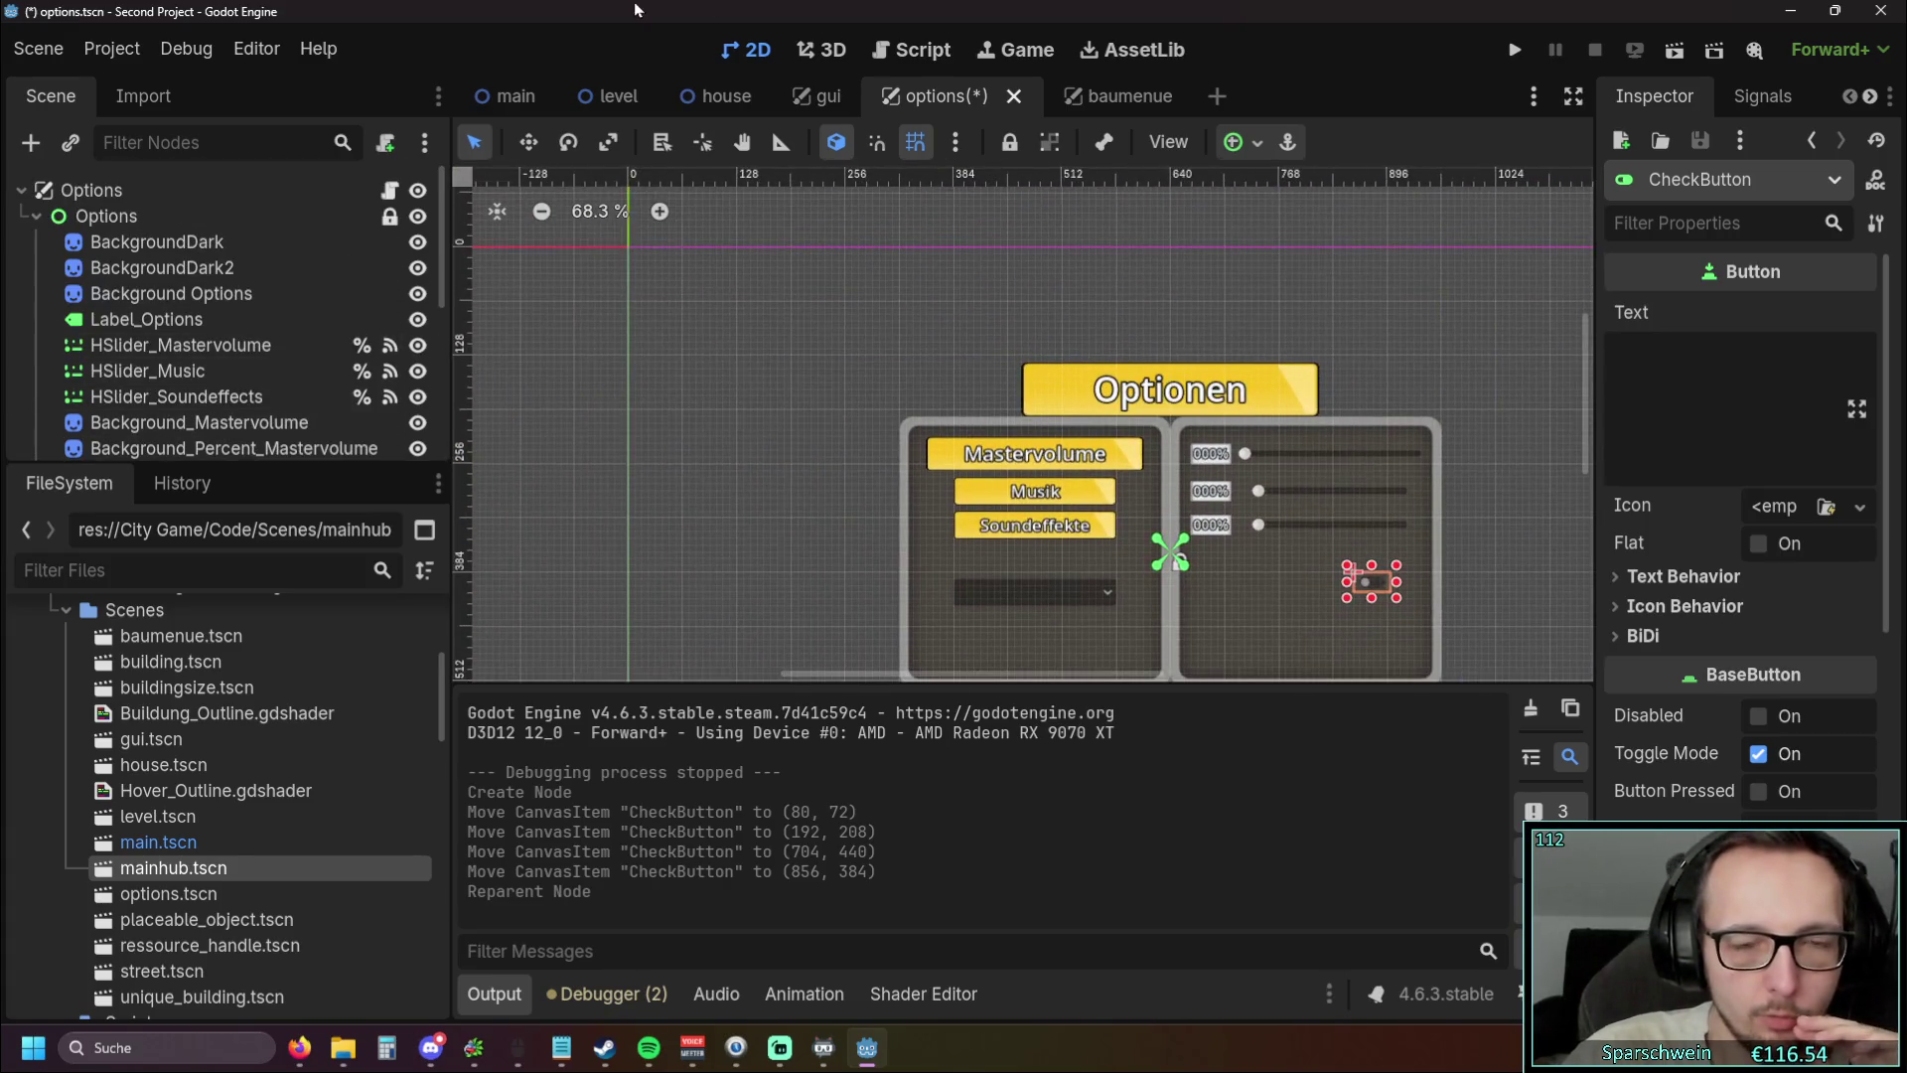
{"action": "mouse_move", "coordinate": [625, 384]}
{"action": "left_mouse_down"}
{"action": "mouse_move", "coordinate": [583, 289]}
{"action": "mouse_move", "coordinate": [469, 256]}
{"action": "left_mouse_up"}
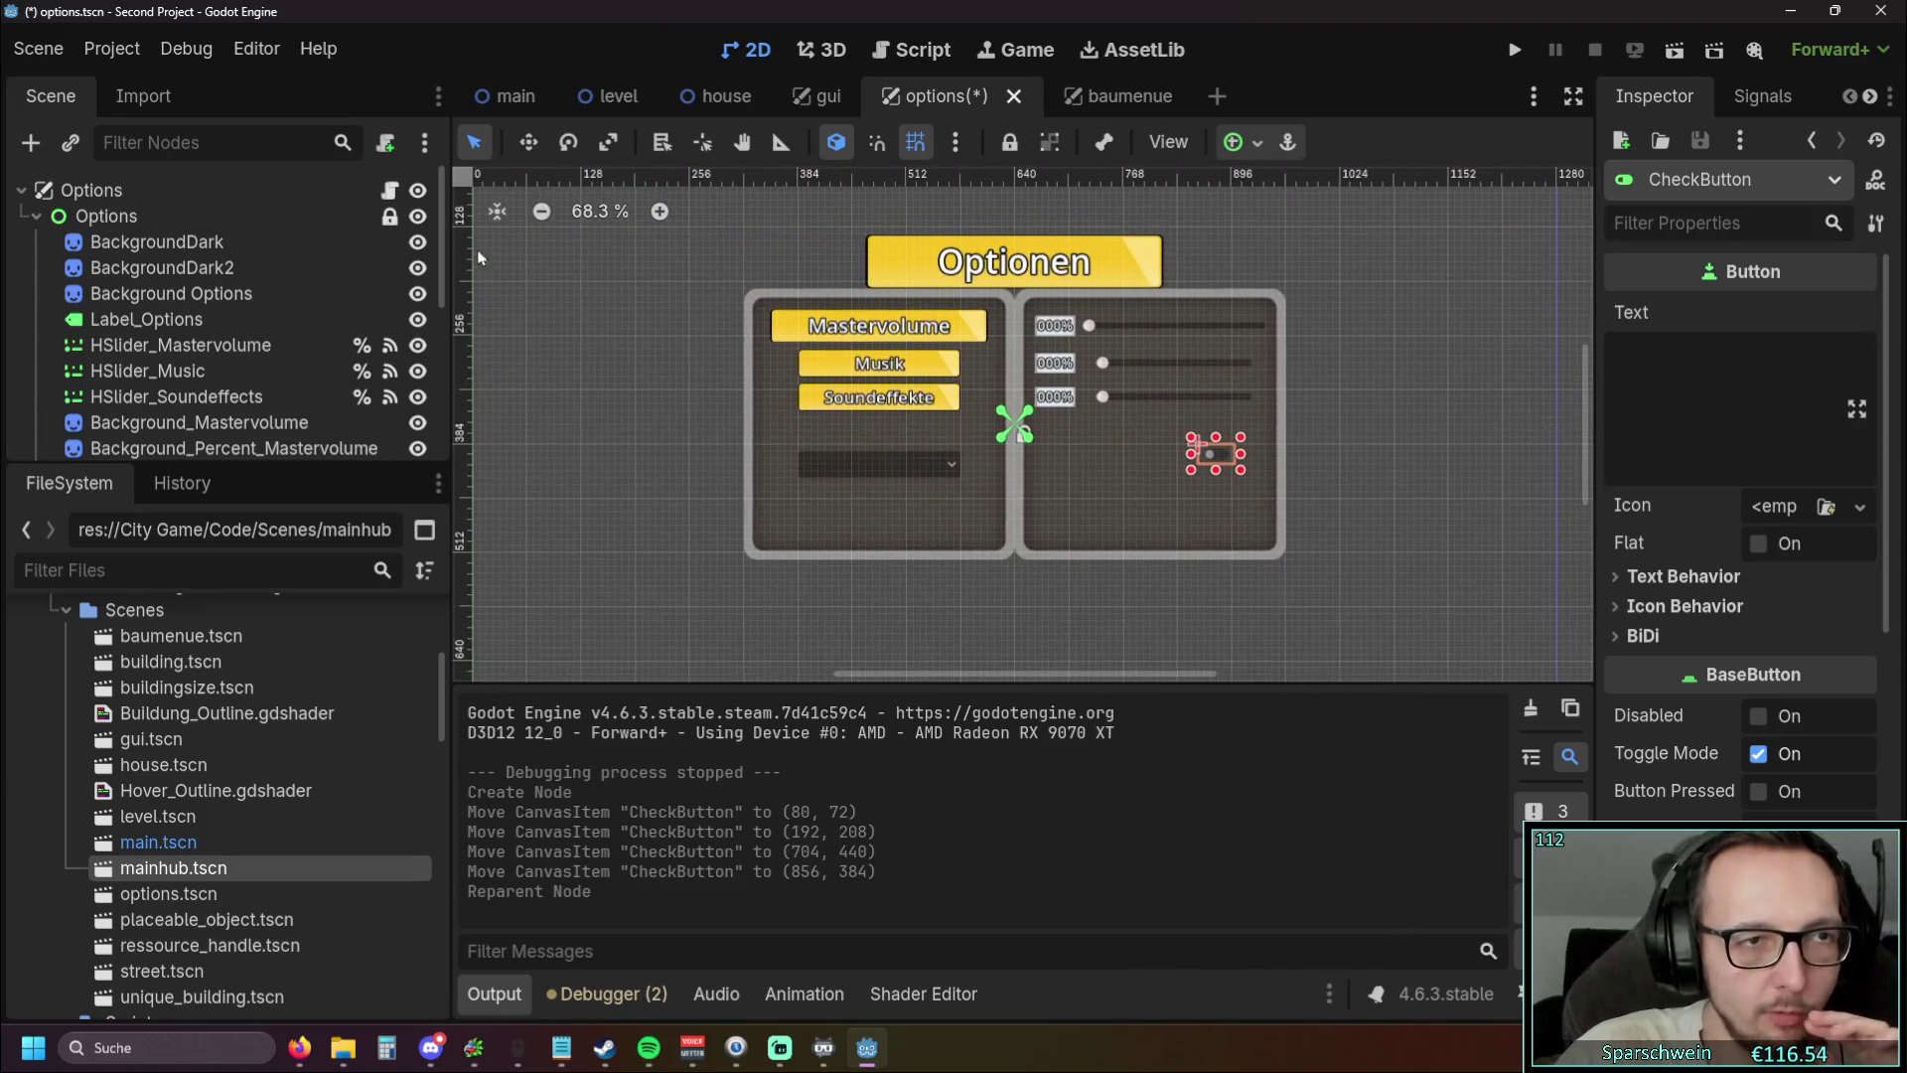
{"action": "scroll", "coordinate": [149, 298], "scroll_direction": "down", "scroll_amount": 5}
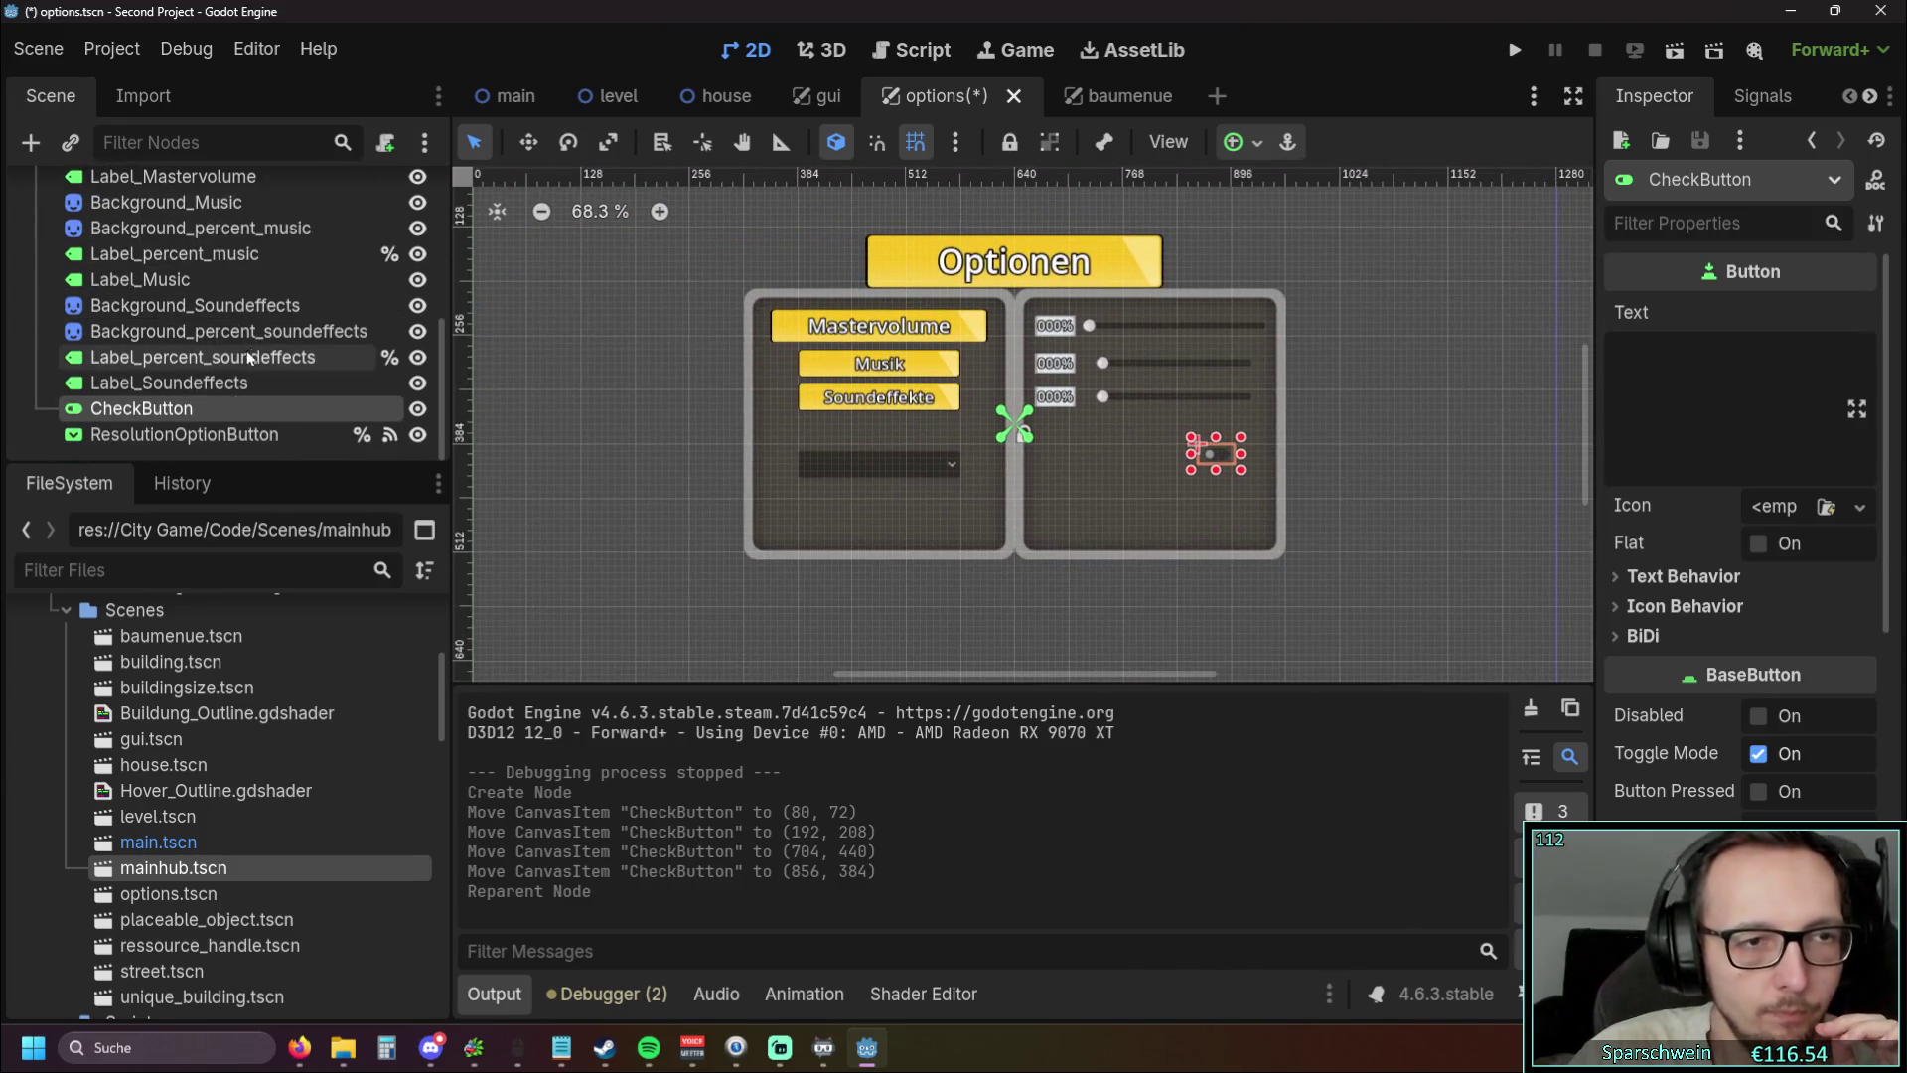
Add CheckButton2 as a child of CheckButton, then move it up to become its sibling
{"action": "right_click", "coordinate": [181, 421]}
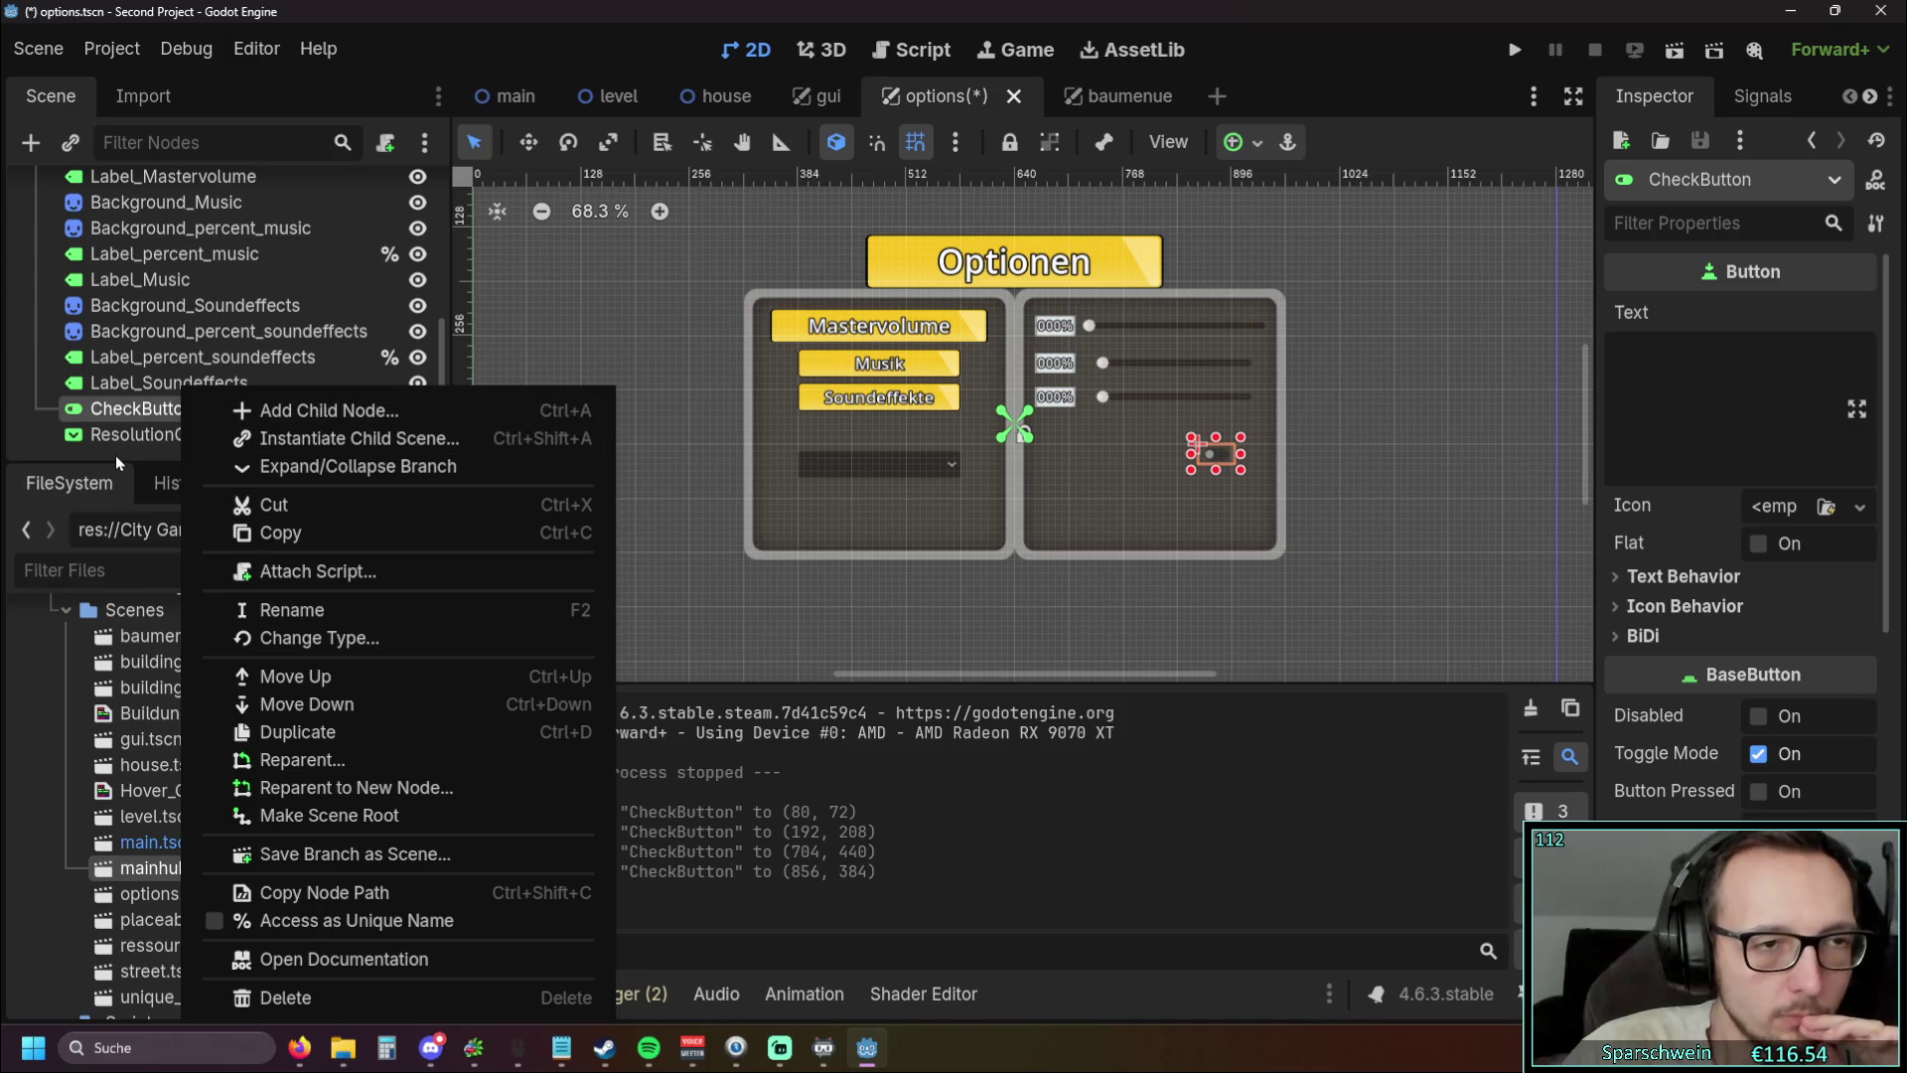
{"action": "right_click", "coordinate": [116, 455]}
{"action": "left_click", "coordinate": [226, 411]}
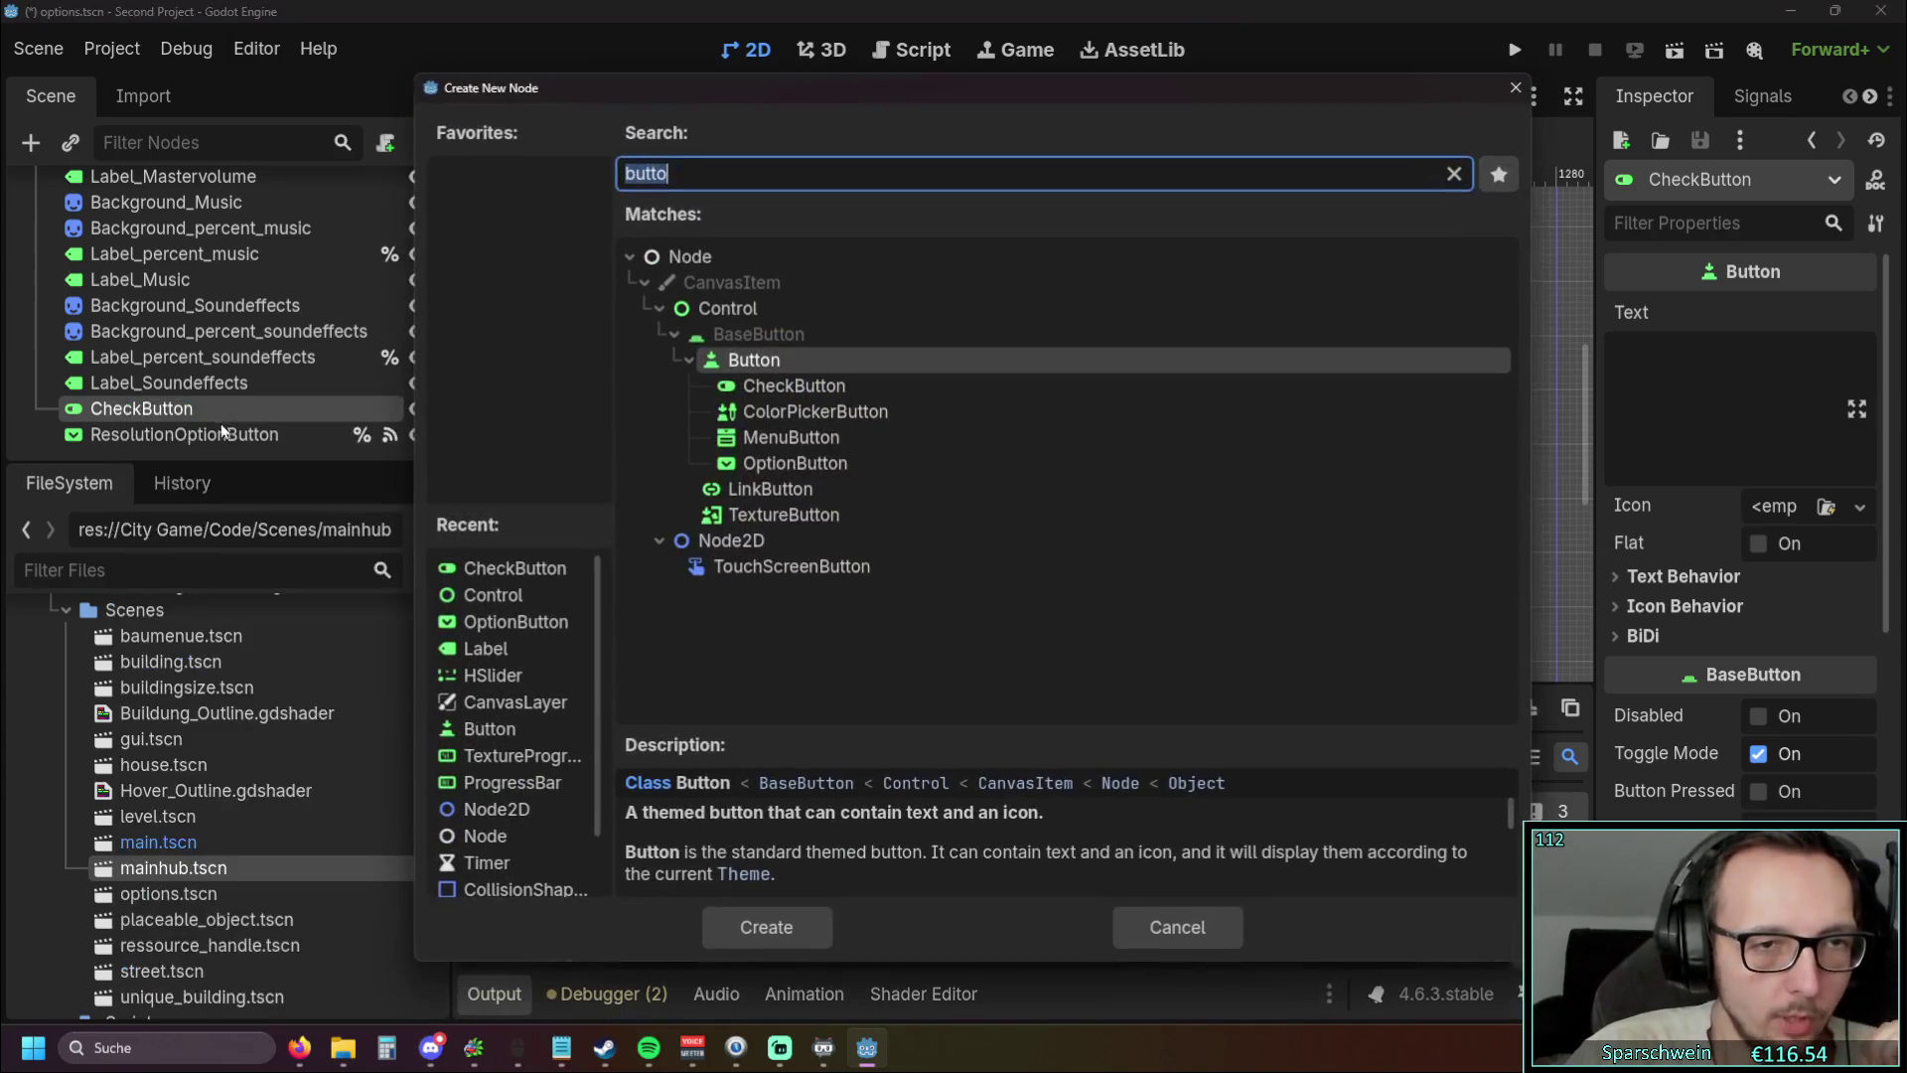
{"action": "left_click", "coordinate": [791, 385]}
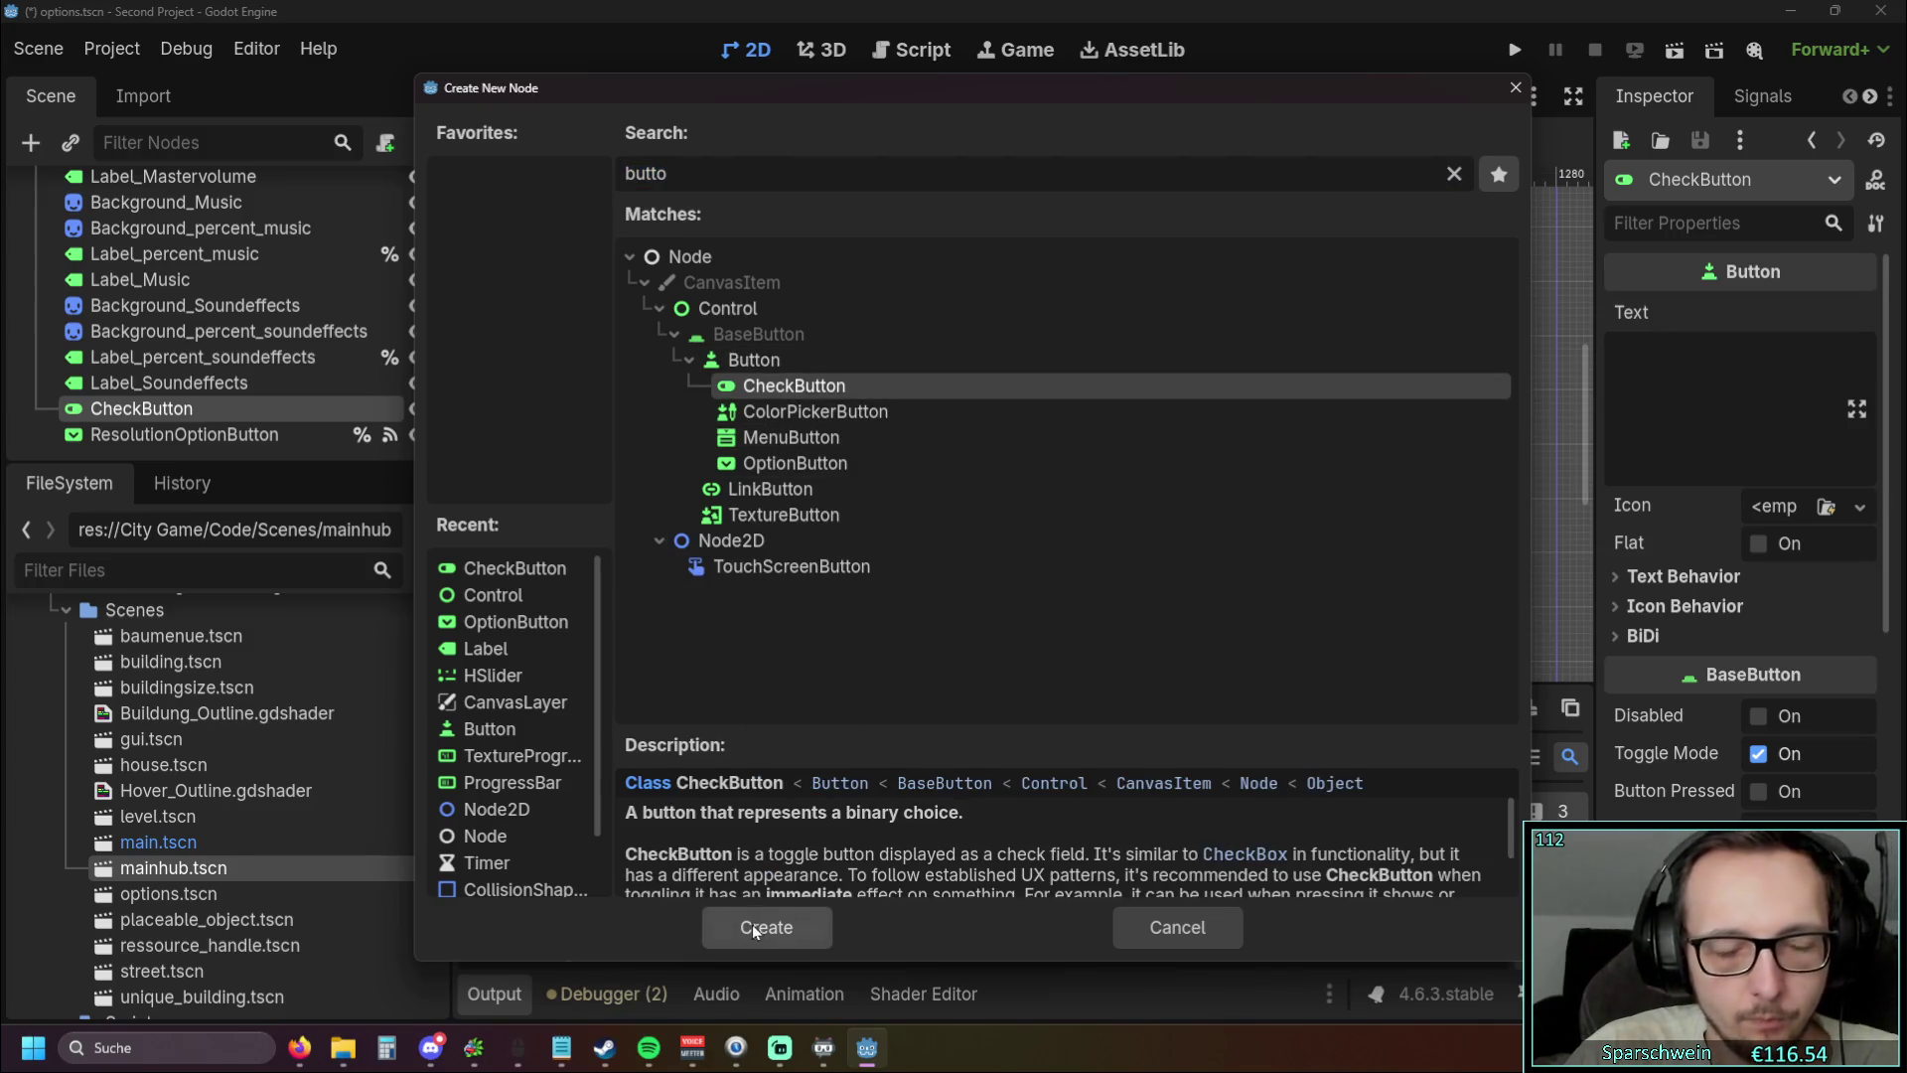
{"action": "left_click", "coordinate": [754, 928]}
{"action": "mouse_move", "coordinate": [168, 435]}
{"action": "left_mouse_down"}
{"action": "mouse_move", "coordinate": [142, 395]}
{"action": "mouse_move", "coordinate": [164, 387]}
{"action": "left_mouse_up"}
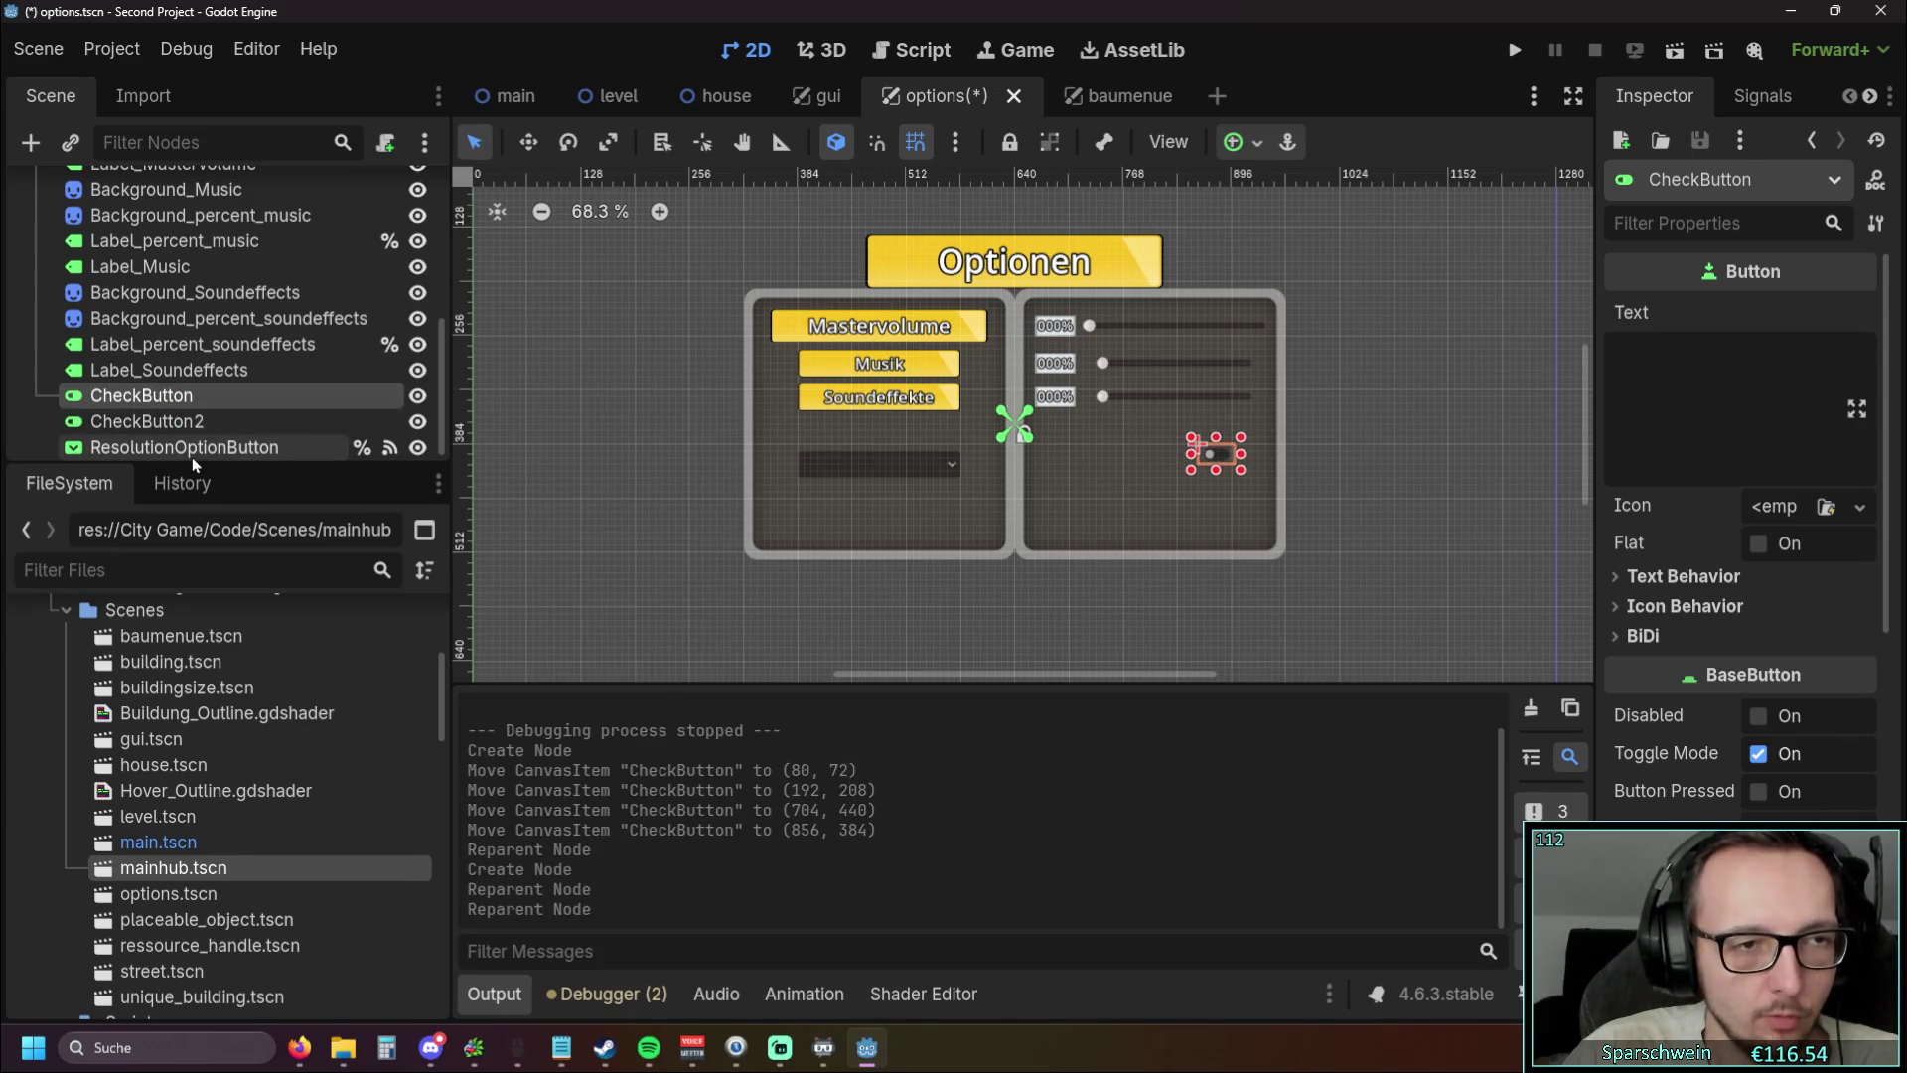
Add a Label node under CheckButton and move it up out of CheckButton in the tree
{"action": "scroll", "coordinate": [188, 433], "scroll_direction": "down", "scroll_amount": 1}
{"action": "right_click", "coordinate": [181, 453]}
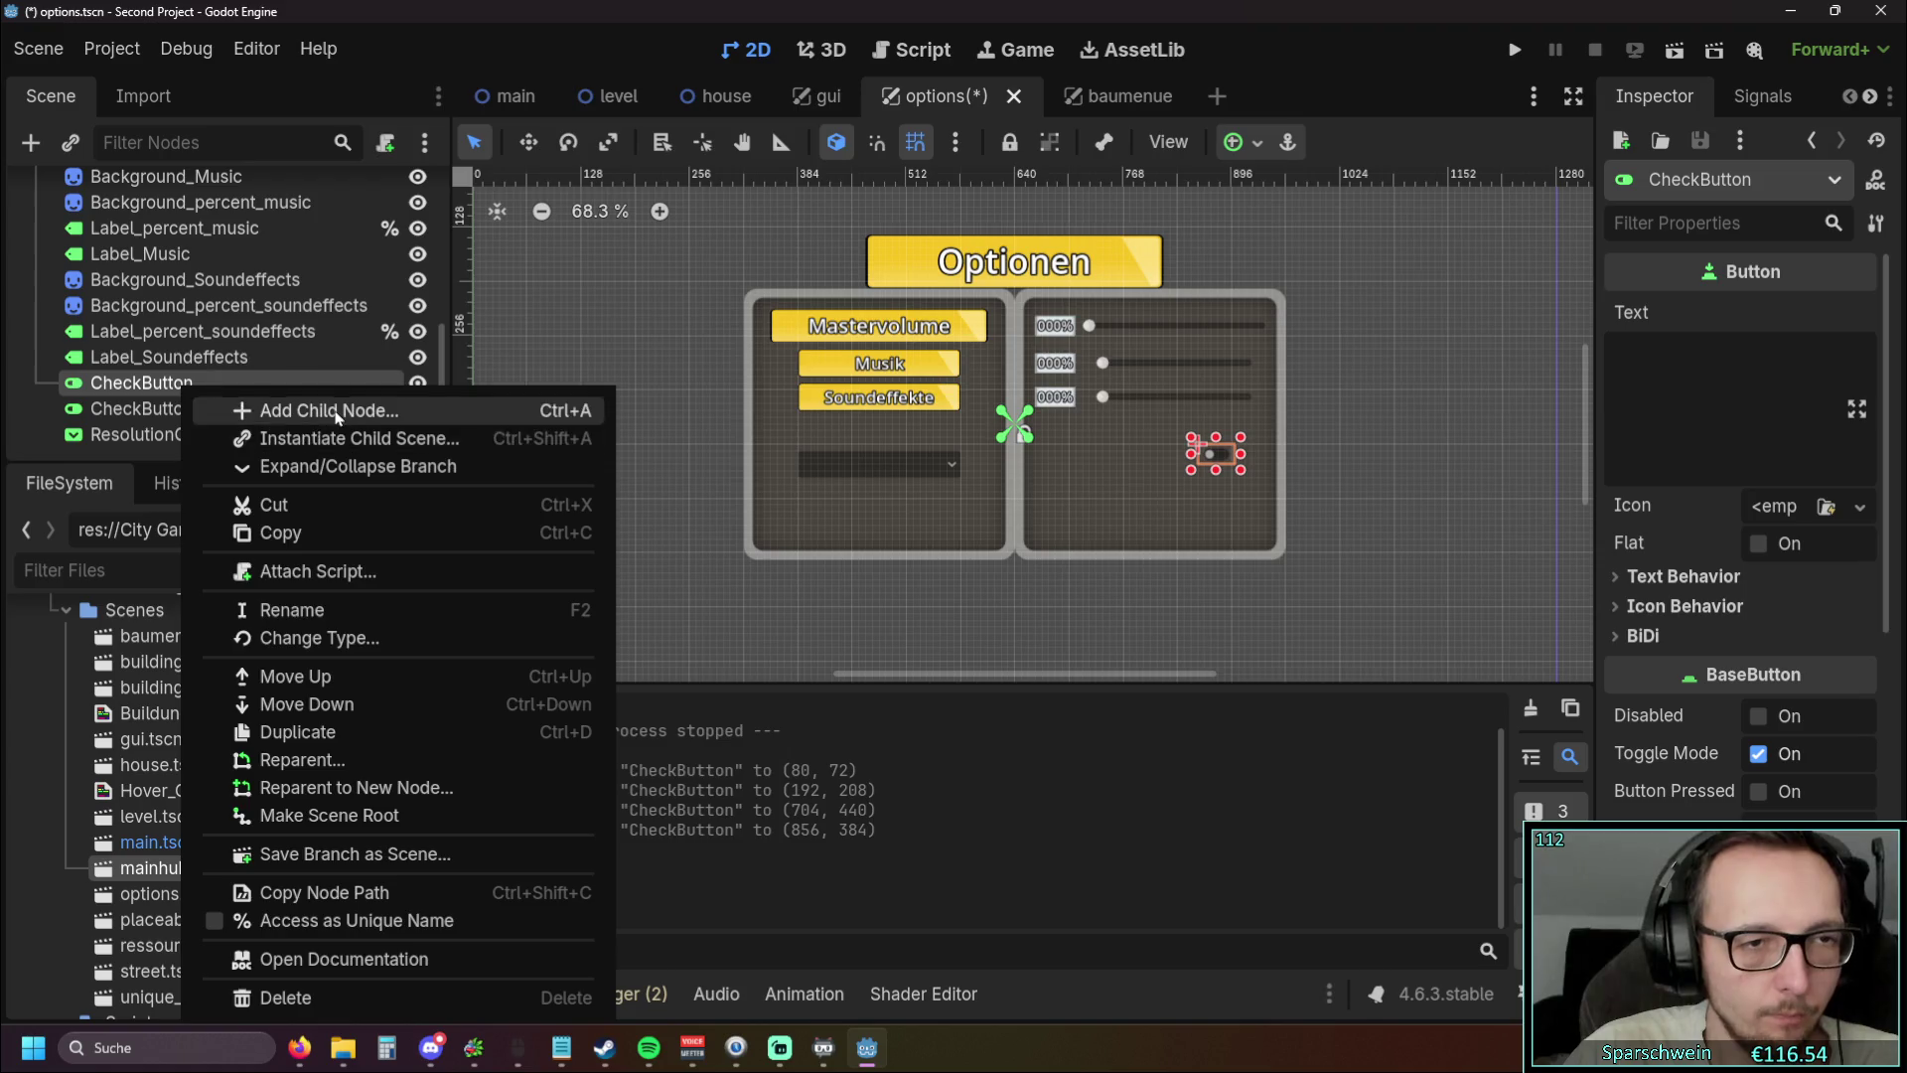
{"action": "left_click", "coordinate": [336, 413]}
{"action": "type", "text": "l"}
{"action": "key", "text": "BackSpace"}
{"action": "type", "text": "text"}
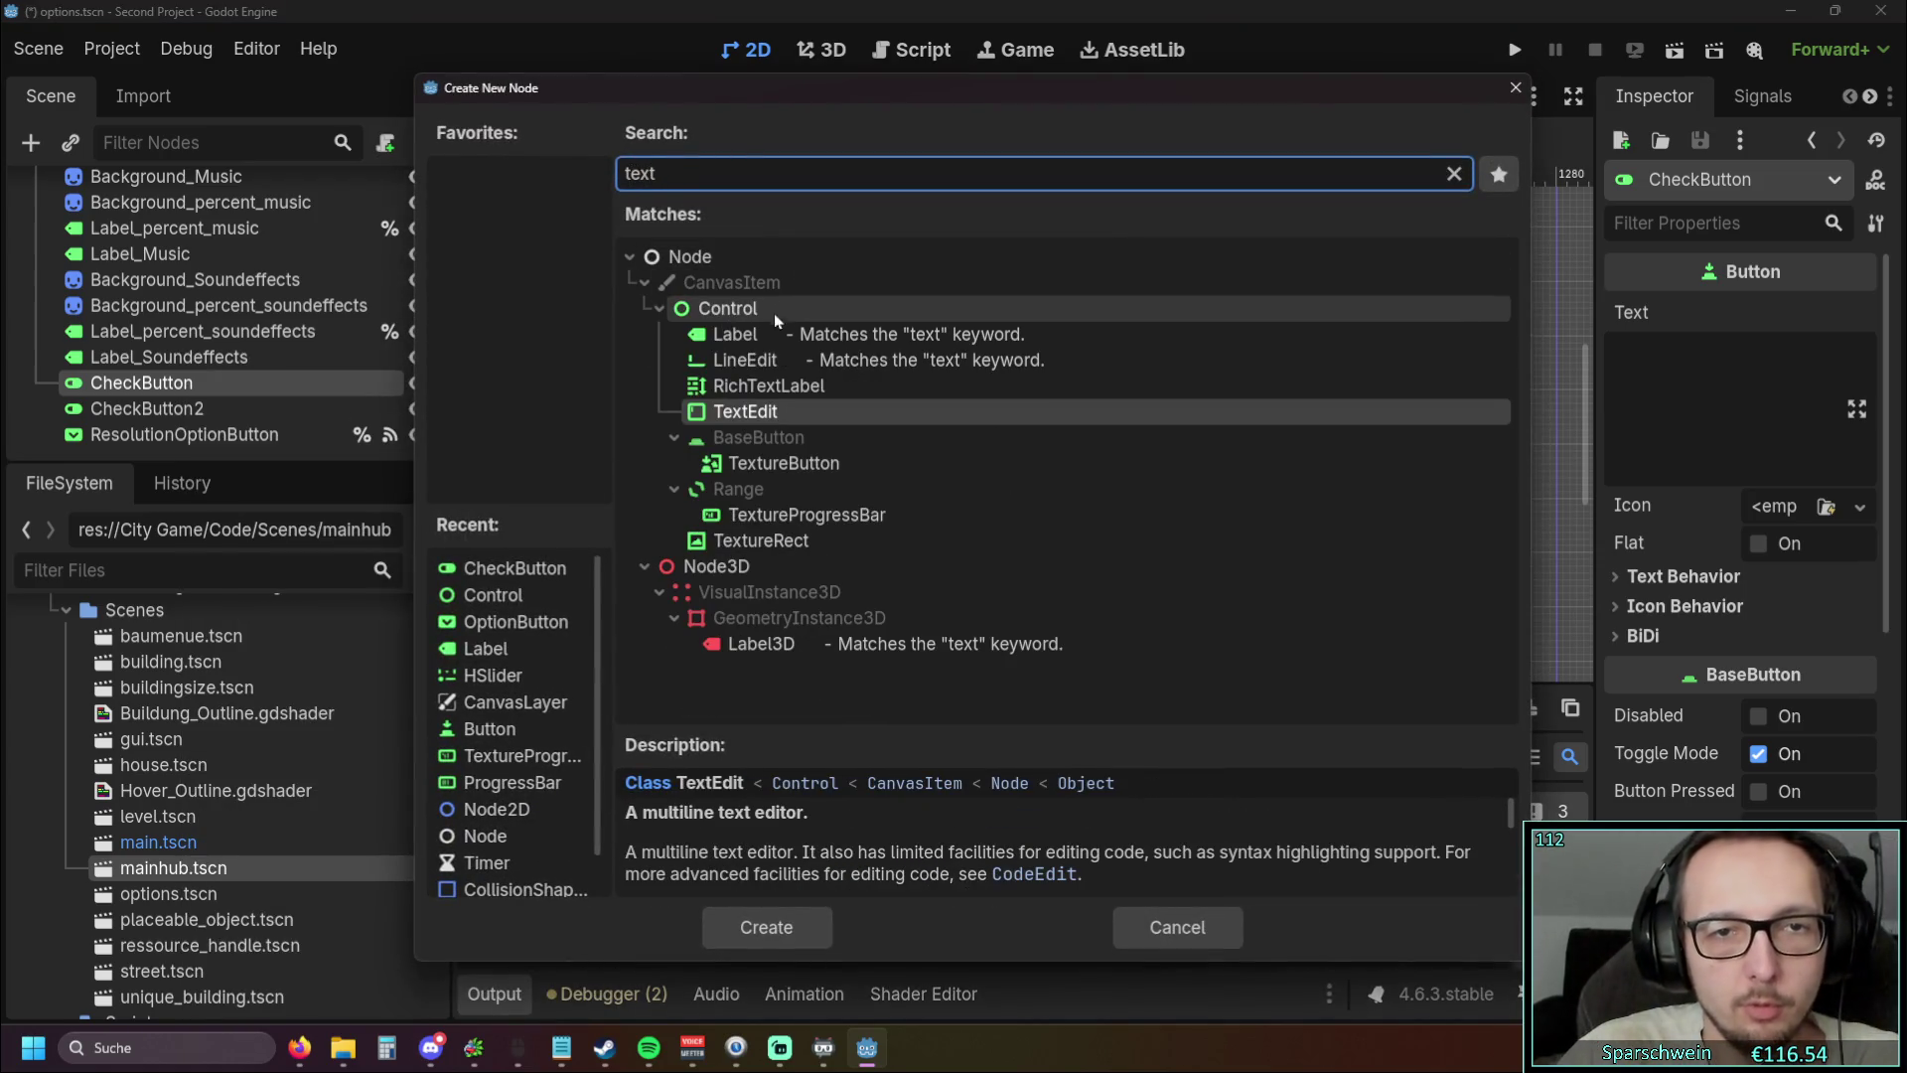
{"action": "left_click", "coordinate": [767, 331]}
{"action": "left_click", "coordinate": [717, 908]}
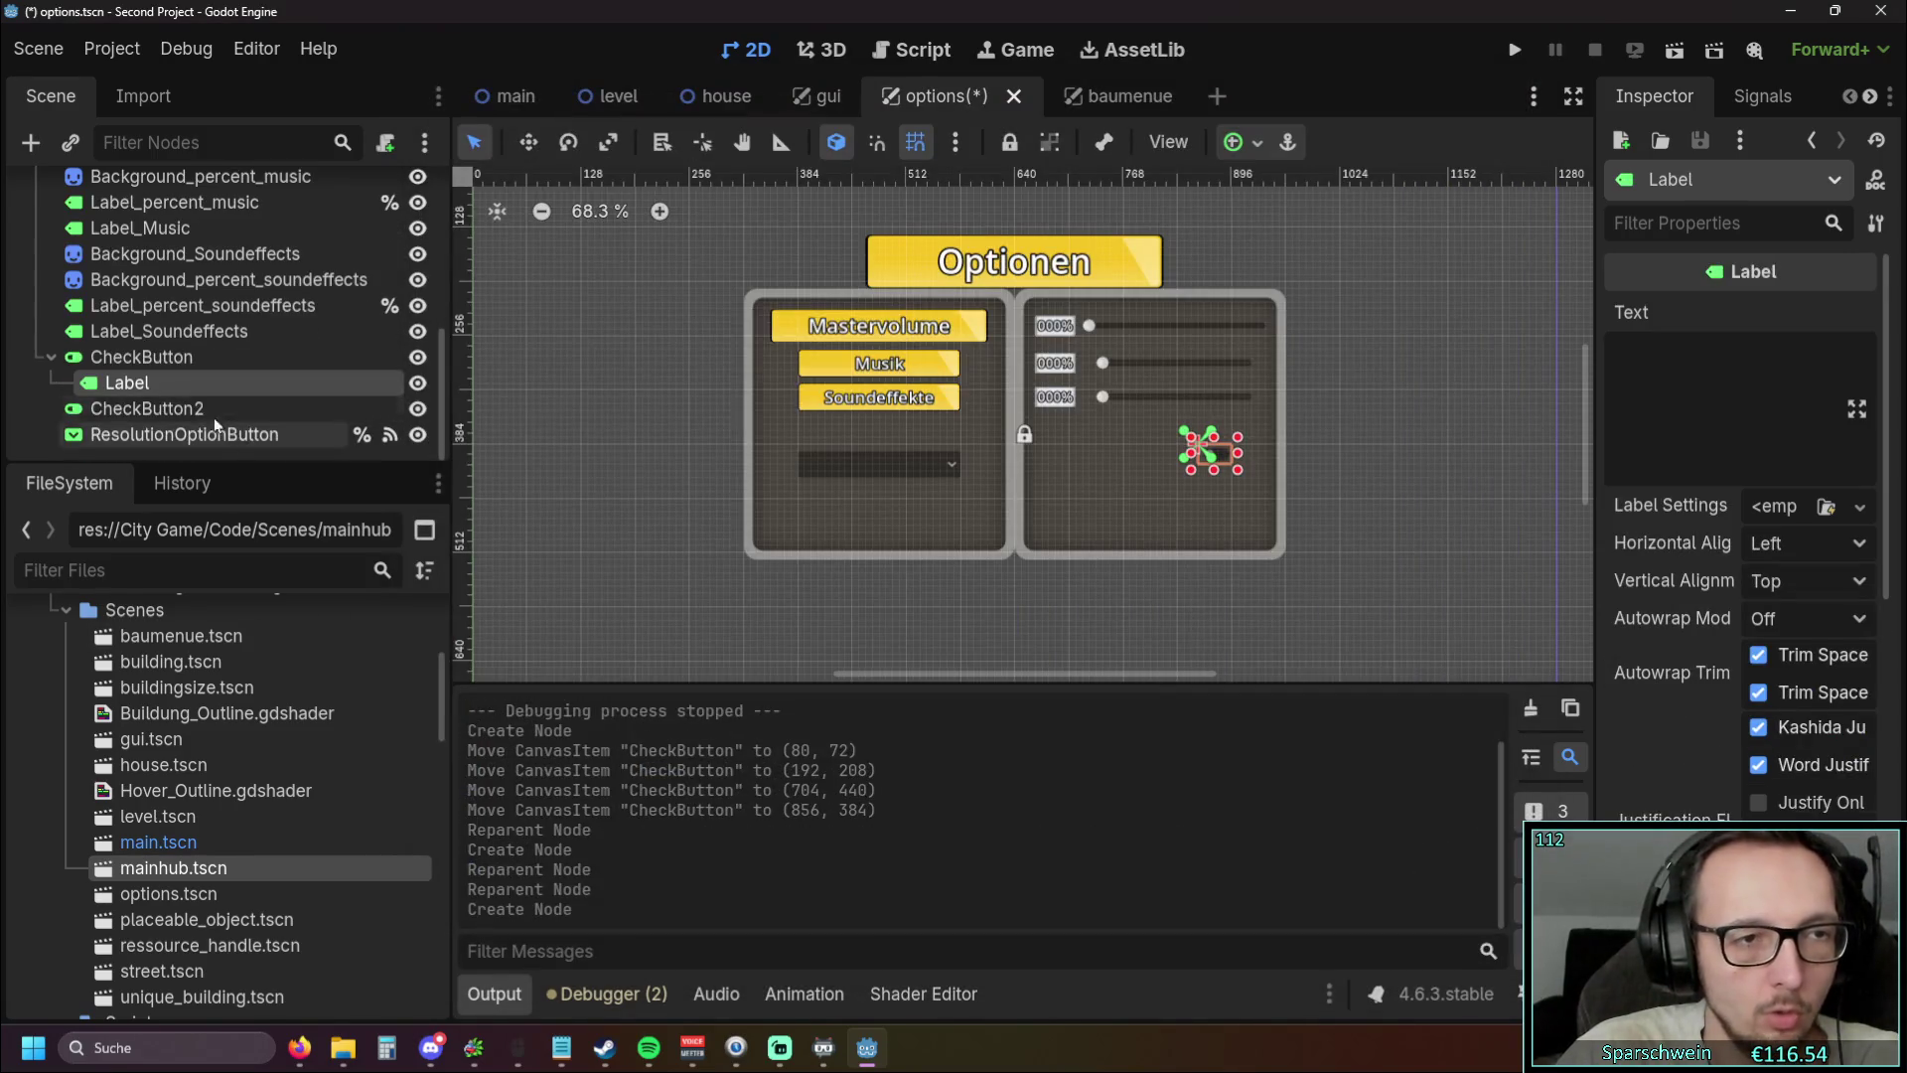
{"action": "left_click_drag", "start_coordinate": [158, 382], "coordinate": [151, 354]}
Add a second Label, Label2, under Label and lift it out to a sibling
{"action": "right_click", "coordinate": [143, 451]}
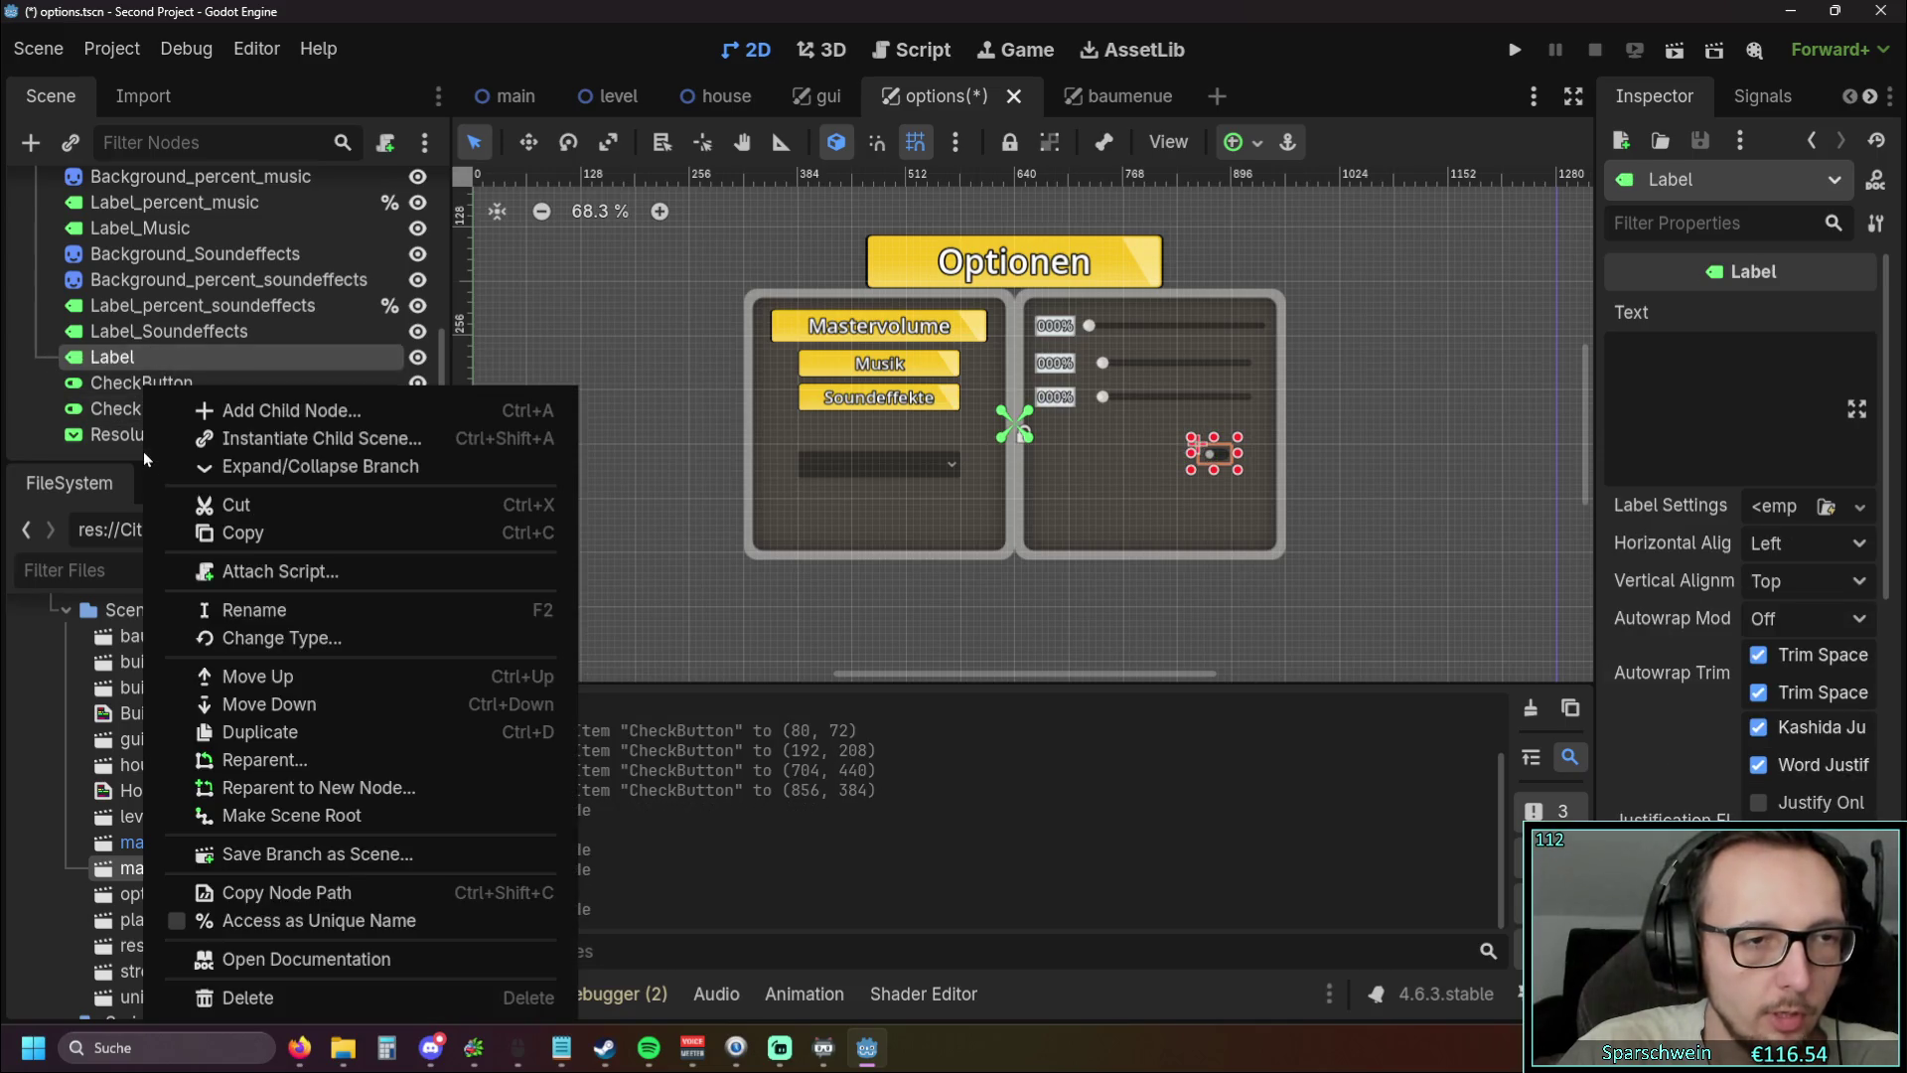
{"action": "left_click", "coordinate": [287, 417]}
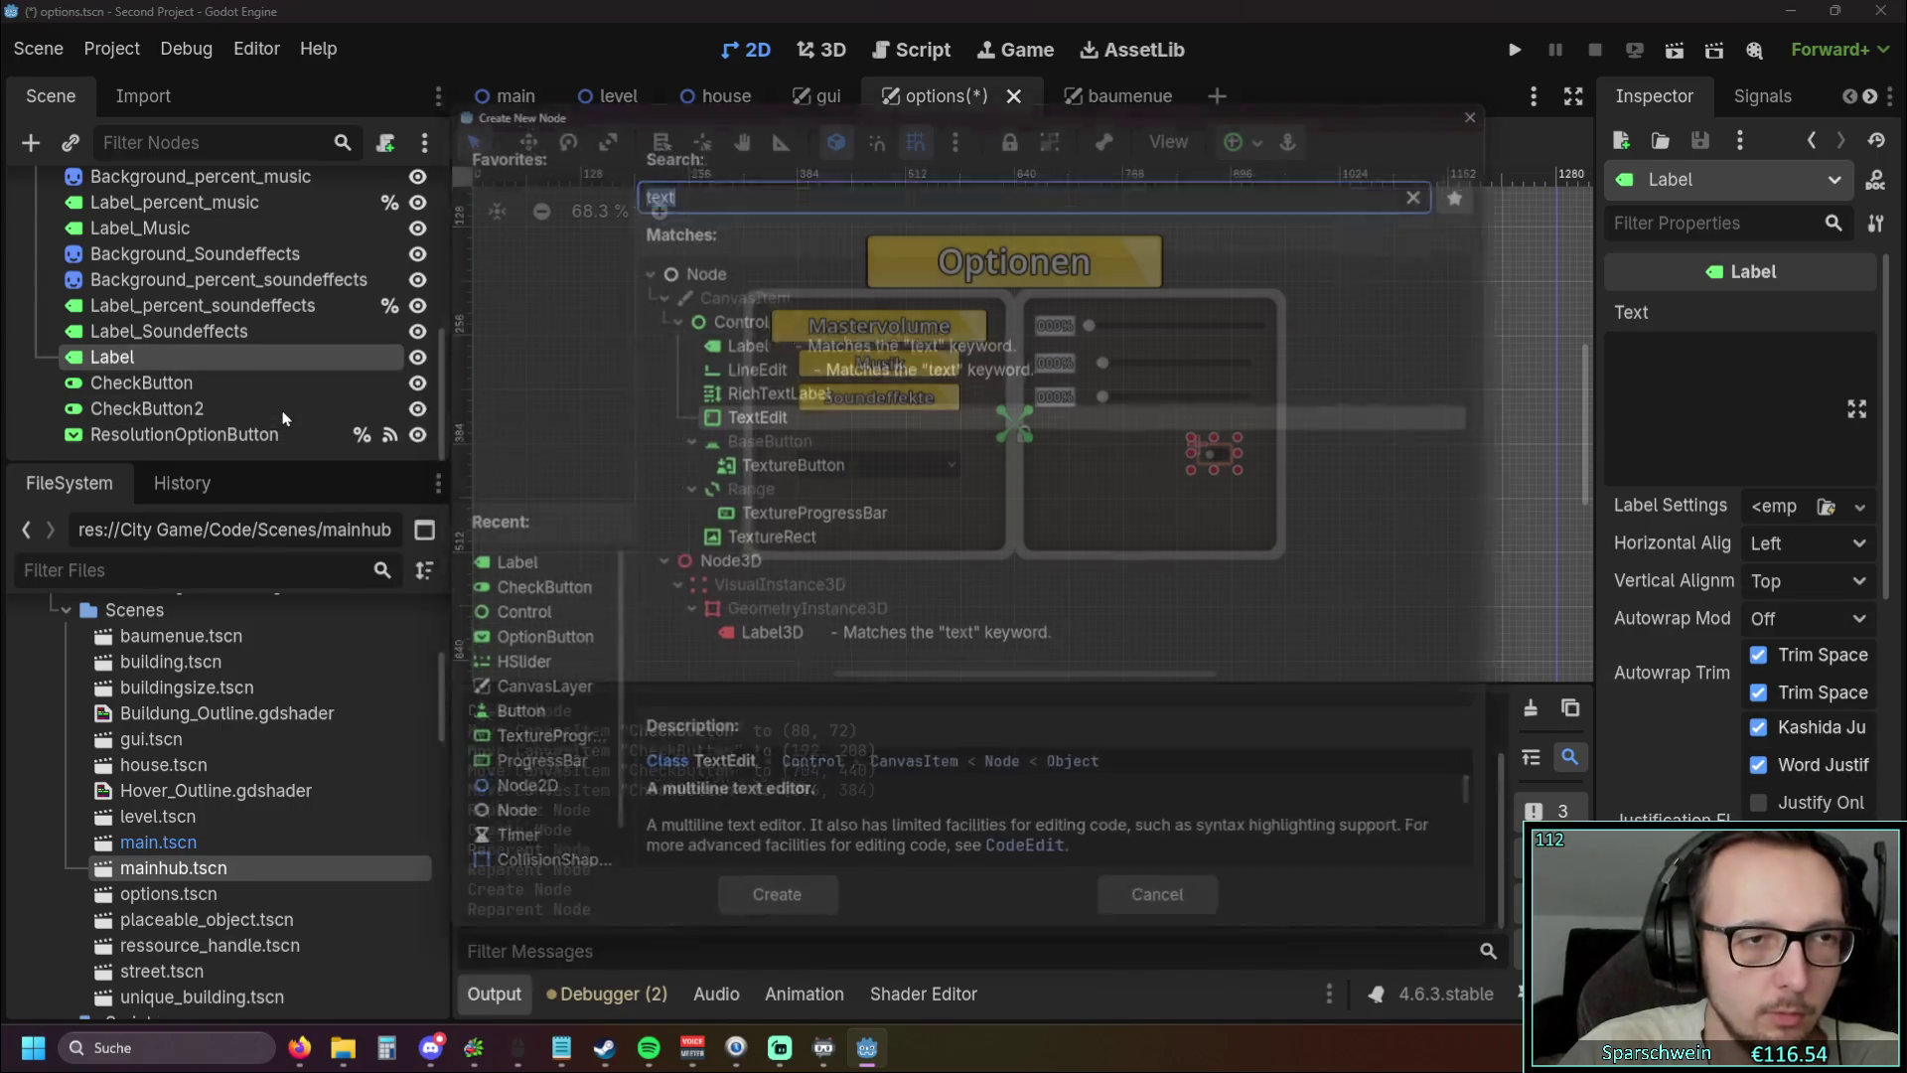
{"action": "left_click", "coordinate": [790, 334]}
{"action": "left_click", "coordinate": [765, 928]}
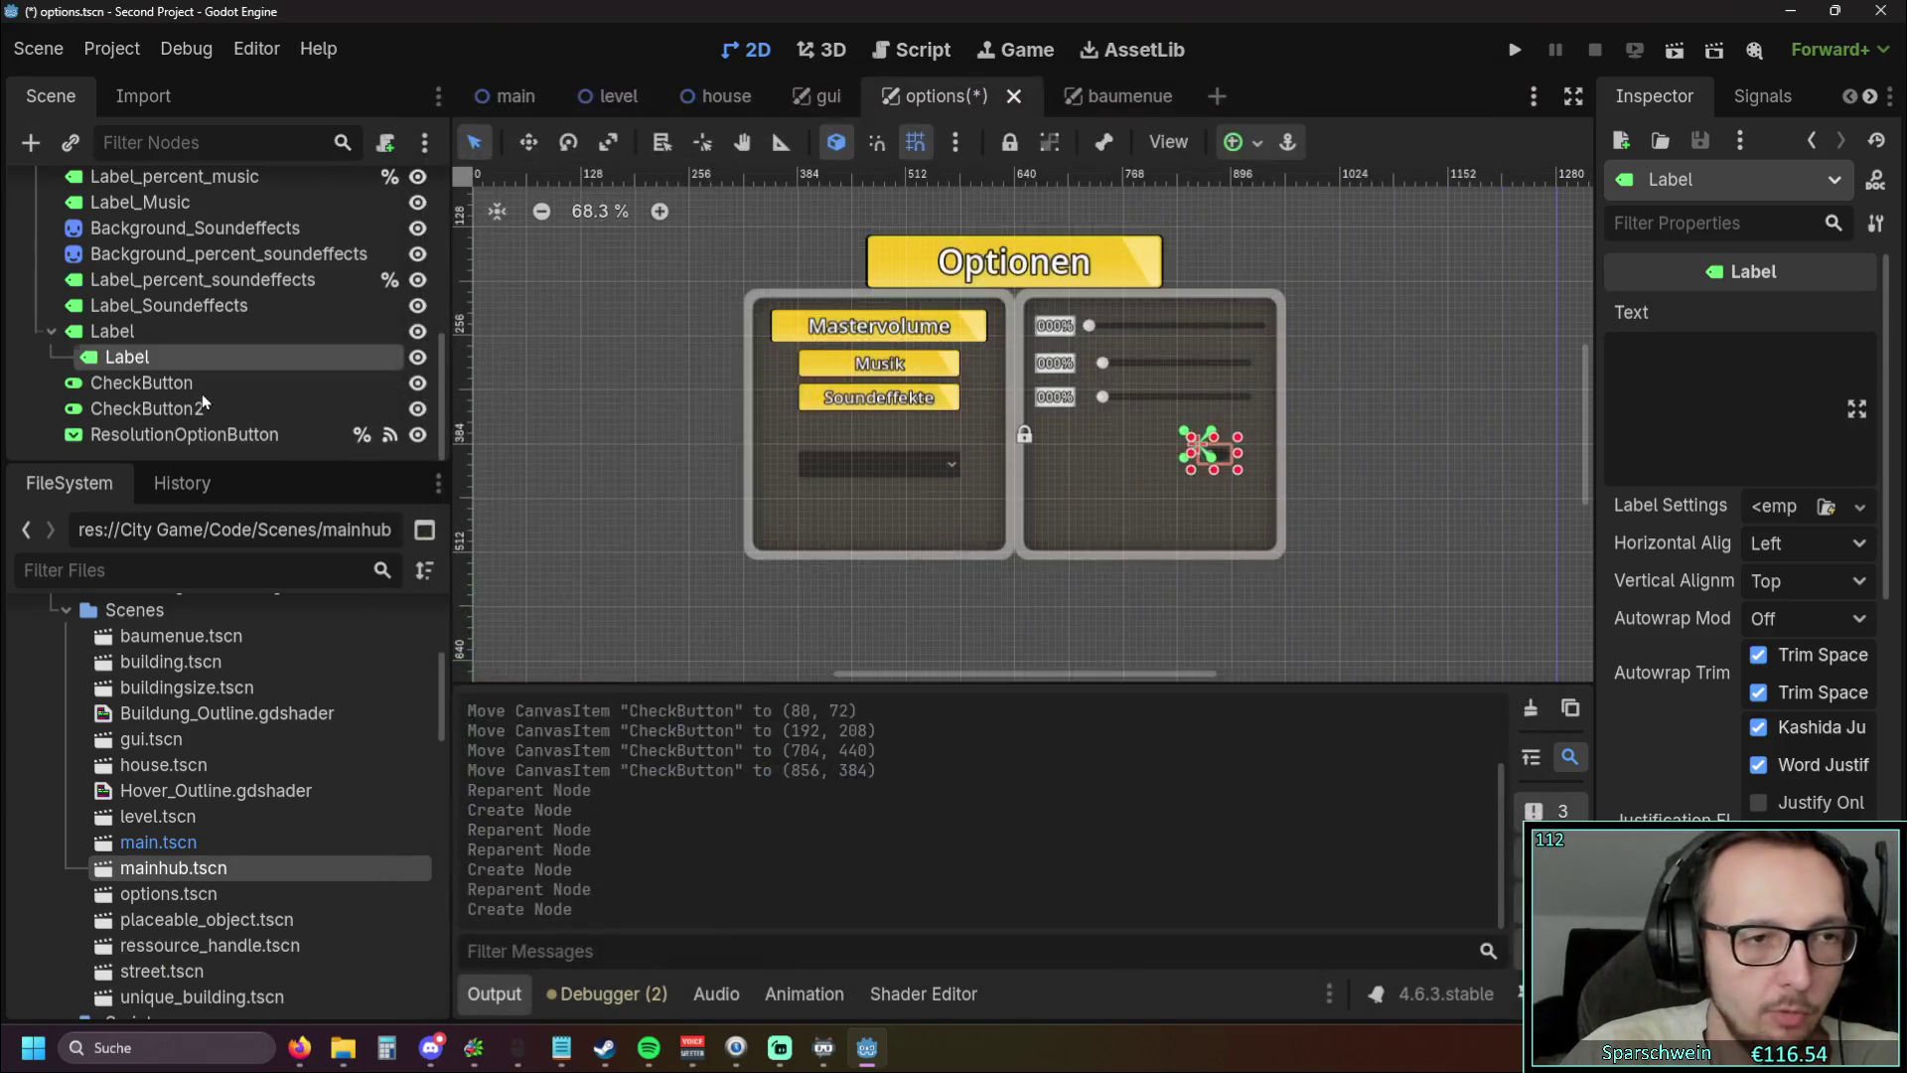
{"action": "left_click_drag", "start_coordinate": [134, 360], "coordinate": [136, 329]}
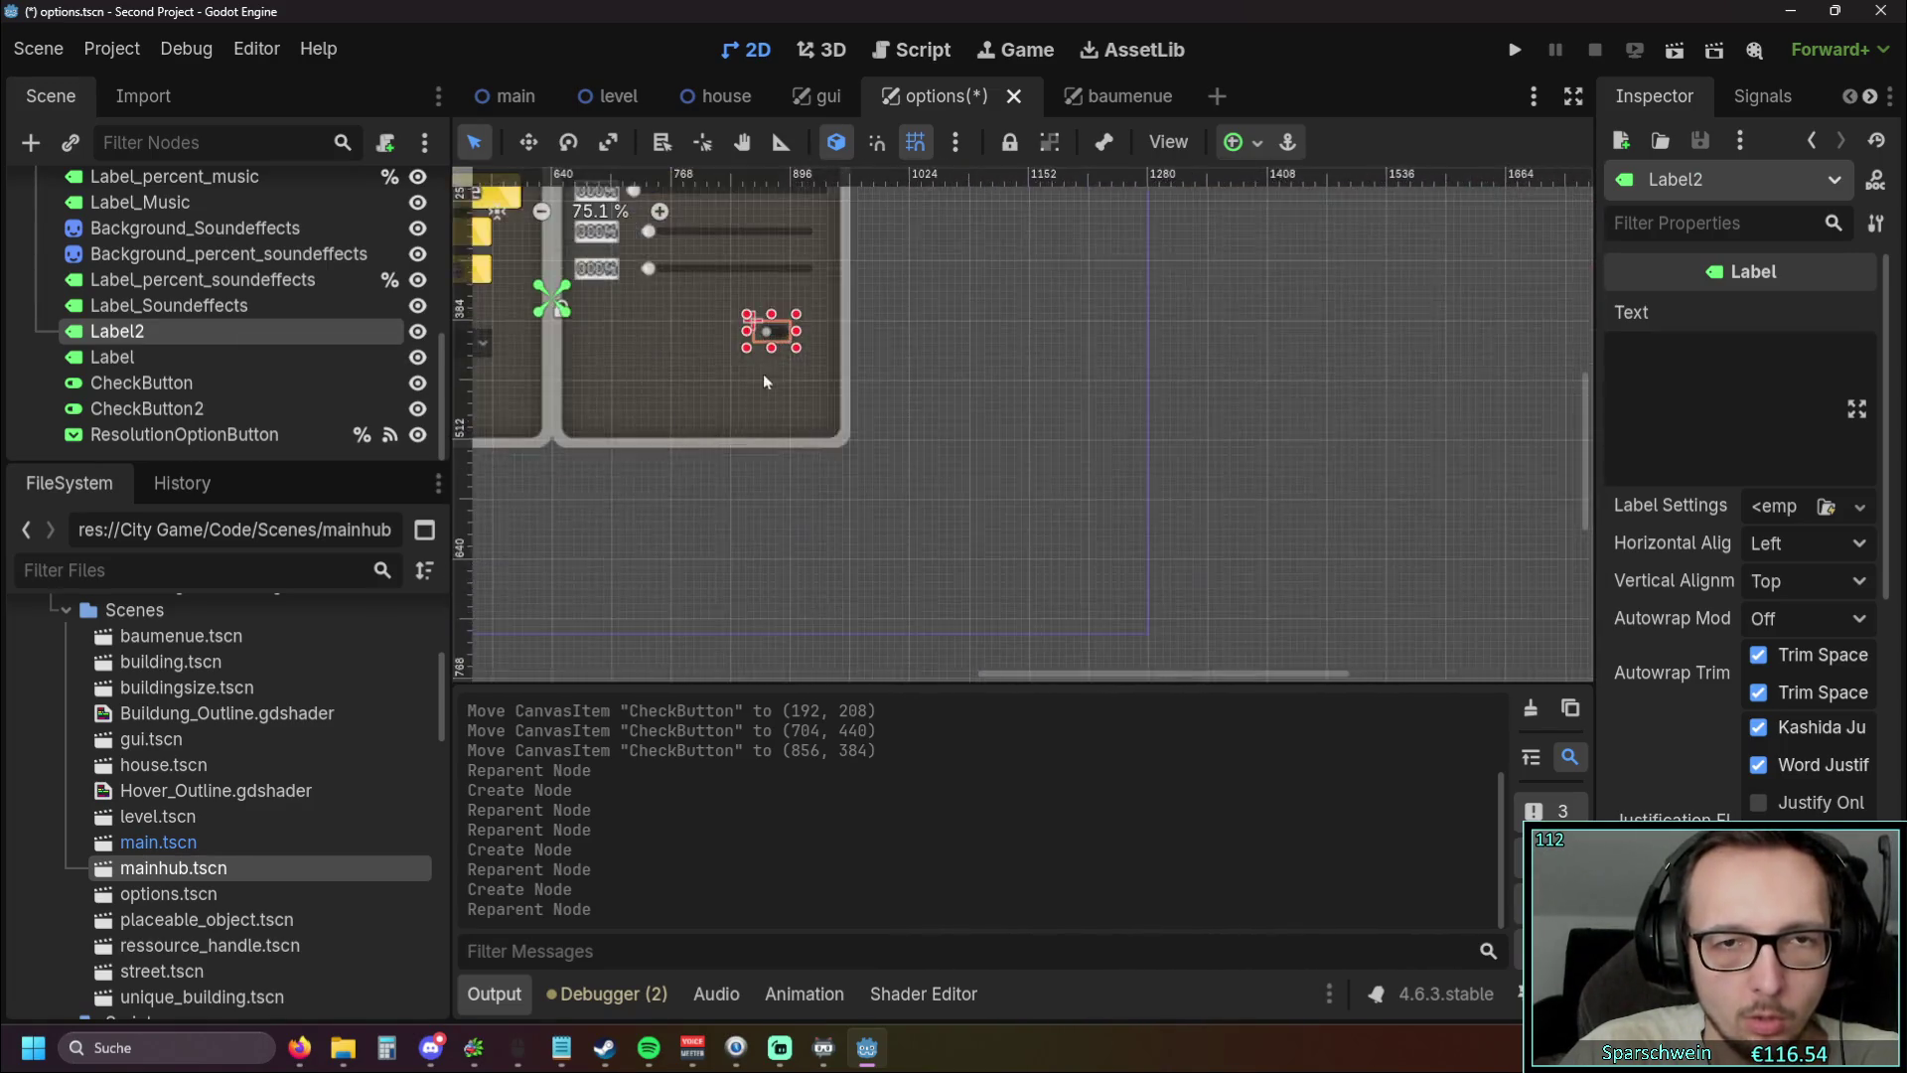
Shift CheckButton2 left and down in the panel to (200, 8)
{"action": "left_click", "coordinate": [219, 356]}
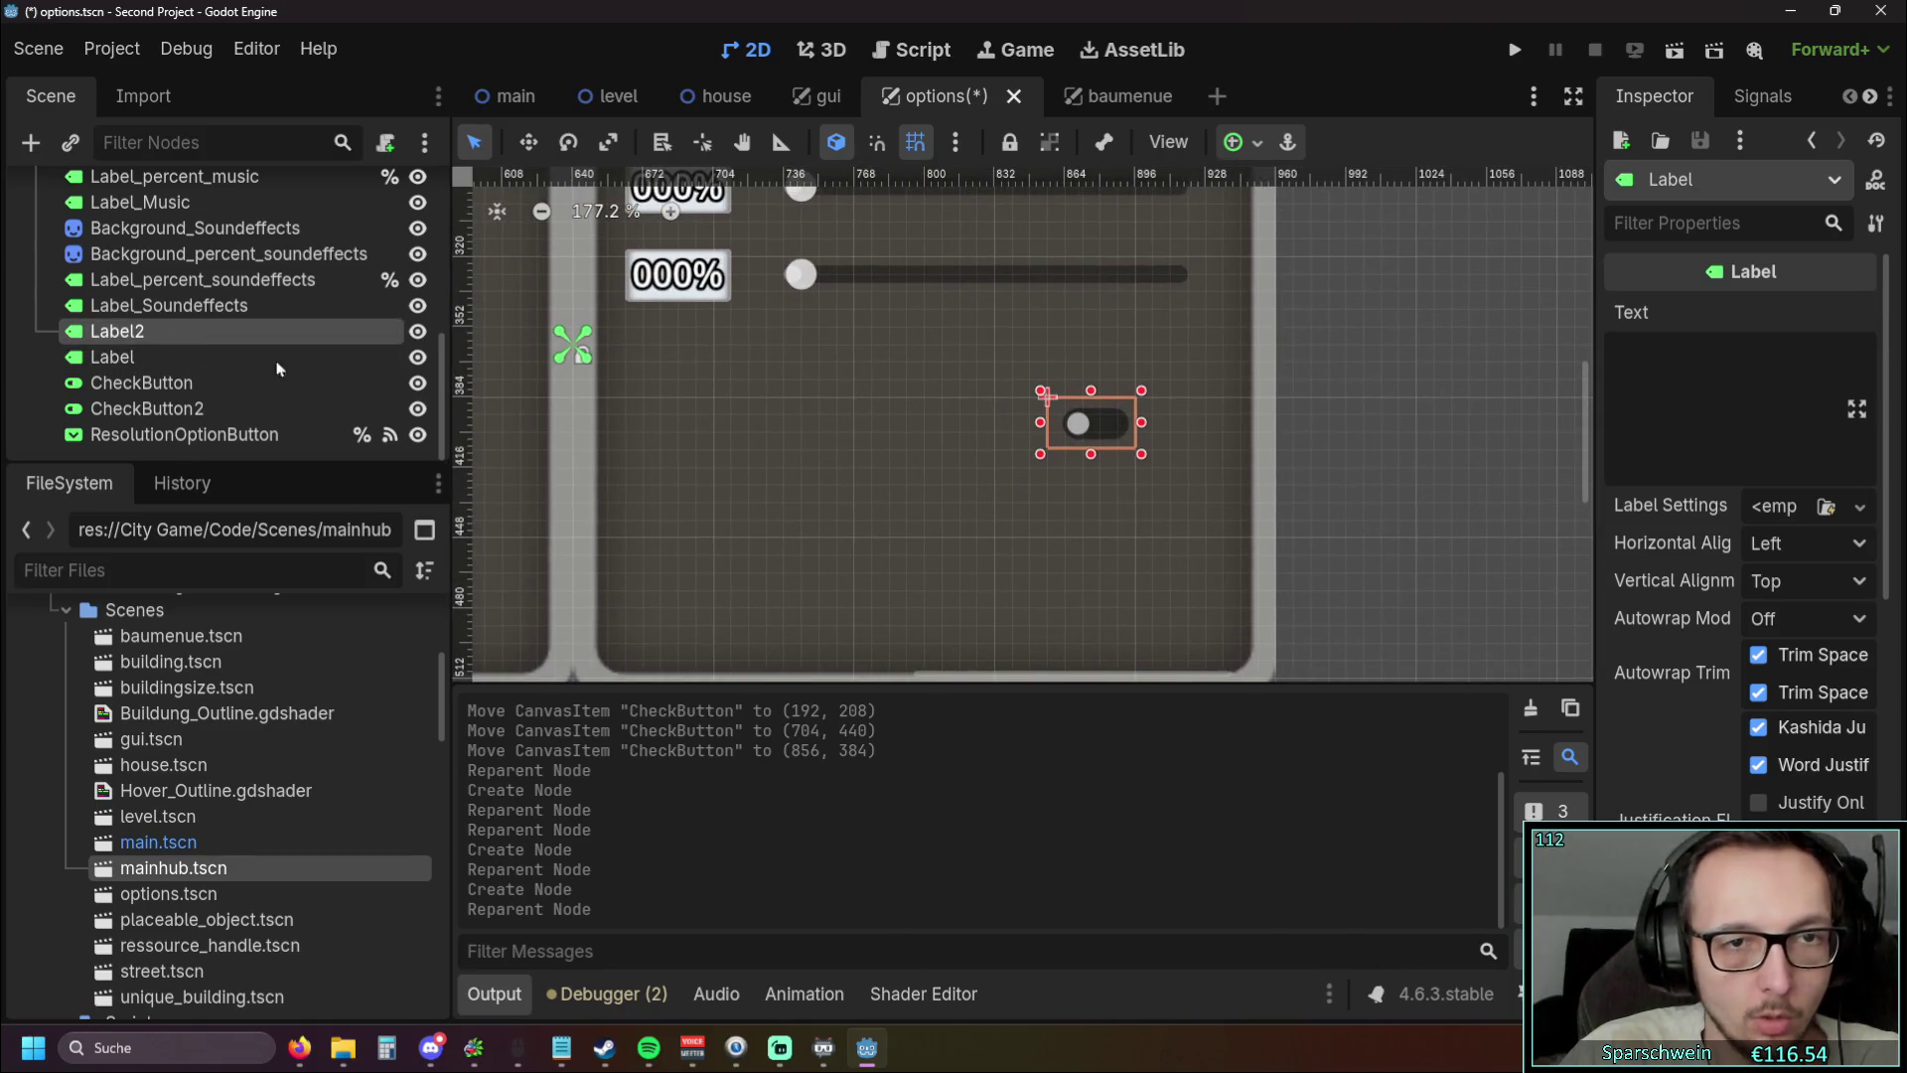
{"action": "mouse_move", "coordinate": [1098, 428]}
{"action": "left_mouse_down"}
{"action": "mouse_move", "coordinate": [1002, 429]}
{"action": "mouse_move", "coordinate": [1063, 402]}
{"action": "left_mouse_up"}
{"action": "left_click", "coordinate": [1063, 402]}
{"action": "scroll", "coordinate": [724, 413], "scroll_direction": "down", "scroll_amount": 5}
{"action": "scroll", "coordinate": [1013, 466], "scroll_direction": "down", "scroll_amount": 5}
{"action": "scroll", "coordinate": [823, 416], "scroll_direction": "up", "scroll_amount": 7}
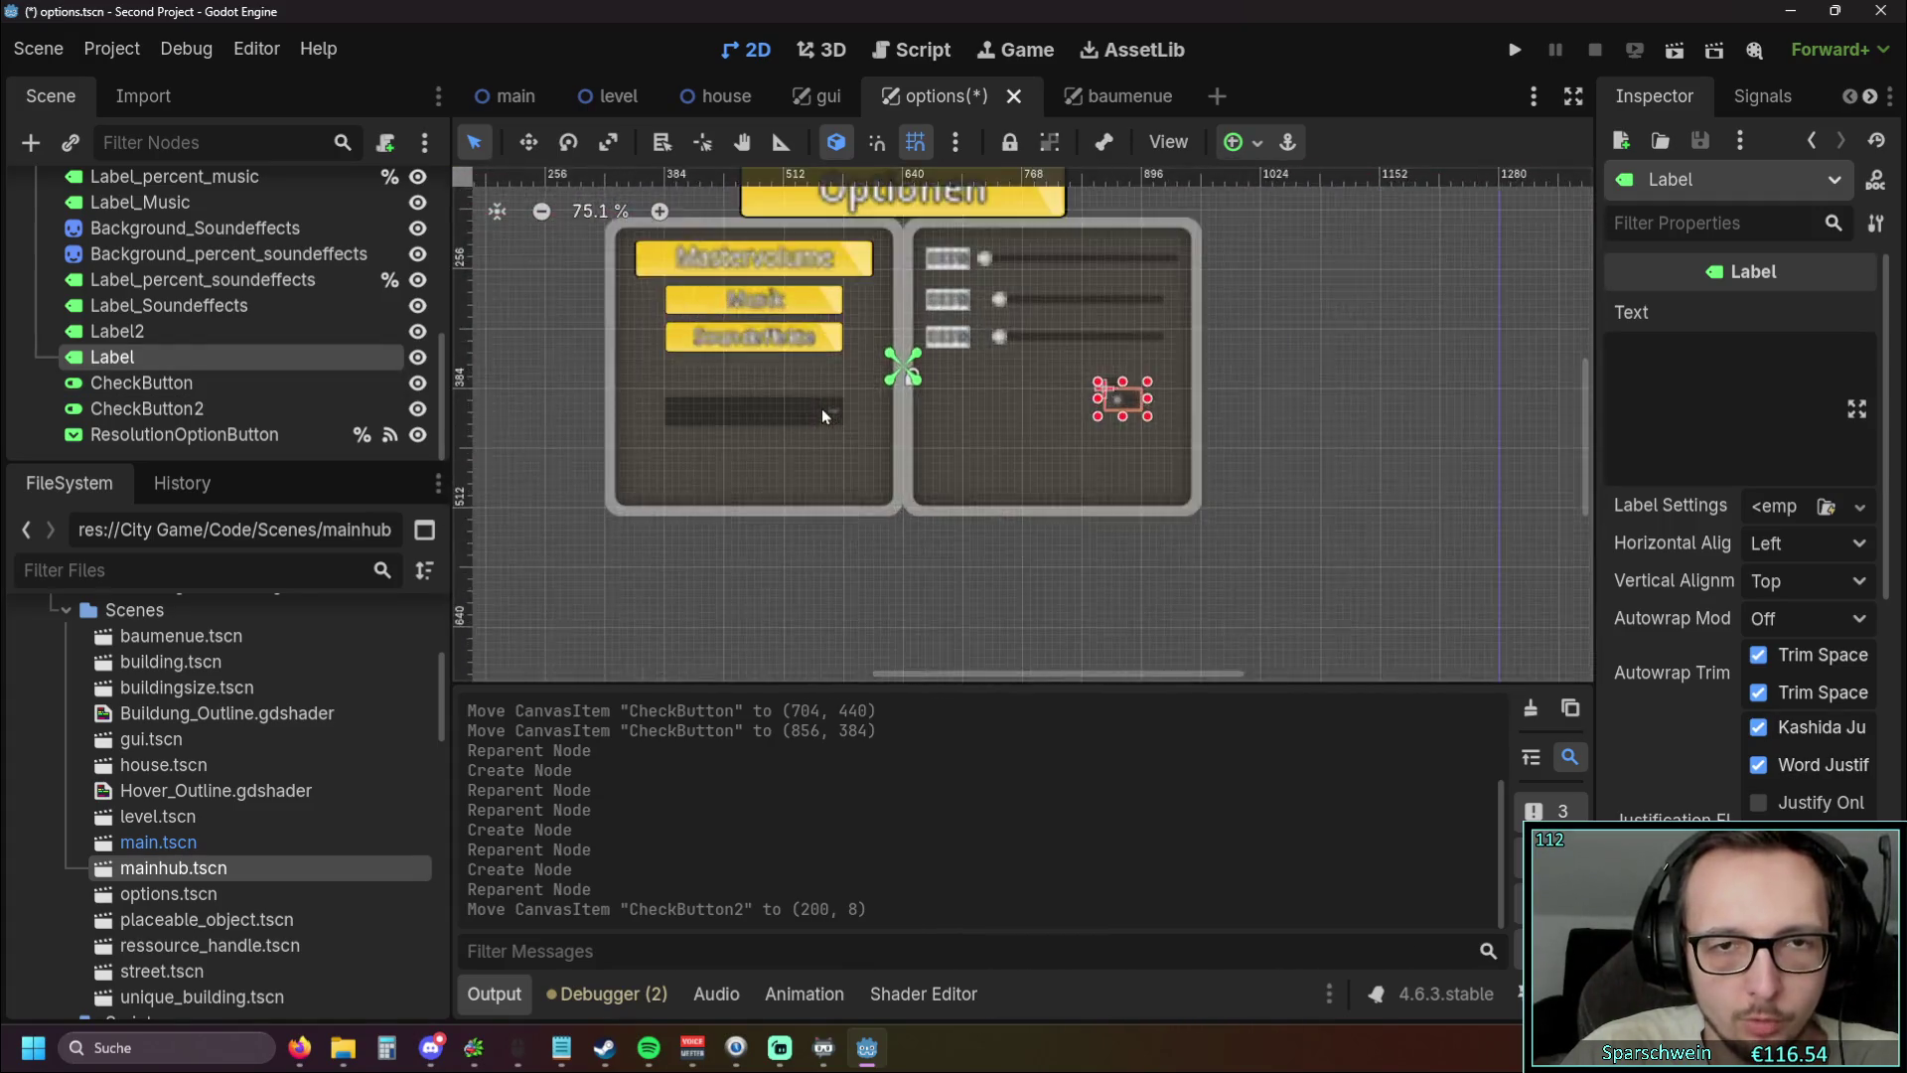
{"action": "scroll", "coordinate": [823, 415], "scroll_direction": "up", "scroll_amount": 2}
{"action": "scroll", "coordinate": [1069, 379], "scroll_direction": "down", "scroll_amount": 12}
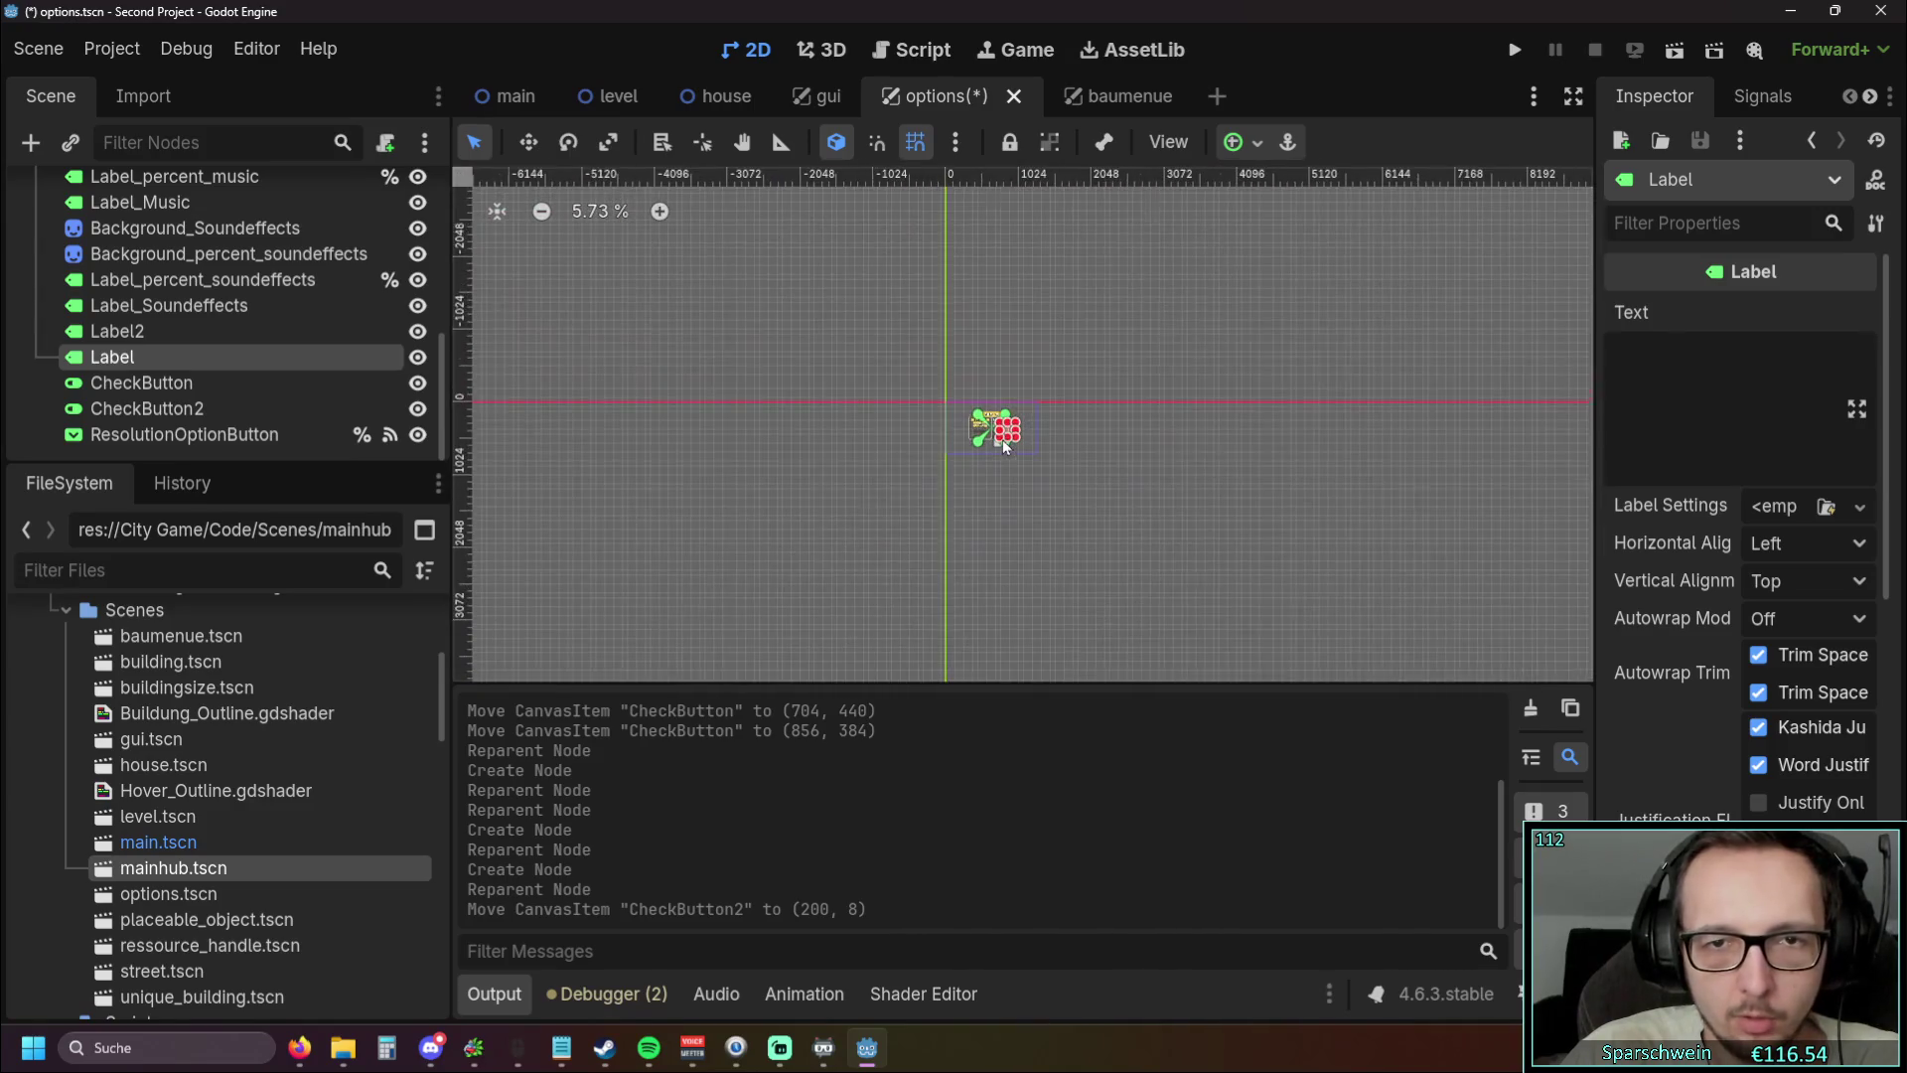
Give the first Label placeholder text and move CheckButton beside it
{"action": "scroll", "coordinate": [1005, 445], "scroll_direction": "up", "scroll_amount": 13}
{"action": "left_click", "coordinate": [109, 333]}
{"action": "left_click", "coordinate": [114, 356]}
{"action": "left_click_drag", "start_coordinate": [749, 403], "coordinate": [793, 506]}
{"action": "left_click", "coordinate": [1674, 415]}
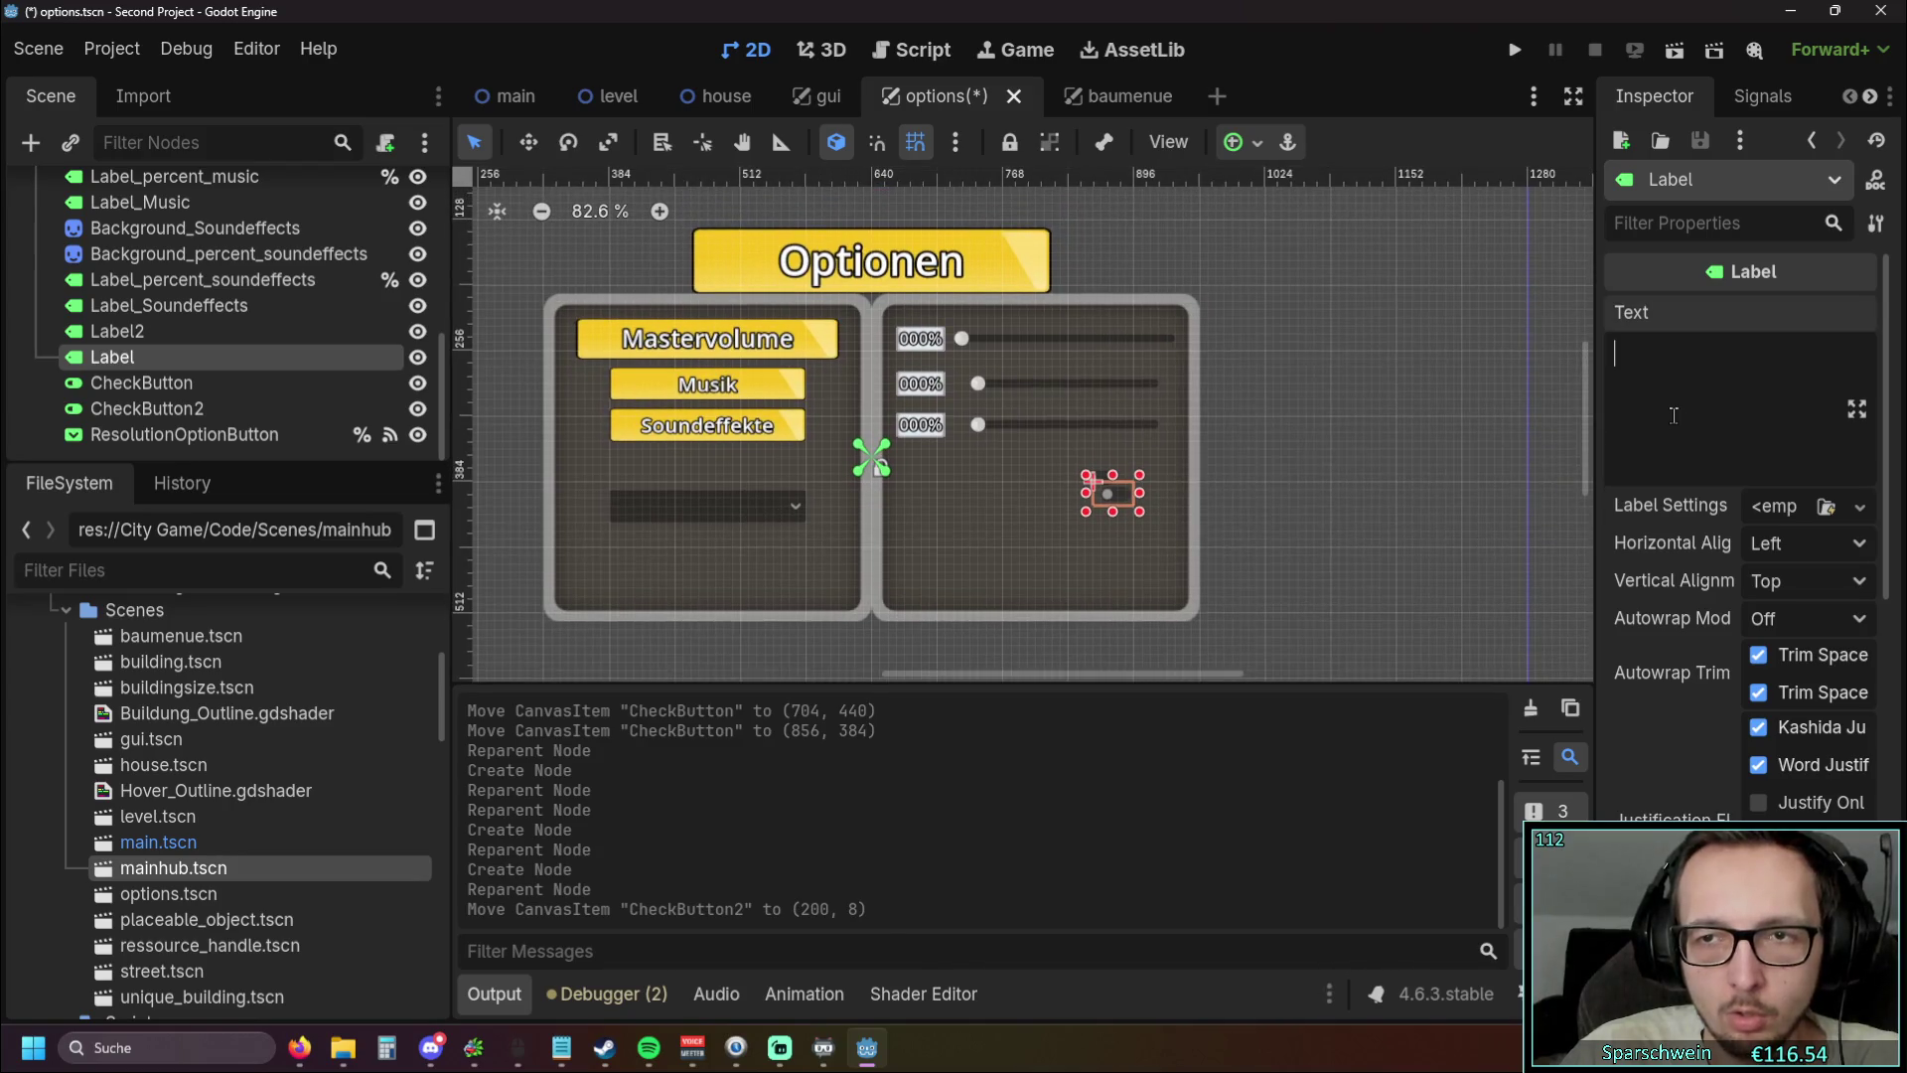
{"action": "type", "text": "text"}
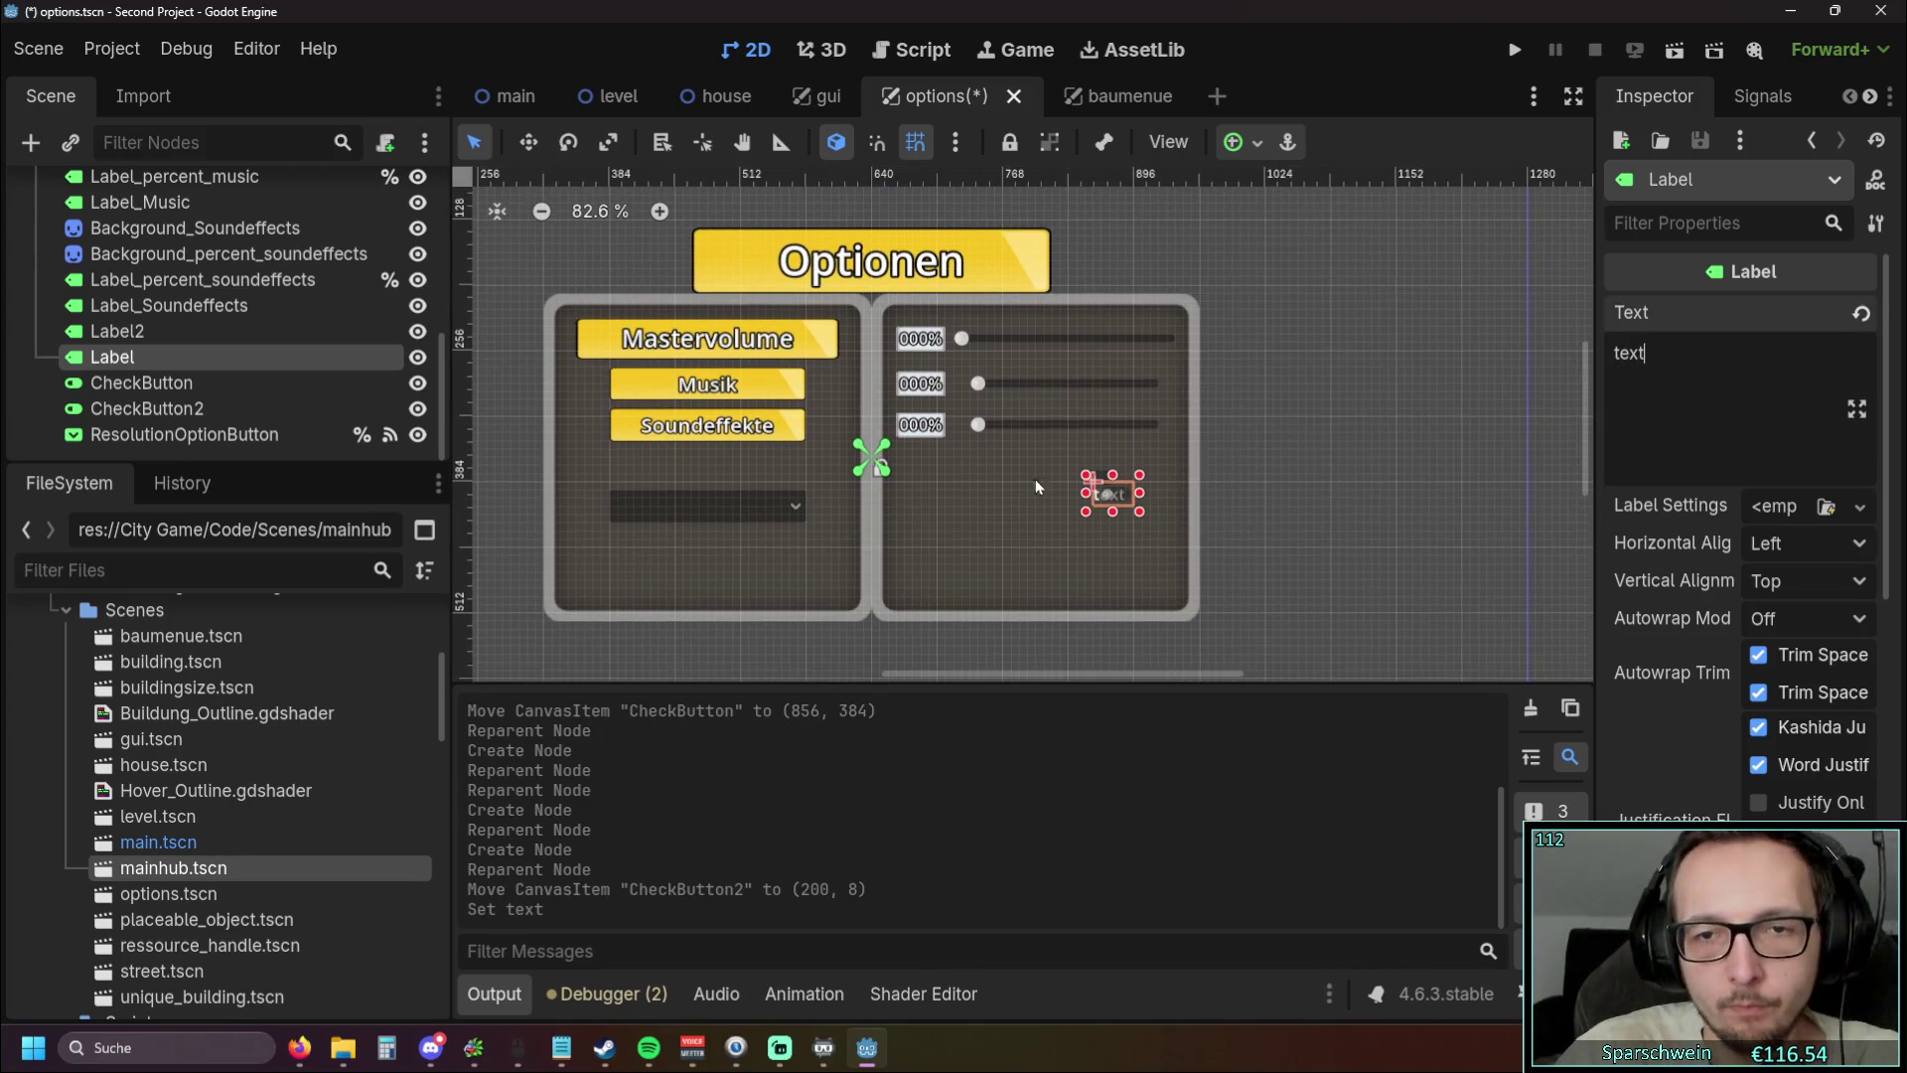
{"action": "scroll", "coordinate": [1085, 473], "scroll_direction": "up", "scroll_amount": 6}
{"action": "mouse_move", "coordinate": [1151, 519]}
{"action": "left_mouse_down"}
{"action": "mouse_move", "coordinate": [1144, 539]}
{"action": "mouse_move", "coordinate": [779, 498]}
{"action": "mouse_move", "coordinate": [1300, 444]}
{"action": "mouse_move", "coordinate": [1195, 543]}
{"action": "mouse_move", "coordinate": [700, 430]}
{"action": "mouse_move", "coordinate": [811, 474]}
{"action": "left_mouse_up"}
Place Label2 below the first label and set the label texts to Borderless and Fullscreen
{"action": "left_click", "coordinate": [1213, 507]}
{"action": "left_click_drag", "start_coordinate": [1234, 510], "coordinate": [815, 550]}
{"action": "left_click", "coordinate": [795, 459]}
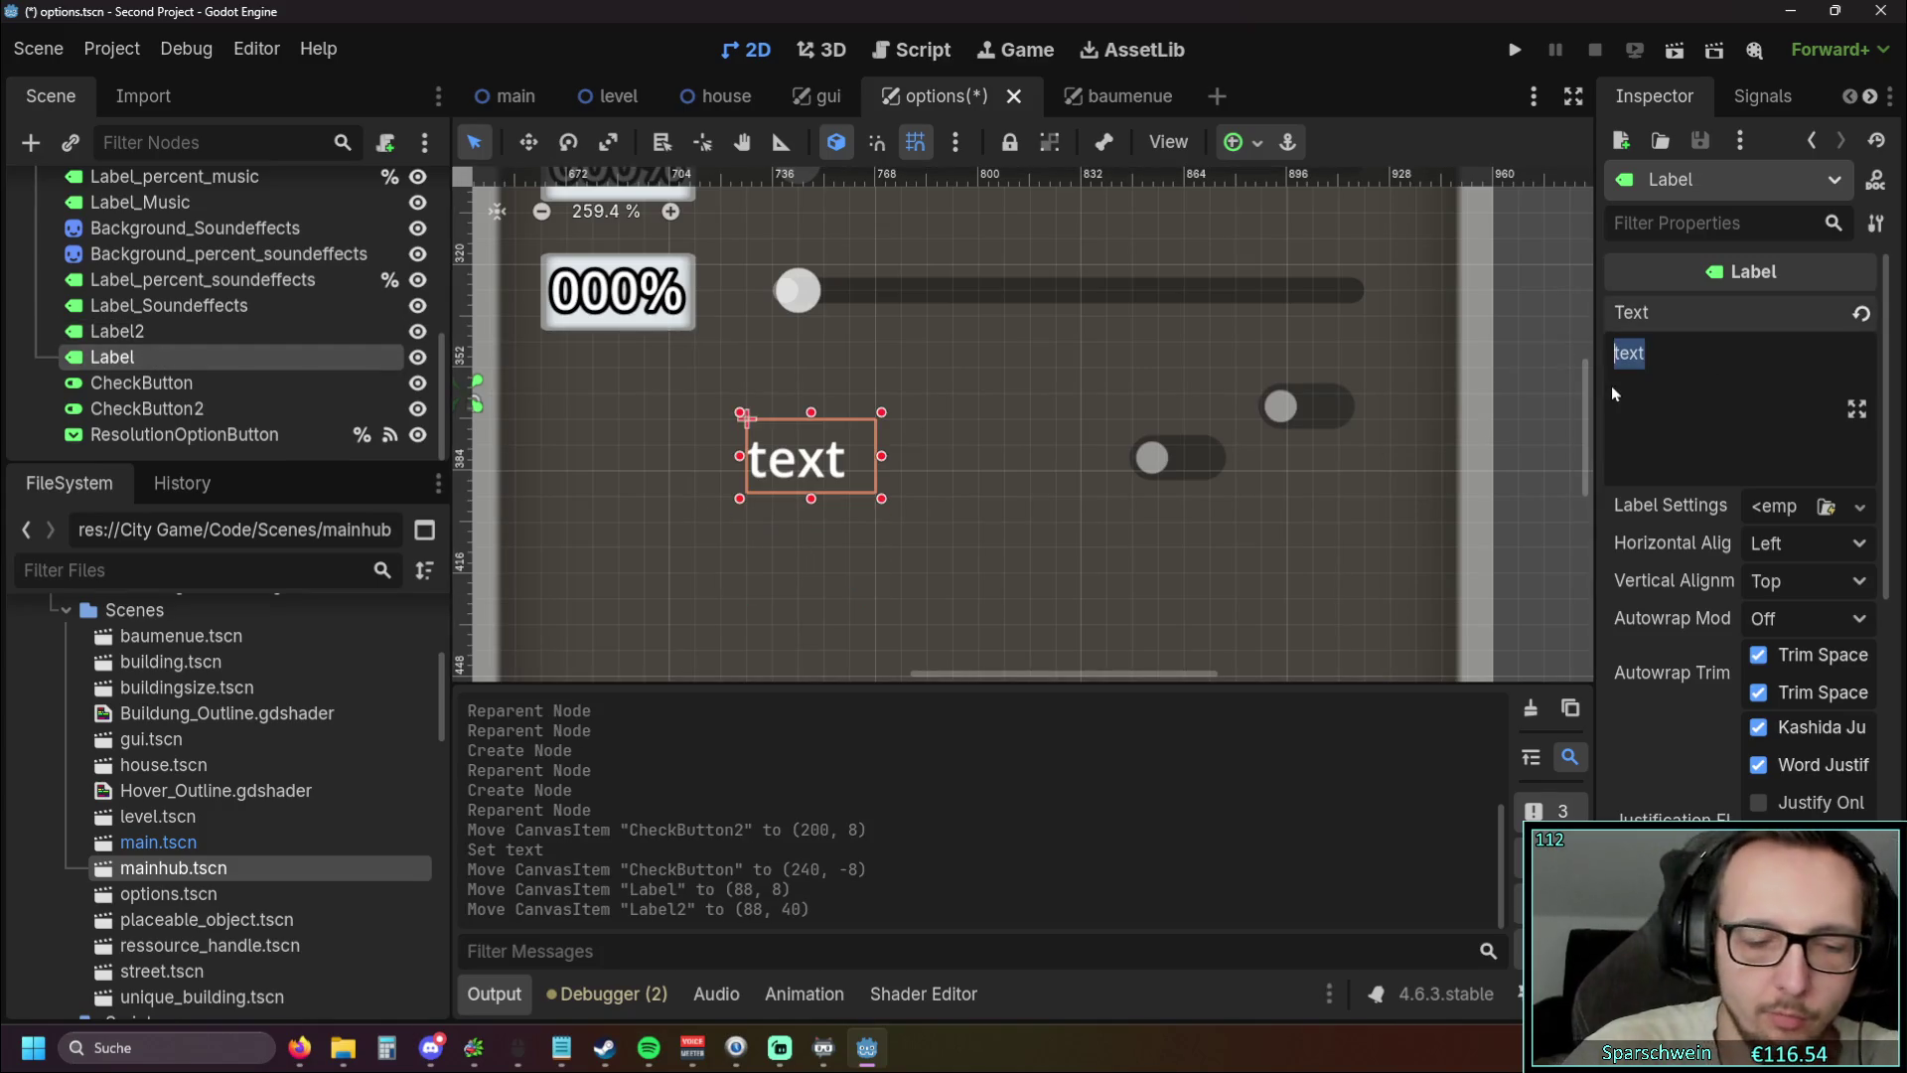
{"action": "type", "text": "Bor"}
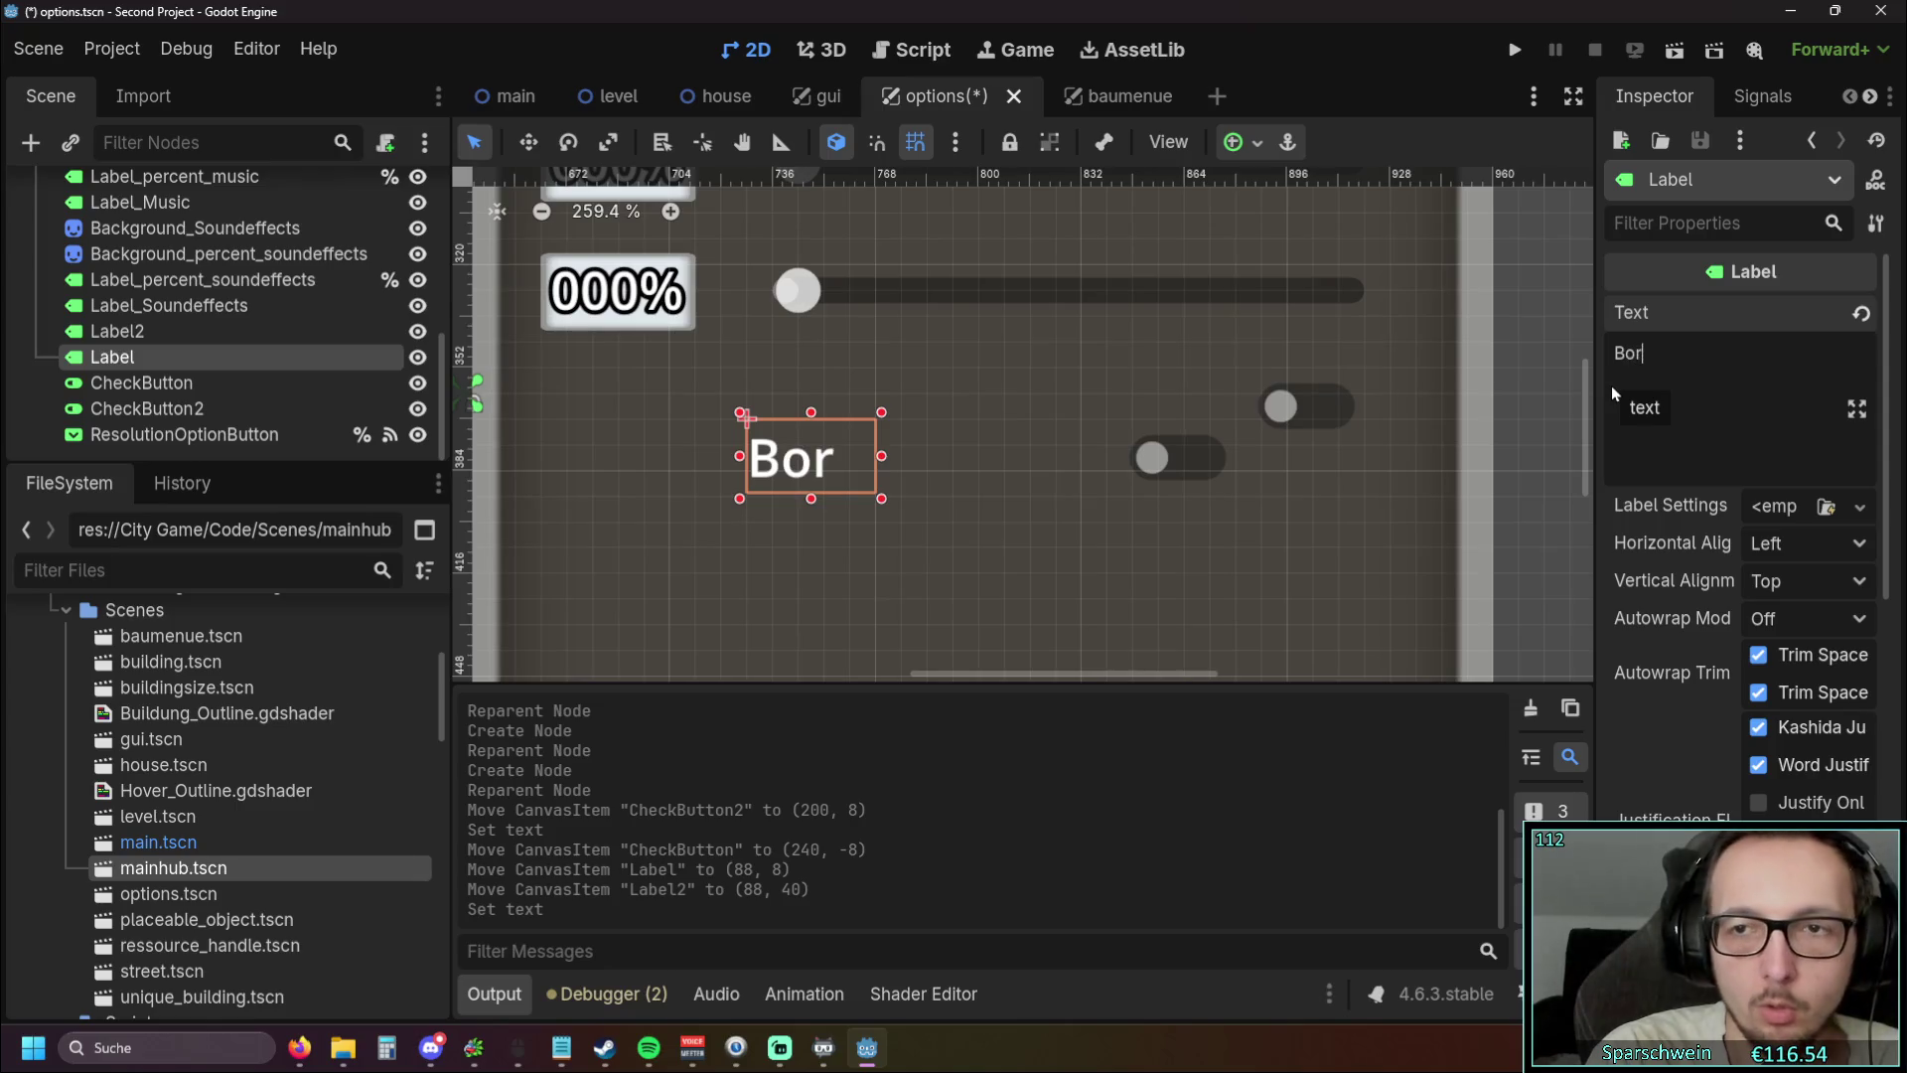
{"action": "type", "text": "derless"}
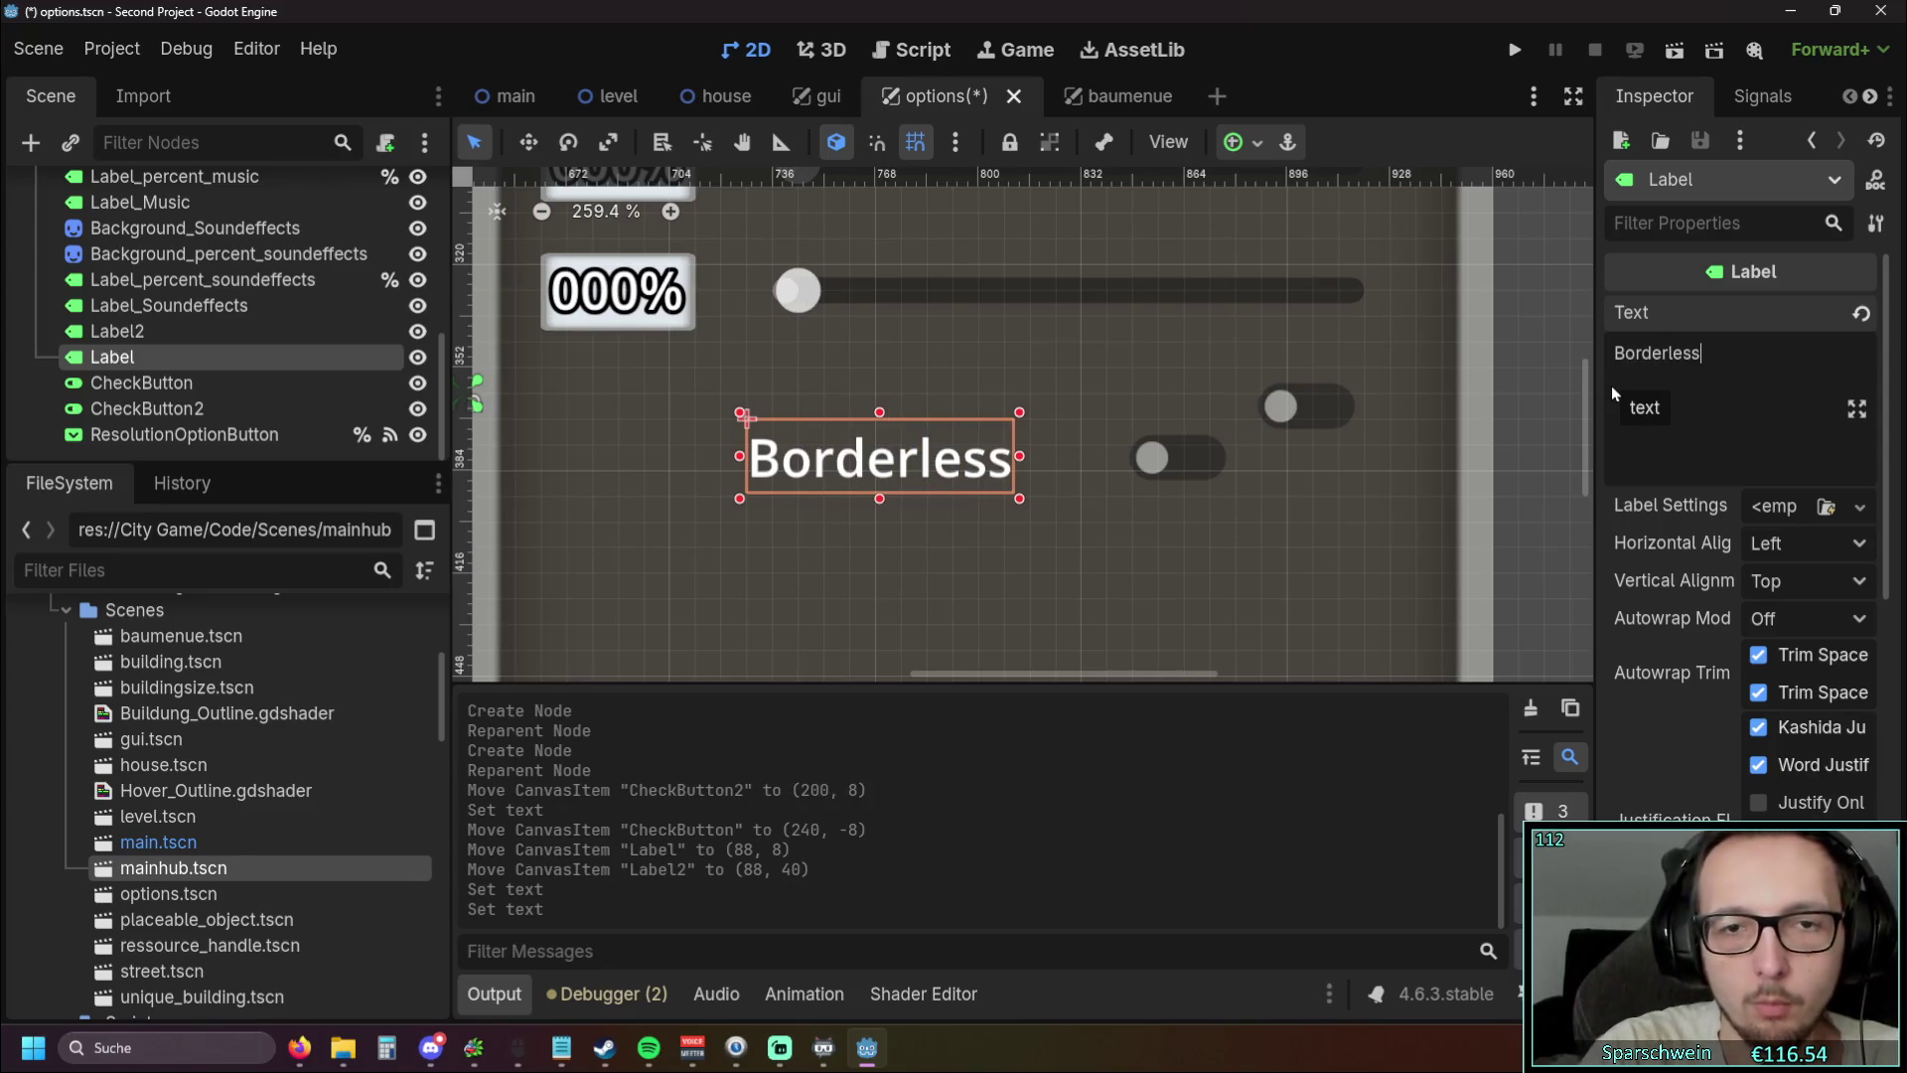
{"action": "left_click", "coordinate": [118, 331]}
{"action": "left_click", "coordinate": [1706, 356]}
{"action": "type", "text": "F"}
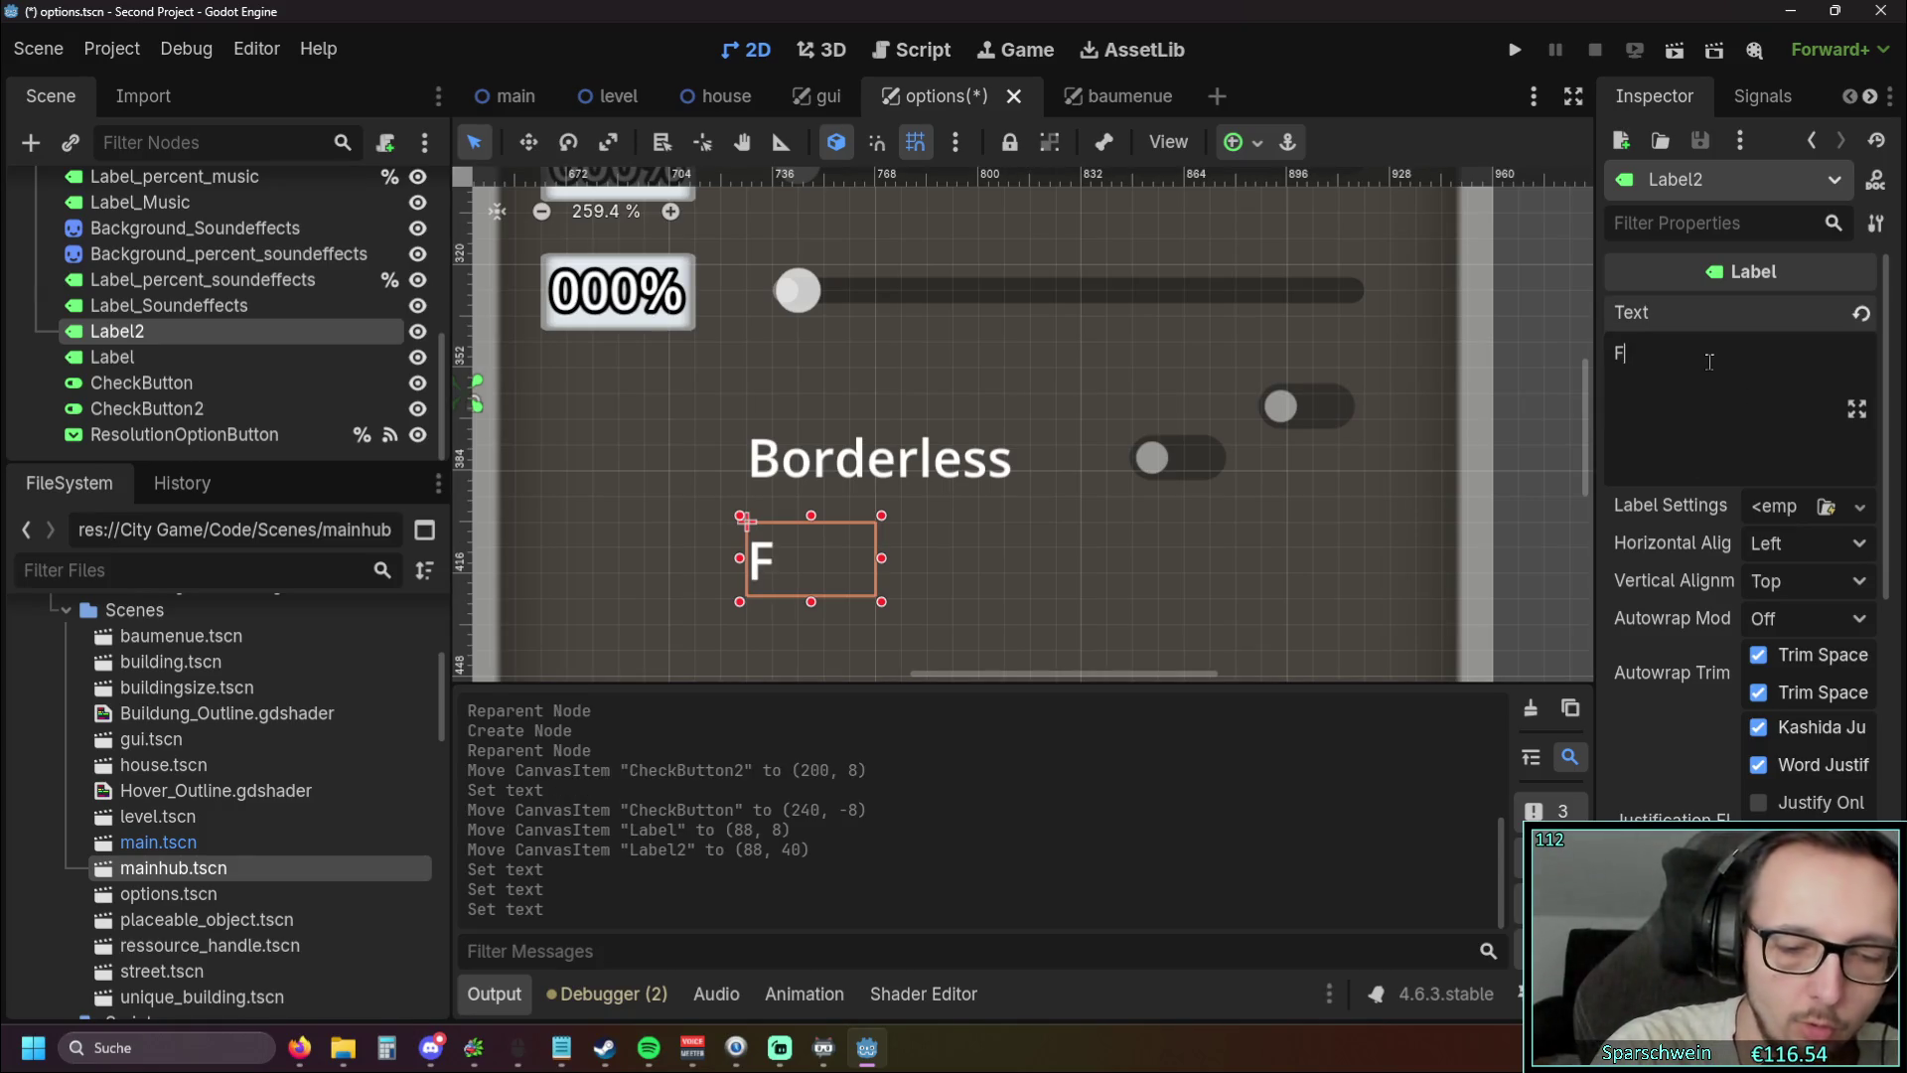
{"action": "type", "text": "ullscreen"}
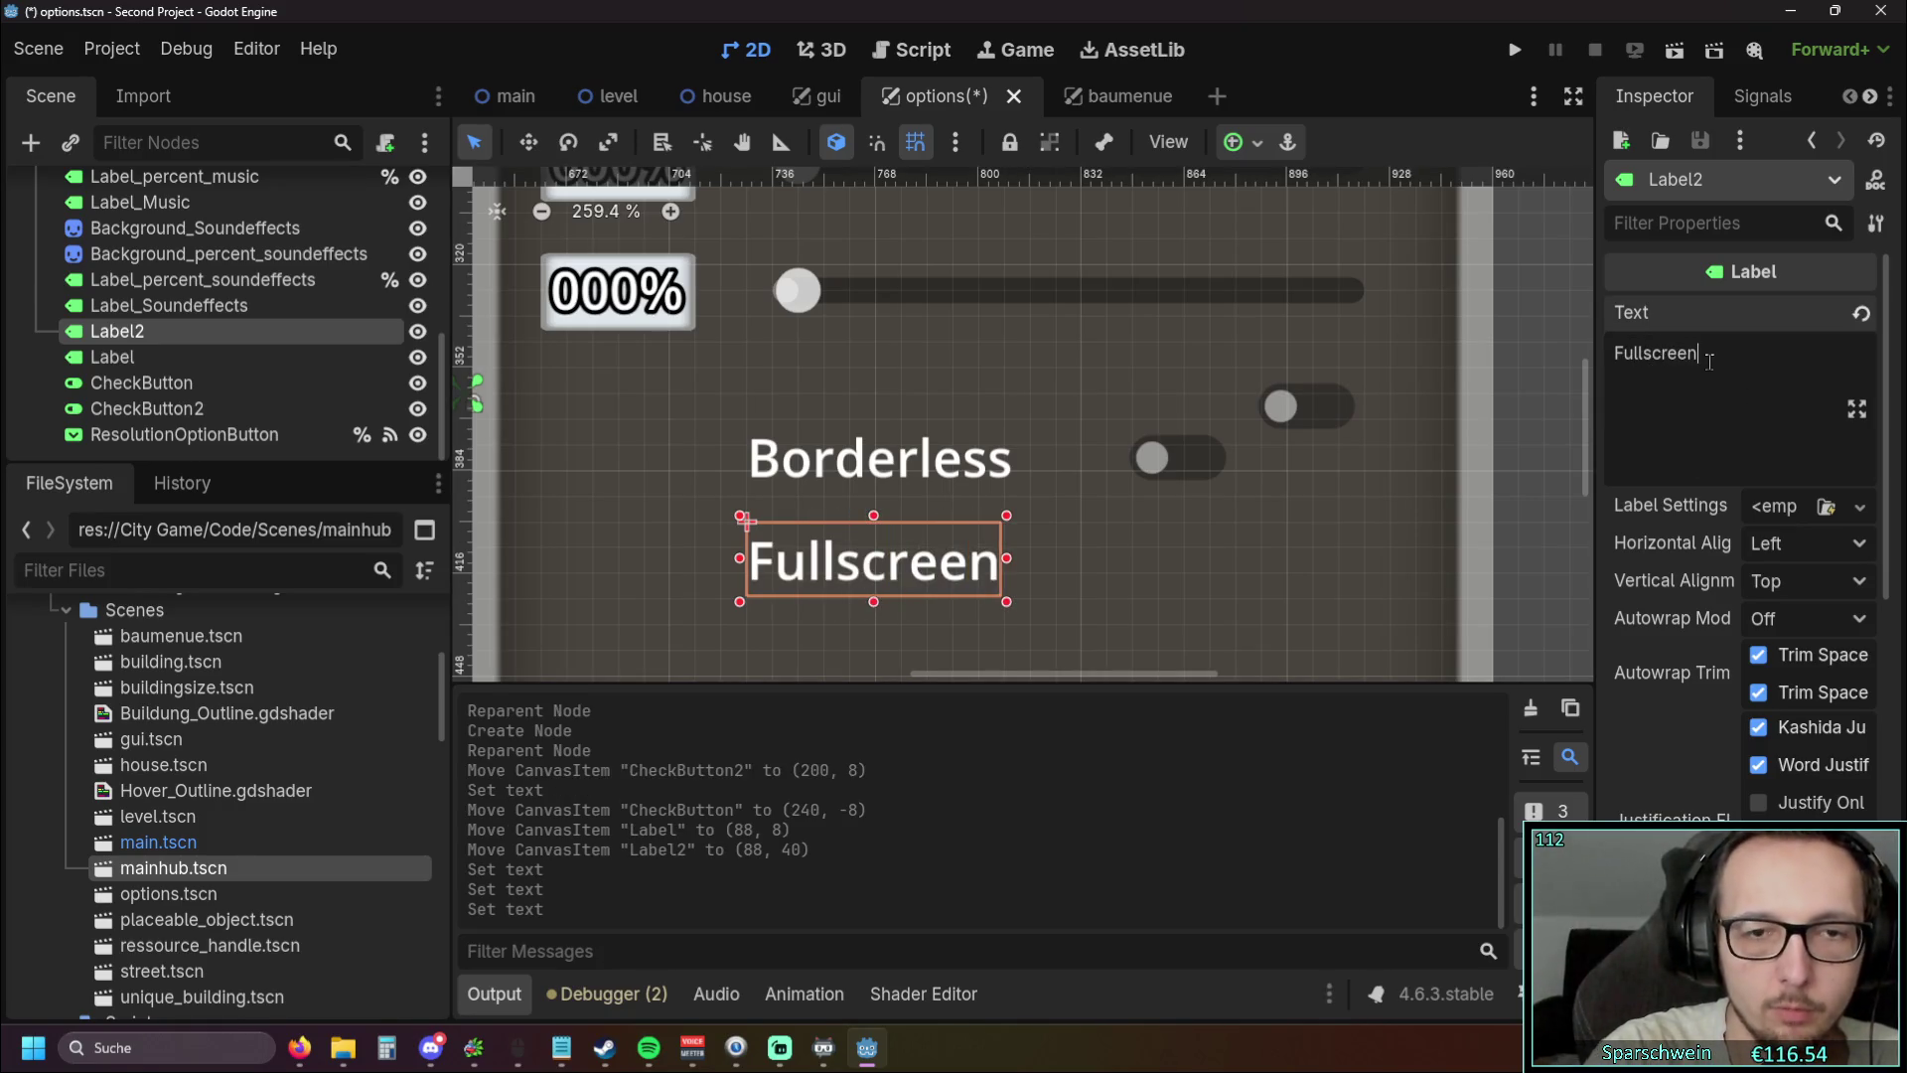
Line the two toggles up beside the Borderless and Fullscreen labels at (192,8) and (192,40)
{"action": "left_click", "coordinate": [1222, 437]}
{"action": "mouse_move", "coordinate": [1177, 458]}
{"action": "left_mouse_down"}
{"action": "mouse_move", "coordinate": [1144, 504]}
{"action": "mouse_move", "coordinate": [1152, 562]}
{"action": "left_mouse_up"}
{"action": "left_click_drag", "start_coordinate": [1254, 425], "coordinate": [1140, 454]}
{"action": "scroll", "coordinate": [1210, 422], "scroll_direction": "down", "scroll_amount": 4}
{"action": "left_click", "coordinate": [1236, 523]}
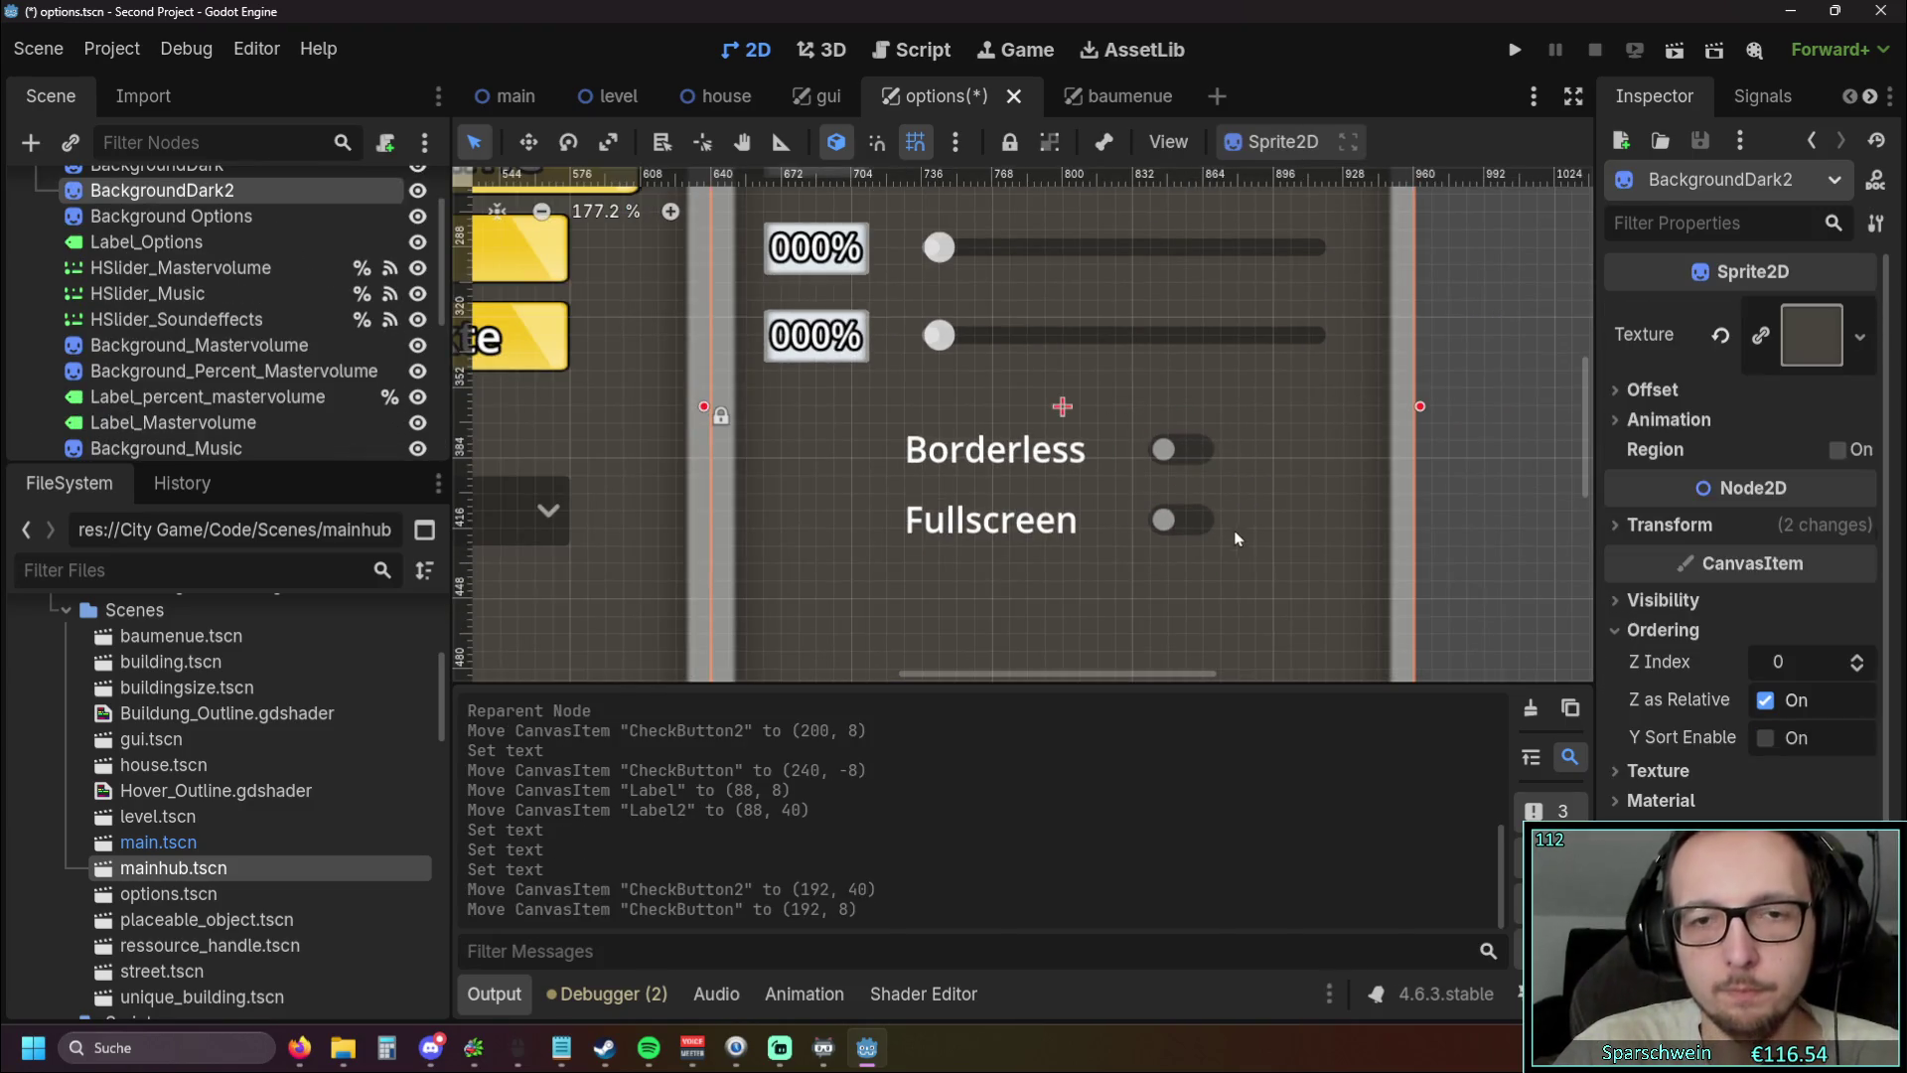
{"action": "left_click", "coordinate": [1504, 491]}
{"action": "scroll", "coordinate": [1504, 491], "scroll_direction": "down", "scroll_amount": 1}
{"action": "scroll", "coordinate": [256, 386], "scroll_direction": "down", "scroll_amount": 5}
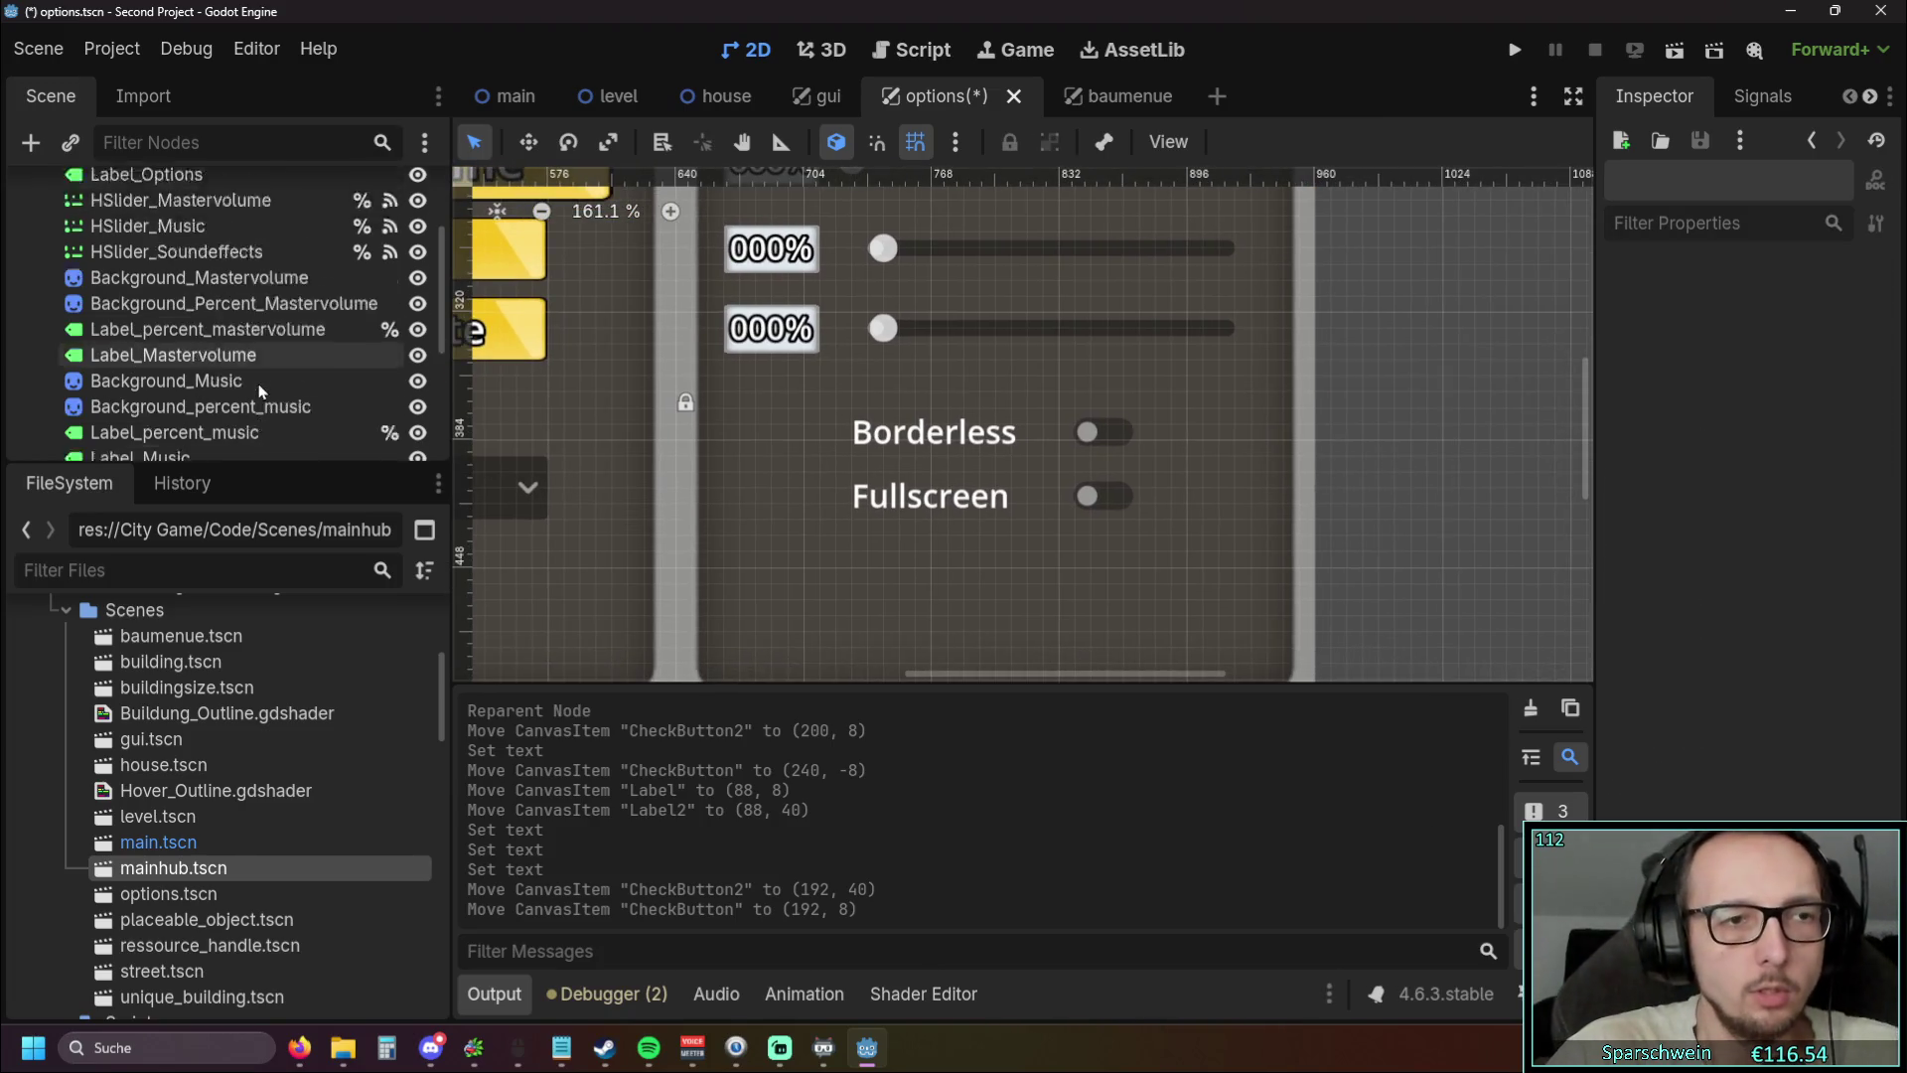
Check each toggle's placement, then bring up the Borderless toggle's node menu in the Scene dock
{"action": "left_click", "coordinate": [1099, 503]}
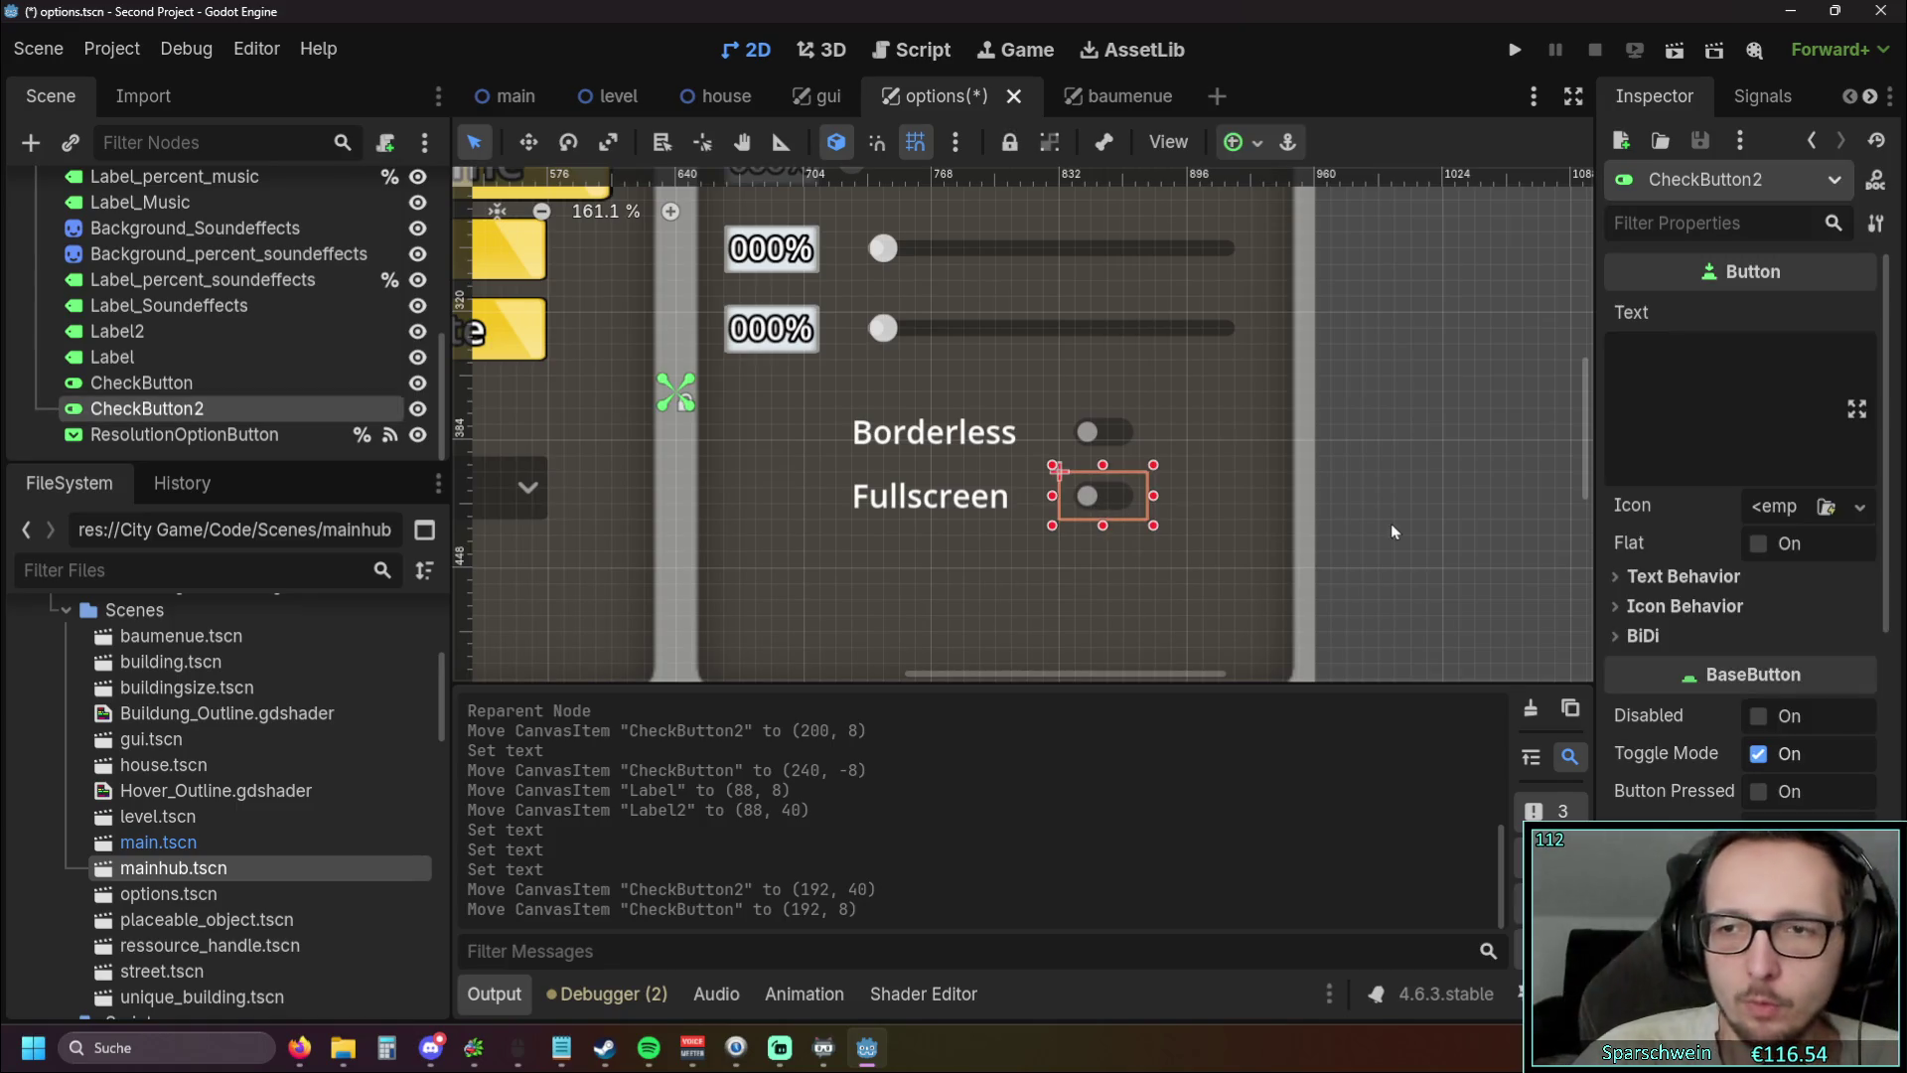
{"action": "scroll", "coordinate": [1707, 543], "scroll_direction": "down", "scroll_amount": 5}
{"action": "scroll", "coordinate": [1706, 543], "scroll_direction": "up", "scroll_amount": 4}
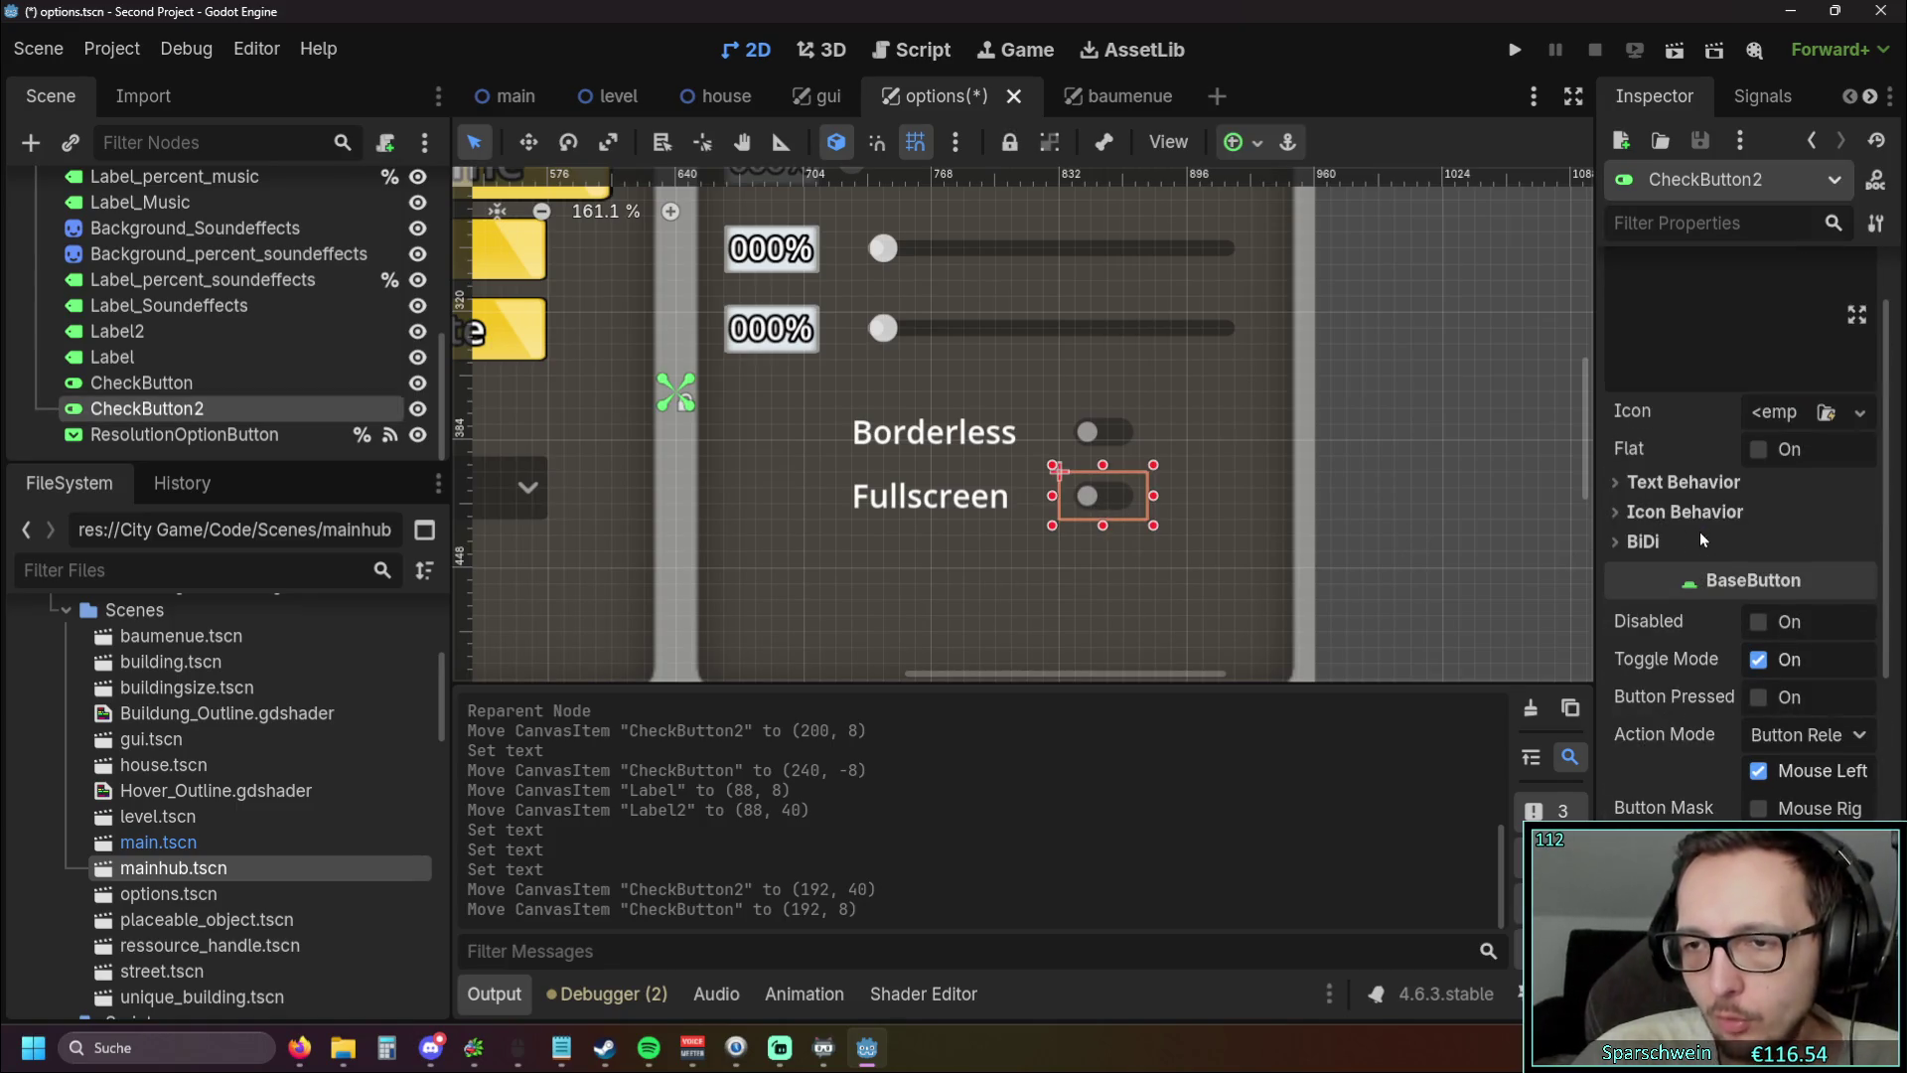
{"action": "left_click", "coordinate": [1098, 431]}
{"action": "left_click", "coordinate": [1101, 496]}
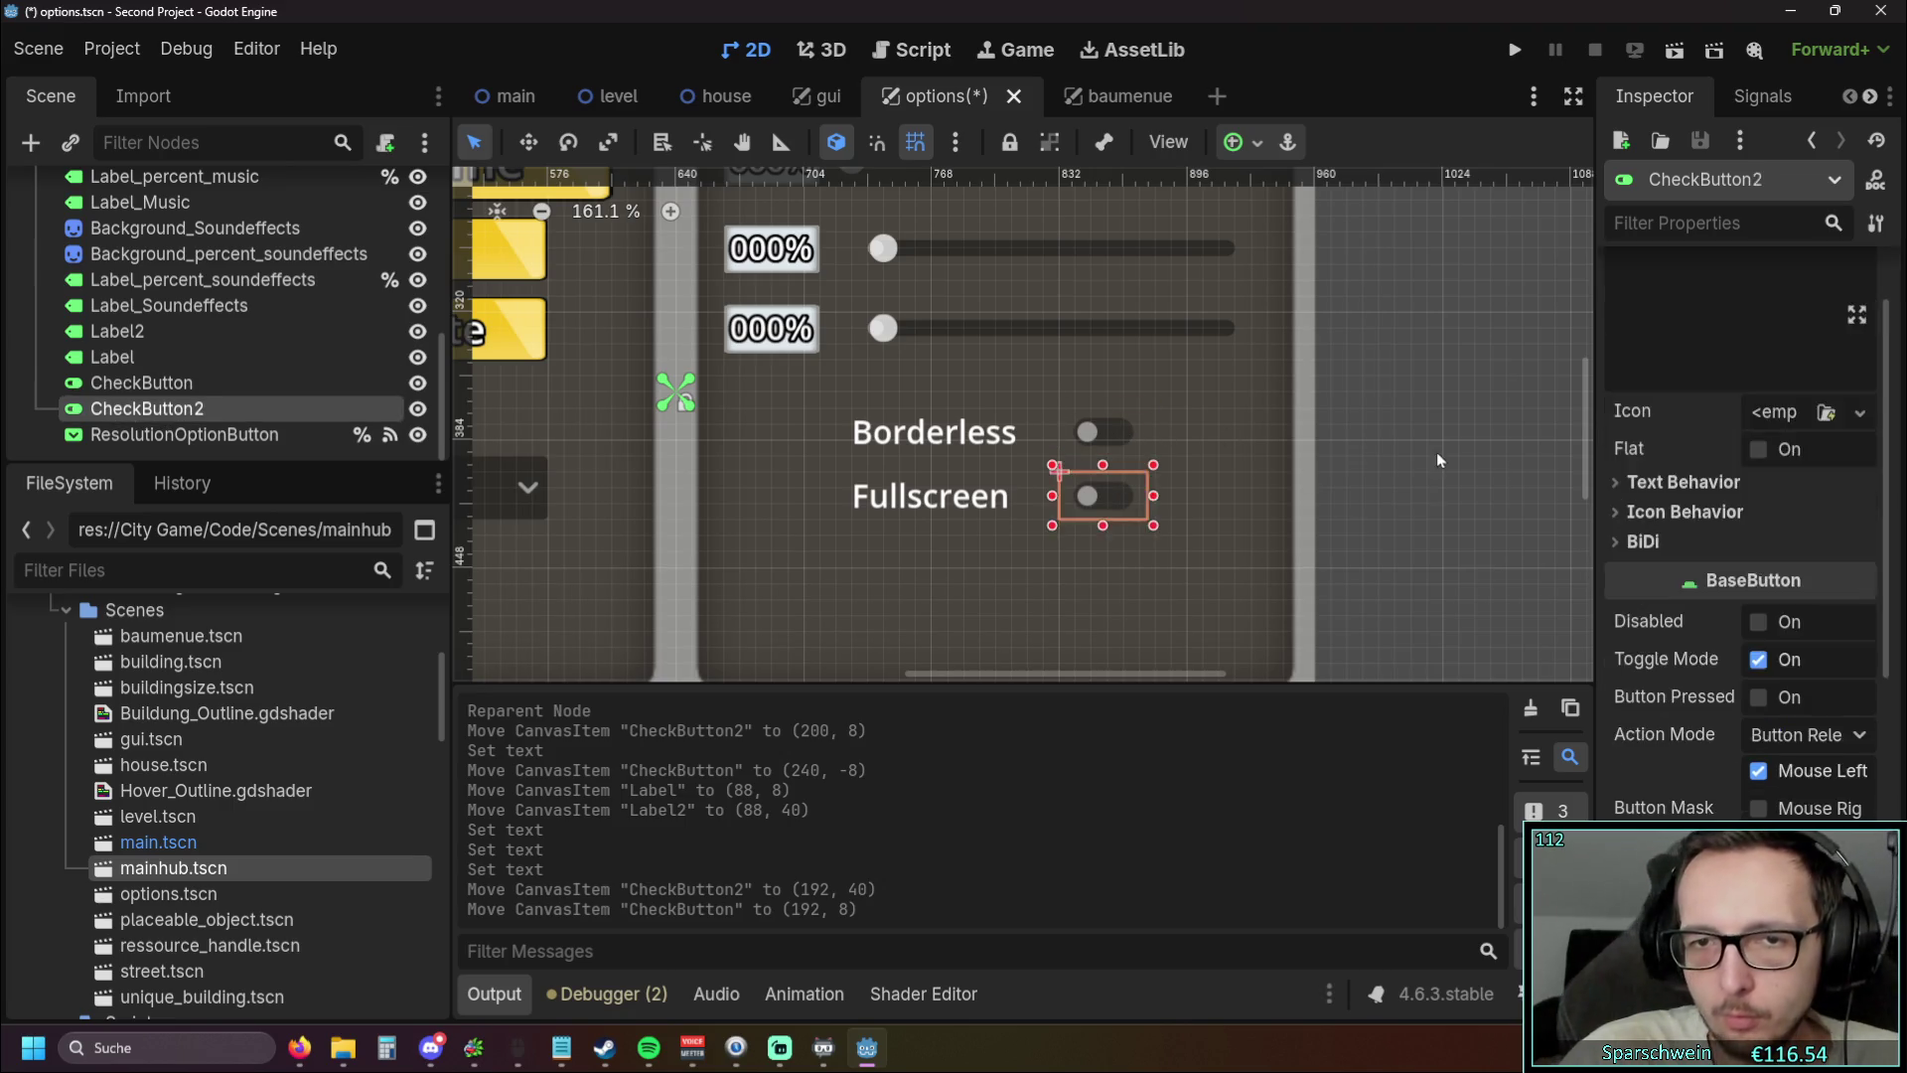
{"action": "left_click", "coordinate": [1357, 449]}
{"action": "scroll", "coordinate": [1357, 449], "scroll_direction": "up", "scroll_amount": 2}
{"action": "left_click", "coordinate": [1043, 441]}
{"action": "left_click", "coordinate": [1332, 438]}
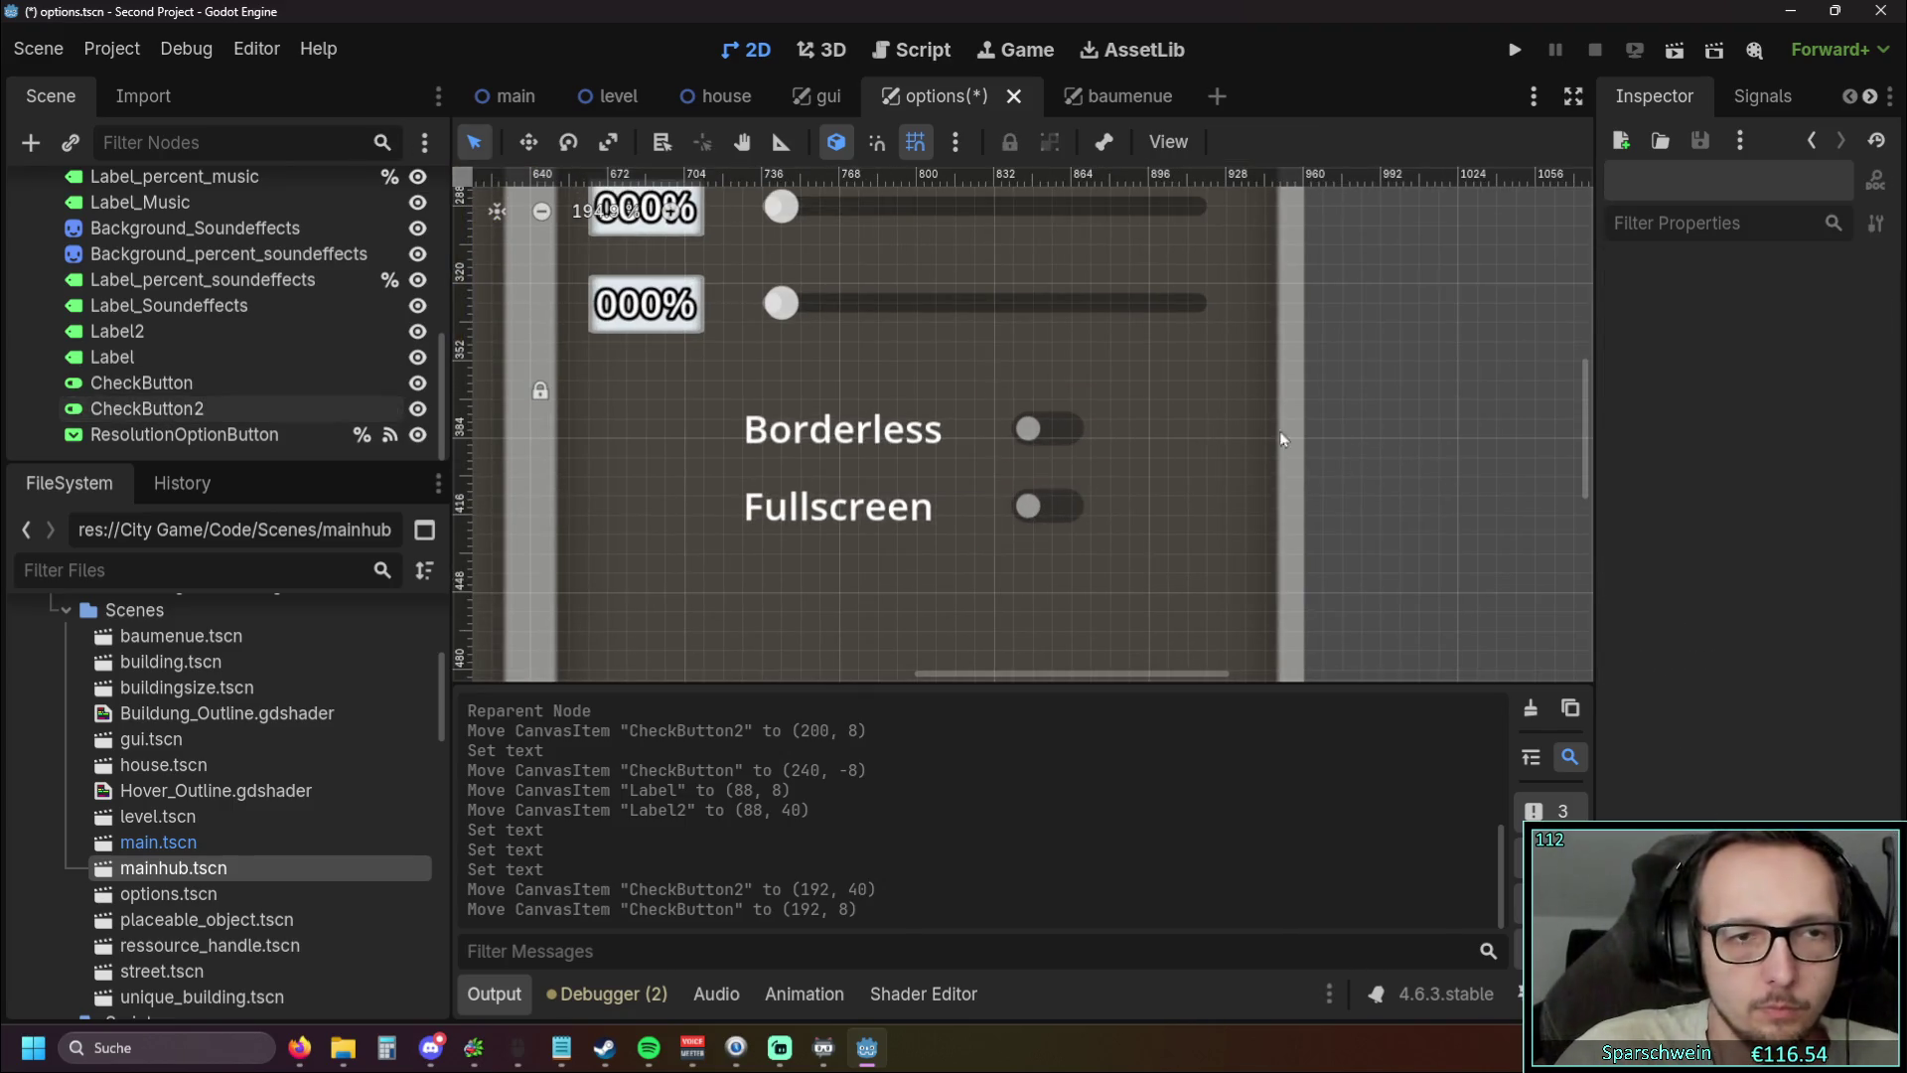
{"action": "left_click", "coordinate": [145, 388]}
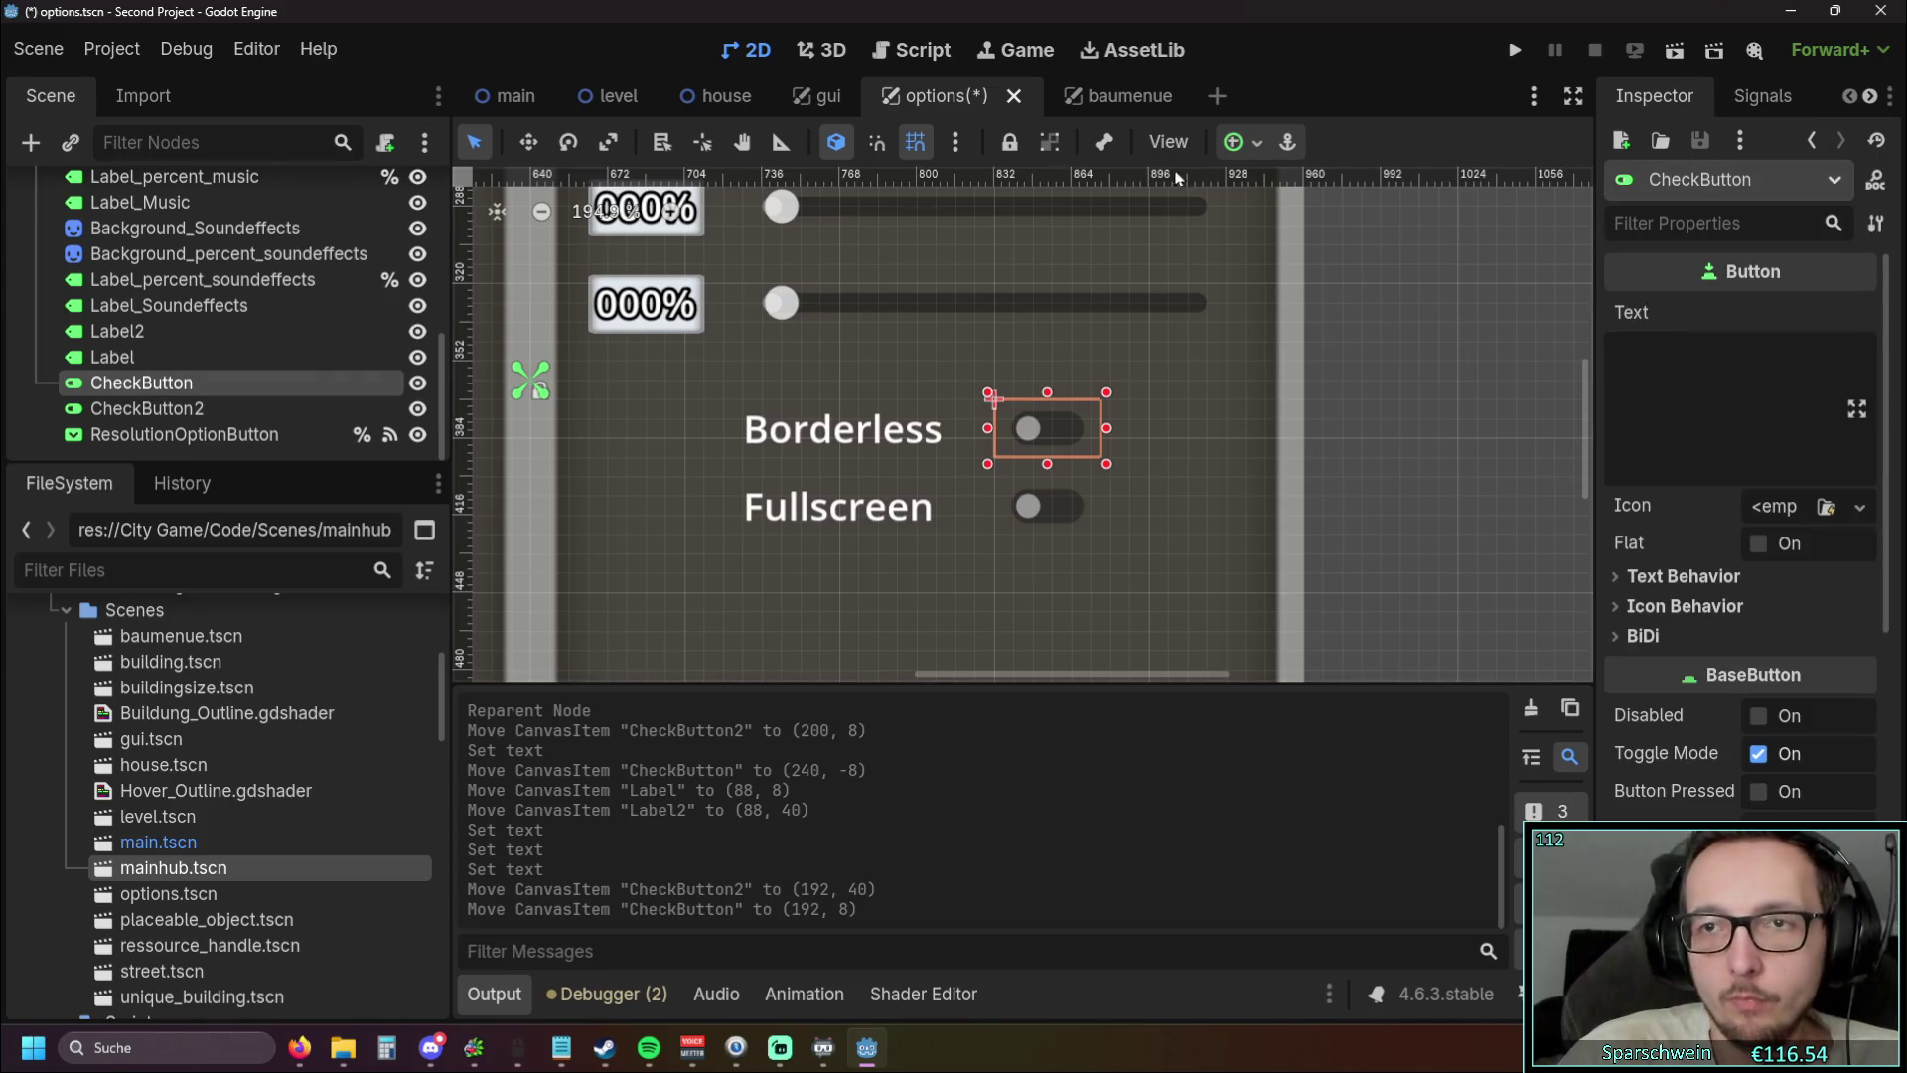
{"action": "right_click", "coordinate": [258, 389]}
Give both toggles scene-unique names and preview the Borderless toggle's toggled signal
{"action": "left_click", "coordinate": [229, 421]}
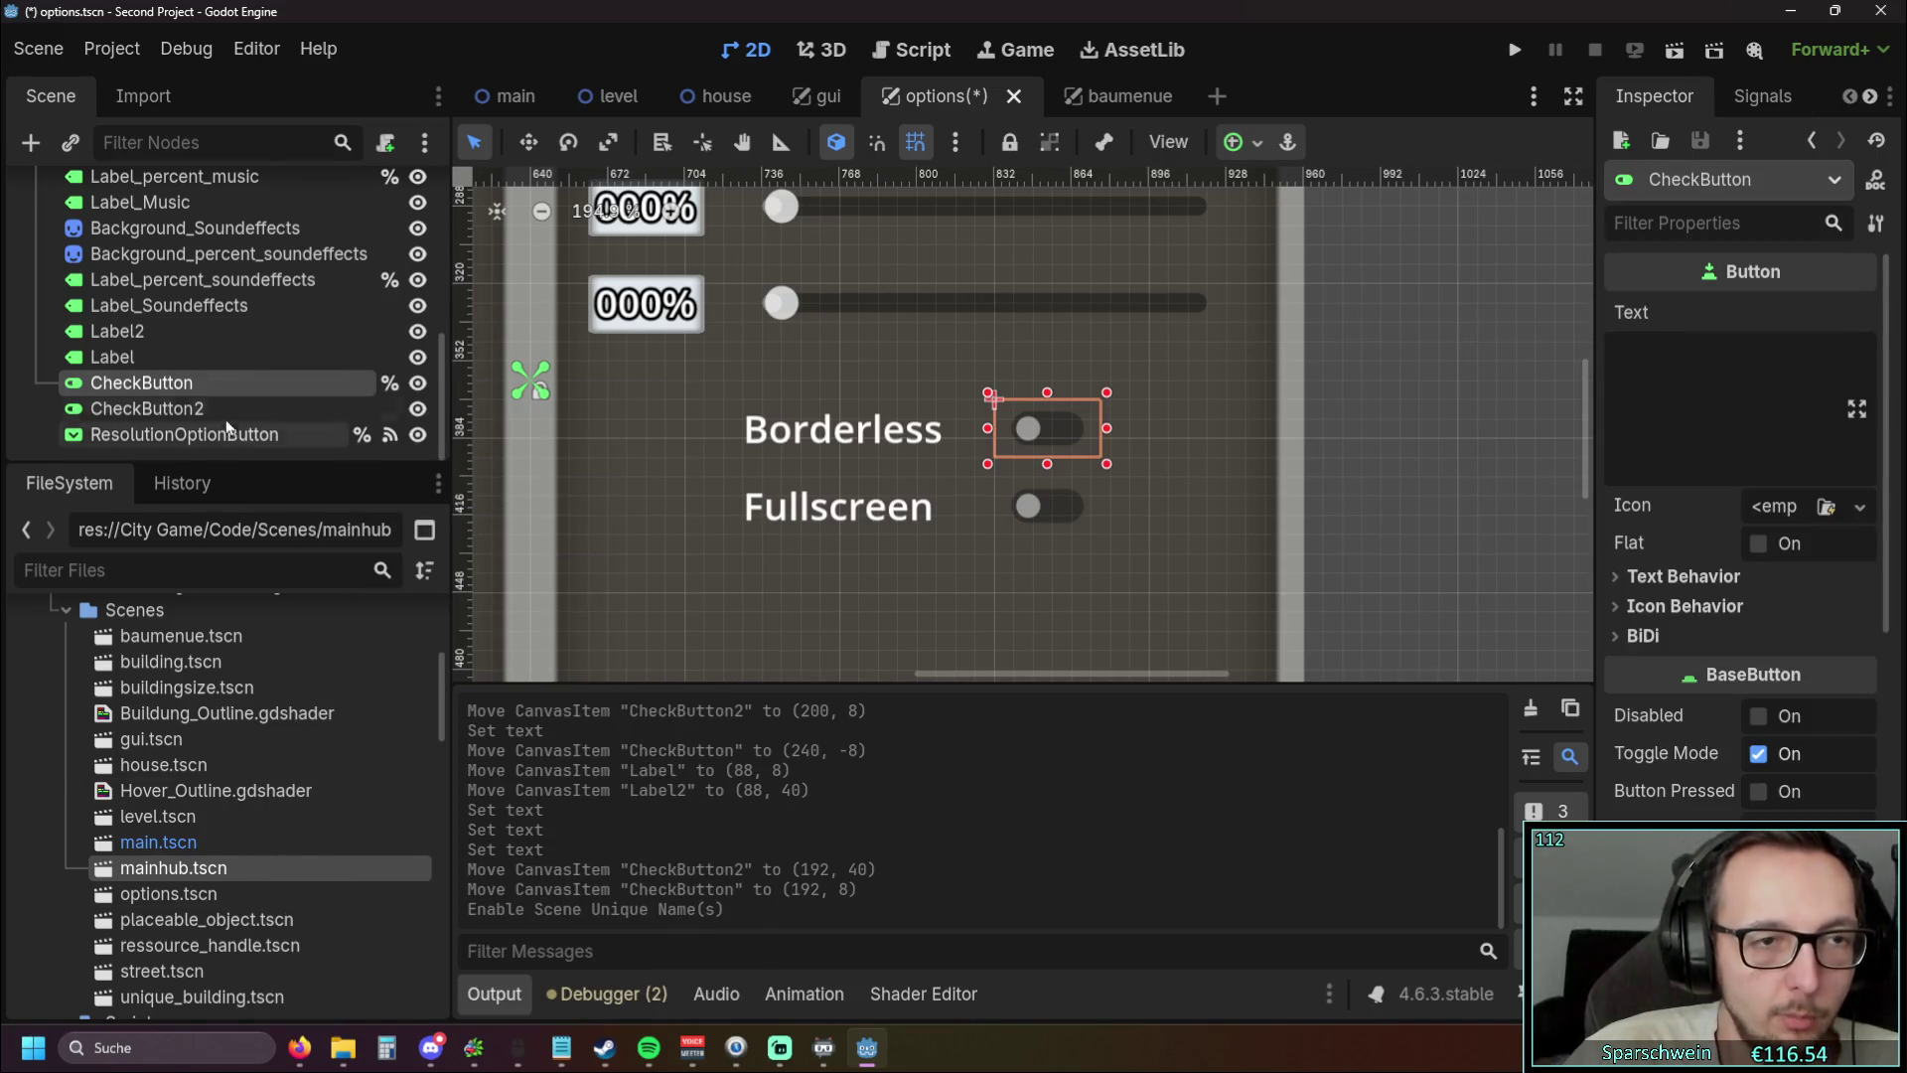
{"action": "right_click", "coordinate": [221, 419]}
{"action": "left_click", "coordinate": [363, 921]}
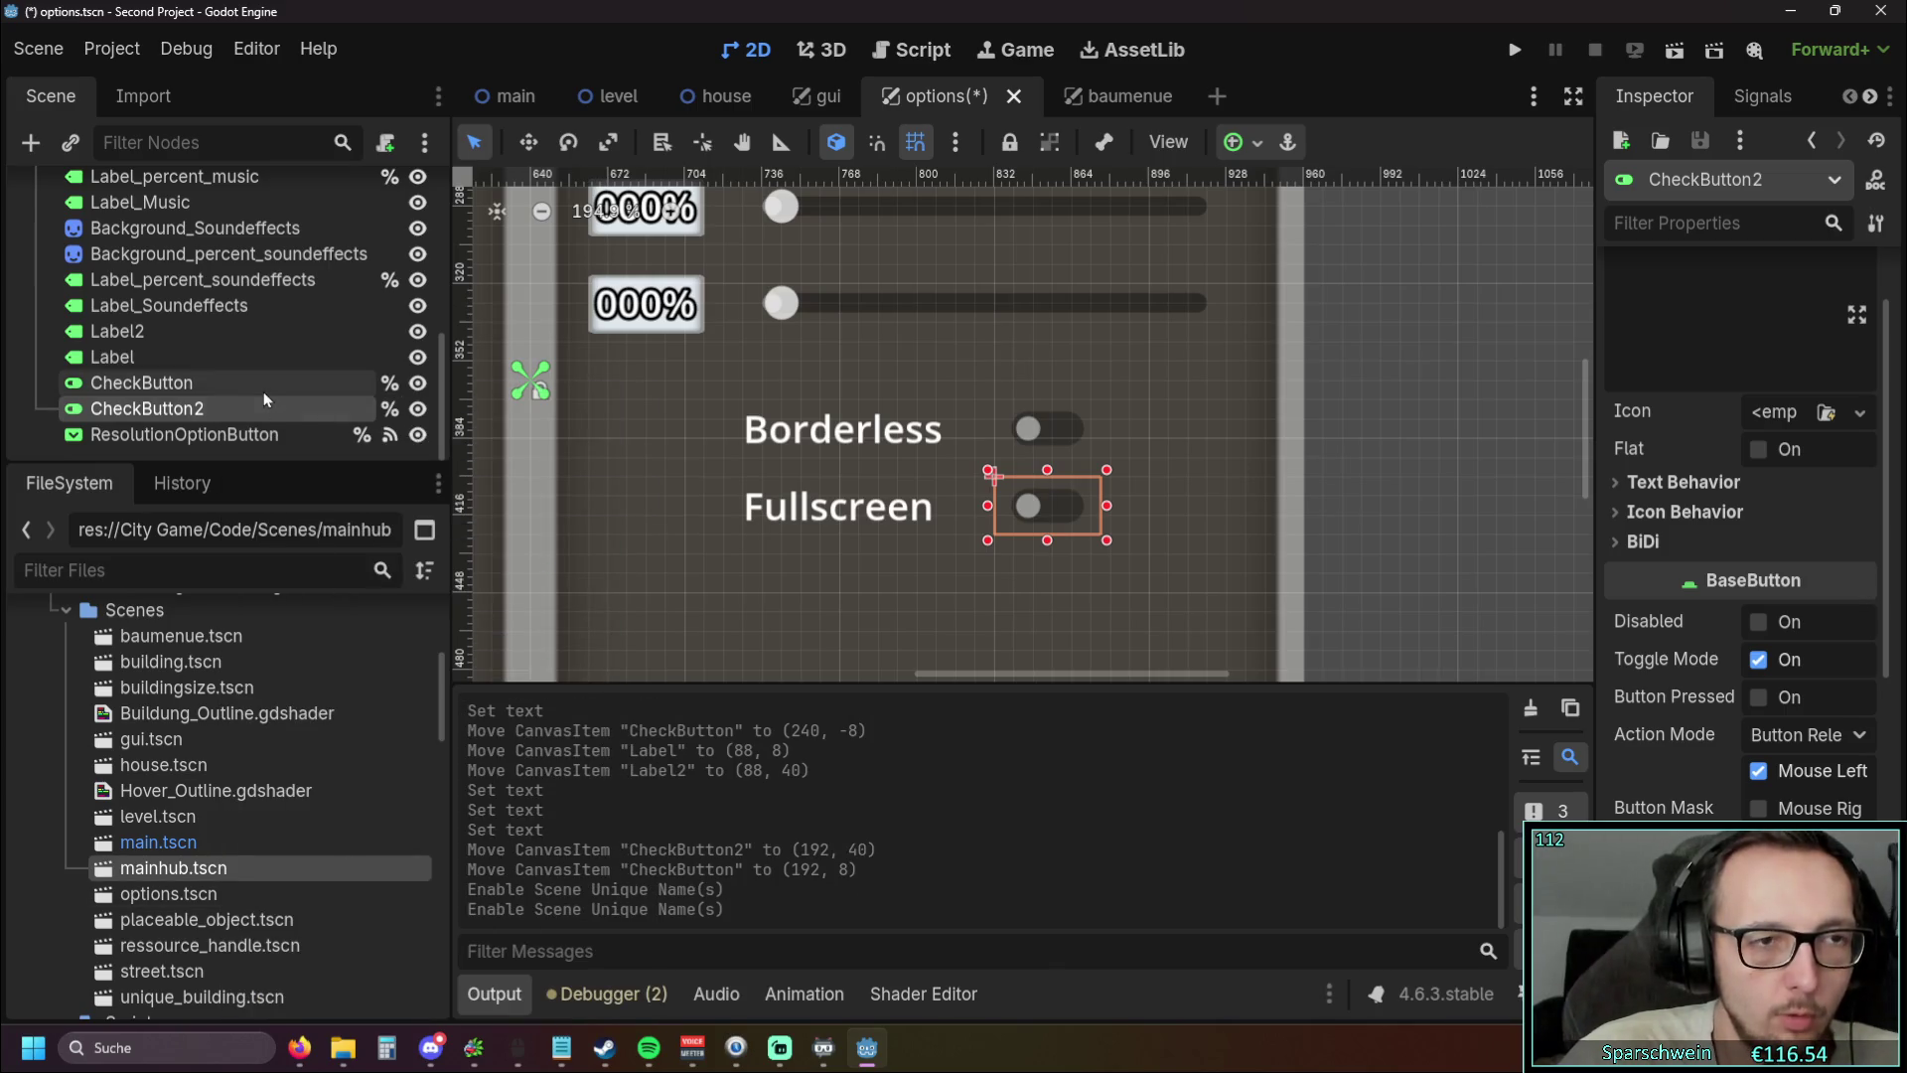
{"action": "left_click", "coordinate": [264, 392]}
{"action": "left_click", "coordinate": [1763, 96]}
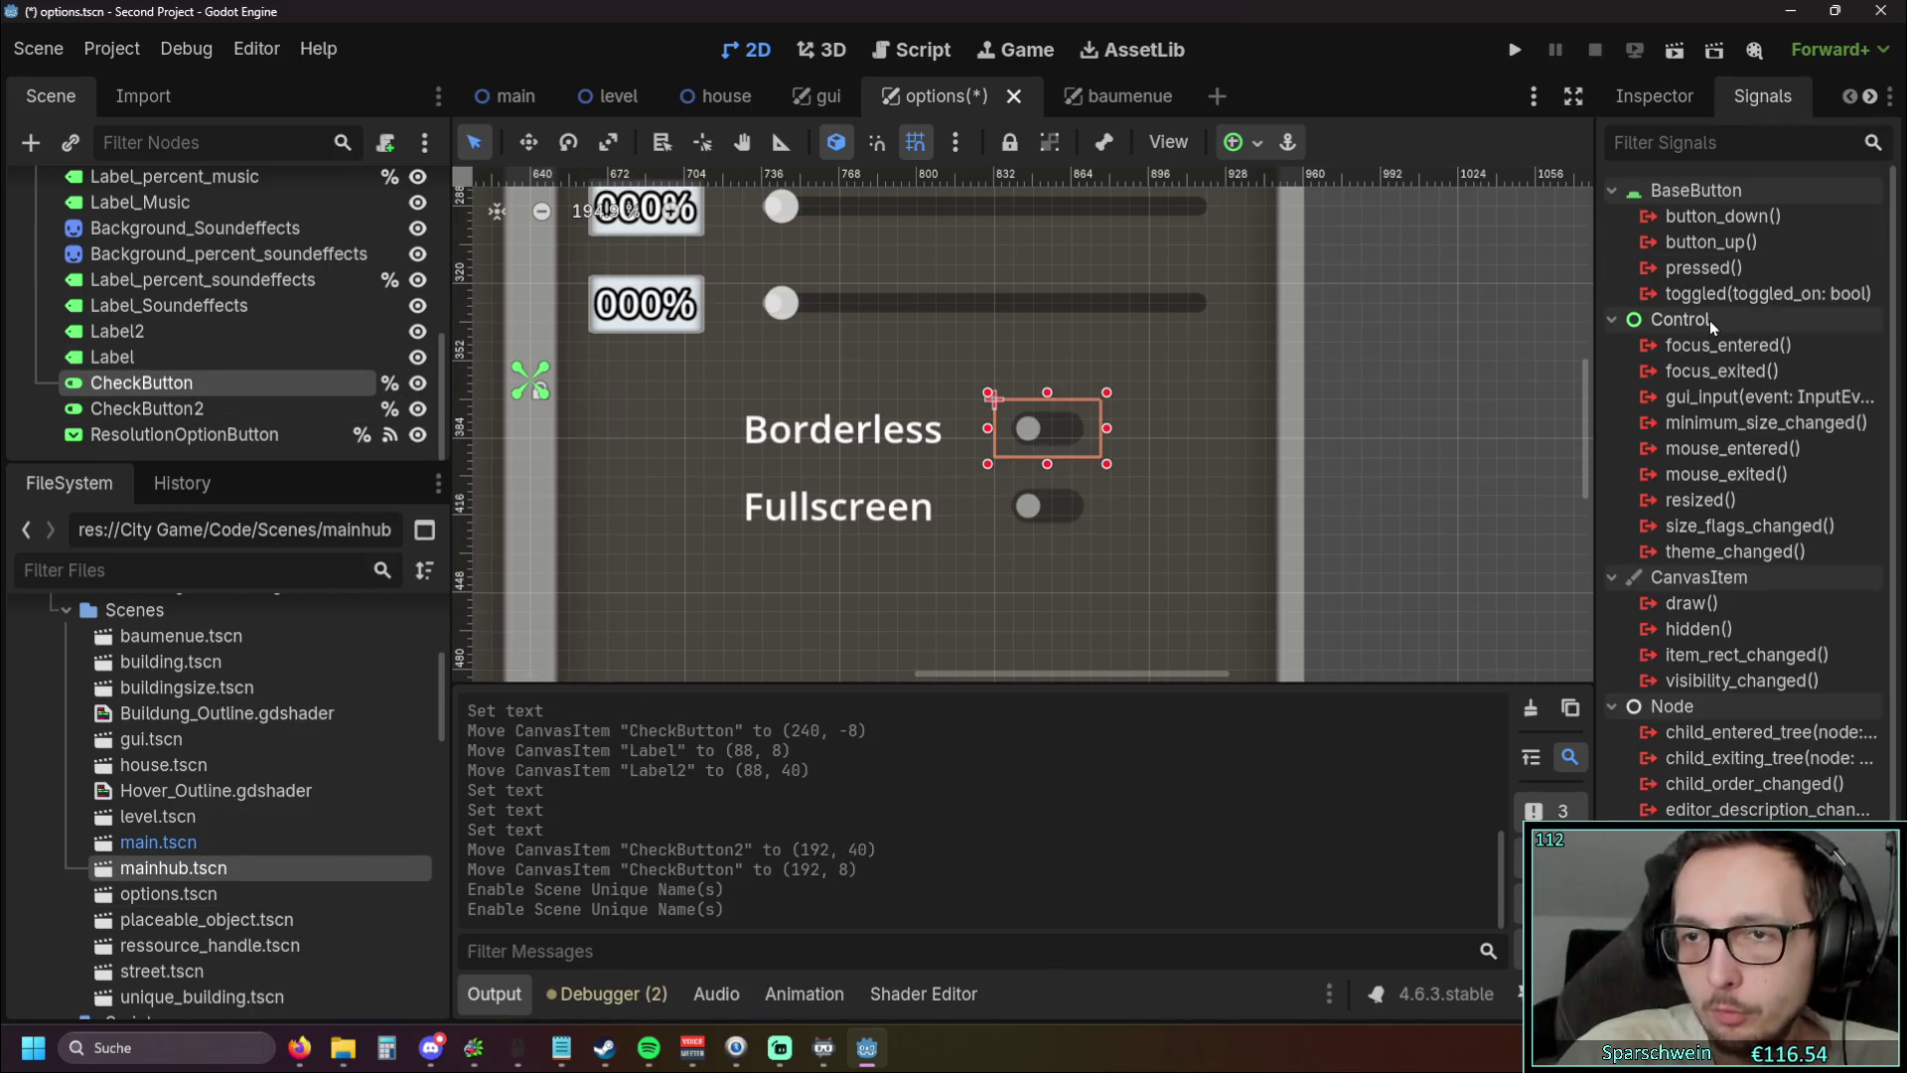
{"action": "left_click", "coordinate": [1745, 294]}
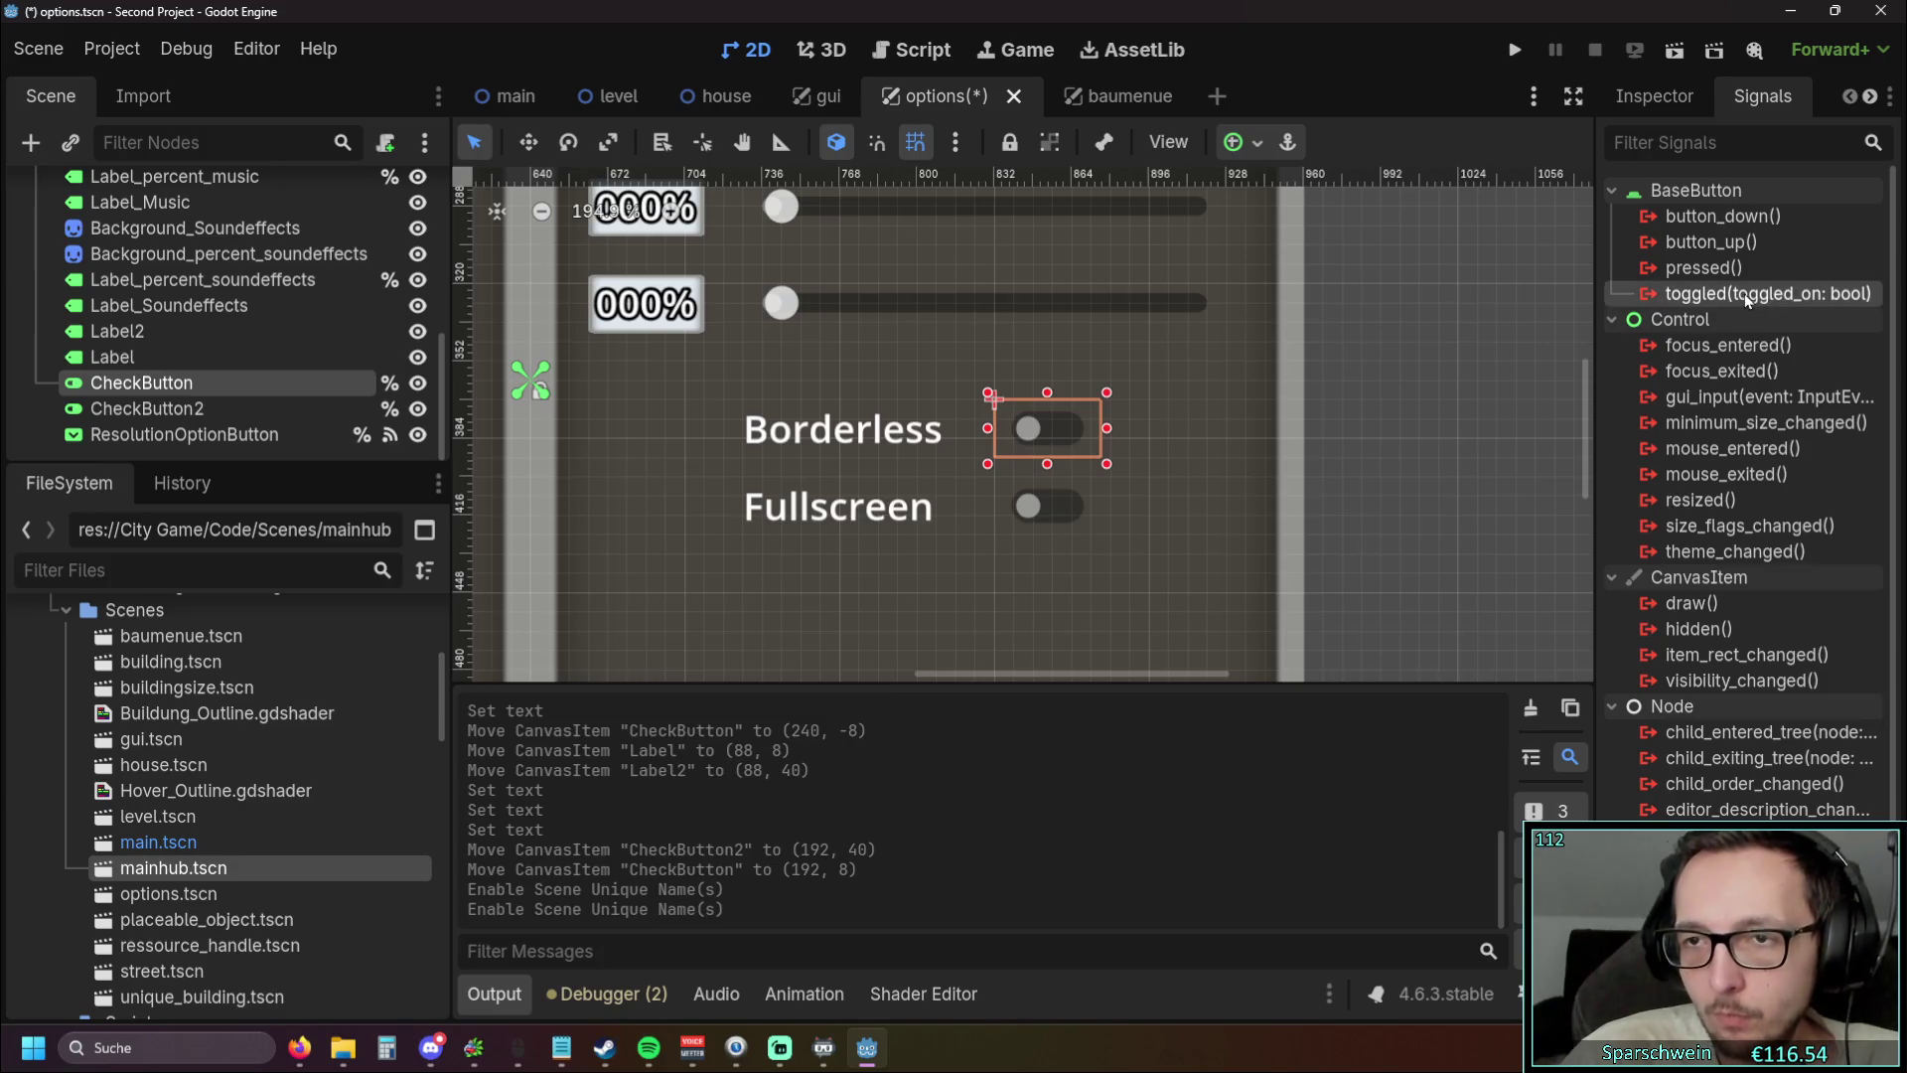
{"action": "key", "text": "Return"}
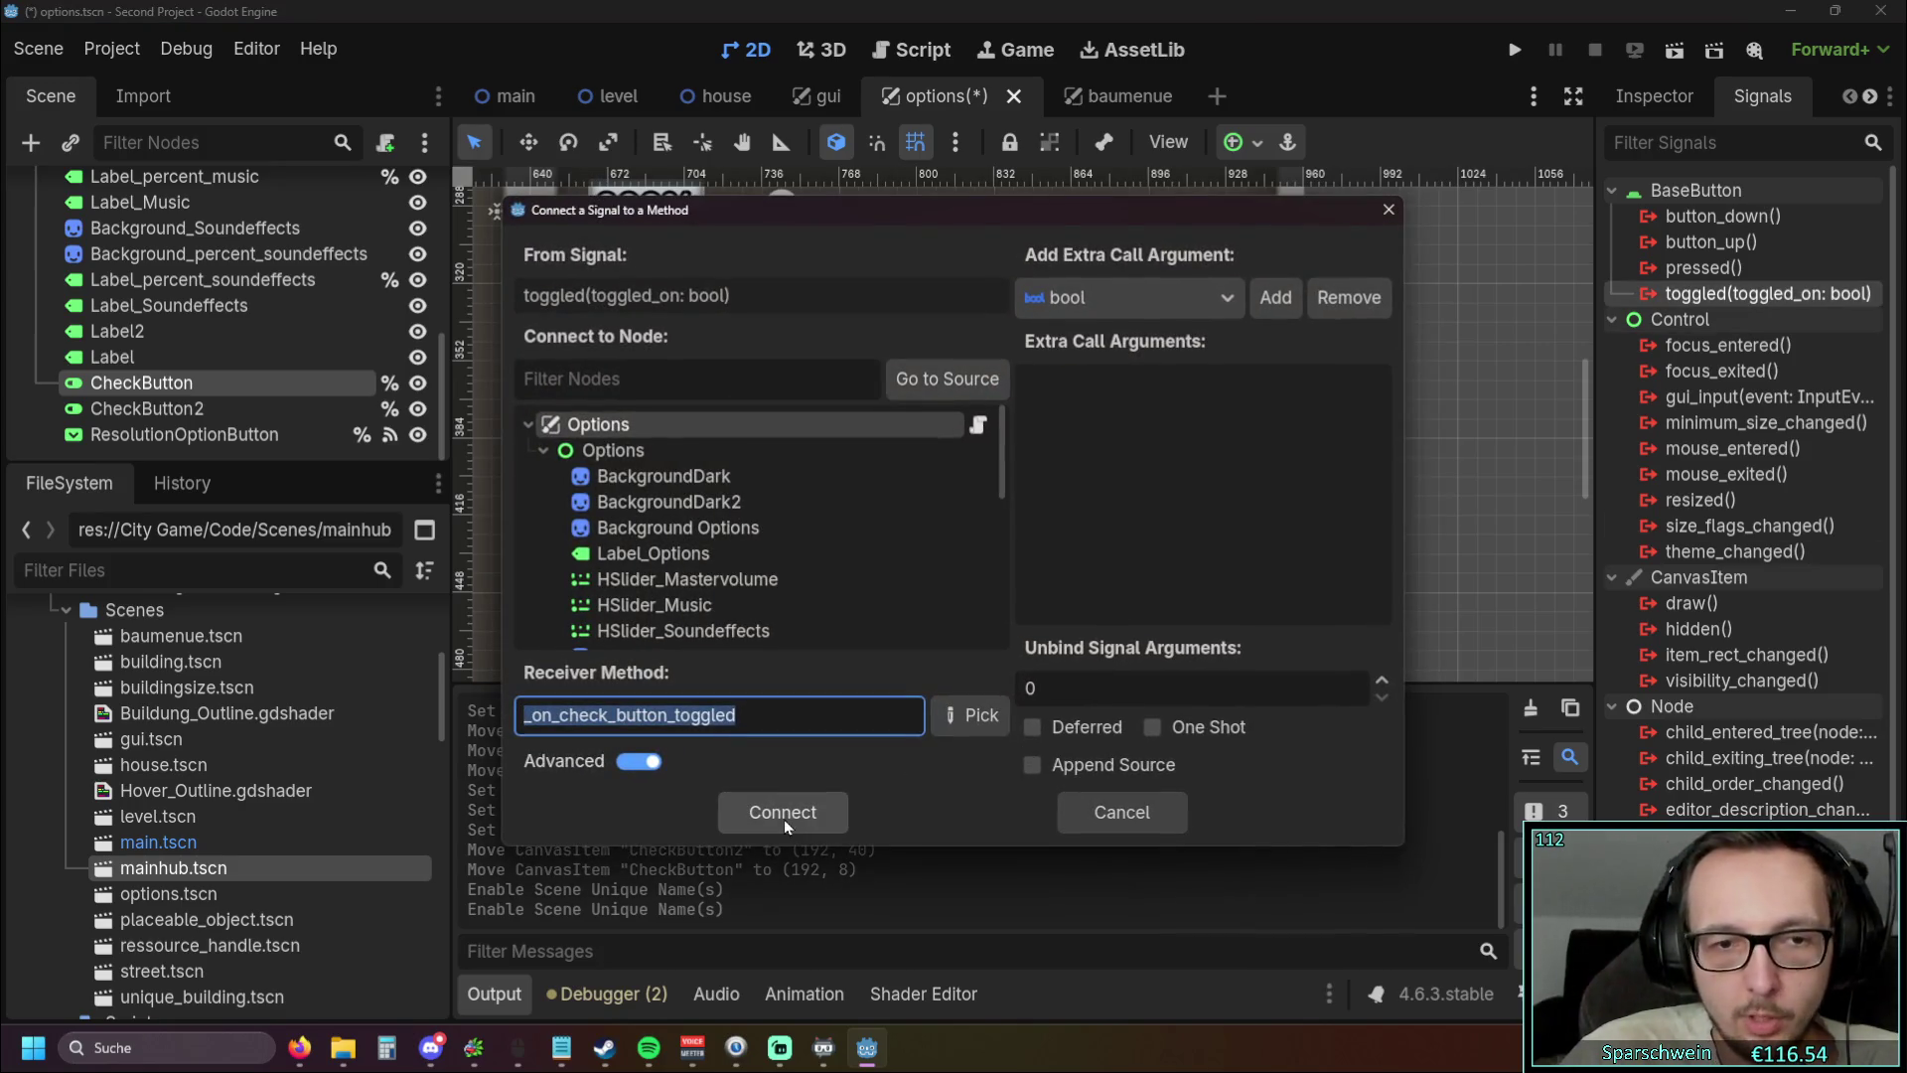
{"action": "left_click", "coordinate": [1389, 209]}
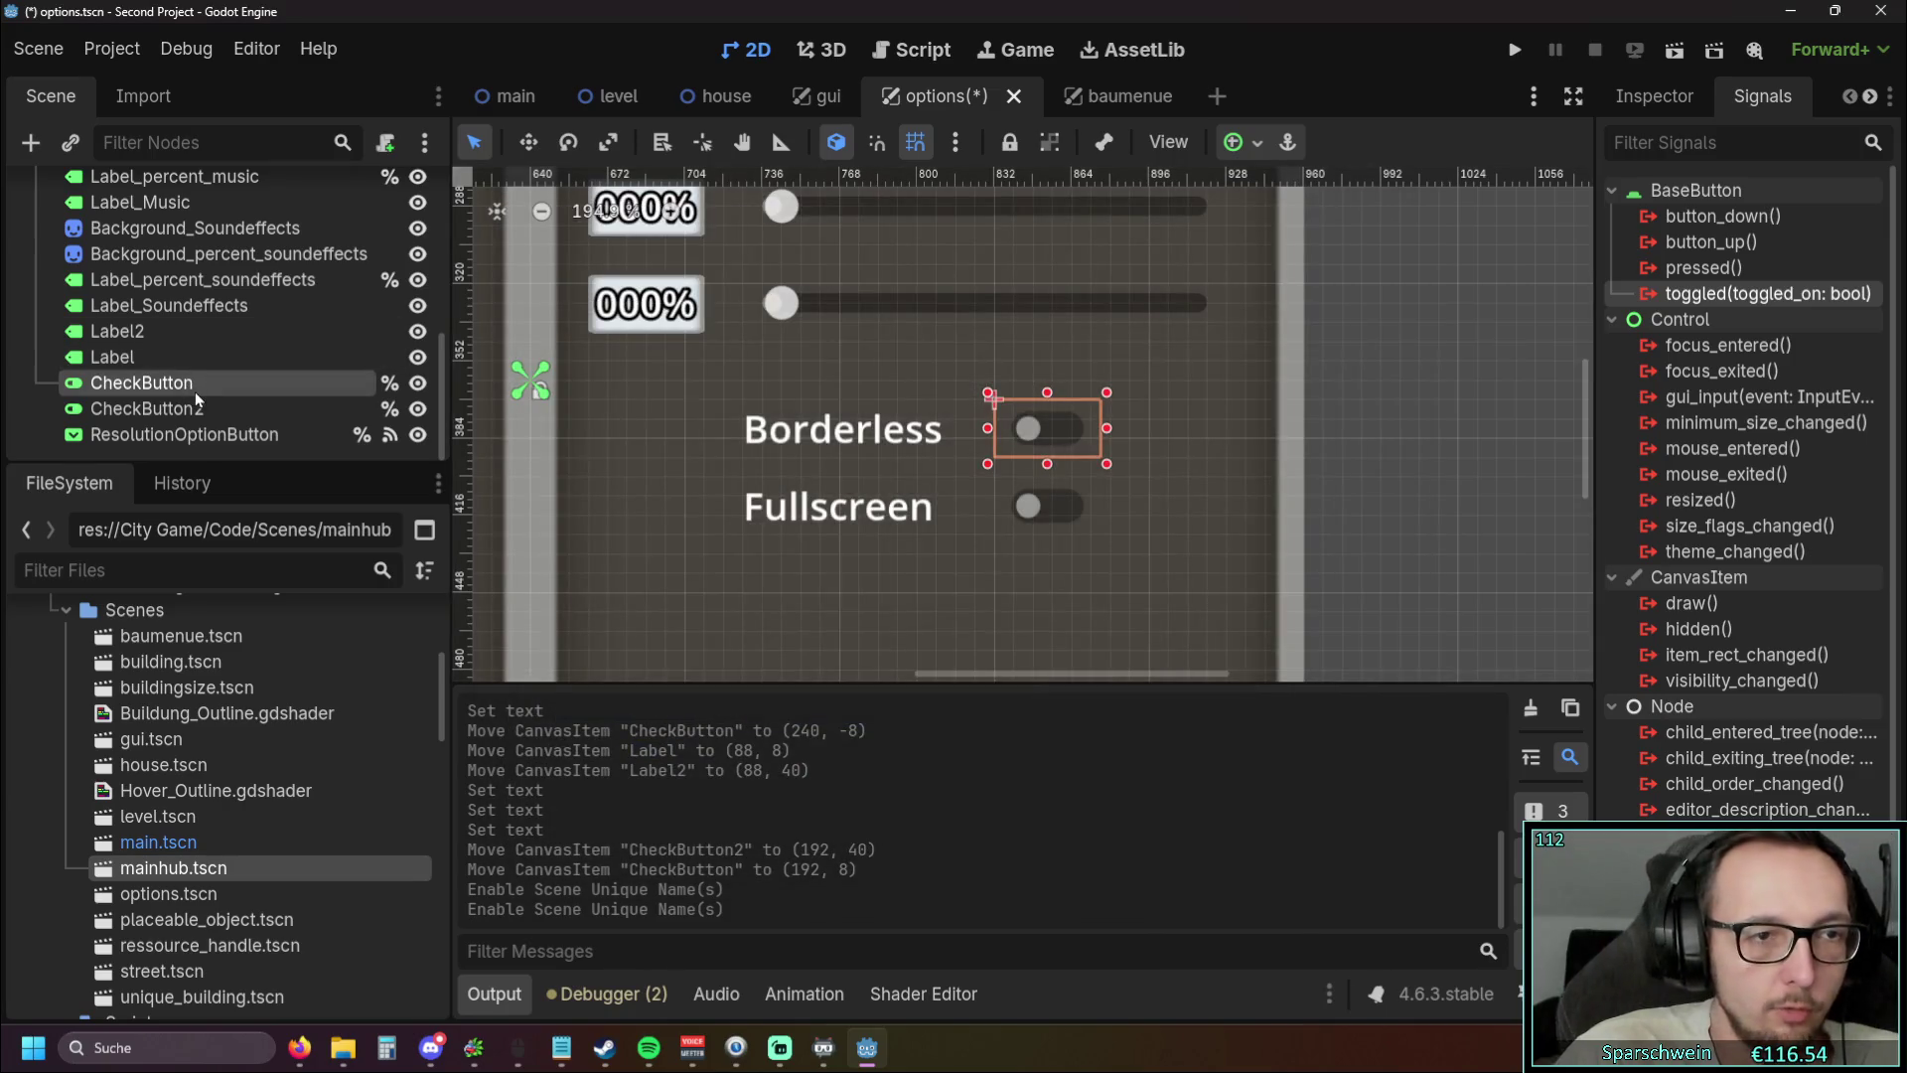
Rename the toggles to CheckButton_Boderless and CheckButton_Fullscreen
{"action": "double_click", "coordinate": [195, 392]}
{"action": "left_click", "coordinate": [224, 387]}
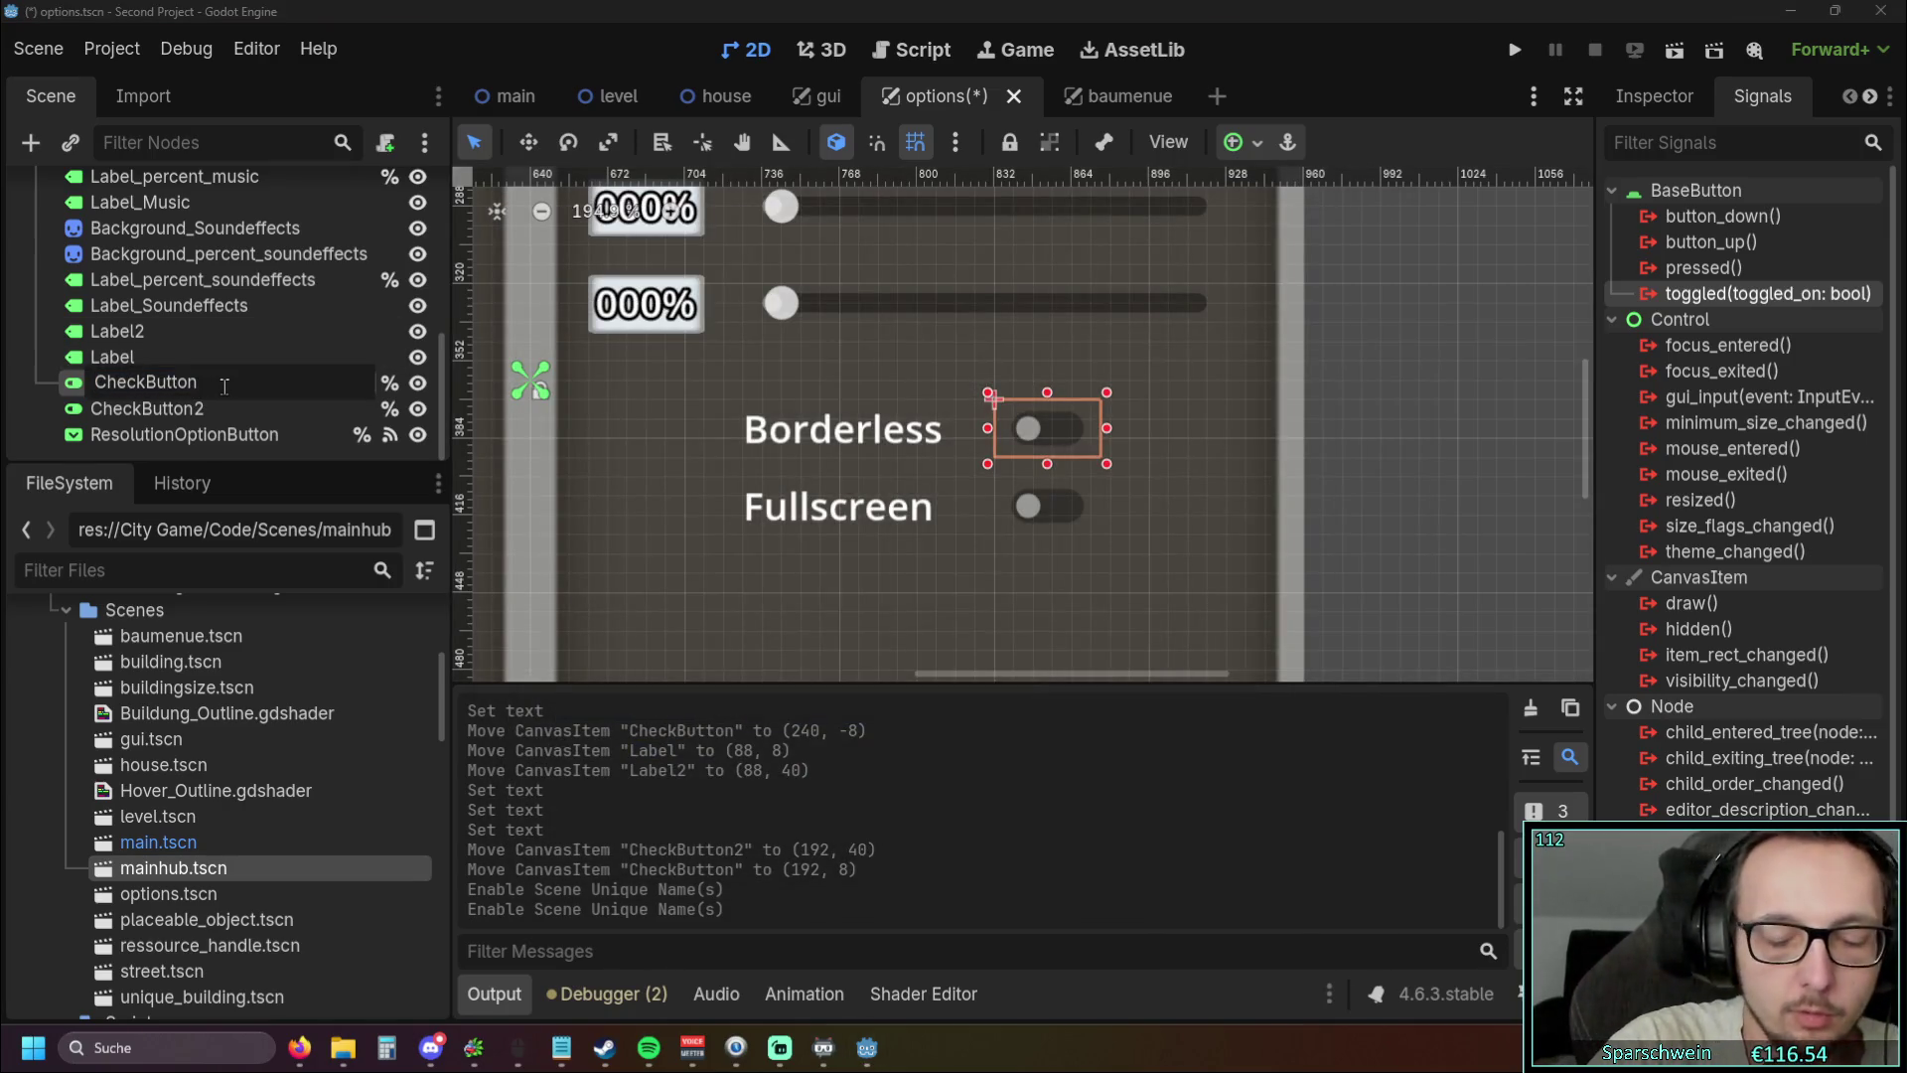
{"action": "type", "text": "_Boderless"}
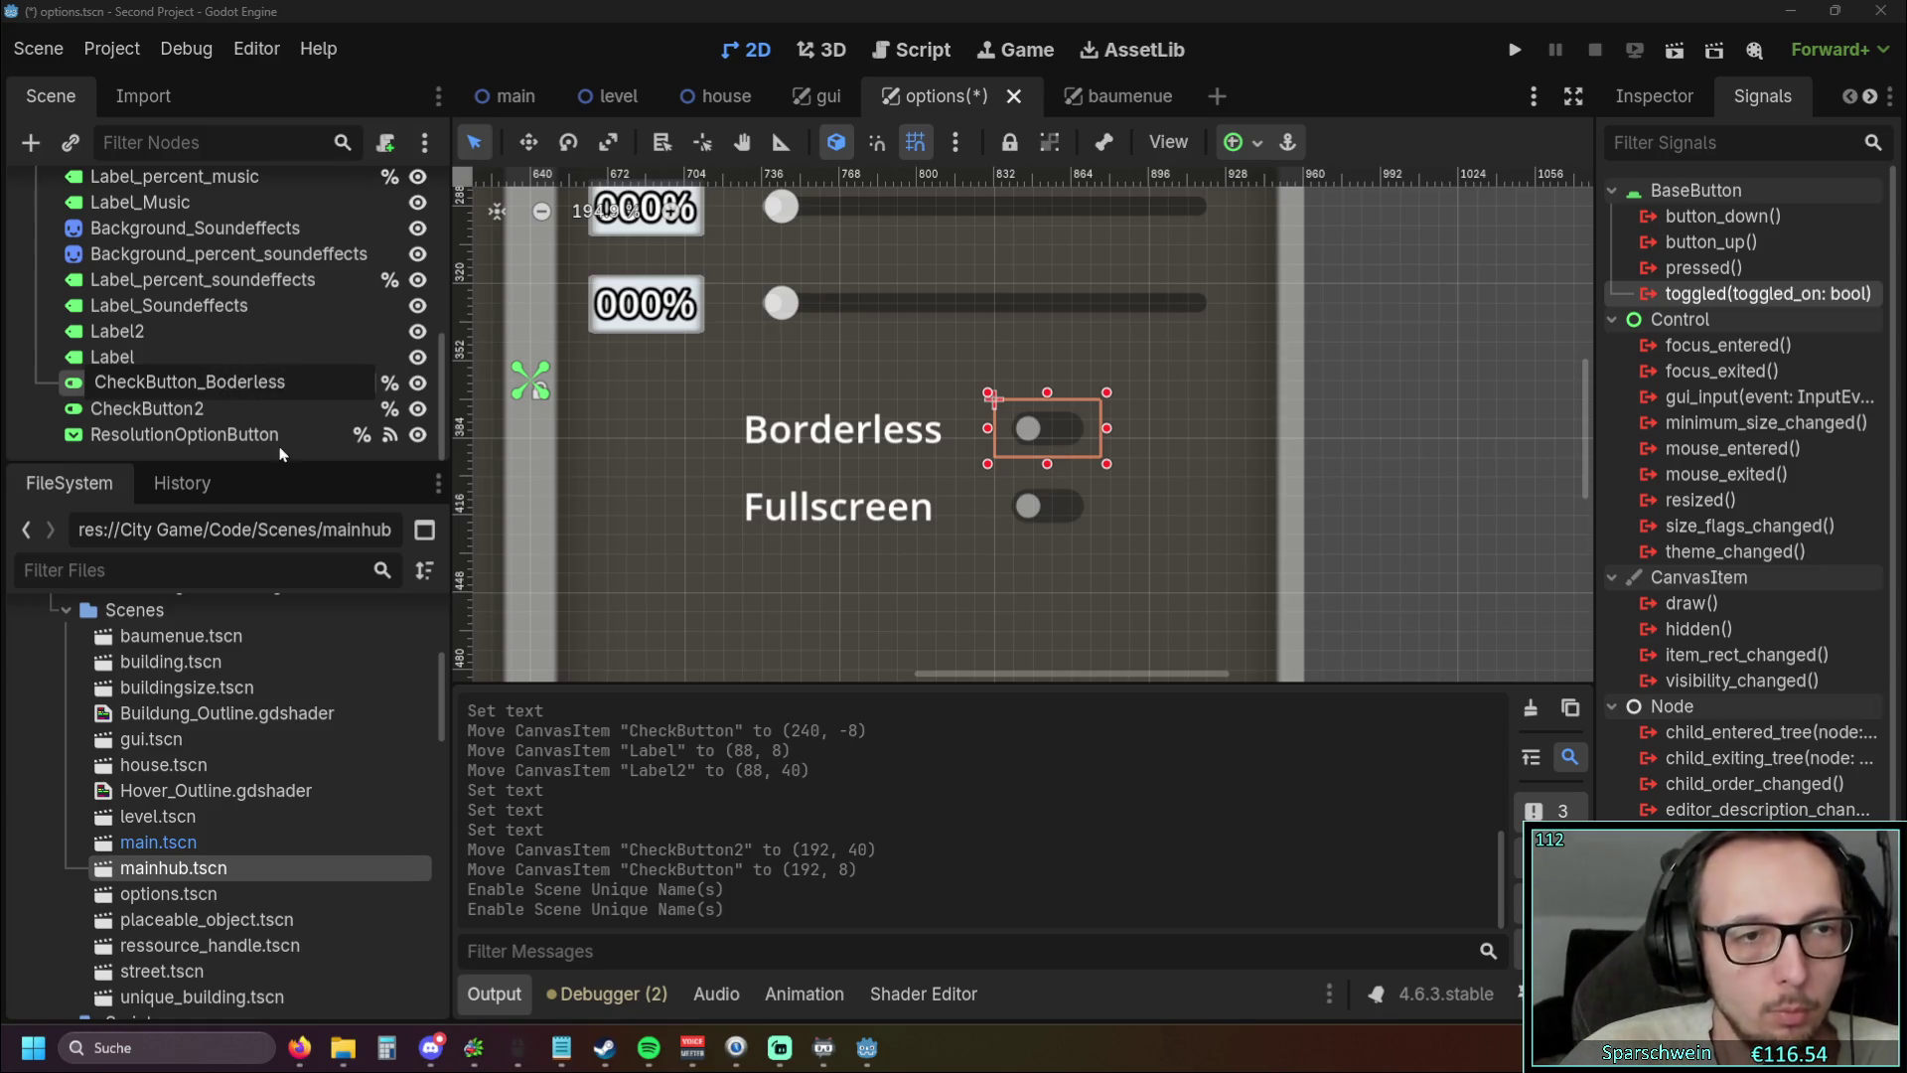
{"action": "key", "text": "Return"}
{"action": "left_click", "coordinate": [246, 410]}
{"action": "left_click", "coordinate": [244, 410]}
{"action": "left_click", "coordinate": [240, 409]}
{"action": "type", "text": "_Full"}
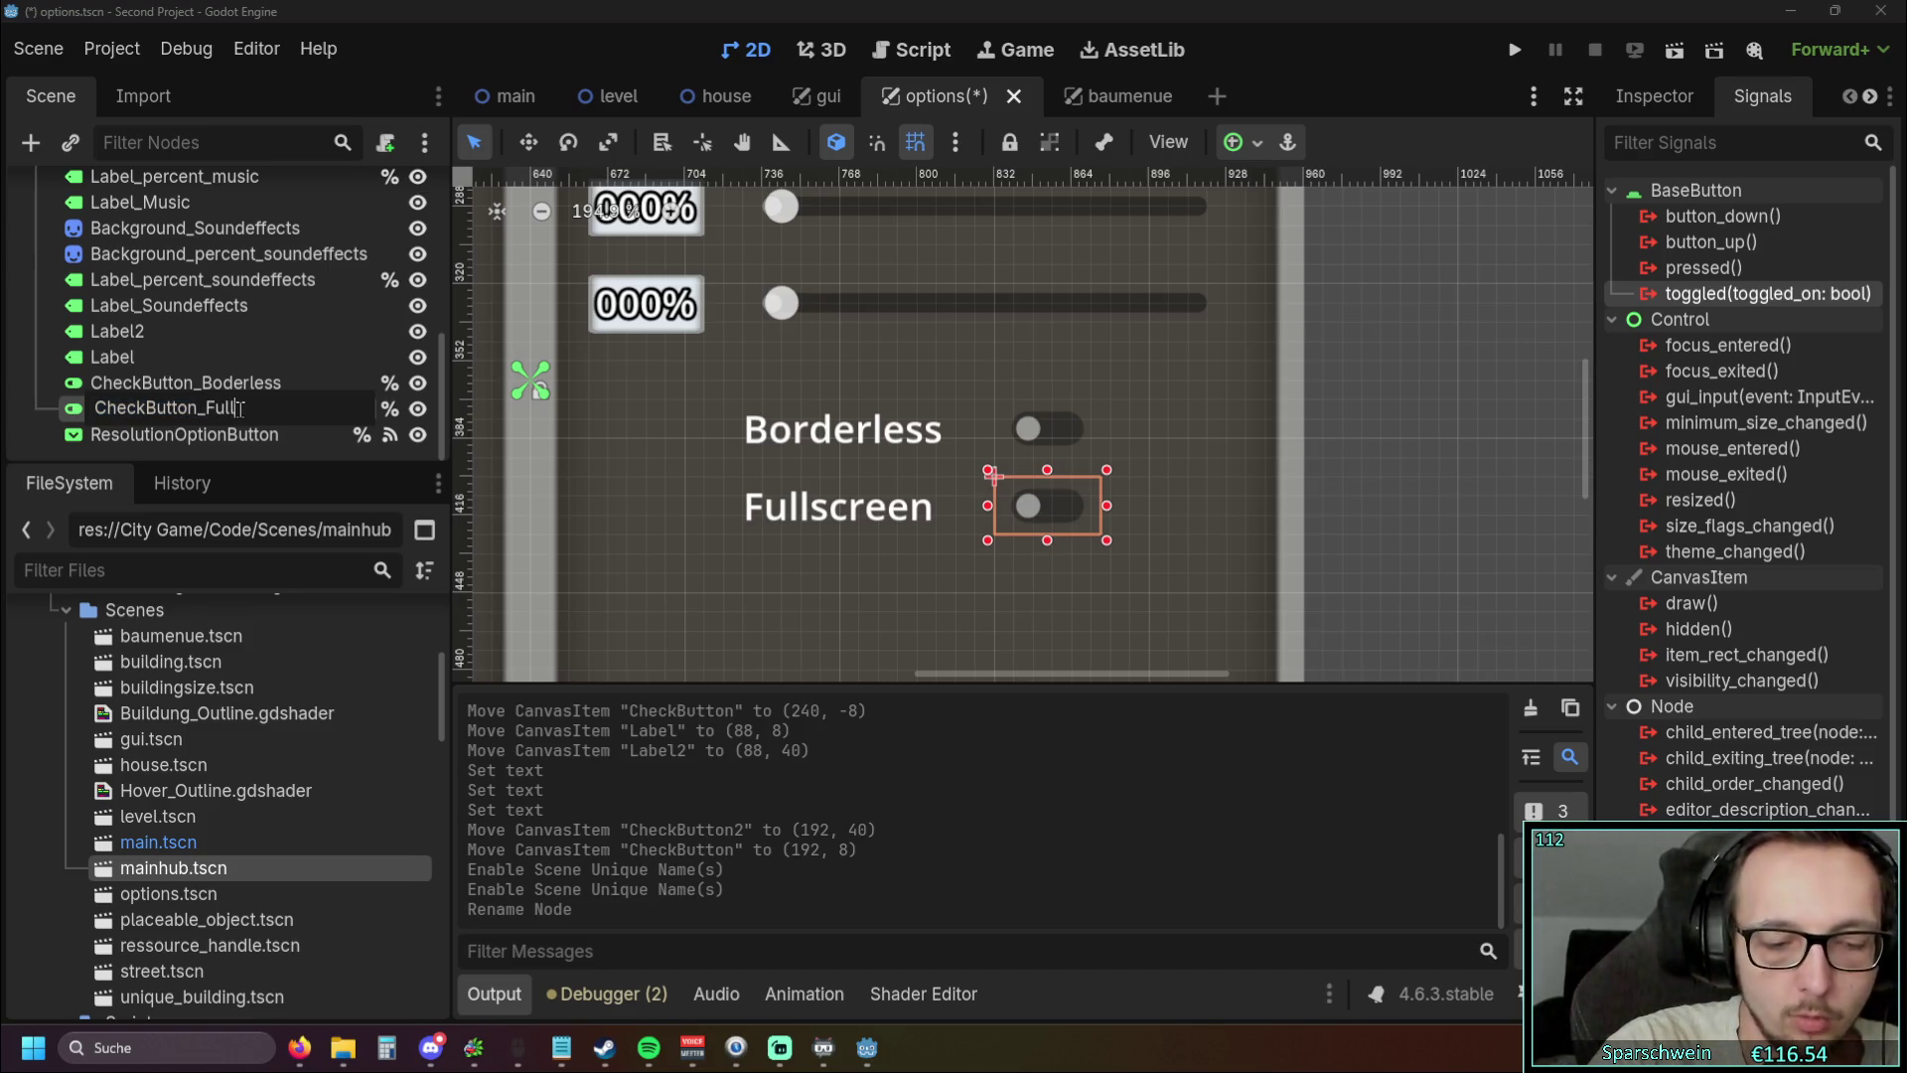
{"action": "type", "text": "screen"}
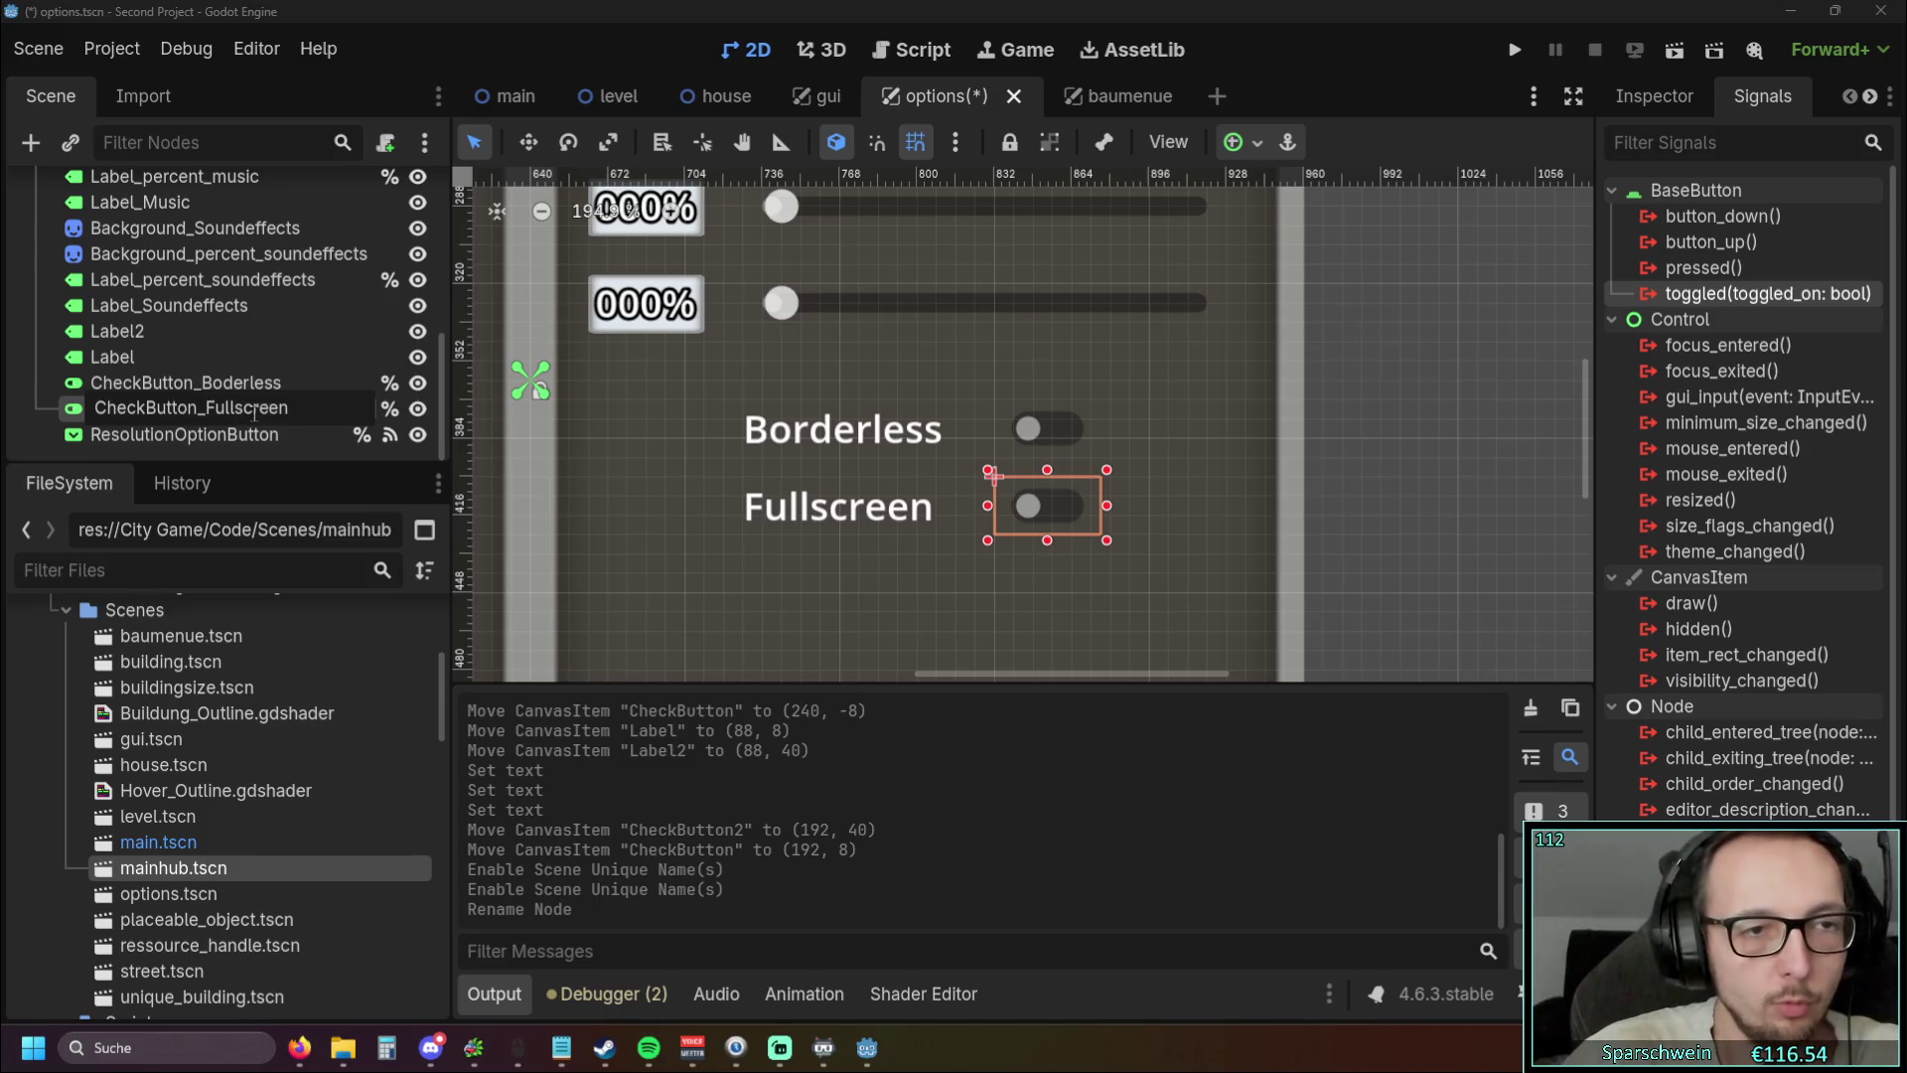
{"action": "key", "text": "Return"}
Connect each toggle's toggled signal to a new handler in options.gd
{"action": "left_click", "coordinate": [1023, 449]}
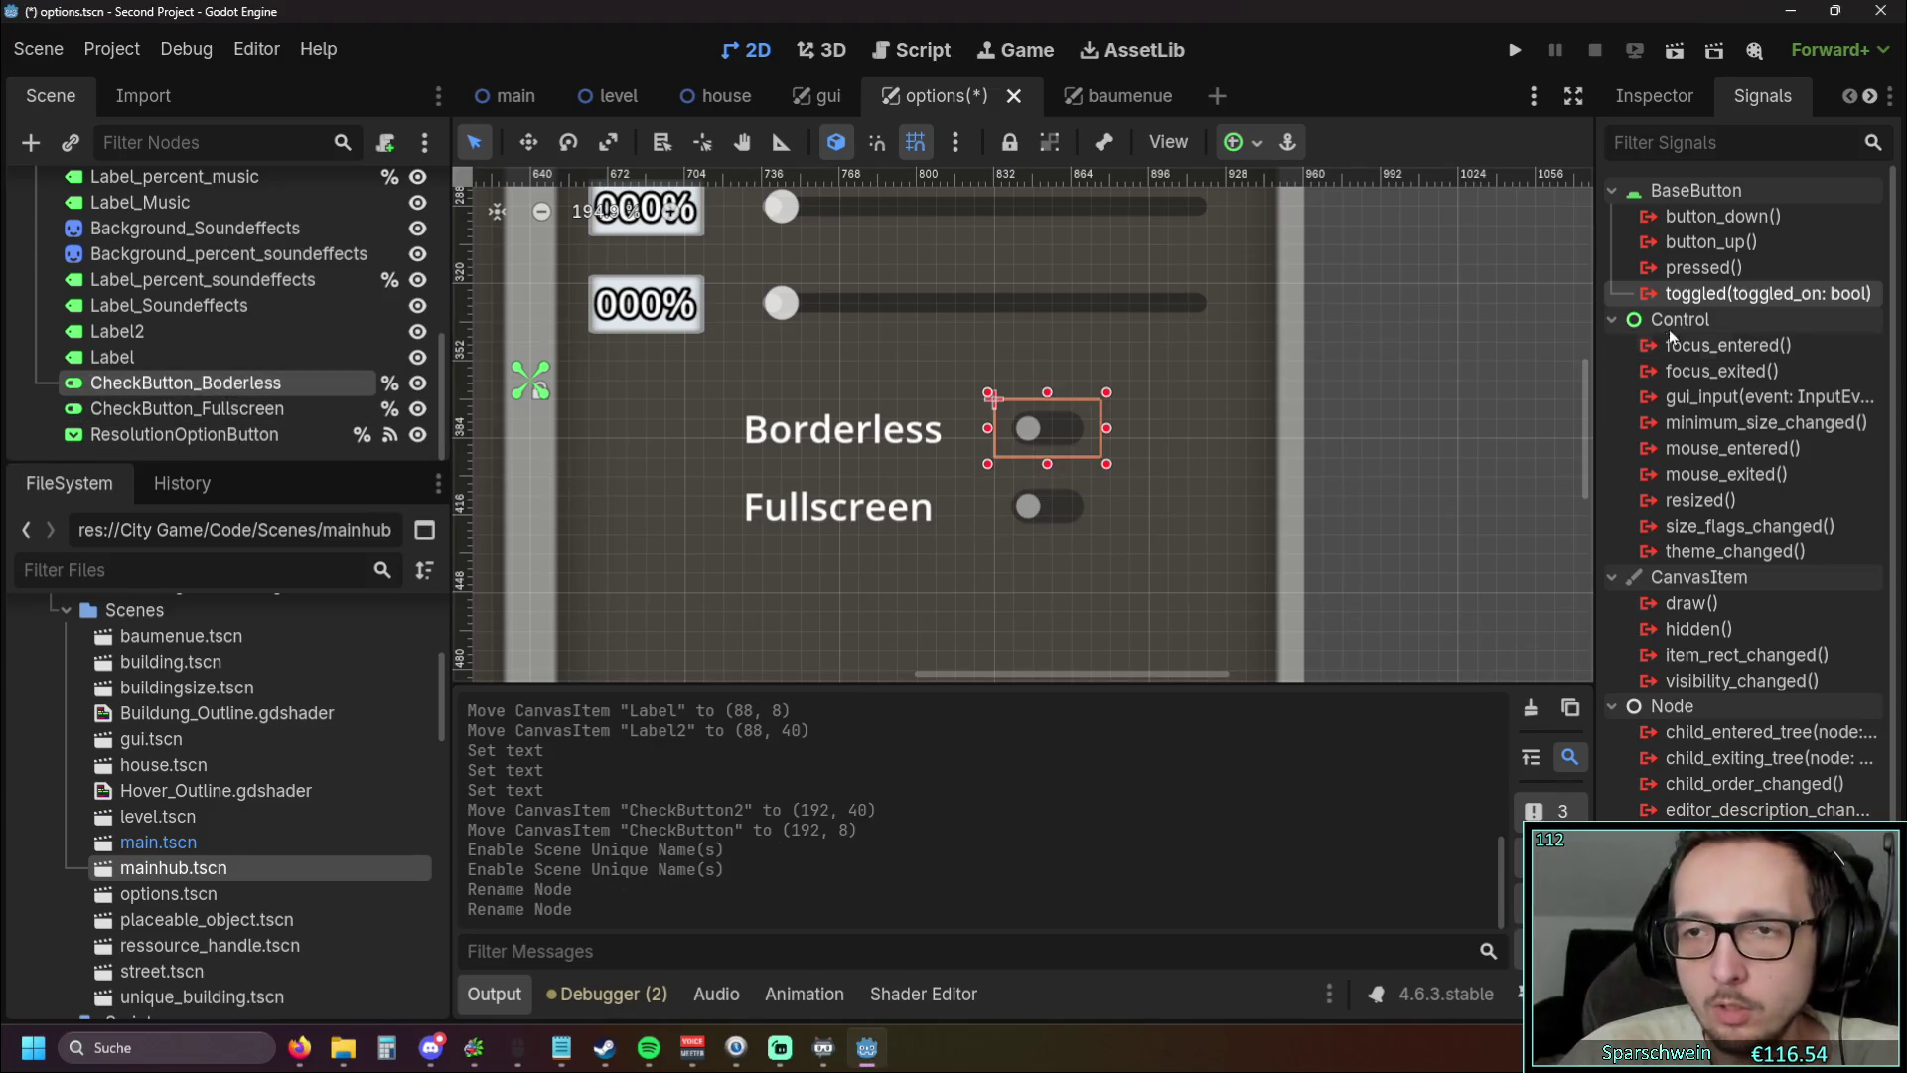
{"action": "left_click", "coordinate": [198, 408]}
{"action": "left_click", "coordinate": [199, 384]}
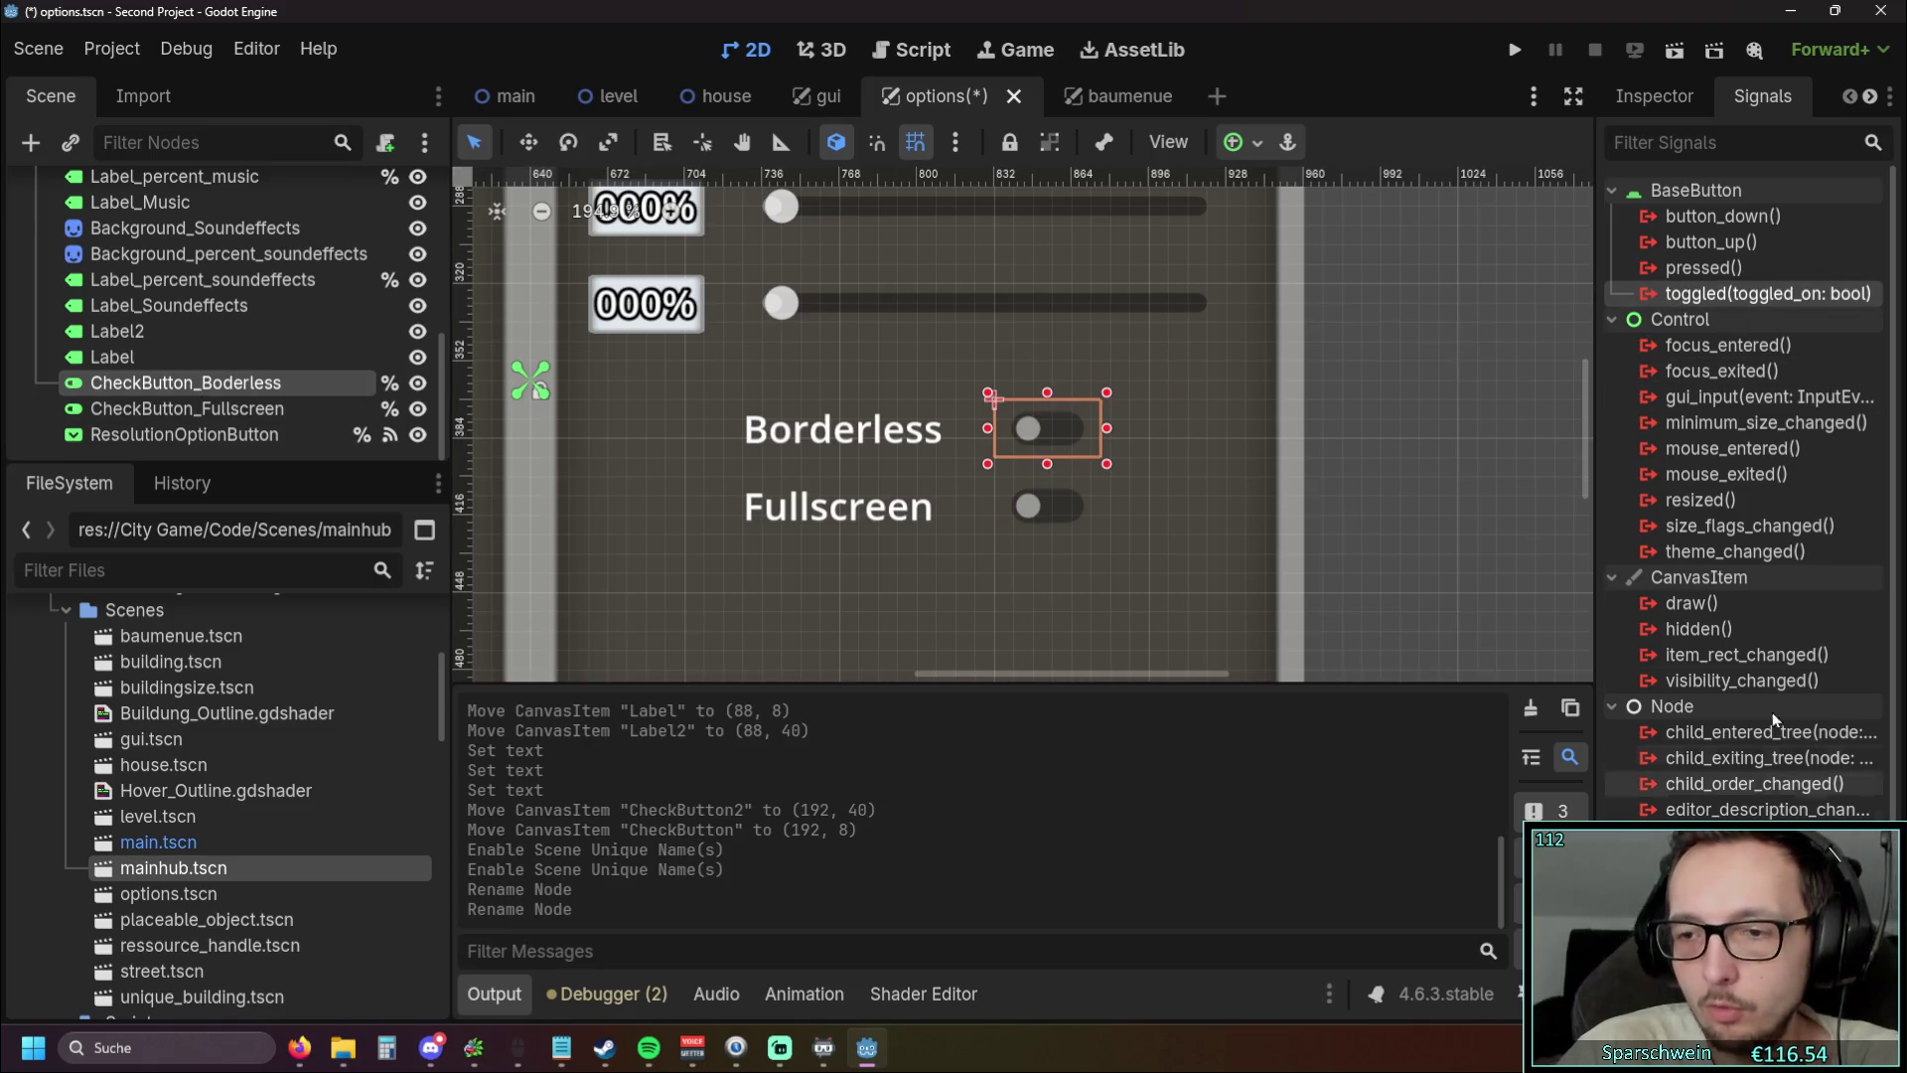
{"action": "left_click", "coordinate": [1828, 999]}
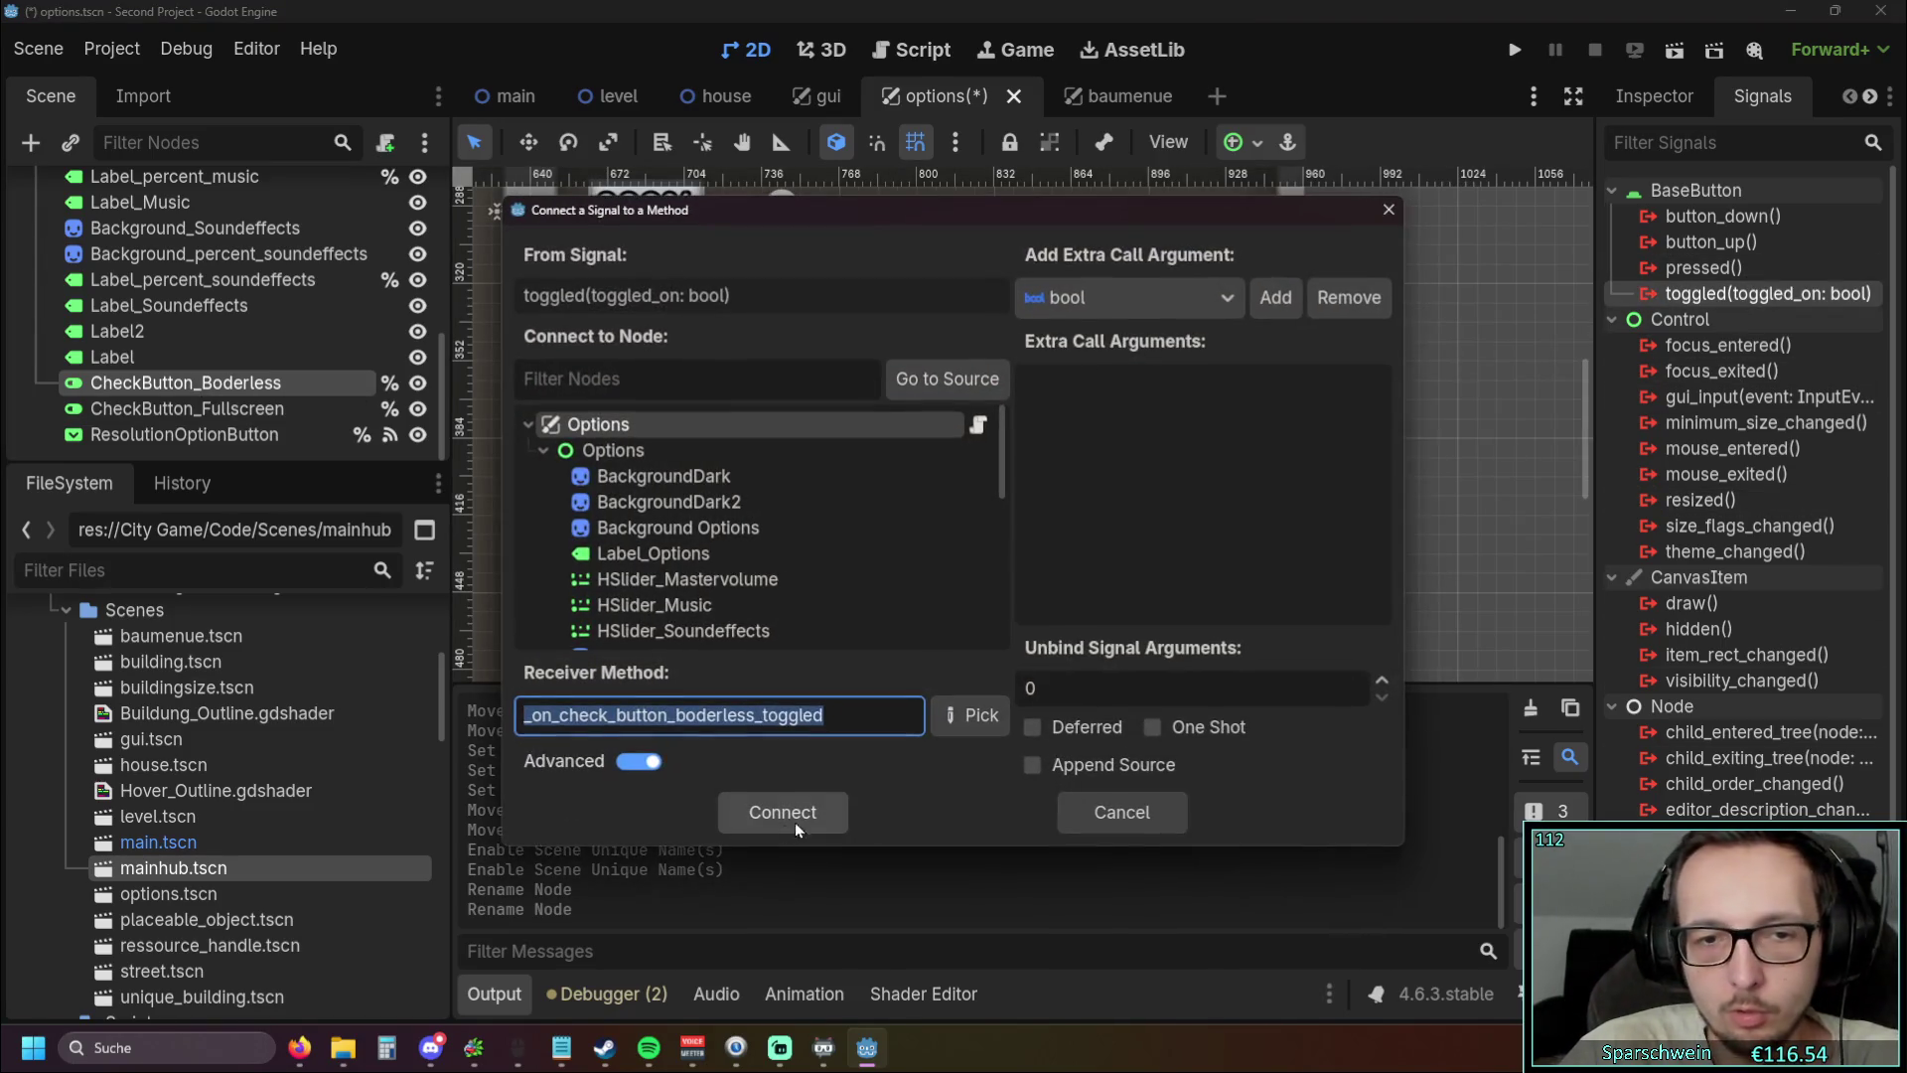
{"action": "left_click", "coordinate": [779, 815]}
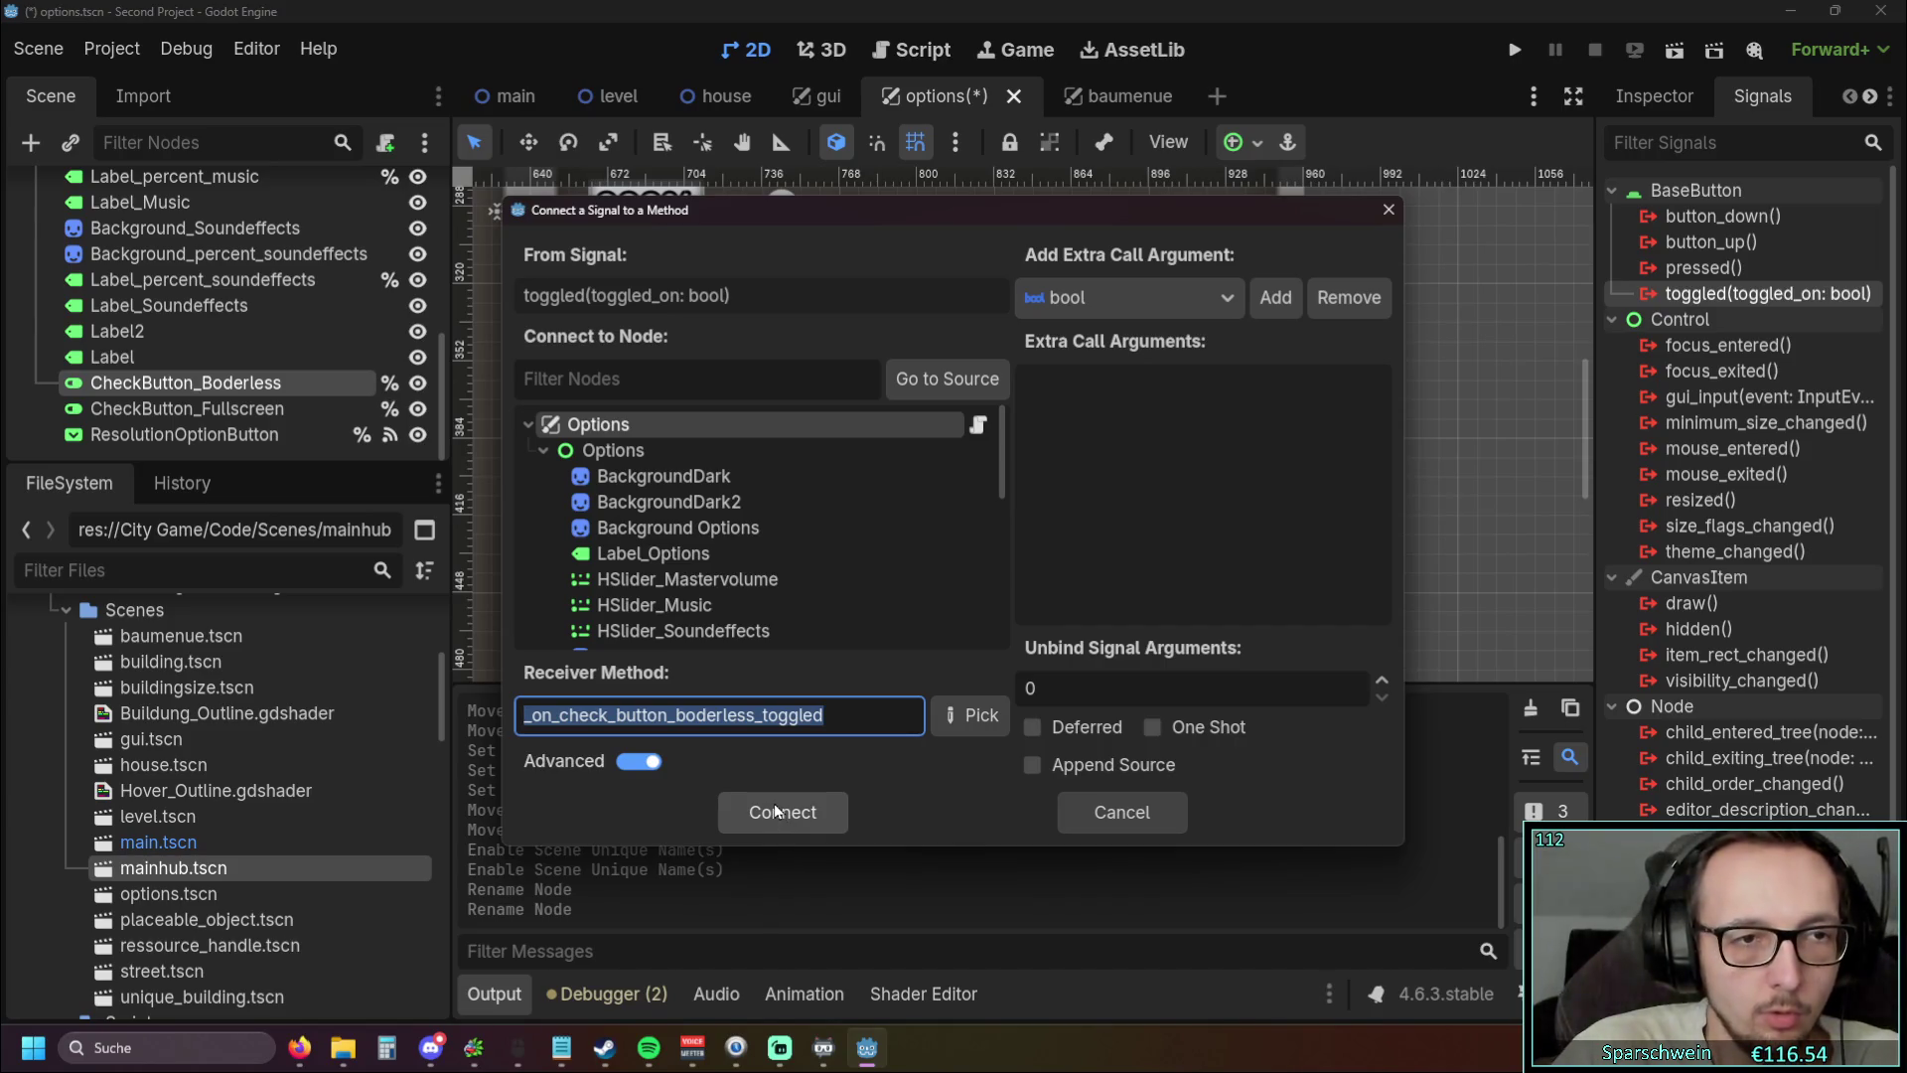
{"action": "left_click", "coordinate": [244, 408]}
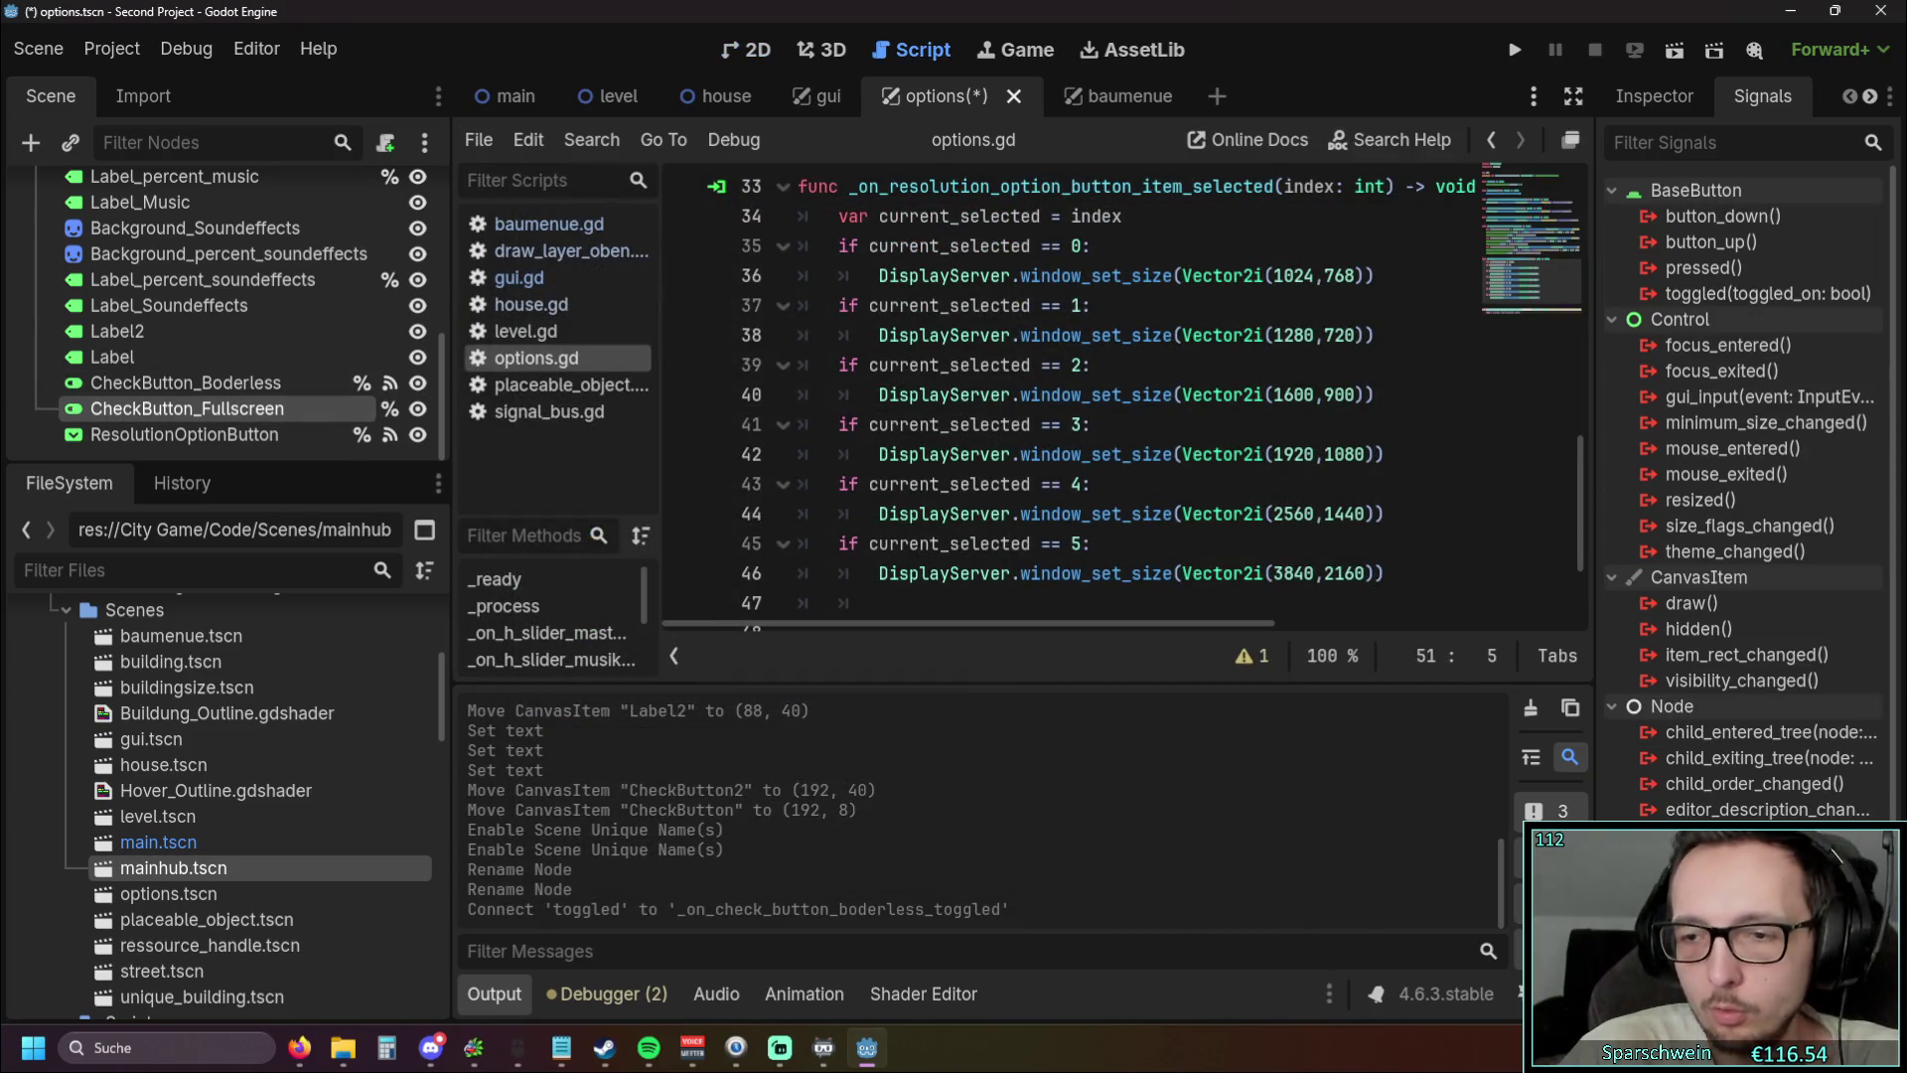
{"action": "double_click", "coordinate": [1739, 295]}
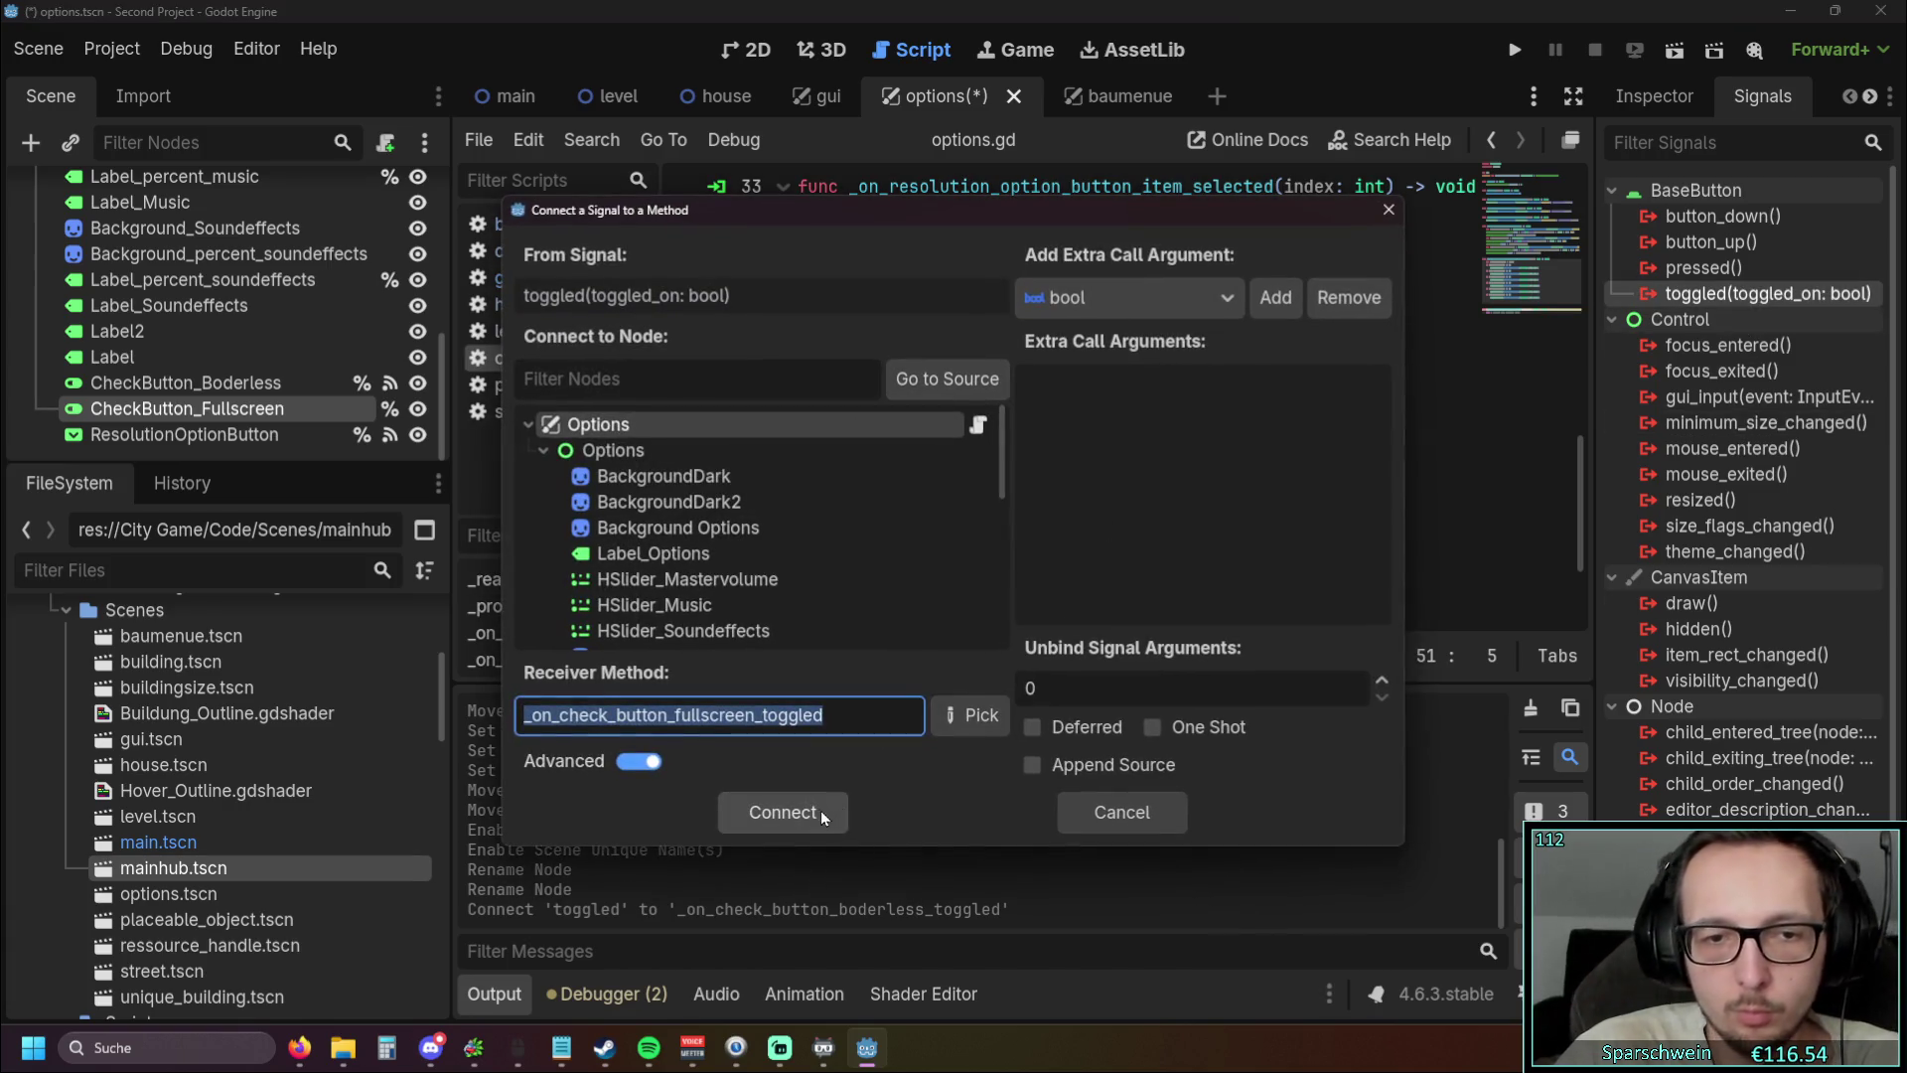
{"action": "left_click", "coordinate": [785, 799]}
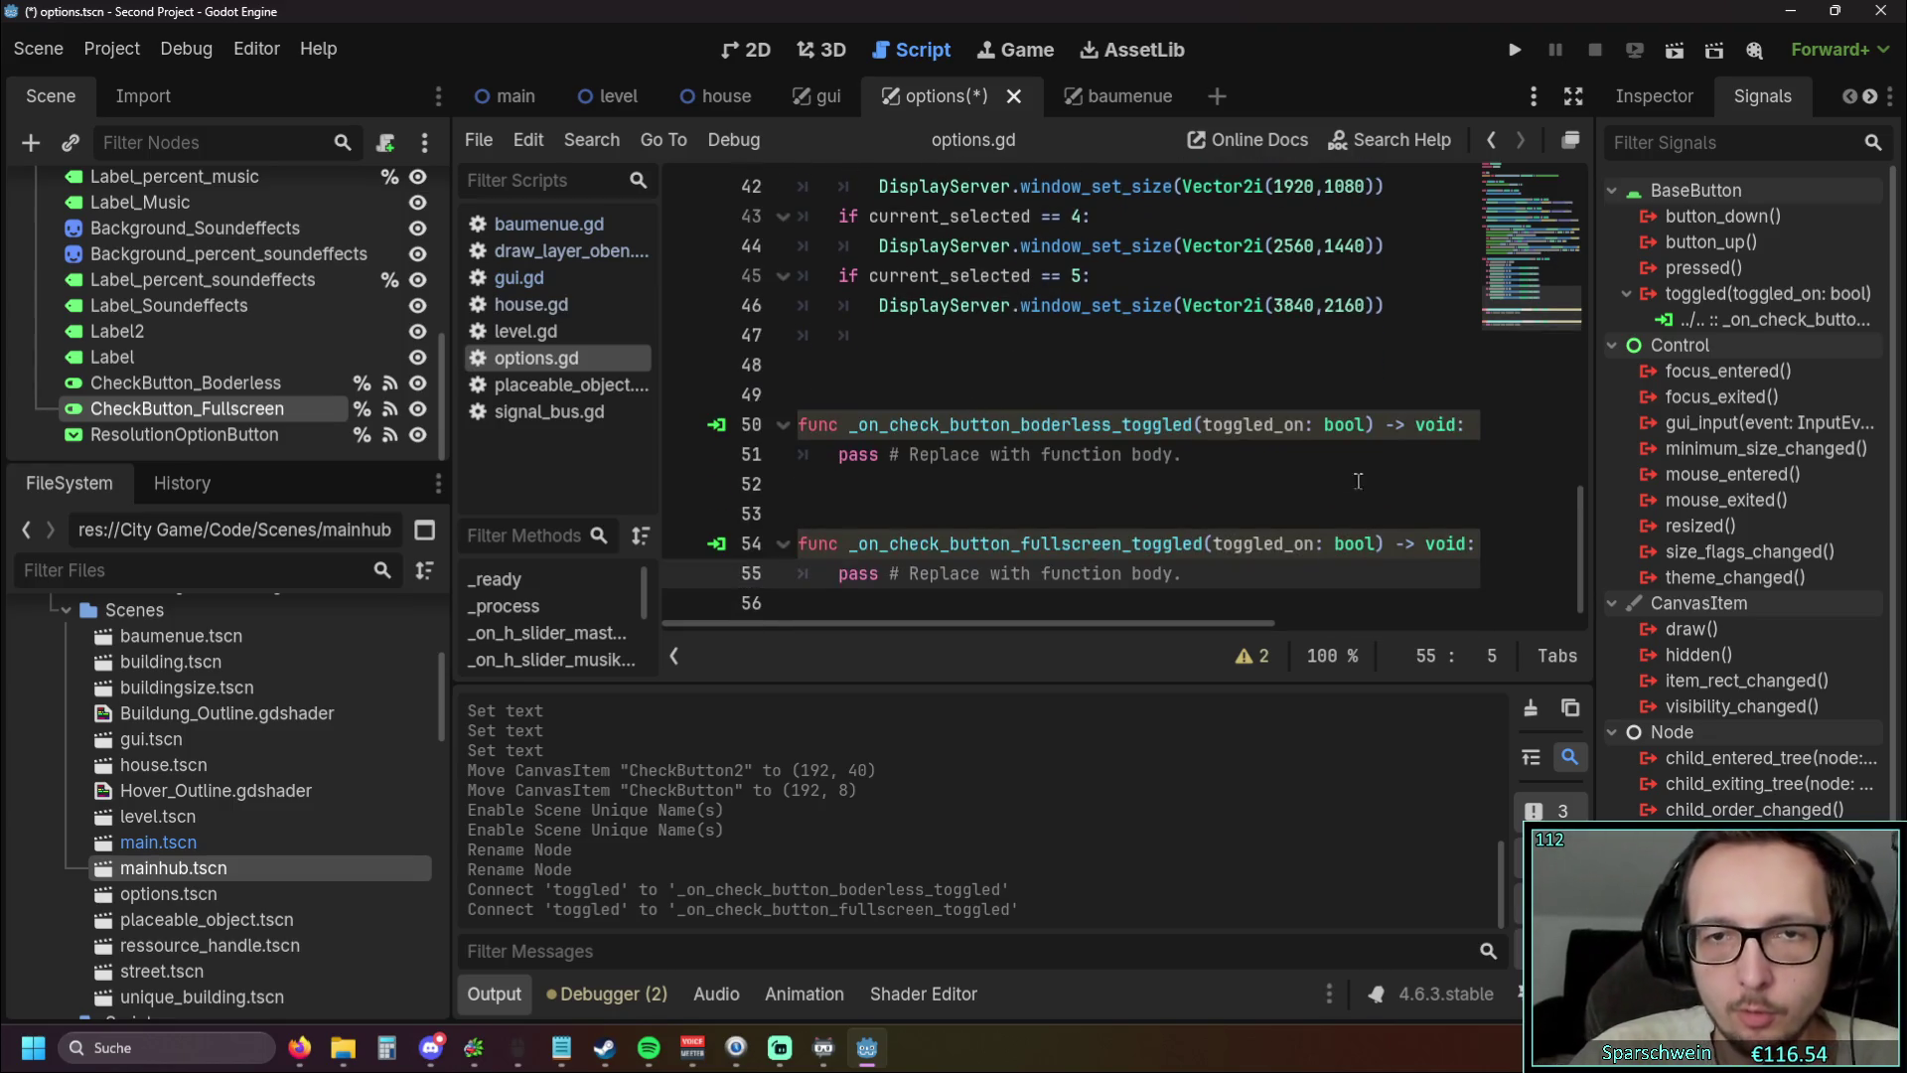
{"action": "left_click", "coordinate": [1466, 425]}
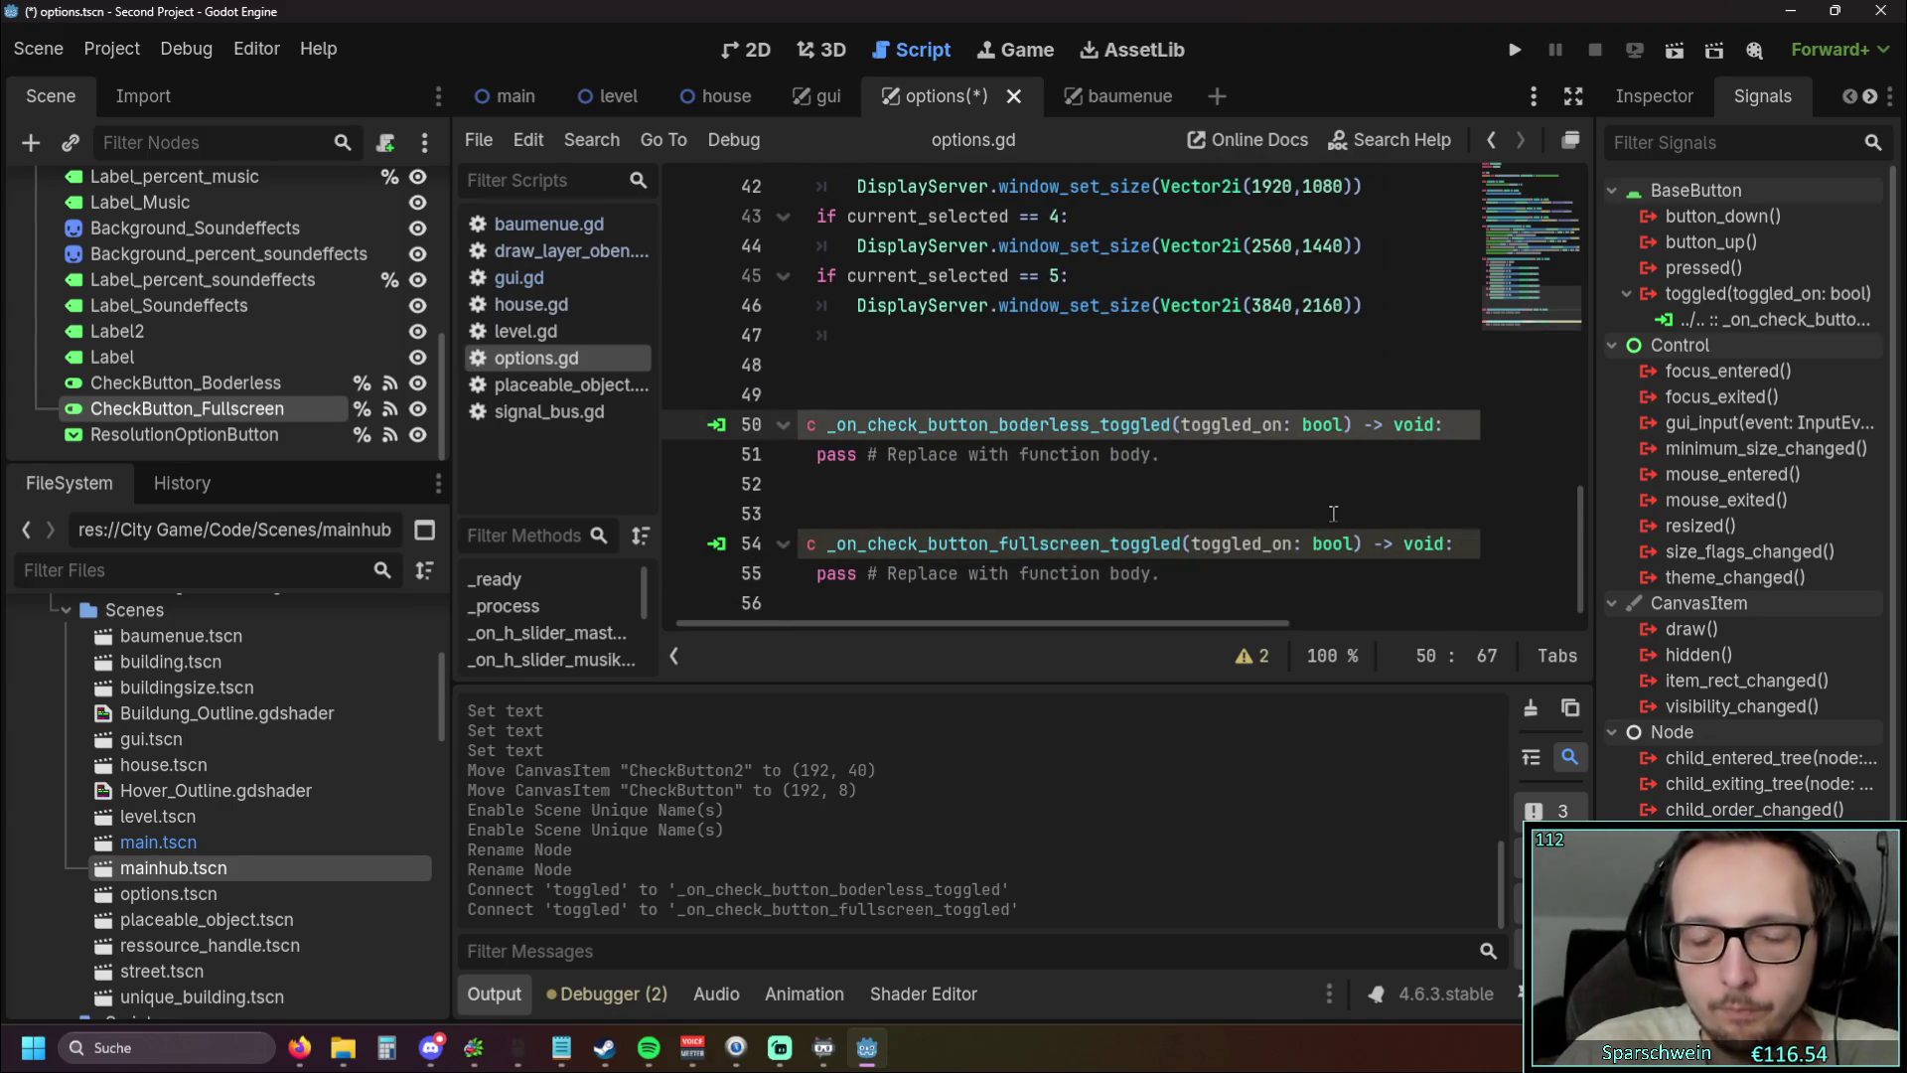
{"action": "key", "text": "Return"}
{"action": "scroll", "coordinate": [814, 623], "scroll_direction": "left", "scroll_amount": 1}
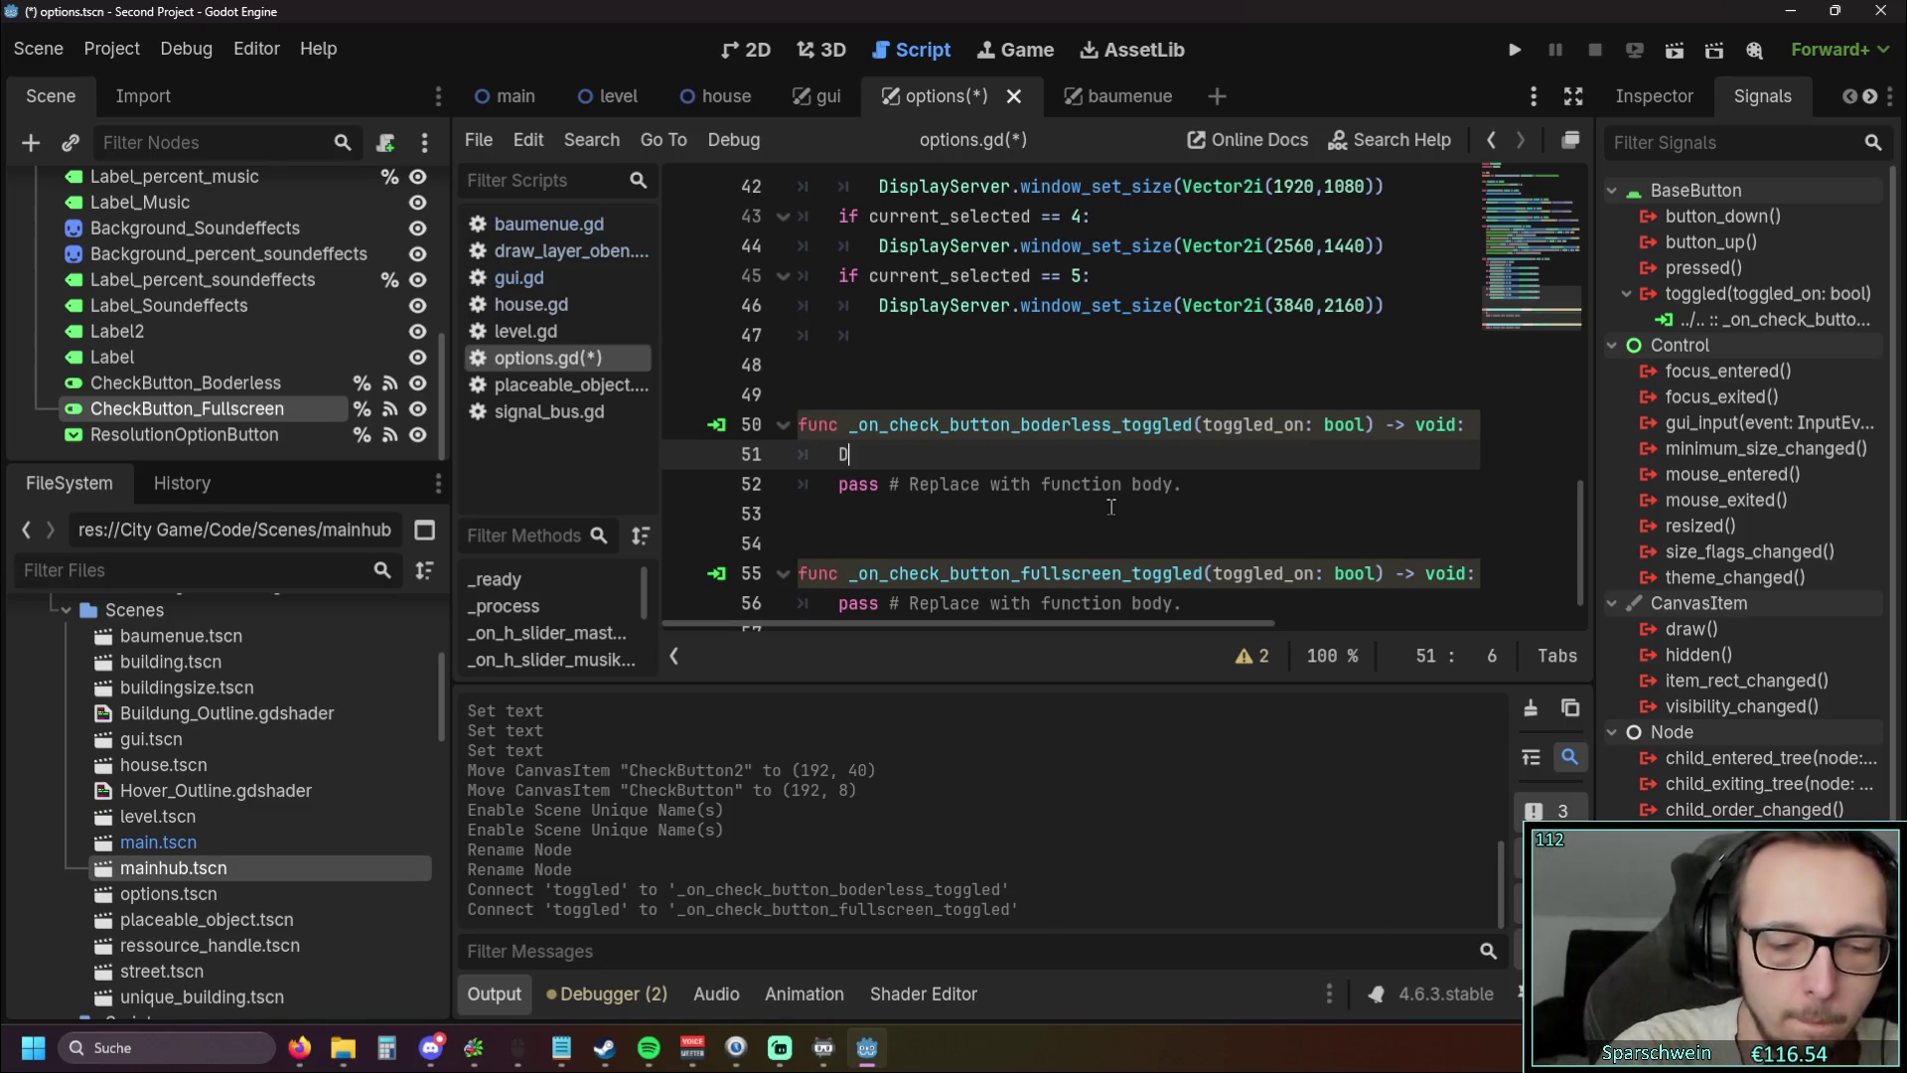
{"action": "type", "text": "DisplayServer"}
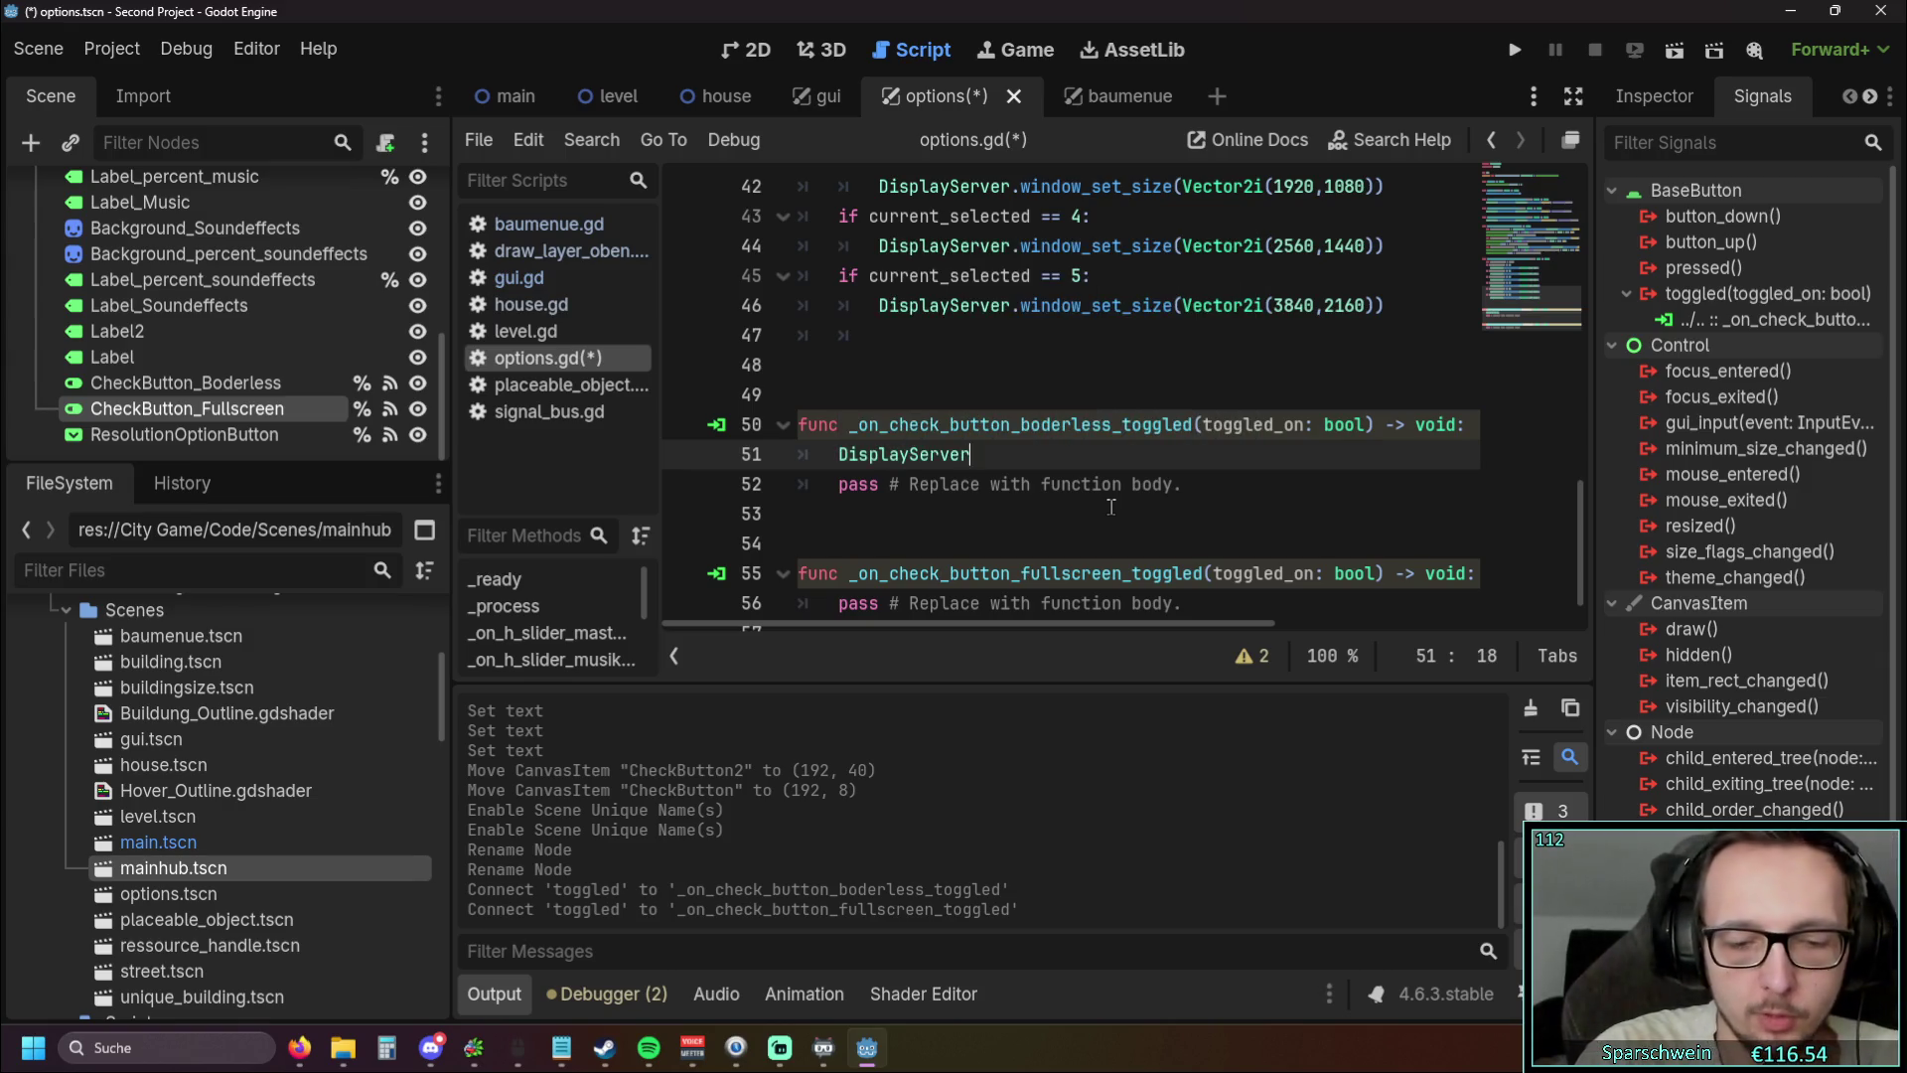
{"action": "type", "text": ".window"}
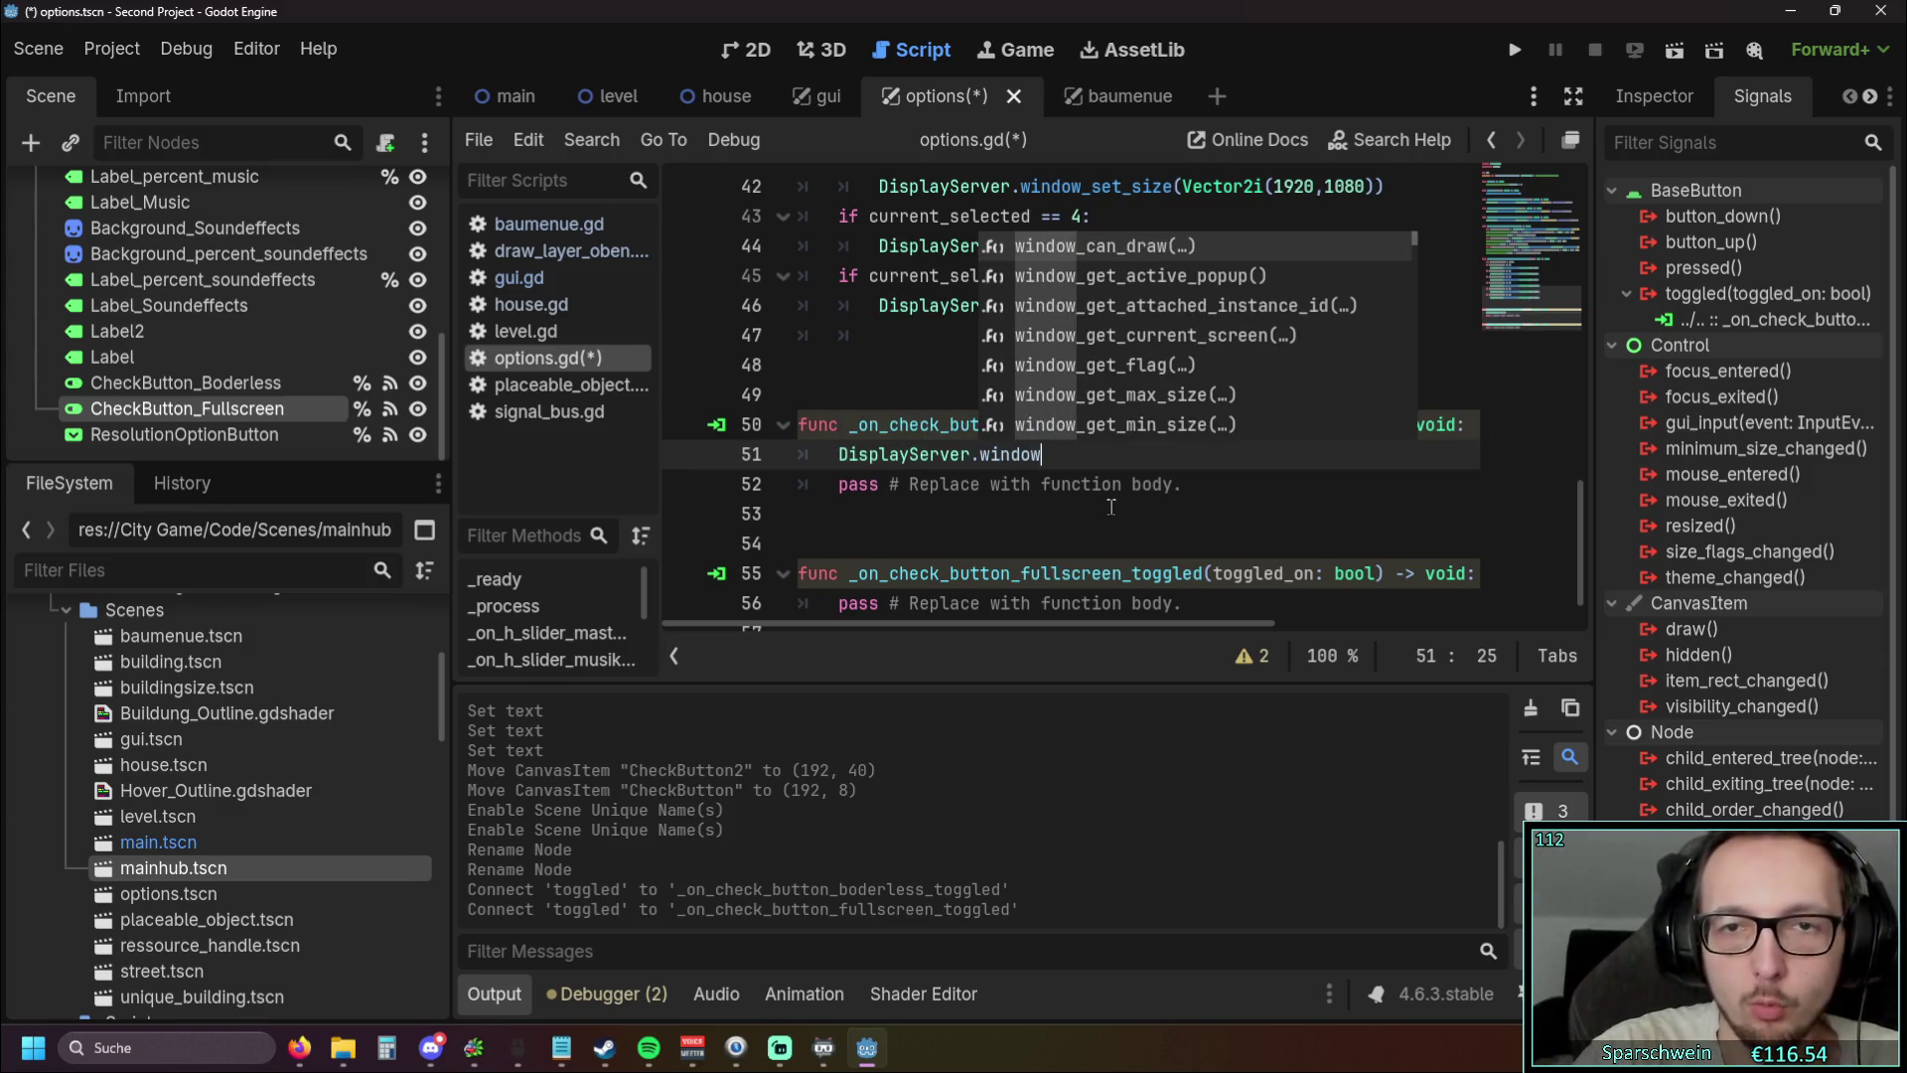
{"action": "scroll", "coordinate": [1233, 296], "scroll_direction": "down", "scroll_amount": 6}
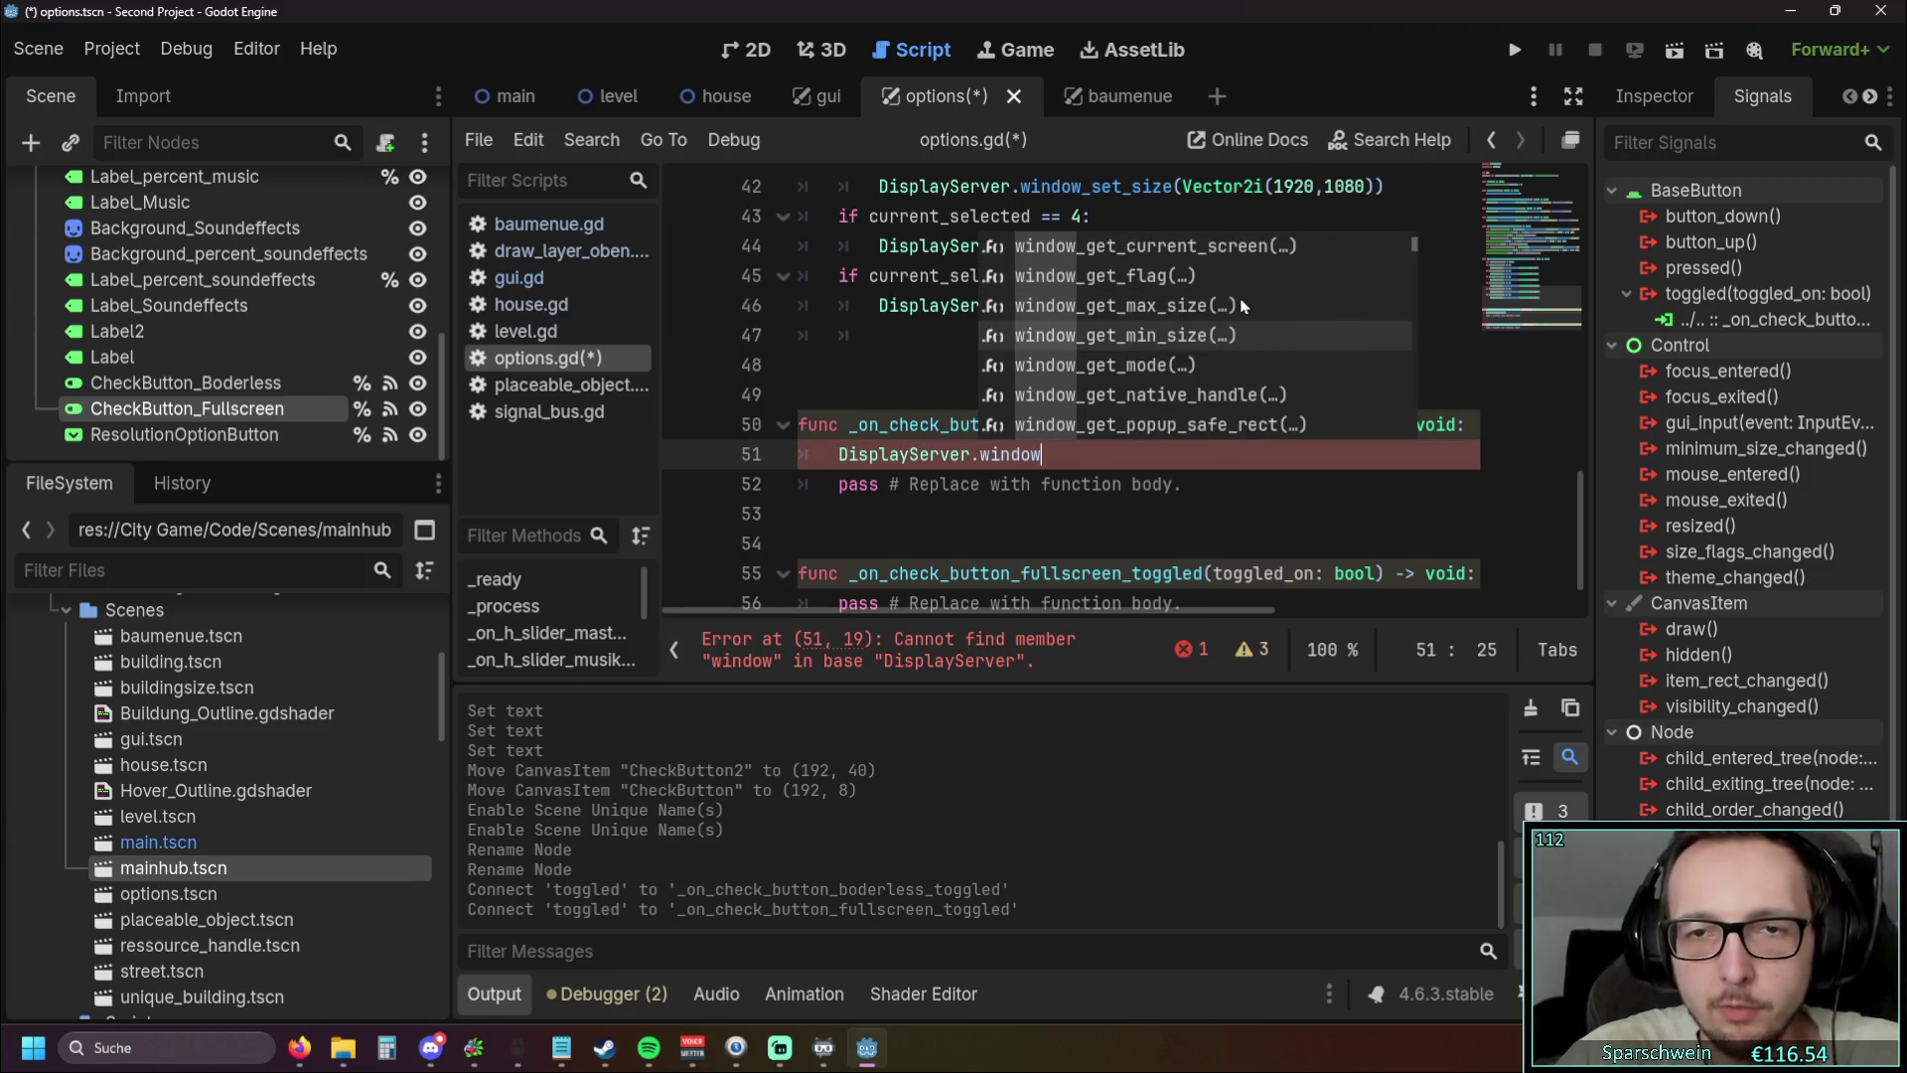
{"action": "scroll", "coordinate": [1229, 340], "scroll_direction": "down", "scroll_amount": 10}
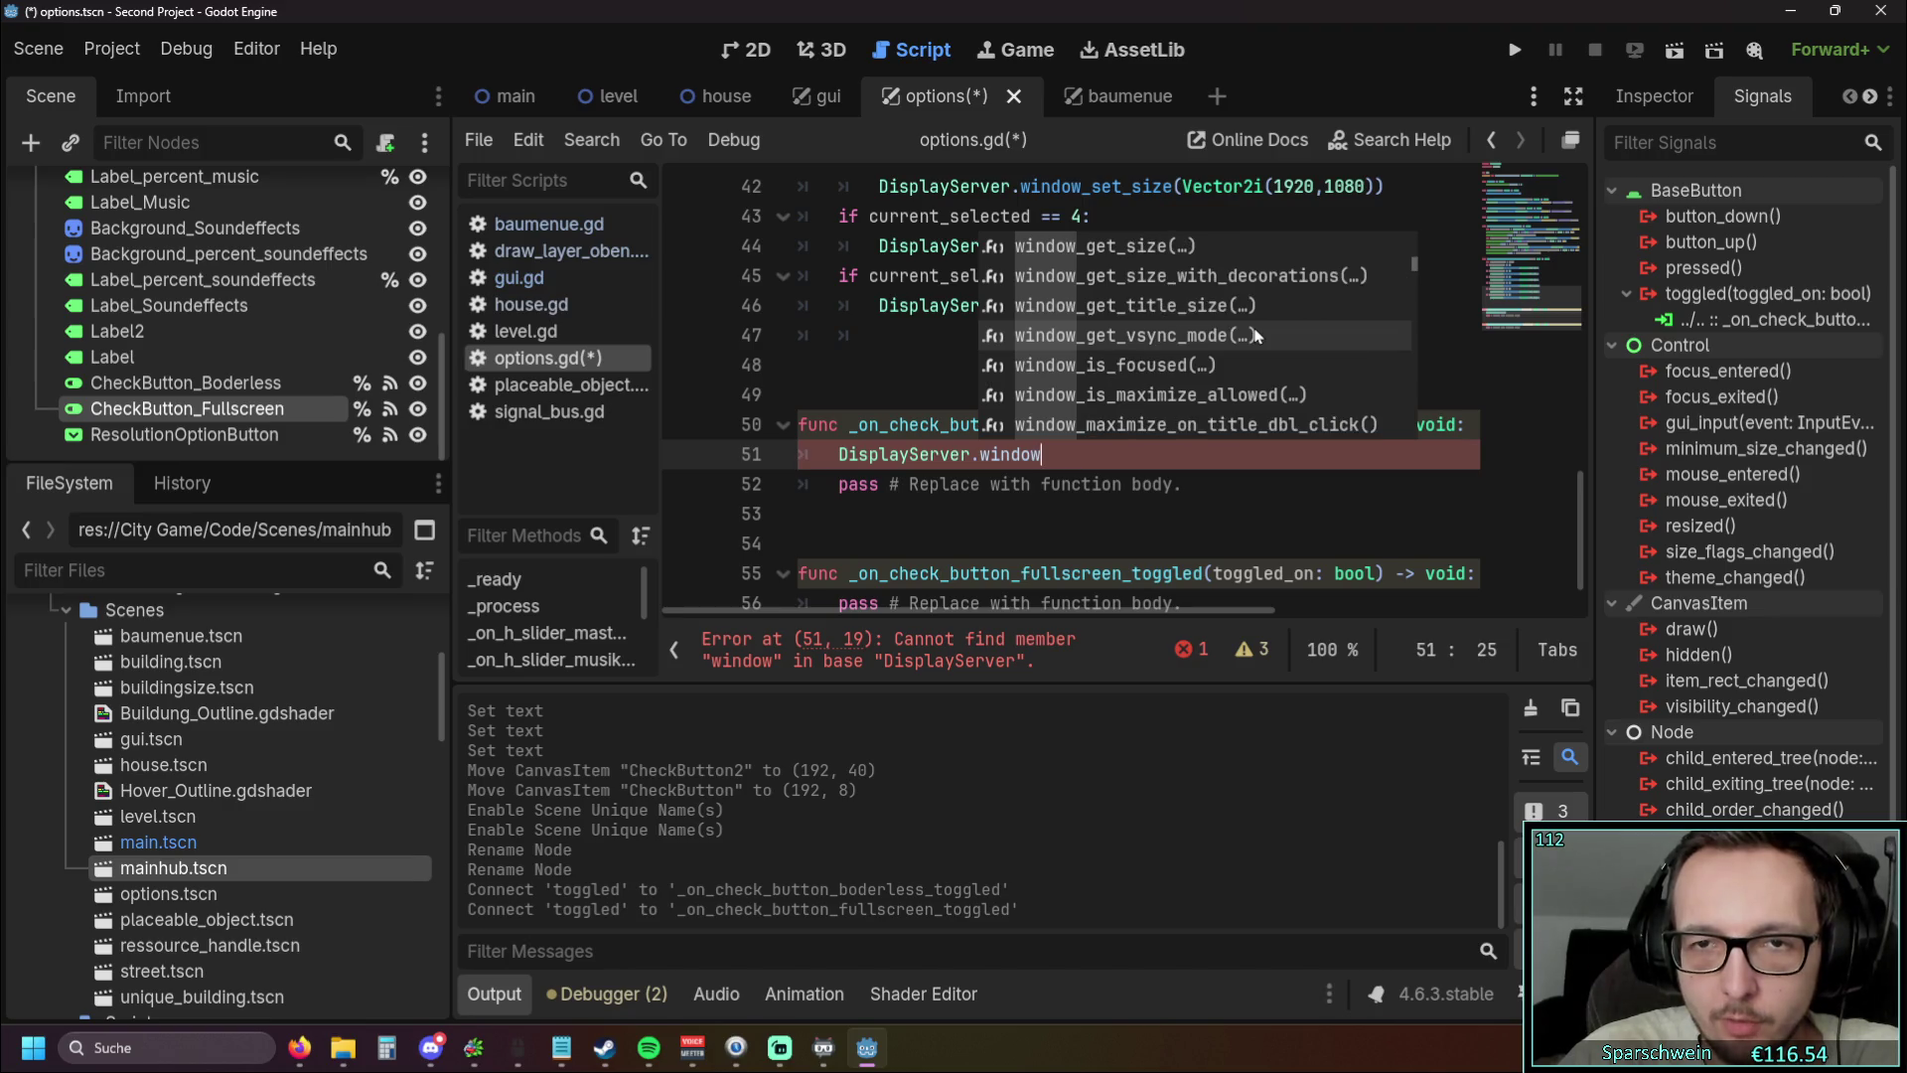
{"action": "scroll", "coordinate": [1257, 336], "scroll_direction": "down", "scroll_amount": 3}
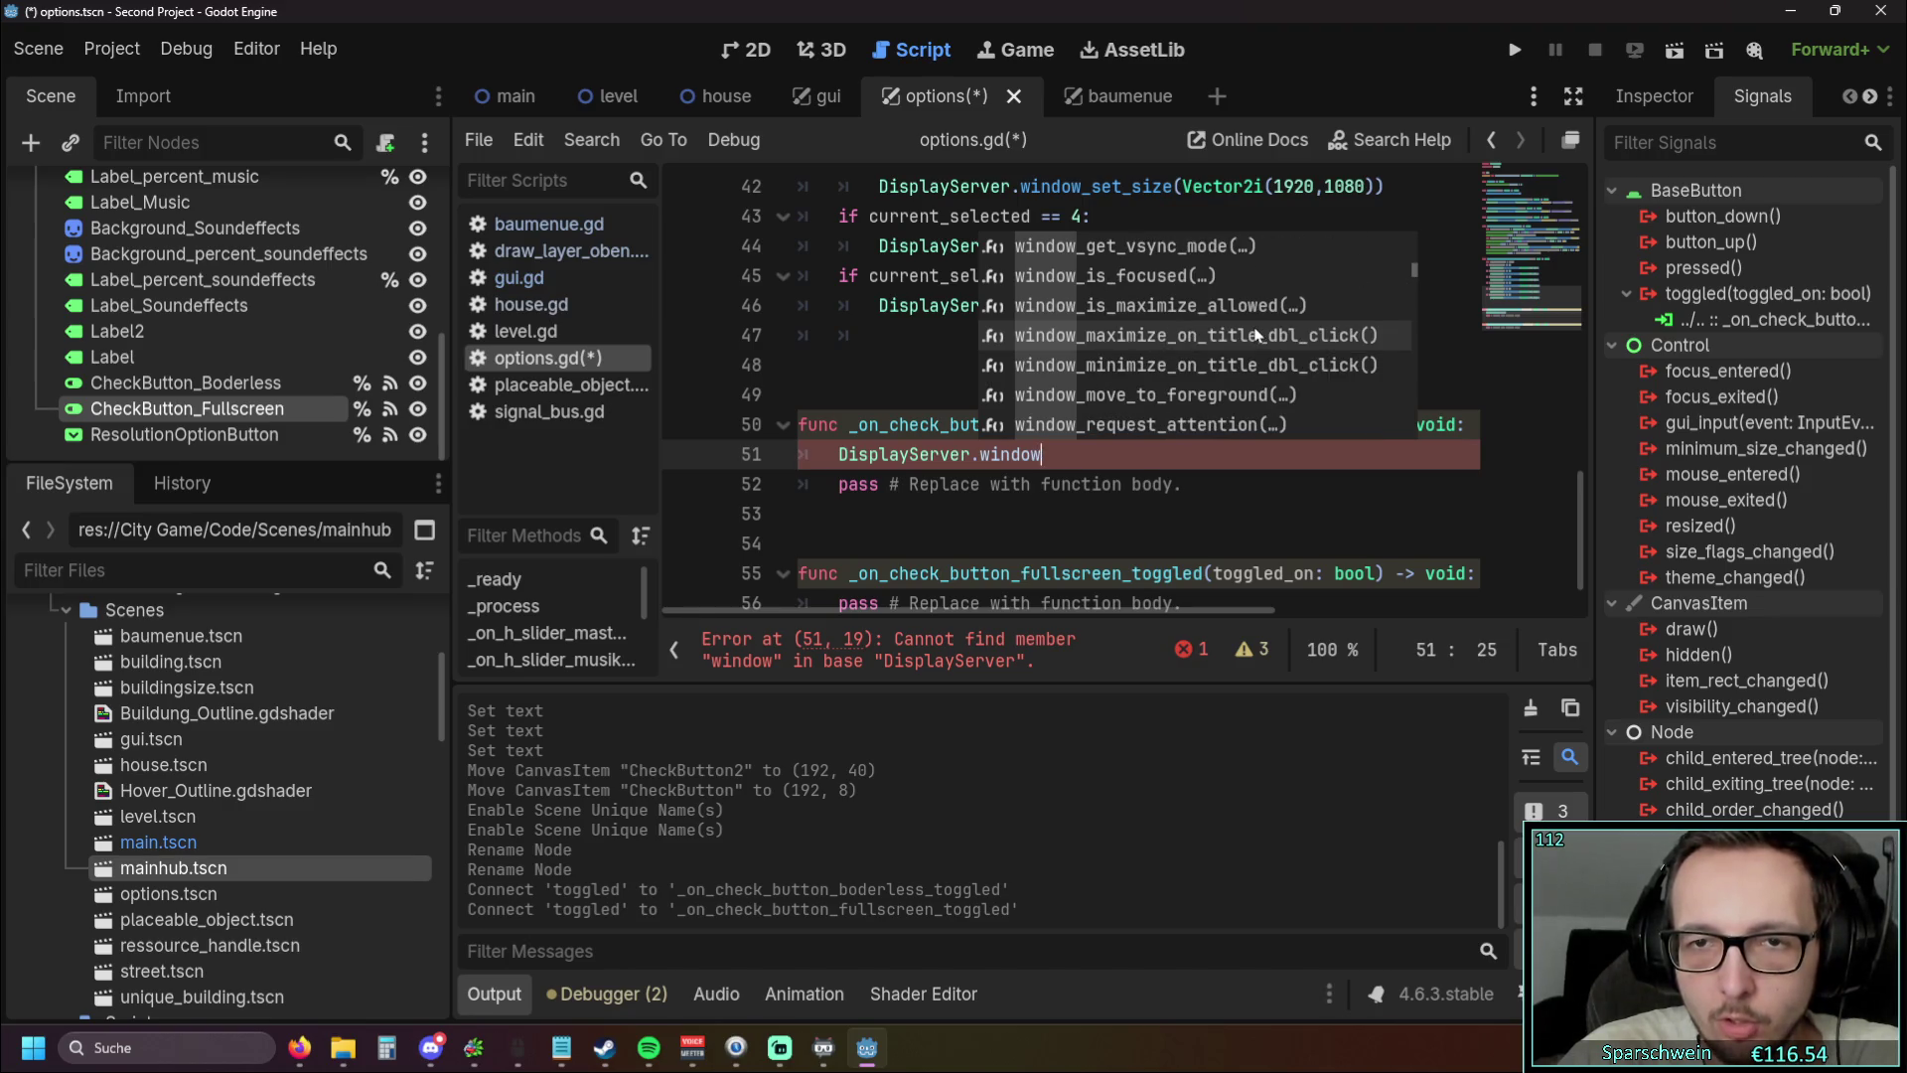
{"action": "scroll", "coordinate": [1350, 343], "scroll_direction": "down", "scroll_amount": 9}
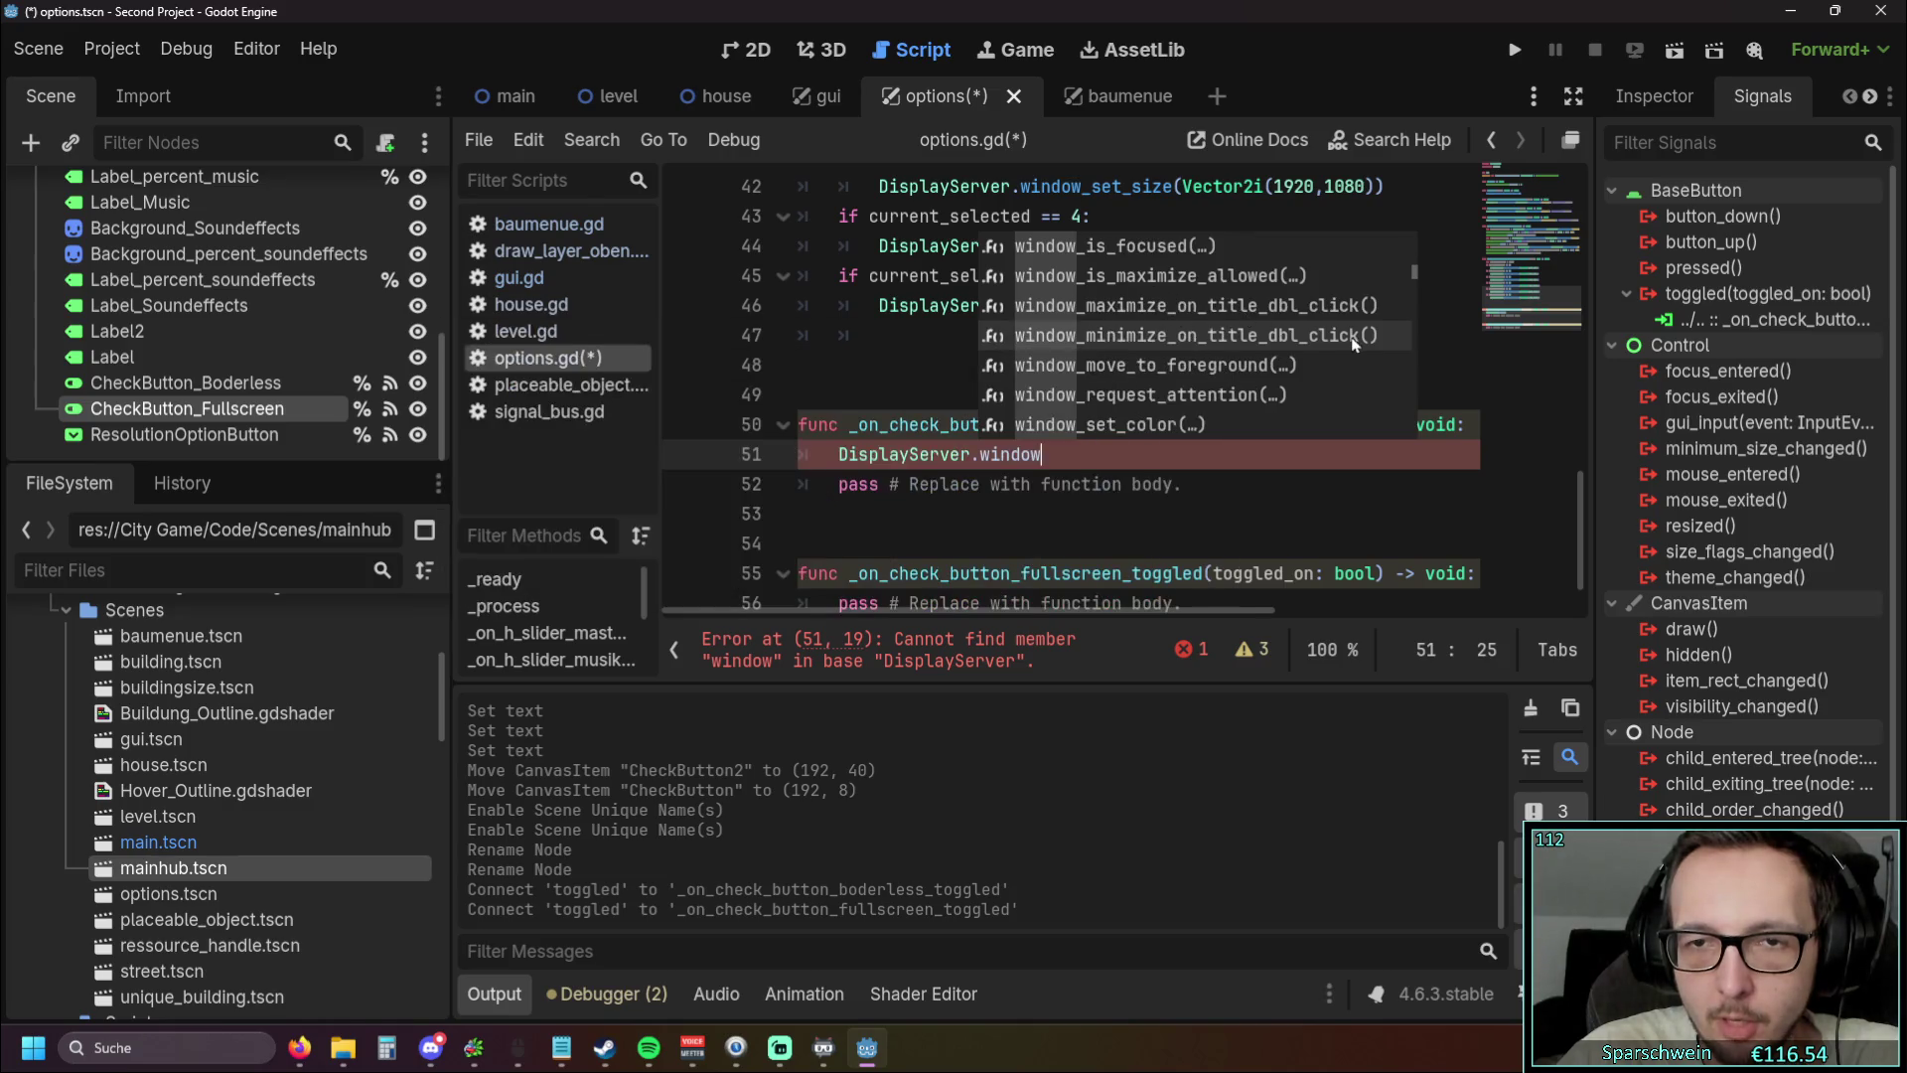
{"action": "scroll", "coordinate": [1350, 336], "scroll_direction": "down", "scroll_amount": 9}
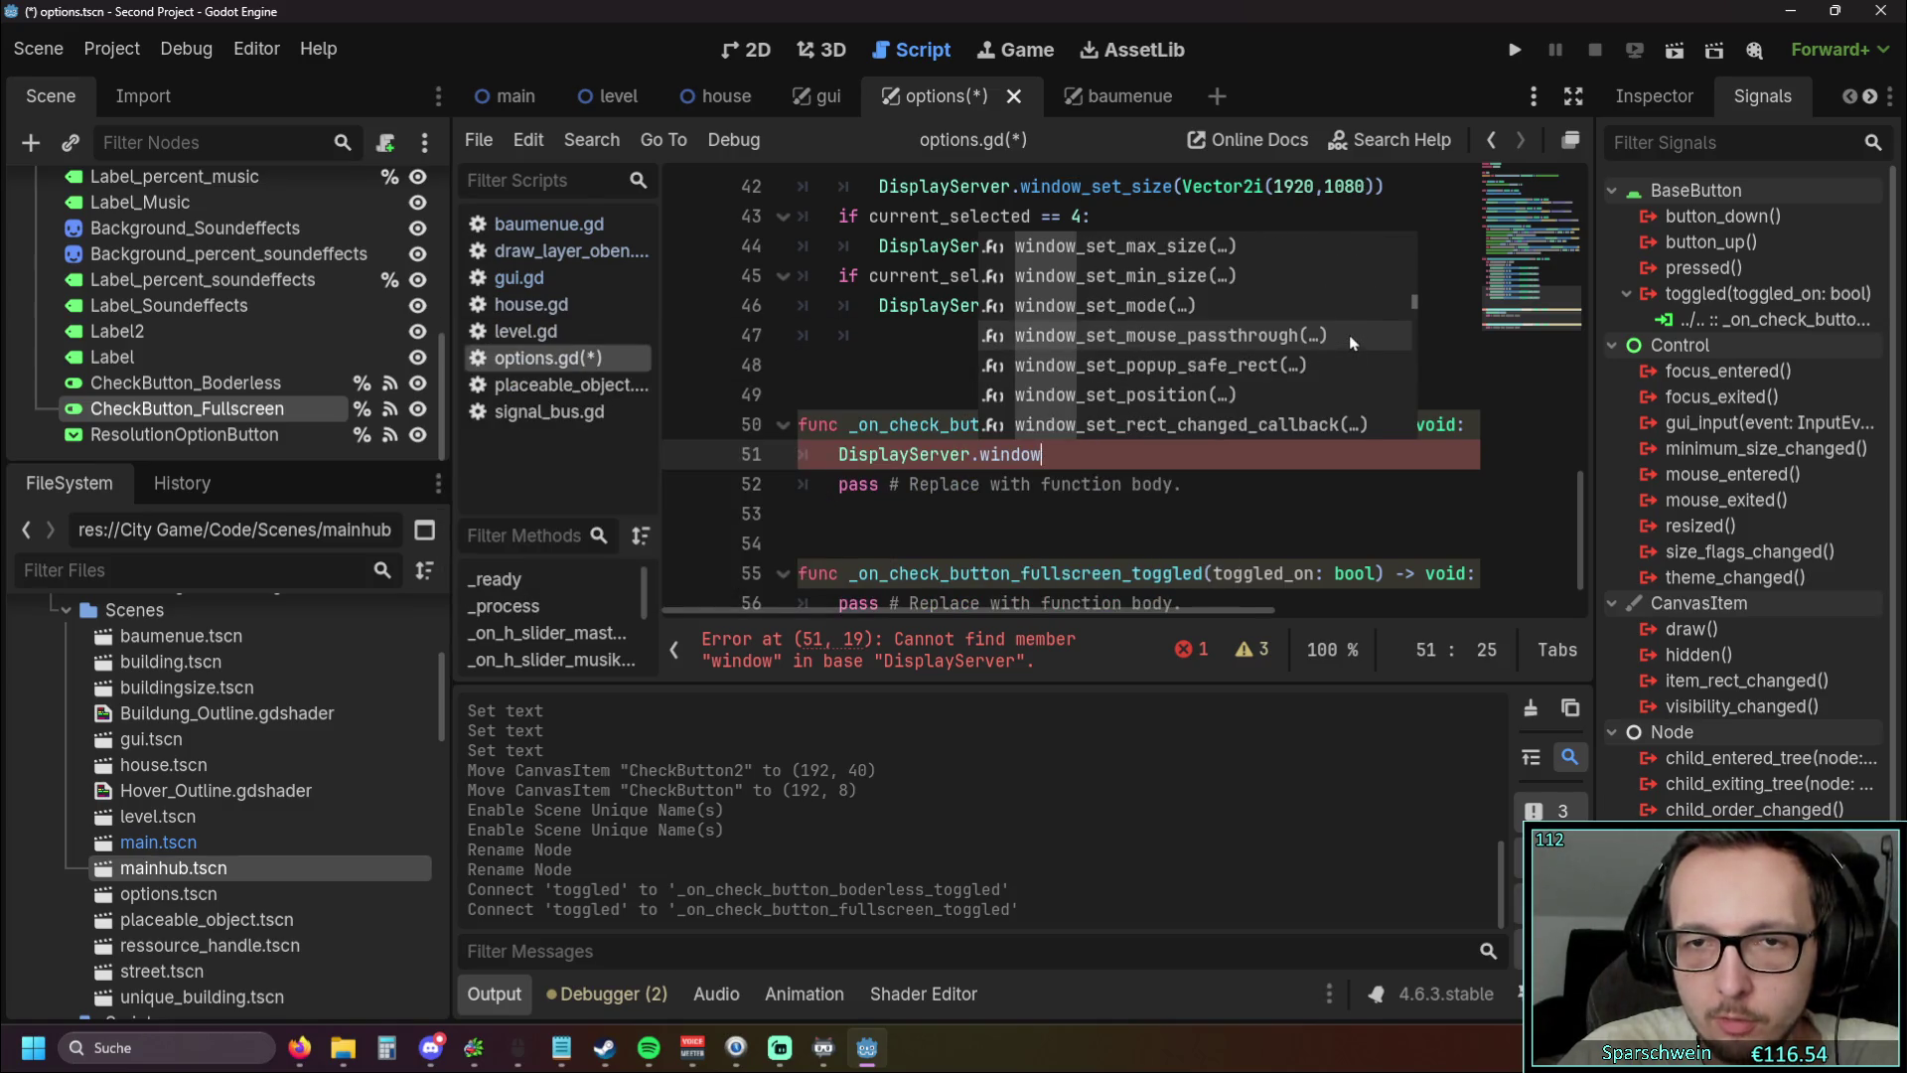
{"action": "scroll", "coordinate": [1347, 334], "scroll_direction": "down", "scroll_amount": 3}
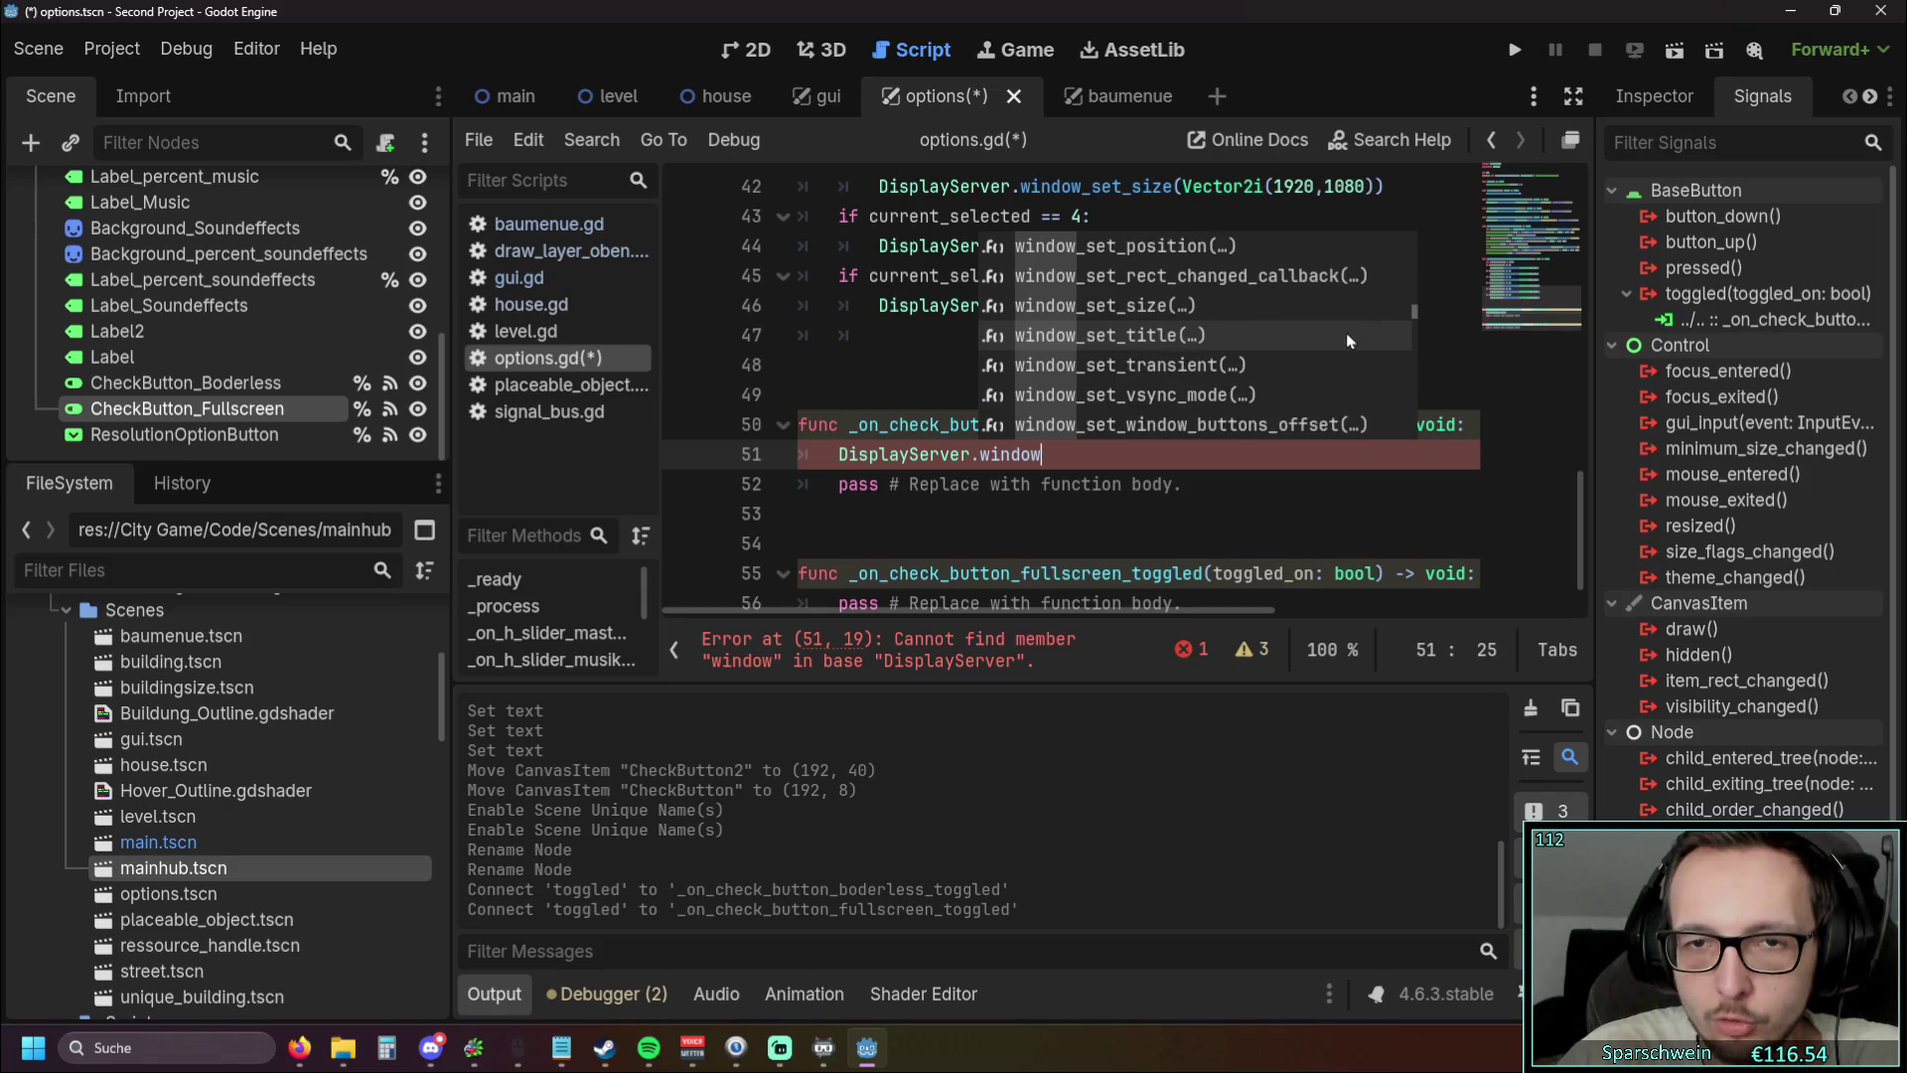
{"action": "scroll", "coordinate": [1345, 339], "scroll_direction": "down", "scroll_amount": 3}
{"action": "scroll", "coordinate": [1343, 338], "scroll_direction": "up", "scroll_amount": 17}
{"action": "scroll", "coordinate": [1334, 337], "scroll_direction": "up", "scroll_amount": 11}
{"action": "scroll", "coordinate": [1319, 338], "scroll_direction": "down", "scroll_amount": 14}
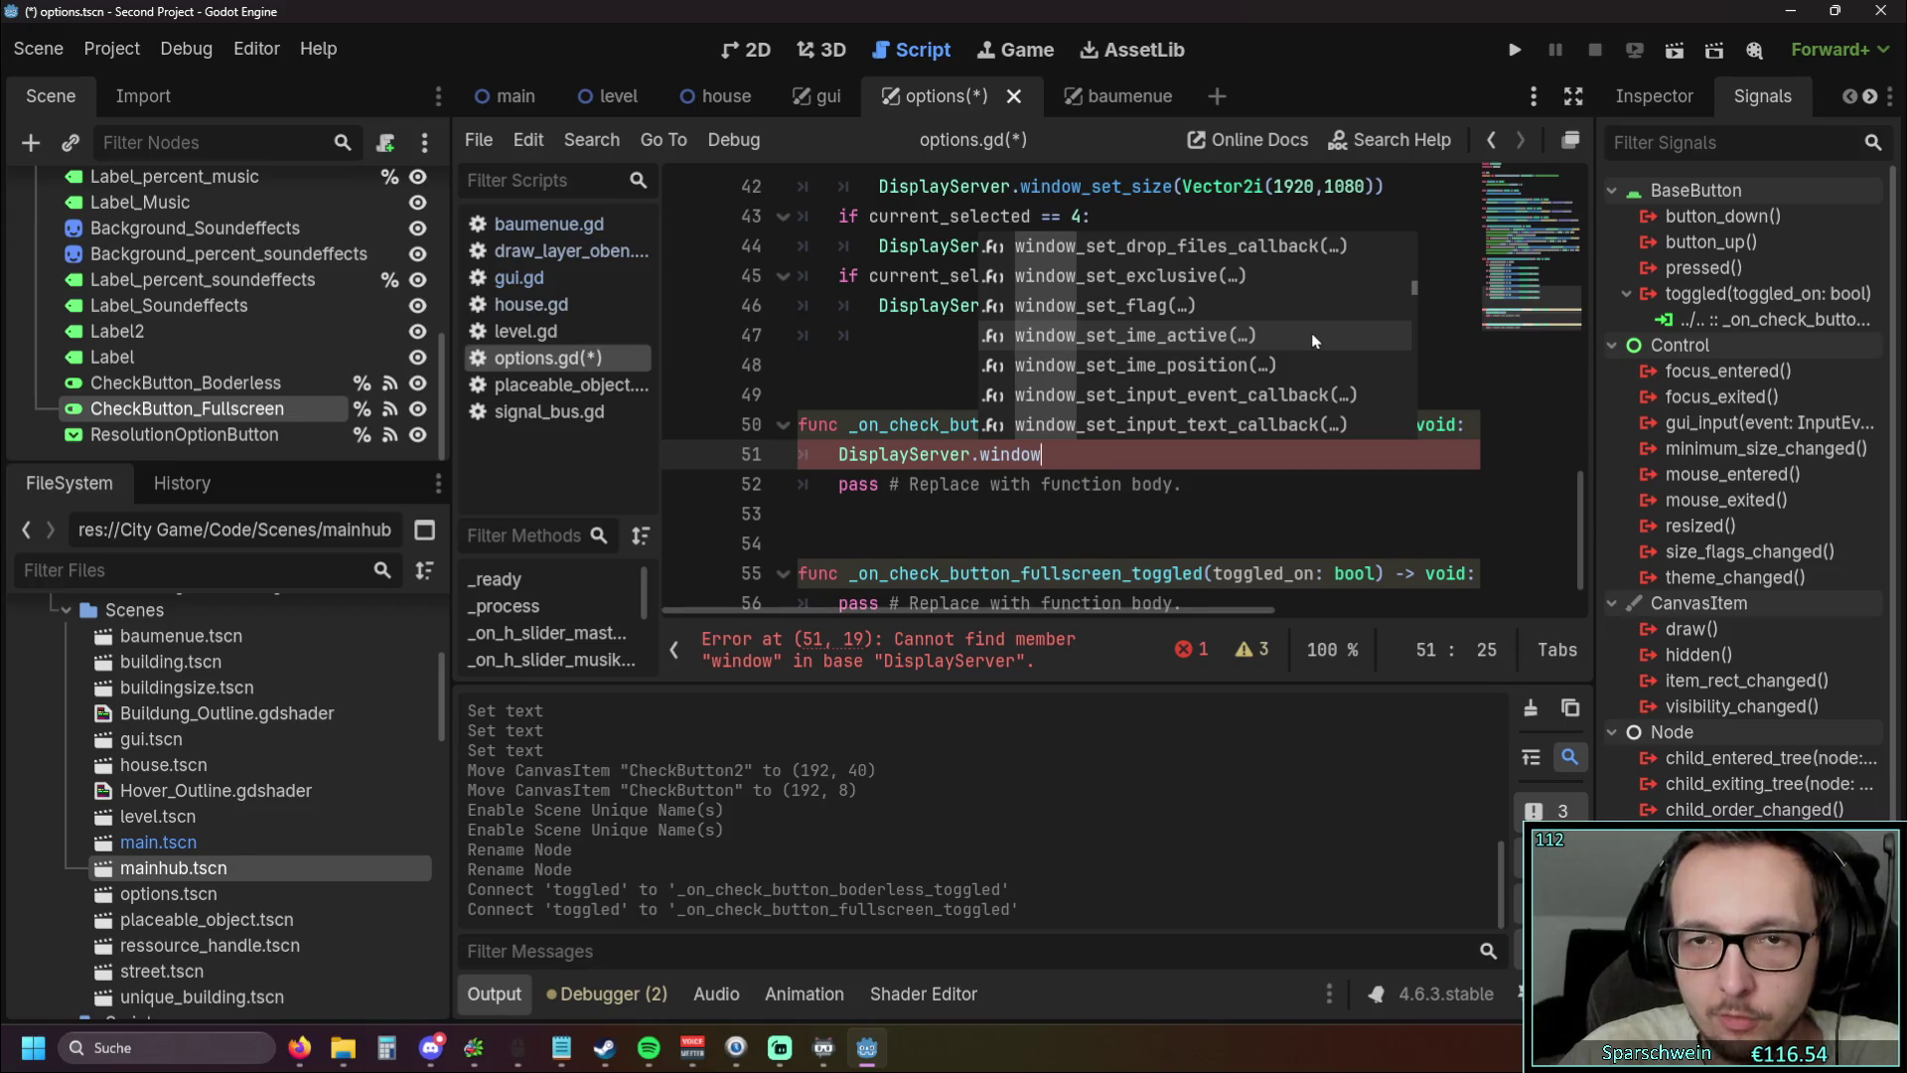
{"action": "scroll", "coordinate": [1310, 339], "scroll_direction": "down", "scroll_amount": 2}
{"action": "scroll", "coordinate": [1311, 339], "scroll_direction": "up", "scroll_amount": 5}
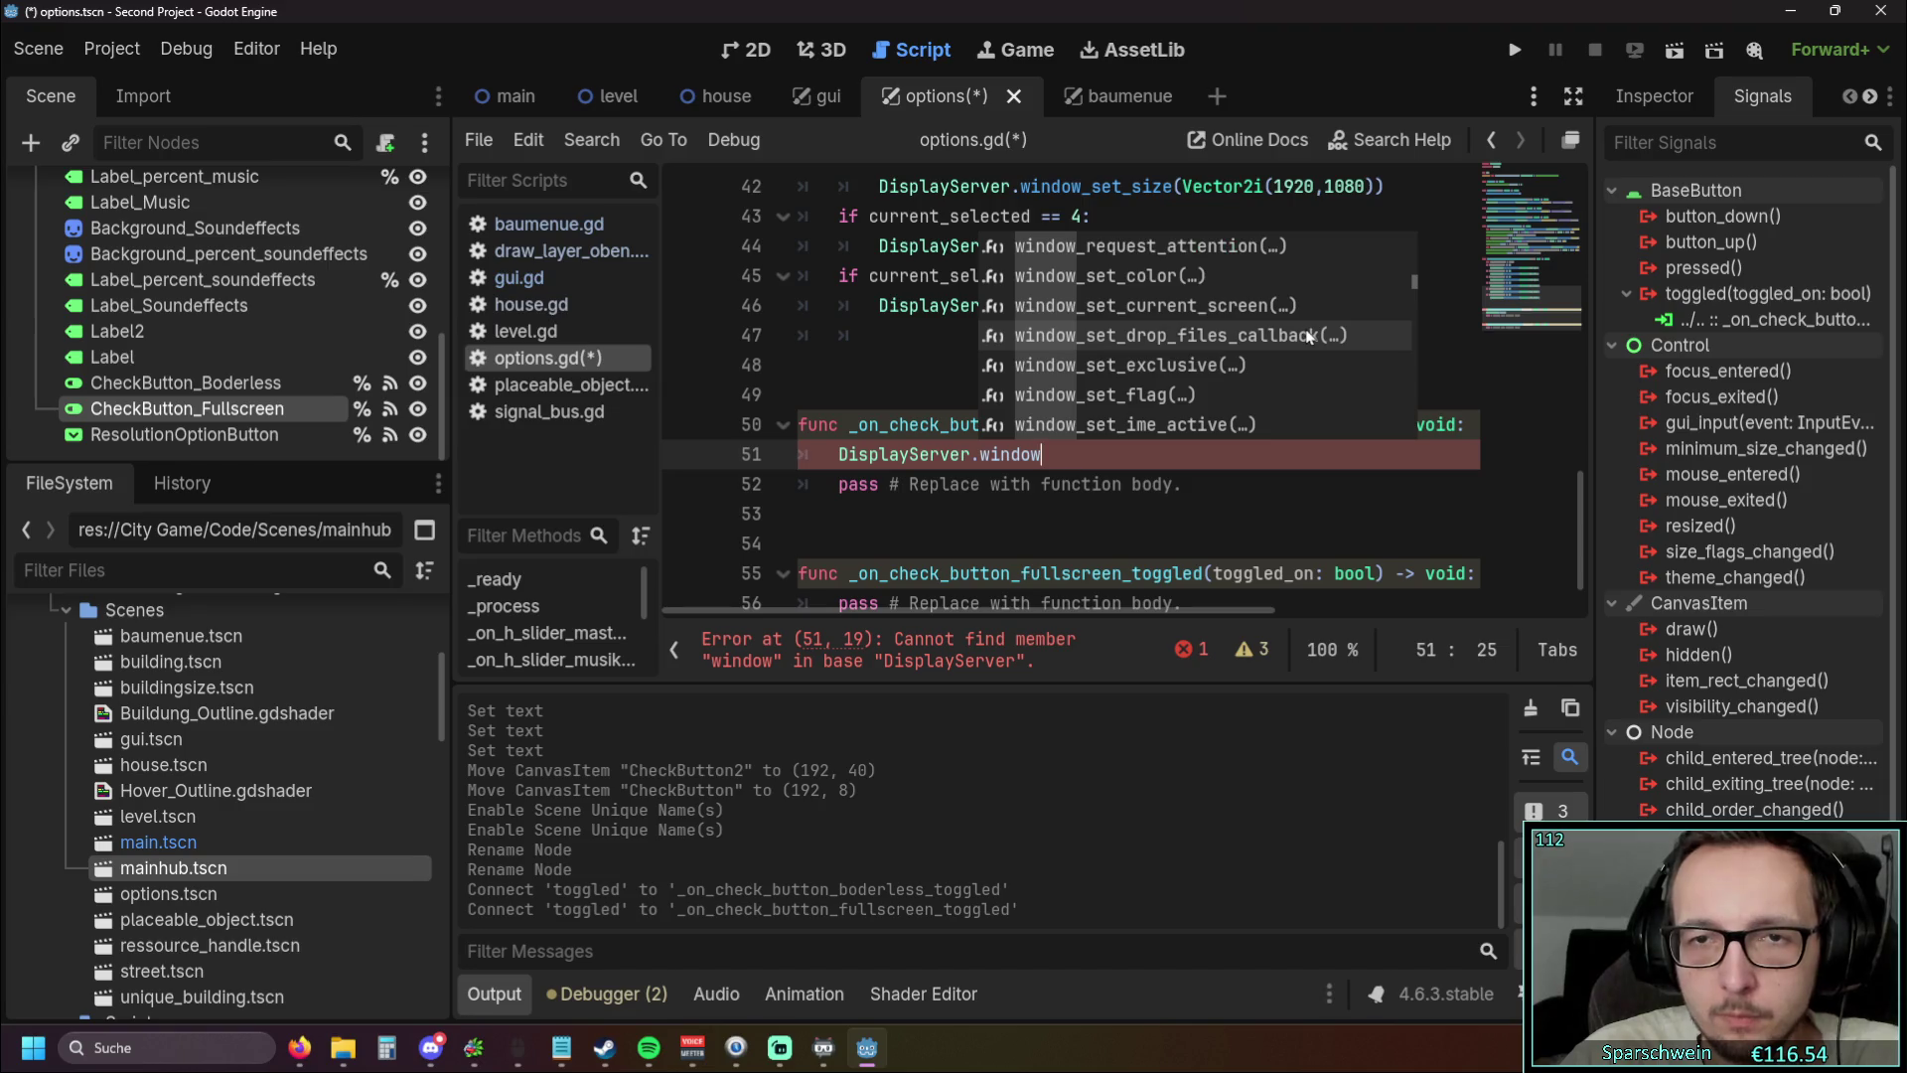
{"action": "scroll", "coordinate": [1309, 336], "scroll_direction": "up", "scroll_amount": 1}
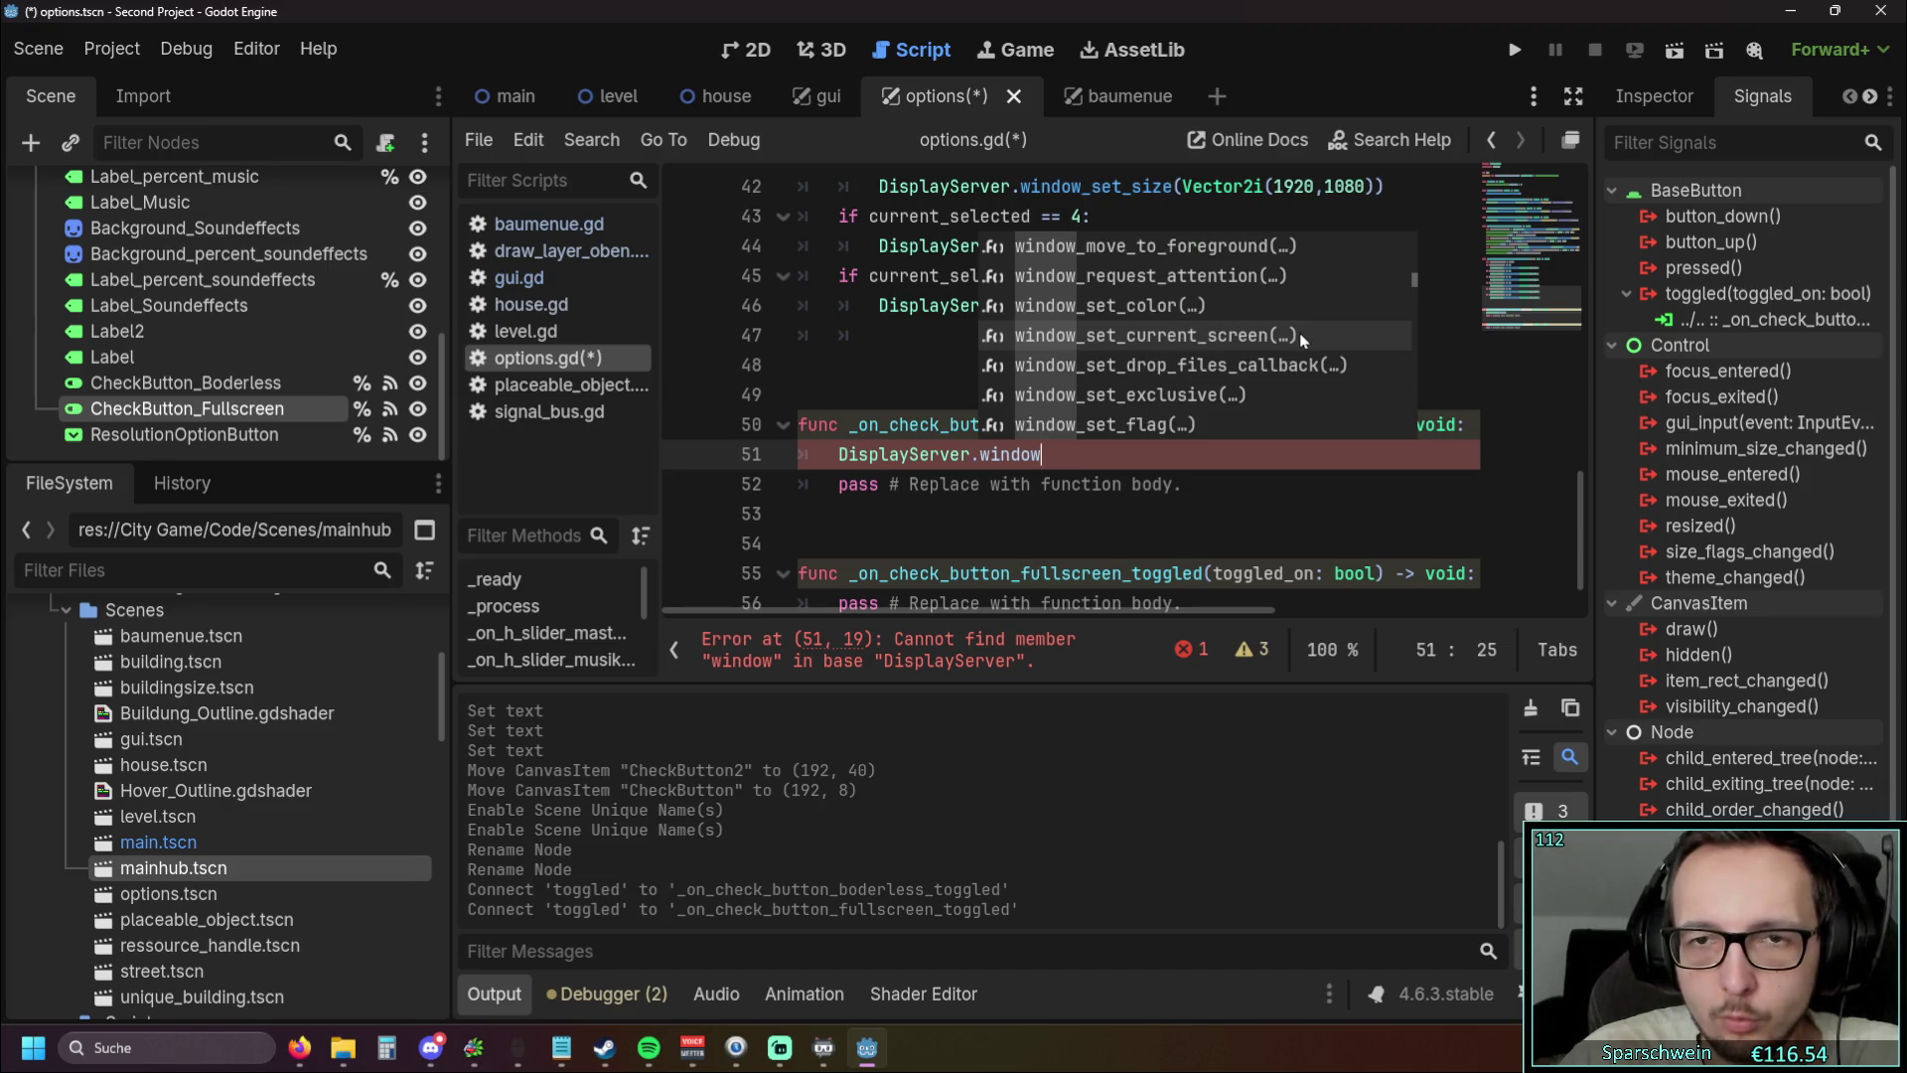
{"action": "scroll", "coordinate": [1301, 340], "scroll_direction": "down", "scroll_amount": 7}
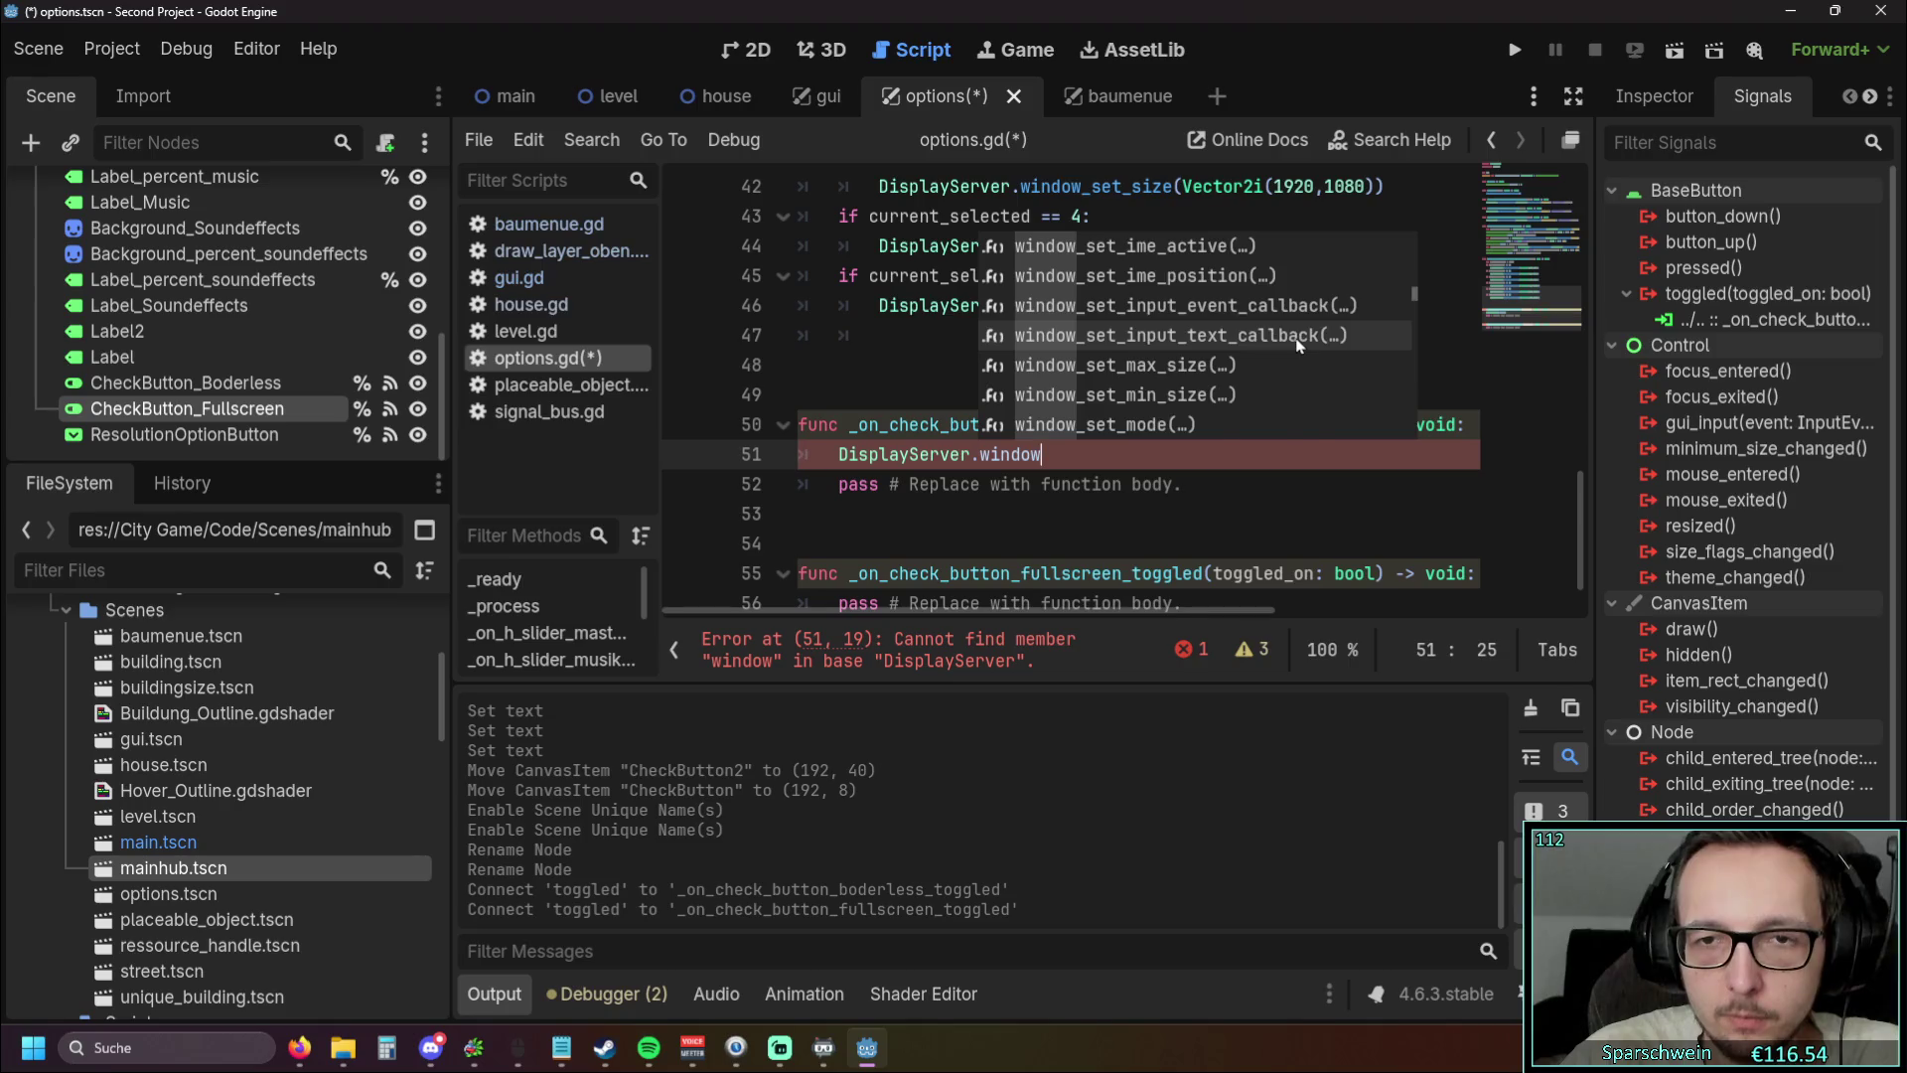
{"action": "scroll", "coordinate": [1302, 341], "scroll_direction": "down", "scroll_amount": 2}
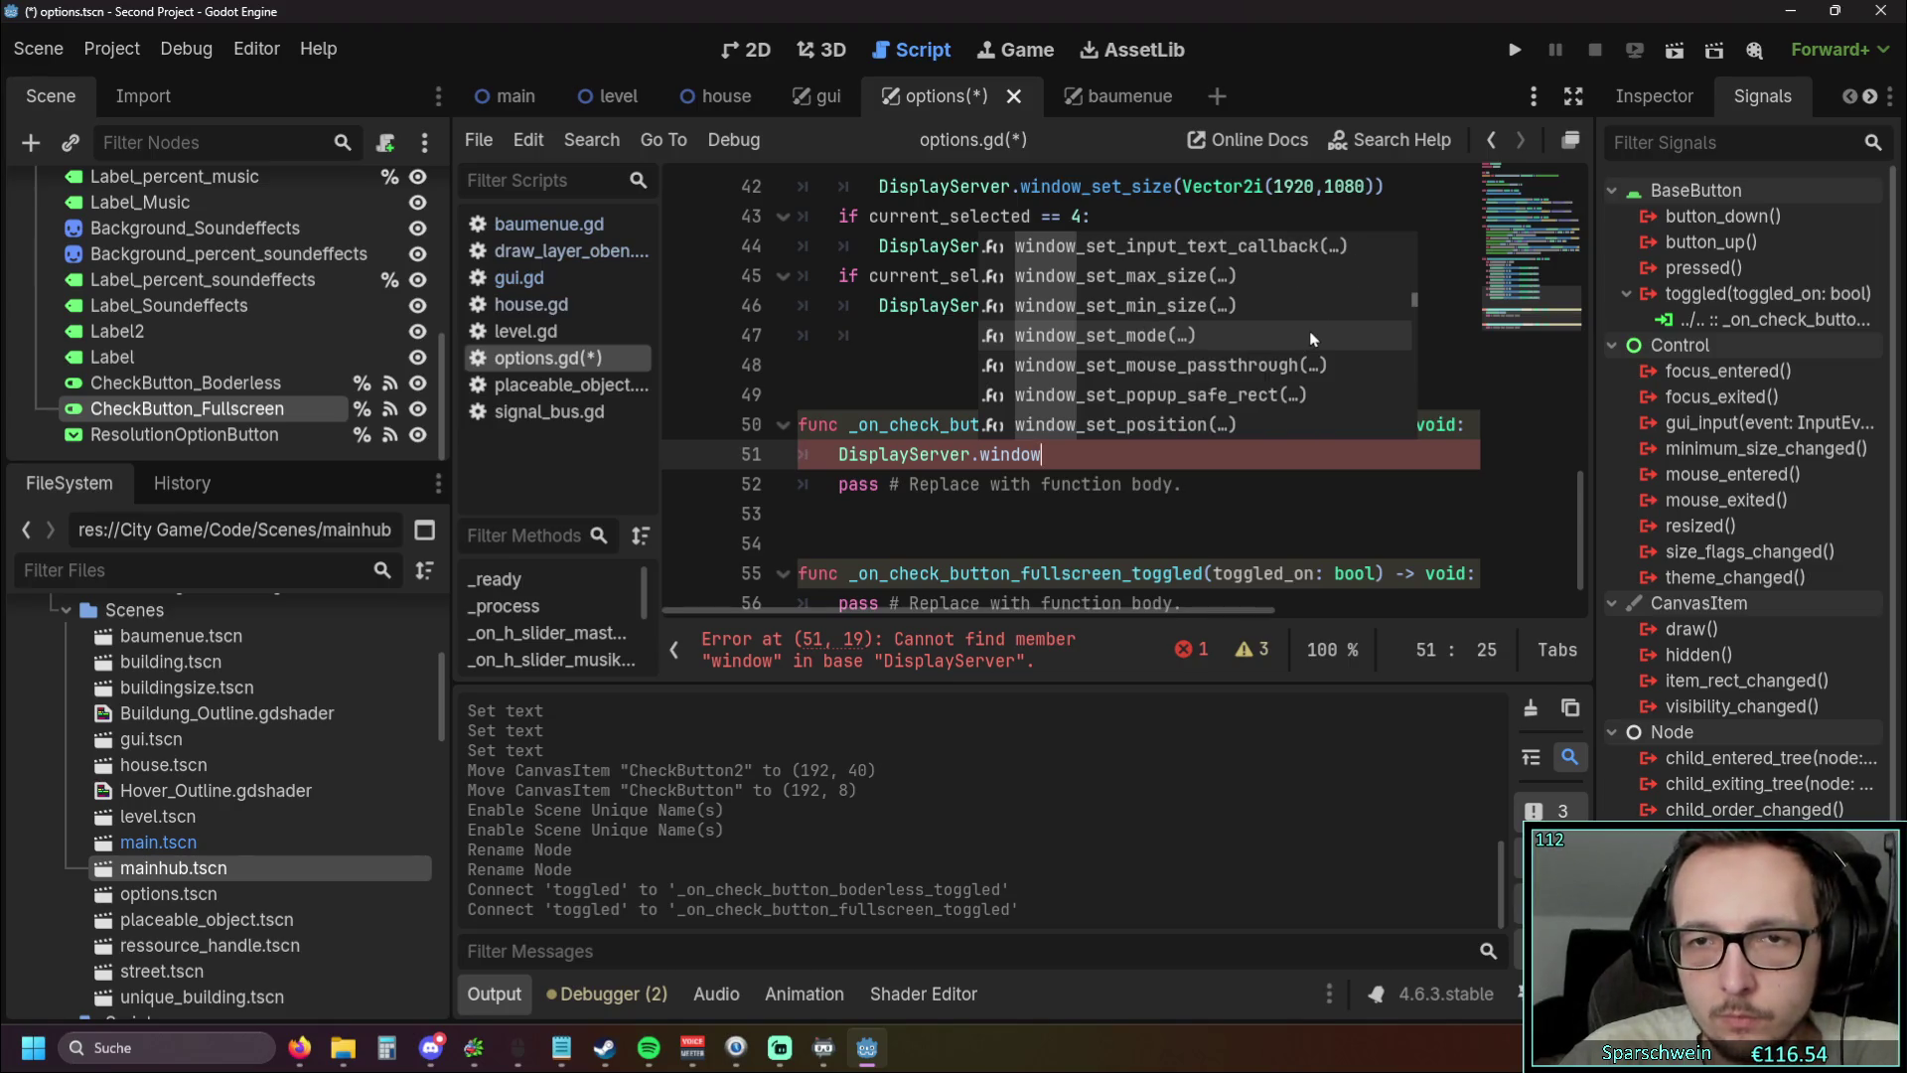
{"action": "scroll", "coordinate": [1311, 338], "scroll_direction": "down", "scroll_amount": 2}
{"action": "scroll", "coordinate": [1313, 339], "scroll_direction": "down", "scroll_amount": 3}
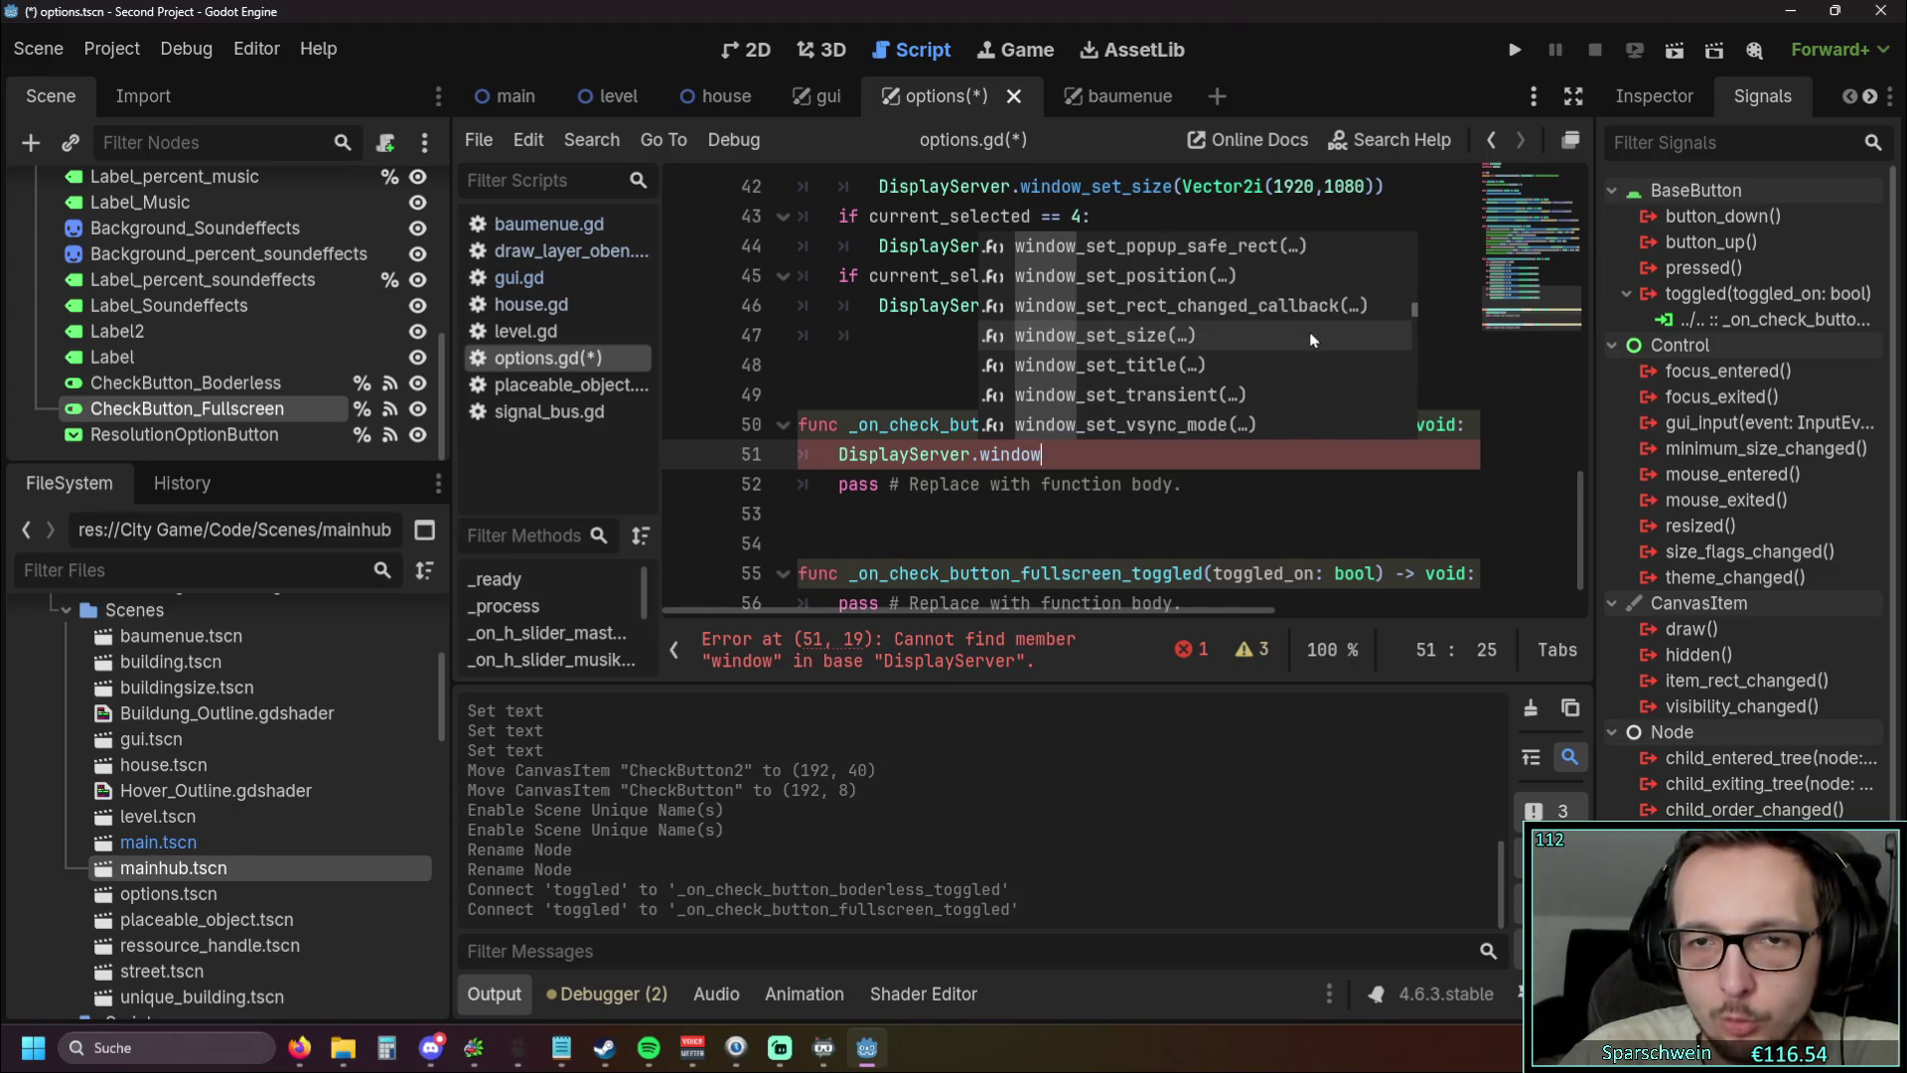
{"action": "scroll", "coordinate": [1312, 340], "scroll_direction": "down", "scroll_amount": 4}
{"action": "scroll", "coordinate": [1311, 367], "scroll_direction": "up", "scroll_amount": 1}
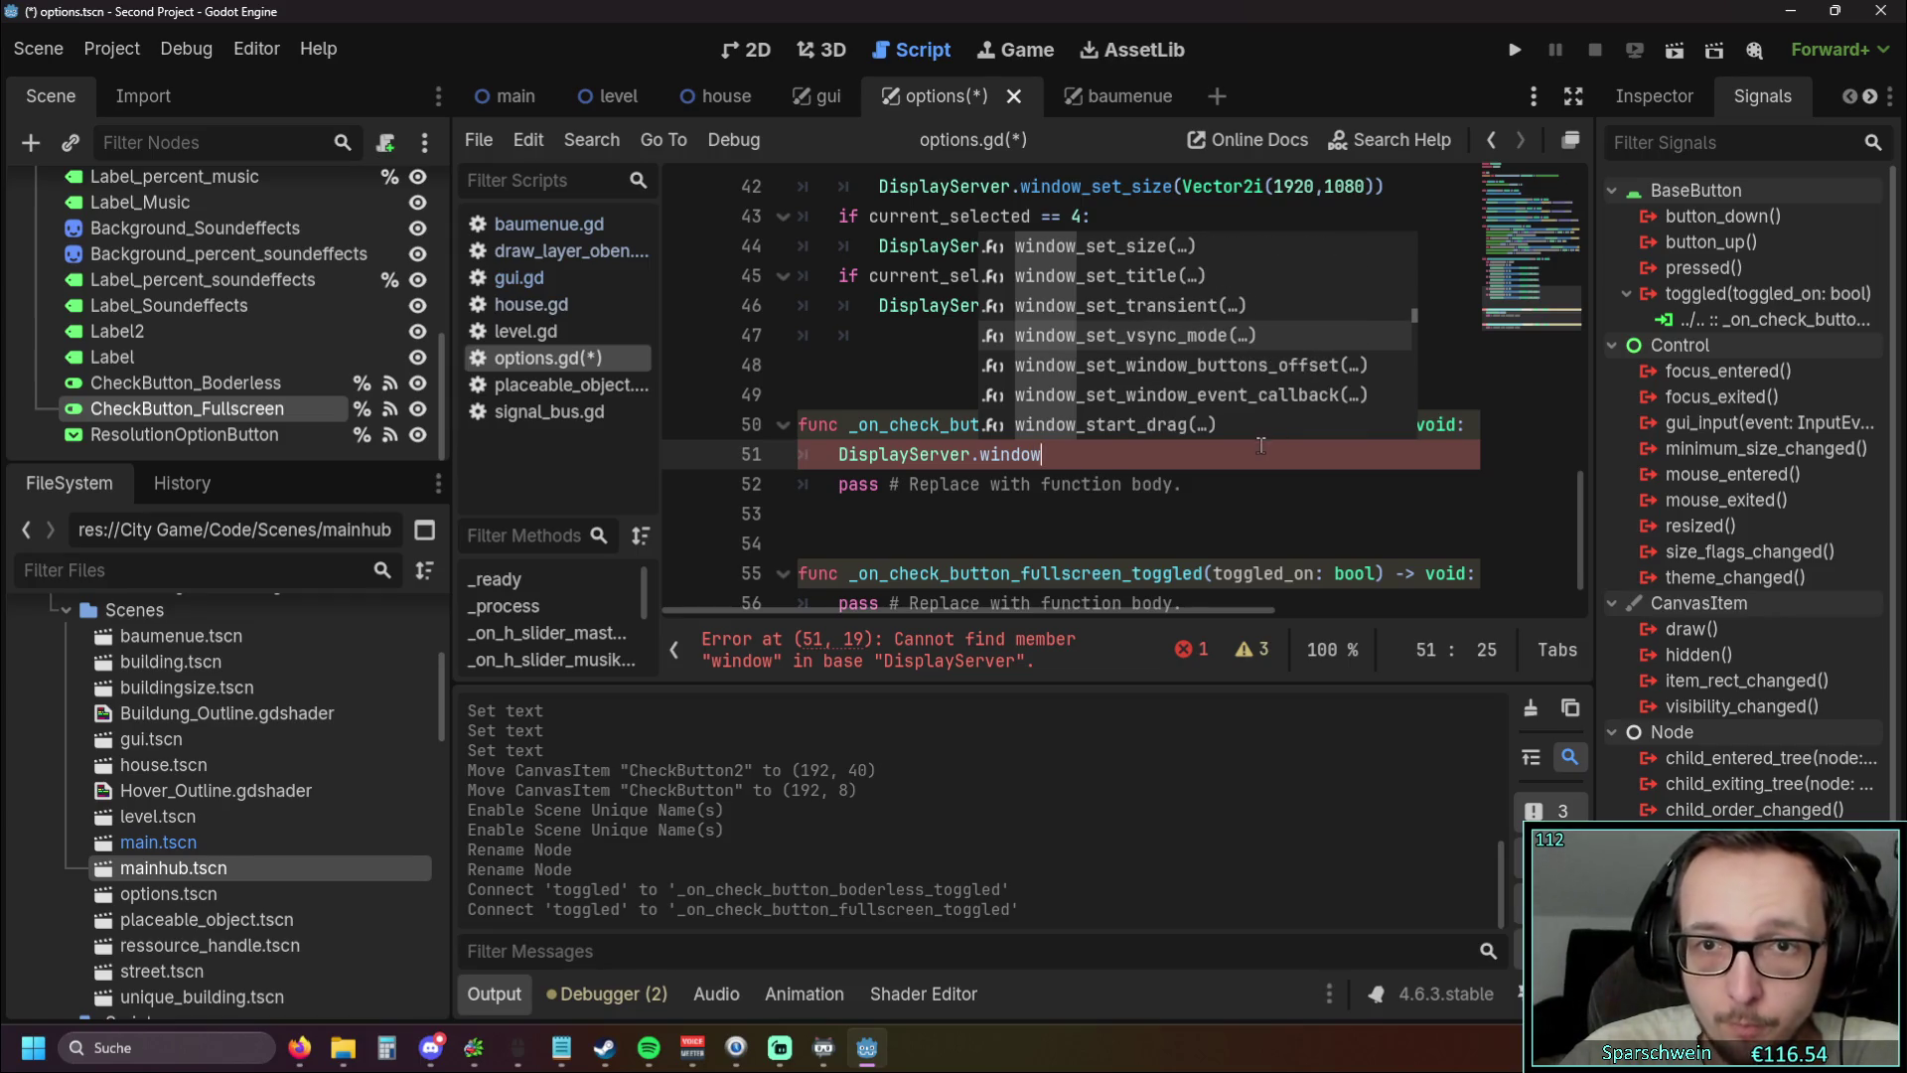
{"action": "scroll", "coordinate": [1322, 380], "scroll_direction": "down", "scroll_amount": 3}
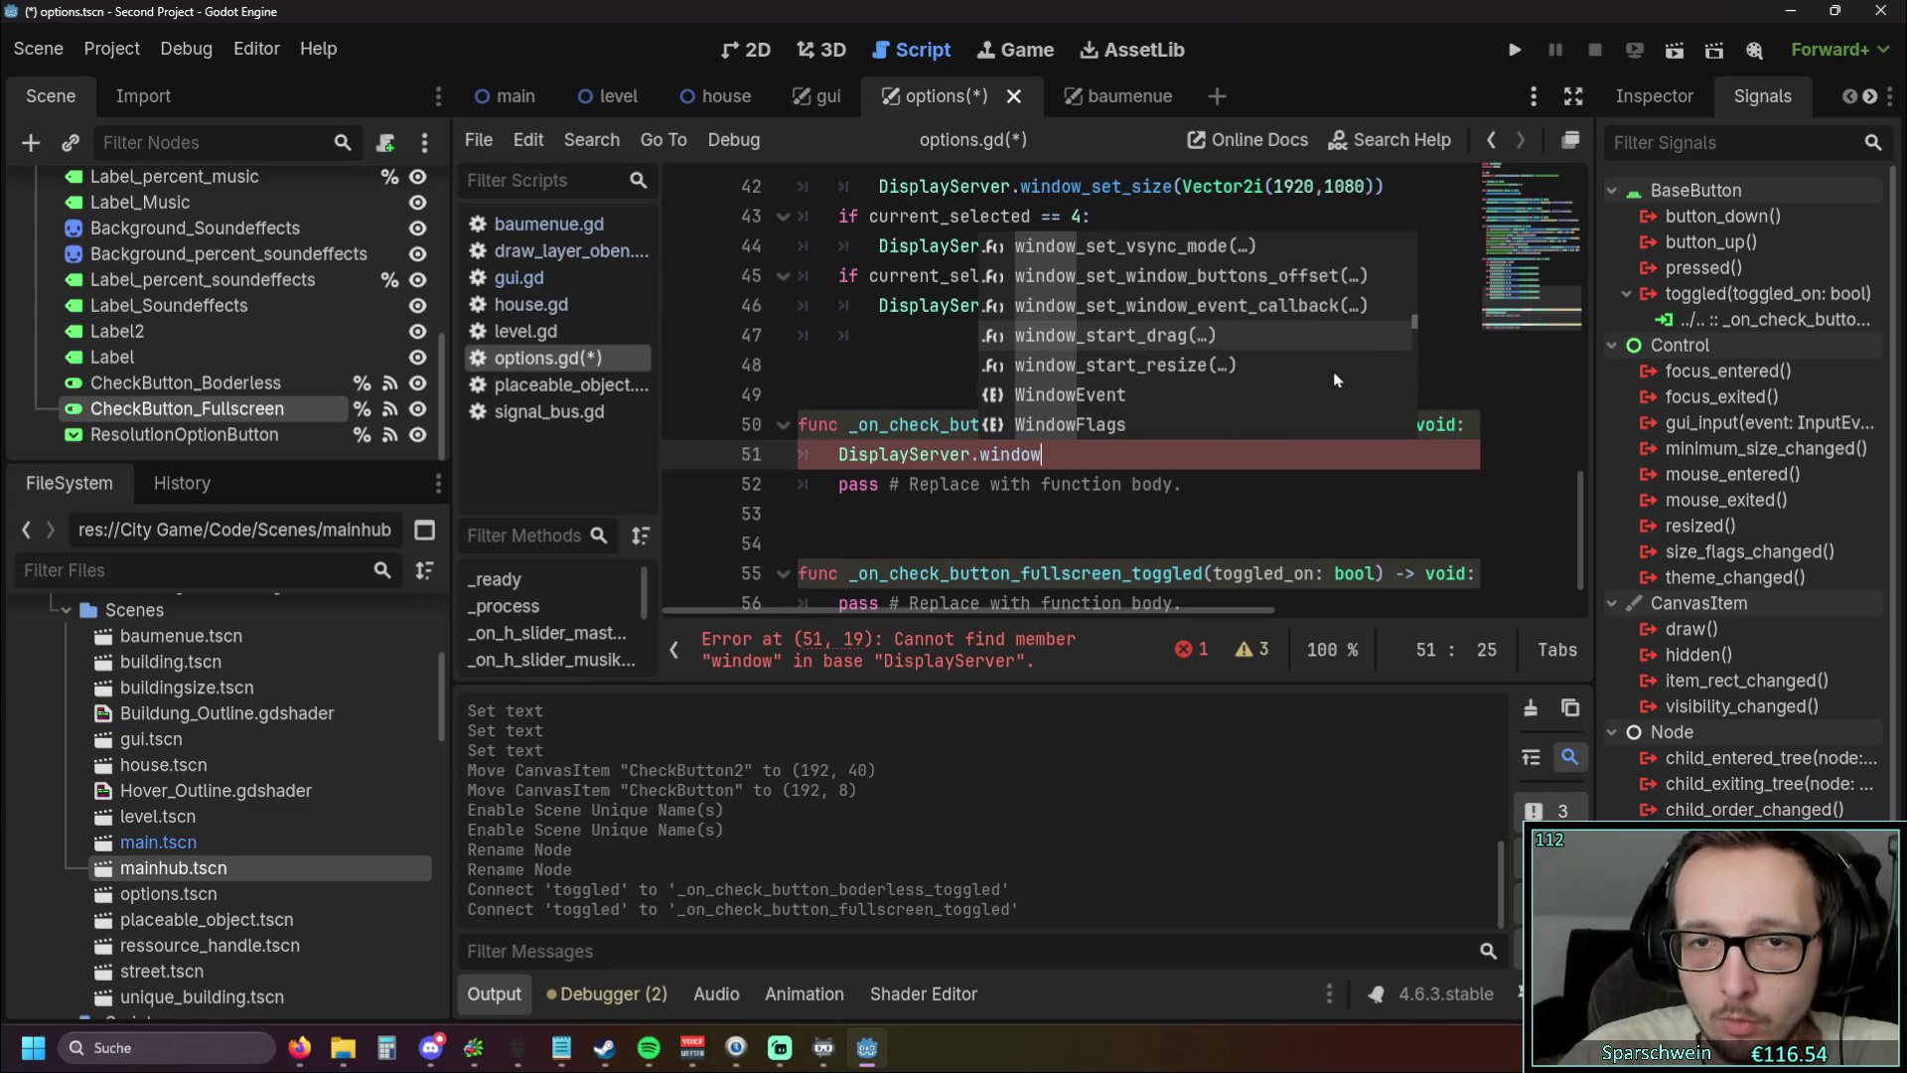
{"action": "scroll", "coordinate": [1336, 380], "scroll_direction": "down", "scroll_amount": 3}
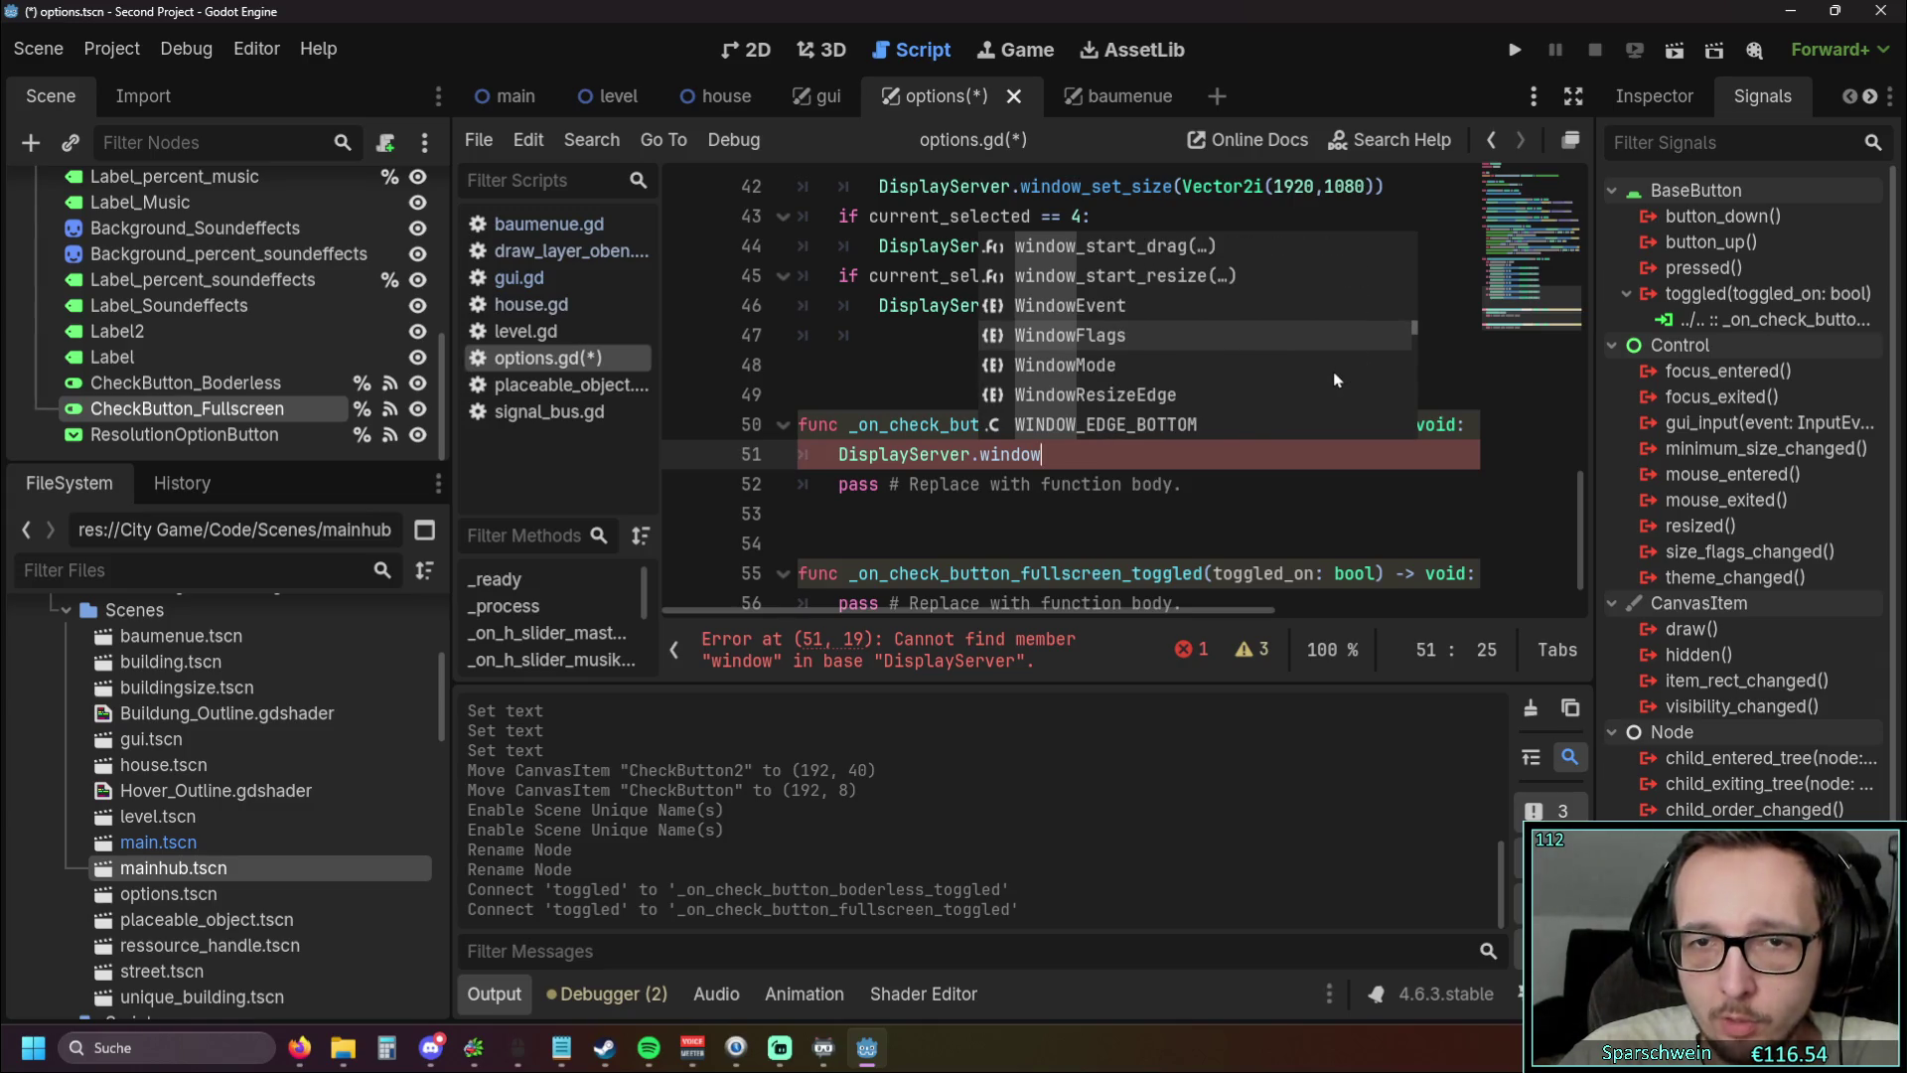
{"action": "scroll", "coordinate": [1336, 380], "scroll_direction": "down", "scroll_amount": 1}
{"action": "scroll", "coordinate": [1336, 379], "scroll_direction": "down", "scroll_amount": 9}
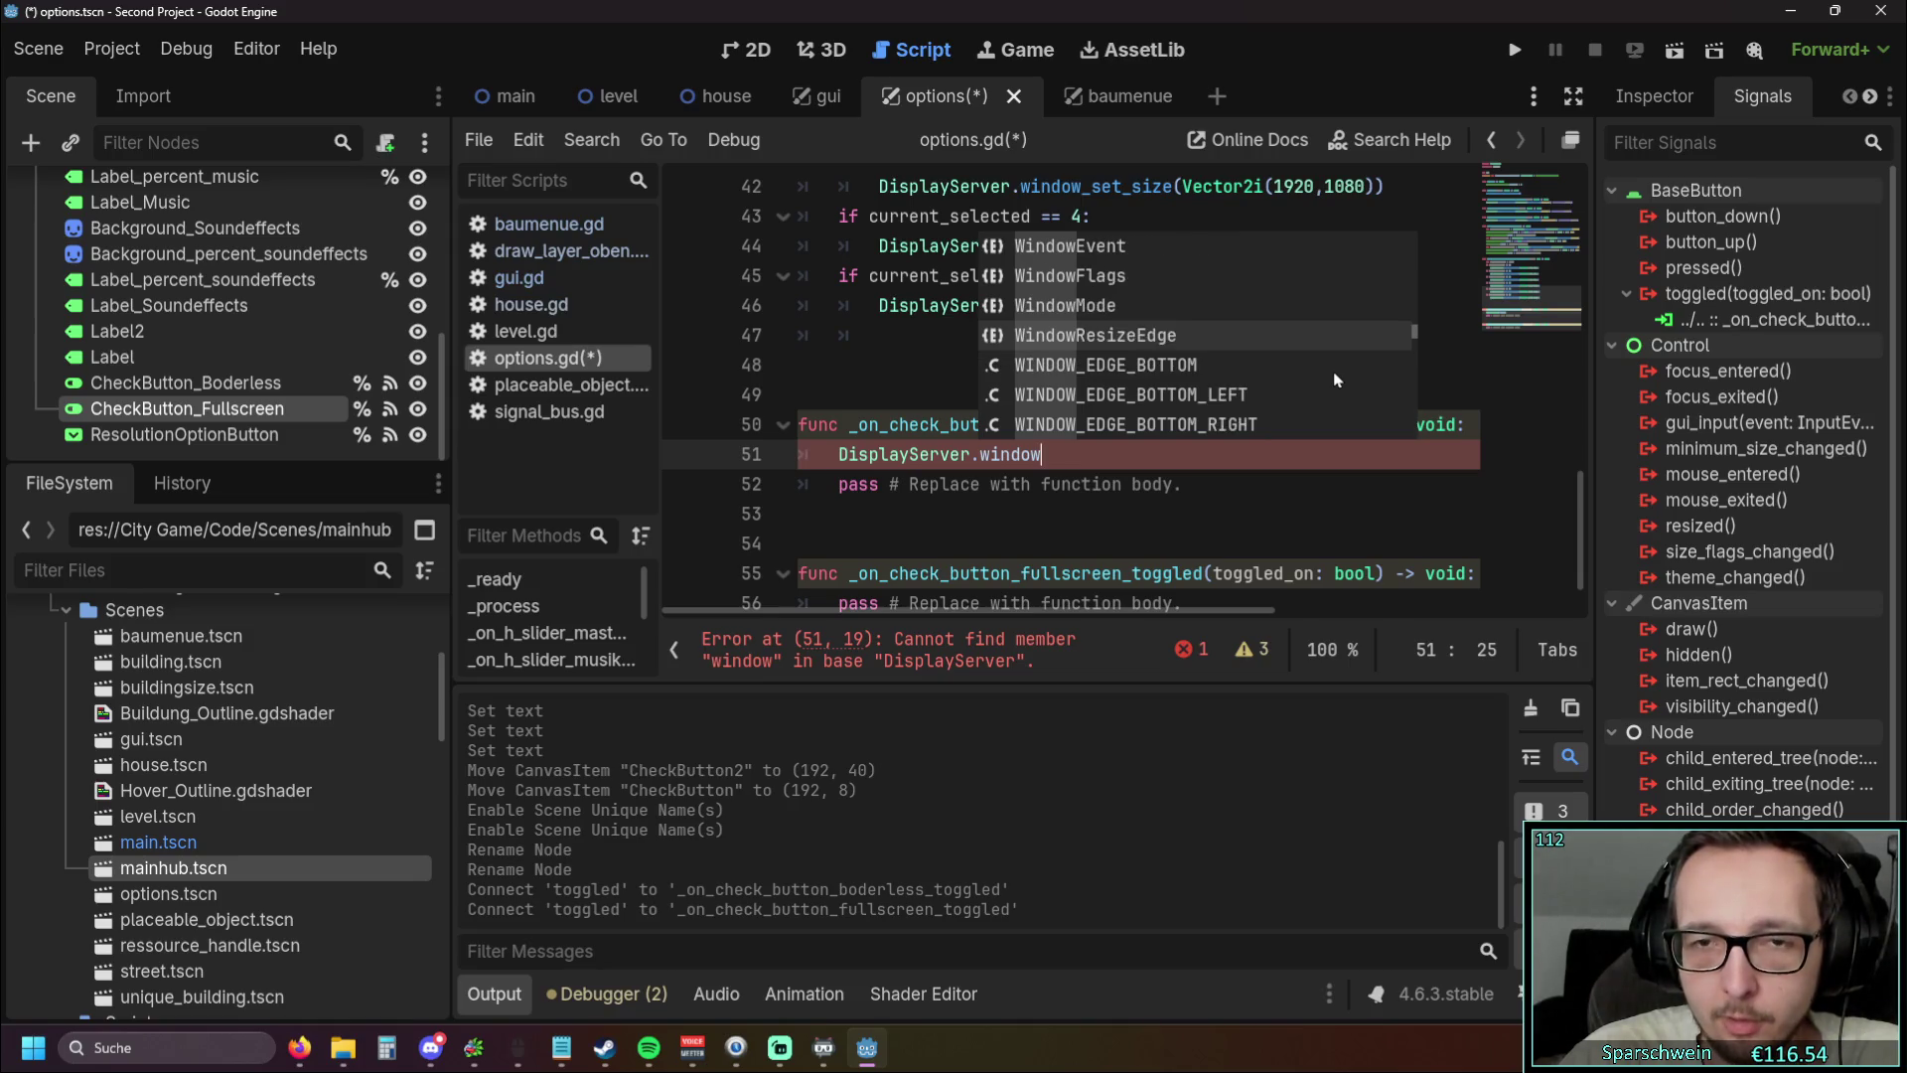
{"action": "scroll", "coordinate": [1331, 379], "scroll_direction": "down", "scroll_amount": 18}
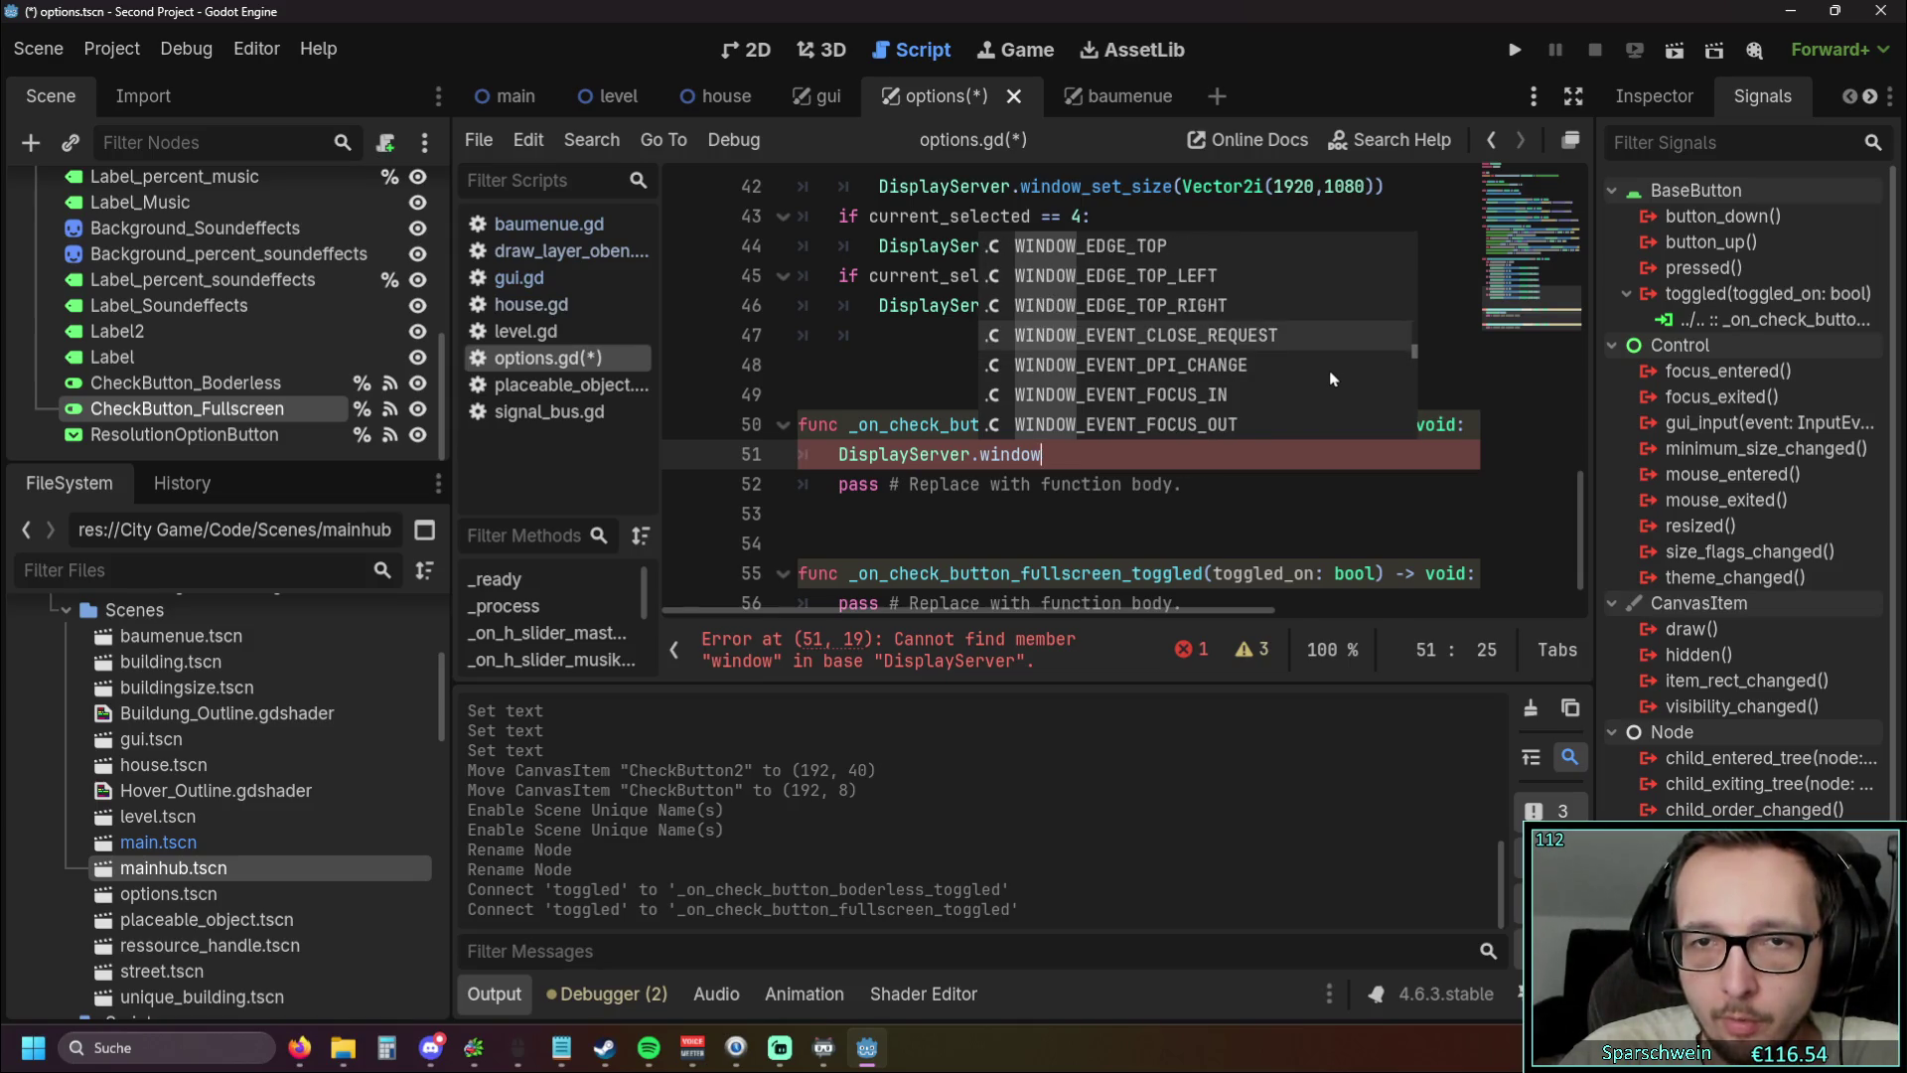
{"action": "scroll", "coordinate": [1328, 379], "scroll_direction": "down", "scroll_amount": 12}
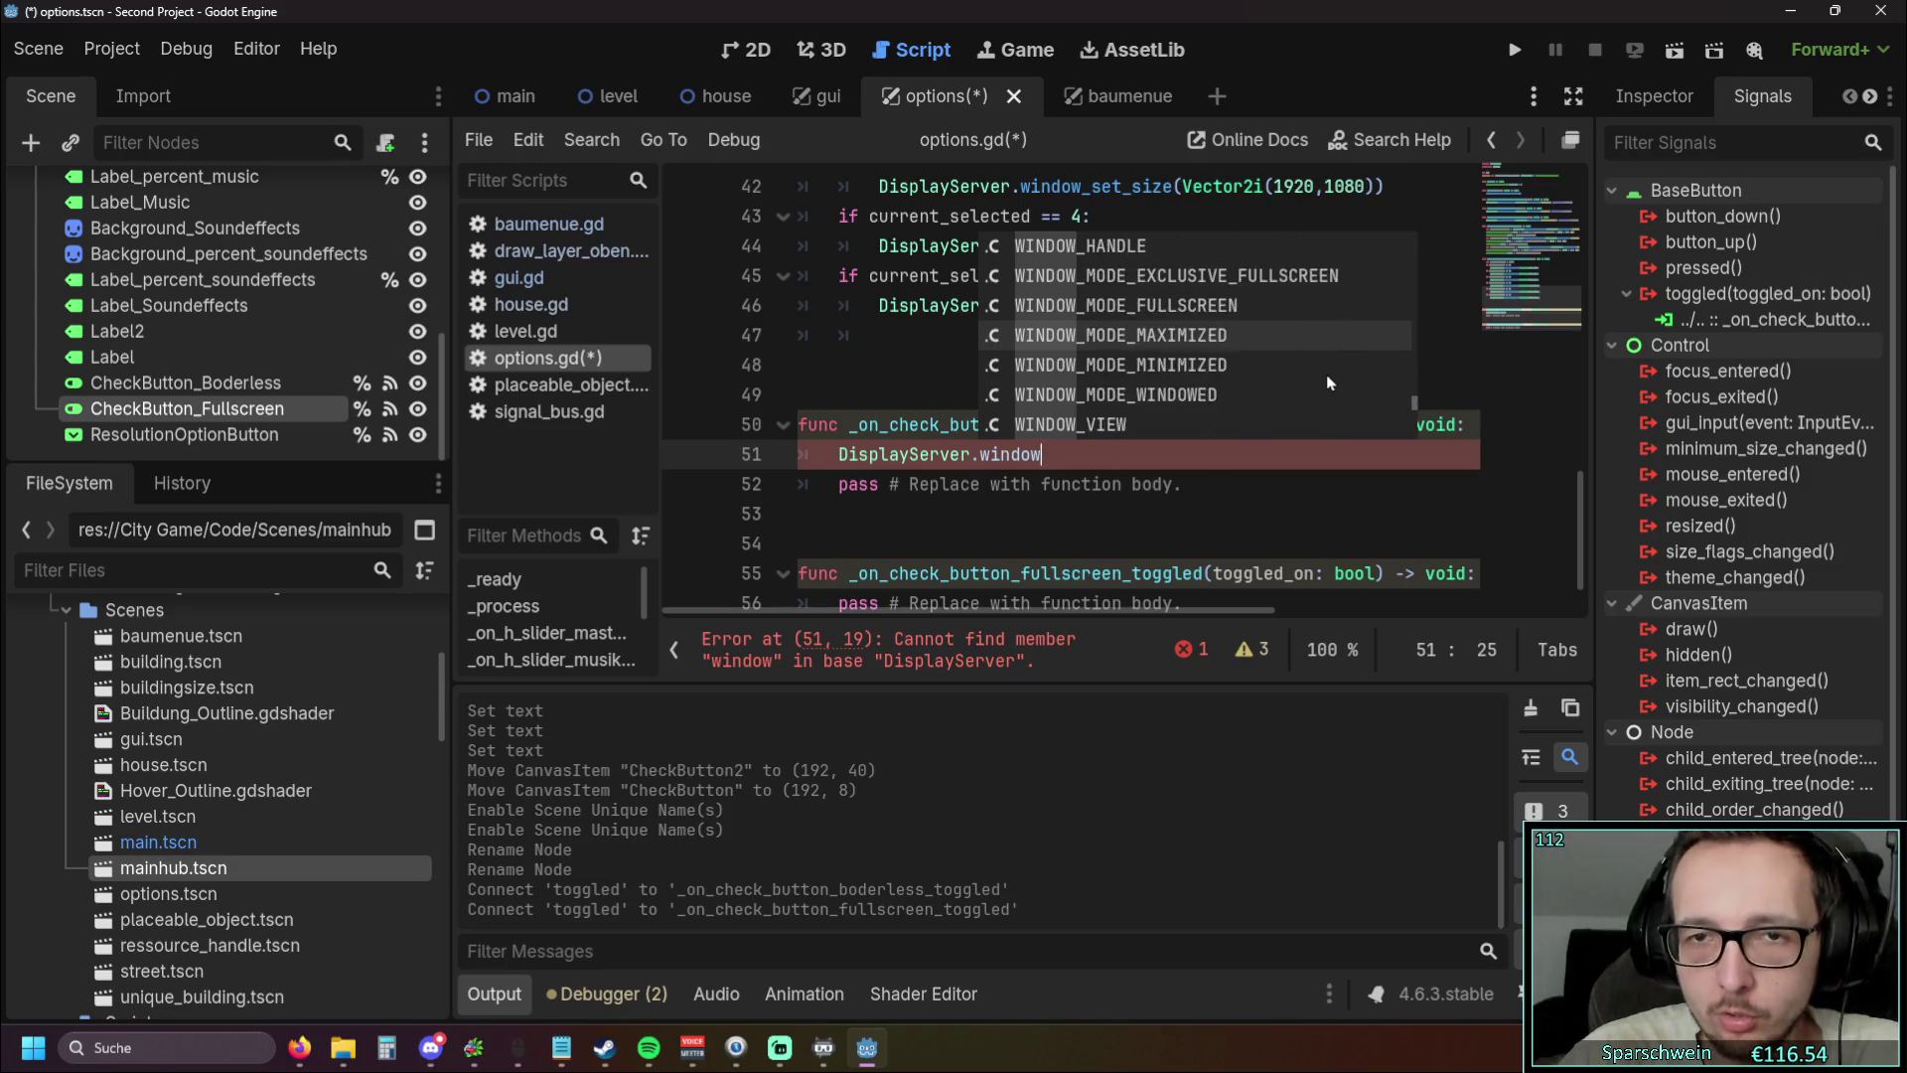
{"action": "scroll", "coordinate": [1329, 383], "scroll_direction": "up", "scroll_amount": 2}
{"action": "scroll", "coordinate": [1331, 373], "scroll_direction": "down", "scroll_amount": 6}
{"action": "scroll", "coordinate": [1334, 365], "scroll_direction": "up", "scroll_amount": 2}
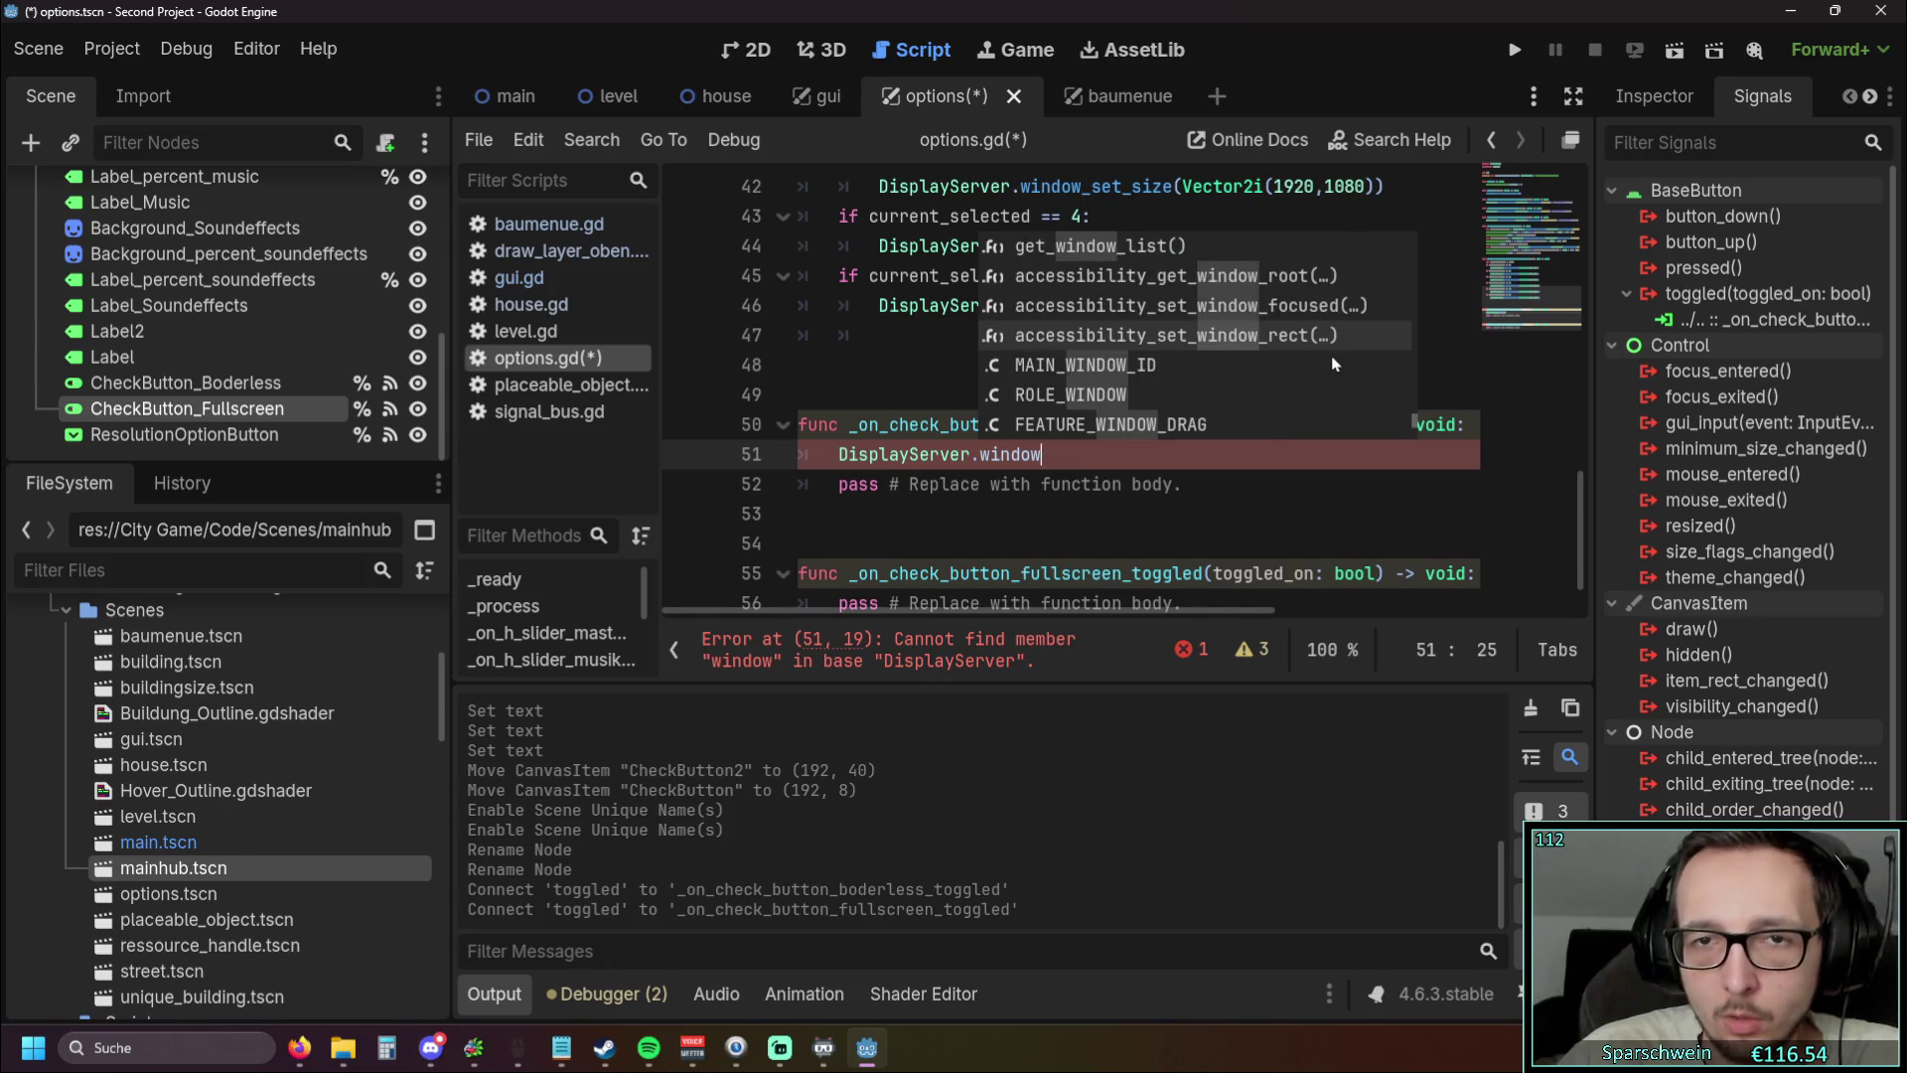
{"action": "scroll", "coordinate": [1333, 363], "scroll_direction": "down", "scroll_amount": 6}
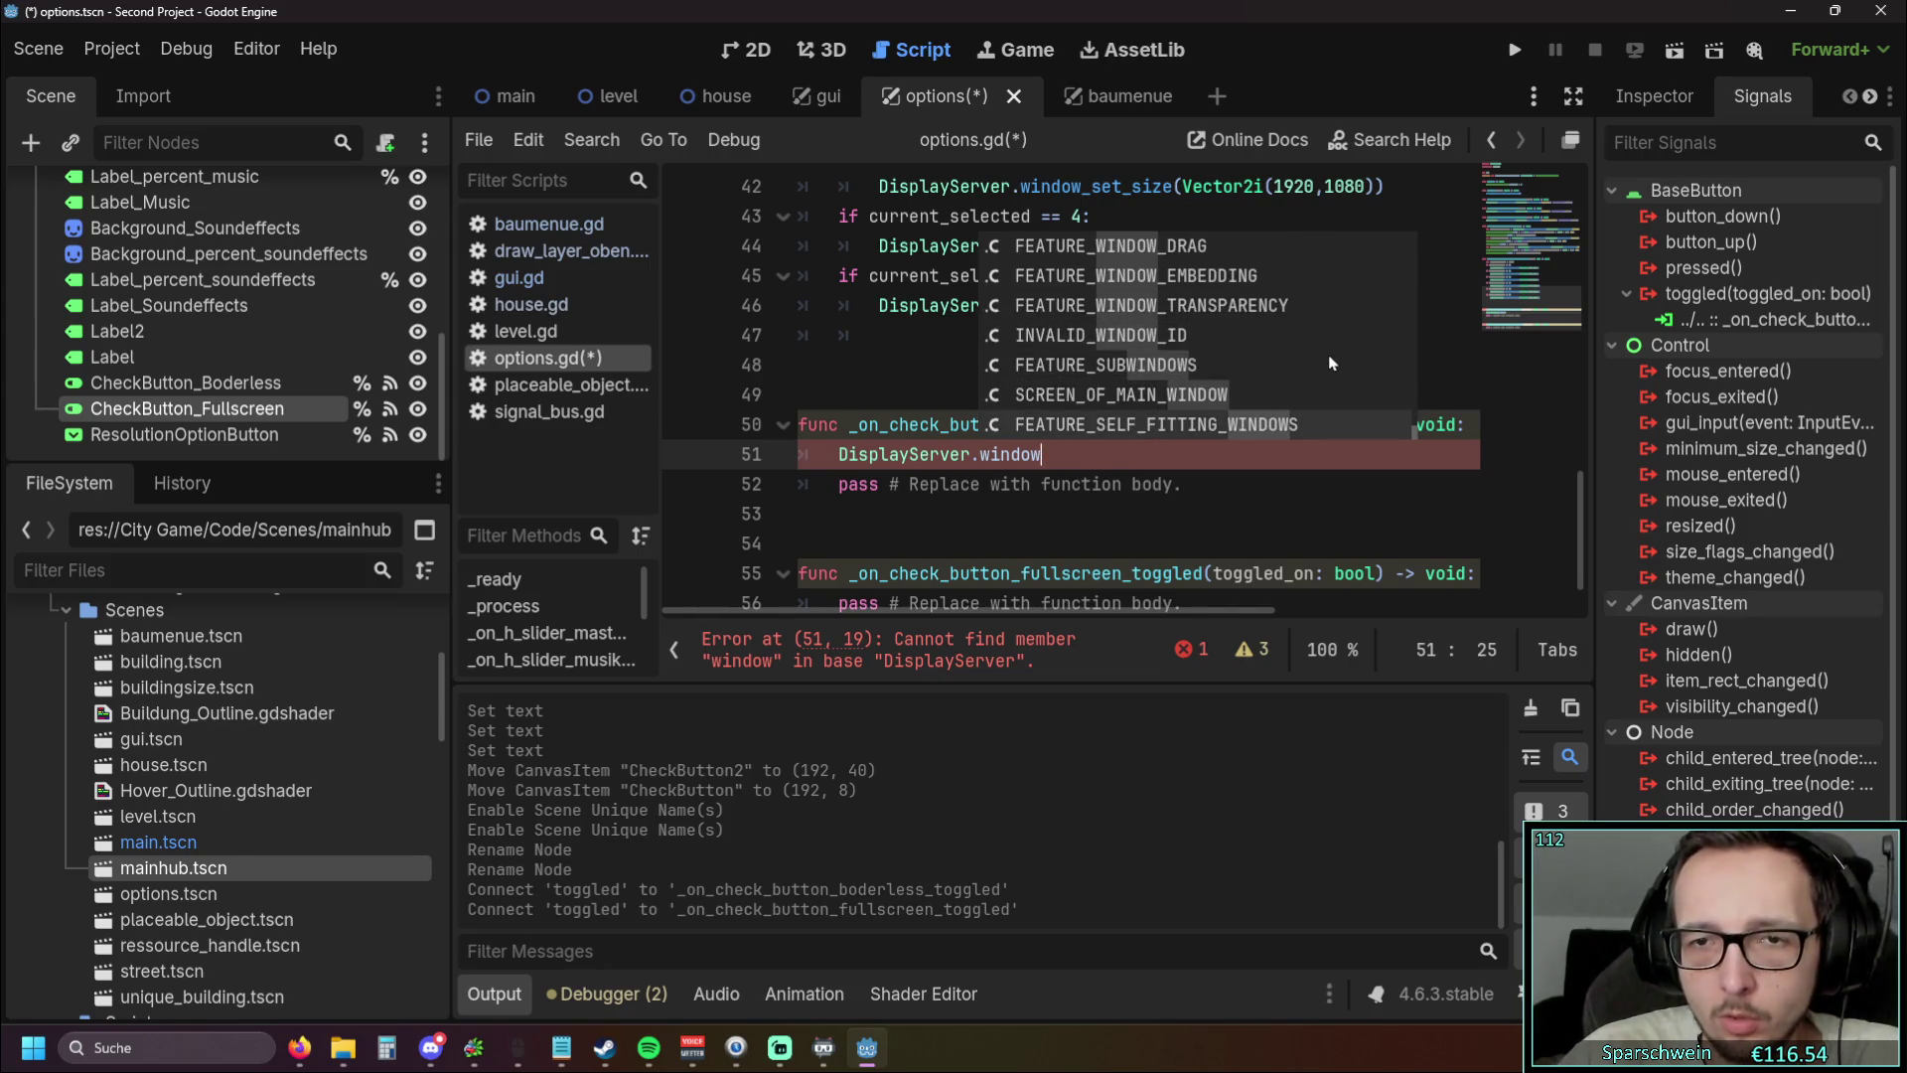
{"action": "scroll", "coordinate": [1331, 363], "scroll_direction": "up", "scroll_amount": 5}
{"action": "key", "text": "Escape"}
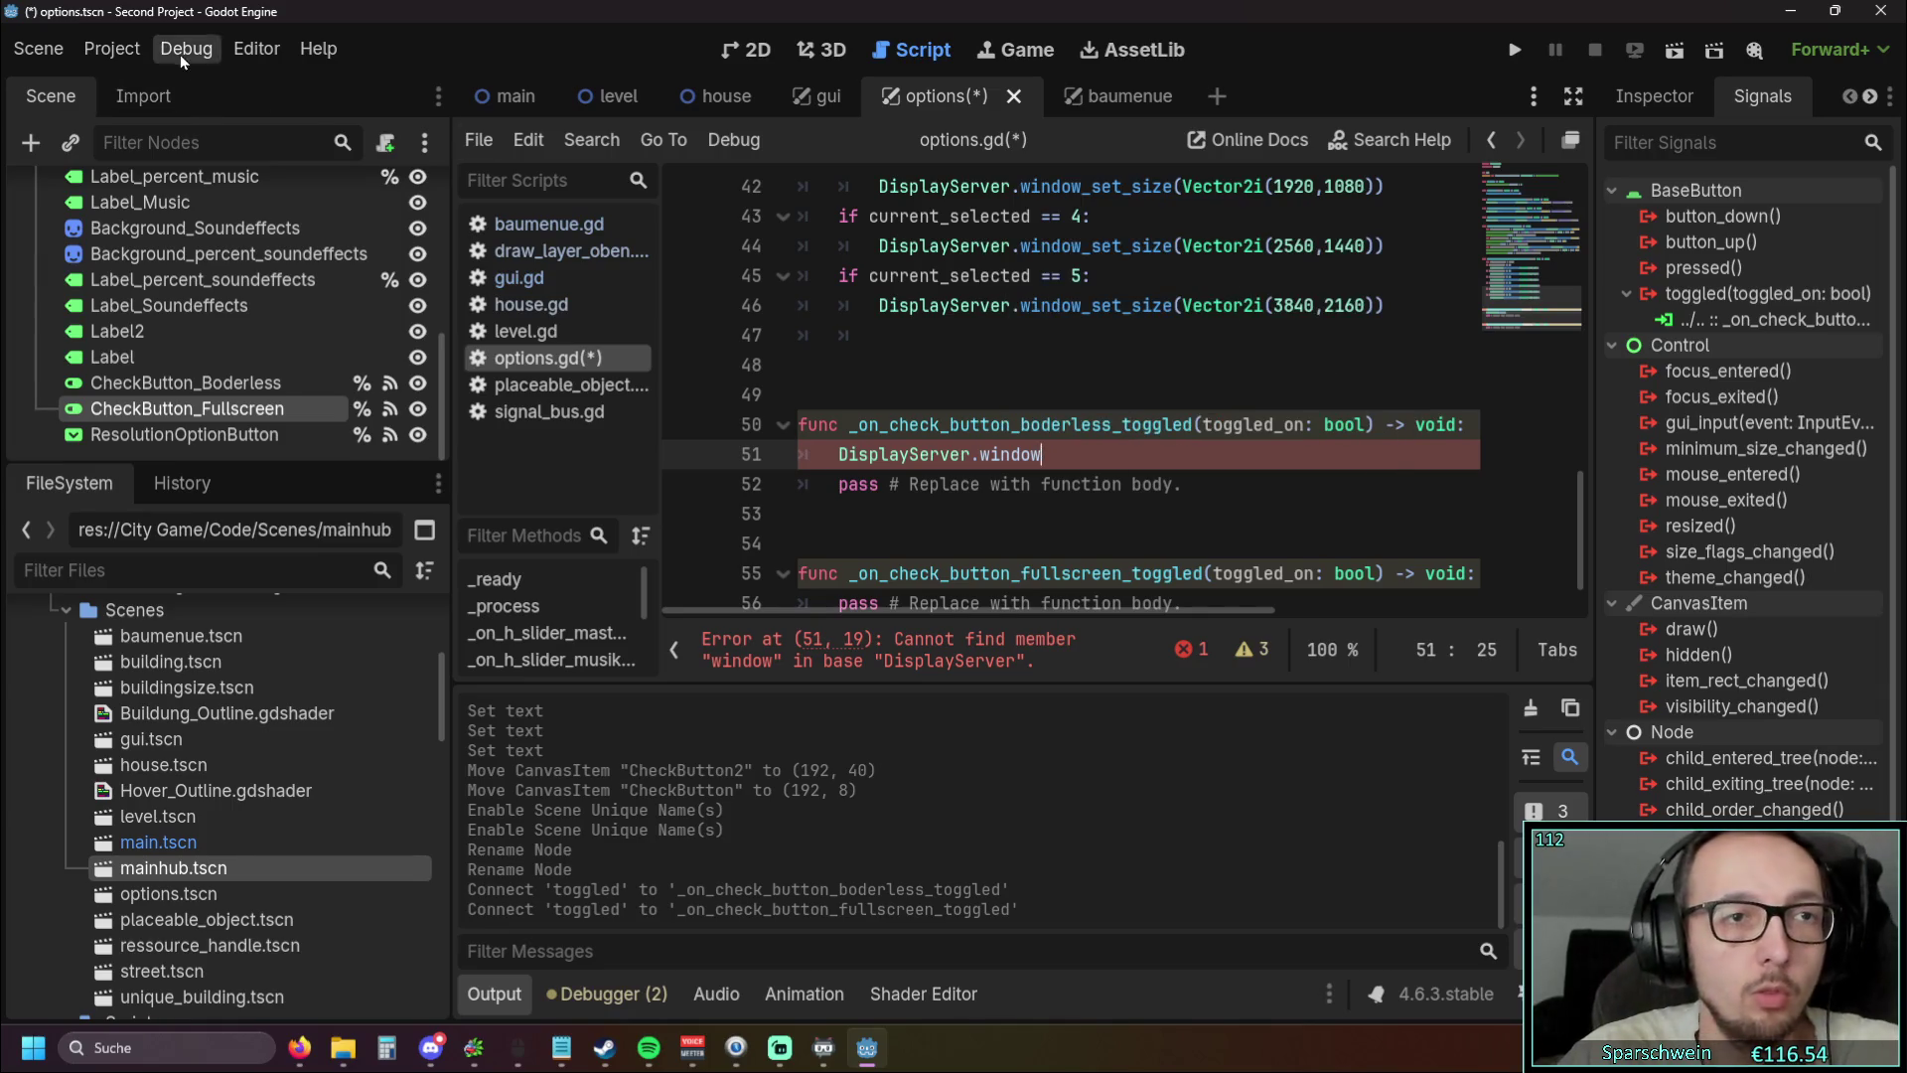
{"action": "left_click", "coordinate": [115, 44]}
{"action": "left_click", "coordinate": [145, 92]}
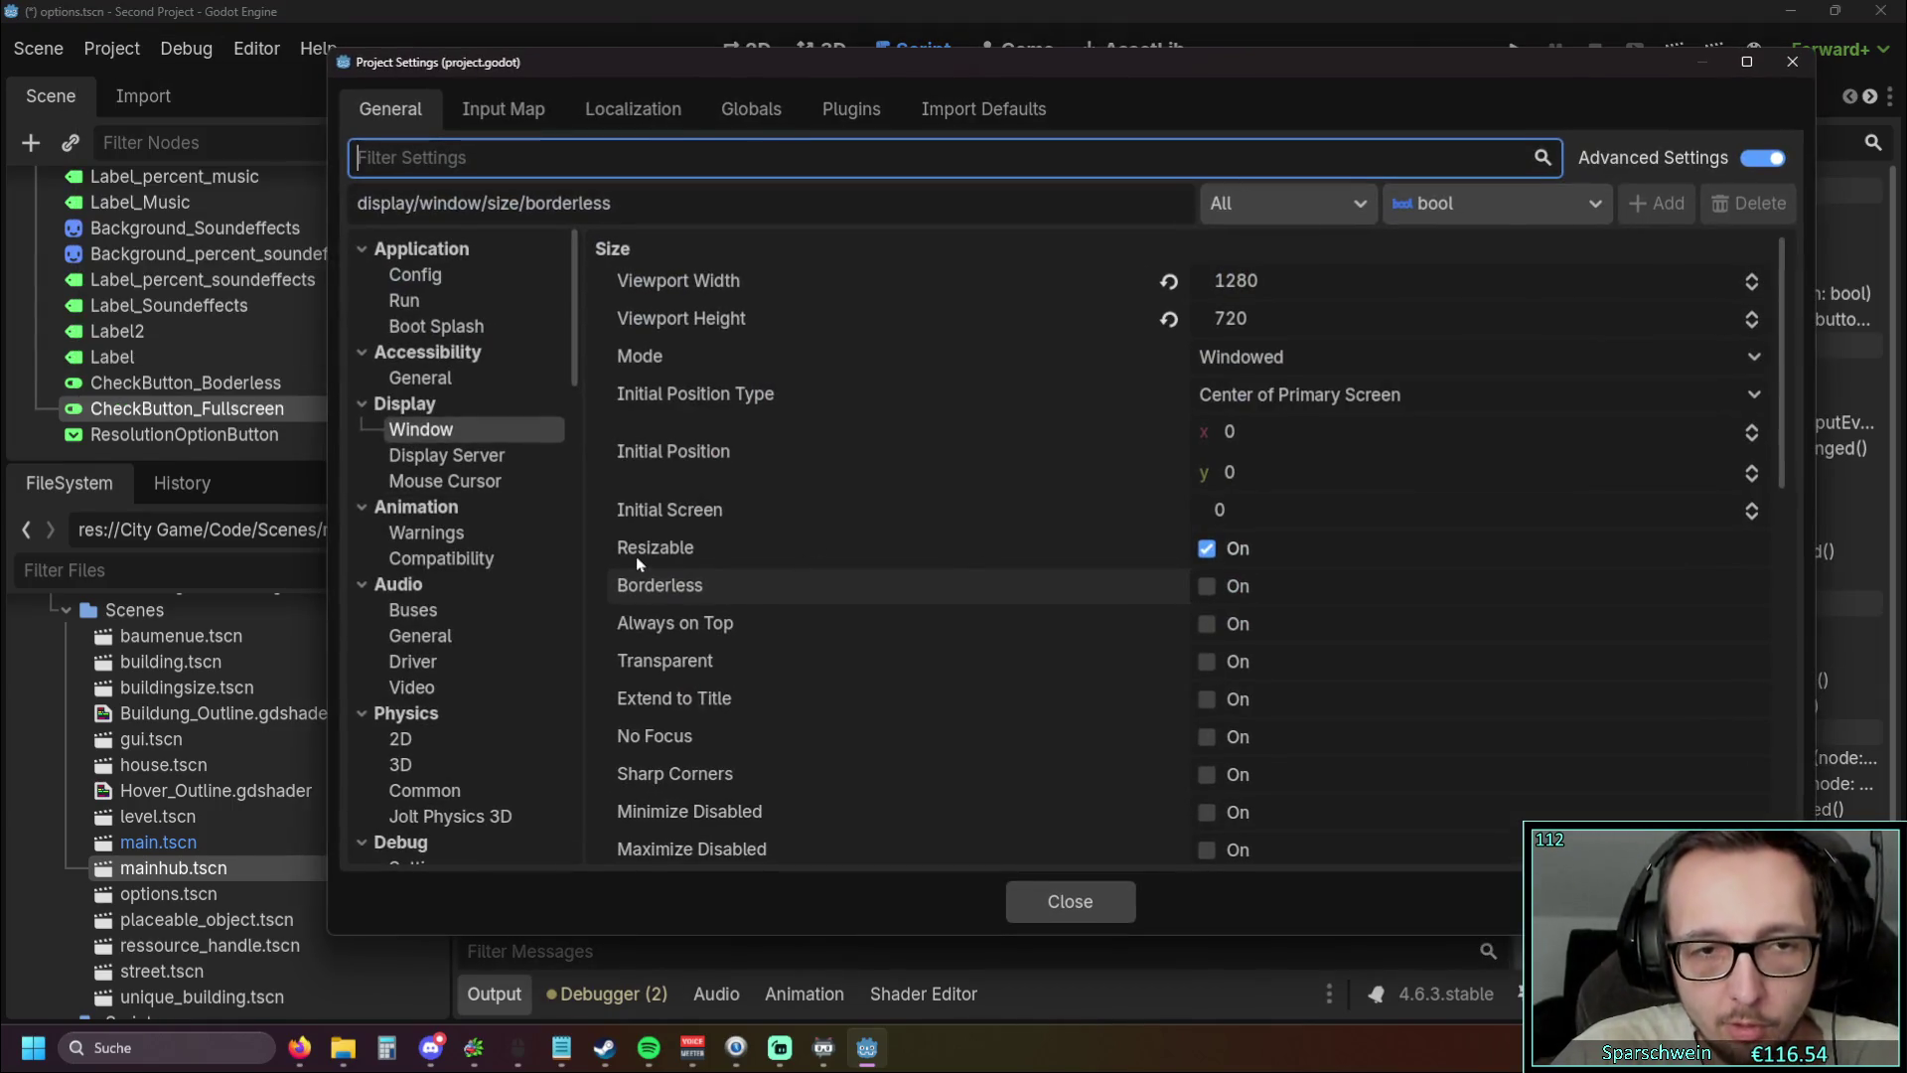
{"action": "mouse_move", "coordinate": [646, 587]}
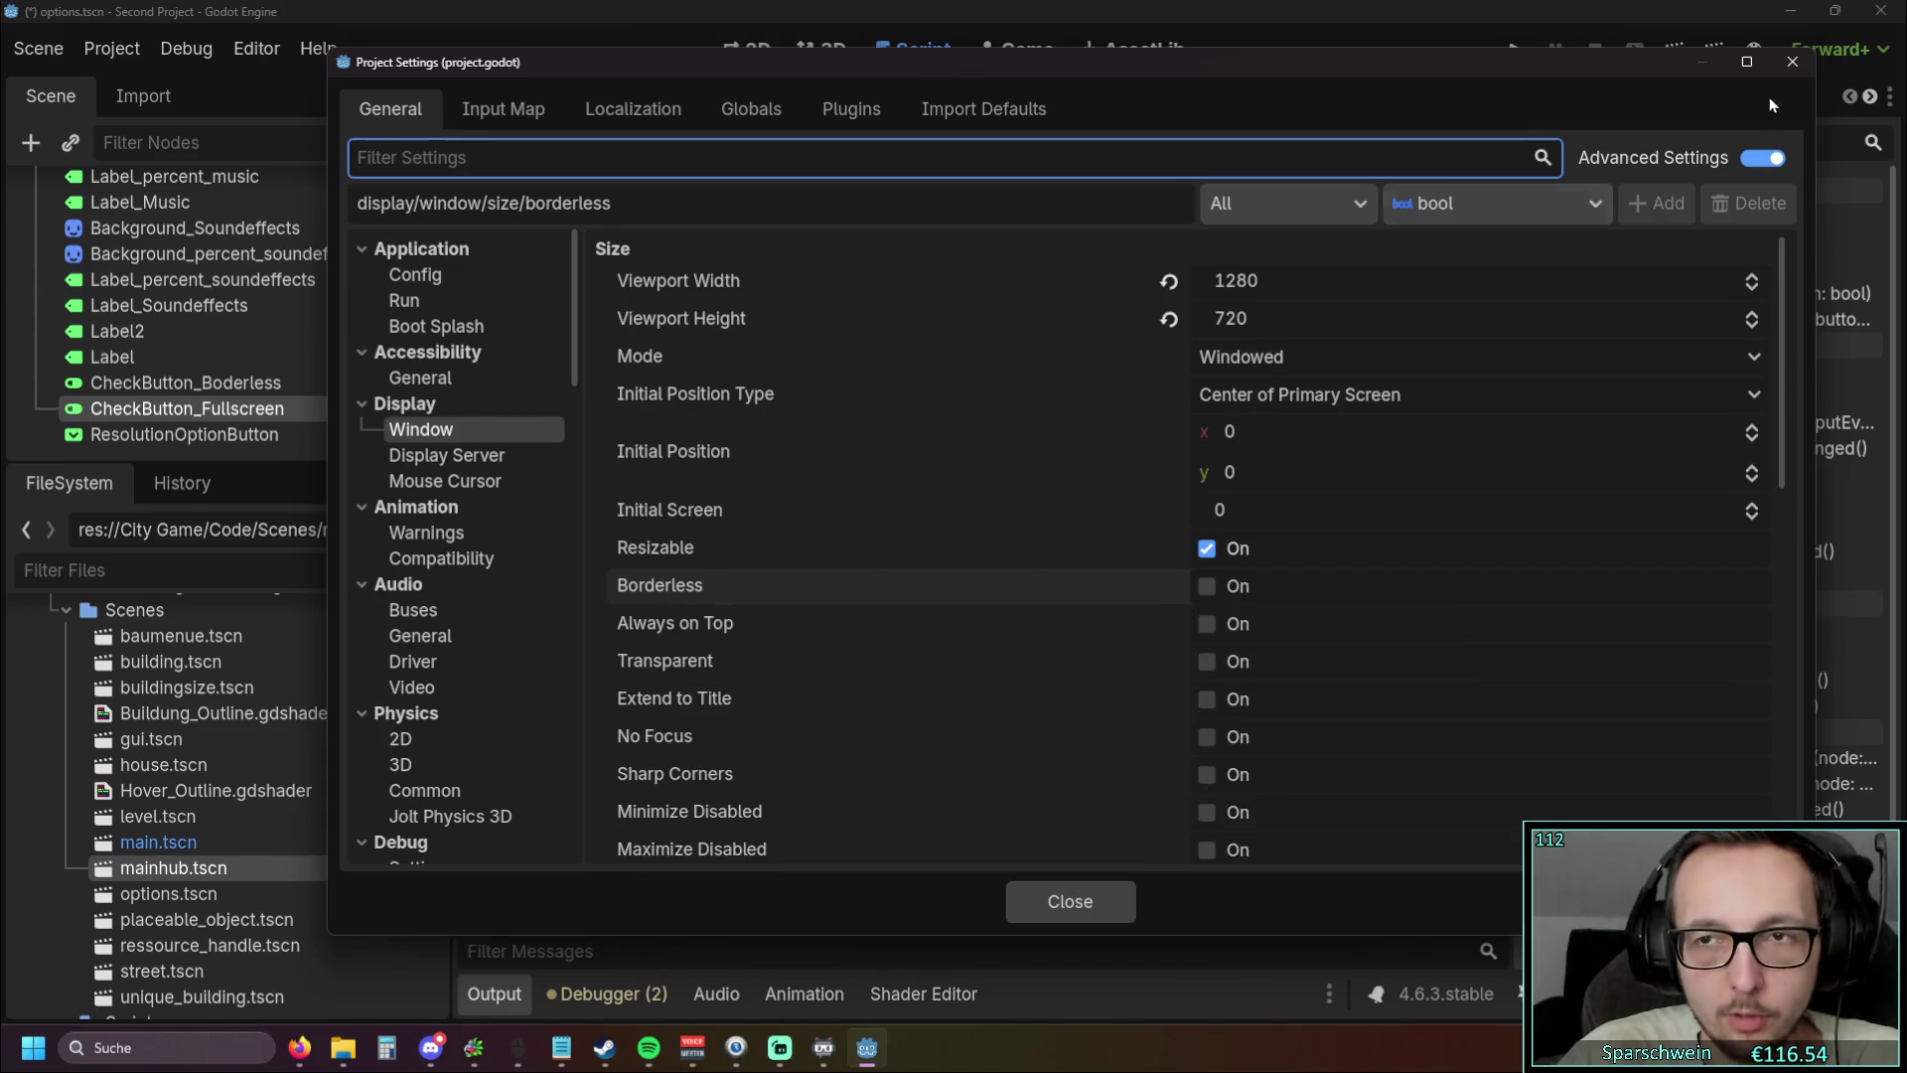
{"action": "left_click", "coordinate": [1793, 62]}
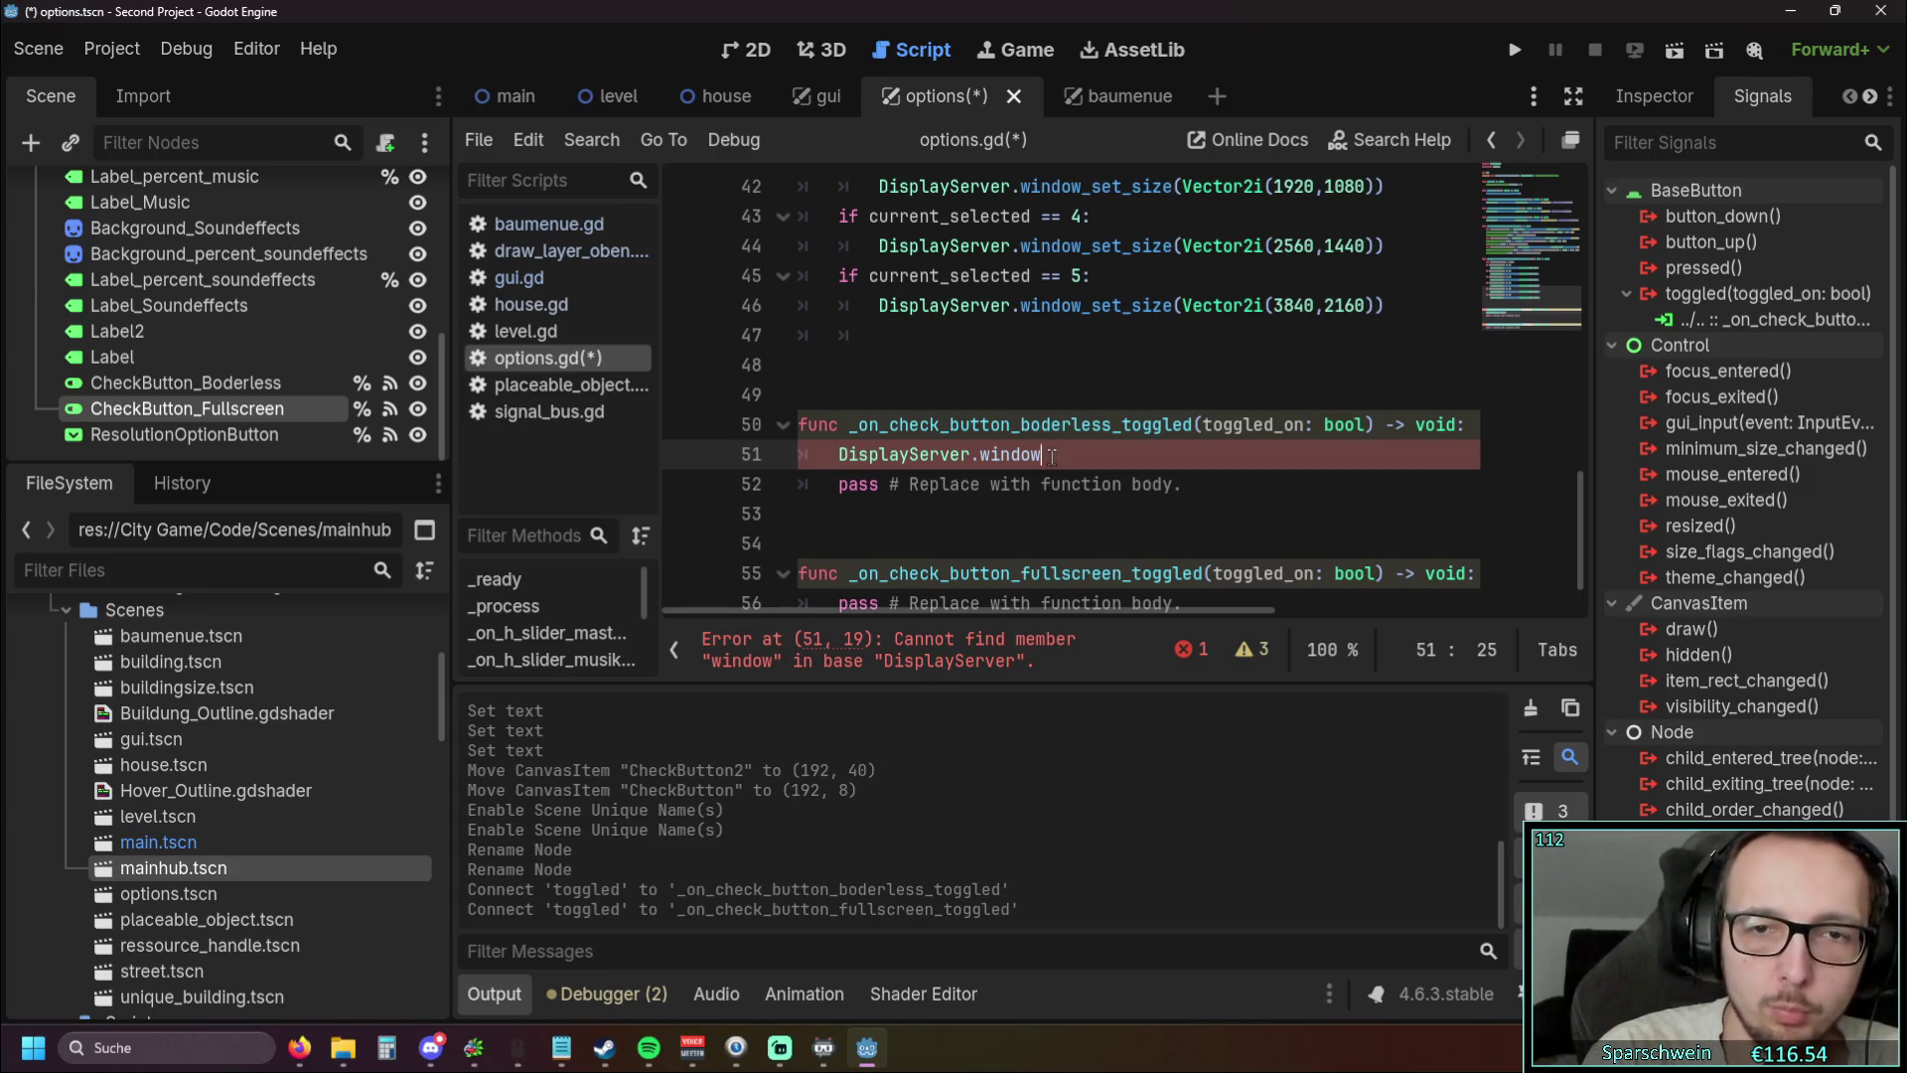
Try and erase partial members (_set_, size., window.) after DisplayServer on line 51
{"action": "type", "text": "_set_"}
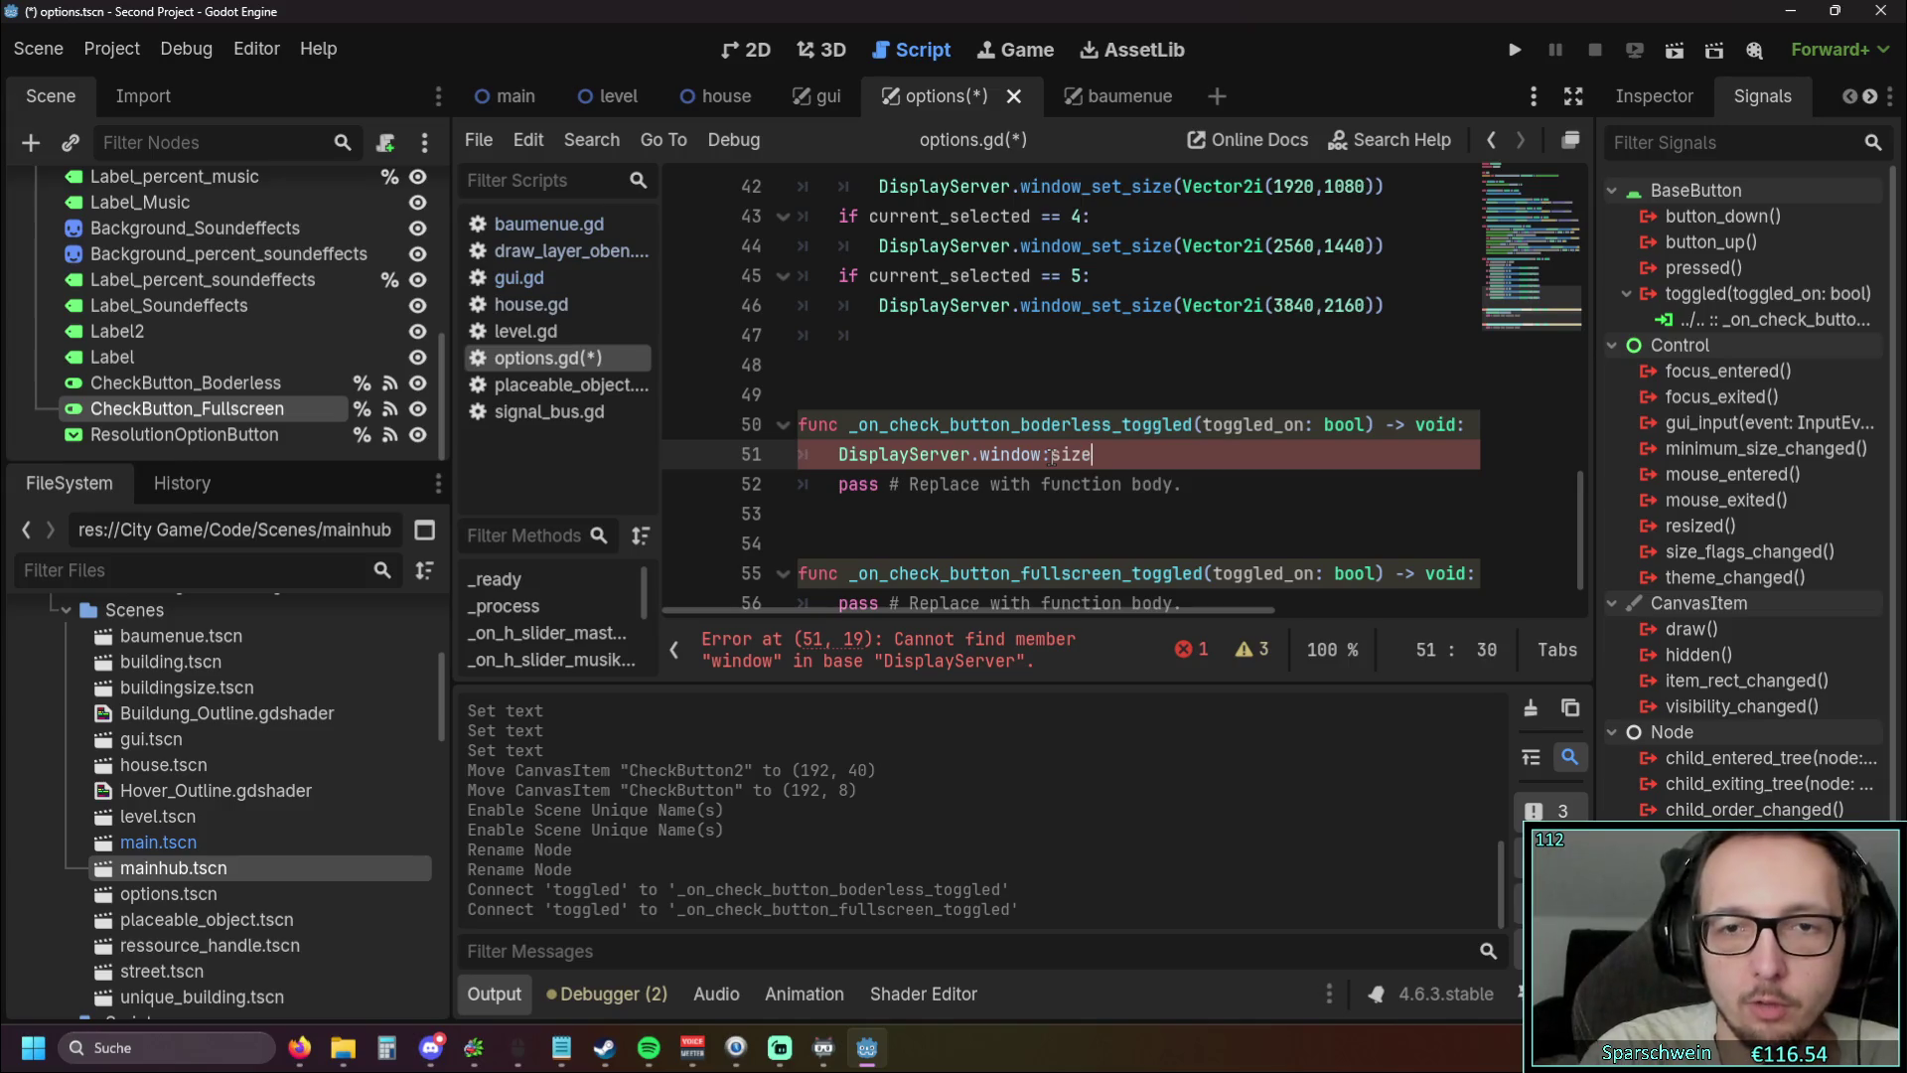
{"action": "key", "text": "BackSpace"}
{"action": "key", "text": "BackSpace"}
{"action": "key", "text": "BackSpace"}
{"action": "type", "text": ".si"}
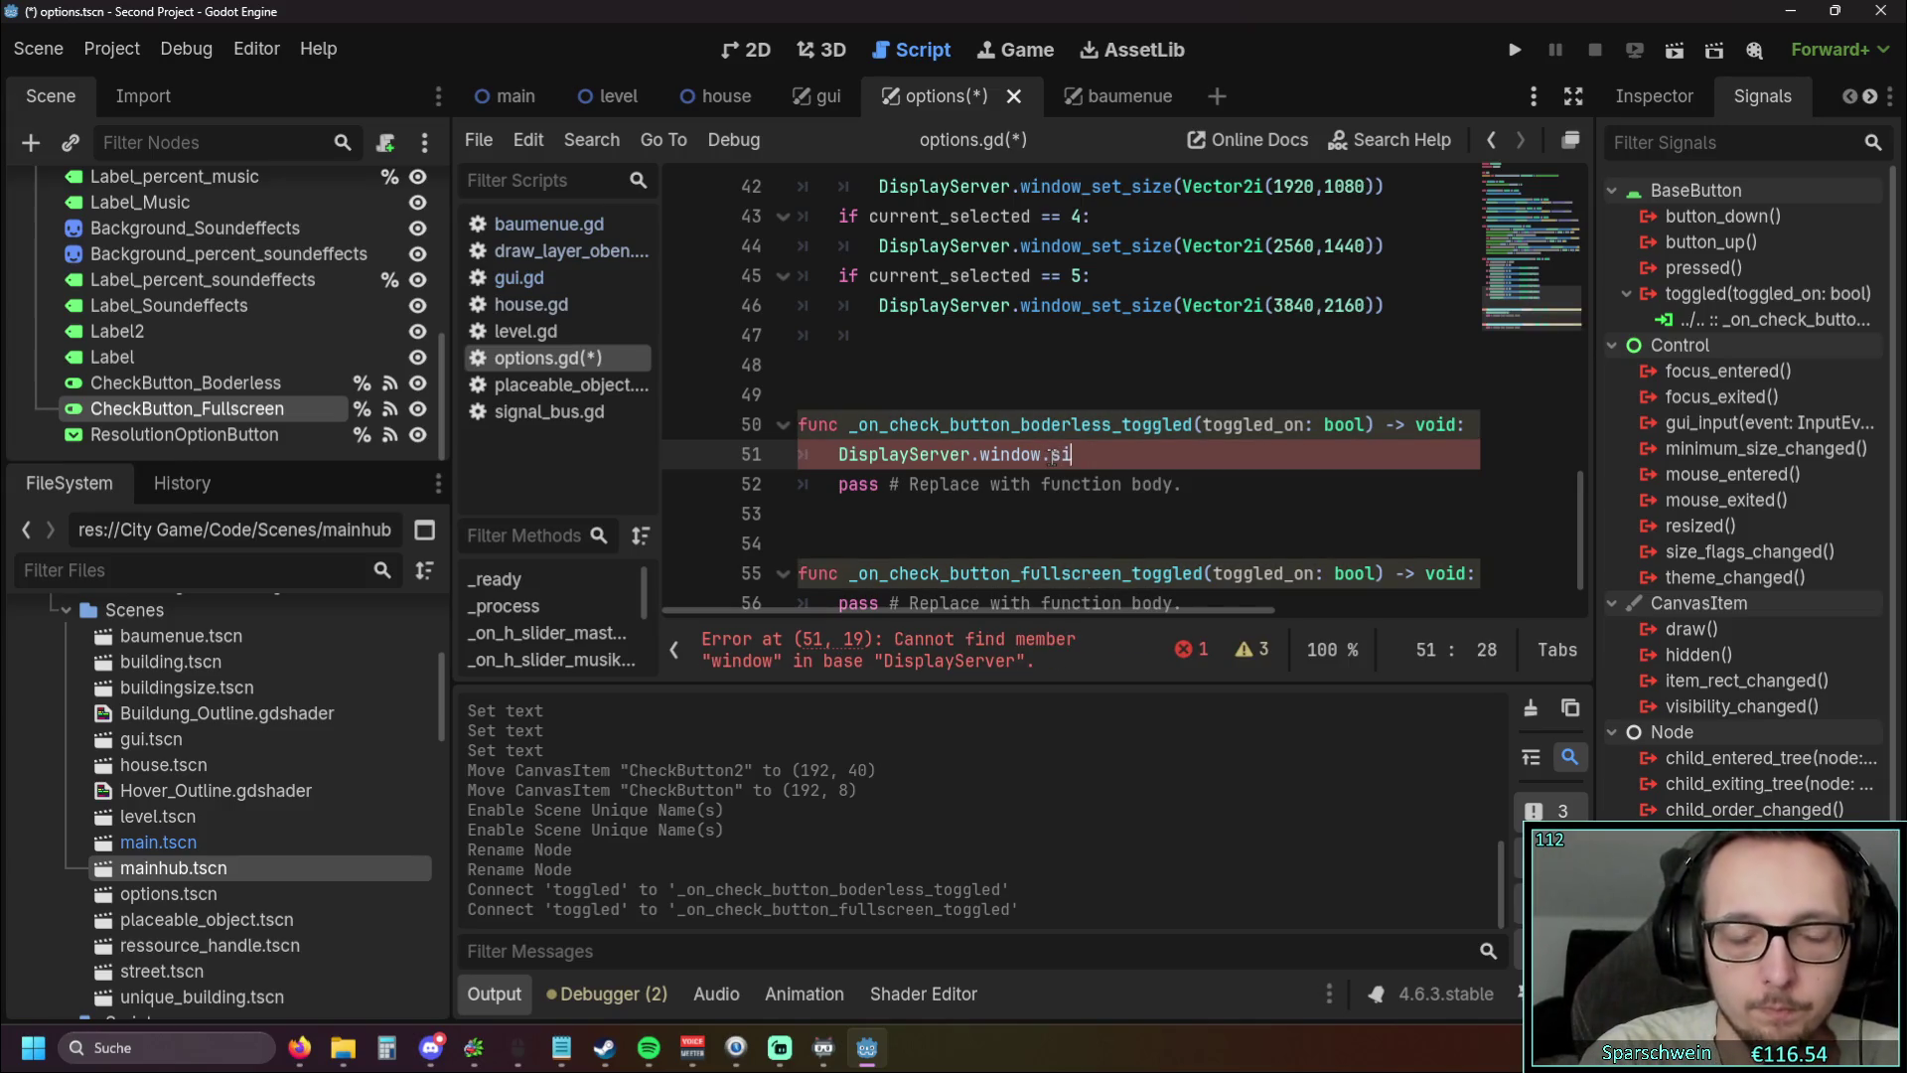
{"action": "type", "text": "ze."}
{"action": "key", "text": "BackSpace"}
{"action": "key", "text": "BackSpace"}
{"action": "key", "text": "BackSpace"}
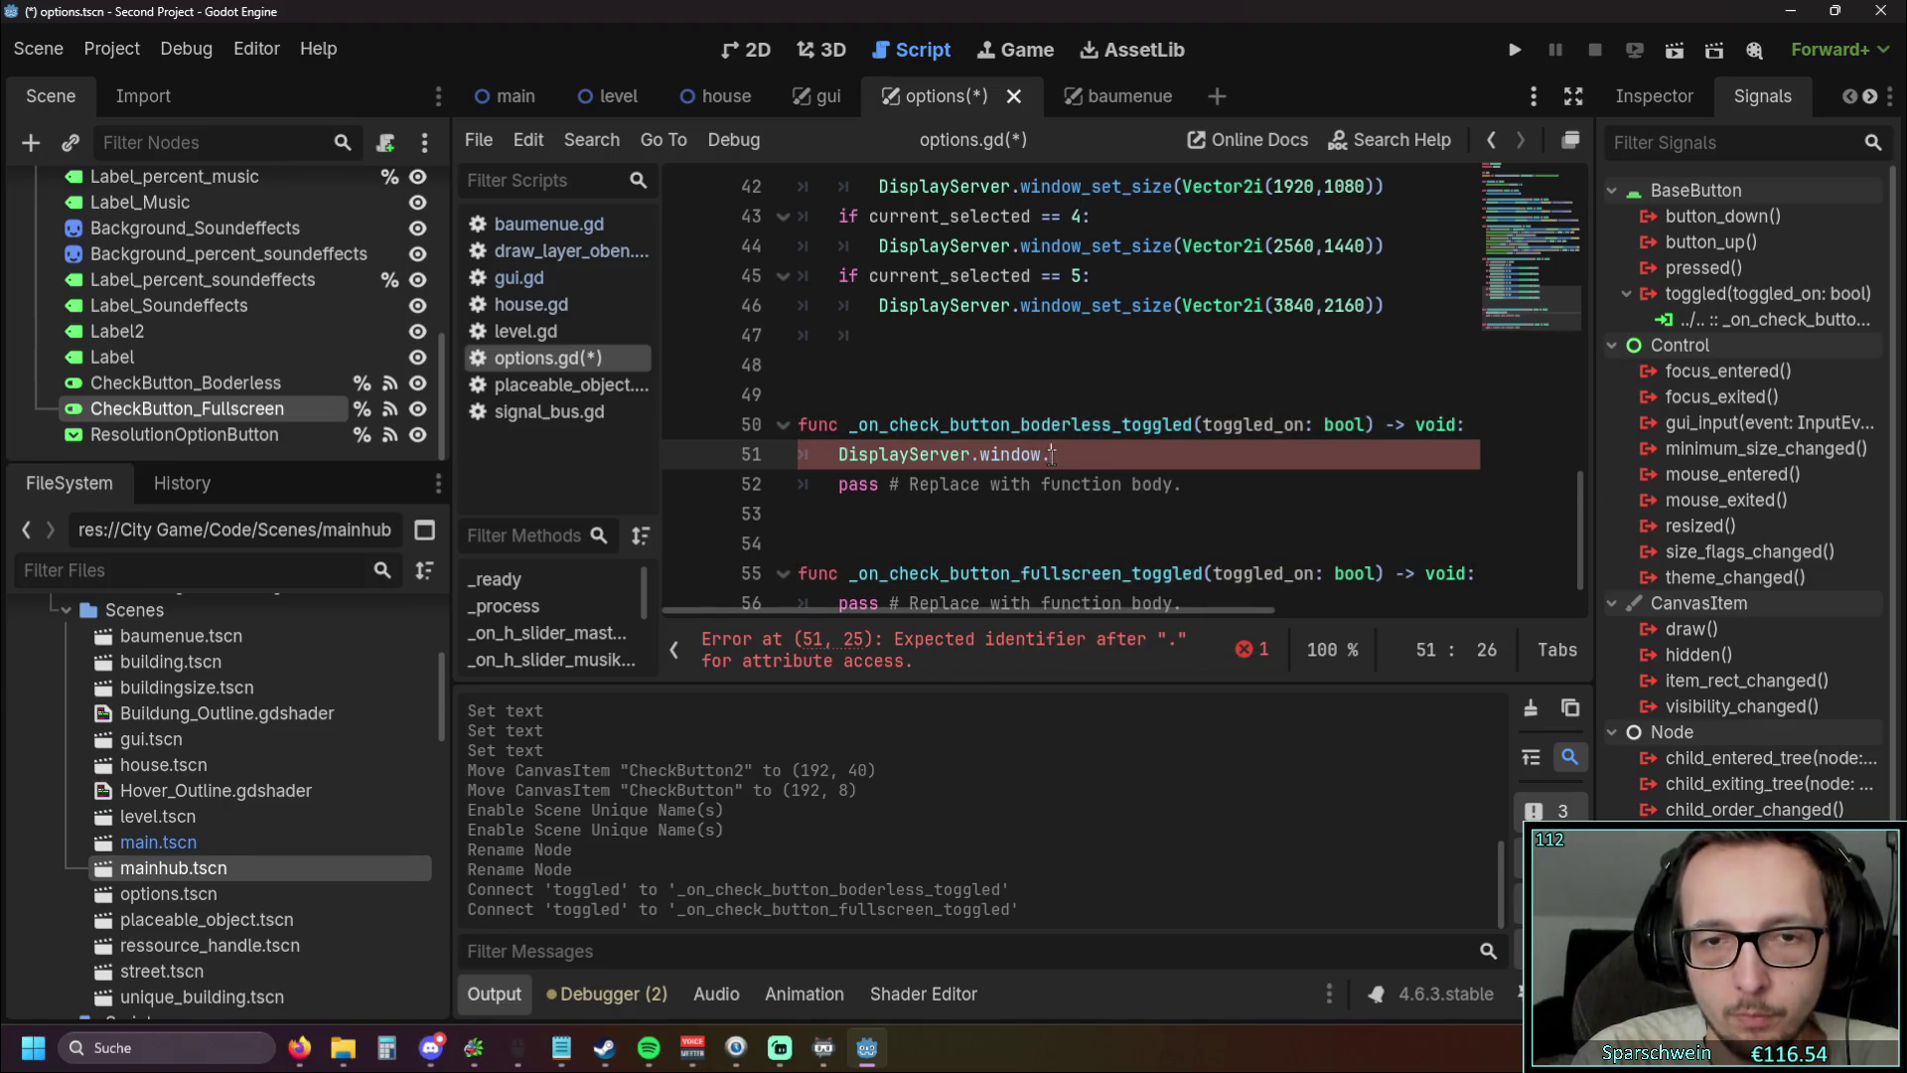
{"action": "left_click_drag", "start_coordinate": [1101, 452], "coordinate": [979, 454]}
{"action": "type", "text": "display"}
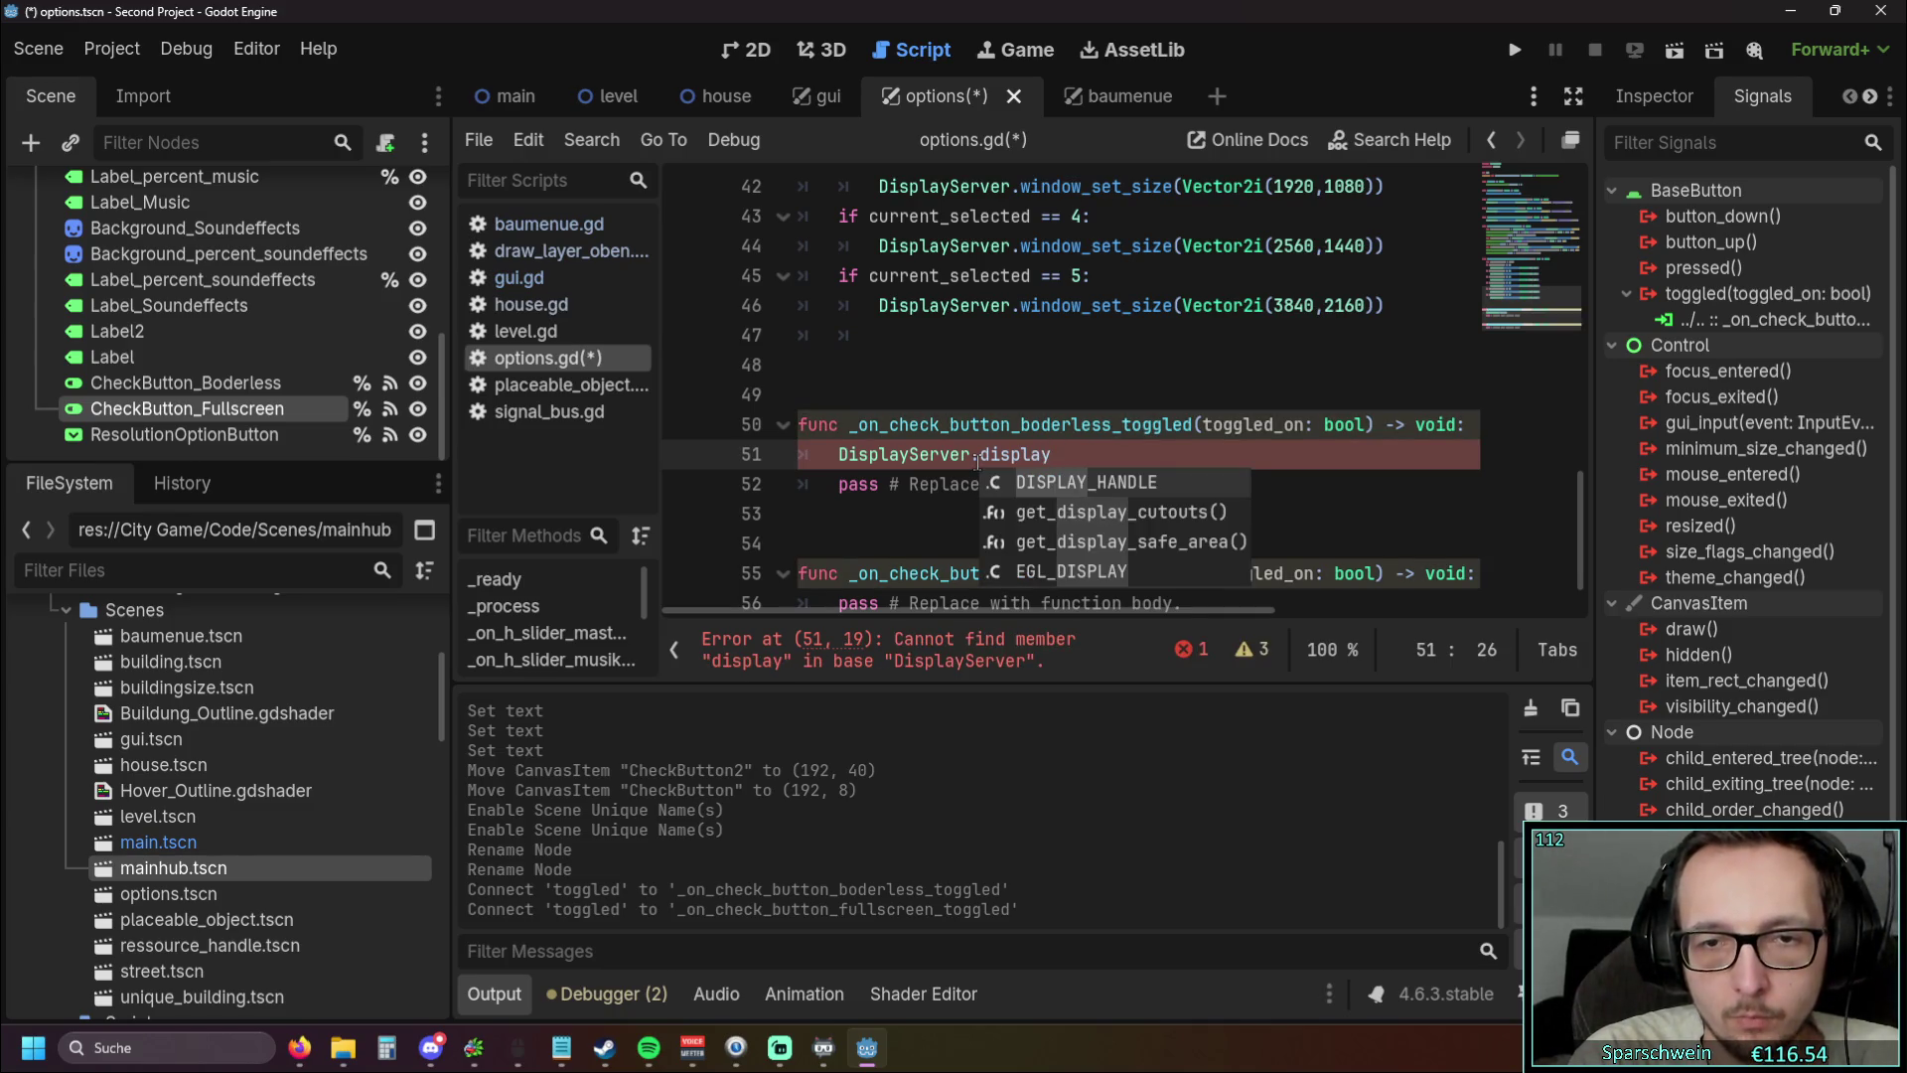
{"action": "key", "text": "BackSpace"}
{"action": "key", "text": "BackSpace"}
{"action": "key", "text": "BackSpace"}
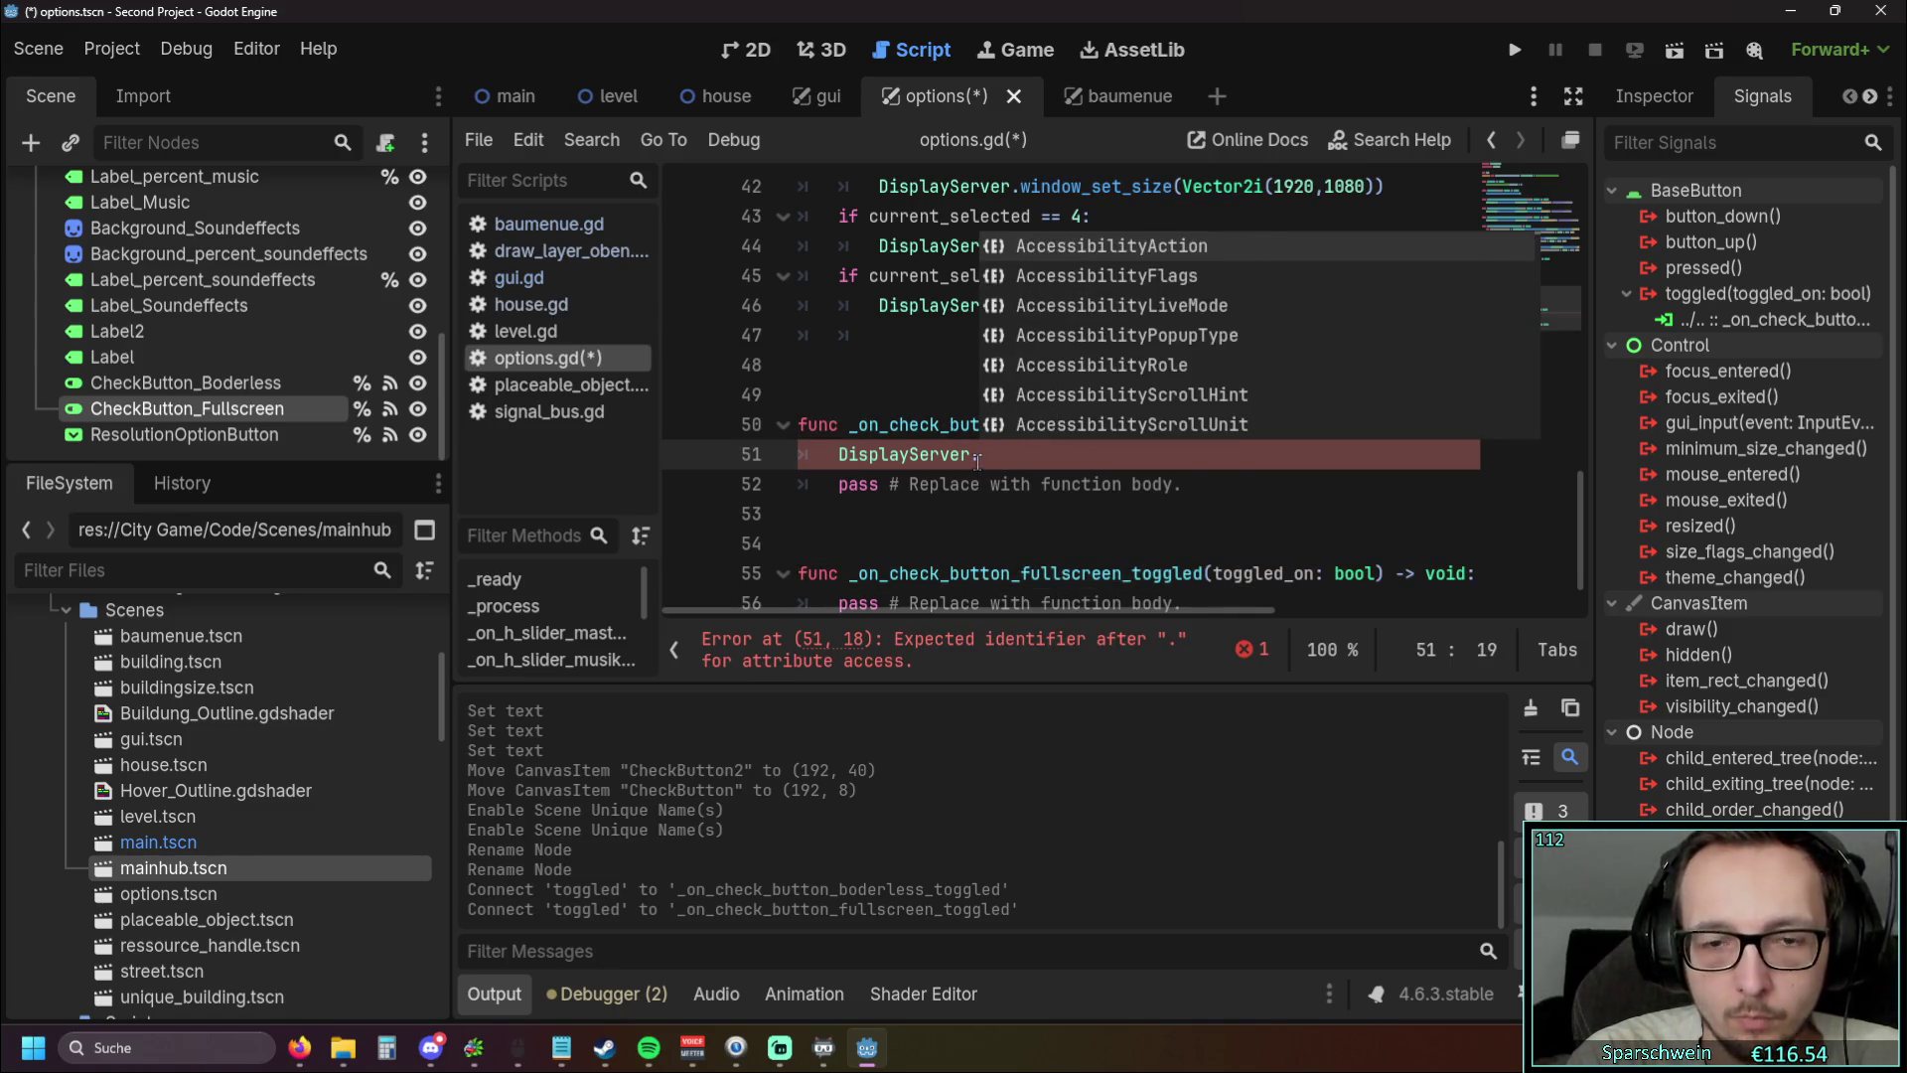
Try window_size after DisplayServer. and dismiss the autocomplete suggestions
{"action": "type", "text": "disp"}
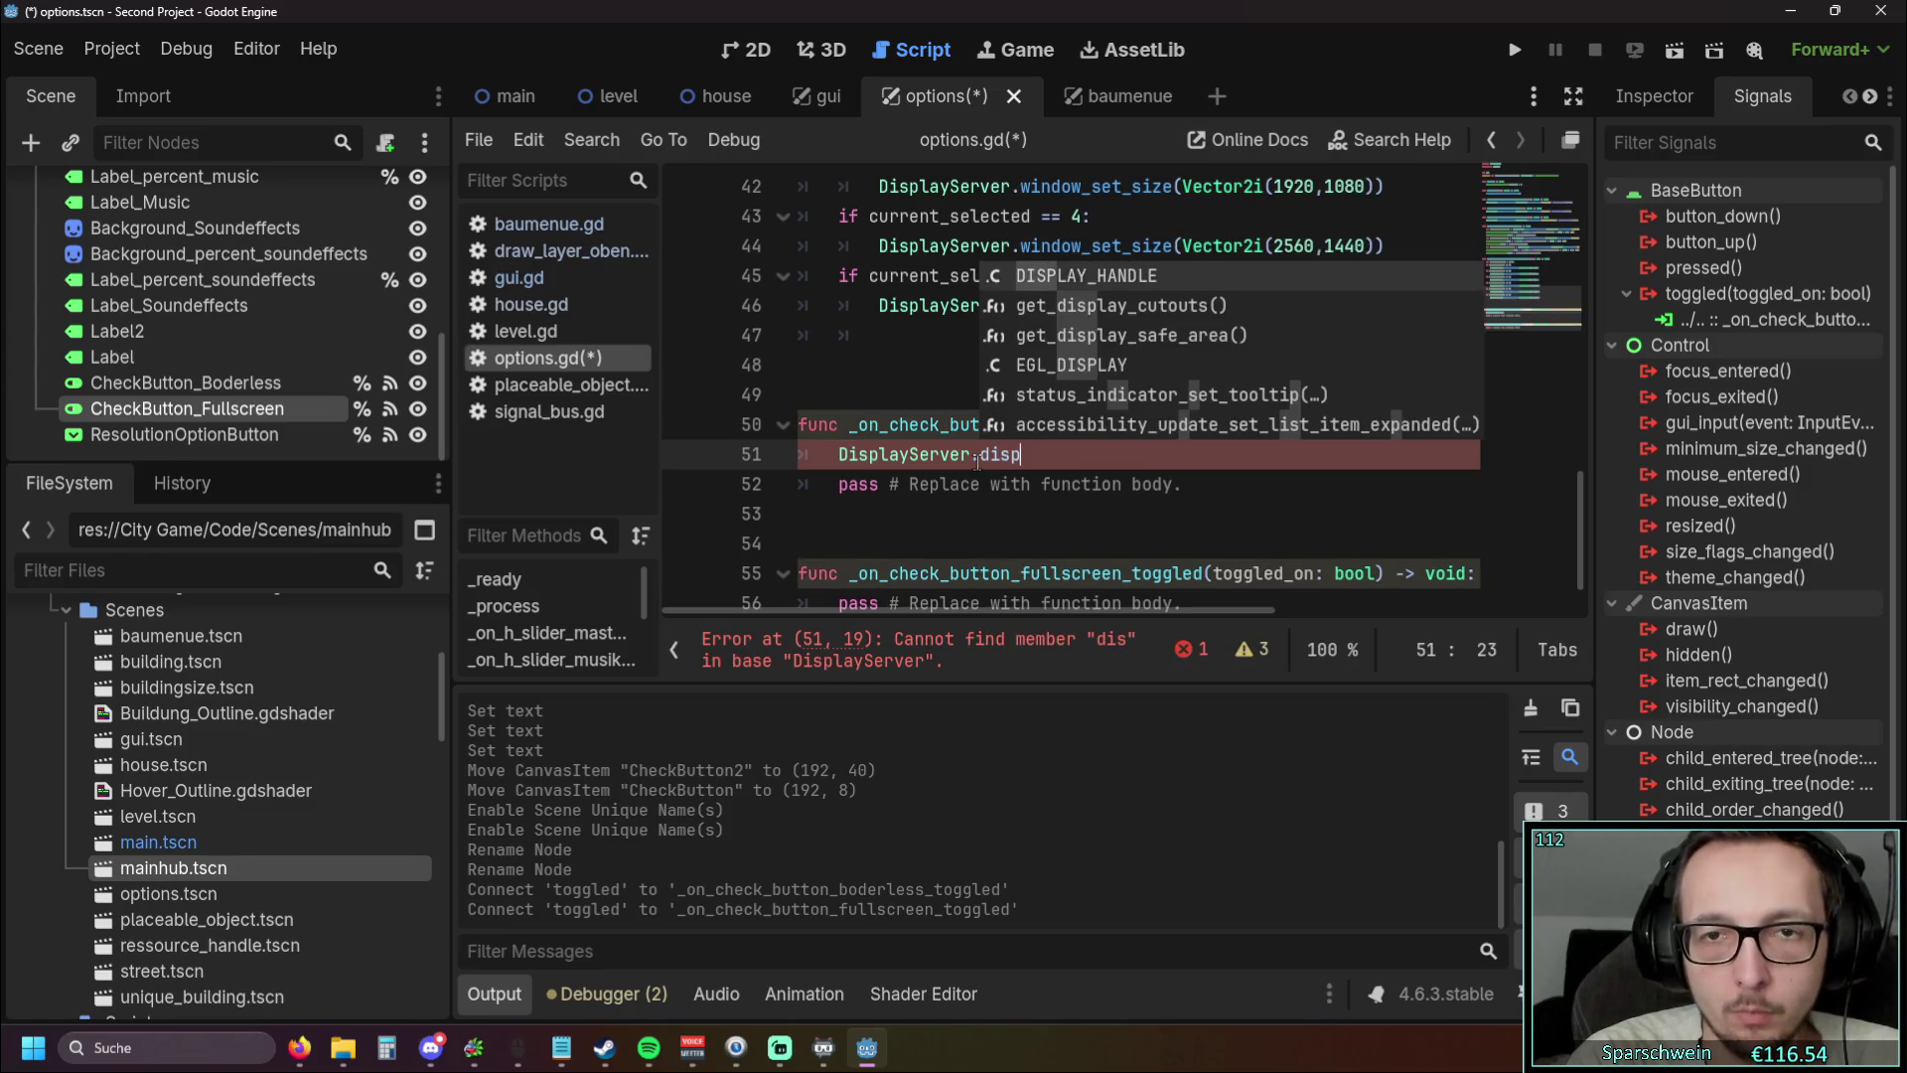
{"action": "type", "text": "l"}
{"action": "key", "text": "BackSpace"}
{"action": "key", "text": "BackSpace"}
{"action": "key", "text": "BackSpace"}
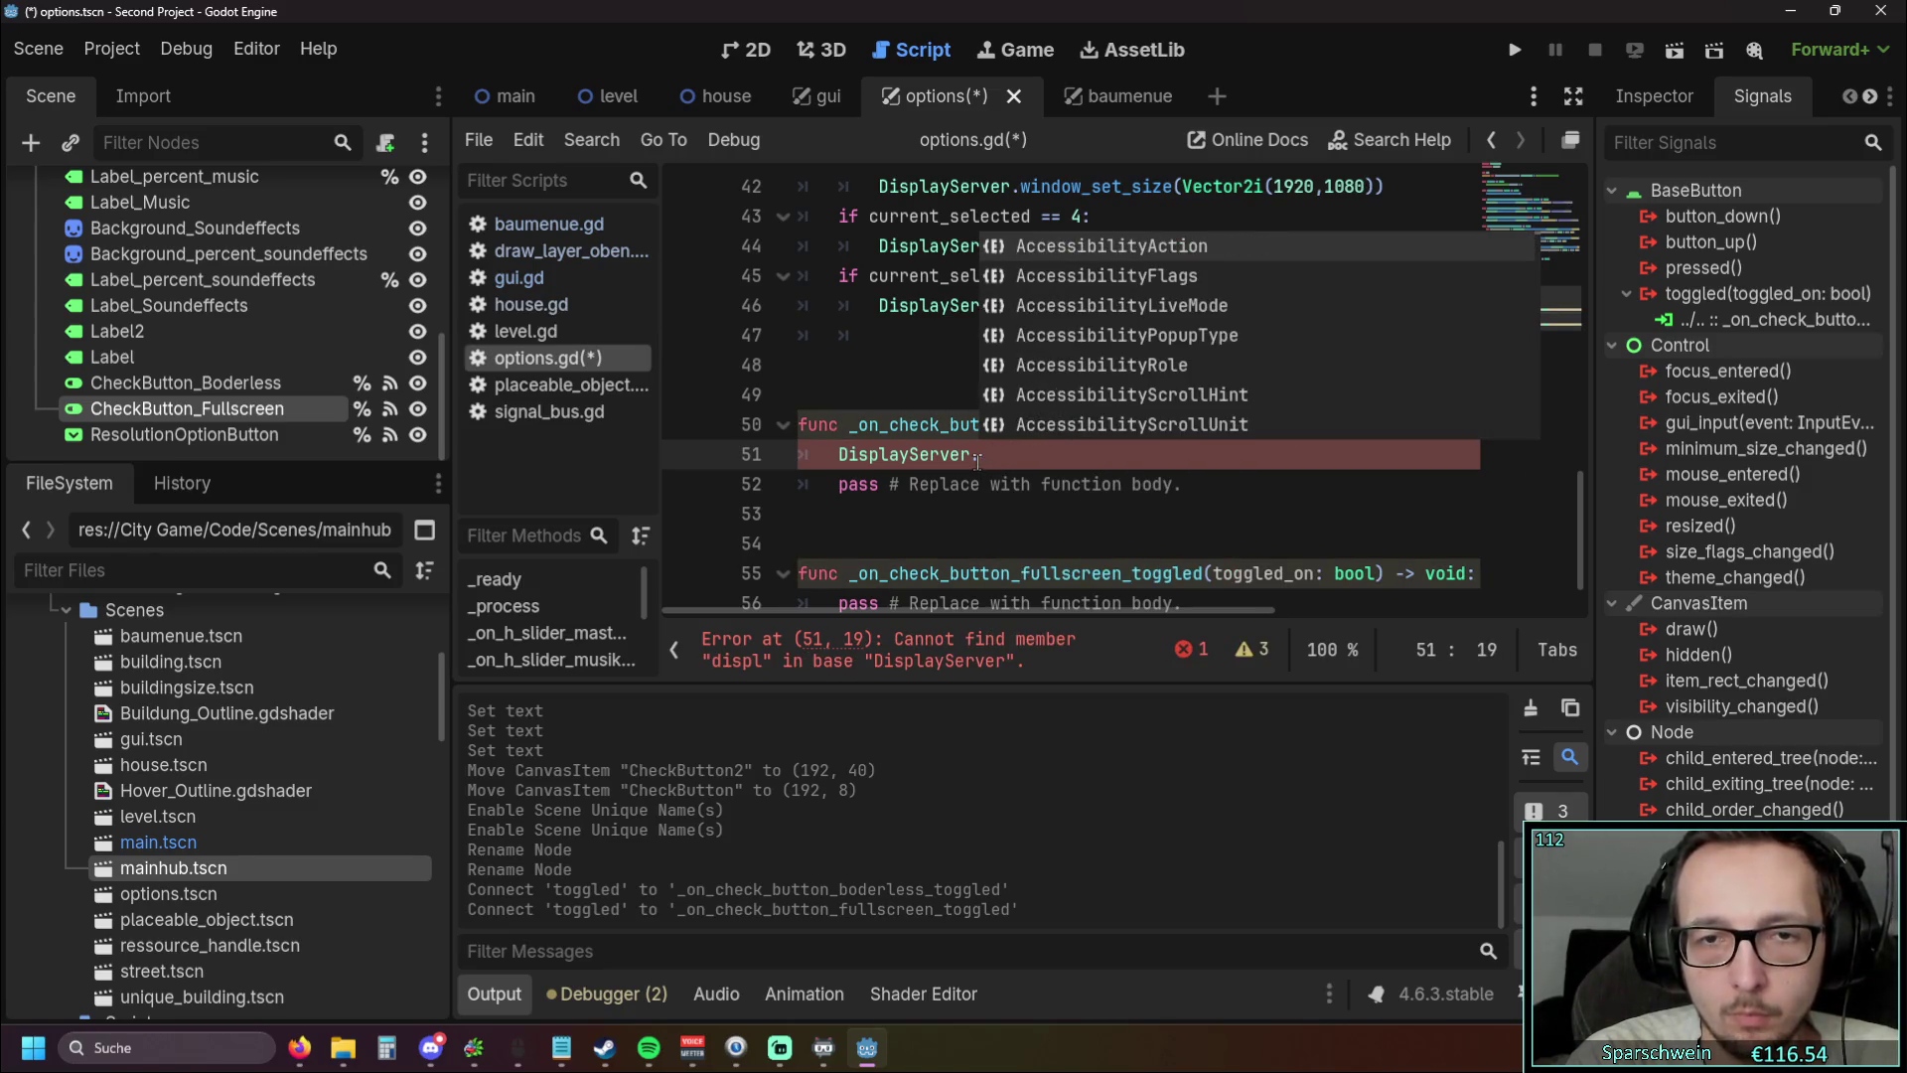
{"action": "type", "text": "win"}
{"action": "type", "text": "do"}
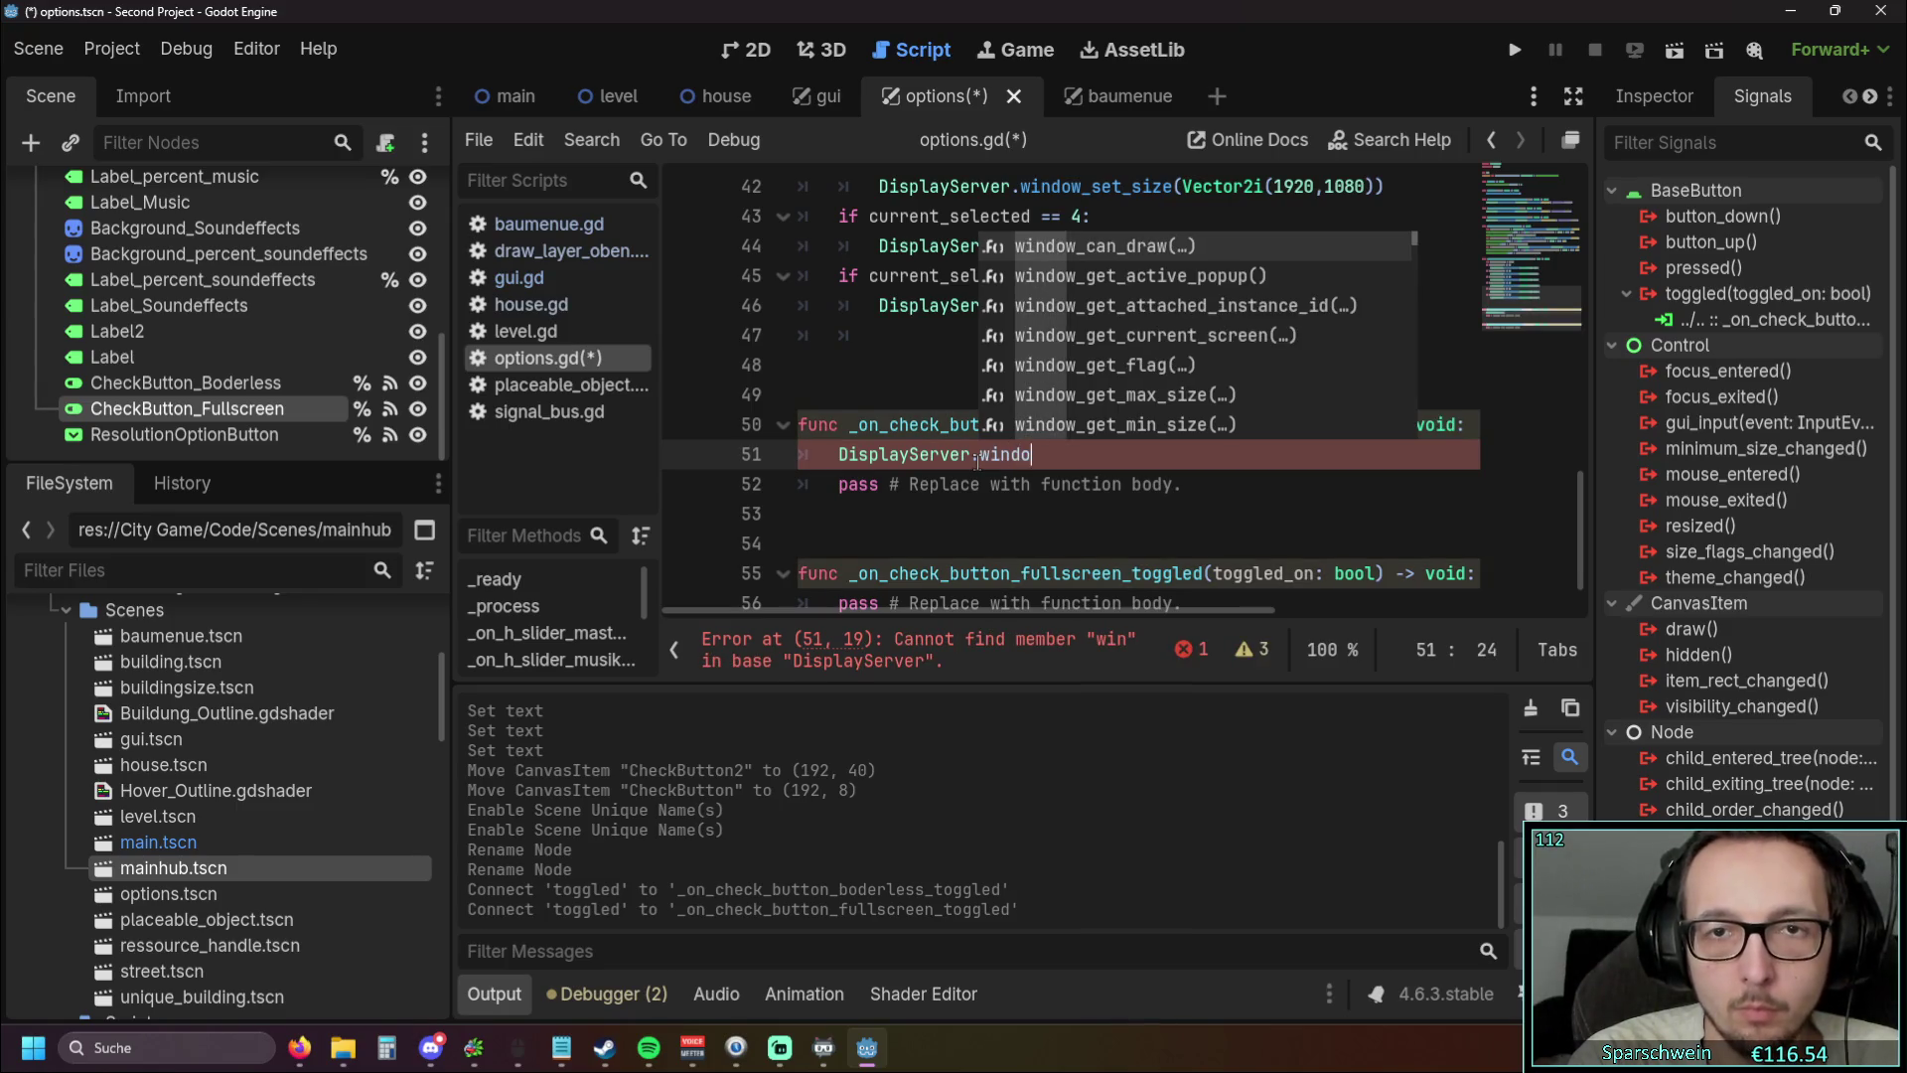
{"action": "type", "text": "w_size"}
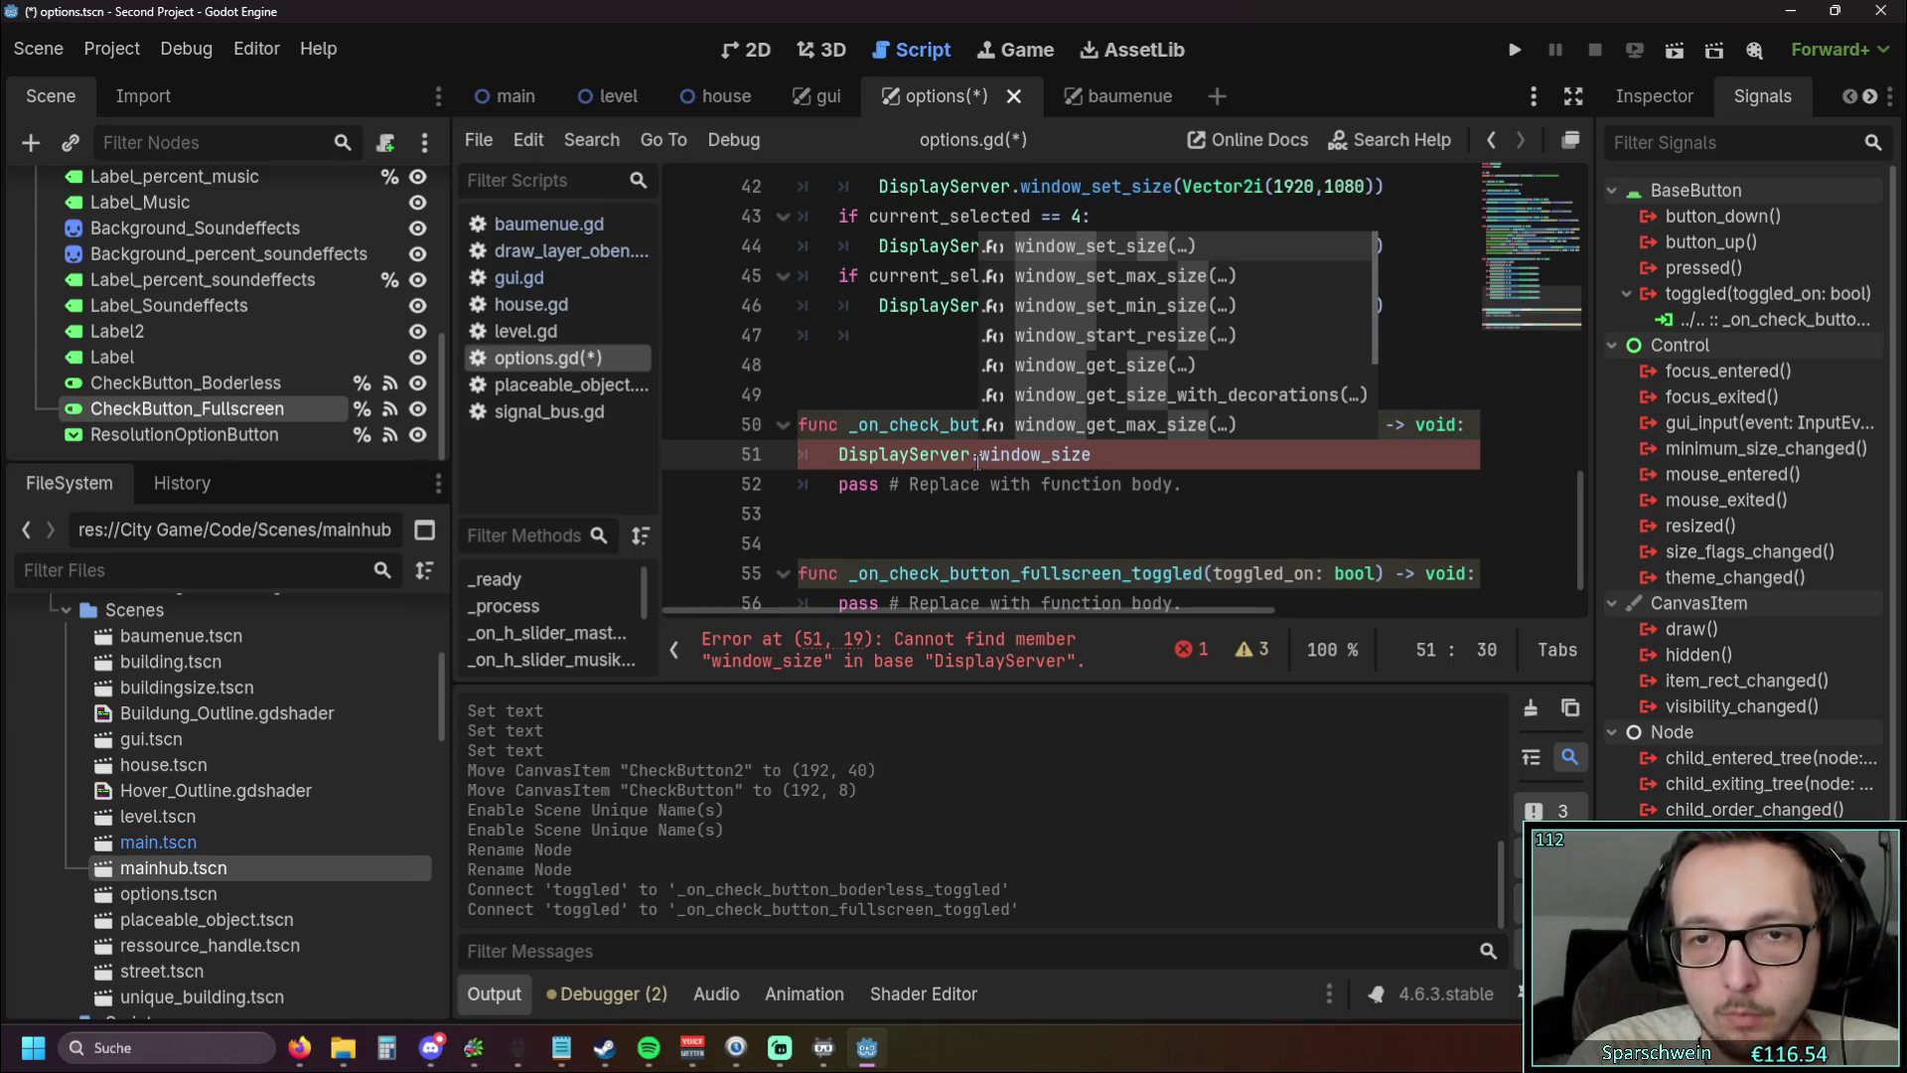
{"action": "type", "text": "_"}
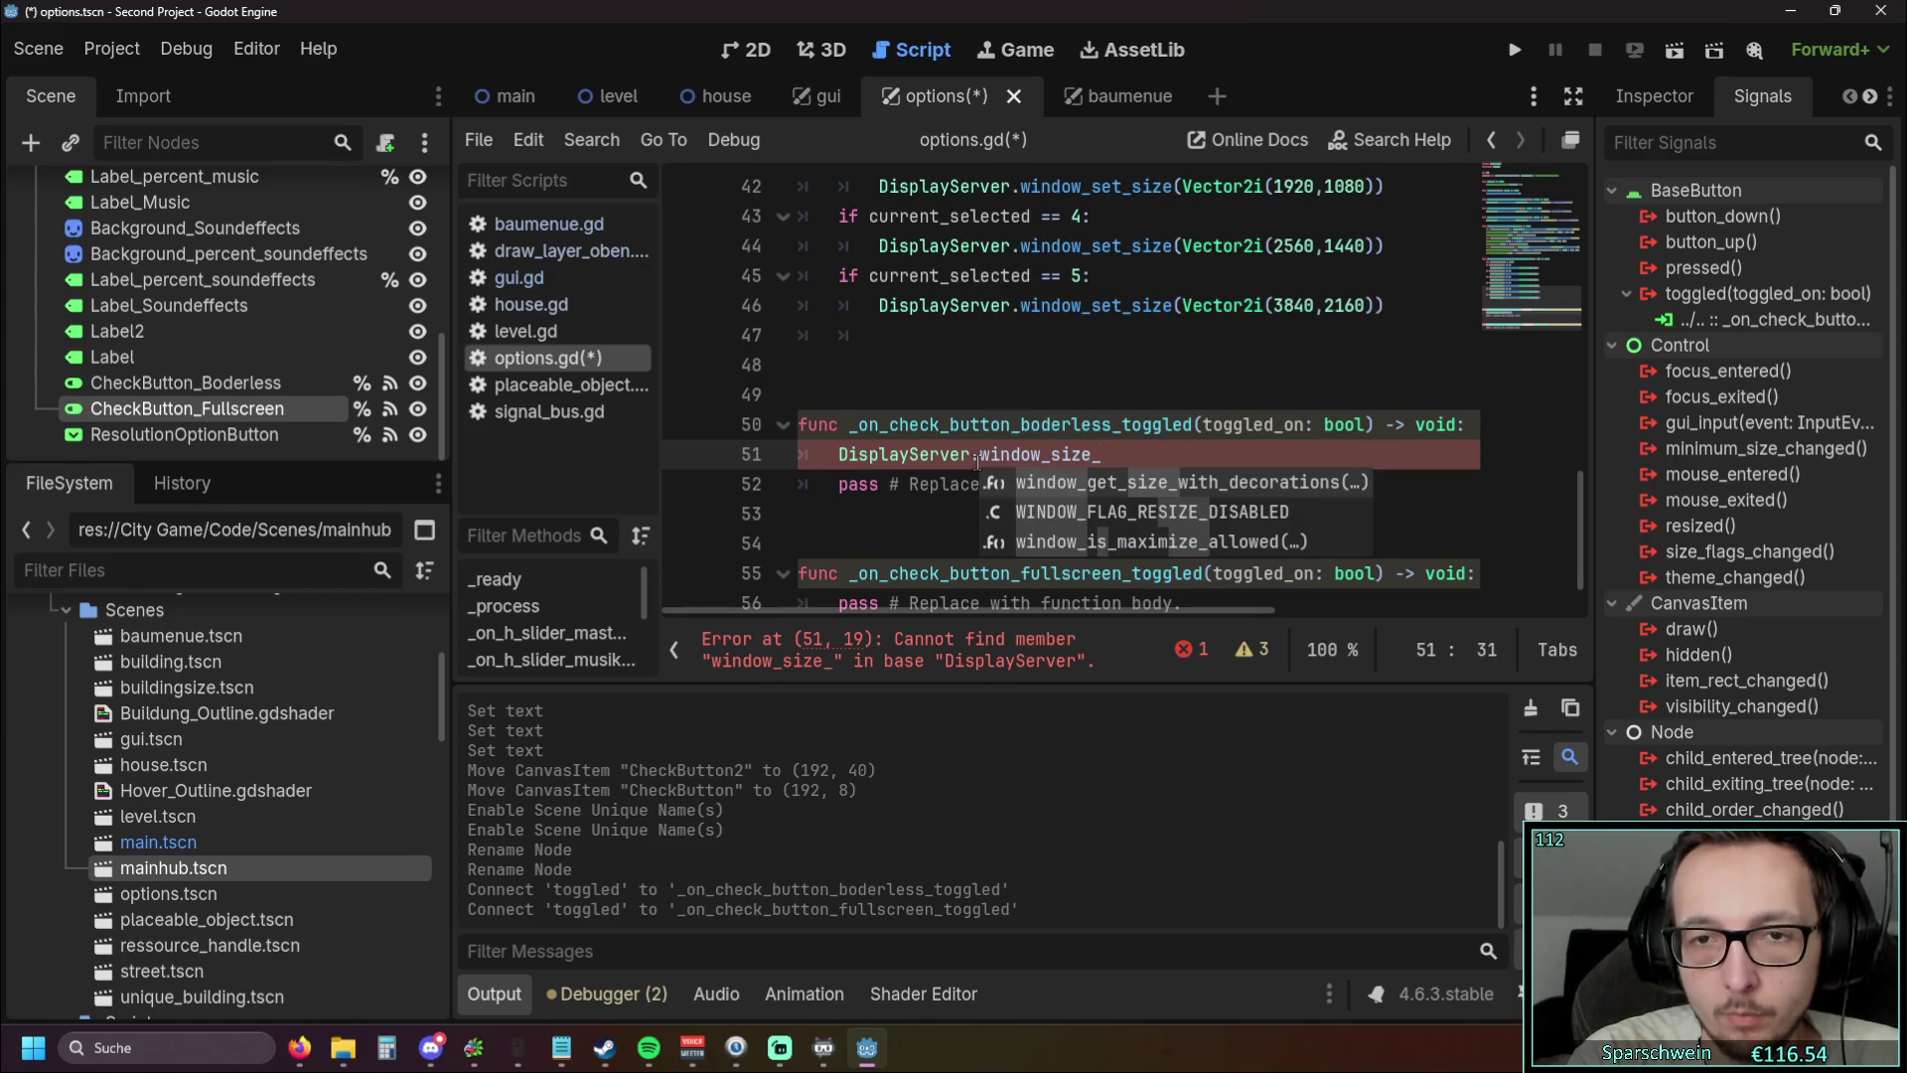
{"action": "left_click", "coordinate": [937, 424]}
{"action": "left_click", "coordinate": [43, 47]}
{"action": "left_click", "coordinate": [43, 47]}
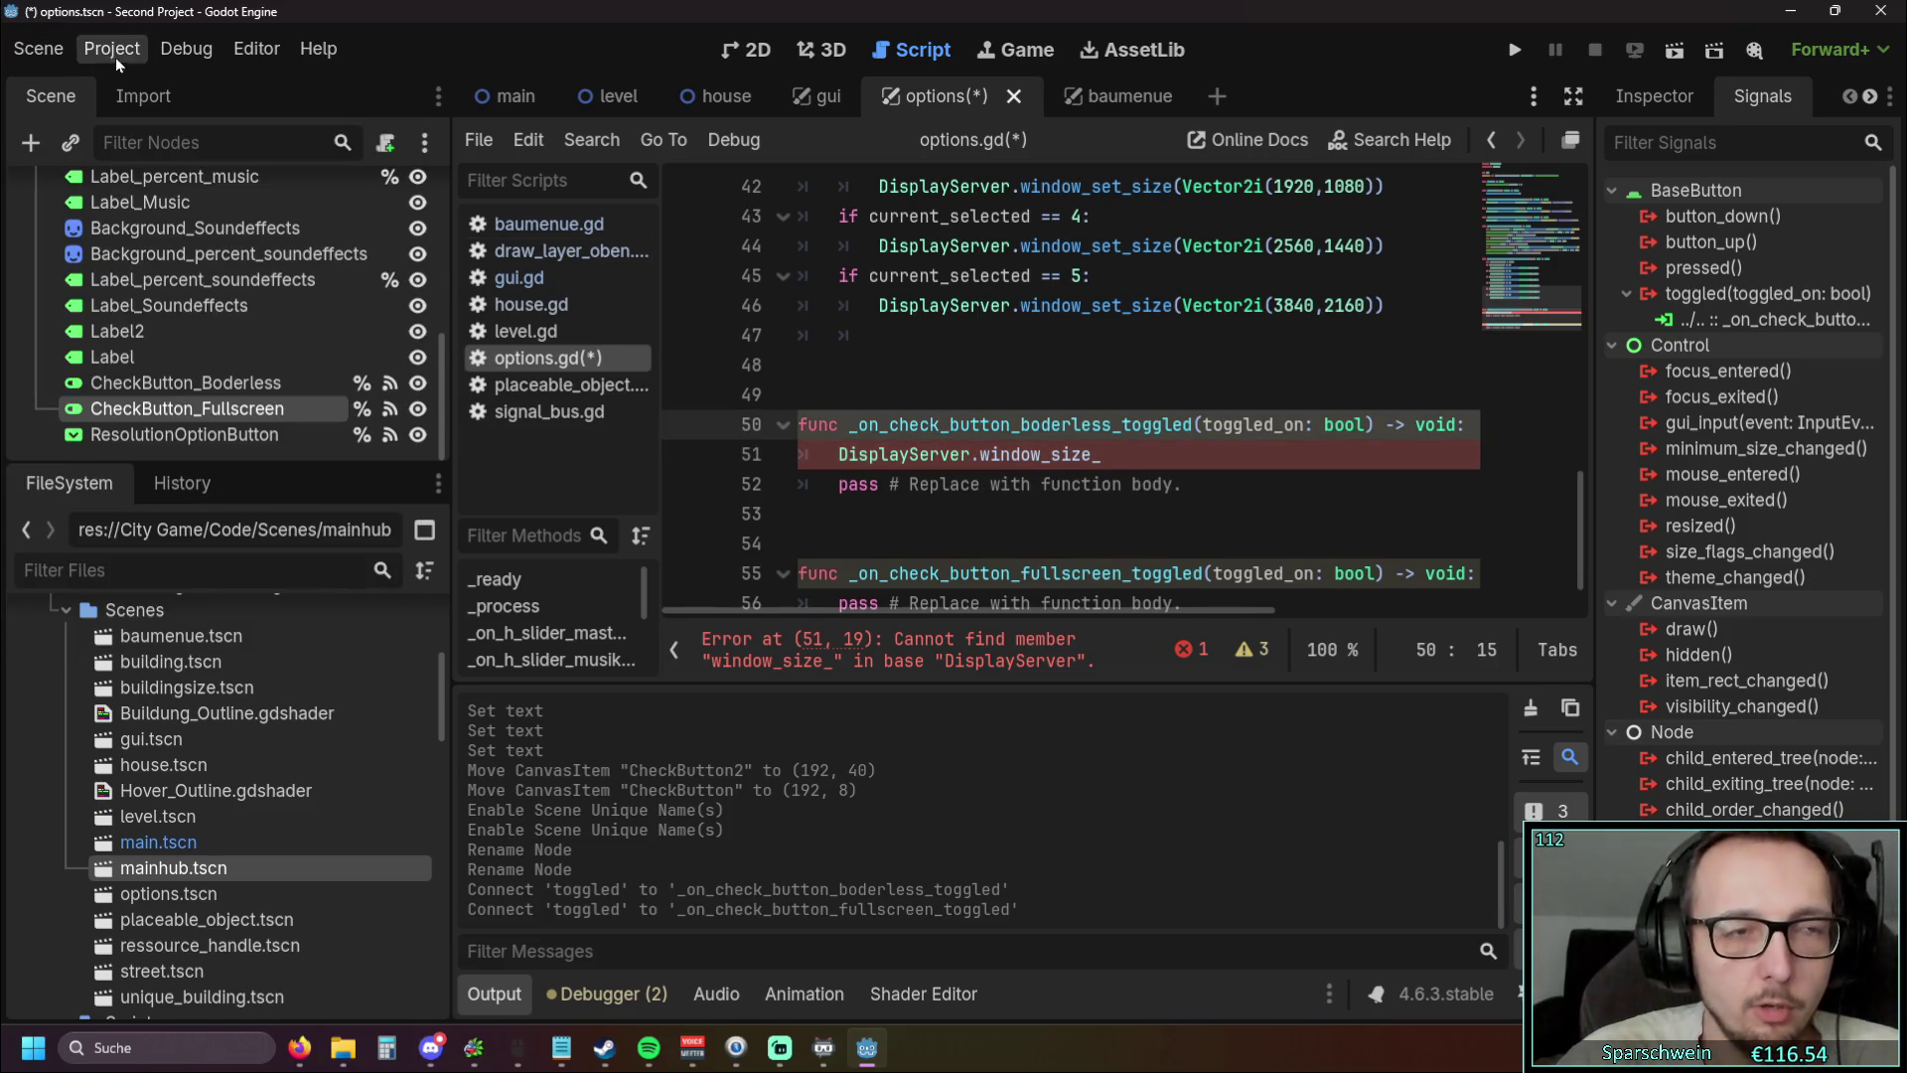
Replace it so line 51 reads DisplayServer.WINDOW_FLAG_BORDERLESS
{"action": "left_click", "coordinate": [1108, 460]}
{"action": "key", "text": "BackSpace"}
{"action": "key", "text": "BackSpace"}
{"action": "key", "text": "BackSpace"}
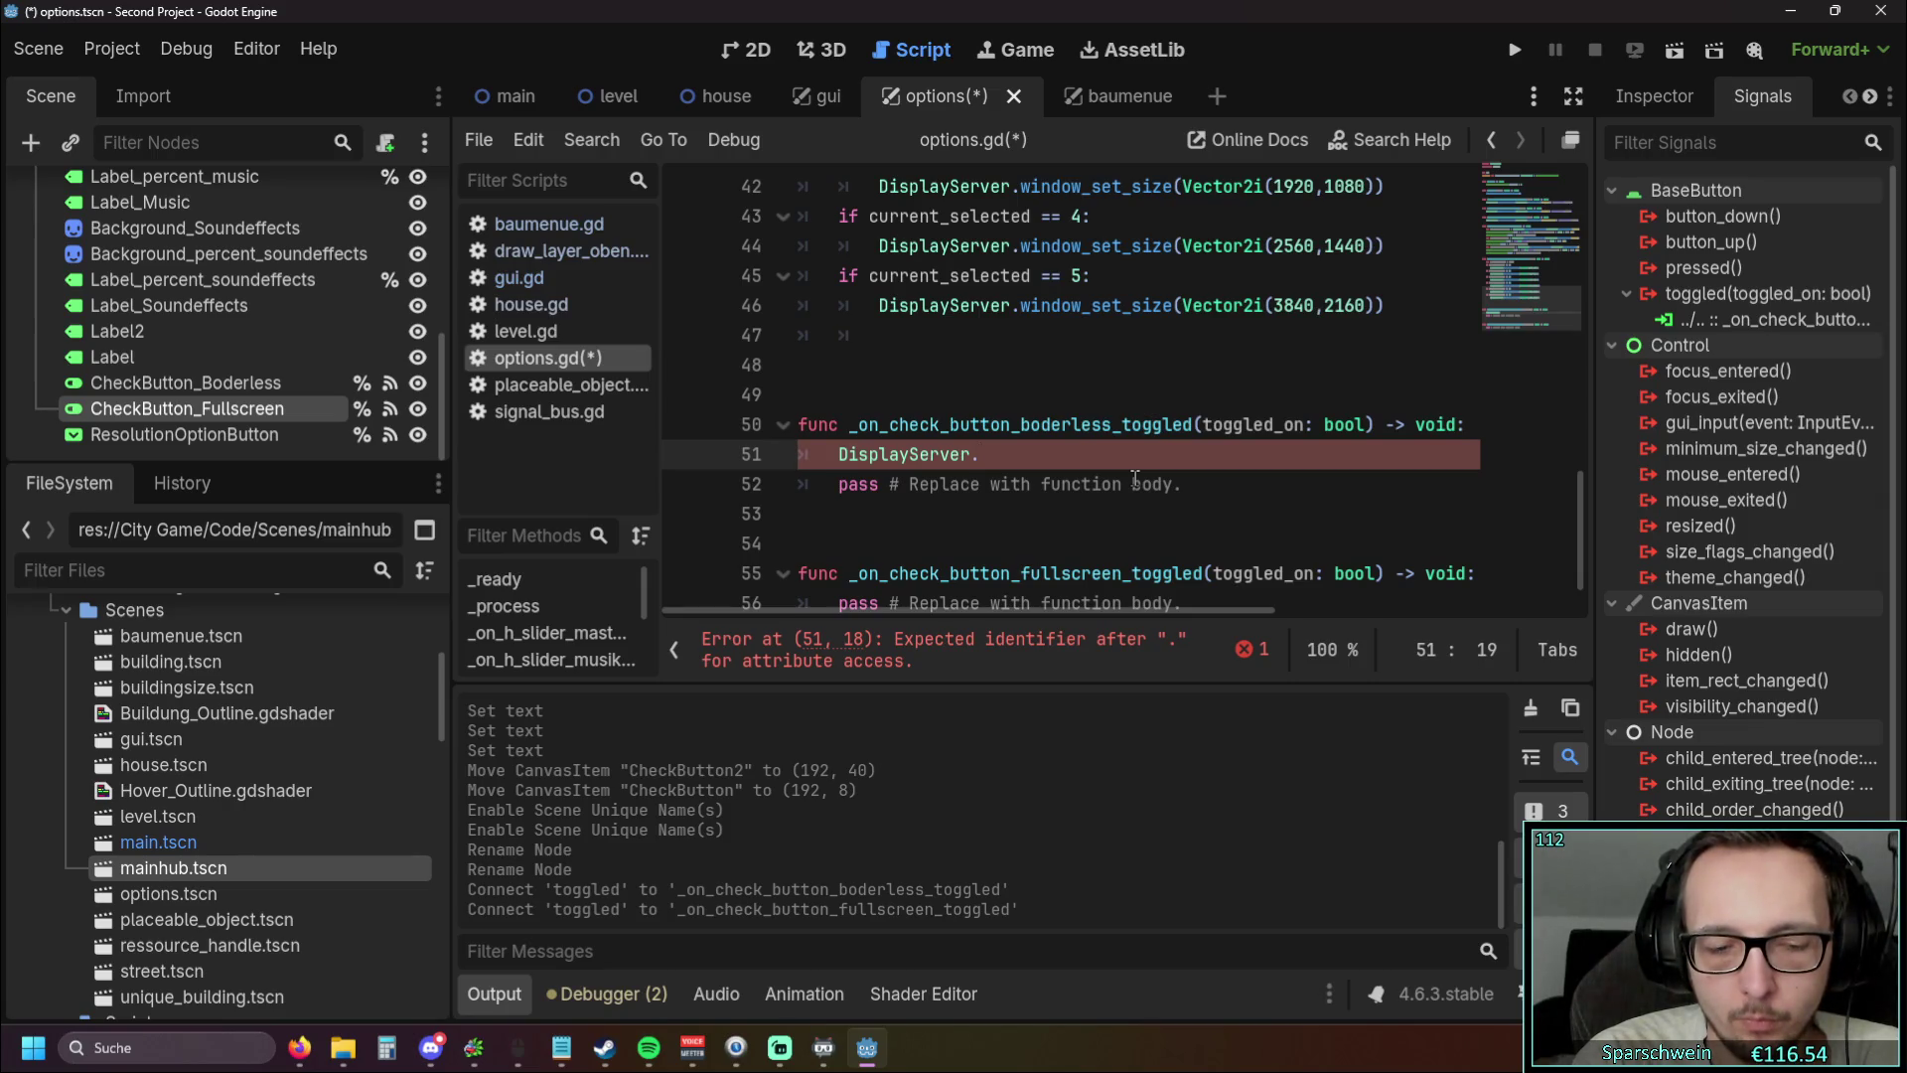
{"action": "type", "text": "bord"}
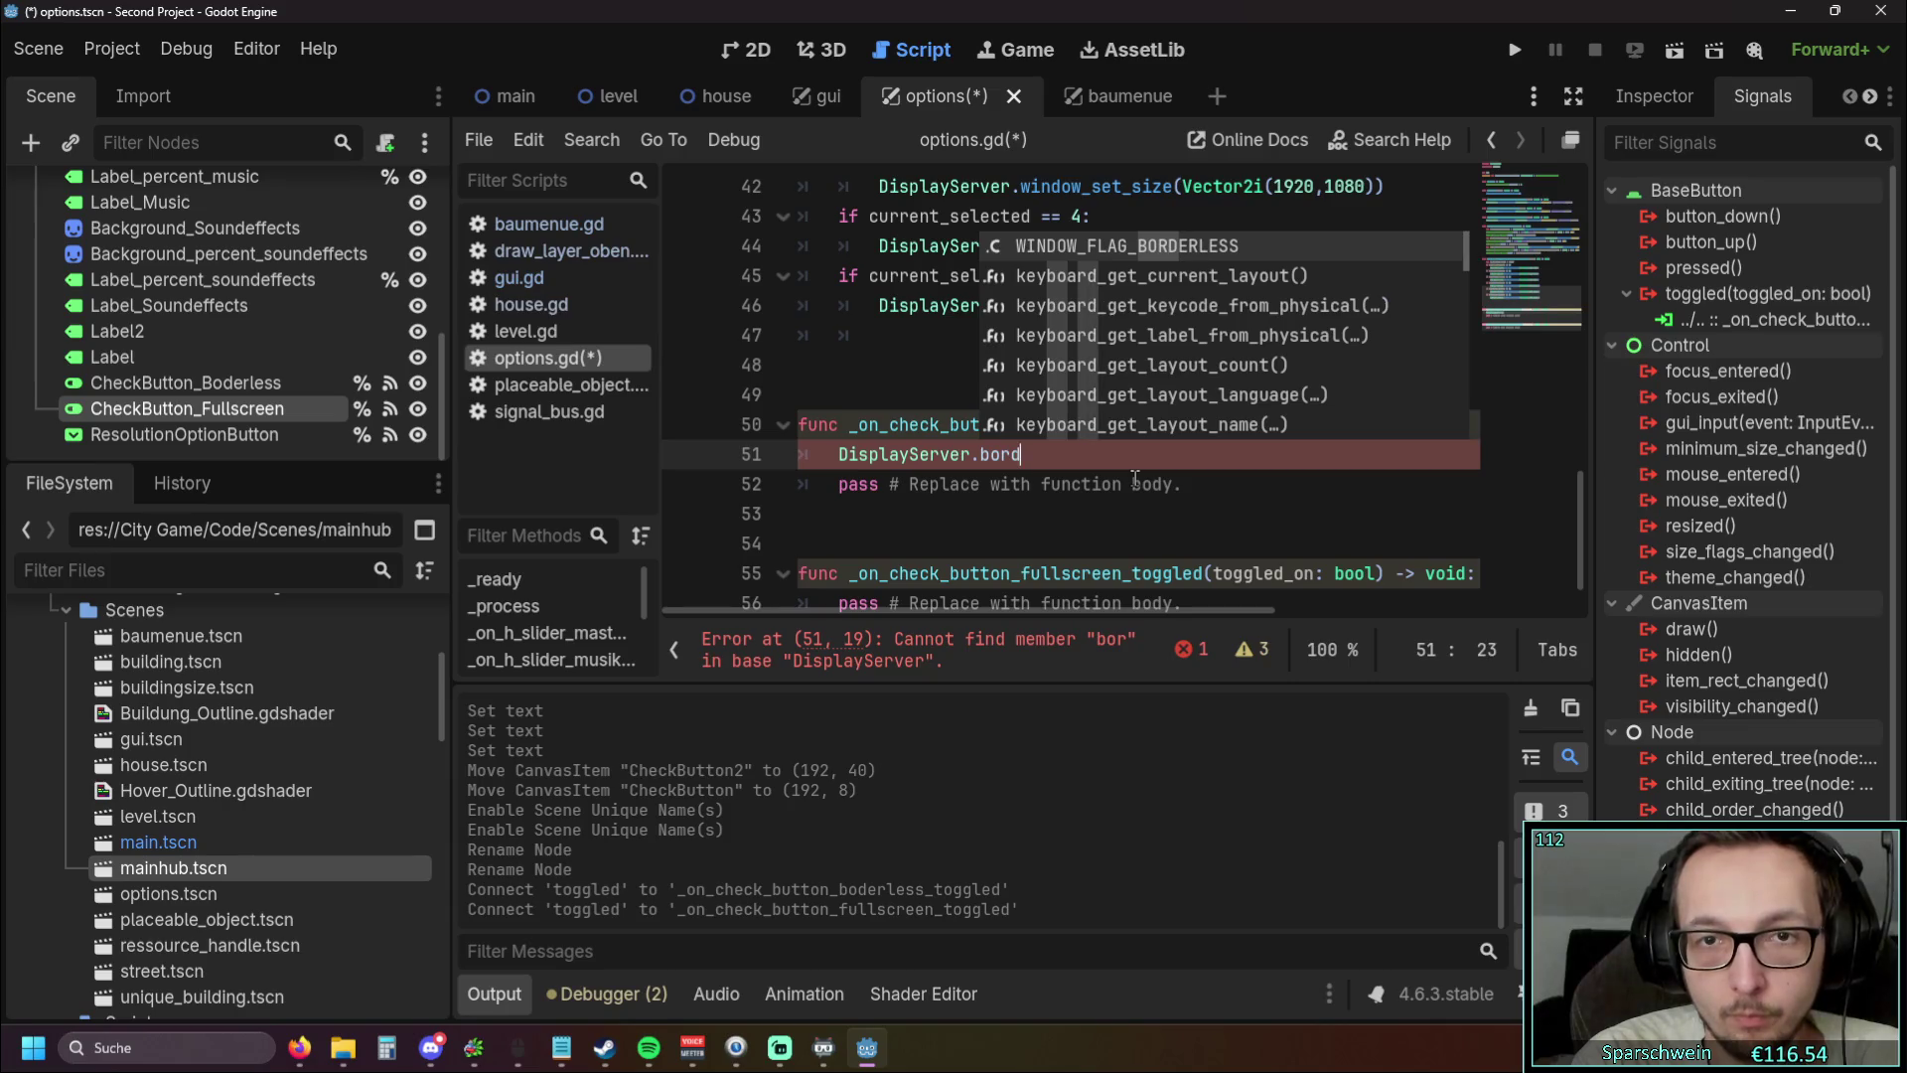
{"action": "type", "text": "er"}
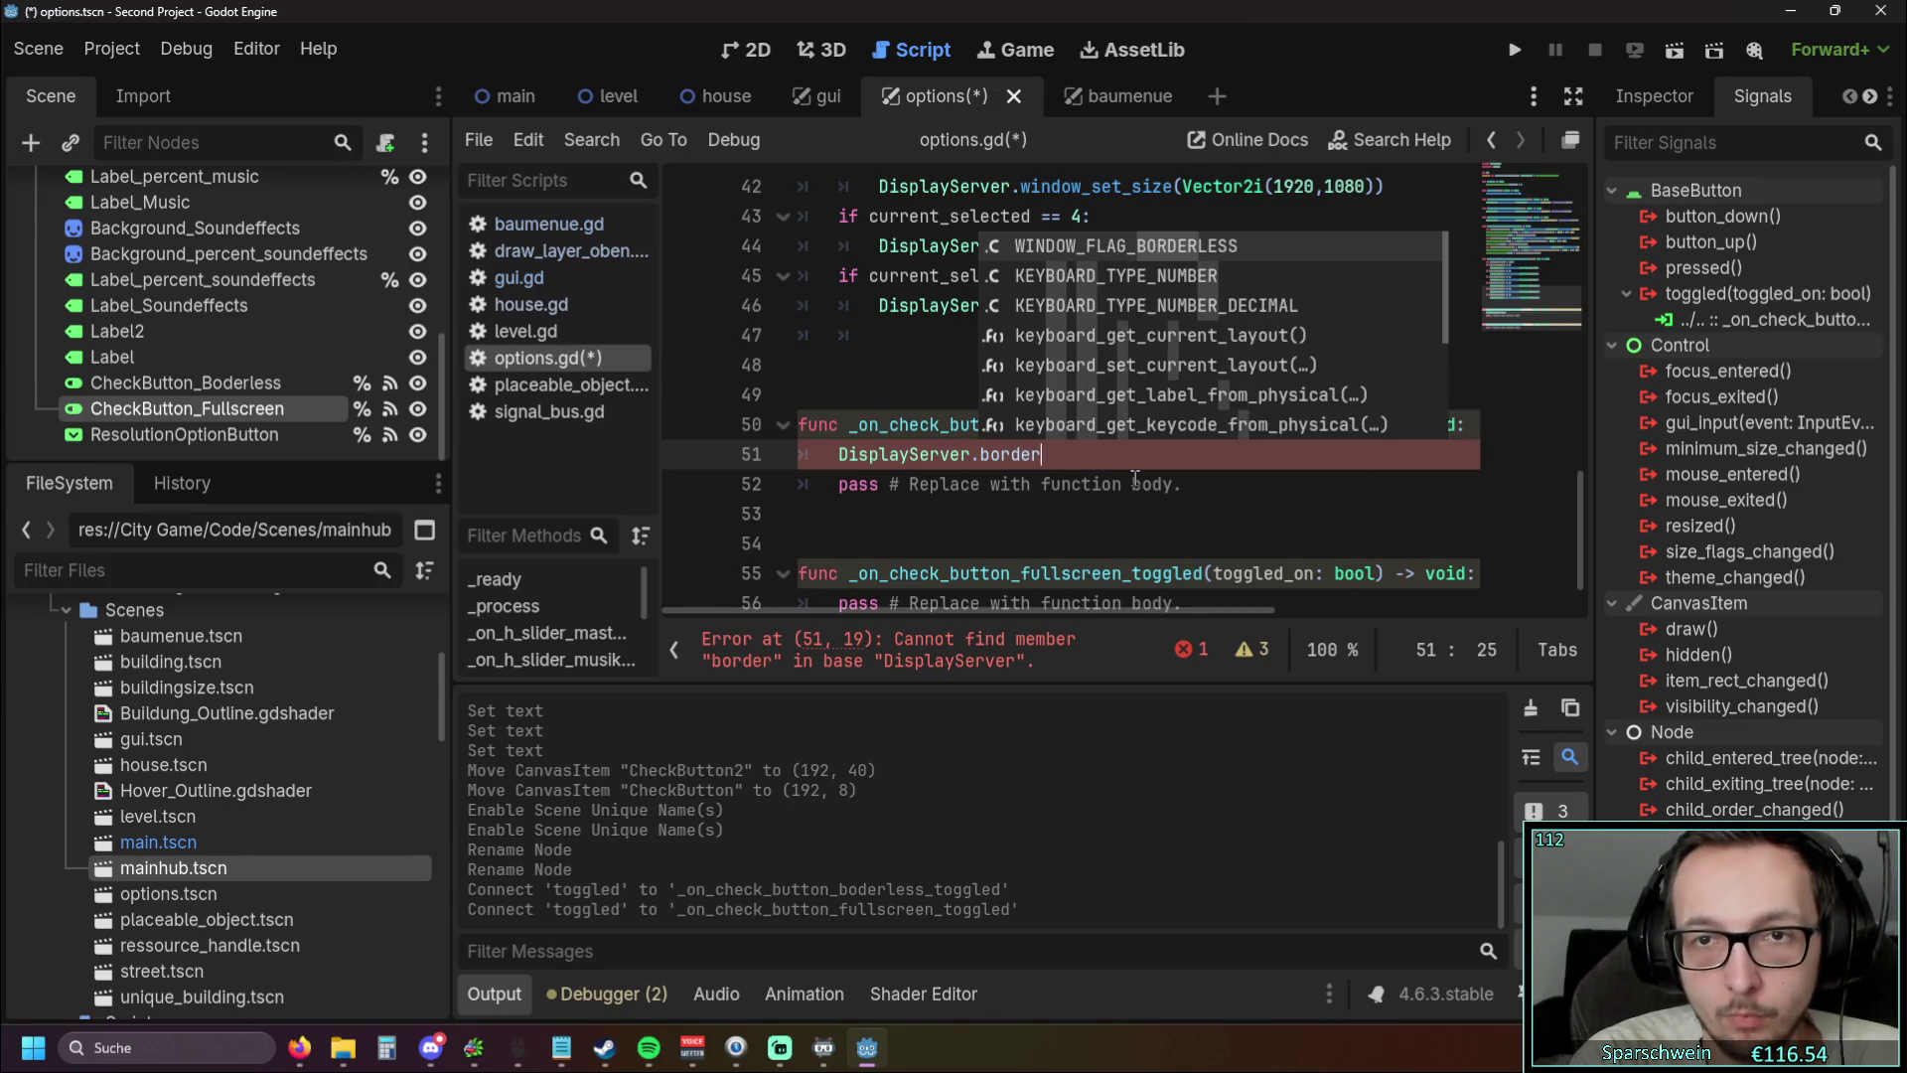
{"action": "left_click", "coordinate": [1105, 251]}
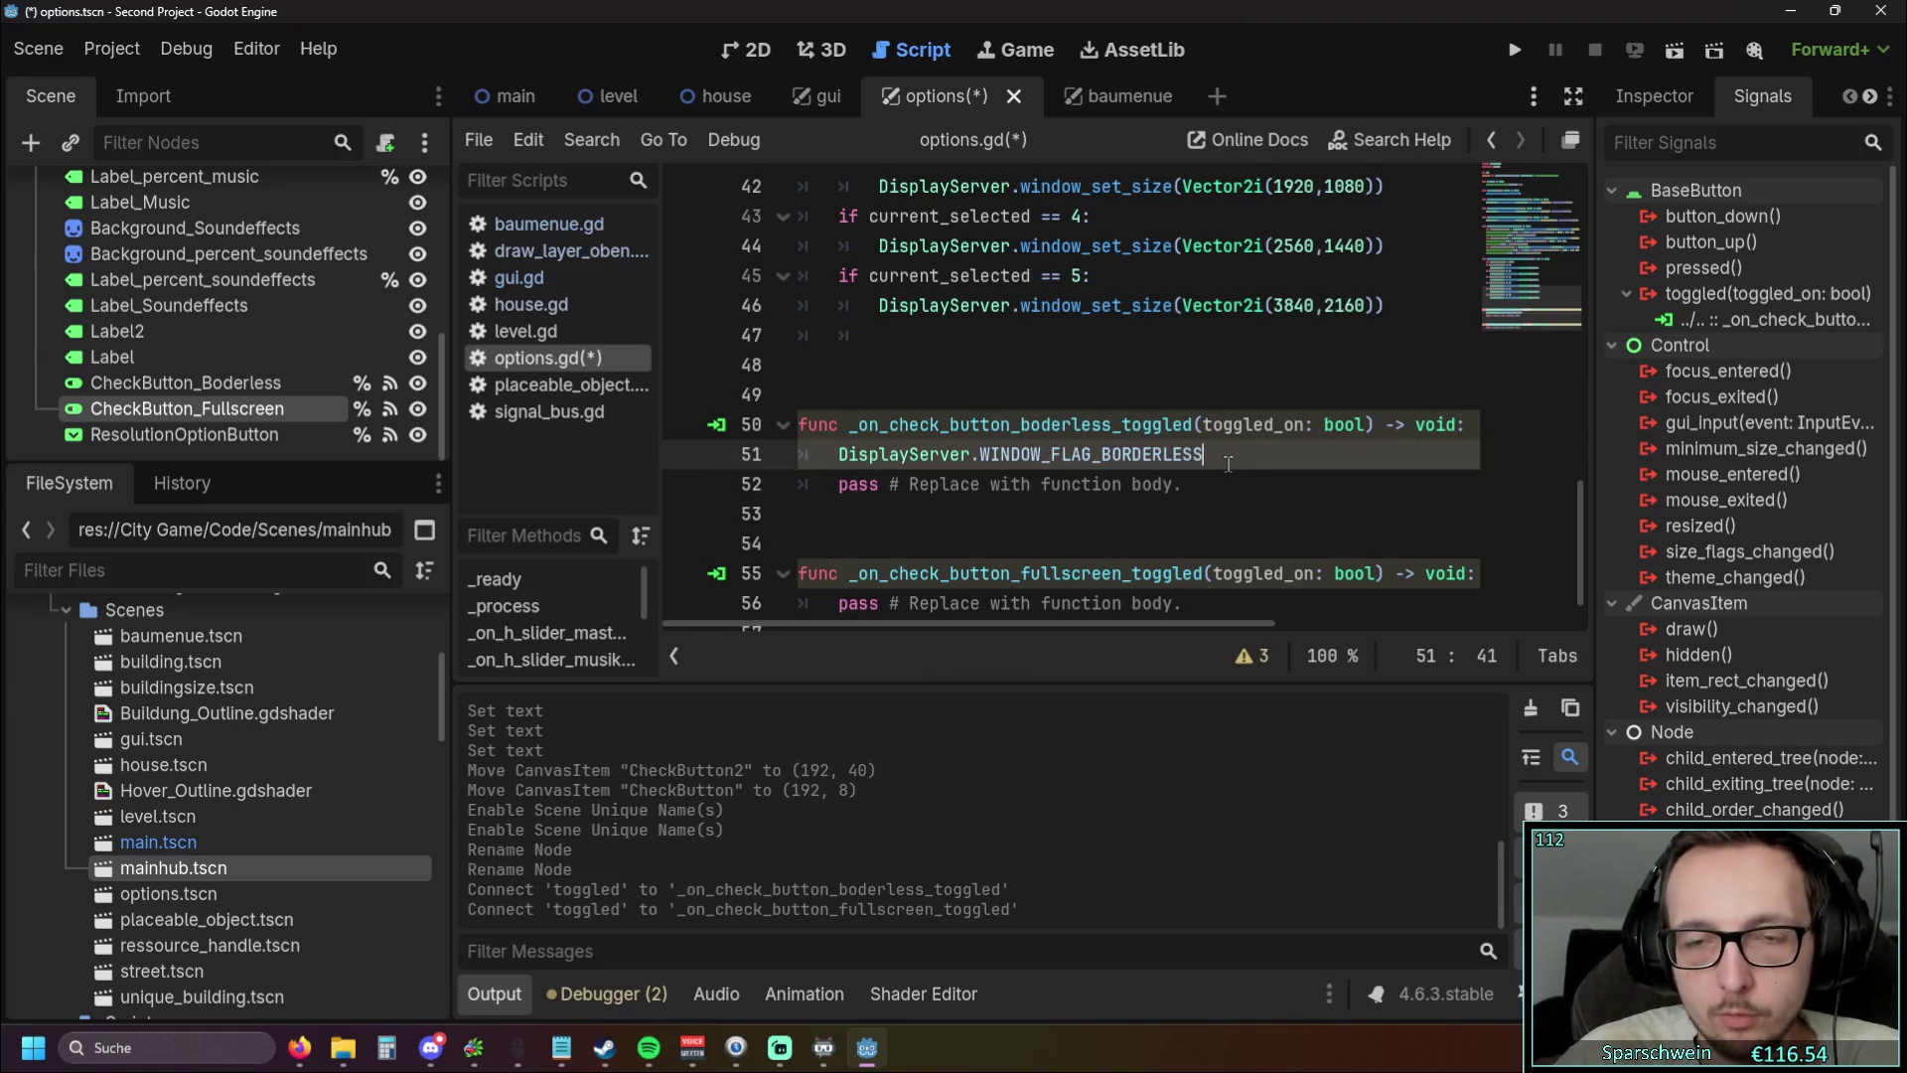
{"action": "left_click", "coordinate": [1046, 537]}
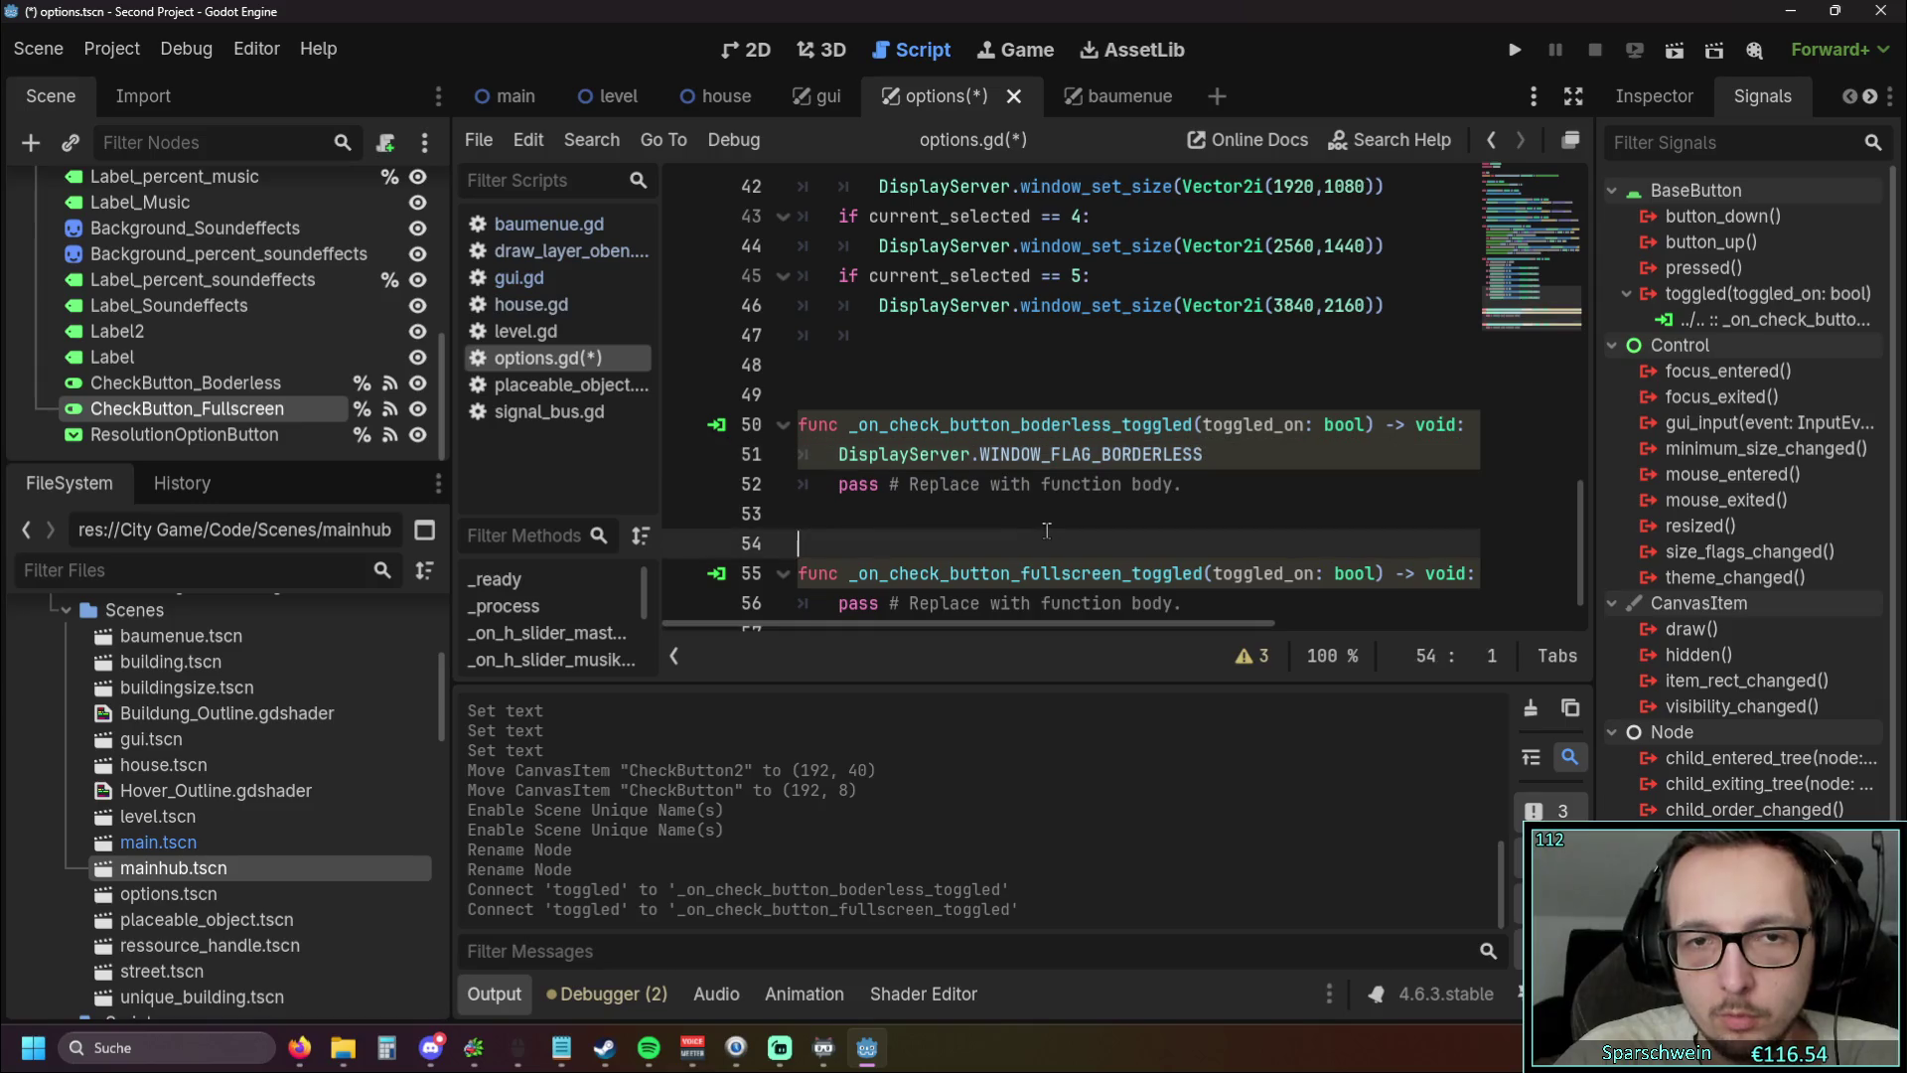
Save and run the game, test the Optionen panel, then close the game window
{"action": "left_click", "coordinate": [1520, 55]}
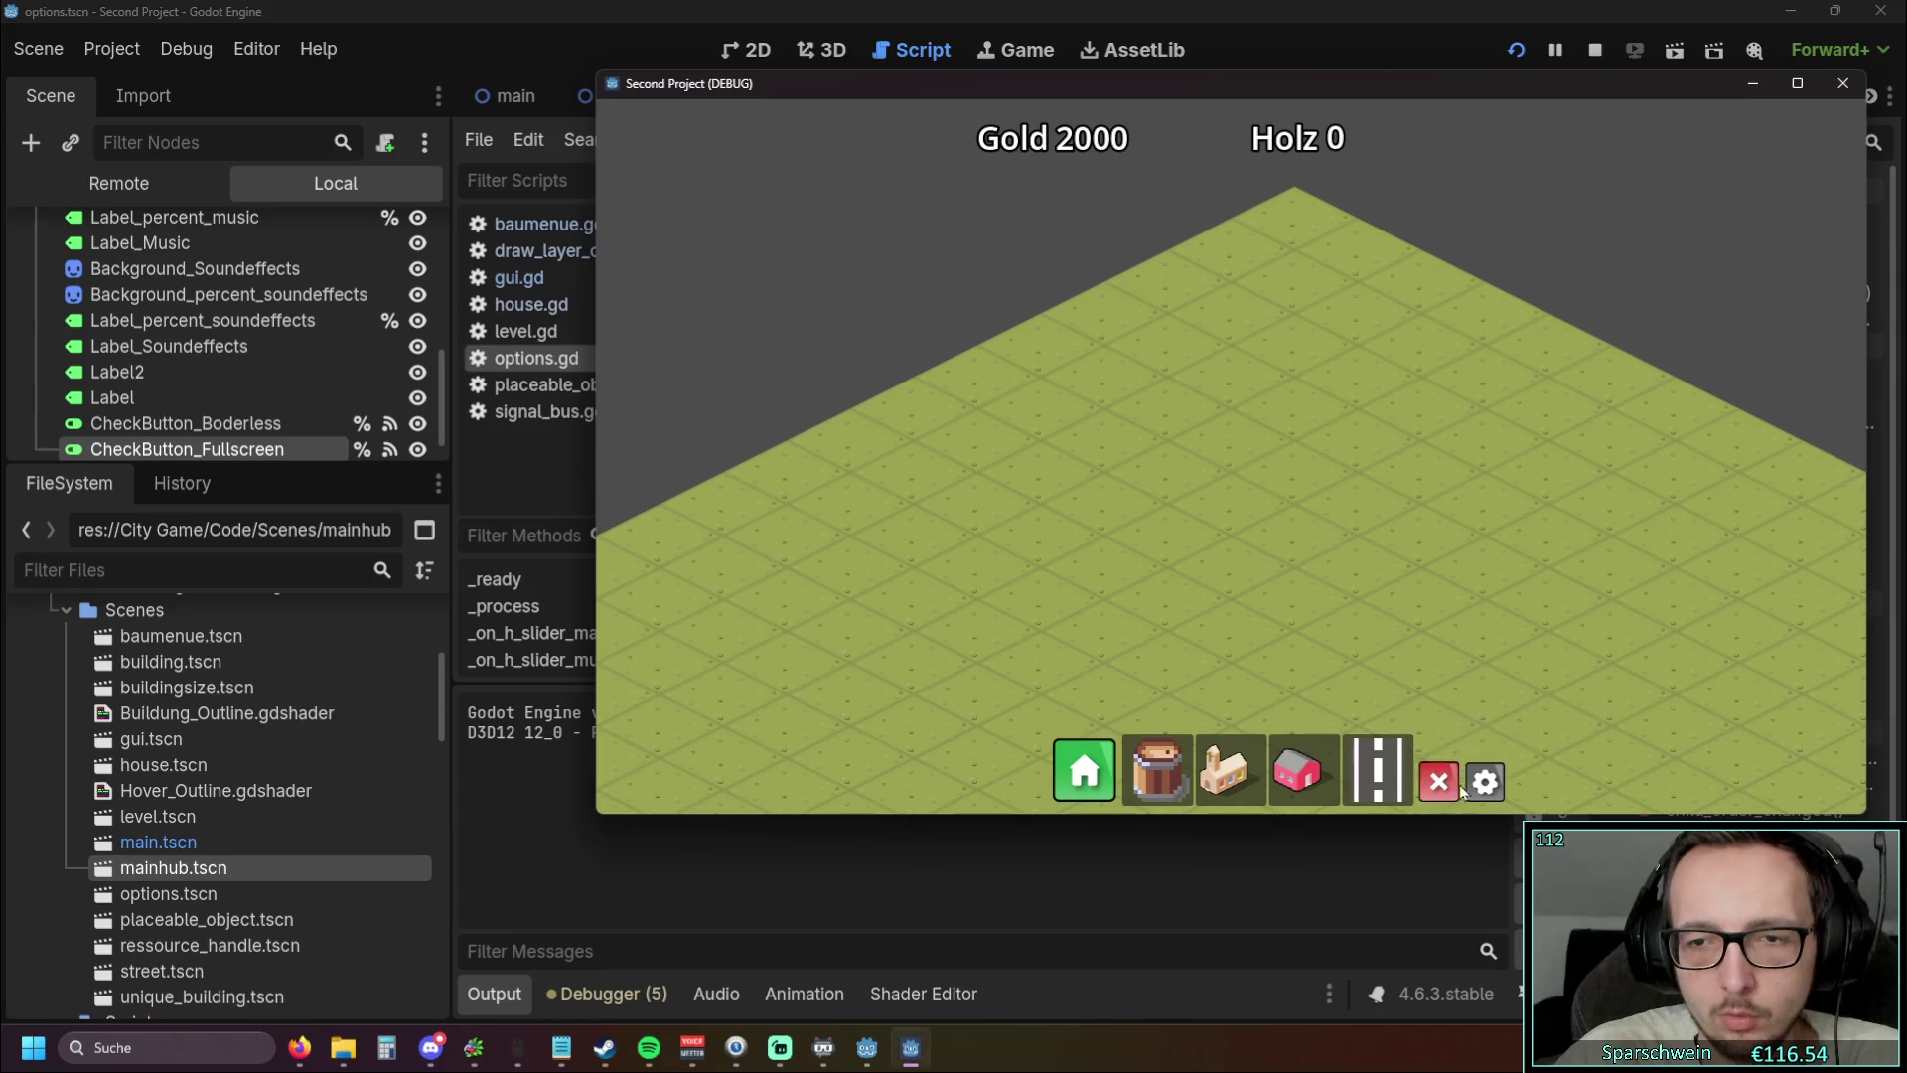
{"action": "left_click", "coordinate": [1485, 781]}
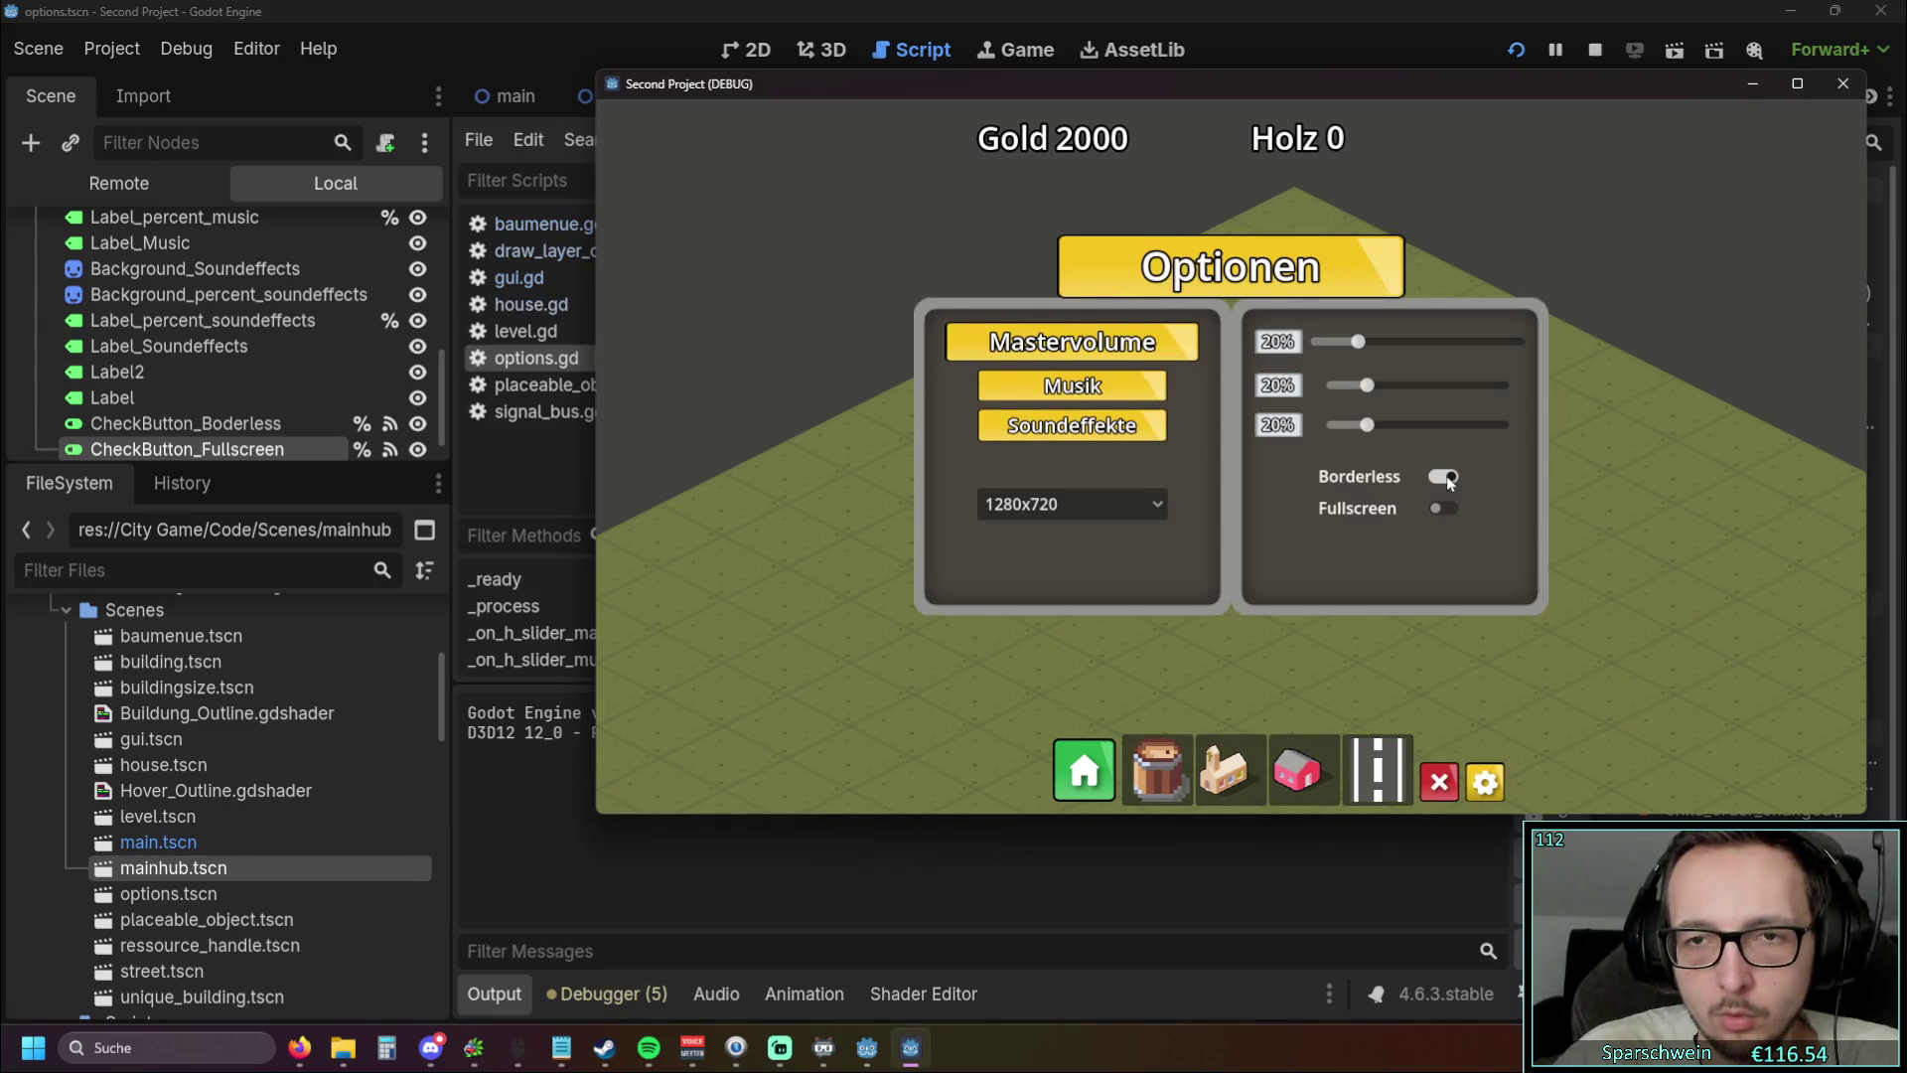
{"action": "left_click", "coordinate": [1843, 84]}
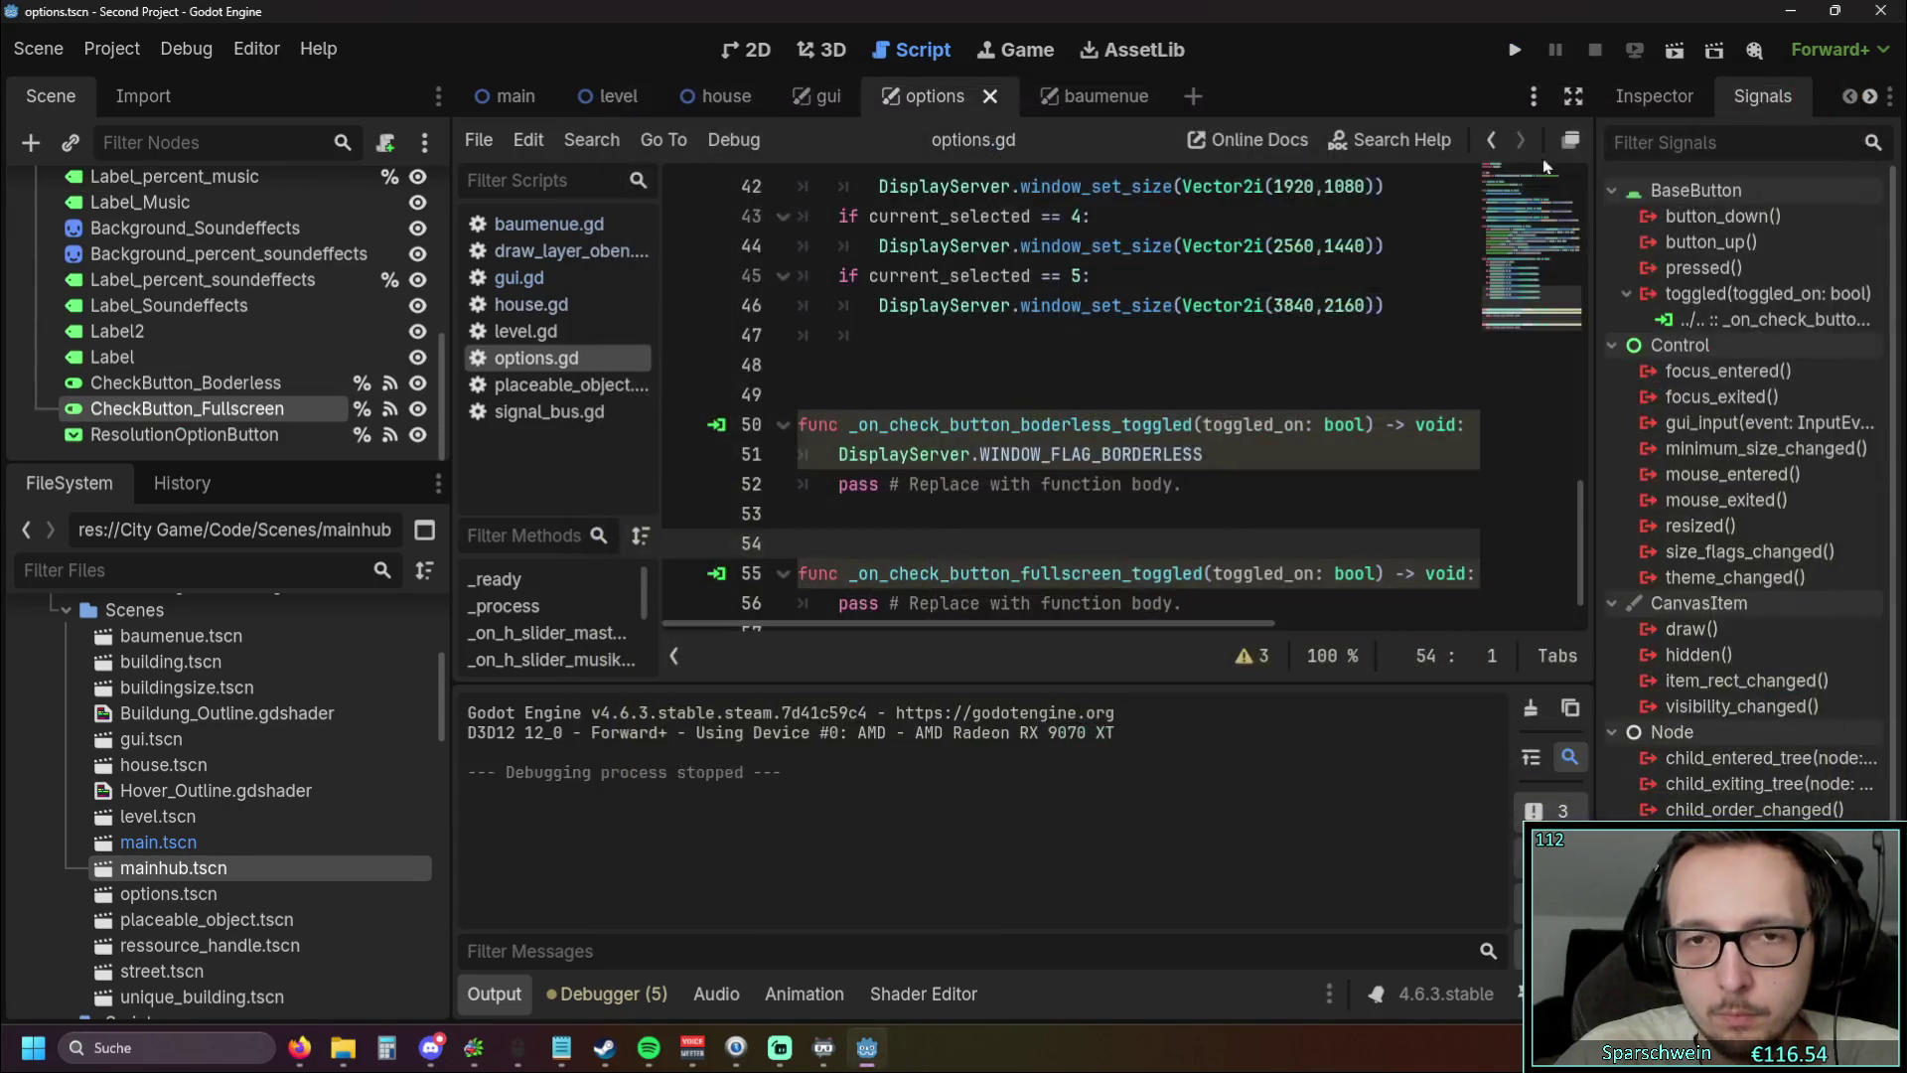
Start a new 'if toggled_on == true' line above the borderless flag statement
{"action": "left_click", "coordinate": [1016, 512]}
{"action": "scroll", "coordinate": [1028, 643], "scroll_direction": "right", "scroll_amount": 2}
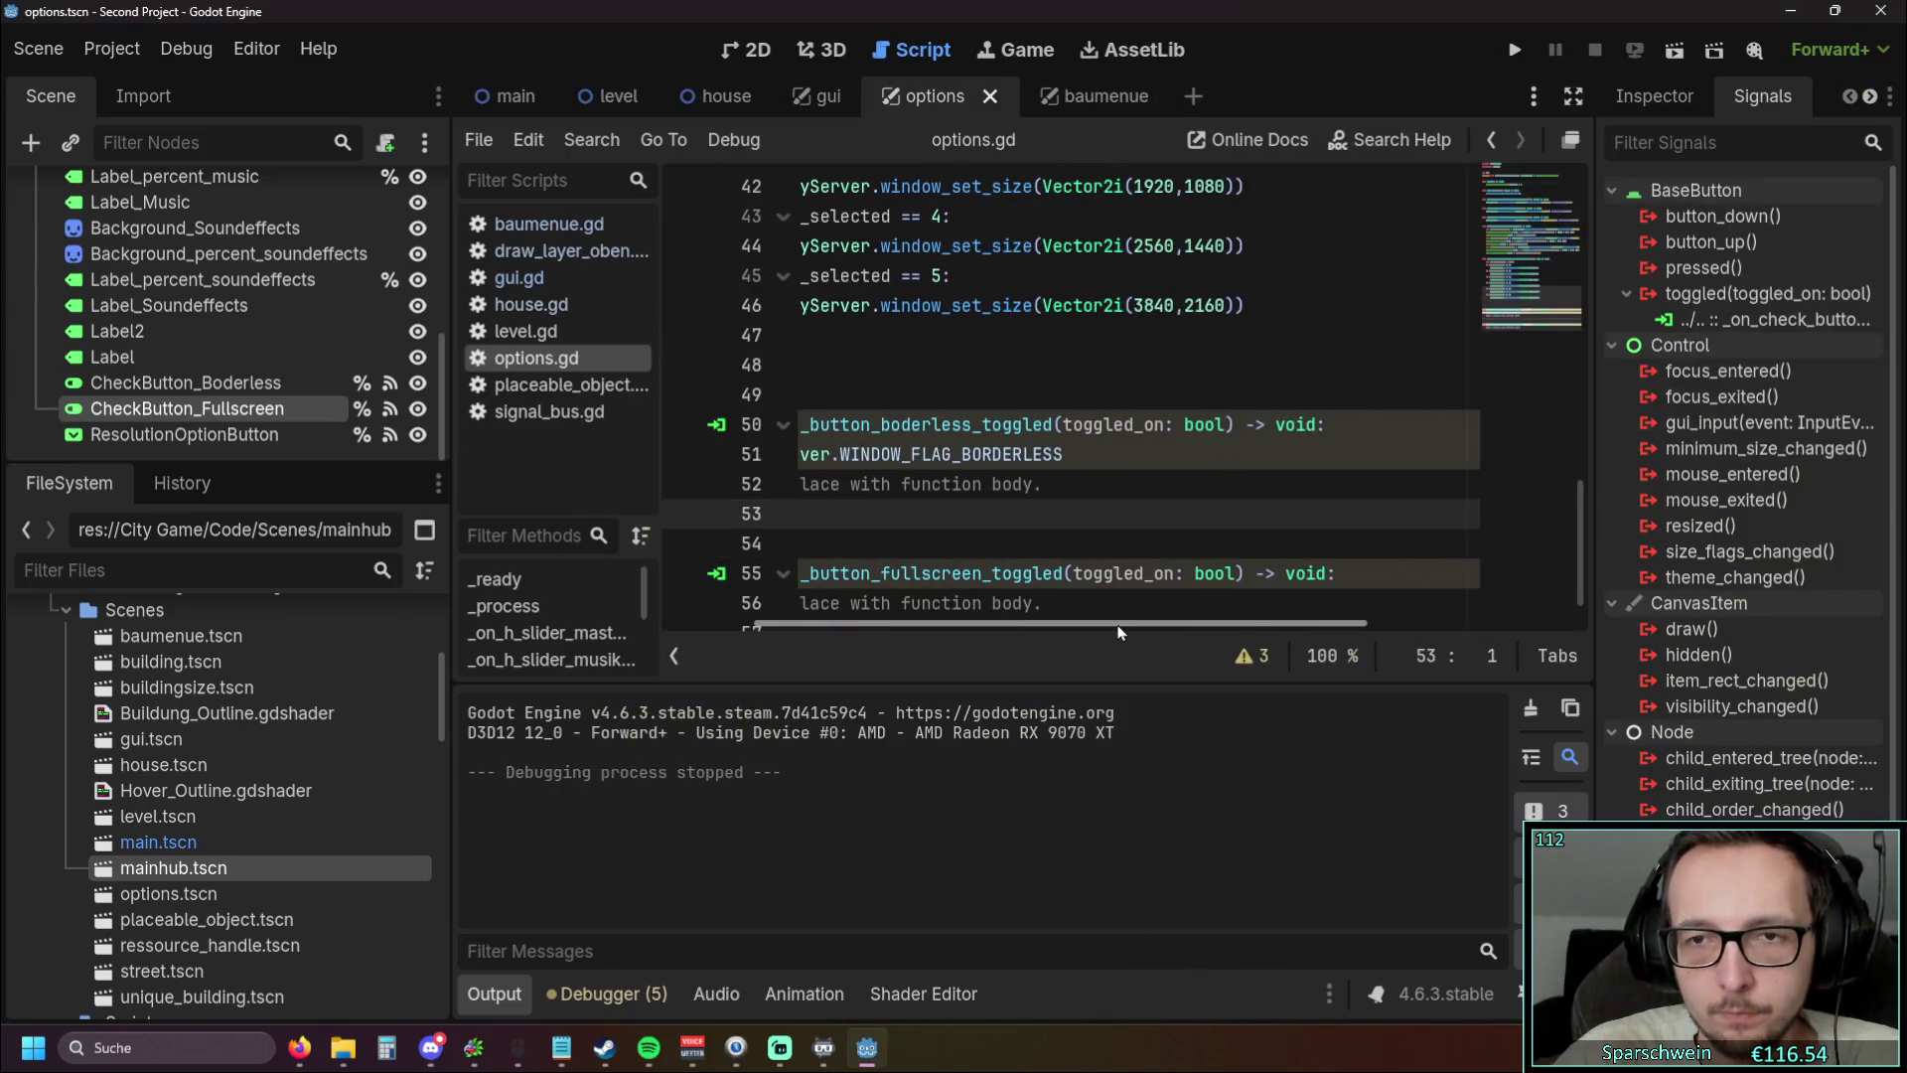
{"action": "key", "text": "Up"}
{"action": "key", "text": "Up"}
{"action": "key", "text": "Up"}
{"action": "key", "text": "End"}
{"action": "key", "text": "Return"}
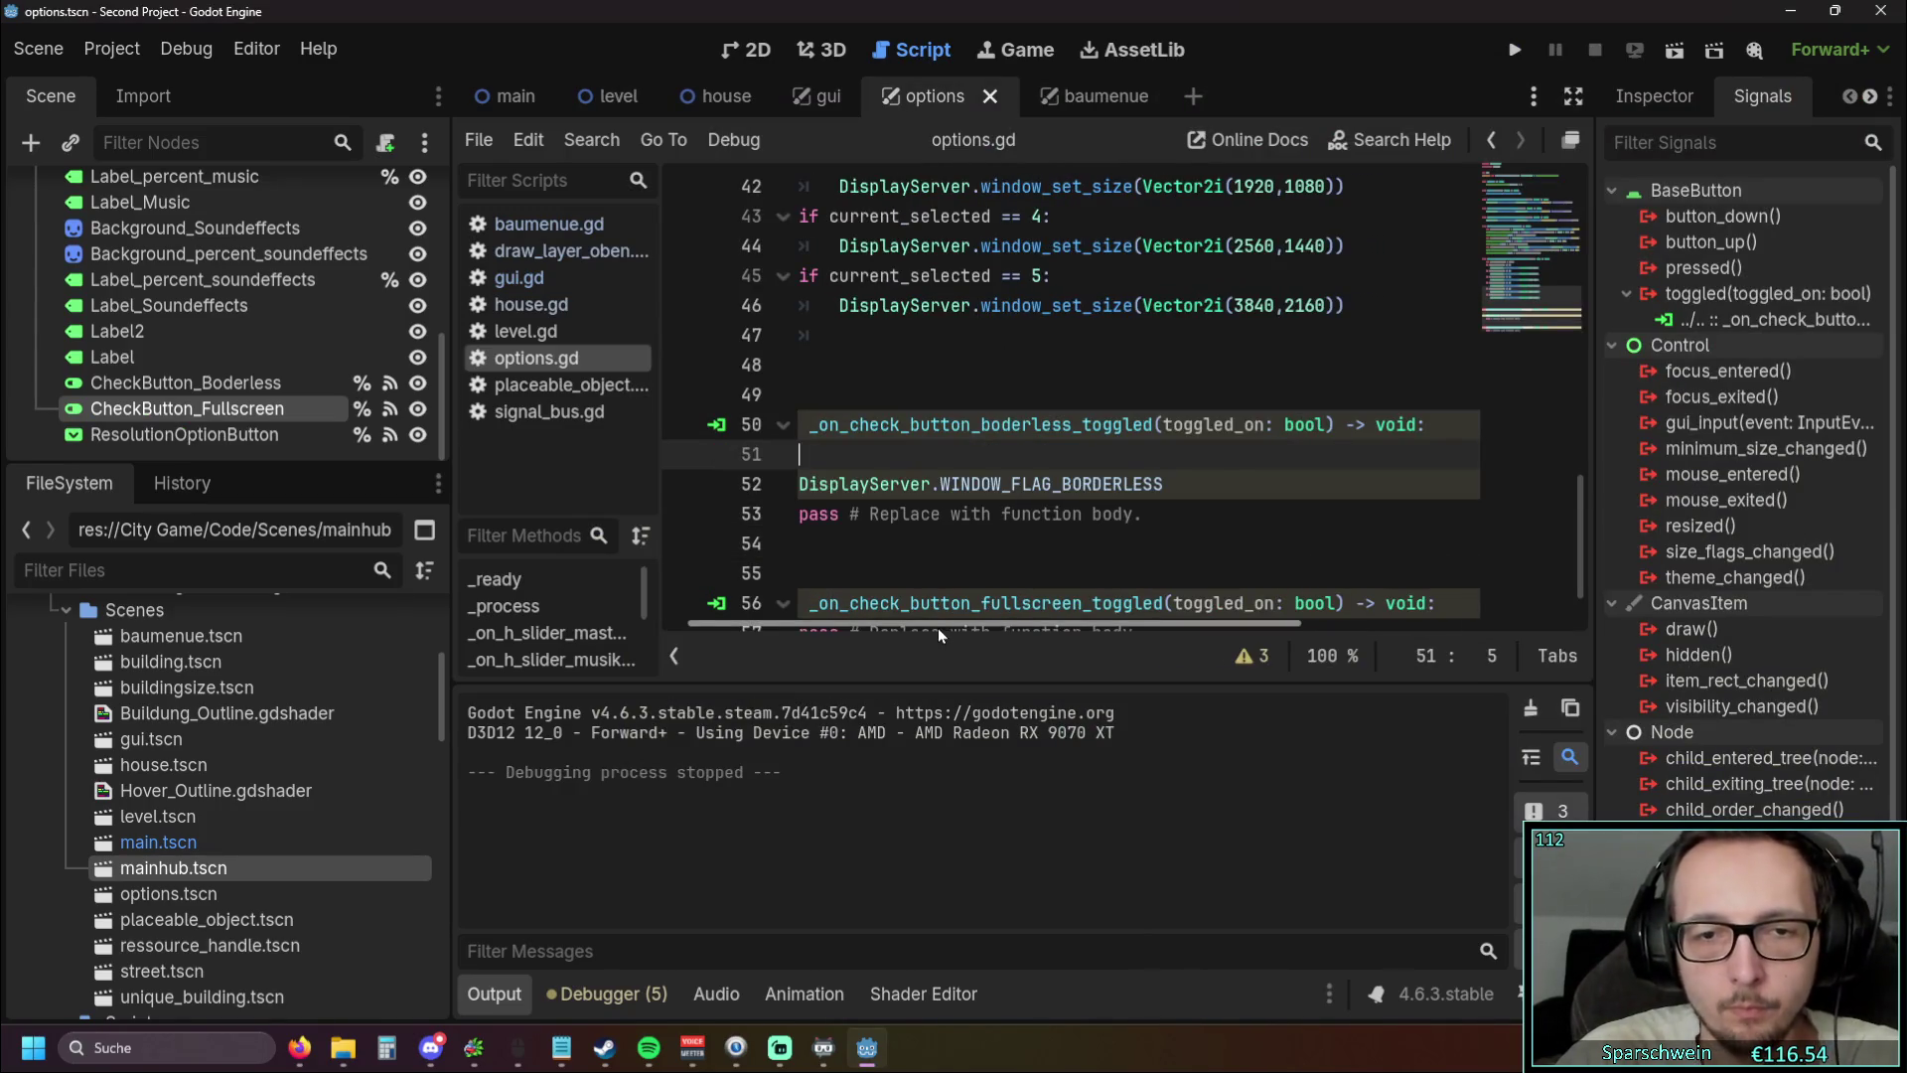
{"action": "scroll", "coordinate": [939, 628], "scroll_direction": "left", "scroll_amount": 2}
{"action": "type", "text": "if"}
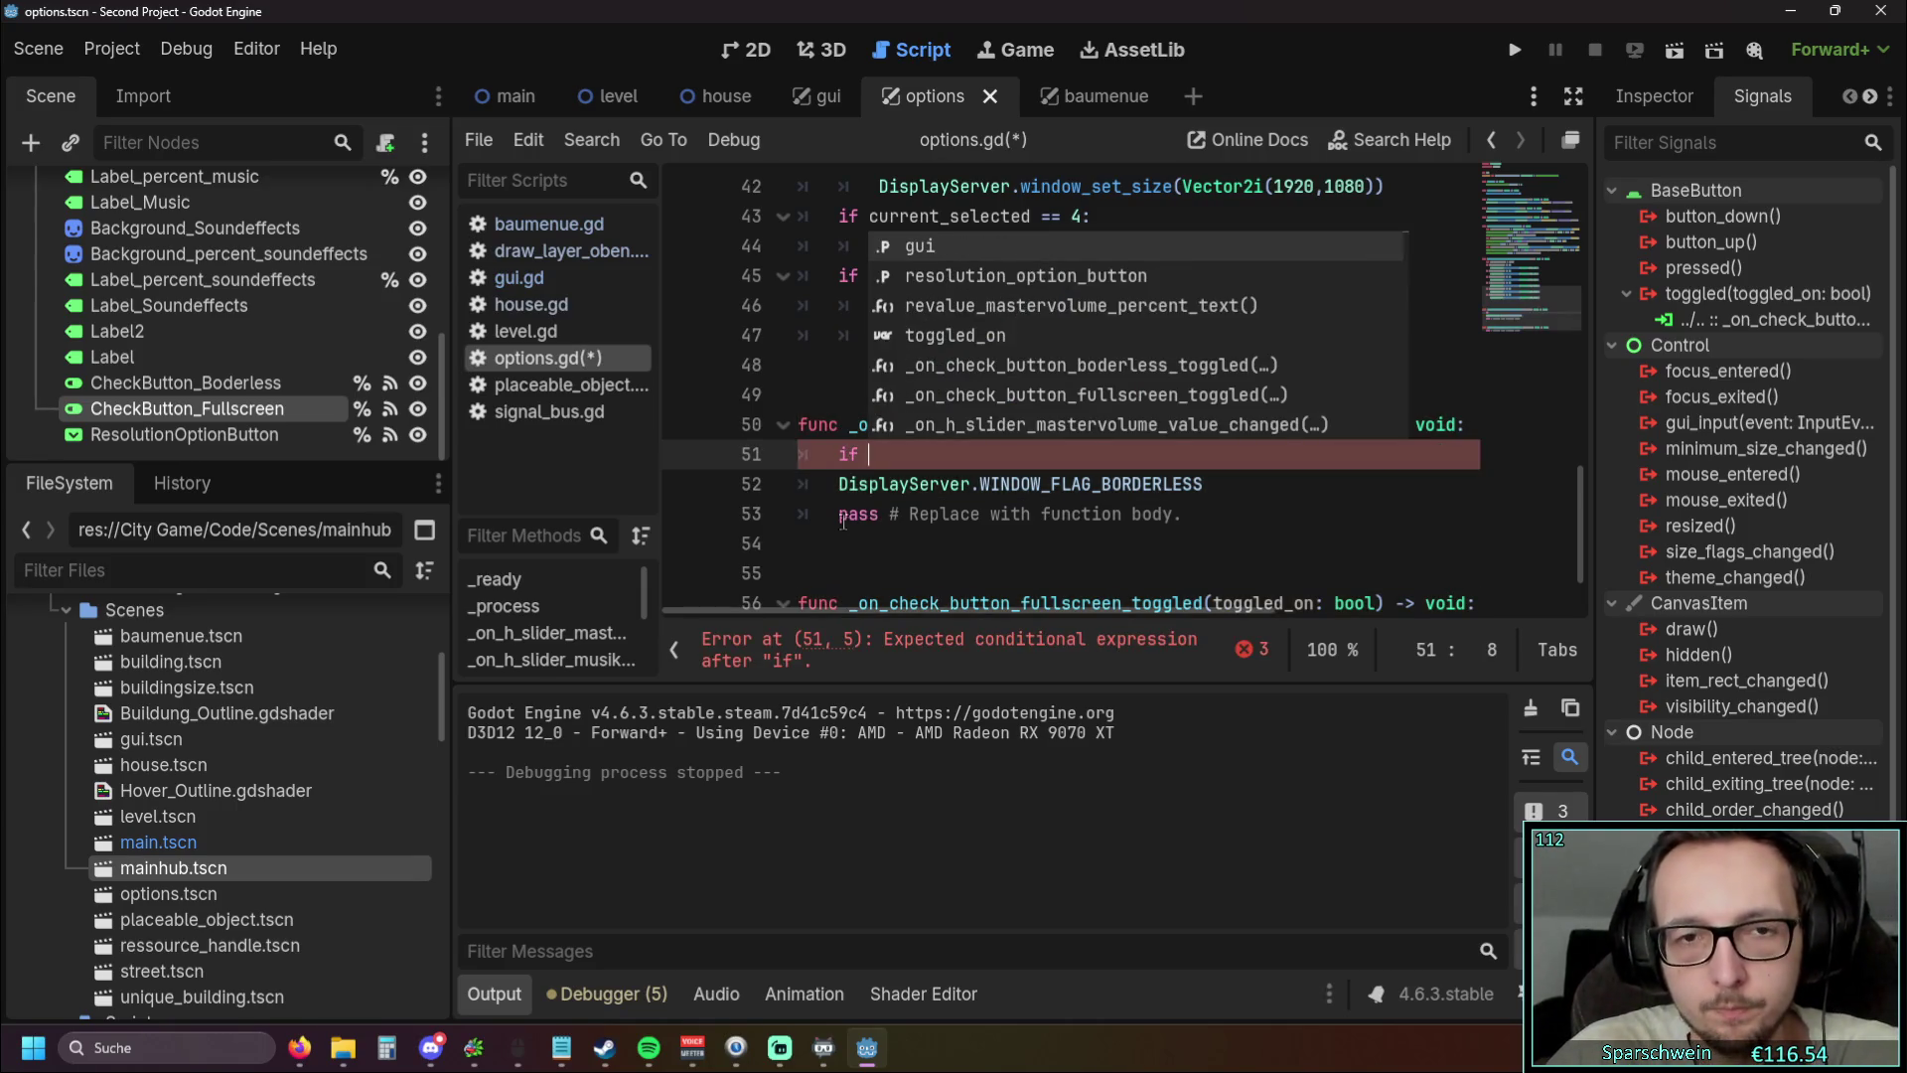
{"action": "left_click_drag", "start_coordinate": [832, 485], "coordinate": [1204, 484]}
{"action": "left_click", "coordinate": [940, 454]}
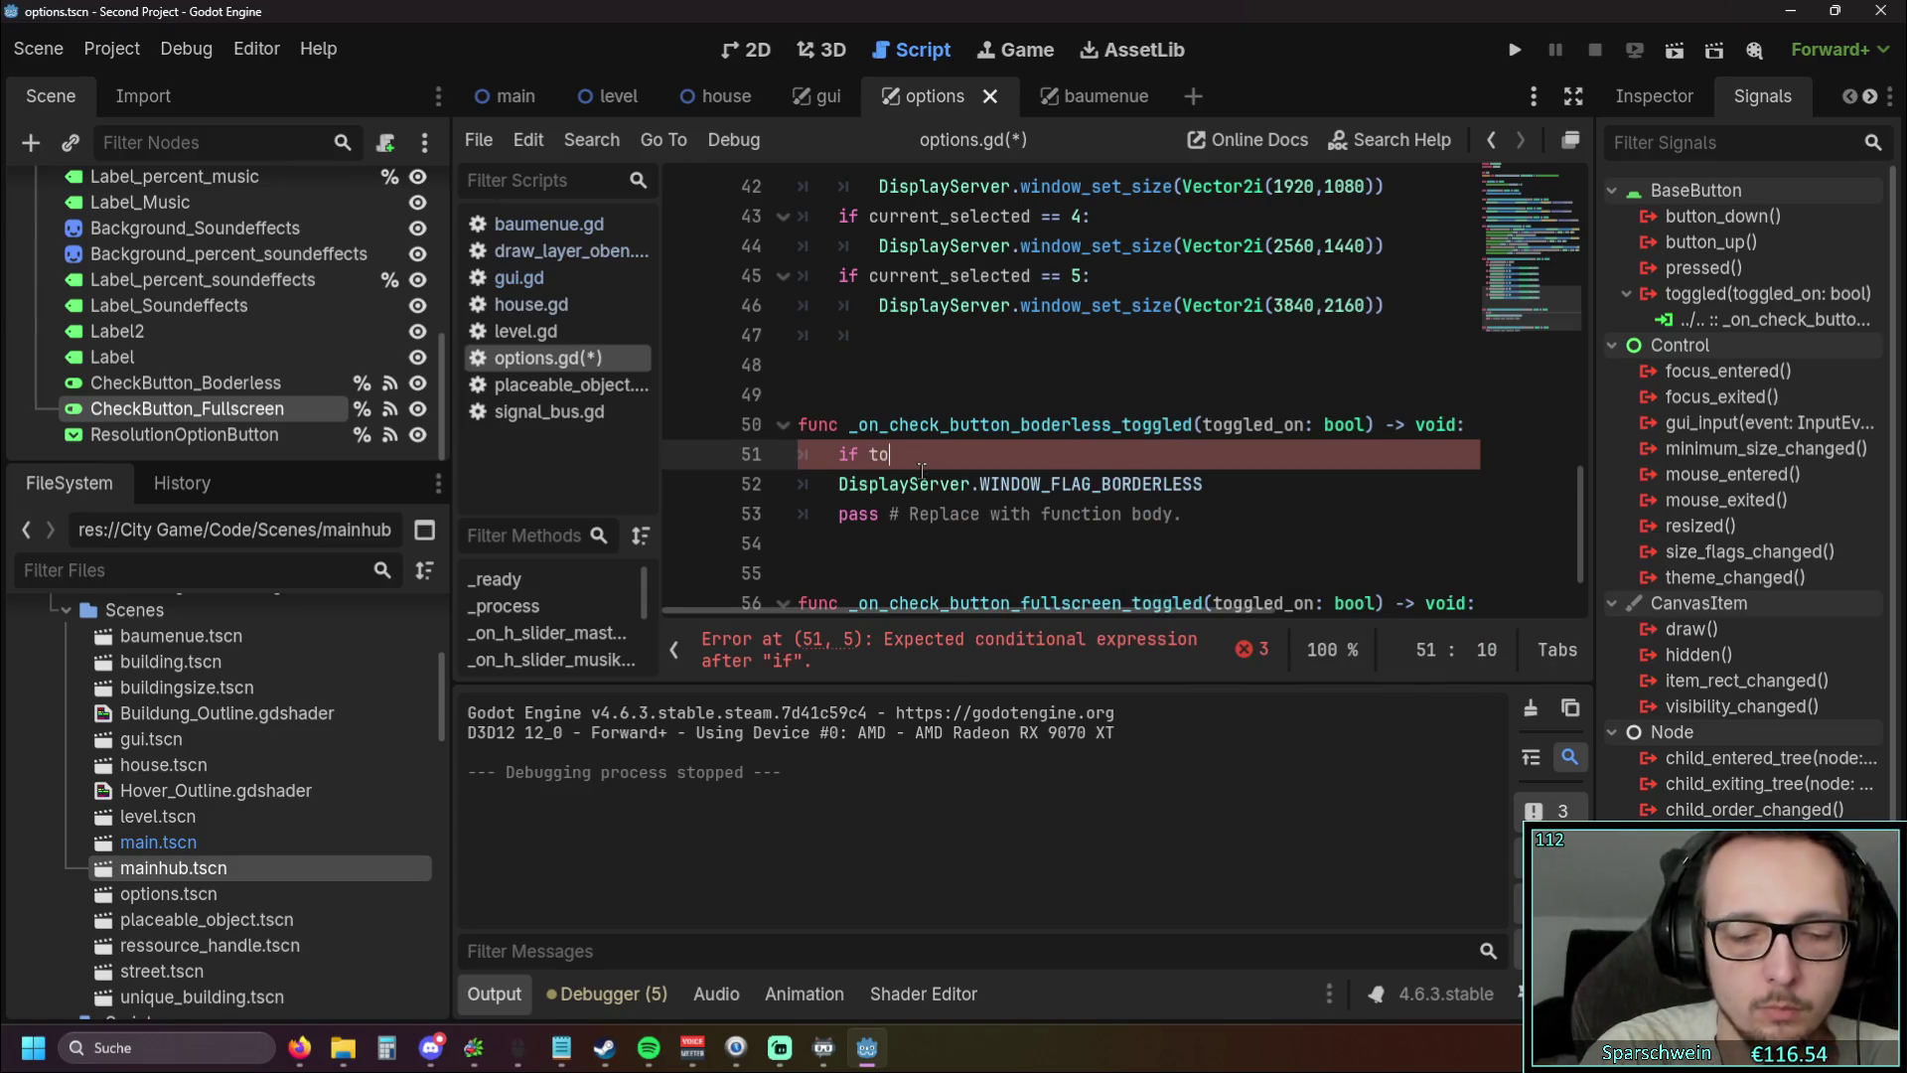
{"action": "type", "text": "to"}
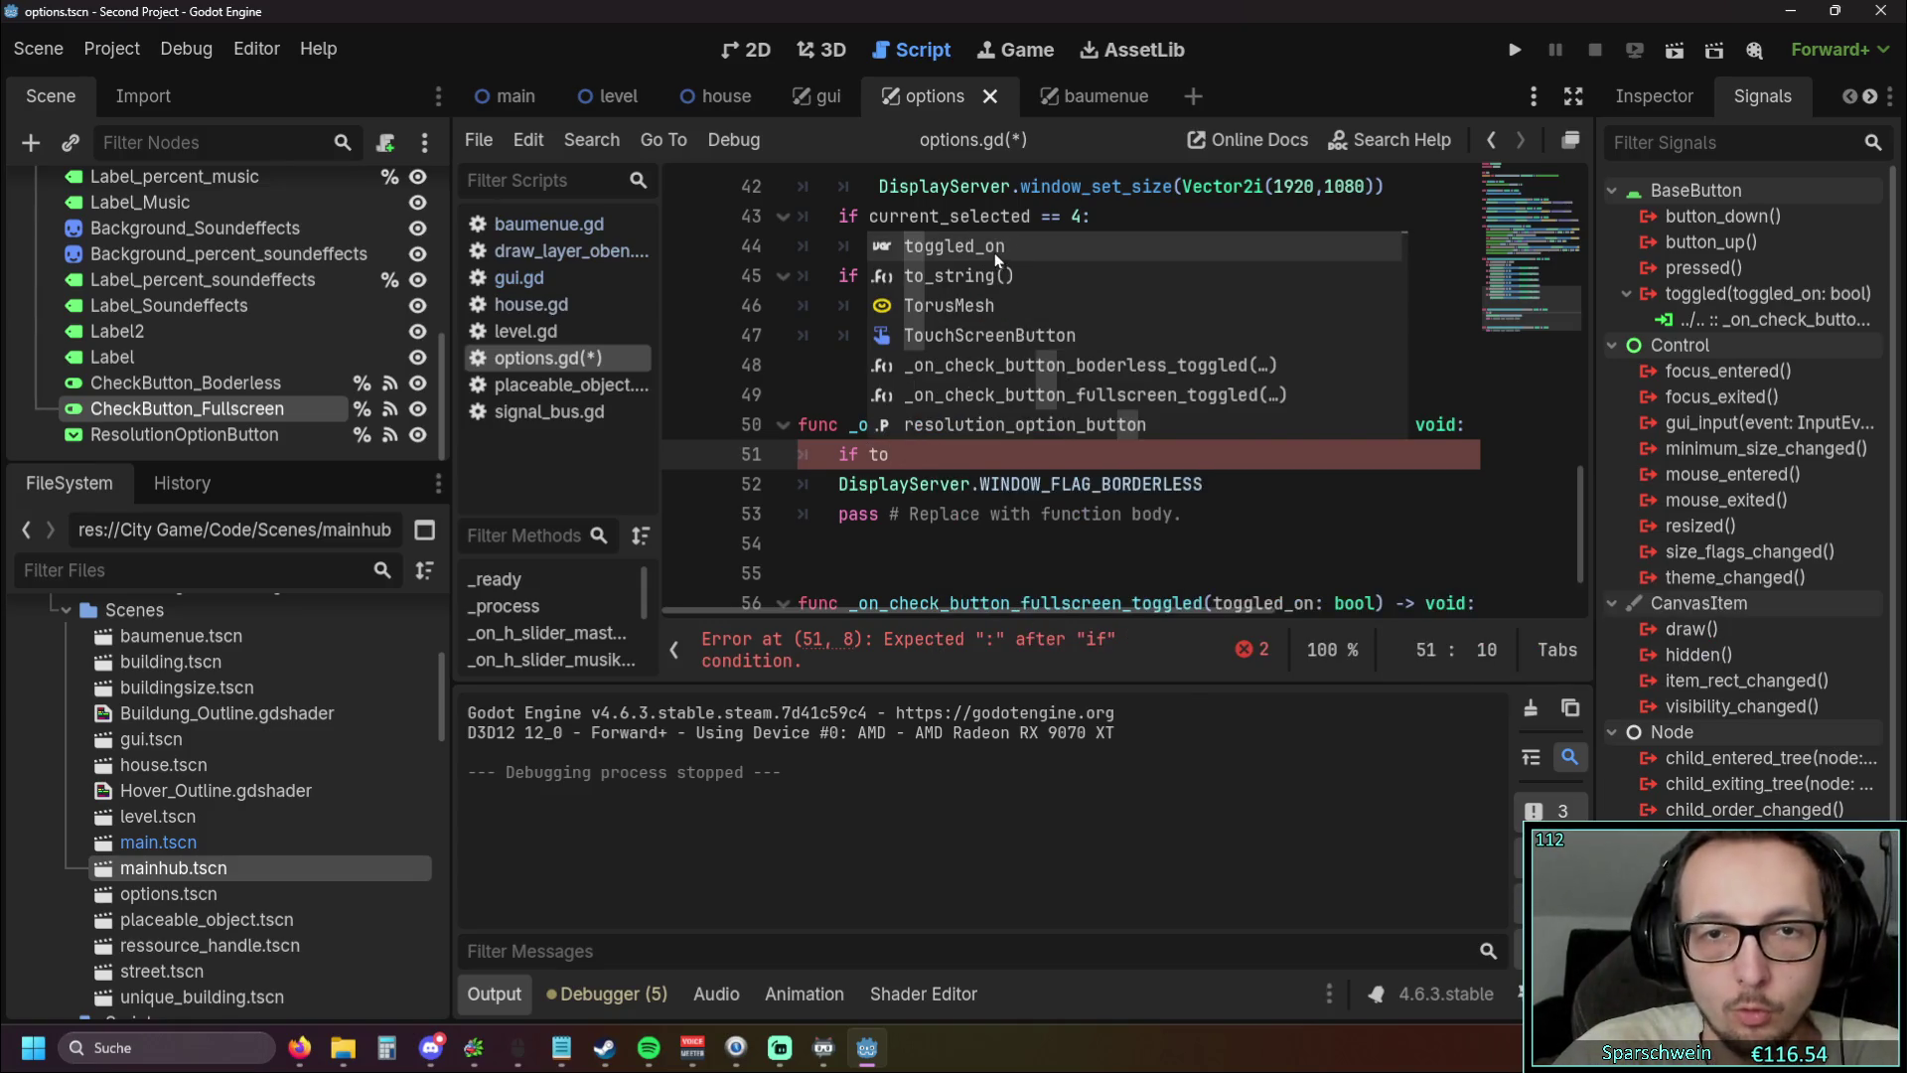
{"action": "left_click", "coordinate": [994, 253]}
{"action": "type", "text": "== true"}
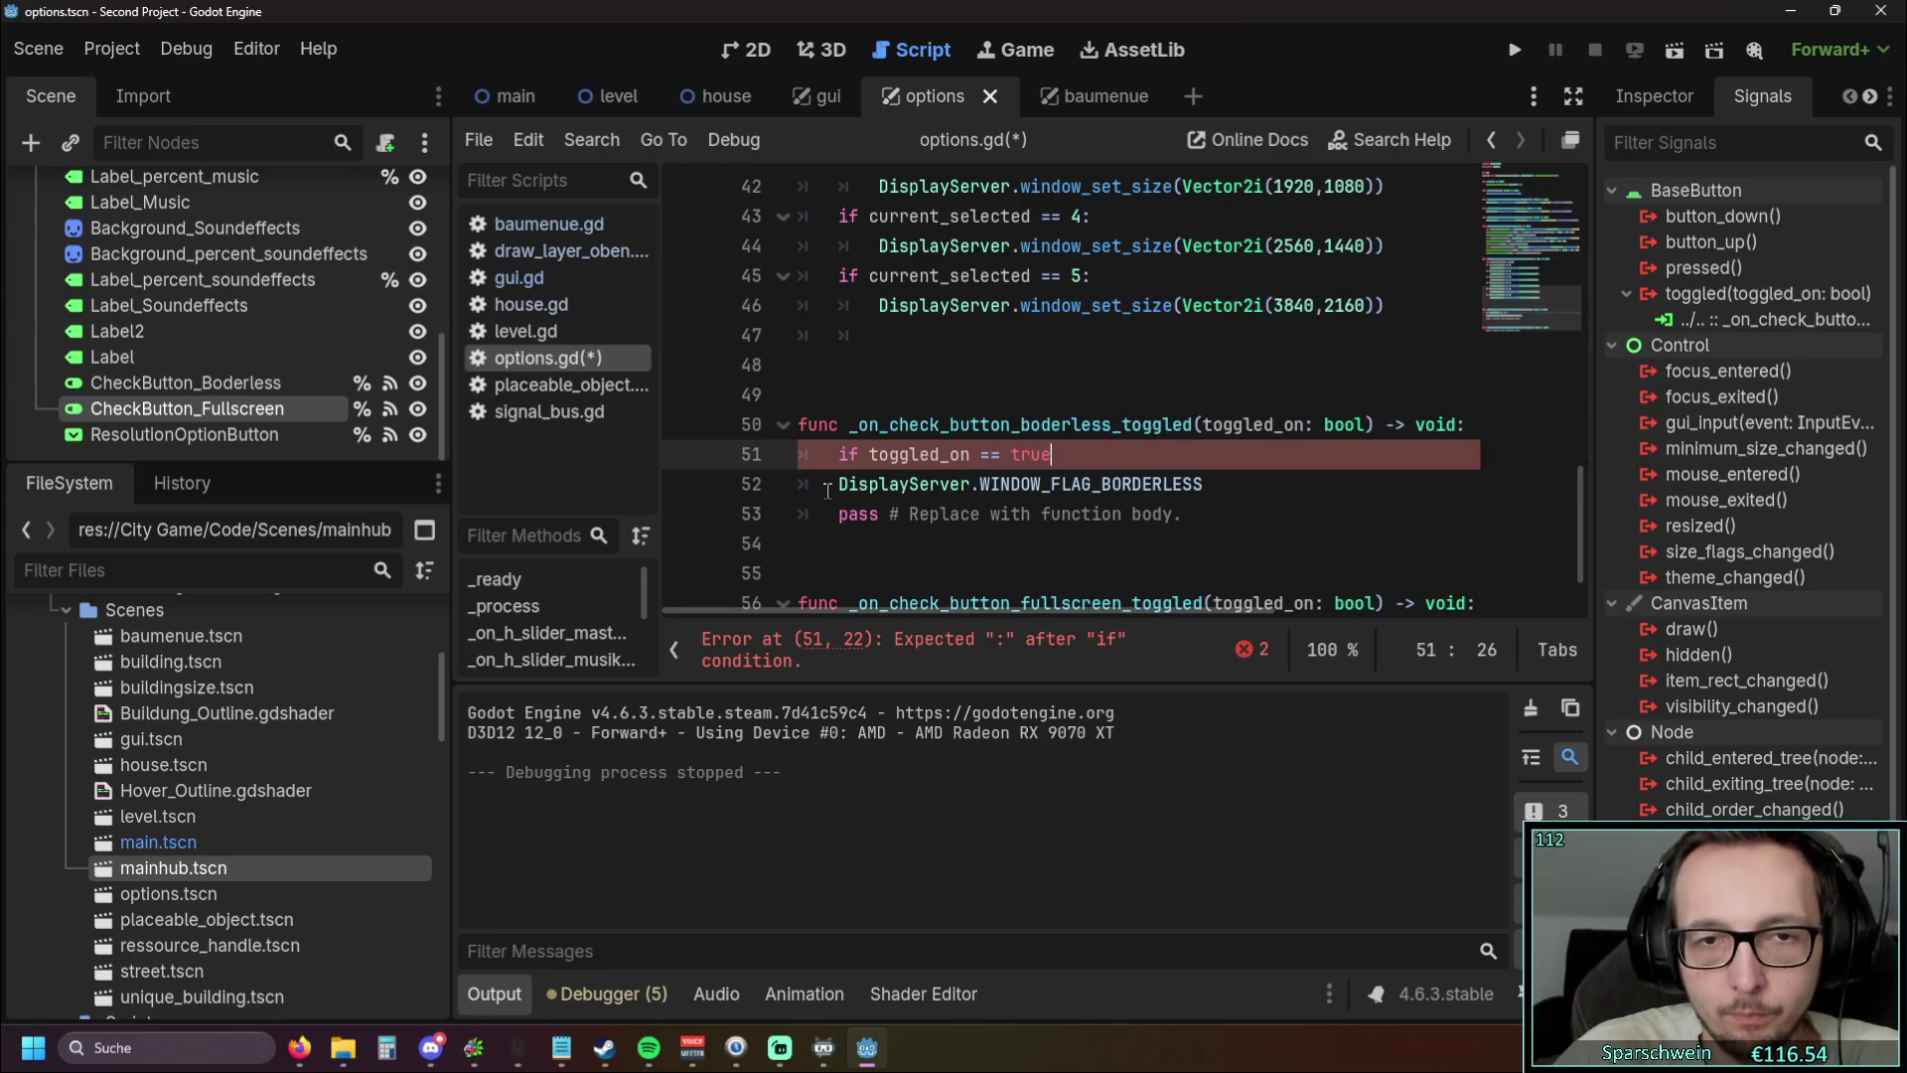
Indent the borderless line under the new condition and end the condition with a colon
{"action": "key", "text": "Down"}
{"action": "key", "text": "Home"}
{"action": "key", "text": "Tab"}
{"action": "left_click", "coordinate": [893, 513]}
{"action": "left_click", "coordinate": [1083, 454]}
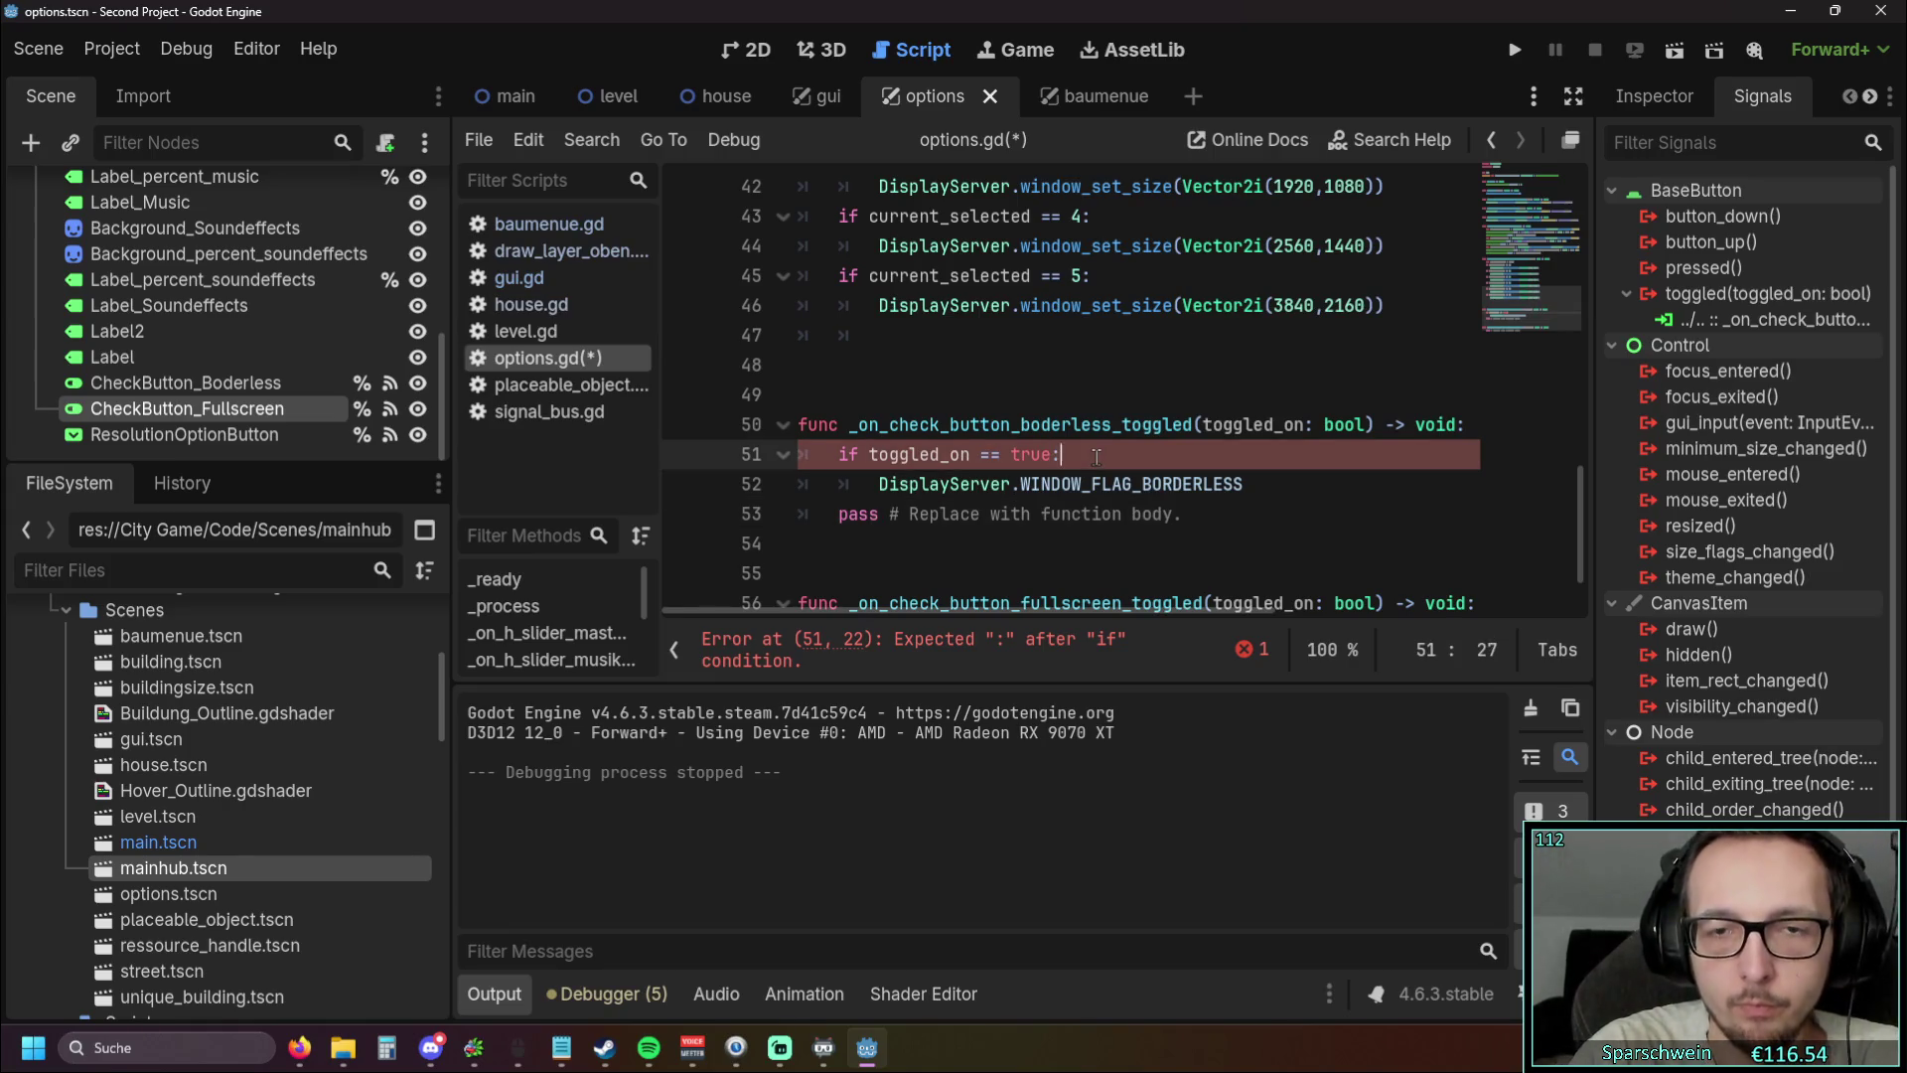
{"action": "type", "text": ":"}
Add an 'if toggled_on == false' line below the borderless statement
{"action": "scroll", "coordinate": [1192, 447], "scroll_direction": "down", "scroll_amount": 1}
{"action": "left_click", "coordinate": [1256, 436]}
{"action": "key", "text": "Return"}
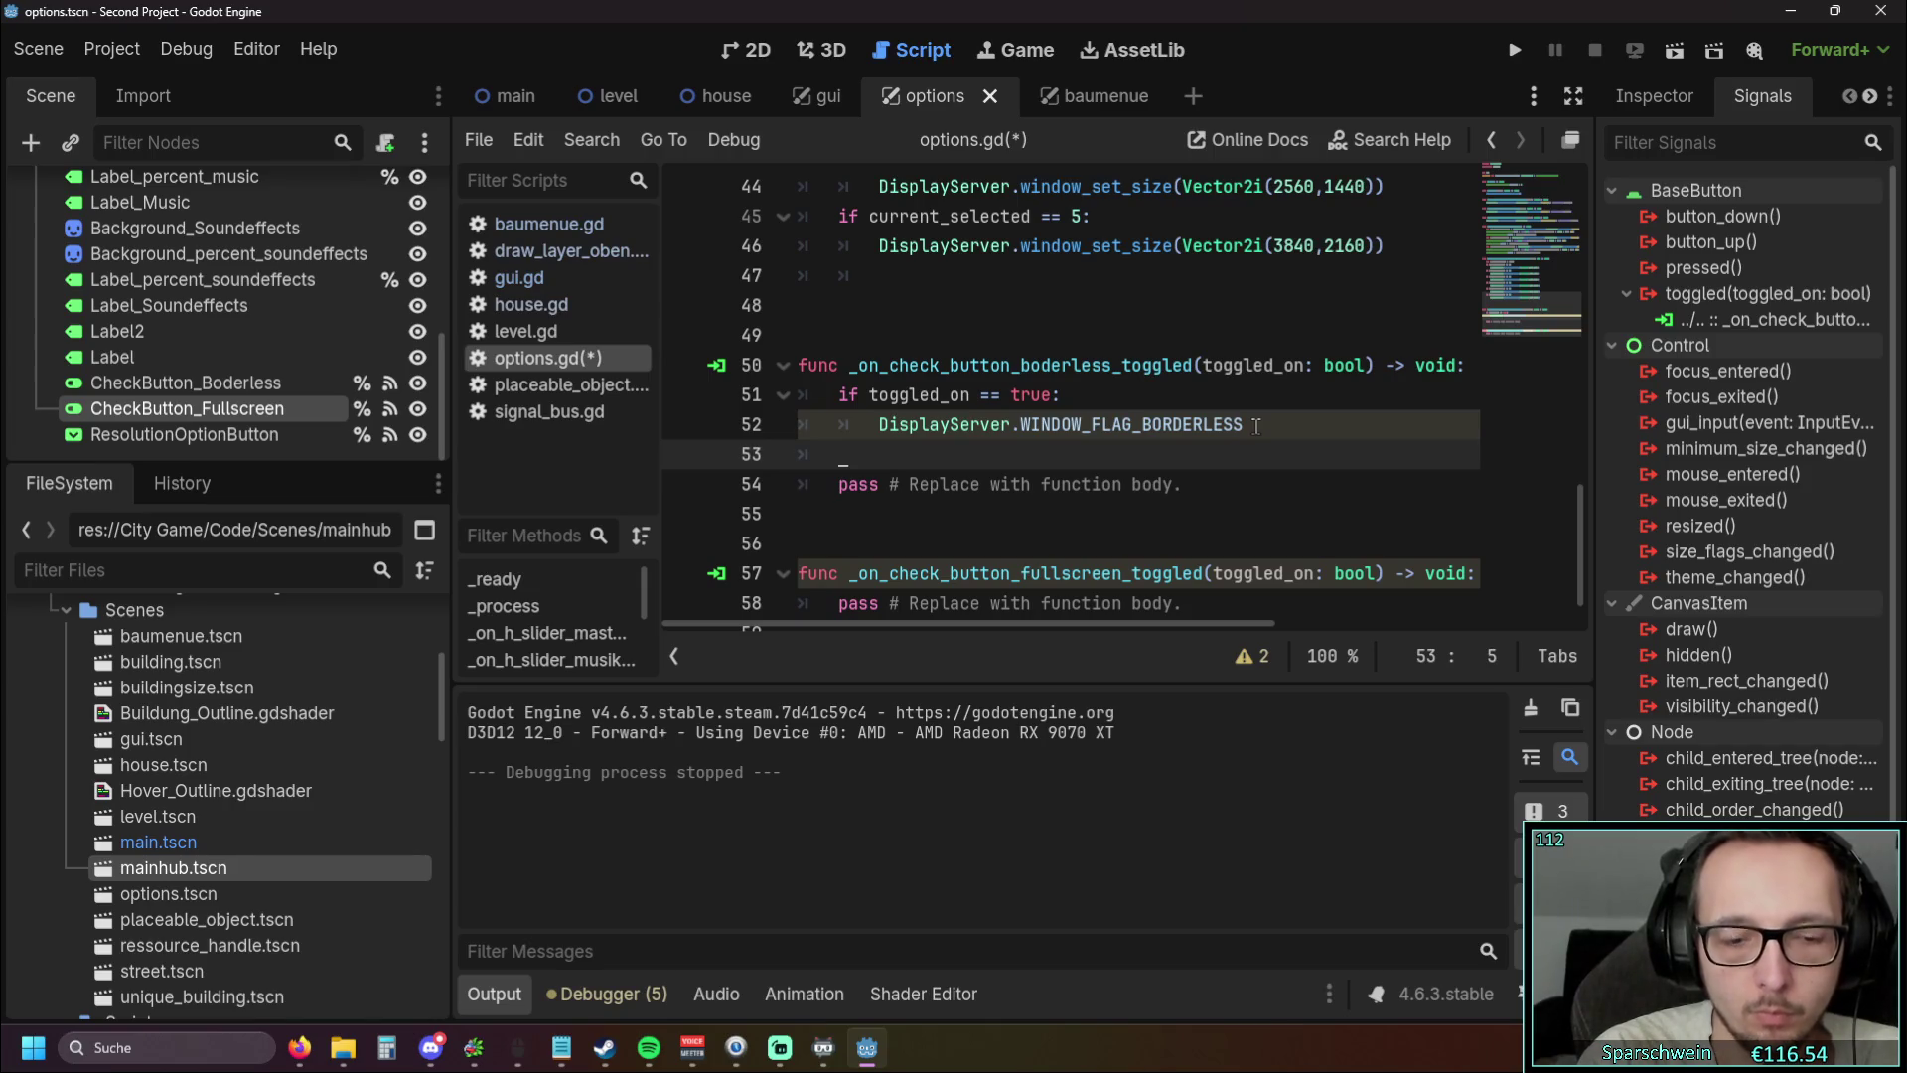
{"action": "type", "text": "if "}
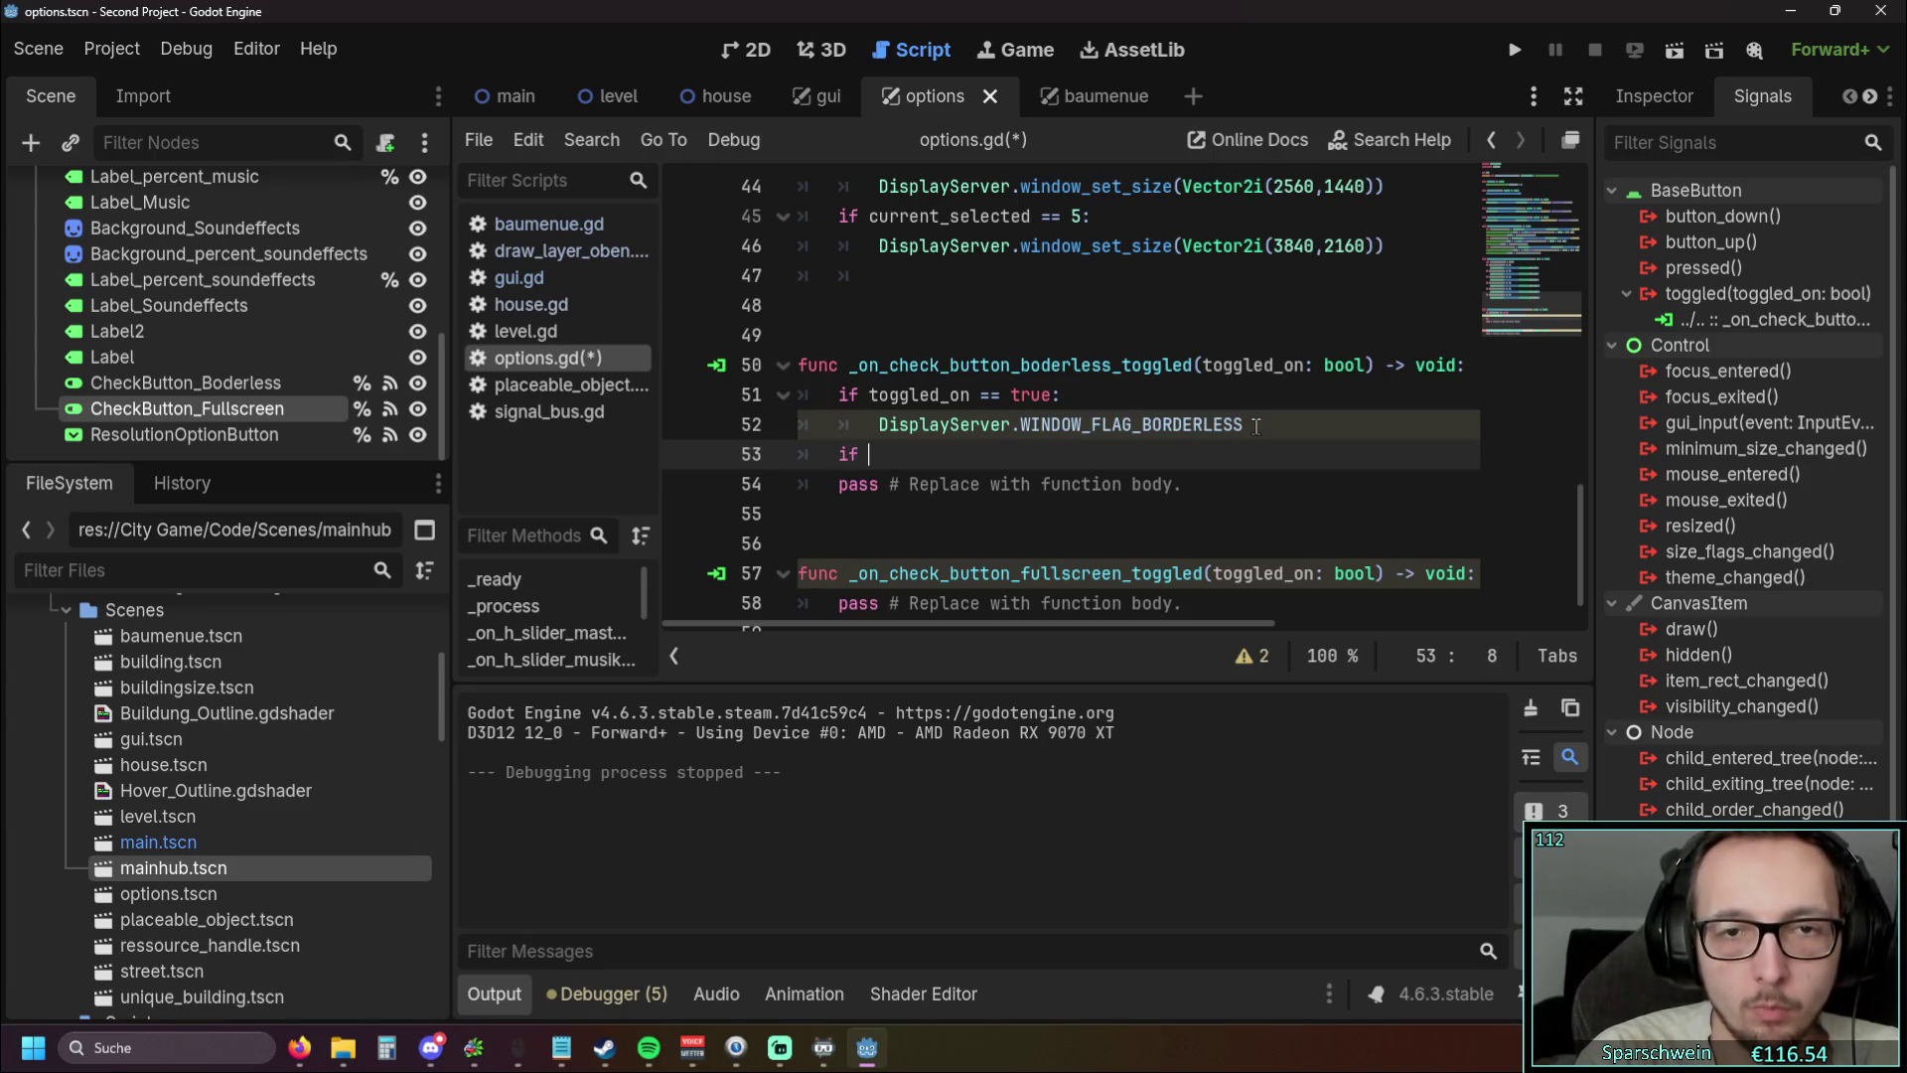
{"action": "type", "text": "toggl"}
{"action": "key", "text": "Return"}
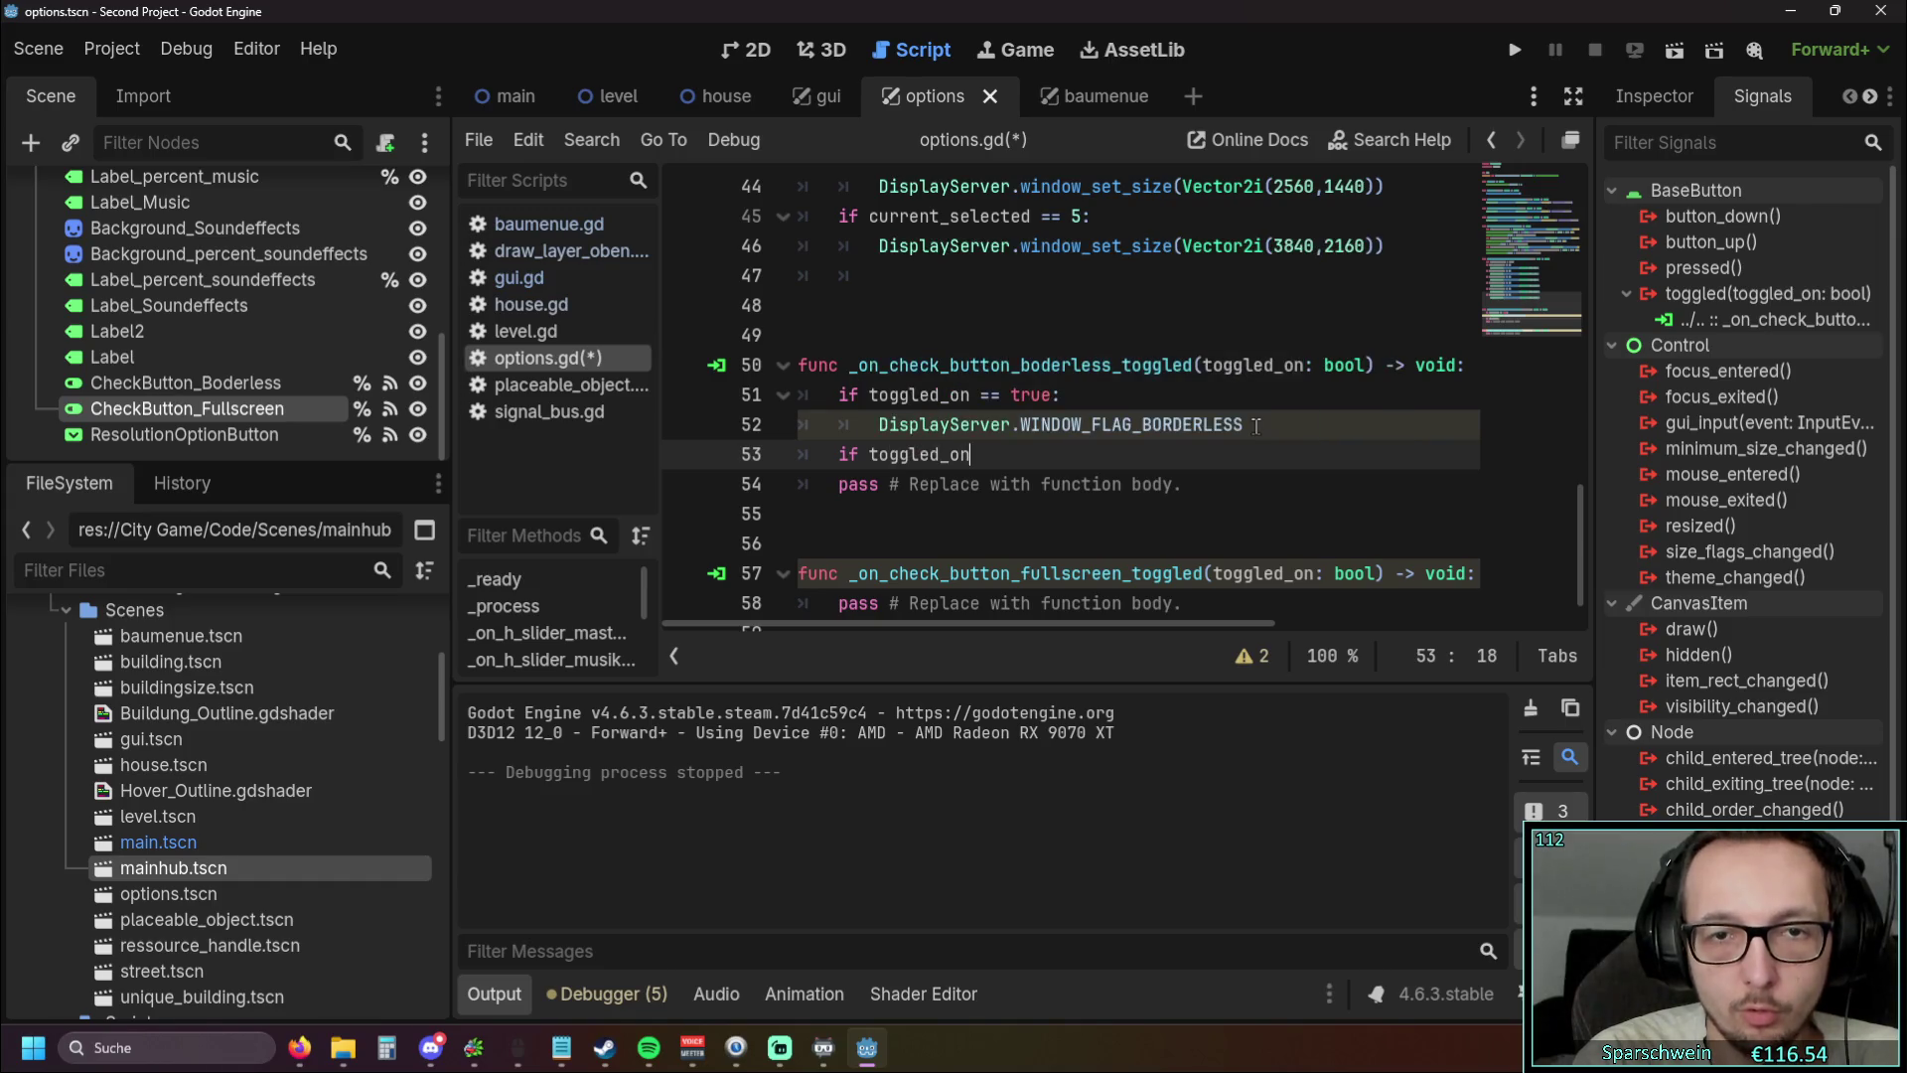
{"action": "type", "text": " == false"}
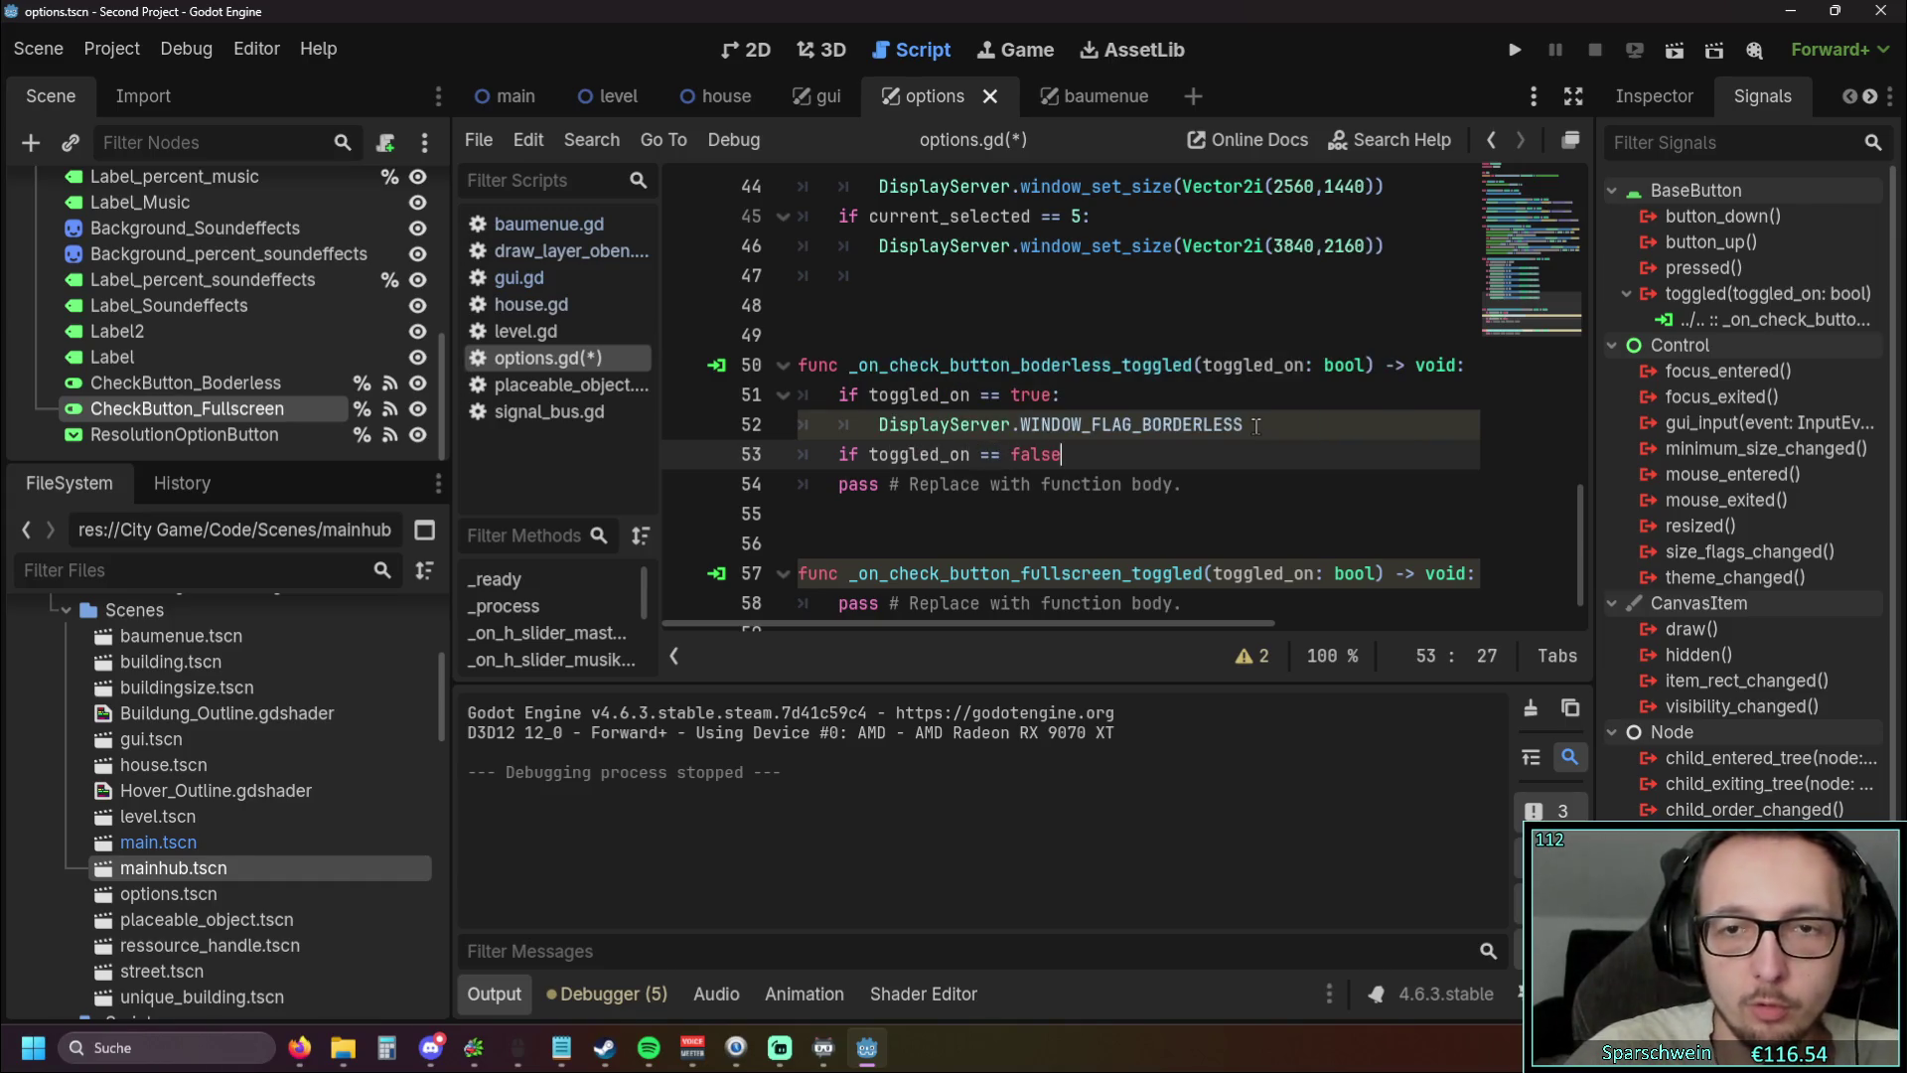
Append '= true' to the borderless flag line and close the false condition with a colon
{"action": "left_click", "coordinate": [1270, 432]}
{"action": "type", "text": "="}
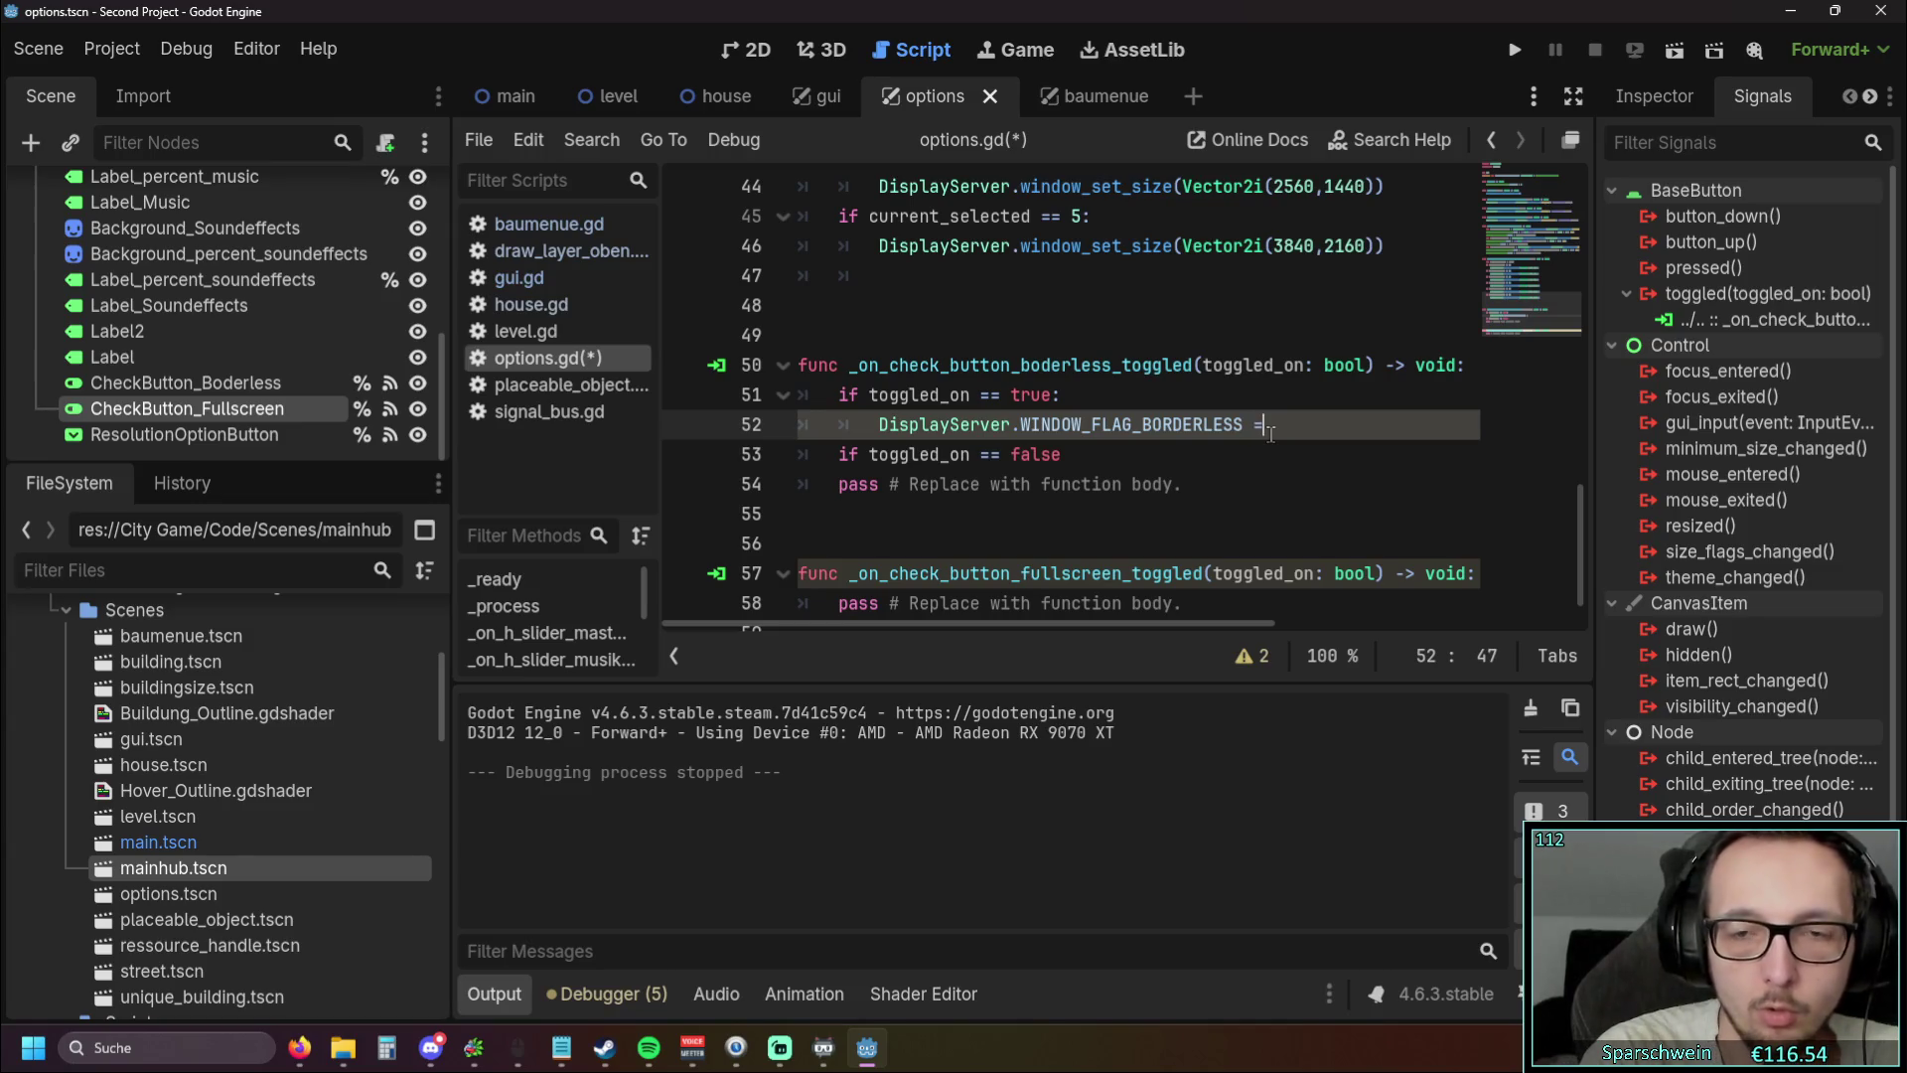
{"action": "key", "text": "BackSpace"}
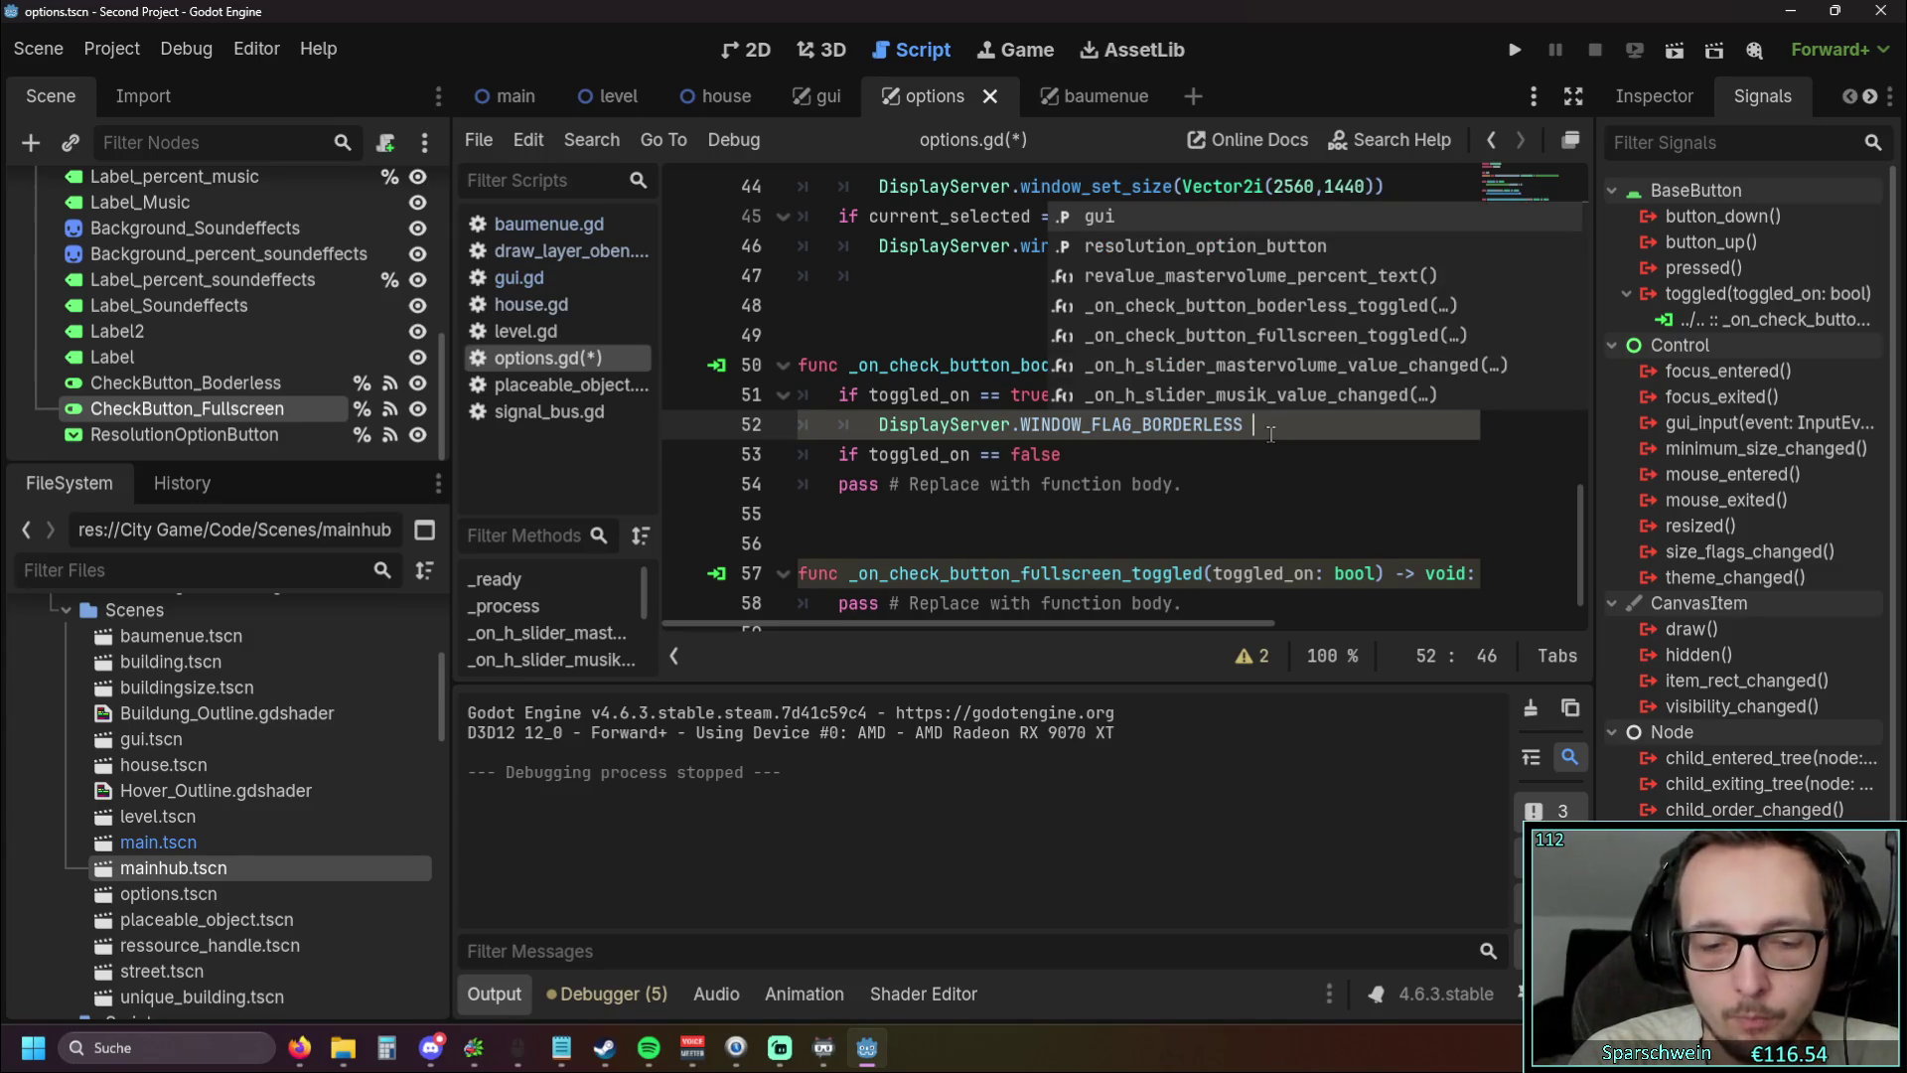
{"action": "type", "text": "= true"}
{"action": "left_click", "coordinate": [1127, 500]}
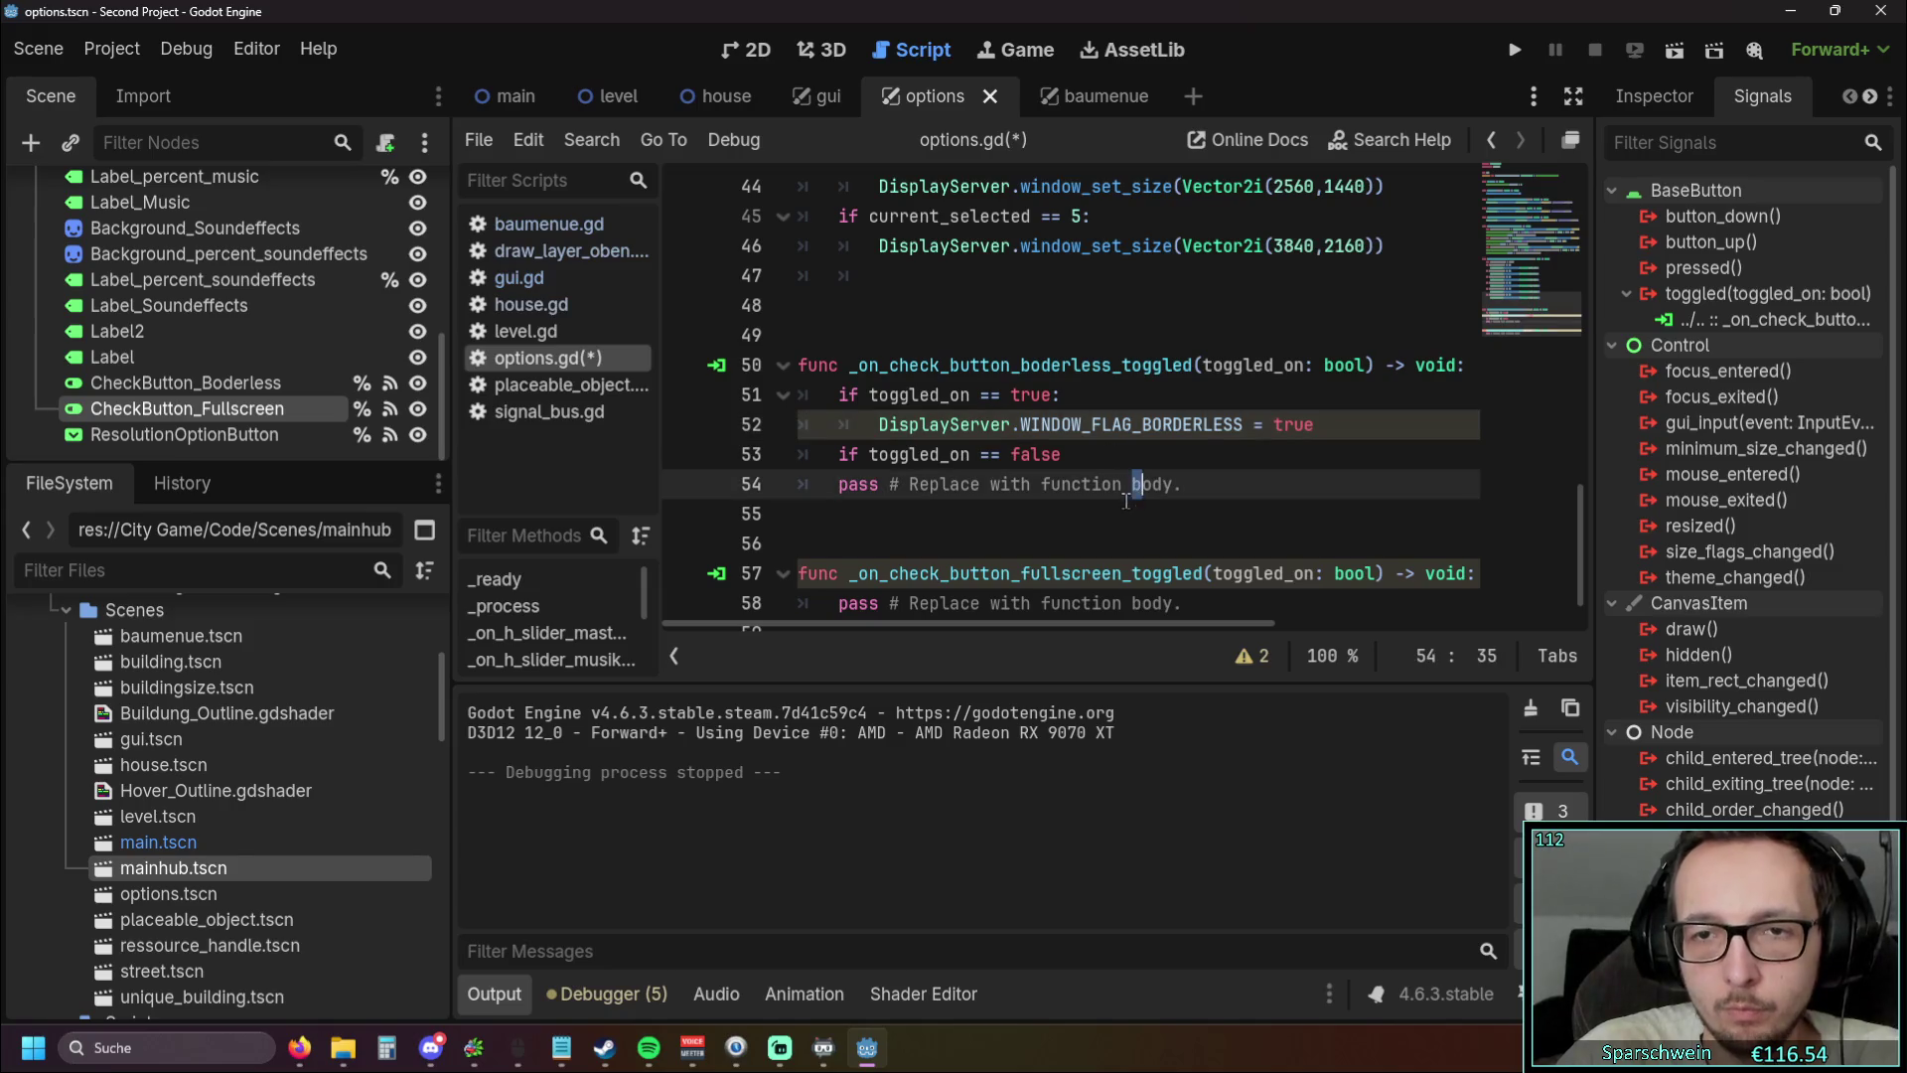
{"action": "left_click", "coordinate": [1149, 451]}
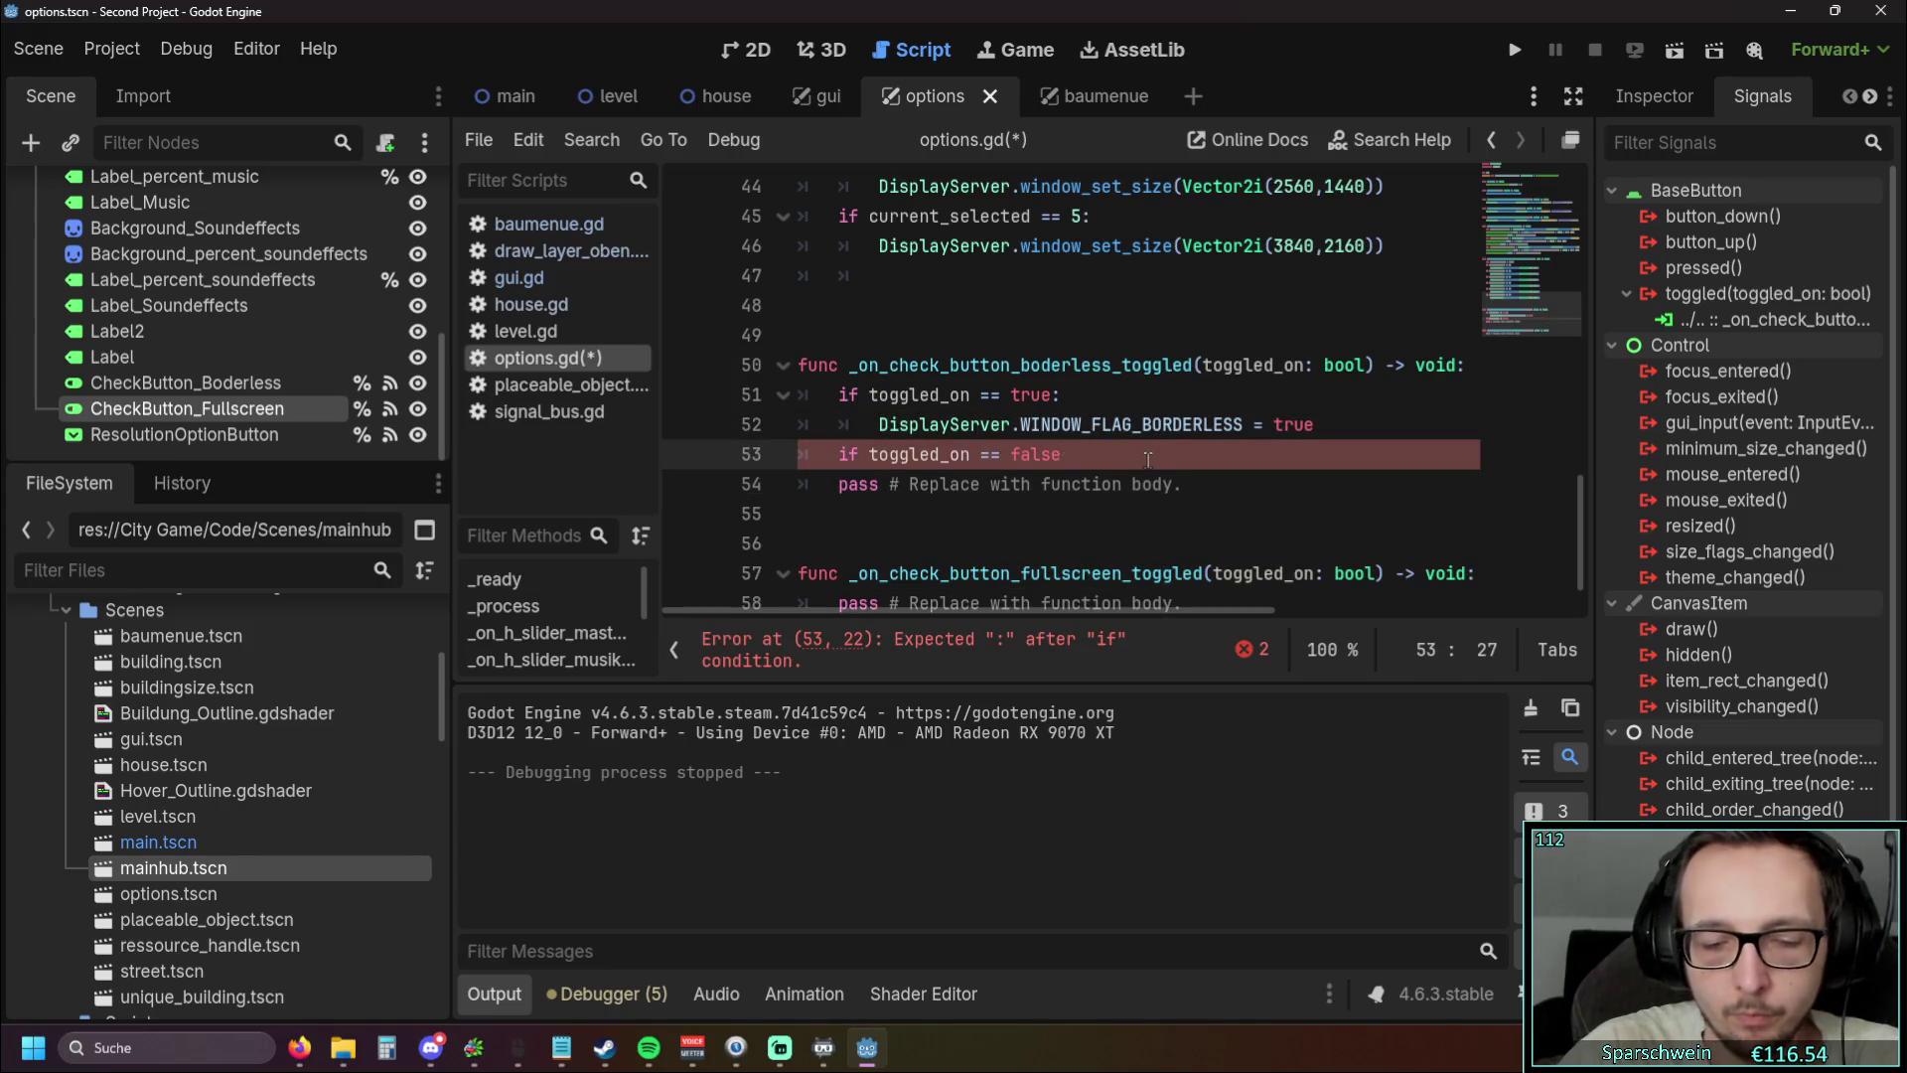
{"action": "type", "text": ":"}
{"action": "key", "text": "Return"}
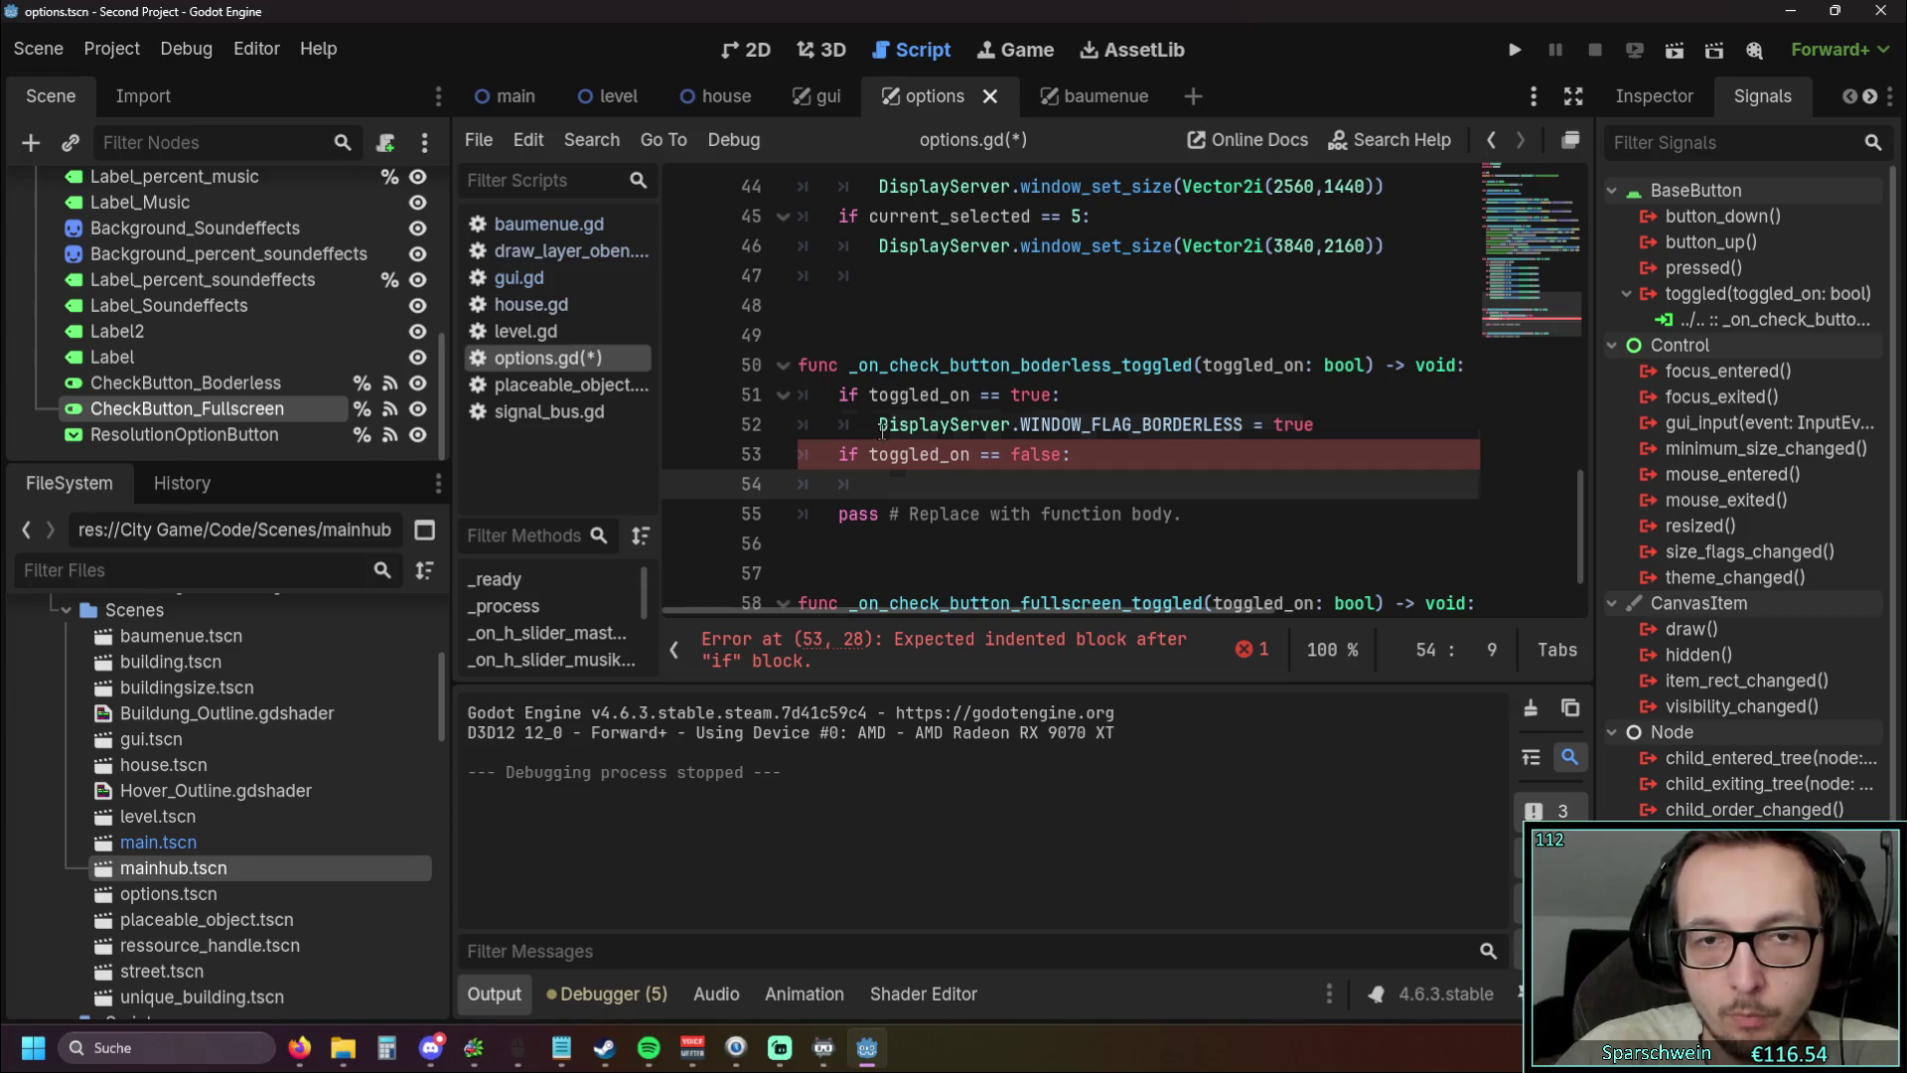
Copy the borderless flag line into line 54, changing true to false
{"action": "left_click_drag", "start_coordinate": [882, 429], "coordinate": [1332, 415]}
{"action": "key", "text": "ctrl+c"}
{"action": "left_click", "coordinate": [1031, 487]}
{"action": "key", "text": "ctrl+v"}
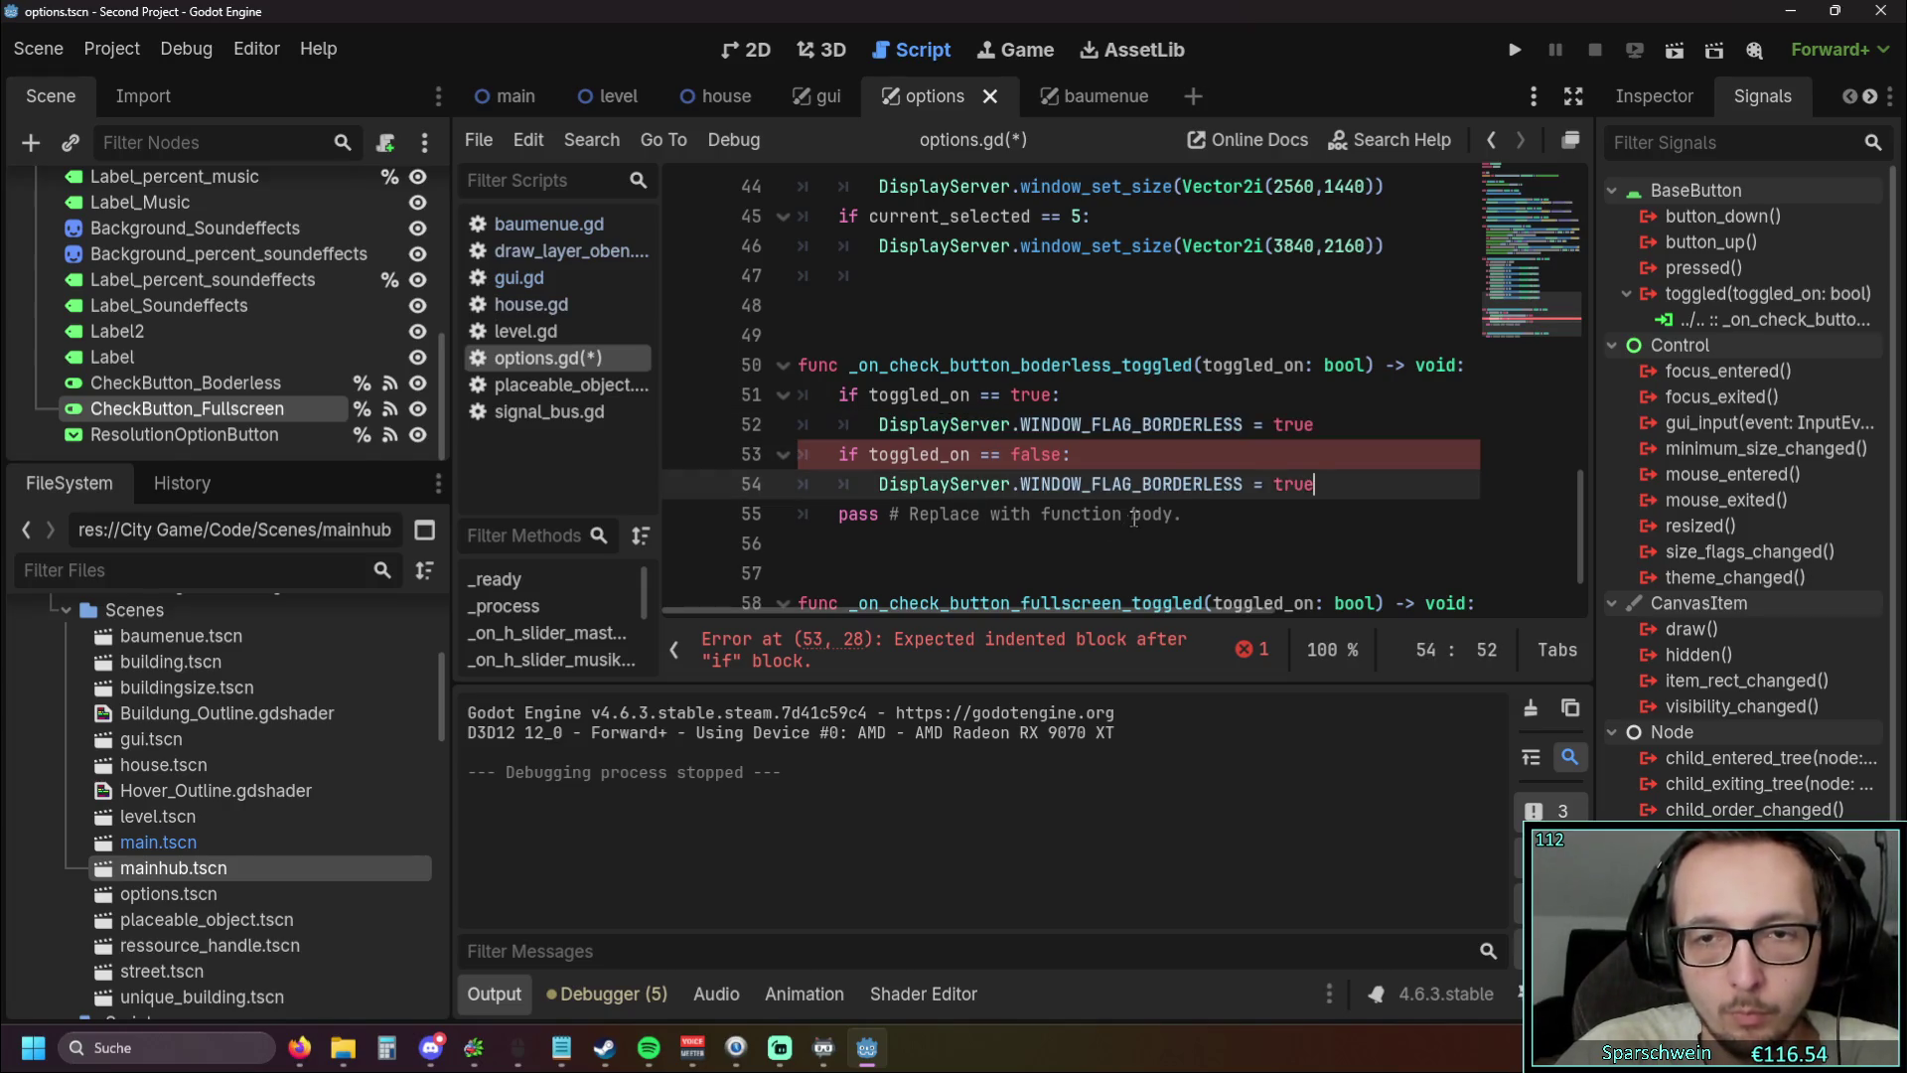
{"action": "key", "text": "BackSpace"}
{"action": "key", "text": "BackSpace"}
{"action": "key", "text": "BackSpace"}
{"action": "type", "text": "false"}
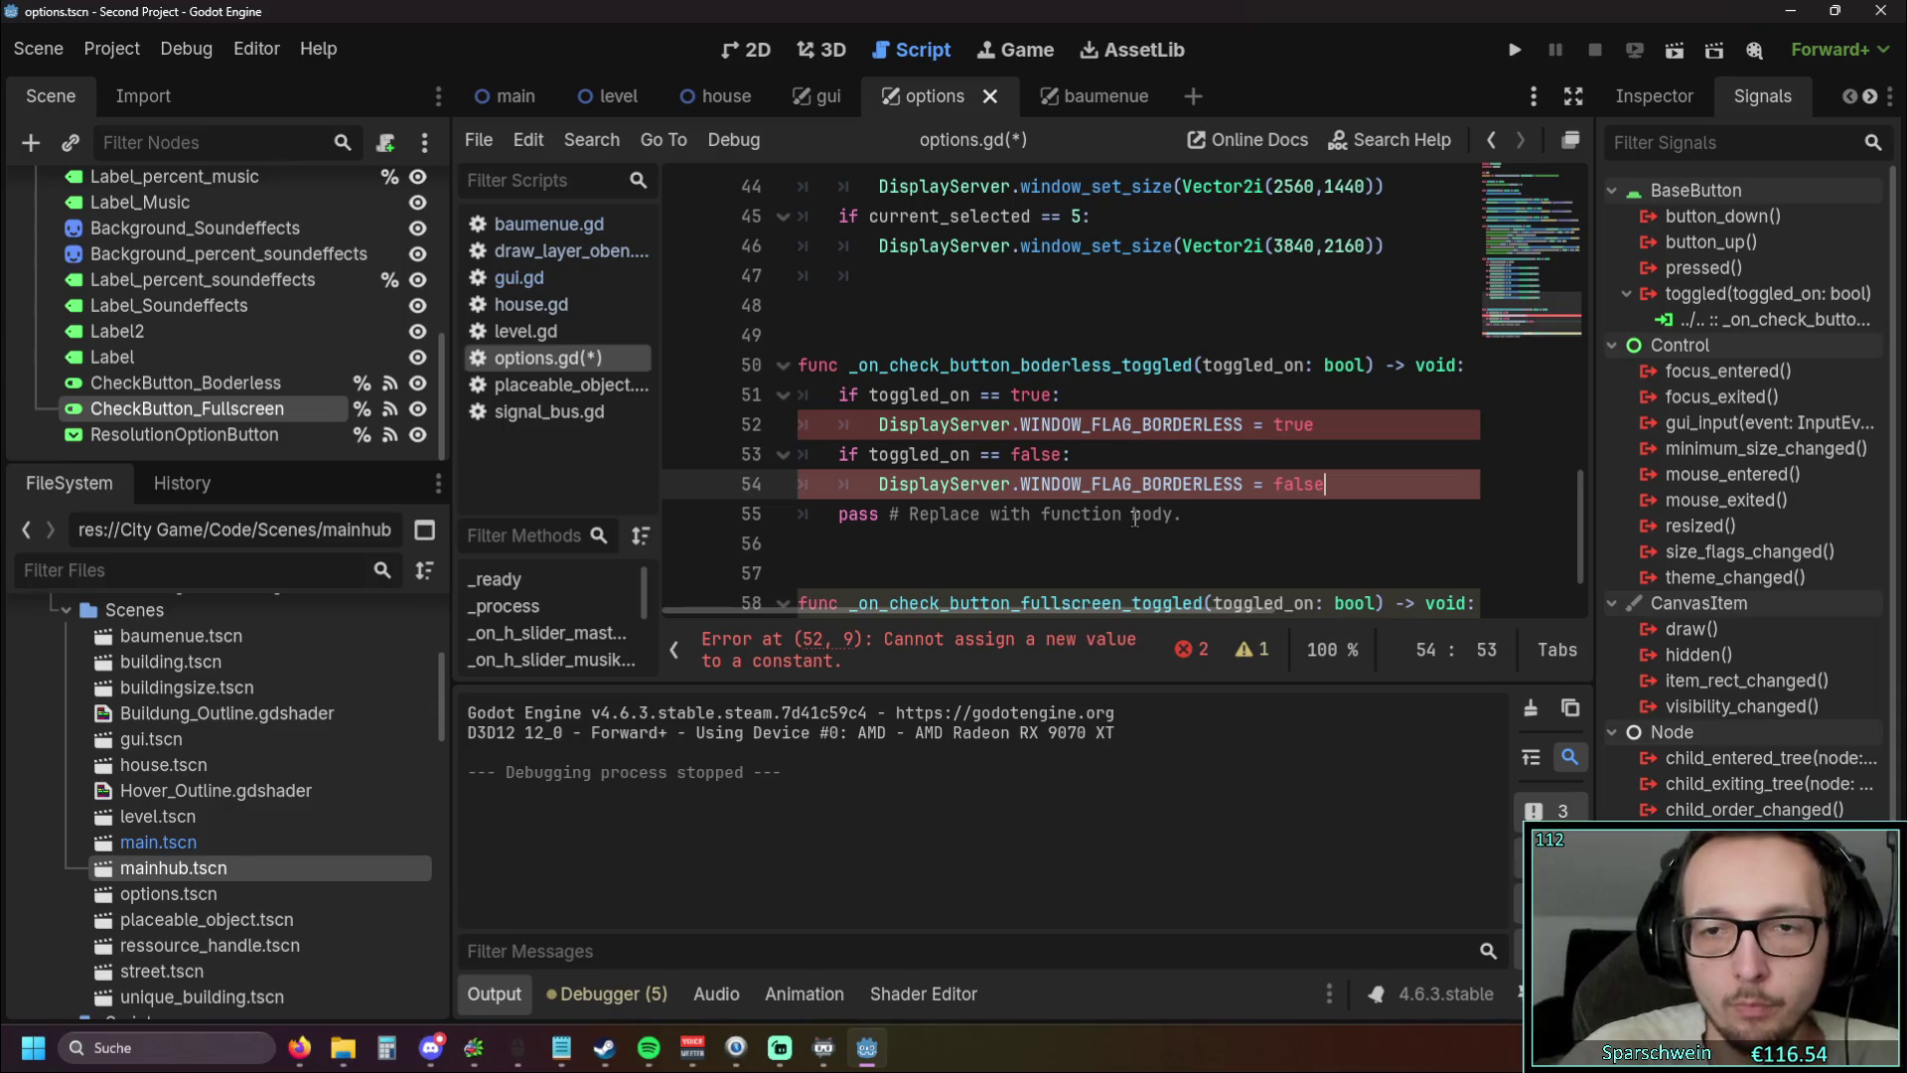
{"action": "left_click", "coordinate": [1091, 546]}
Delete the placeholder pass line and replace the 'if toggled_on == false' condition with else:
{"action": "left_click_drag", "start_coordinate": [1242, 528], "coordinate": [723, 514]}
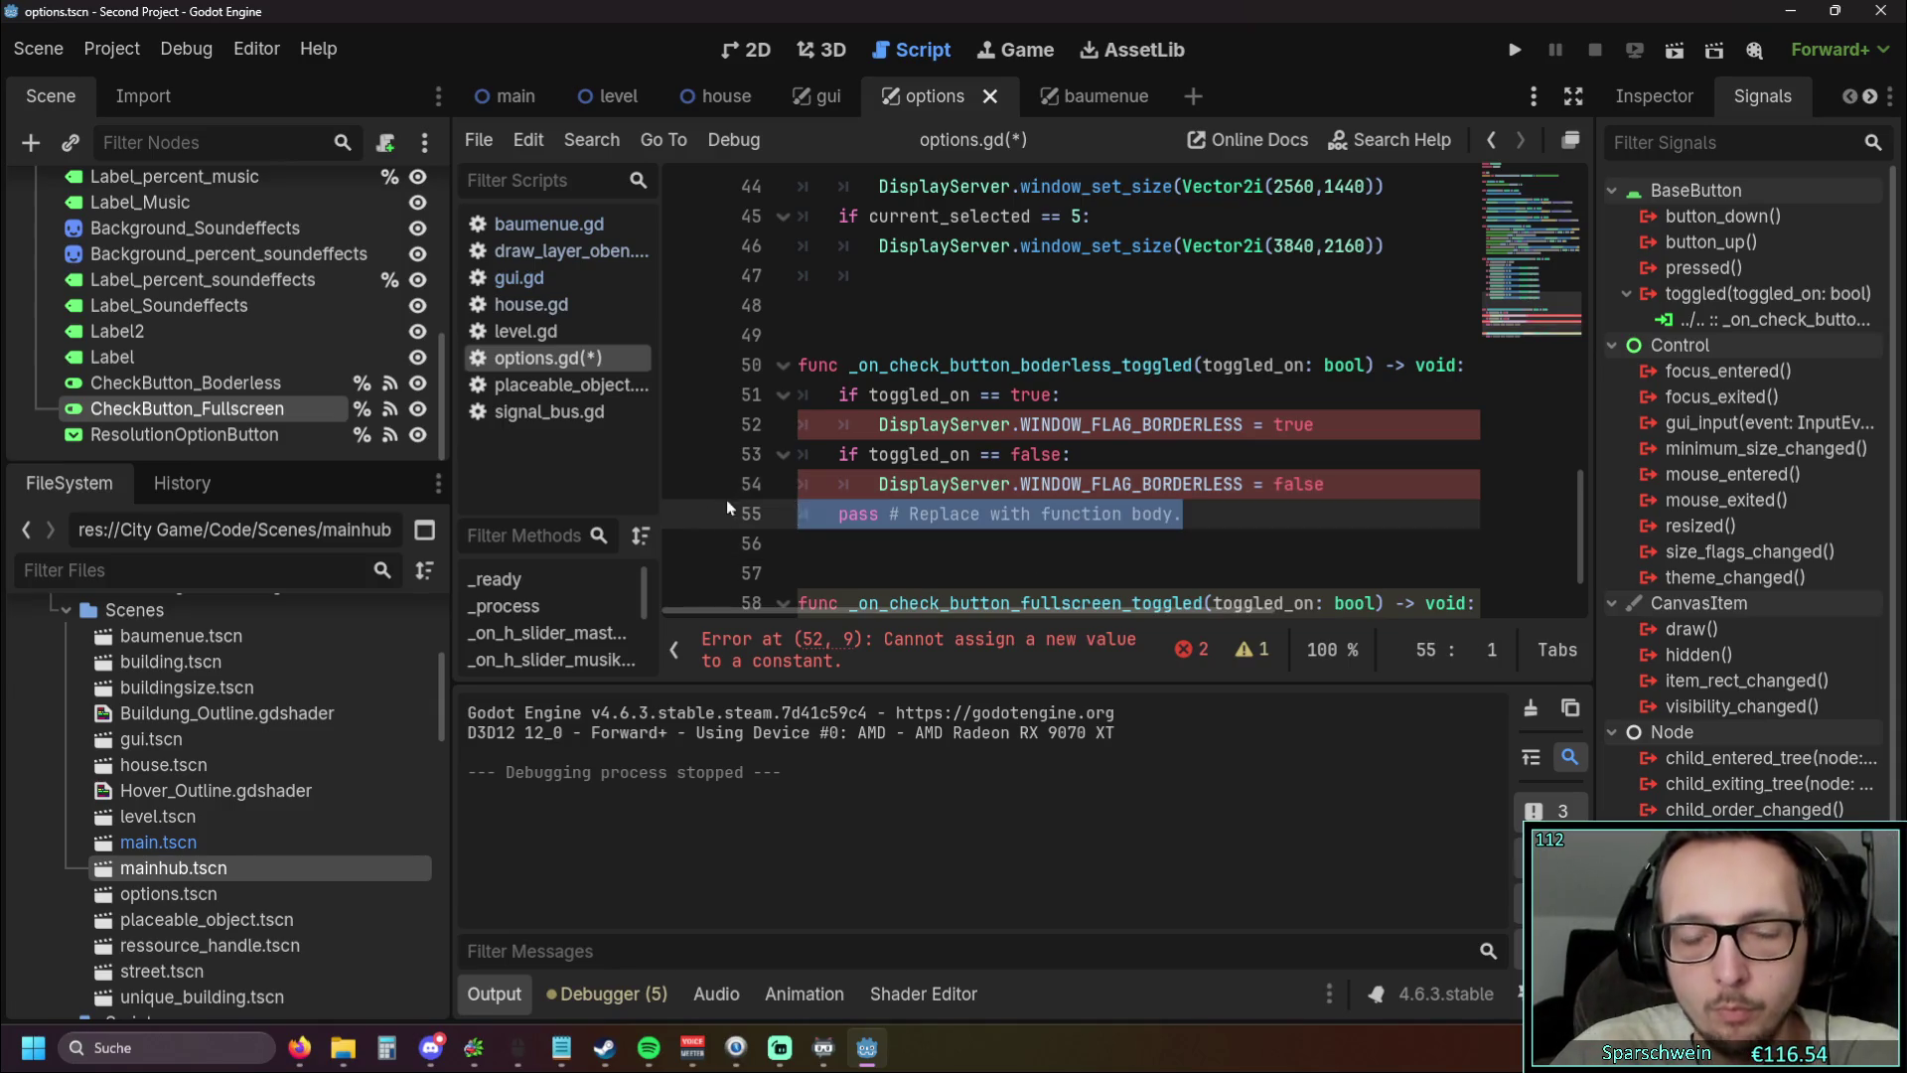
{"action": "key", "text": "BackSpace"}
{"action": "key", "text": "BackSpace"}
{"action": "left_click", "coordinate": [871, 454]}
{"action": "left_click_drag", "start_coordinate": [1071, 454], "coordinate": [839, 454]}
{"action": "type", "text": "else:"}
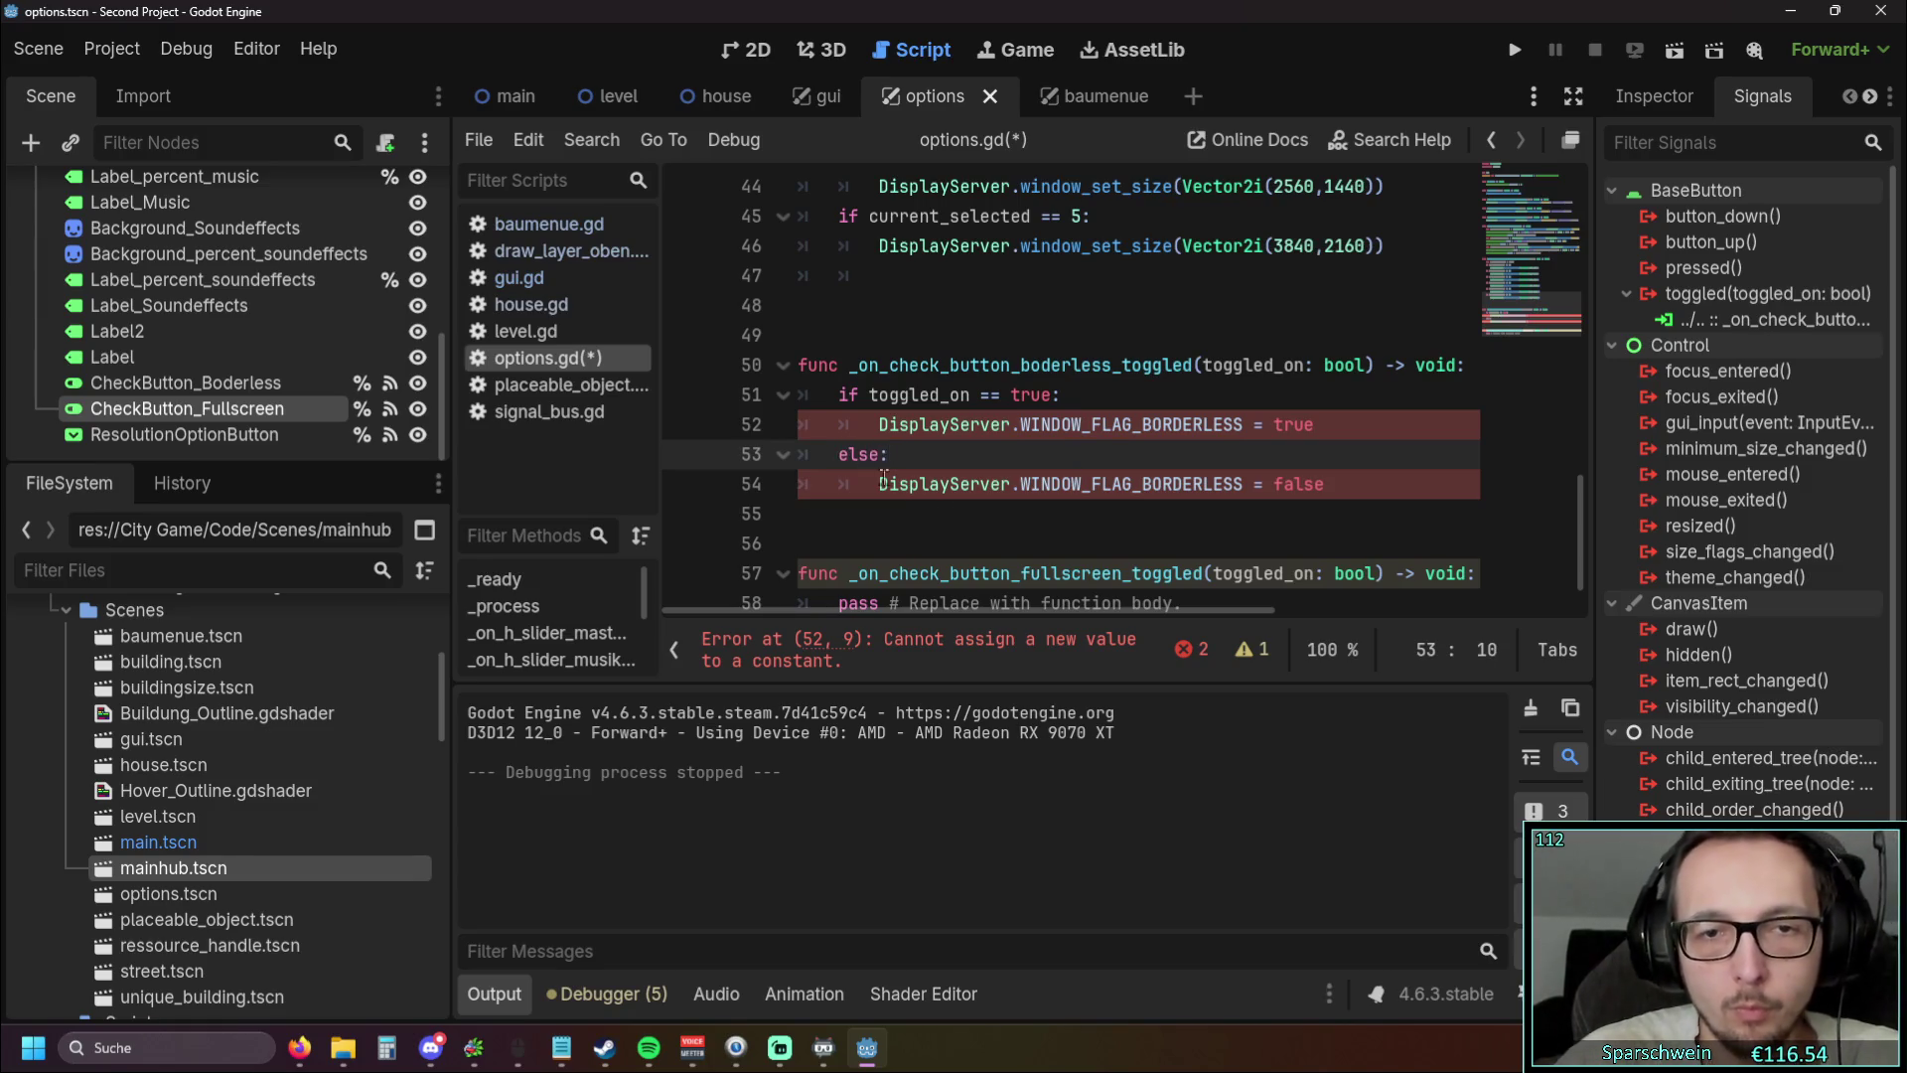
{"action": "left_click", "coordinate": [985, 537]}
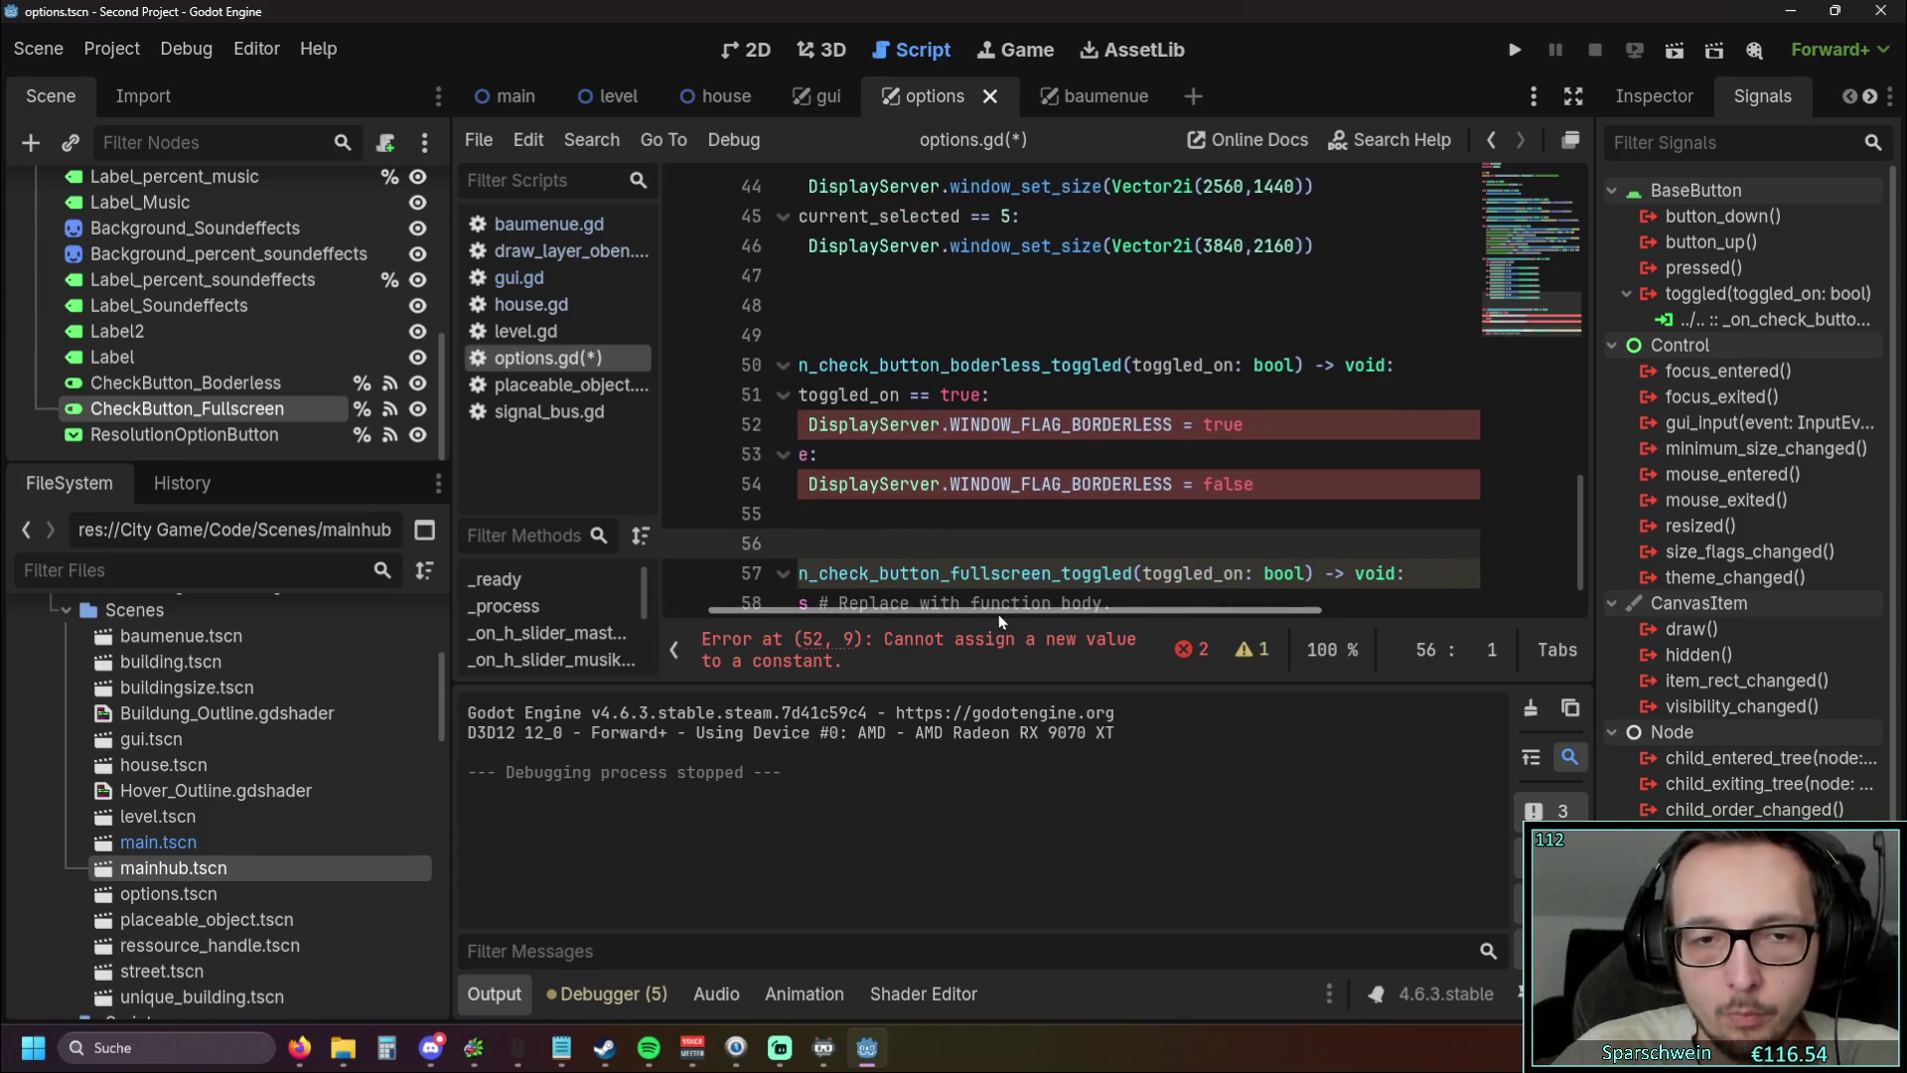
Retype 'border' over WINDOW_FLAG_BORDERLESS on line 52, then dismiss the suggestions
{"action": "left_click_drag", "start_coordinate": [1241, 424], "coordinate": [1021, 424]}
{"action": "type", "text": "border"}
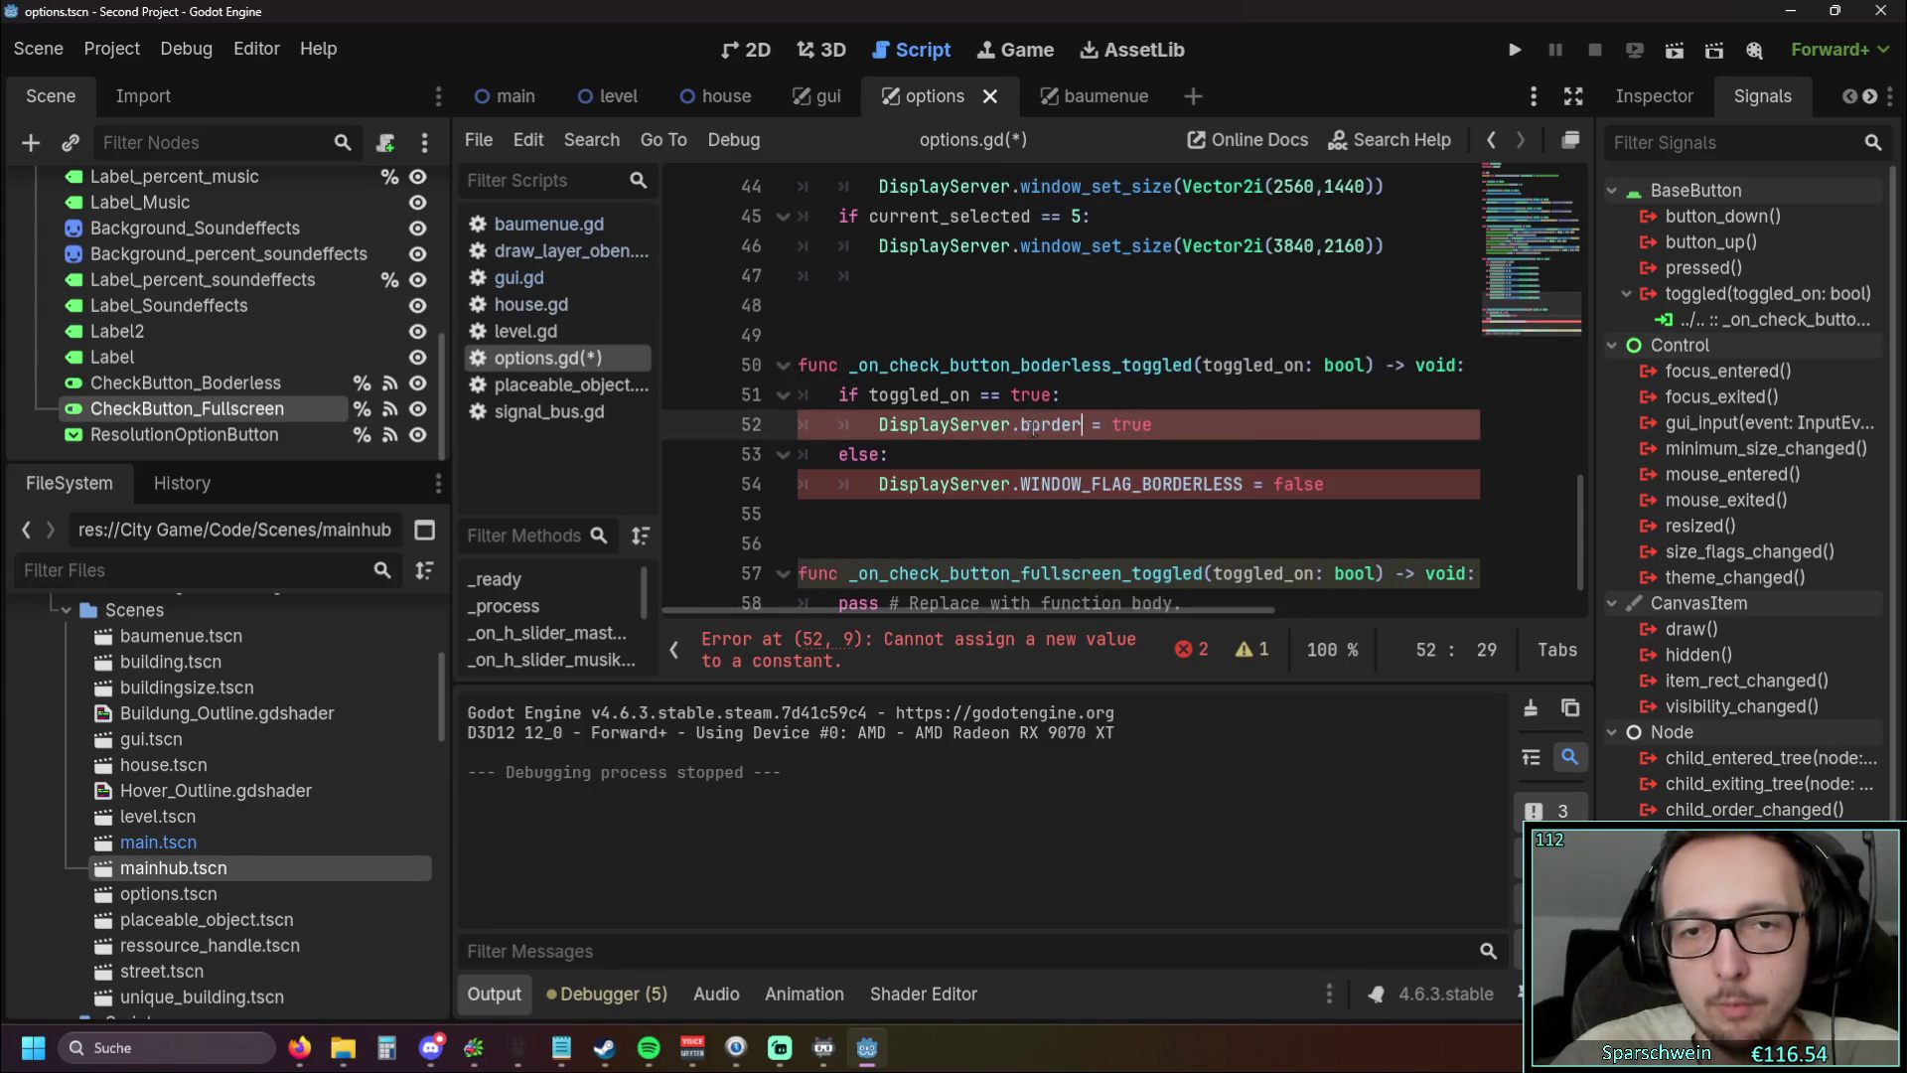
{"action": "scroll", "coordinate": [1192, 400], "scroll_direction": "down", "scroll_amount": 12}
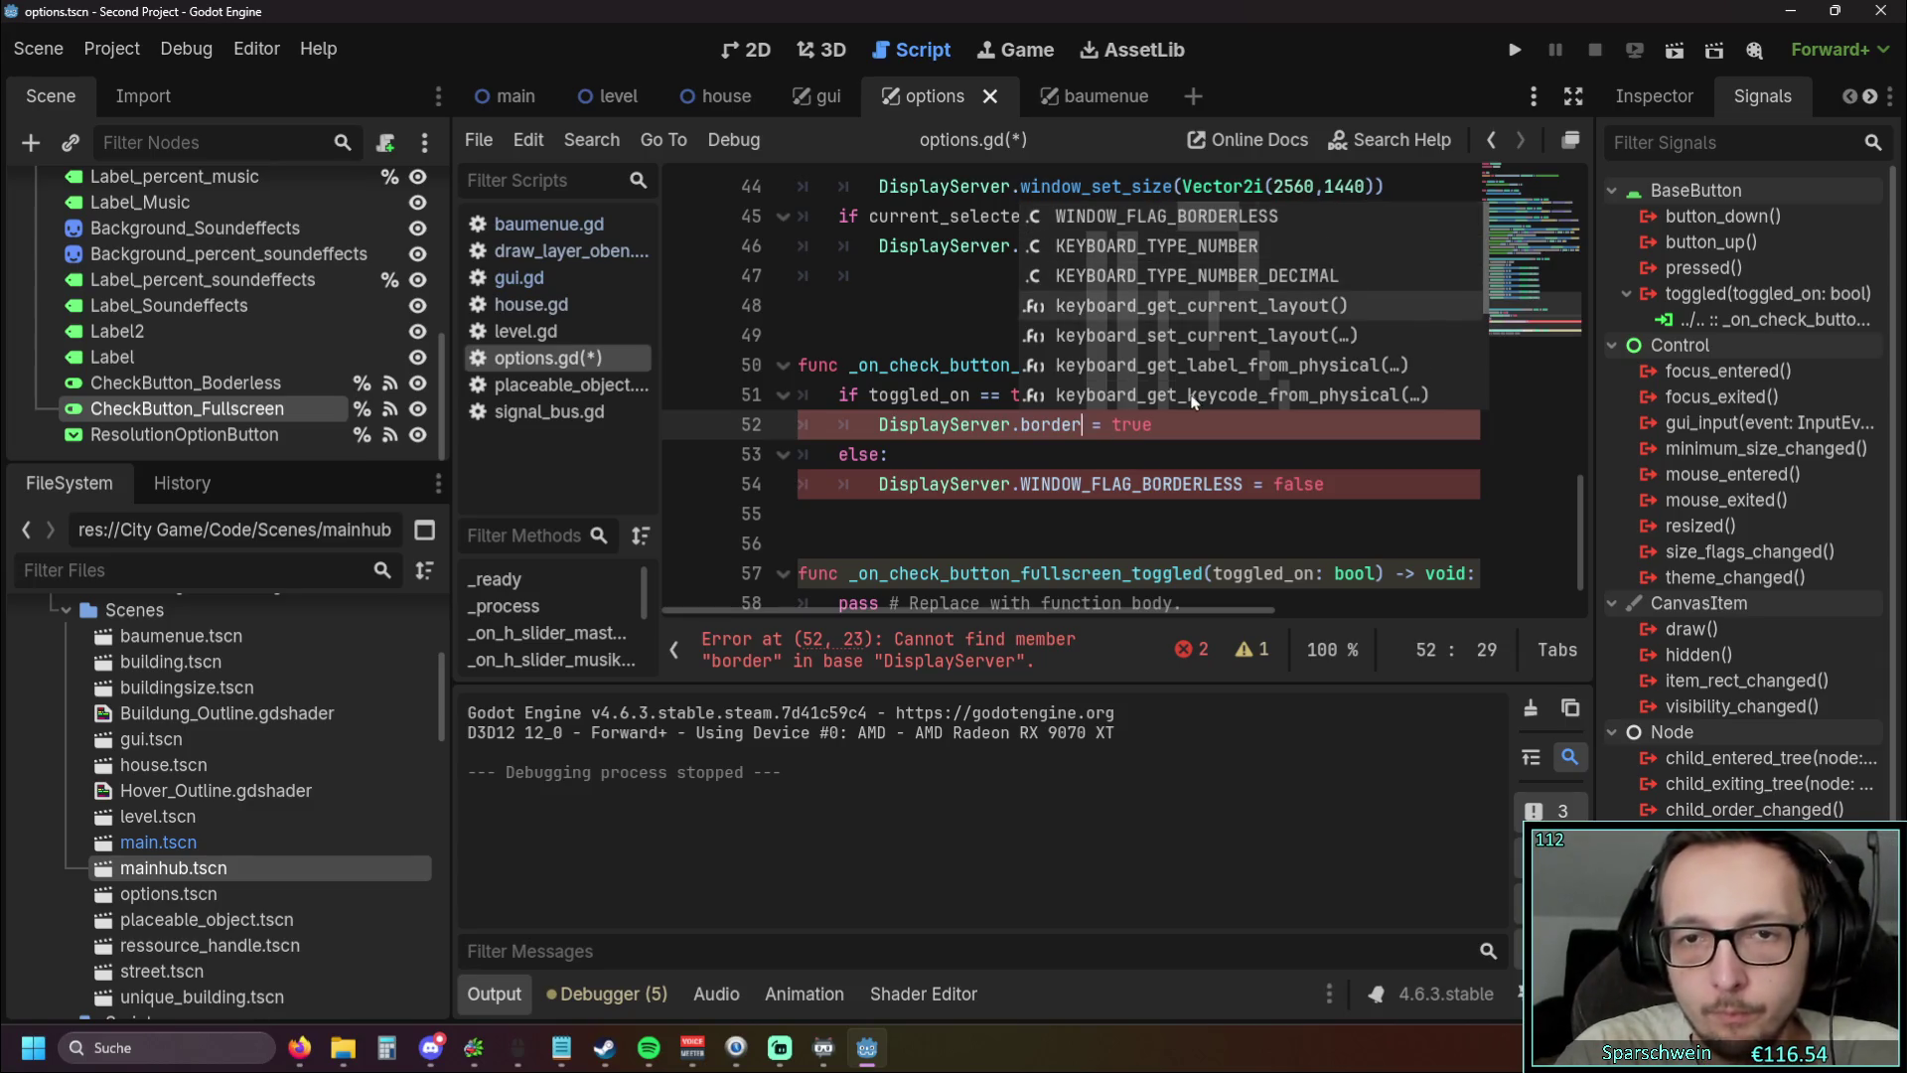
{"action": "scroll", "coordinate": [1192, 400], "scroll_direction": "up", "scroll_amount": 4}
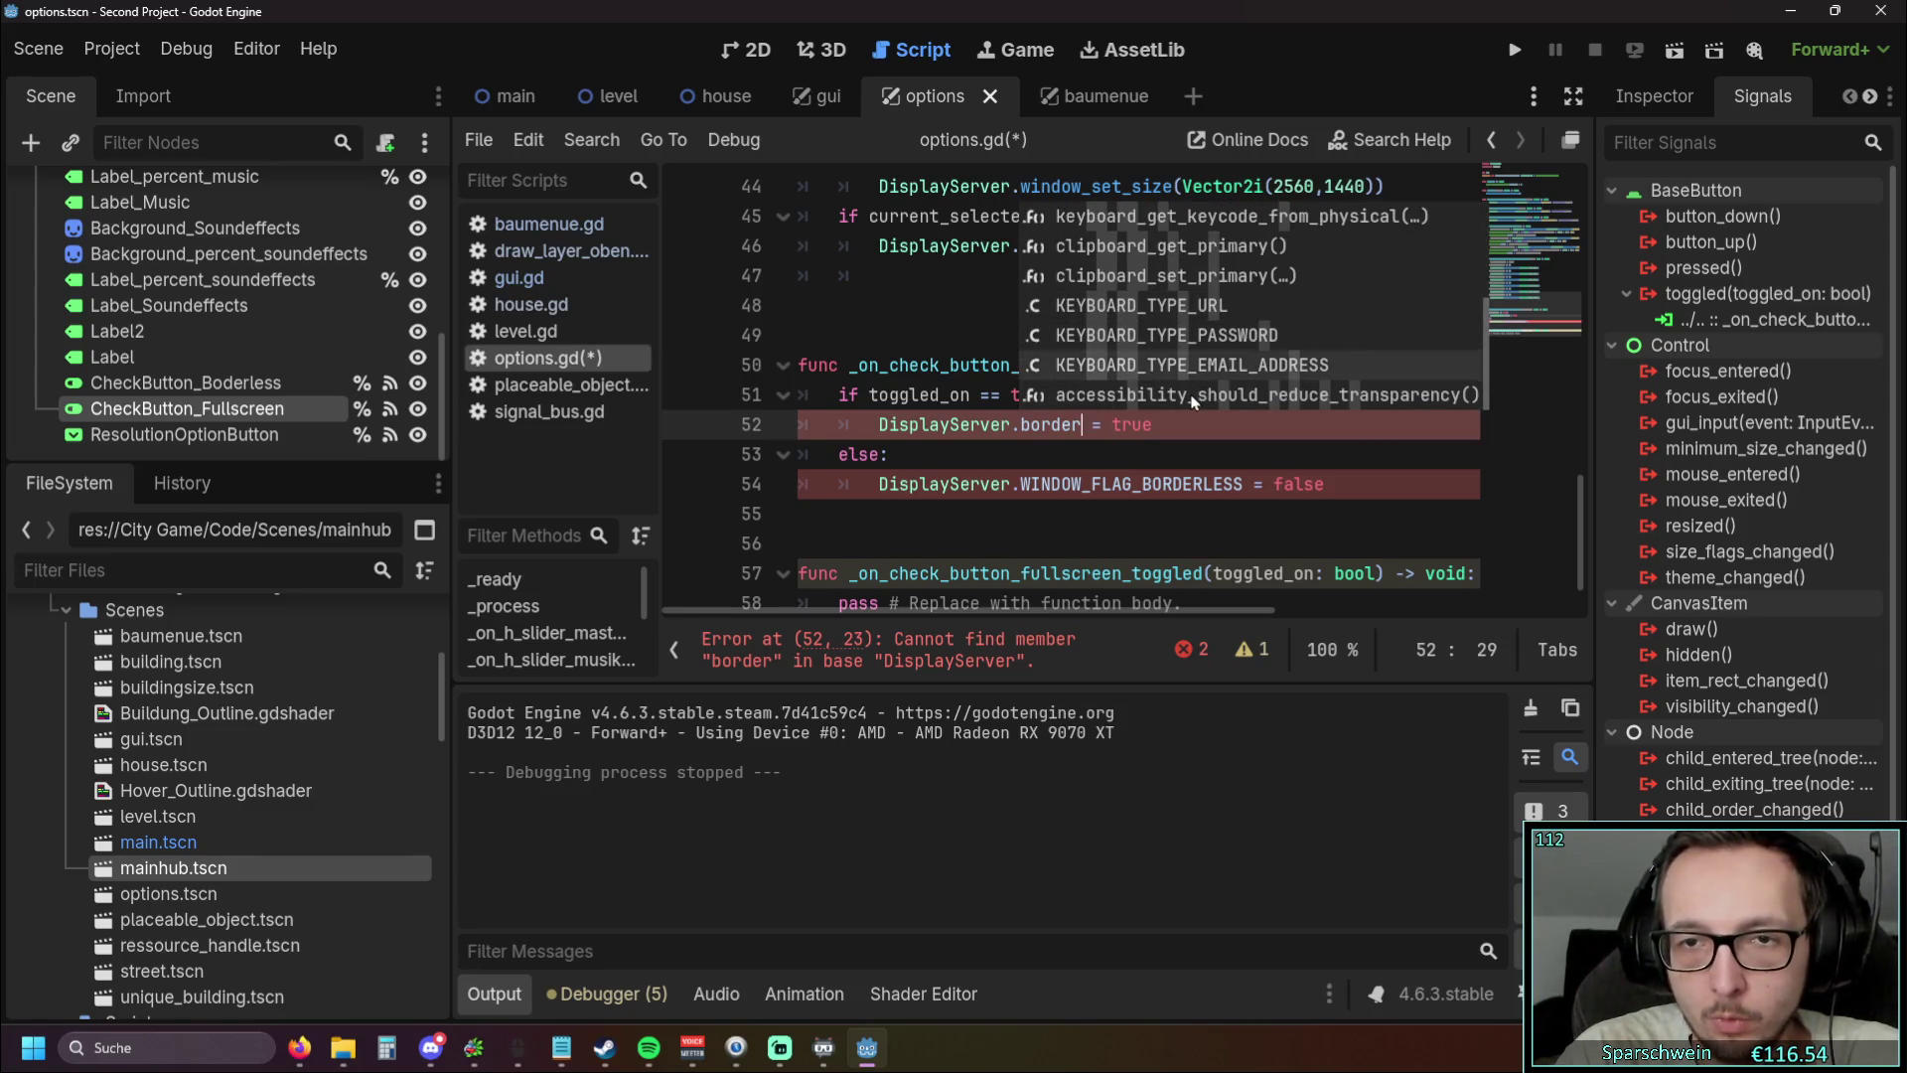
{"action": "scroll", "coordinate": [1192, 400], "scroll_direction": "up", "scroll_amount": 9}
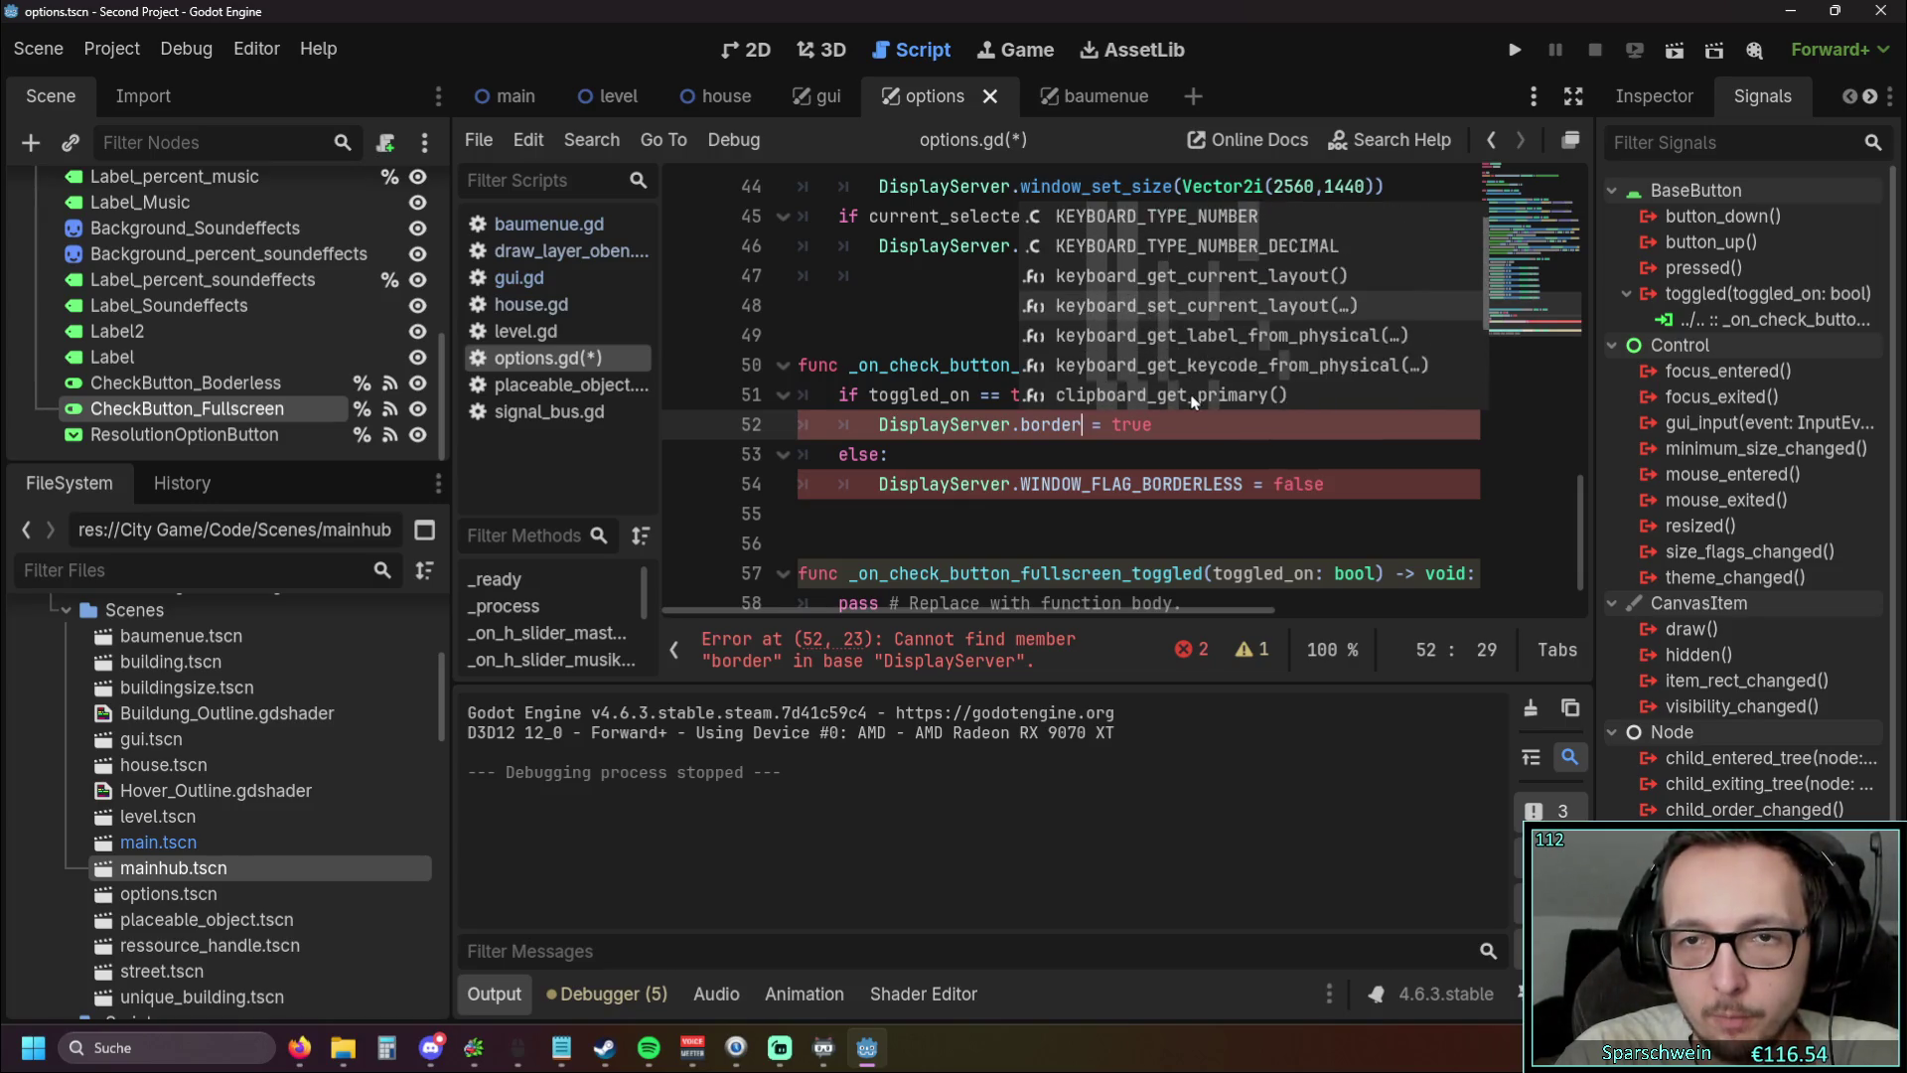
{"action": "key", "text": "Escape"}
{"action": "key", "text": "End"}
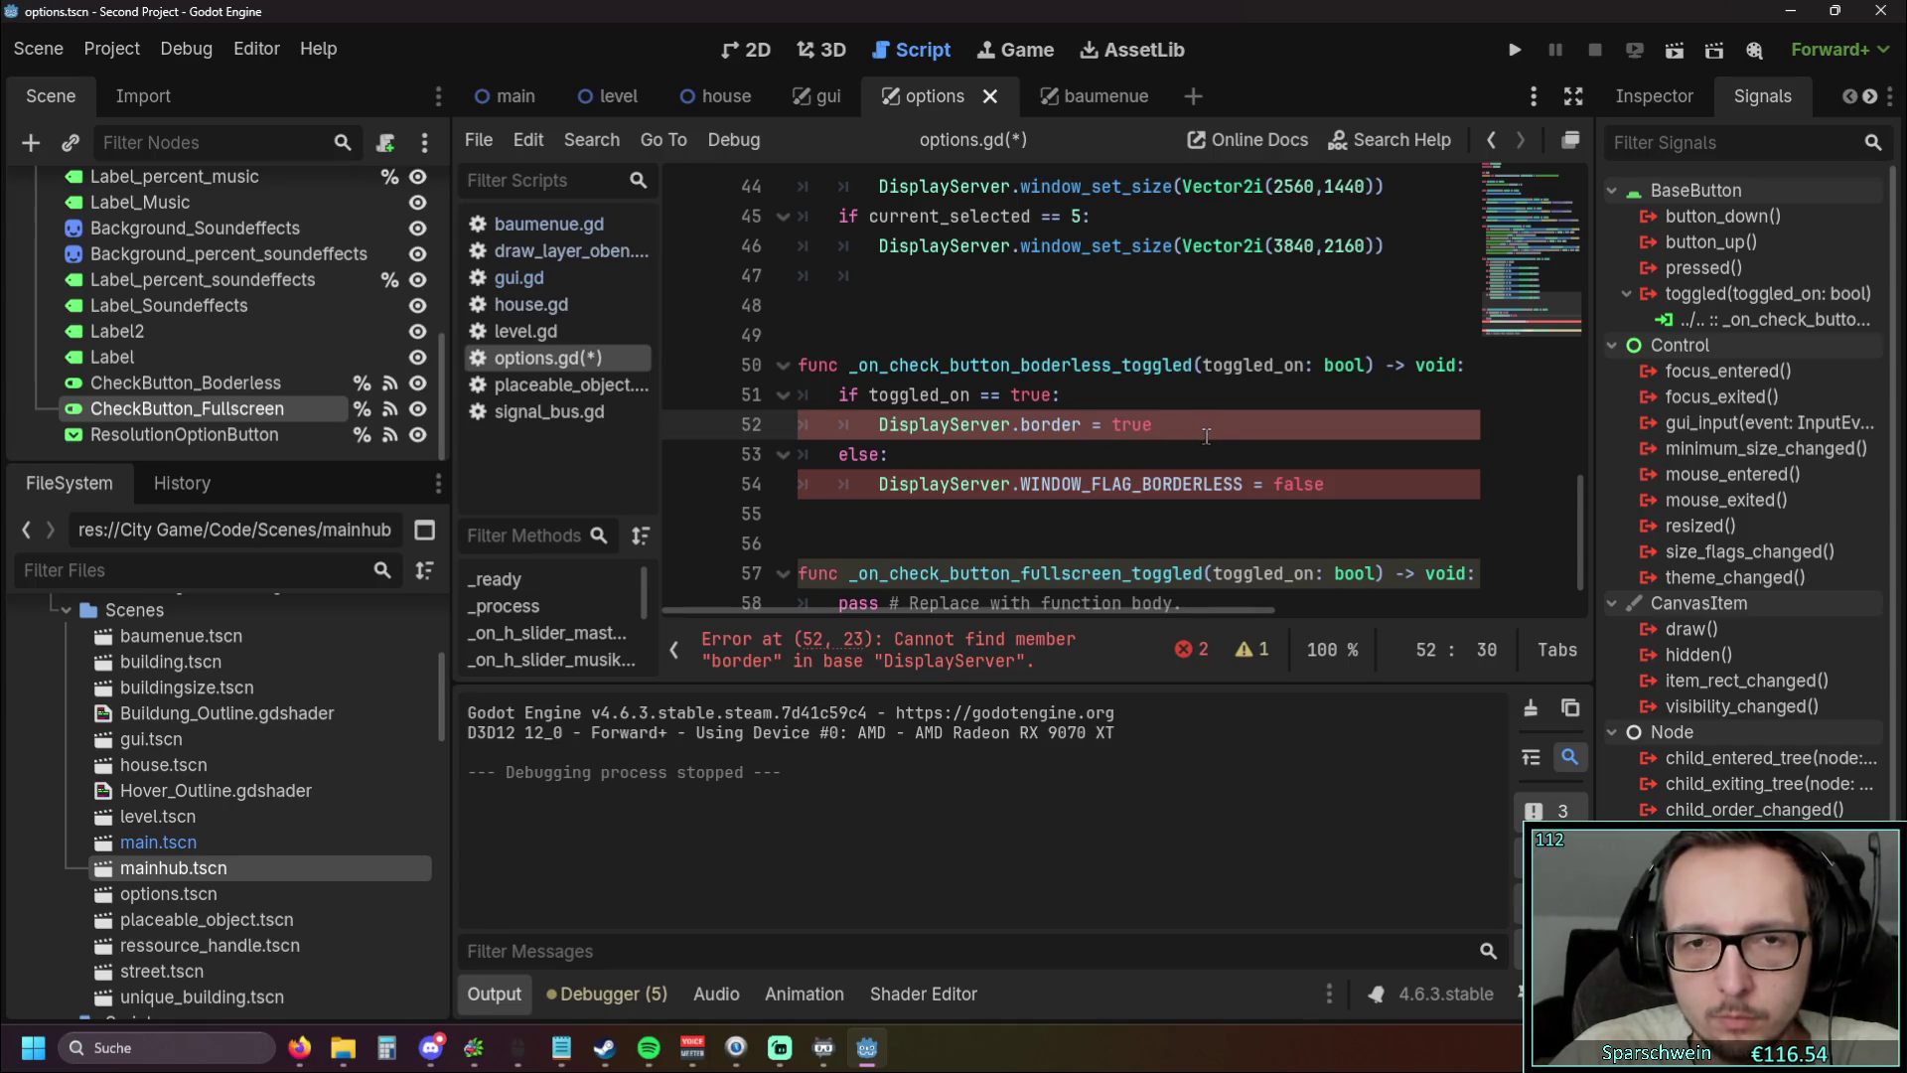
Remove BORDERLESS from line 54 and browse the window flag completions
{"action": "left_click_drag", "start_coordinate": [1241, 485], "coordinate": [1142, 485]}
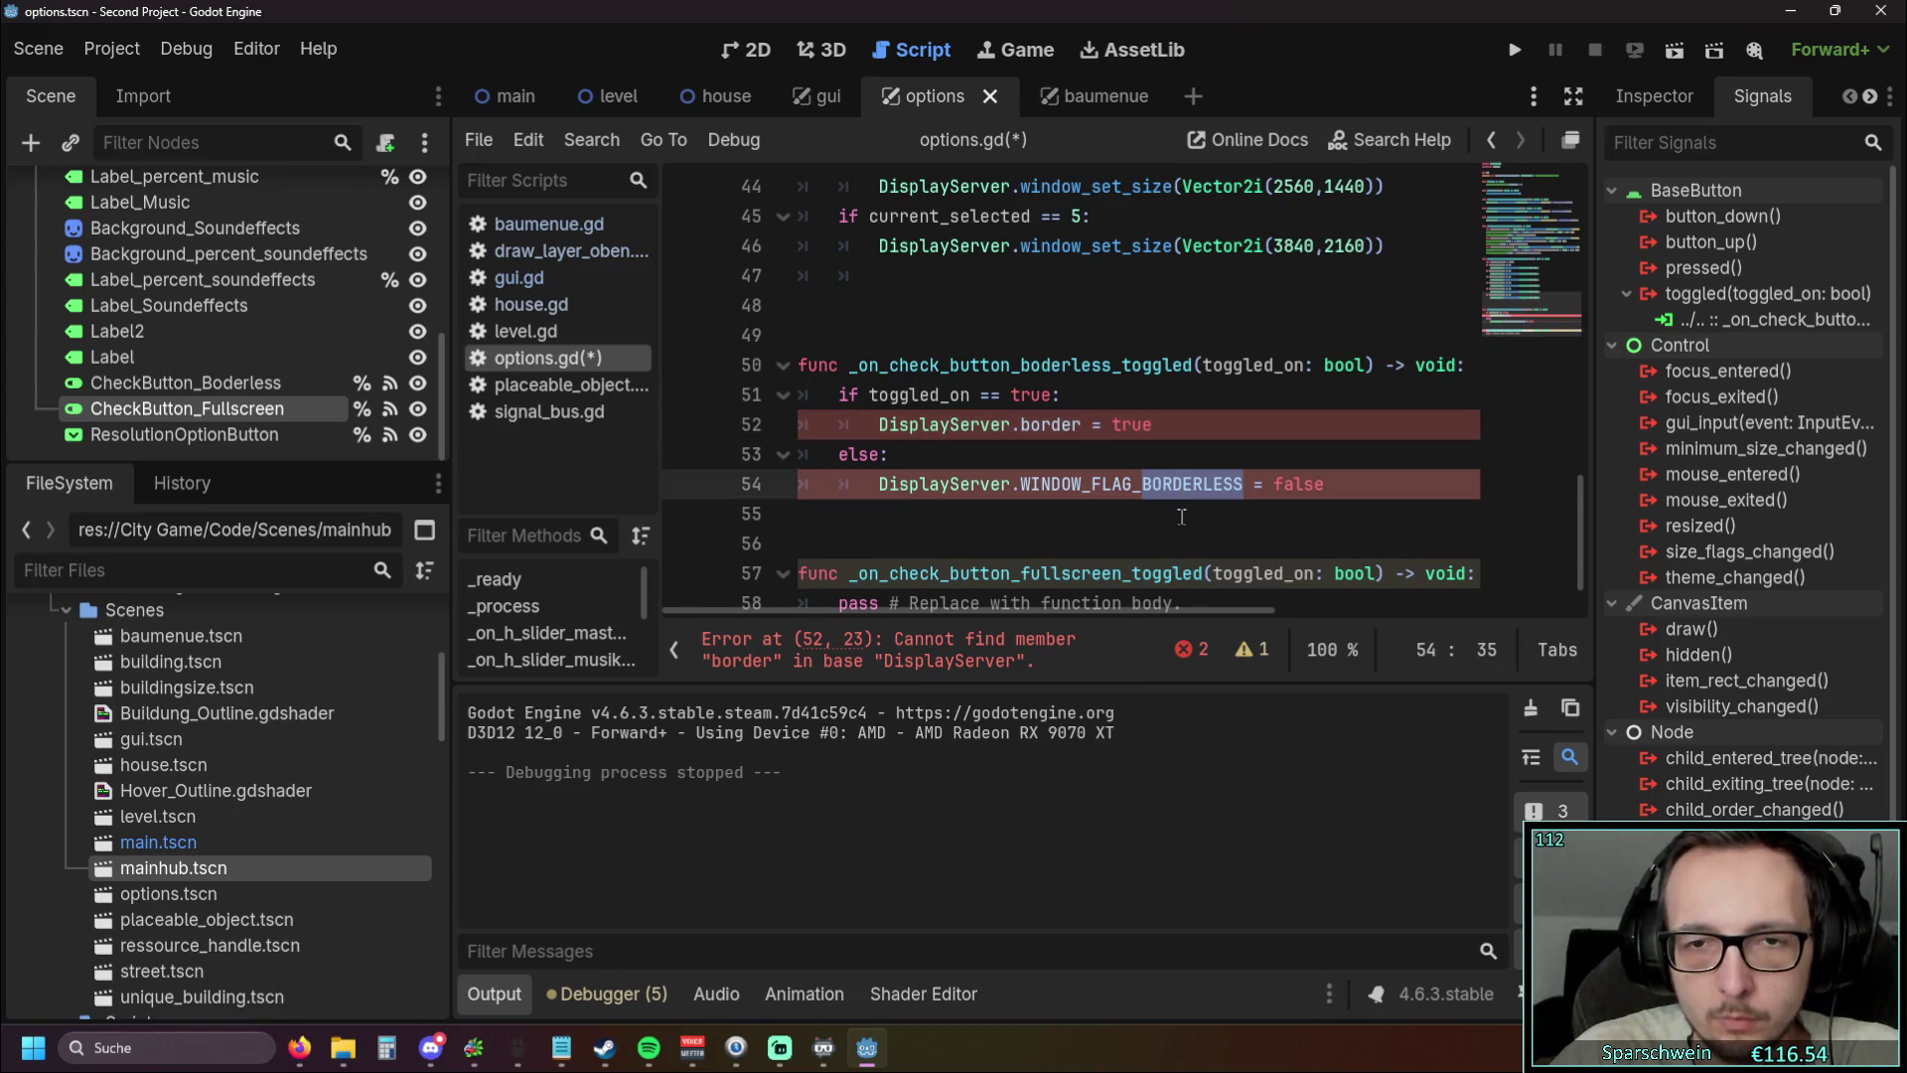
{"action": "key", "text": "BackSpace"}
{"action": "key", "text": "ctrl+space"}
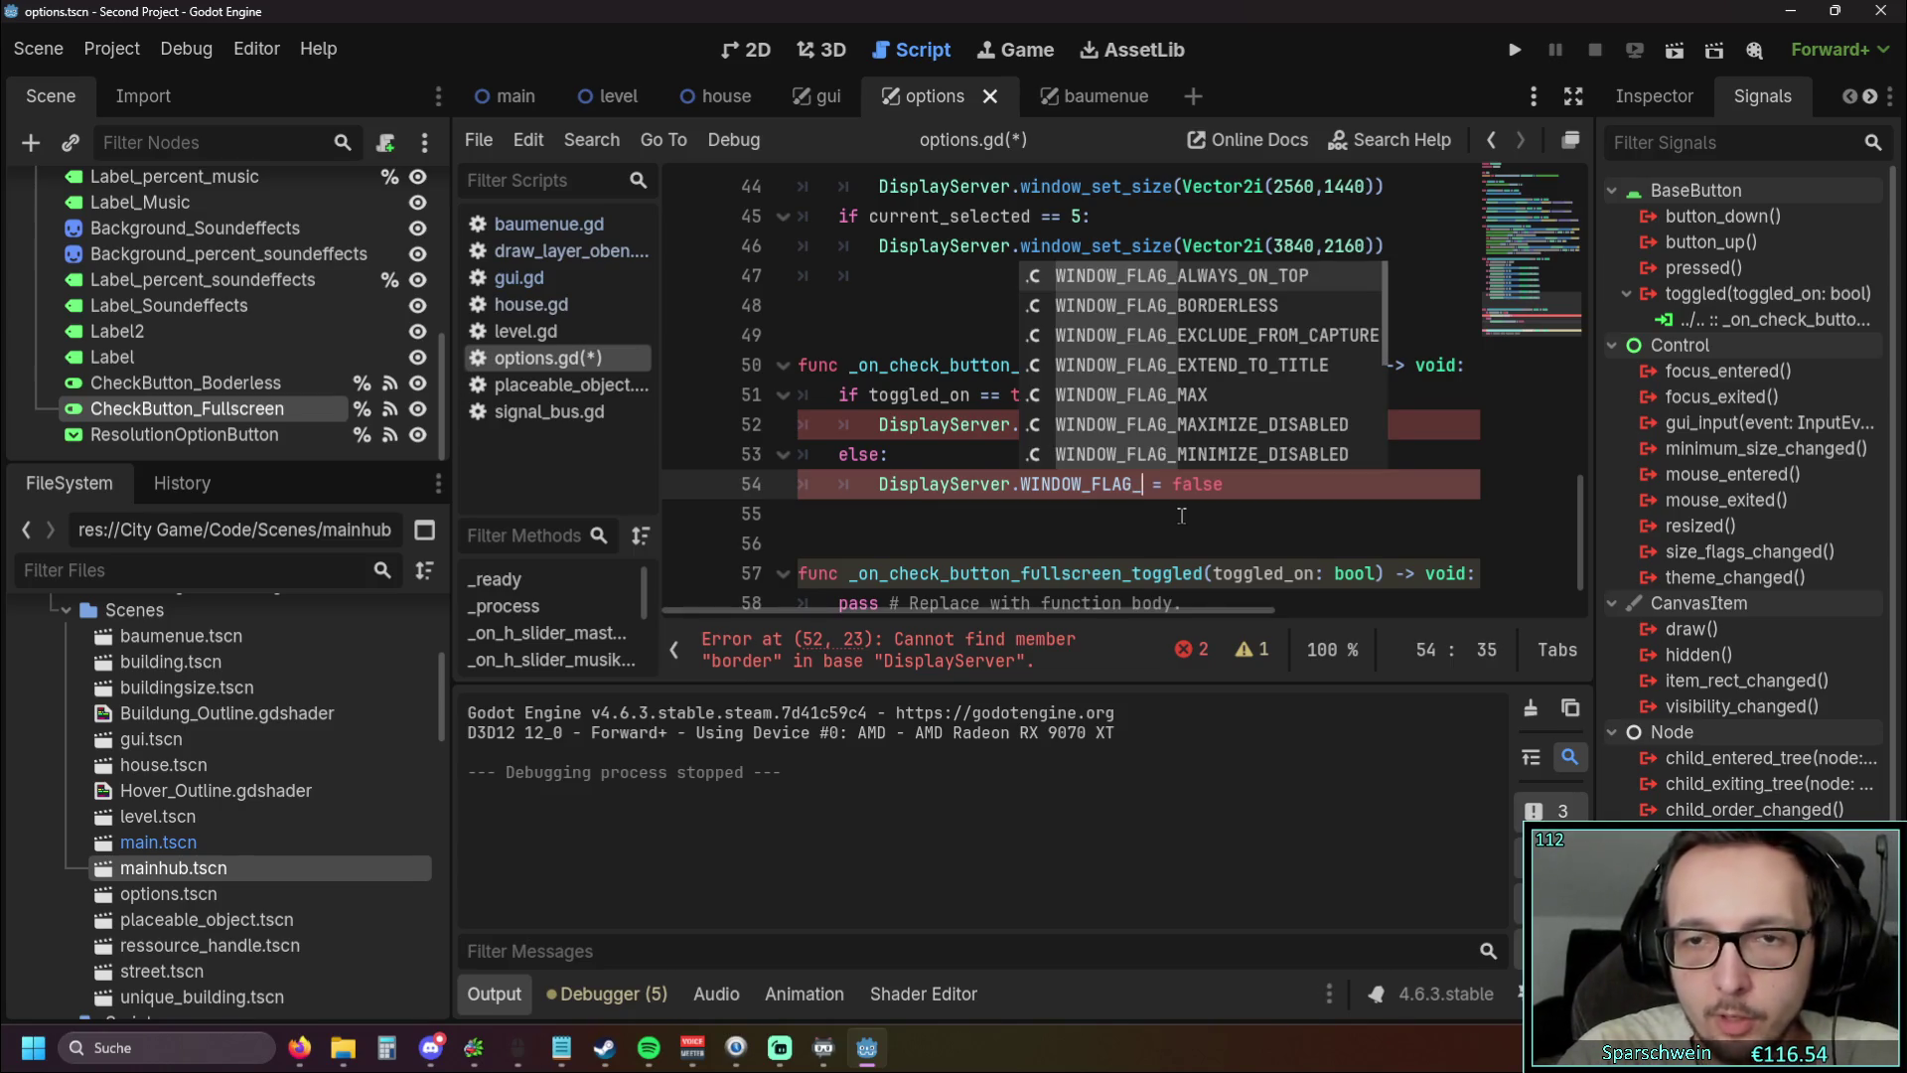
{"action": "key", "text": "Down"}
{"action": "key", "text": "Down"}
{"action": "key", "text": "Down"}
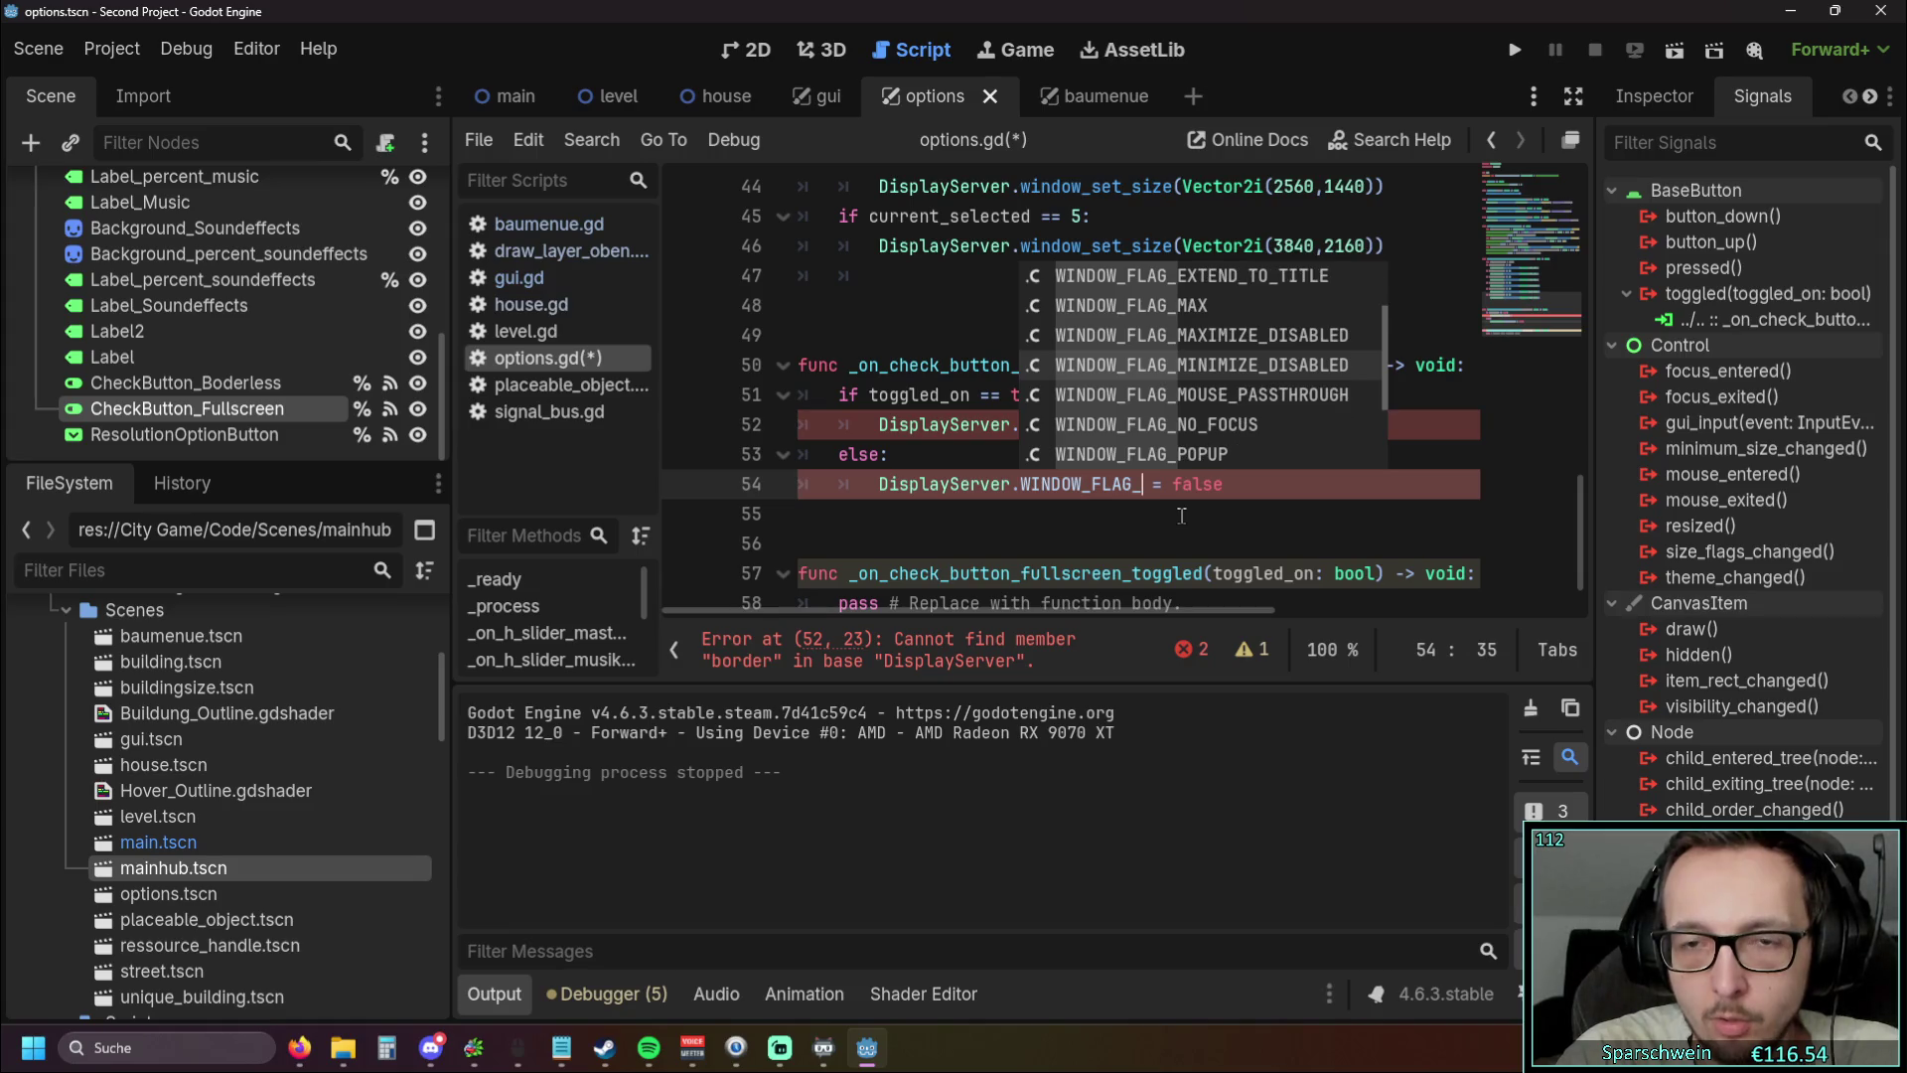
{"action": "key", "text": "Down"}
{"action": "key", "text": "Down"}
{"action": "key", "text": "Down"}
{"action": "key", "text": "Down"}
{"action": "key", "text": "Up"}
{"action": "key", "text": "Up"}
{"action": "key", "text": "Up"}
{"action": "key", "text": "Up"}
{"action": "key", "text": "Up"}
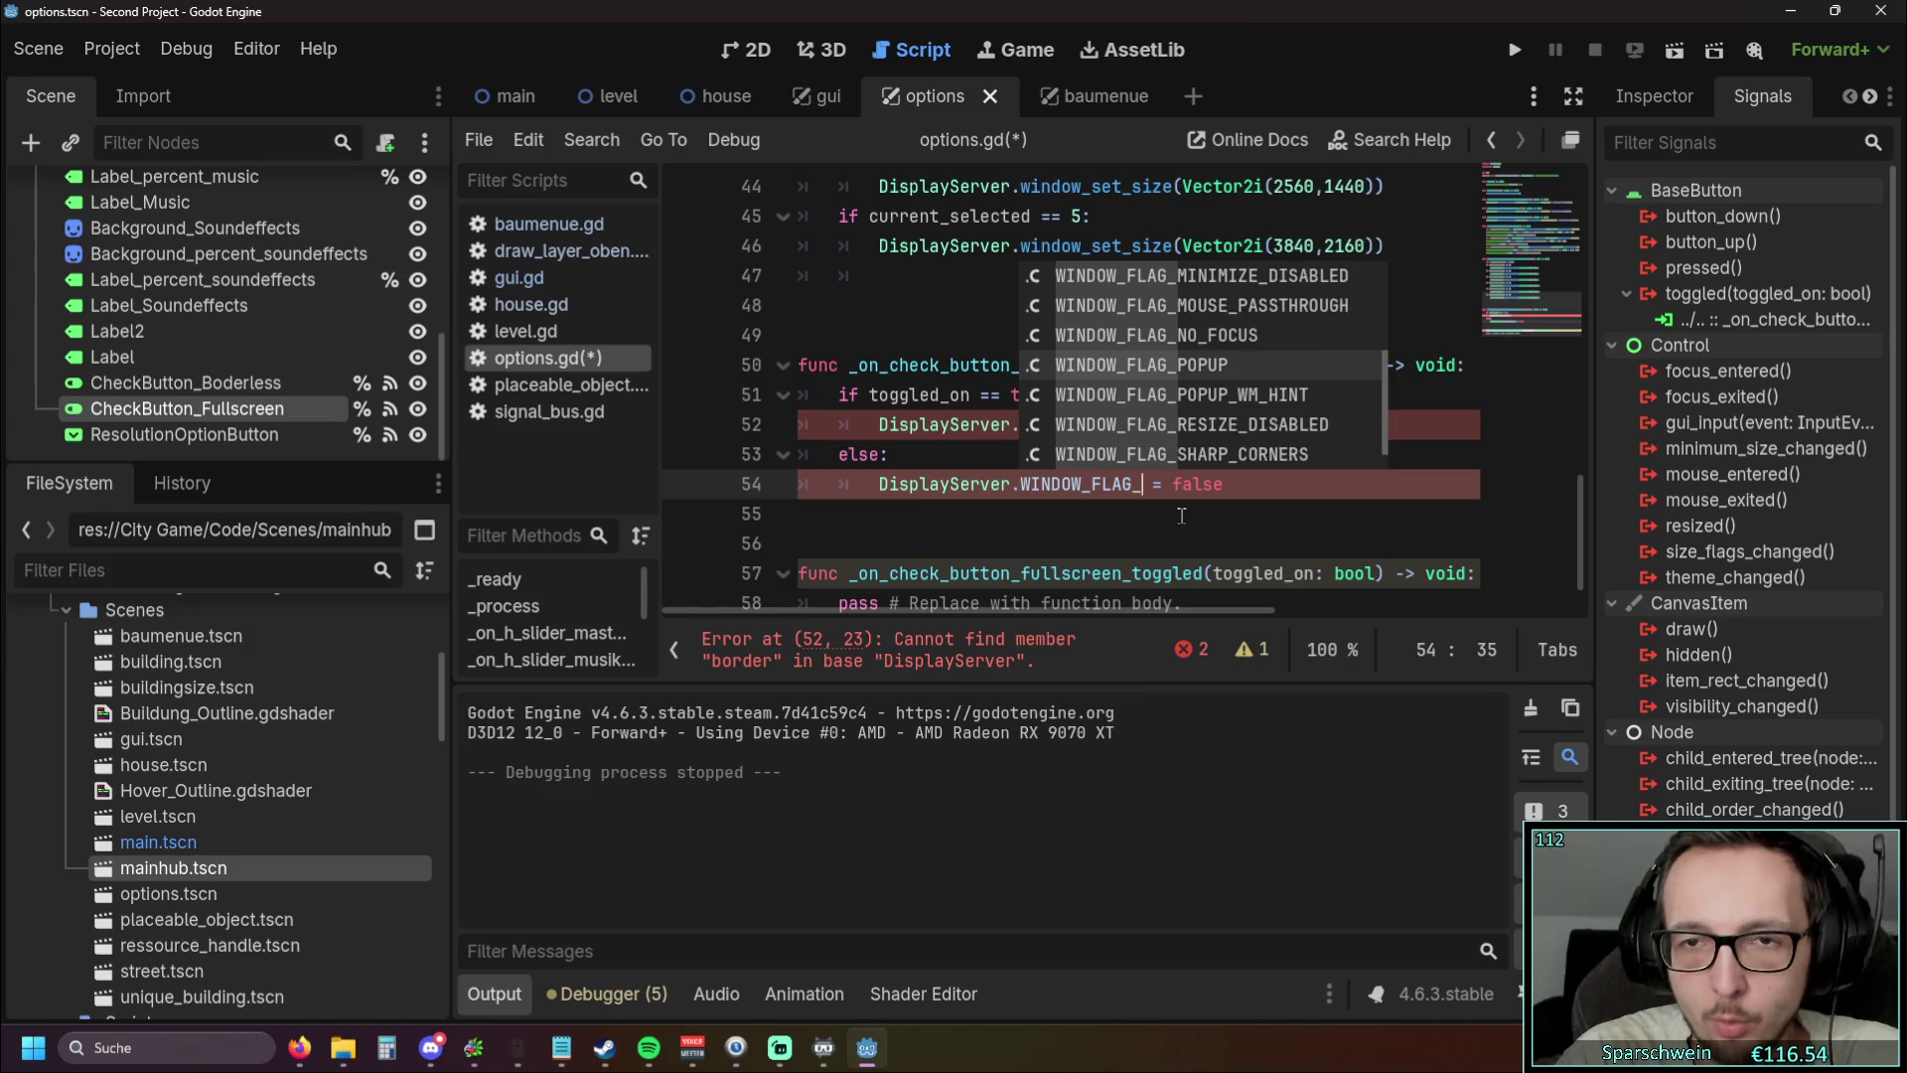
{"action": "key", "text": "Up"}
{"action": "key", "text": "Up"}
{"action": "key", "text": "Up"}
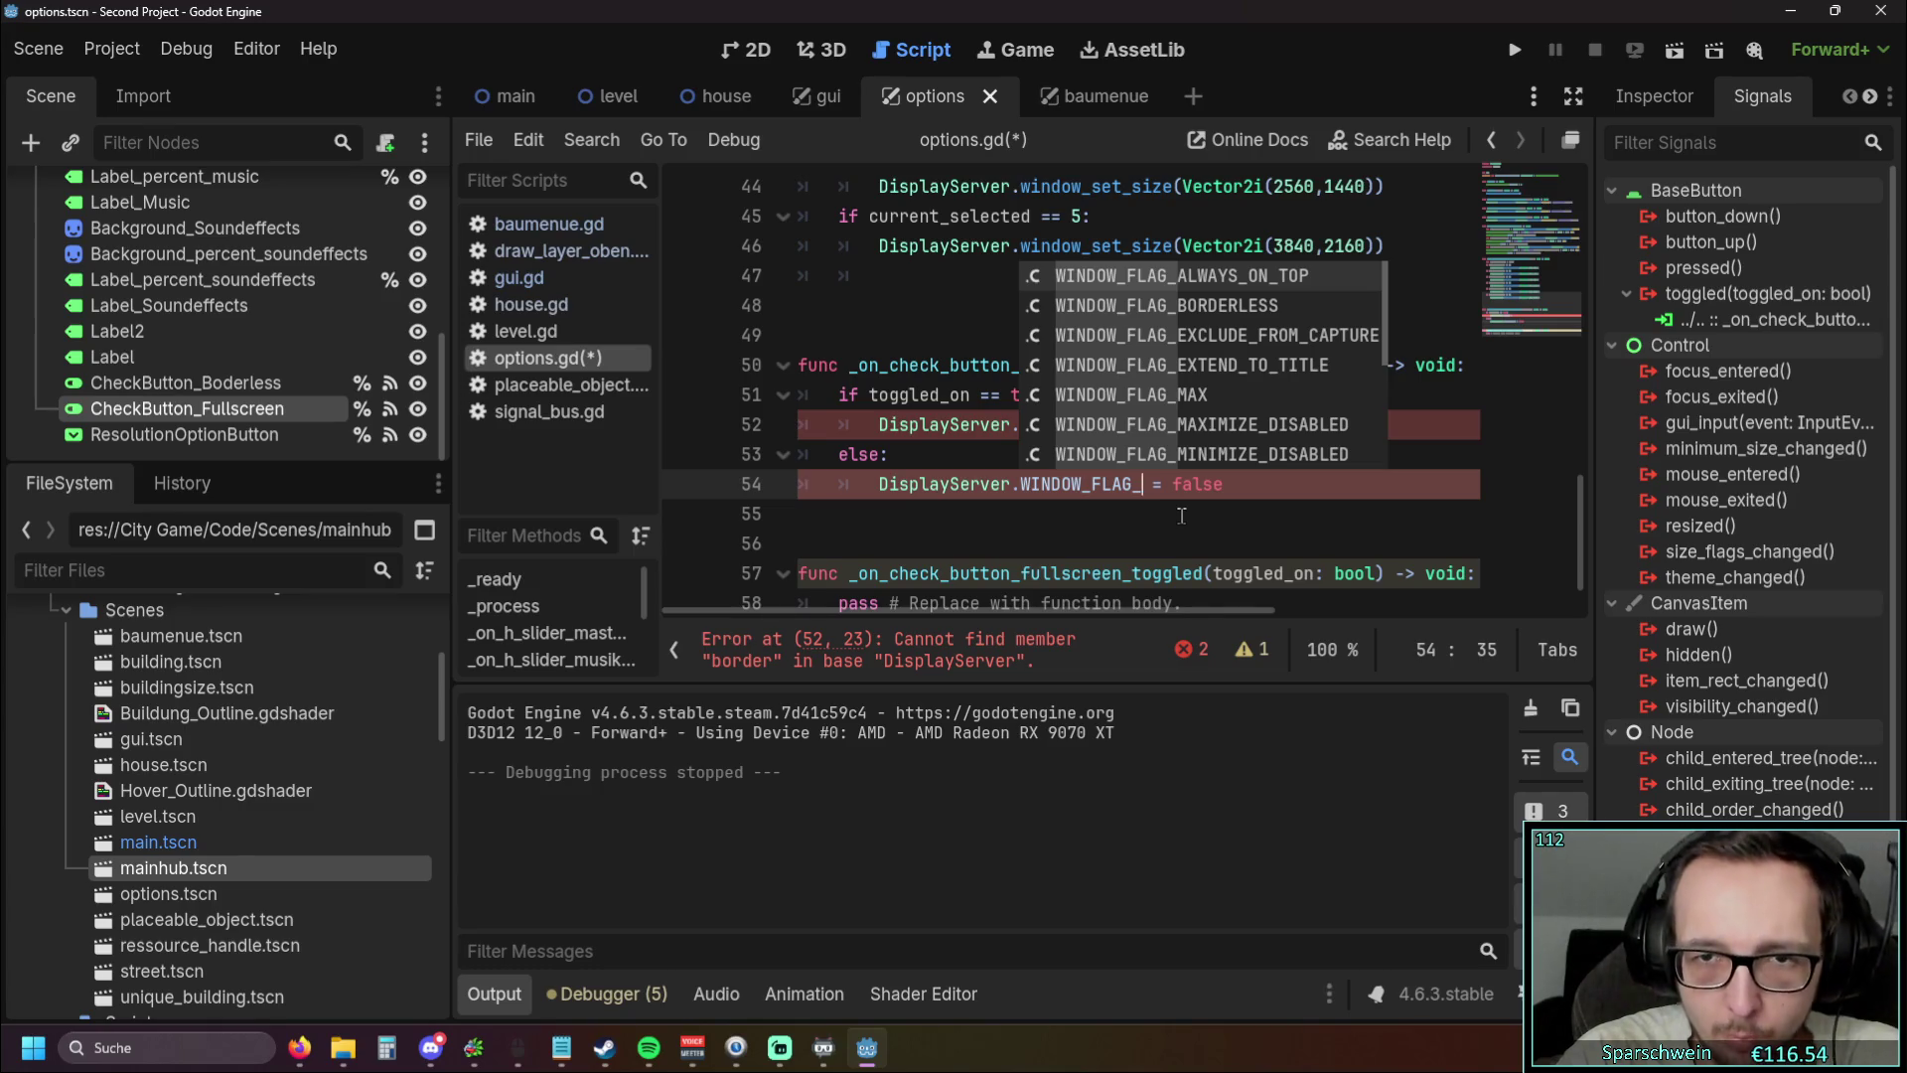
{"action": "key", "text": "Down"}
{"action": "key", "text": "Down"}
{"action": "key", "text": "Down"}
{"action": "key", "text": "Down"}
{"action": "key", "text": "Down"}
Make line 54 DisplayServer.WINDOW_MODE_FULLSCREEN and delete its leftover '= false'
{"action": "key", "text": "BackSpace"}
{"action": "key", "text": "BackSpace"}
{"action": "key", "text": "BackSpace"}
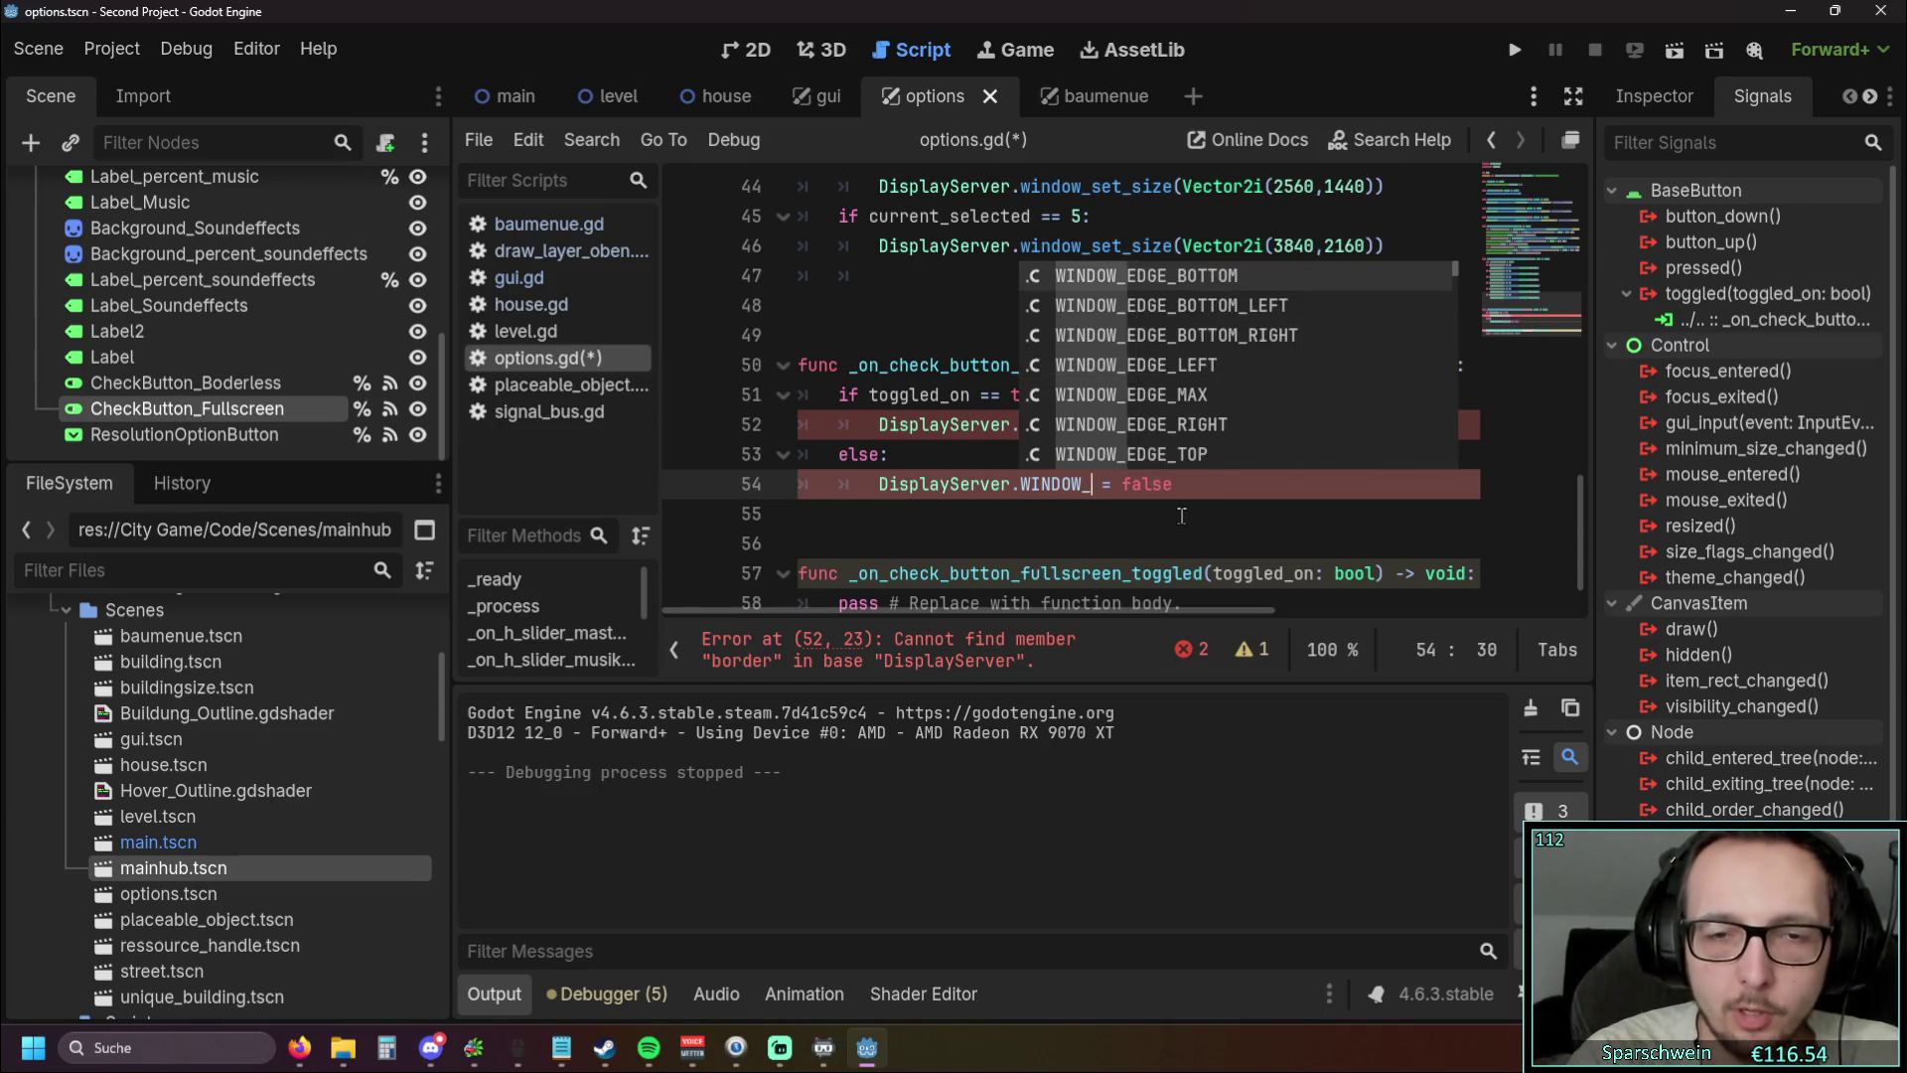
{"action": "type", "text": "windor"}
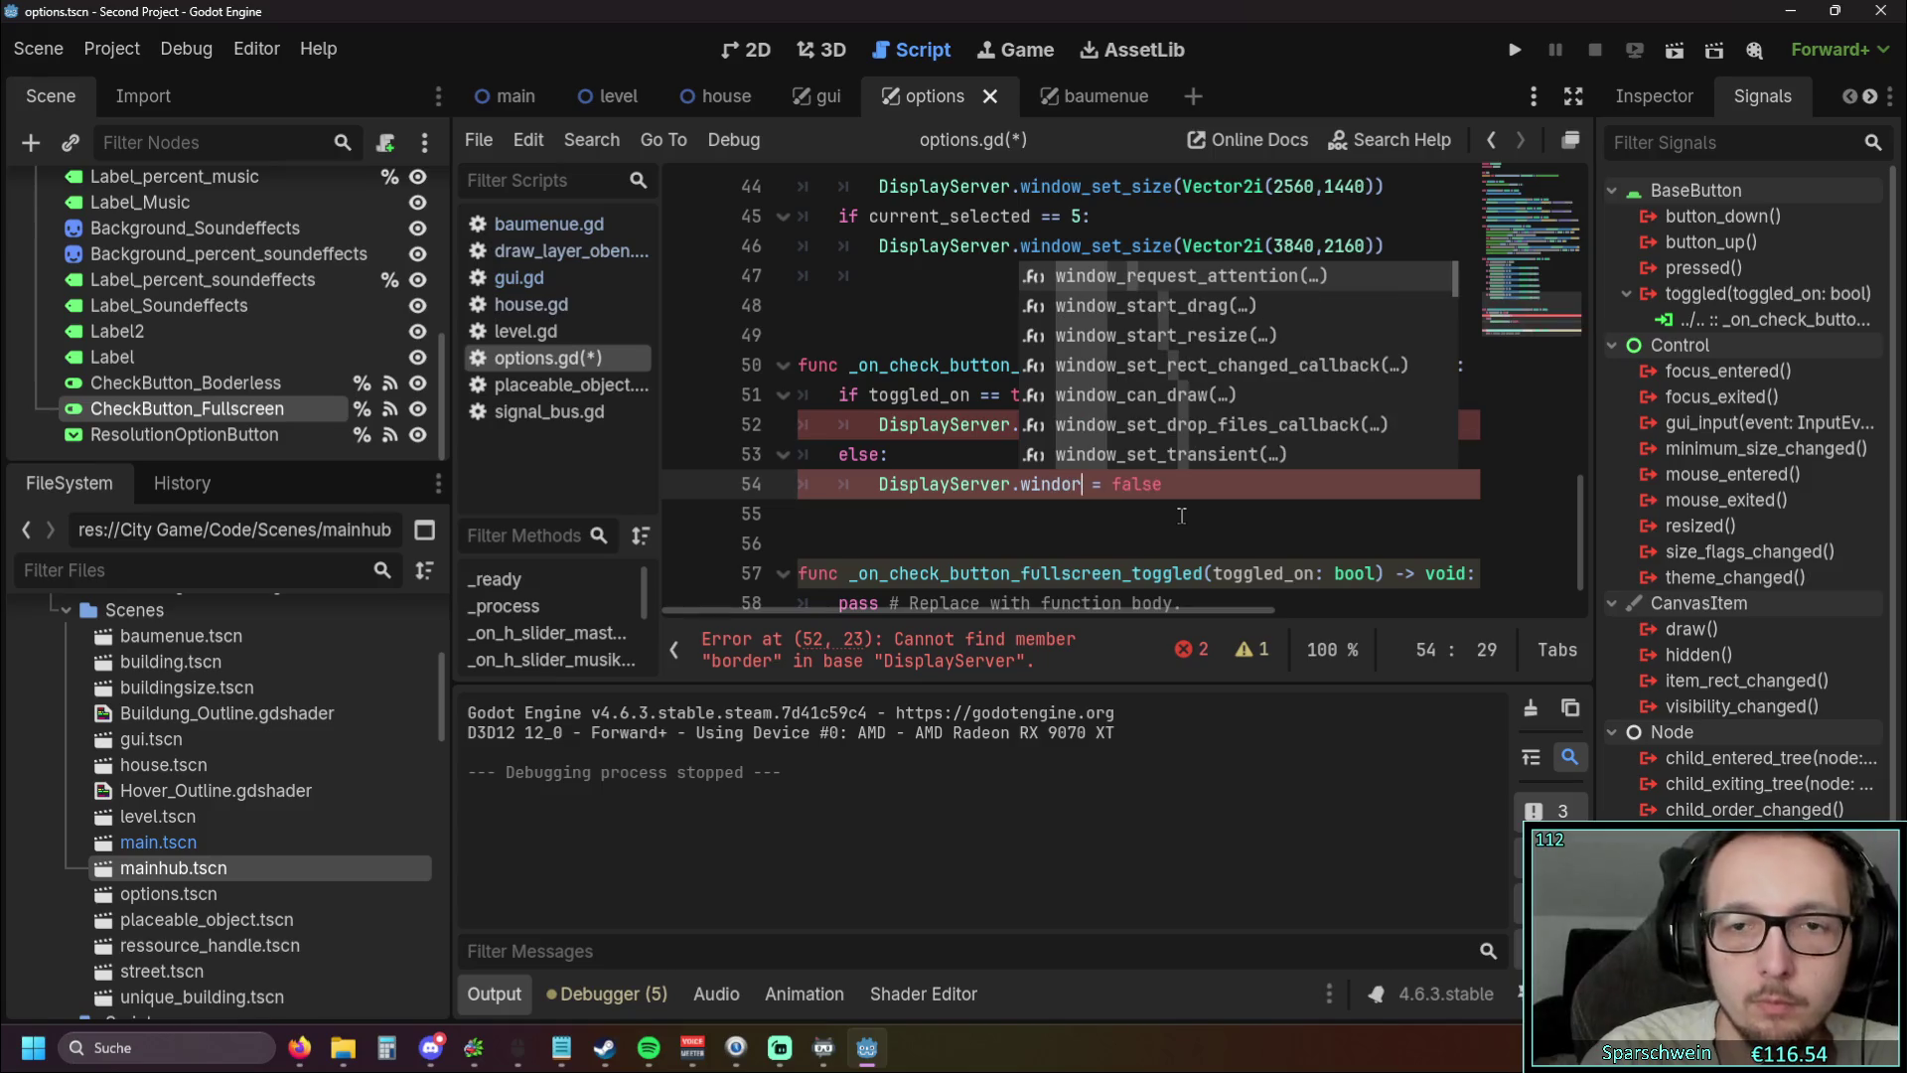
{"action": "key", "text": "BackSpace"}
{"action": "key", "text": "BackSpace"}
{"action": "key", "text": "BackSpace"}
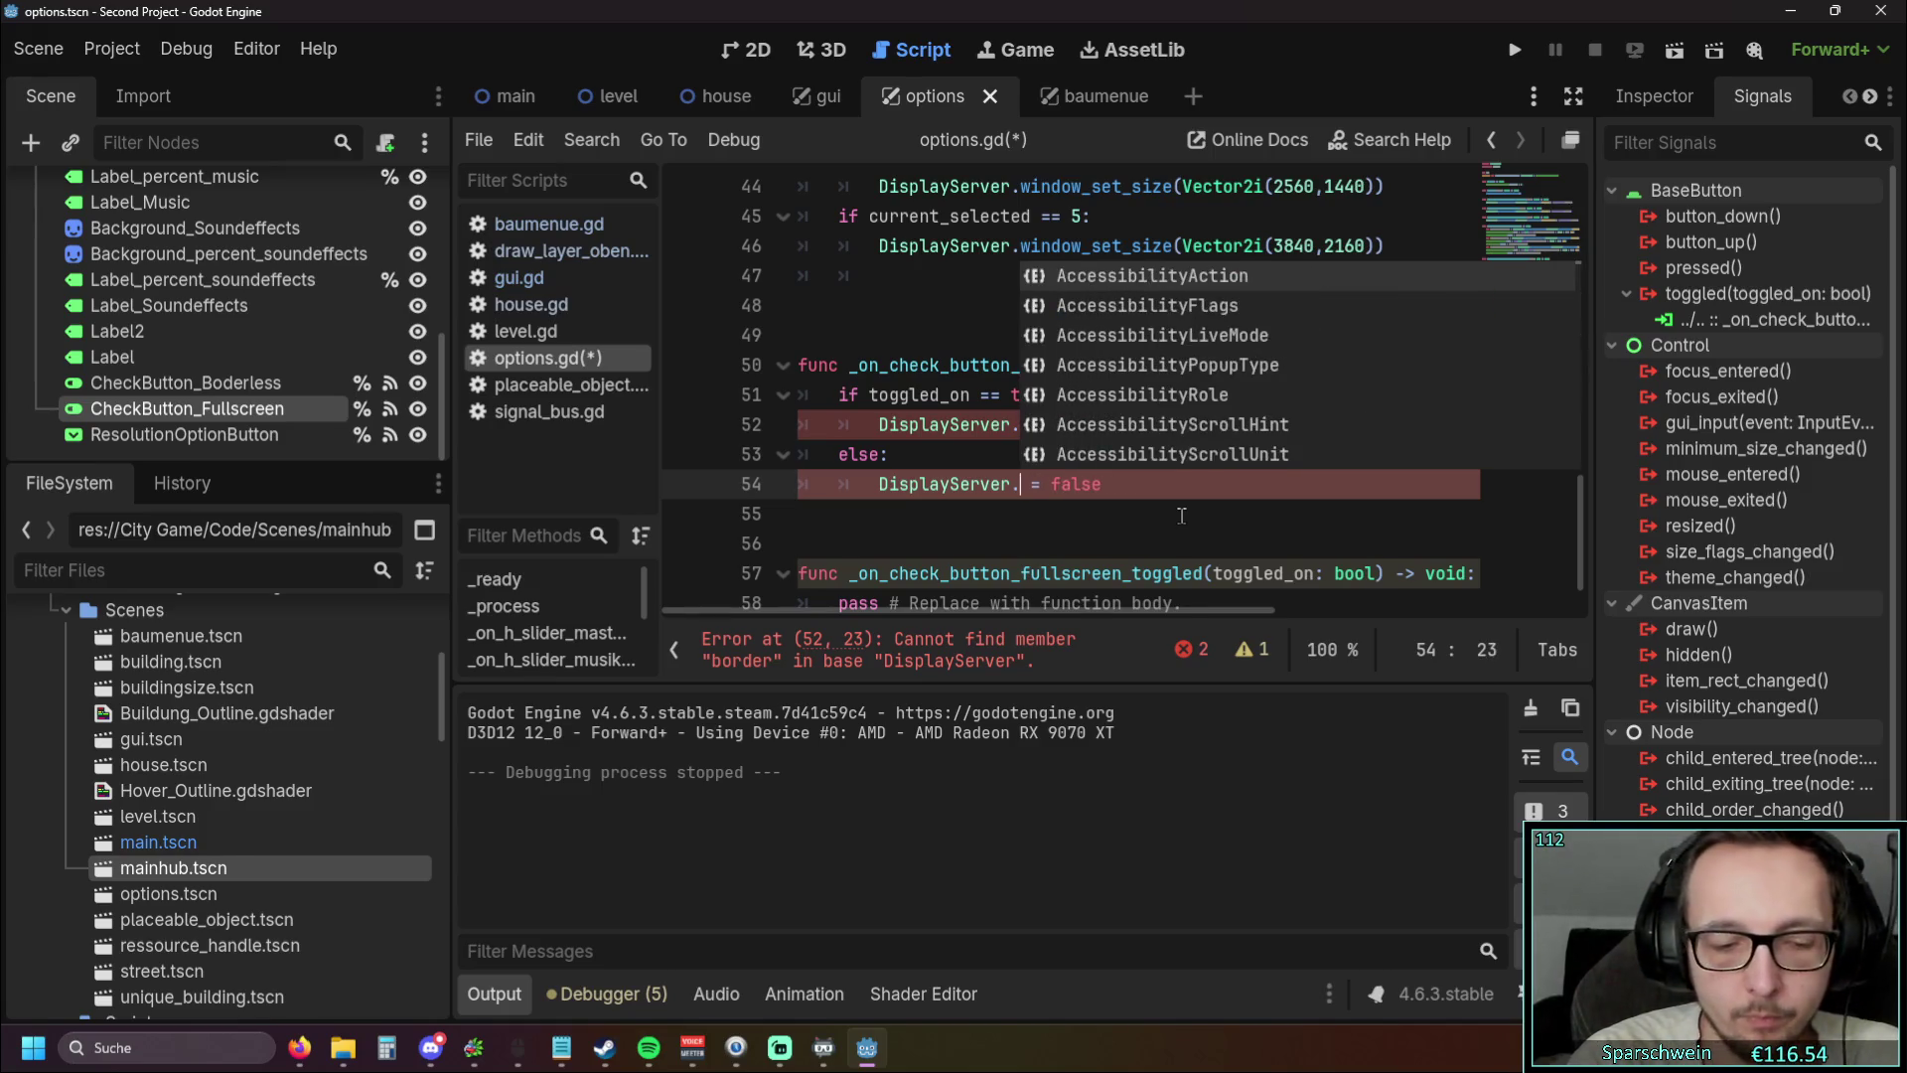
{"action": "type", "text": "fullsc"}
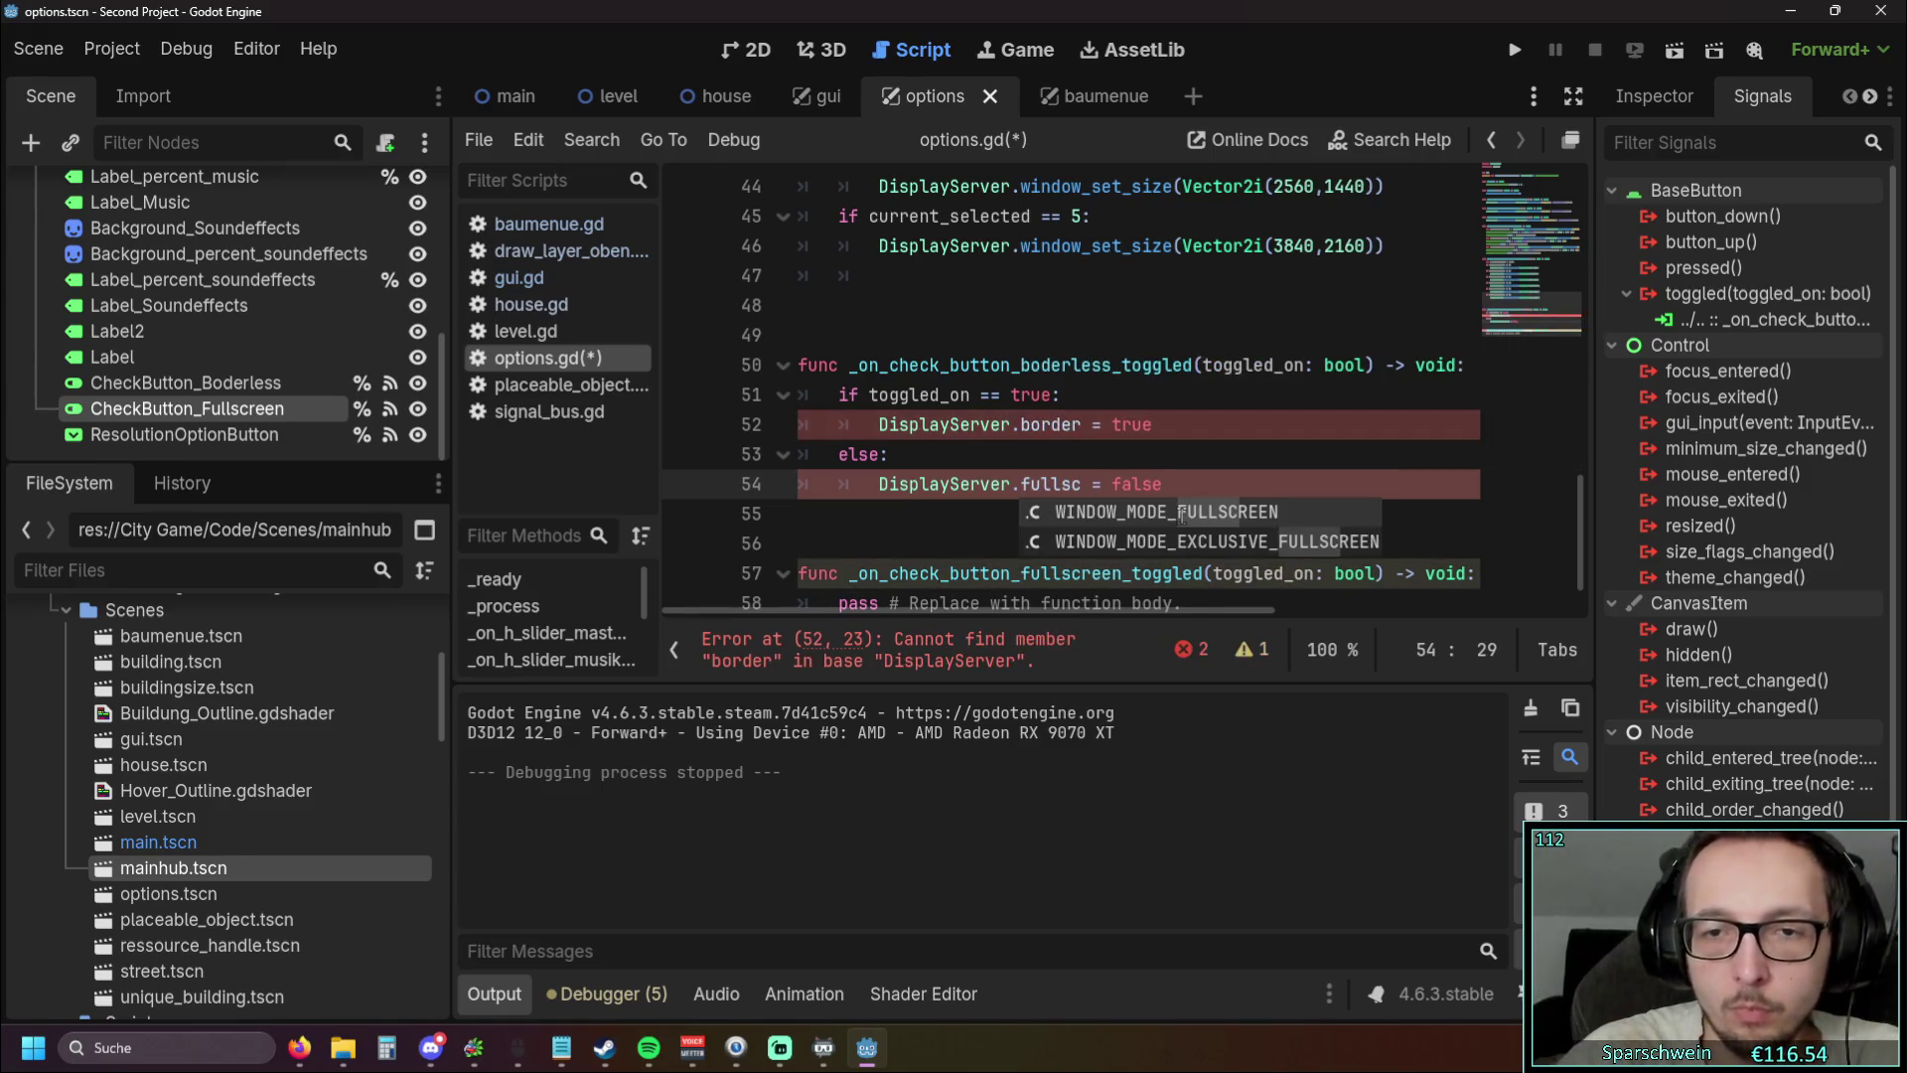
{"action": "left_click", "coordinate": [1052, 441]}
{"action": "left_click", "coordinate": [1072, 473]}
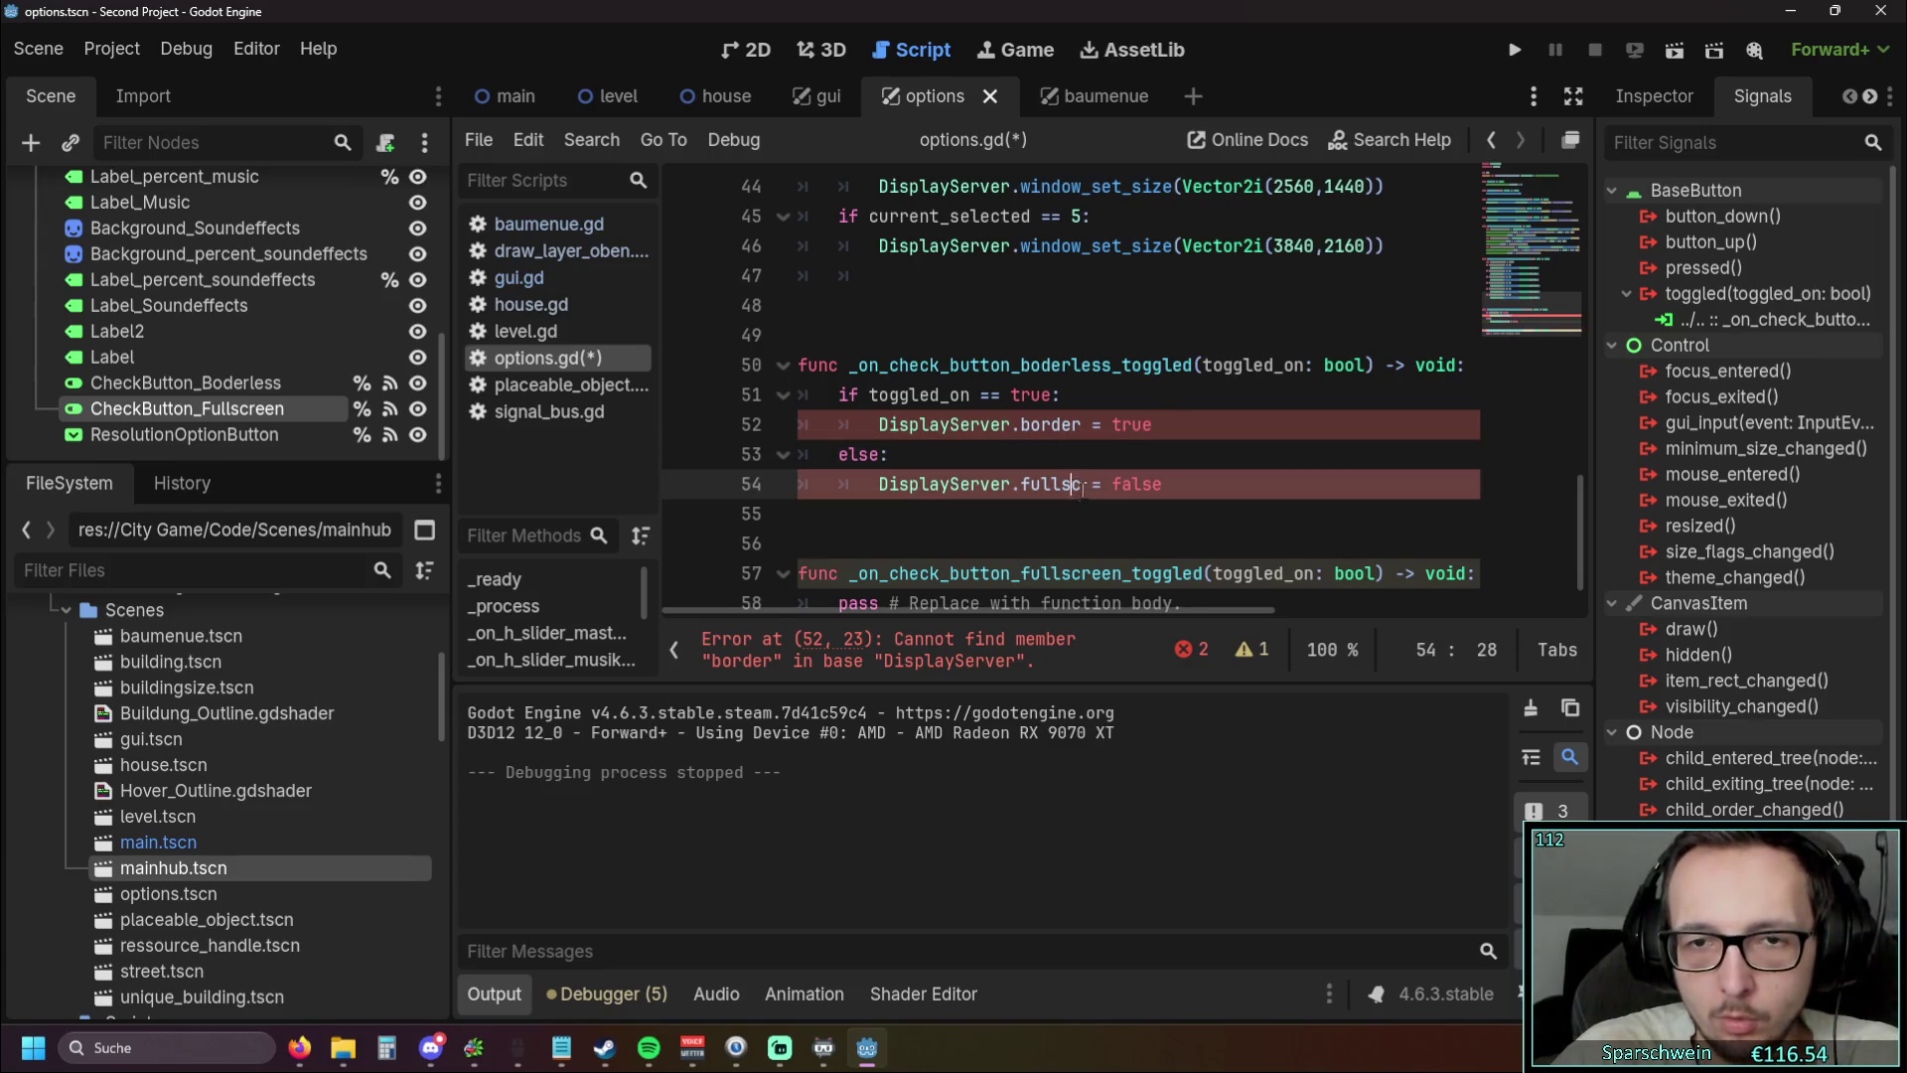
{"action": "double_click", "coordinate": [1082, 485]}
{"action": "type", "text": "full"}
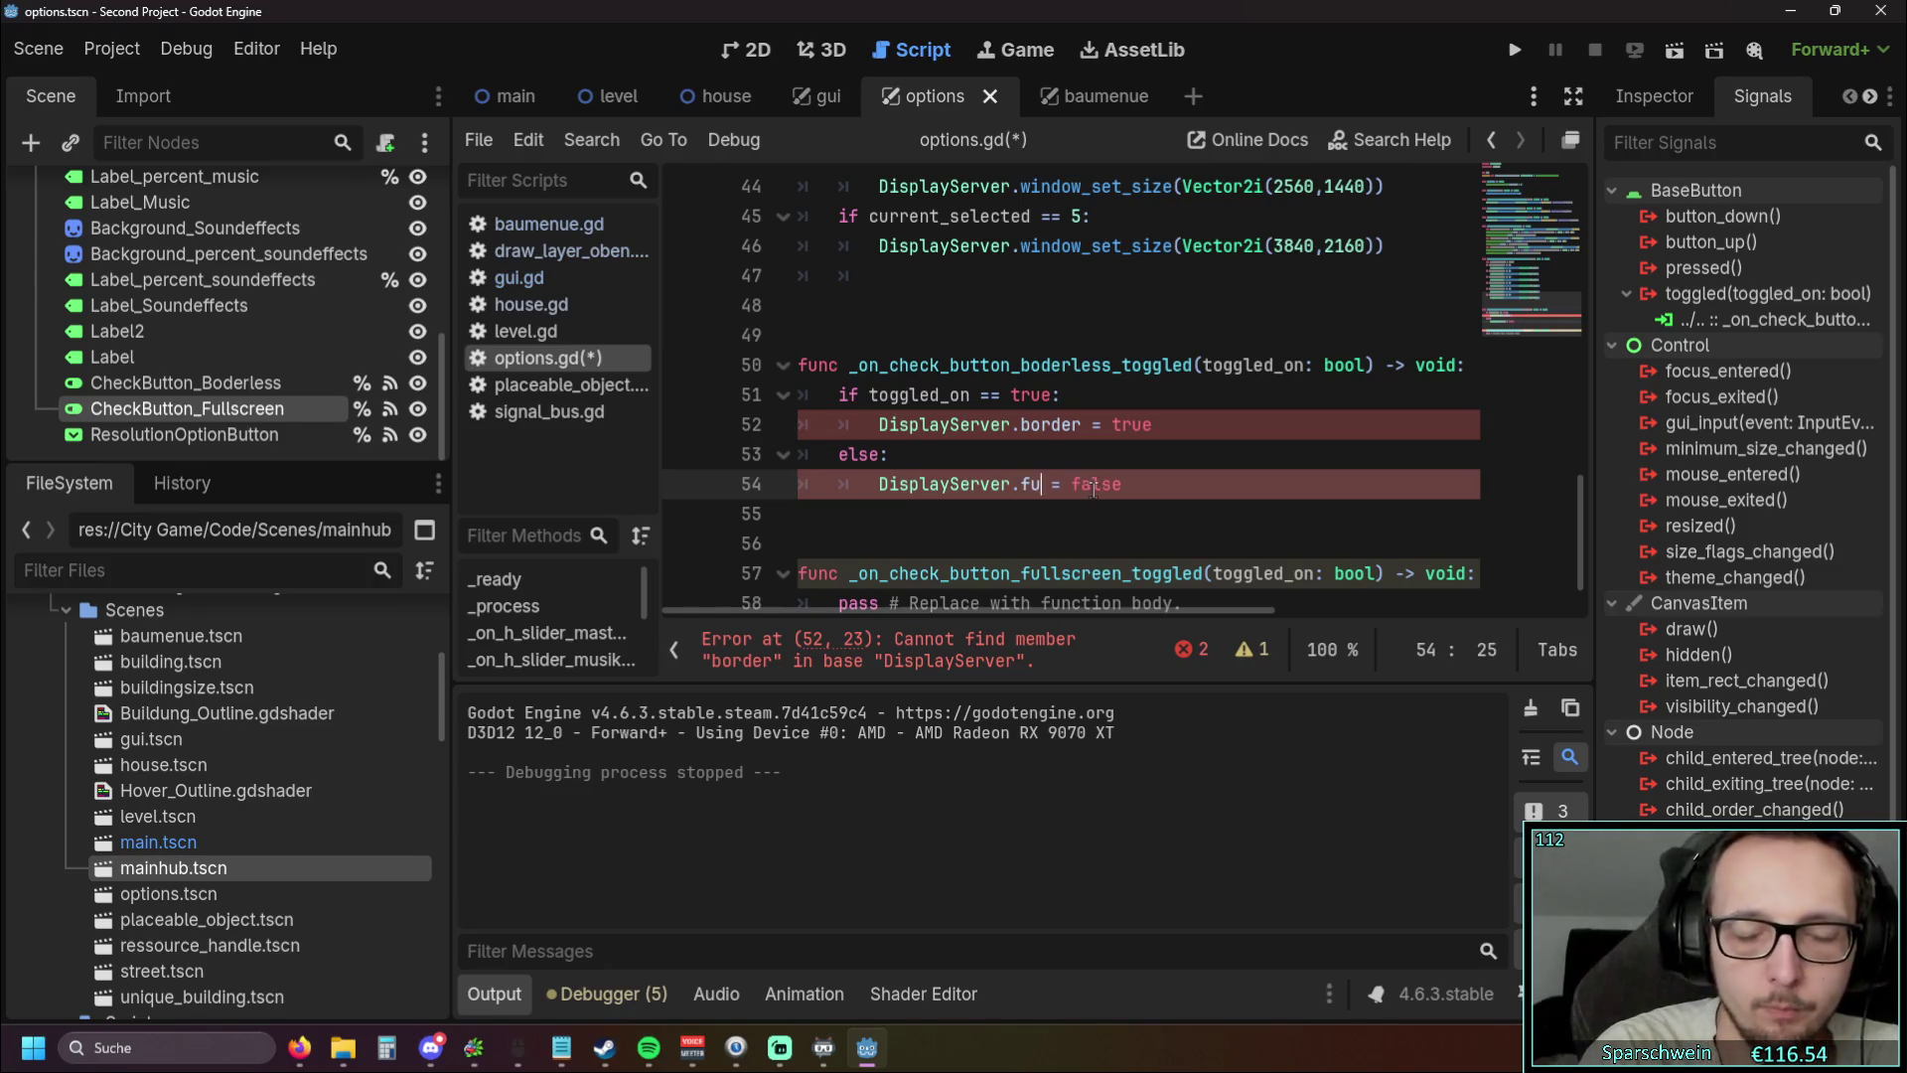
{"action": "left_click", "coordinate": [1163, 277]}
{"action": "left_click_drag", "start_coordinate": [1326, 484], "coordinate": [1243, 483]}
{"action": "key", "text": "BackSpace"}
{"action": "key", "text": "Down"}
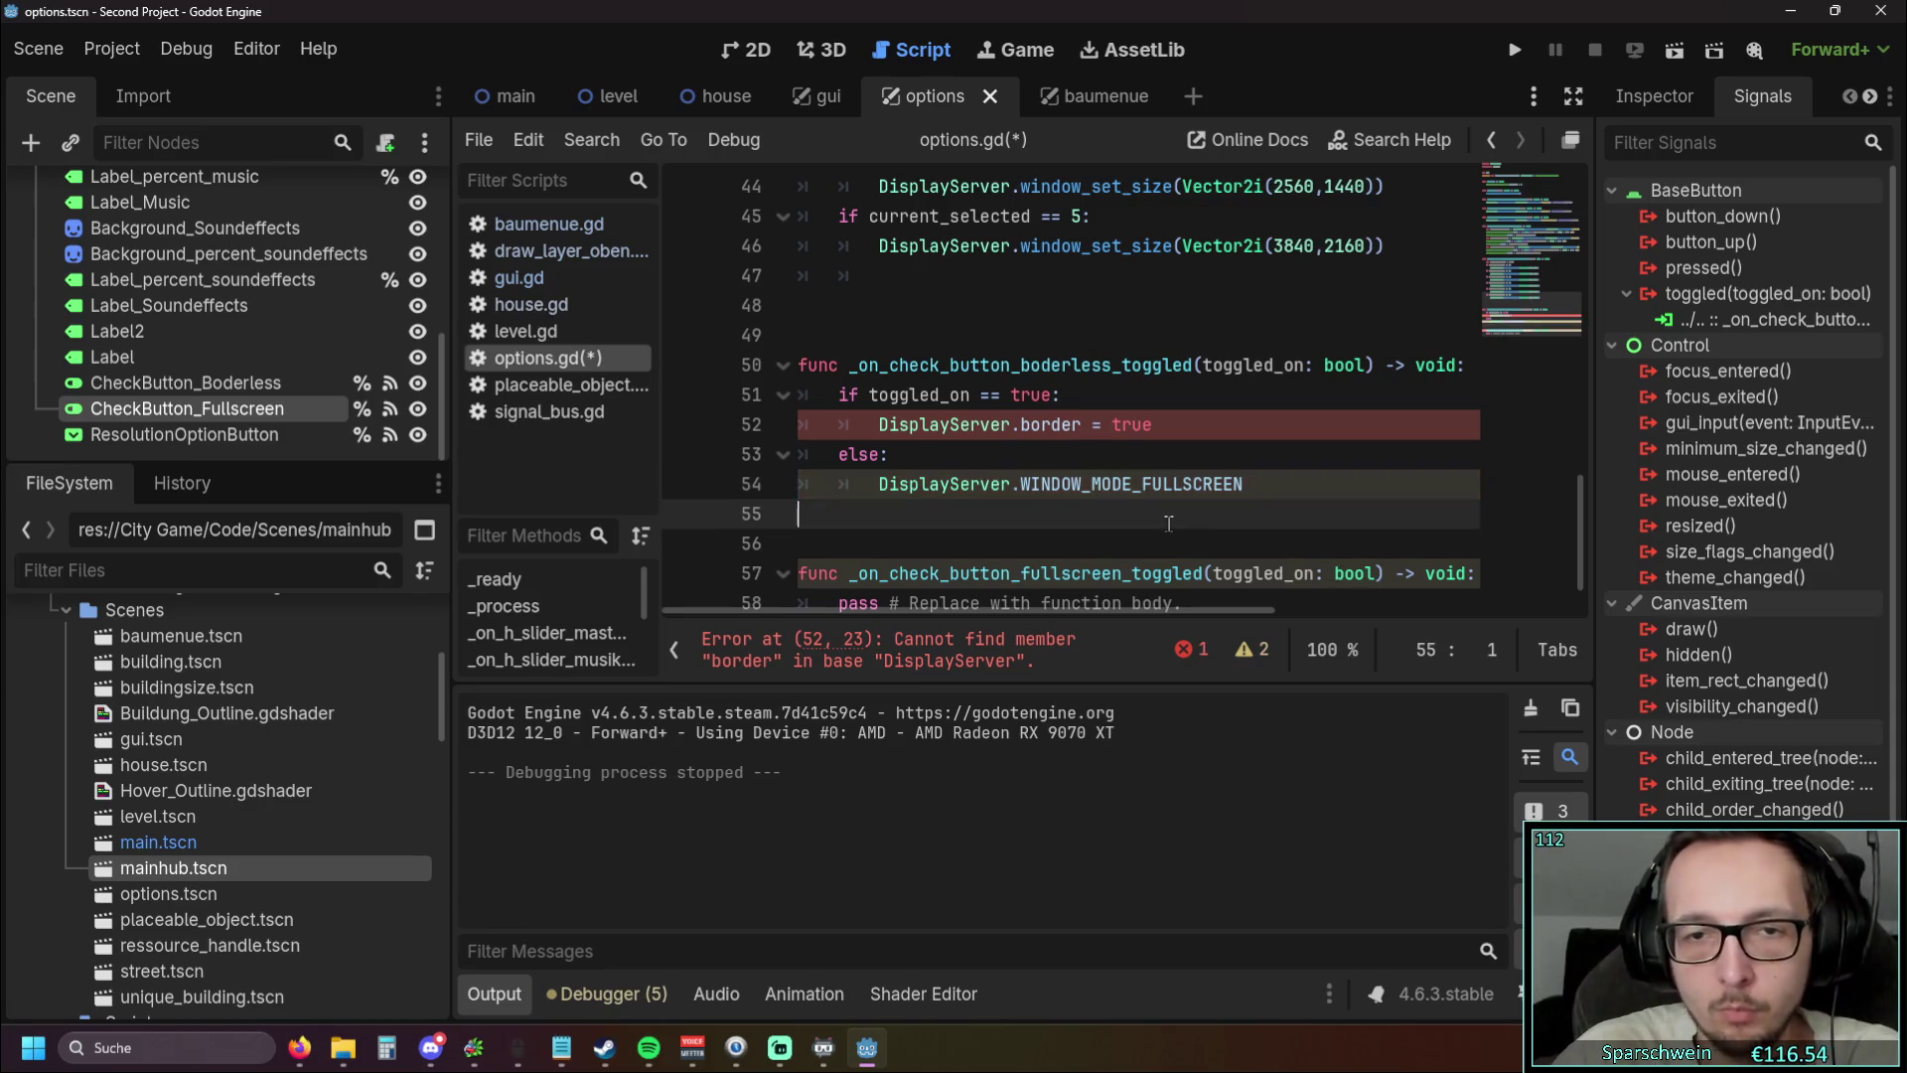
Reinsert WINDOW_FLAG_BORDERLESS on line 52 and remove its '= true' assignment
{"action": "left_click_drag", "start_coordinate": [1091, 424], "coordinate": [1023, 424]}
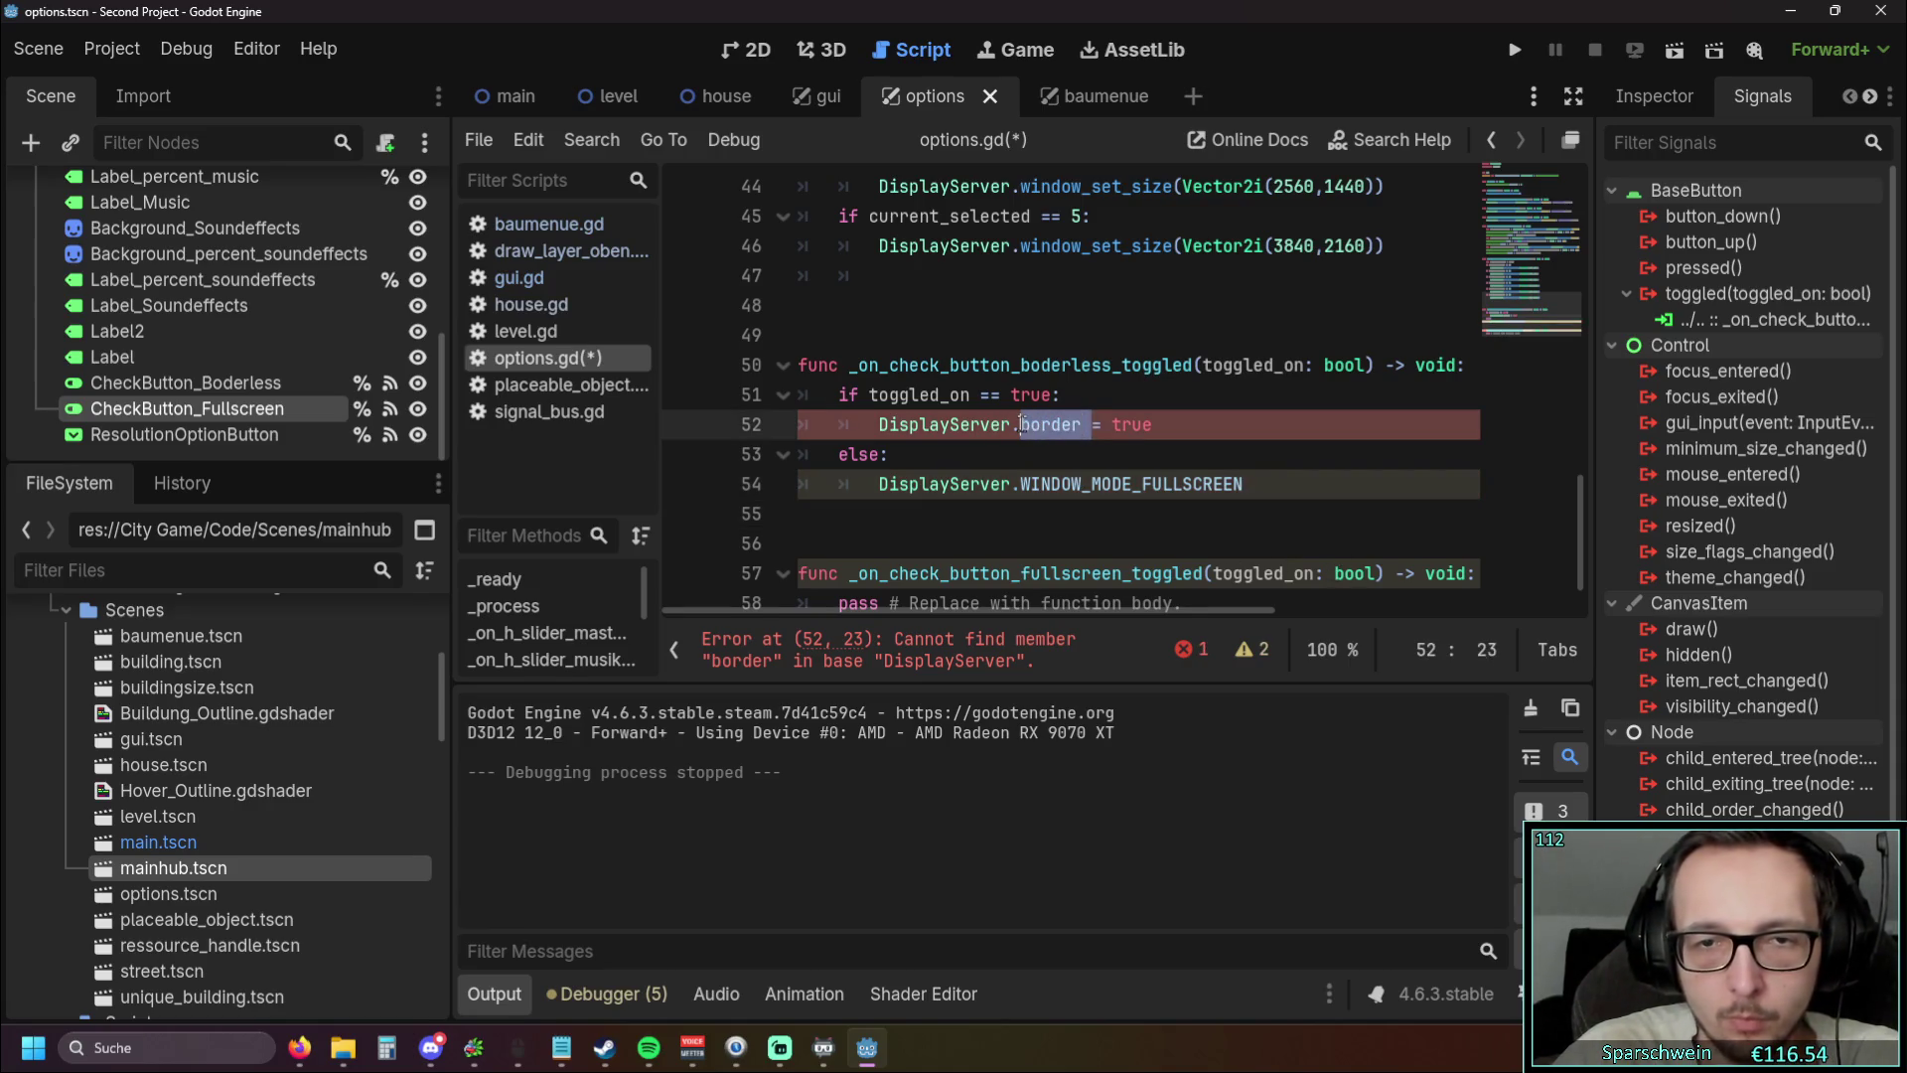
{"action": "type", "text": "border"}
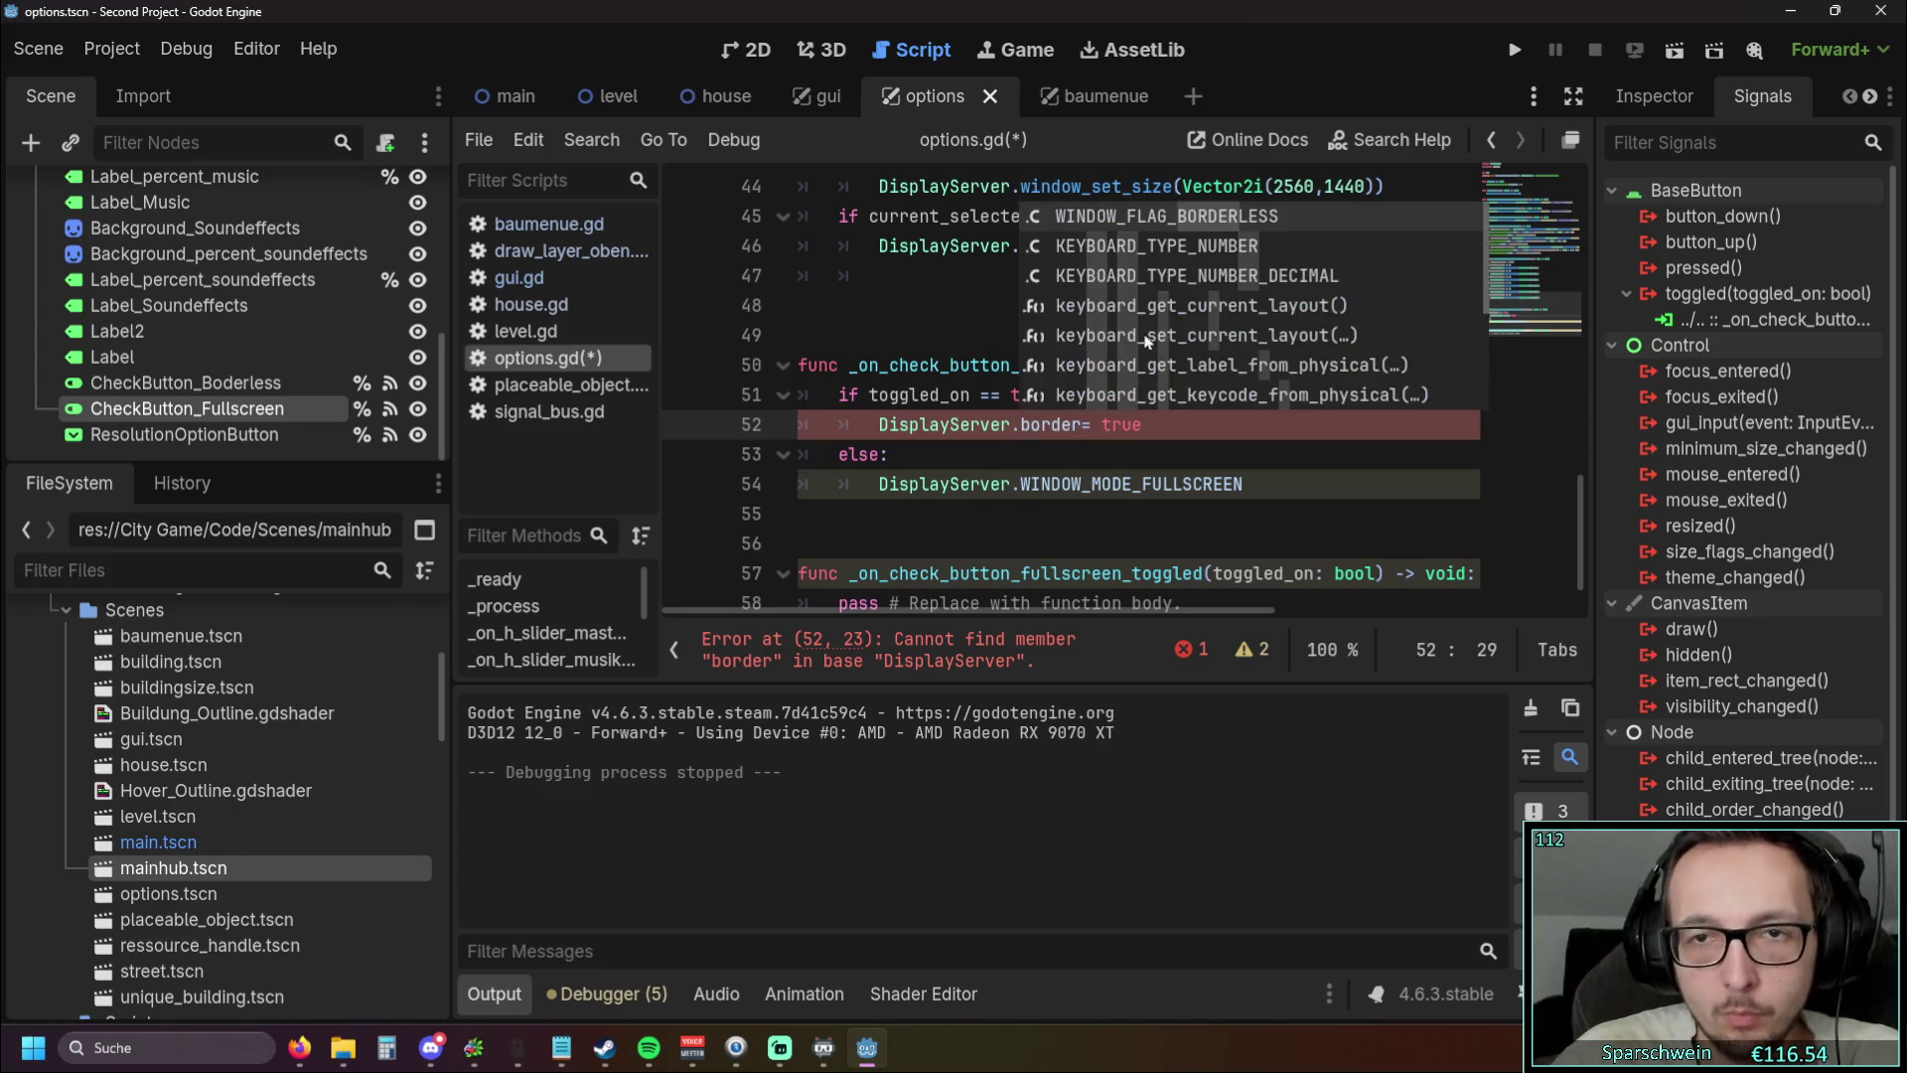
{"action": "left_click", "coordinate": [1224, 225]}
{"action": "key", "text": "Right"}
{"action": "key", "text": "BackSpace"}
{"action": "key", "text": "BackSpace"}
{"action": "key", "text": "Delete"}
{"action": "key", "text": "Delete"}
{"action": "key", "text": "Delete"}
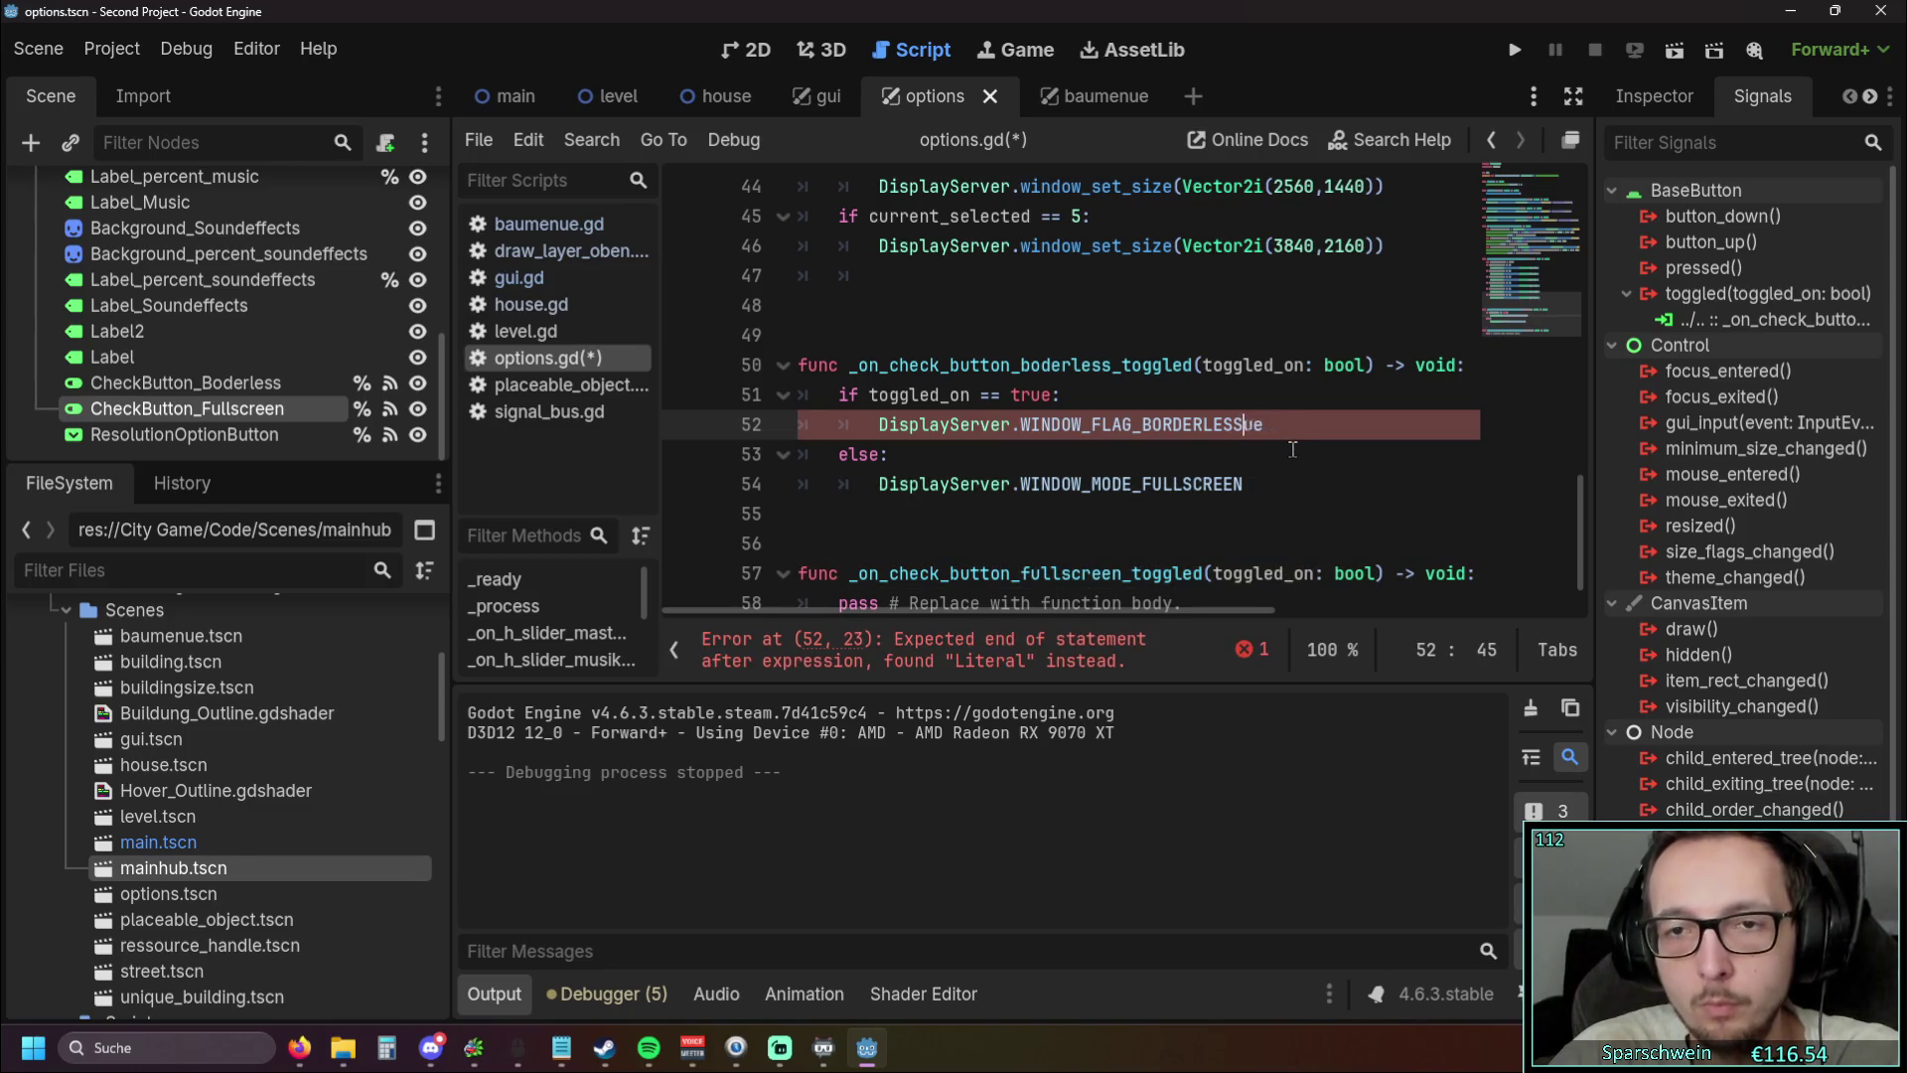
{"action": "left_click", "coordinate": [1256, 456]}
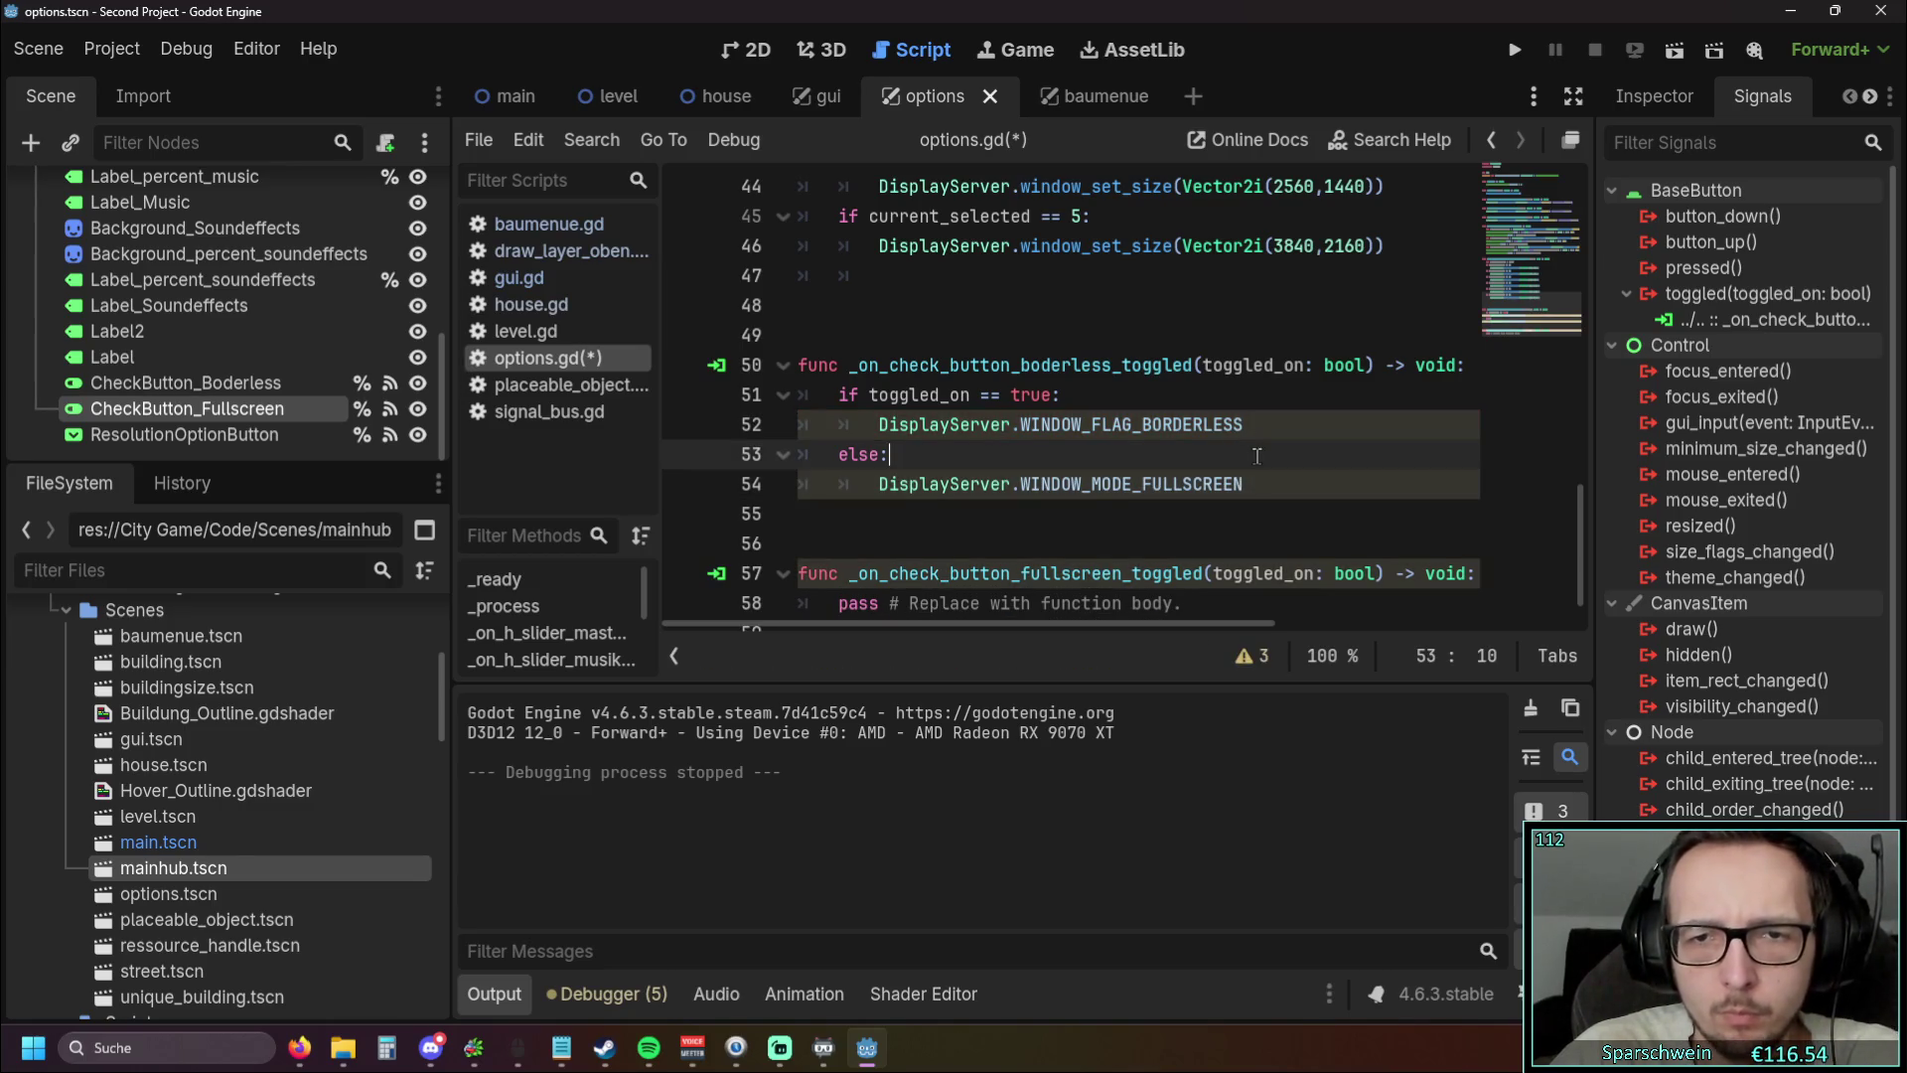
Run the game, open Optionen from the gear, flip the Borderless switch, then close the game window
{"action": "left_click", "coordinate": [1514, 50]}
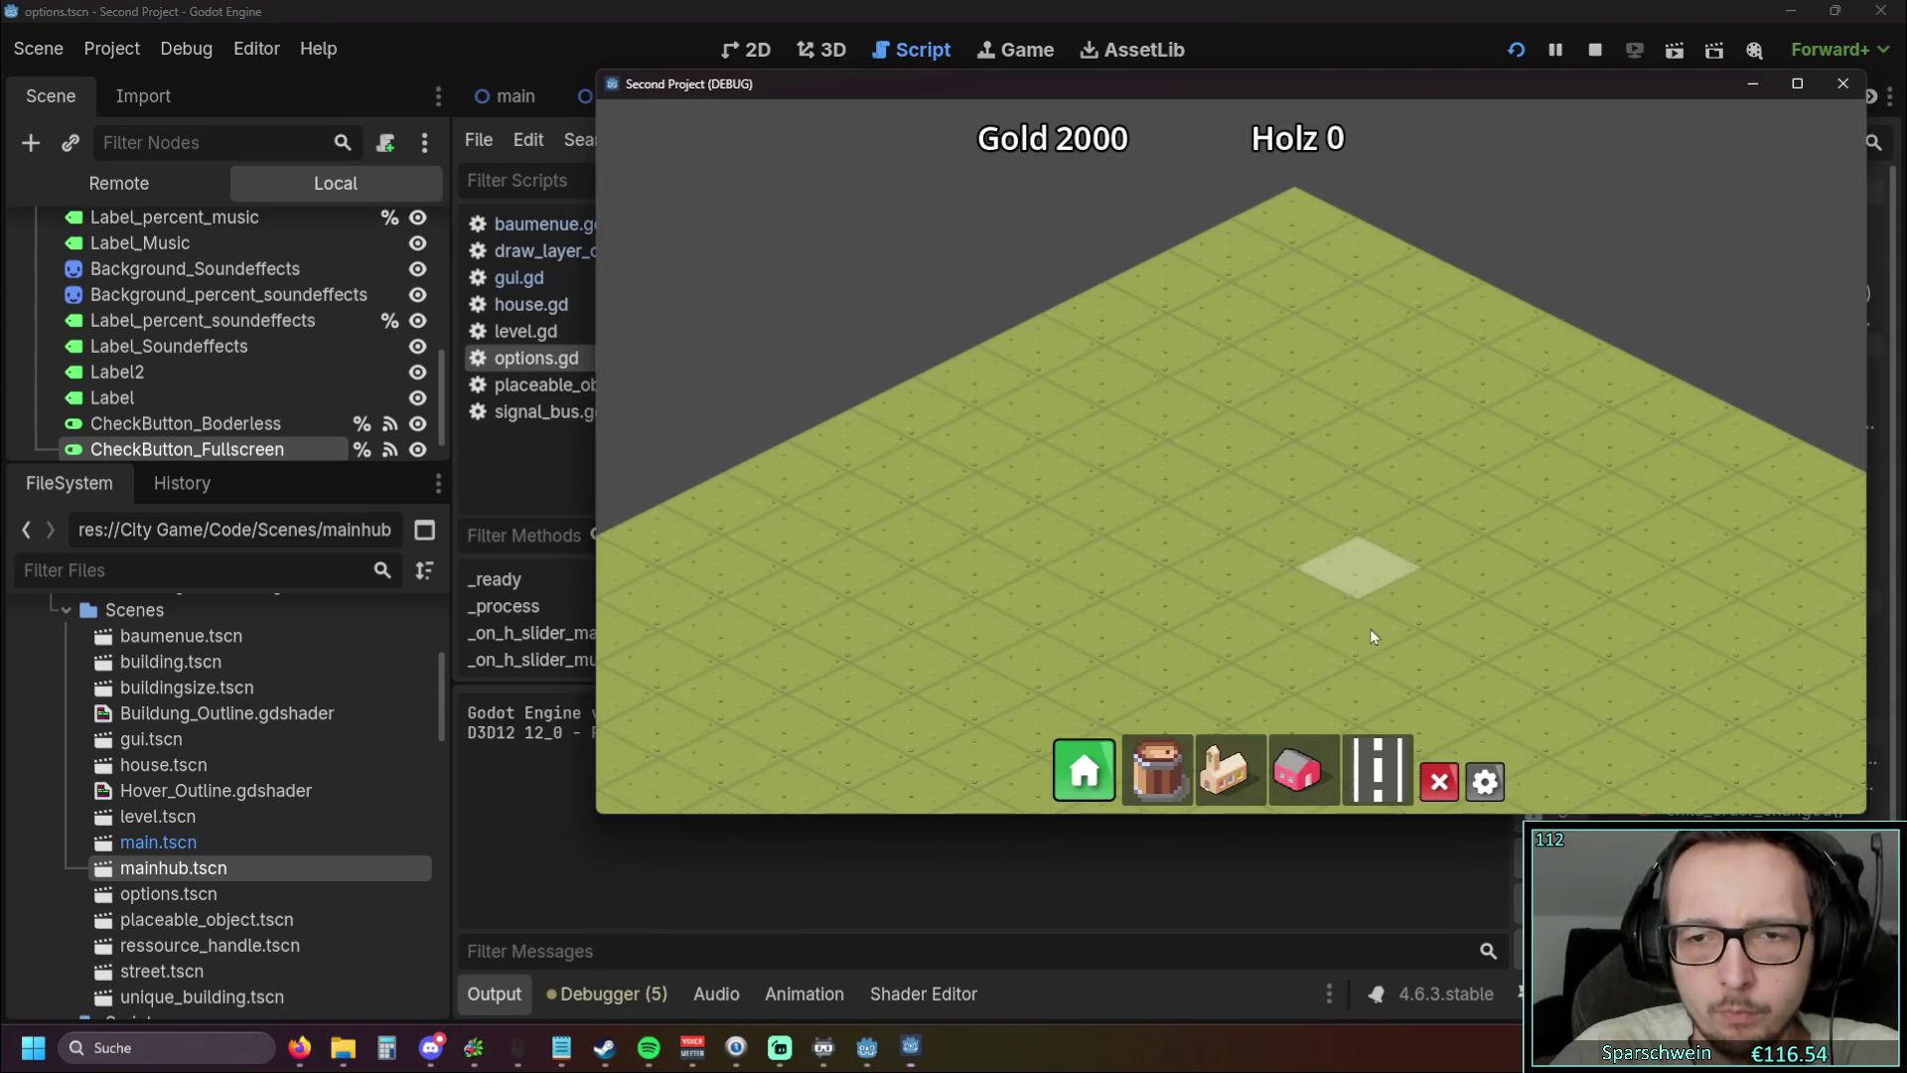
{"action": "left_click", "coordinate": [1483, 780]}
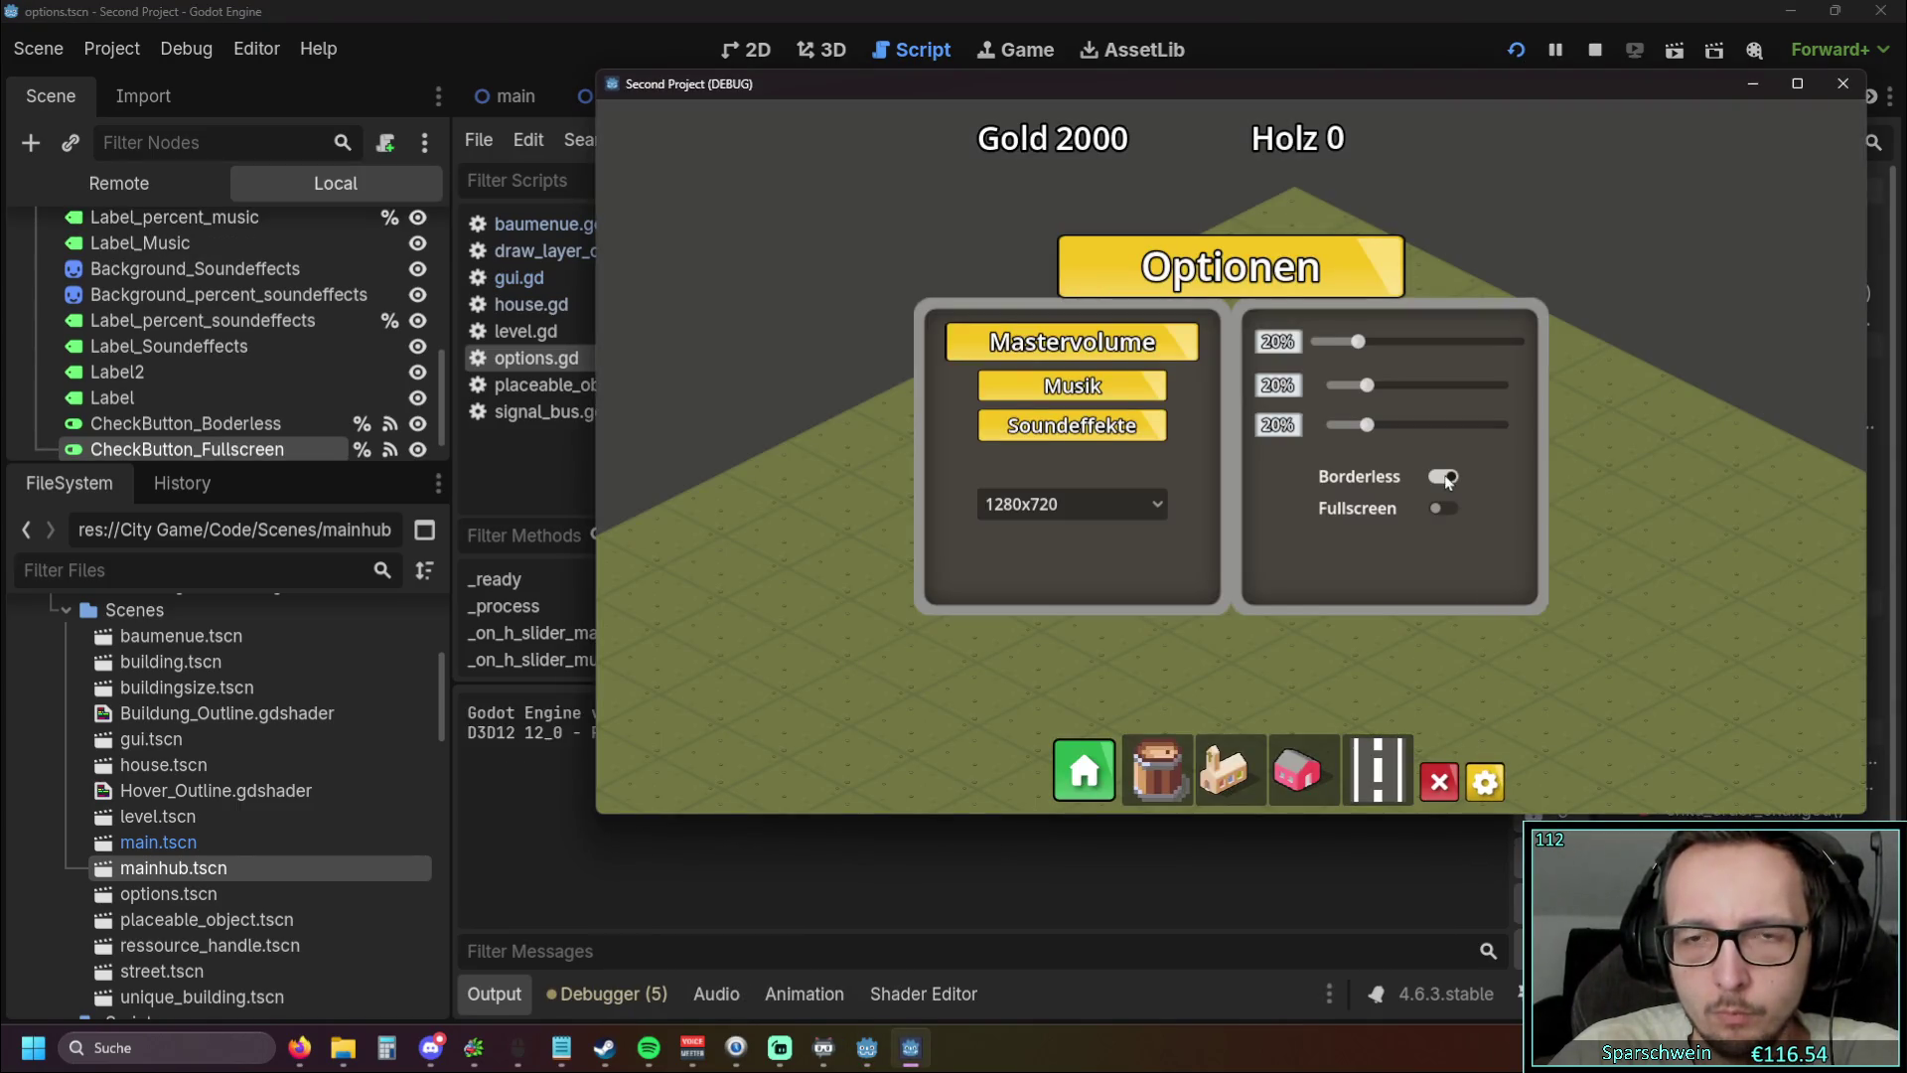
{"action": "left_click", "coordinate": [1441, 509]}
{"action": "left_click", "coordinate": [1842, 83]}
{"action": "left_click", "coordinate": [1169, 502]}
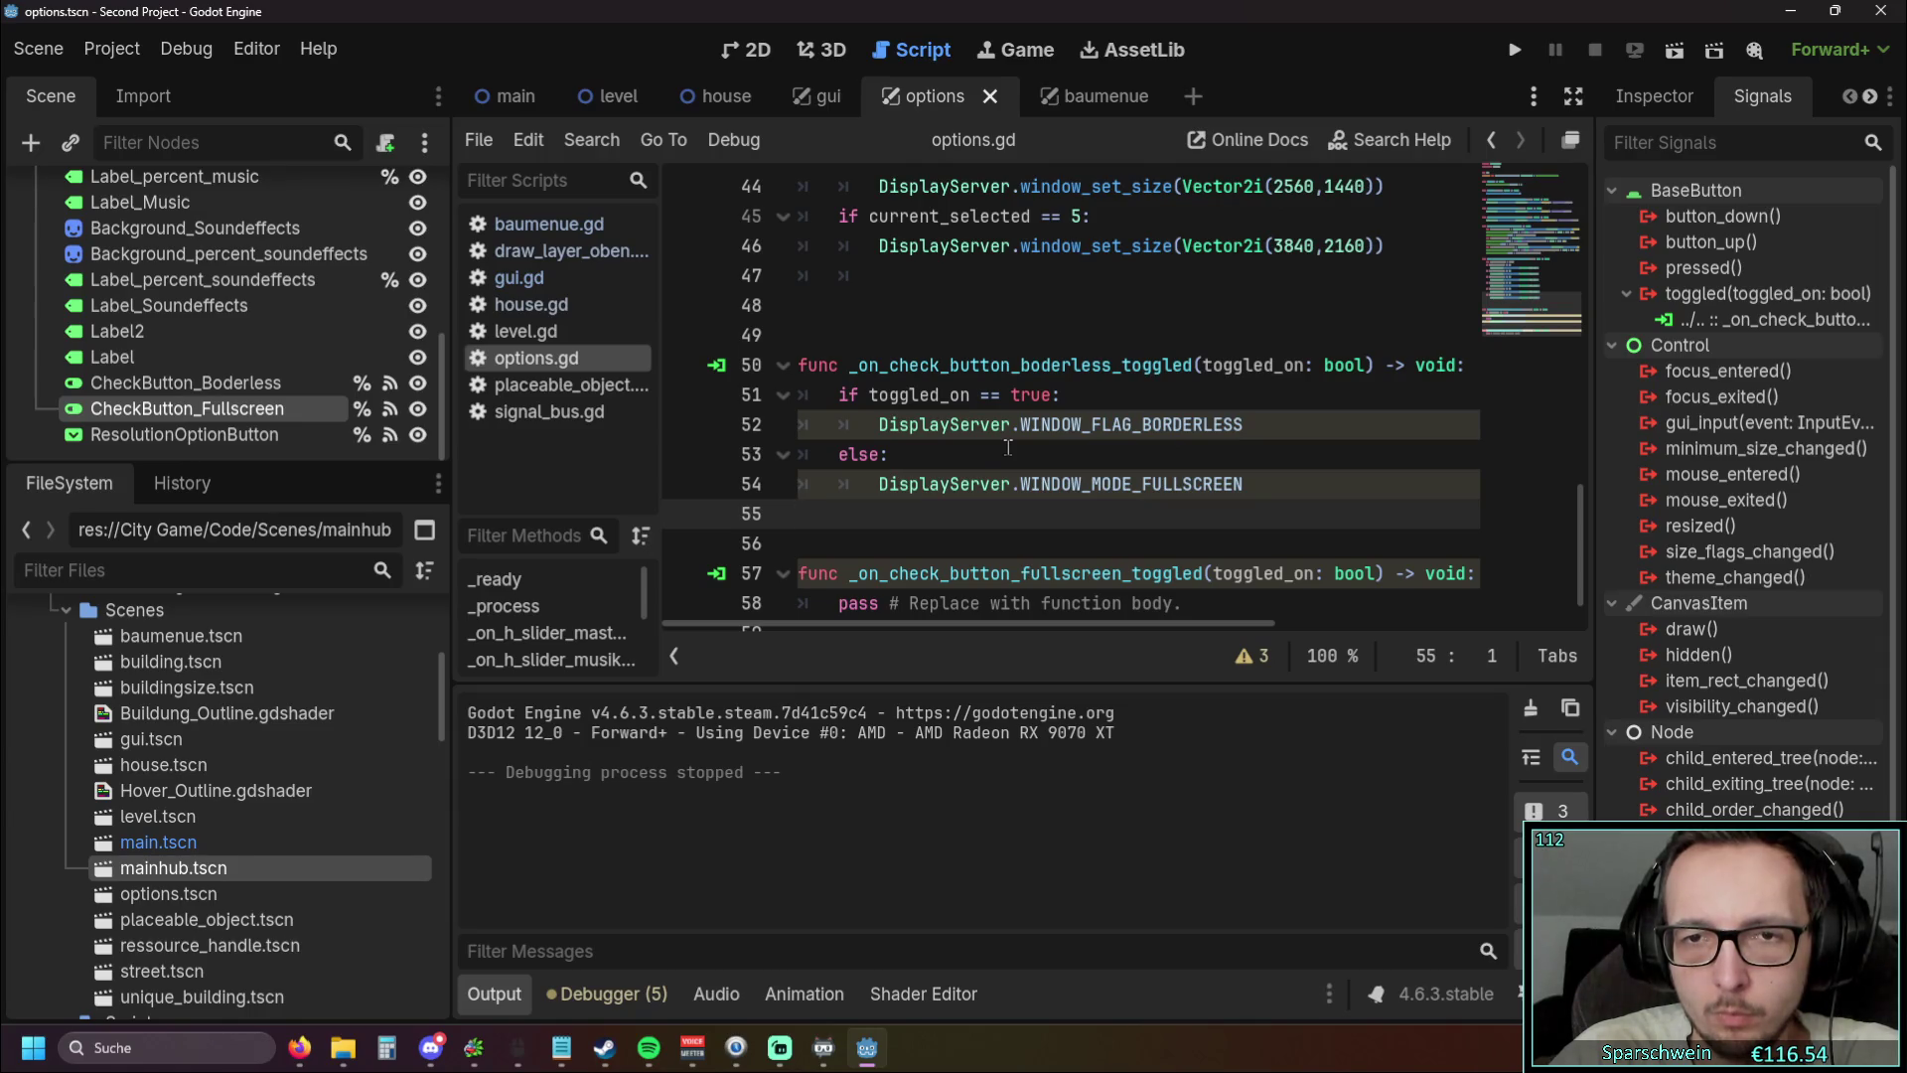
Open Project Settings, bring up the Borderless setting's context menu, then close the dialog
{"action": "left_click", "coordinate": [111, 49]}
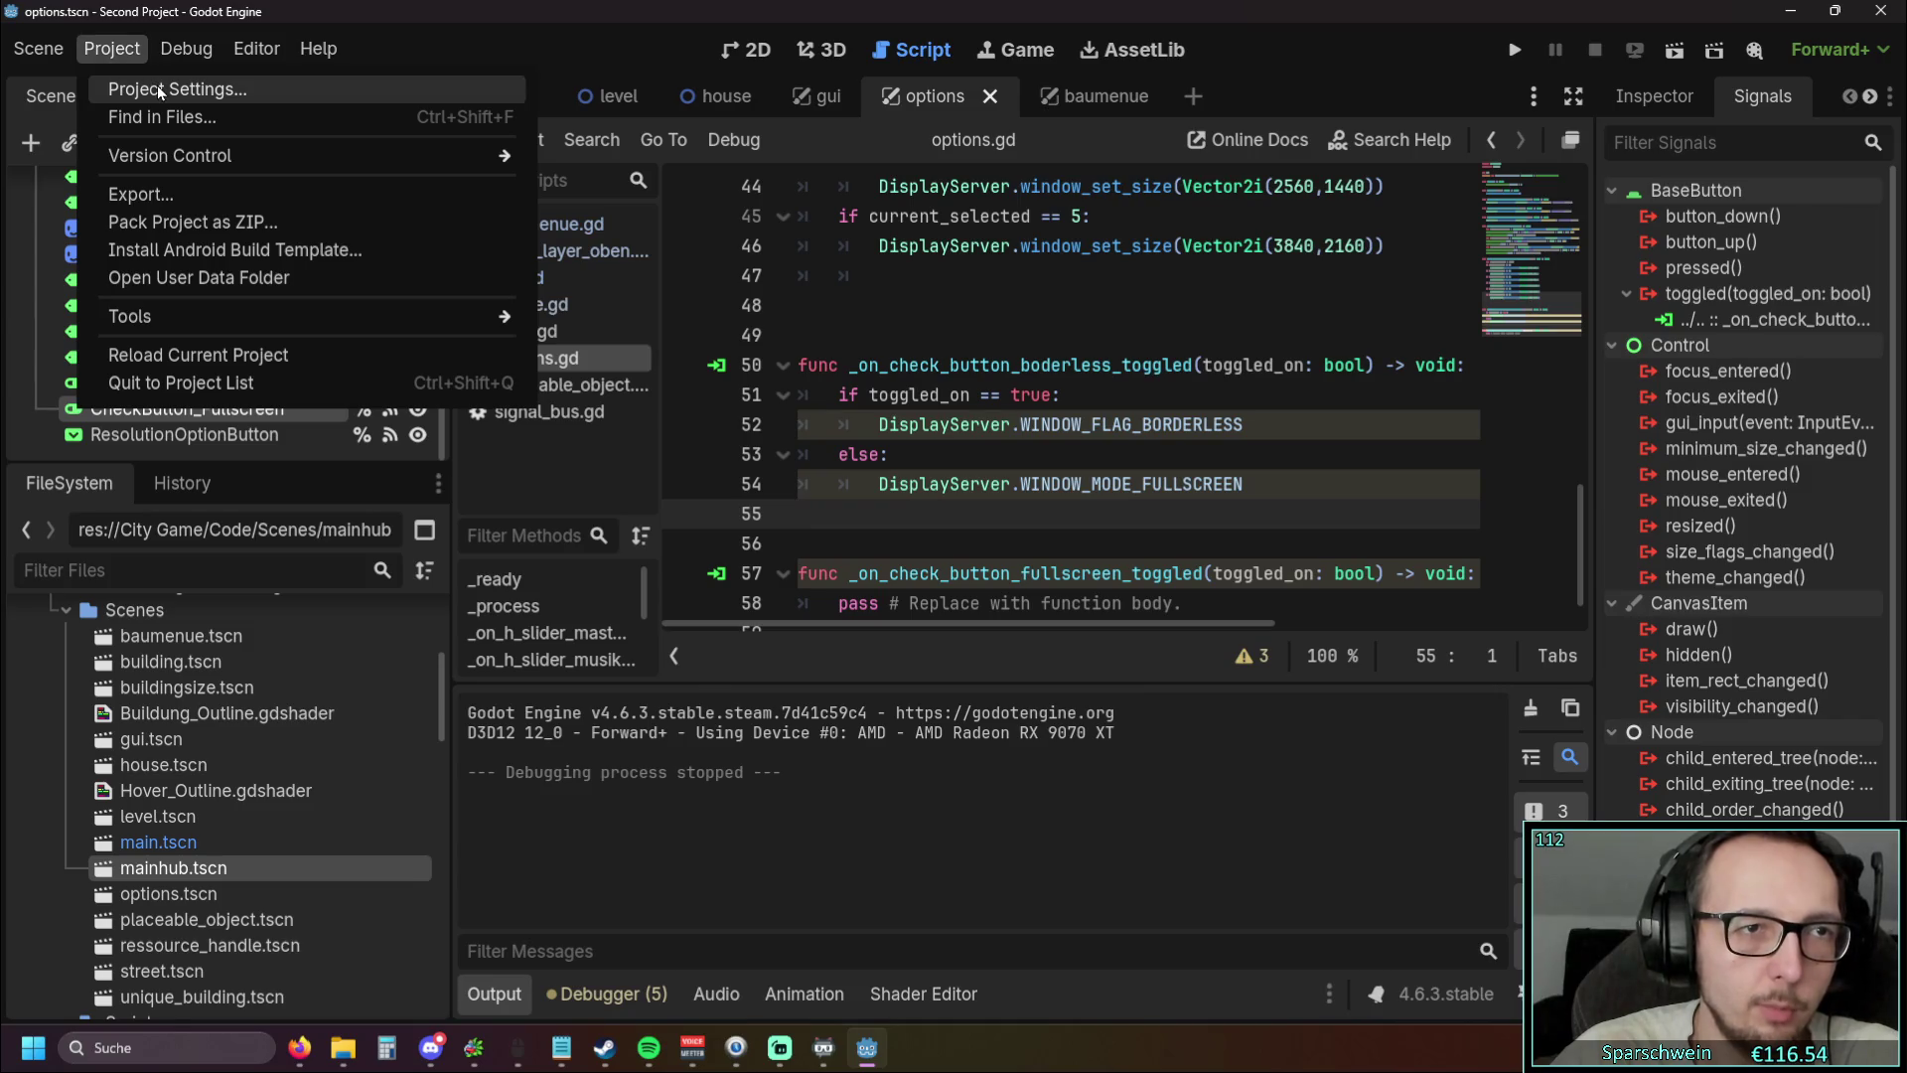
{"action": "left_click", "coordinate": [157, 86]}
{"action": "mouse_move", "coordinate": [675, 588]}
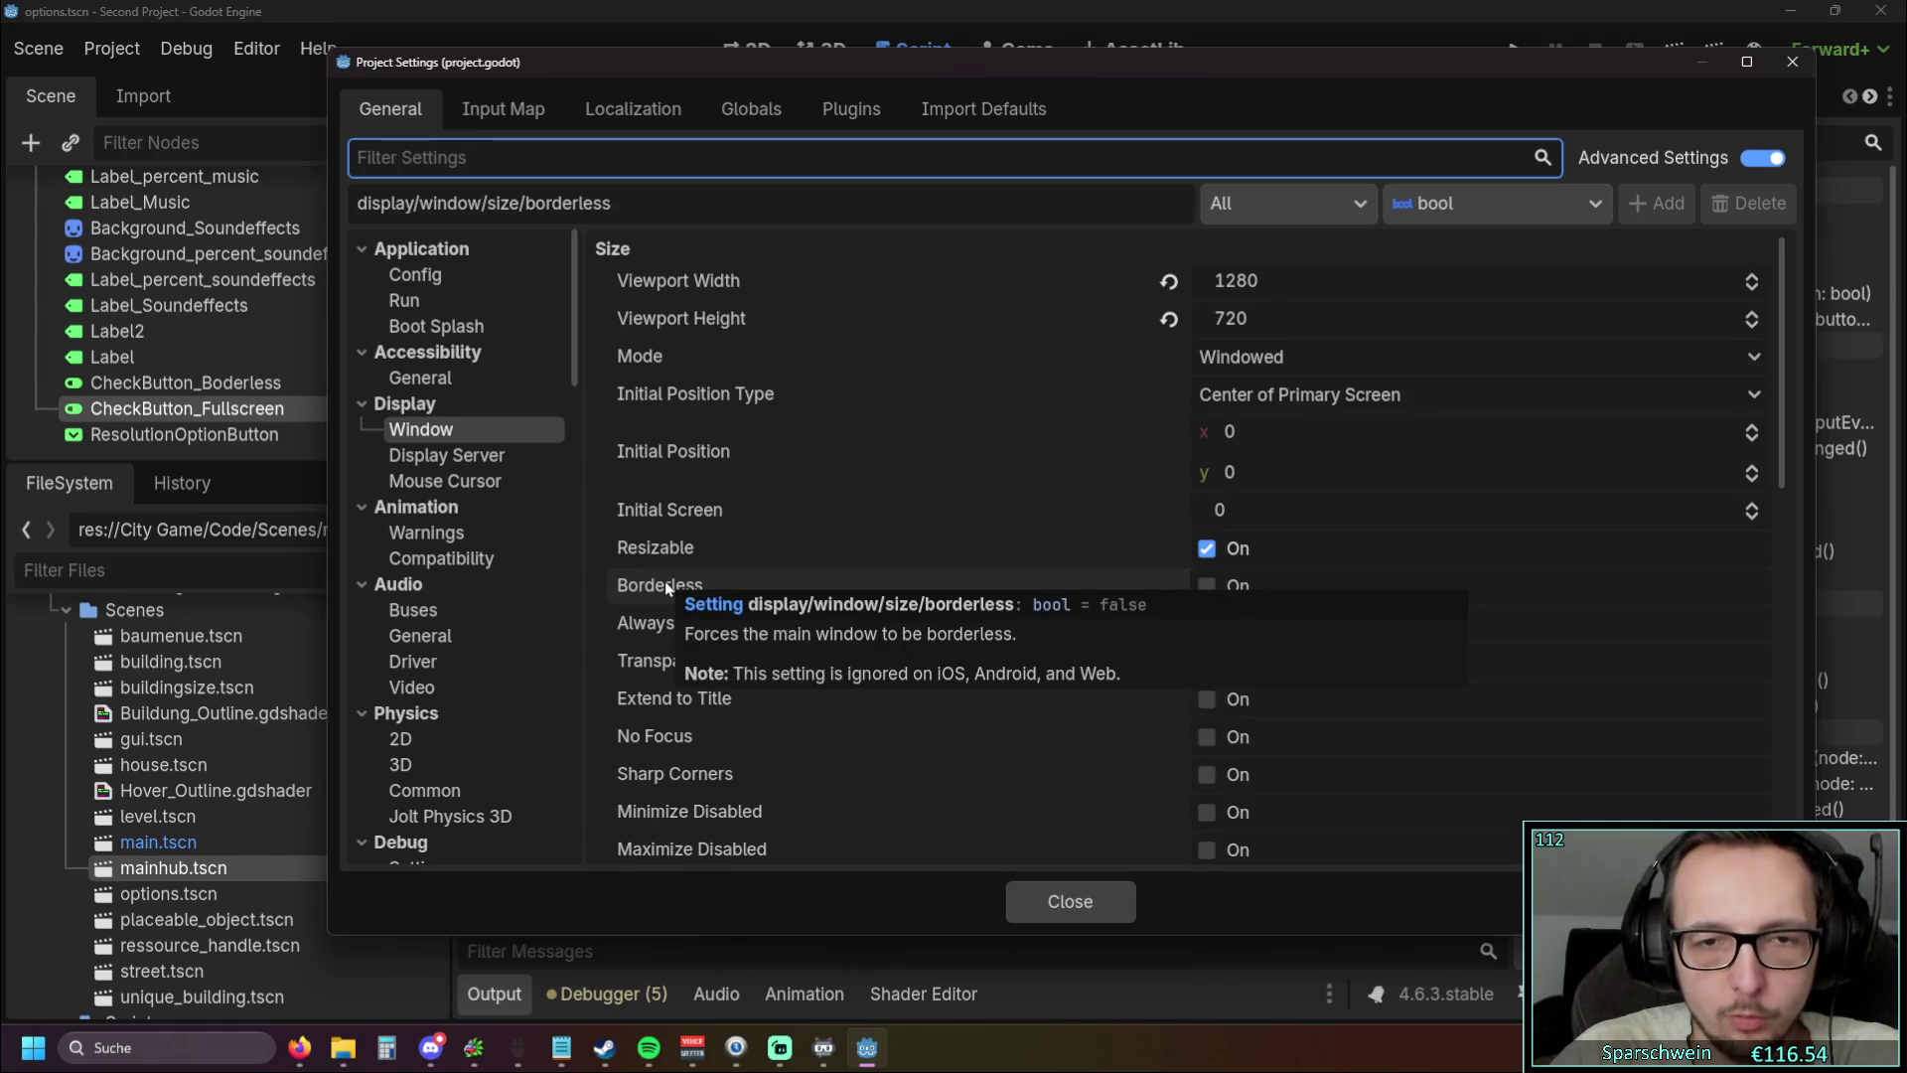
{"action": "right_click", "coordinate": [665, 584]}
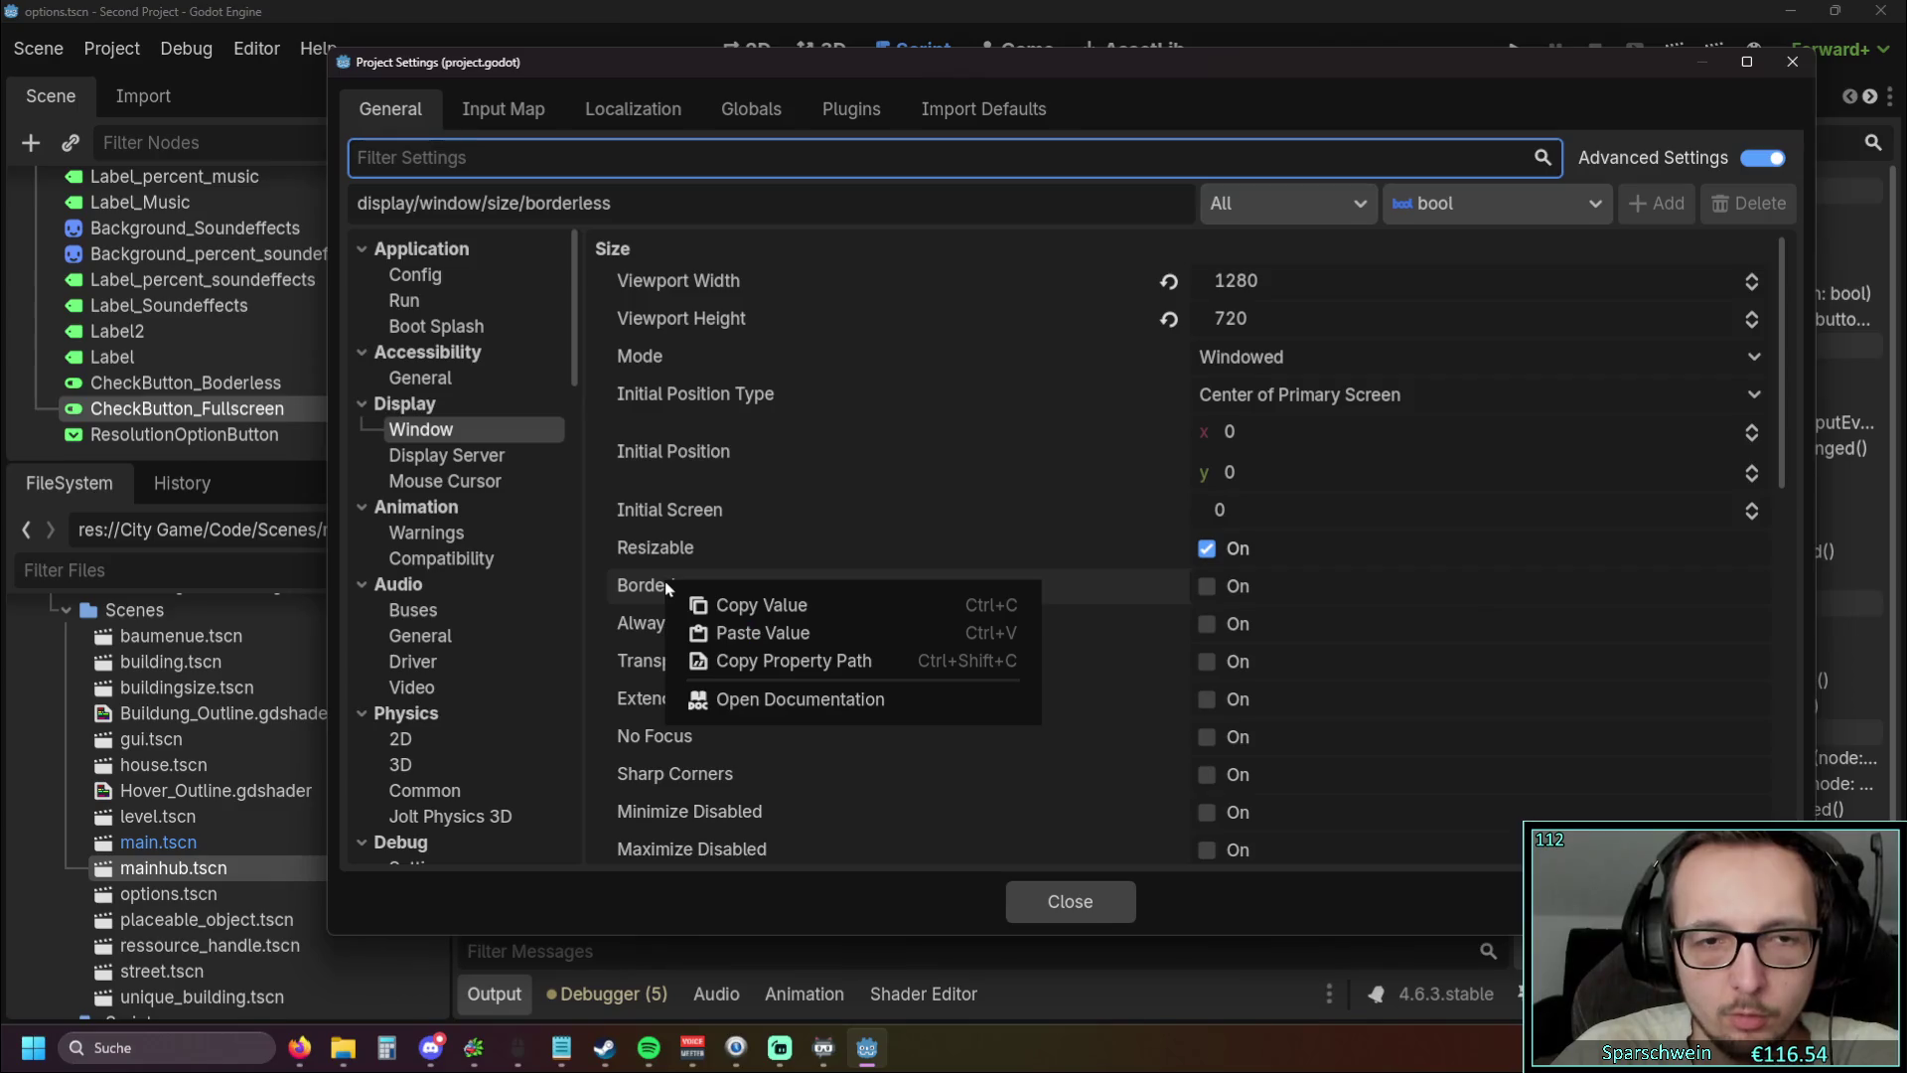
{"action": "left_click", "coordinate": [749, 608]}
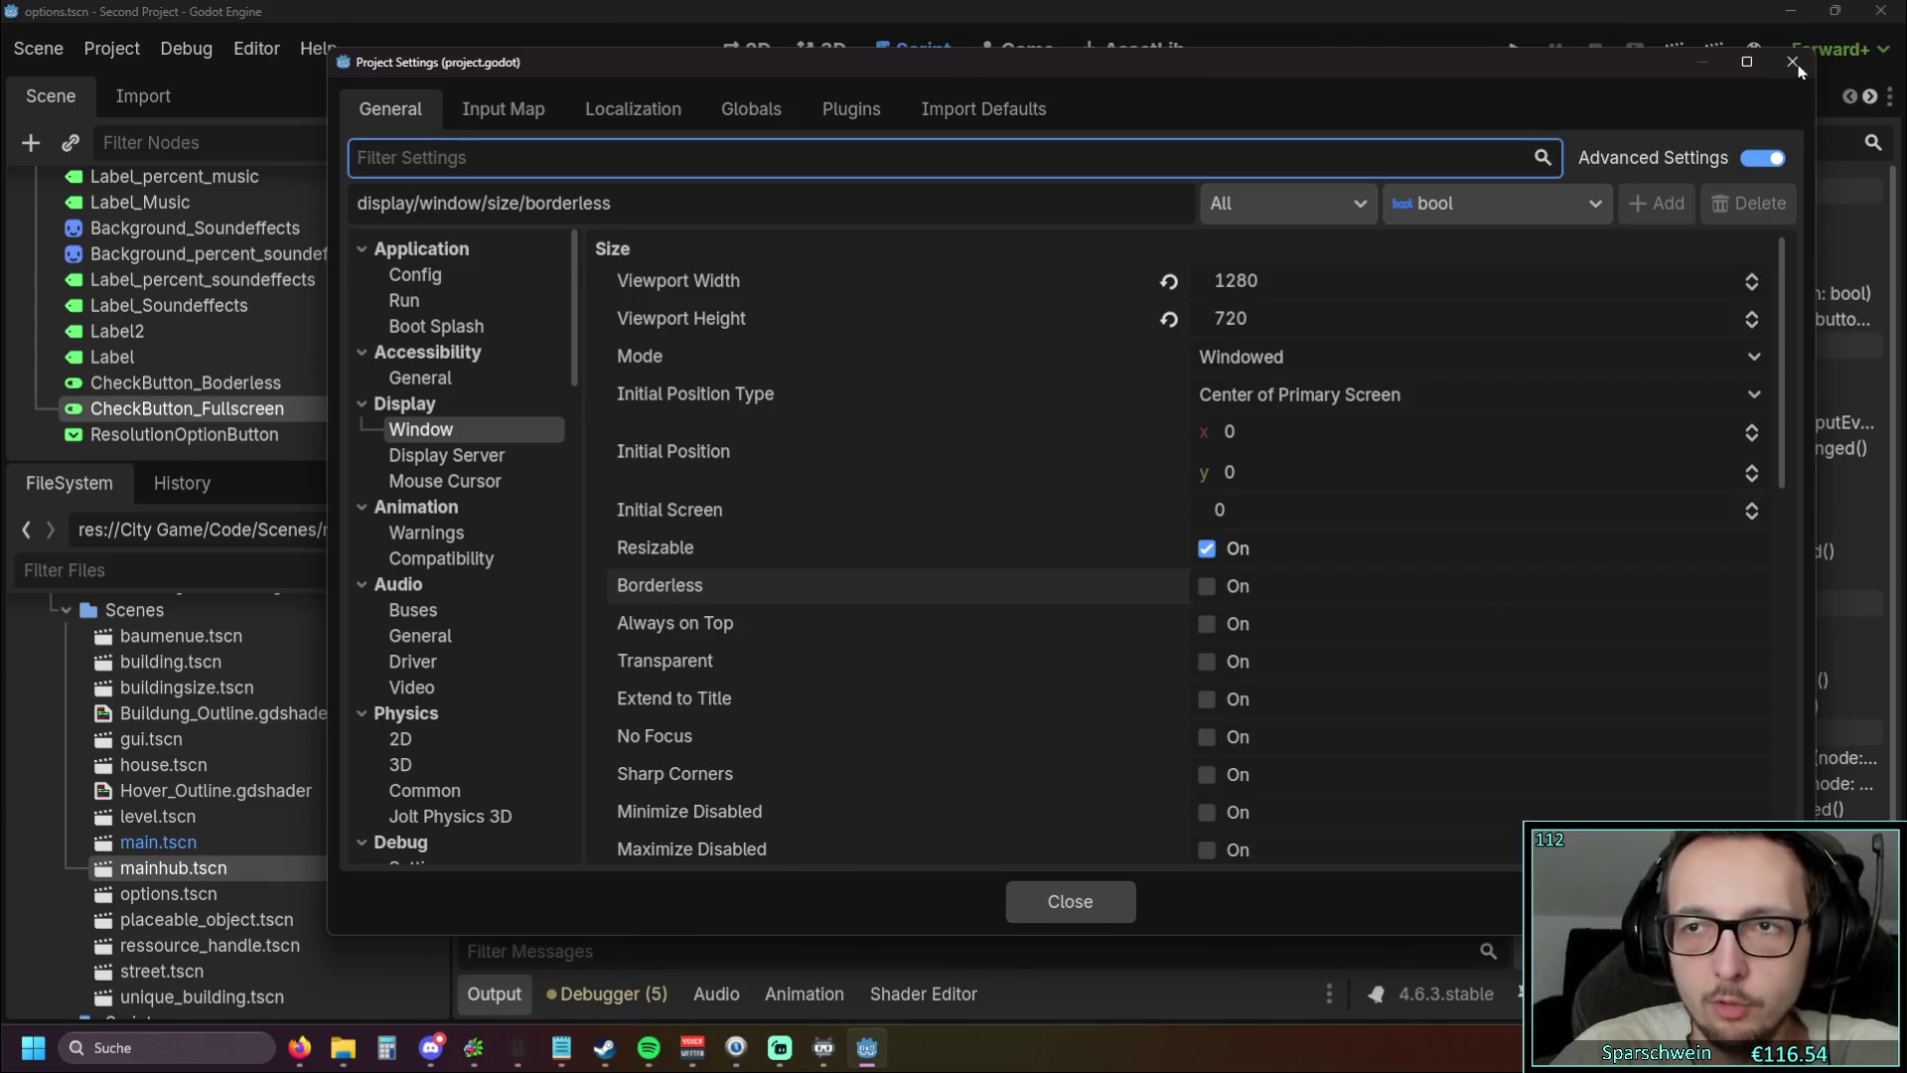
{"action": "key", "text": "Escape"}
Paste the copied setting onto line 55, then delete the pasted text
{"action": "right_click", "coordinate": [992, 514]}
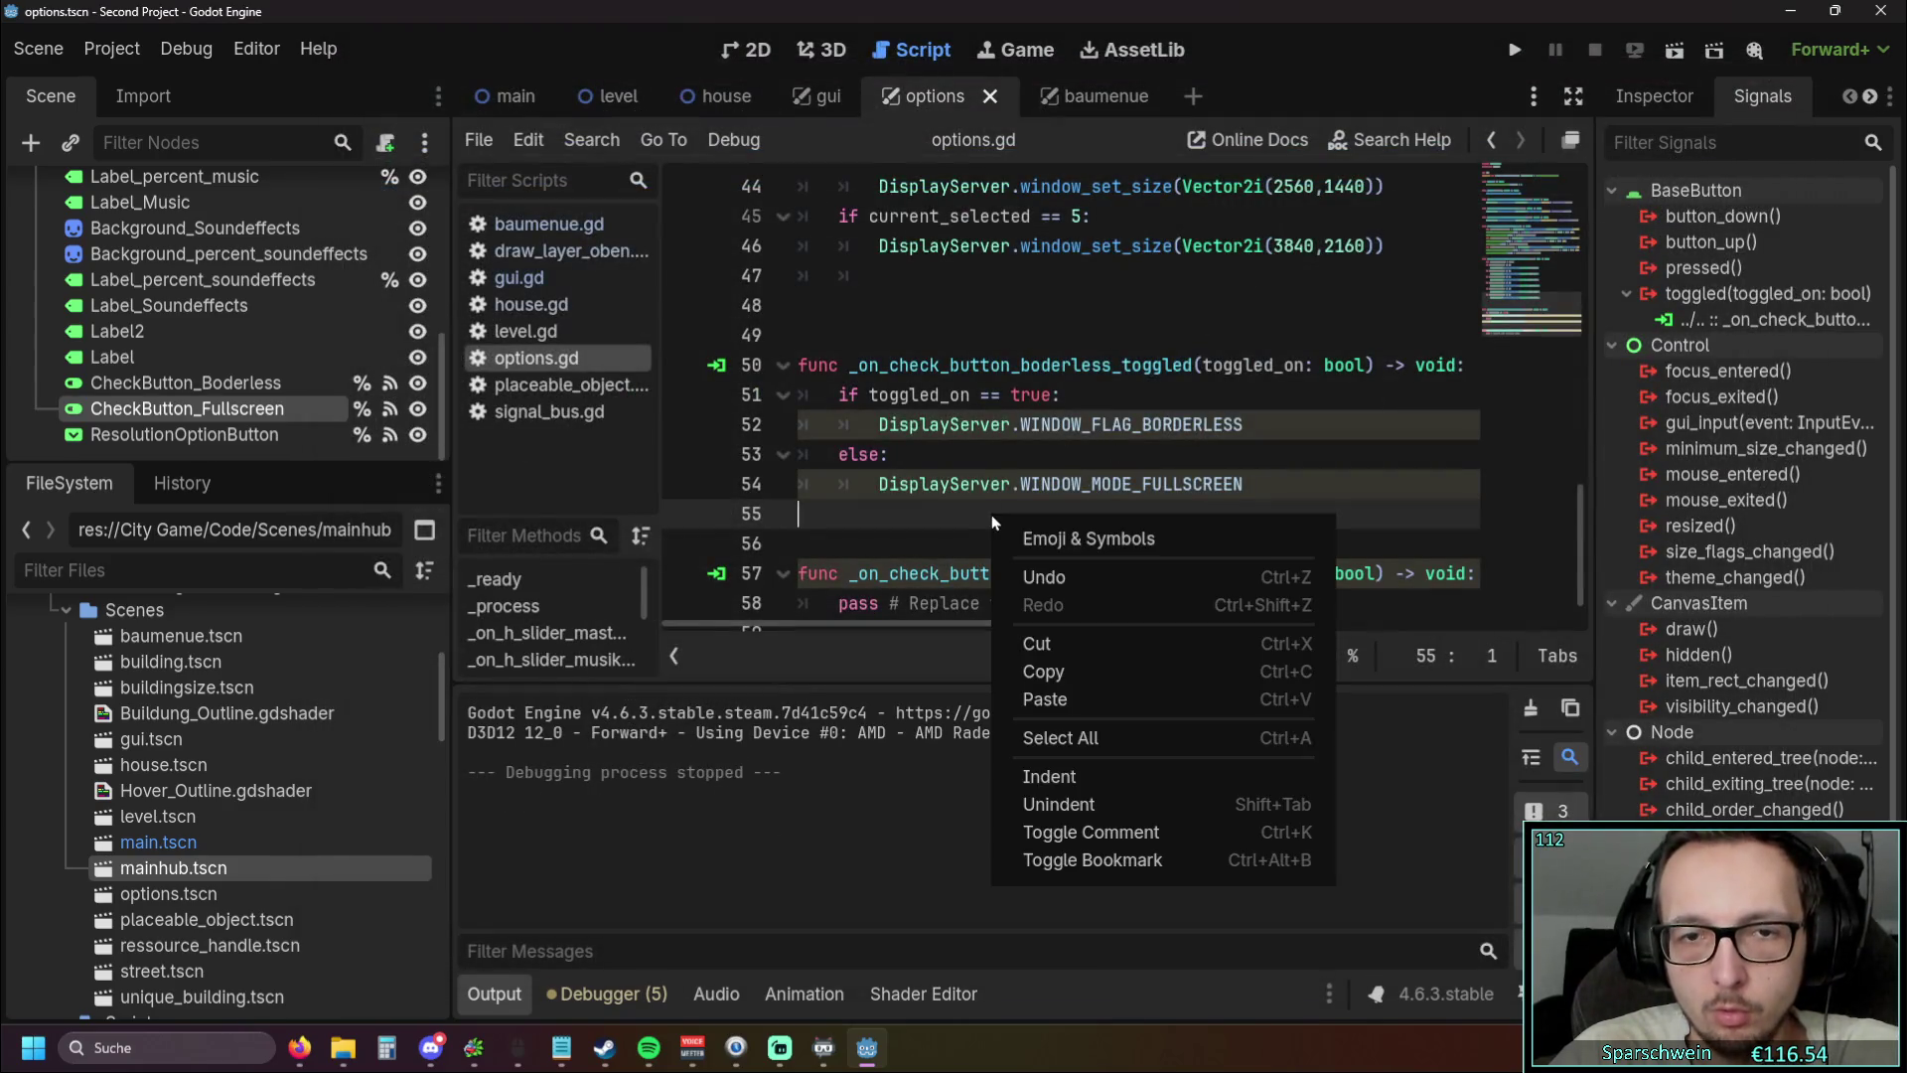
{"action": "left_click", "coordinate": [898, 519]}
{"action": "type", "text": "DisplayServer.WINDOW_FLAG_BORDERLESS = true"}
{"action": "key", "text": "Down"}
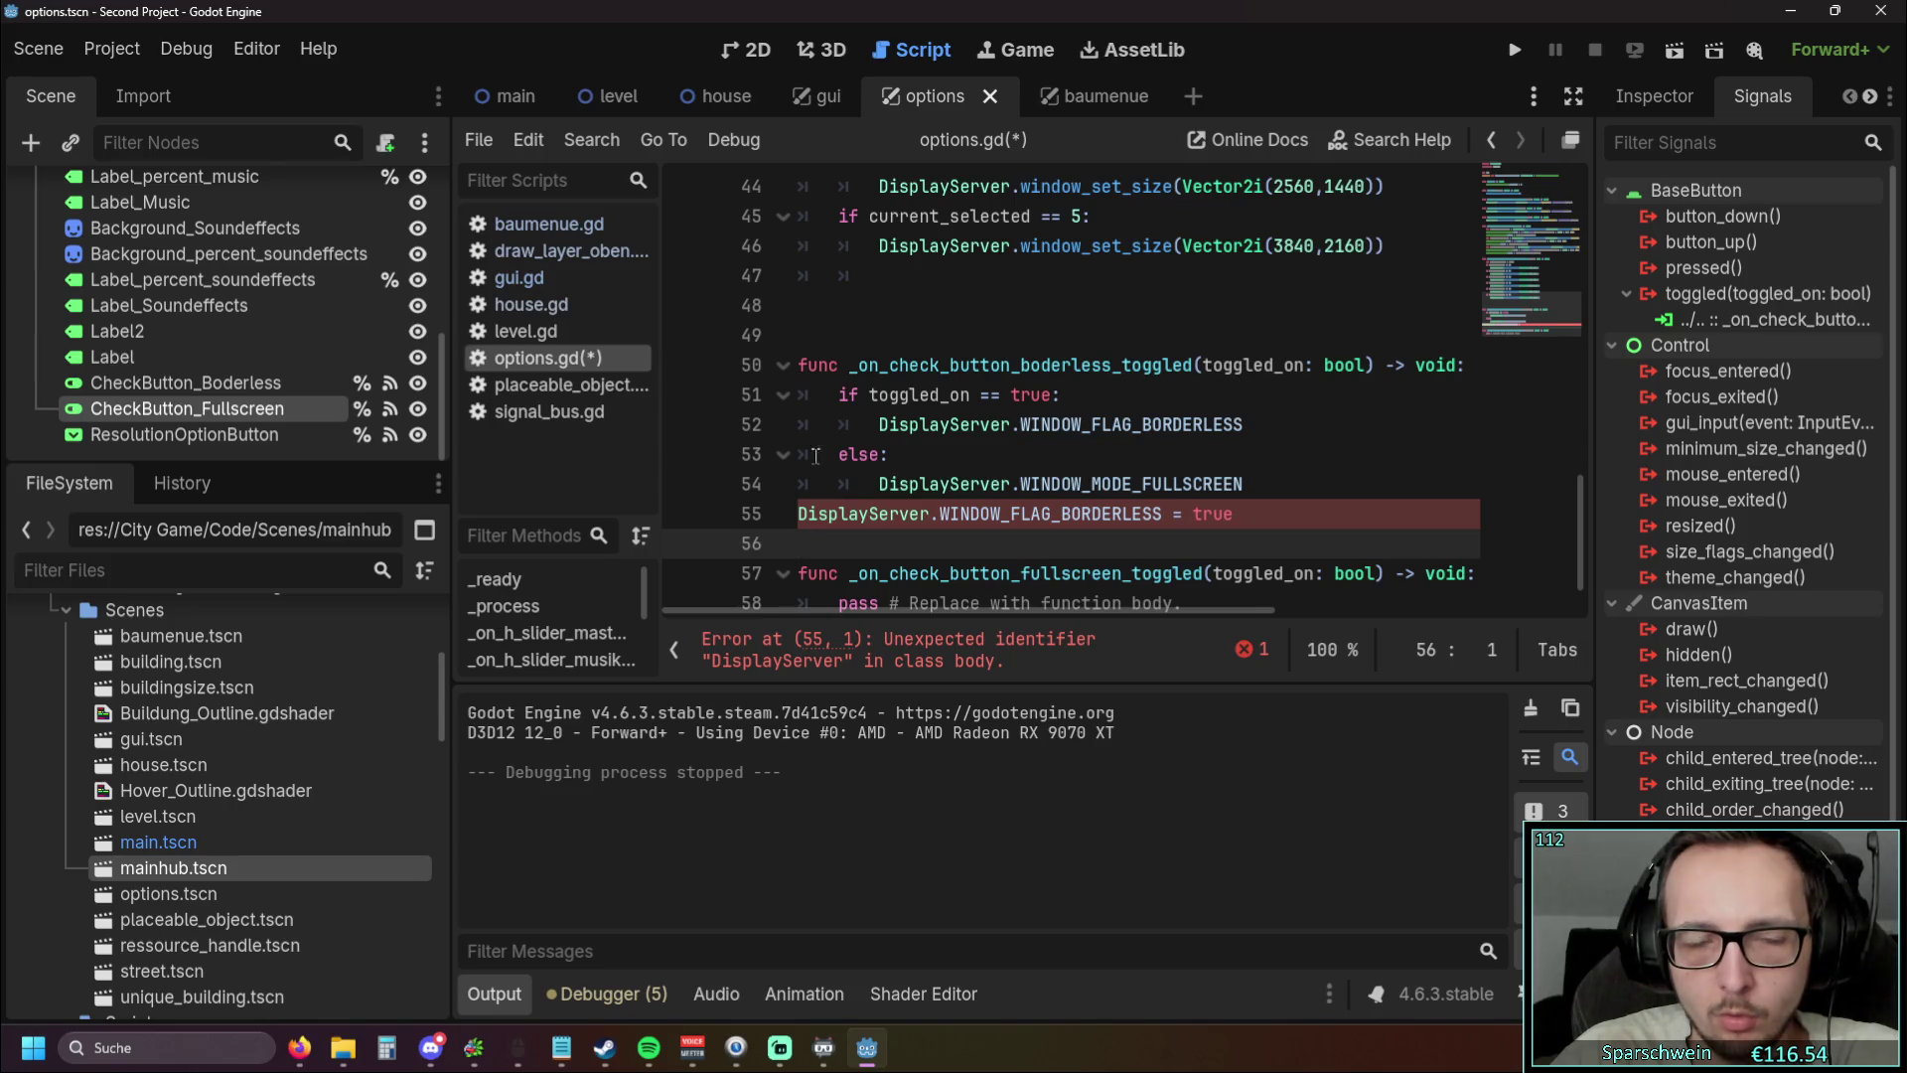
{"action": "mouse_move", "coordinate": [1261, 516]}
{"action": "left_mouse_down"}
{"action": "mouse_move", "coordinate": [755, 486]}
{"action": "mouse_move", "coordinate": [742, 509]}
{"action": "left_mouse_up"}
{"action": "key", "text": "BackSpace"}
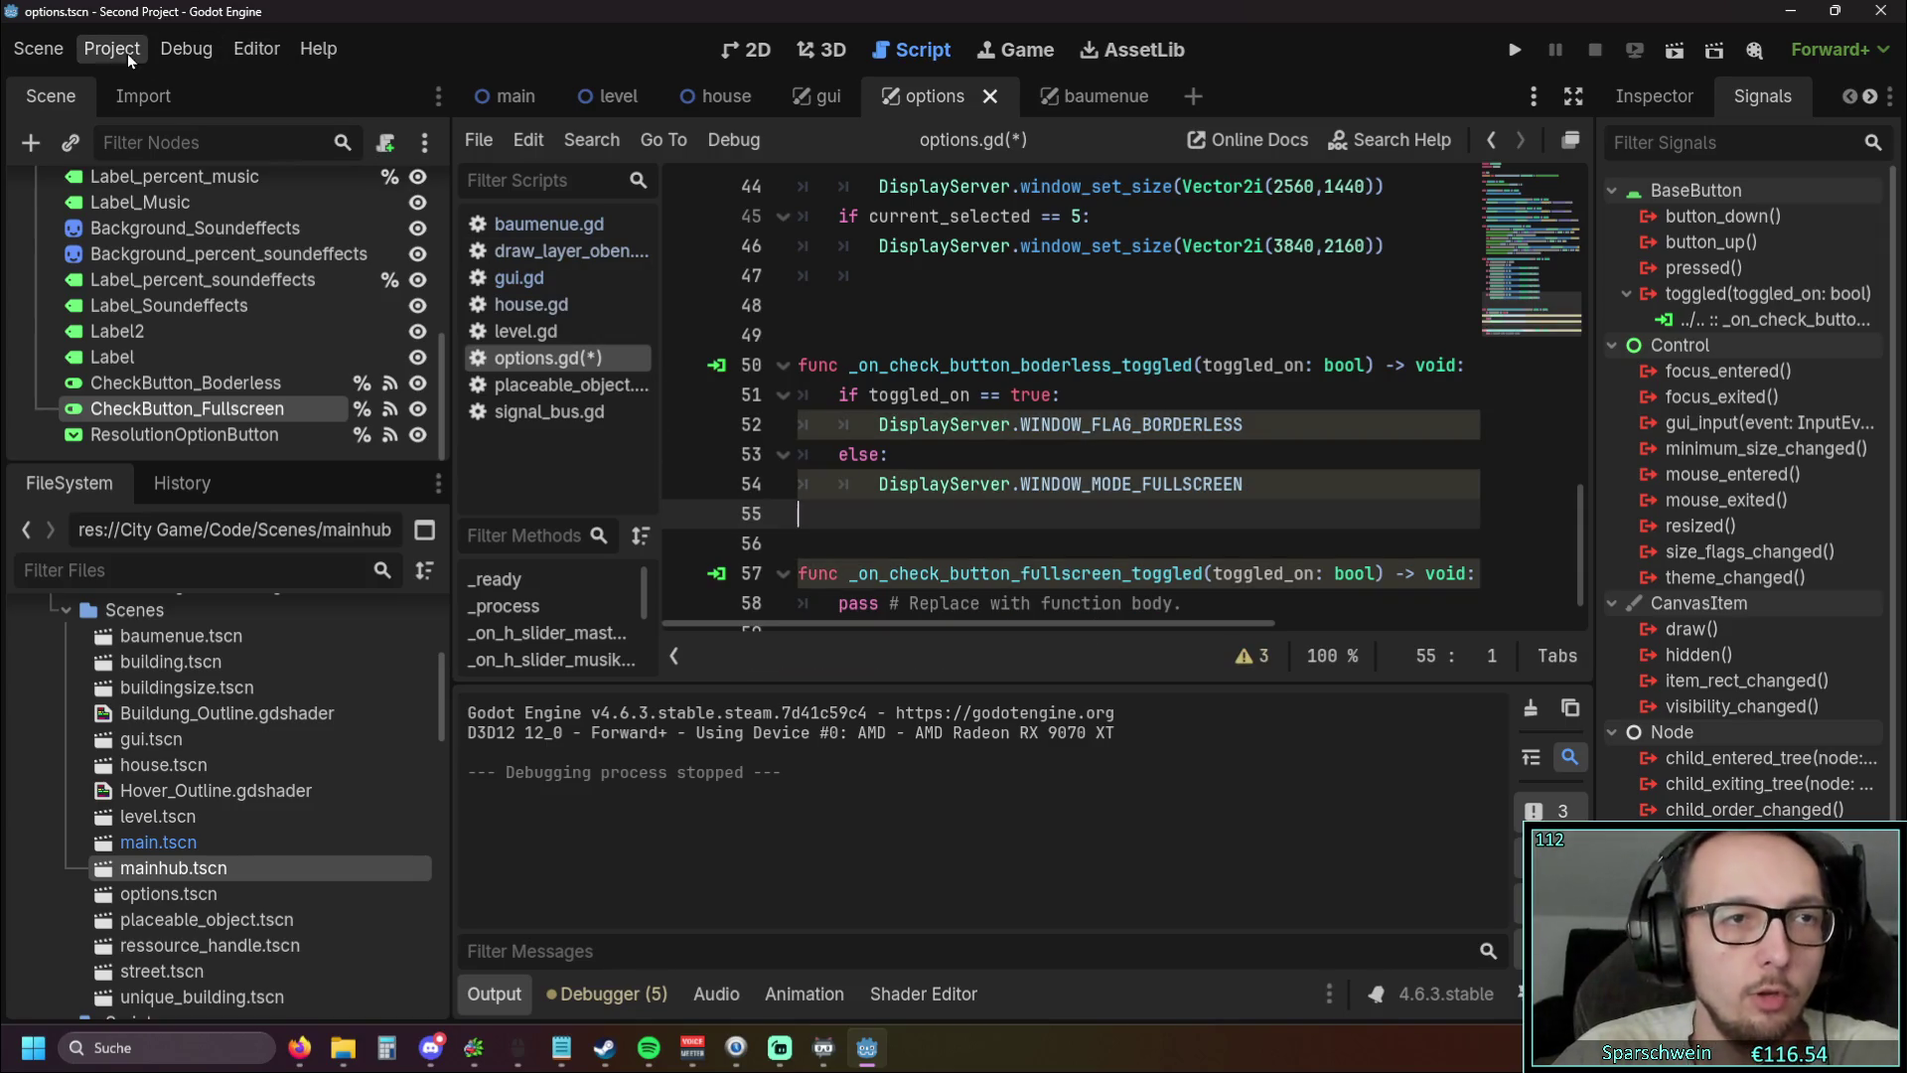
Copy the Transparent setting's value from Project Settings, then clear line 55 again
{"action": "left_click", "coordinate": [128, 54]}
{"action": "left_click", "coordinate": [147, 85]}
{"action": "left_click", "coordinate": [682, 659]}
{"action": "right_click", "coordinate": [677, 659]}
{"action": "left_click", "coordinate": [802, 686]}
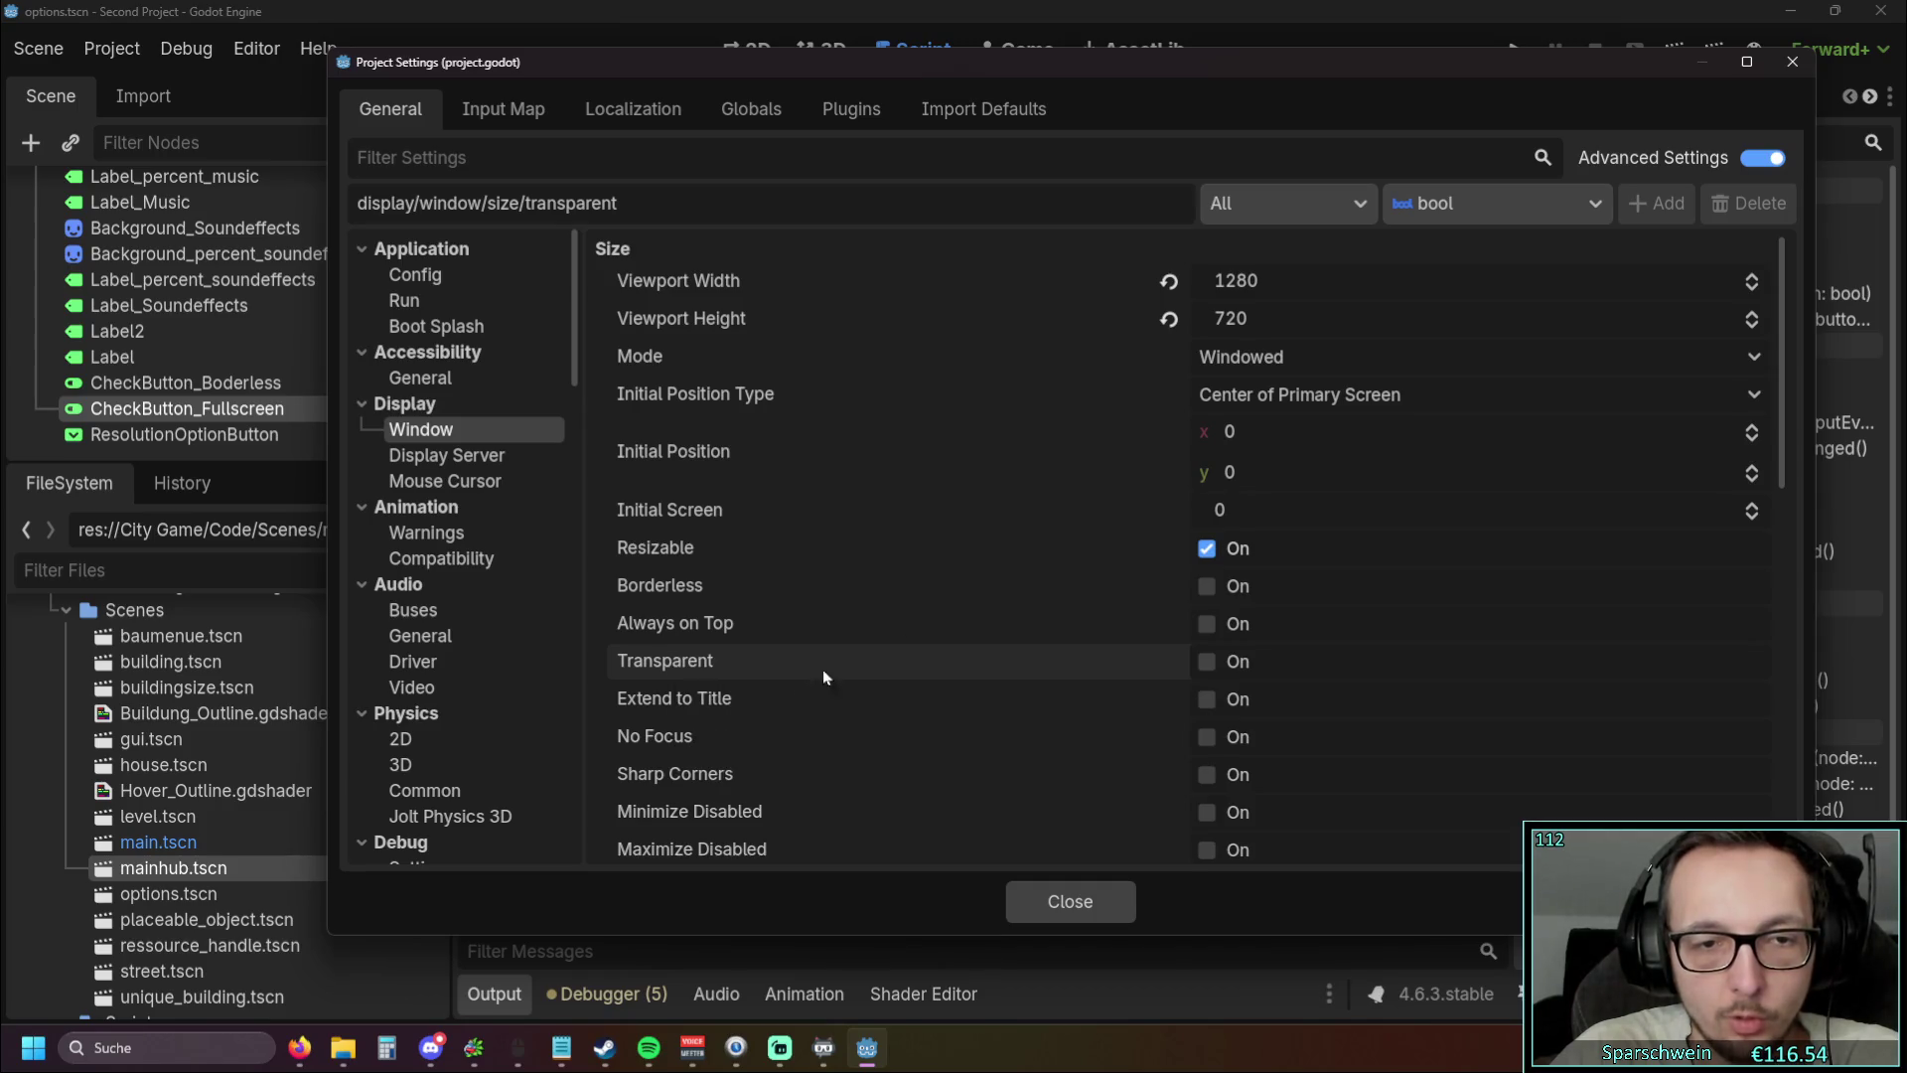
{"action": "left_click", "coordinate": [1794, 62]}
{"action": "right_click", "coordinate": [845, 528]}
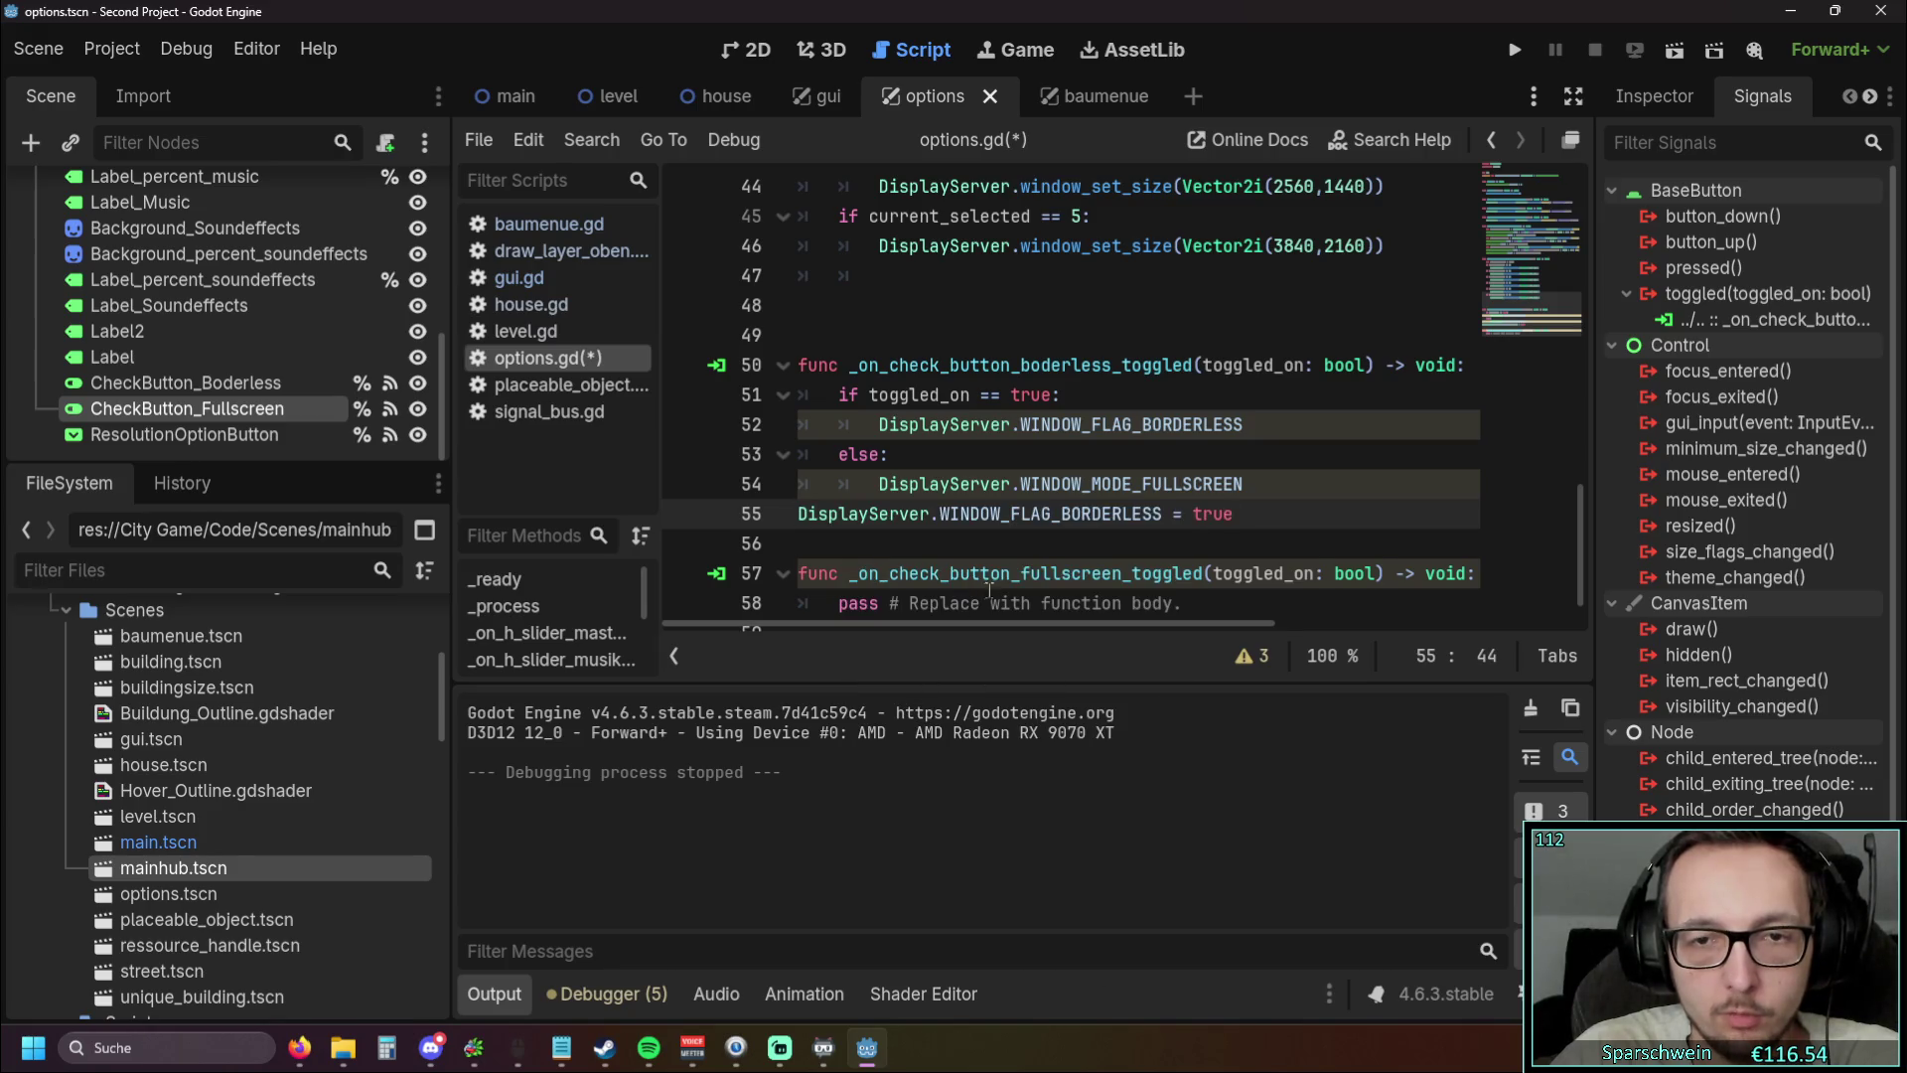
{"action": "left_click_drag", "start_coordinate": [1286, 515], "coordinate": [761, 514]}
{"action": "key", "text": "BackSpace"}
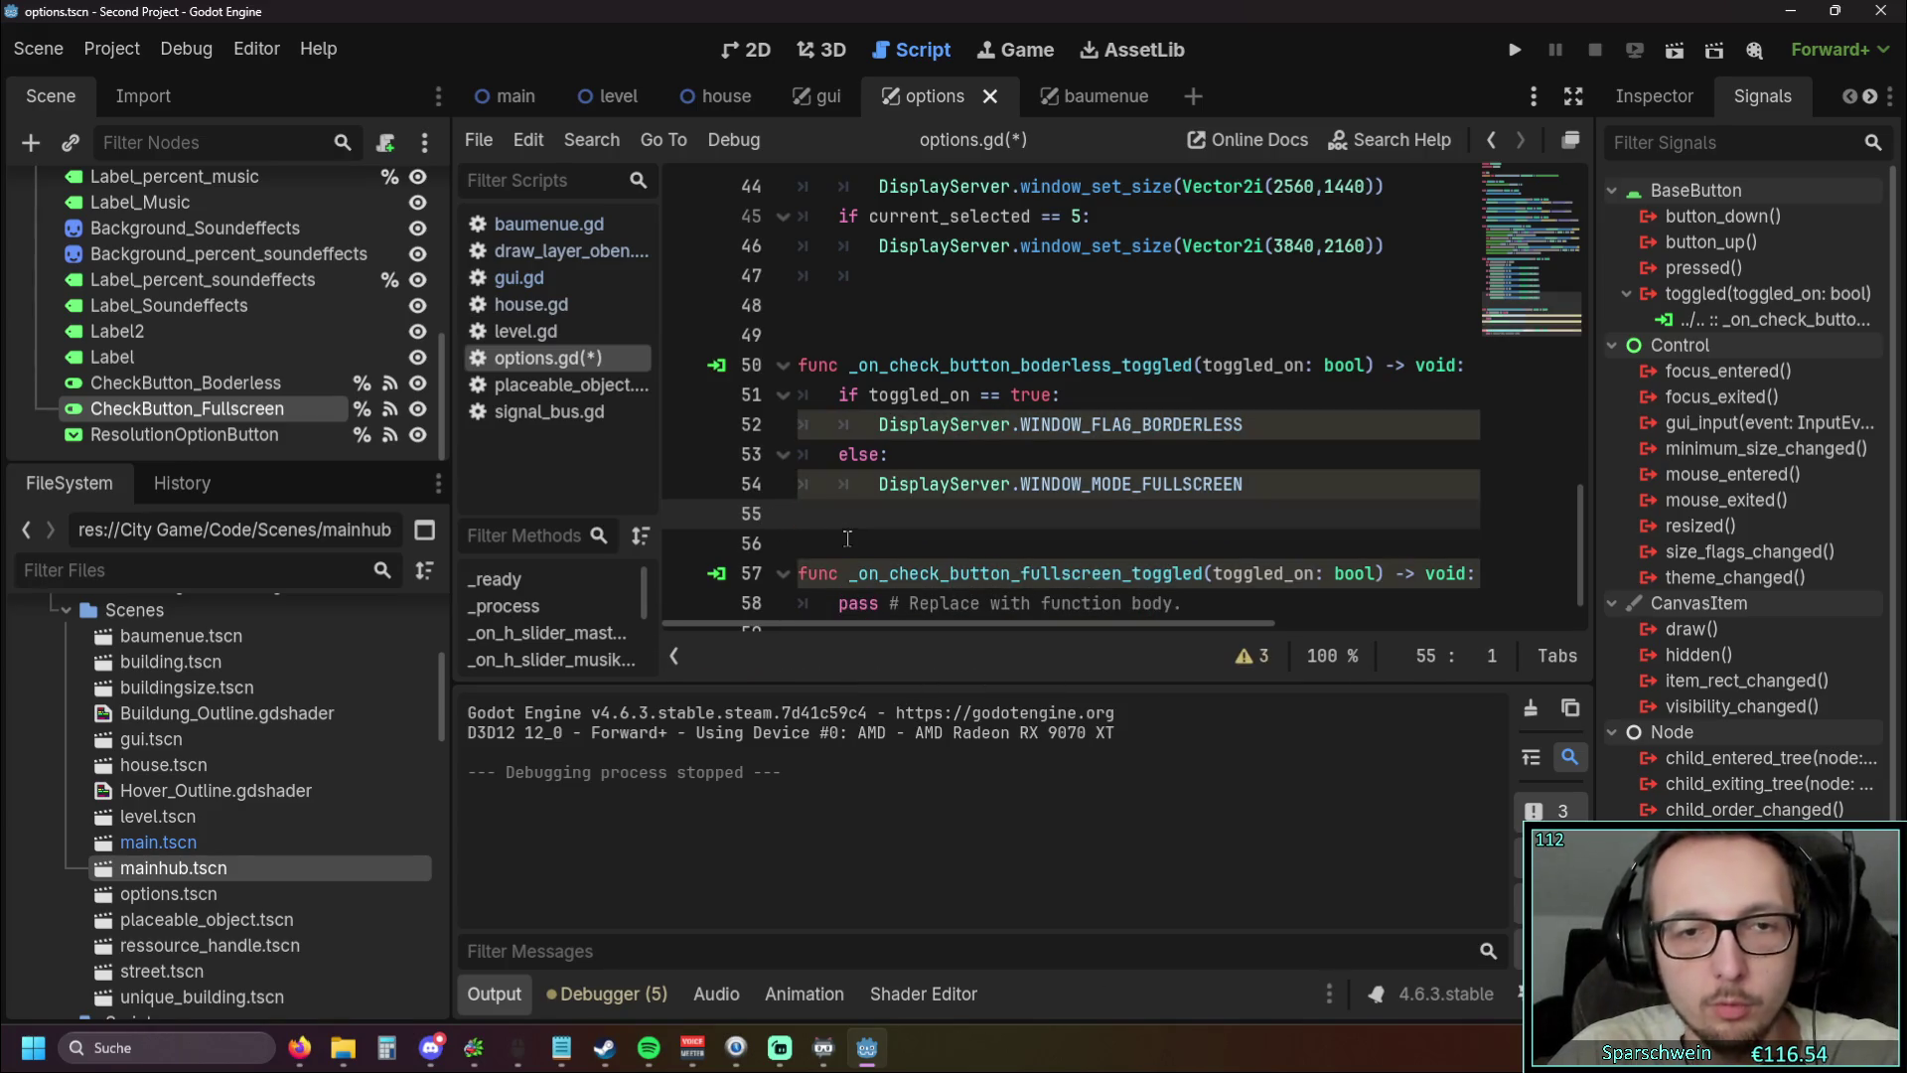
{"action": "left_click", "coordinate": [852, 541]}
Open the documentation for the Display > Window Borderless setting
{"action": "left_click", "coordinate": [117, 48]}
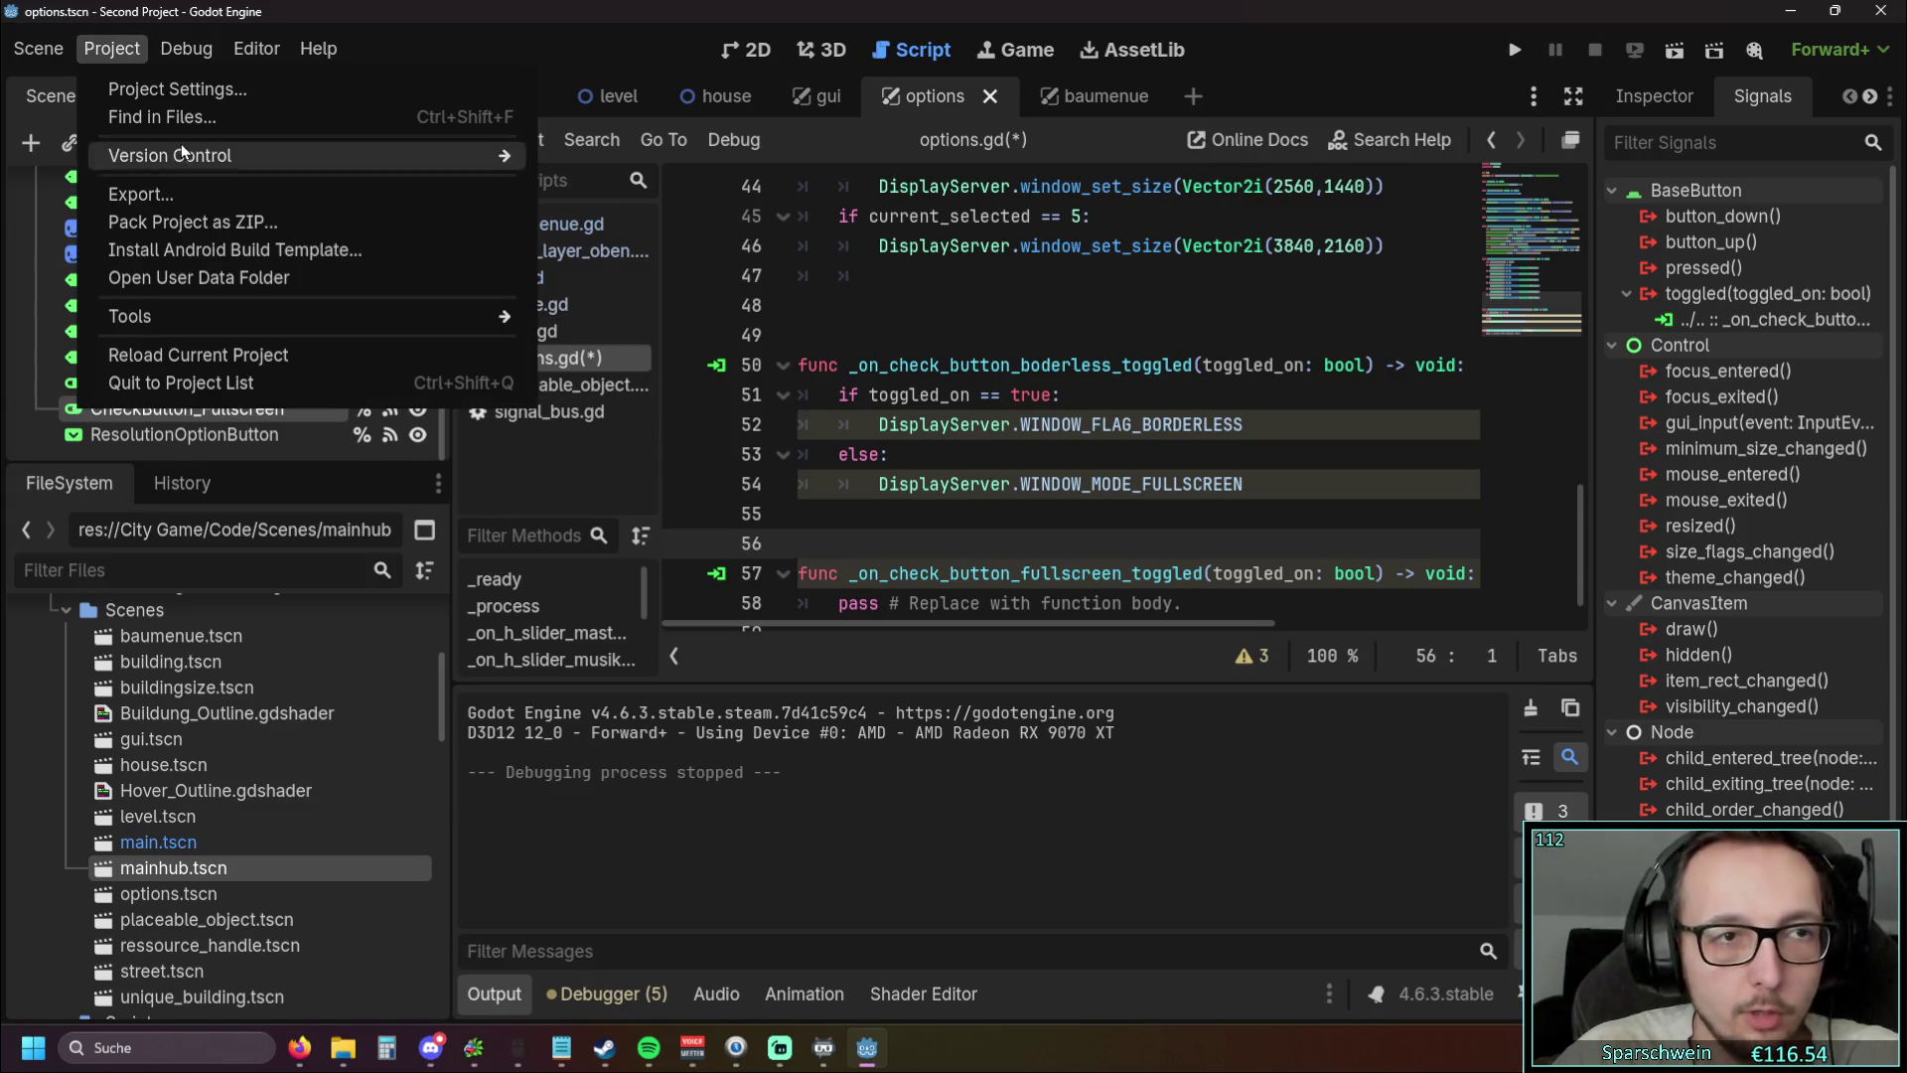
{"action": "left_click", "coordinate": [177, 88]}
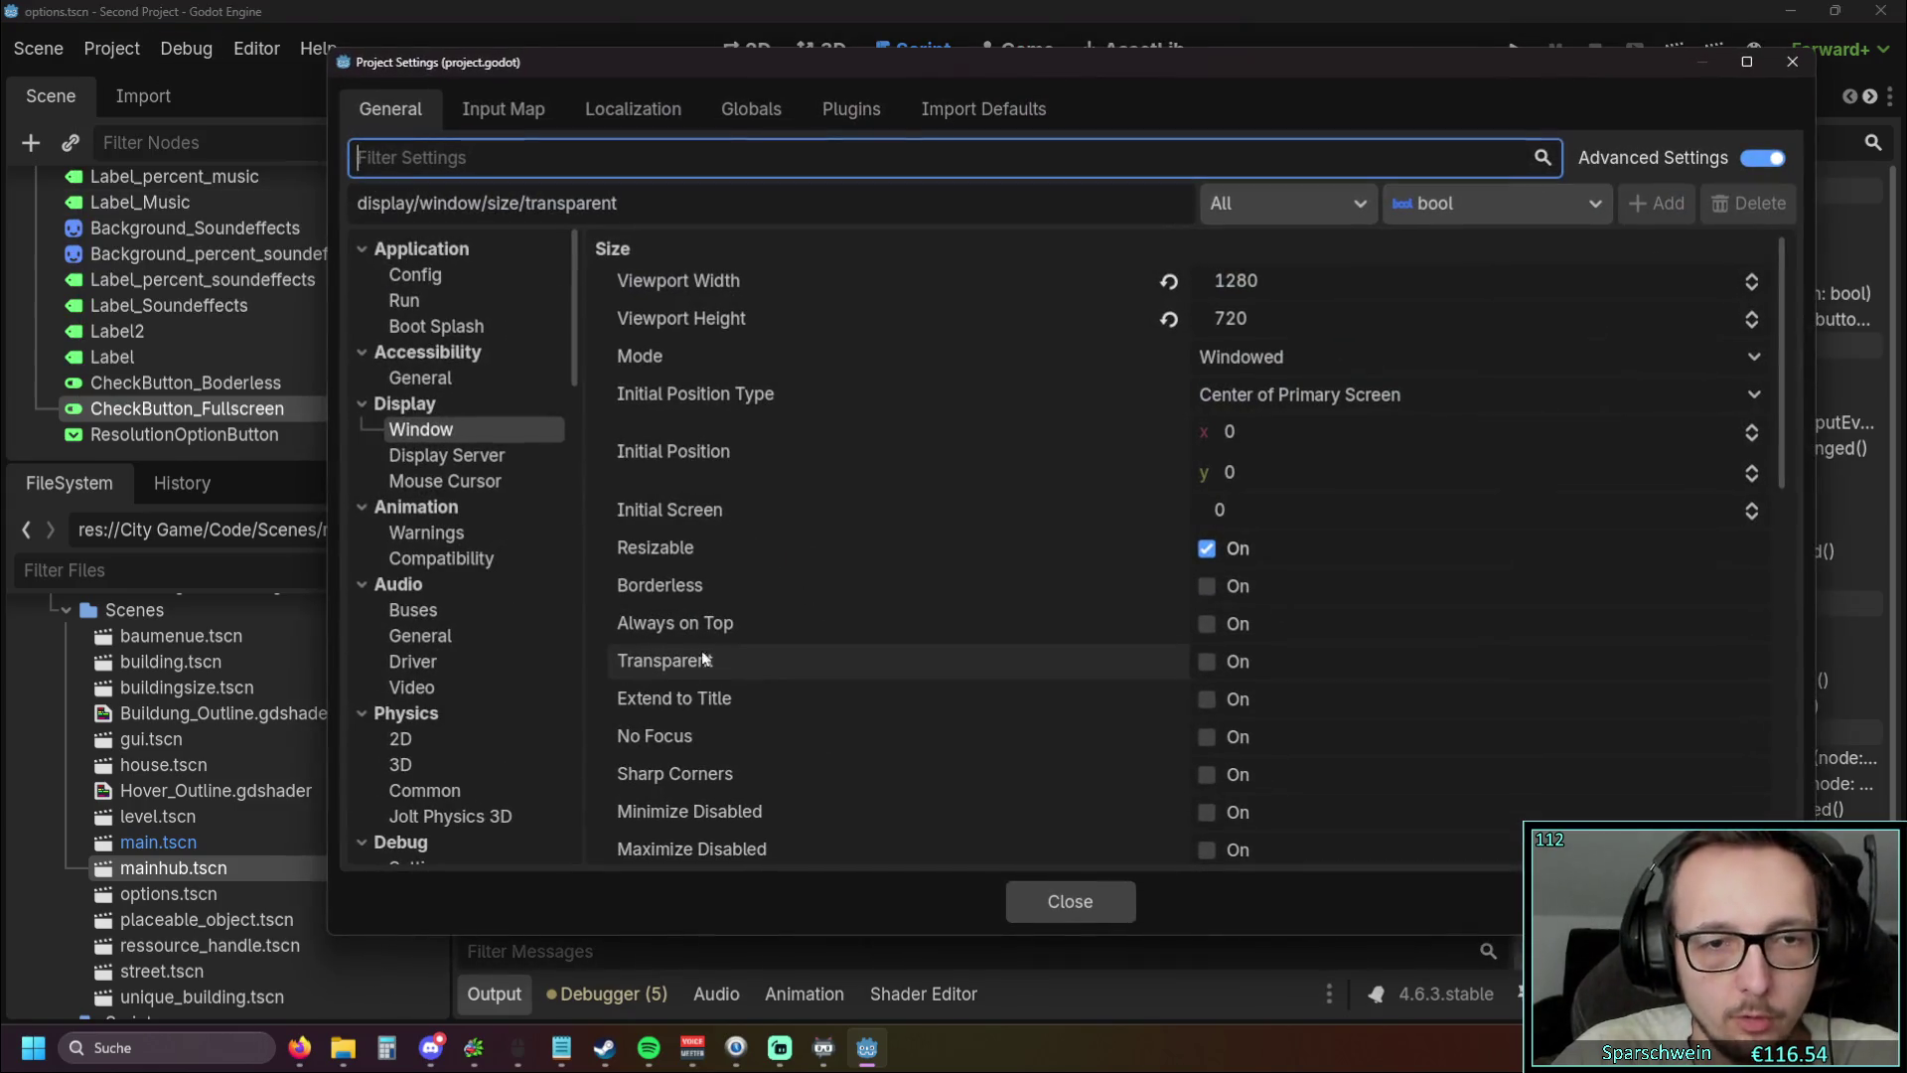
{"action": "right_click", "coordinate": [686, 590]}
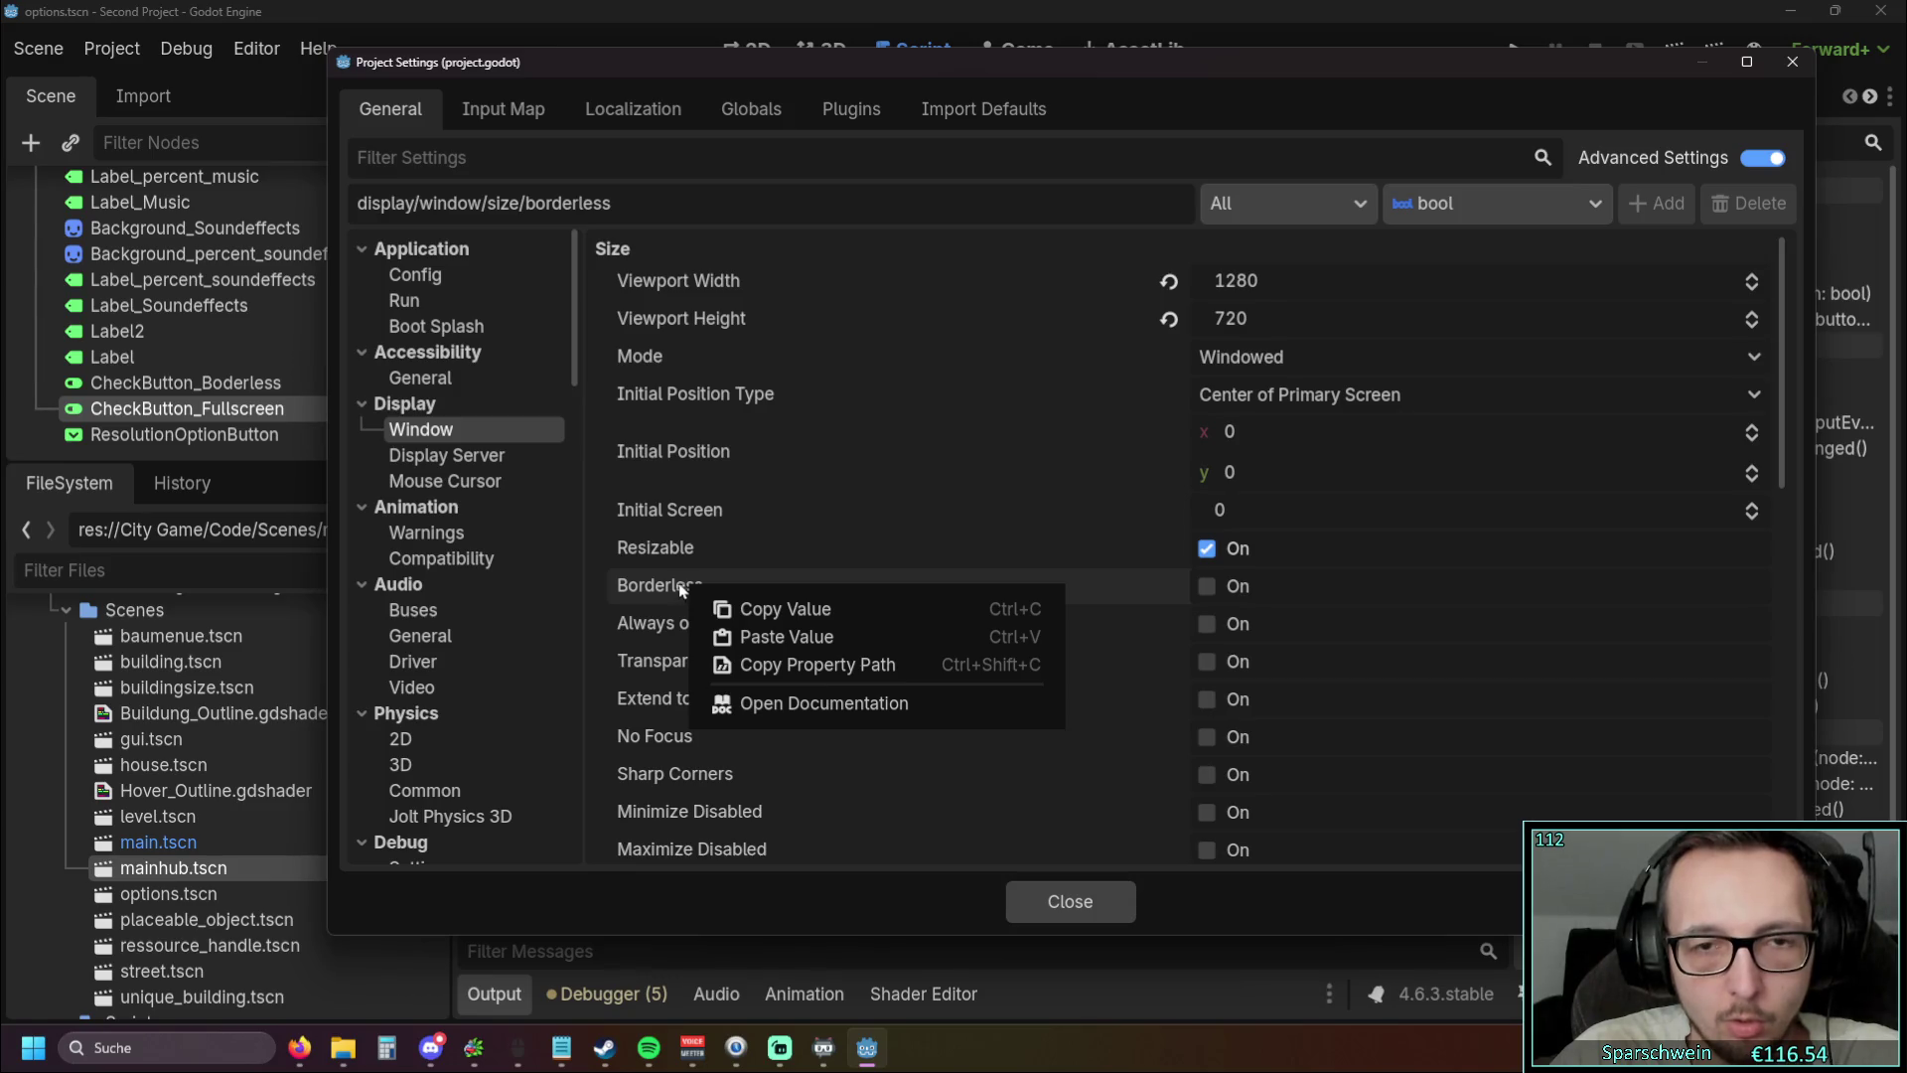
{"action": "left_click", "coordinate": [684, 589]}
{"action": "right_click", "coordinate": [685, 586]}
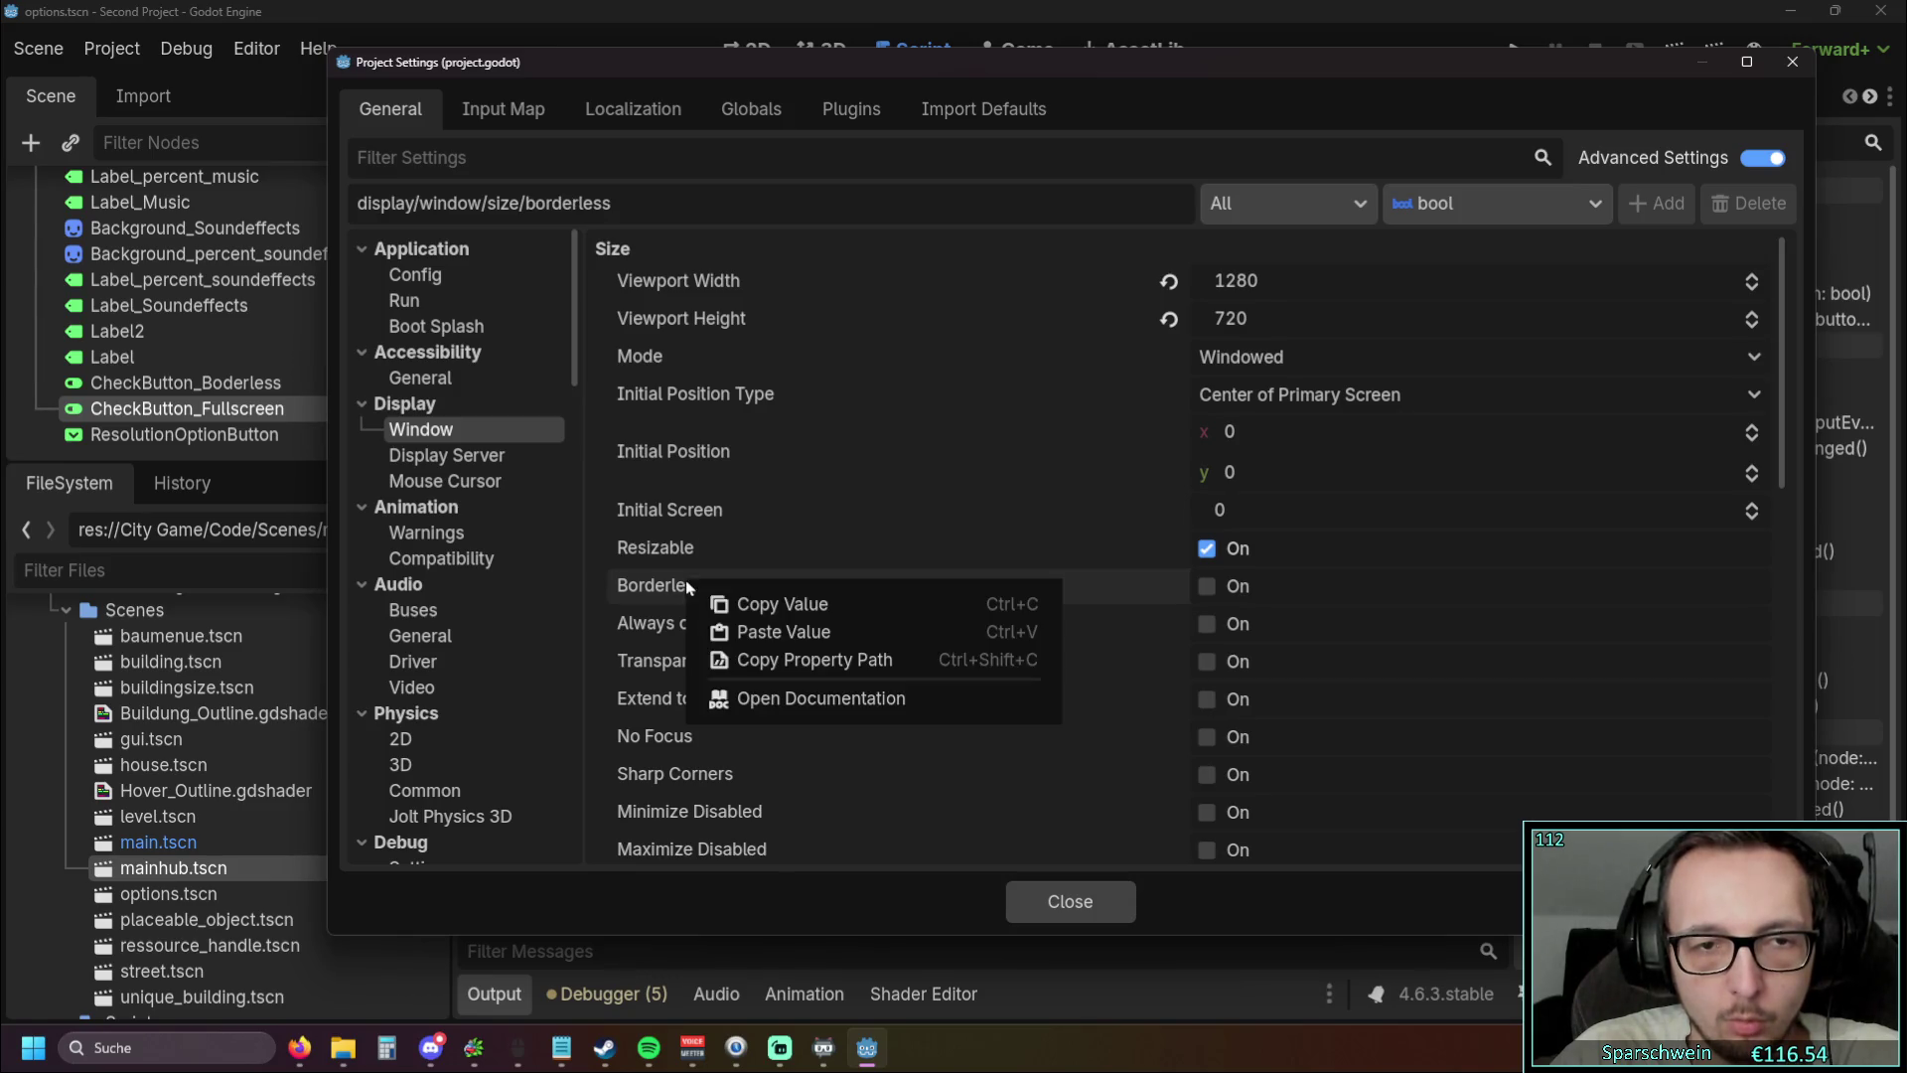
{"action": "left_click", "coordinate": [792, 703]}
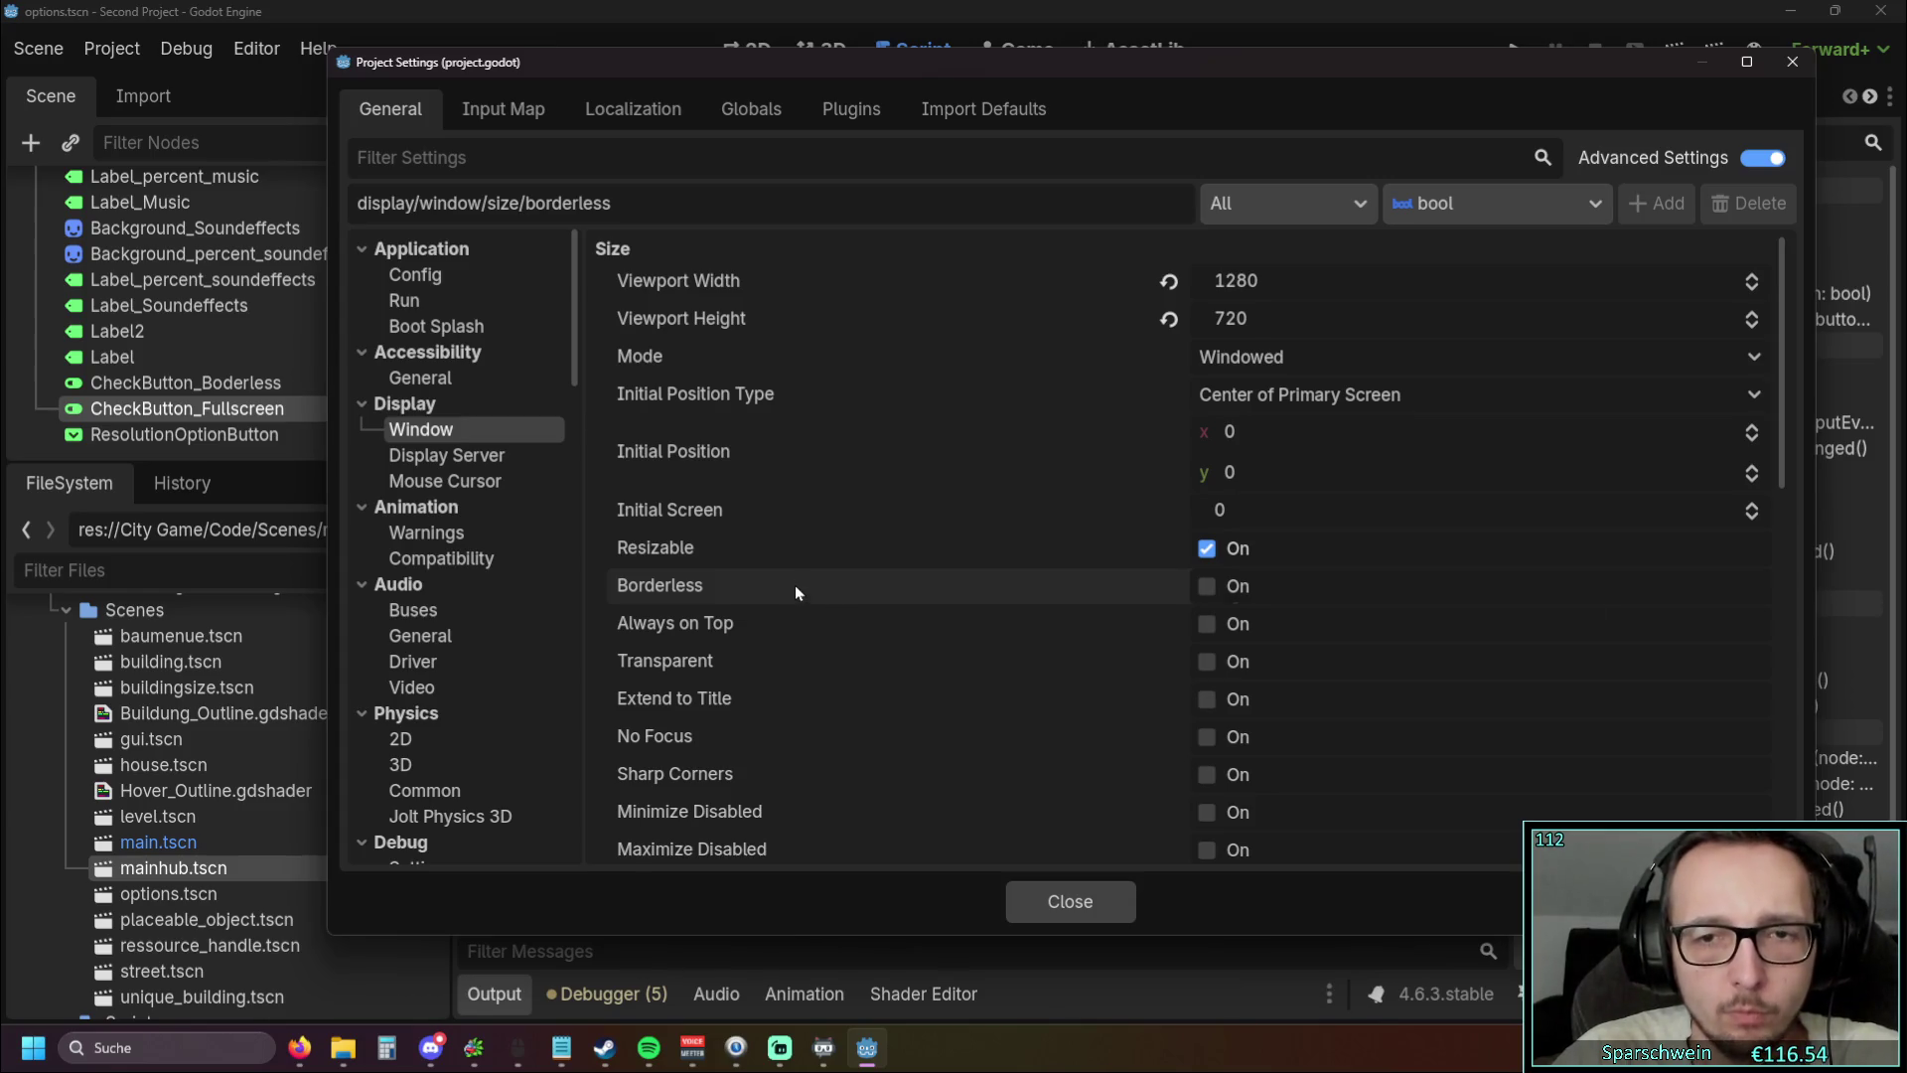
{"action": "left_click", "coordinate": [1794, 63]}
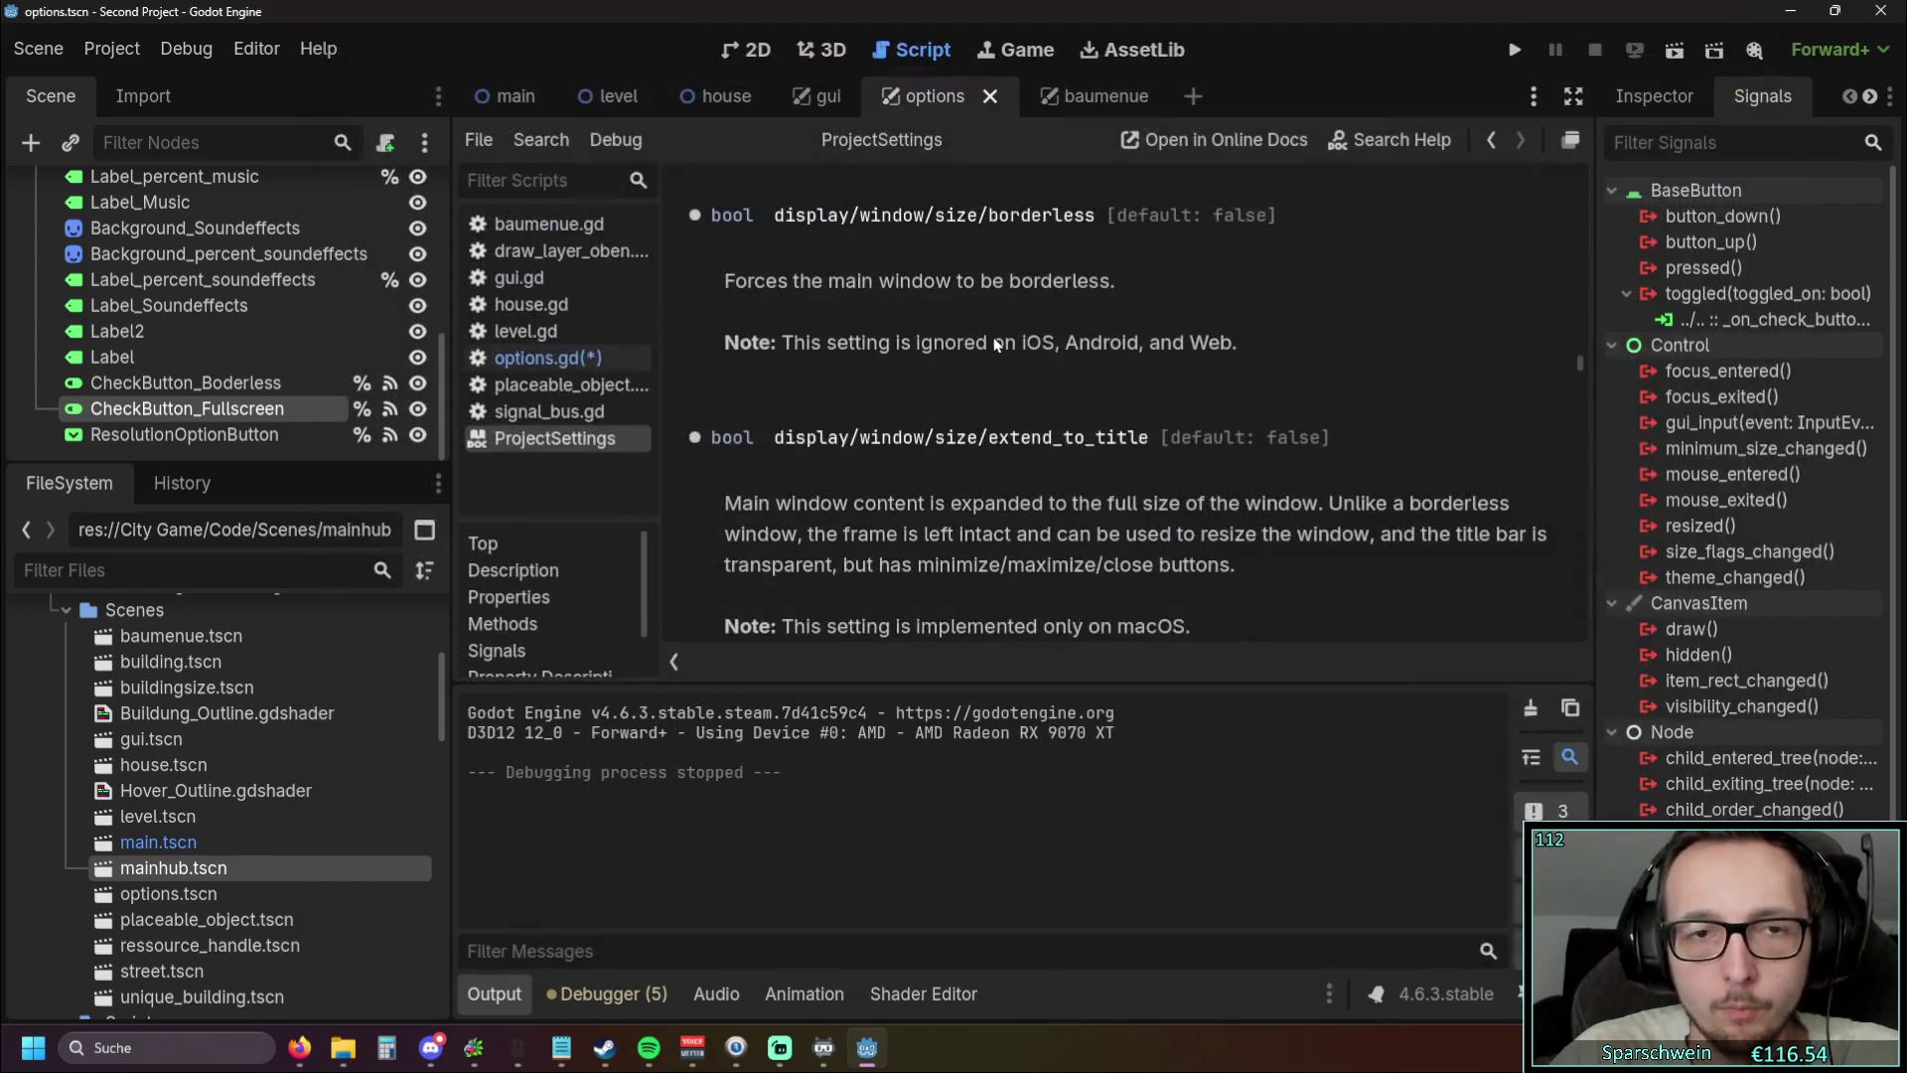
Back in options.gd, replace line 52's flag text with DisplayServer from autocomplete
{"action": "scroll", "coordinate": [928, 397], "scroll_direction": "up", "scroll_amount": 2}
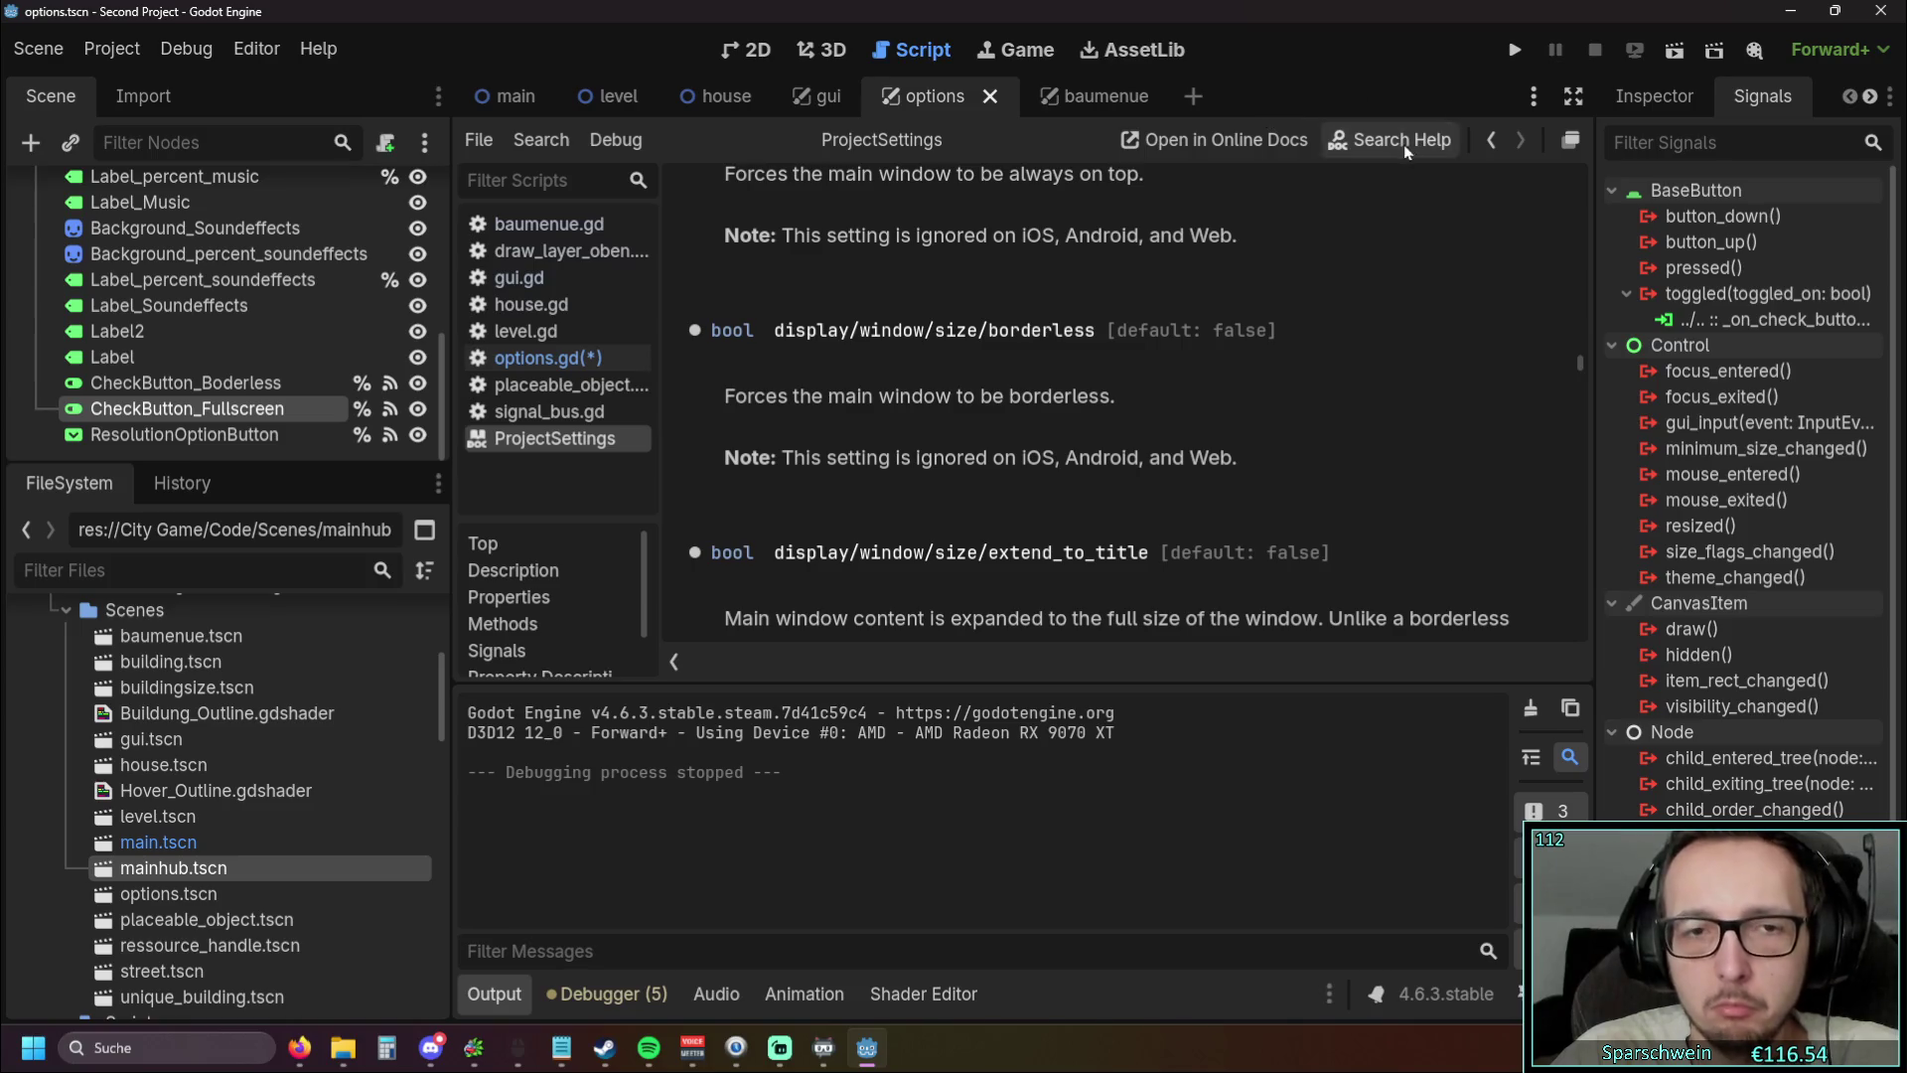
{"action": "left_click", "coordinate": [548, 358]}
{"action": "left_click", "coordinate": [1250, 425]}
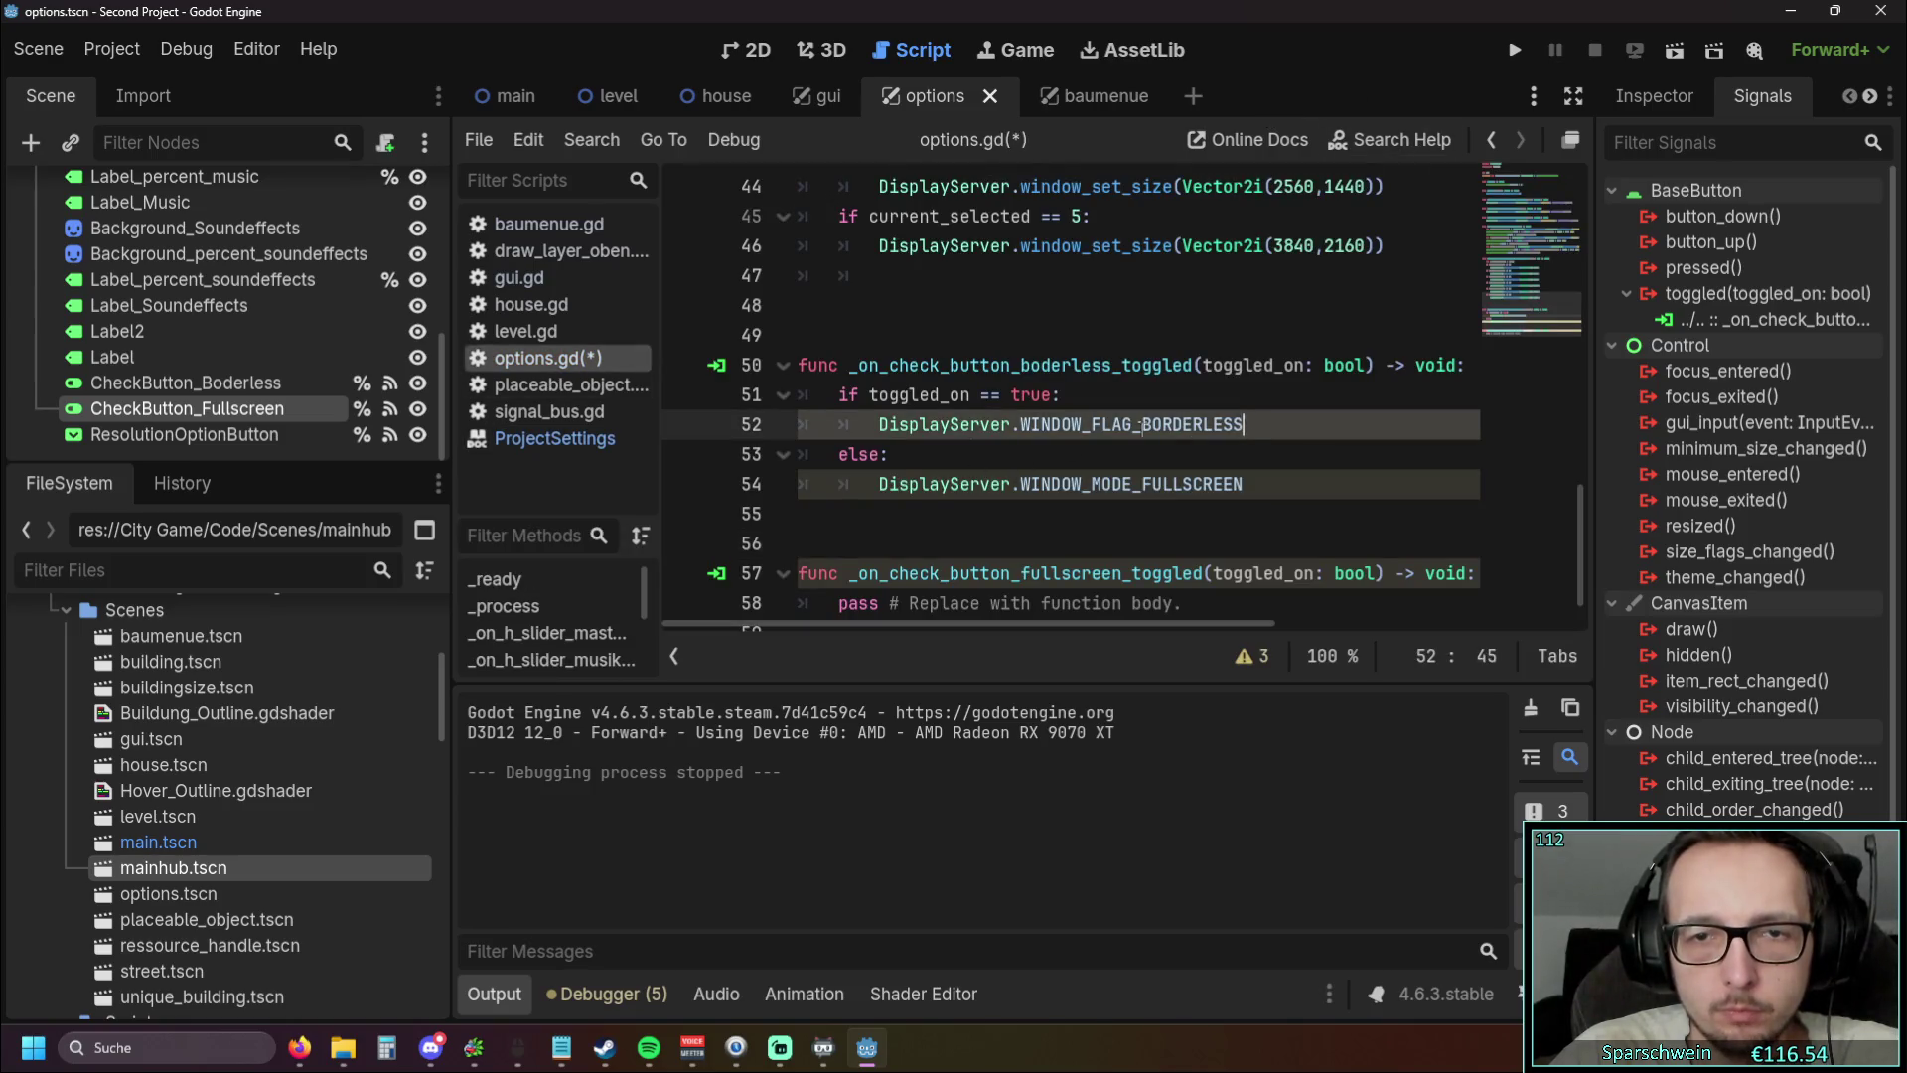
{"action": "left_click_drag", "start_coordinate": [1244, 426], "coordinate": [880, 426]}
{"action": "type", "text": "display"}
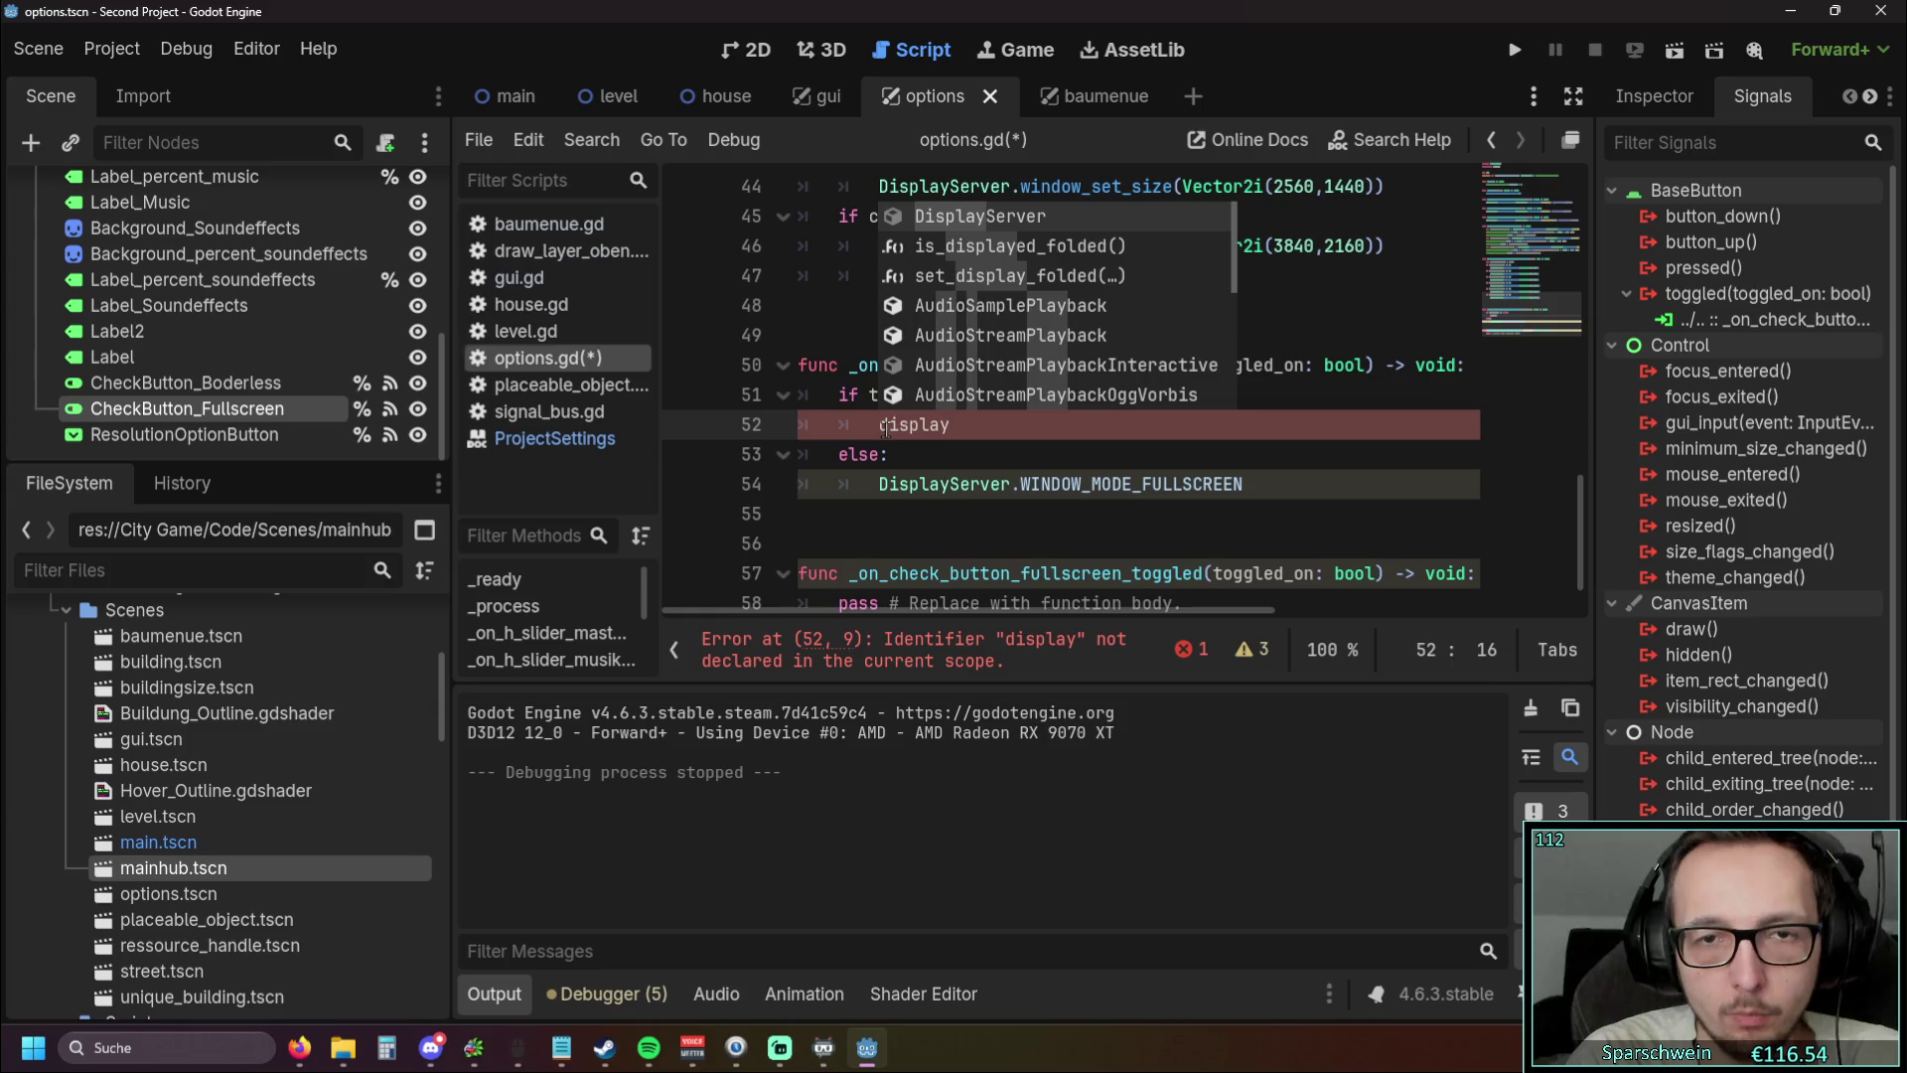
{"action": "key", "text": "Down"}
{"action": "key", "text": "Down"}
{"action": "key", "text": "Down"}
{"action": "key", "text": "Up"}
{"action": "key", "text": "Up"}
{"action": "key", "text": "Up"}
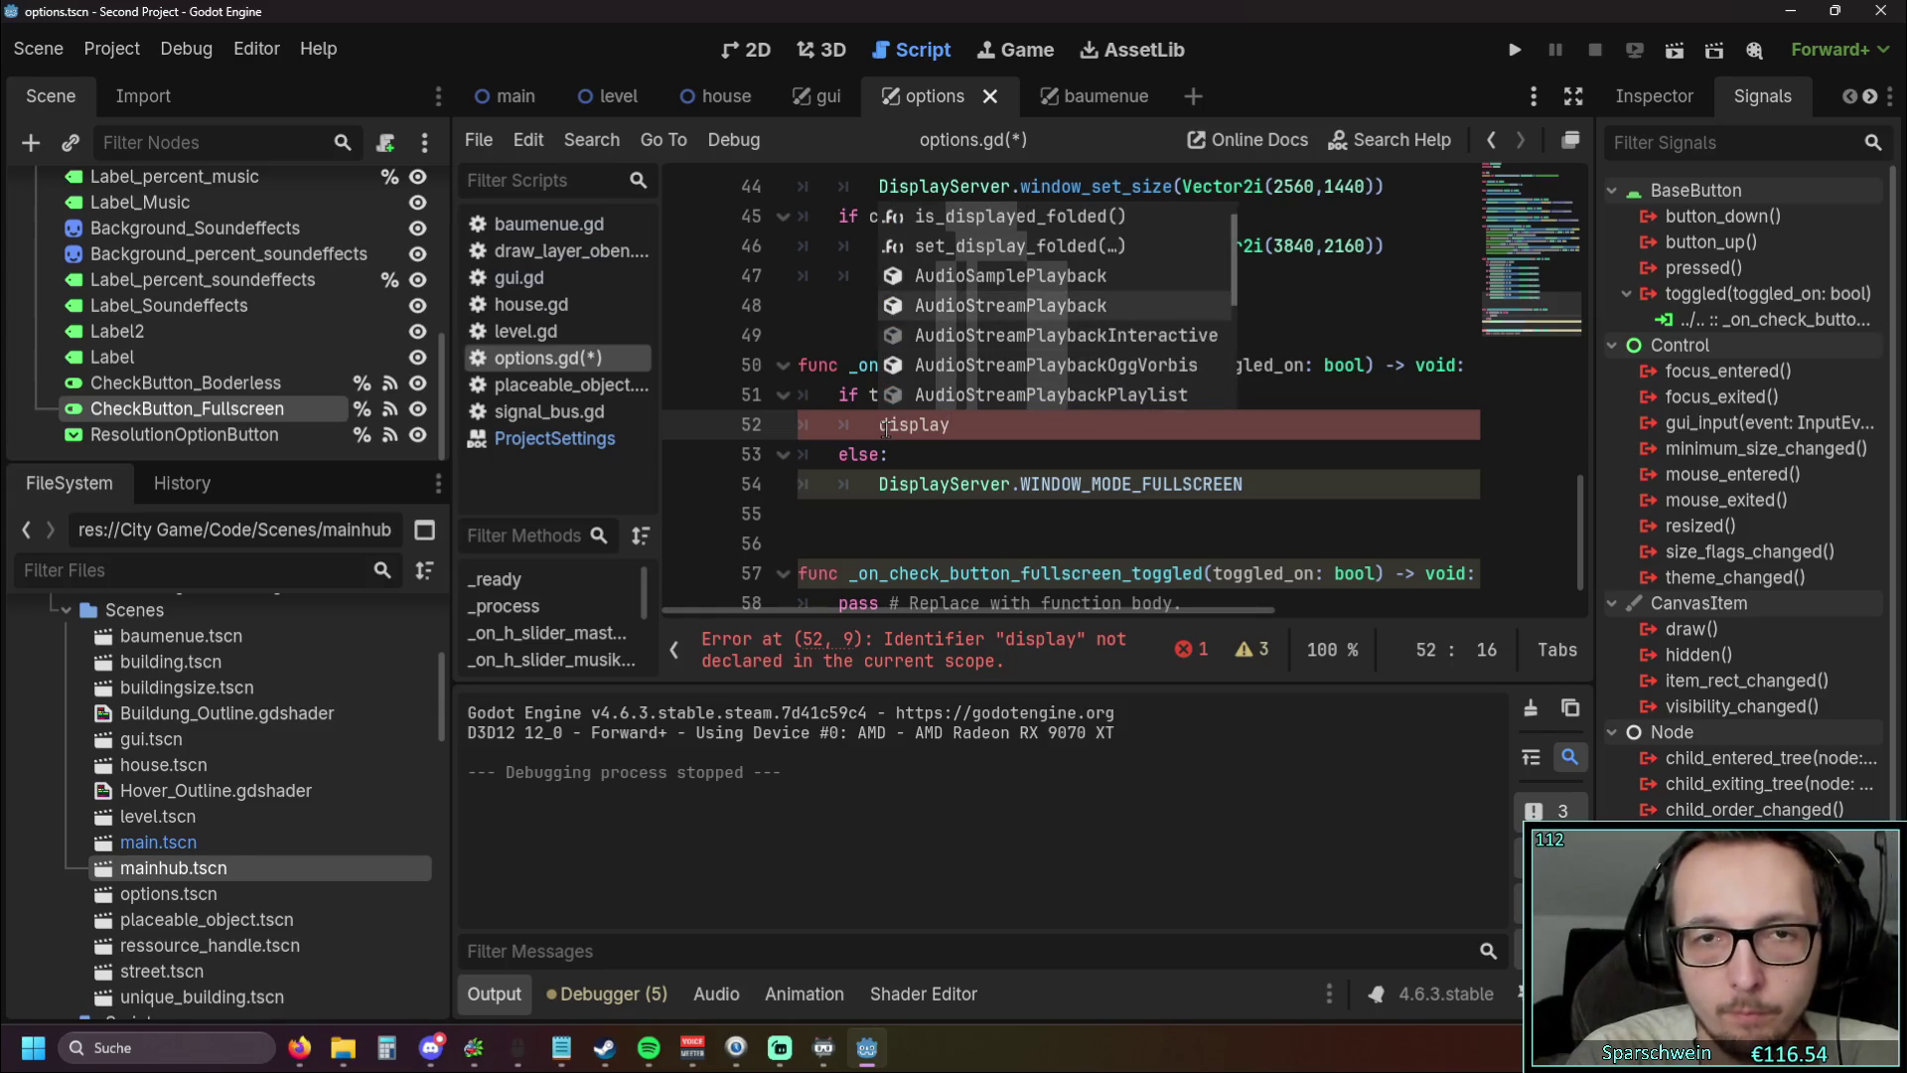
{"action": "key", "text": "Up"}
{"action": "key", "text": "Up"}
{"action": "key", "text": "Up"}
{"action": "key", "text": "Return"}
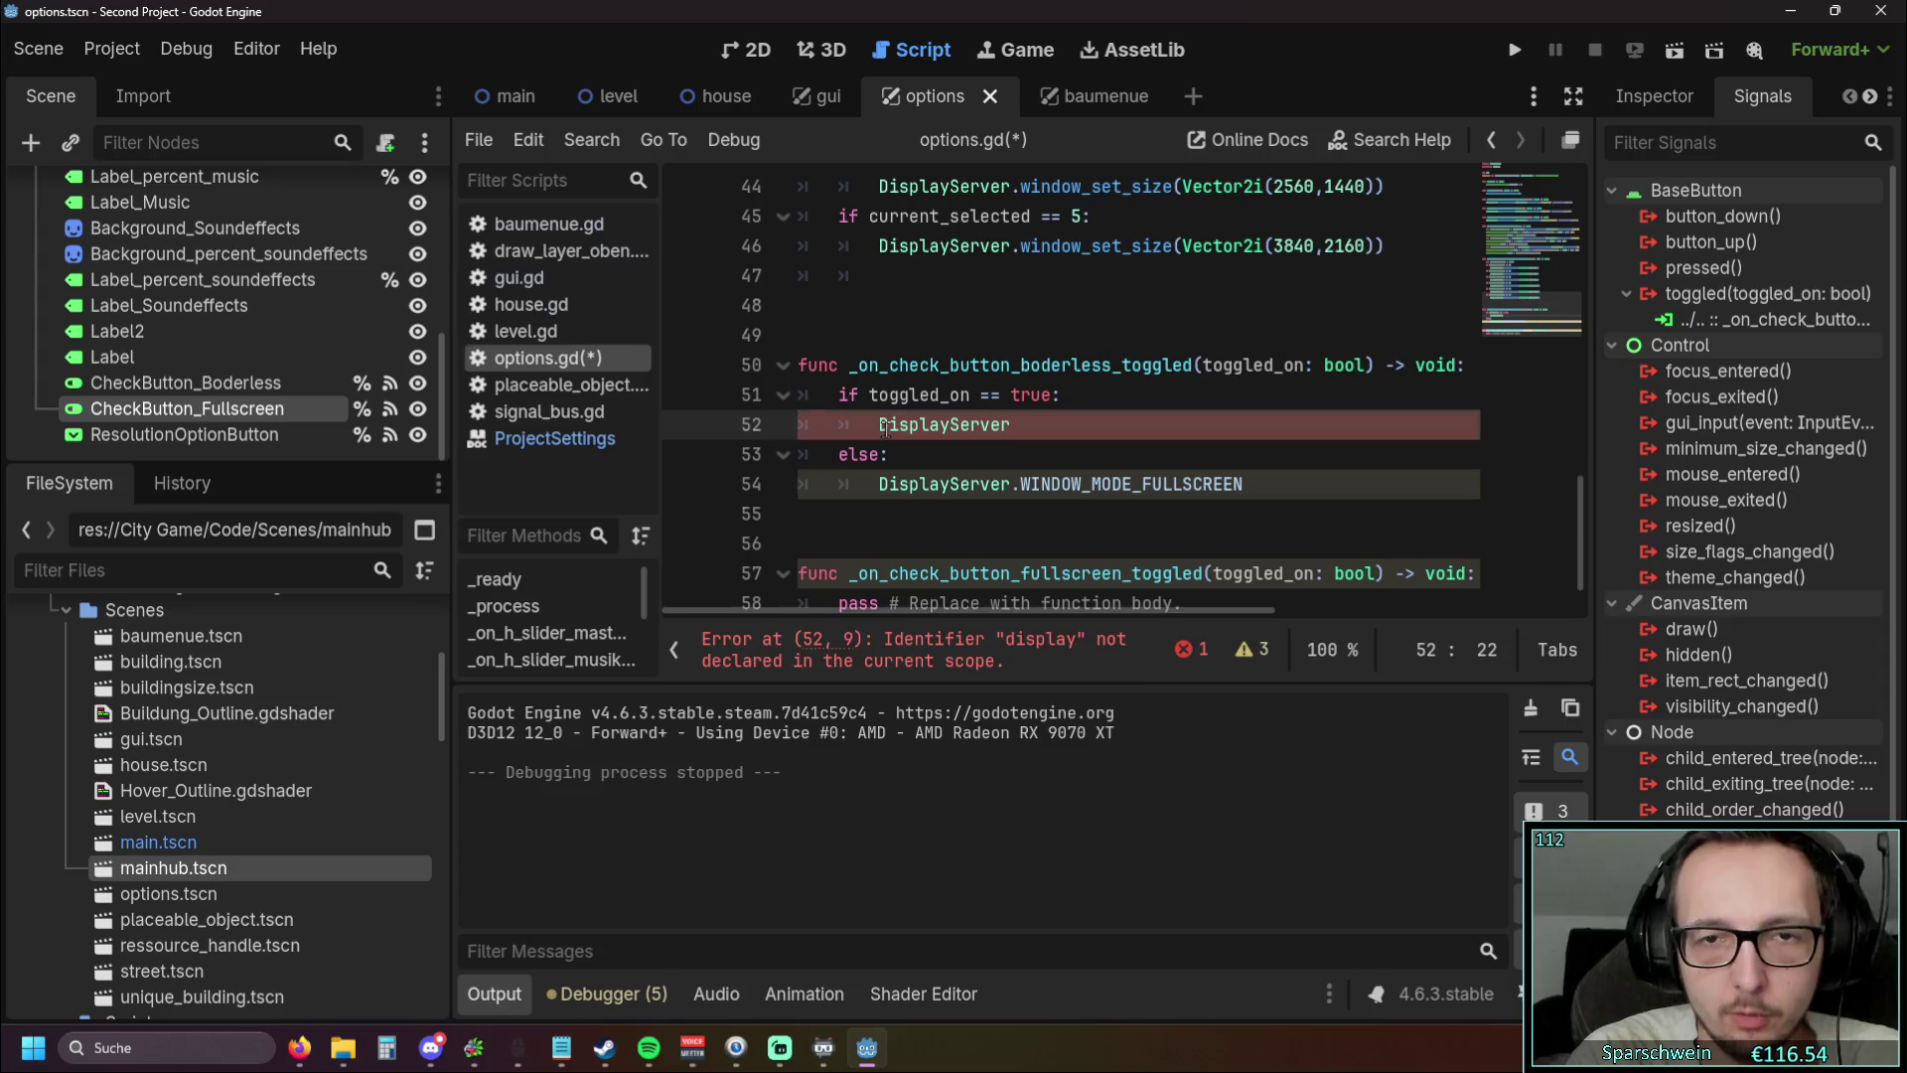
Browse the DisplayServer members, then erase line 52 so the if branch is empty
{"action": "type", "text": "."}
{"action": "key", "text": "Up"}
{"action": "key", "text": "Down"}
{"action": "type", "text": "dispay"}
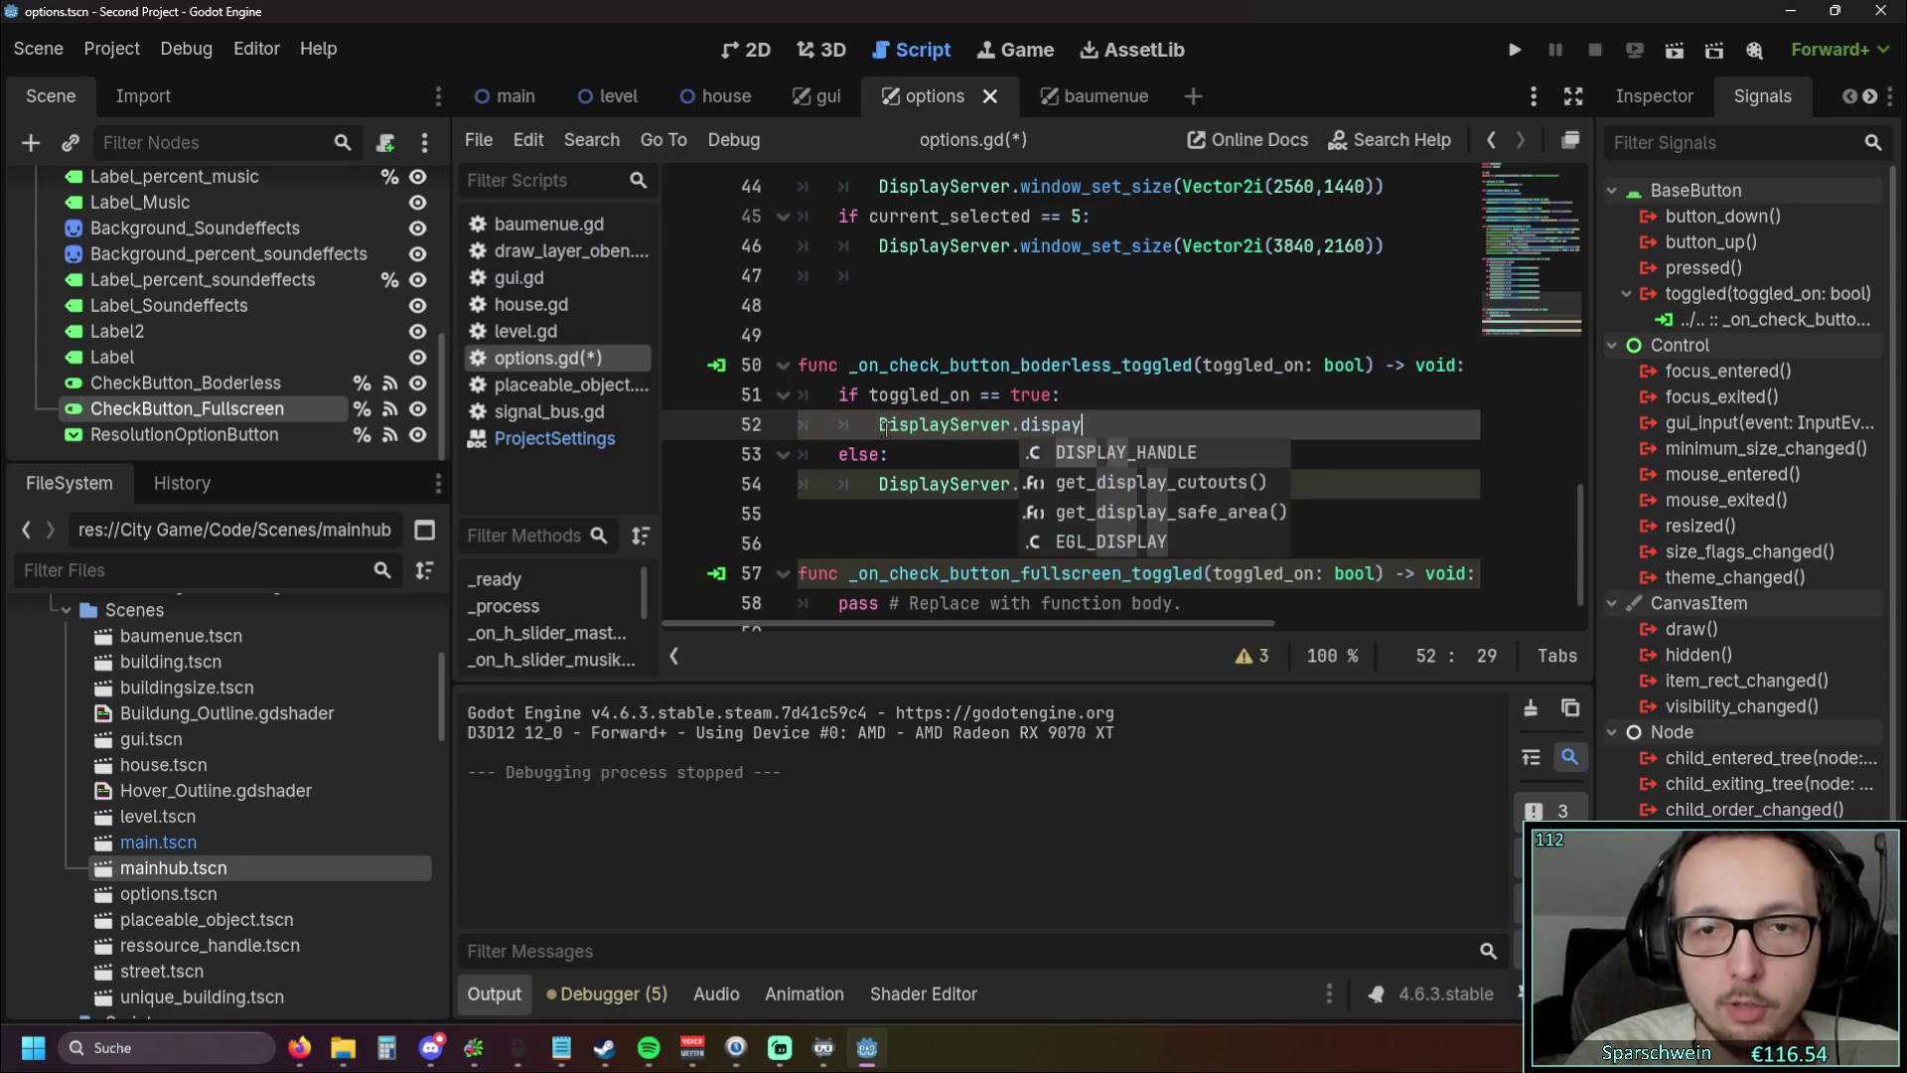
{"action": "key", "text": "BackSpace"}
{"action": "key", "text": "BackSpace"}
{"action": "key", "text": "BackSpace"}
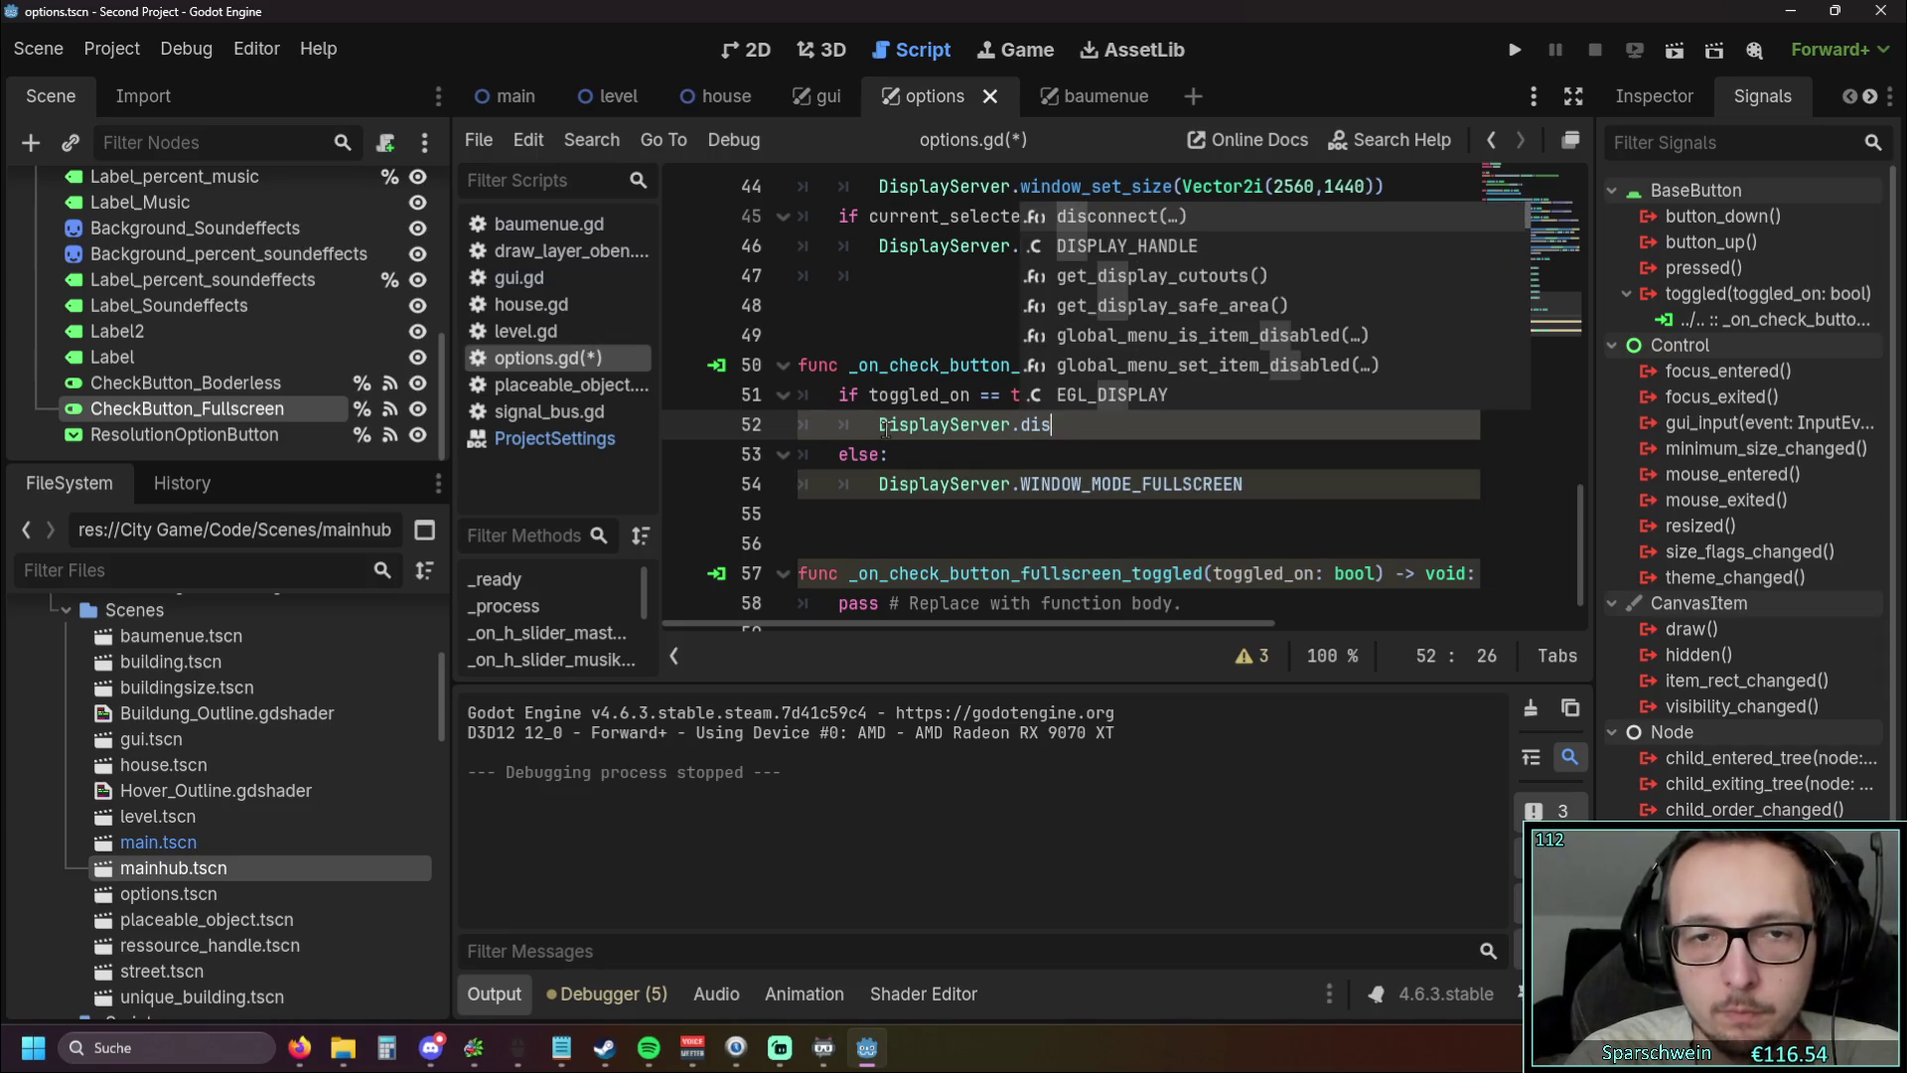
{"action": "key", "text": "BackSpace"}
{"action": "key", "text": "BackSpace"}
{"action": "key", "text": "BackSpace"}
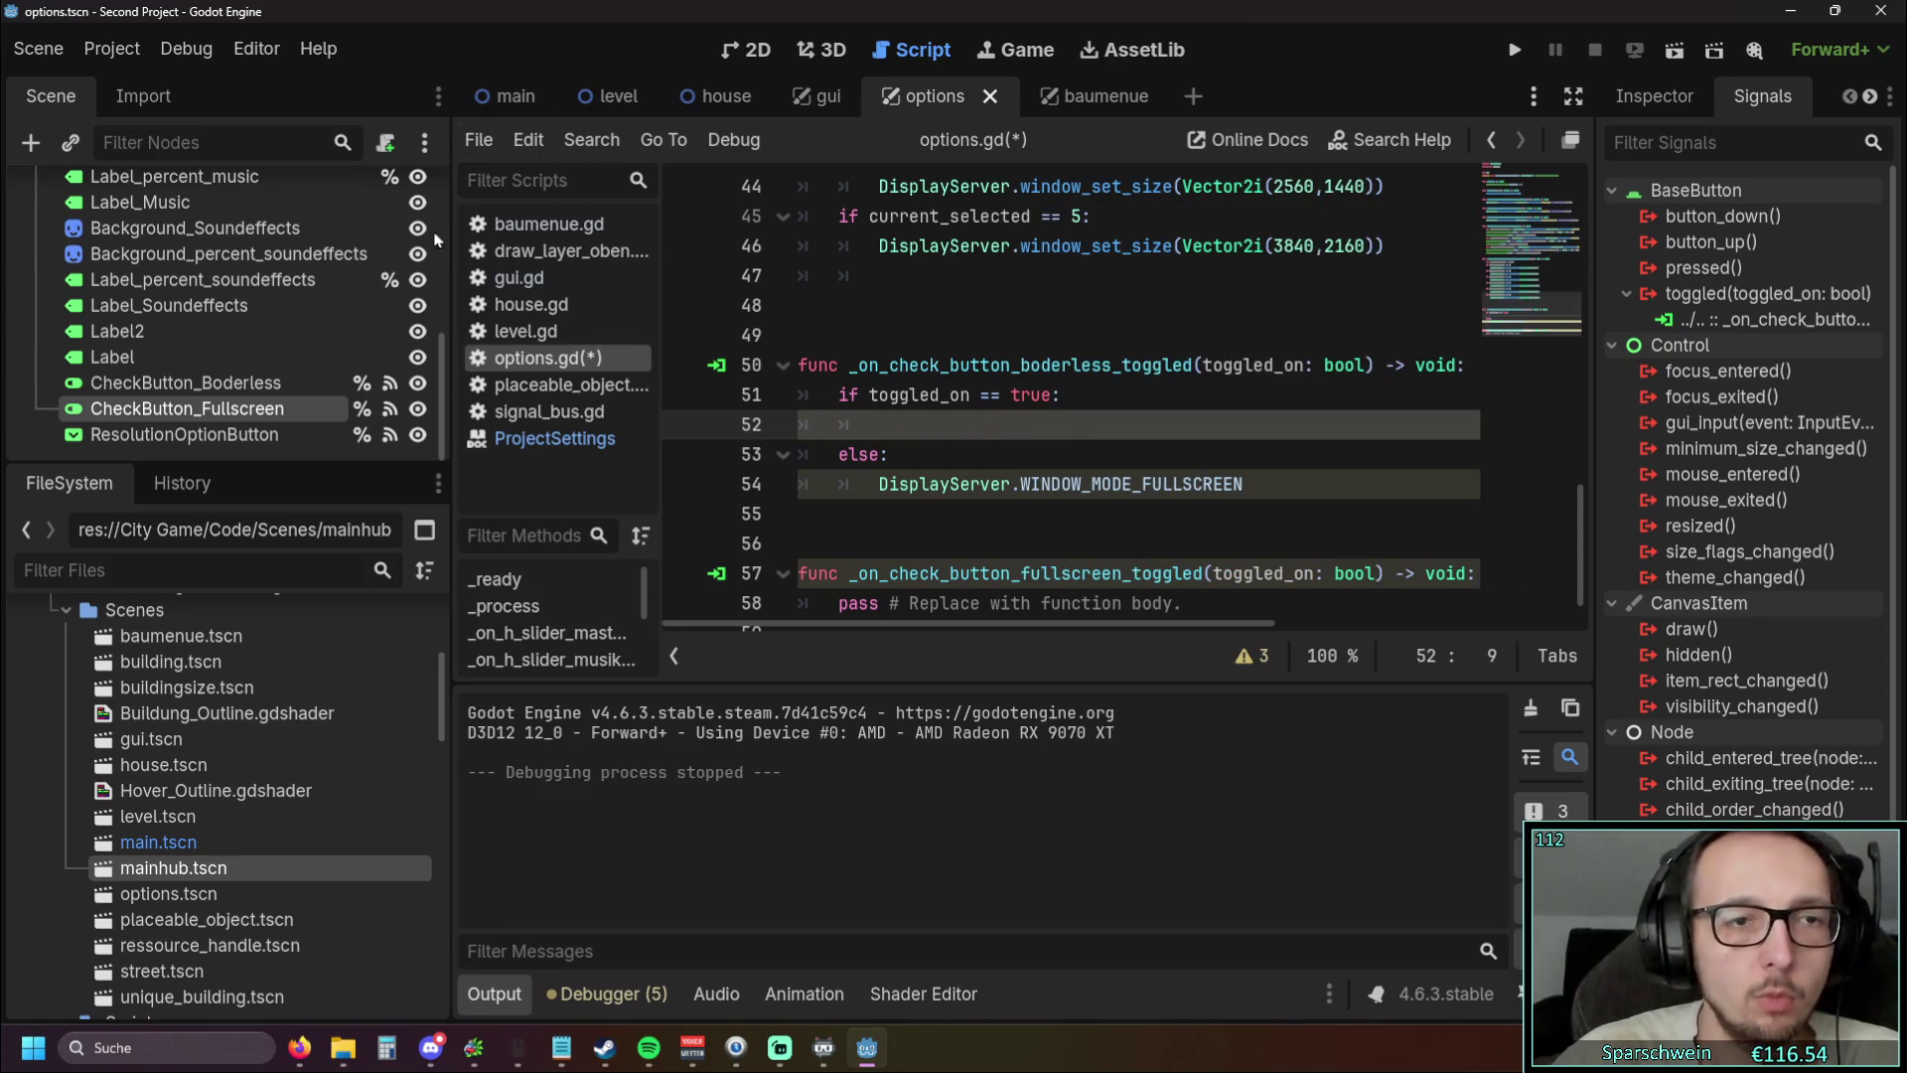
{"action": "left_click", "coordinate": [522, 442]}
{"action": "scroll", "coordinate": [916, 399], "scroll_direction": "up", "scroll_amount": 2}
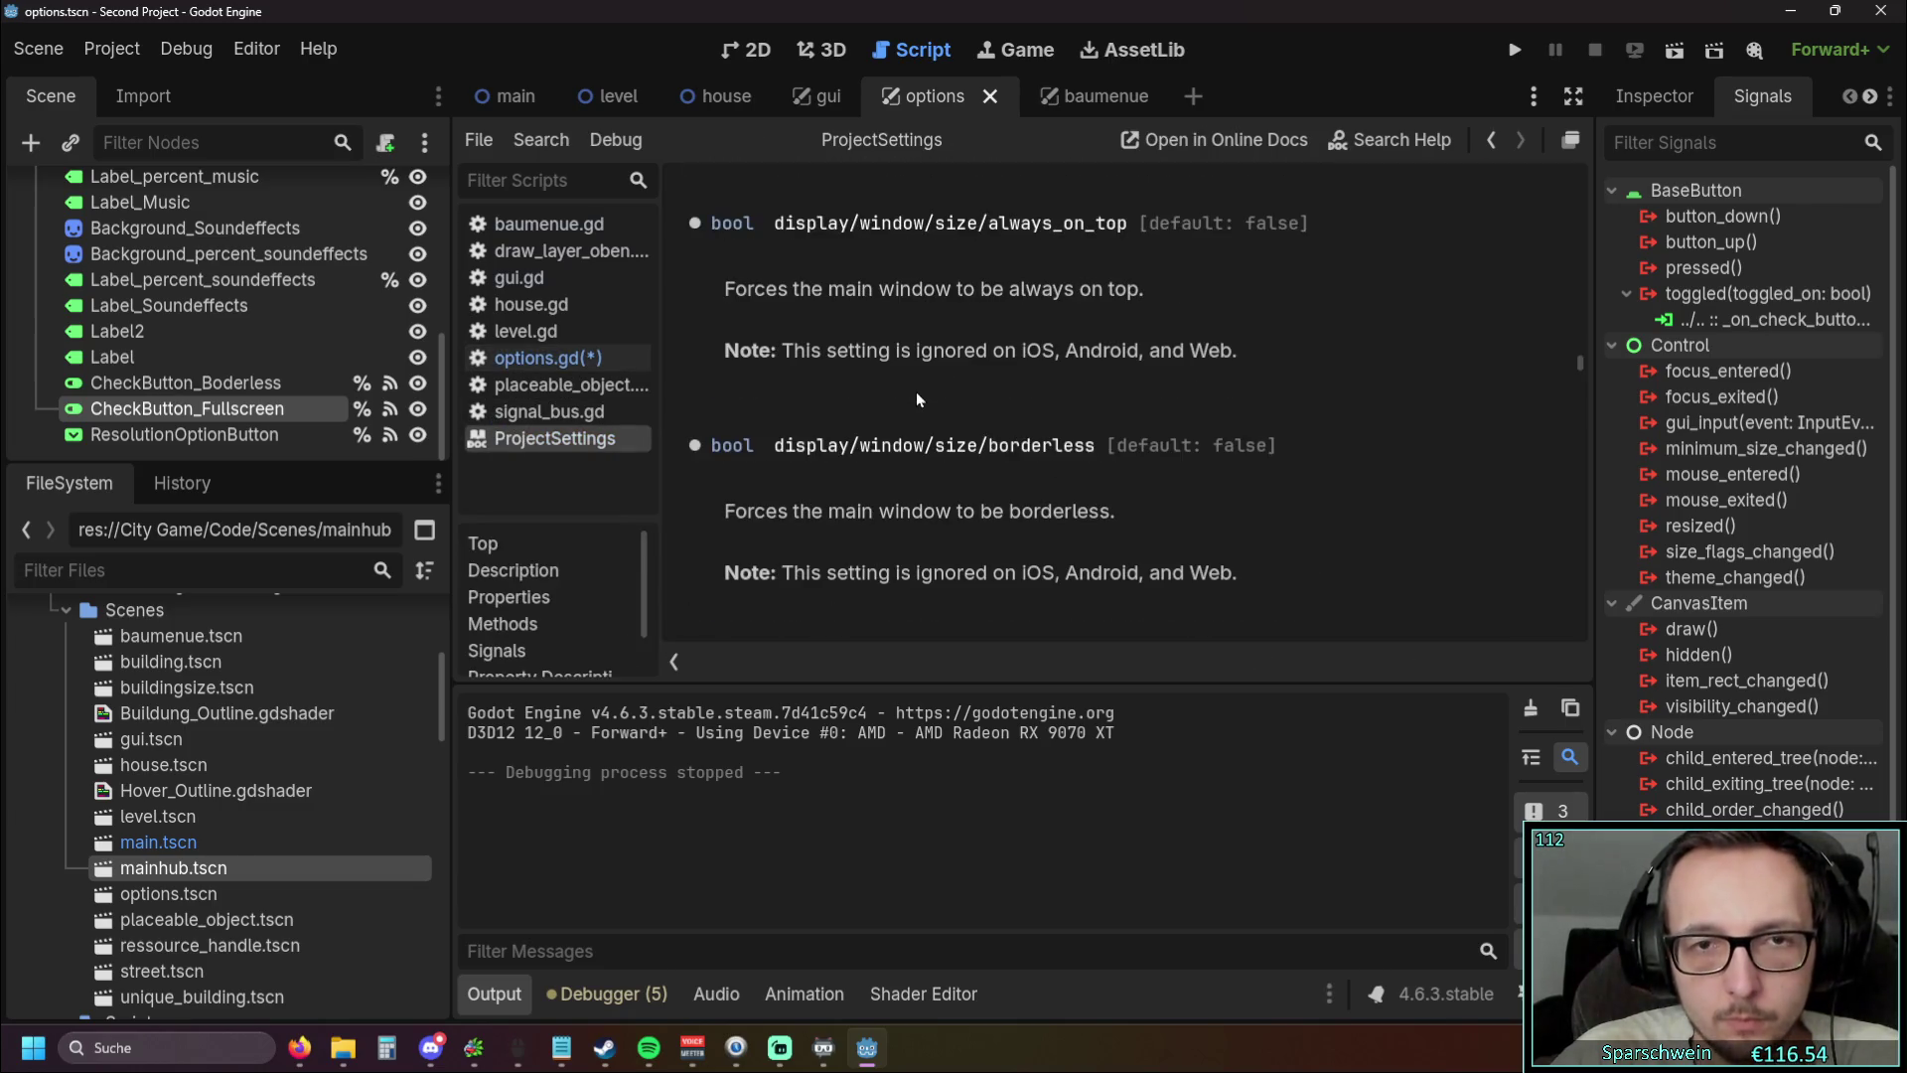
{"action": "left_click_drag", "start_coordinate": [1580, 363], "coordinate": [1609, 141]}
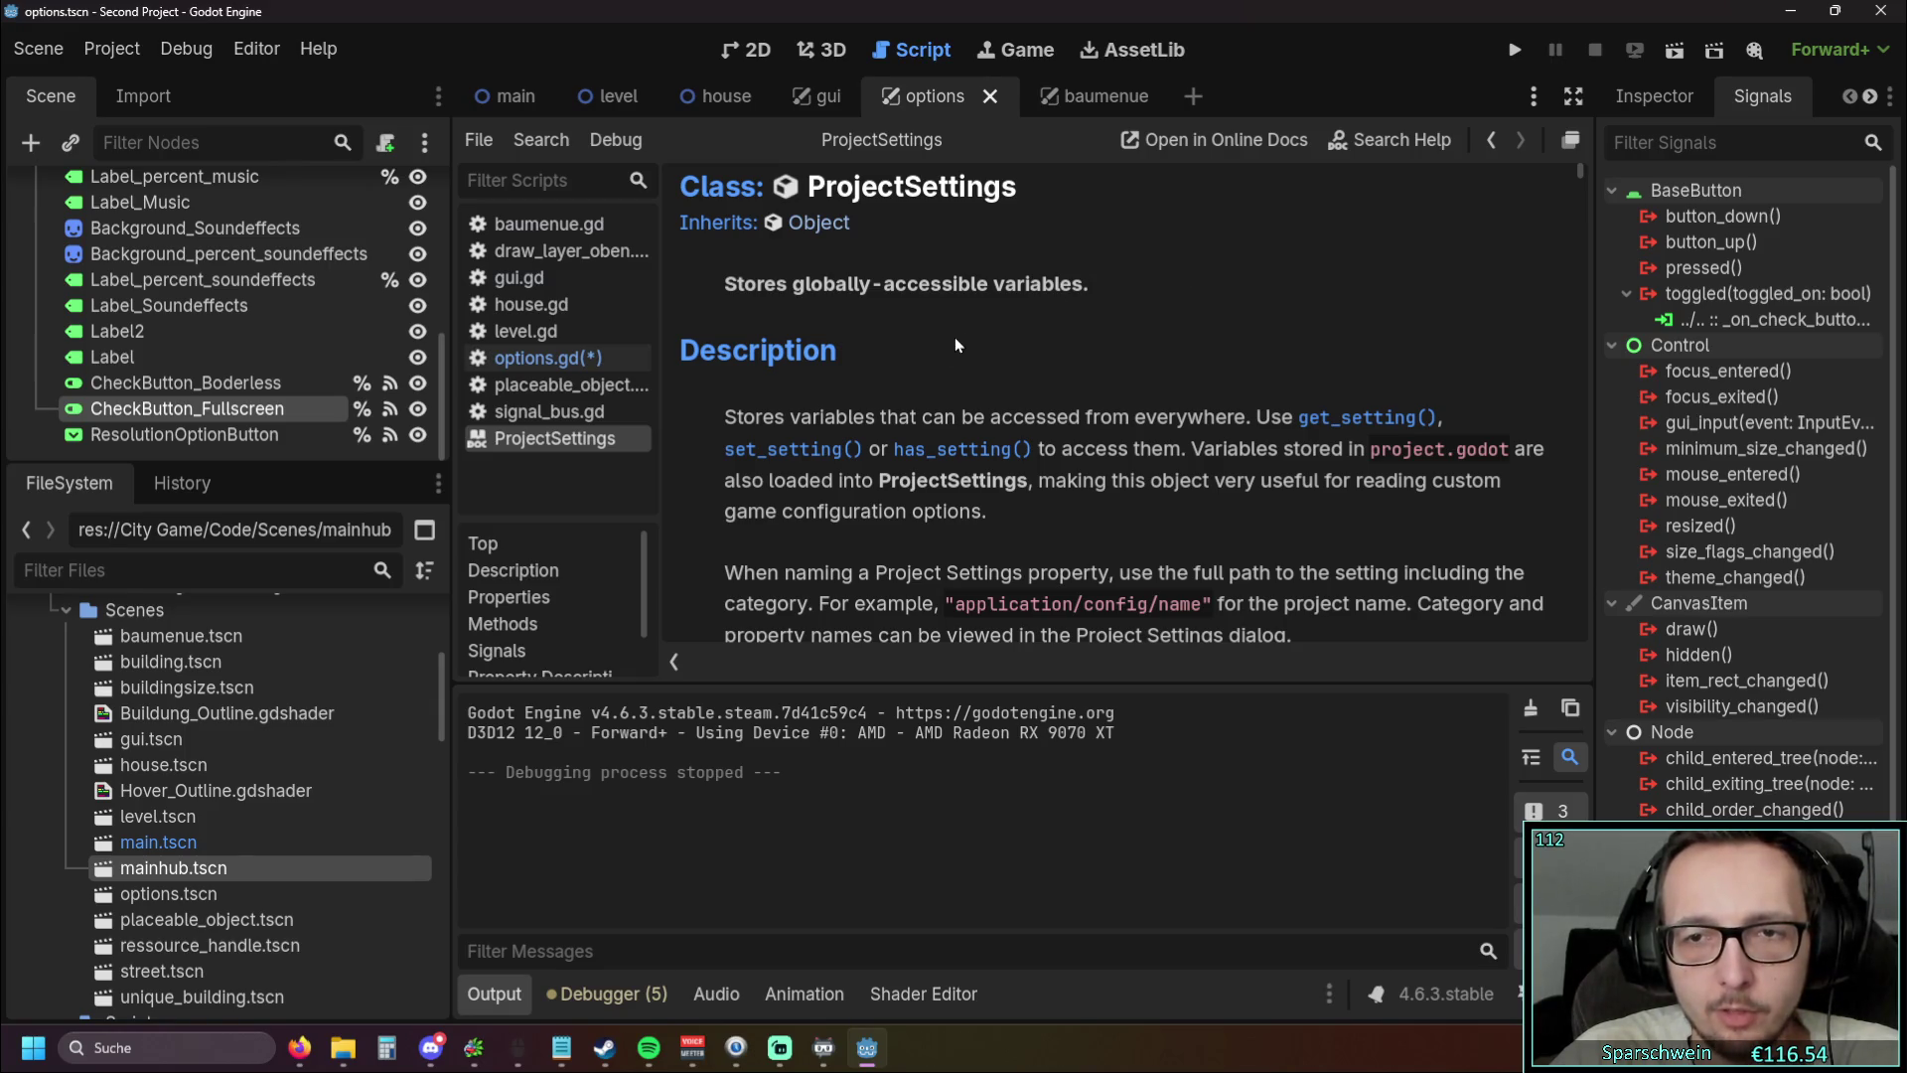
{"action": "scroll", "coordinate": [957, 344], "scroll_direction": "down", "scroll_amount": 15}
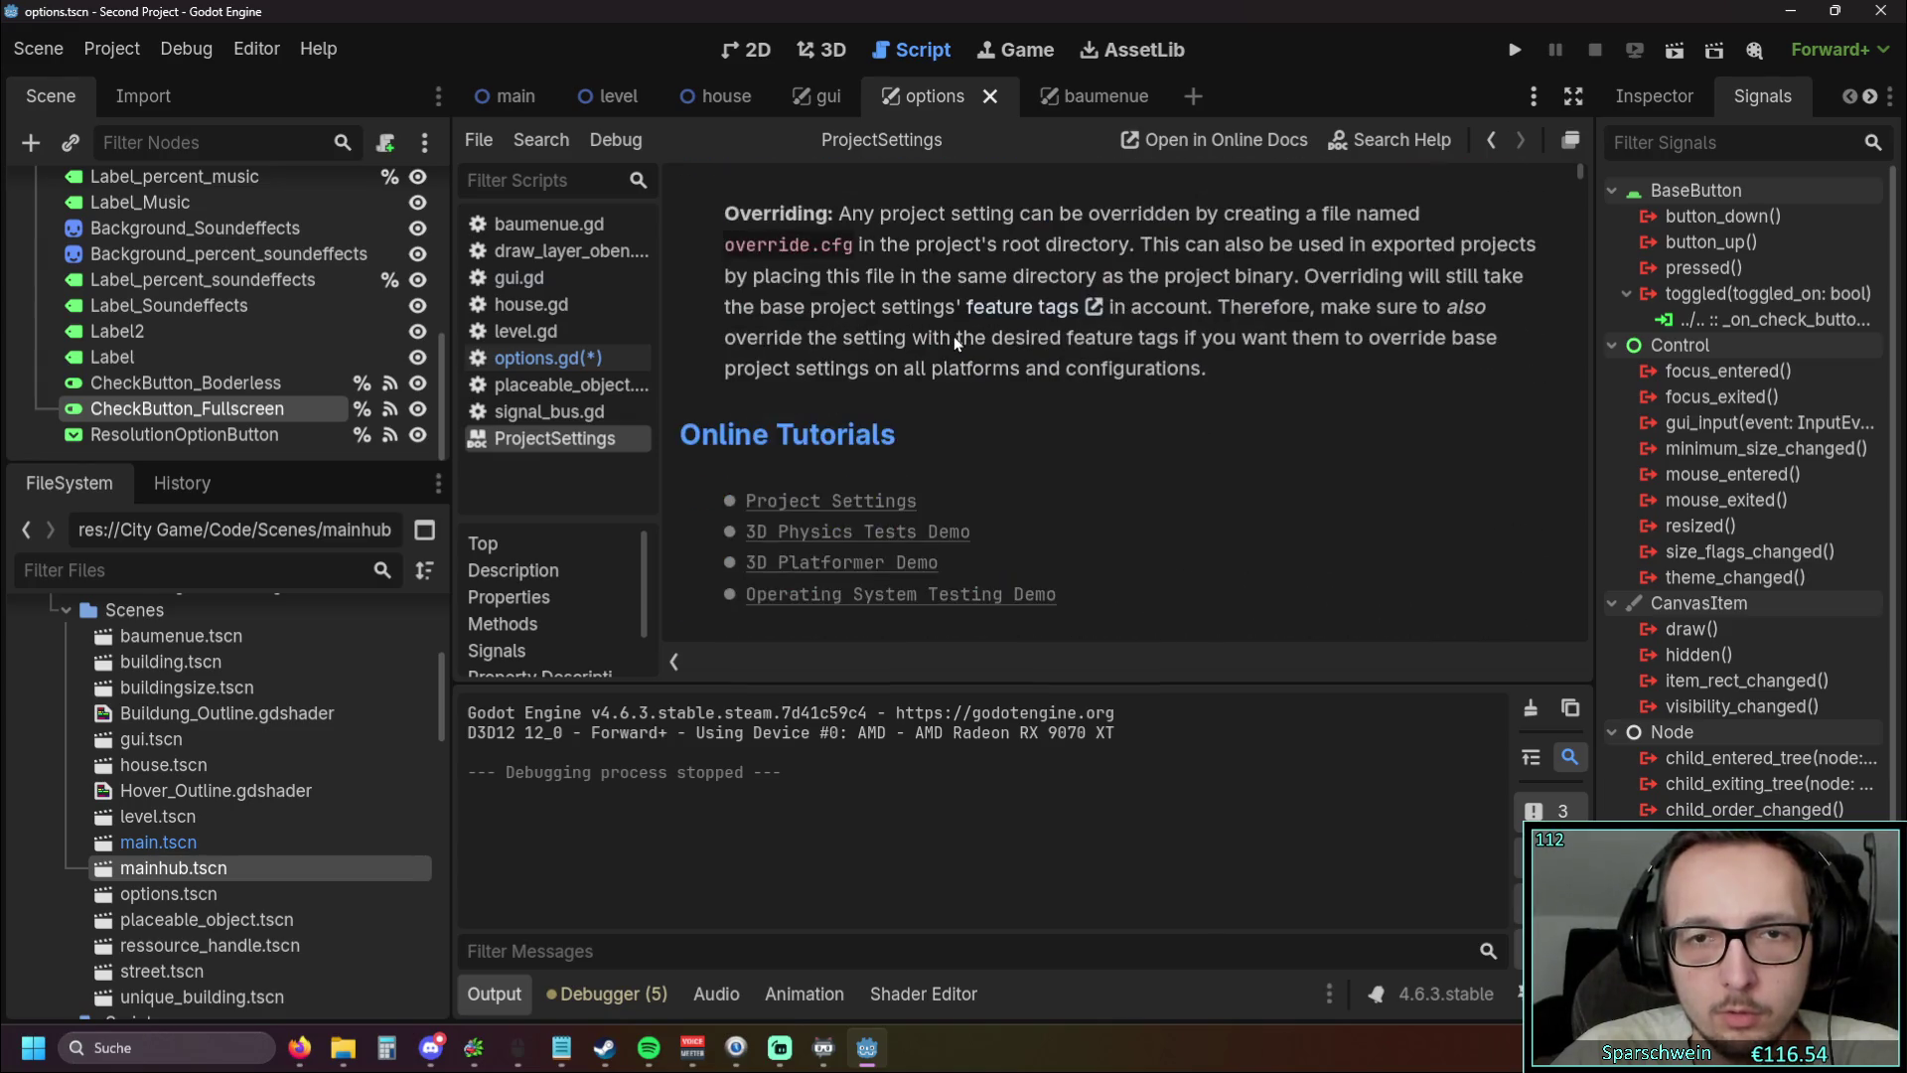
{"action": "scroll", "coordinate": [955, 338], "scroll_direction": "down", "scroll_amount": 10}
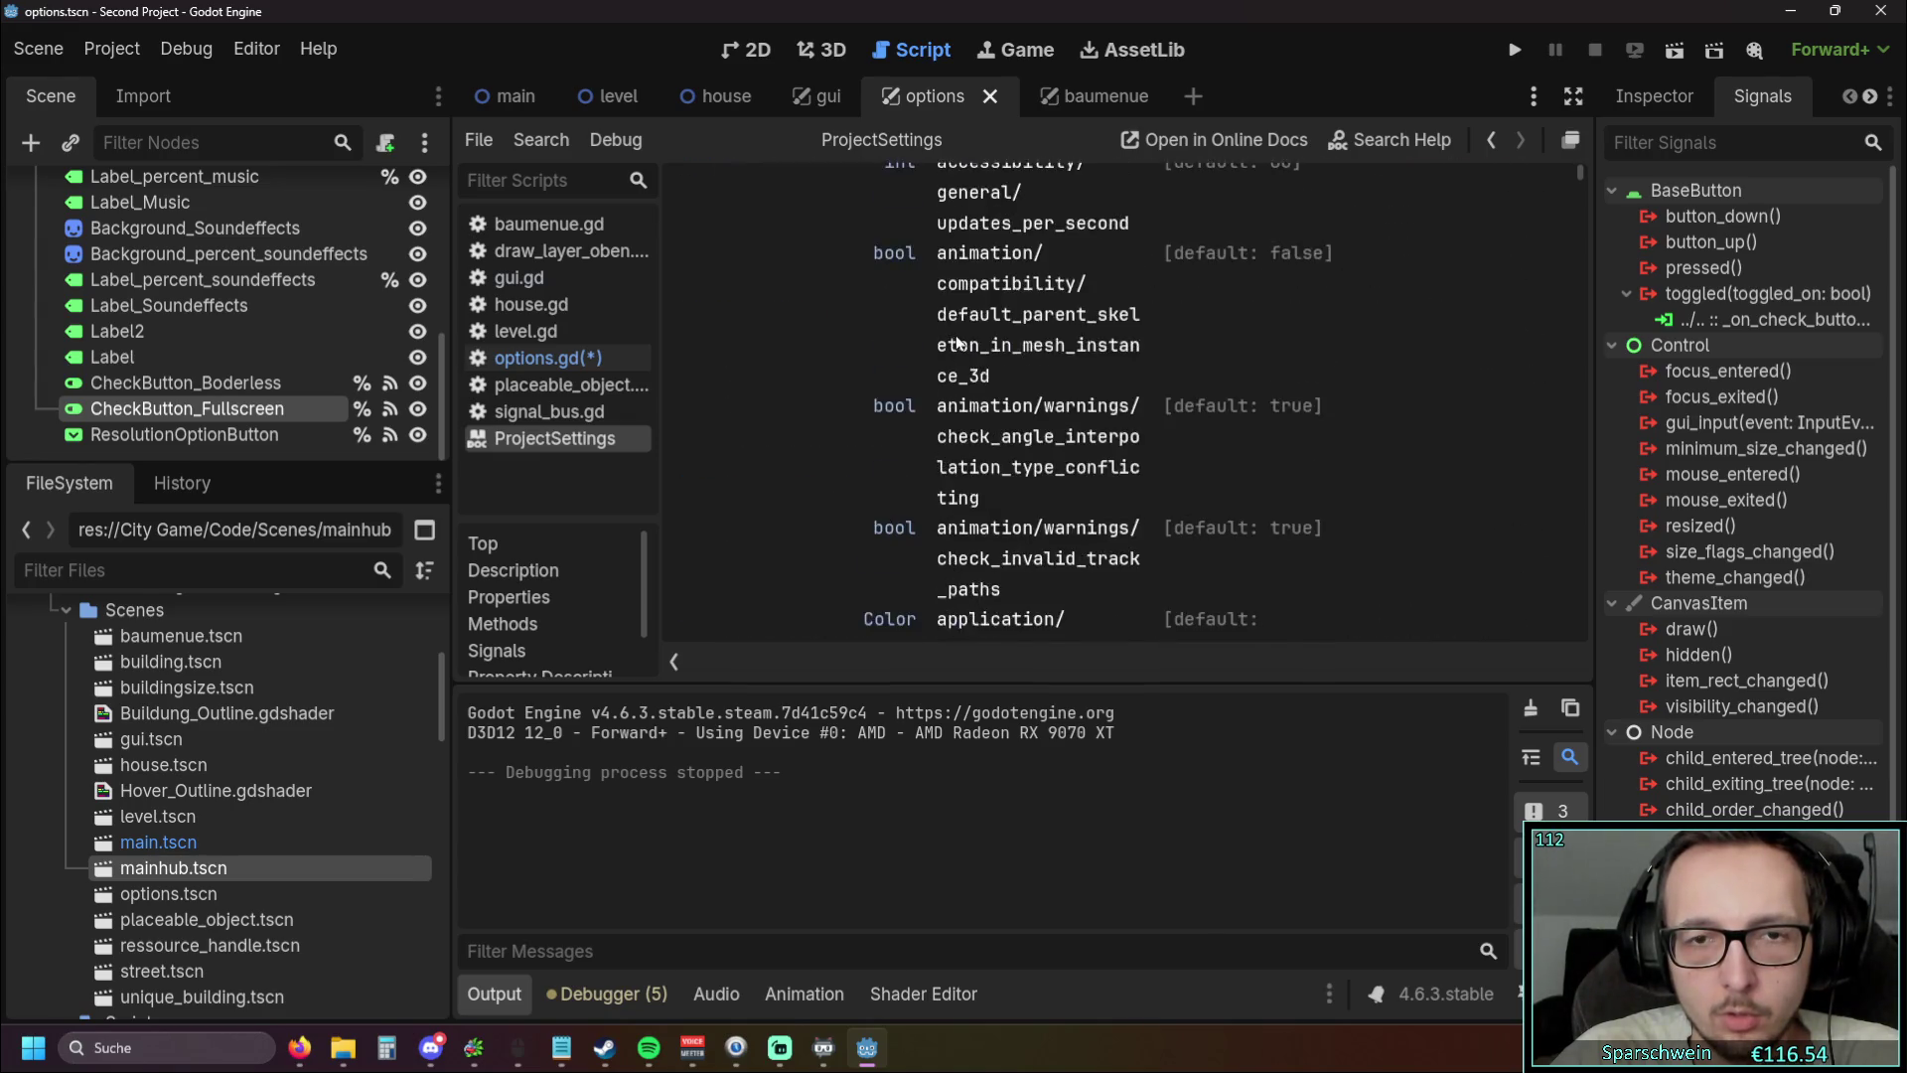
{"action": "scroll", "coordinate": [957, 343], "scroll_direction": "down", "scroll_amount": 20}
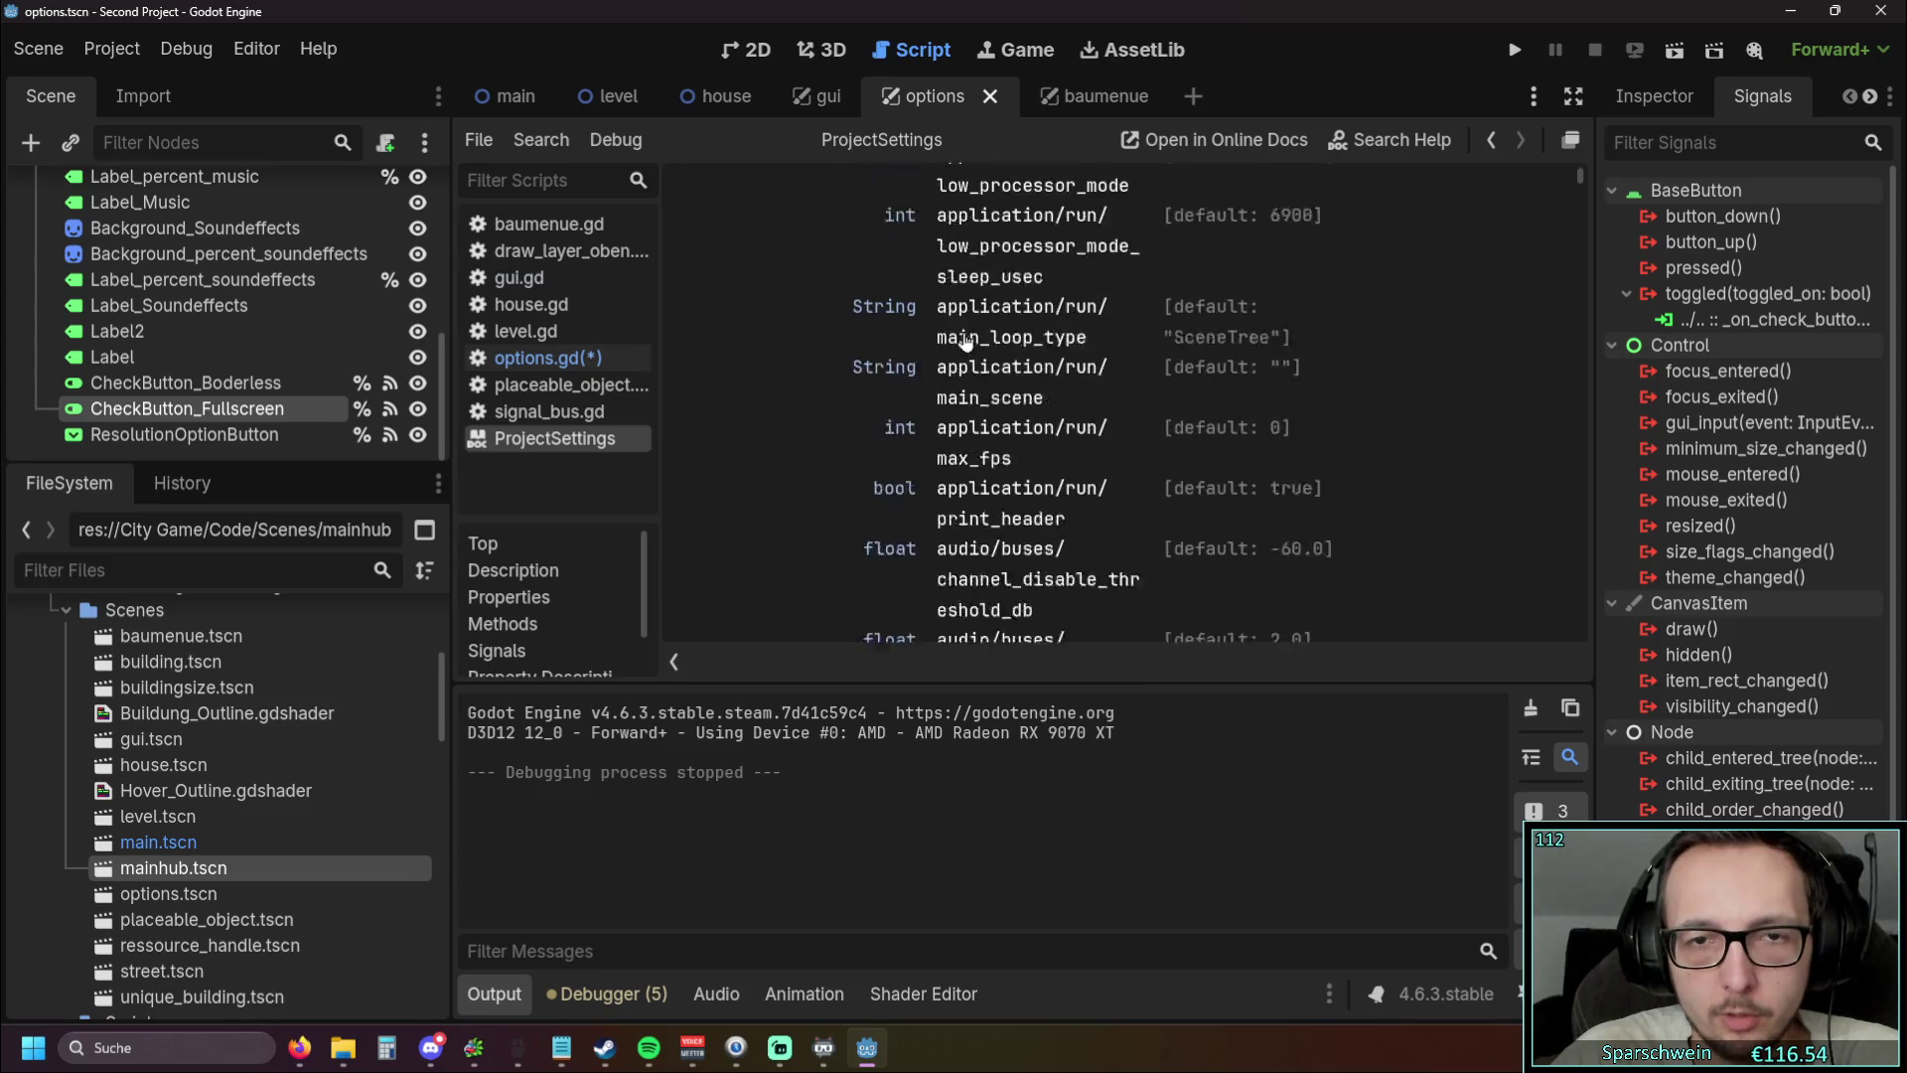
{"action": "scroll", "coordinate": [958, 340], "scroll_direction": "down", "scroll_amount": 15}
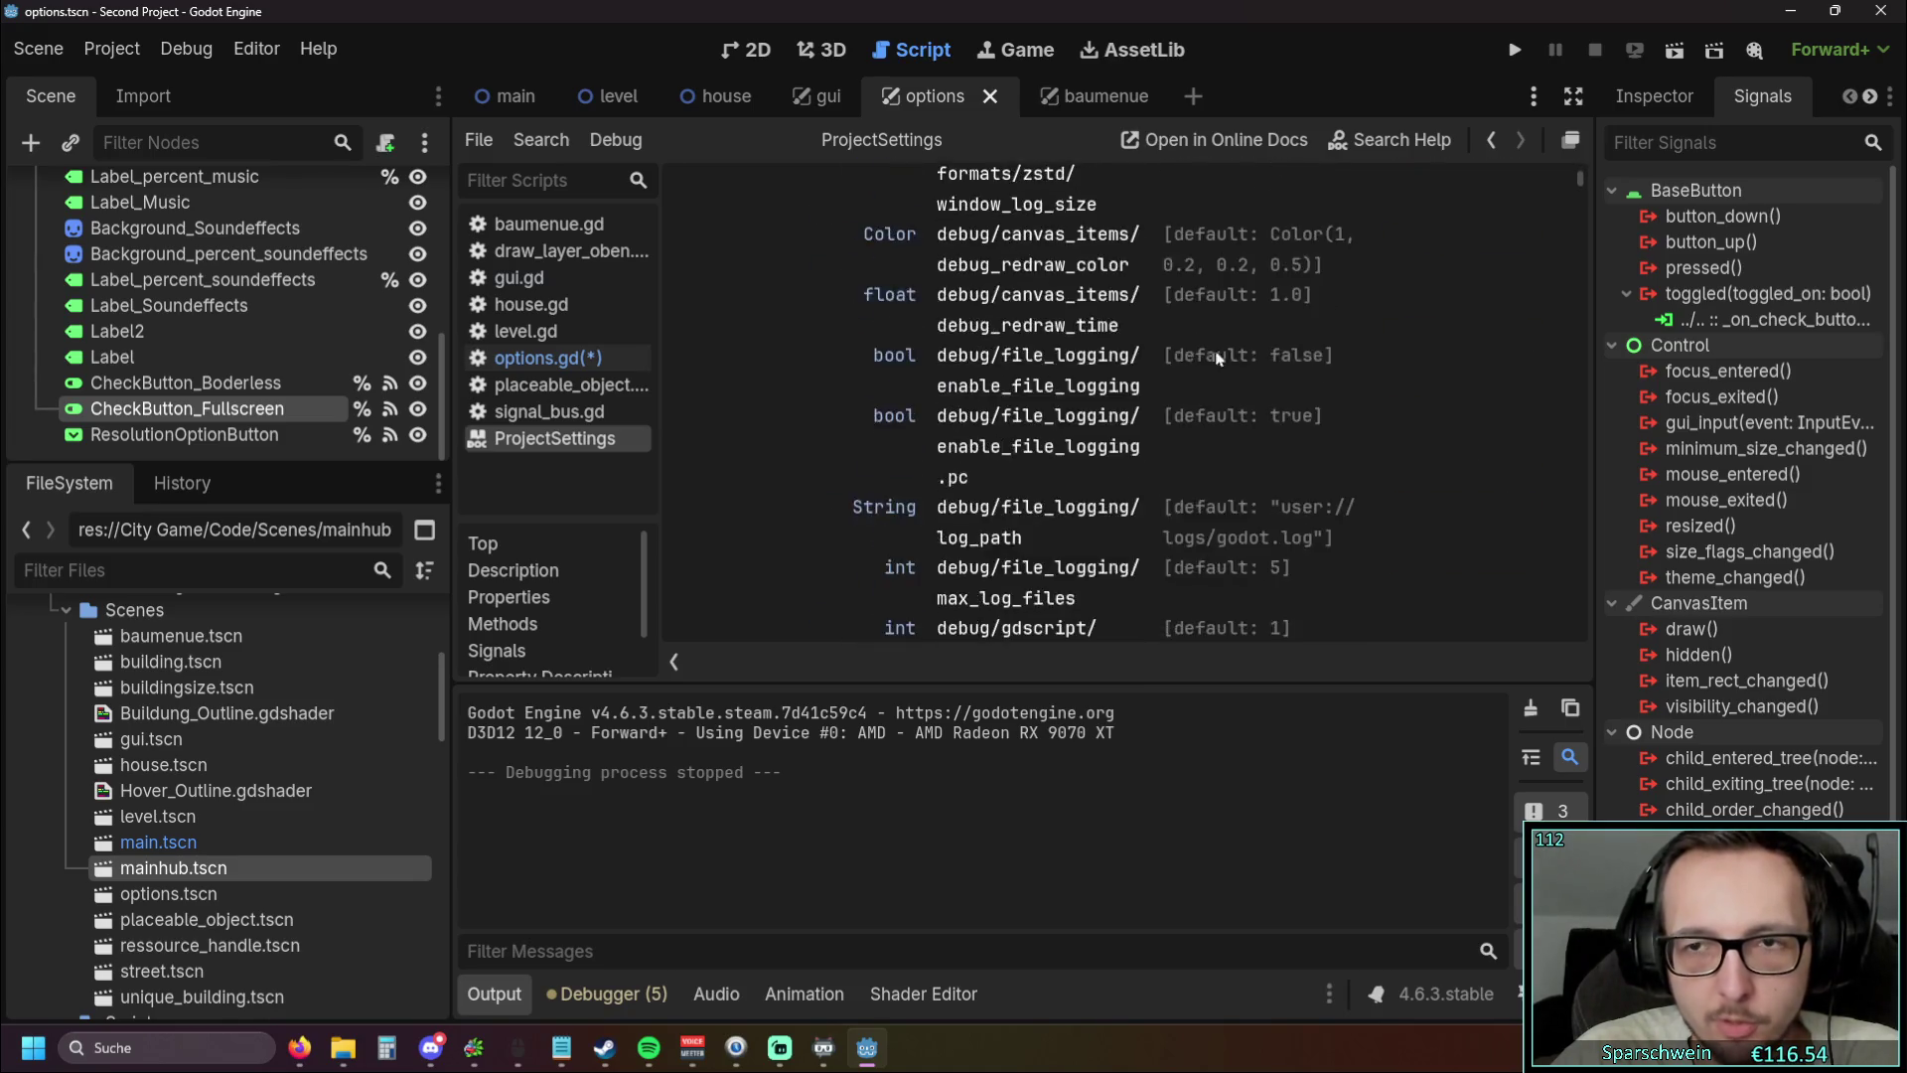
{"action": "left_click_drag", "start_coordinate": [1575, 181], "coordinate": [1584, 128]}
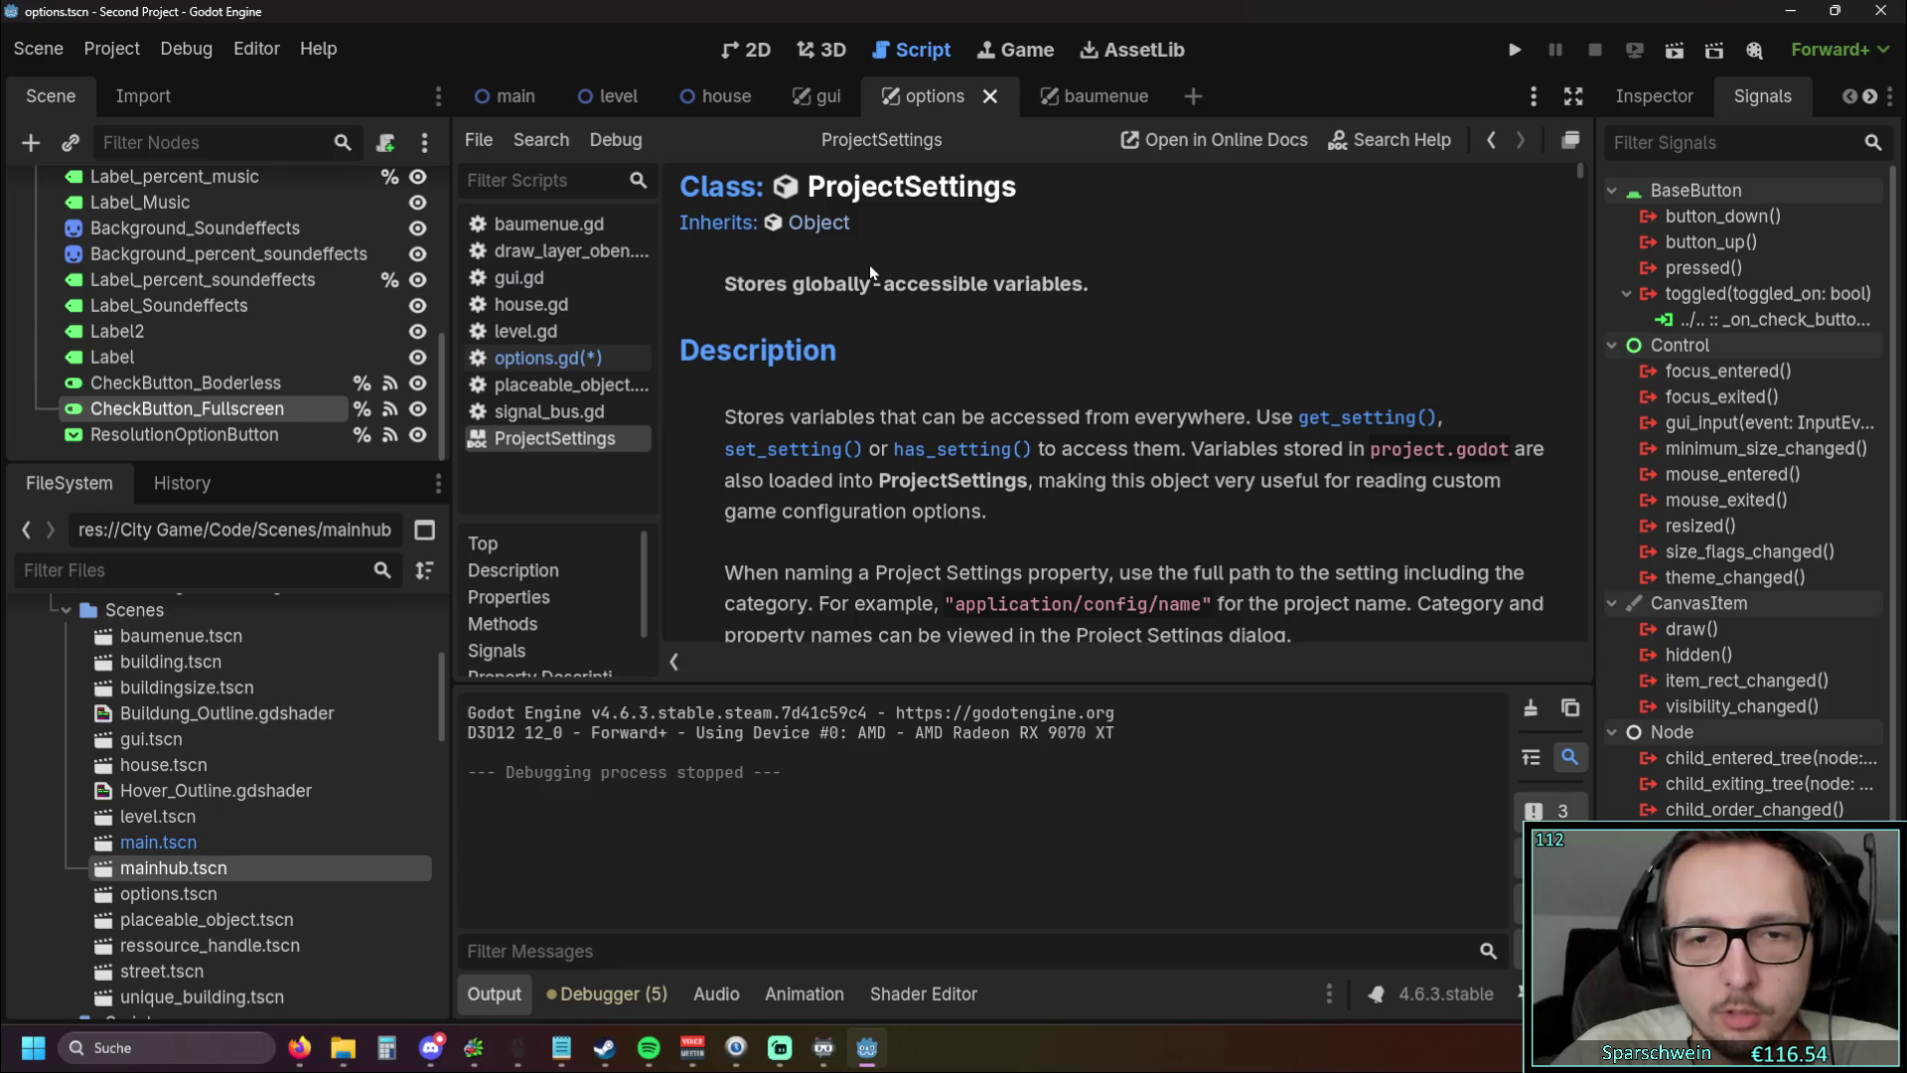
{"action": "scroll", "coordinate": [1132, 368], "scroll_direction": "down", "scroll_amount": 3}
{"action": "scroll", "coordinate": [1133, 368], "scroll_direction": "down", "scroll_amount": 6}
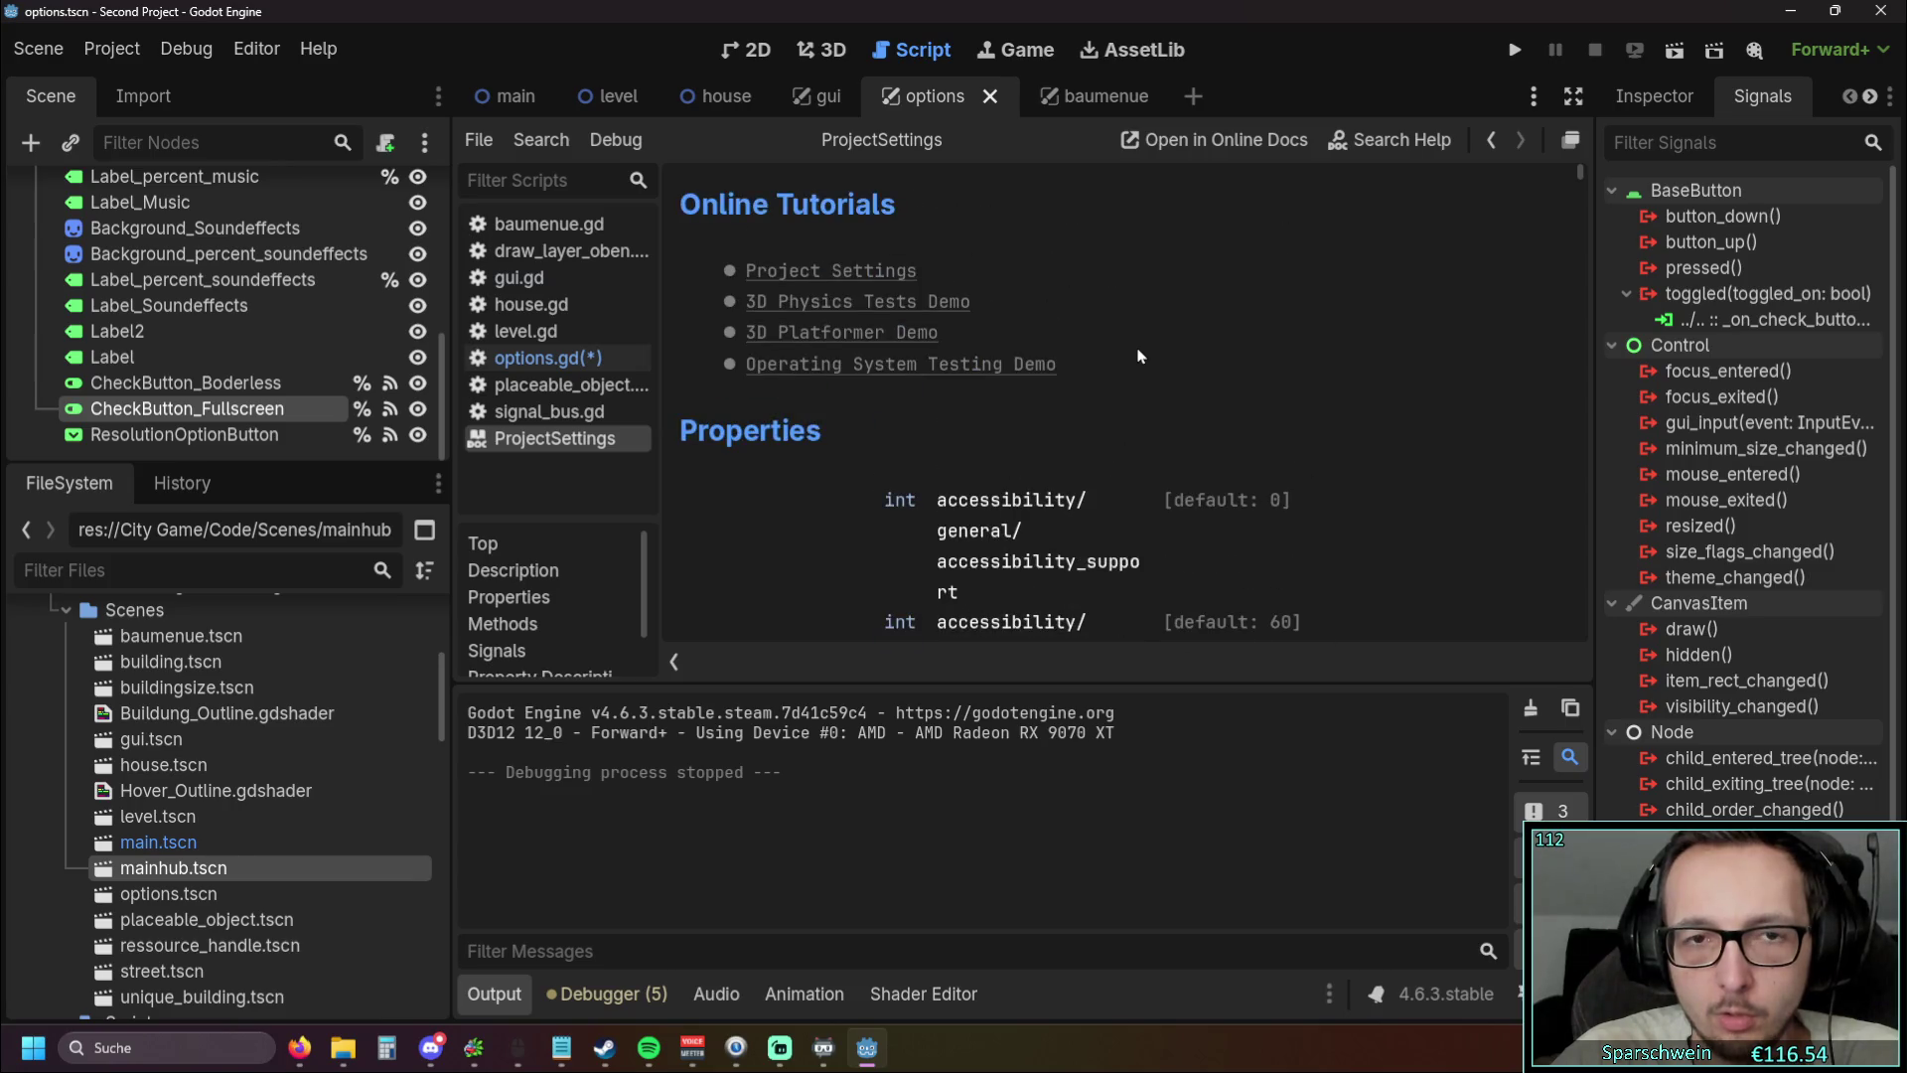
{"action": "left_click_drag", "start_coordinate": [1579, 174], "coordinate": [1571, 408]}
{"action": "scroll", "coordinate": [1573, 409], "scroll_direction": "down", "scroll_amount": 5}
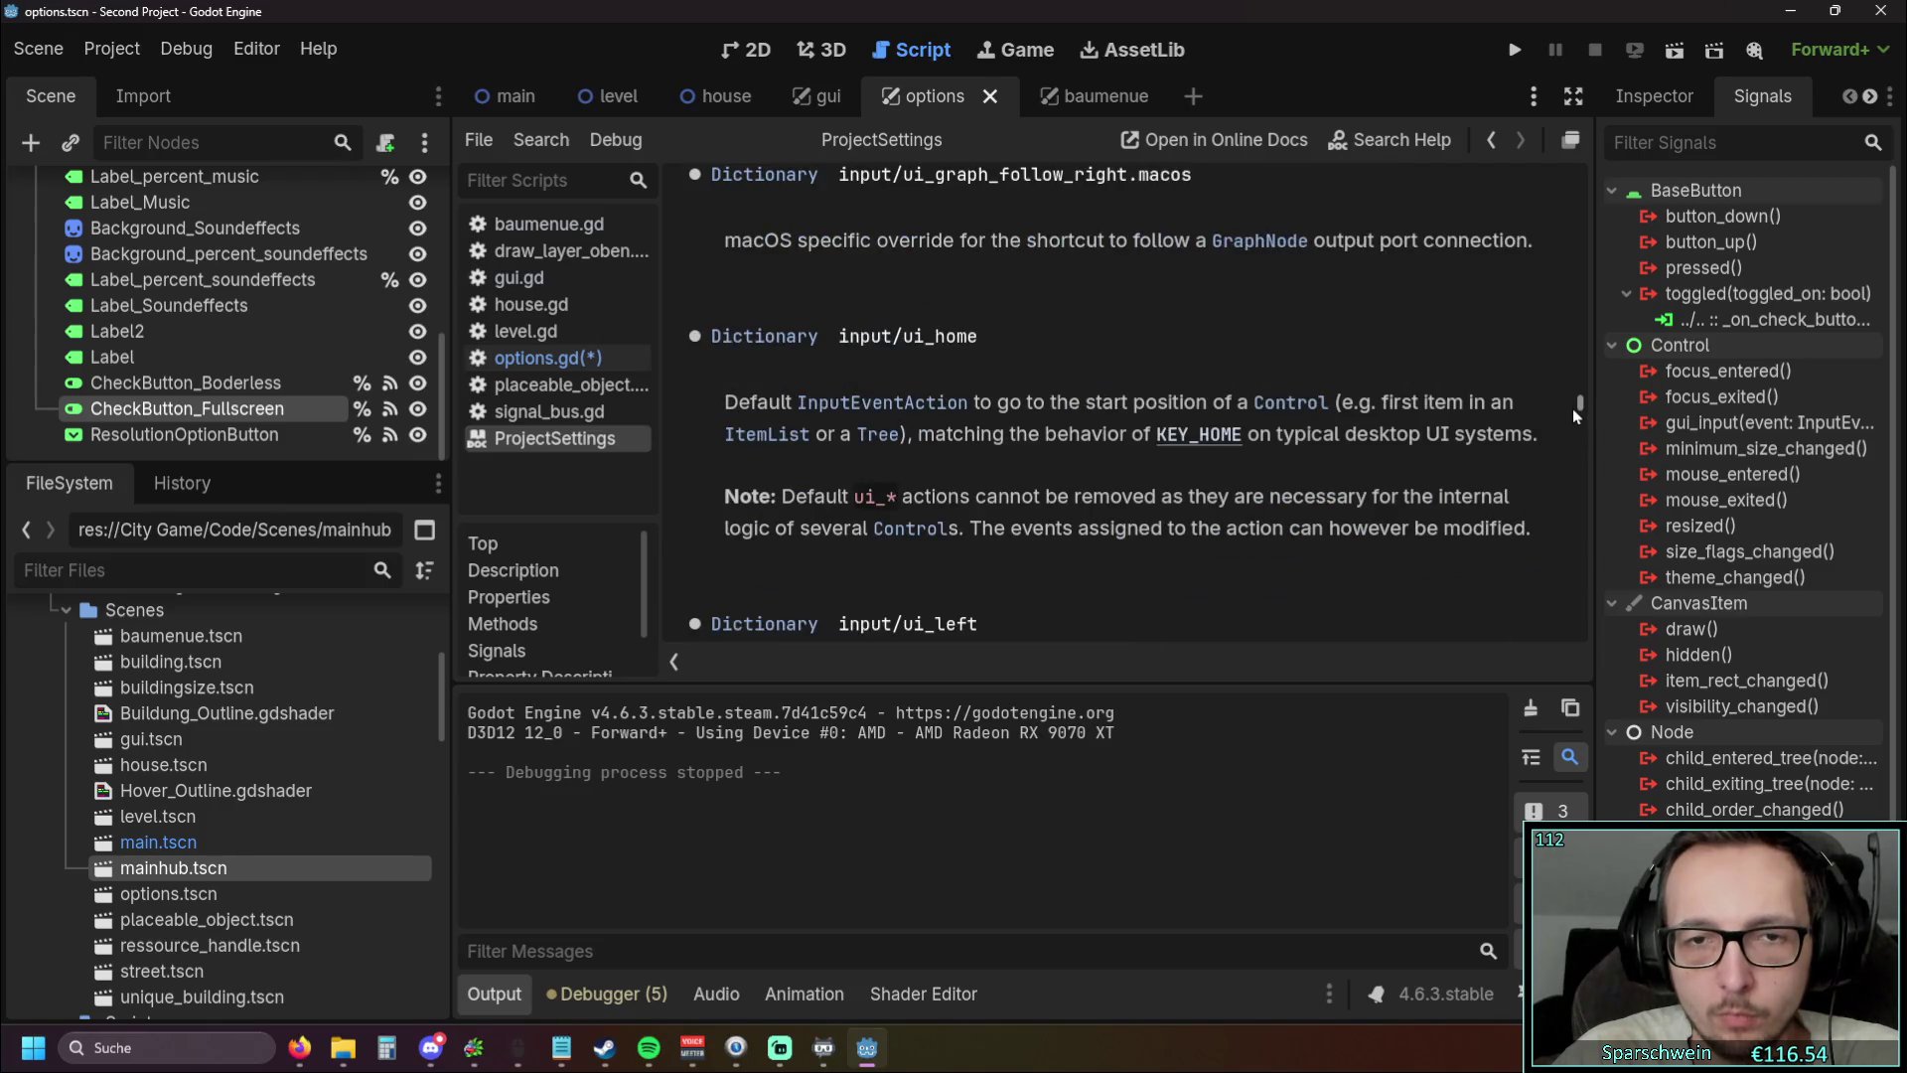
{"action": "scroll", "coordinate": [1197, 360], "scroll_direction": "down", "scroll_amount": 2}
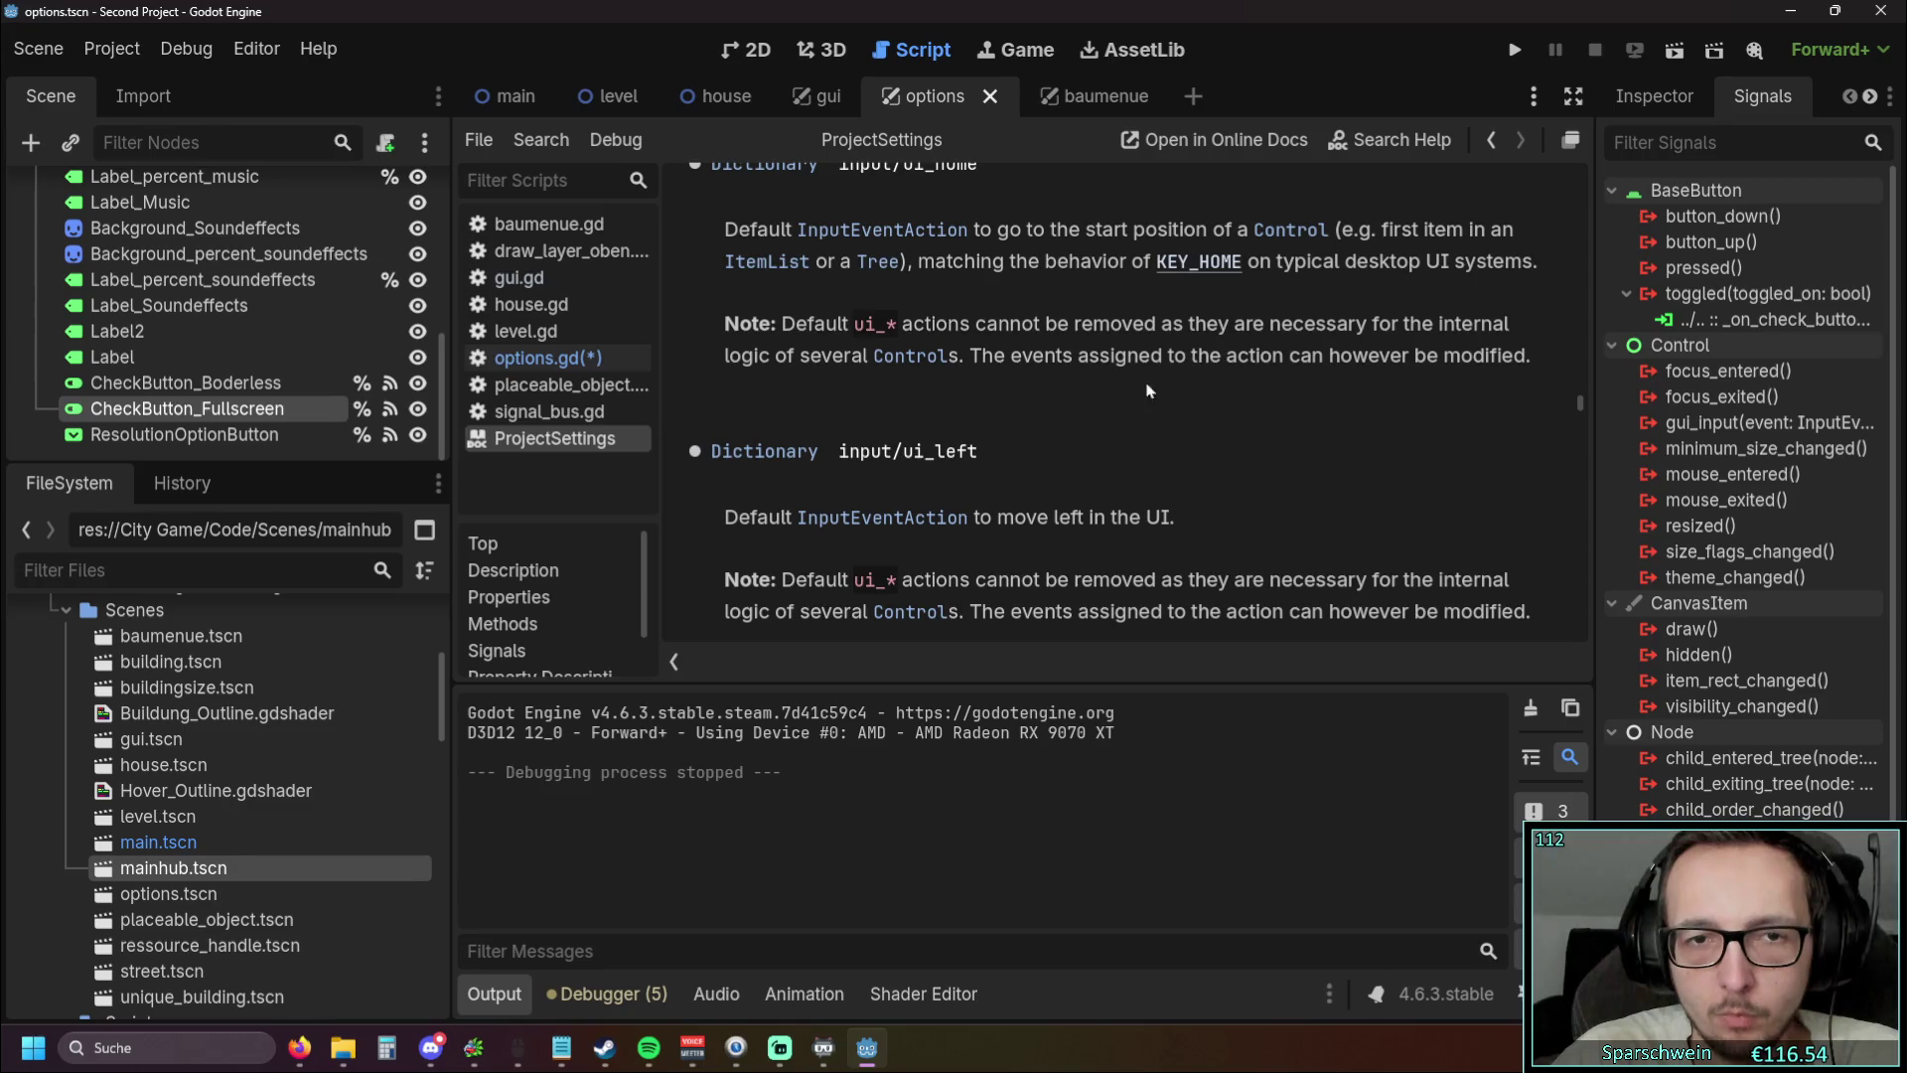
{"action": "scroll", "coordinate": [868, 467], "scroll_direction": "up", "scroll_amount": 1}
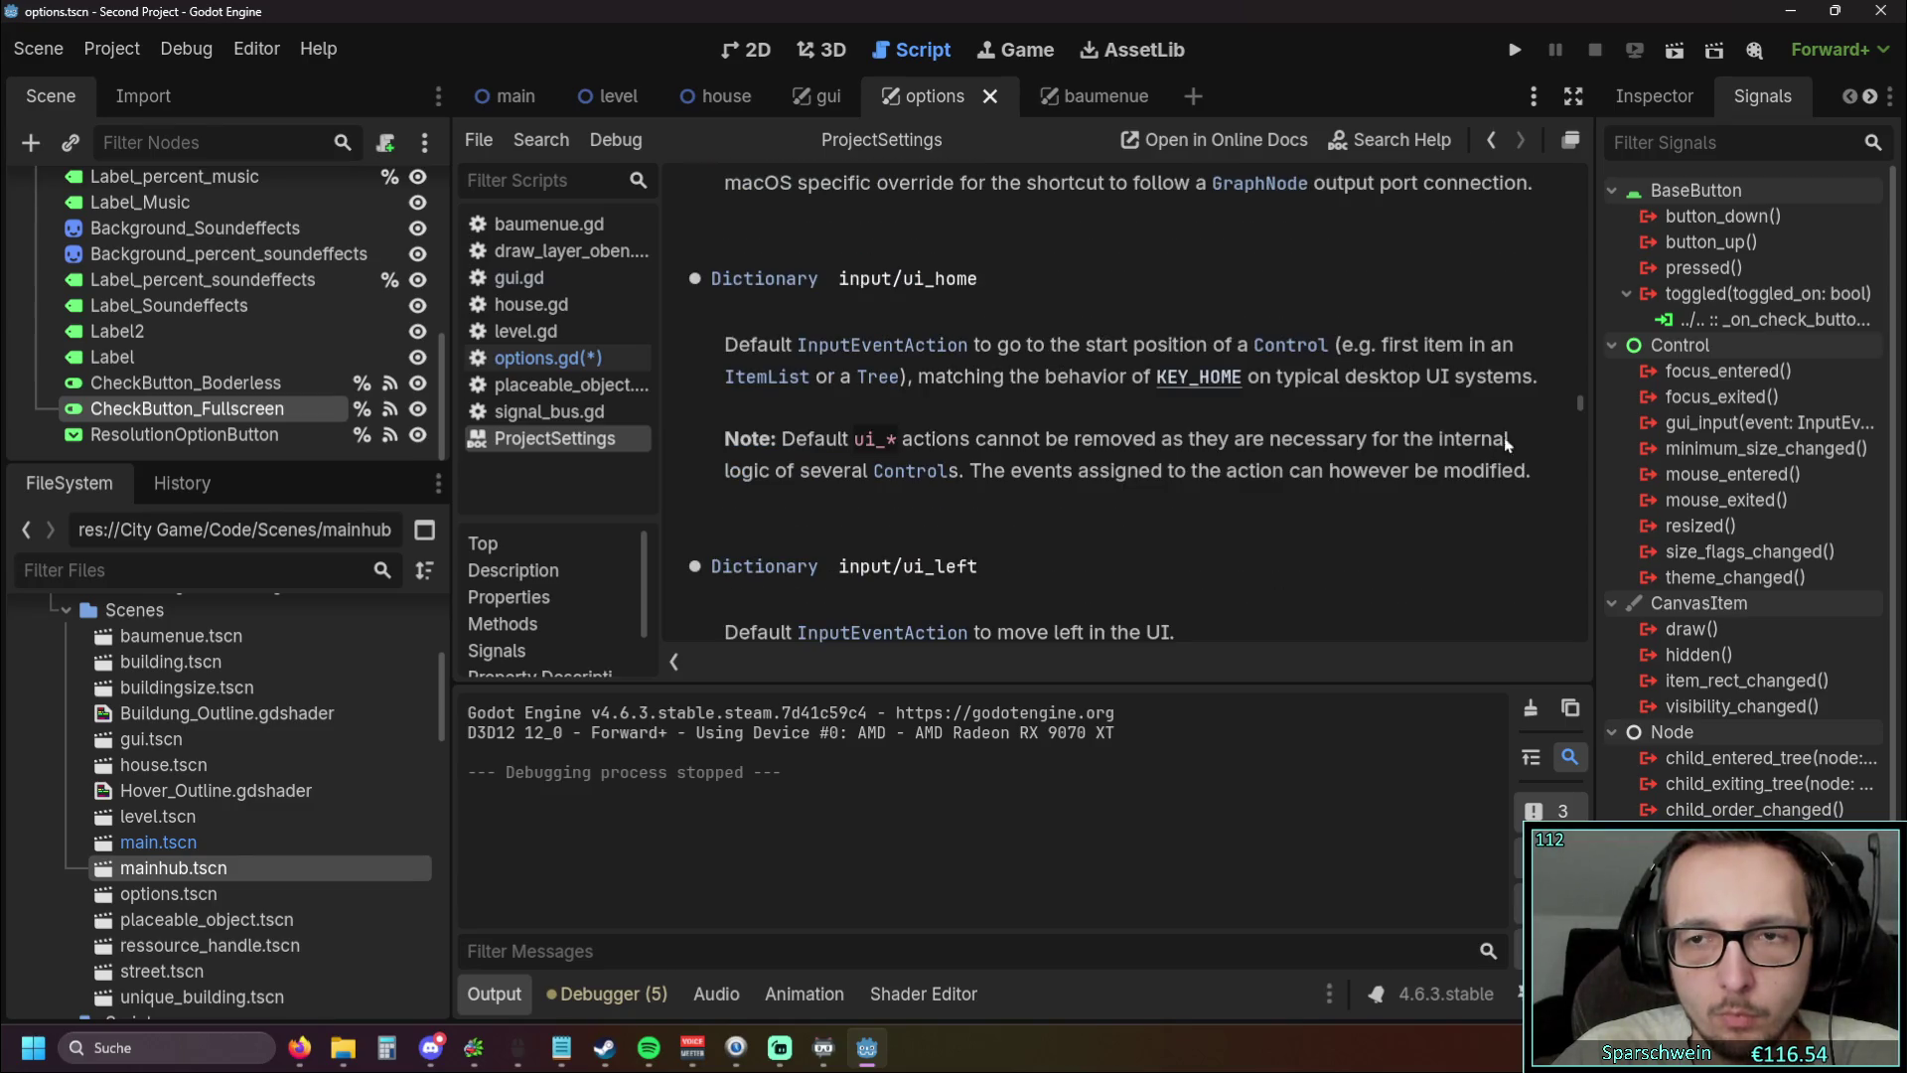
{"action": "left_click", "coordinate": [1489, 145]}
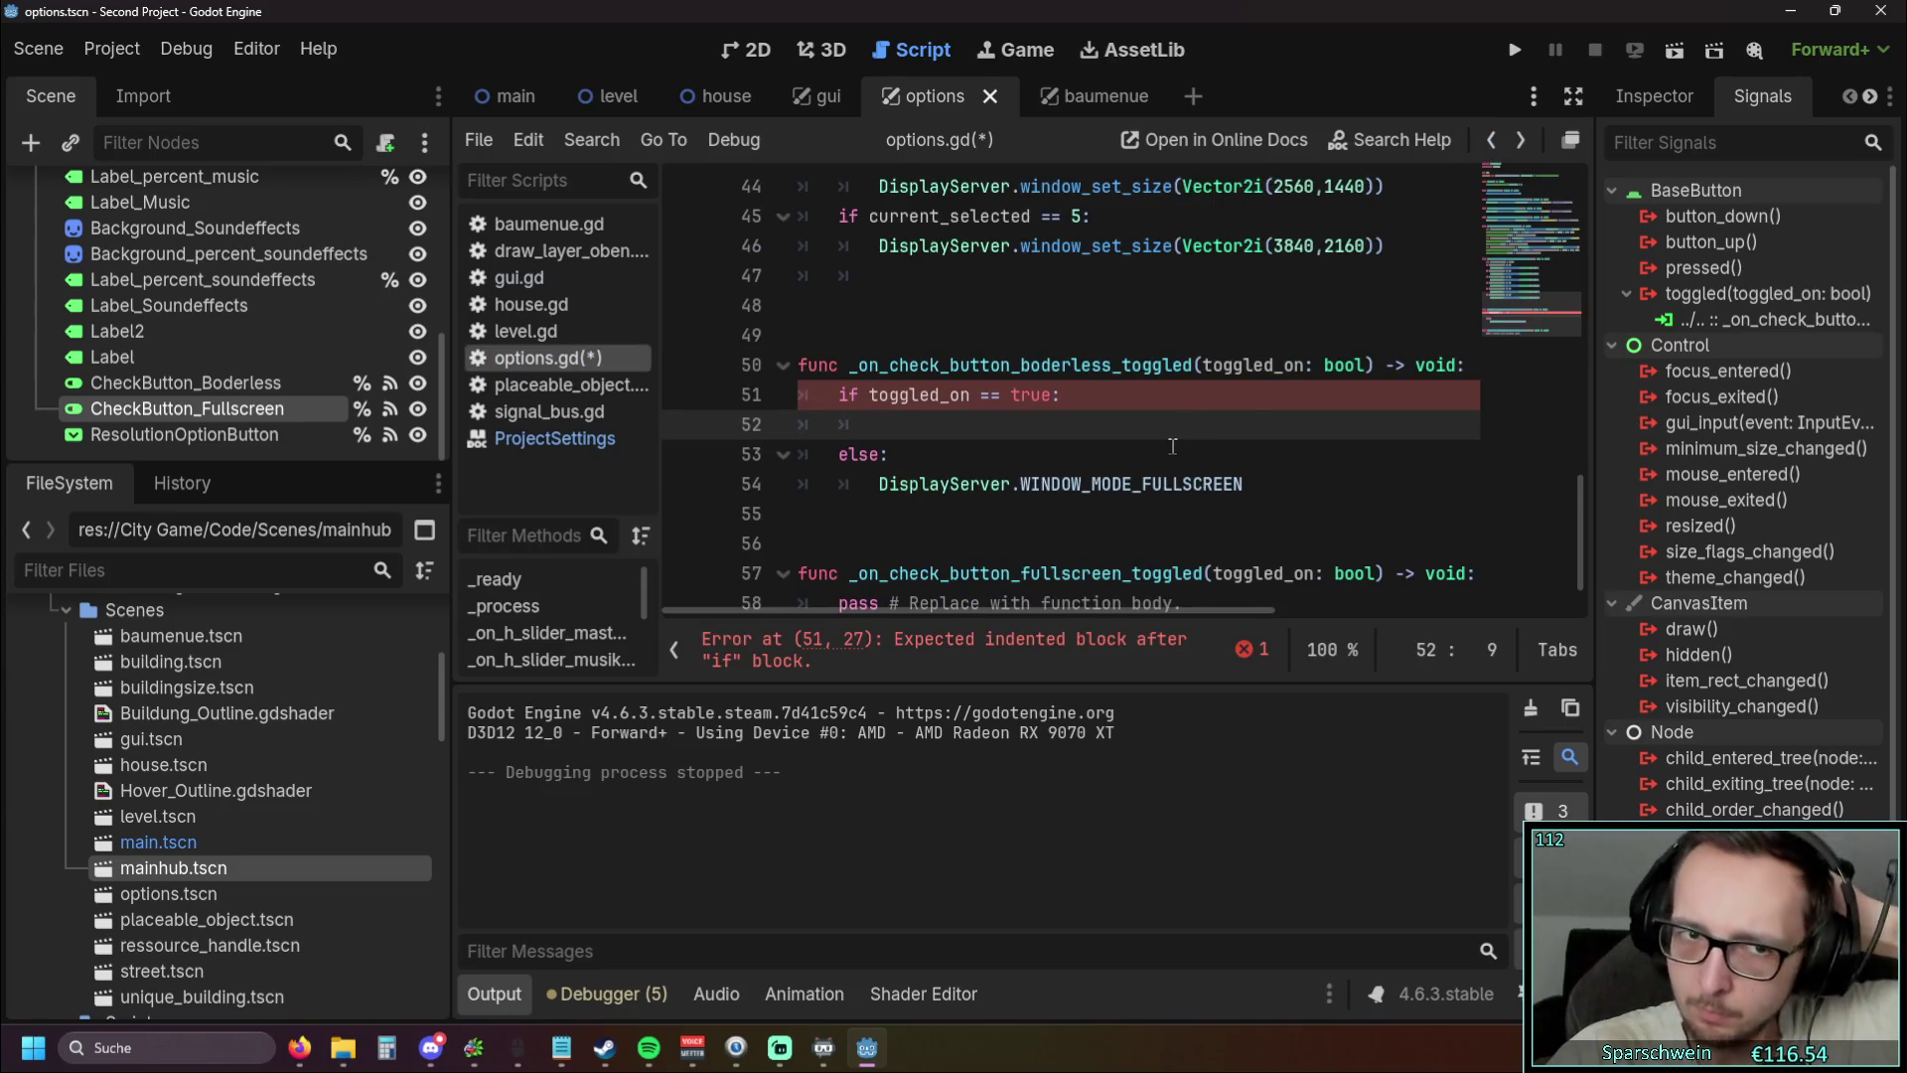
Start line 52 with DisplayServer.WINDOW_FLAG_BORDERLESS using autocomplete
{"action": "key", "text": "alt+Tab"}
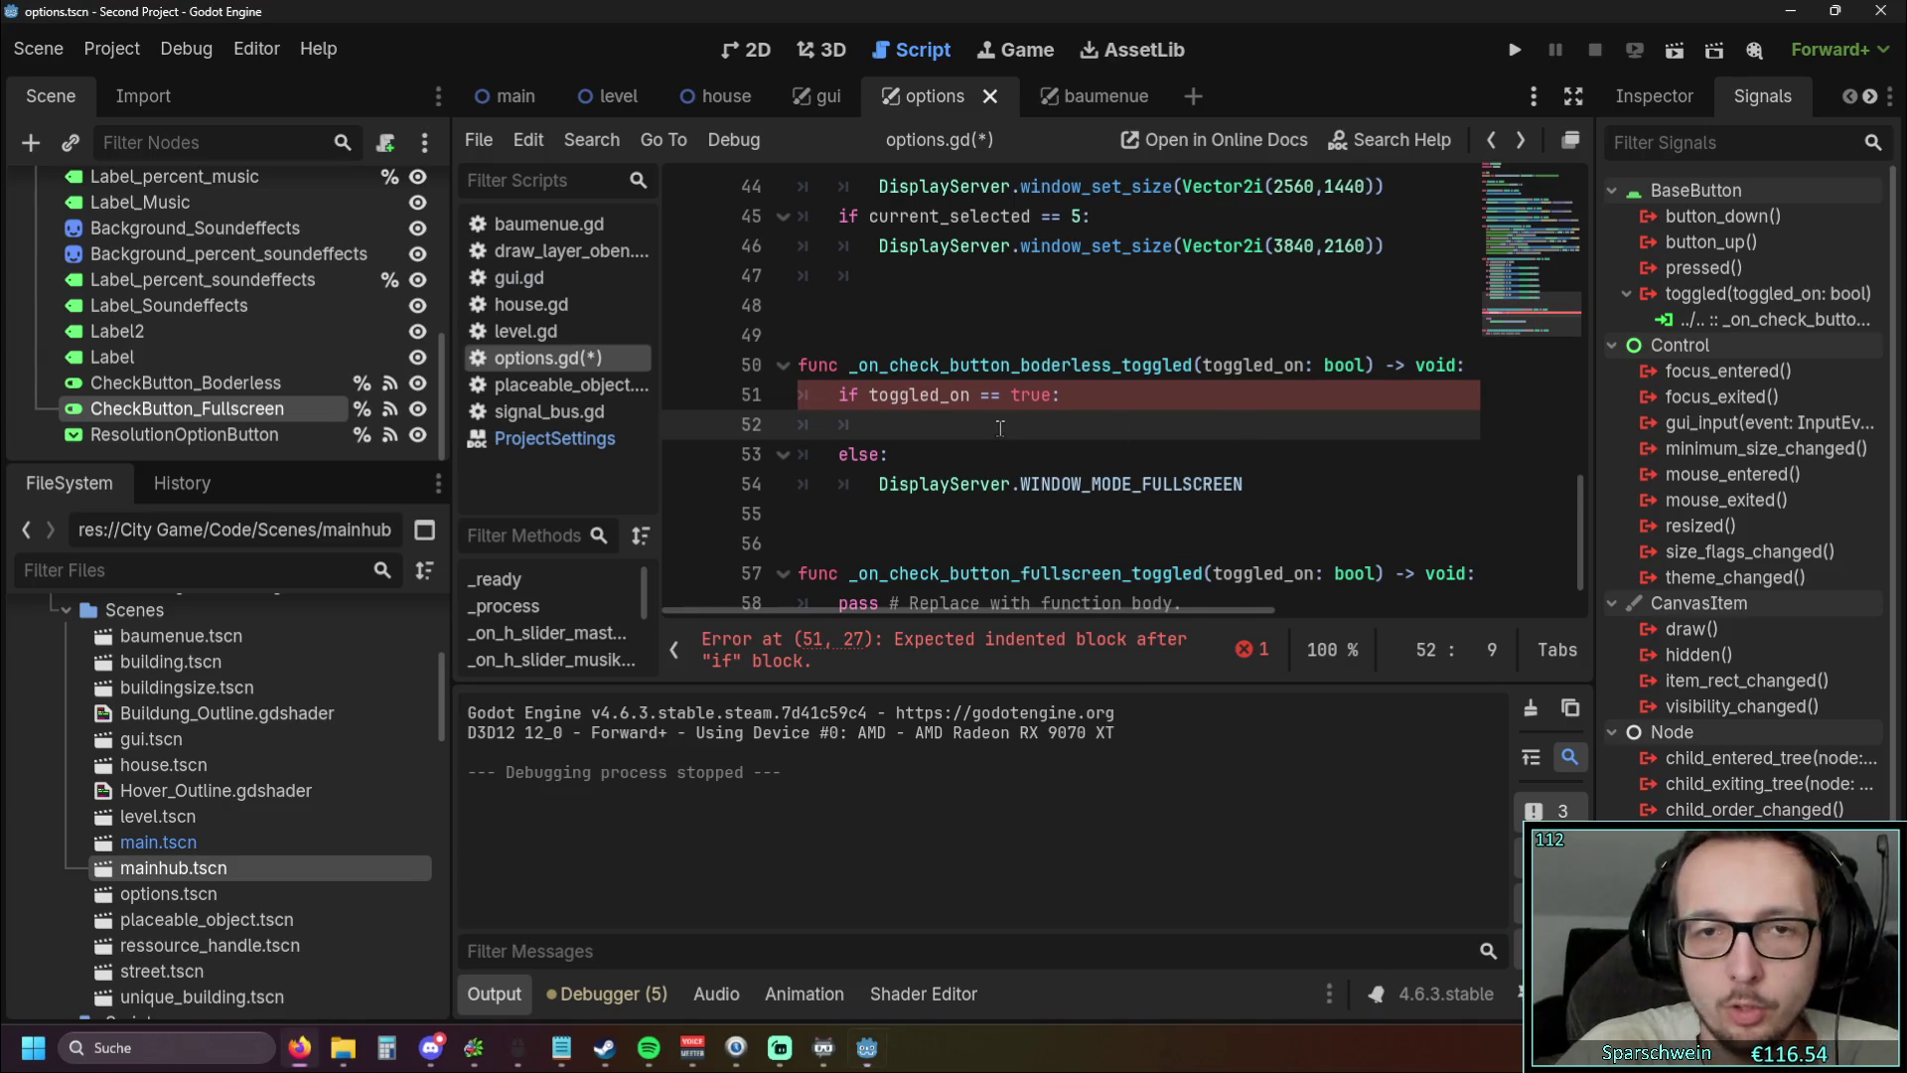
{"action": "left_click", "coordinate": [884, 481]}
{"action": "left_click", "coordinate": [884, 427]}
{"action": "left_click", "coordinate": [881, 483]}
{"action": "key", "text": "shift+End"}
{"action": "left_click", "coordinate": [891, 437]}
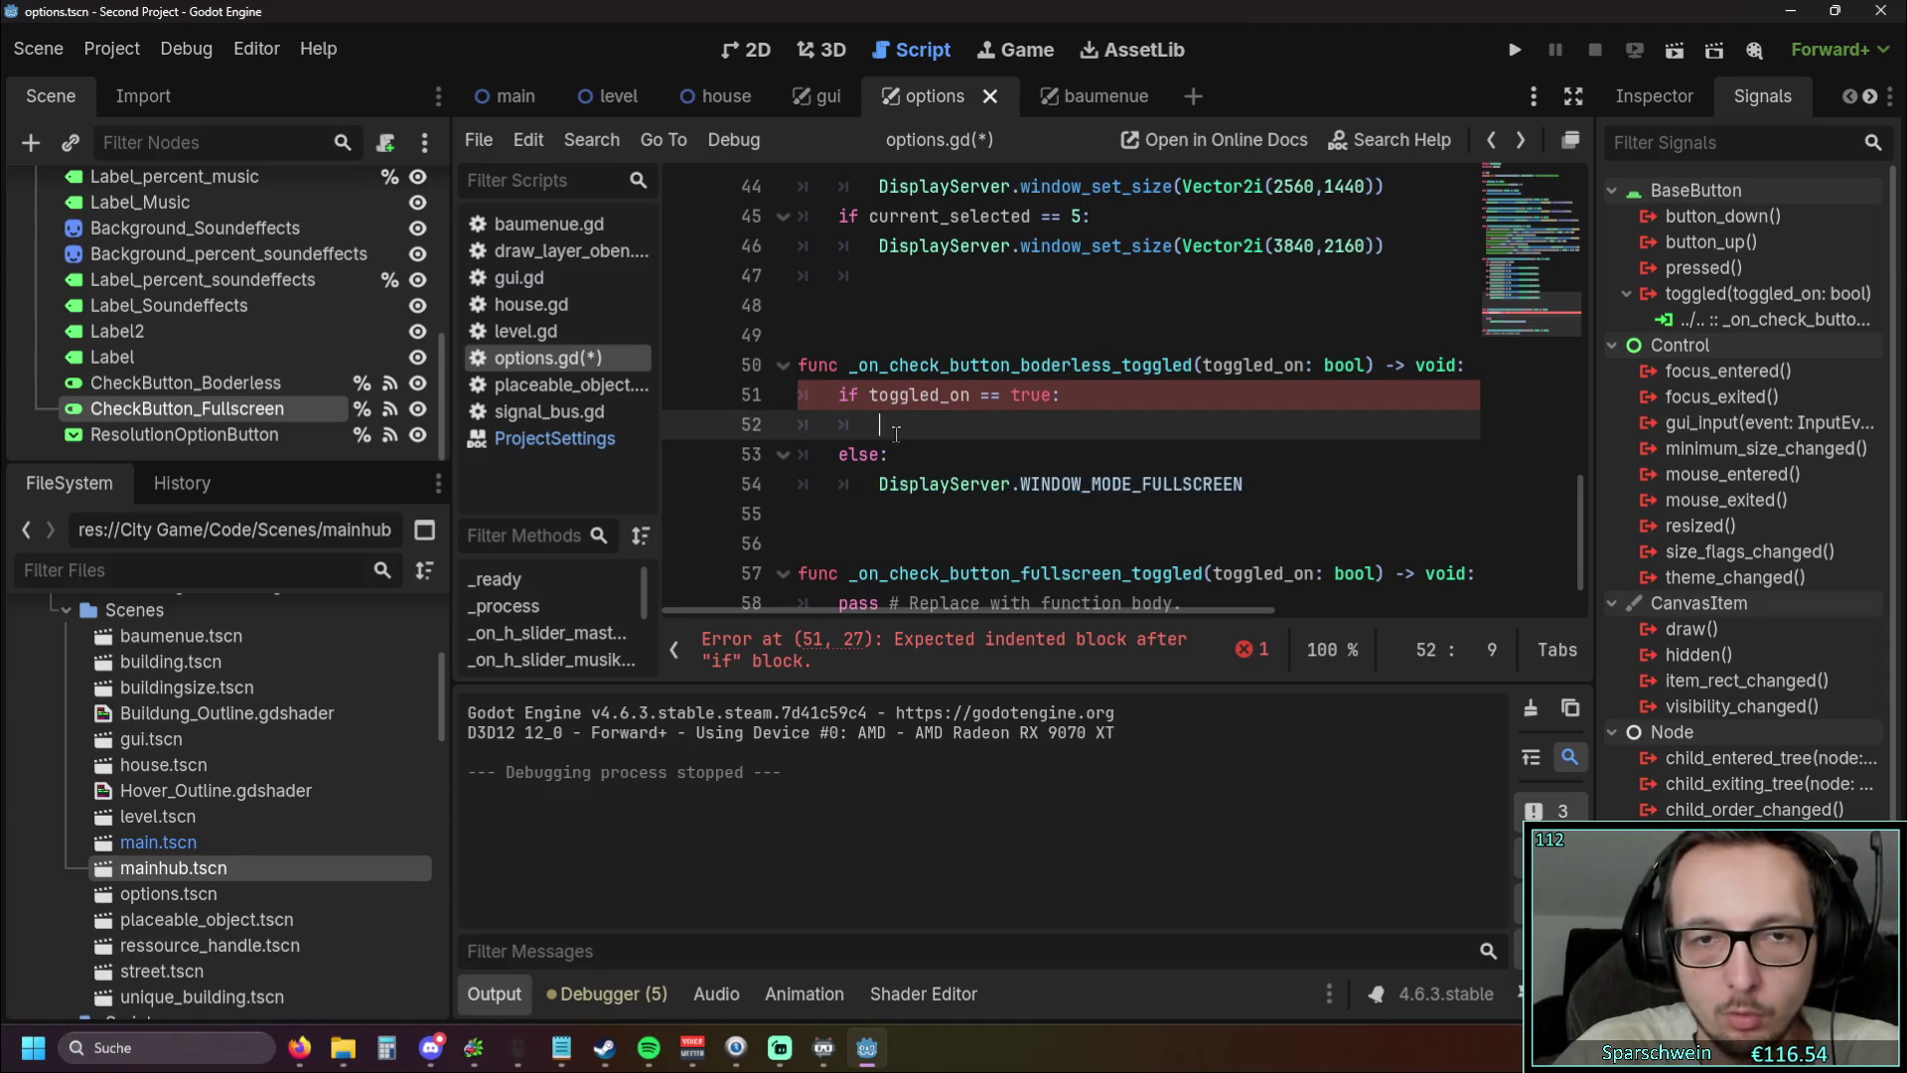
{"action": "type", "text": "DisplayServer.do"}
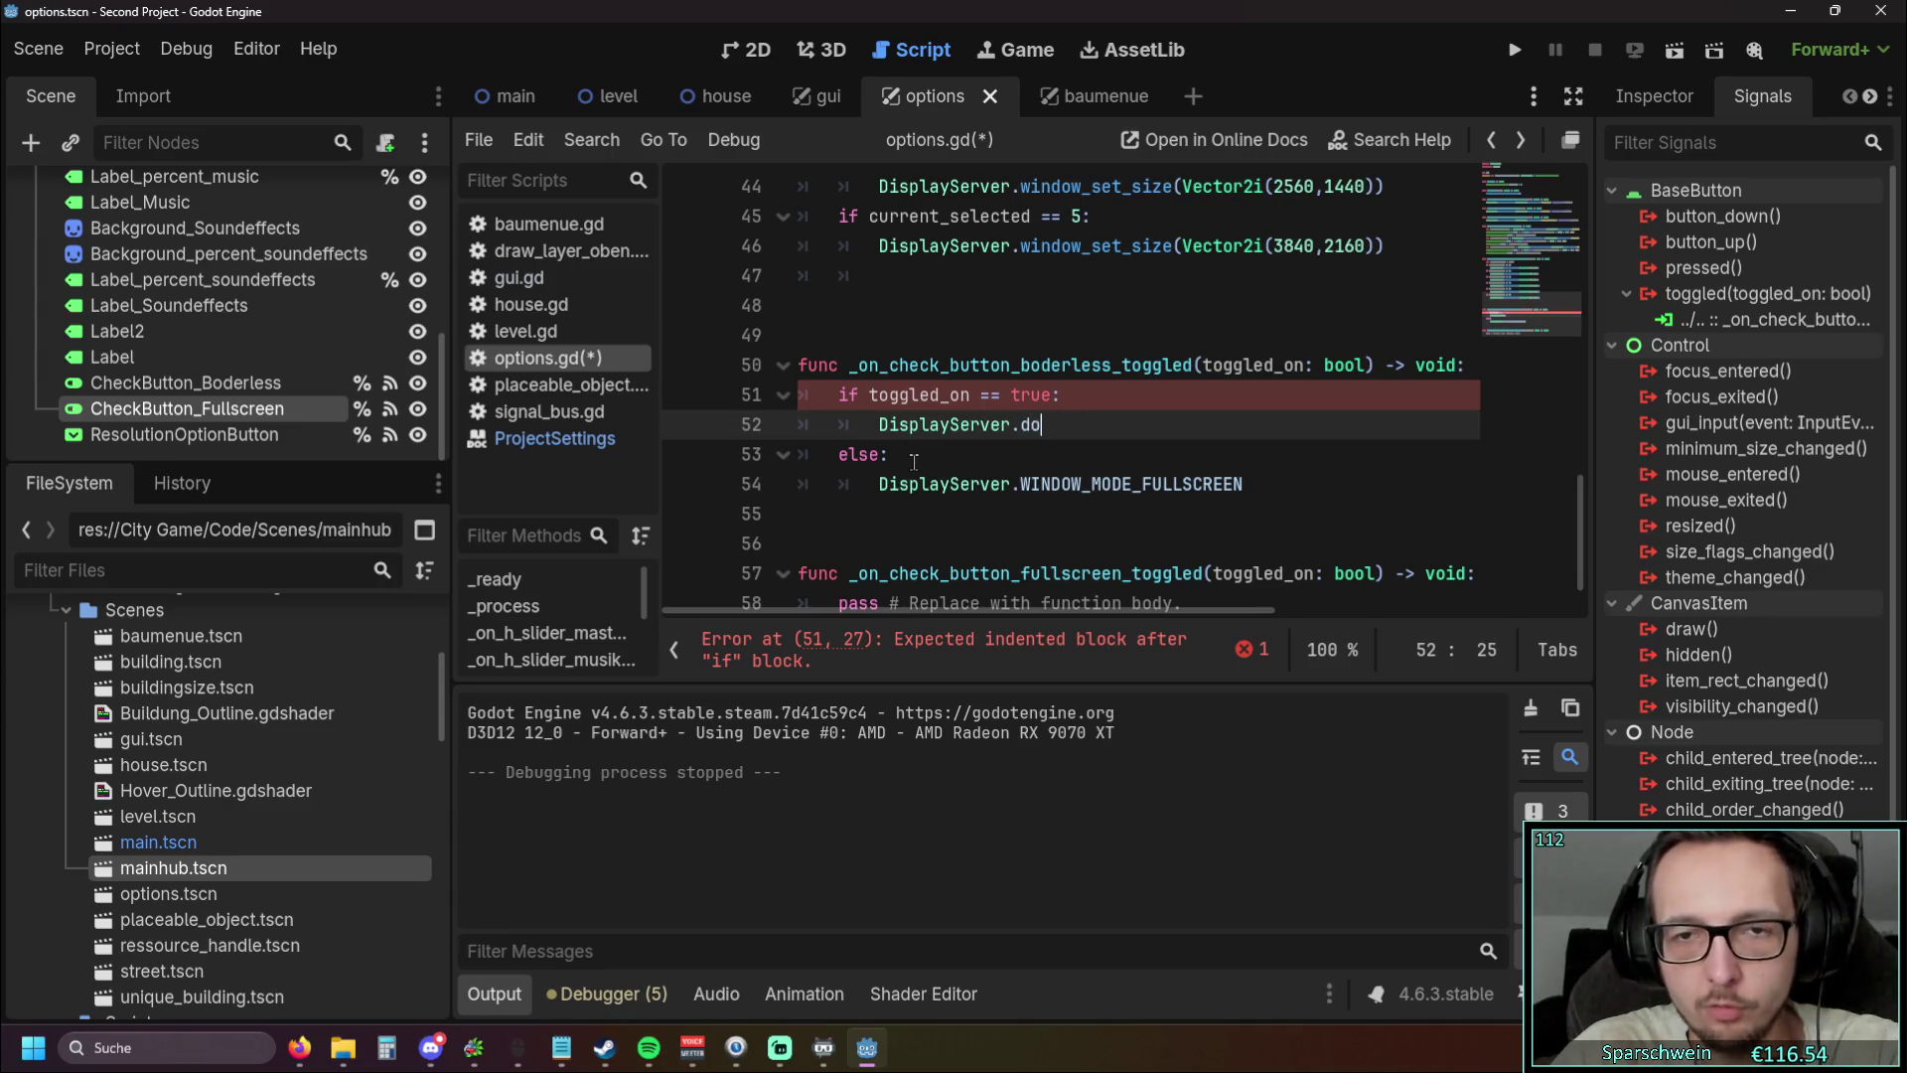
{"action": "key", "text": "Return"}
Wrap line 52's statement in a DisplayServer.window_set_mode(...) call
{"action": "left_click", "coordinate": [881, 425]}
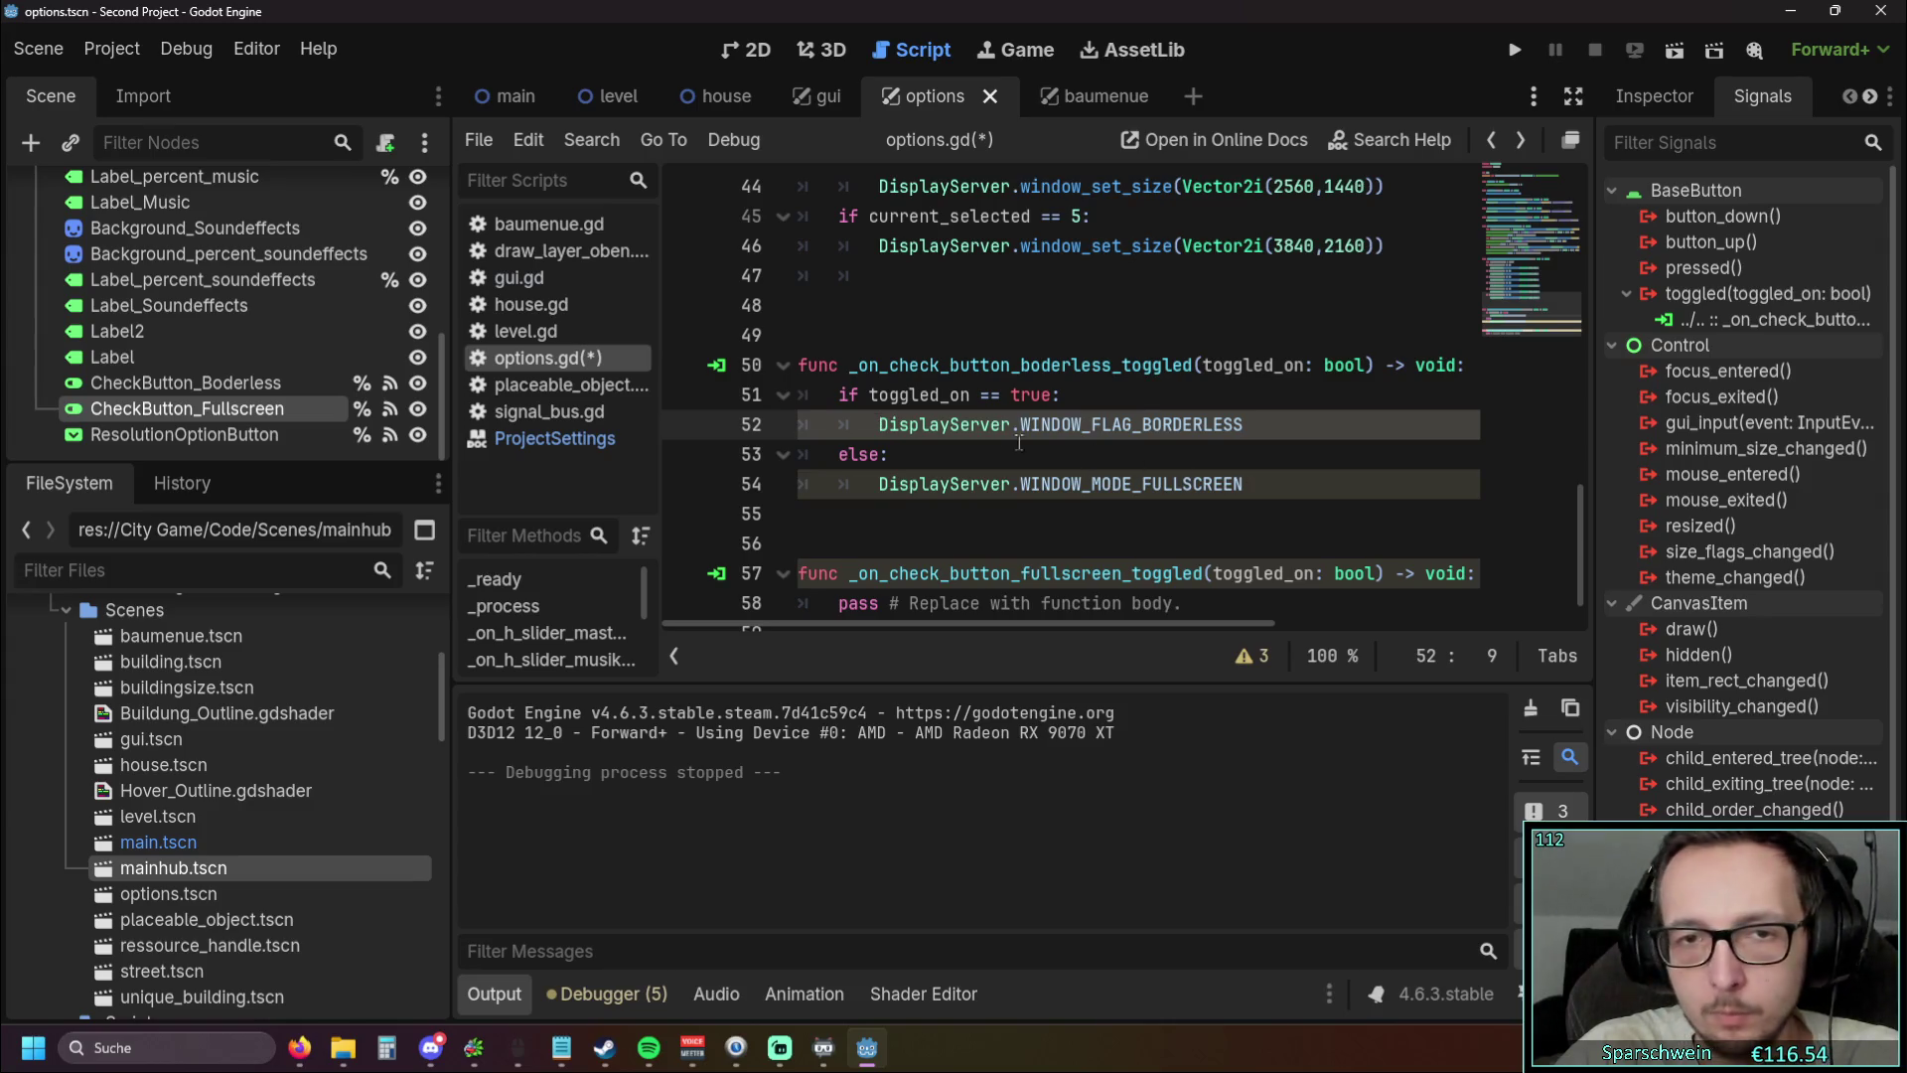
{"action": "type", "text": "Dis"}
{"action": "key", "text": "Return"}
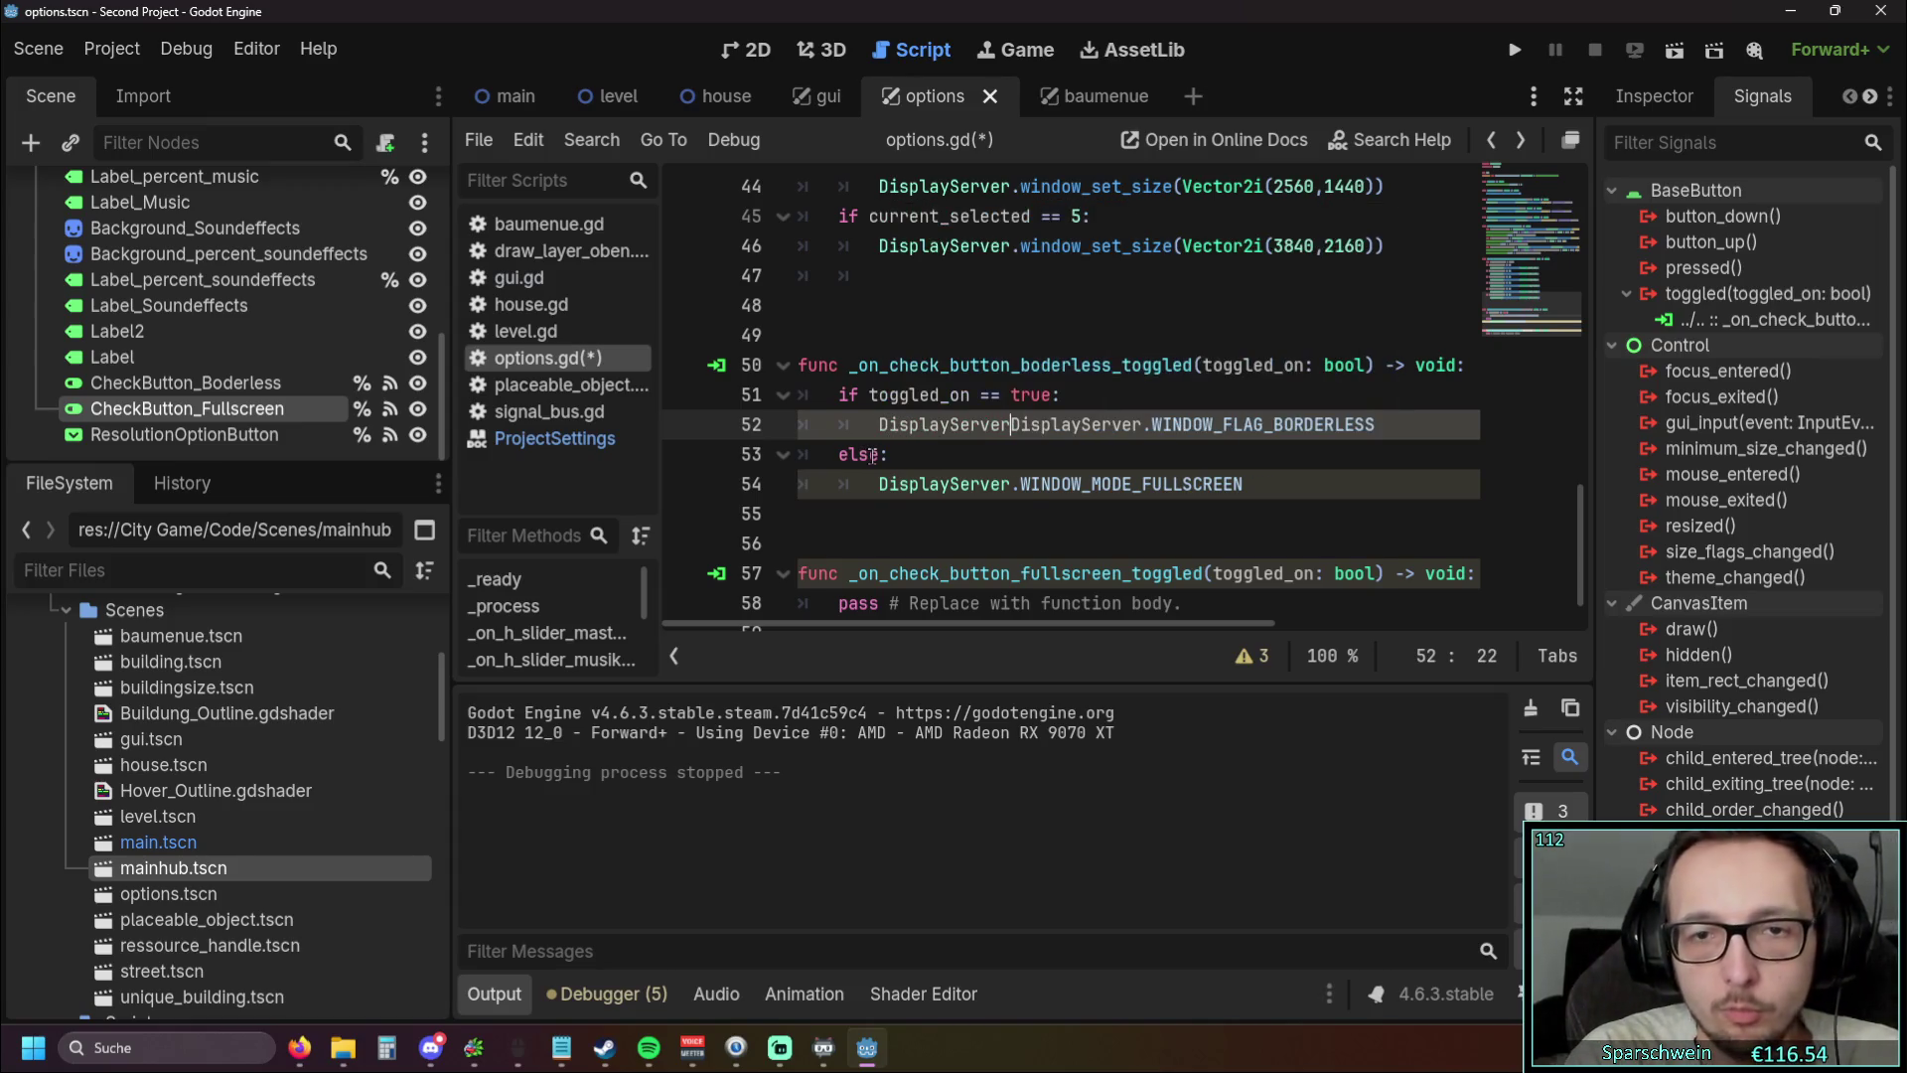
{"action": "type", "text": ".wind"}
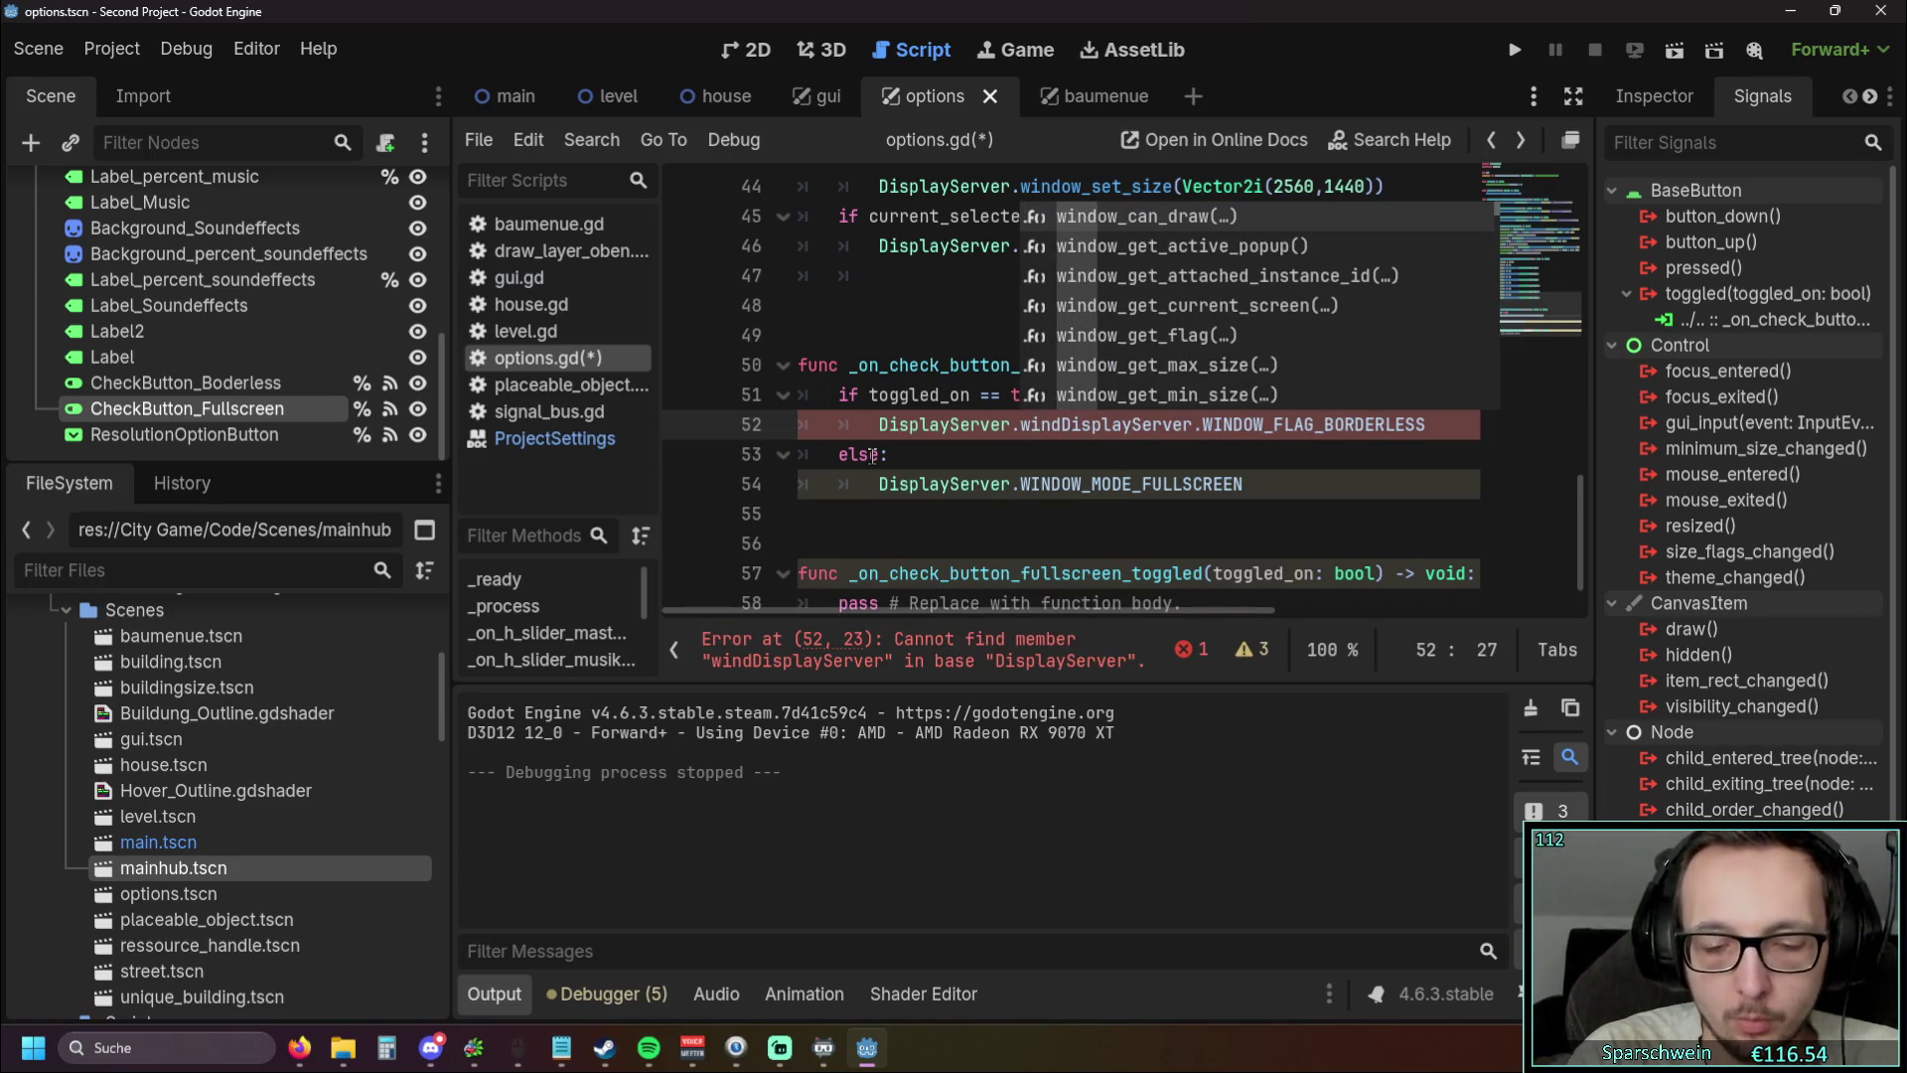
{"action": "type", "text": "ow_set"}
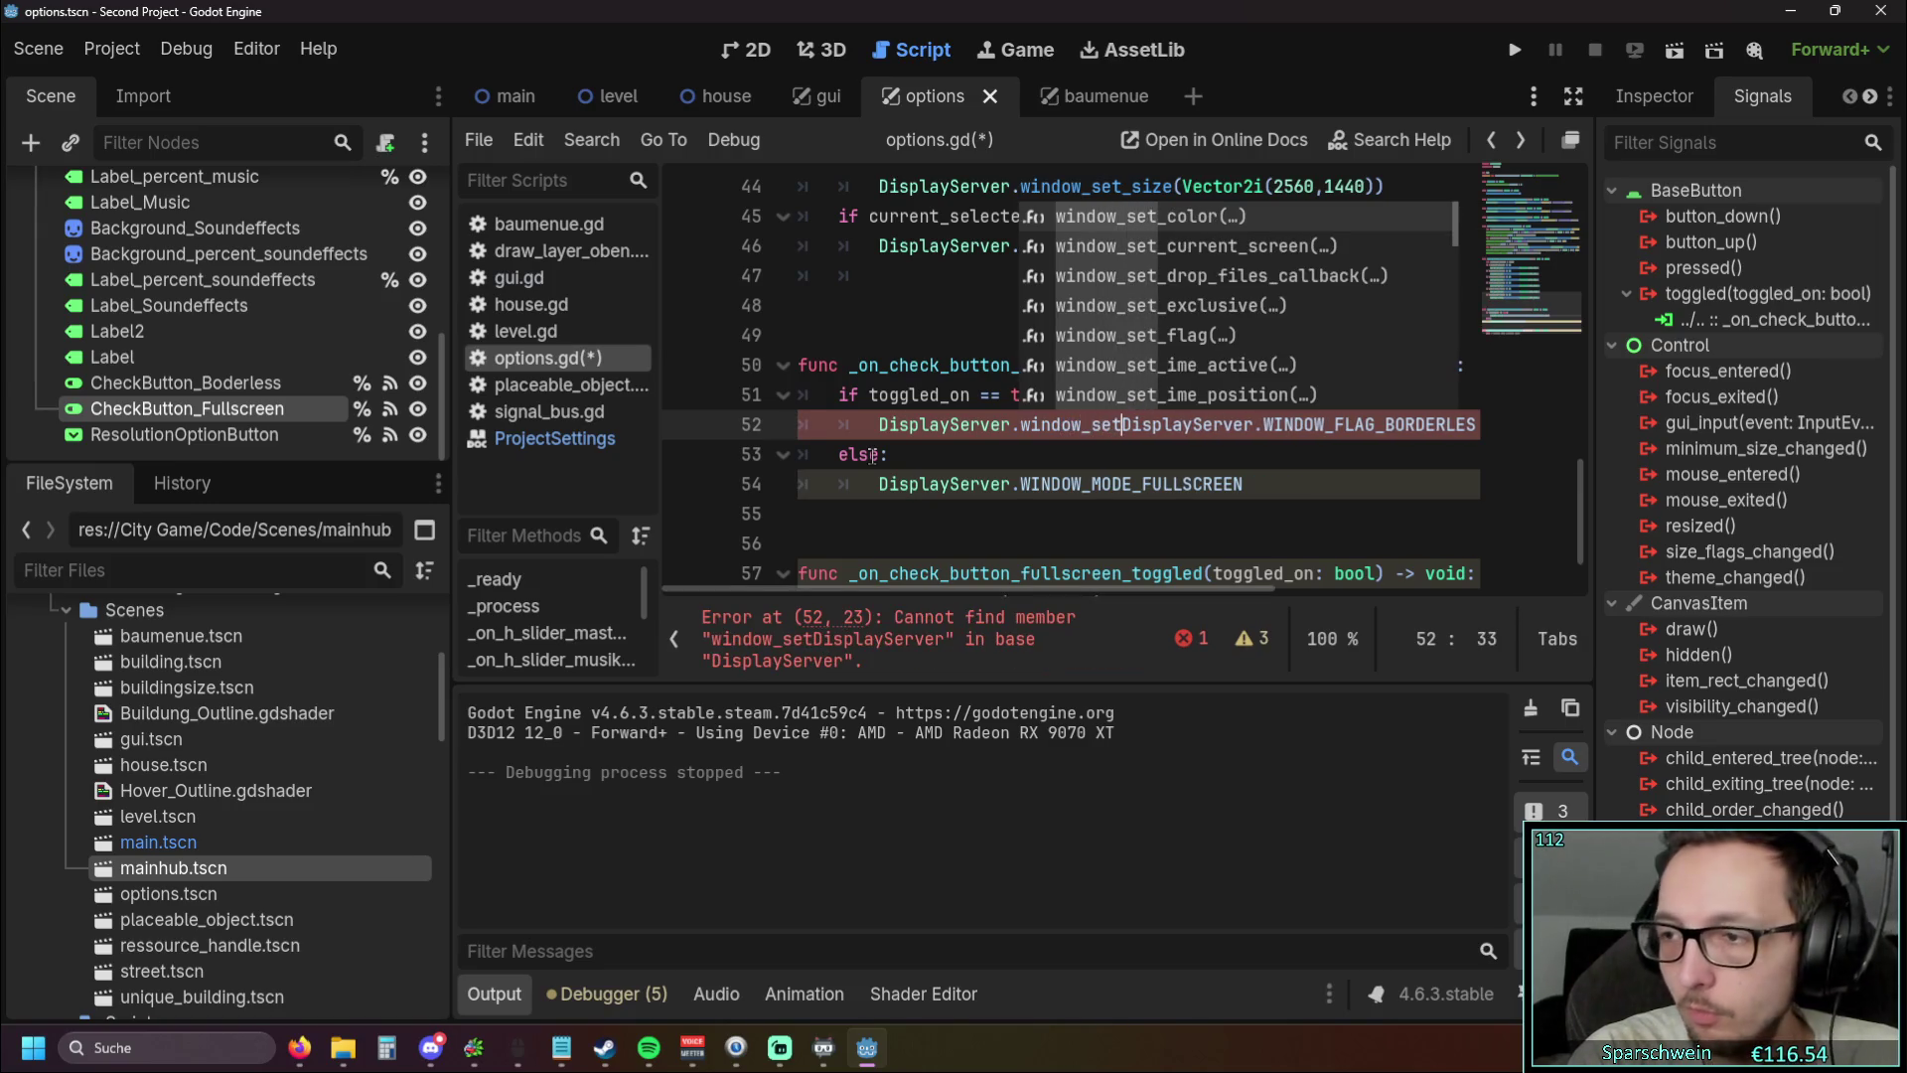
{"action": "key", "text": "Down"}
{"action": "key", "text": "Down"}
{"action": "key", "text": "Down"}
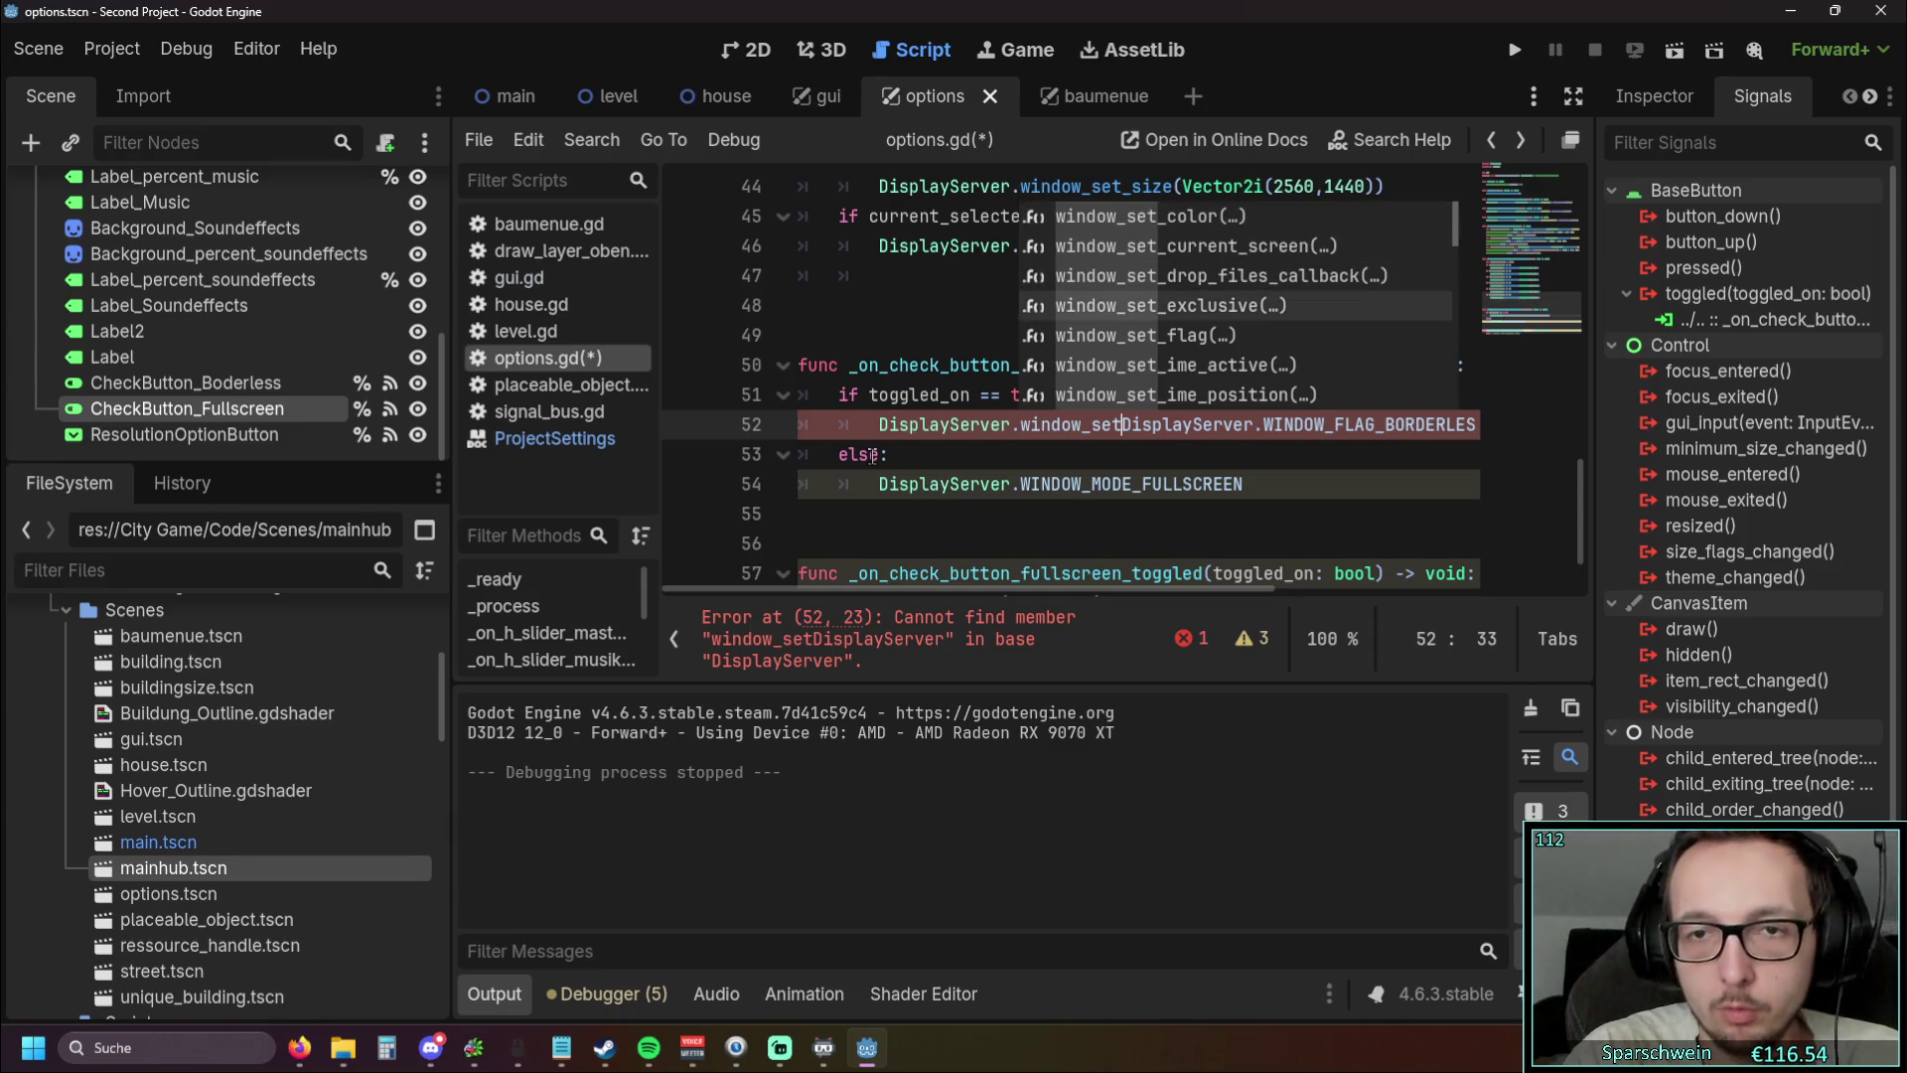
{"action": "type", "text": "_mode("}
{"action": "key", "text": "Return"}
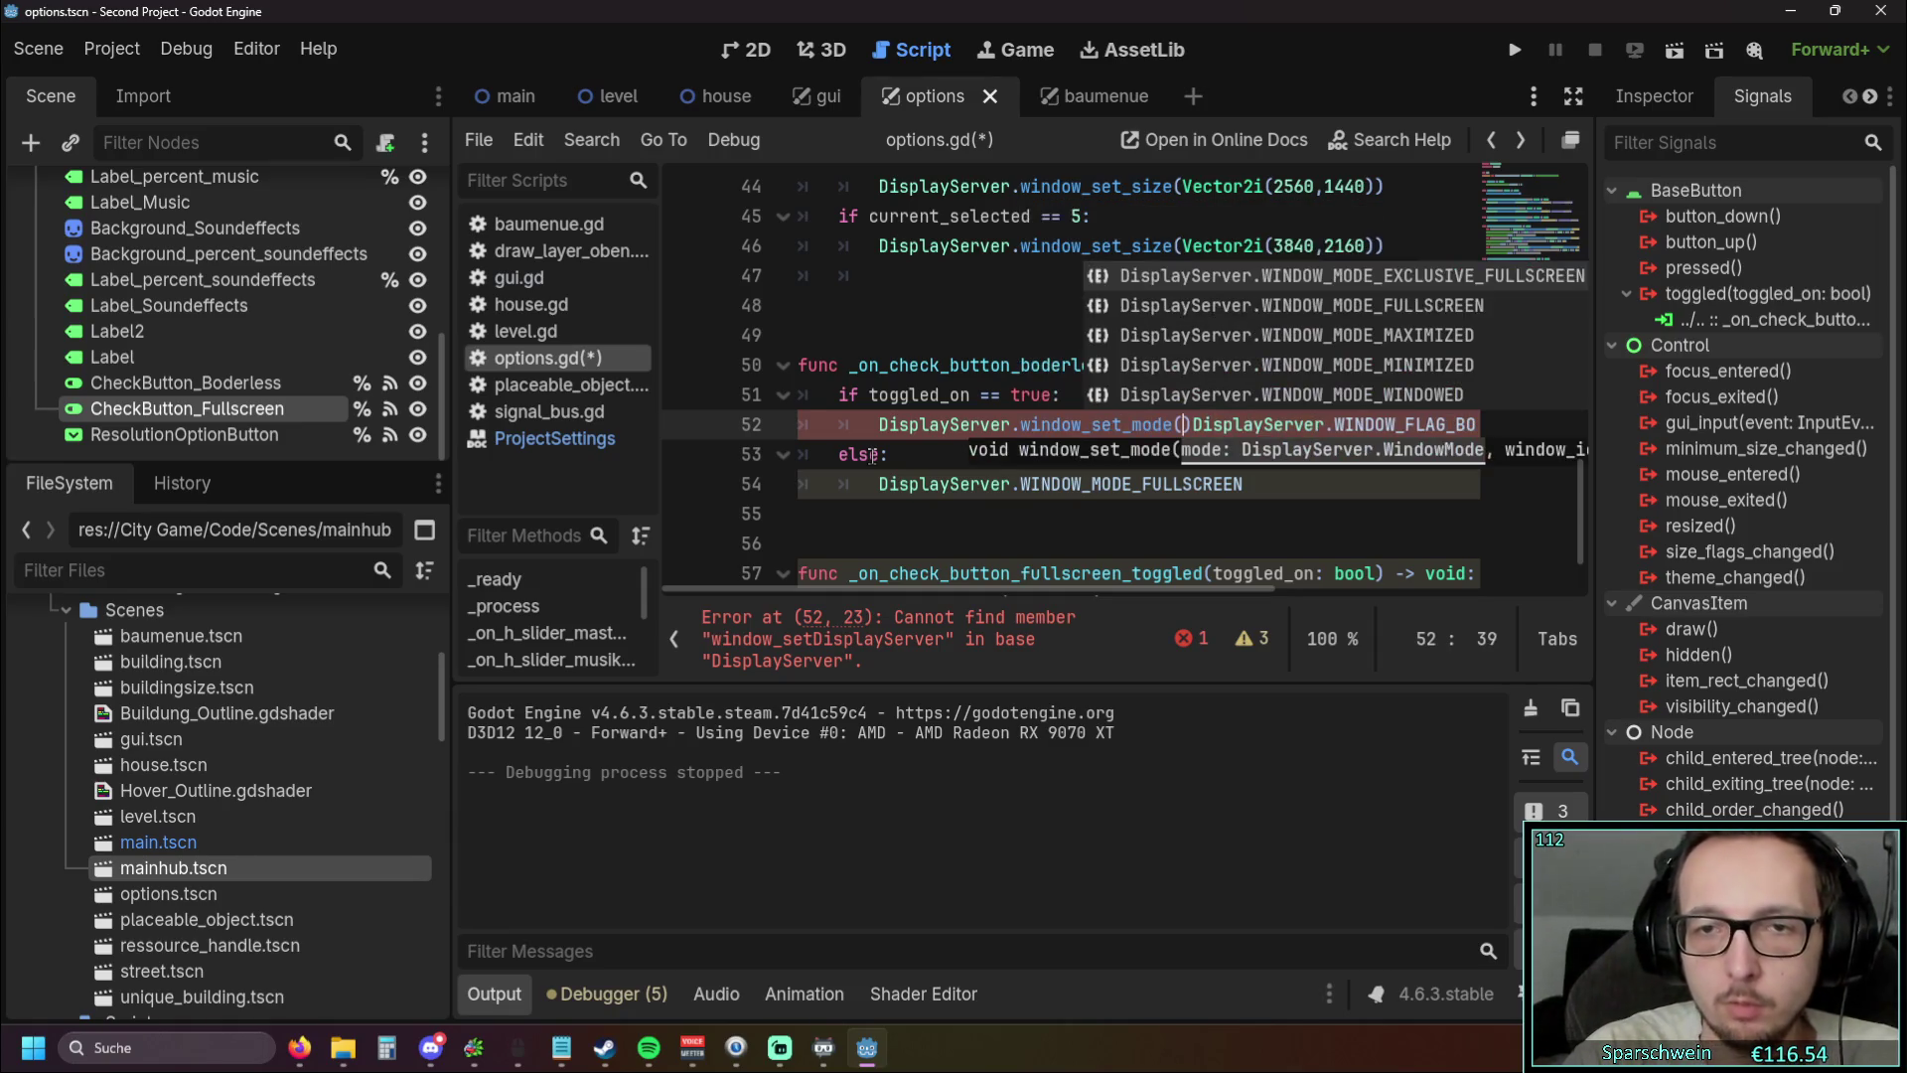
{"action": "left_click", "coordinate": [1006, 515]}
{"action": "left_click_drag", "start_coordinate": [926, 607], "coordinate": [1066, 607]}
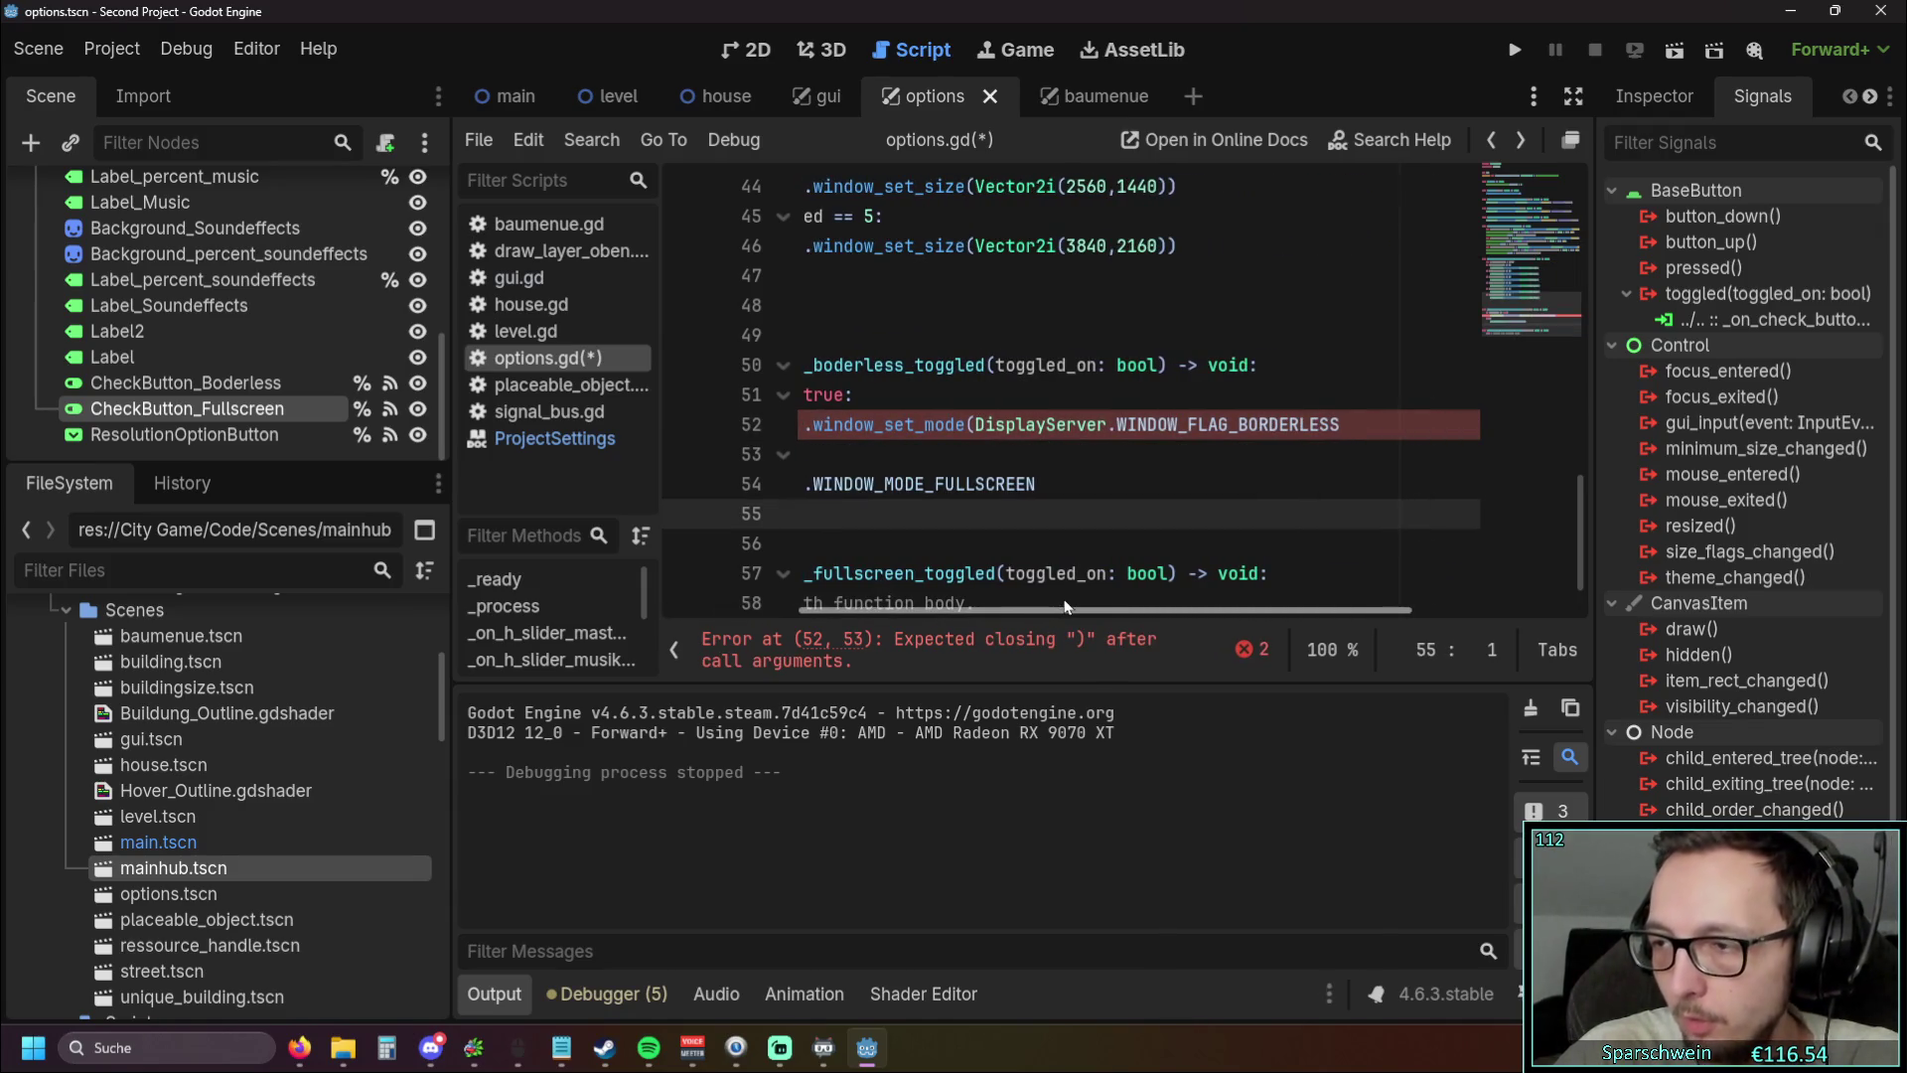
{"action": "left_click", "coordinate": [1346, 425]}
{"action": "type", "text": ")"}
Change the argument to WINDOW_MODE_BORDERLESS, then replace it with Window_m
{"action": "left_click", "coordinate": [1197, 481]}
{"action": "mouse_move", "coordinate": [1100, 602]}
{"action": "left_mouse_down"}
{"action": "mouse_move", "coordinate": [908, 596]}
{"action": "mouse_move", "coordinate": [1070, 592]}
{"action": "left_mouse_up"}
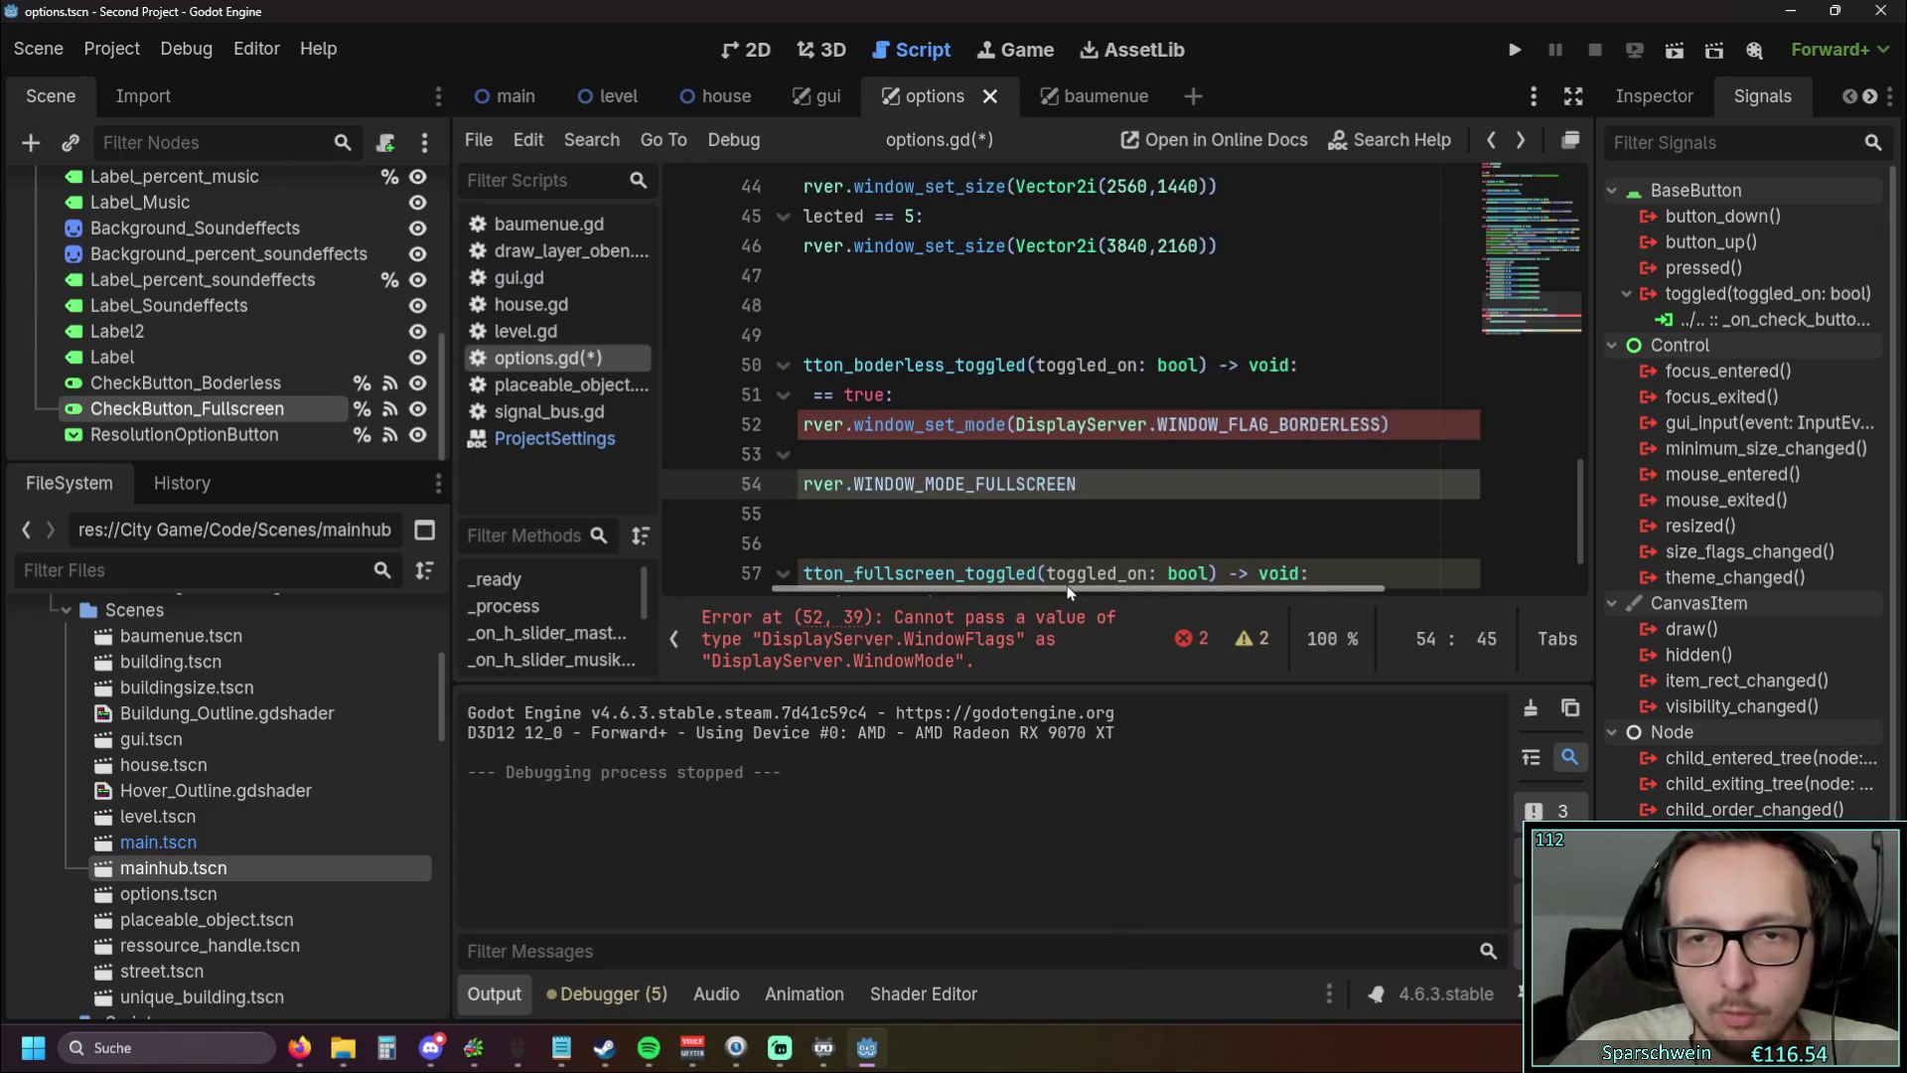
{"action": "left_click_drag", "start_coordinate": [1260, 424], "coordinate": [1220, 424]}
{"action": "type", "text": "MODE"}
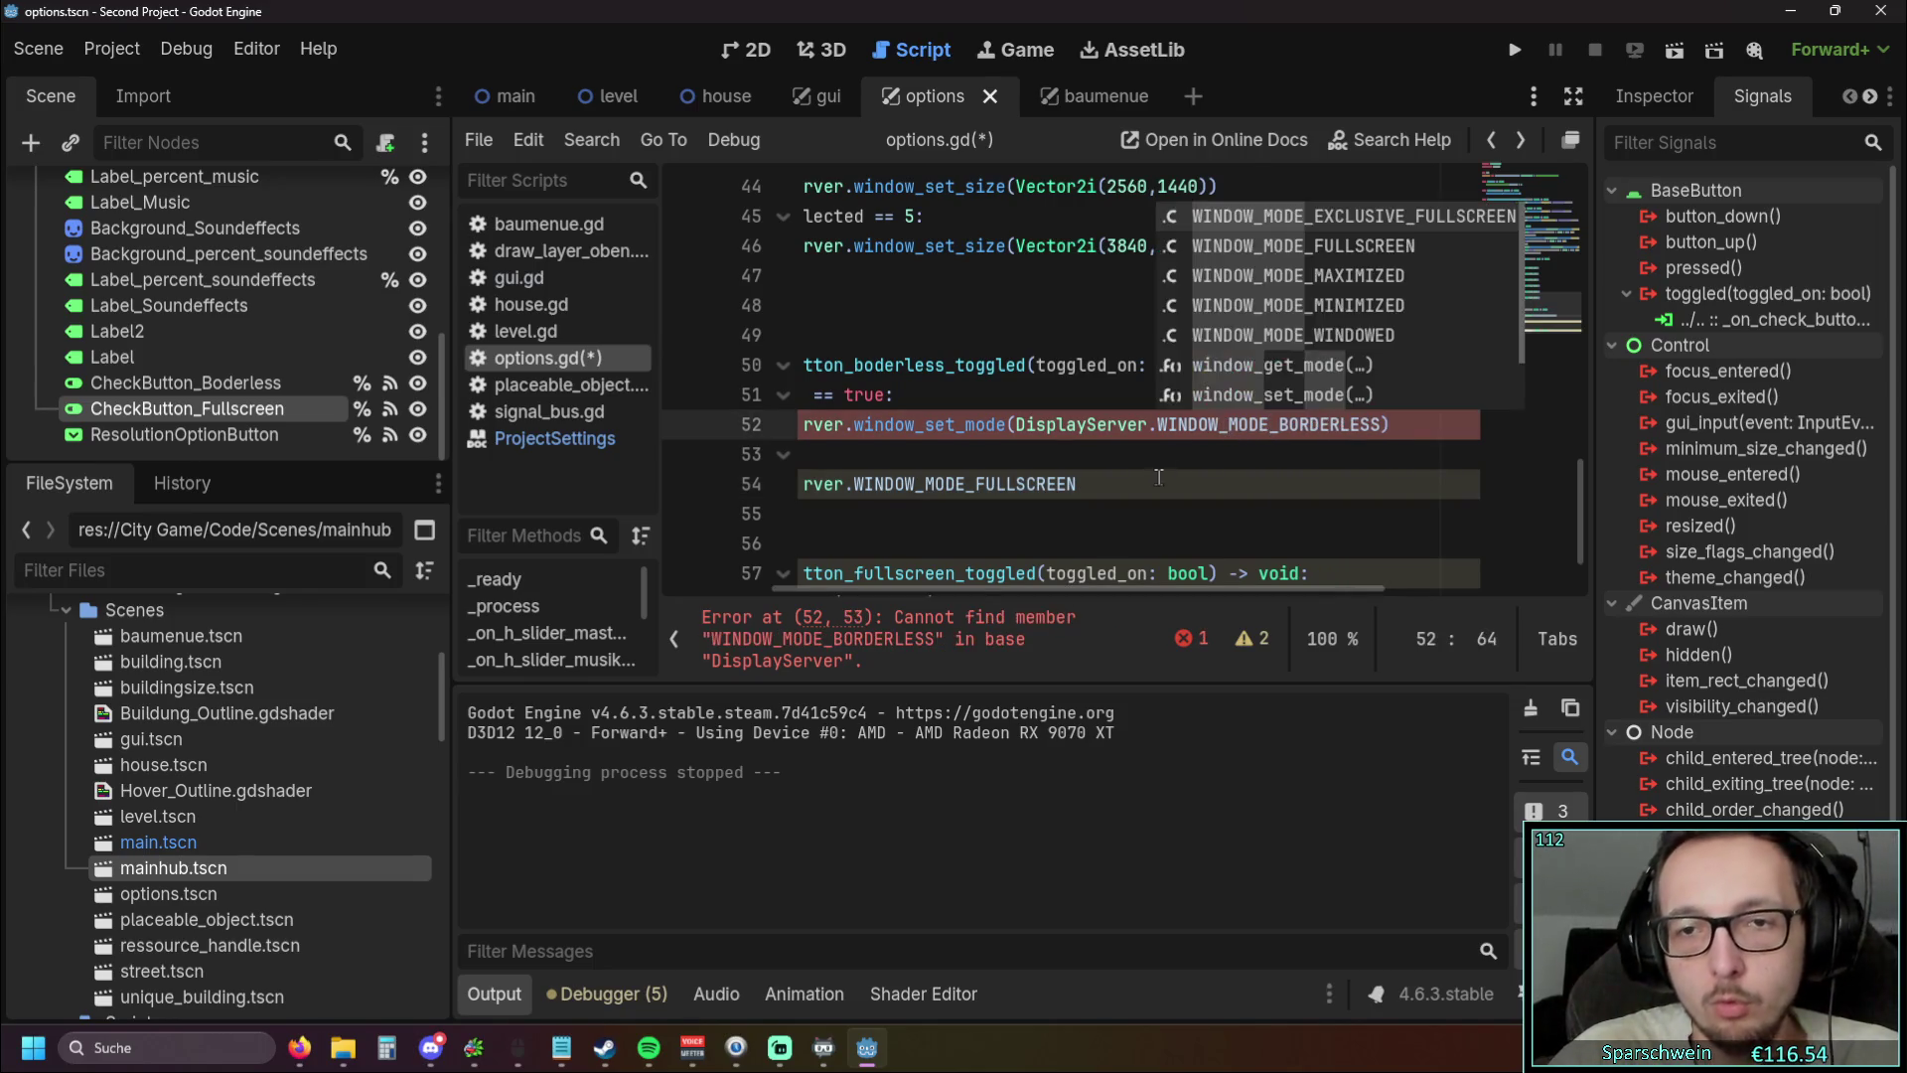
{"action": "left_click", "coordinate": [1157, 481]}
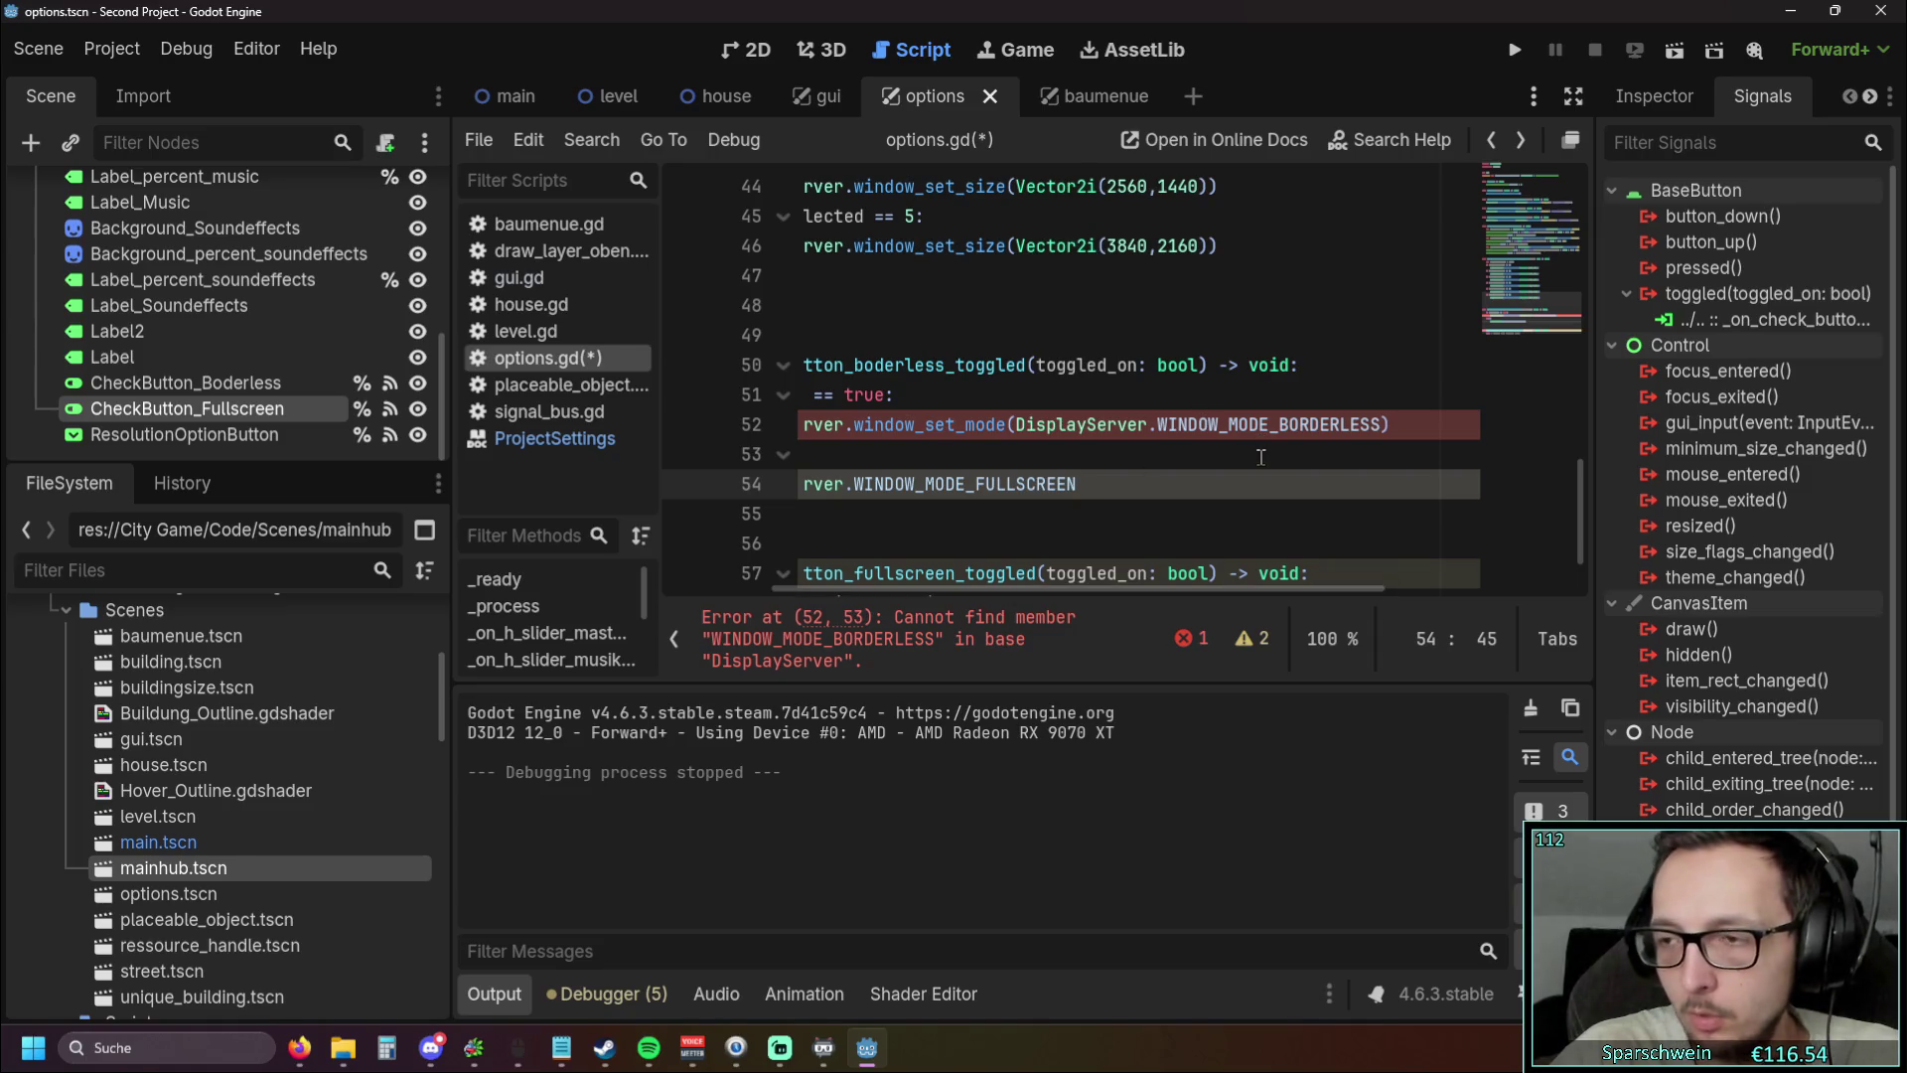
{"action": "left_click_drag", "start_coordinate": [1381, 425], "coordinate": [1160, 427]}
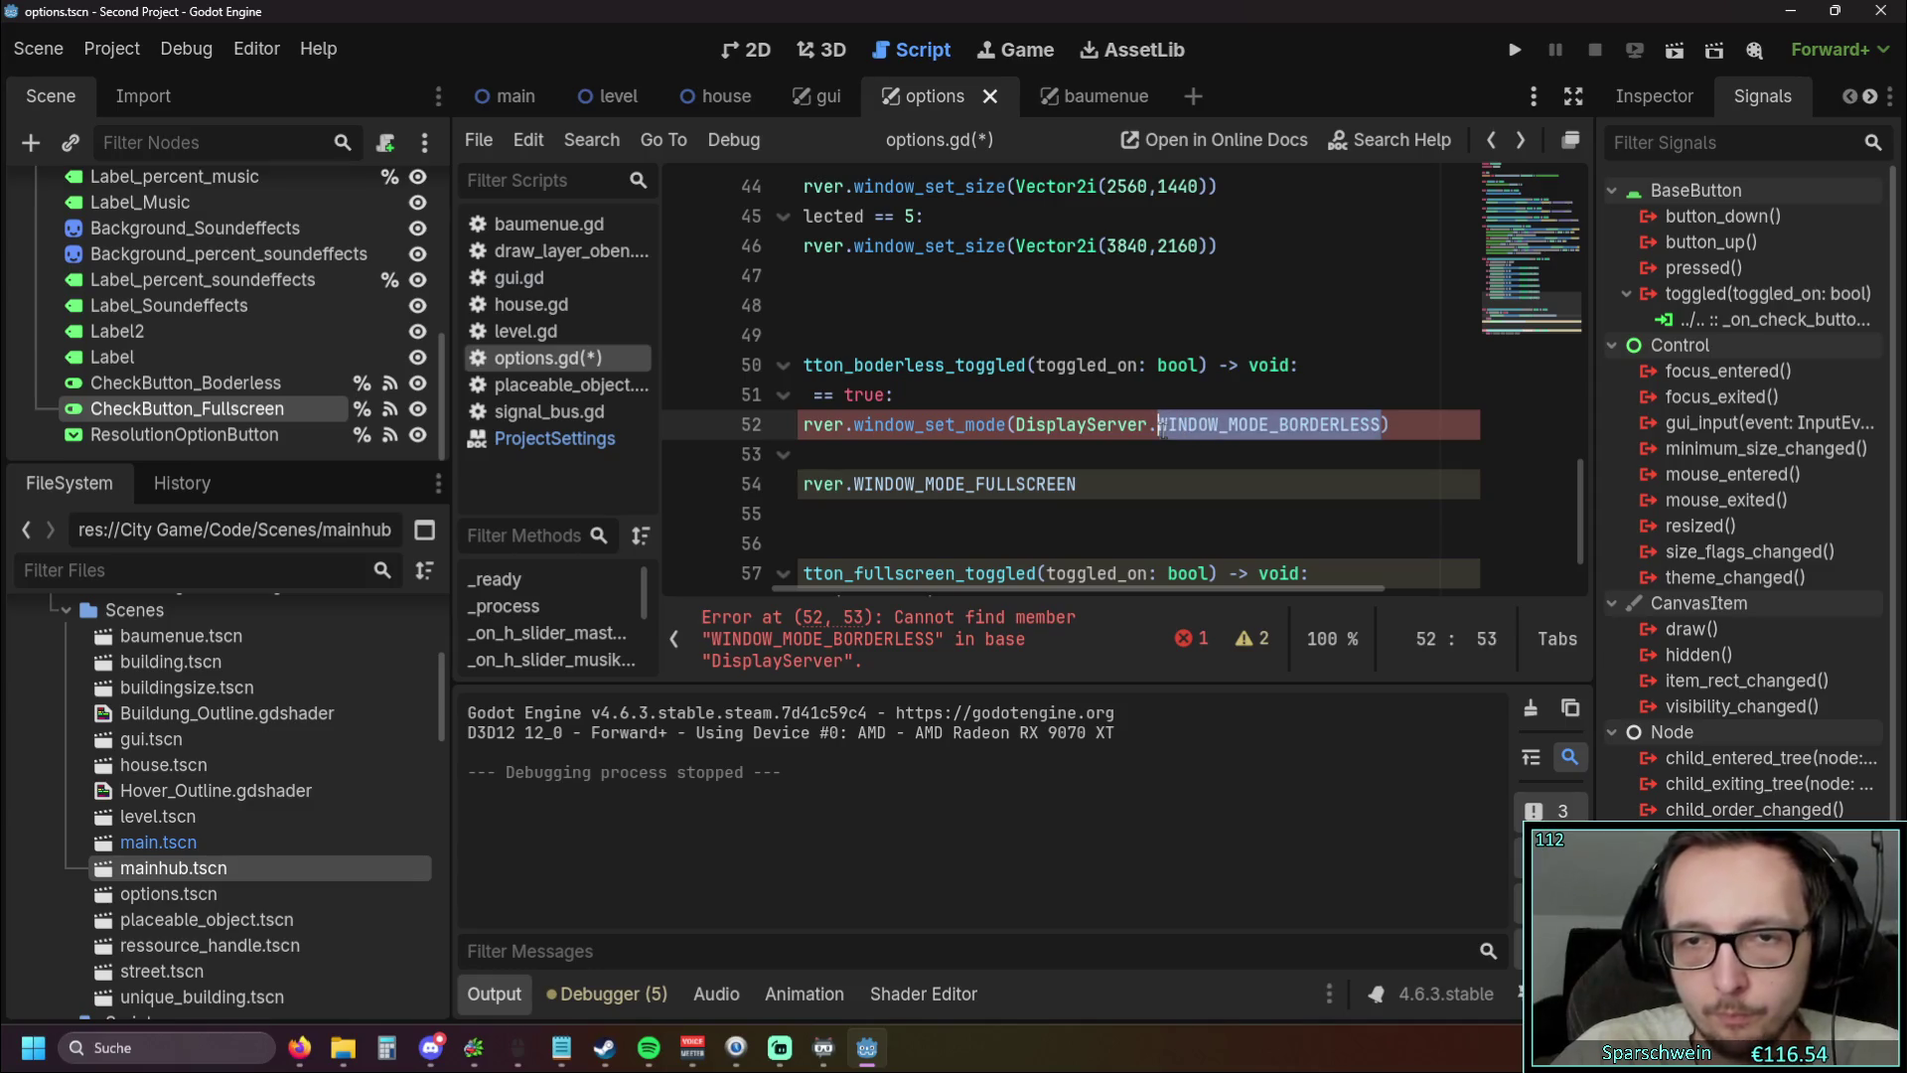
{"action": "type", "text": "Window"}
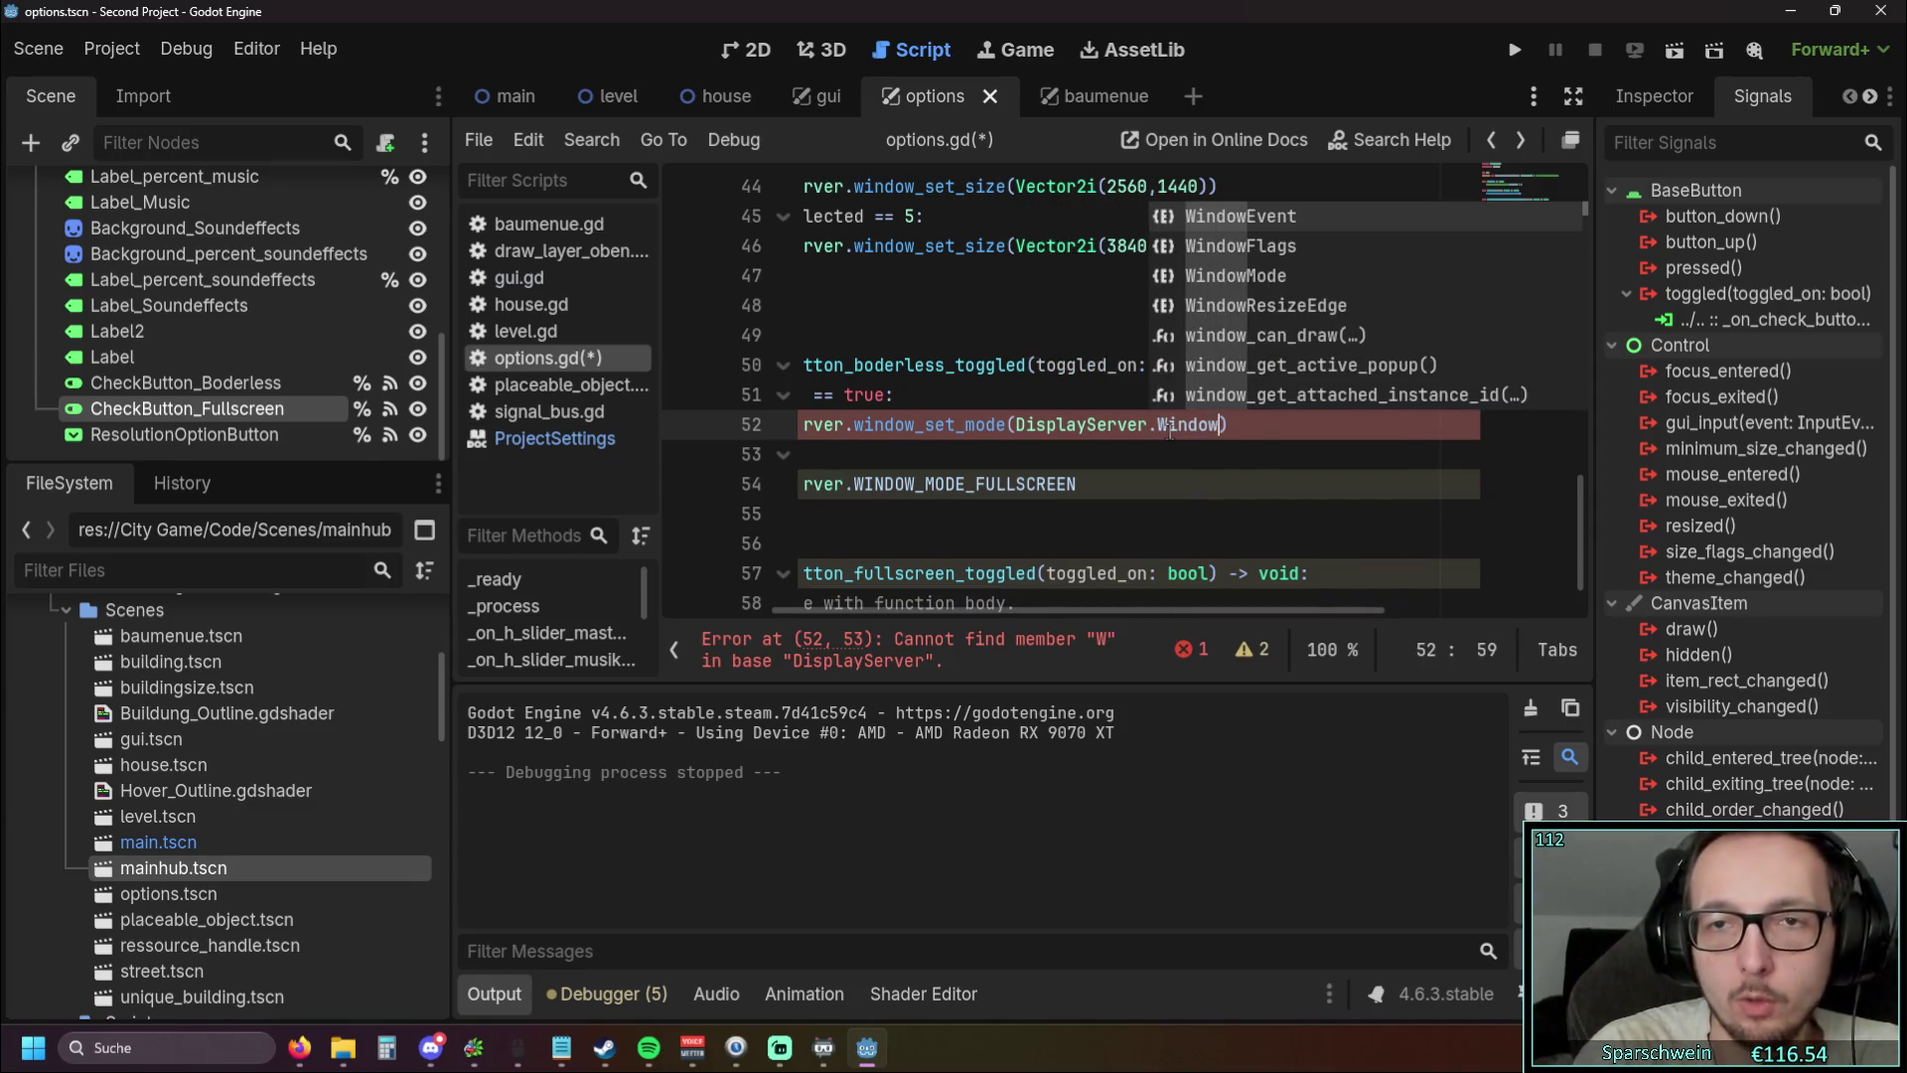
{"action": "type", "text": "_m"}
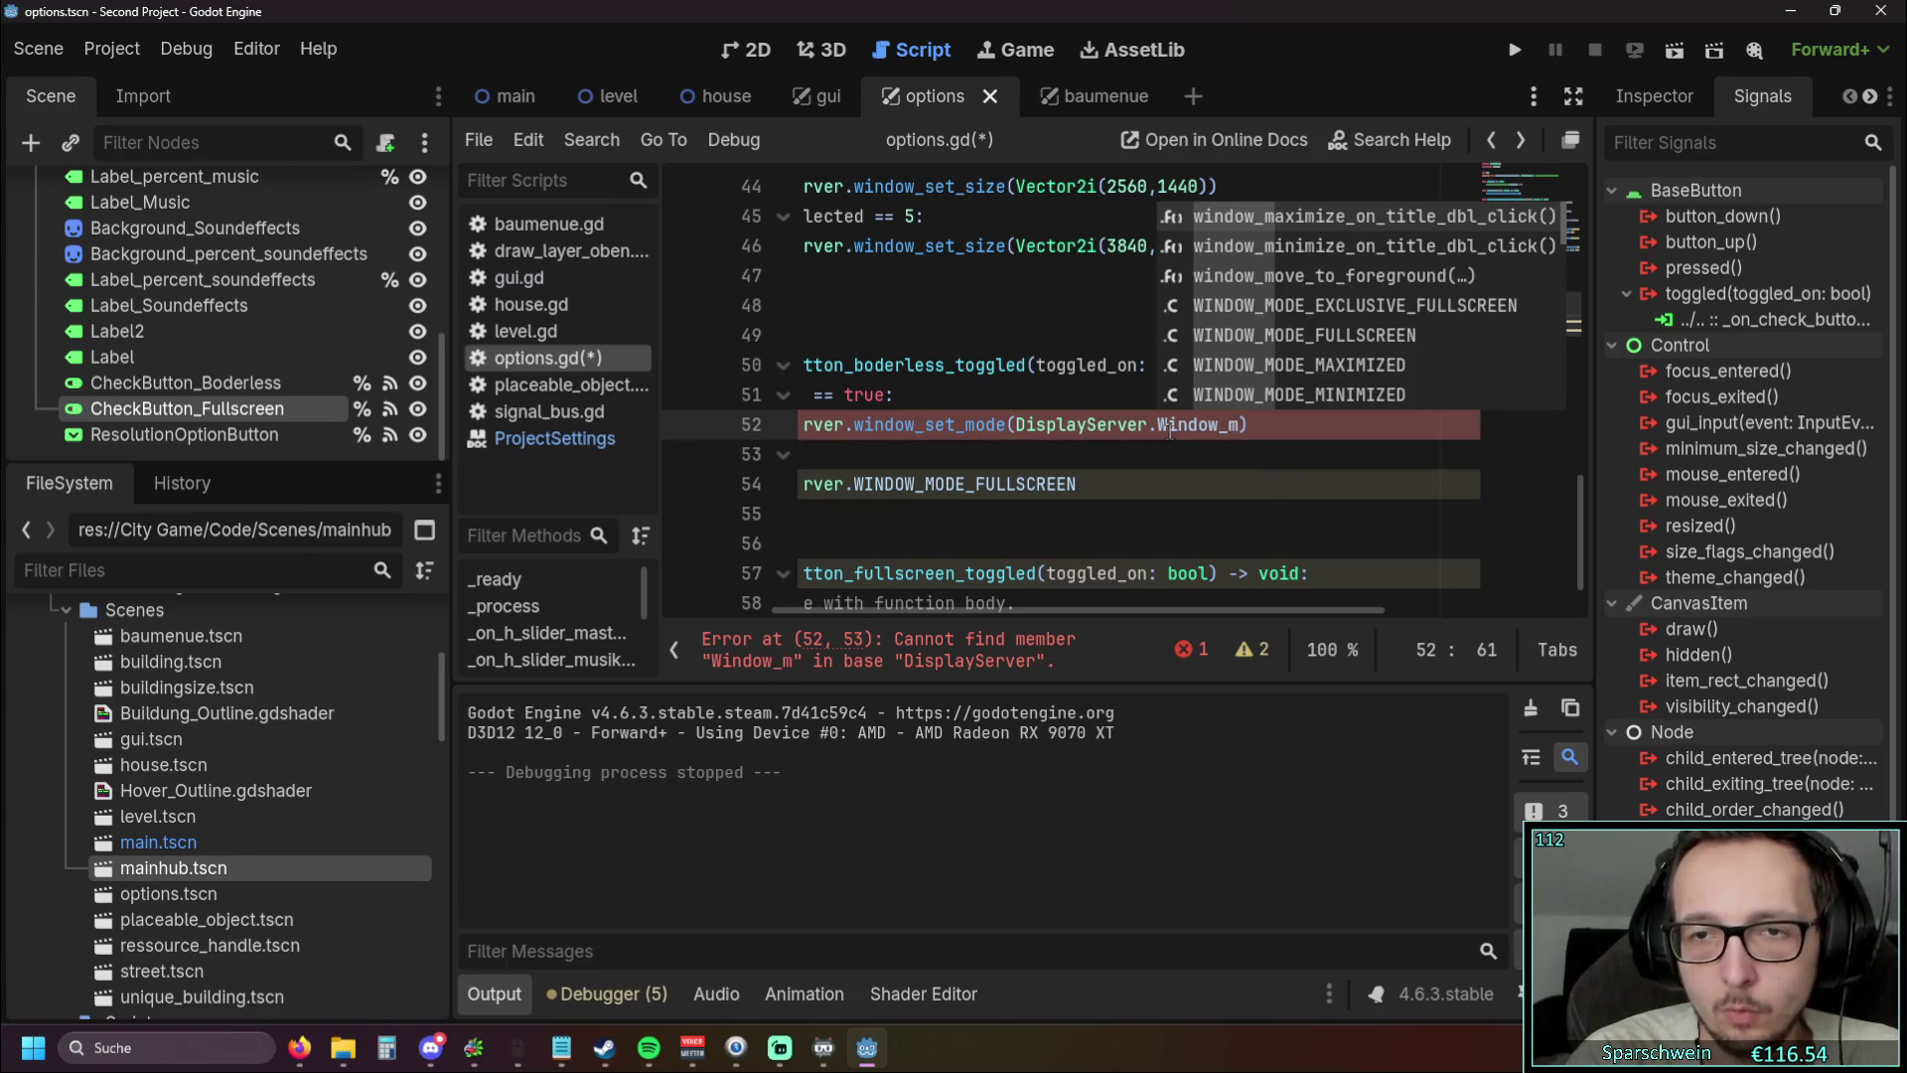
Browse the WINDOW_MODE_ constant suggestions, check the browser, then dismiss the list
{"action": "scroll", "coordinate": [1401, 322], "scroll_direction": "down", "scroll_amount": 4}
{"action": "scroll", "coordinate": [1402, 318], "scroll_direction": "down", "scroll_amount": 10}
{"action": "scroll", "coordinate": [1409, 318], "scroll_direction": "up", "scroll_amount": 3}
{"action": "scroll", "coordinate": [1408, 318], "scroll_direction": "down", "scroll_amount": 2}
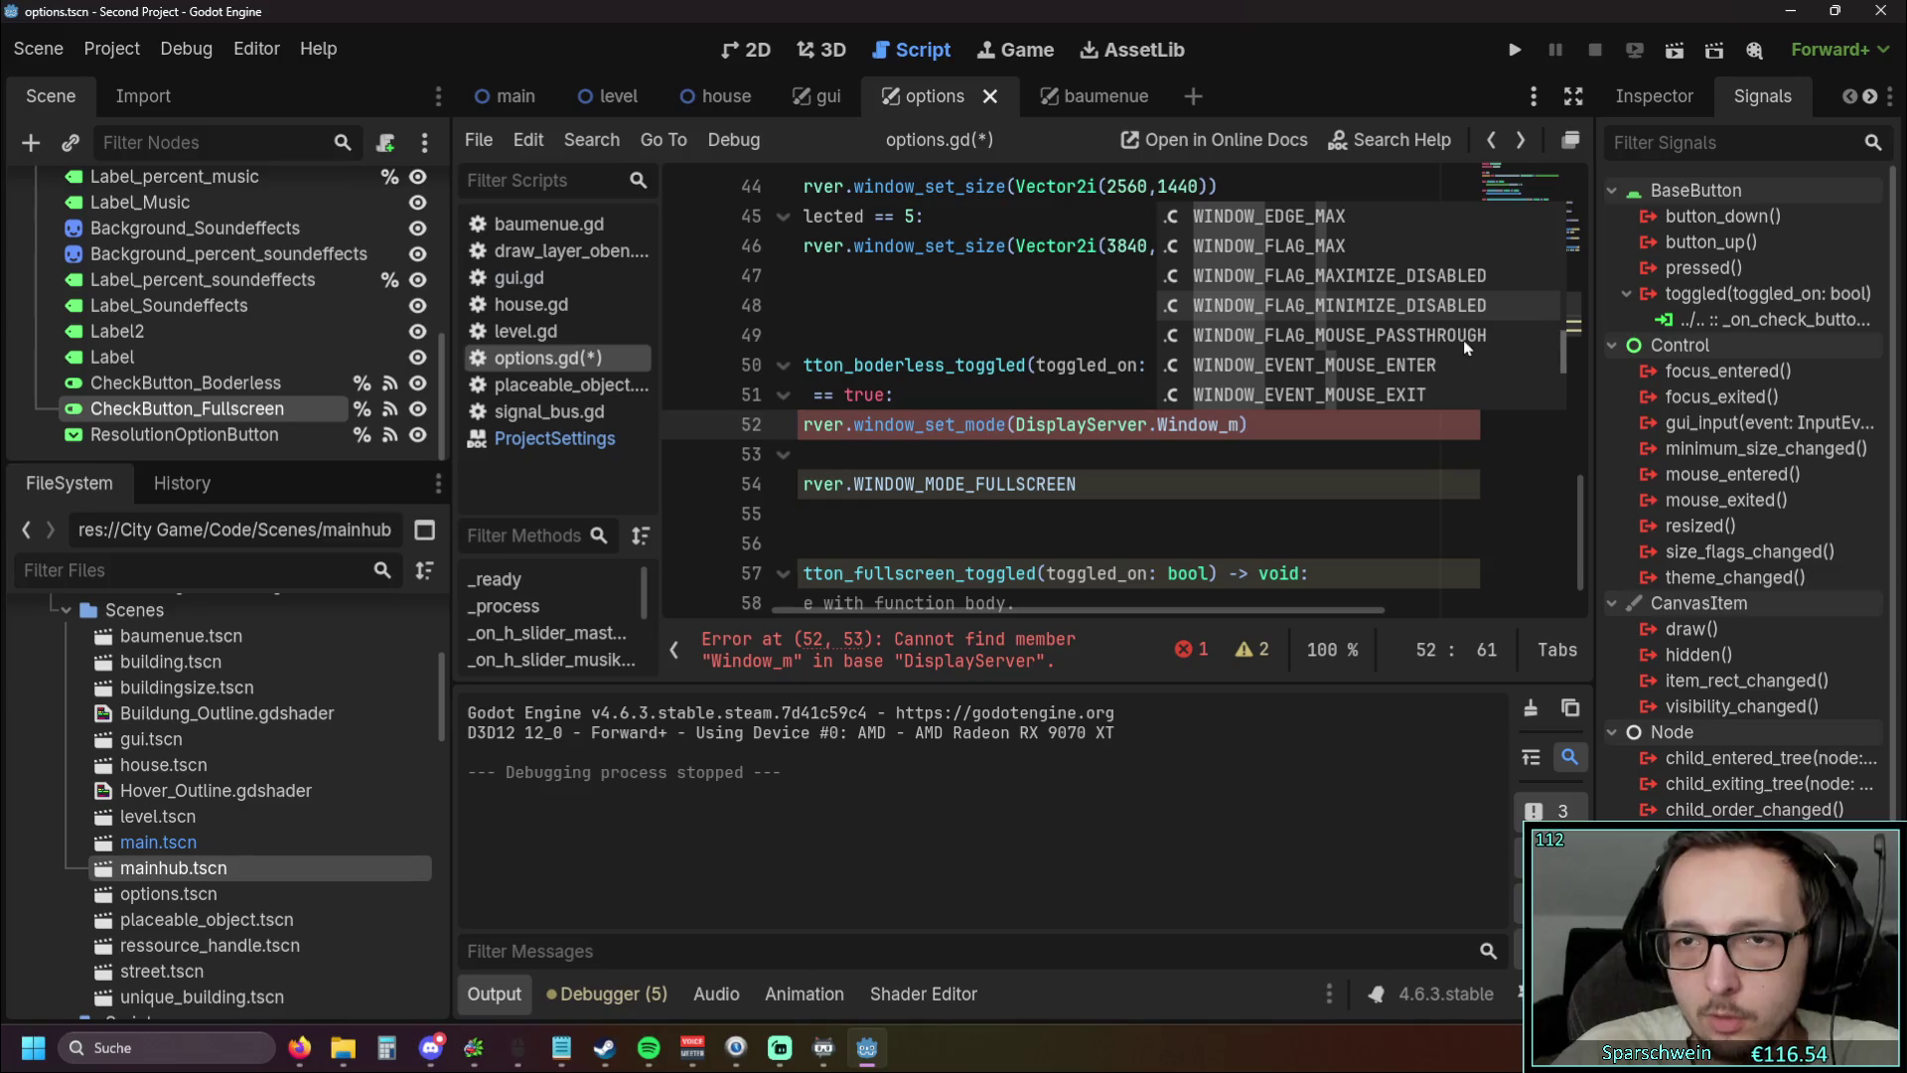
{"action": "scroll", "coordinate": [1463, 340], "scroll_direction": "up", "scroll_amount": 4}
{"action": "scroll", "coordinate": [1463, 340], "scroll_direction": "down", "scroll_amount": 6}
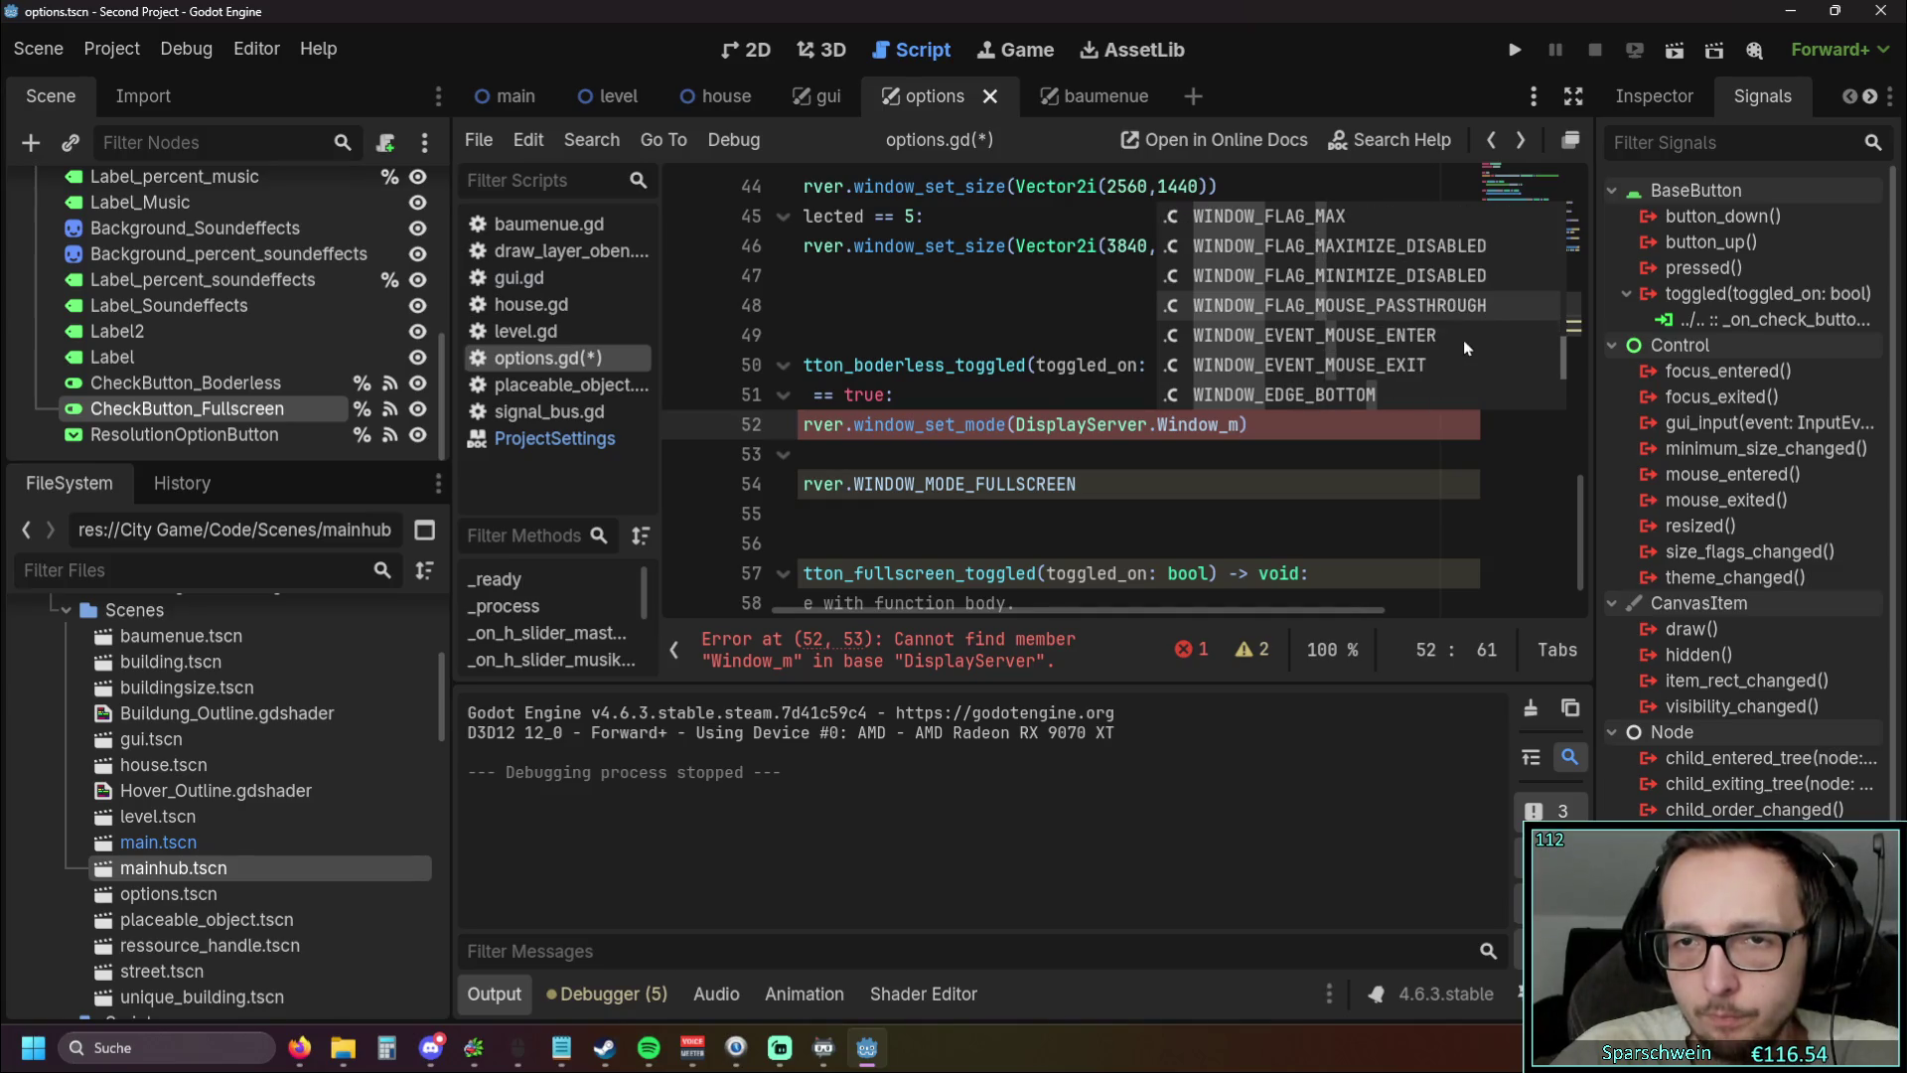
{"action": "scroll", "coordinate": [1463, 340], "scroll_direction": "down", "scroll_amount": 4}
{"action": "scroll", "coordinate": [1462, 338], "scroll_direction": "up", "scroll_amount": 6}
{"action": "scroll", "coordinate": [1457, 342], "scroll_direction": "down", "scroll_amount": 5}
{"action": "scroll", "coordinate": [1452, 337], "scroll_direction": "up", "scroll_amount": 4}
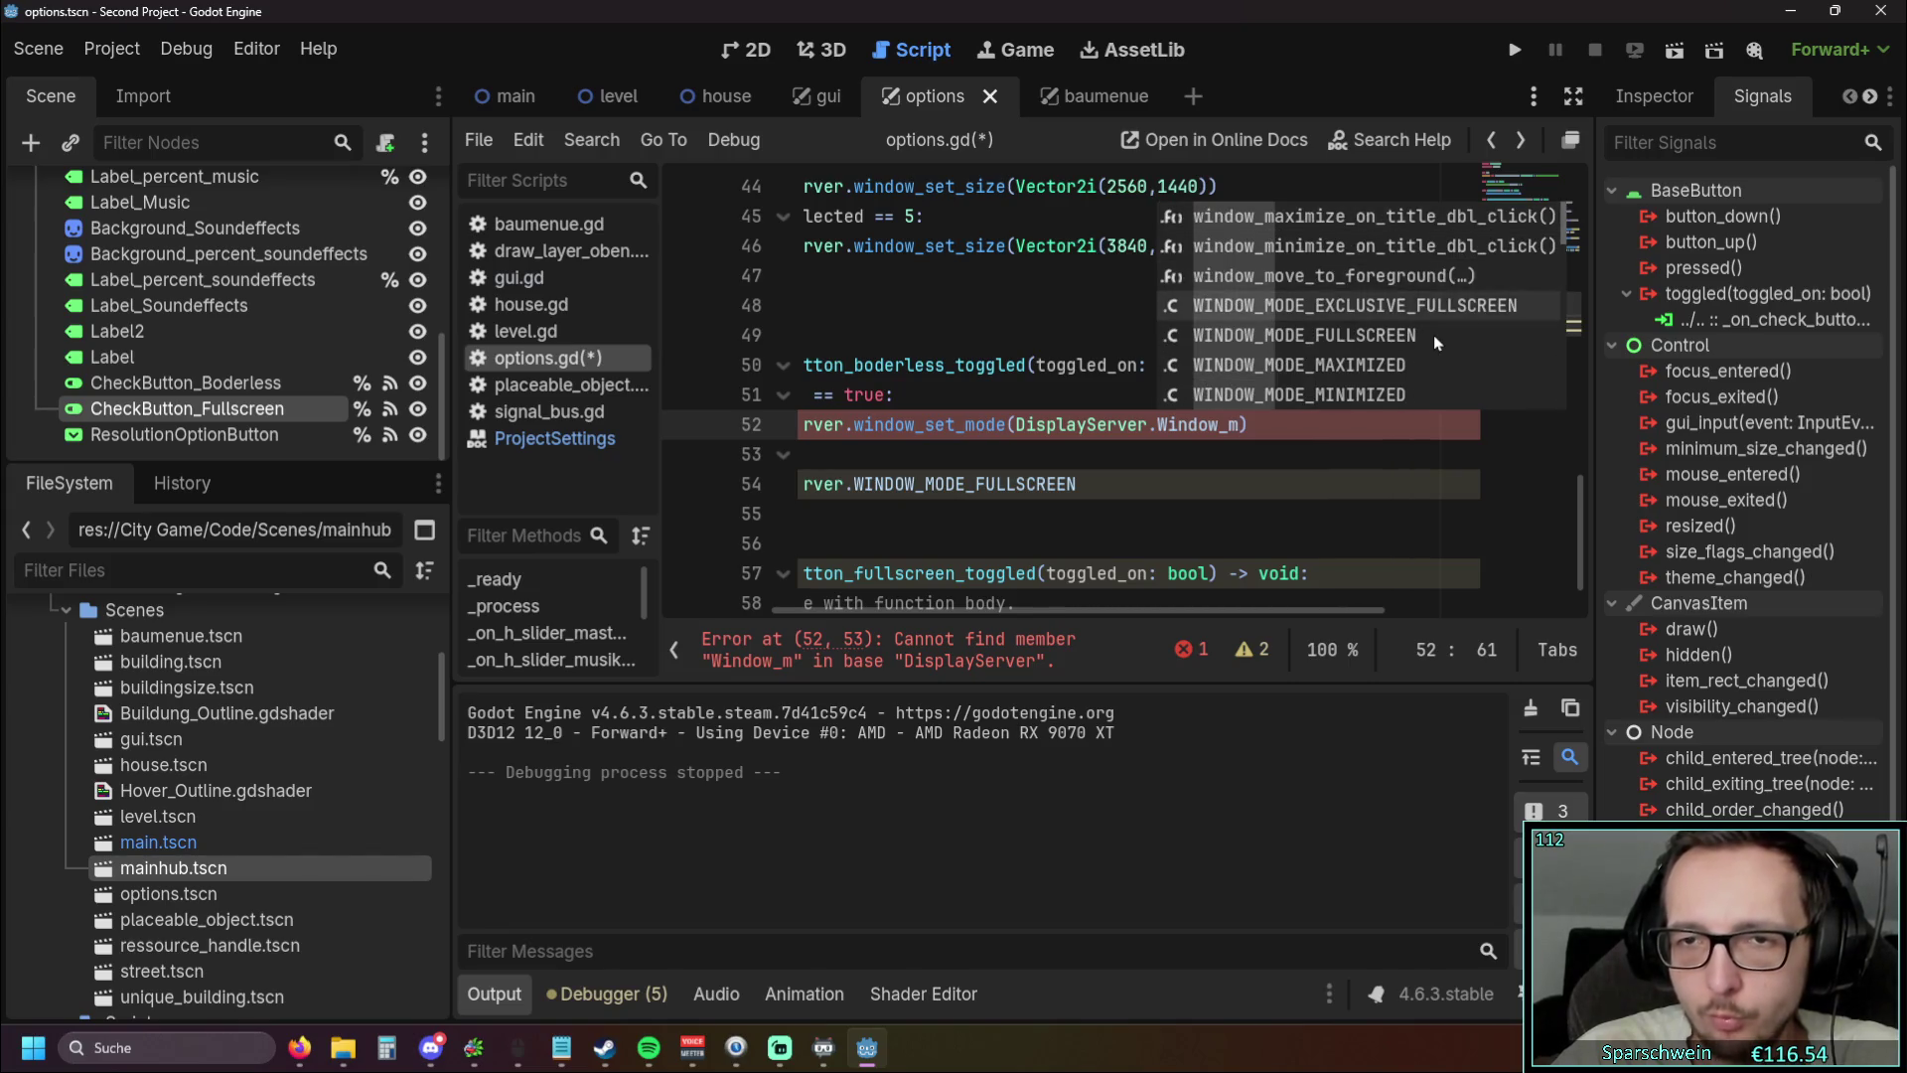
{"action": "scroll", "coordinate": [1436, 337], "scroll_direction": "down", "scroll_amount": 3}
{"action": "scroll", "coordinate": [1435, 338], "scroll_direction": "up", "scroll_amount": 1}
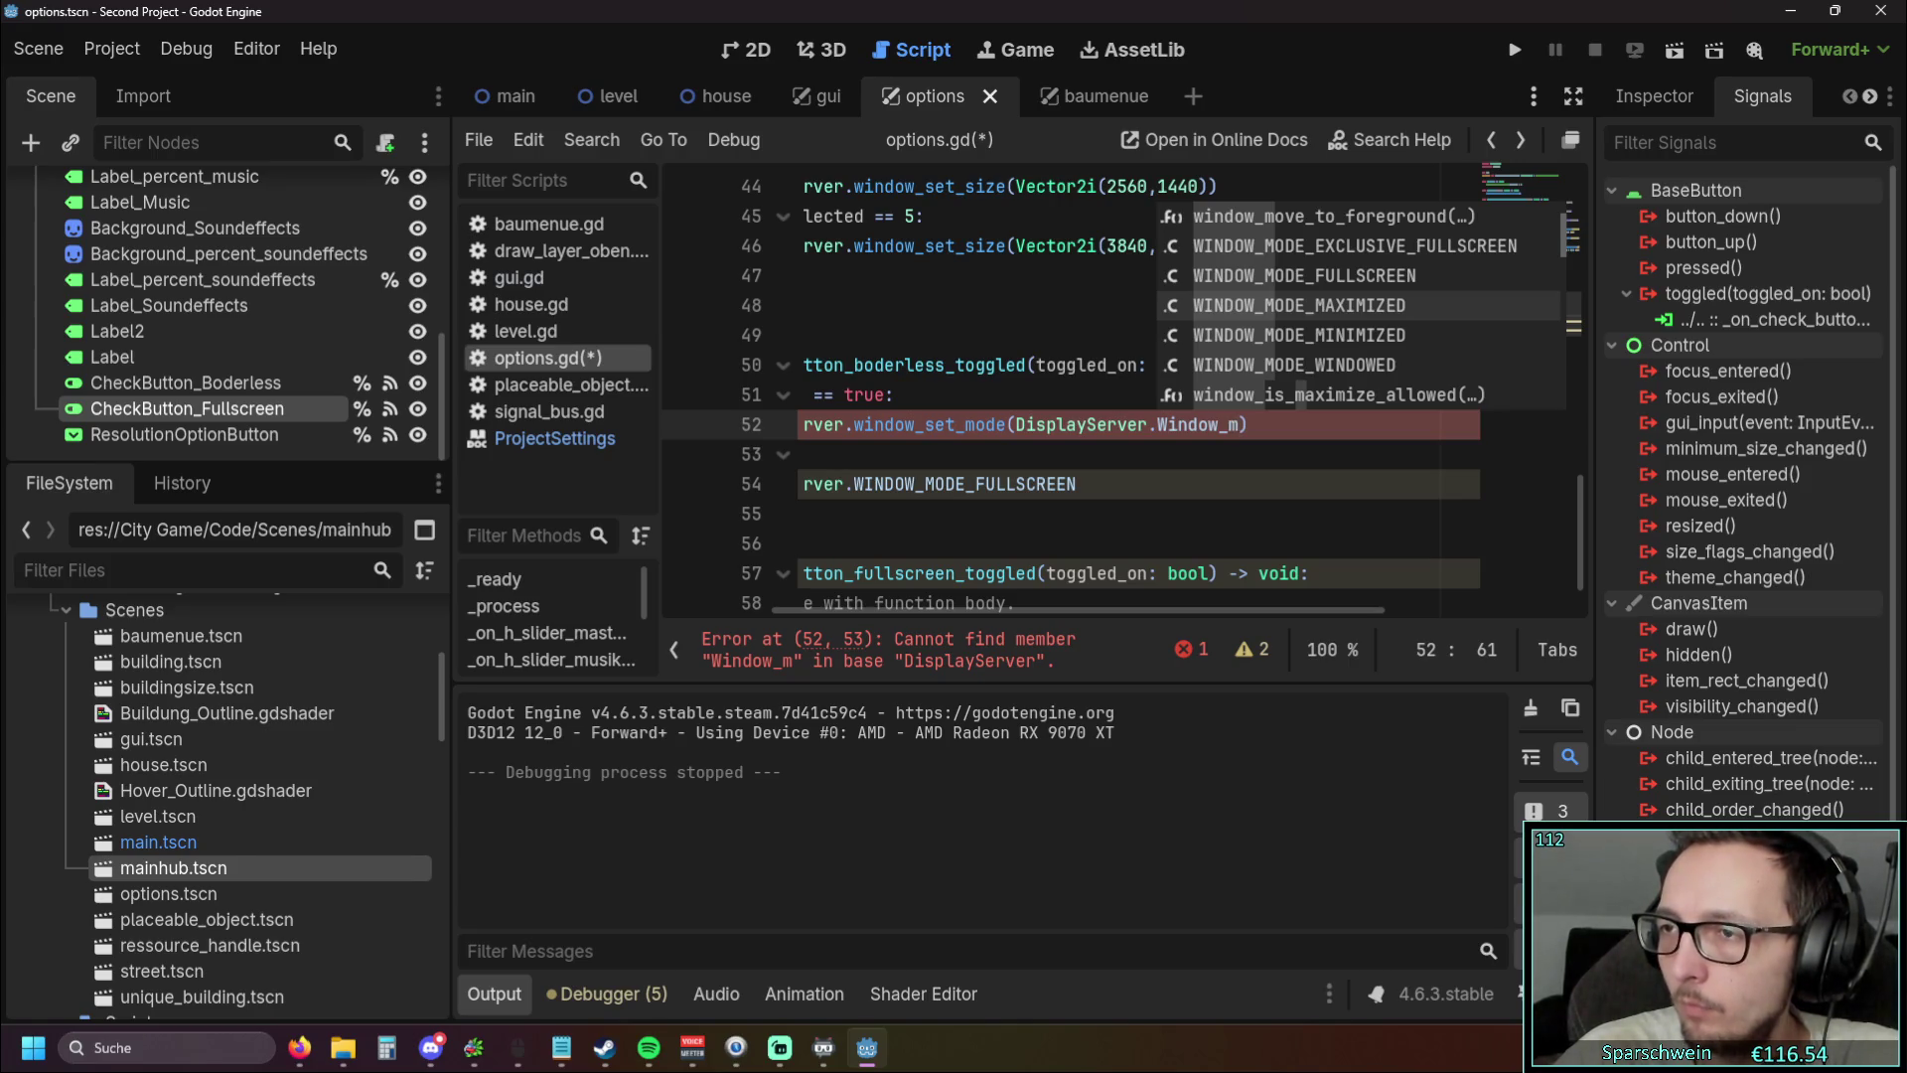
{"action": "key", "text": "alt+Tab"}
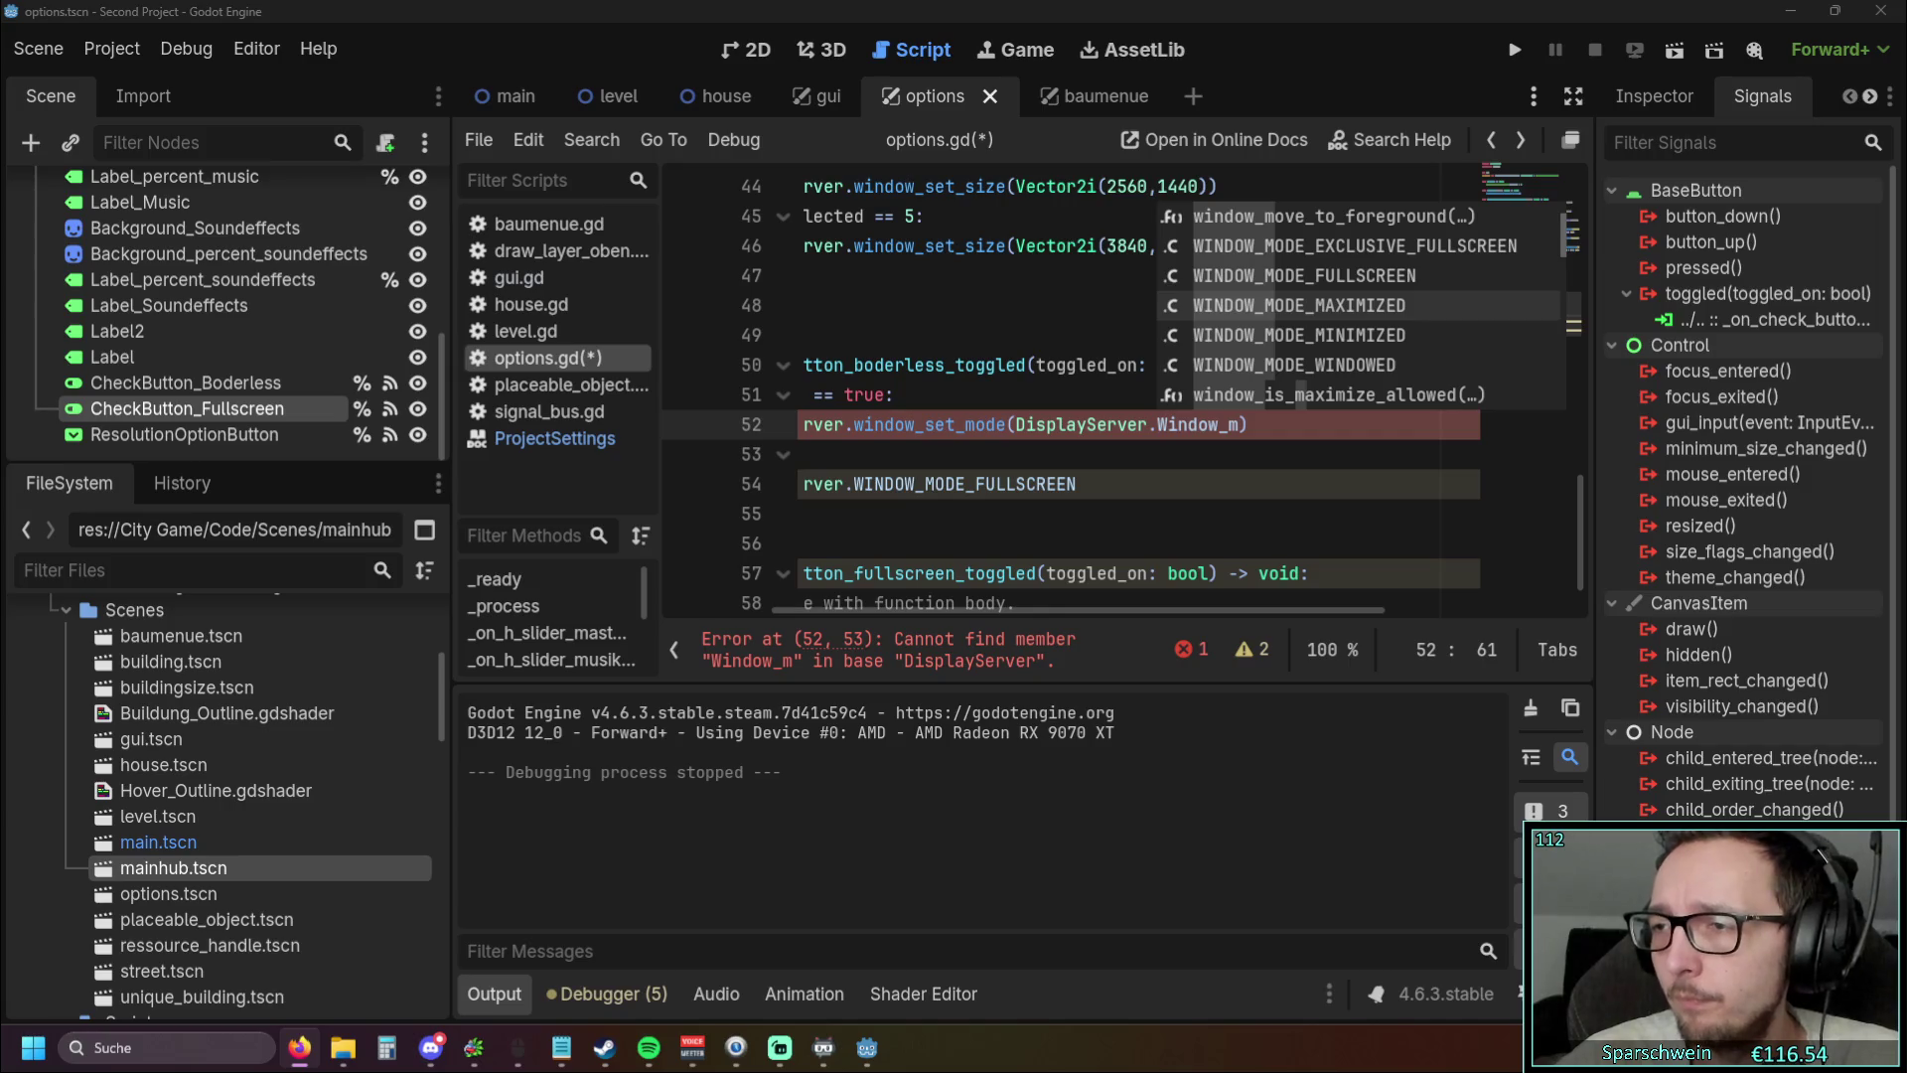
{"action": "left_click", "coordinate": [1182, 456]}
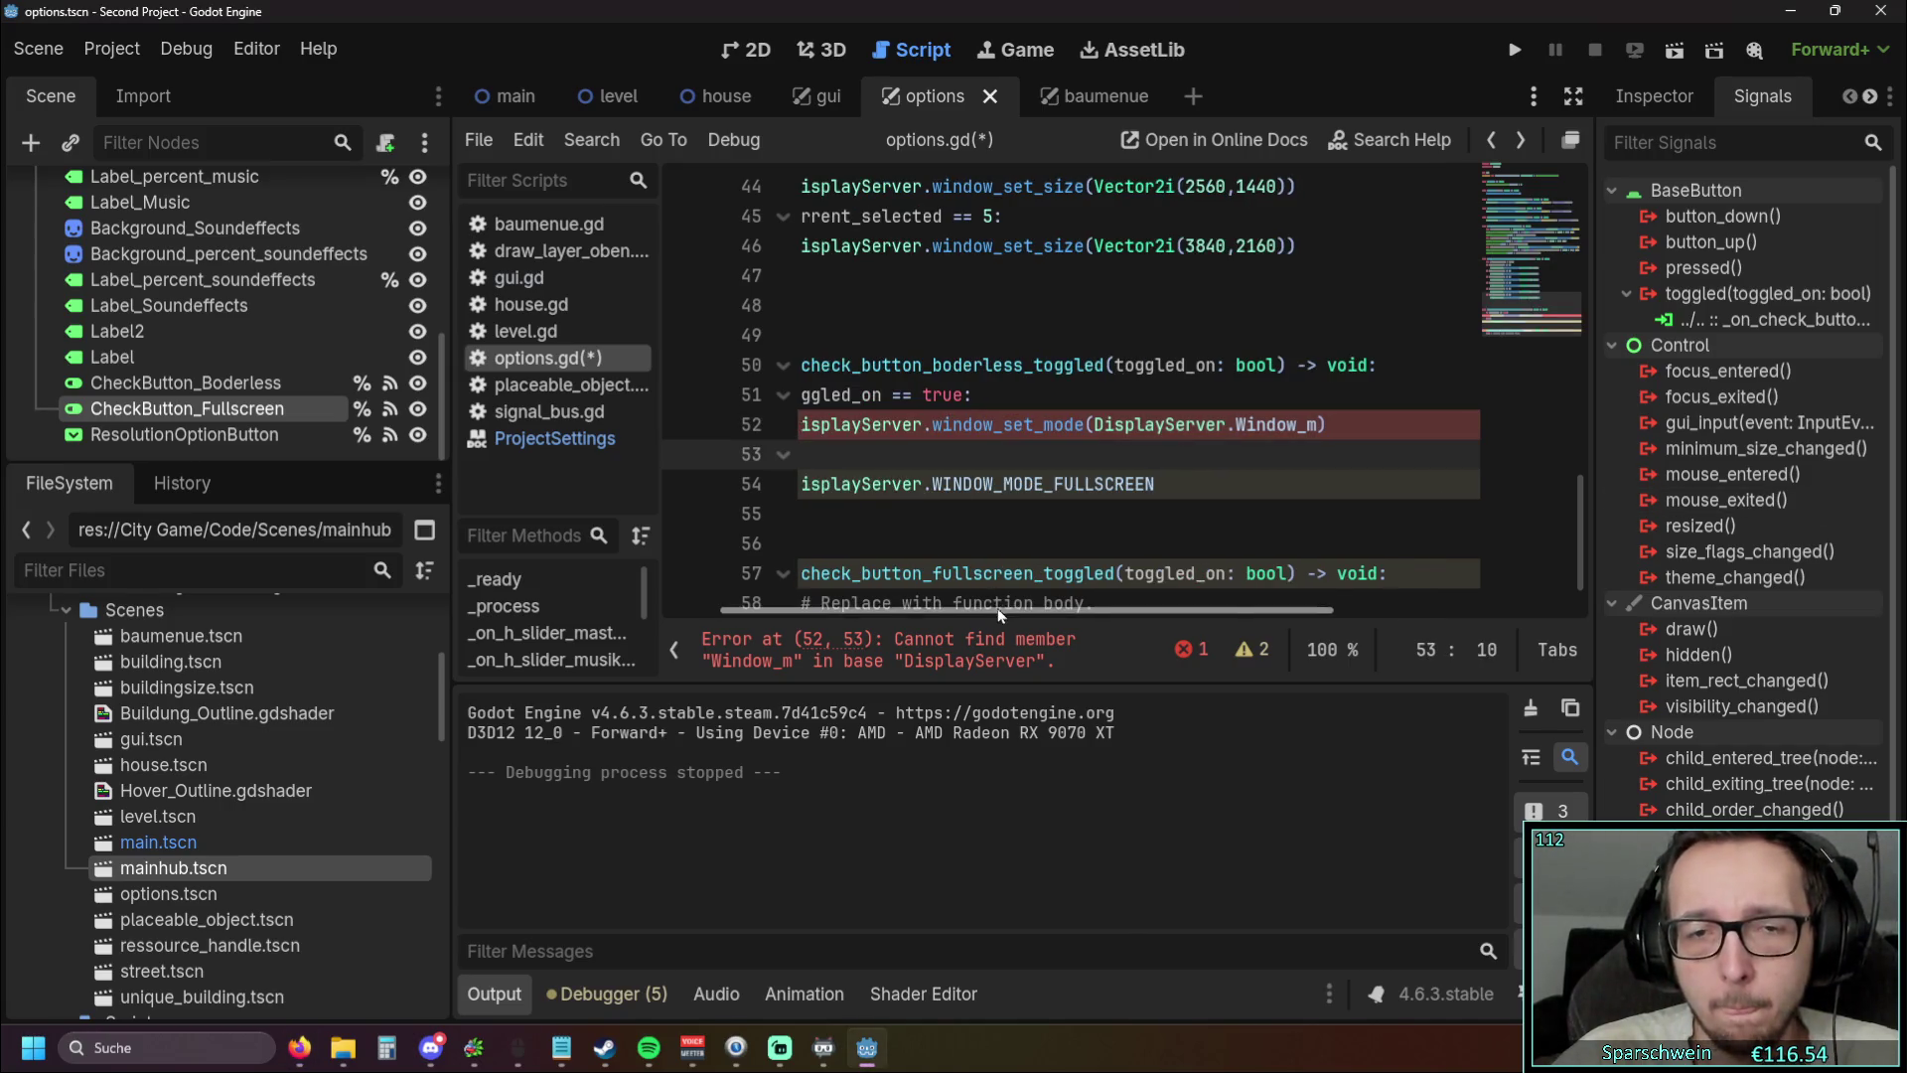
Replace Window_m with WINDOW_MODE_WINDOWED on line 52 and add an empty line below
{"action": "mouse_move", "coordinate": [914, 604]}
{"action": "left_mouse_down"}
{"action": "mouse_move", "coordinate": [986, 604]}
{"action": "mouse_move", "coordinate": [904, 602]}
{"action": "left_mouse_up"}
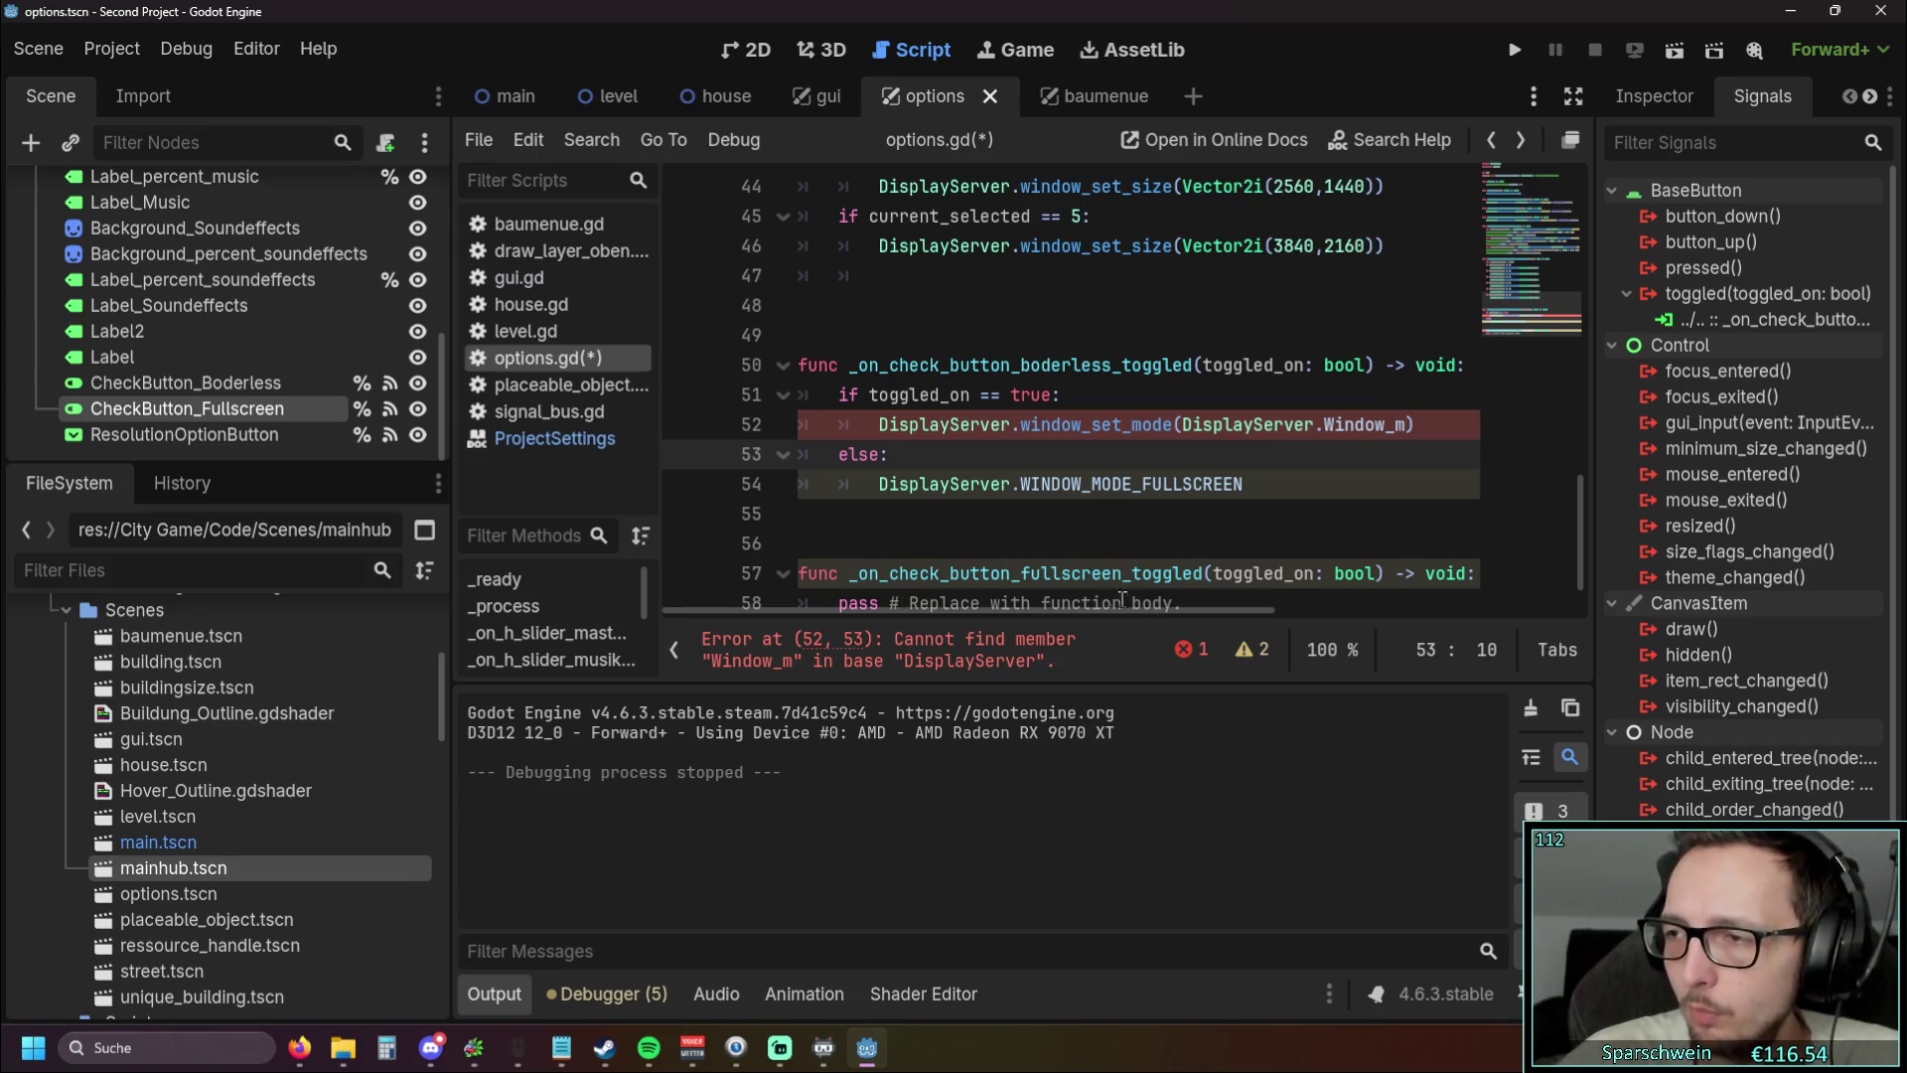
{"action": "scroll", "coordinate": [1260, 437], "scroll_direction": "right", "scroll_amount": 3}
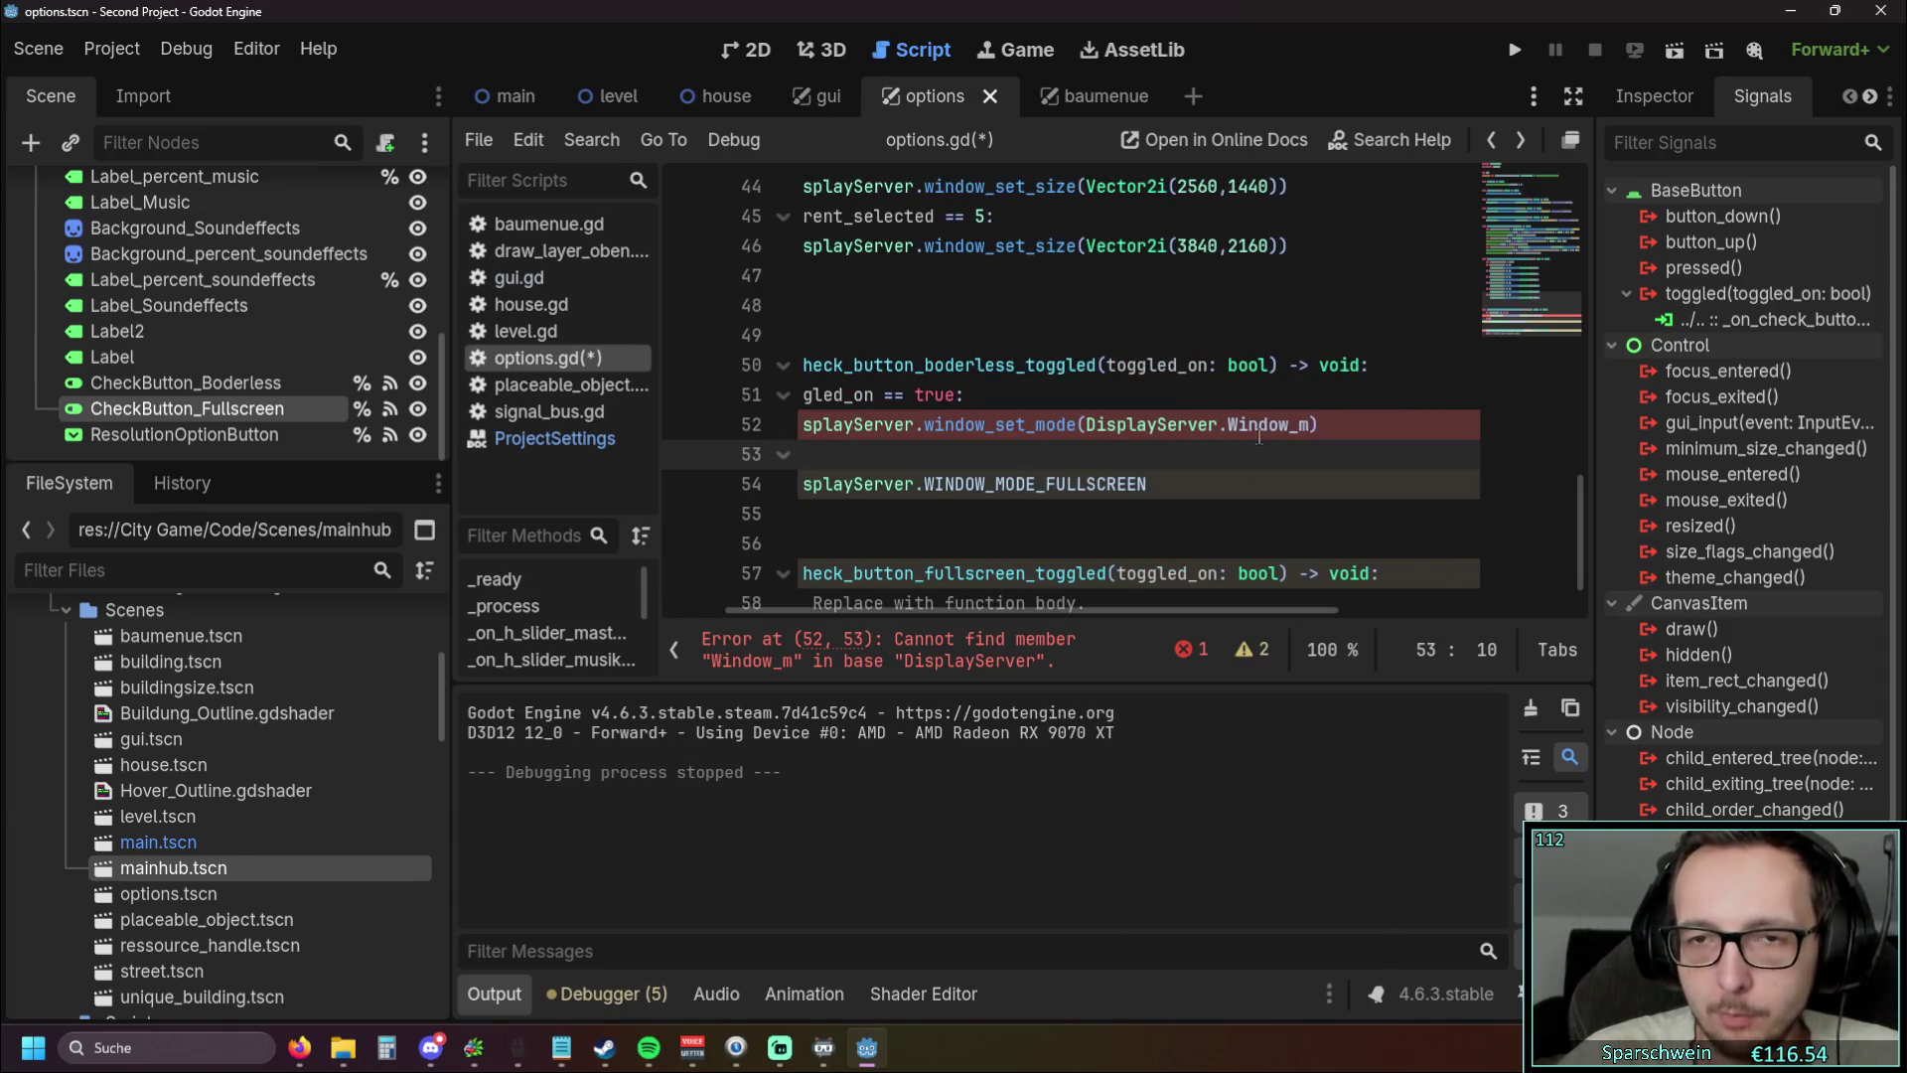
{"action": "double_click", "coordinate": [1260, 435]}
{"action": "type", "text": "window"}
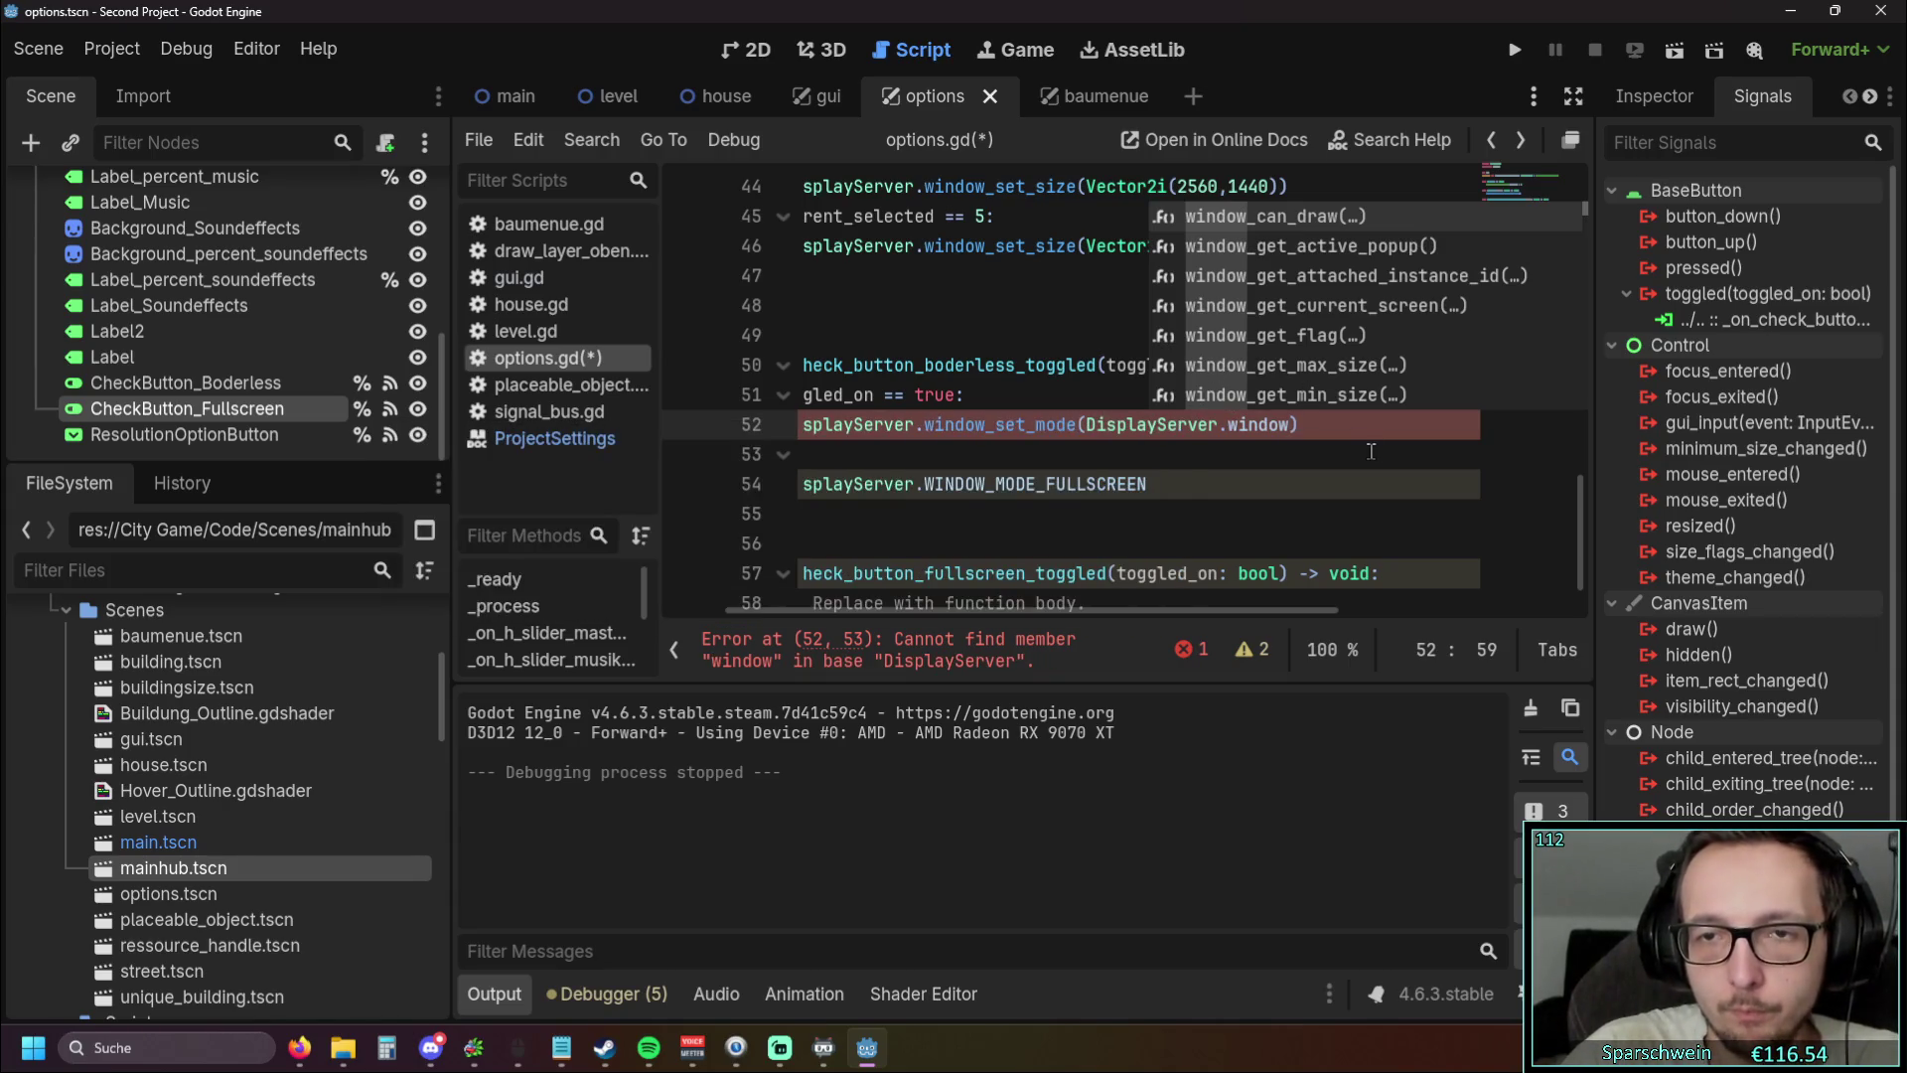
{"action": "type", "text": "_mode"}
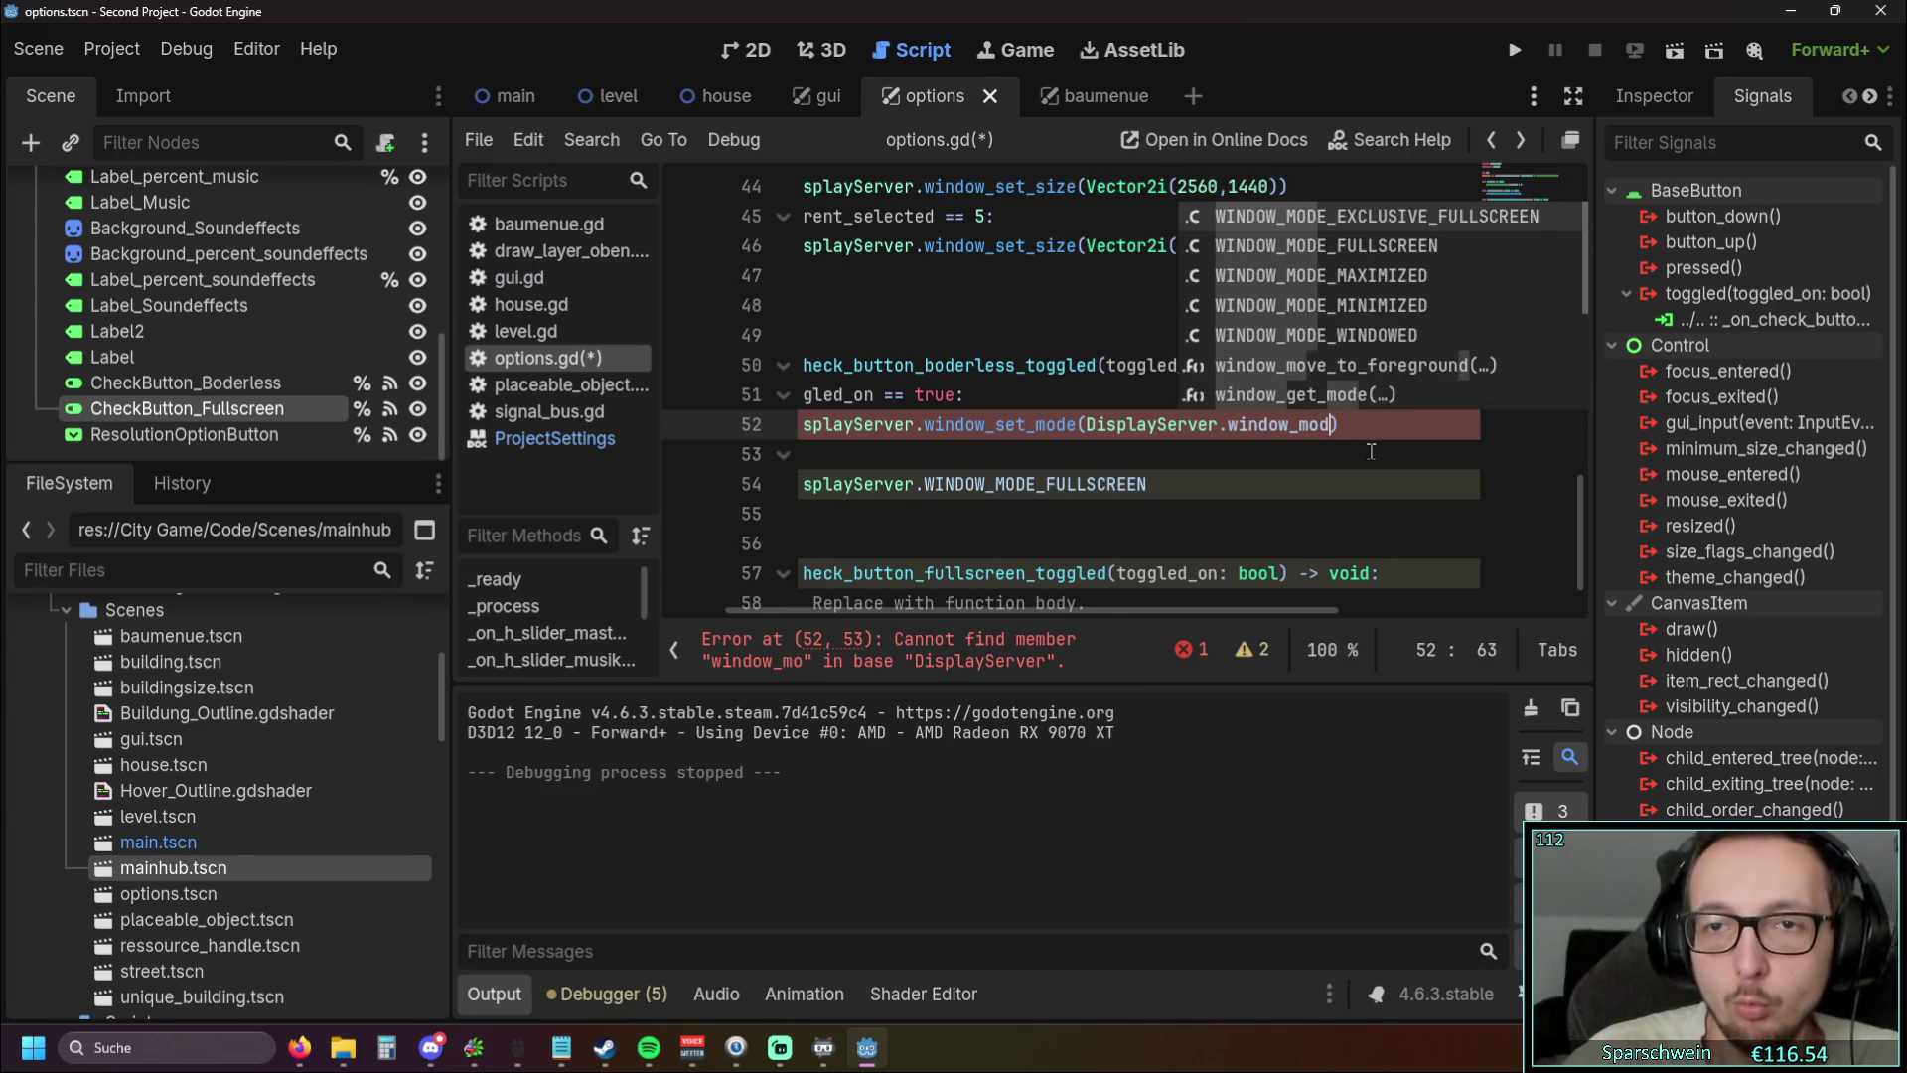
{"action": "key", "text": "Down"}
{"action": "key", "text": "Down"}
{"action": "key", "text": "Down"}
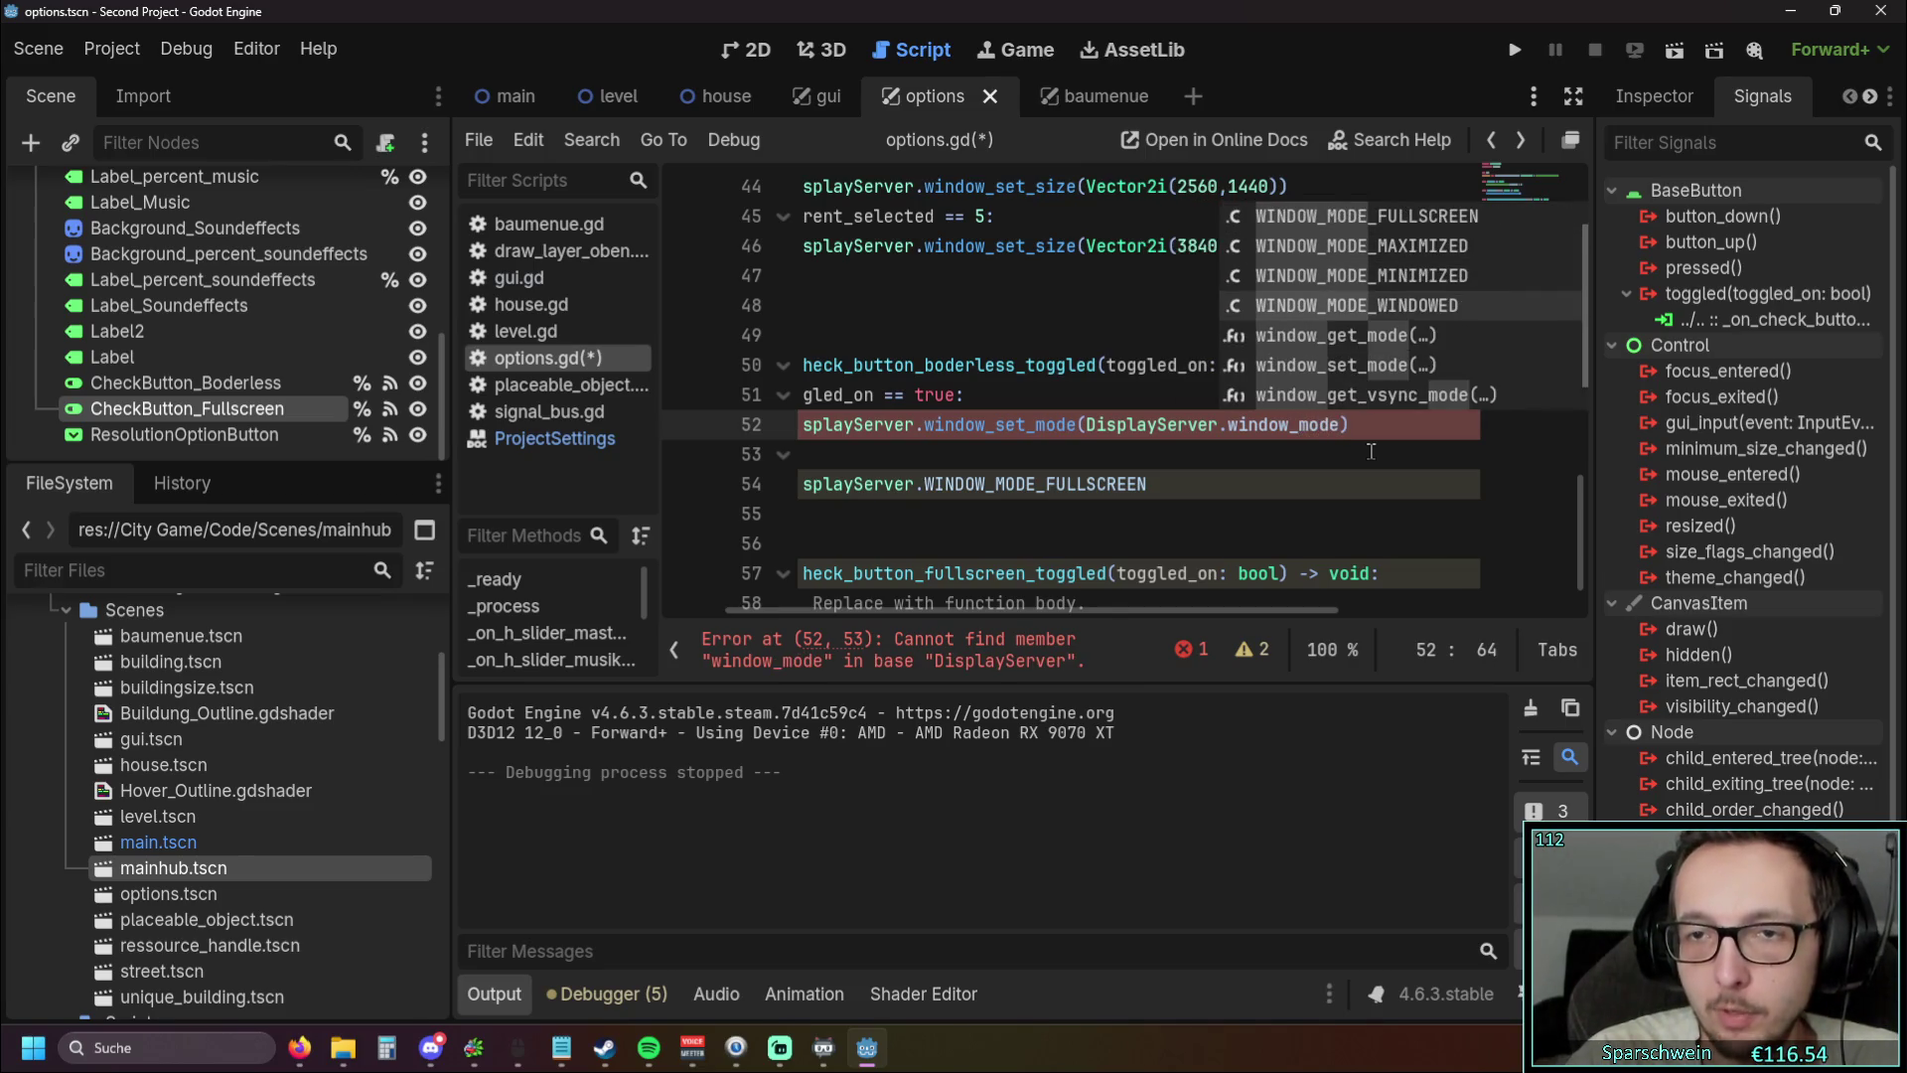
{"action": "key", "text": "Up"}
{"action": "key", "text": "Down"}
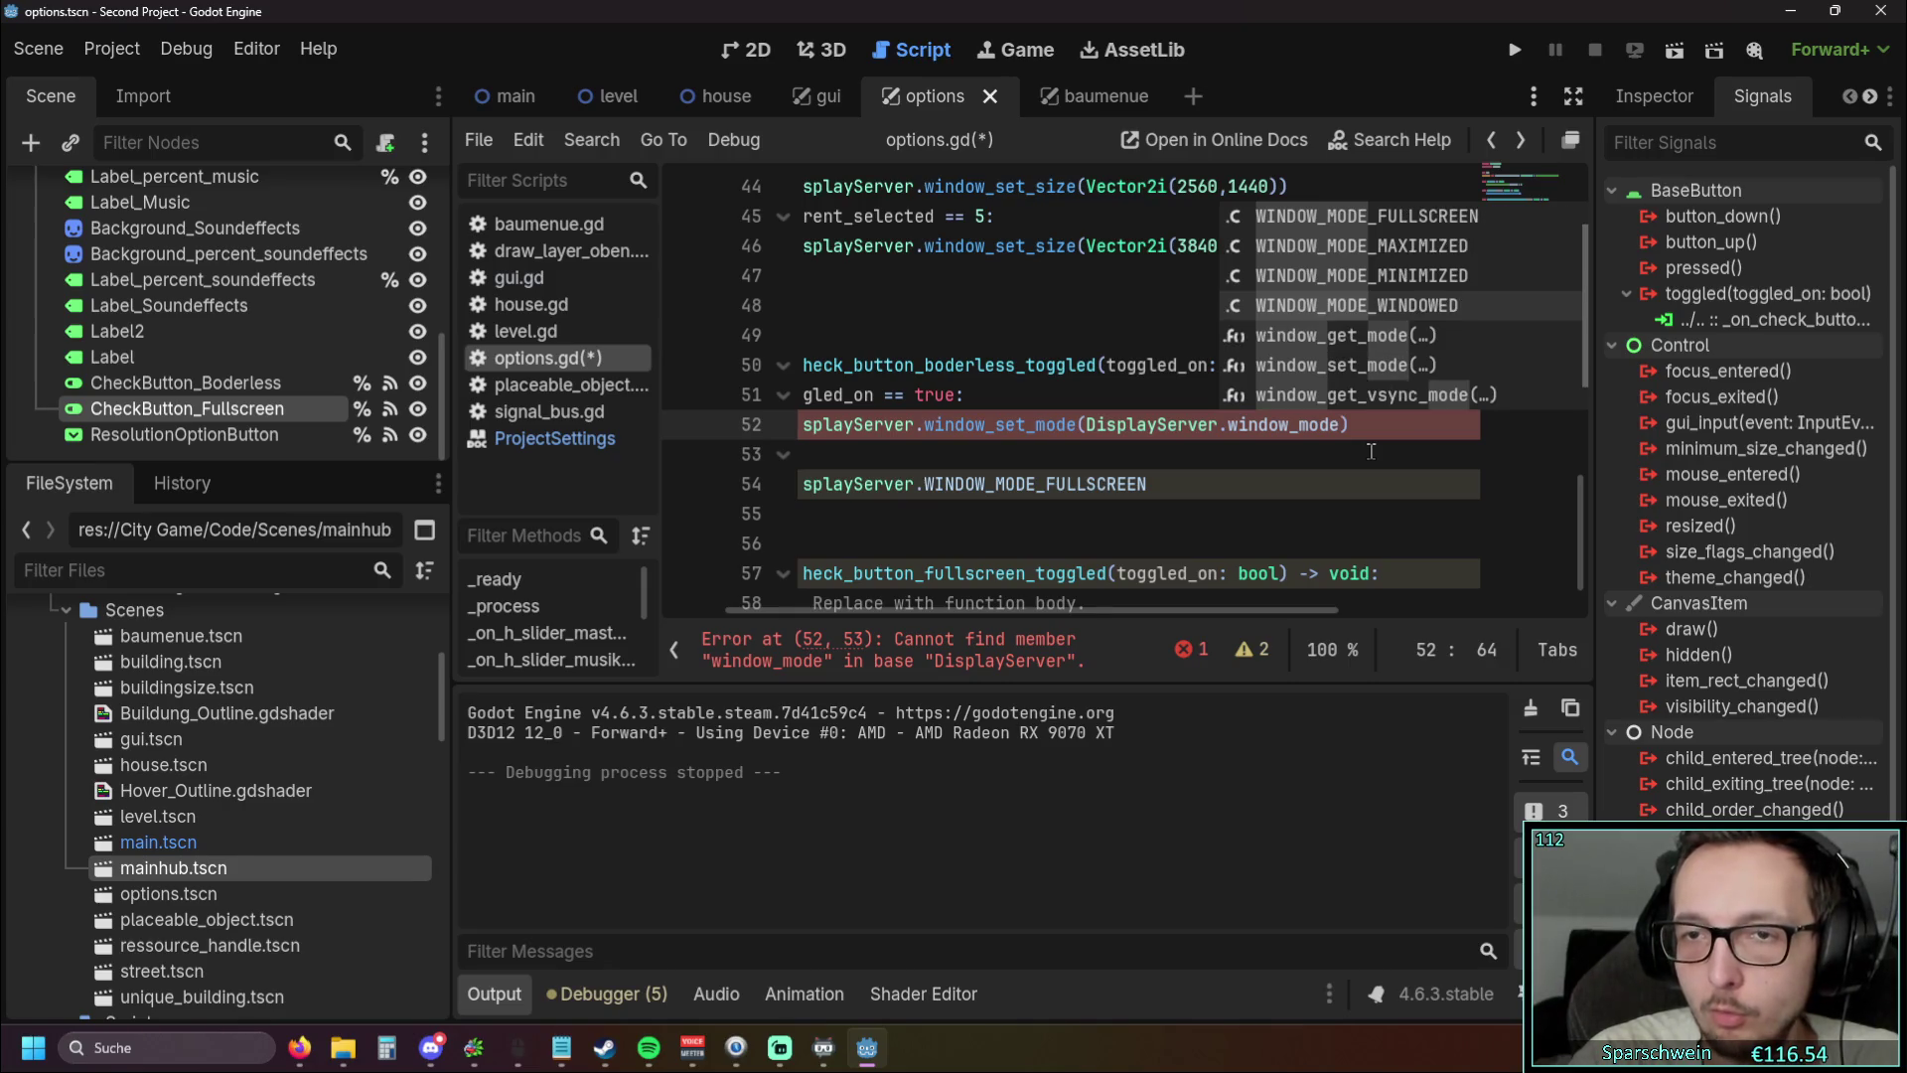
{"action": "key", "text": "Return"}
{"action": "key", "text": "Down"}
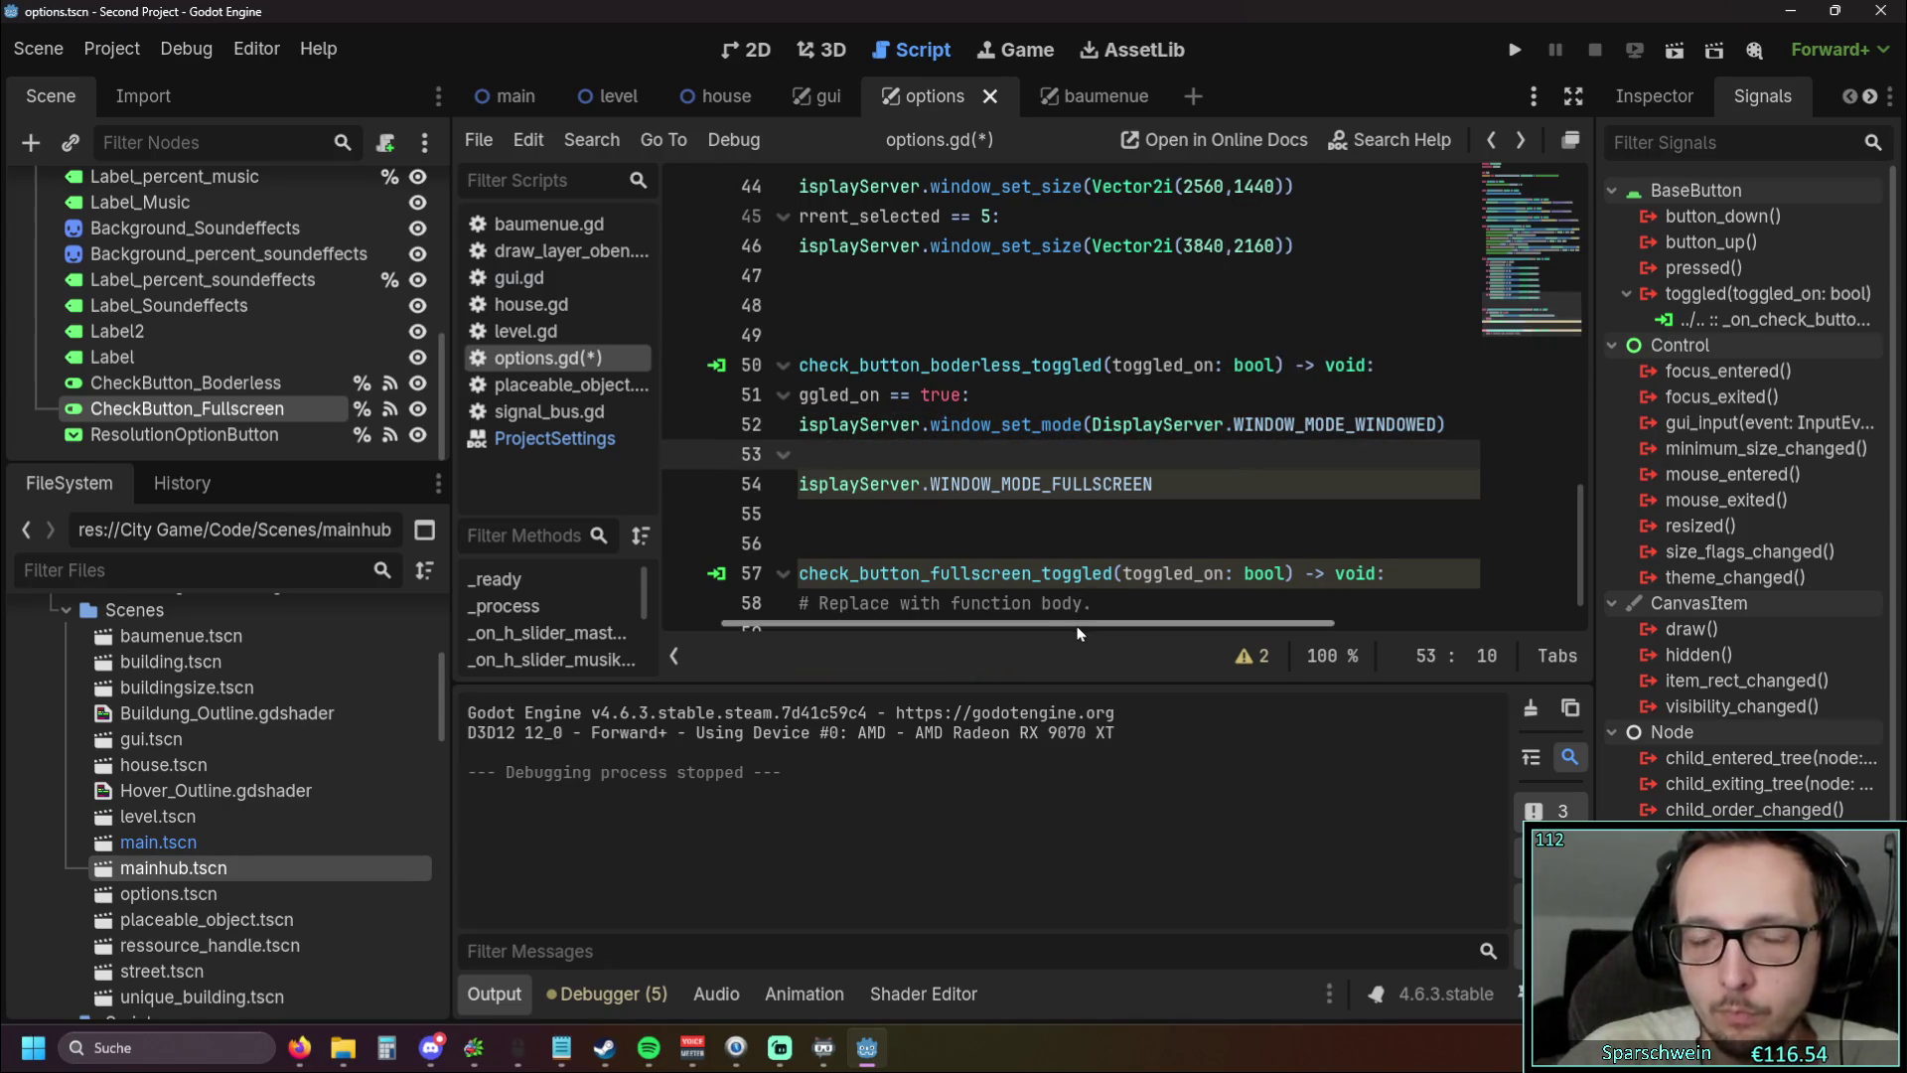
{"action": "left_click_drag", "start_coordinate": [999, 623], "coordinate": [941, 624]}
{"action": "key", "text": "Up"}
{"action": "key", "text": "End"}
{"action": "key", "text": "Return"}
{"action": "left_click_drag", "start_coordinate": [974, 629], "coordinate": [900, 624]}
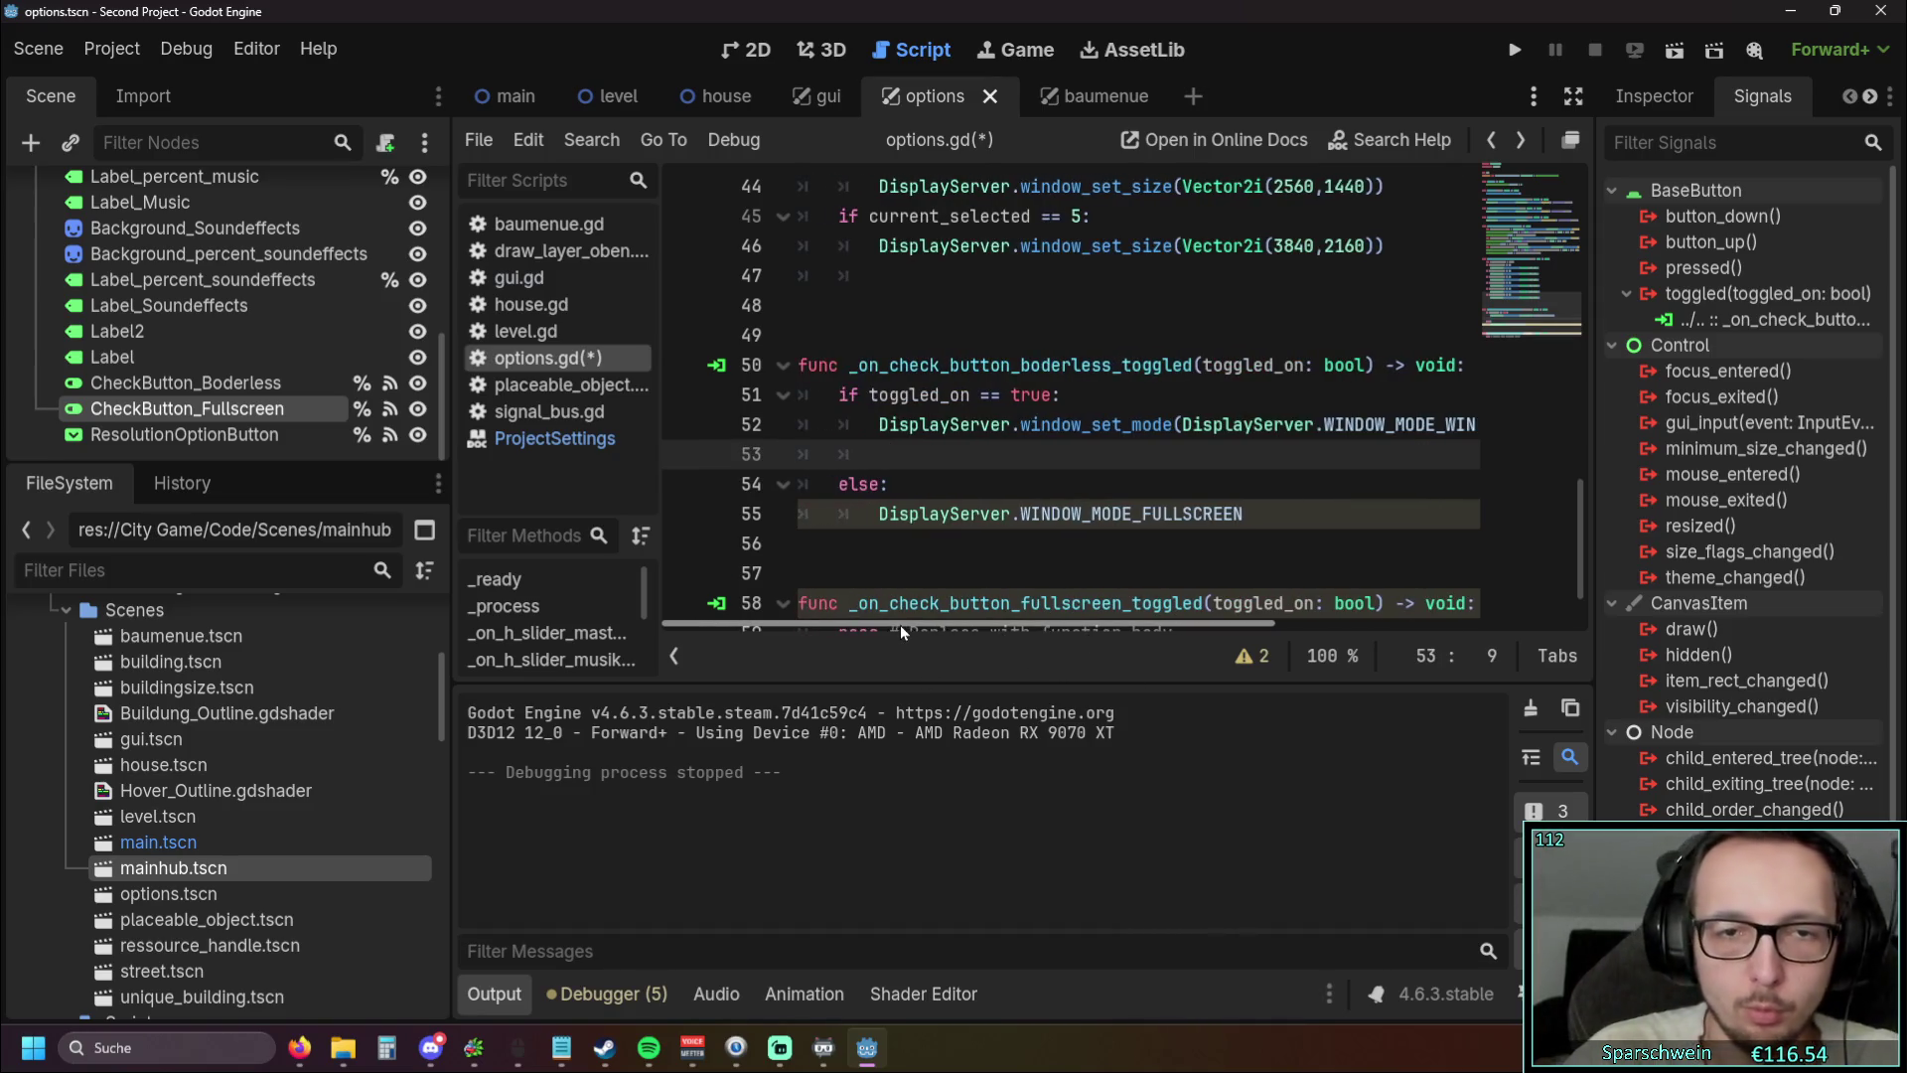
Begin line 53 with DisplayServer.wind and keep the else line at its original indent
{"action": "type", "text": "display"}
{"action": "key", "text": "Return"}
{"action": "type", "text": ".wind"}
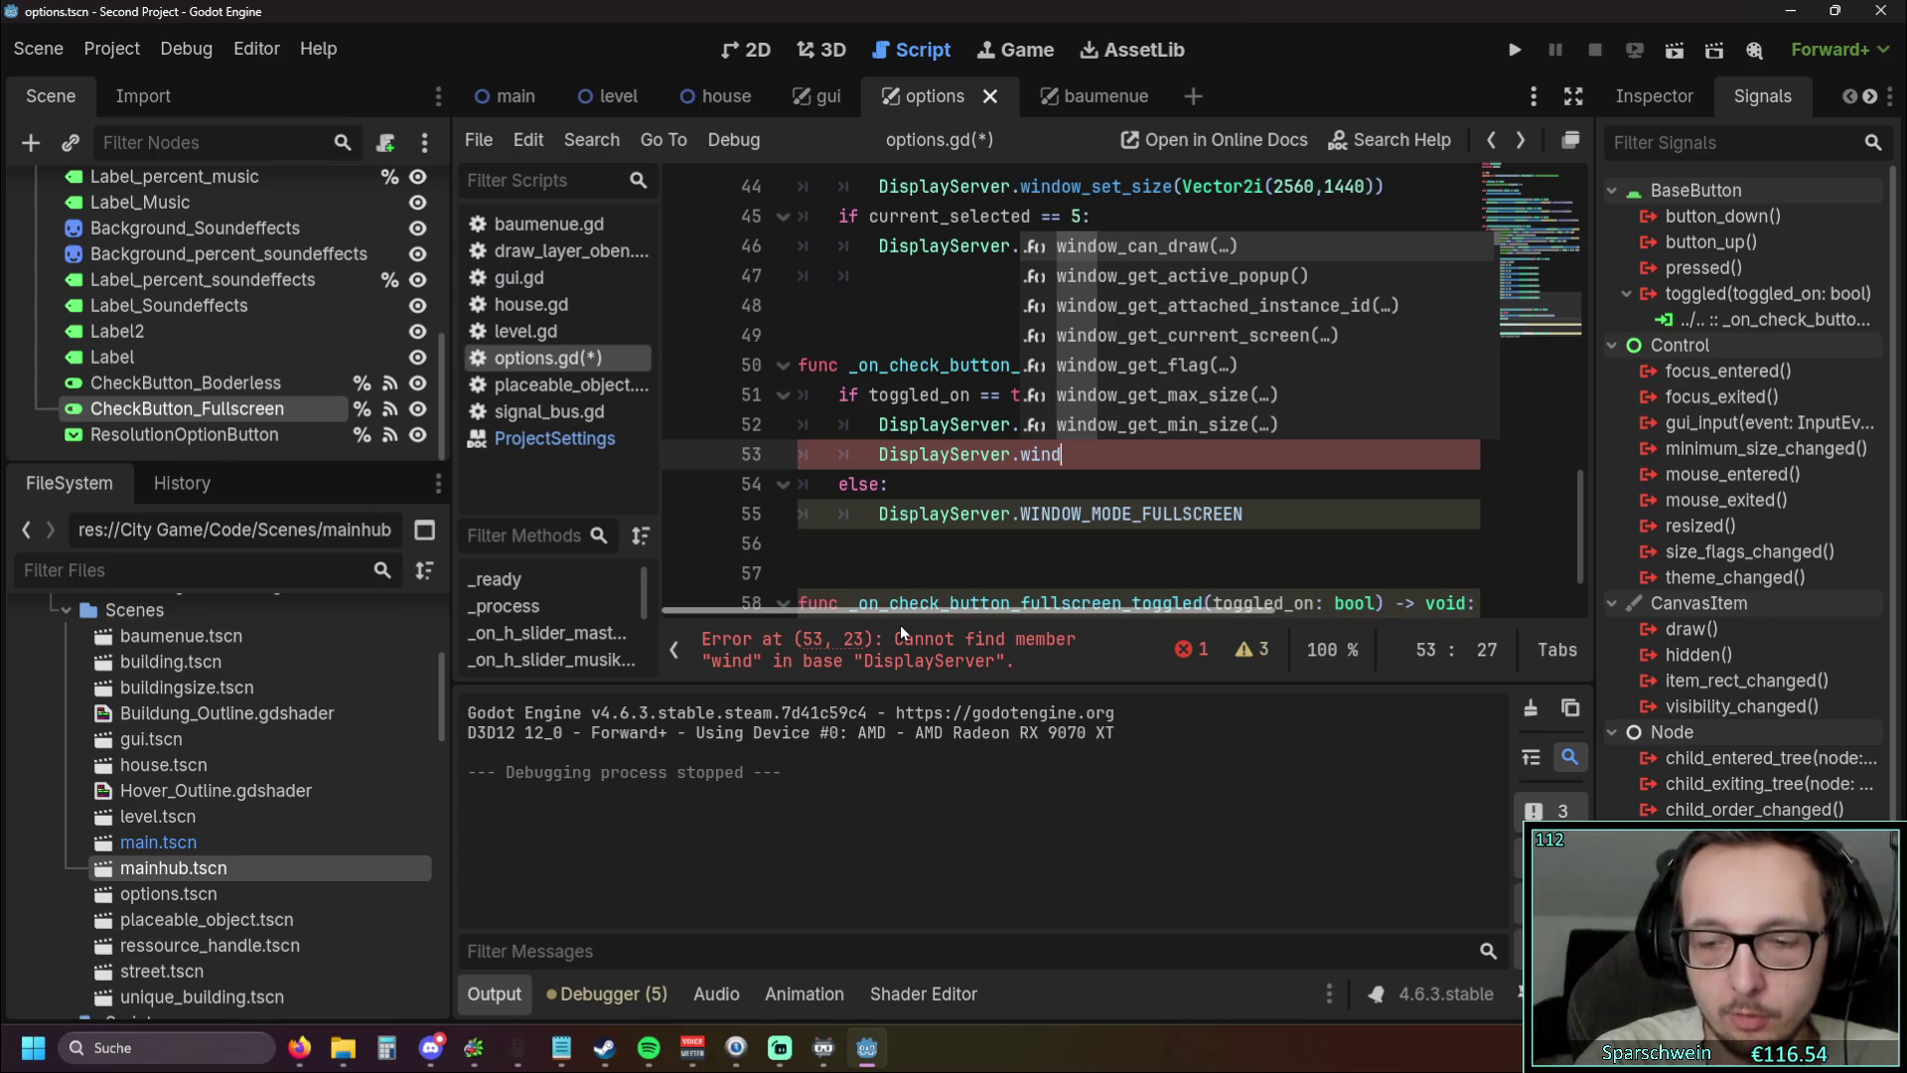
{"action": "key", "text": "Escape"}
{"action": "key", "text": "Down"}
{"action": "key", "text": "Tab"}
{"action": "key", "text": "Tab"}
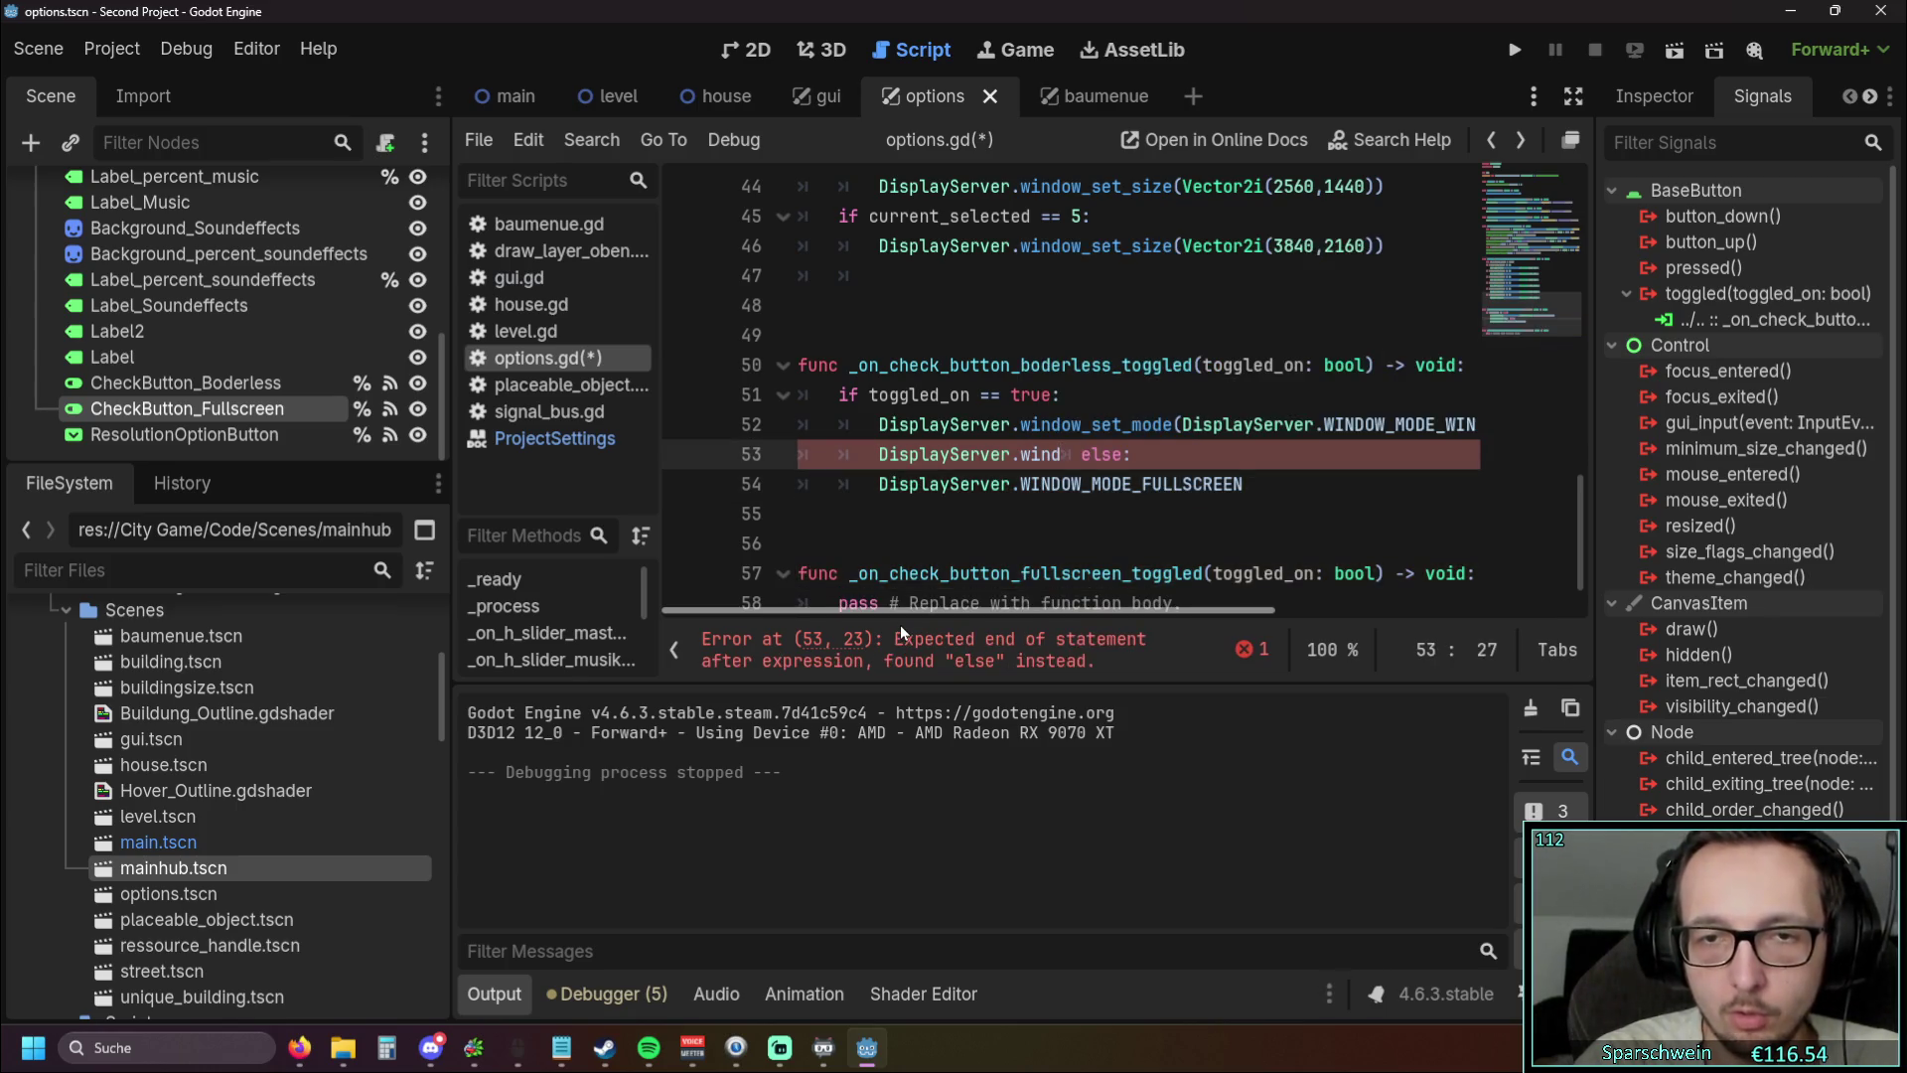
{"action": "key", "text": "Up"}
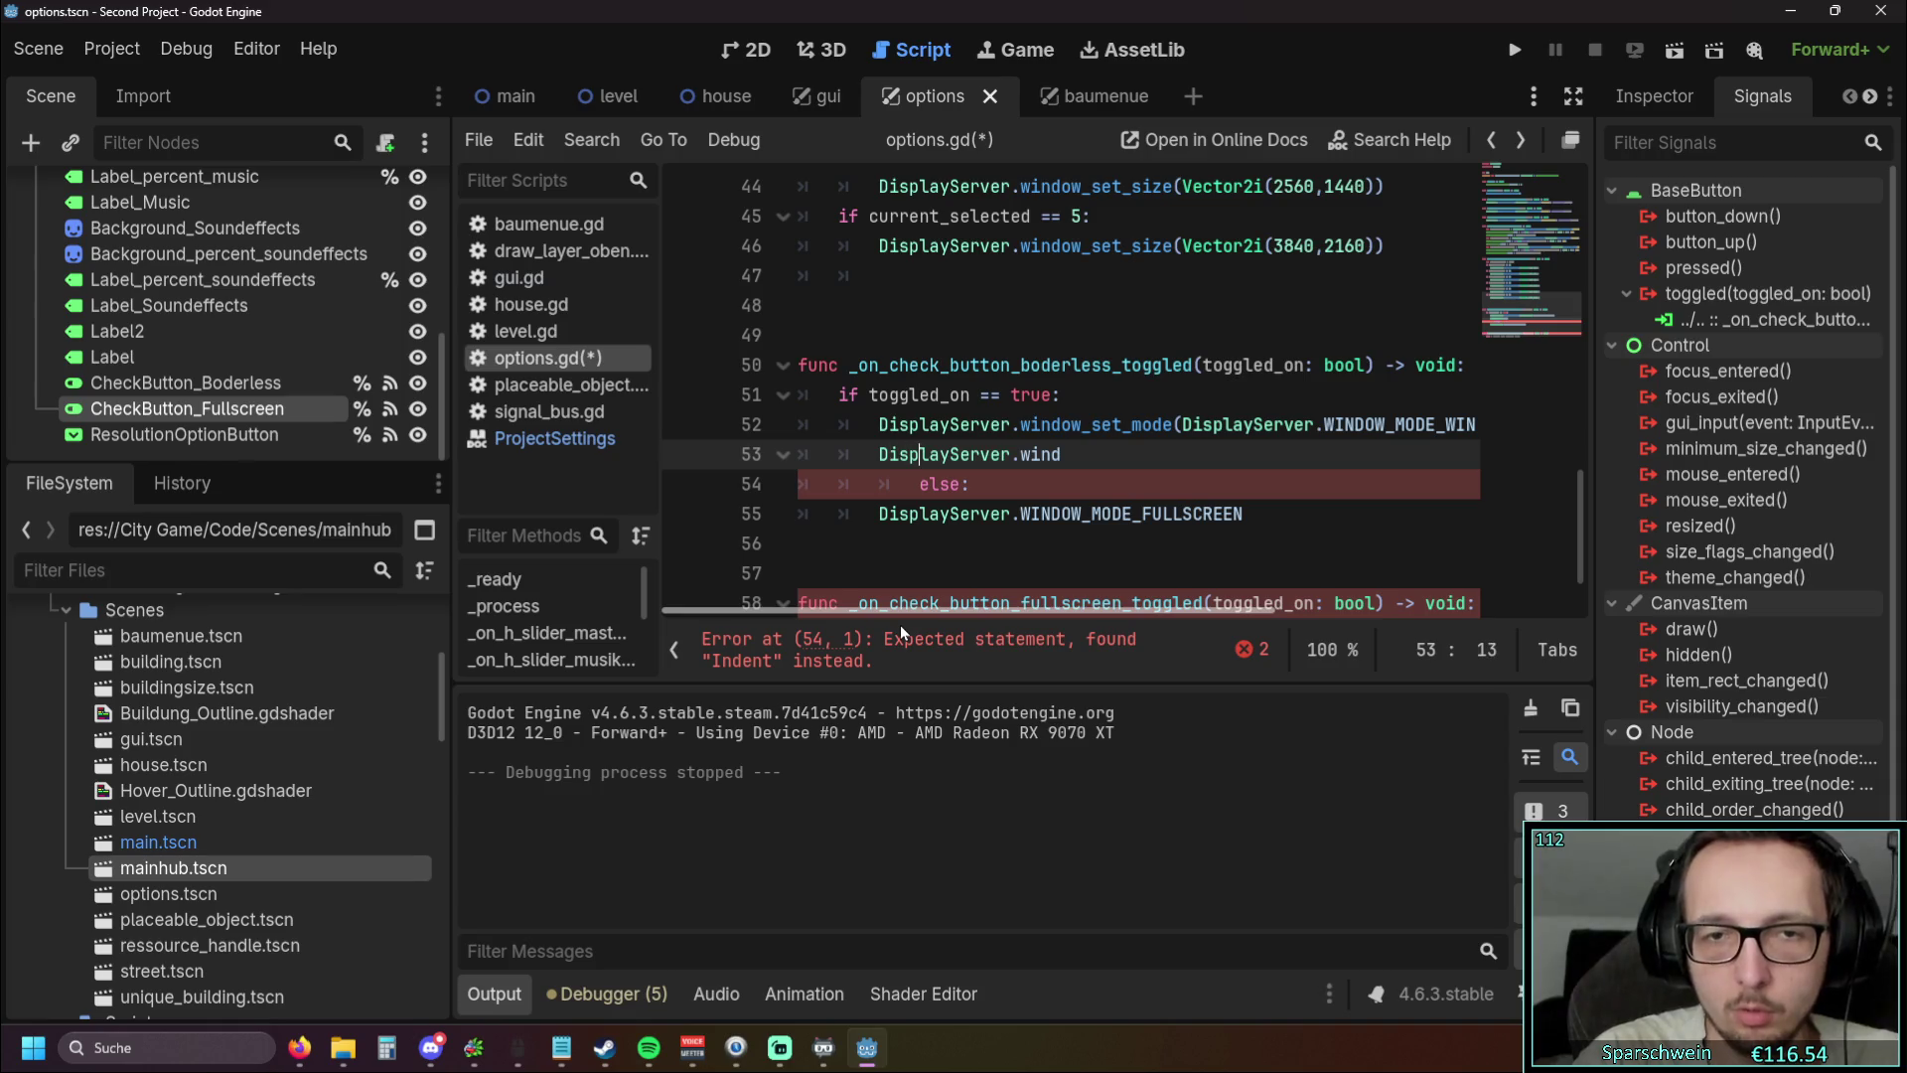
{"action": "left_click", "coordinate": [916, 495]}
{"action": "key", "text": "BackSpace"}
{"action": "left_click", "coordinate": [1106, 456]}
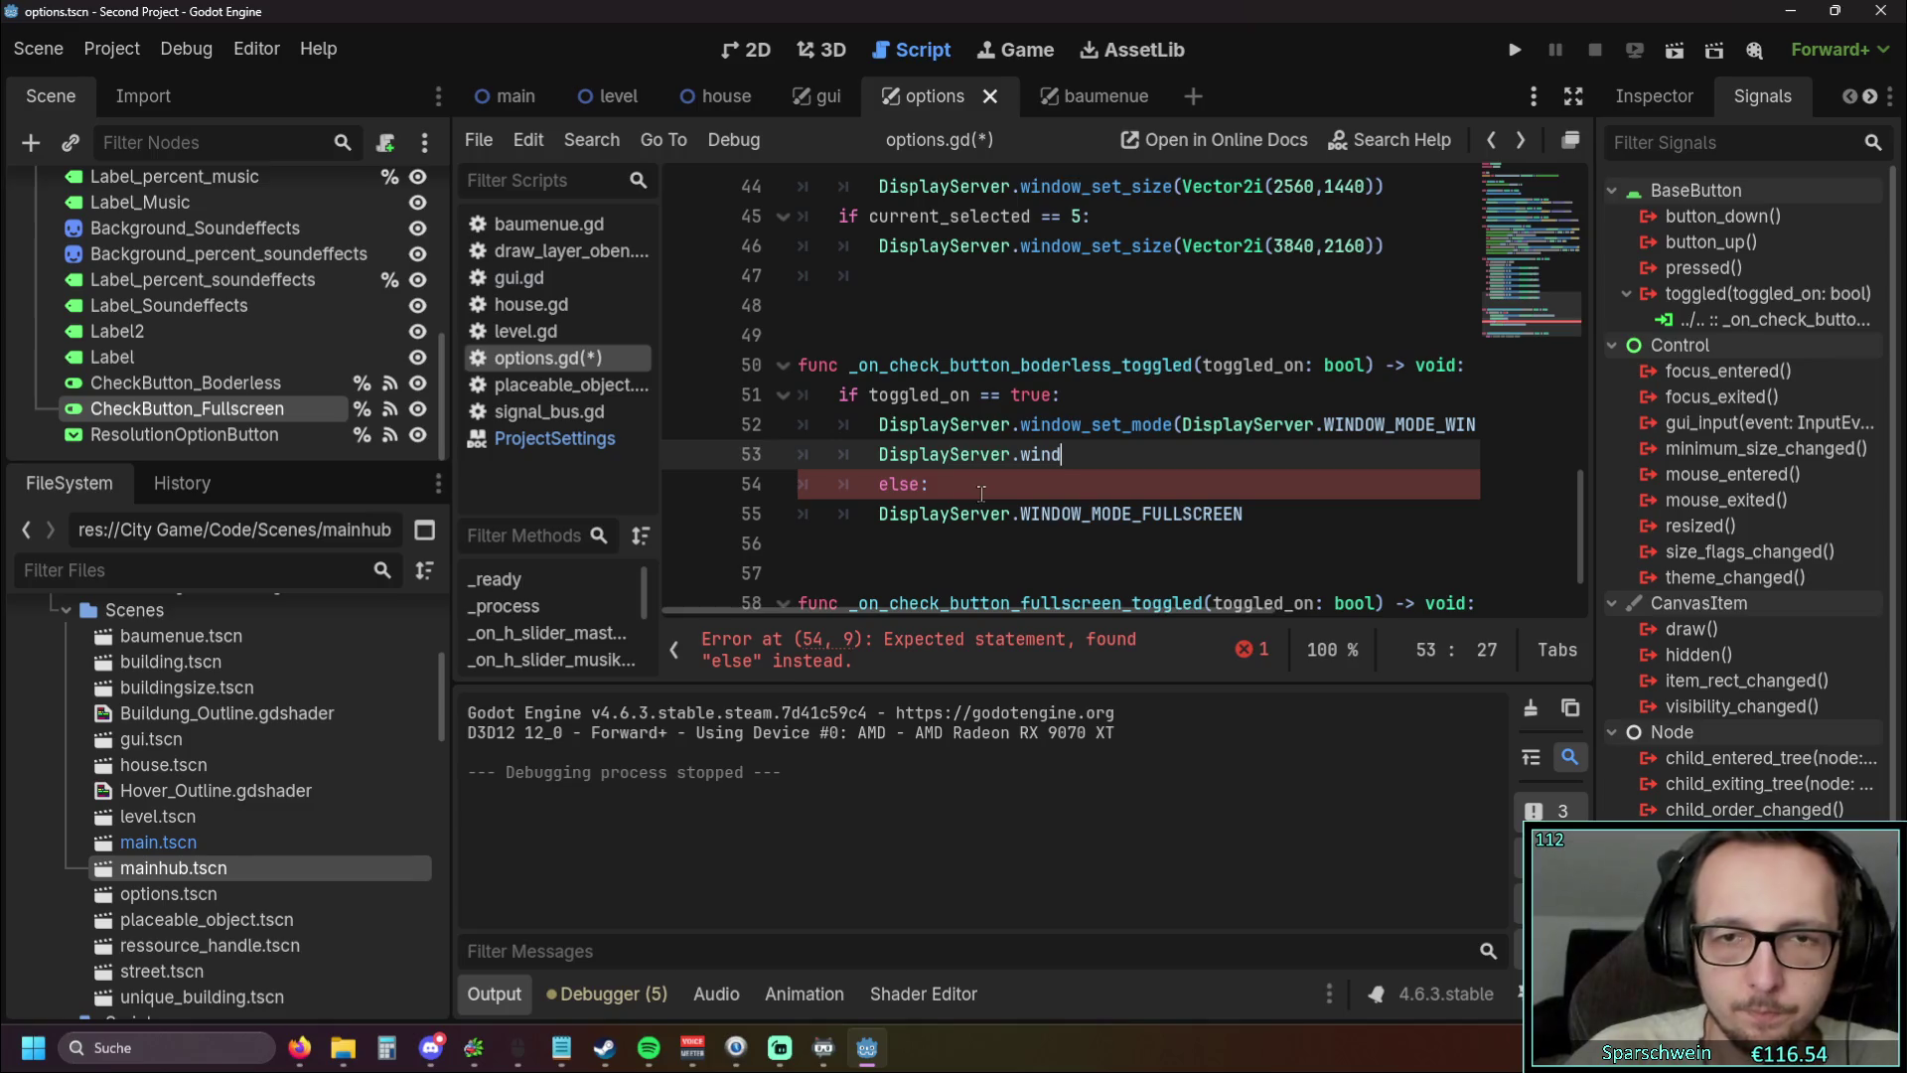
{"action": "left_click", "coordinate": [1003, 490]}
{"action": "key", "text": "Home"}
{"action": "key", "text": "BackSpace"}
{"action": "left_click", "coordinate": [1097, 449]}
Complete the method name as window_set_flag, correcting the 'windiw' typo
{"action": "type", "text": "iw"}
{"action": "type", "text": "_fl"}
{"action": "key", "text": "BackSpace"}
{"action": "key", "text": "BackSpace"}
{"action": "type", "text": "set"}
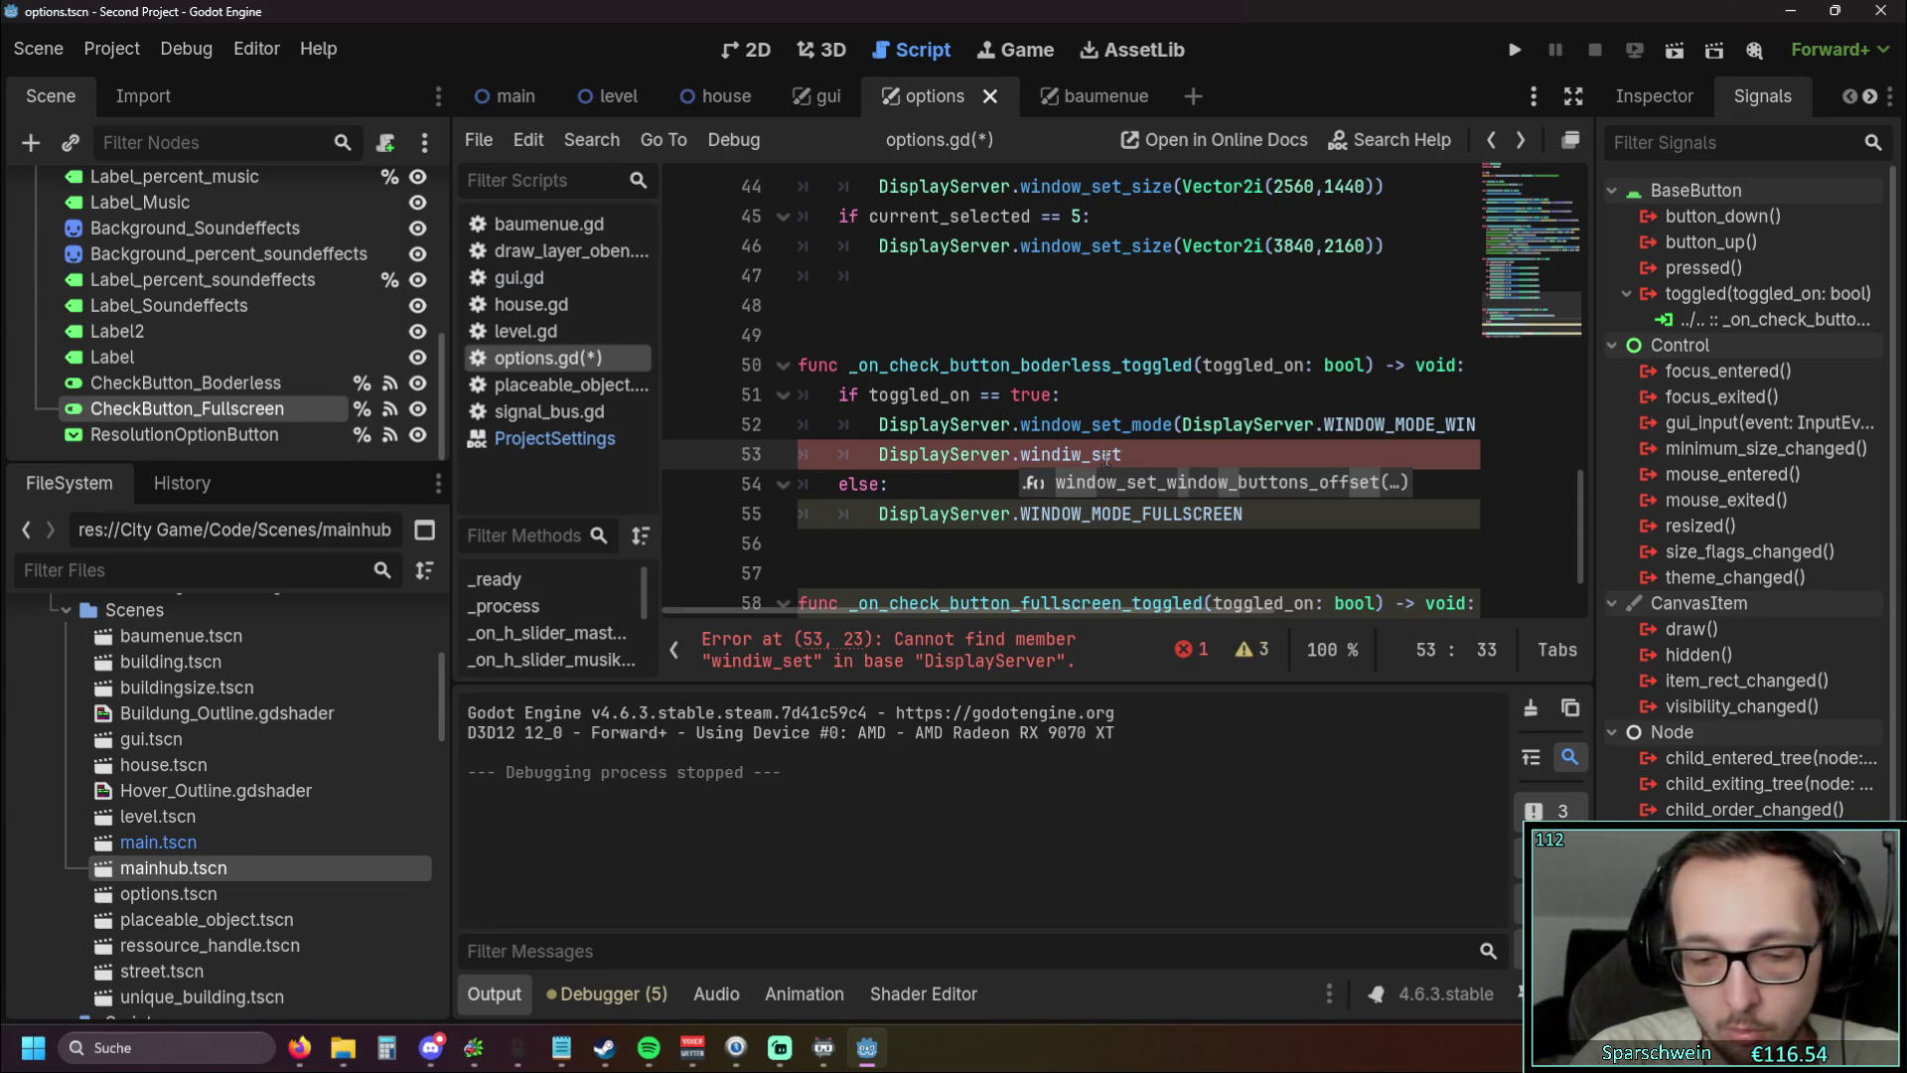
{"action": "type", "text": "_f"}
{"action": "left_click", "coordinate": [1075, 454]}
{"action": "key", "text": "BackSpace"}
{"action": "type", "text": "o"}
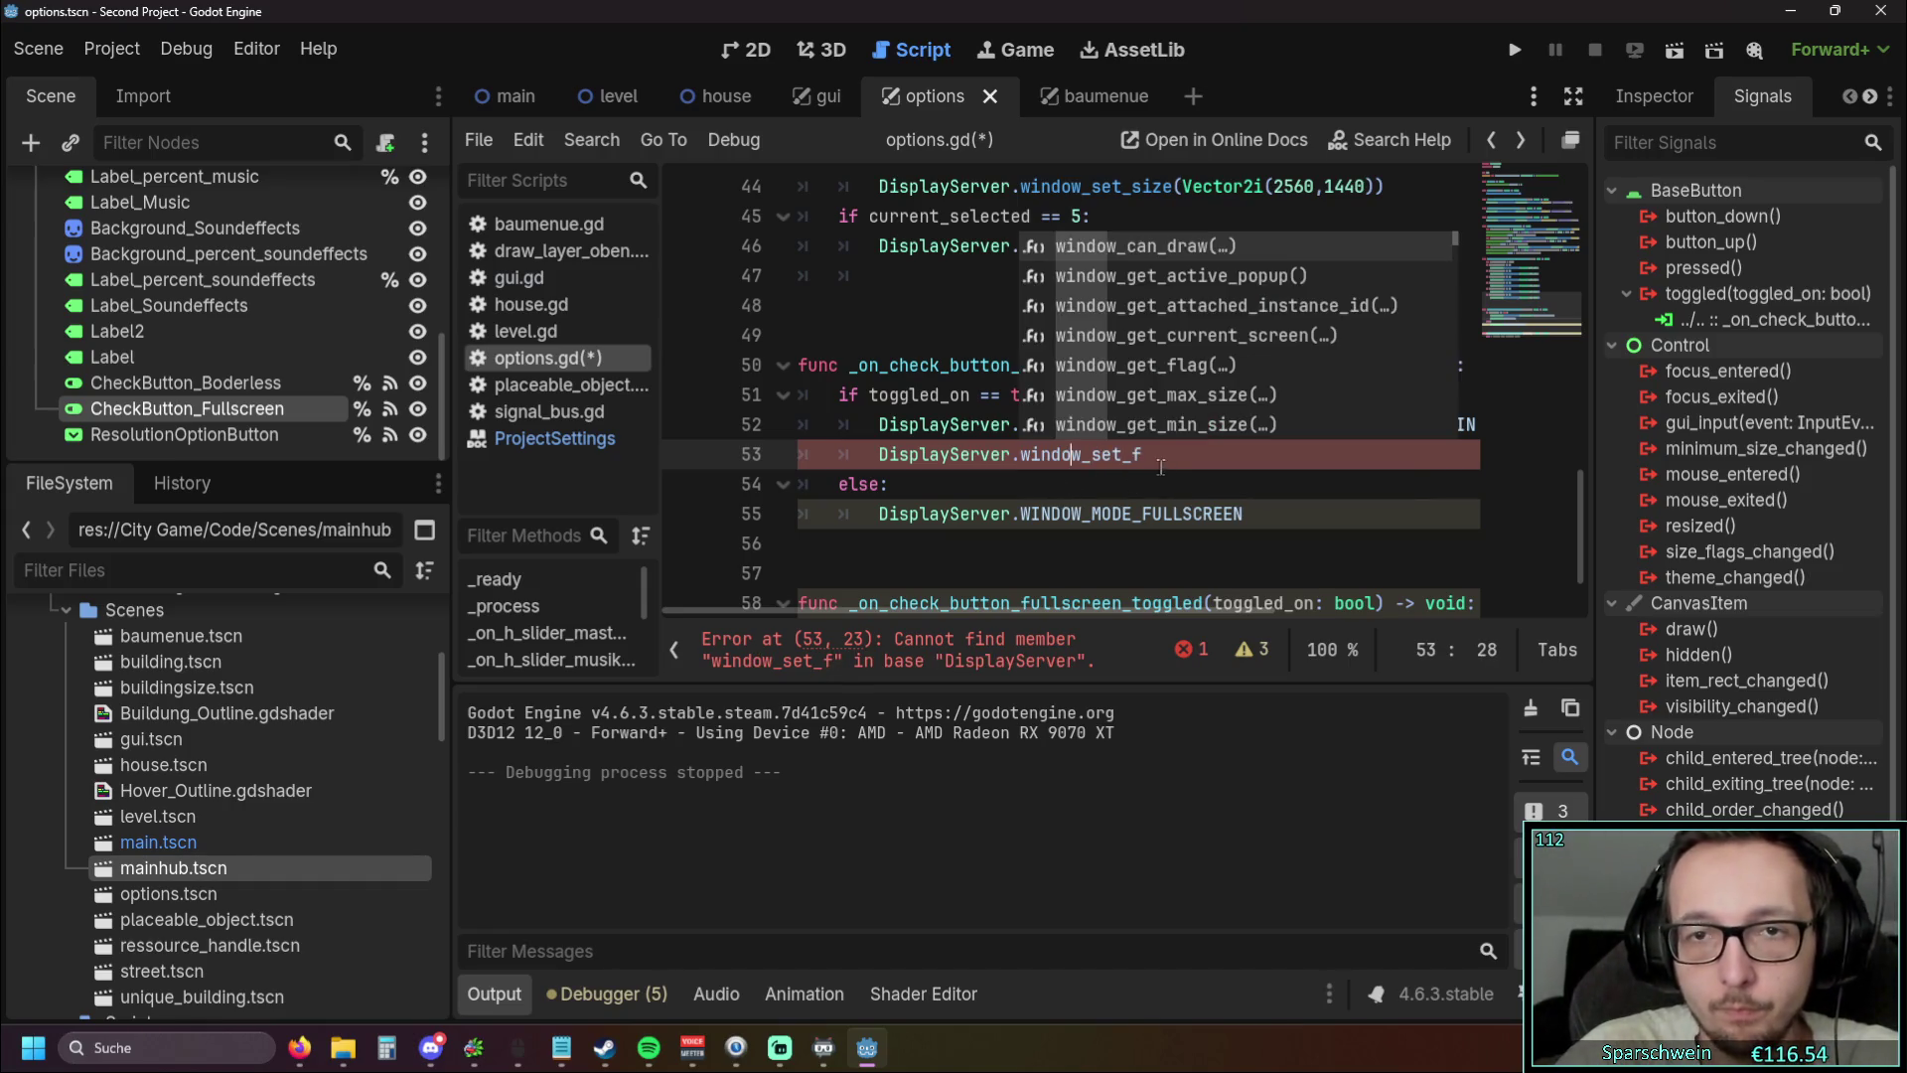
{"action": "left_click", "coordinate": [1160, 467]}
{"action": "key", "text": "ctrl+space"}
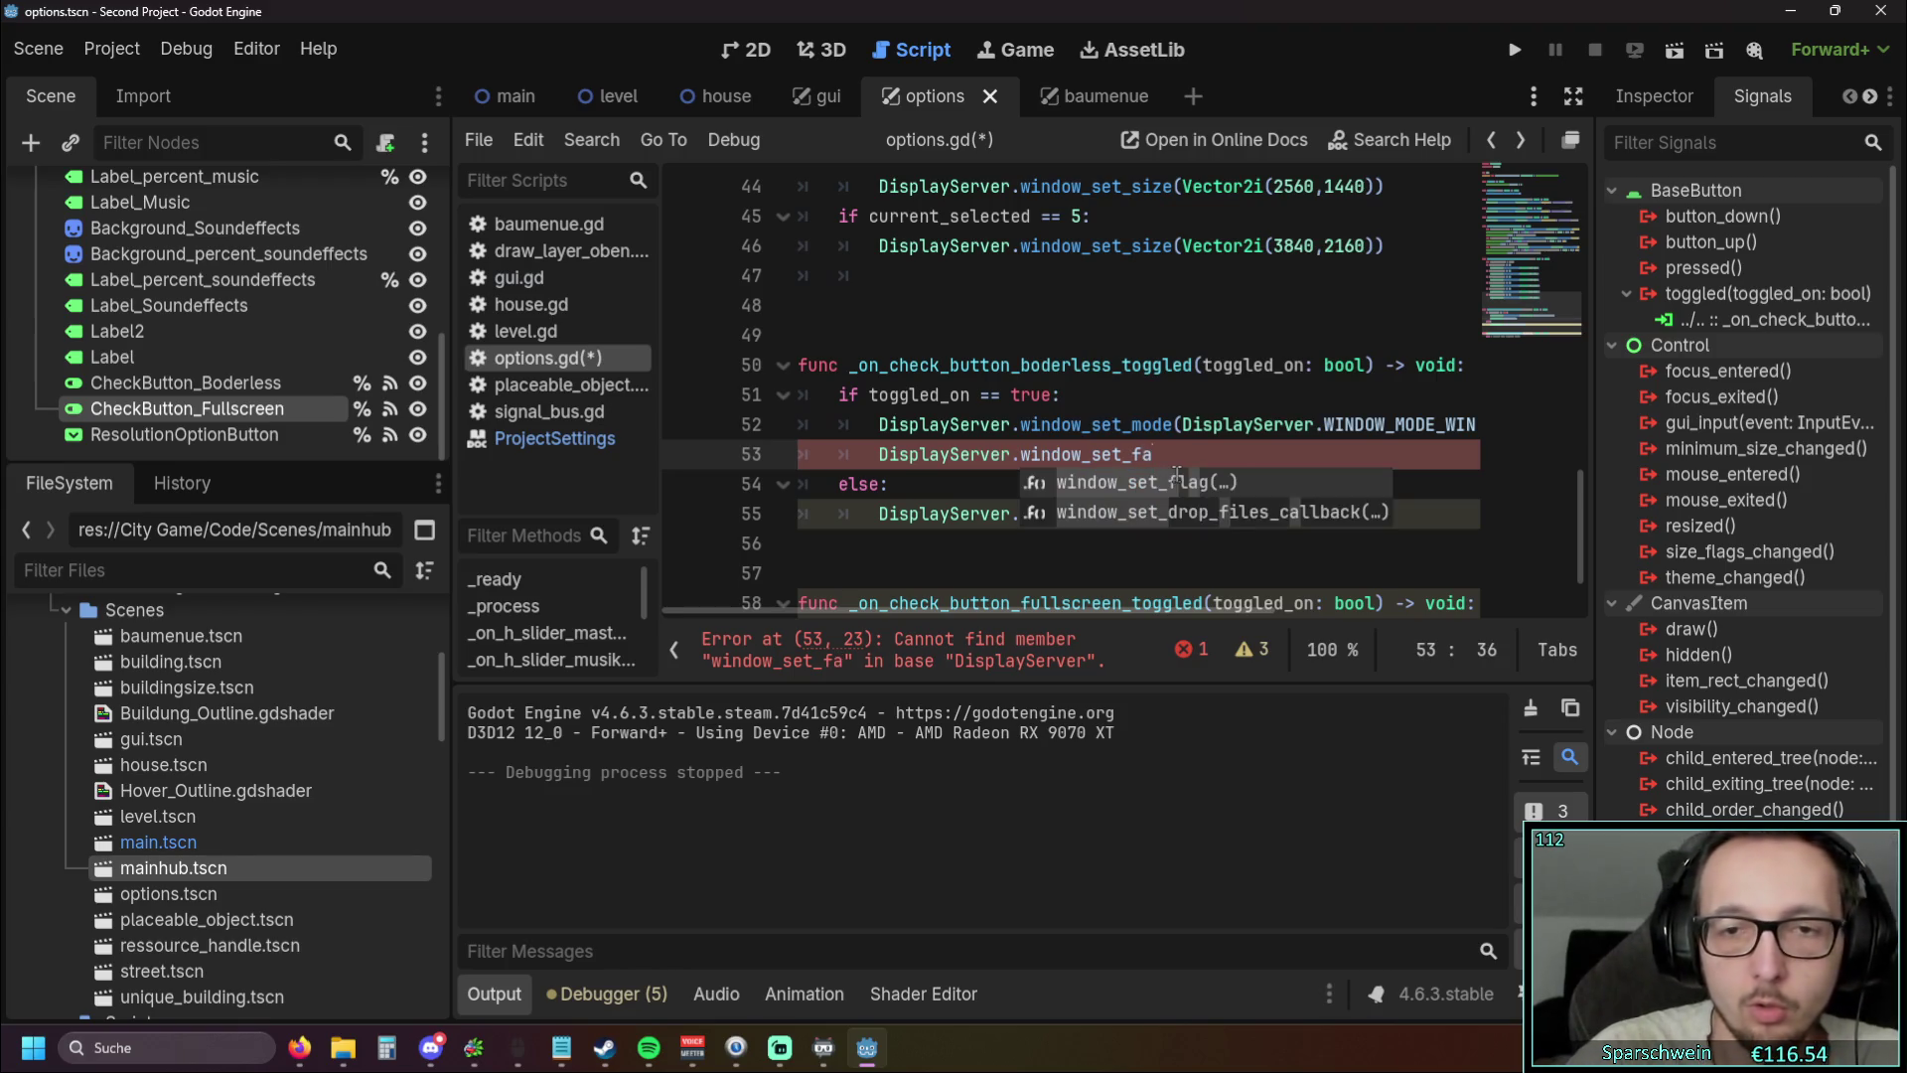
Pass DisplayServer.WINDOW_FLAG_BORDERLESS and true as the window_set_flag arguments
{"action": "left_click", "coordinate": [1168, 490]}
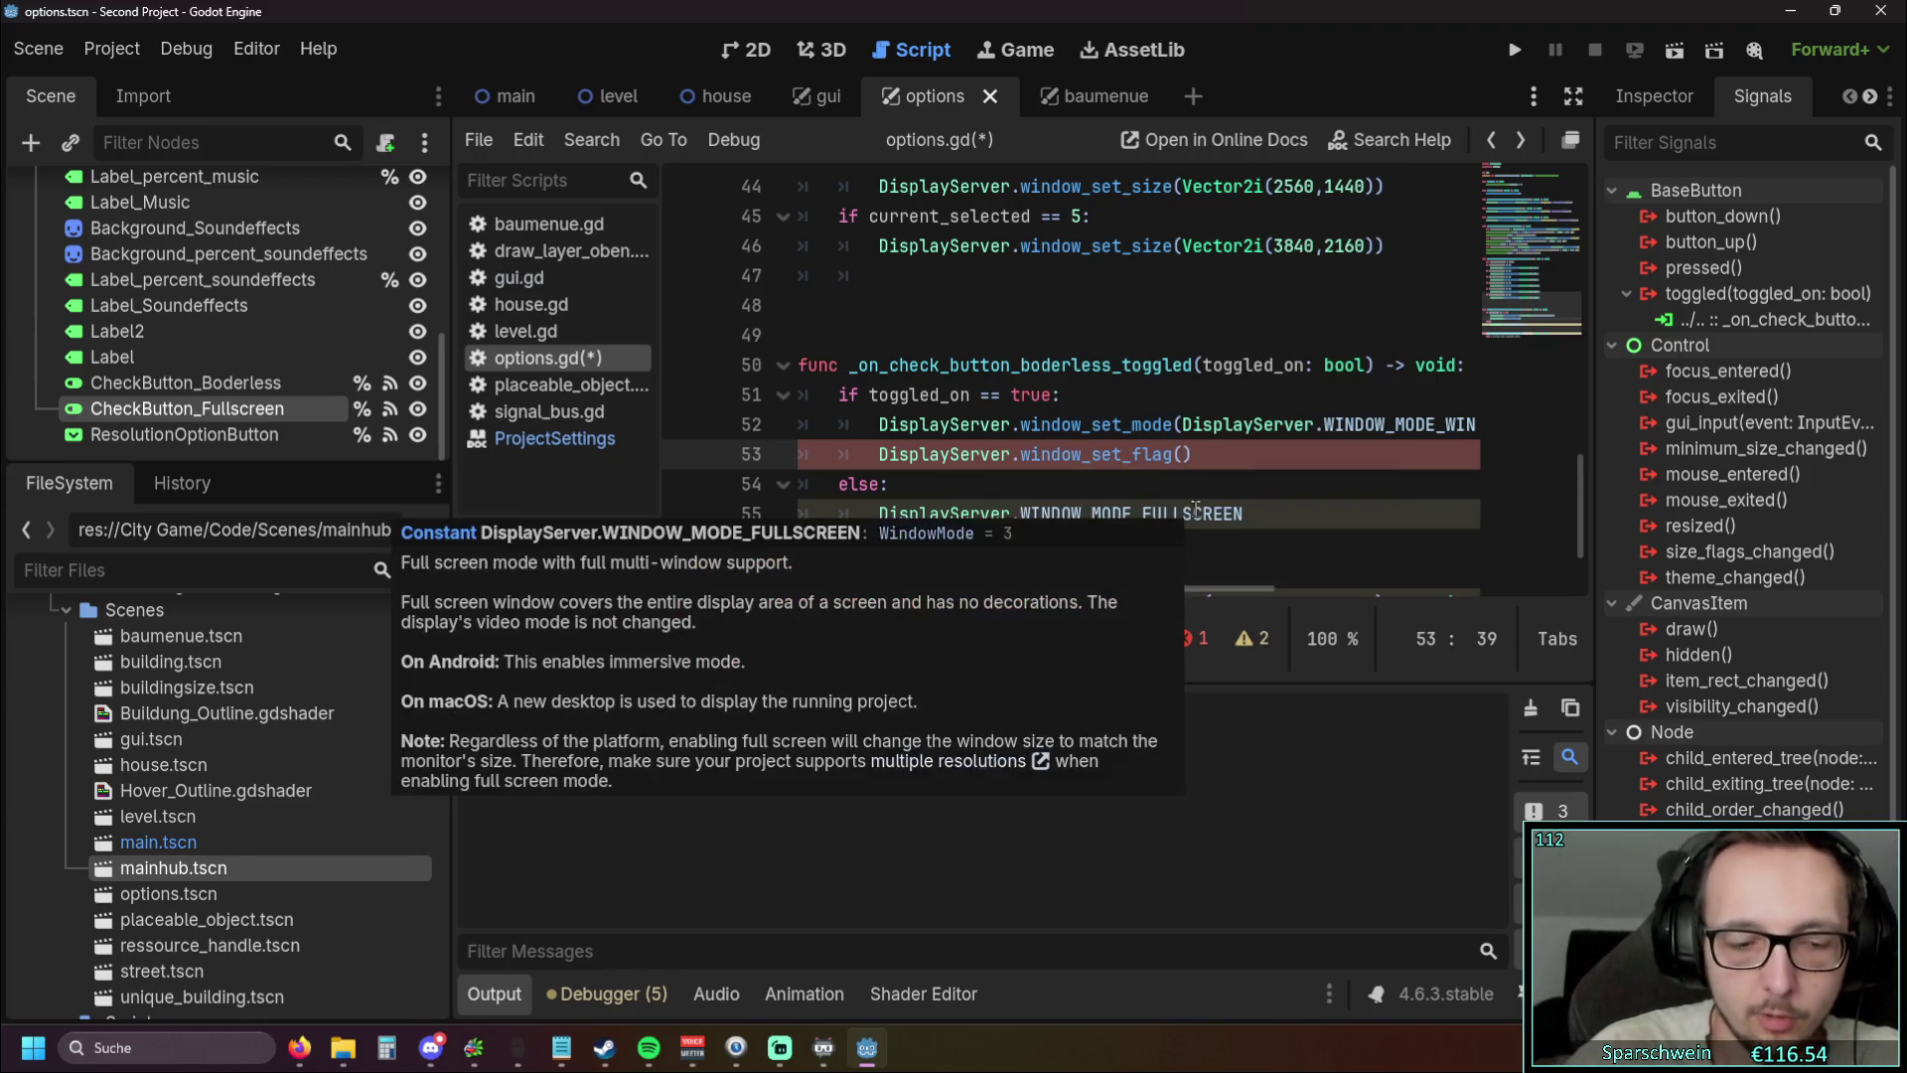
{"action": "type", "text": "dis"}
{"action": "key", "text": "Return"}
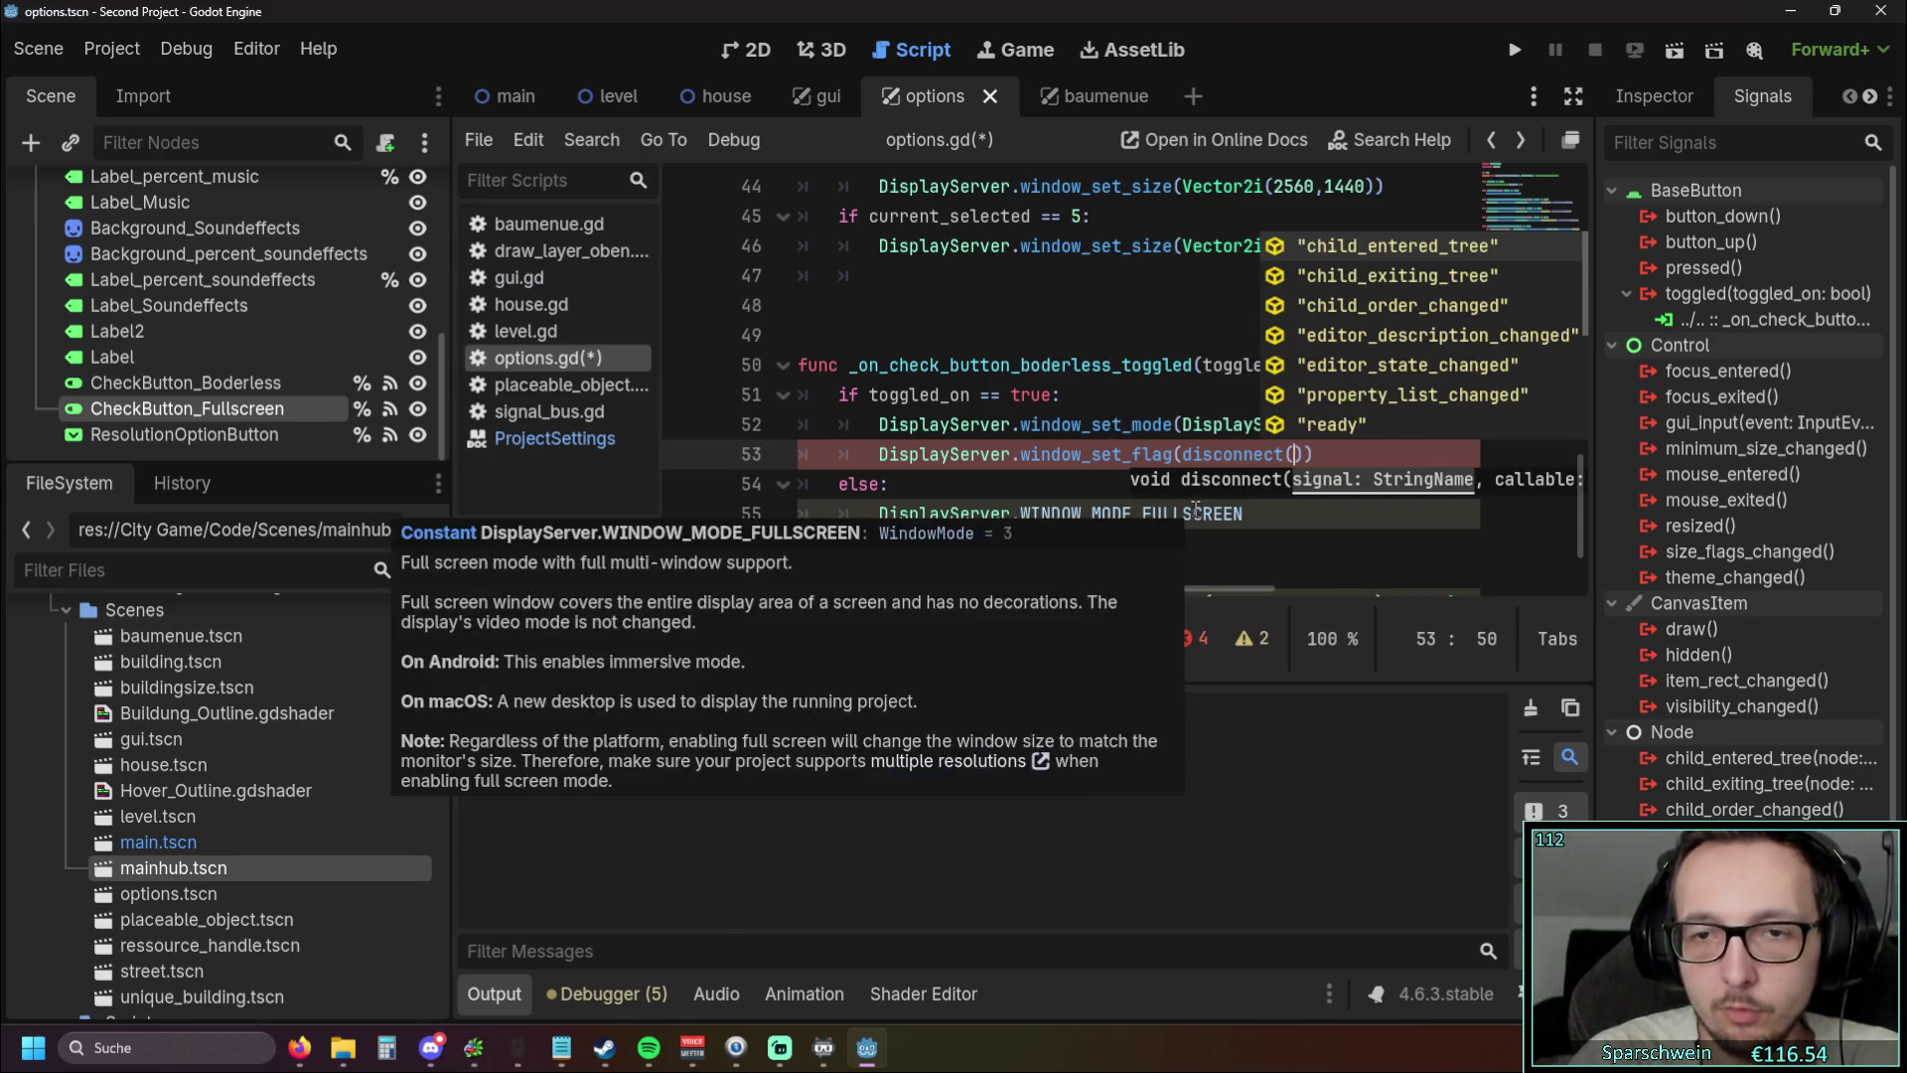
{"action": "key", "text": "BackSpace"}
{"action": "key", "text": "BackSpace"}
{"action": "key", "text": "BackSpace"}
{"action": "type", "text": "display"}
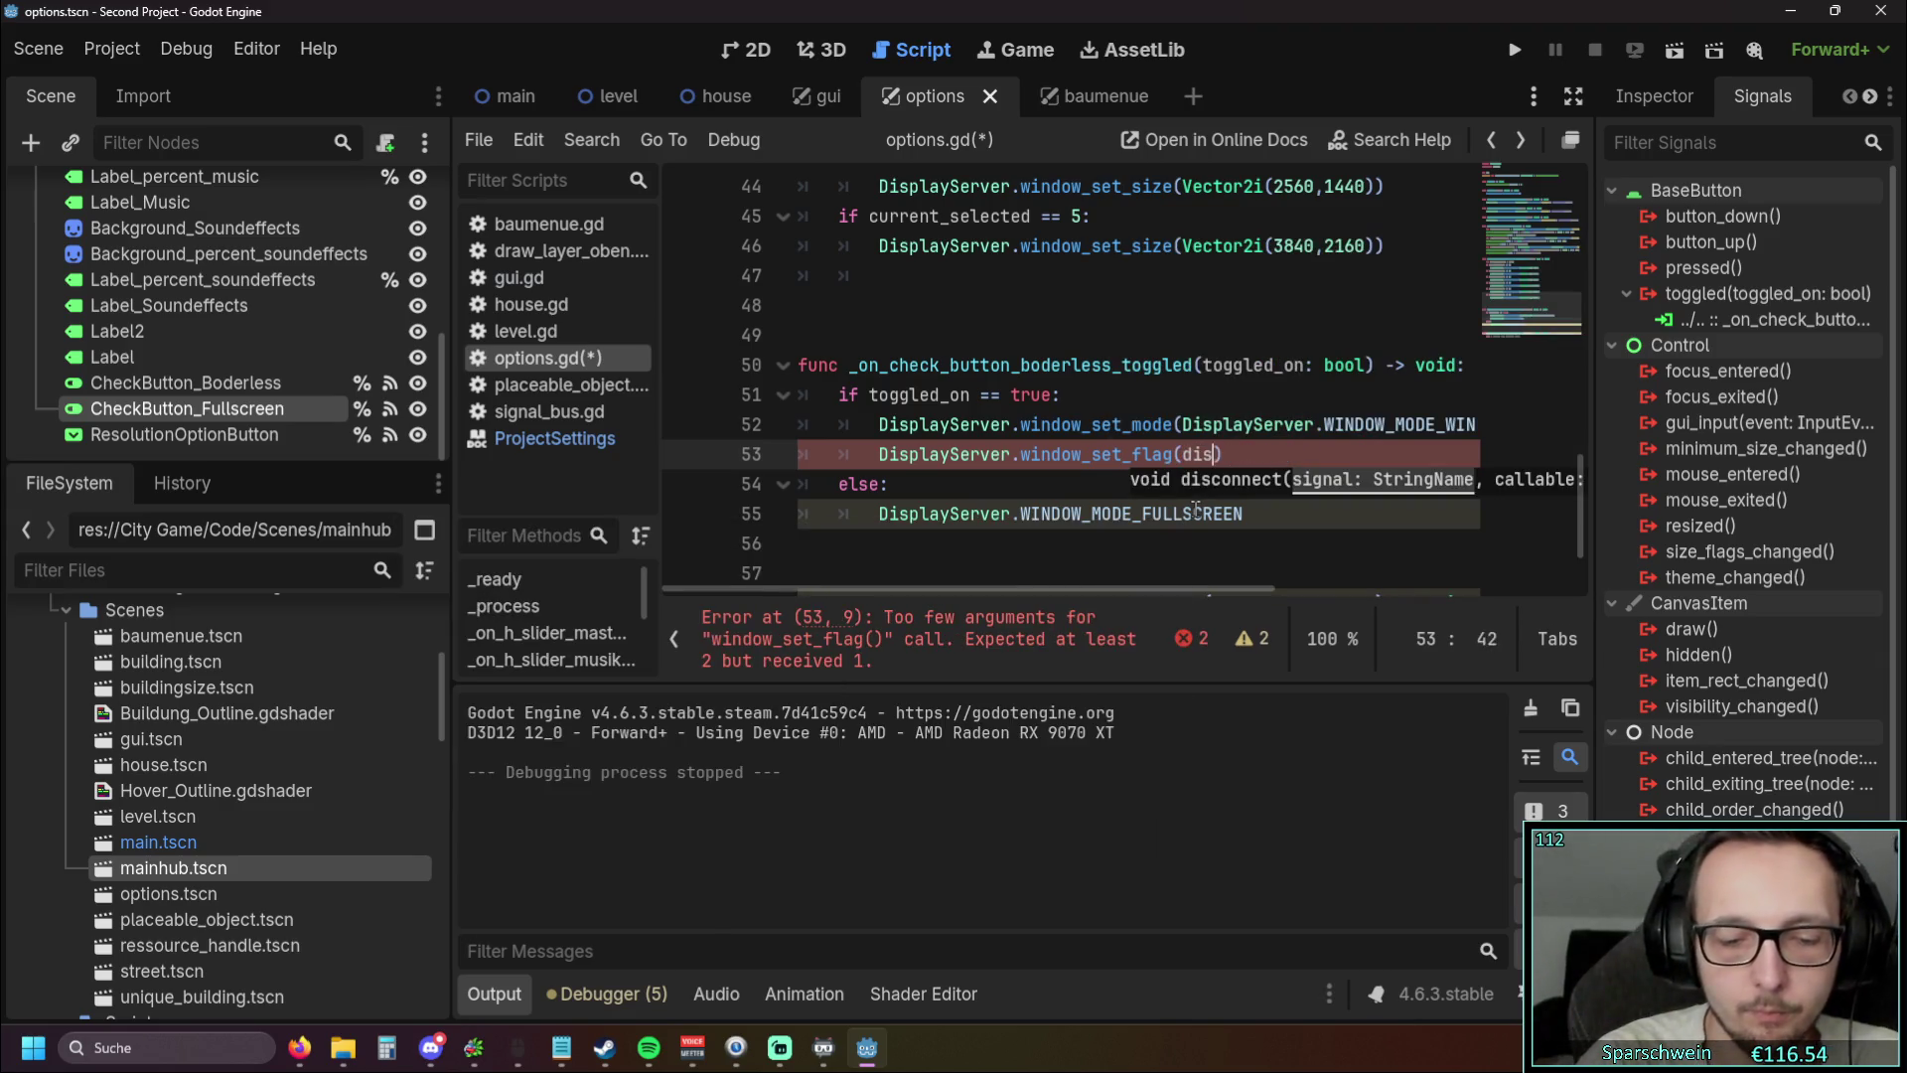
{"action": "key", "text": "Return"}
{"action": "type", "text": ".wind"}
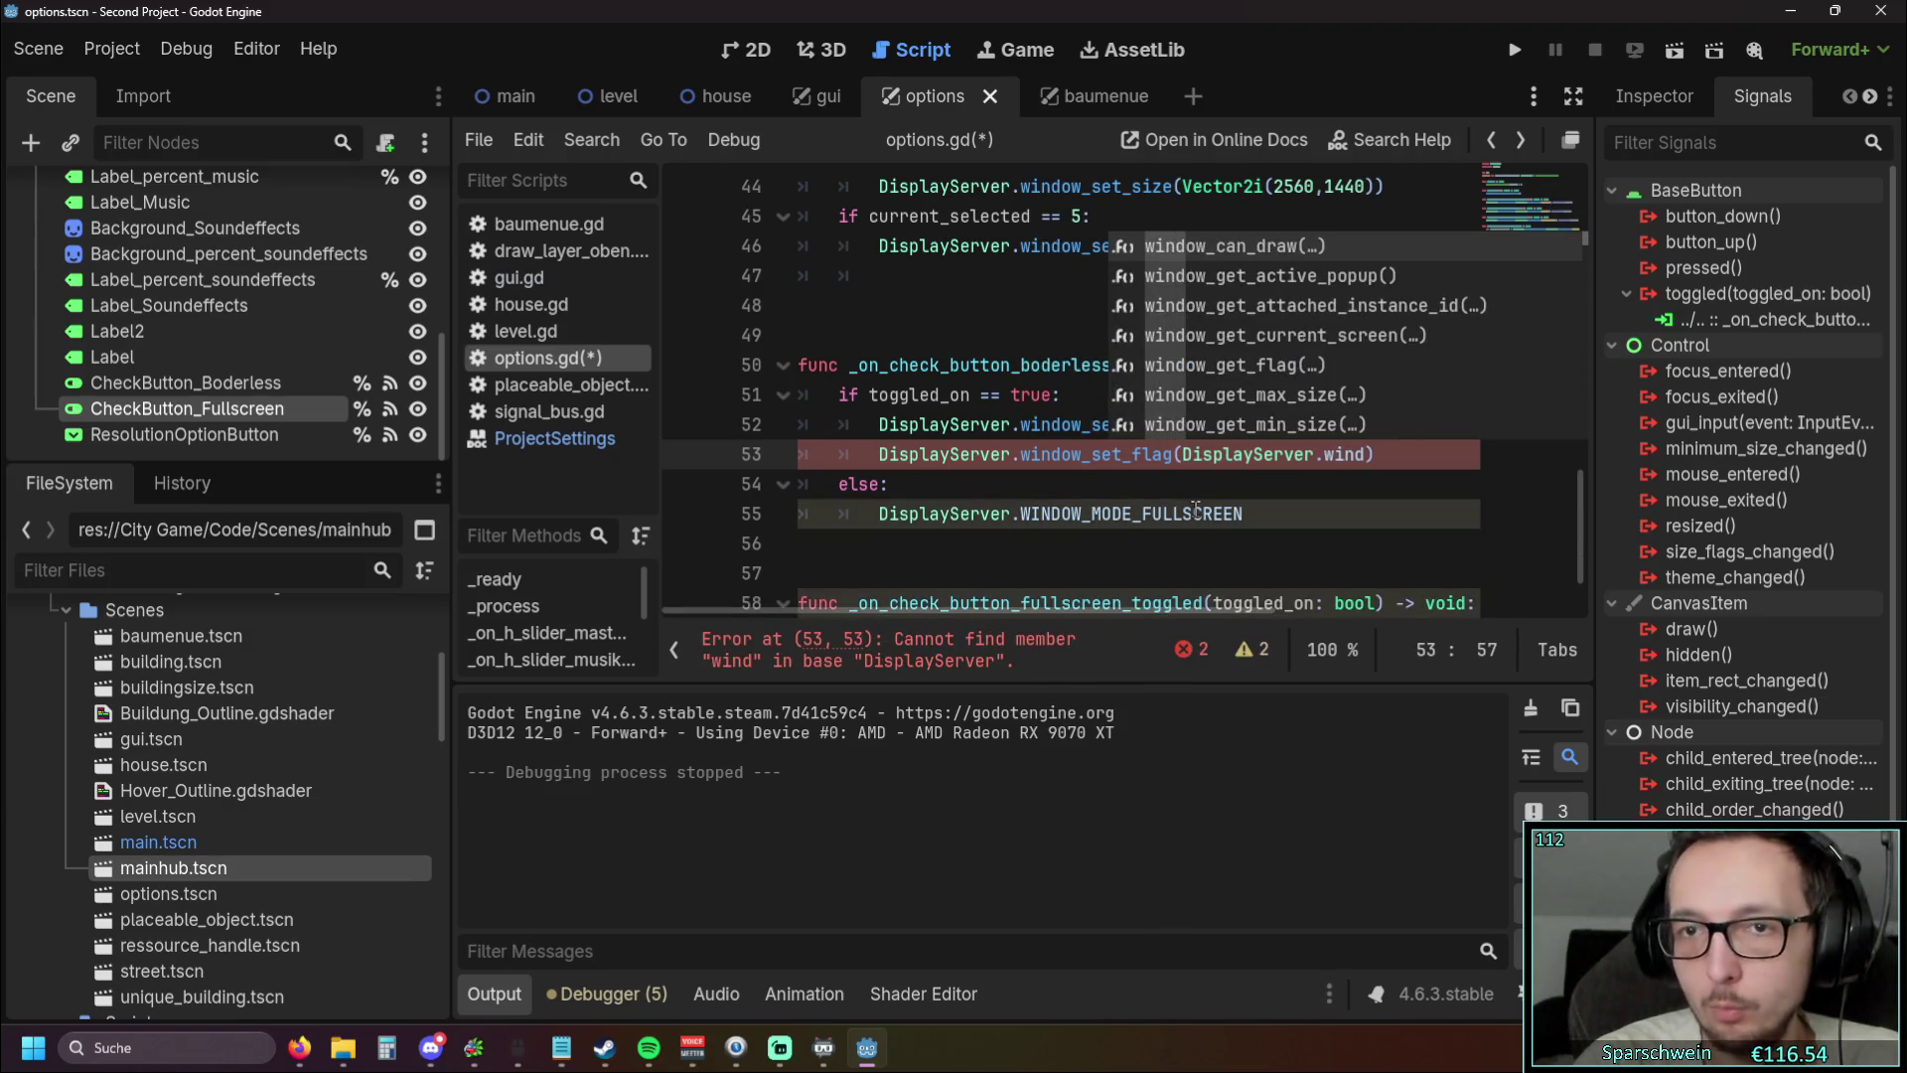
{"action": "type", "text": "ow"}
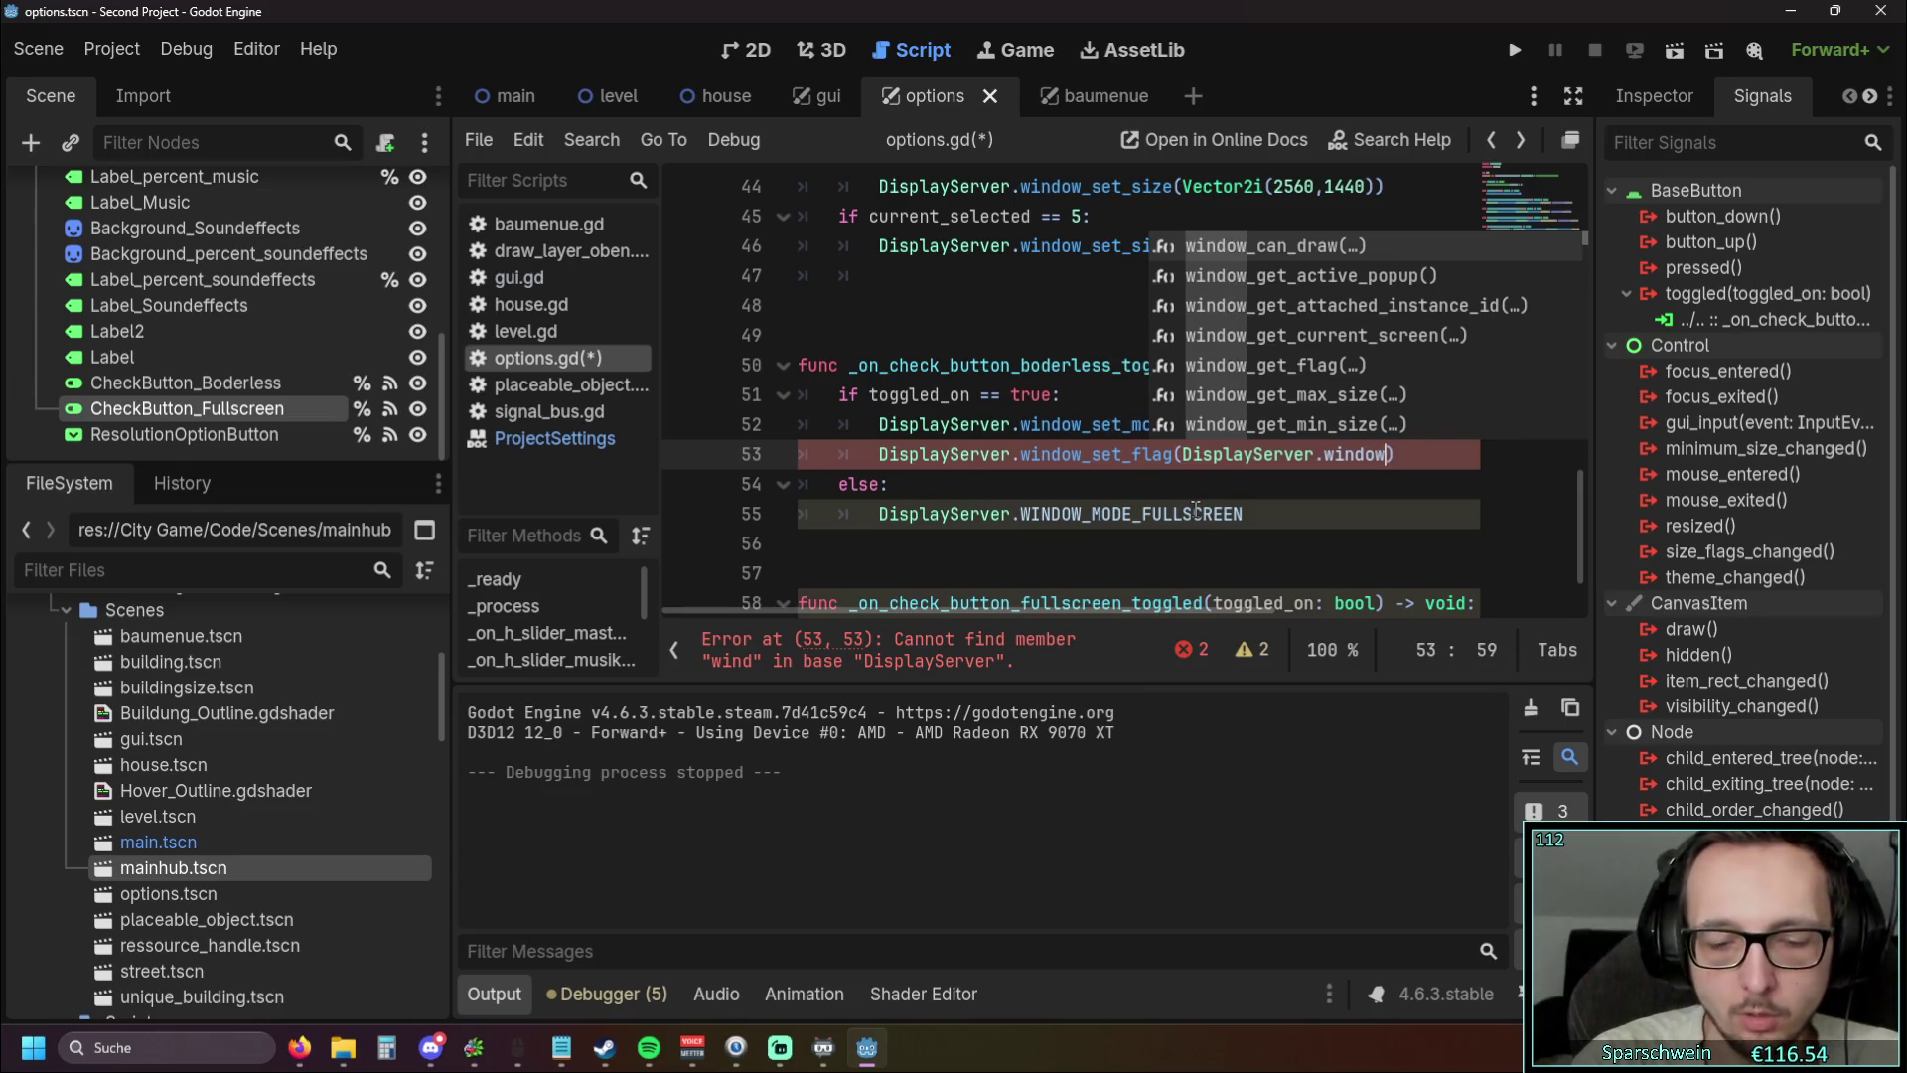
{"action": "type", "text": "_flag"}
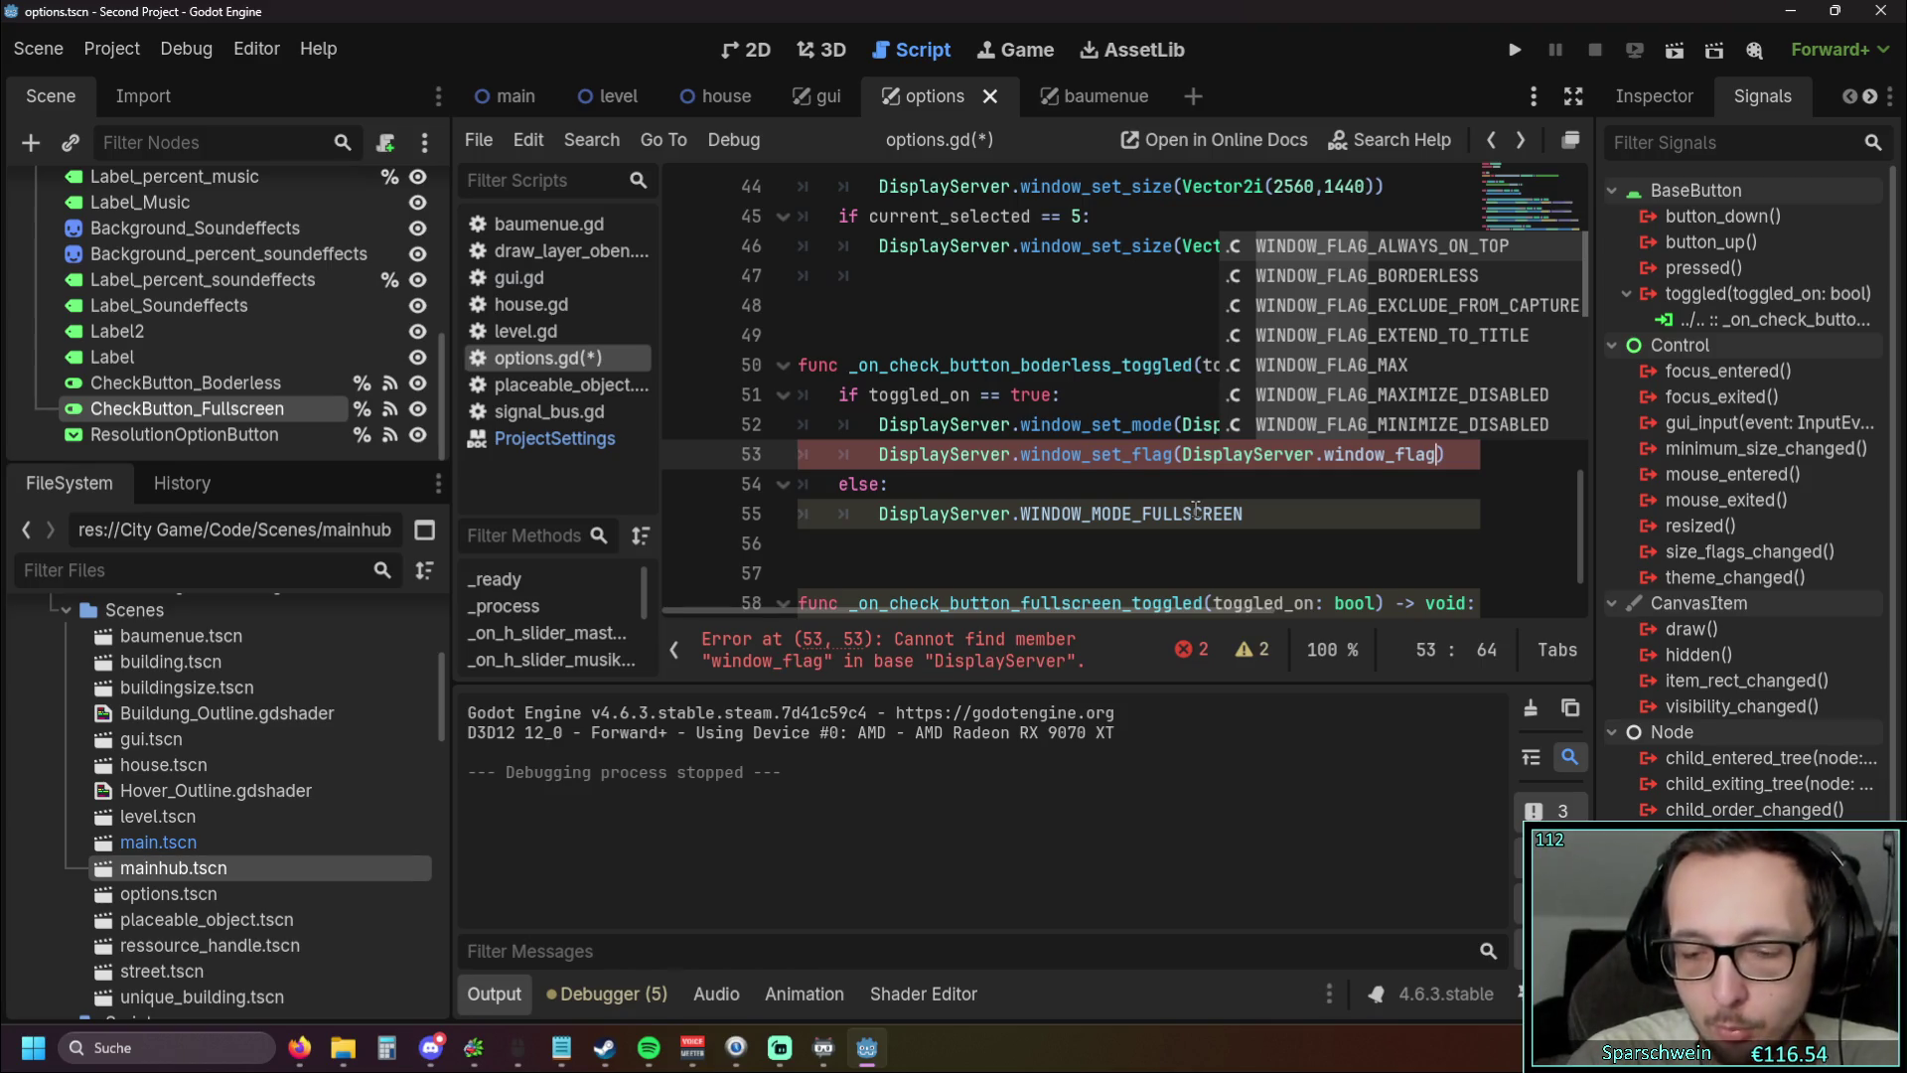
{"action": "key", "text": "Down"}
{"action": "key", "text": "Down"}
{"action": "key", "text": "Up"}
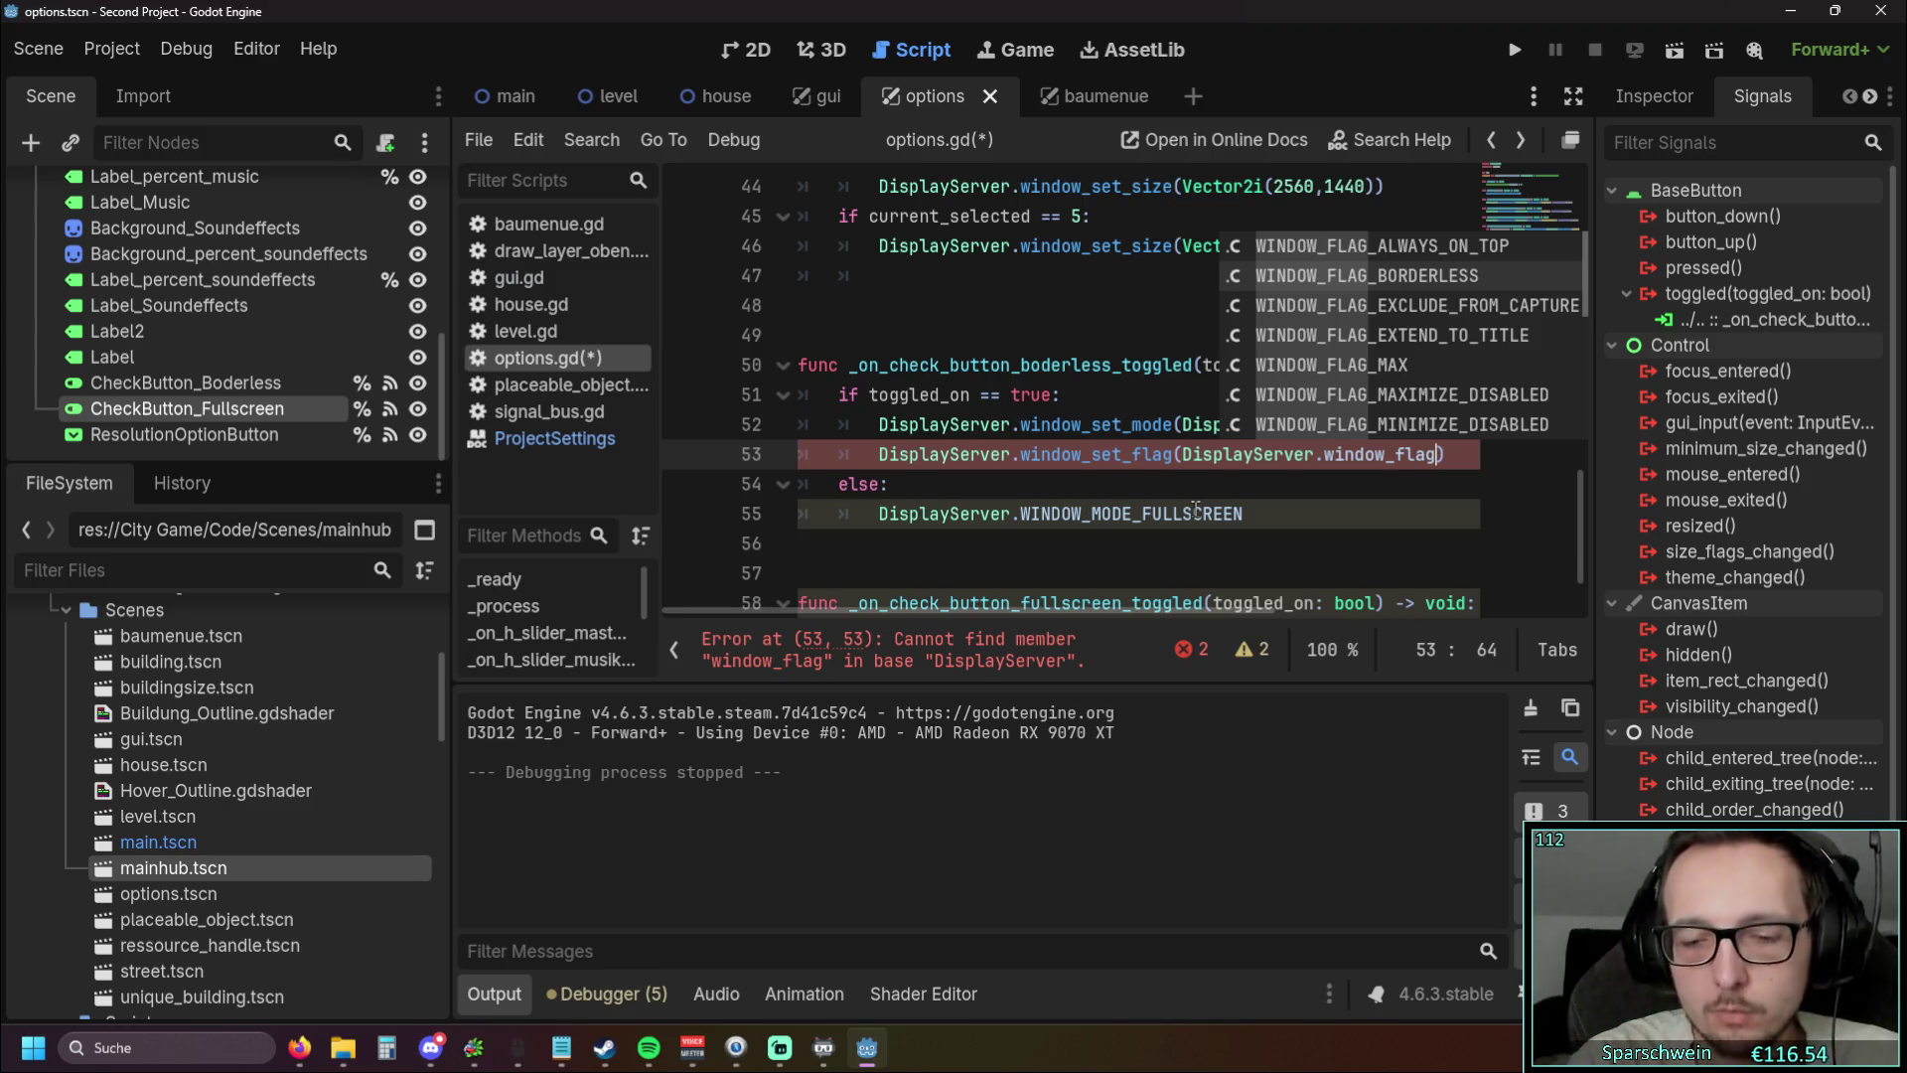
{"action": "key", "text": "Return"}
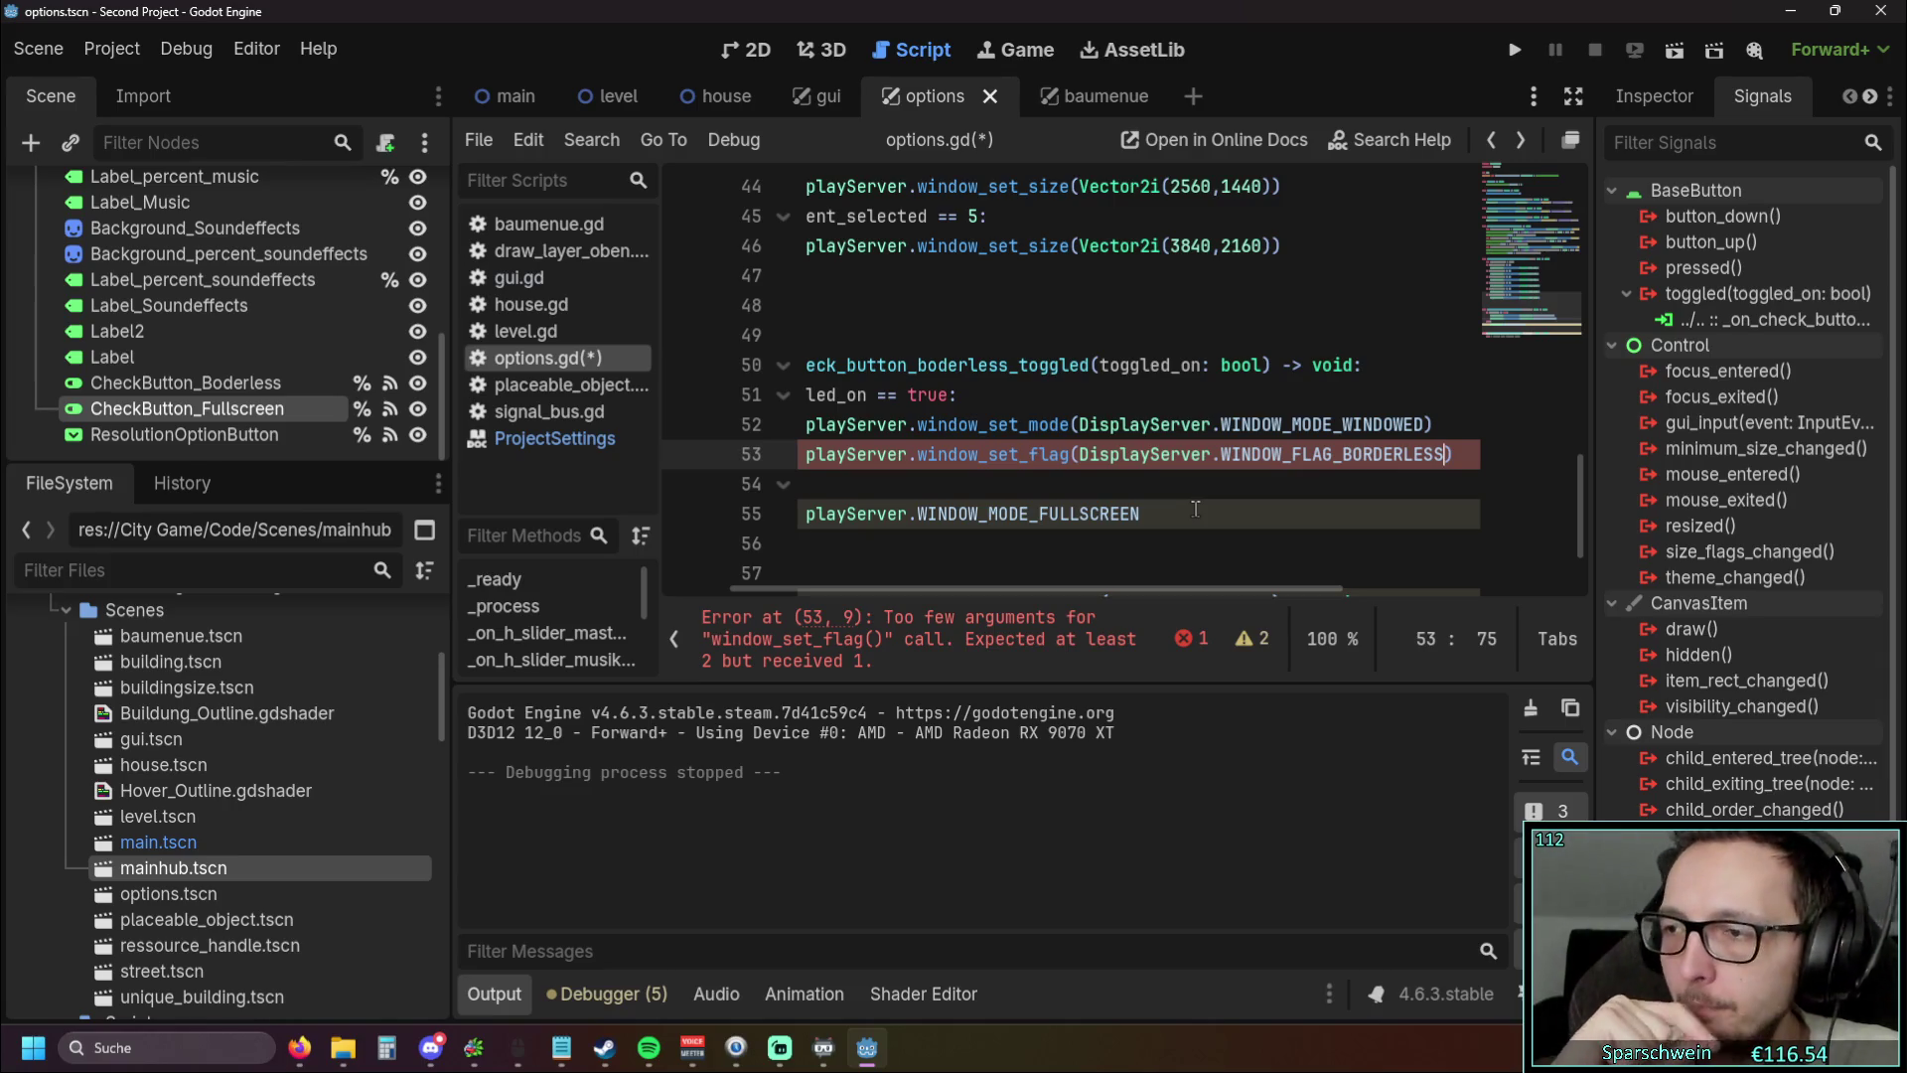
{"action": "type", "text": ", true"}
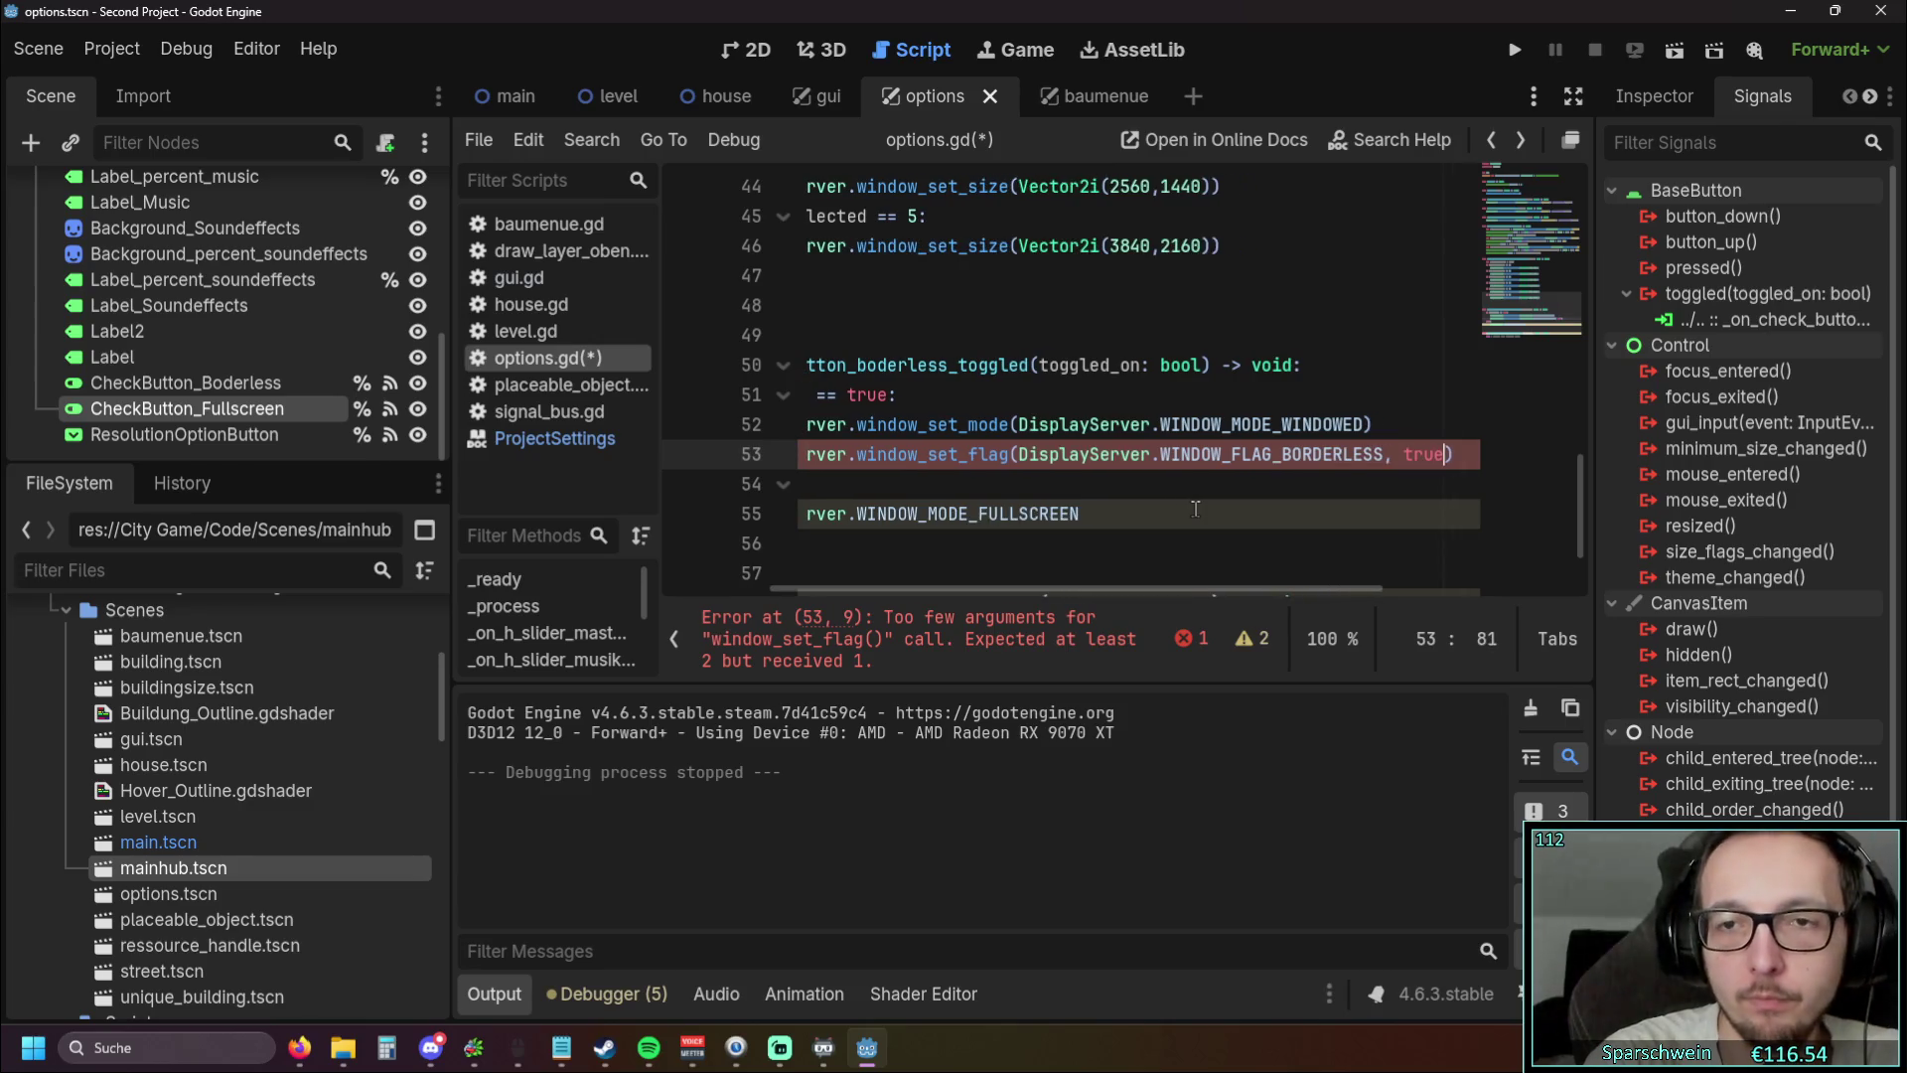
Review the finished line 53 to confirm no error is flagged
{"action": "key", "text": "Left"}
{"action": "key", "text": "Left"}
{"action": "key", "text": "Left"}
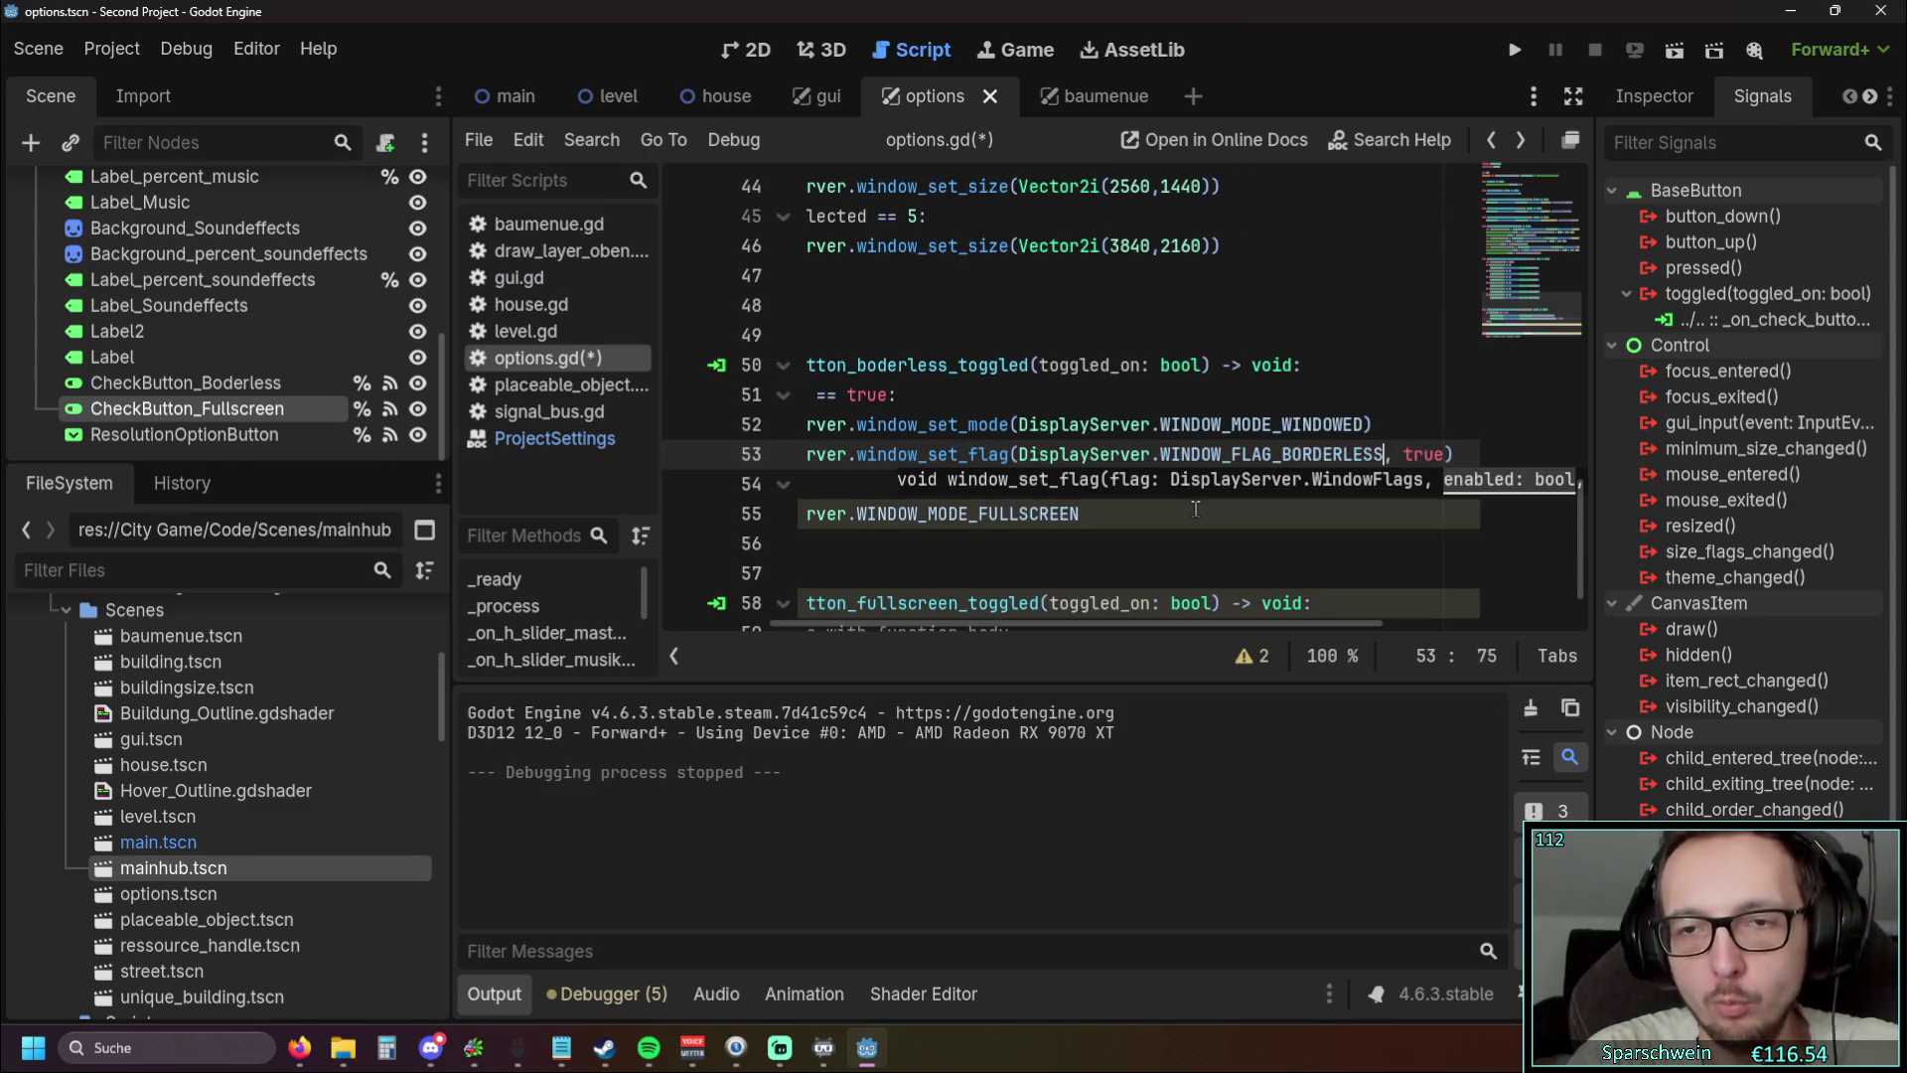
{"action": "key", "text": "Left"}
{"action": "key", "text": "Left"}
{"action": "key", "text": "Left"}
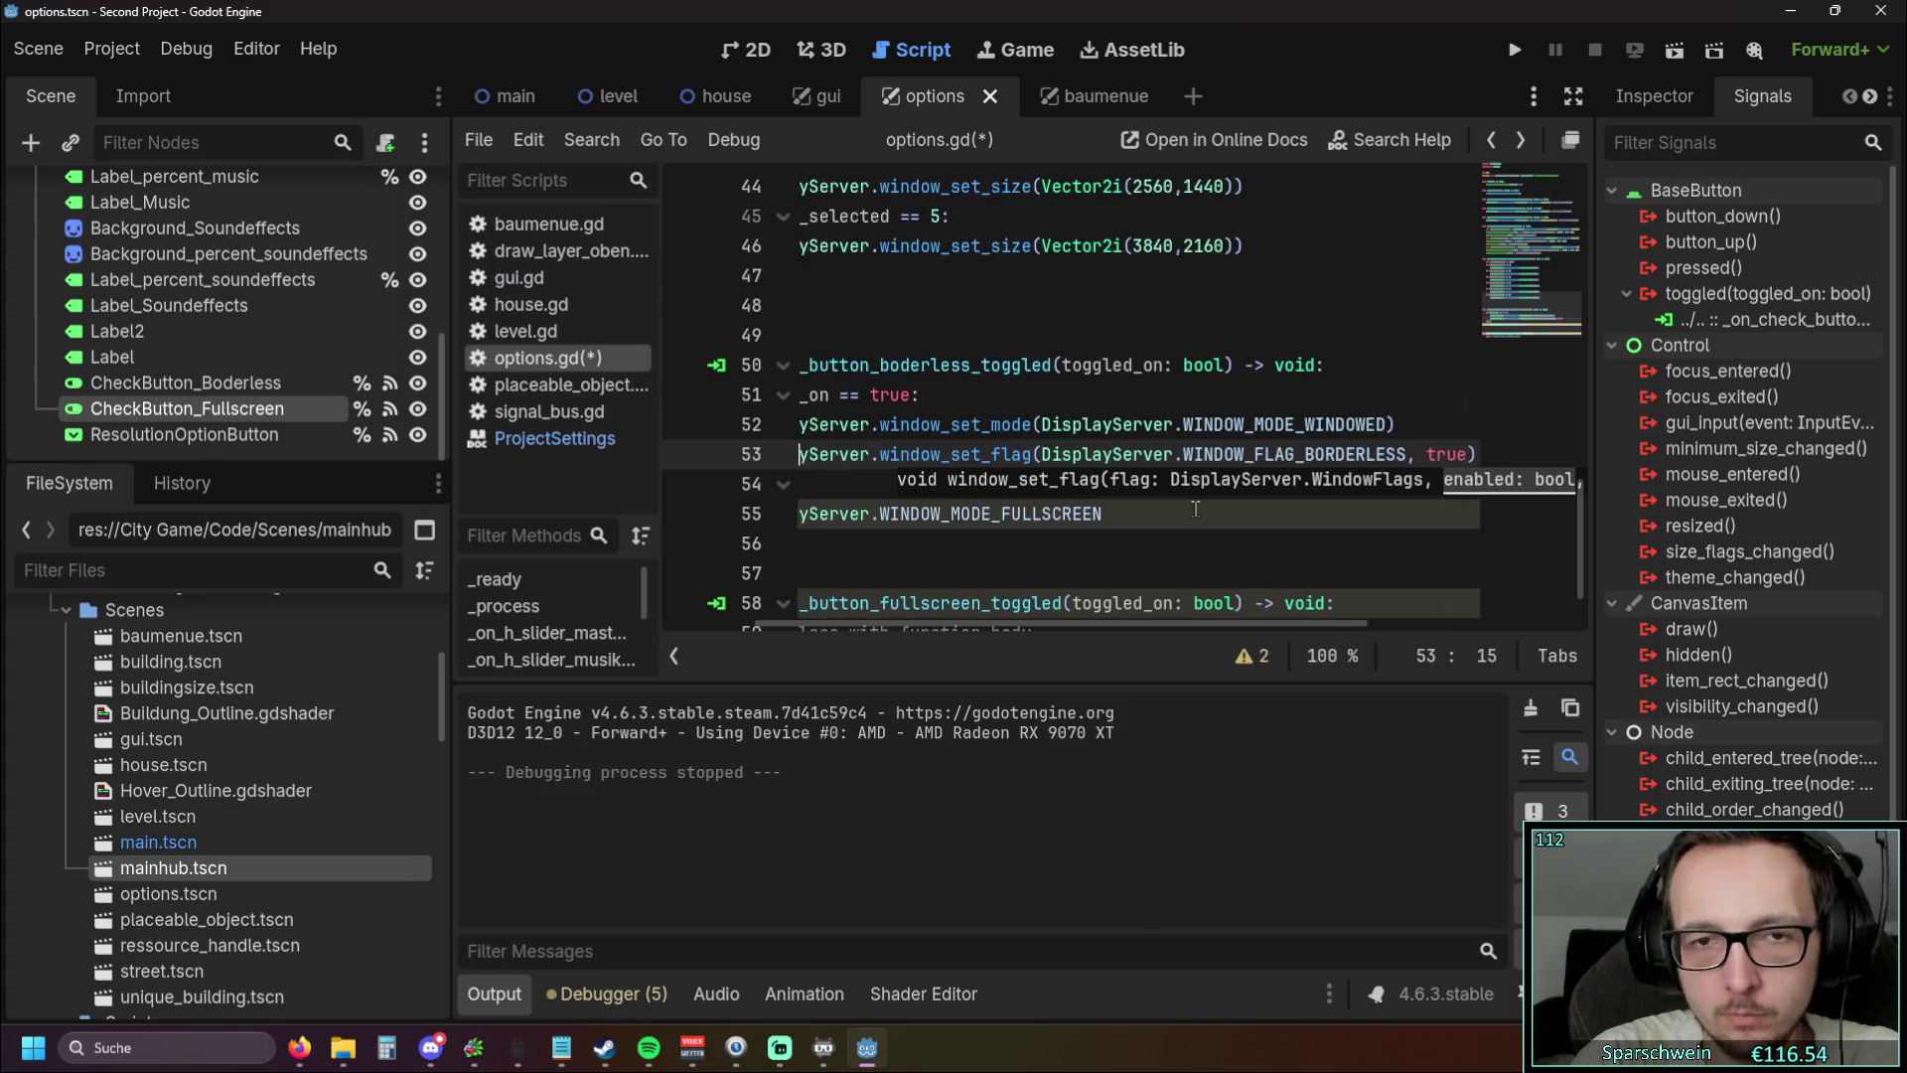
{"action": "left_click", "coordinate": [1092, 454]}
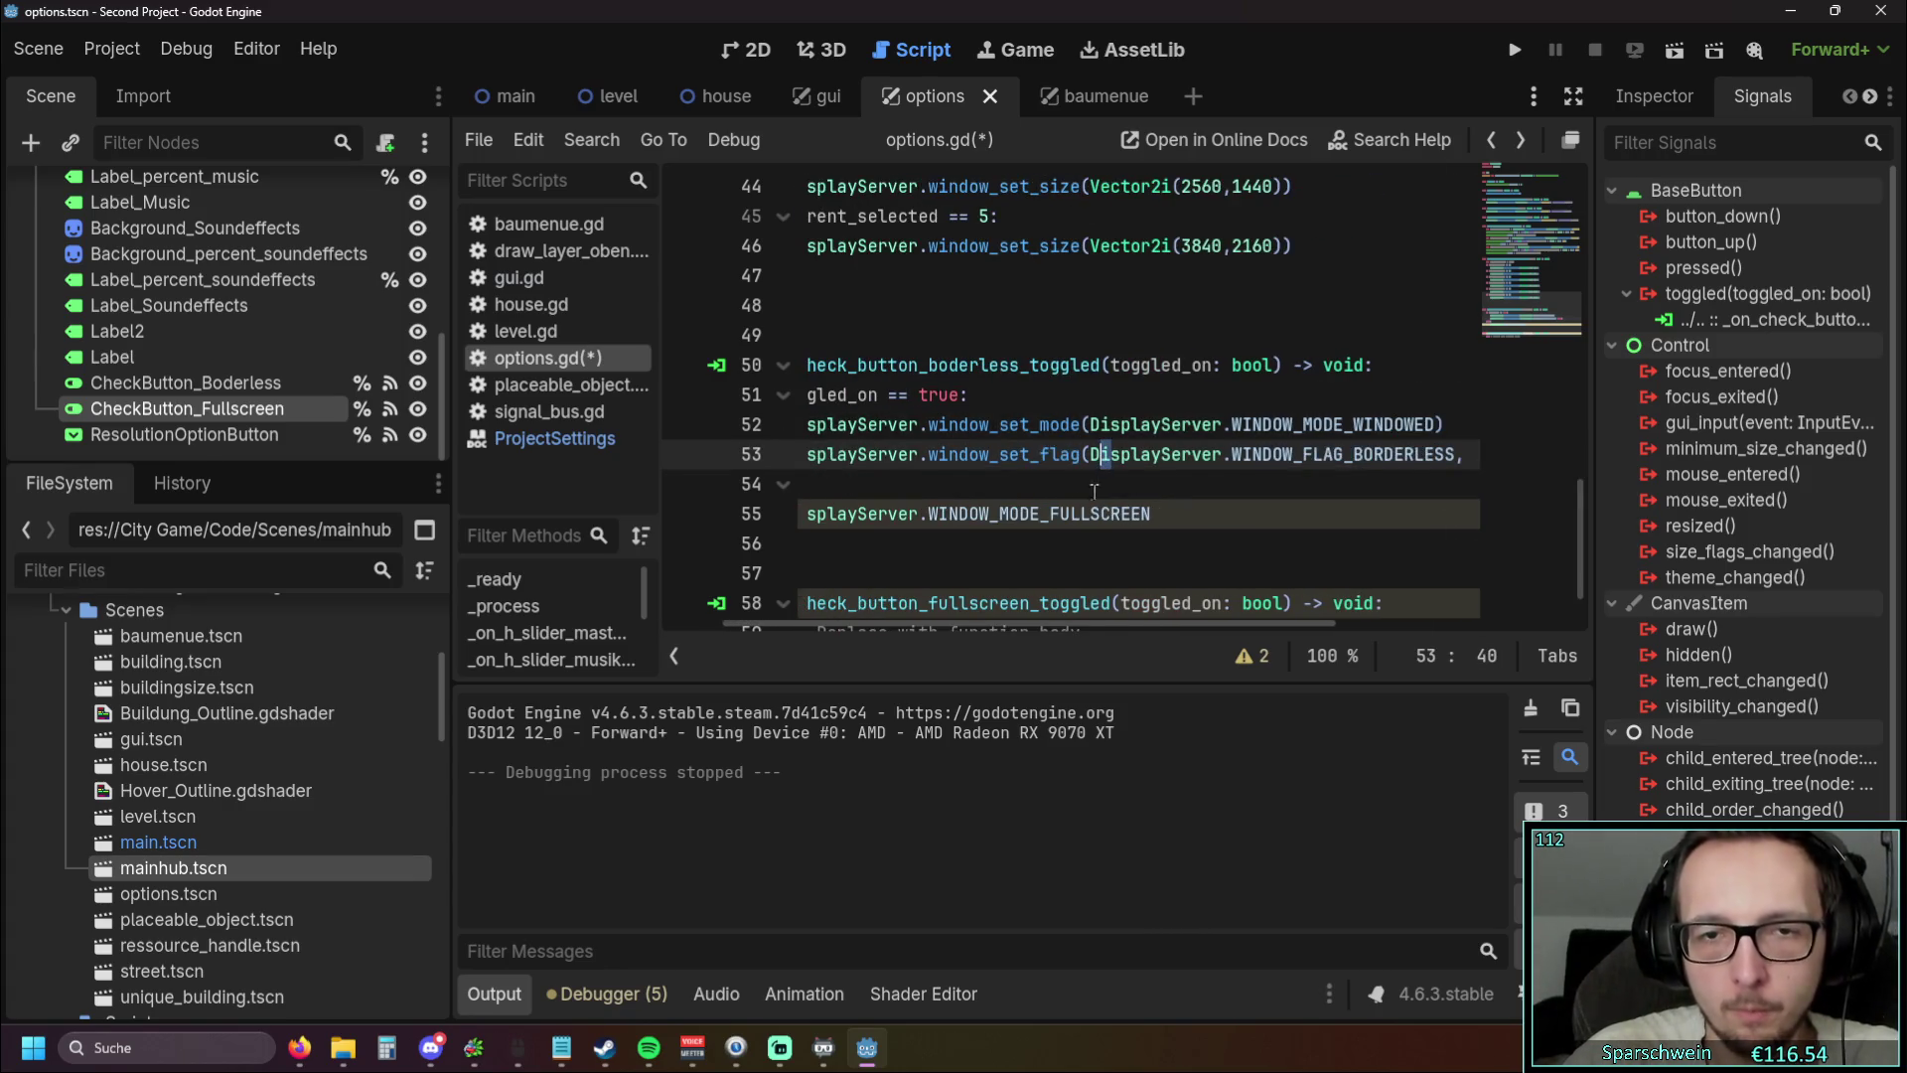
{"action": "scroll", "coordinate": [1043, 557], "scroll_direction": "down", "scroll_amount": 1}
{"action": "left_click_drag", "start_coordinate": [1014, 623], "coordinate": [885, 624]}
{"action": "scroll", "coordinate": [885, 616], "scroll_direction": "right", "scroll_amount": 5}
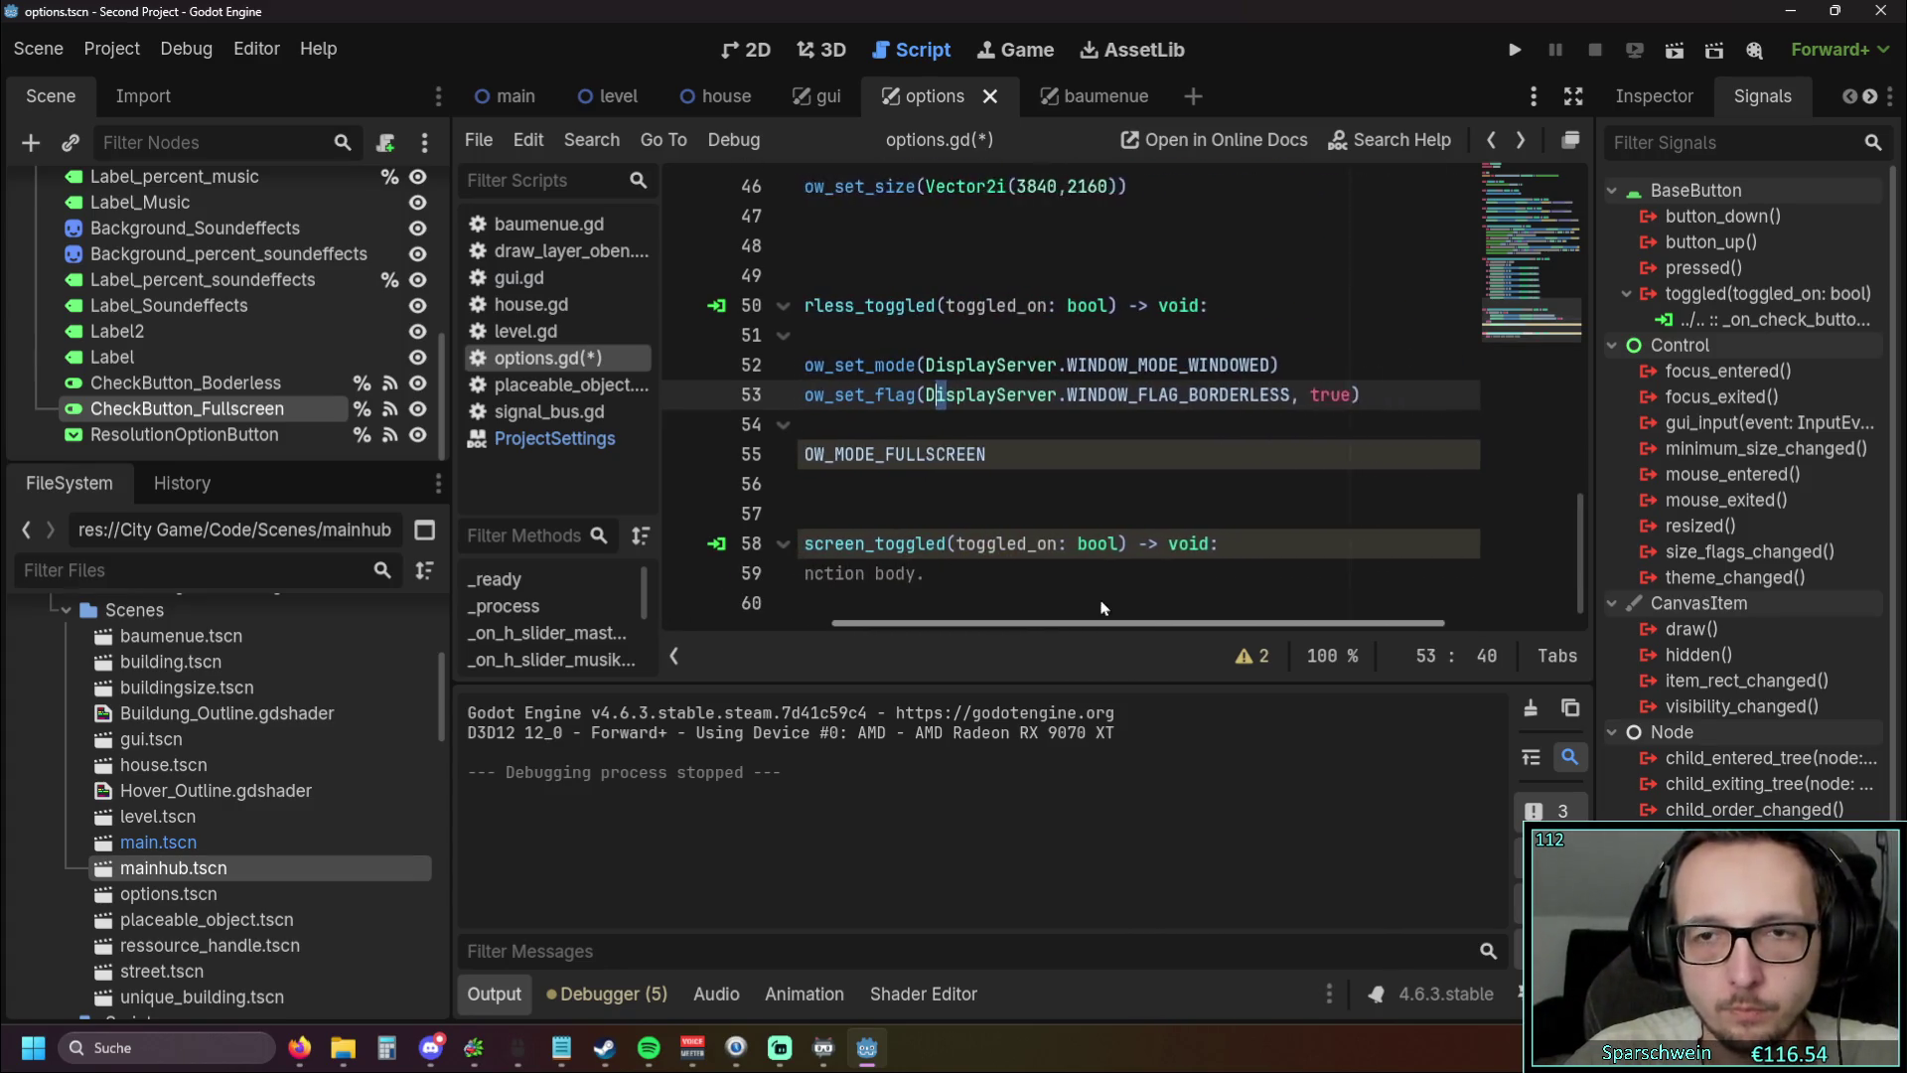
{"action": "scroll", "coordinate": [889, 614], "scroll_direction": "left", "scroll_amount": 6}
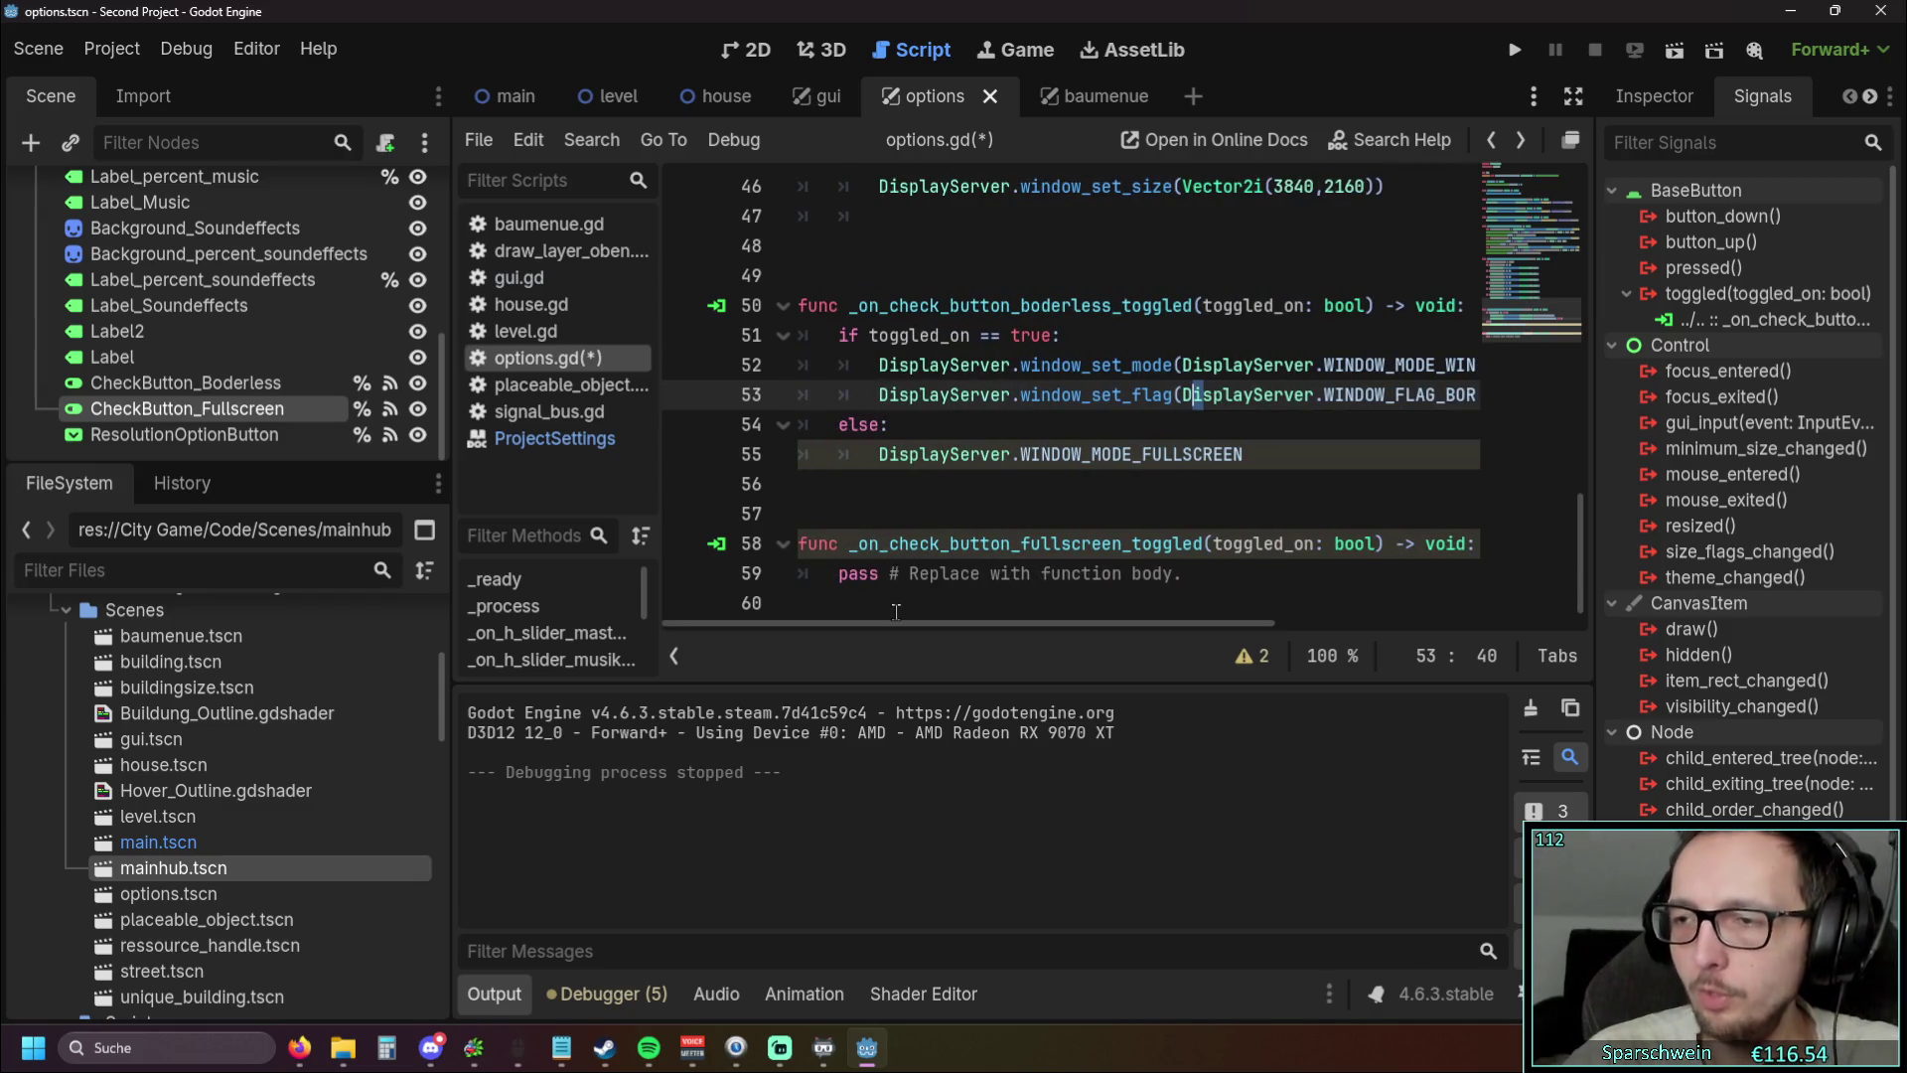